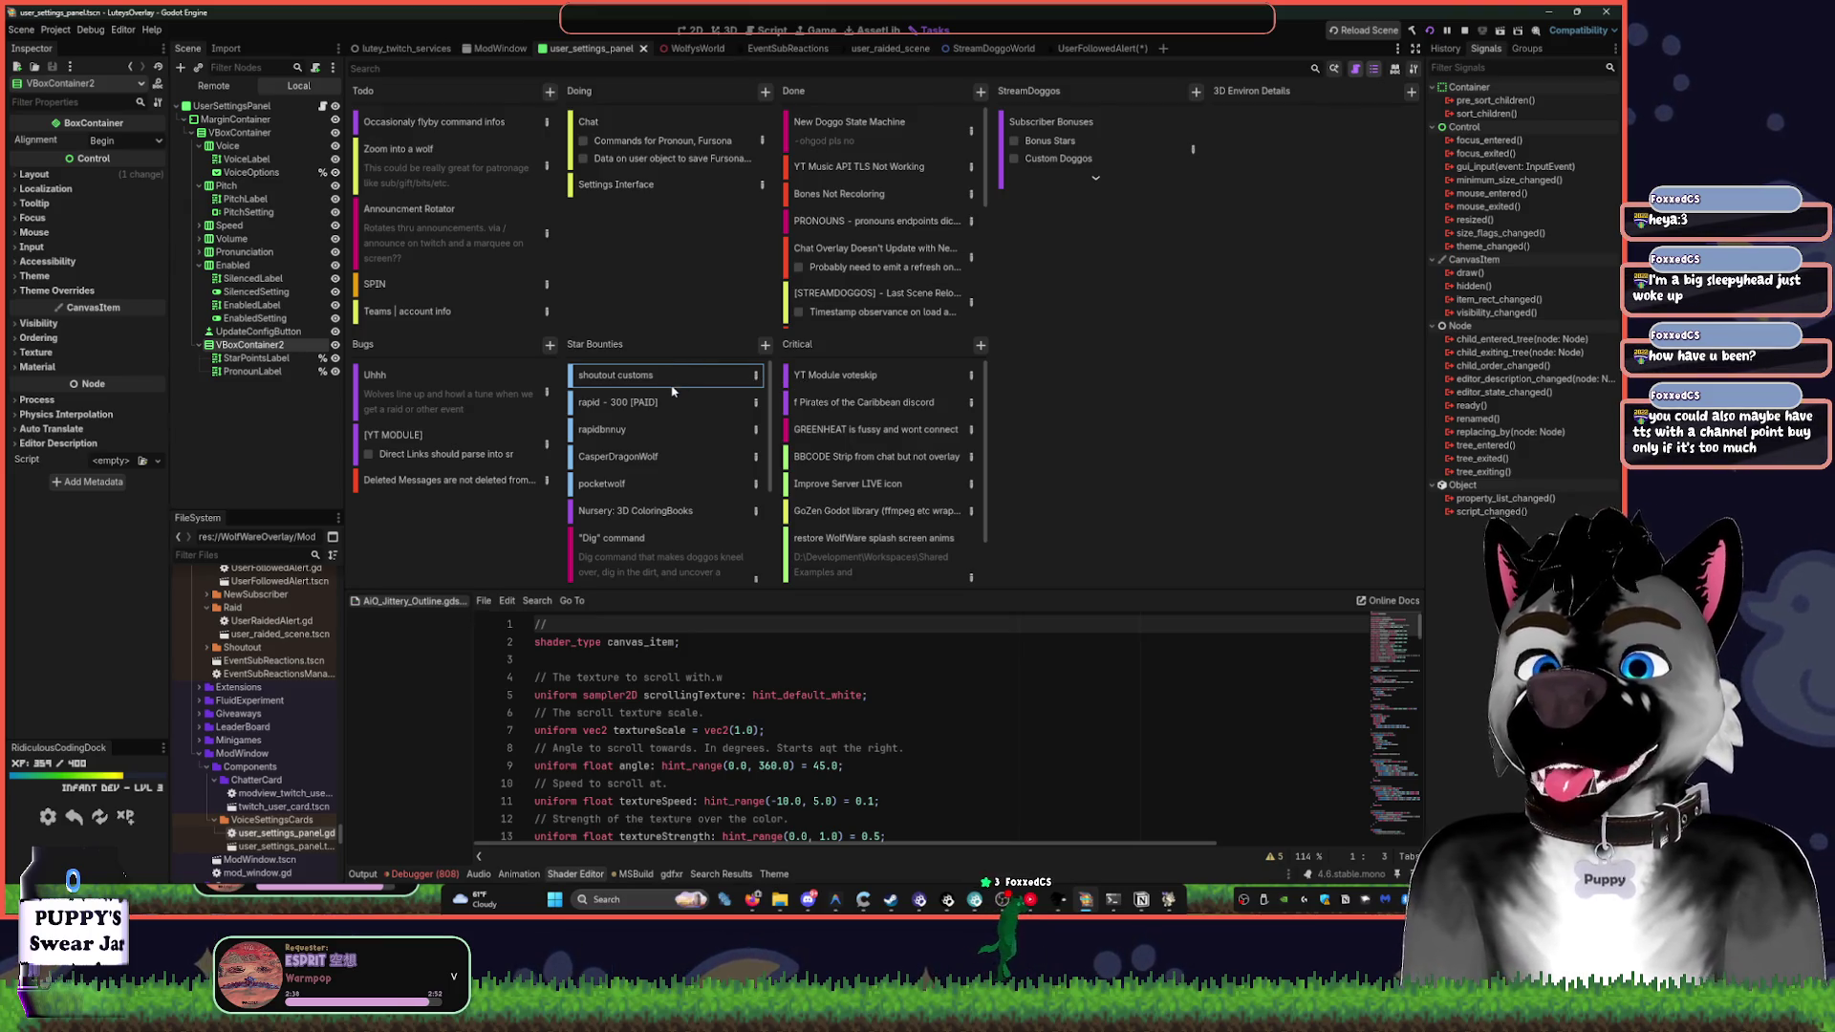
- Select the paid 300 bounty card, then scroll the Done column down to older completed cards
{"action": "left_click", "coordinate": [656, 414]}
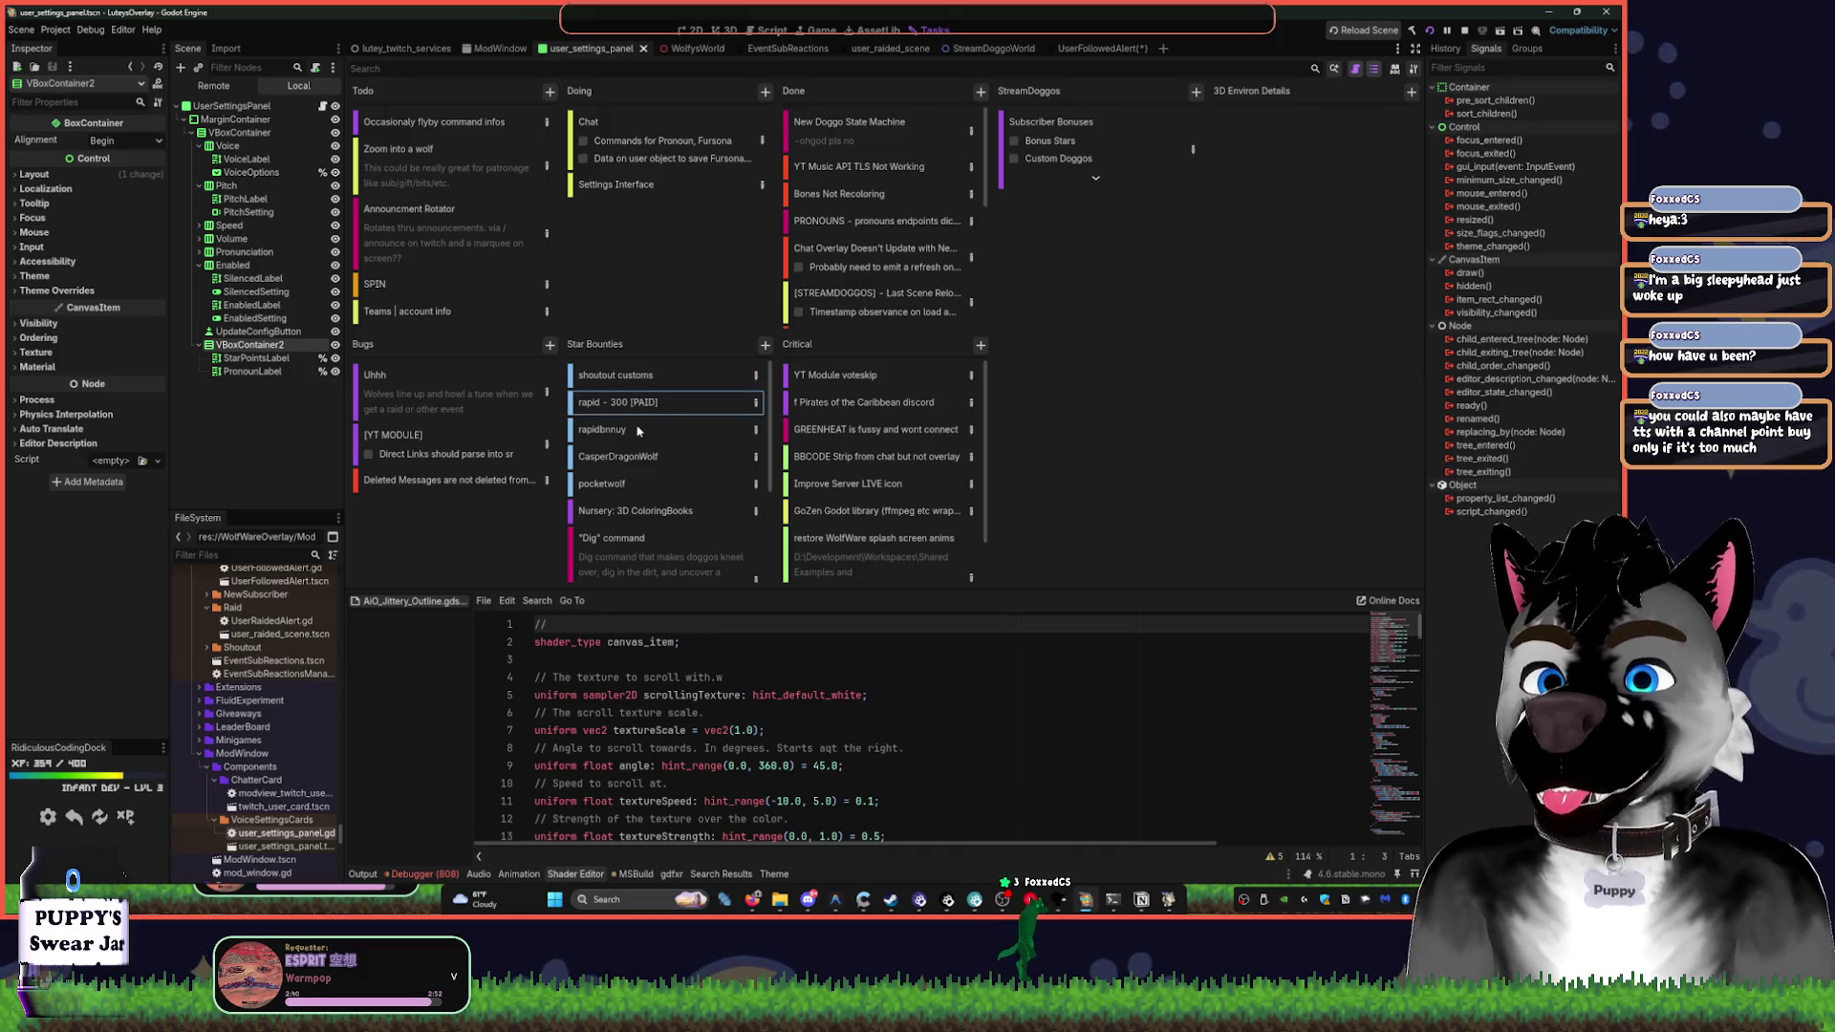
{"action": "mouse_move", "coordinate": [638, 431]}
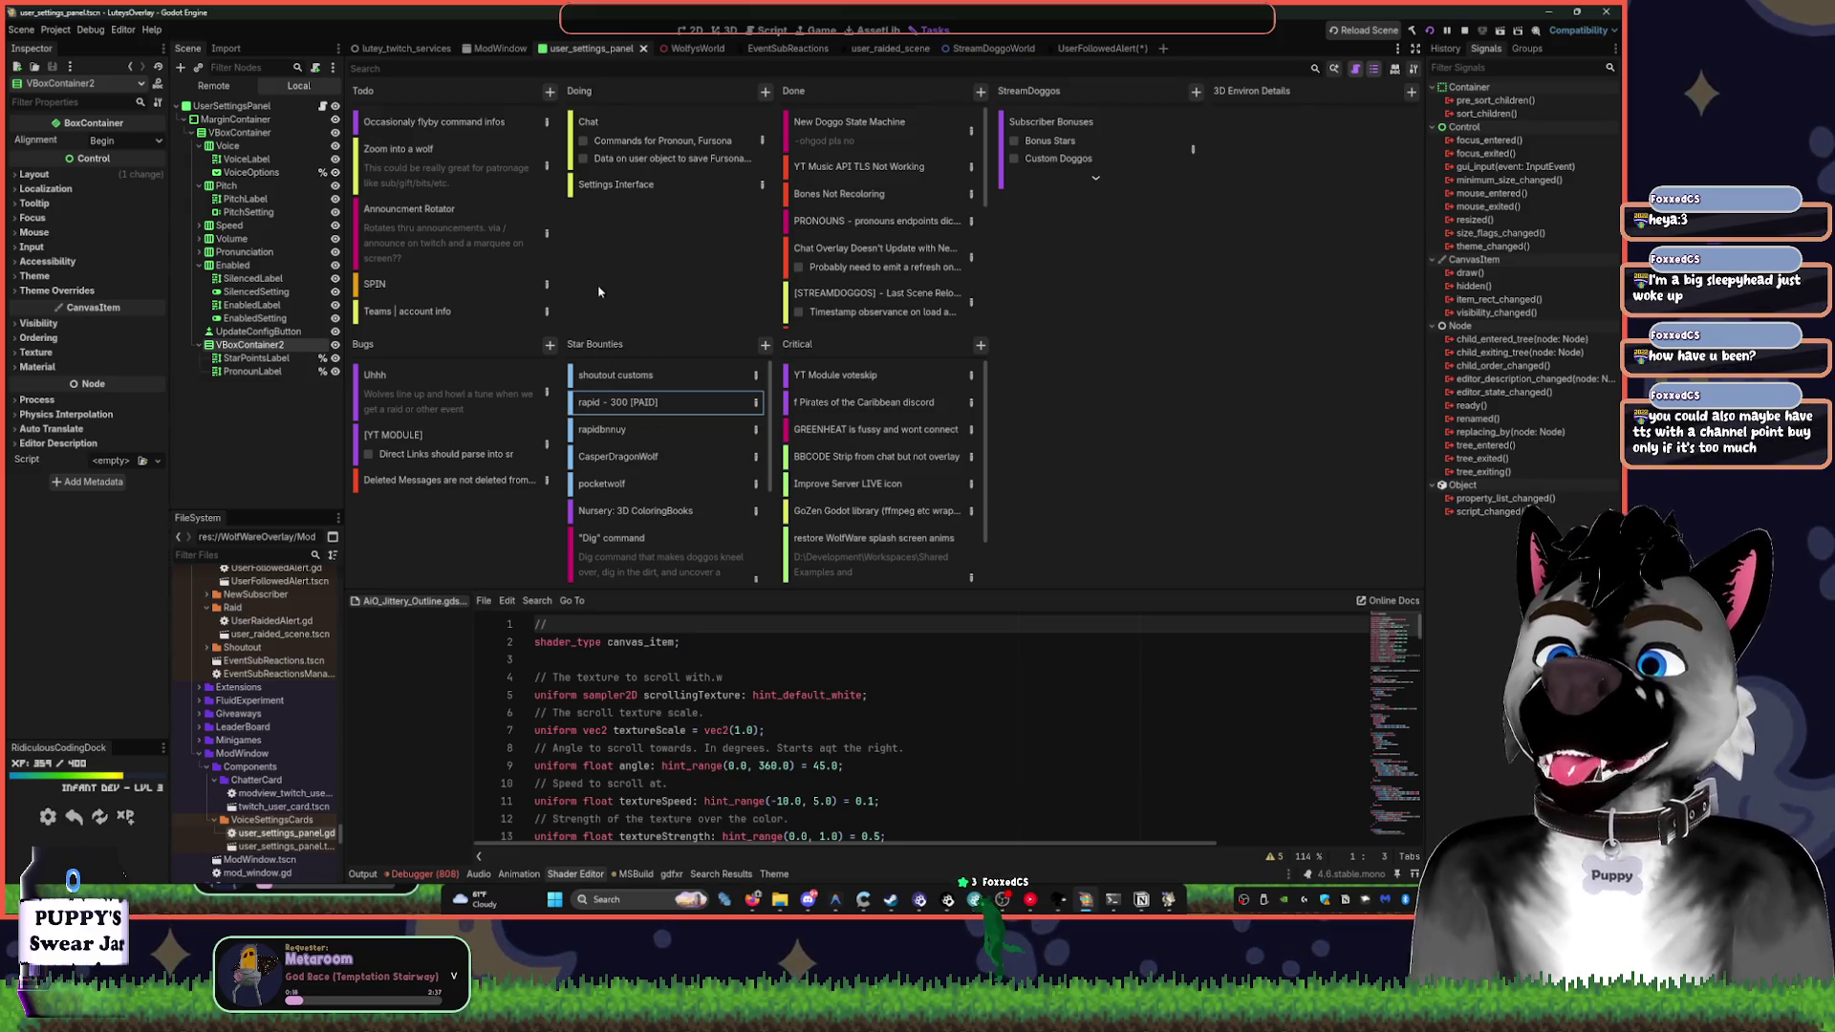
{"action": "scroll", "coordinate": [642, 407], "scroll_direction": "down", "scroll_amount": 3}
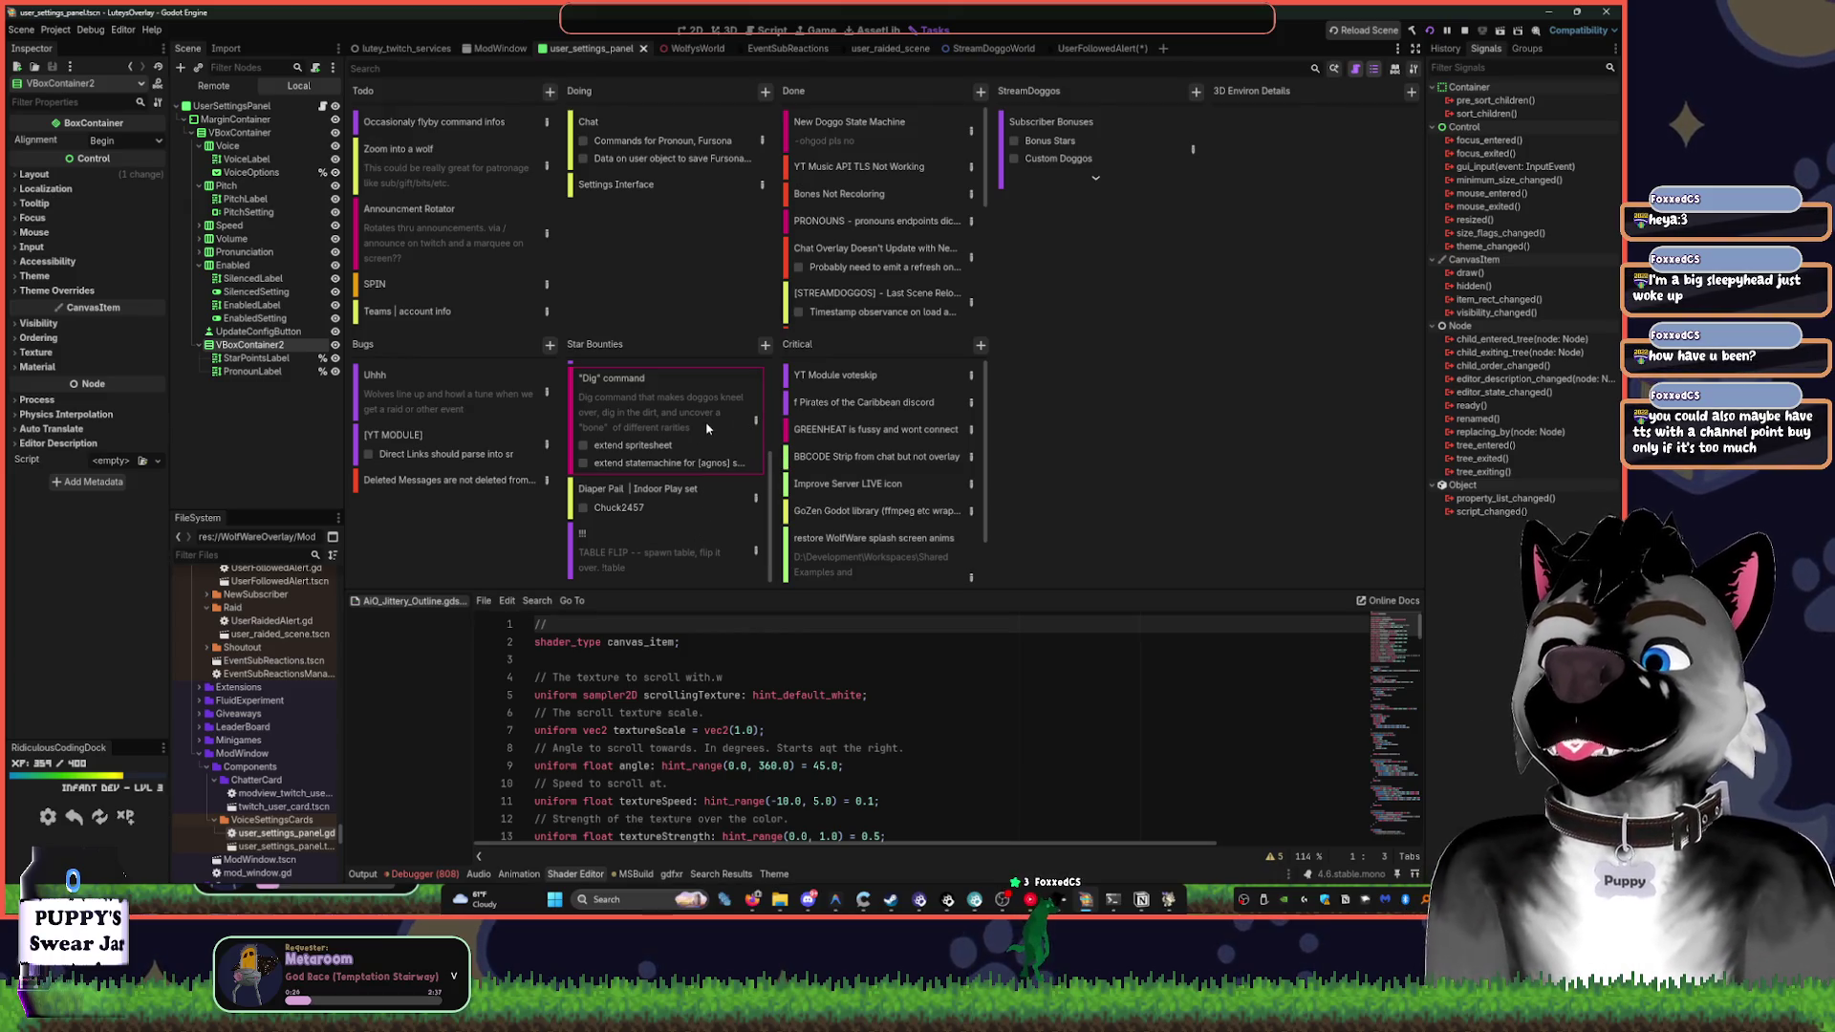
{"action": "scroll", "coordinate": [703, 430], "scroll_direction": "up", "scroll_amount": 3}
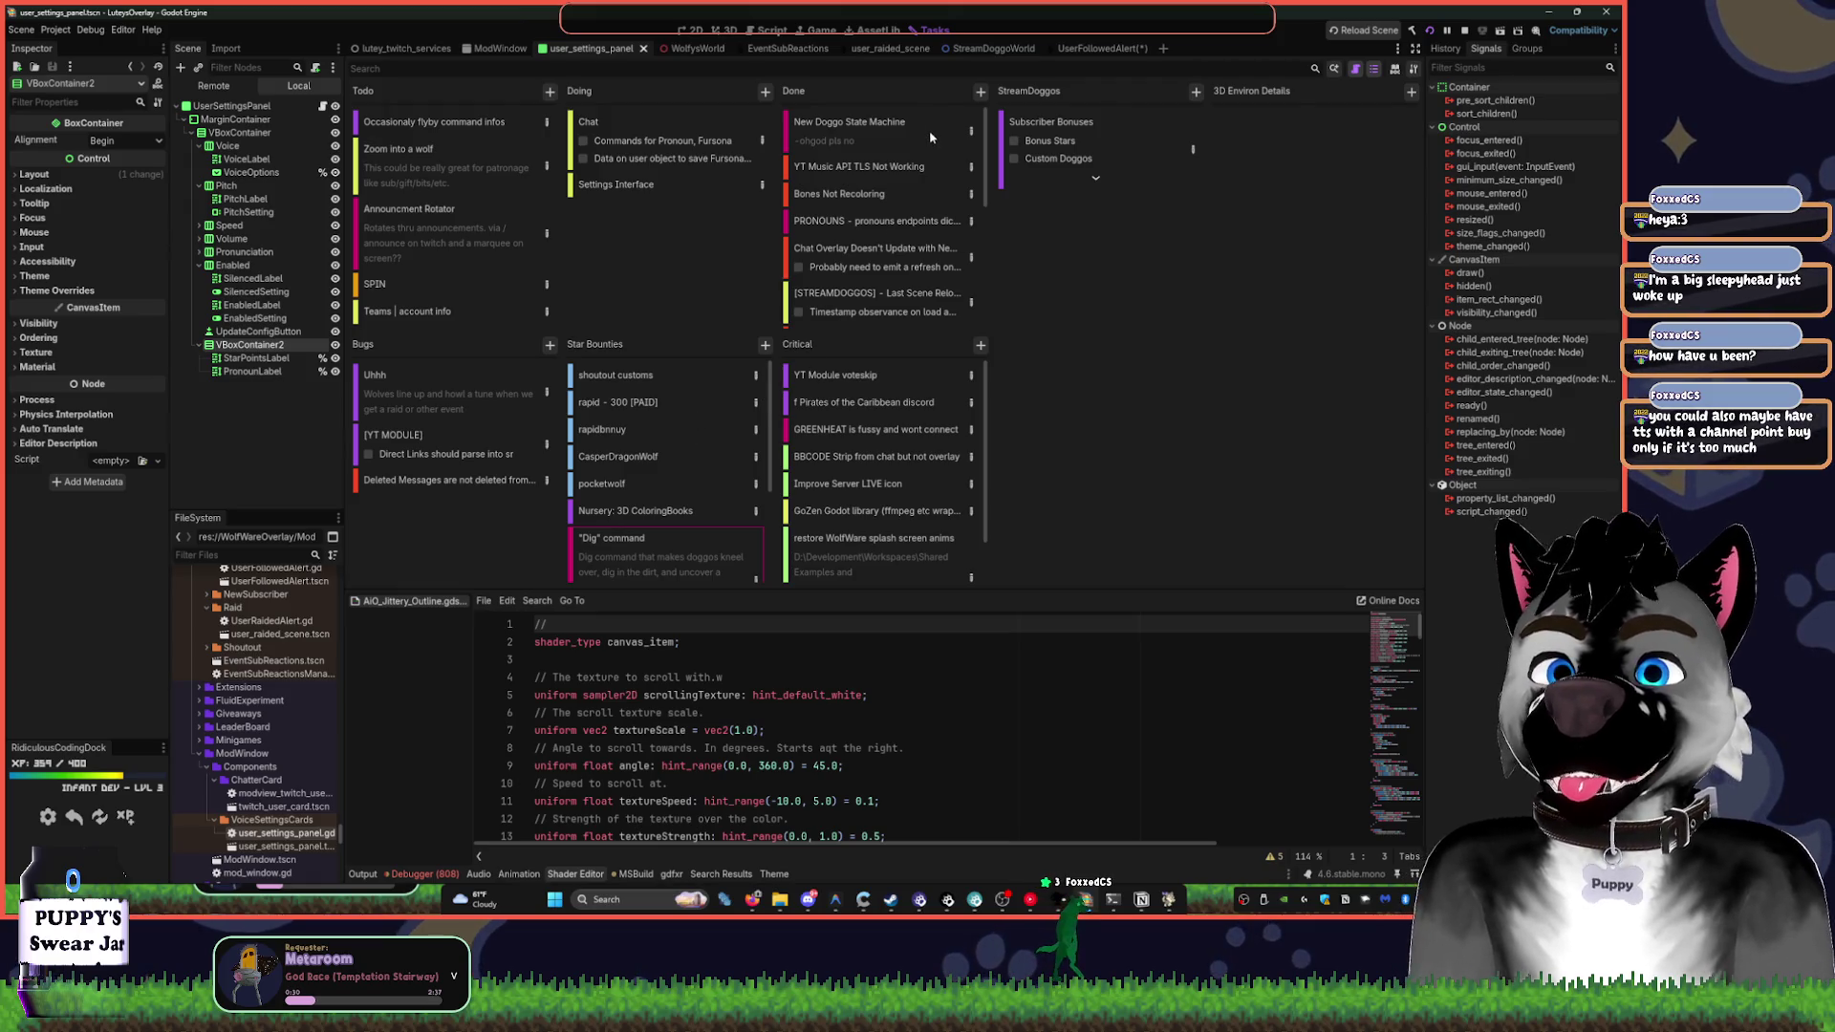
{"action": "left_click_drag", "start_coordinate": [990, 150], "coordinate": [985, 309]}
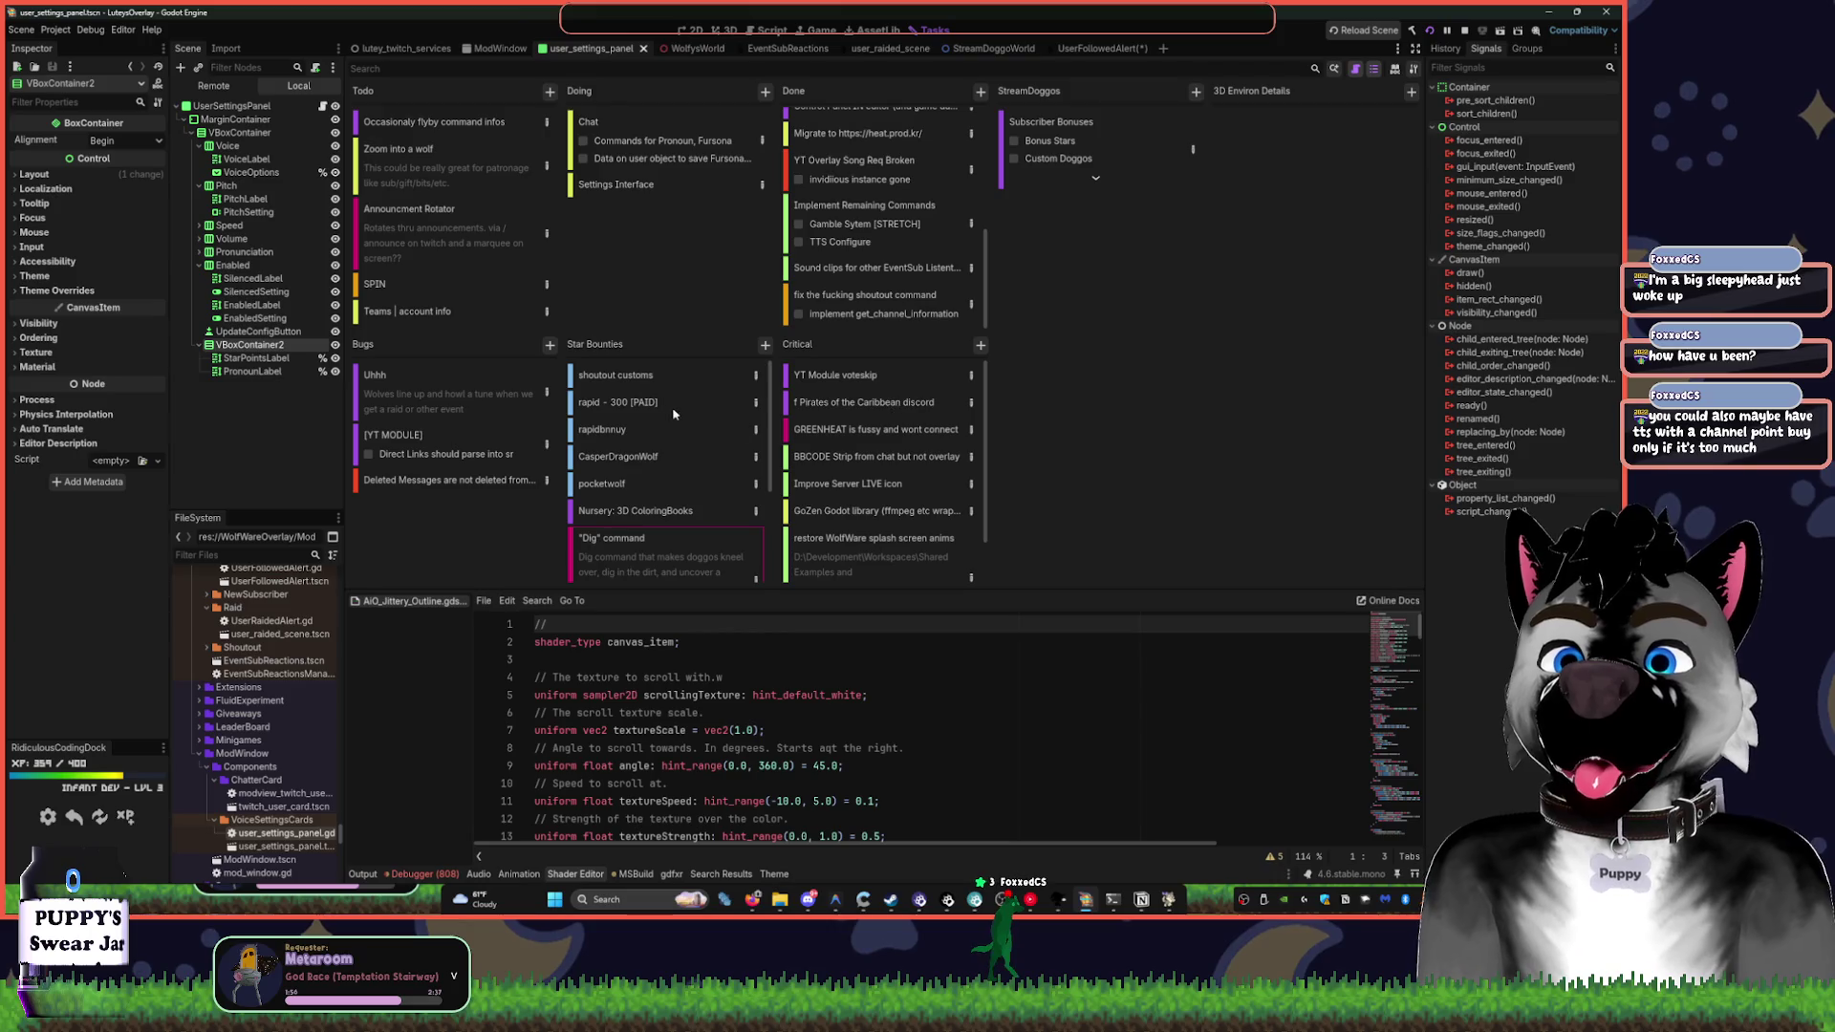
- Delete the shoutout customs, paid 300 bounty and next bounty cards from Star Bounties
{"action": "scroll", "coordinate": [674, 416], "scroll_direction": "down", "scroll_amount": 3}
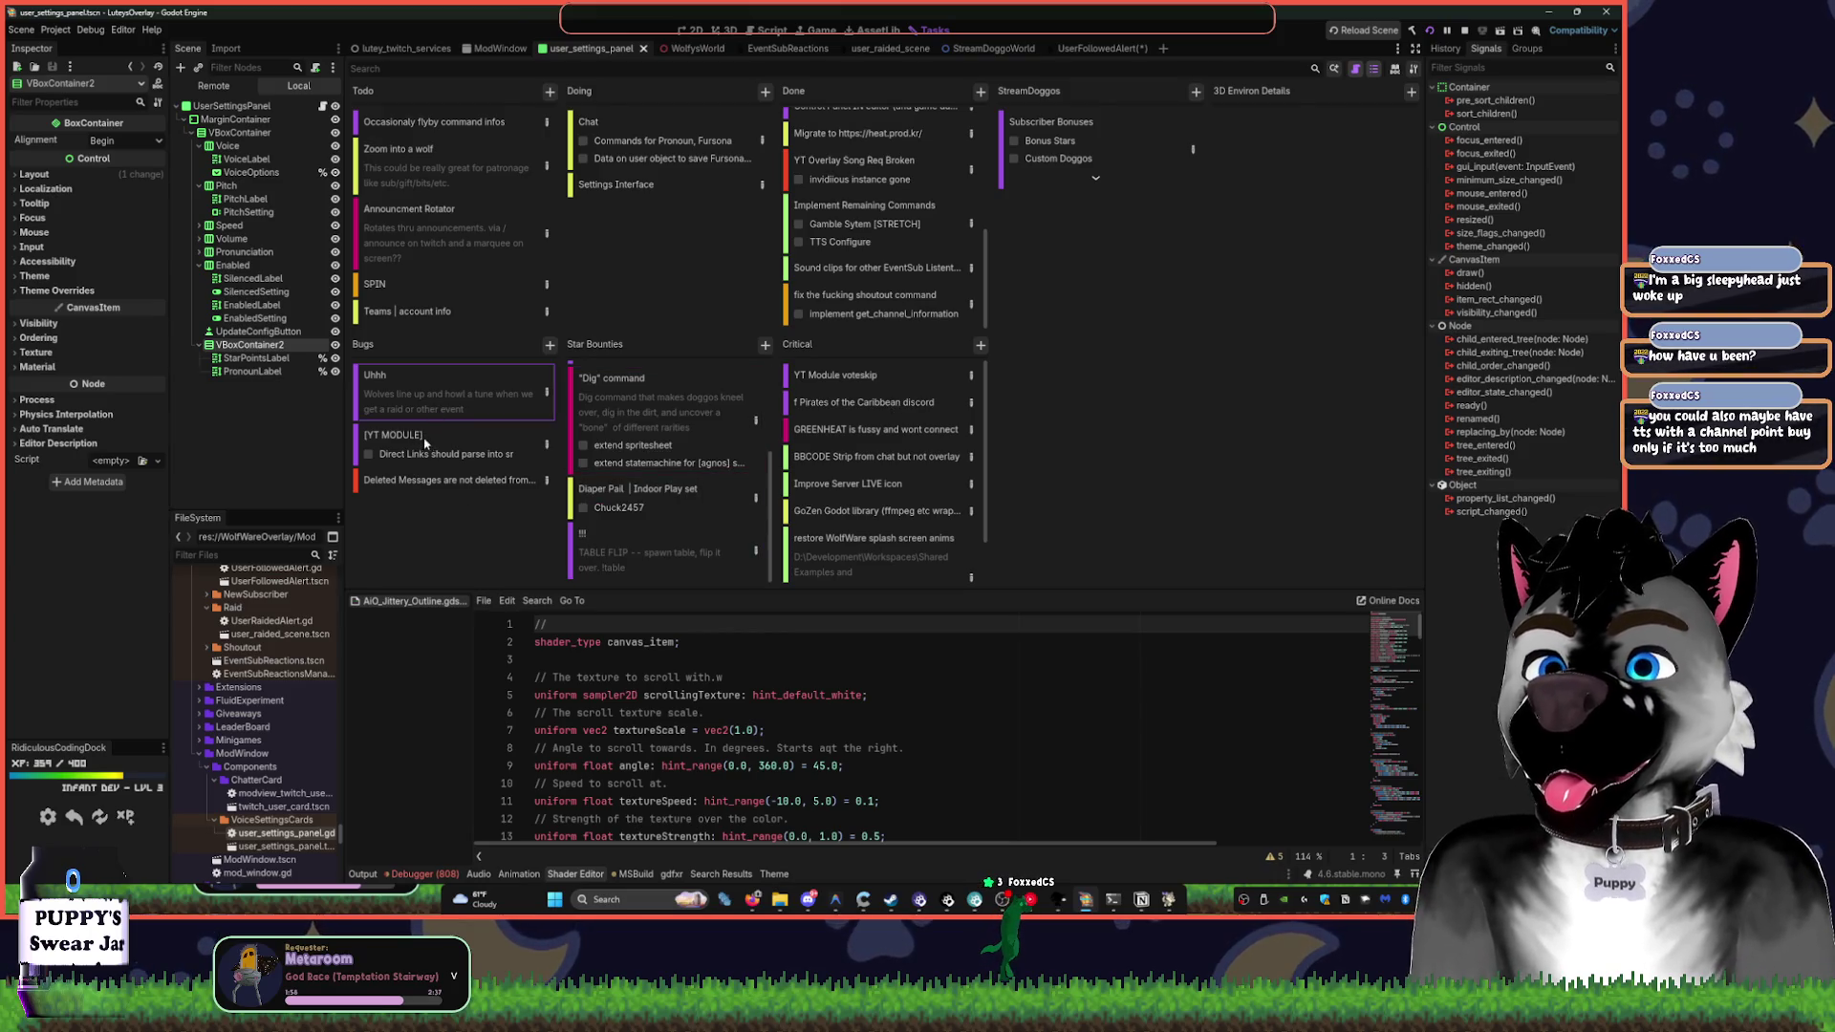
{"action": "scroll", "coordinate": [669, 430], "scroll_direction": "up", "scroll_amount": 3}
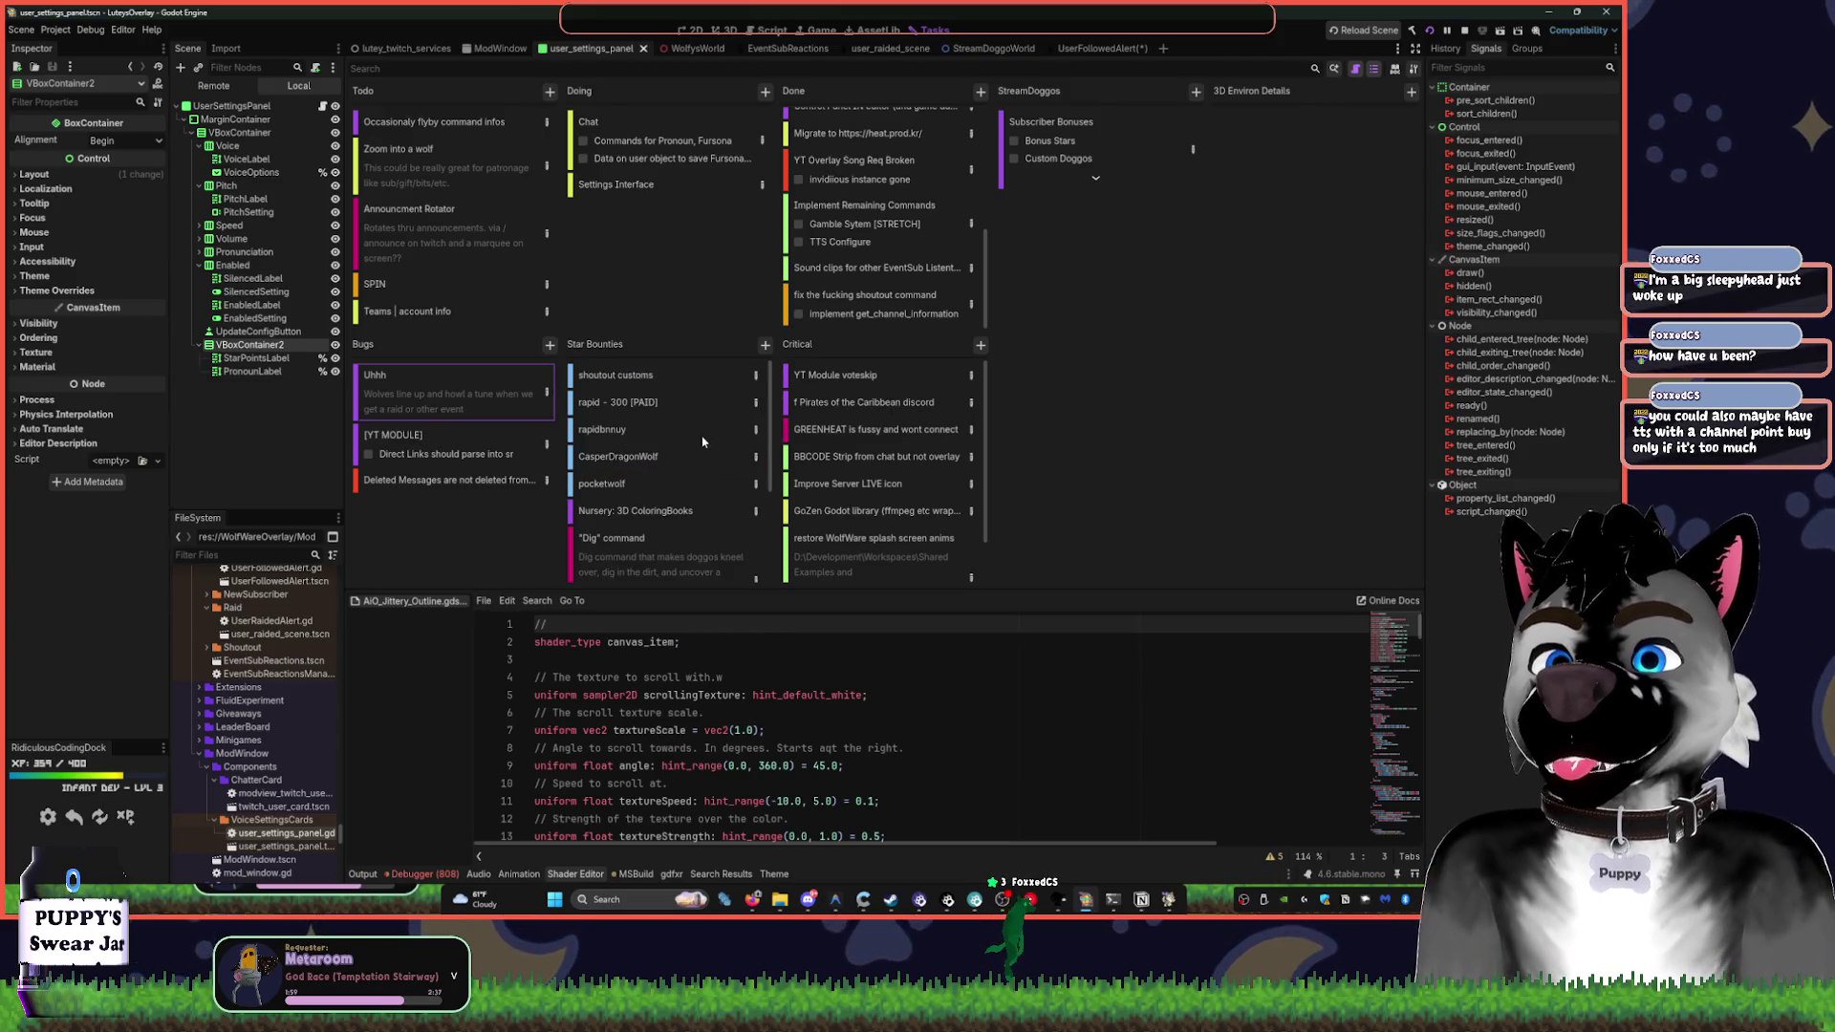
{"action": "right_click", "coordinate": [638, 377]}
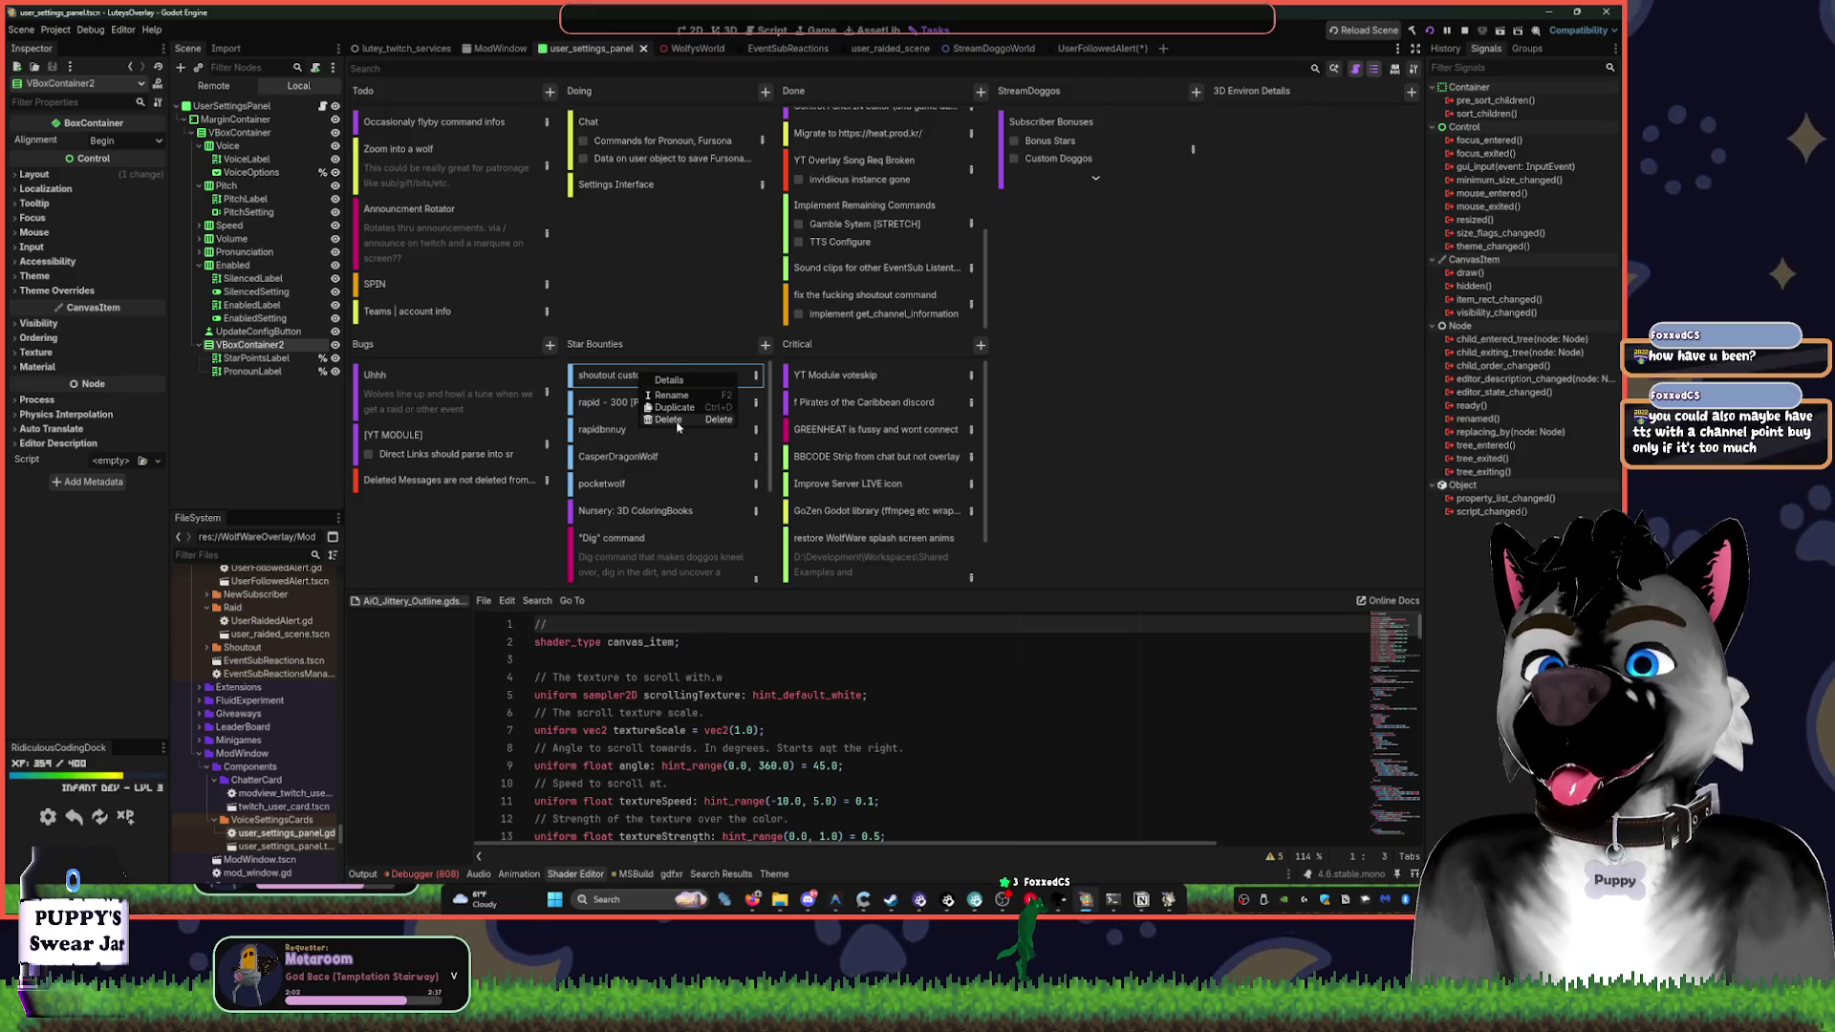
{"action": "left_click", "coordinate": [673, 411]}
{"action": "right_click", "coordinate": [618, 382]}
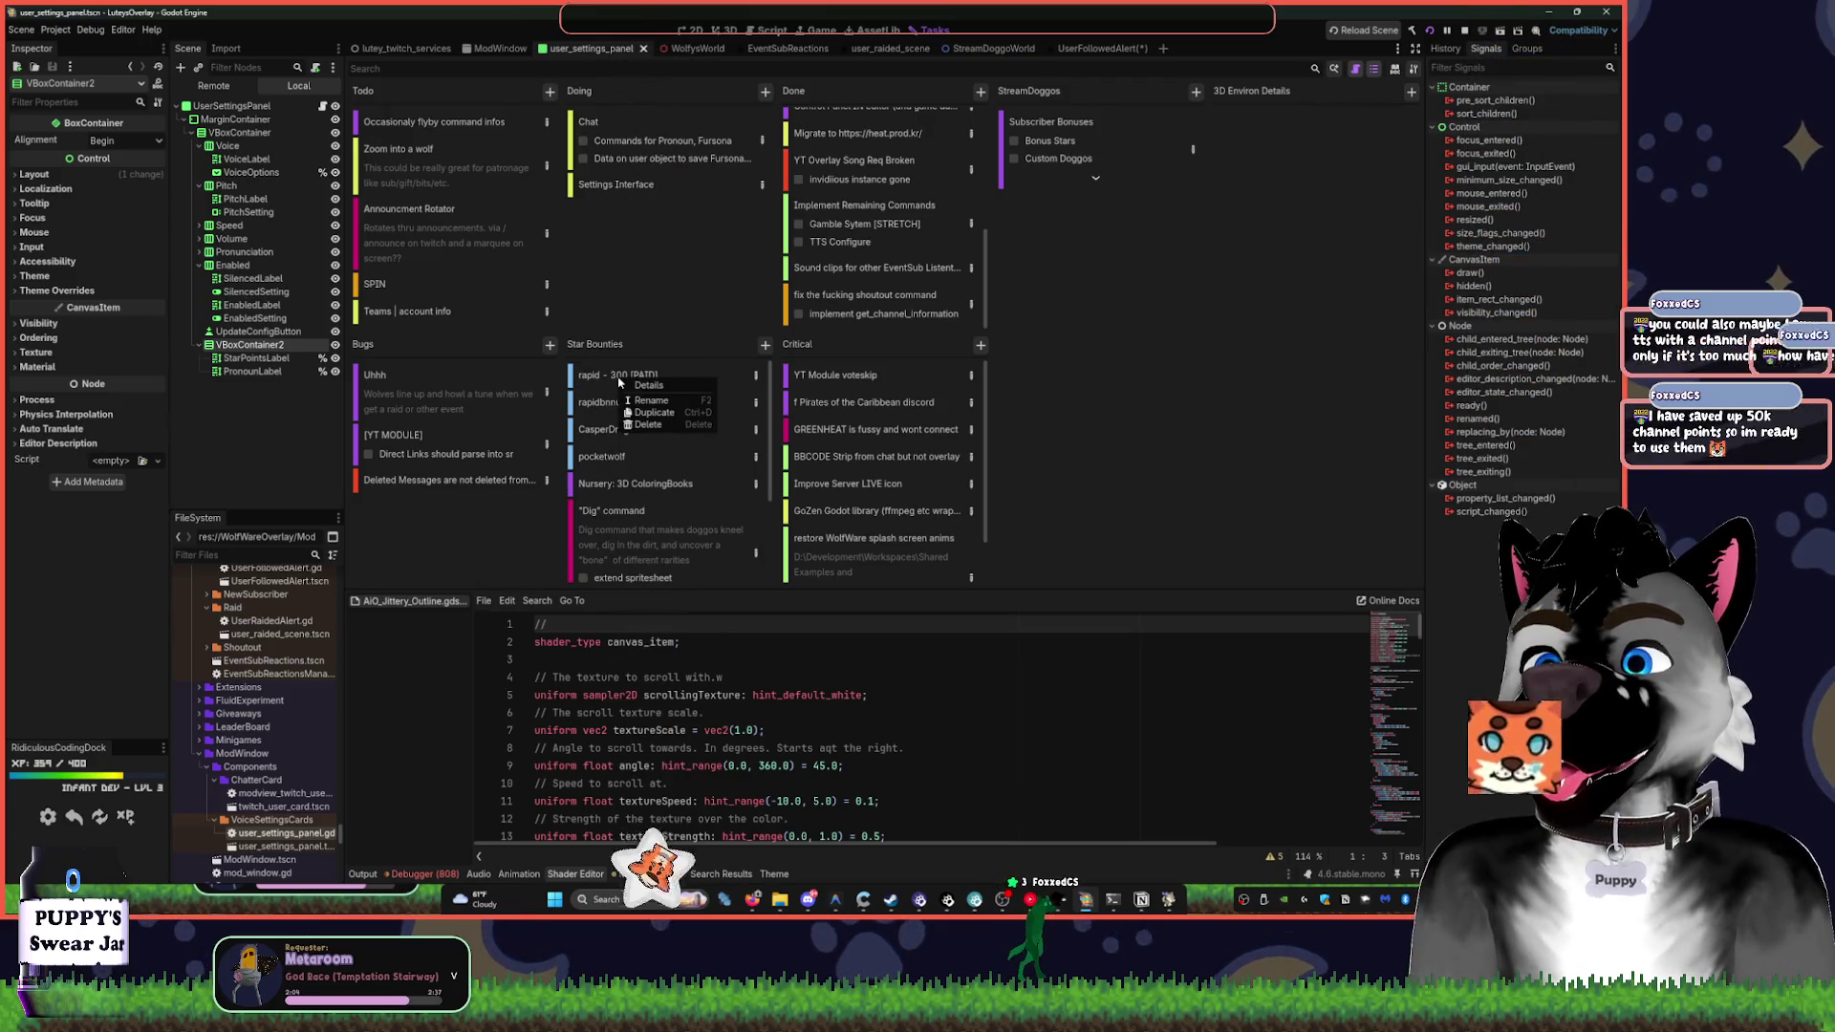
{"action": "left_click", "coordinate": [609, 382]}
{"action": "right_click", "coordinate": [634, 377]}
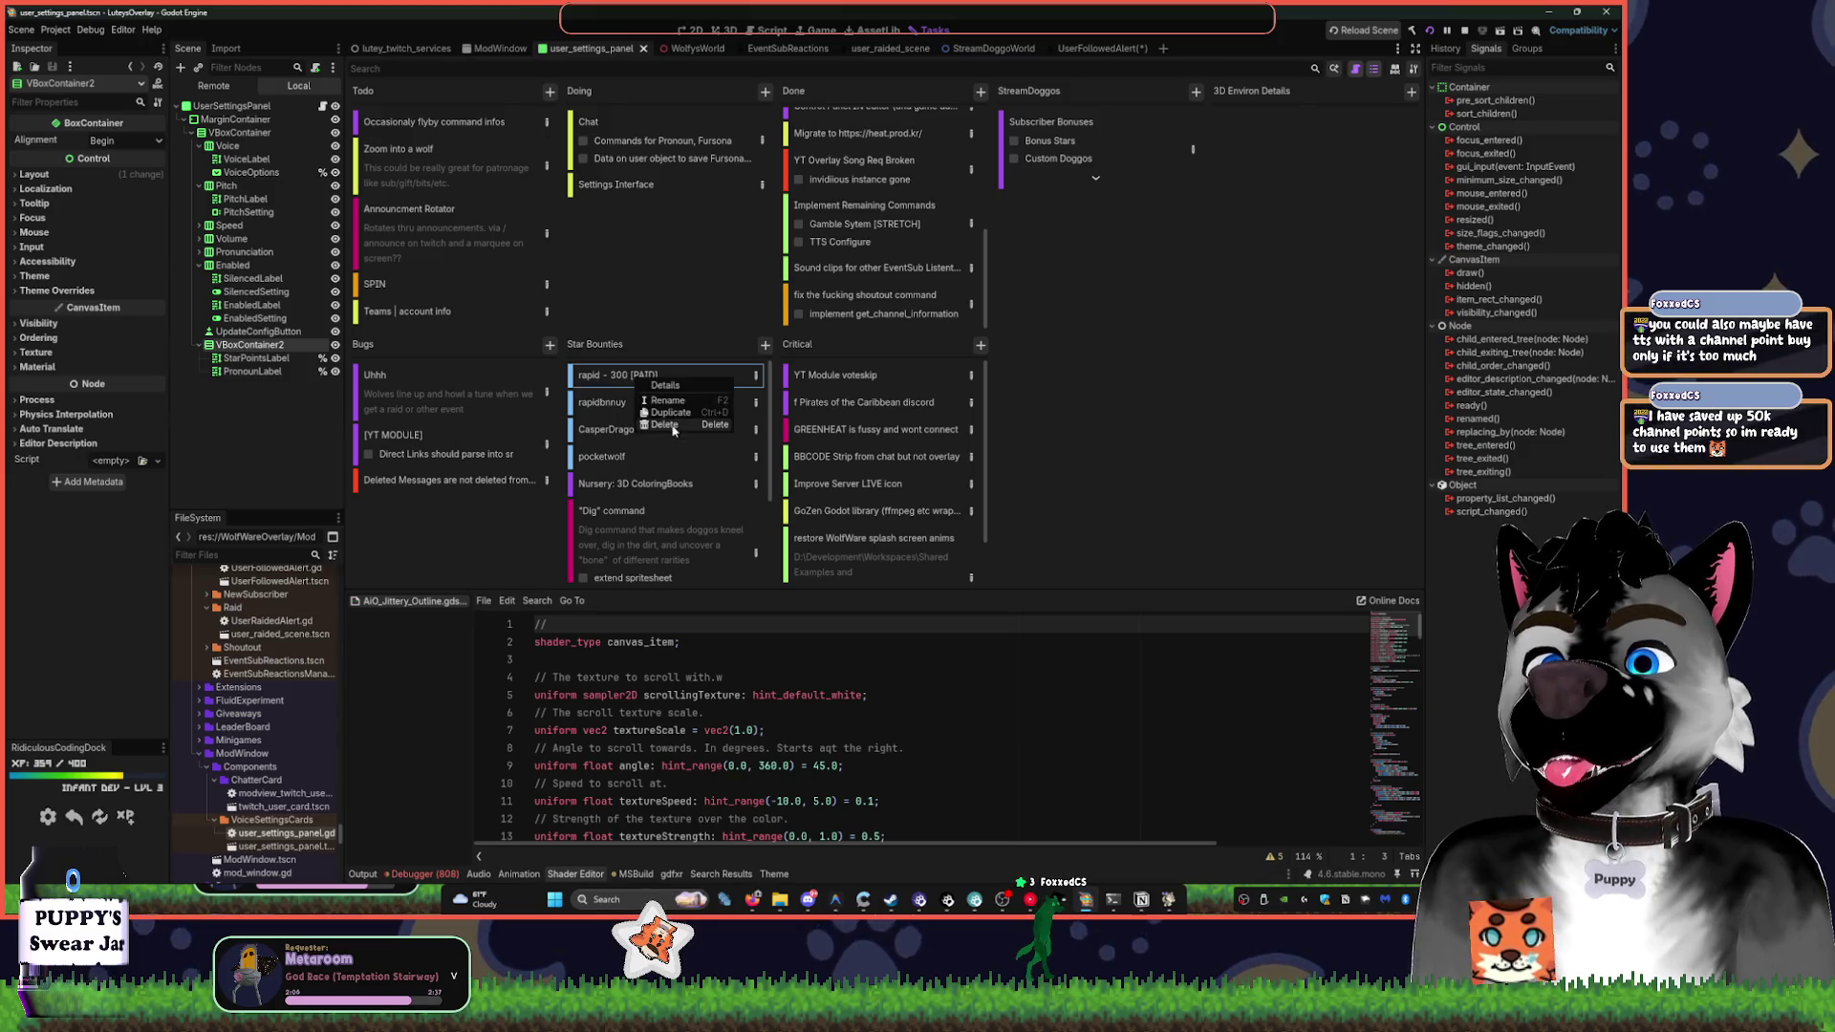
{"action": "left_click", "coordinate": [676, 430]}
{"action": "right_click", "coordinate": [639, 387]}
{"action": "left_click", "coordinate": [675, 428]}
{"action": "right_click", "coordinate": [640, 382]}
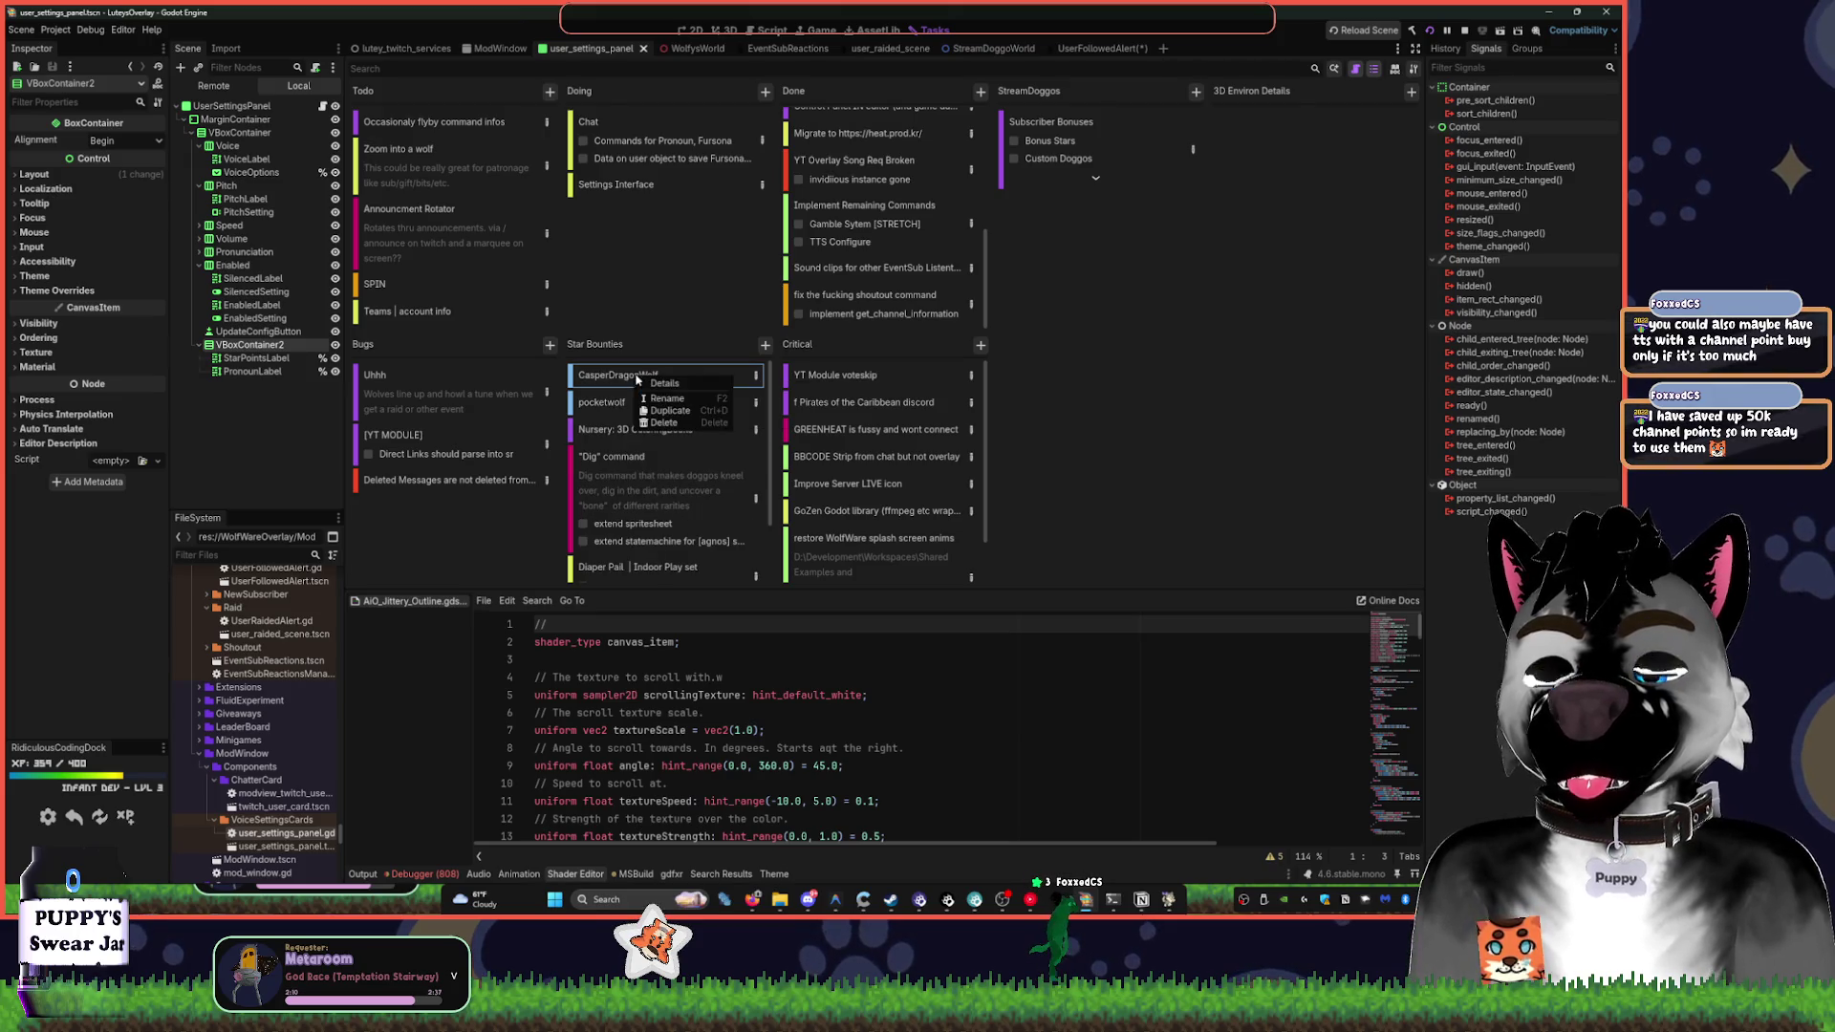
{"action": "left_click", "coordinate": [595, 385]}
{"action": "right_click", "coordinate": [625, 383]}
{"action": "left_click", "coordinate": [675, 392]}
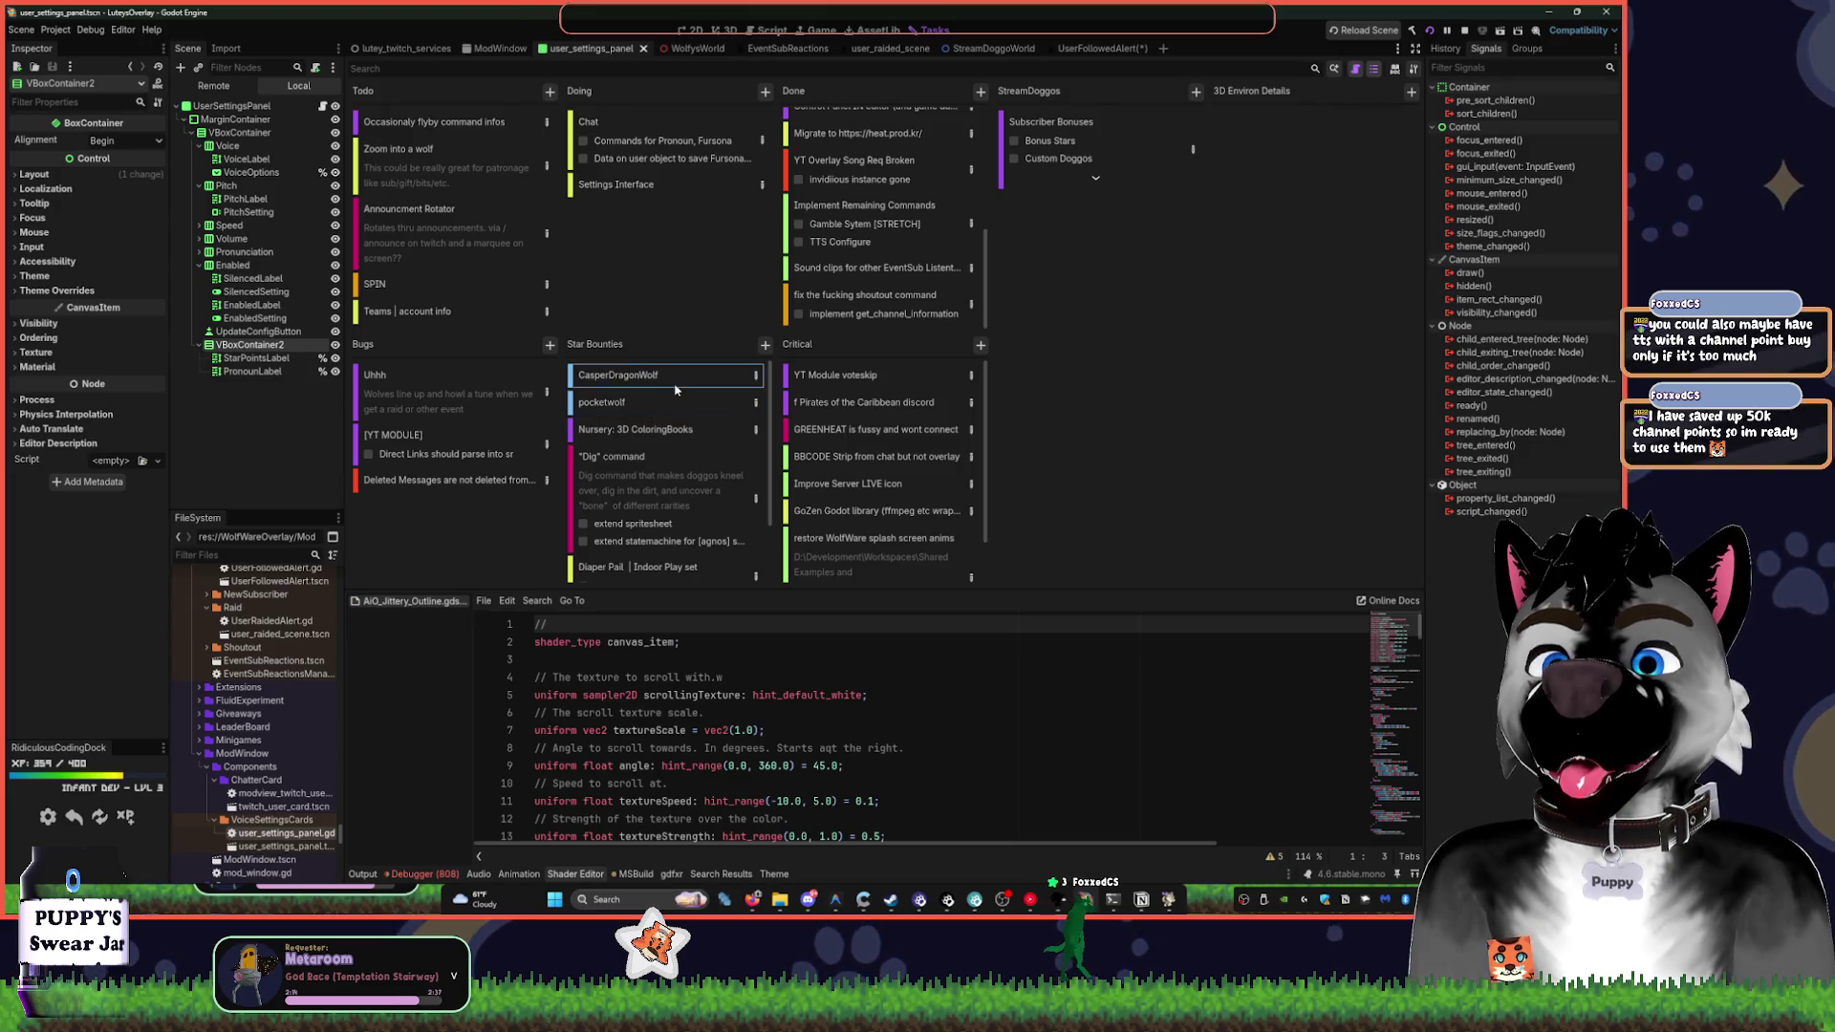
- Check a bounty card's Task Details, then delete the reviewed bounty card
{"action": "double_click", "coordinate": [753, 376]}
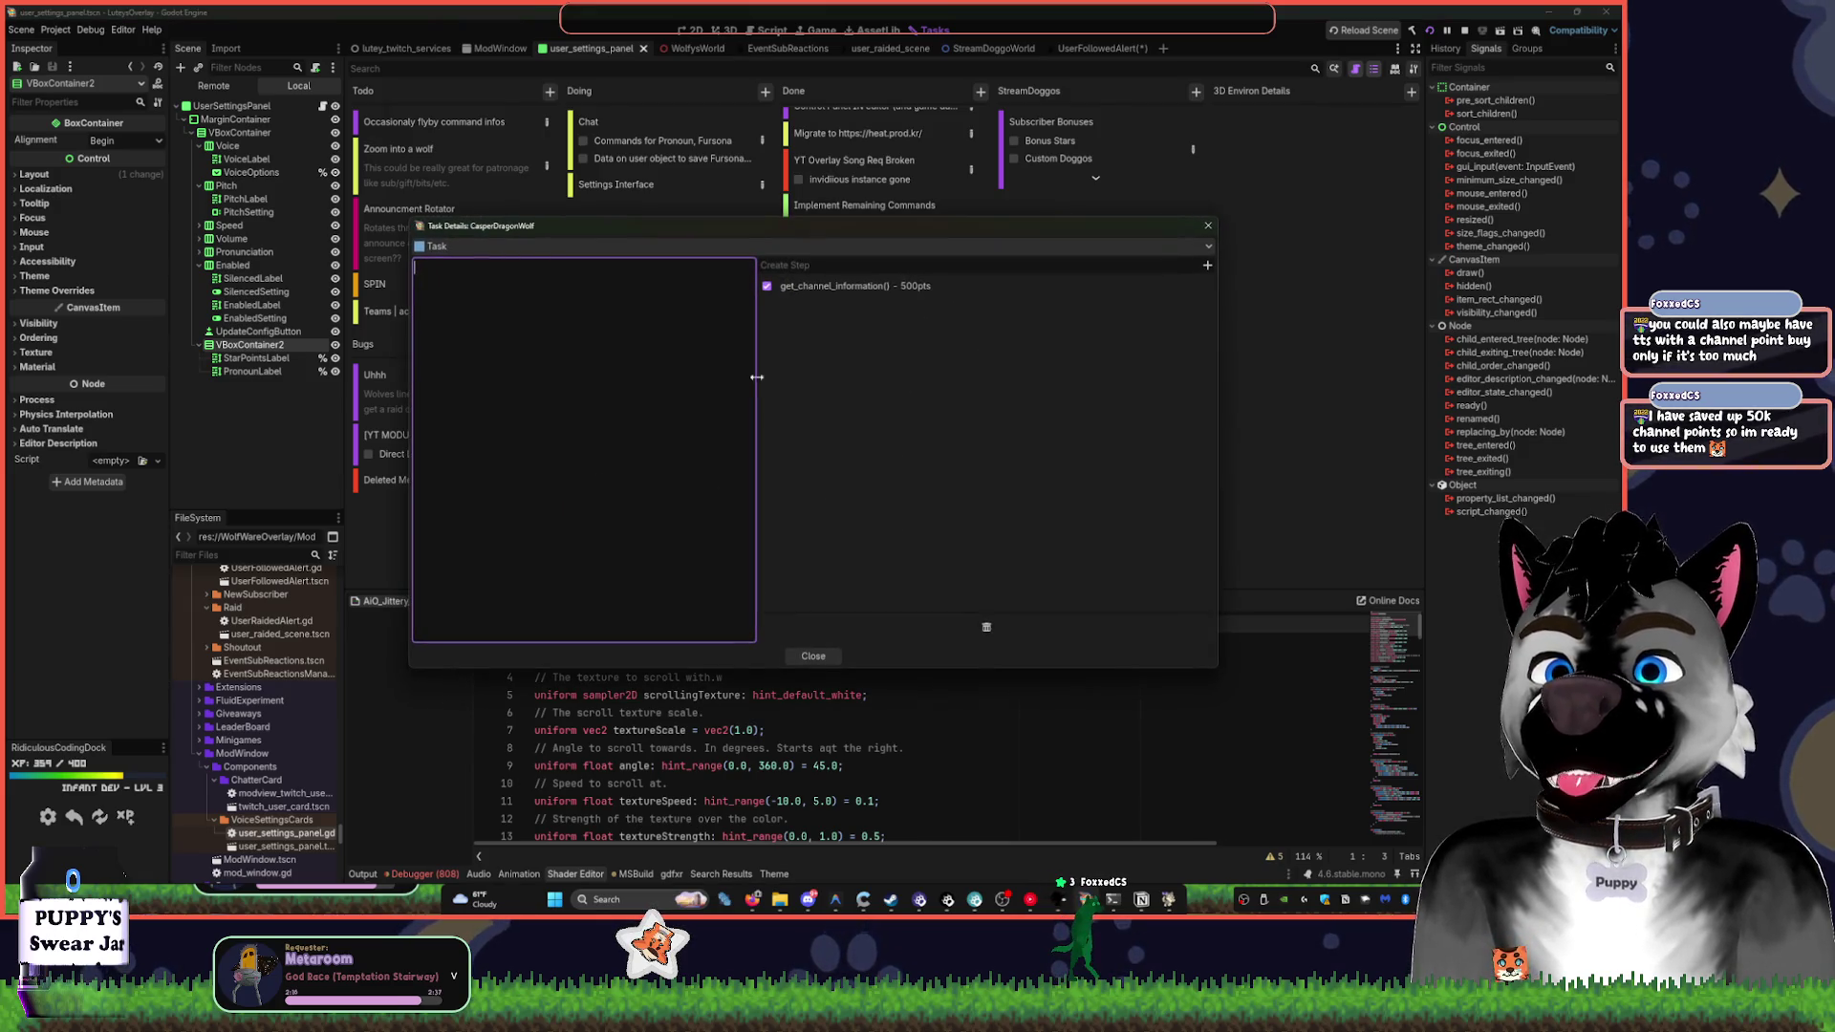
{"action": "left_click", "coordinate": [820, 291]}
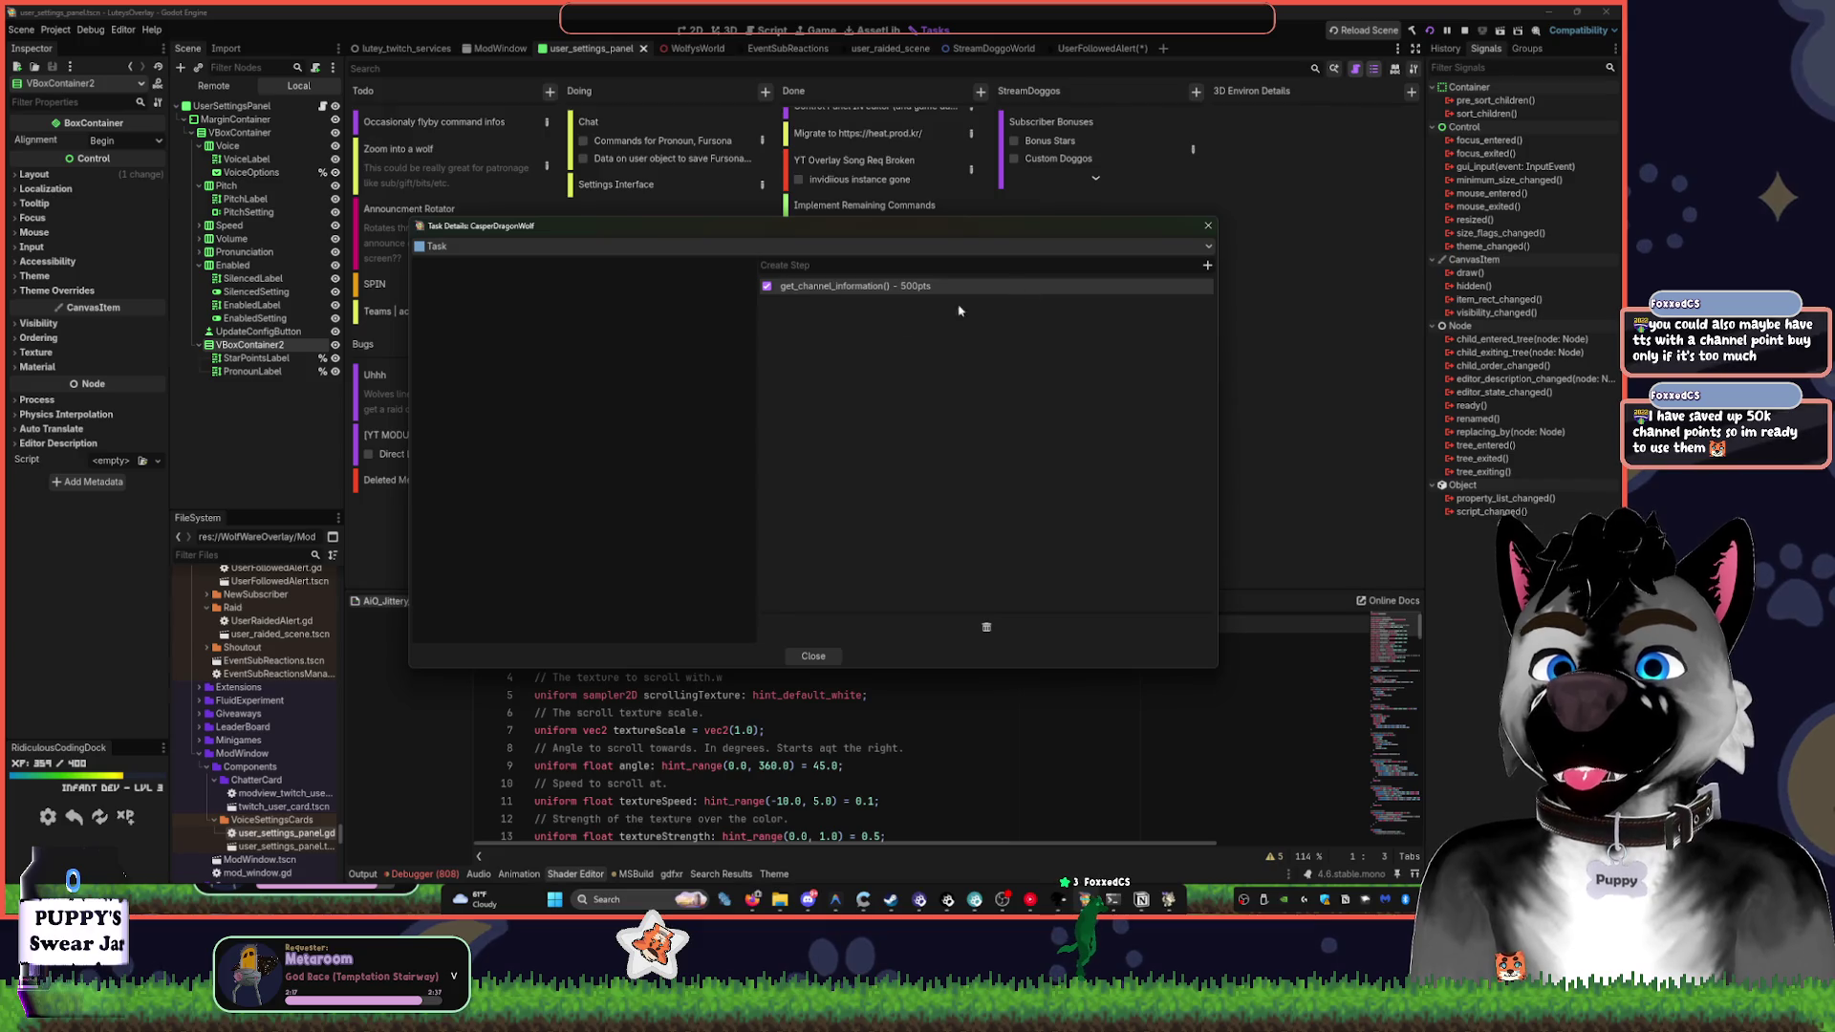
{"action": "left_click", "coordinate": [1208, 225]}
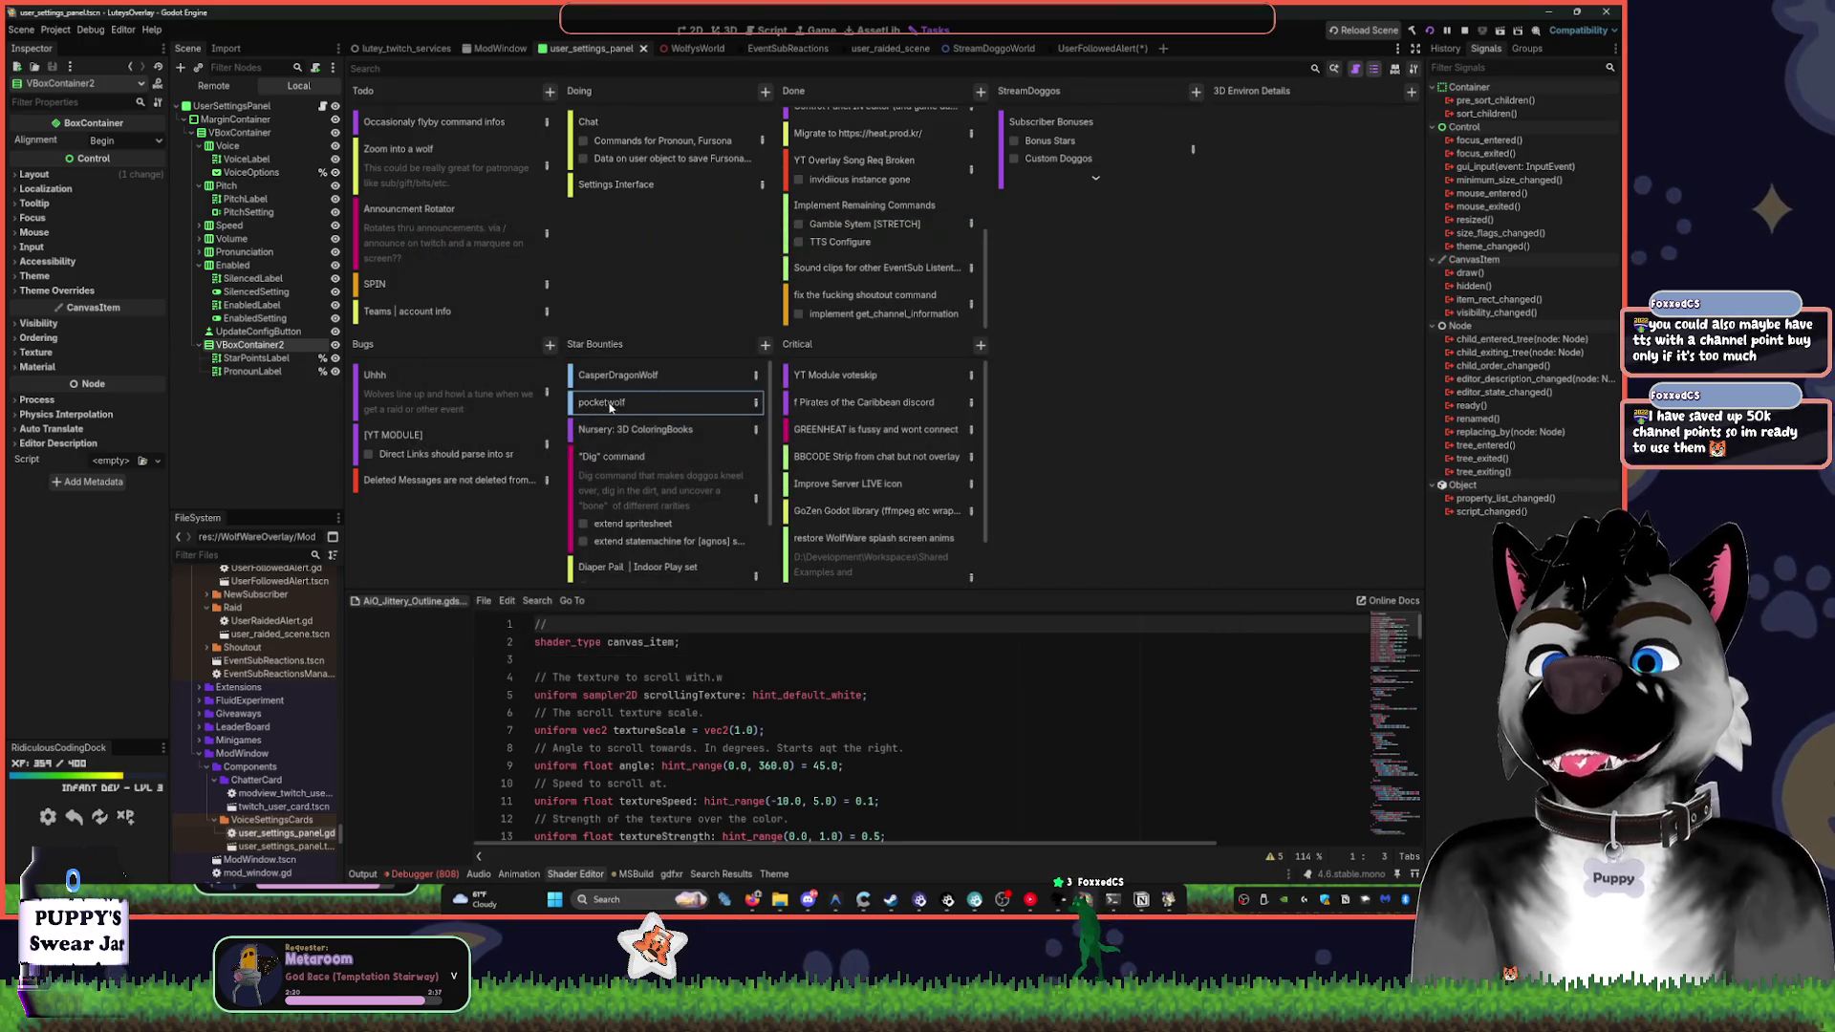
{"action": "right_click", "coordinate": [630, 380]}
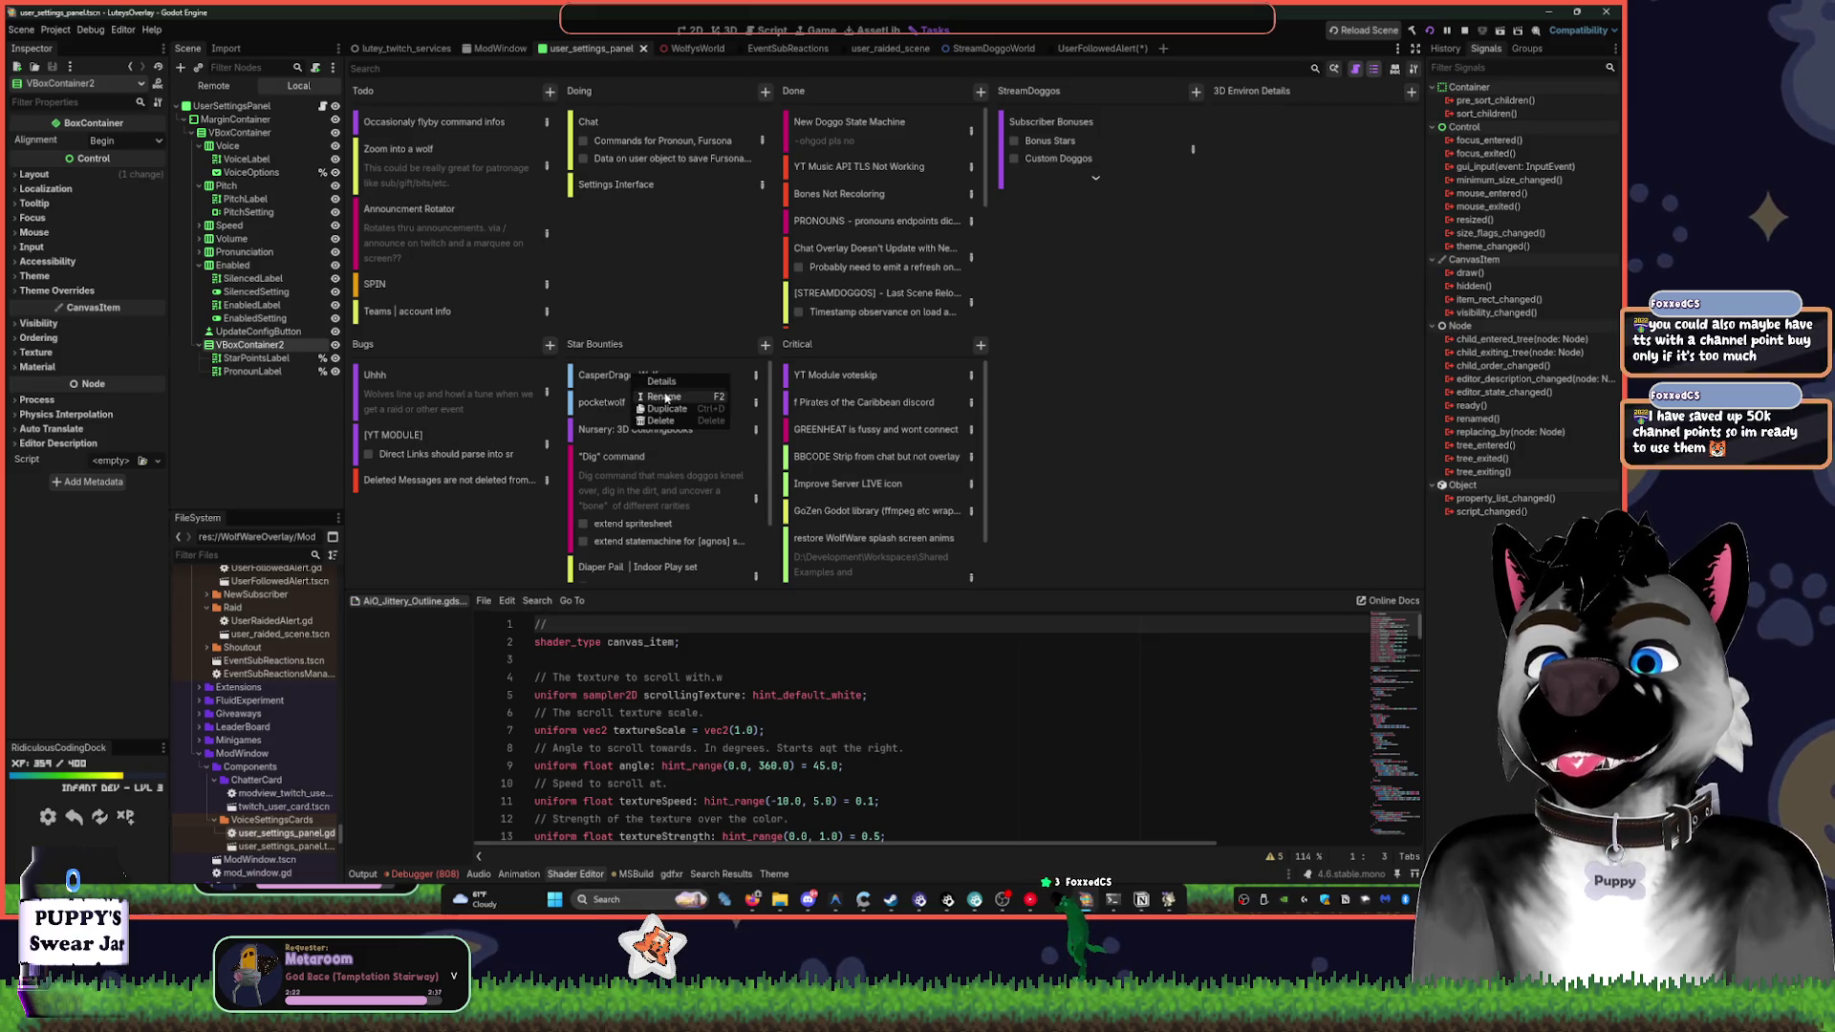
{"action": "left_click", "coordinate": [636, 392]}
- Delete the next bounty card, Nursery: 3D ColoringBooks and Diaper Pail | Indoor Play set
{"action": "right_click", "coordinate": [630, 386]}
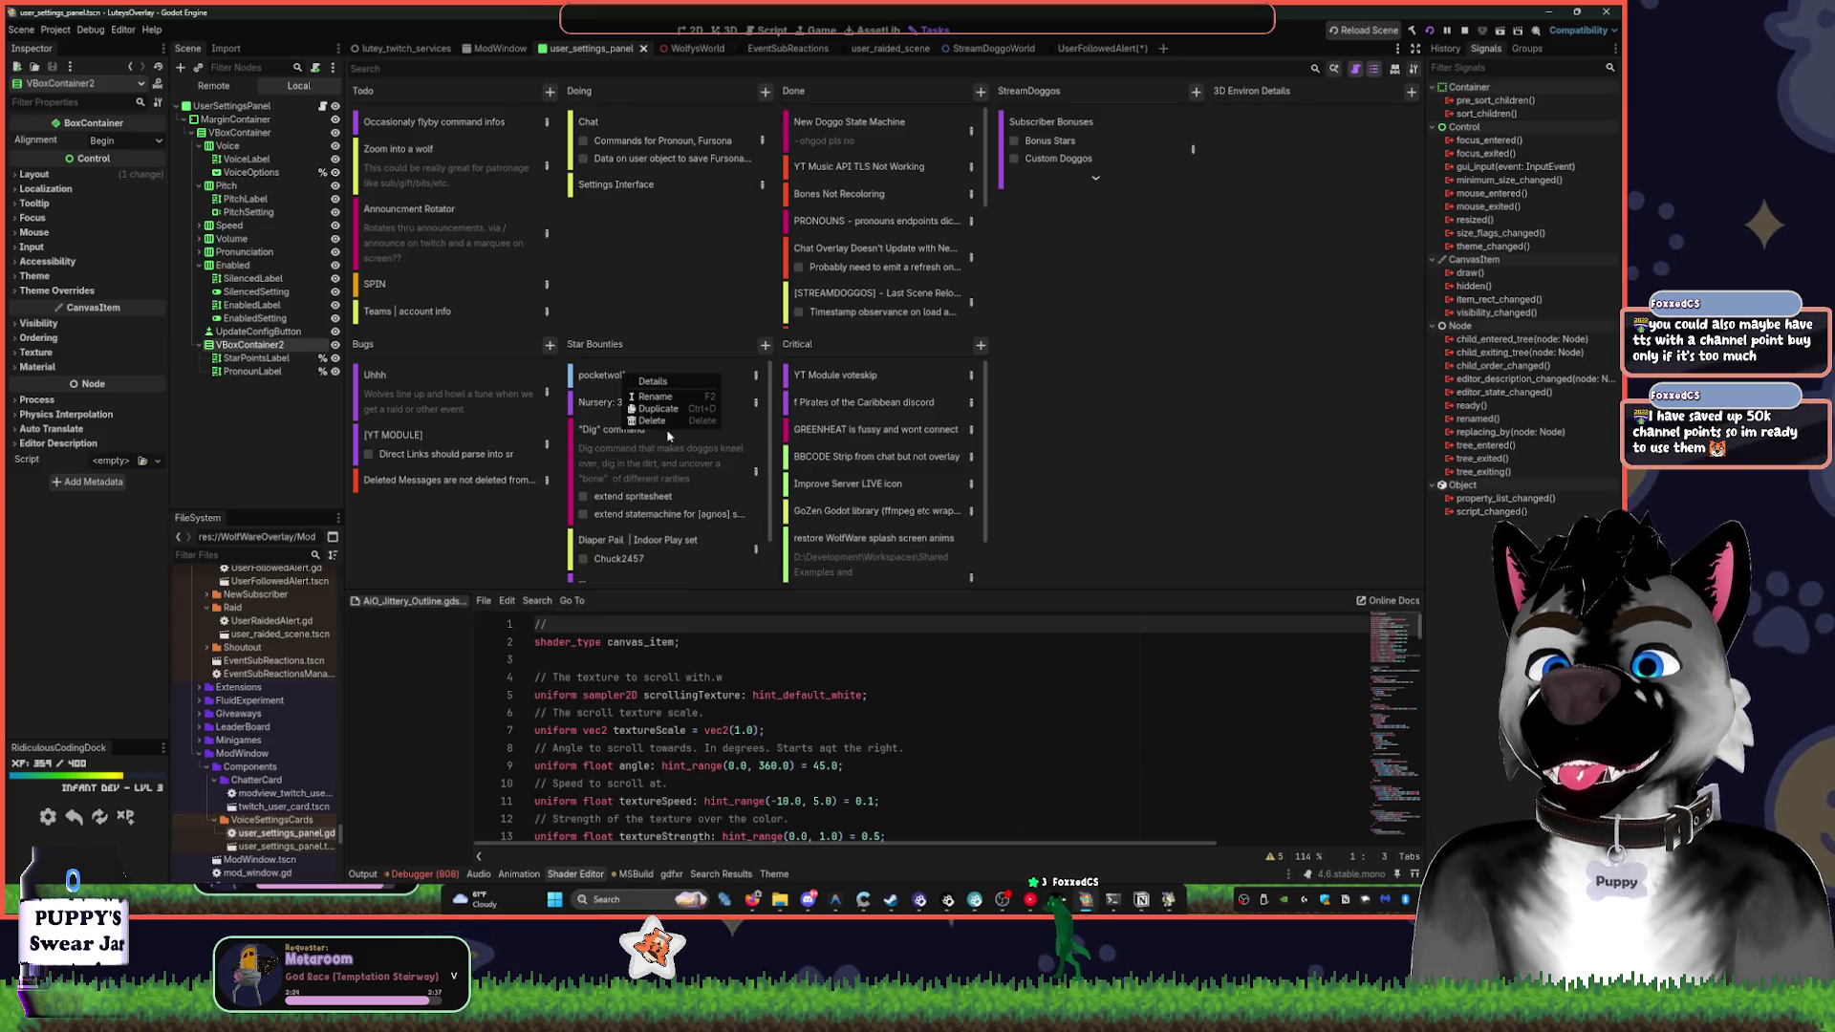
{"action": "left_click", "coordinate": [587, 376]}
{"action": "right_click", "coordinate": [635, 380]}
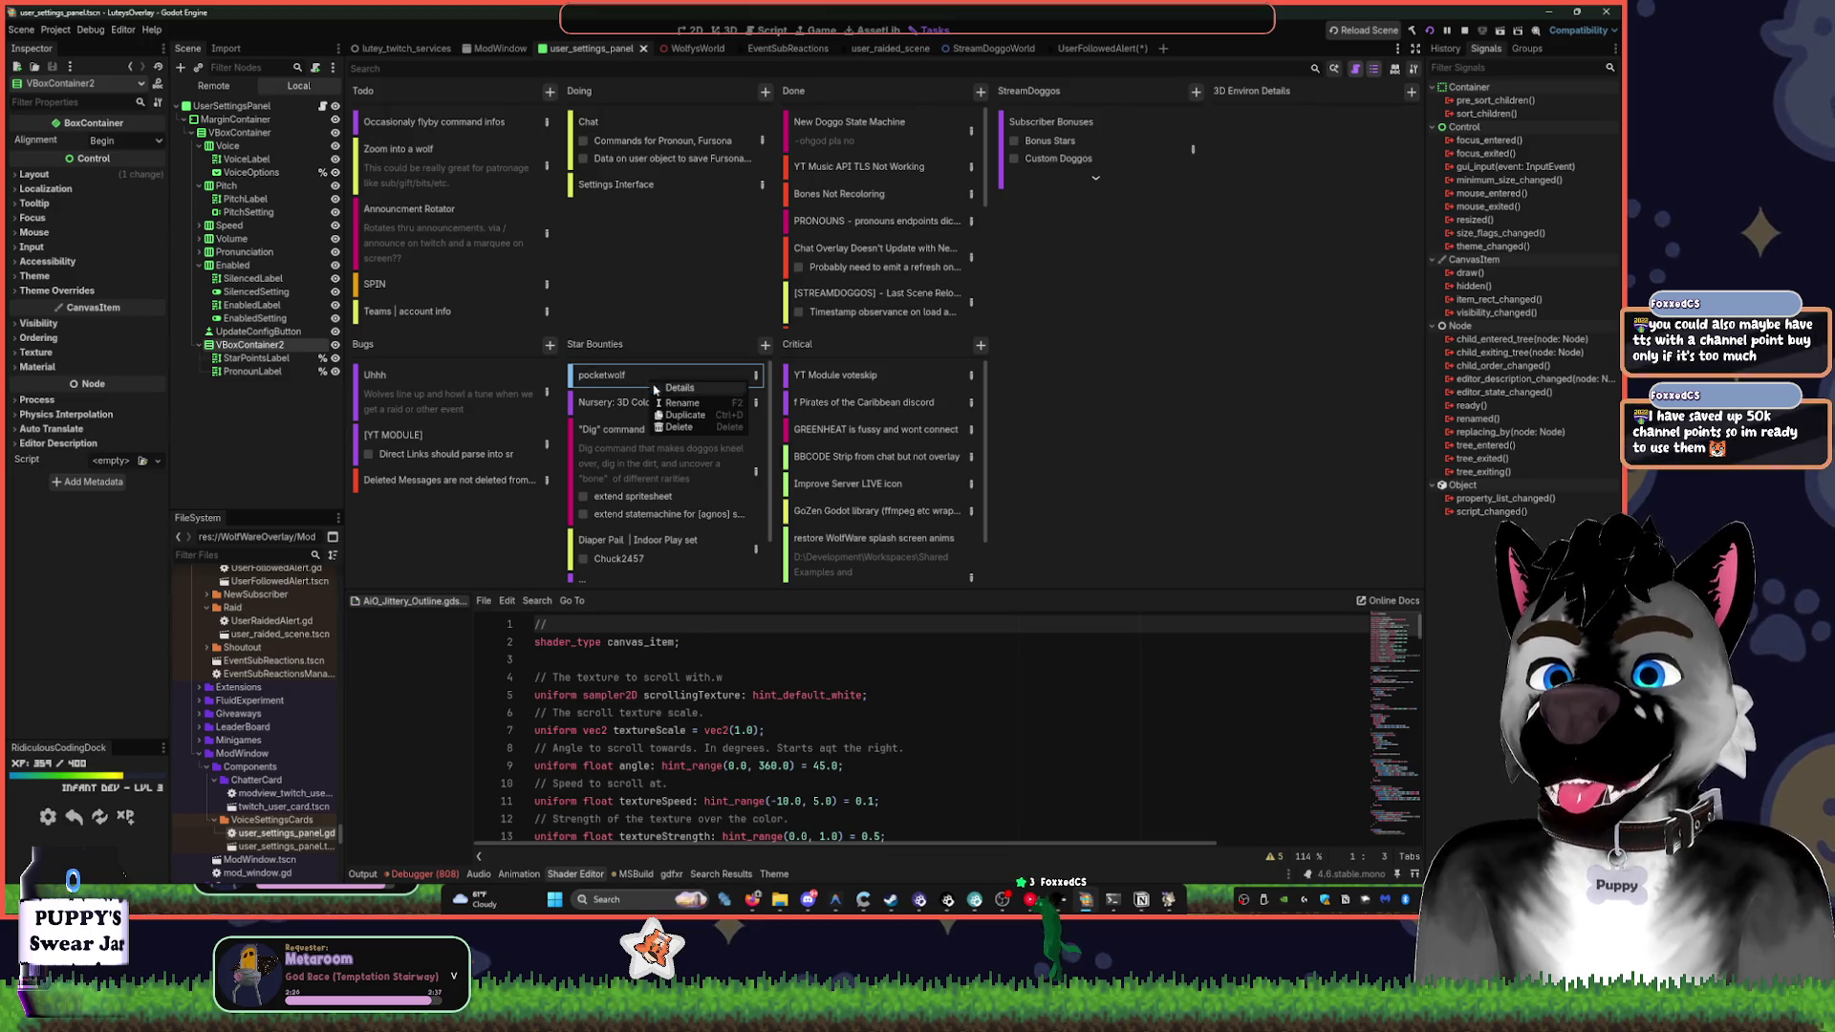
{"action": "left_click", "coordinate": [673, 420]}
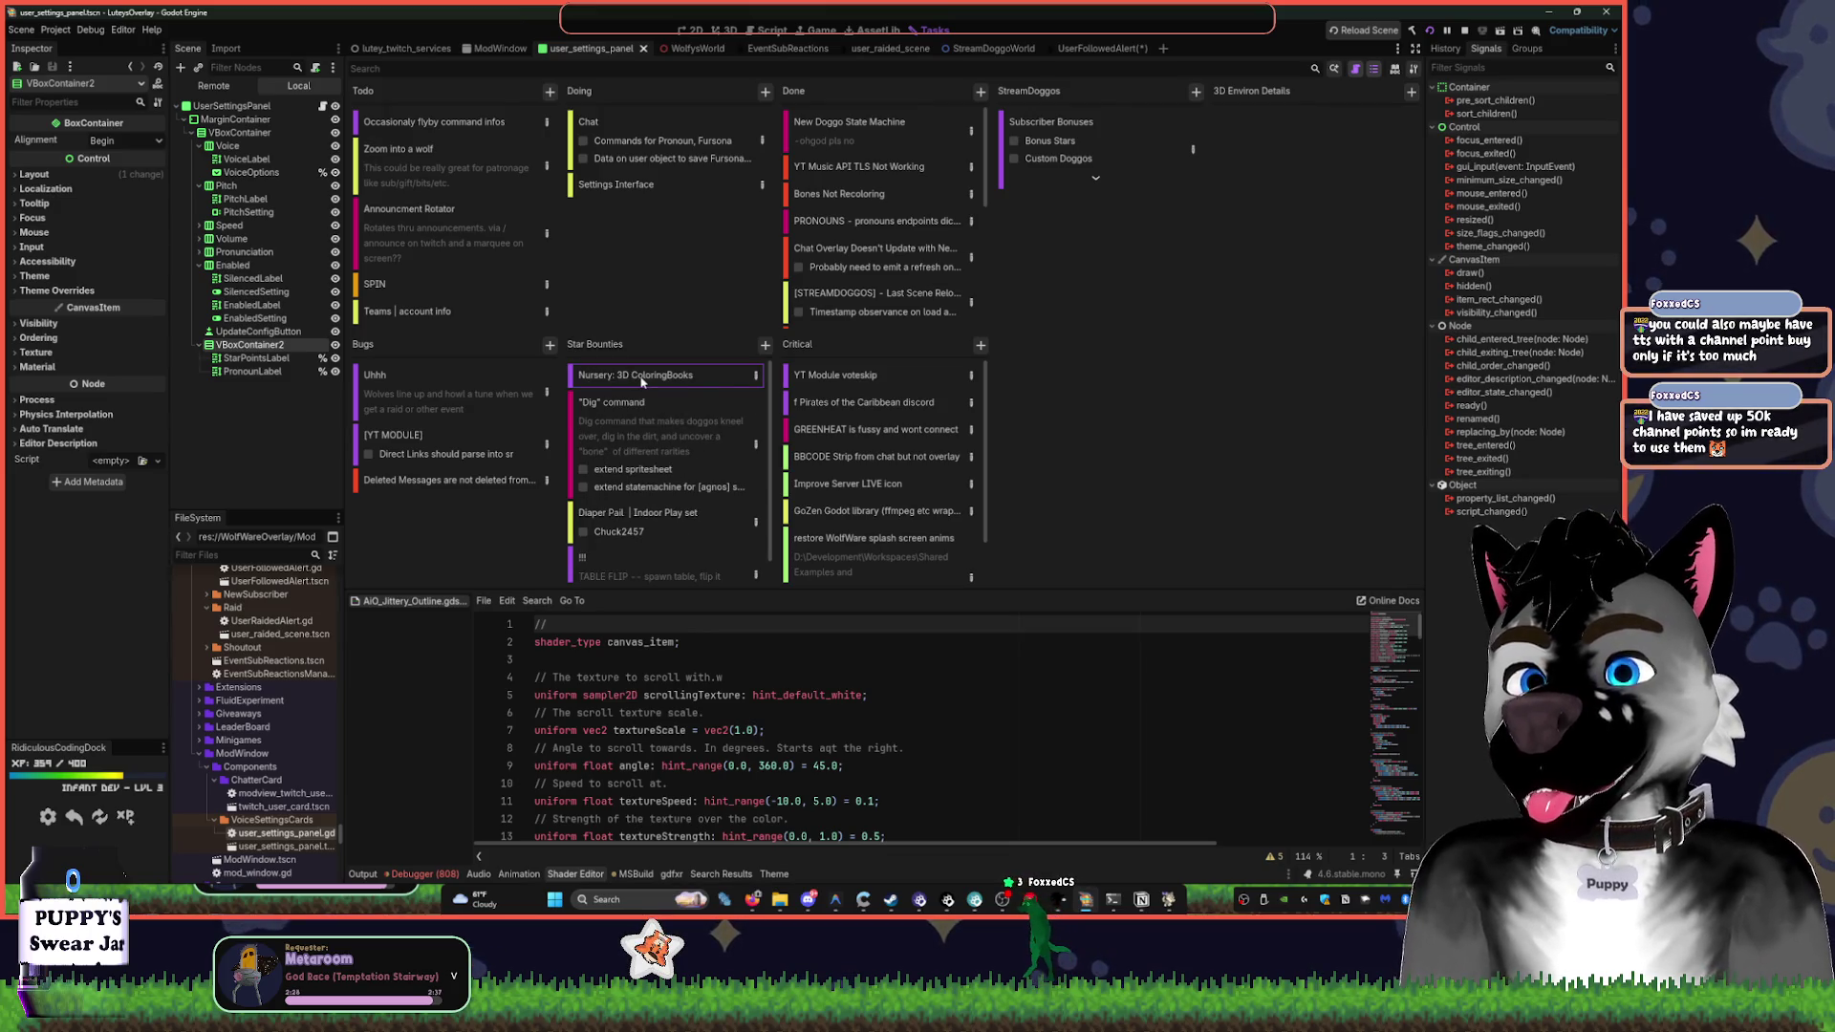
{"action": "right_click", "coordinate": [641, 381]}
{"action": "left_click", "coordinate": [677, 426]}
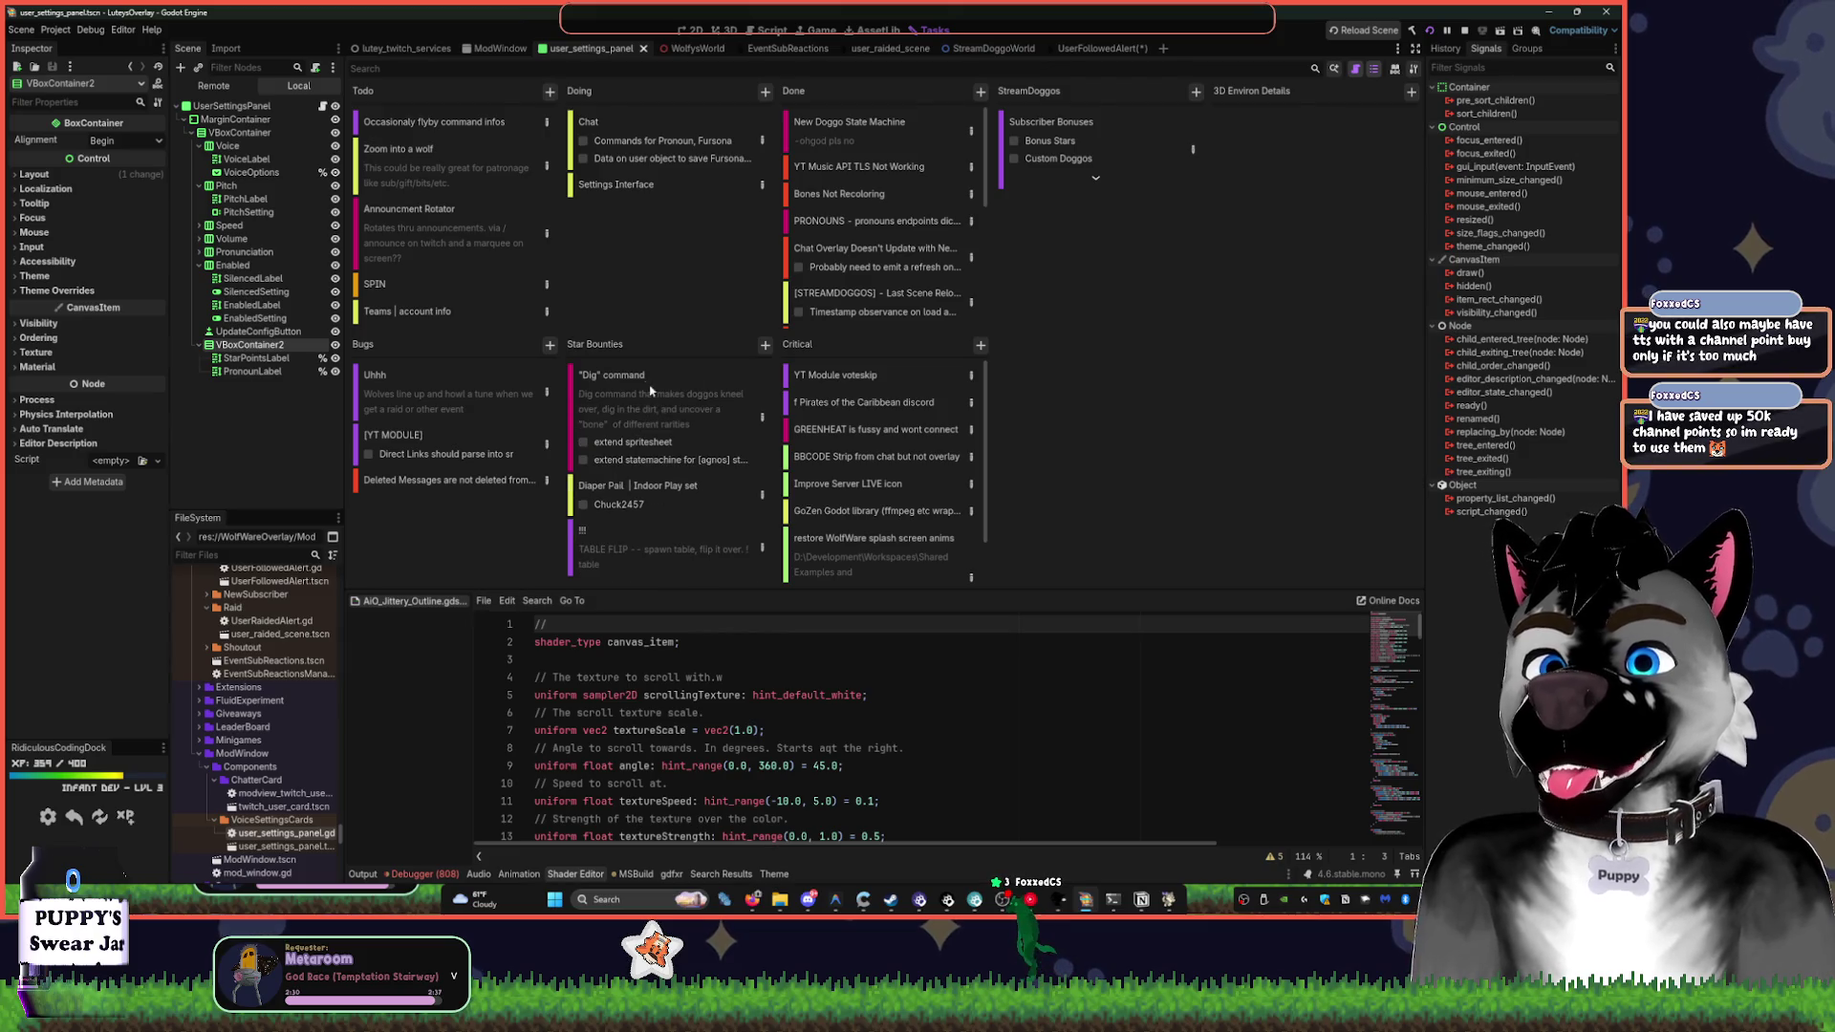
{"action": "right_click", "coordinate": [670, 498]}
{"action": "left_click", "coordinate": [732, 544]}
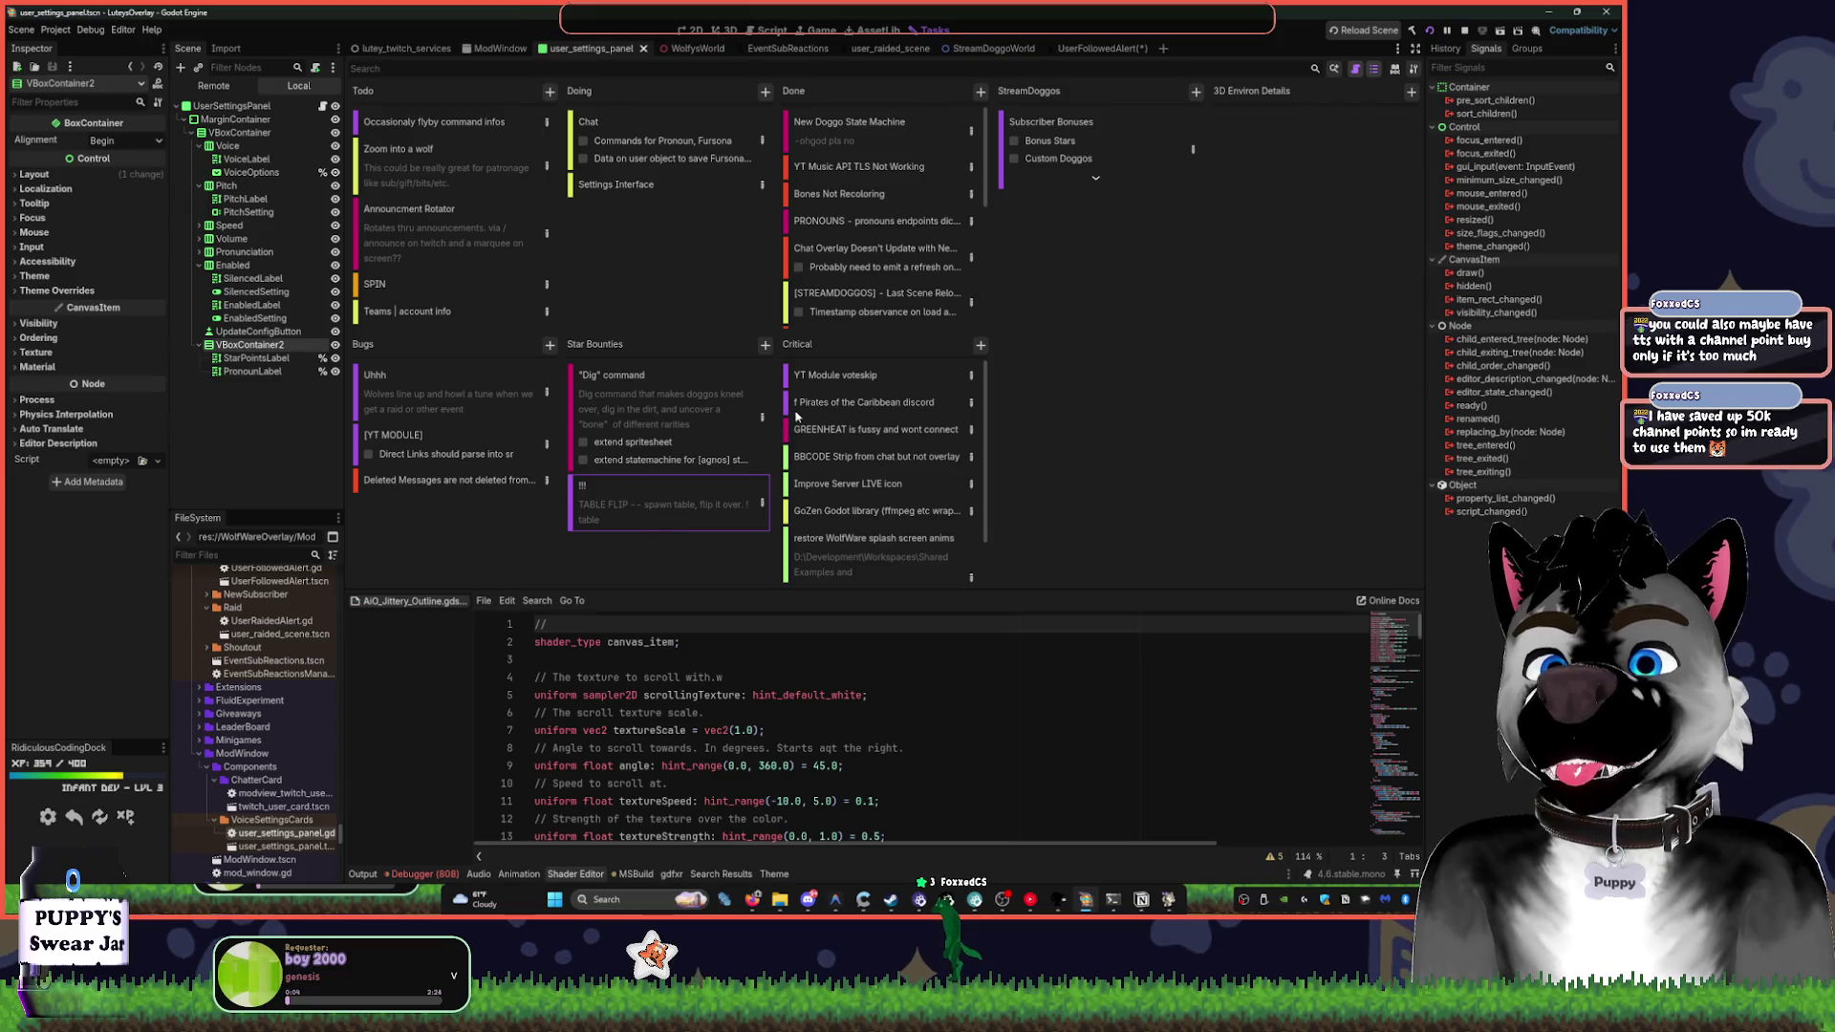
{"action": "scroll", "coordinate": [896, 490], "scroll_direction": "down", "scroll_amount": 1}
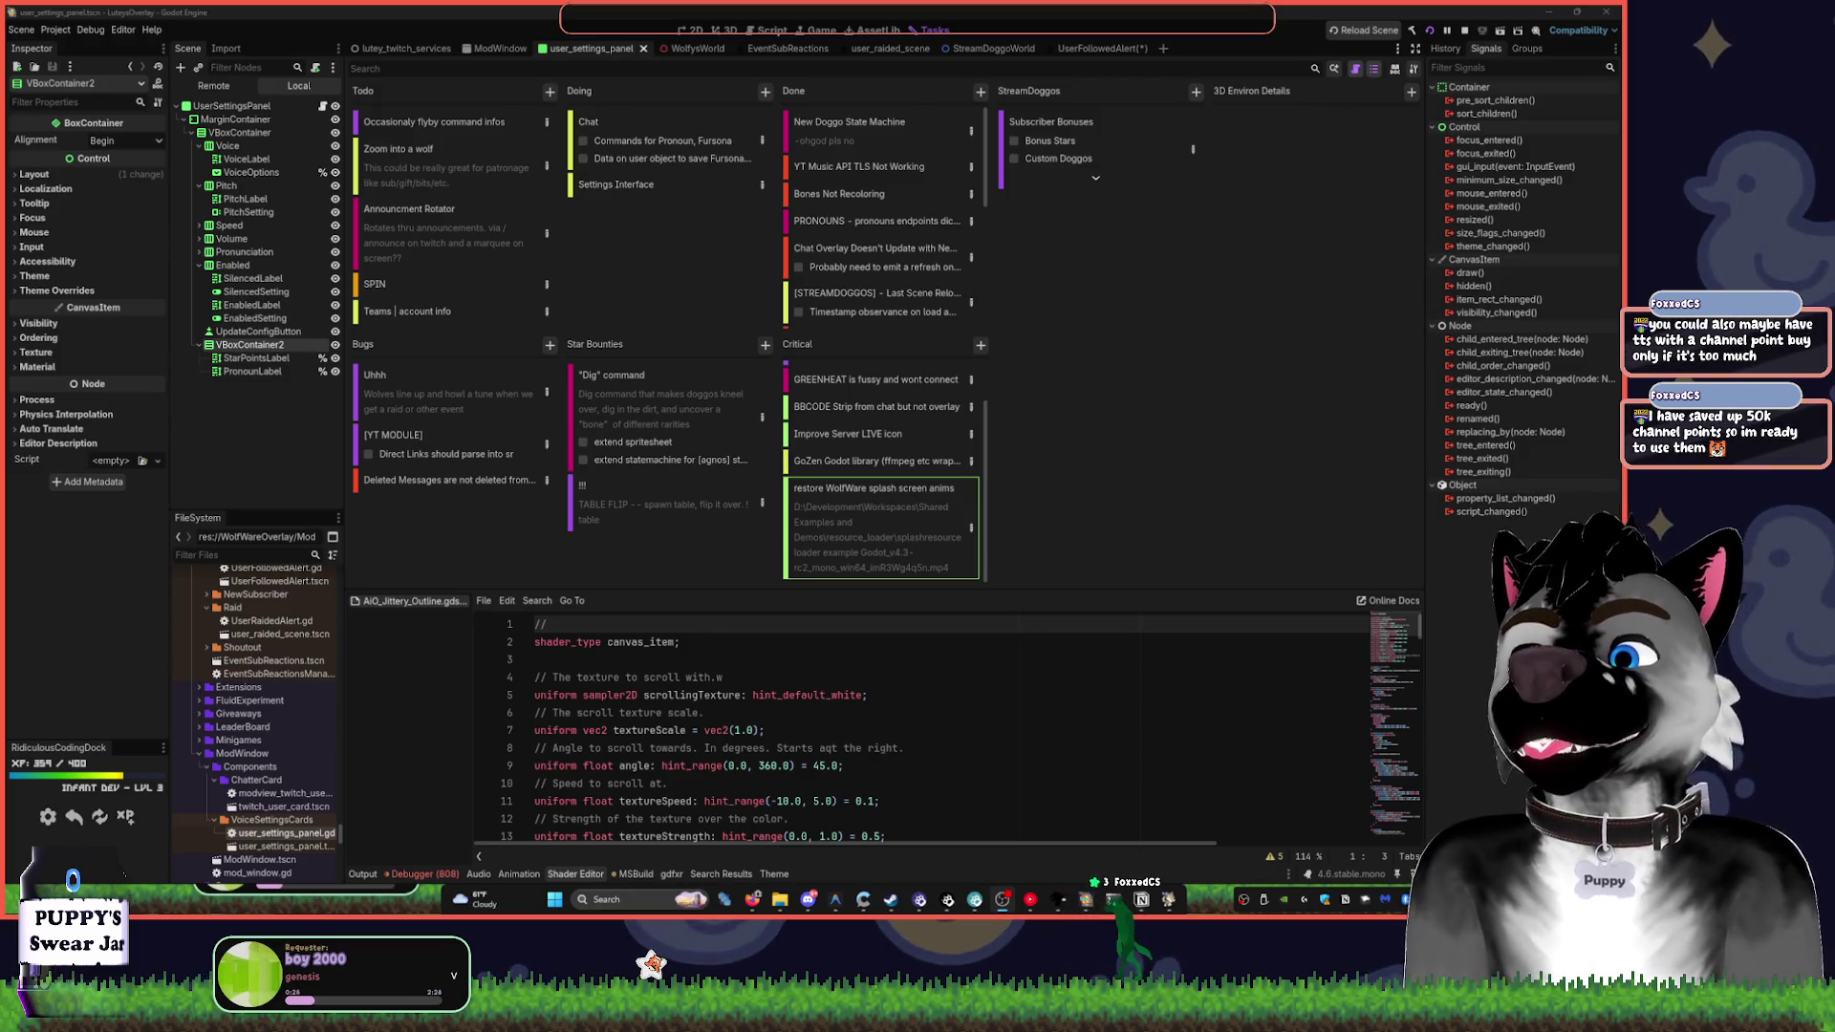
- Clear all 808 entries from the Debugger's Errors list, then clear the Output log
{"action": "scroll", "coordinate": [669, 727], "scroll_direction": "down", "scroll_amount": 5}
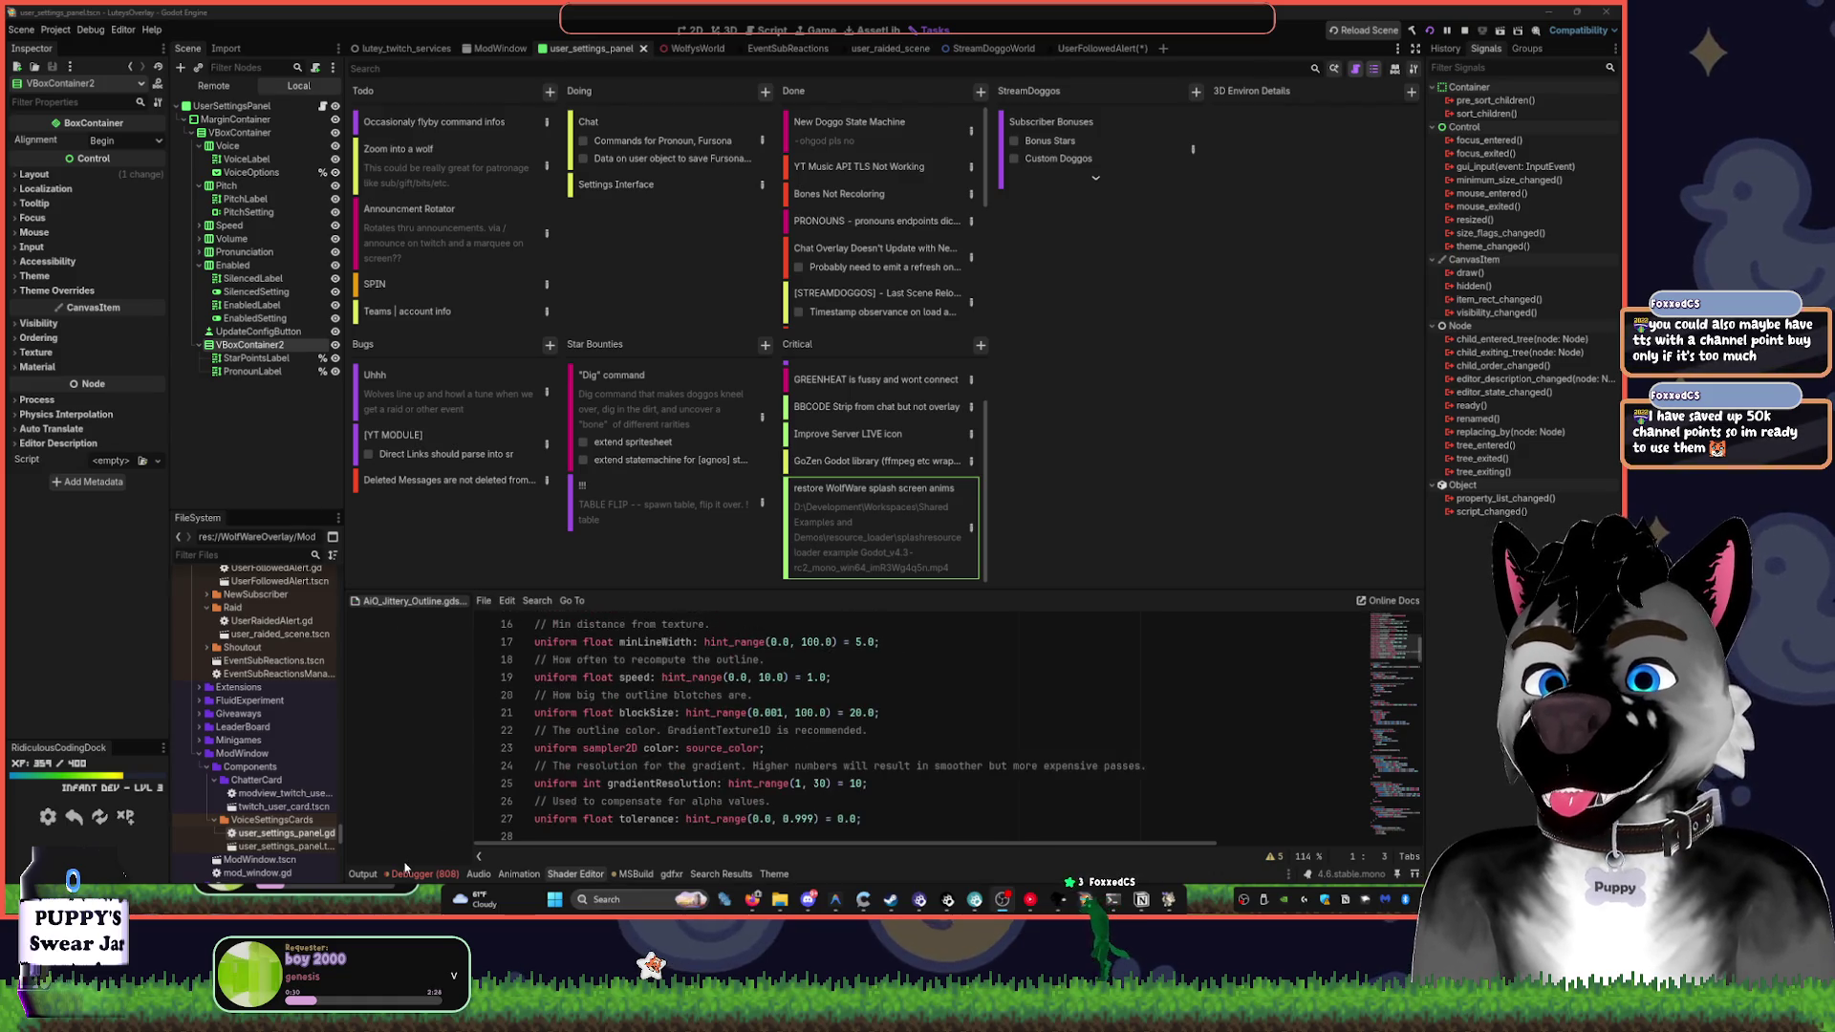
{"action": "left_click", "coordinate": [418, 875]}
{"action": "left_click", "coordinate": [440, 611]}
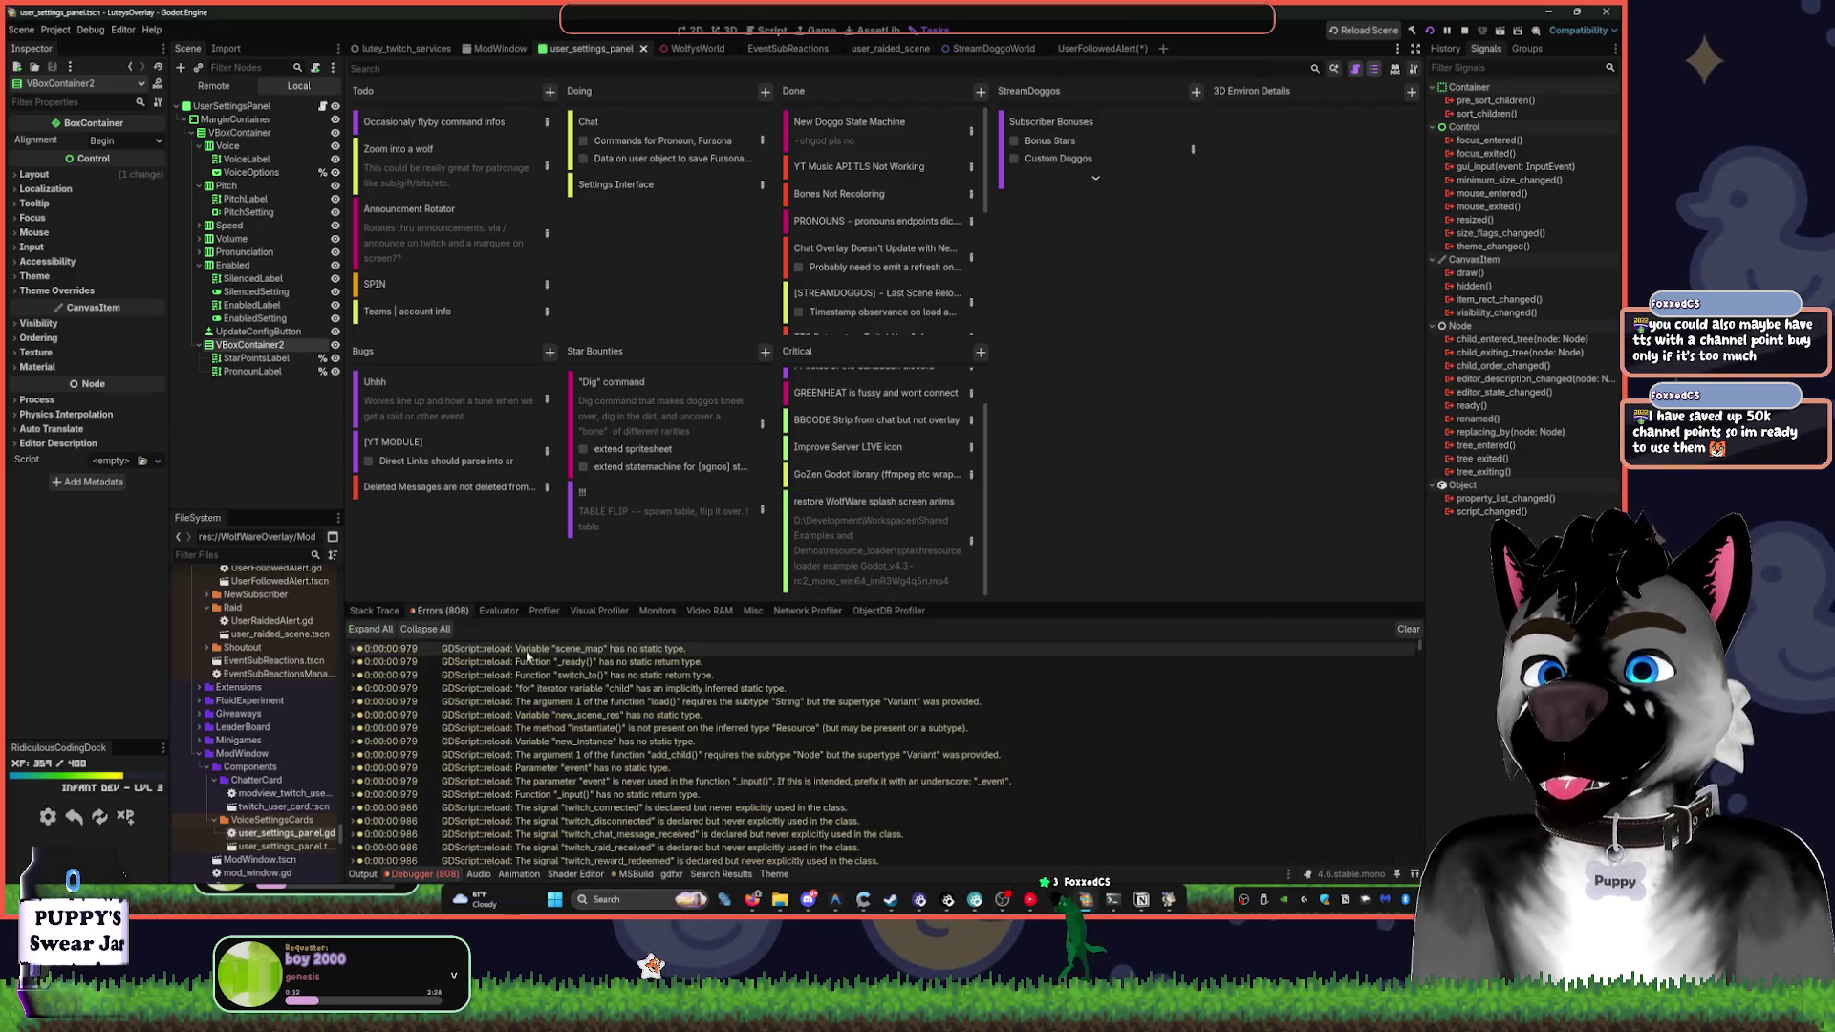
{"action": "scroll", "coordinate": [1417, 653], "scroll_direction": "down", "scroll_amount": 10}
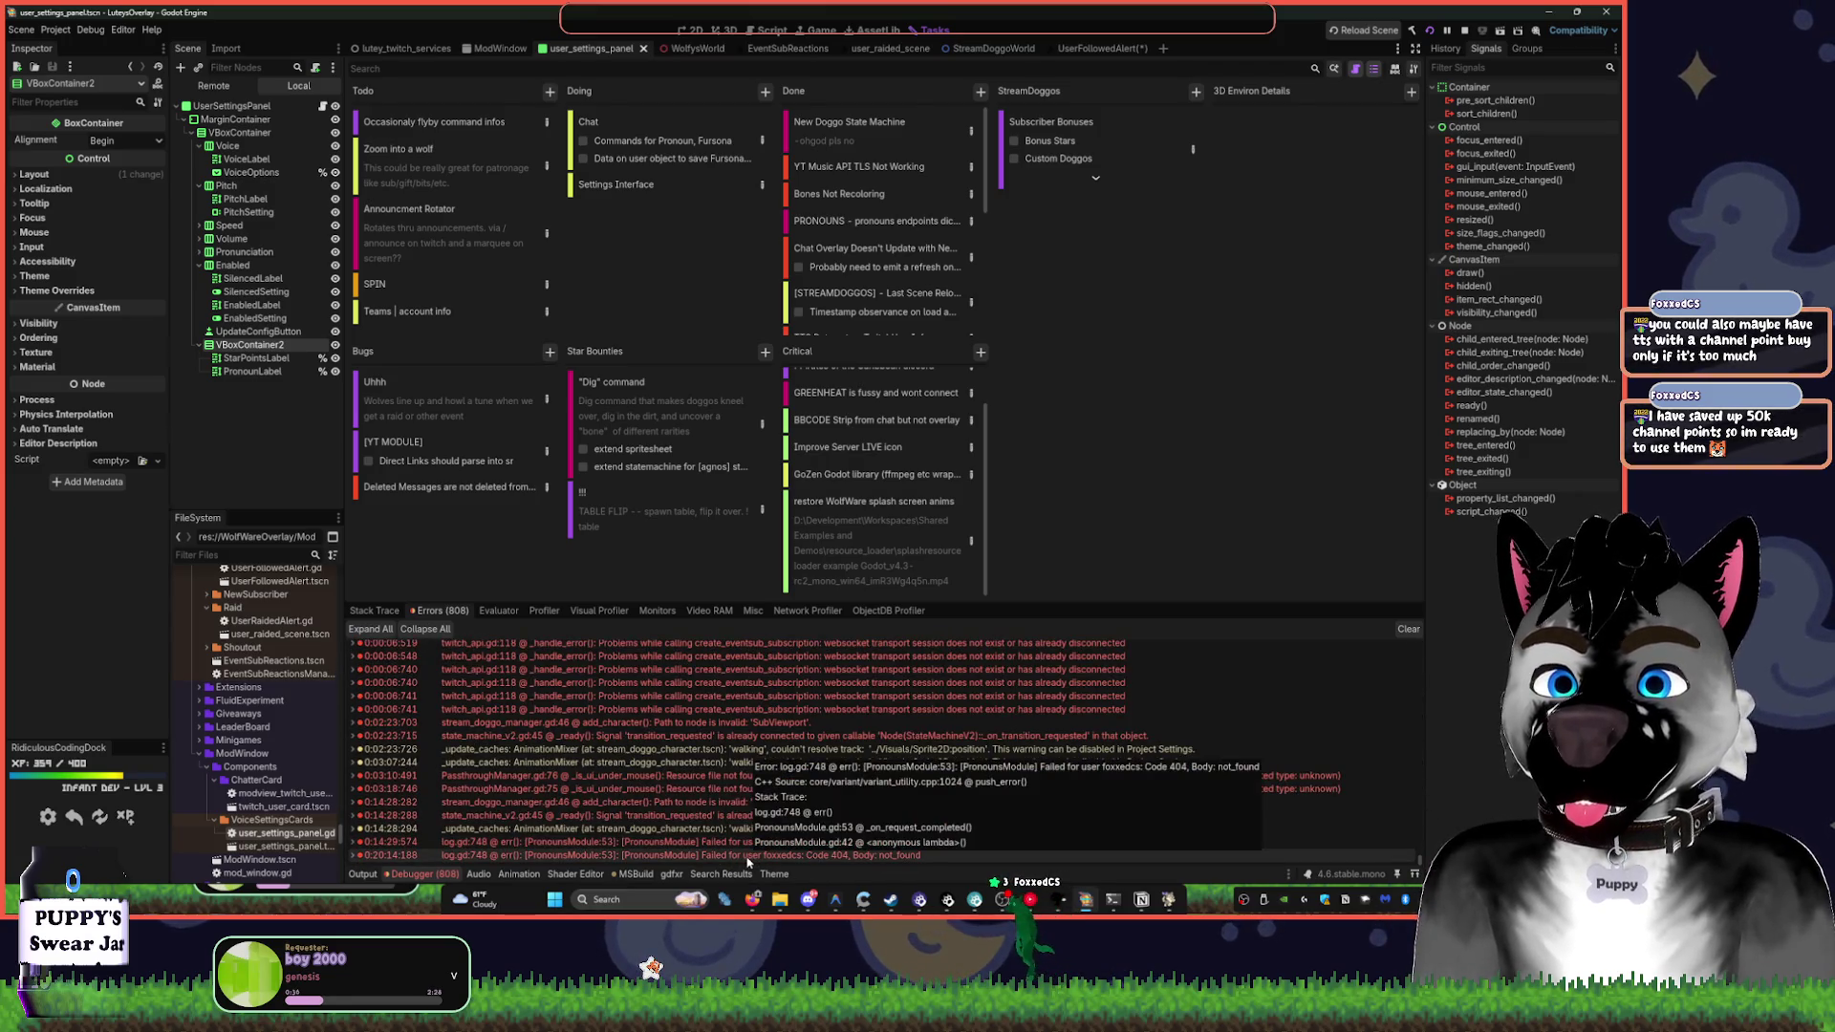
{"action": "left_click", "coordinate": [1407, 630]}
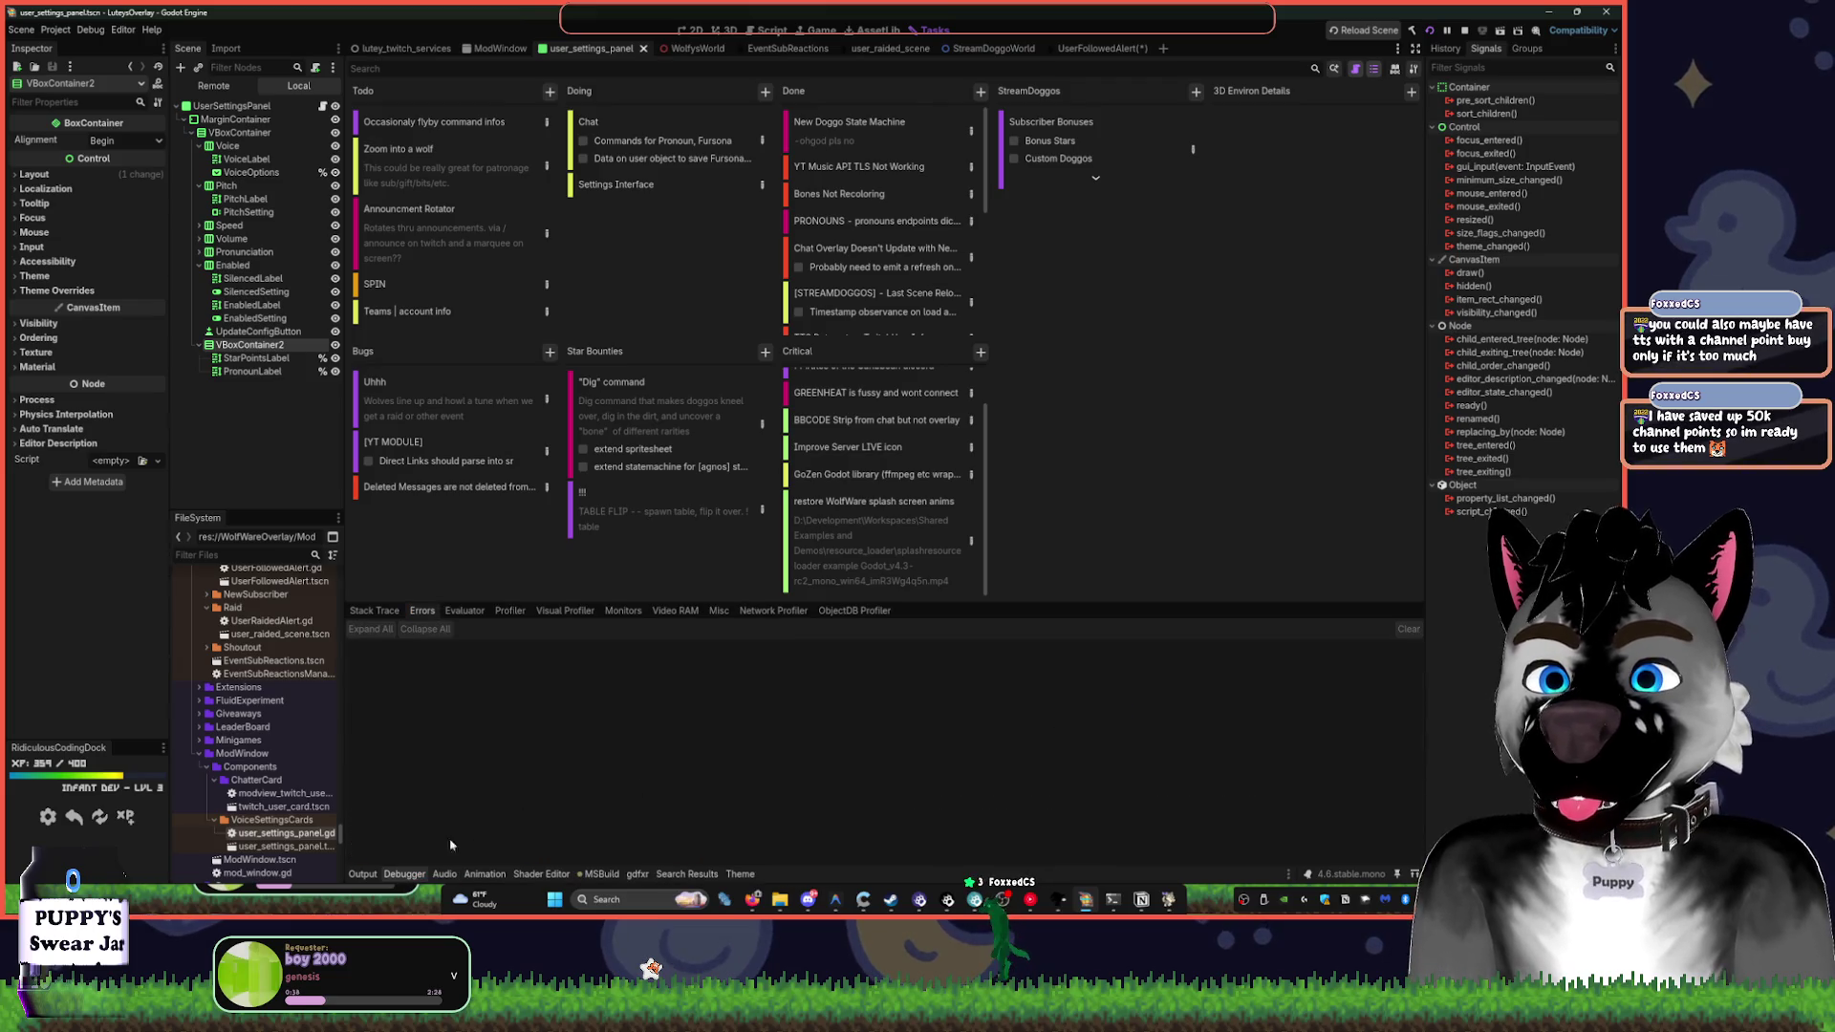
{"action": "left_click", "coordinate": [362, 874]}
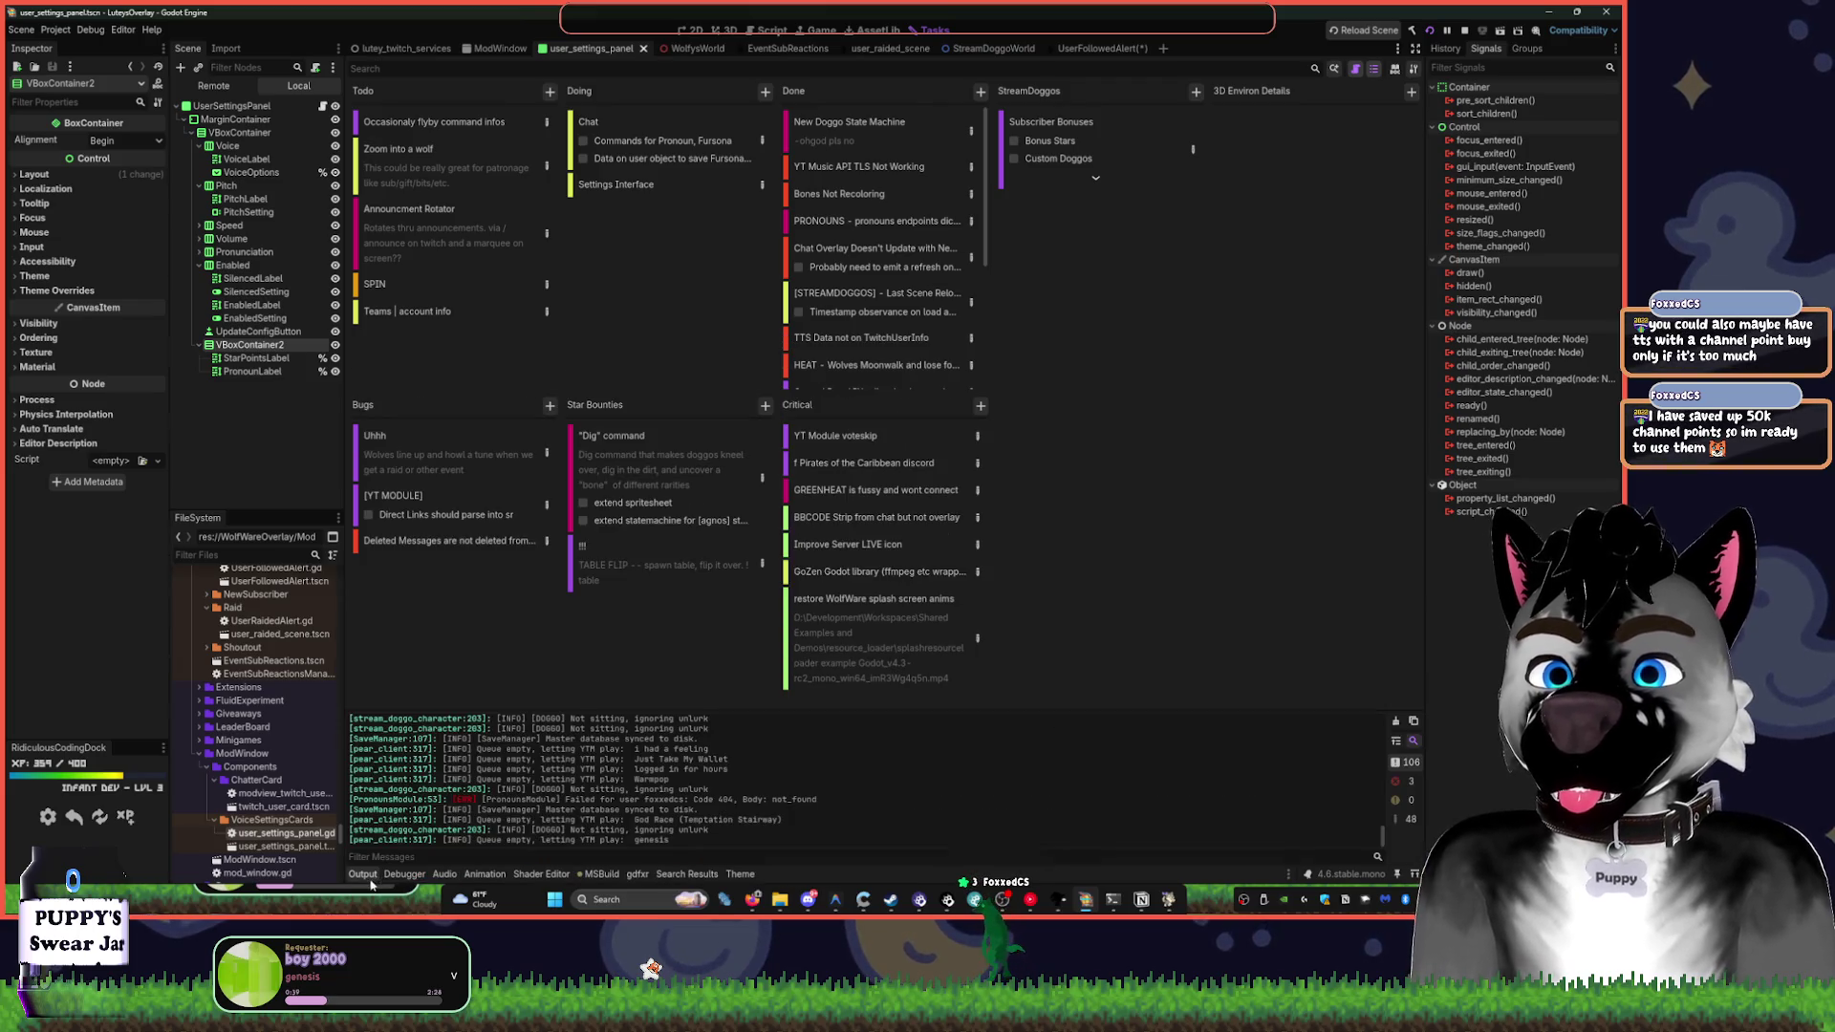
{"action": "left_click", "coordinate": [1395, 720]}
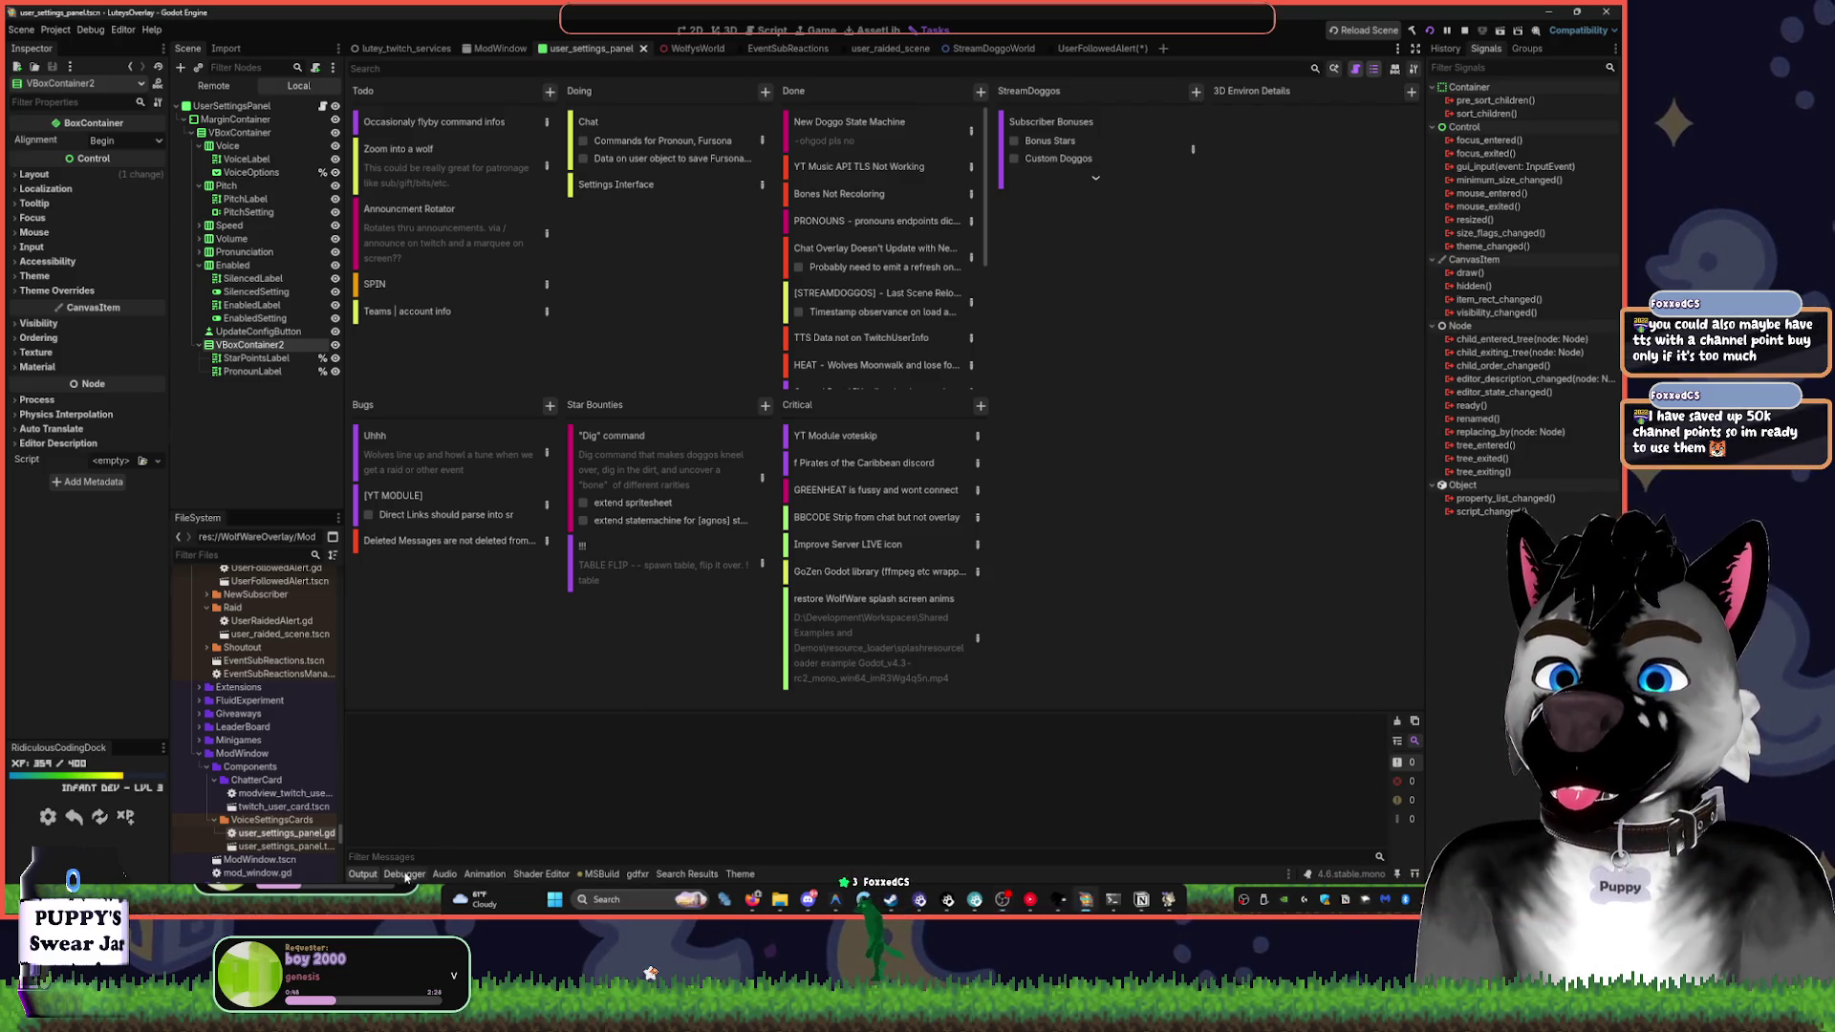
- Delete the BBCODE Strip task card from the Critical column
{"action": "left_click", "coordinate": [364, 874]}
{"action": "left_click", "coordinate": [364, 877]}
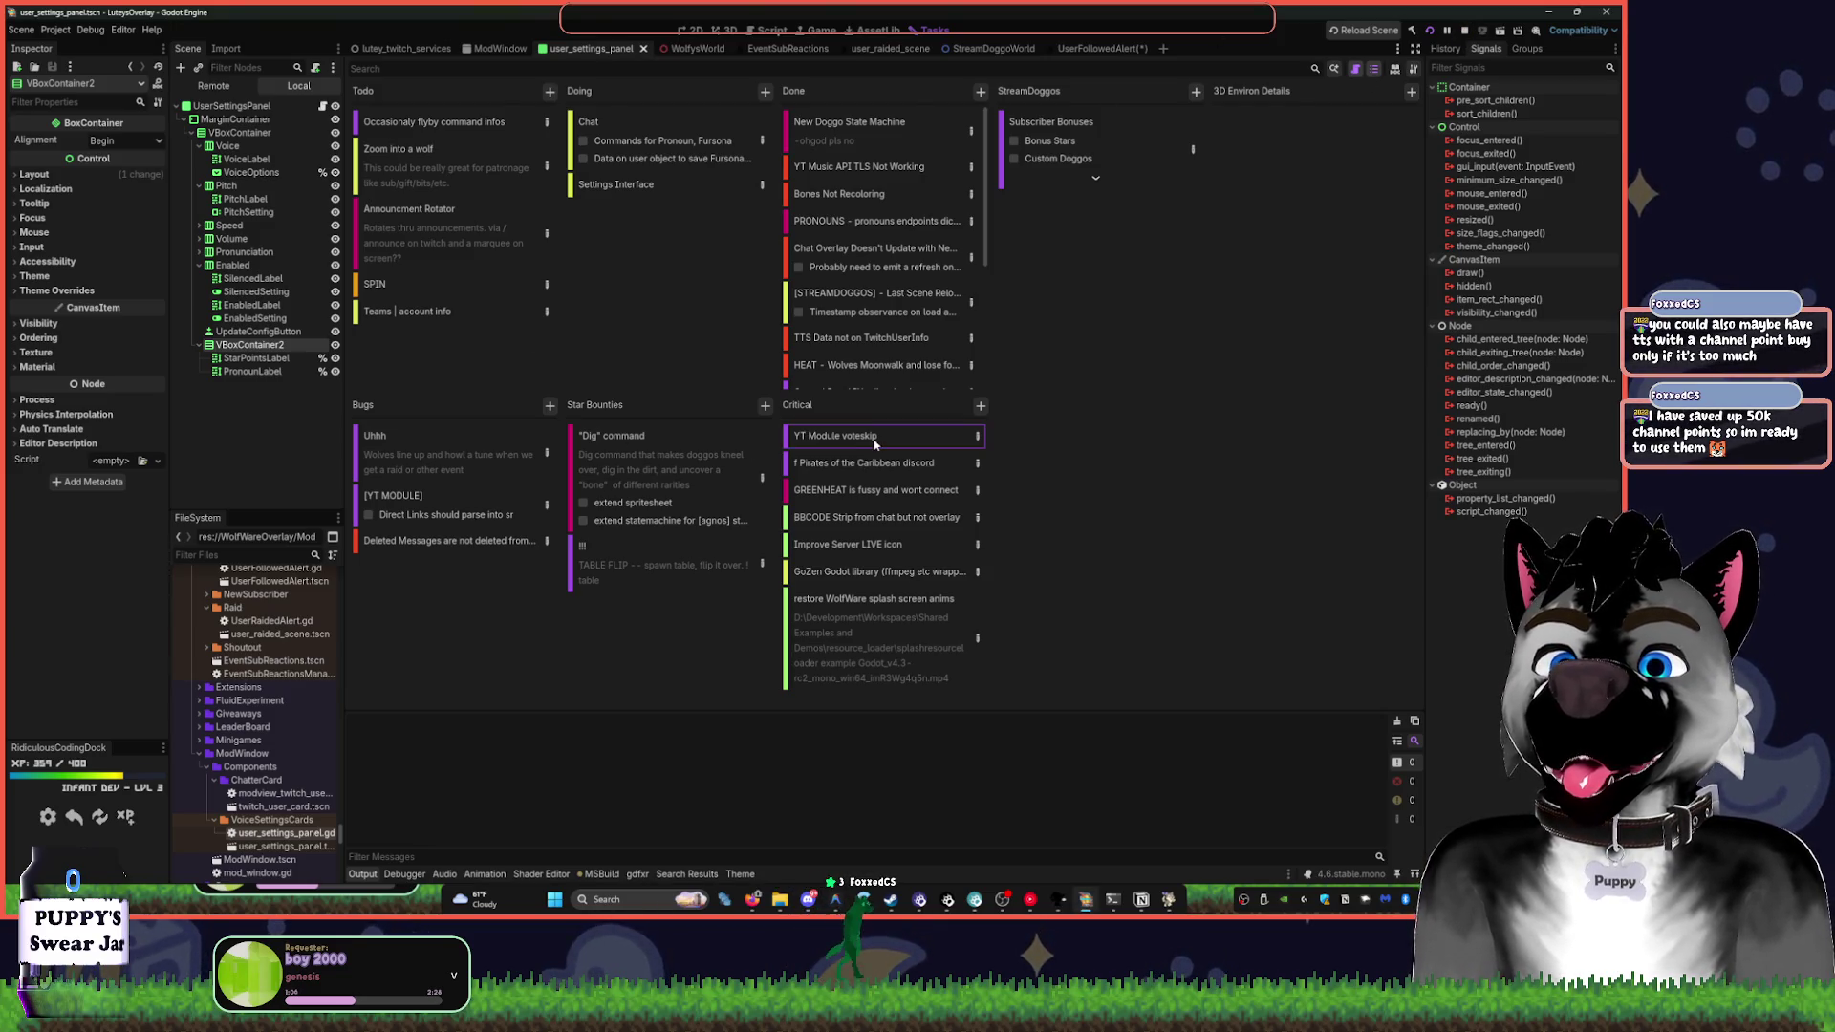
{"action": "right_click", "coordinate": [911, 466]}
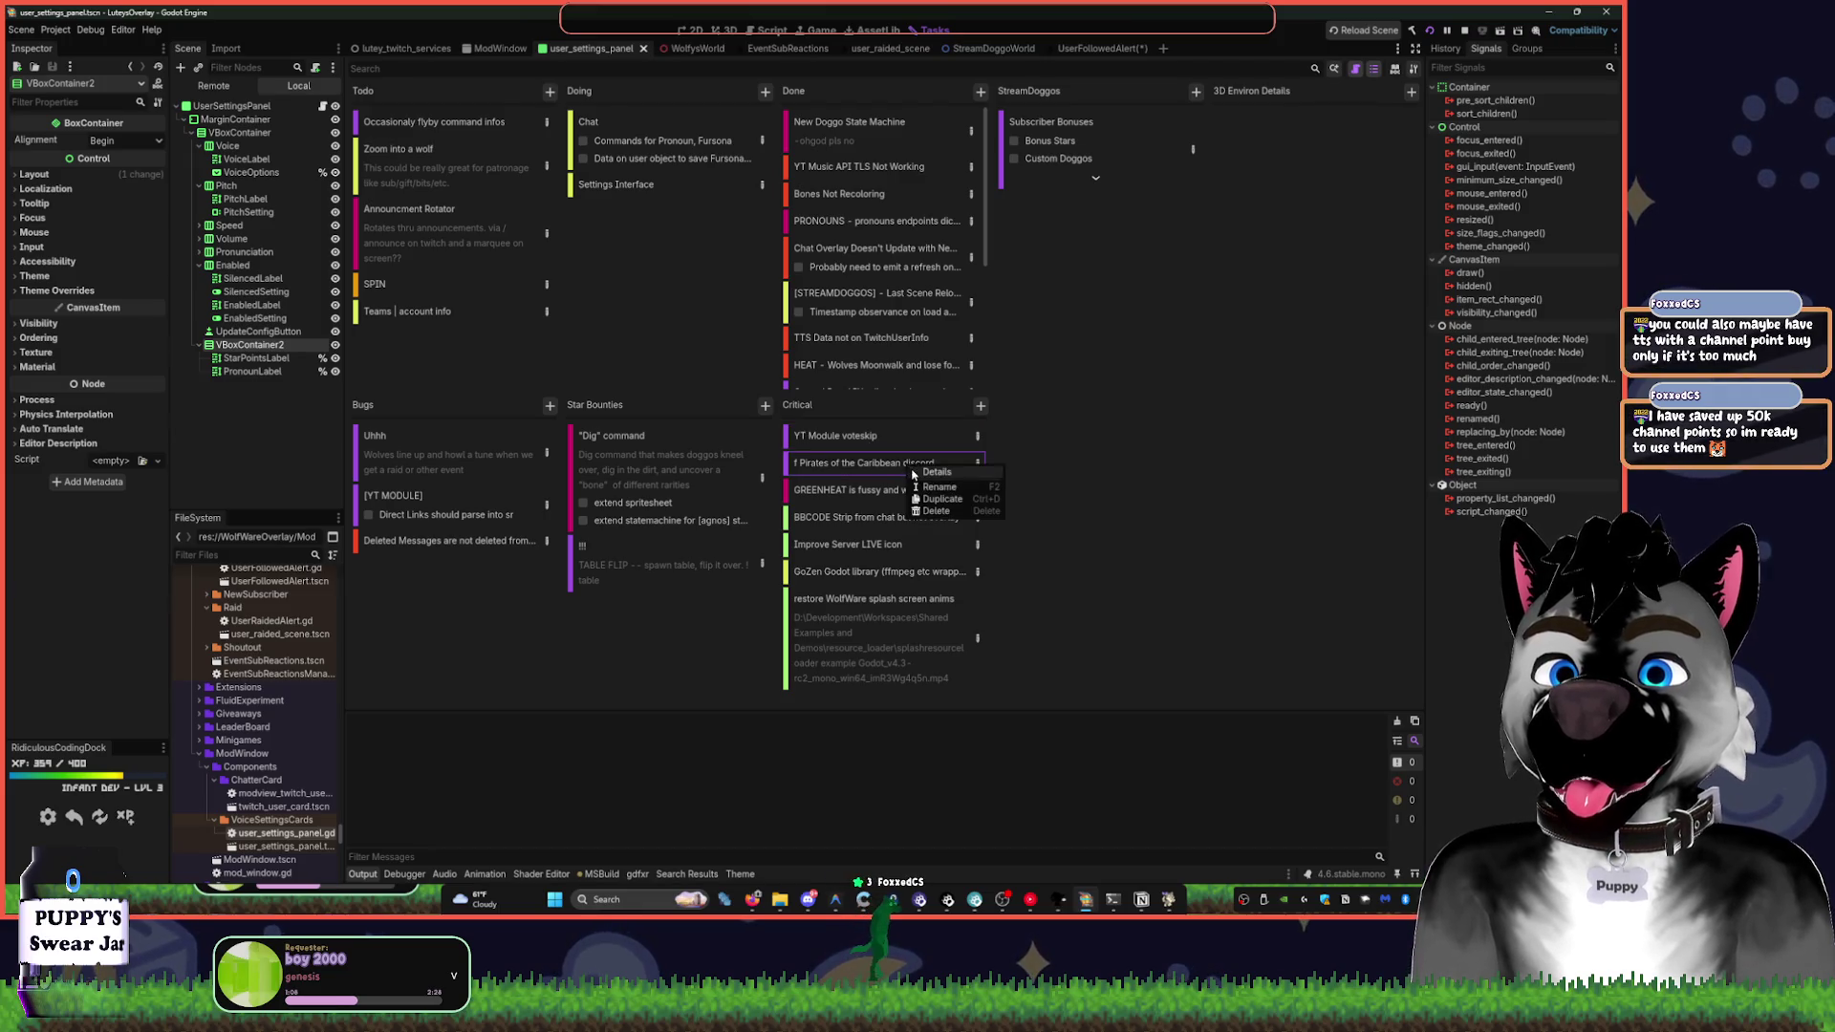
{"action": "key", "text": "Escape"}
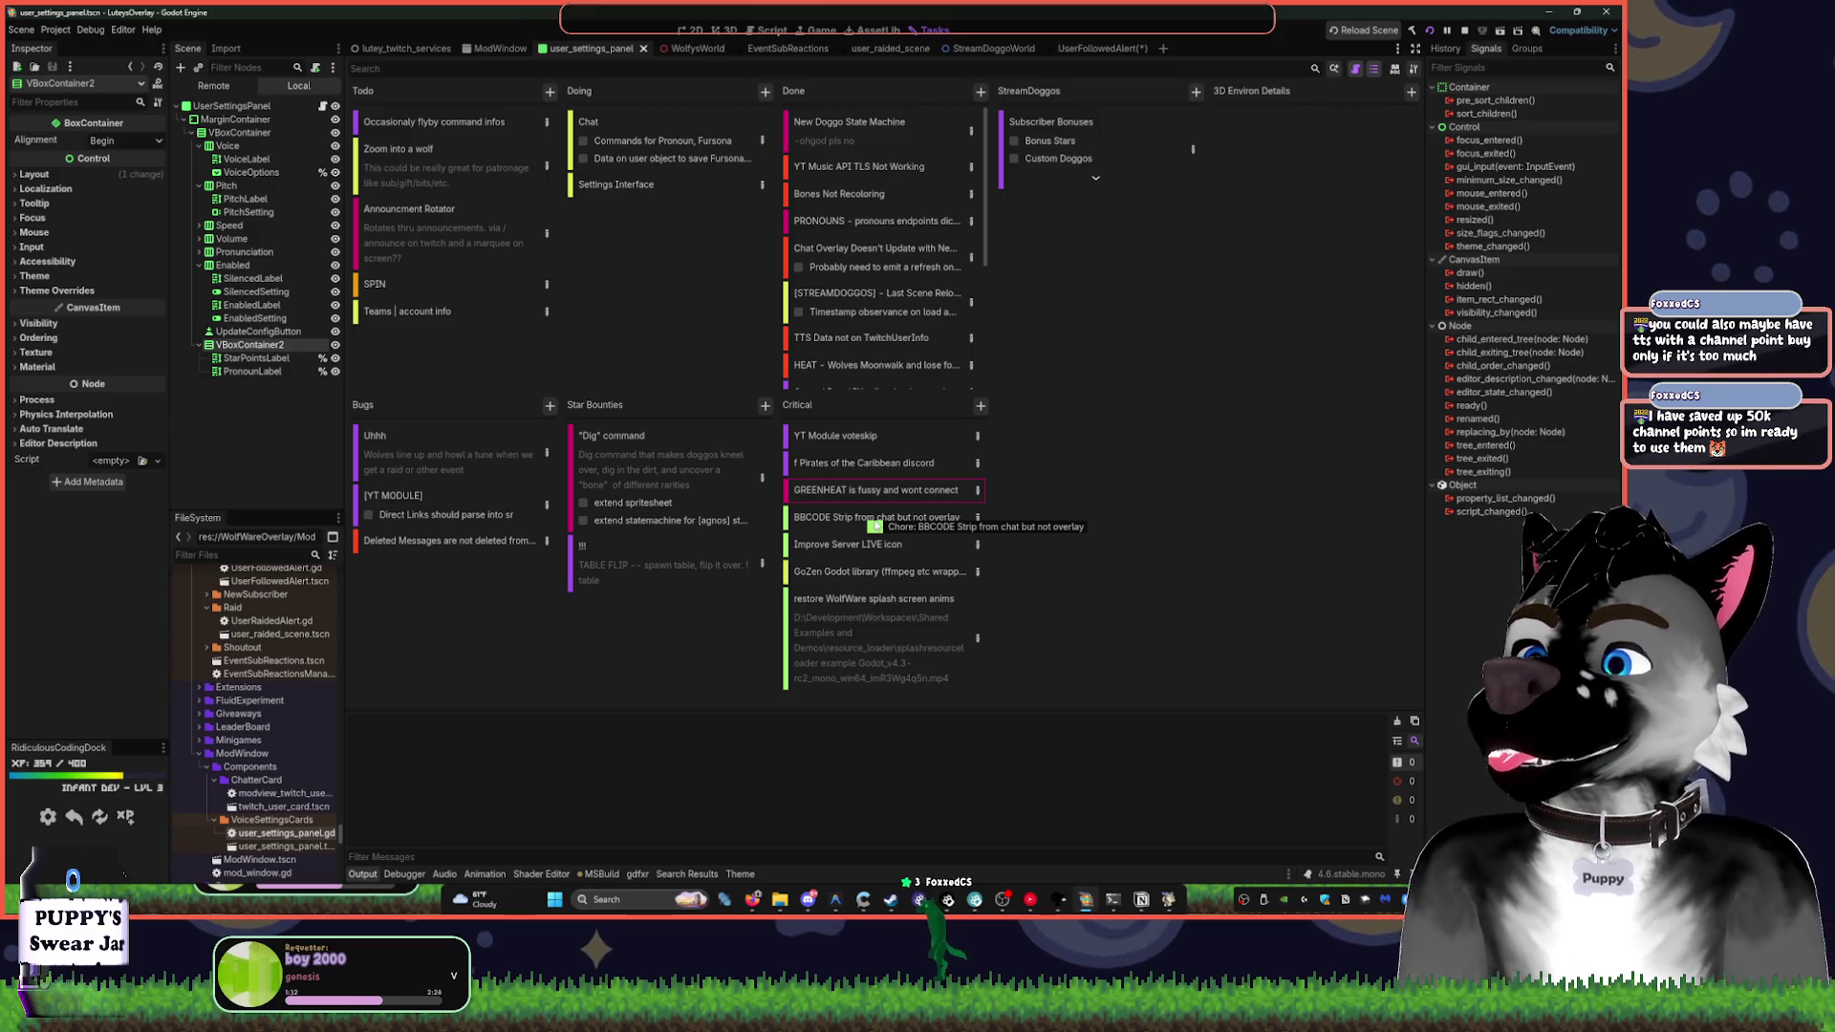
{"action": "left_click", "coordinate": [874, 522]}
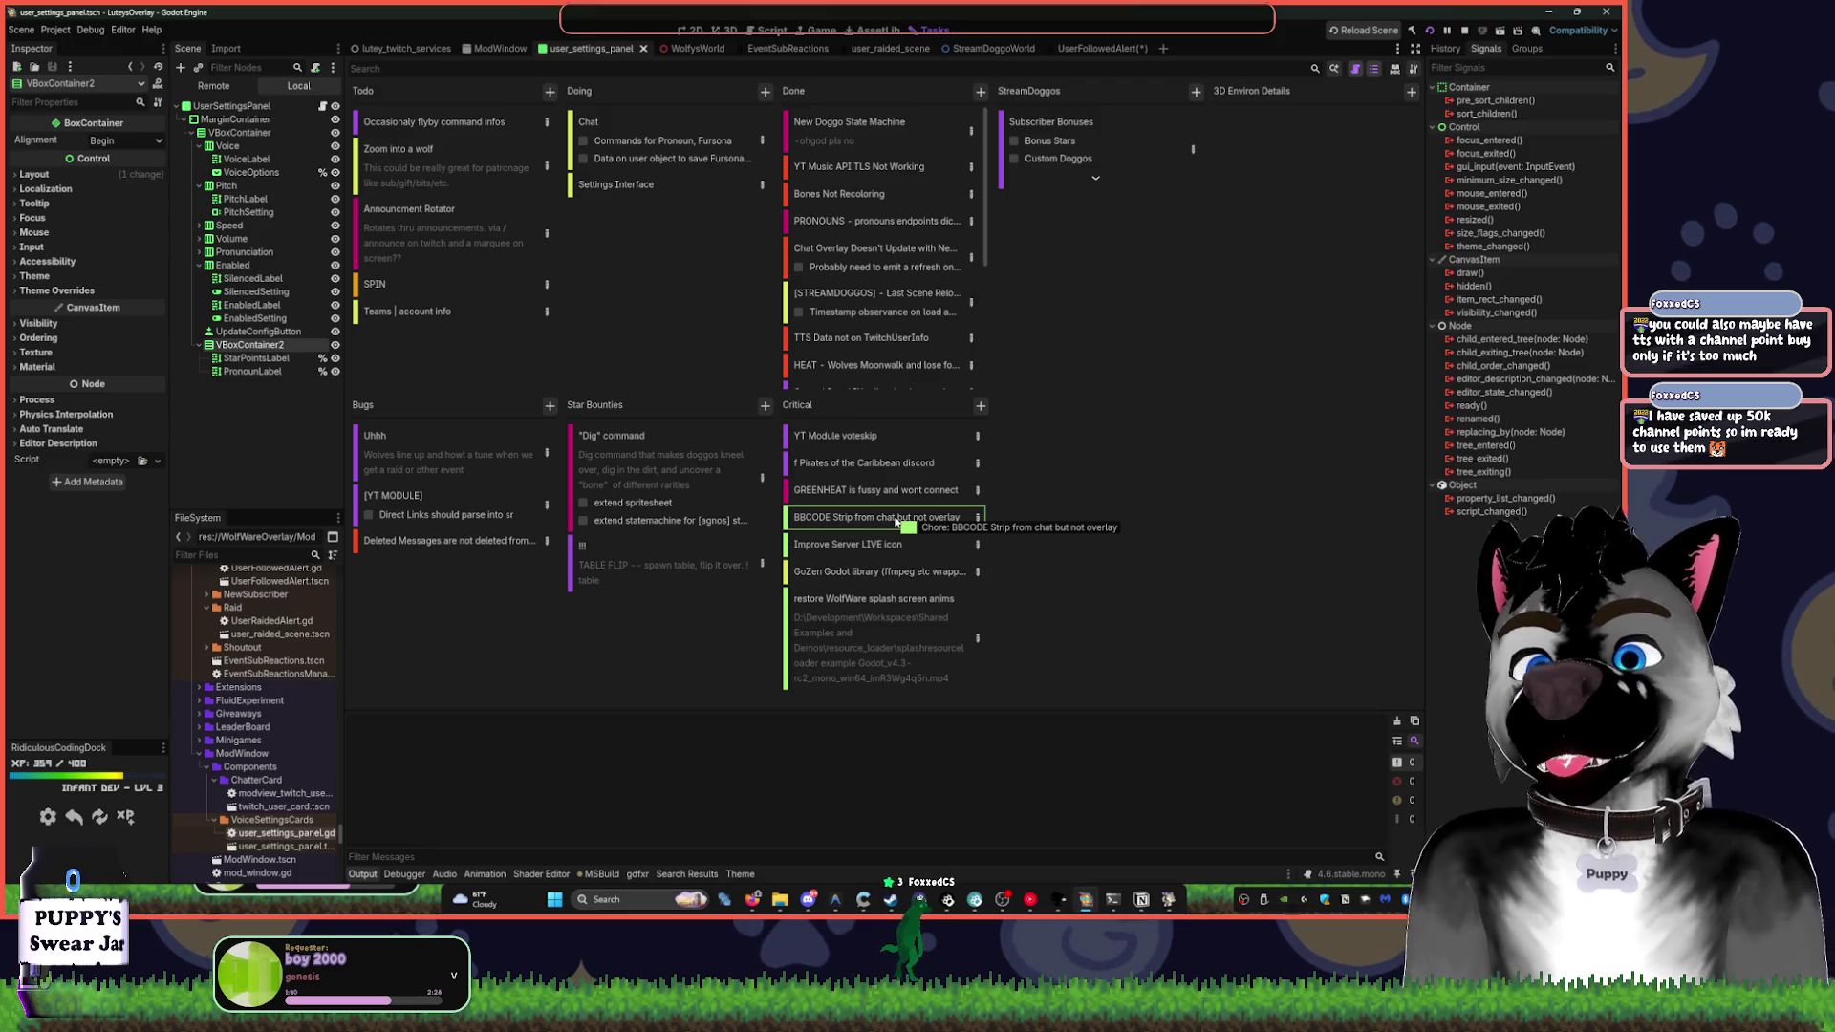
{"action": "right_click", "coordinate": [875, 524]}
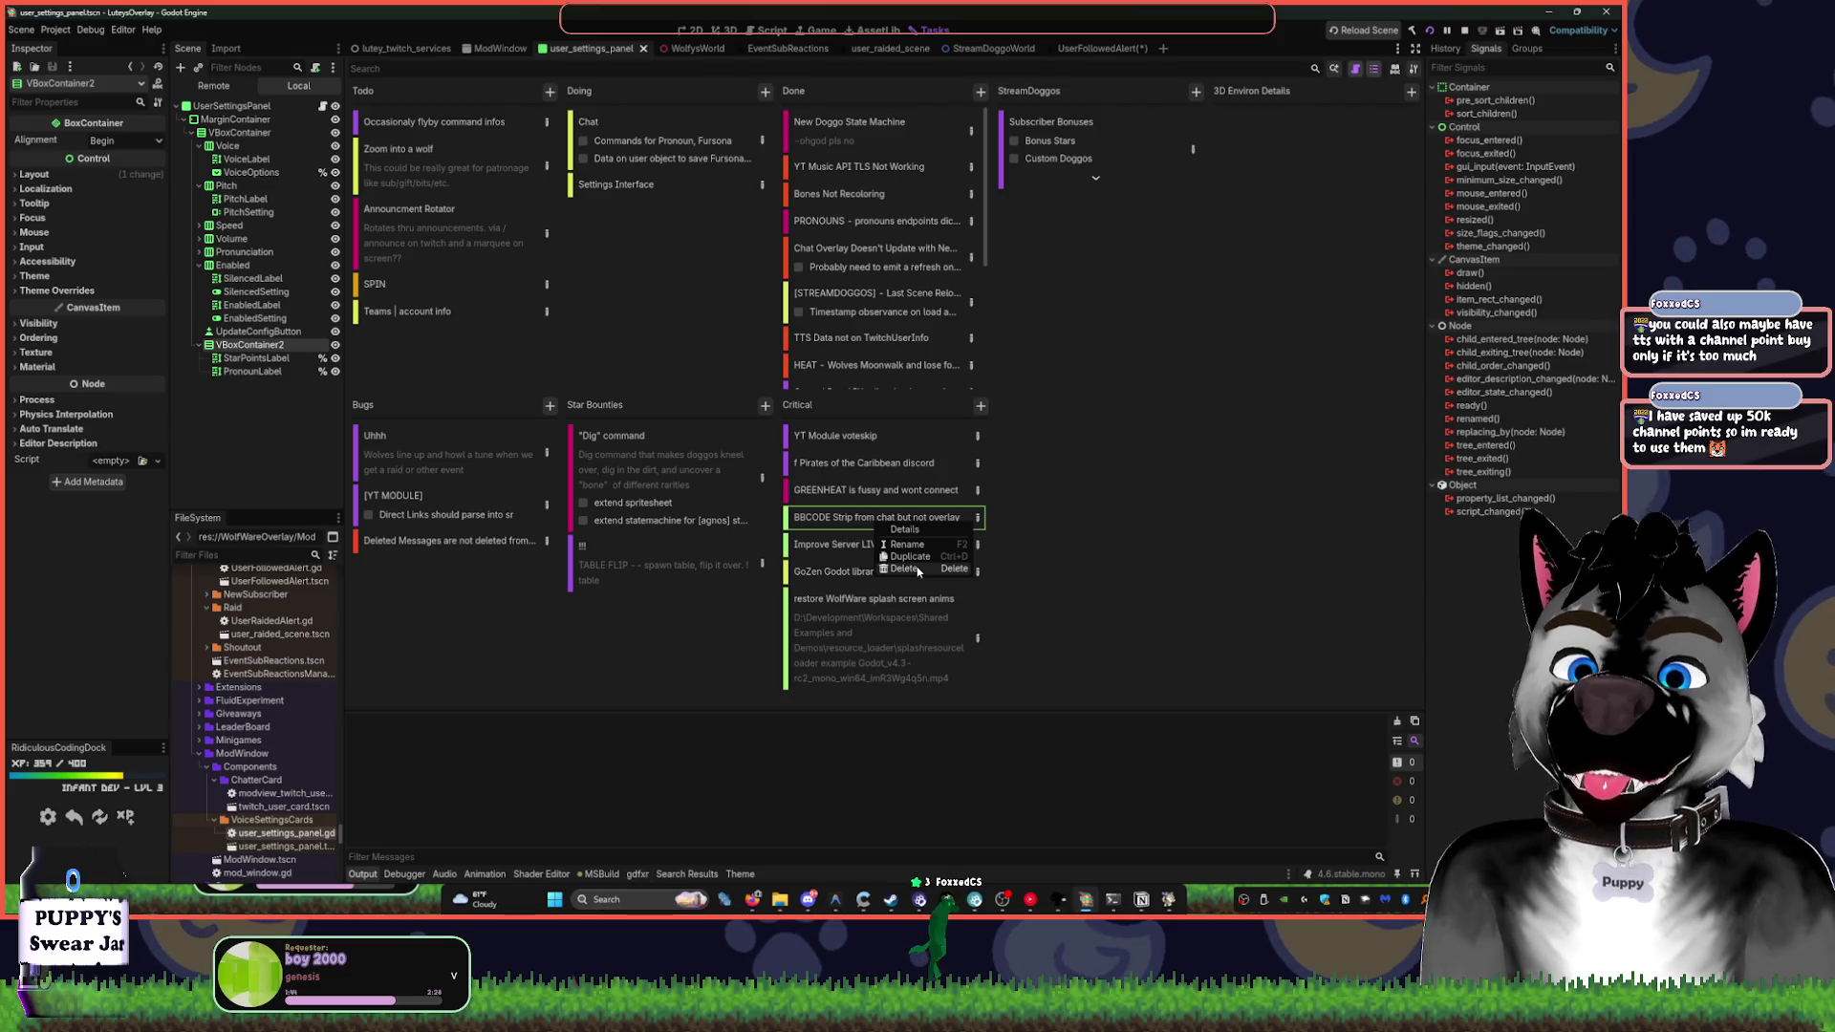
{"action": "left_click", "coordinate": [904, 569]}
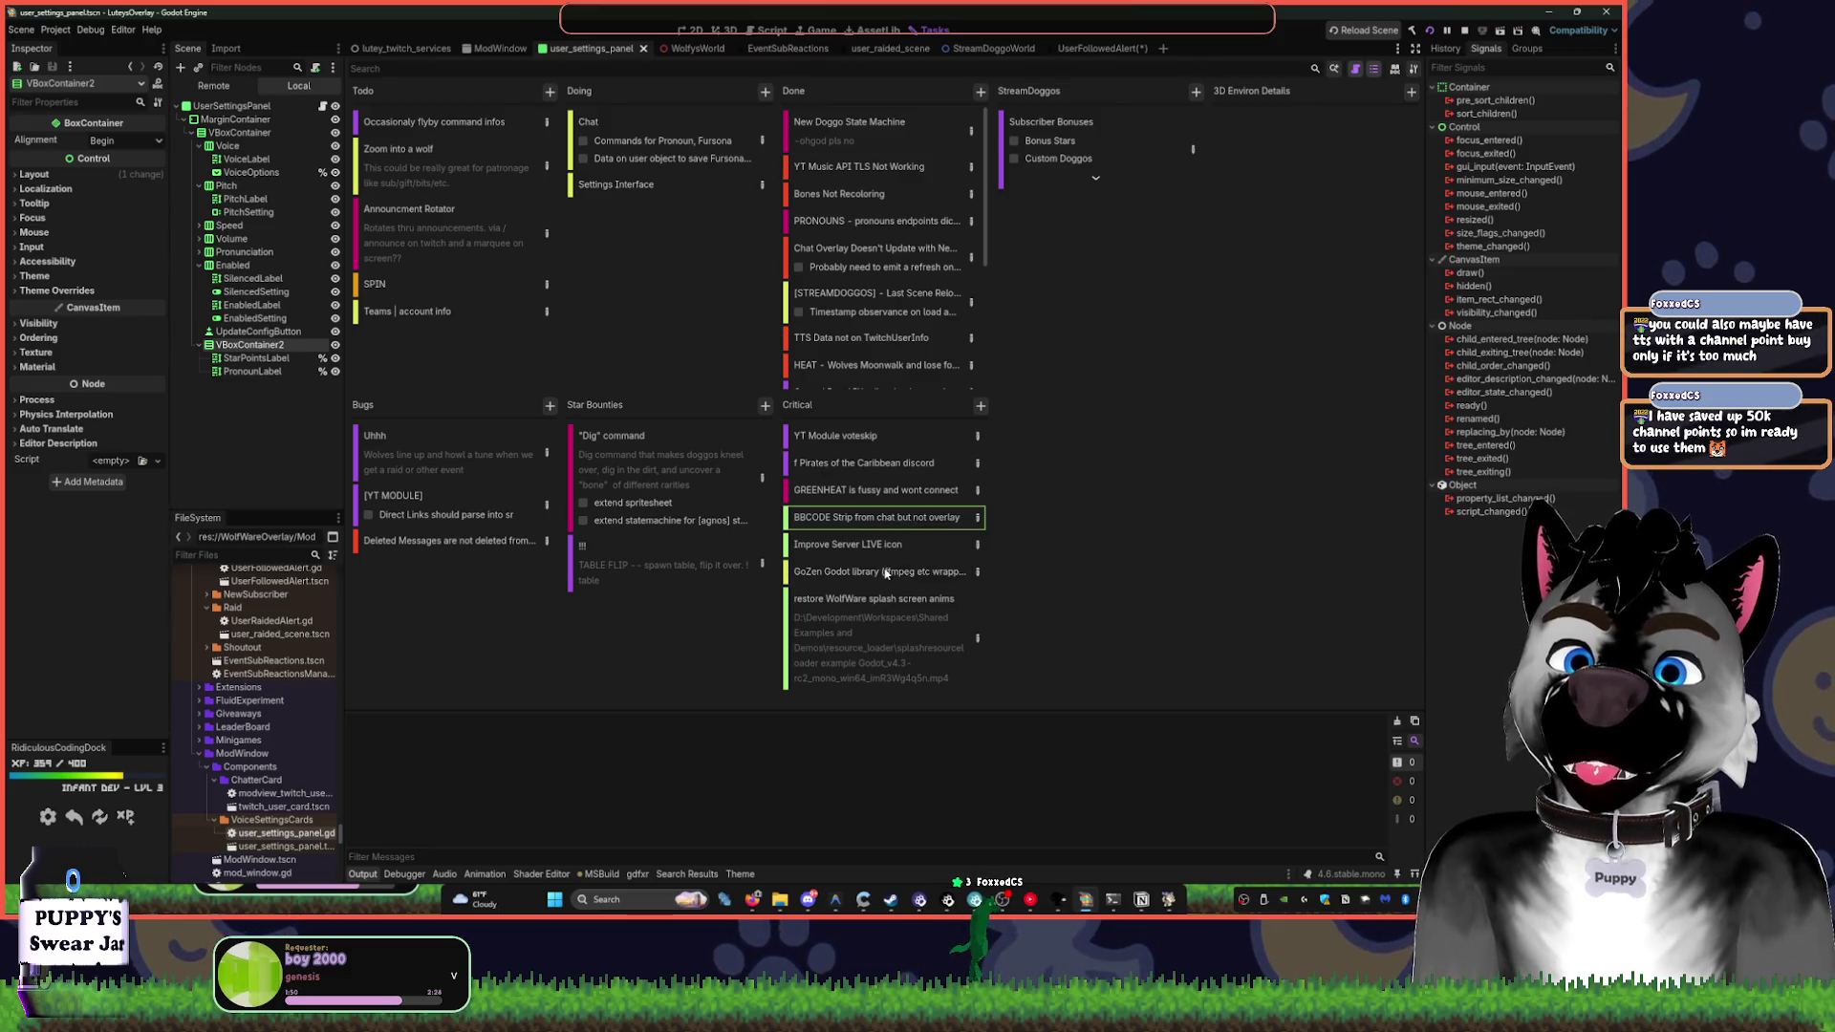
- Delete the Improve Server LIVE icon card, then review GoZen and WolfWare splash tasks
{"action": "left_click", "coordinate": [875, 522]}
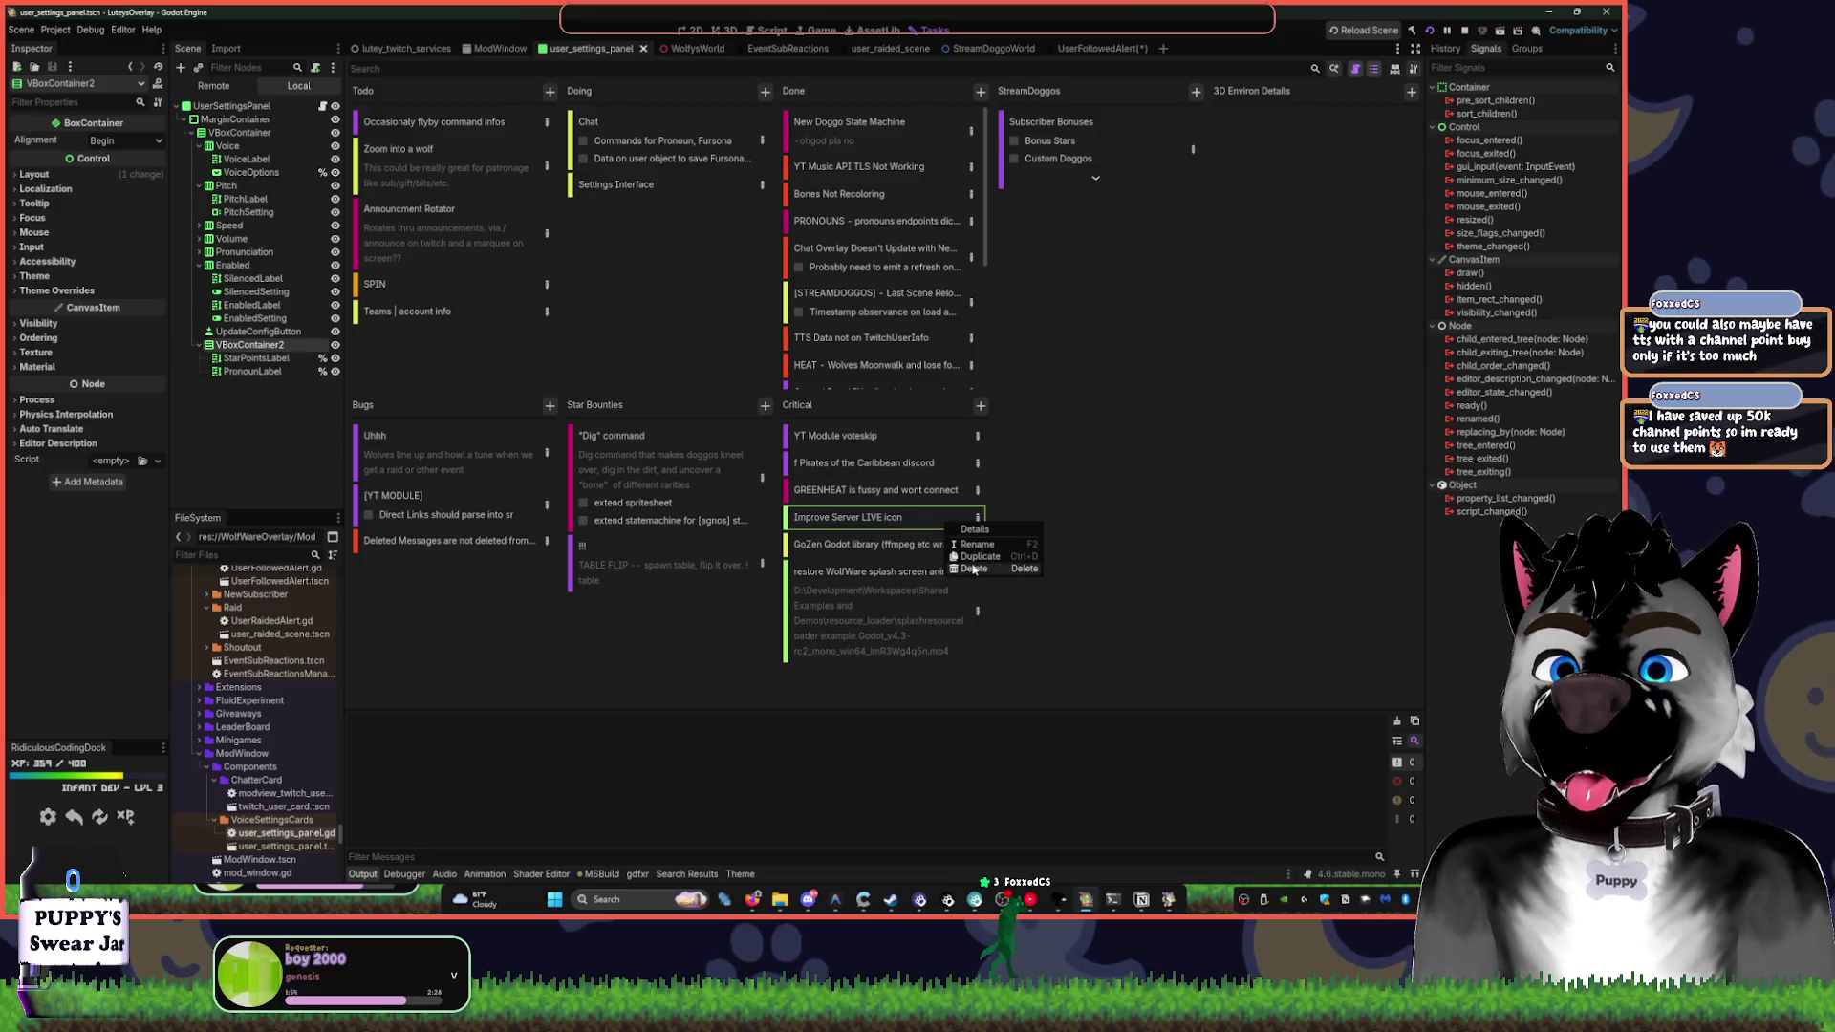
{"action": "key", "text": "Delete"}
{"action": "left_click", "coordinate": [874, 517]}
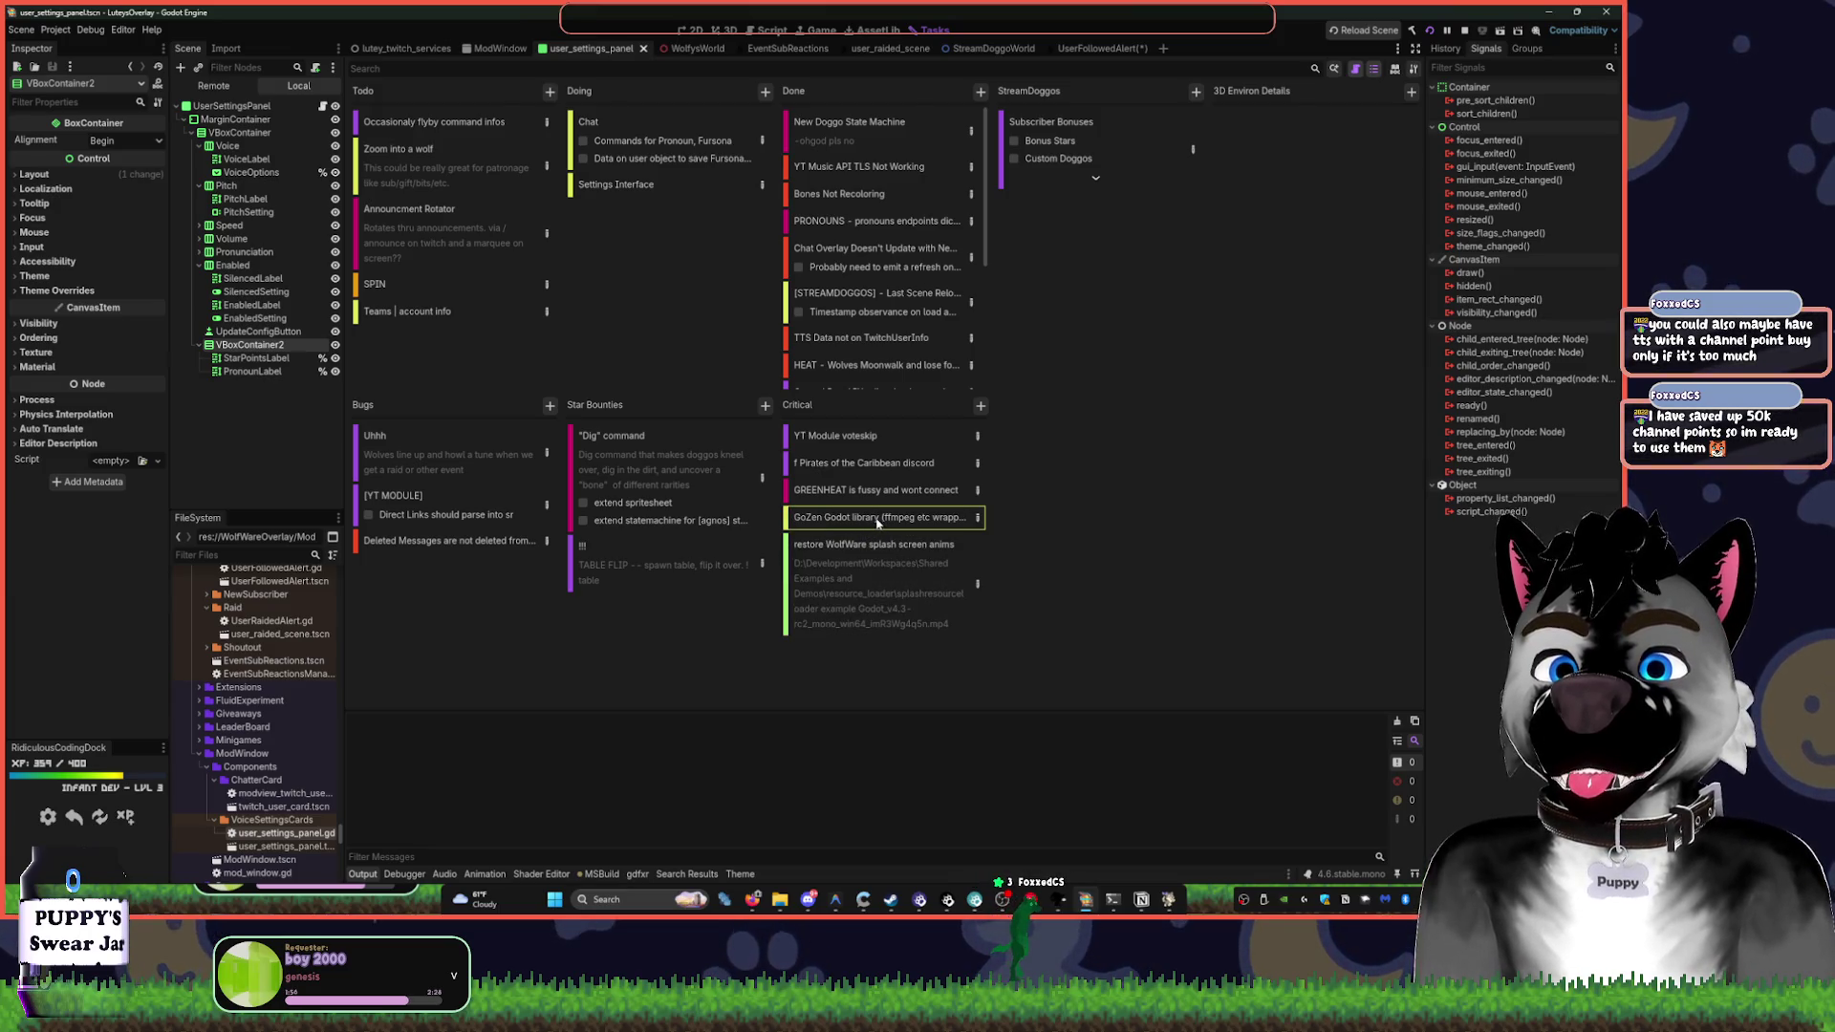
{"action": "left_click", "coordinate": [874, 552]}
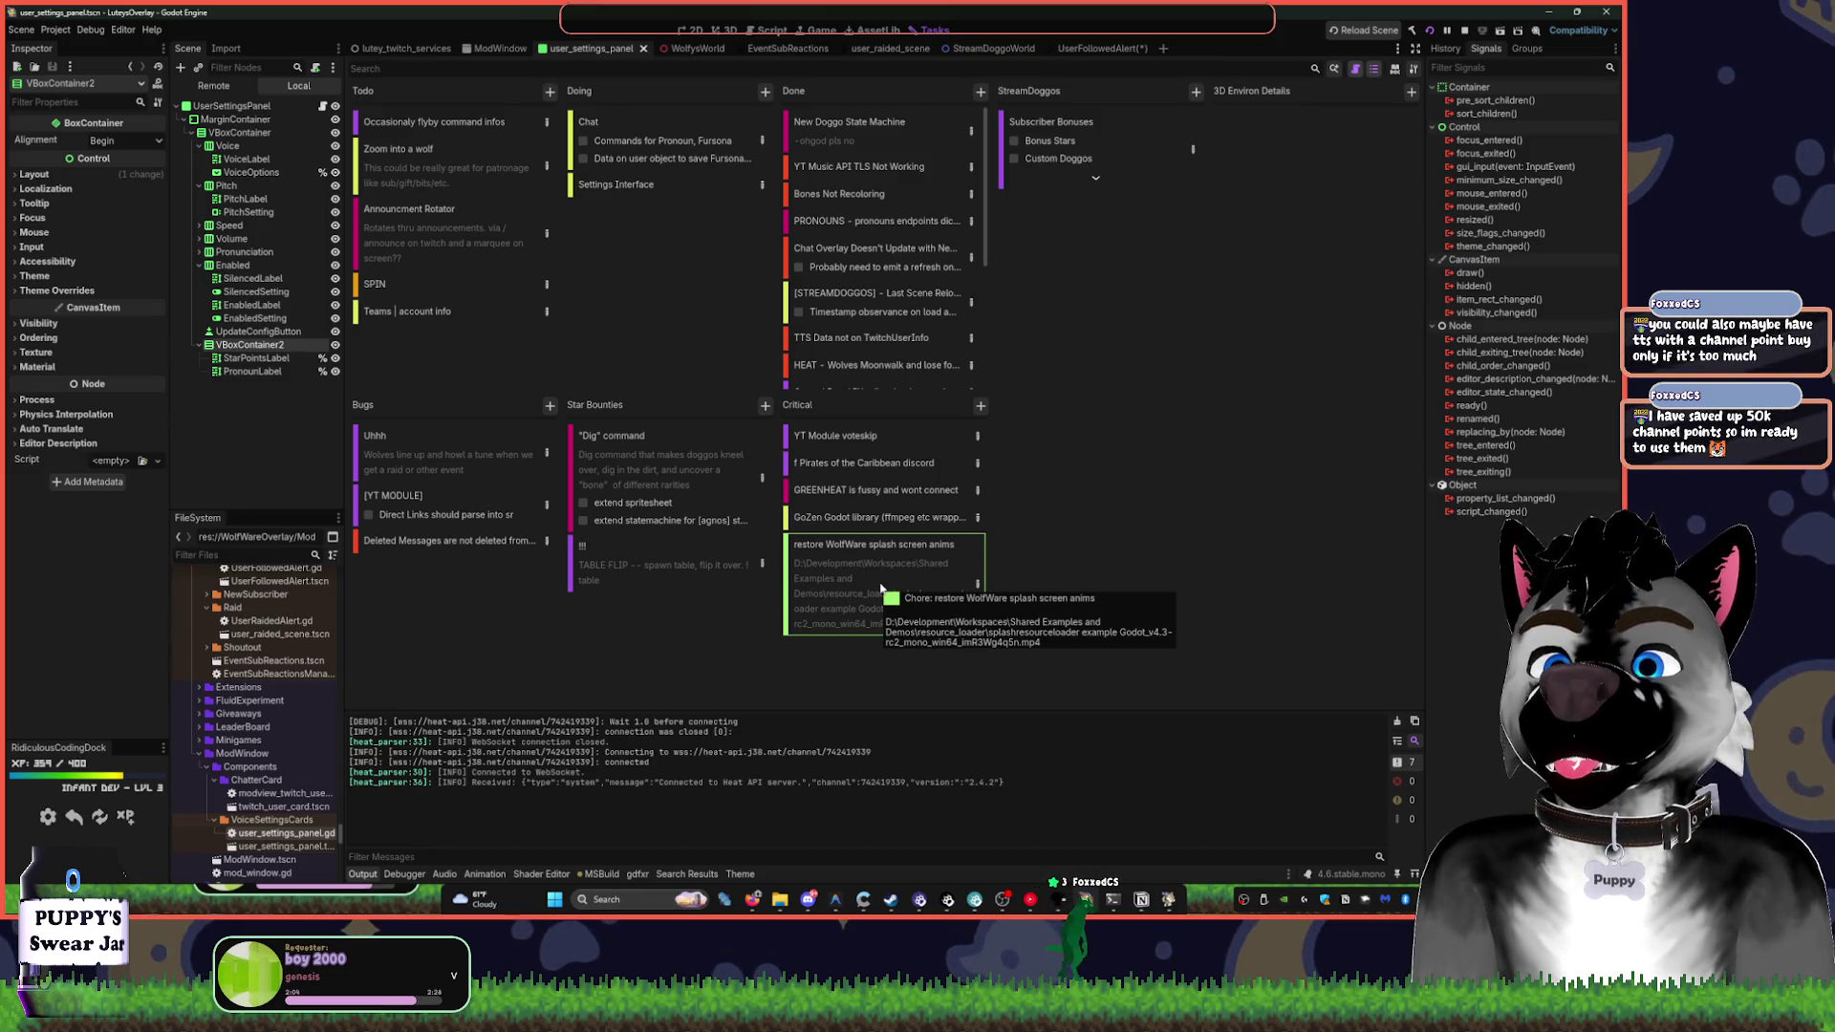
{"action": "mouse_move", "coordinate": [1118, 903]}
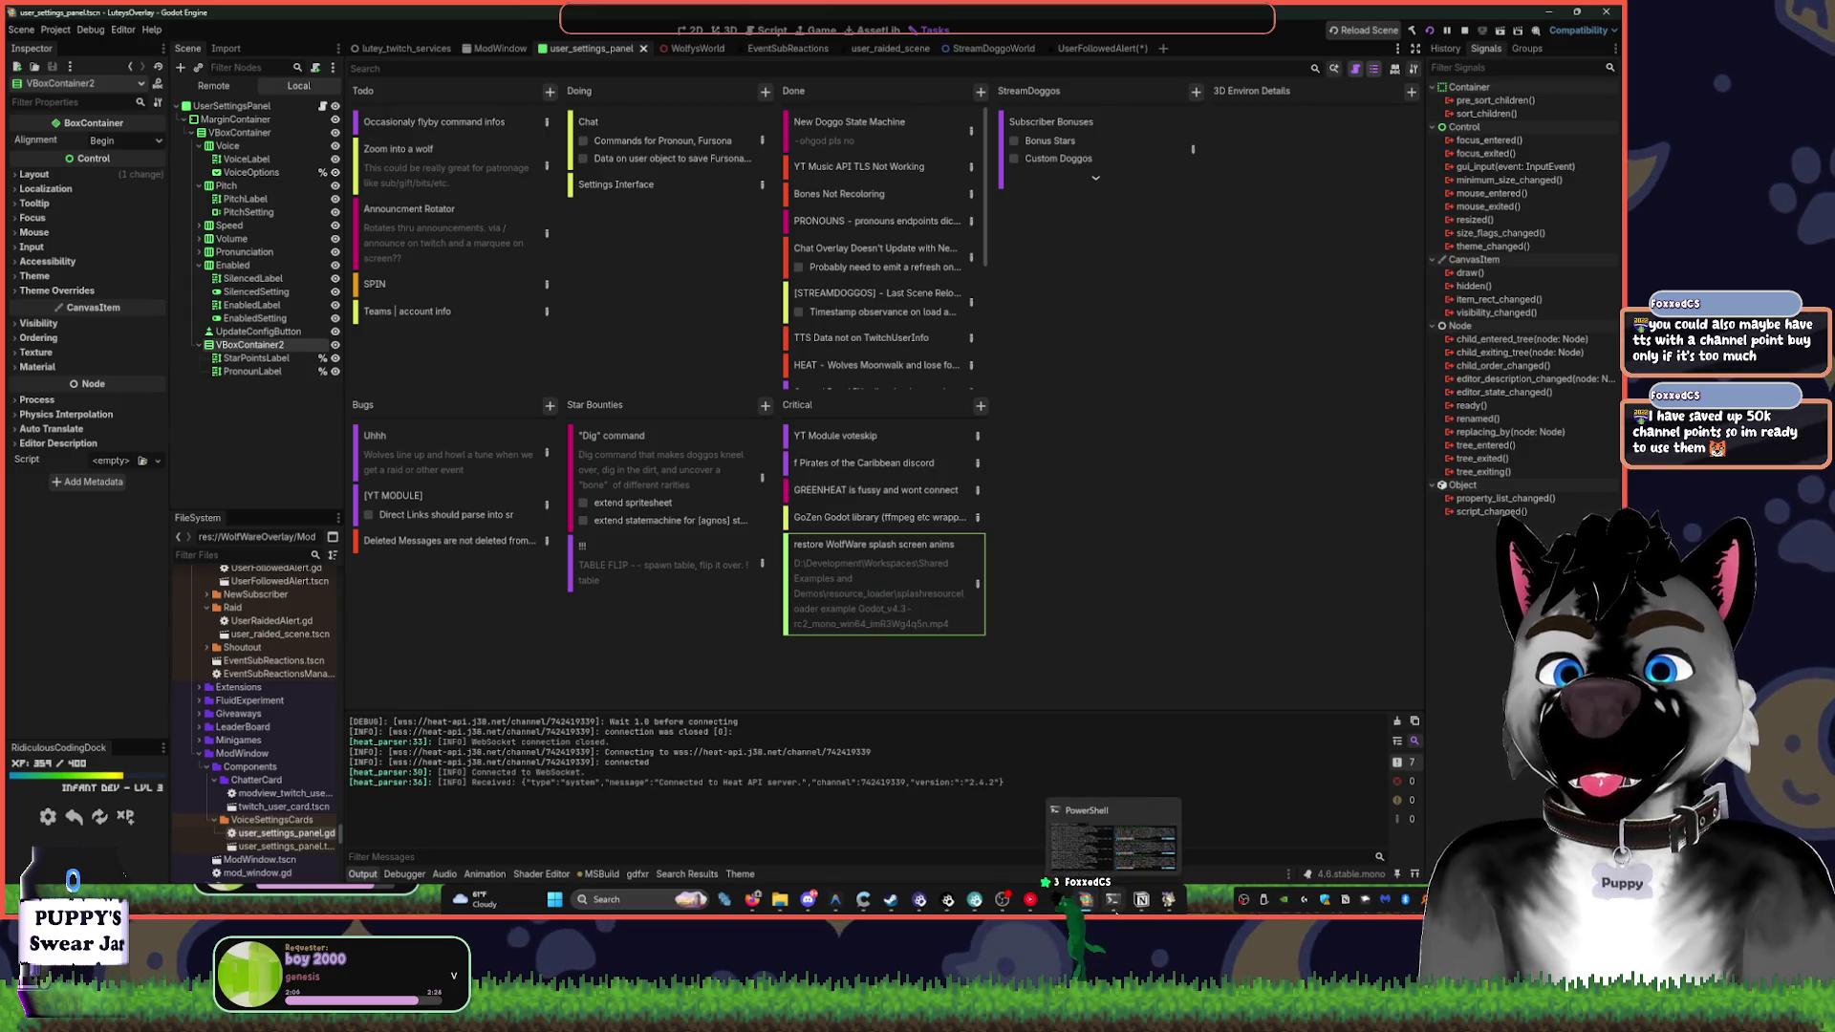
- Resume the paused overlay past its breakpoint with F12, then stop the debug session
{"action": "left_click", "coordinate": [1168, 899]}
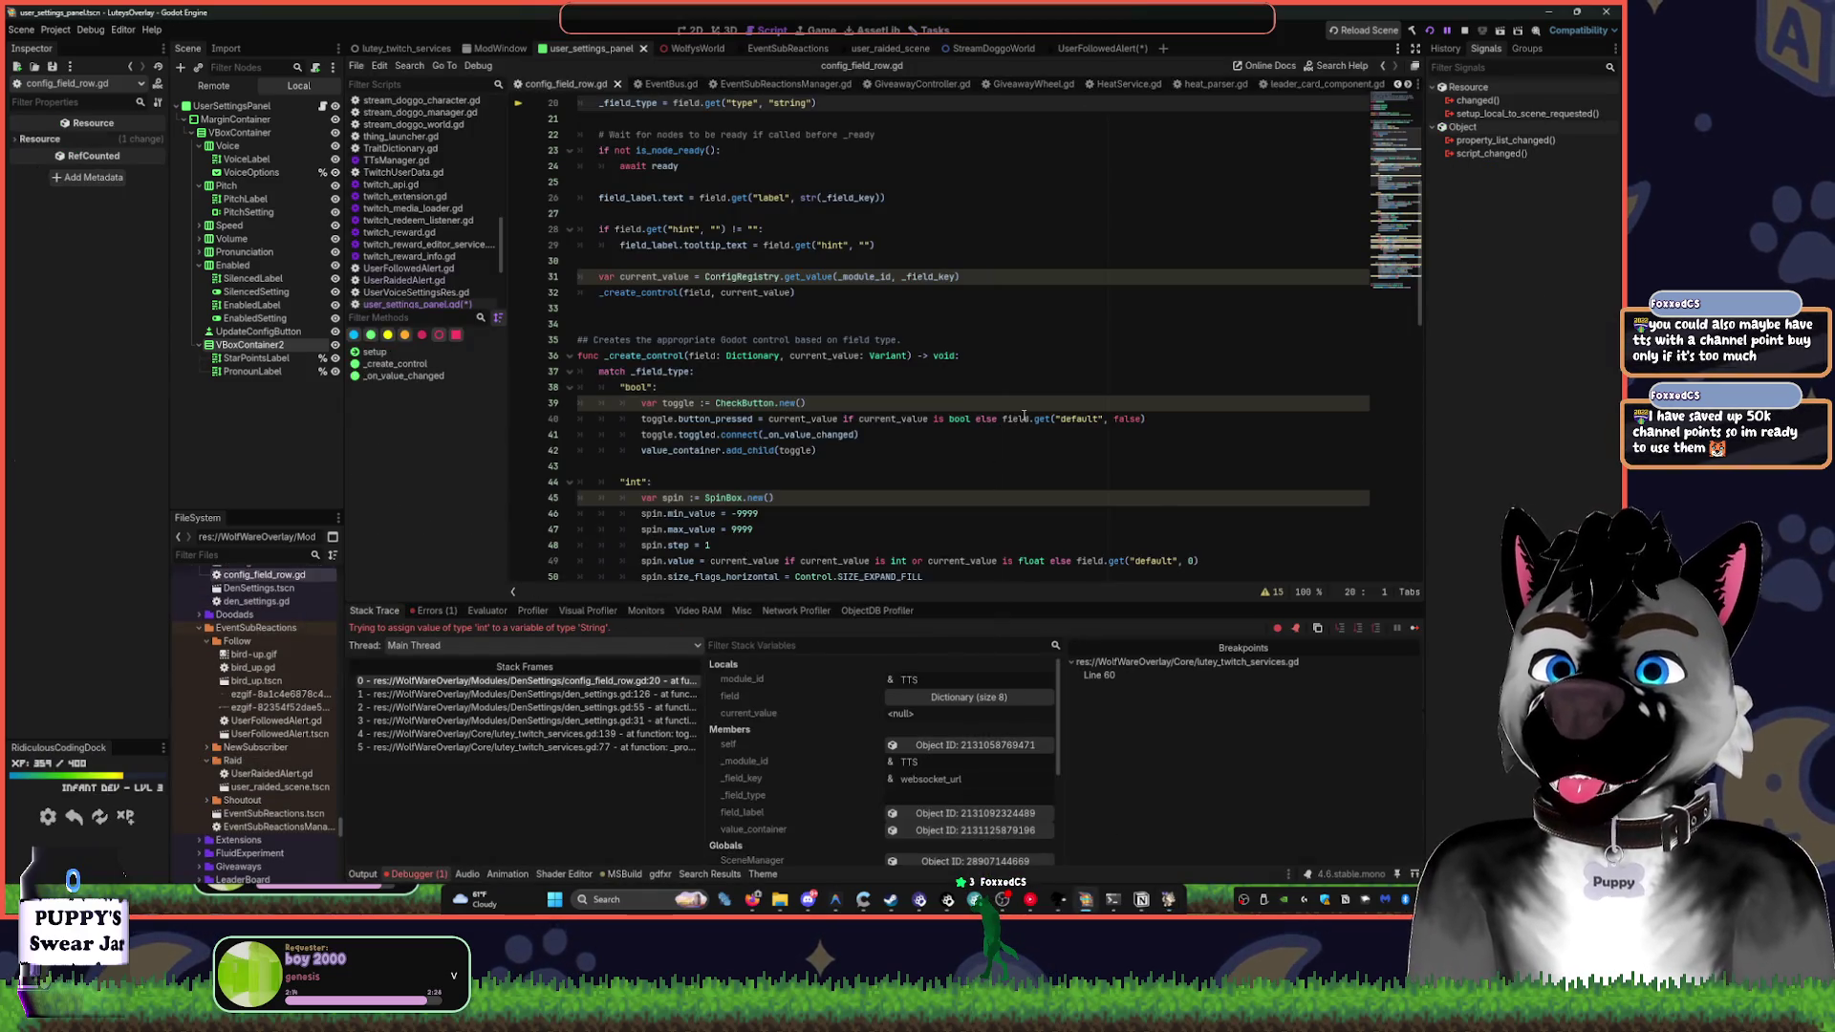
{"action": "key", "text": "F12"}
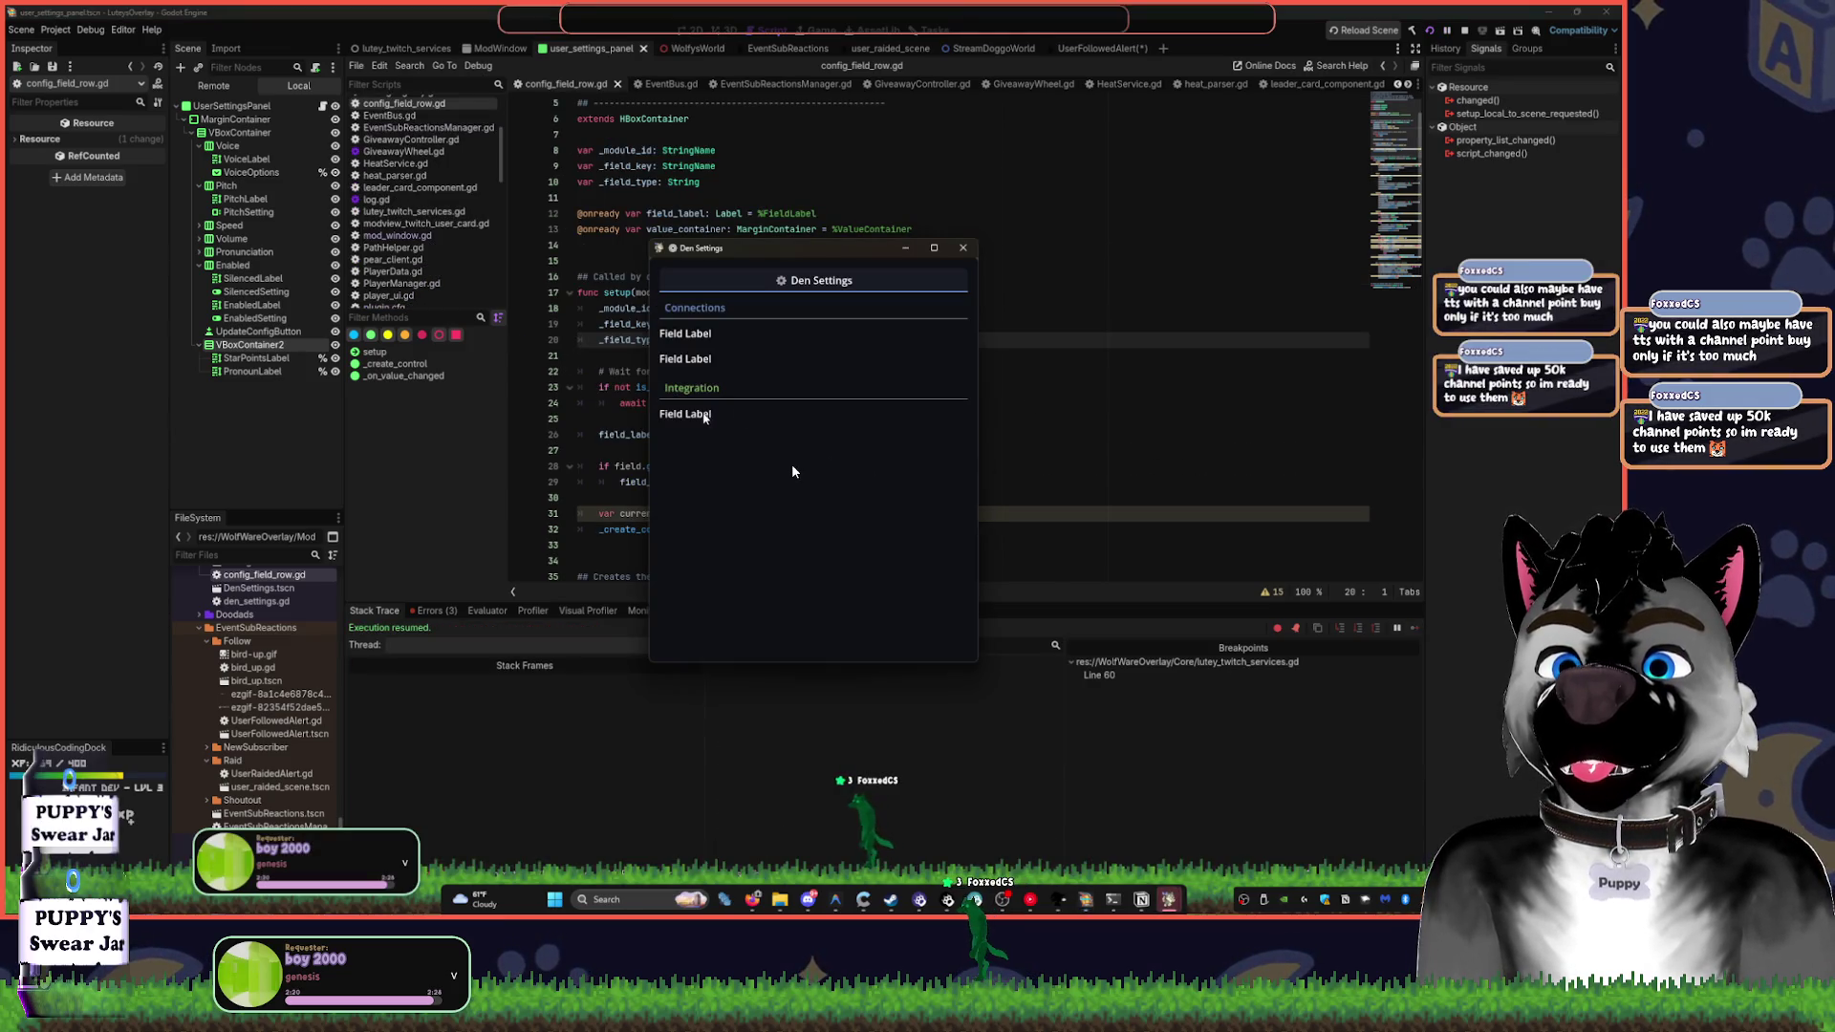
{"action": "left_click", "coordinate": [1465, 32]}
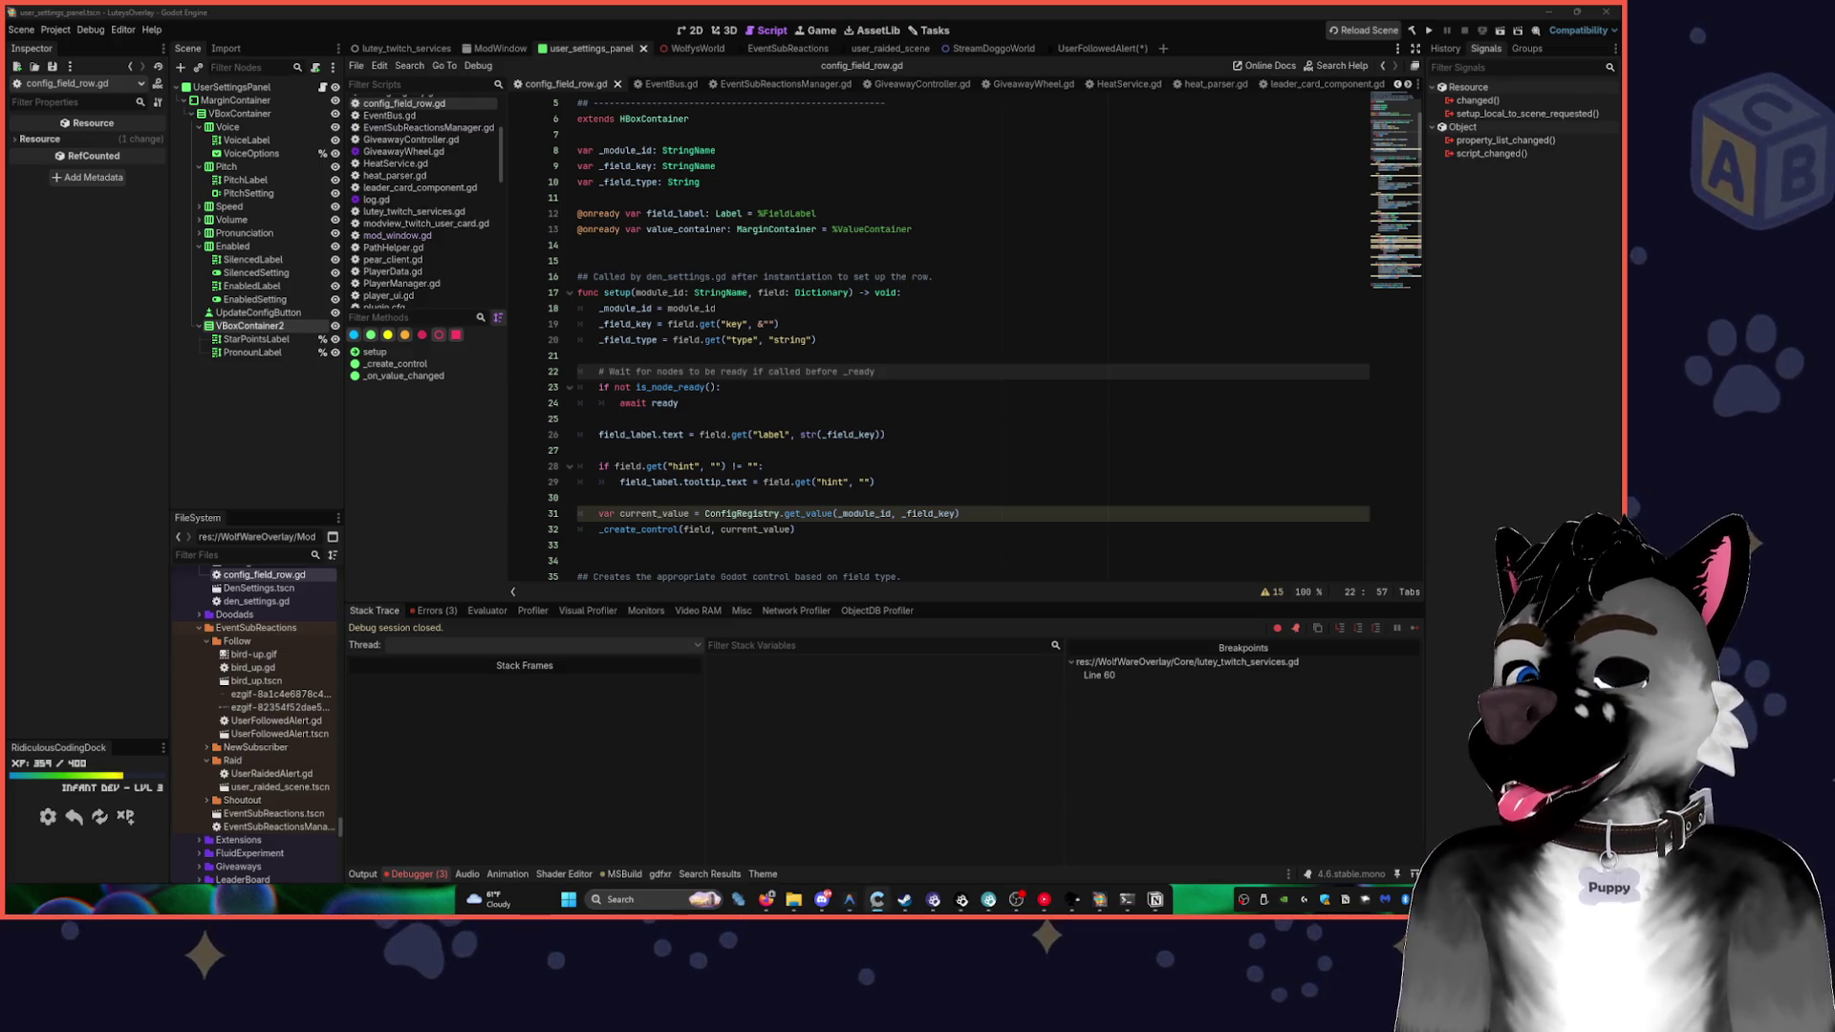
- Save the UserFollowedAlert scene from the 2D view
{"action": "left_click", "coordinate": [774, 466]}
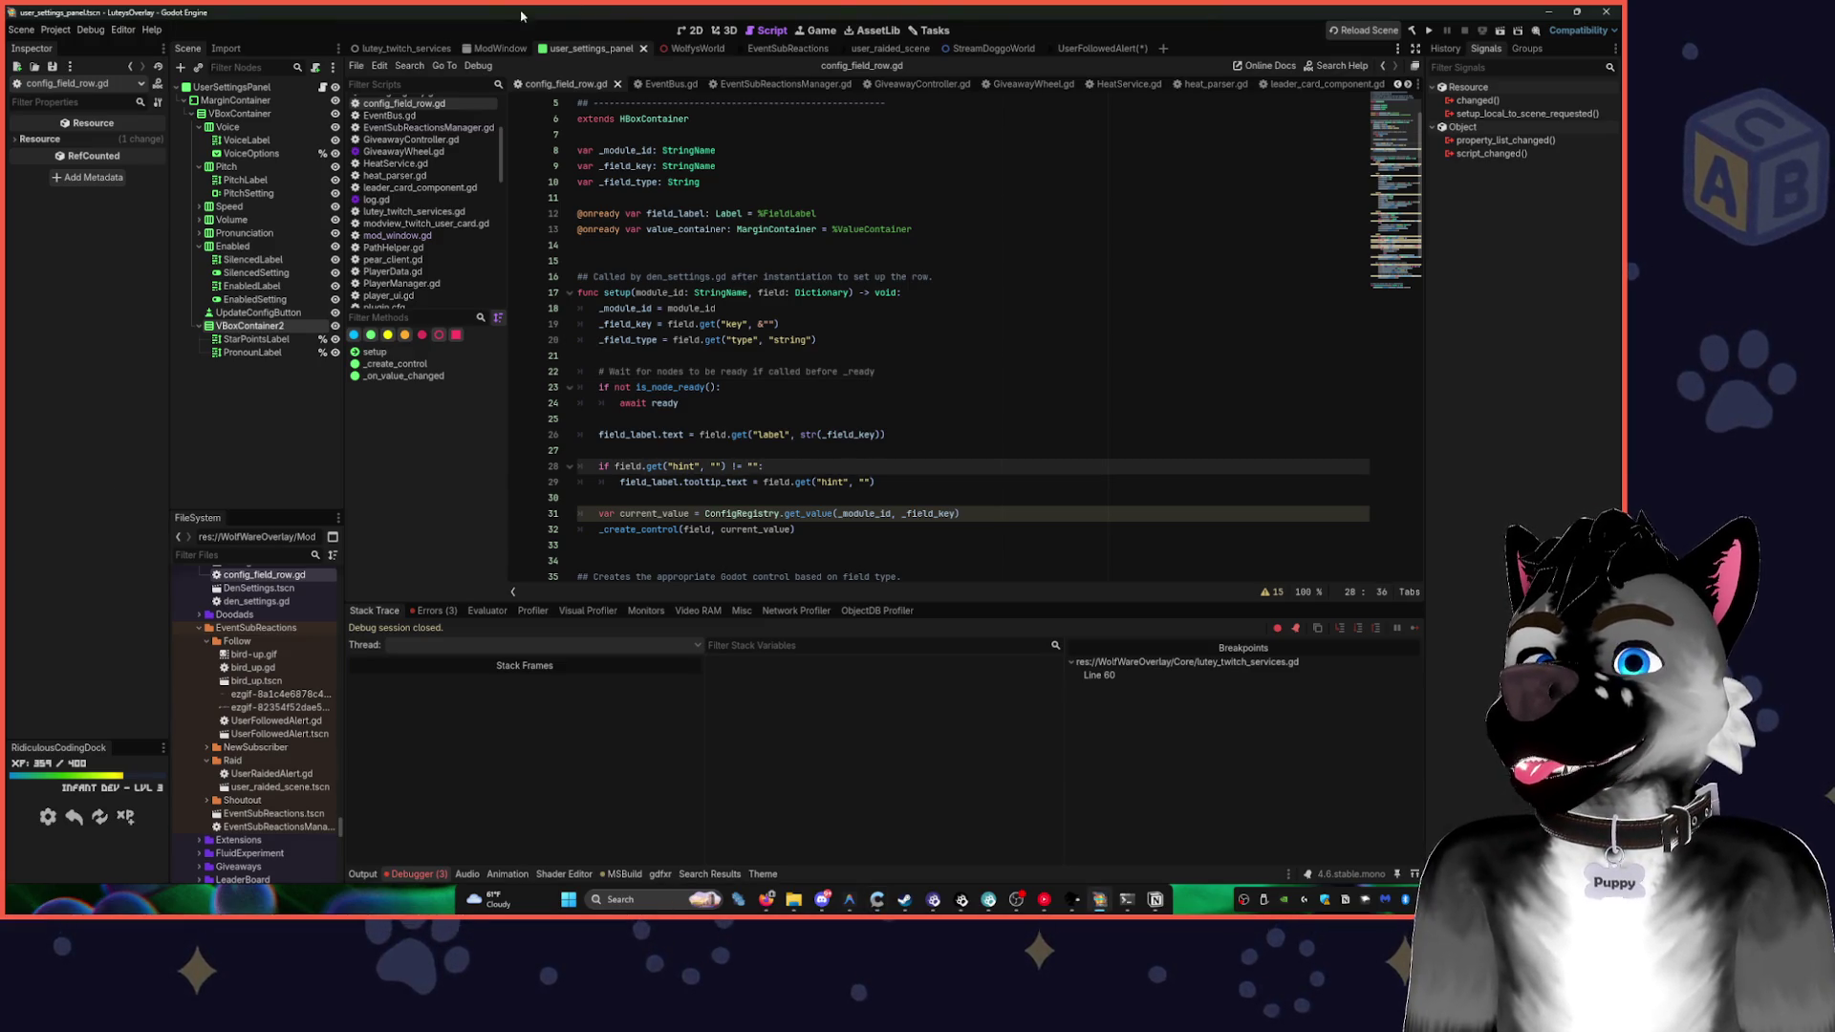
{"action": "left_click", "coordinate": [688, 31]}
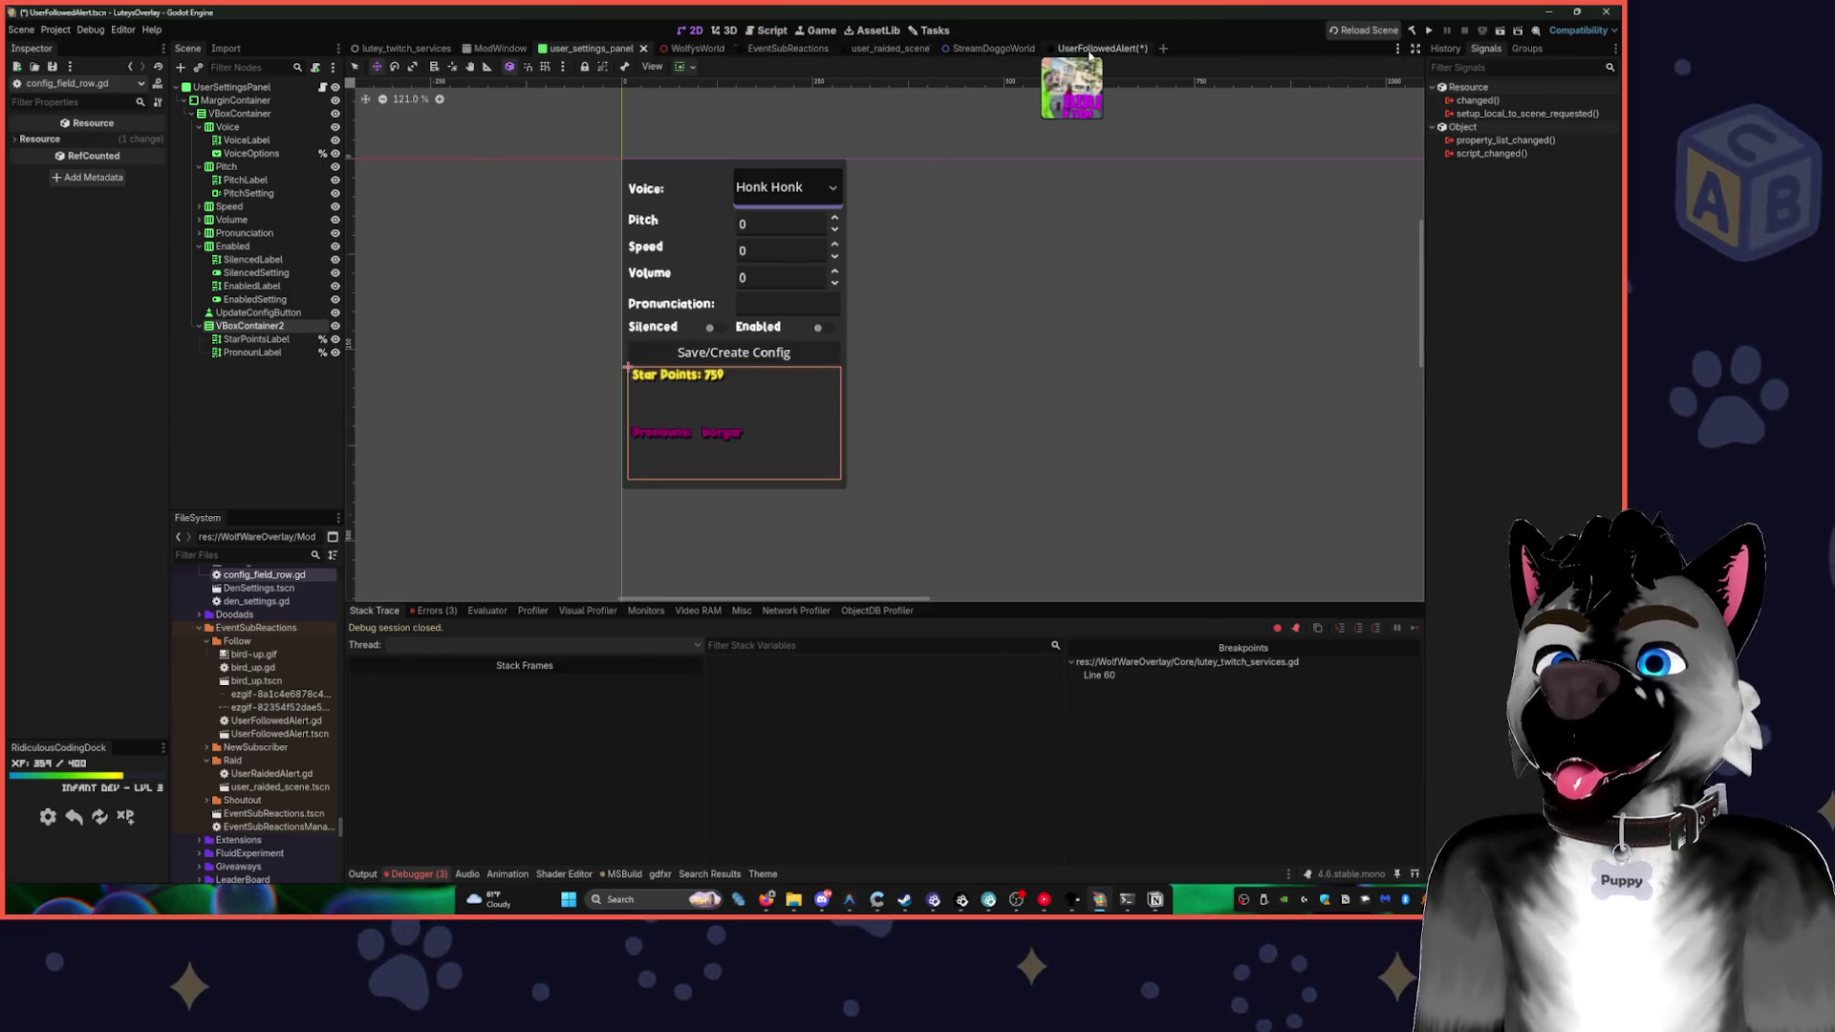
{"action": "left_click", "coordinate": [1099, 47]}
{"action": "left_click_drag", "start_coordinate": [1217, 299], "coordinate": [1131, 274]}
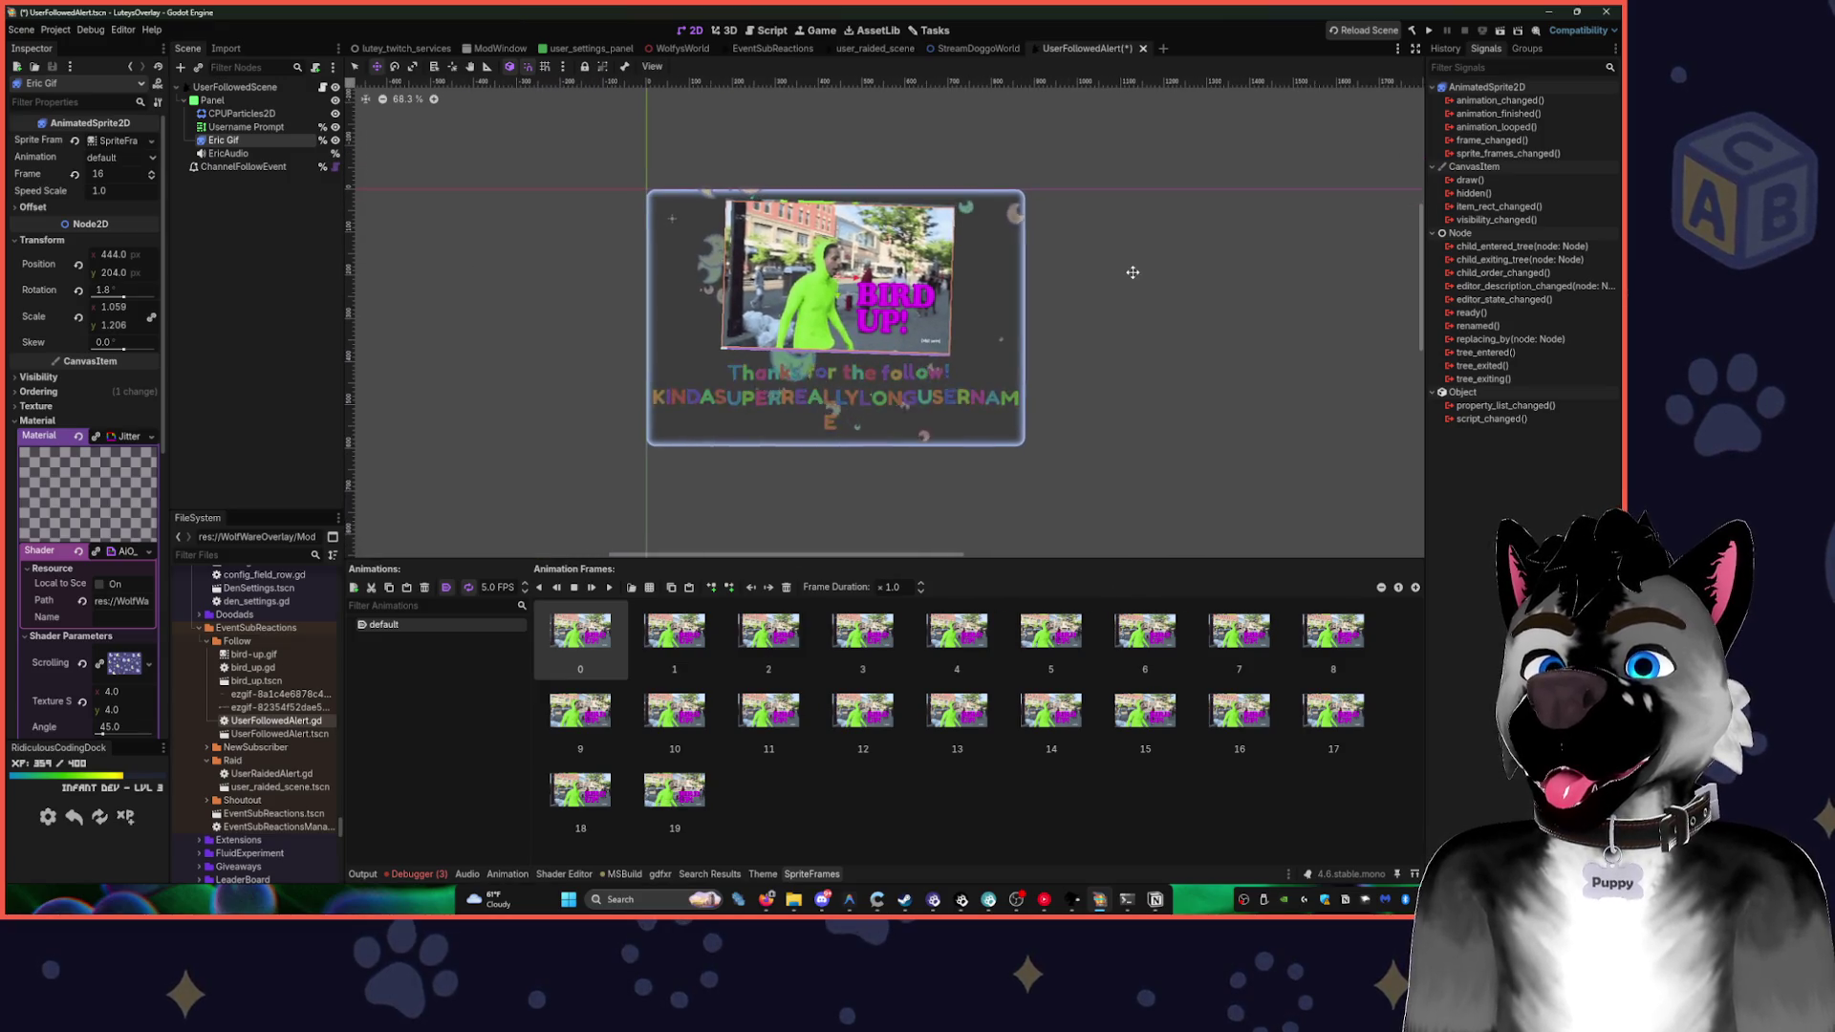
{"action": "key", "text": "ctrl+s"}
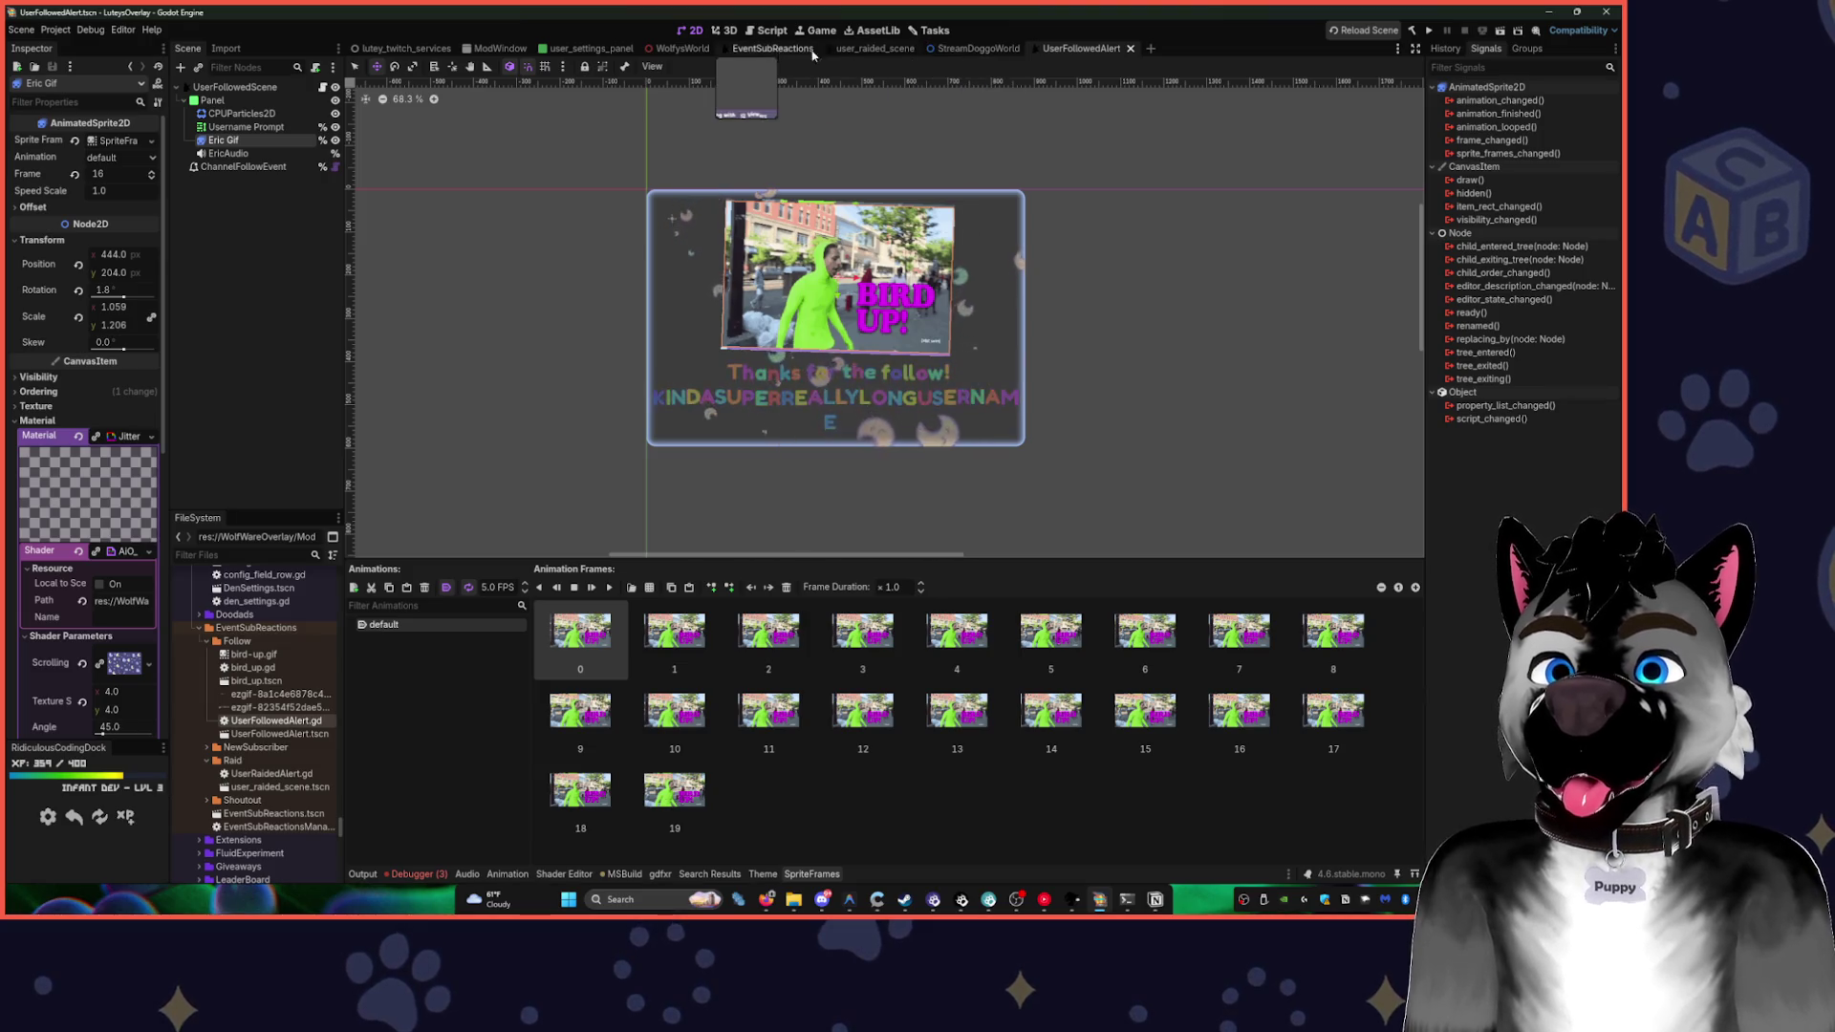
- Open the EventSubReactions scene showing the follow and raid alerts together
{"action": "left_click", "coordinate": [855, 49]}
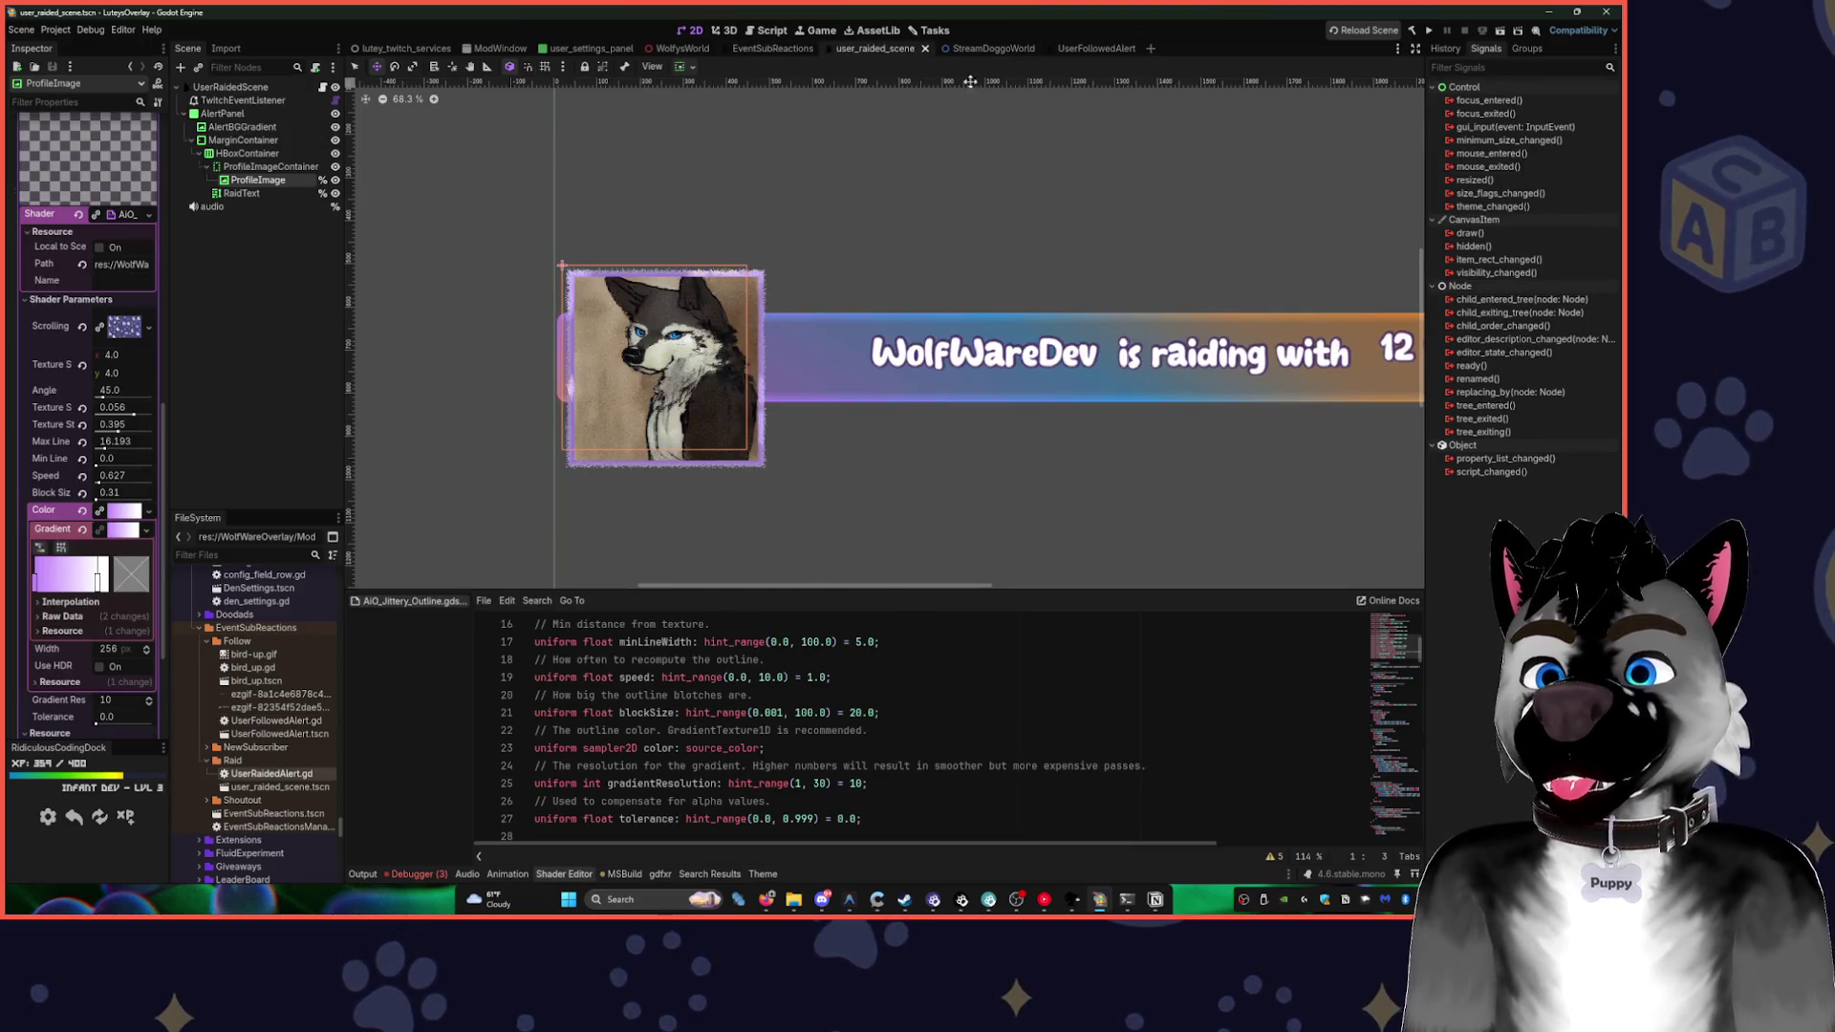
{"action": "left_click", "coordinate": [1080, 49]}
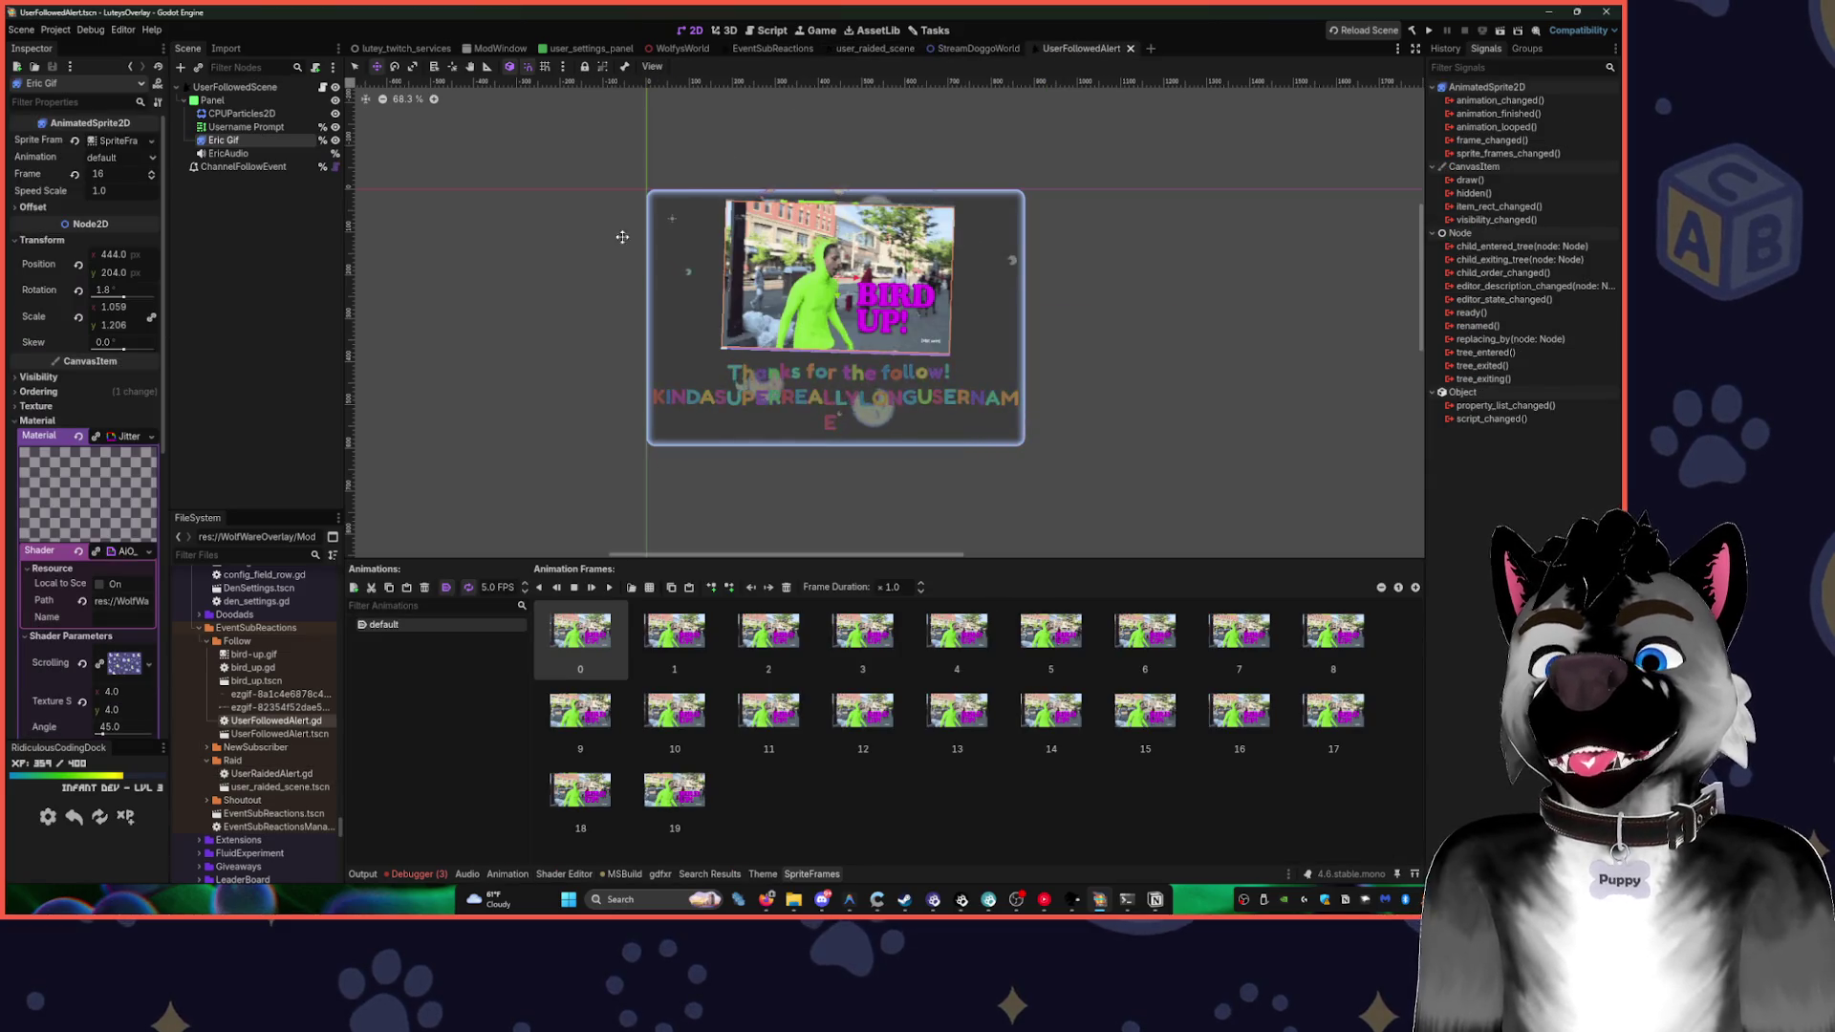
{"action": "left_click", "coordinate": [772, 49]}
{"action": "scroll", "coordinate": [573, 287], "scroll_direction": "up", "scroll_amount": 5}
{"action": "scroll", "coordinate": [573, 287], "scroll_direction": "left", "scroll_amount": 3}
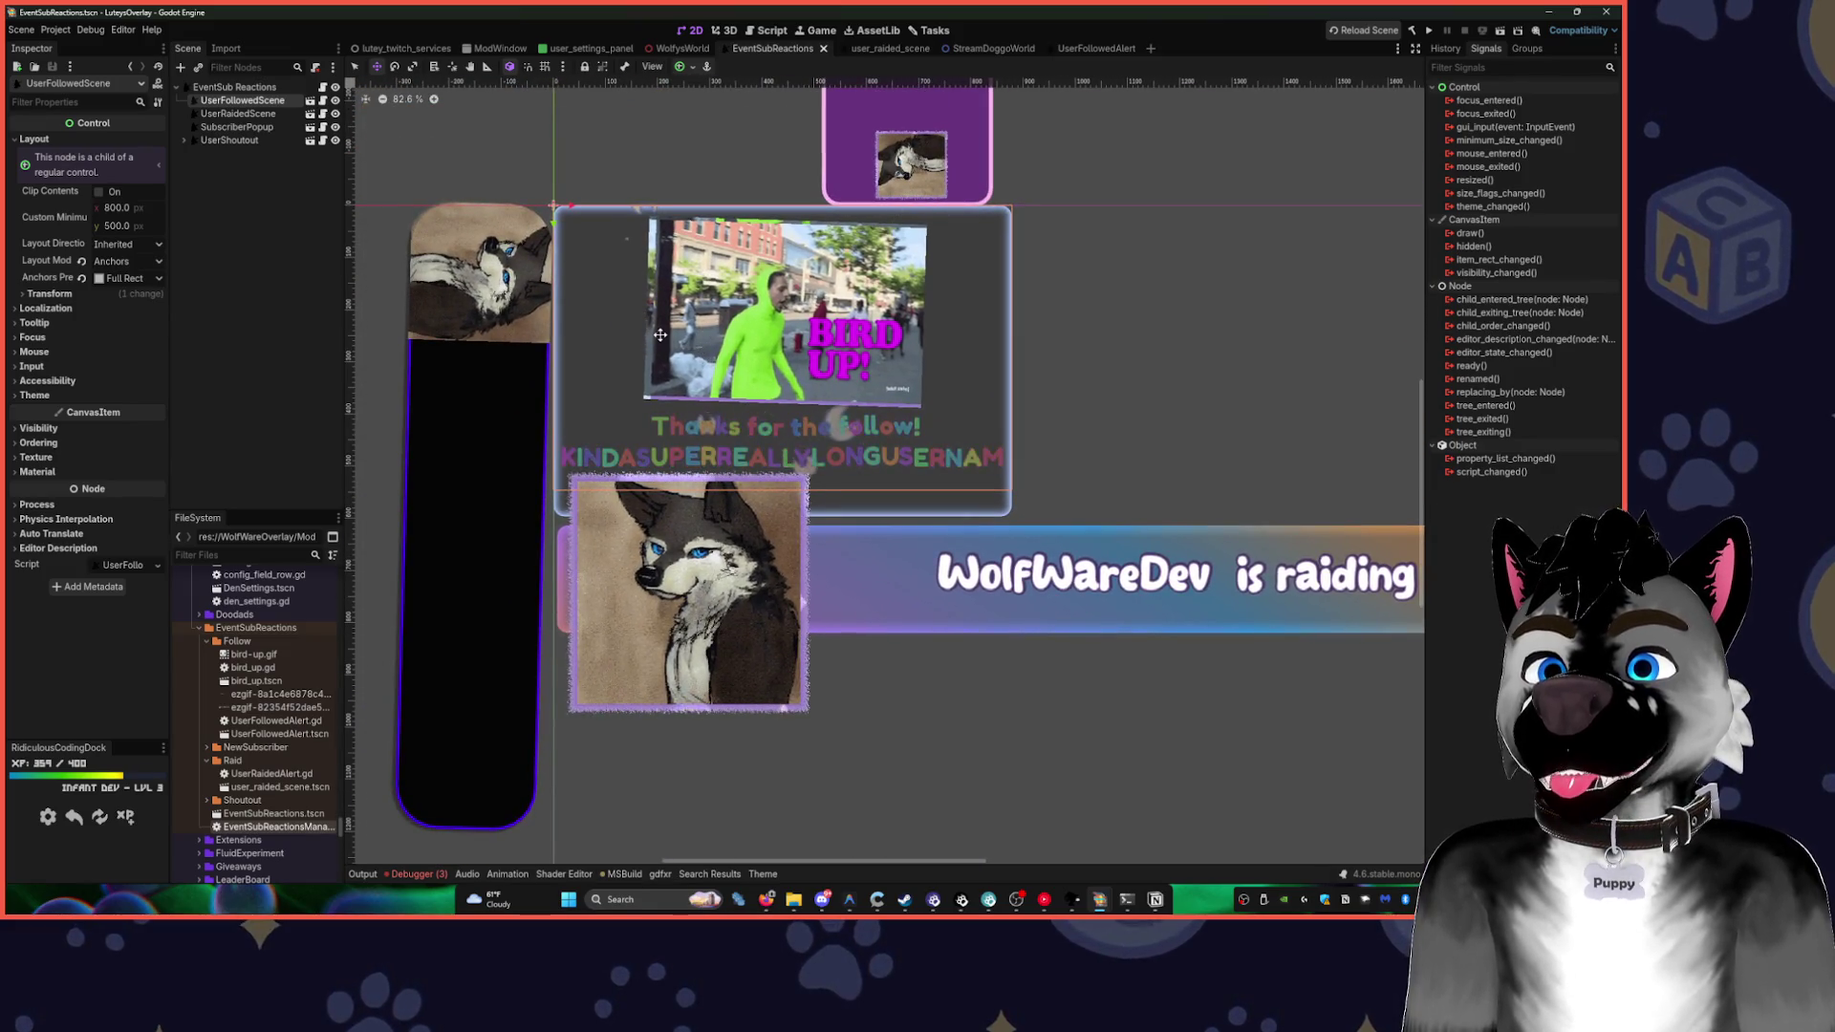
{"action": "left_click", "coordinate": [335, 100]}
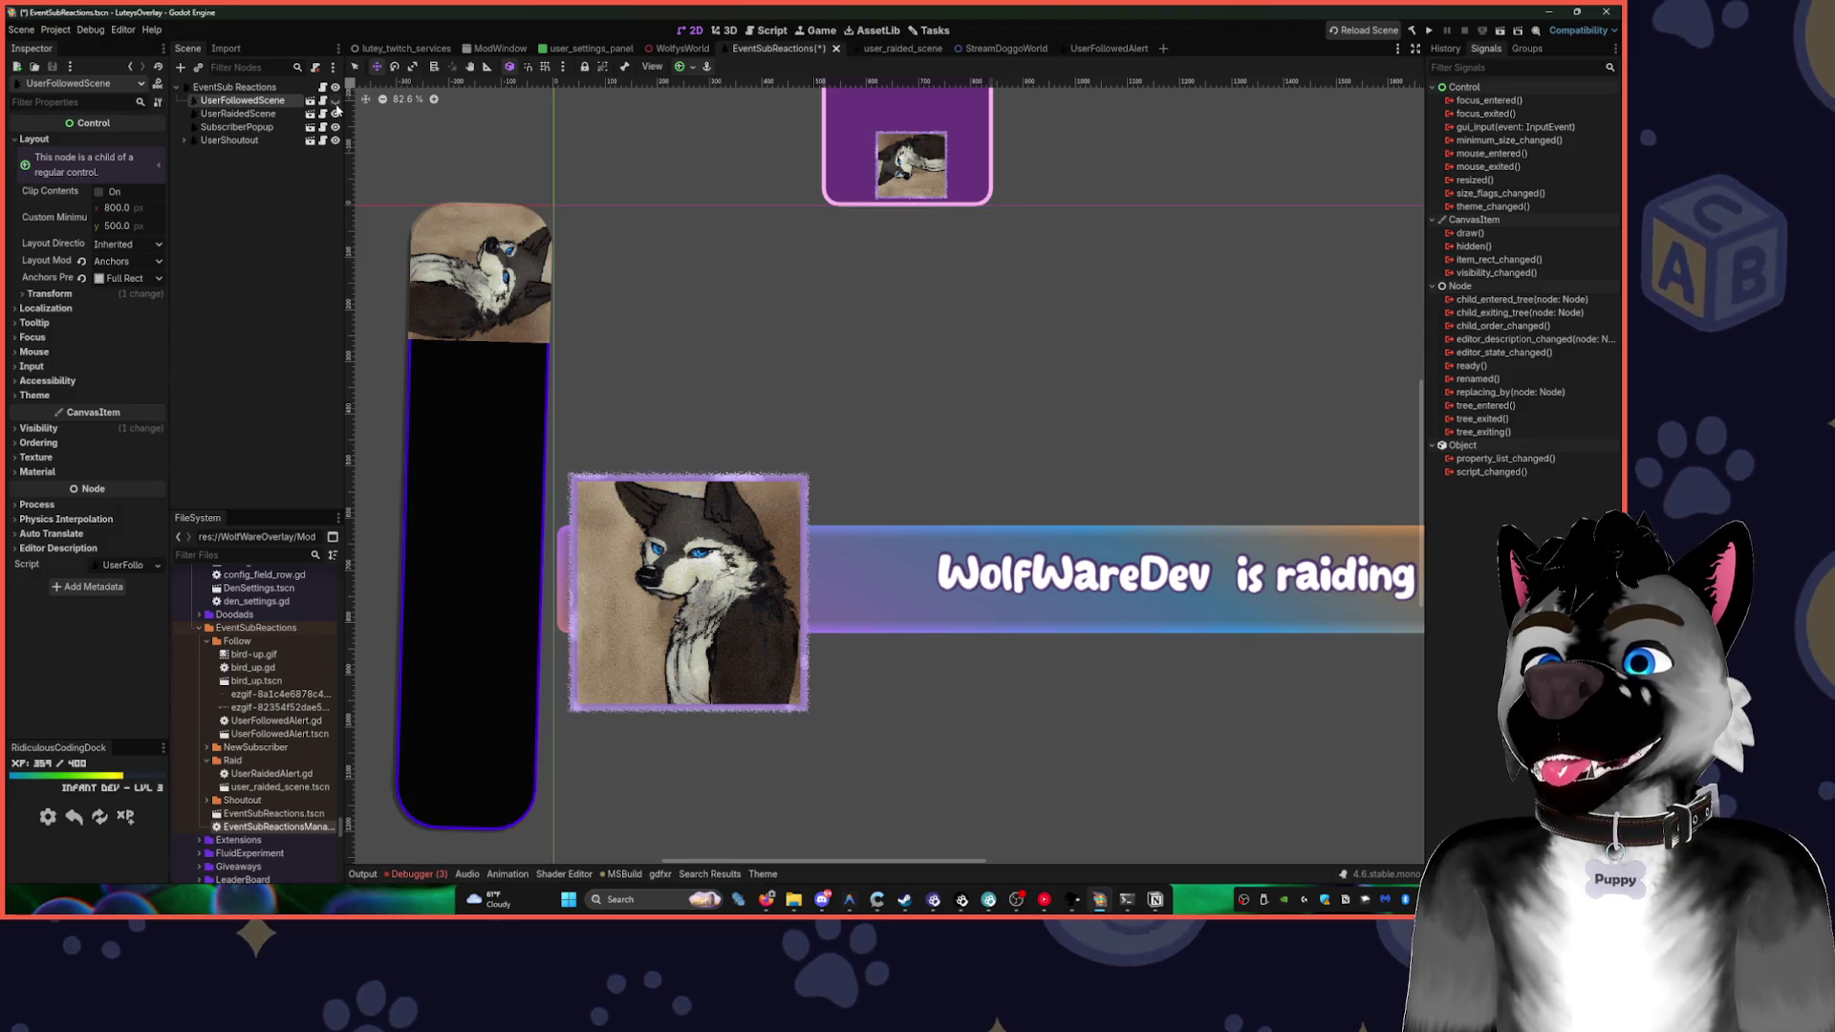
{"action": "left_click", "coordinate": [335, 113]}
{"action": "left_click", "coordinate": [239, 126]}
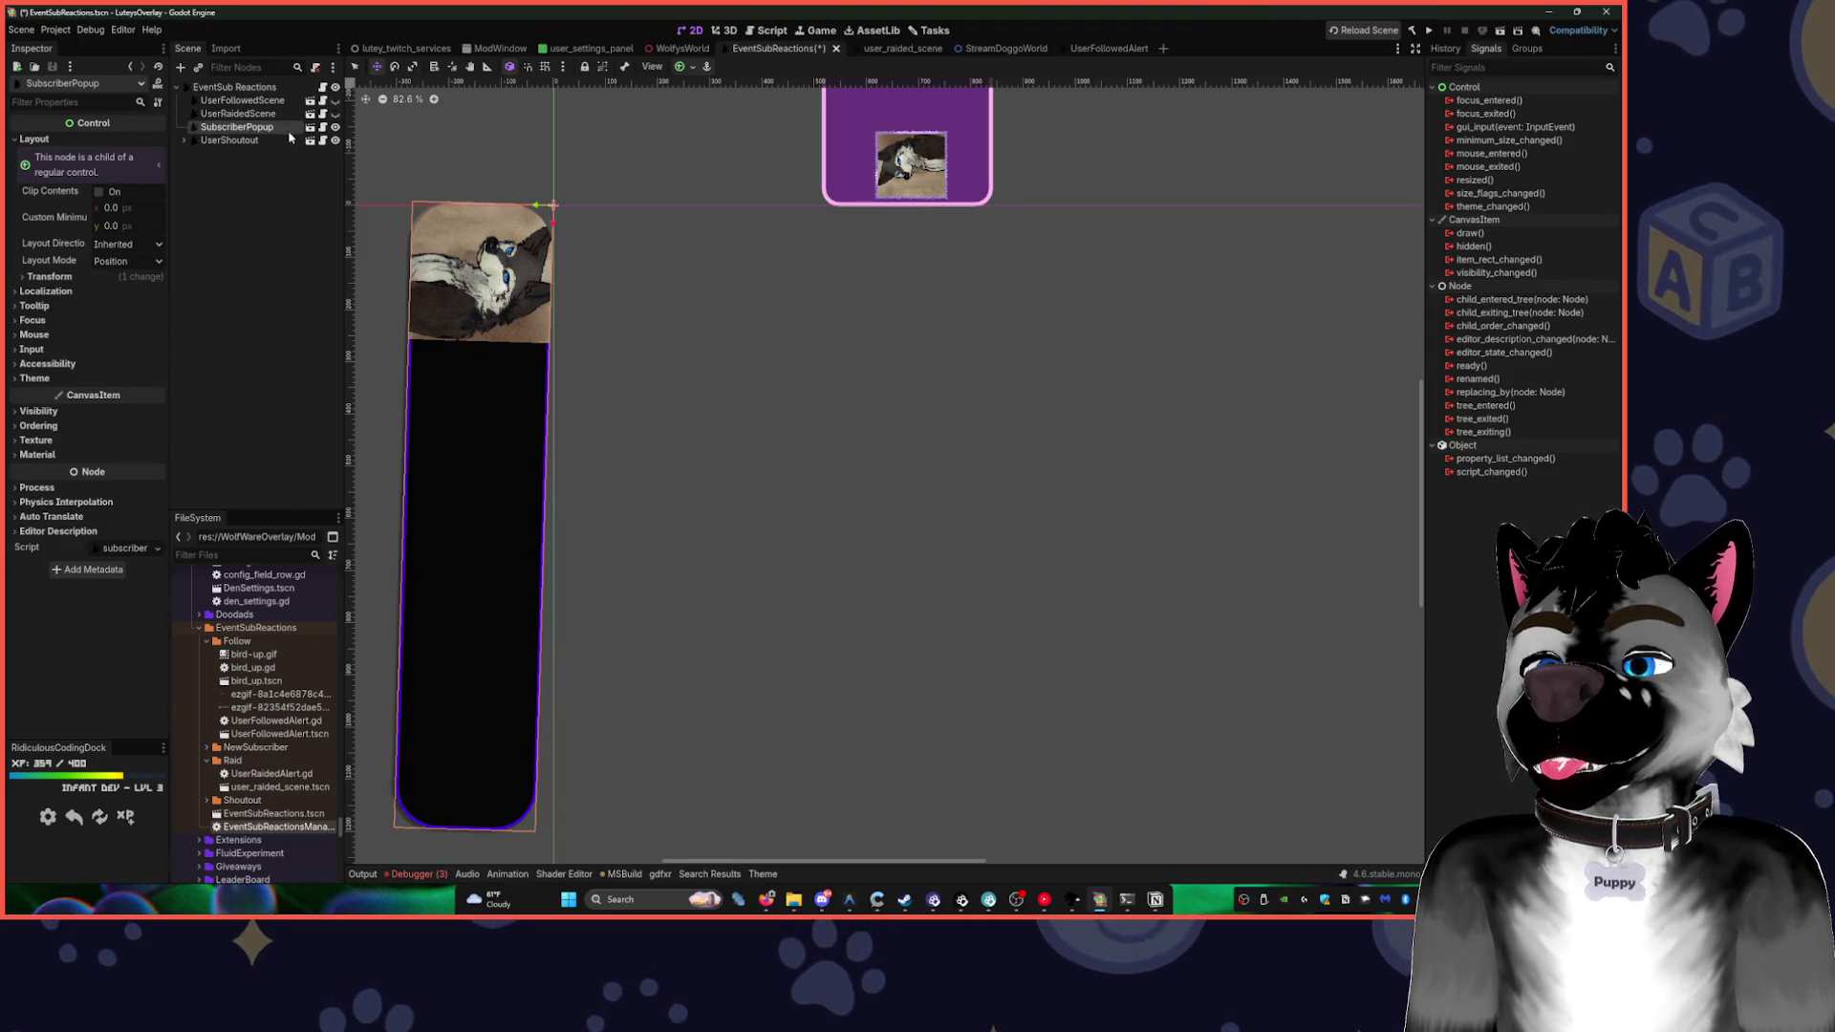
{"action": "left_click_drag", "start_coordinate": [526, 164], "coordinate": [448, 286]}
{"action": "left_click", "coordinate": [335, 112]}
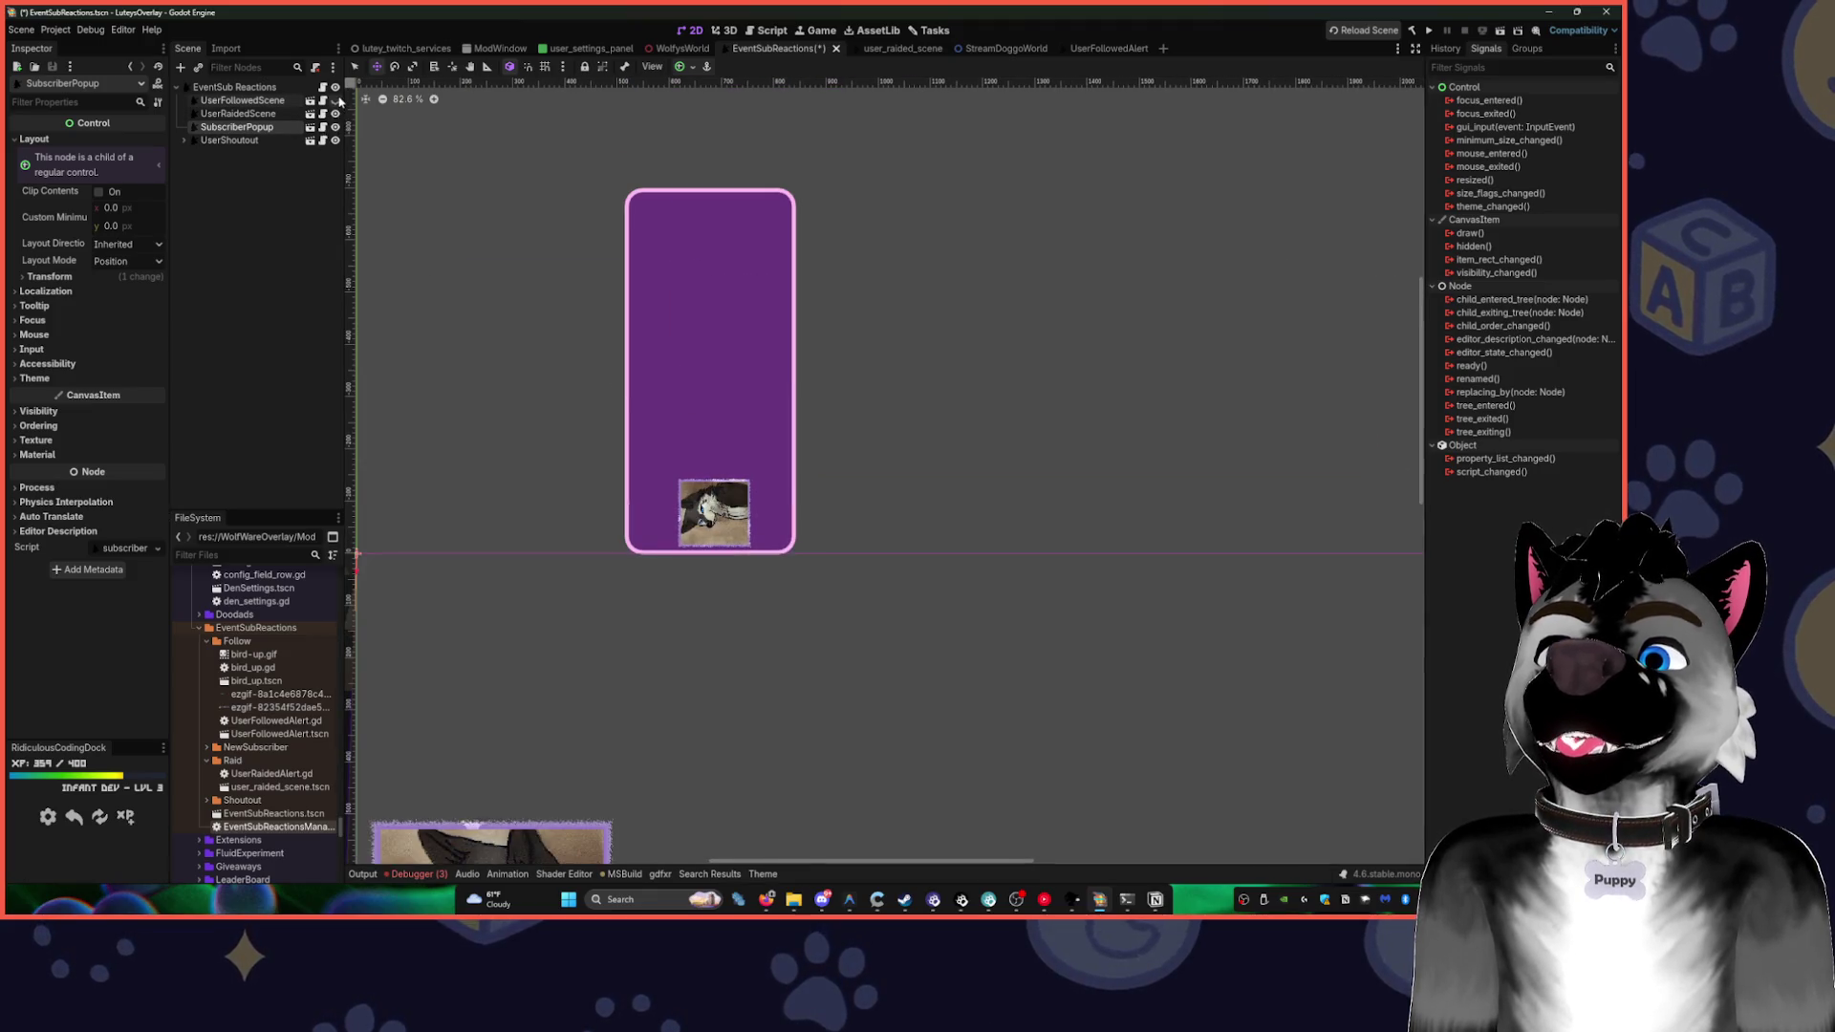
{"action": "left_click", "coordinate": [335, 99]}
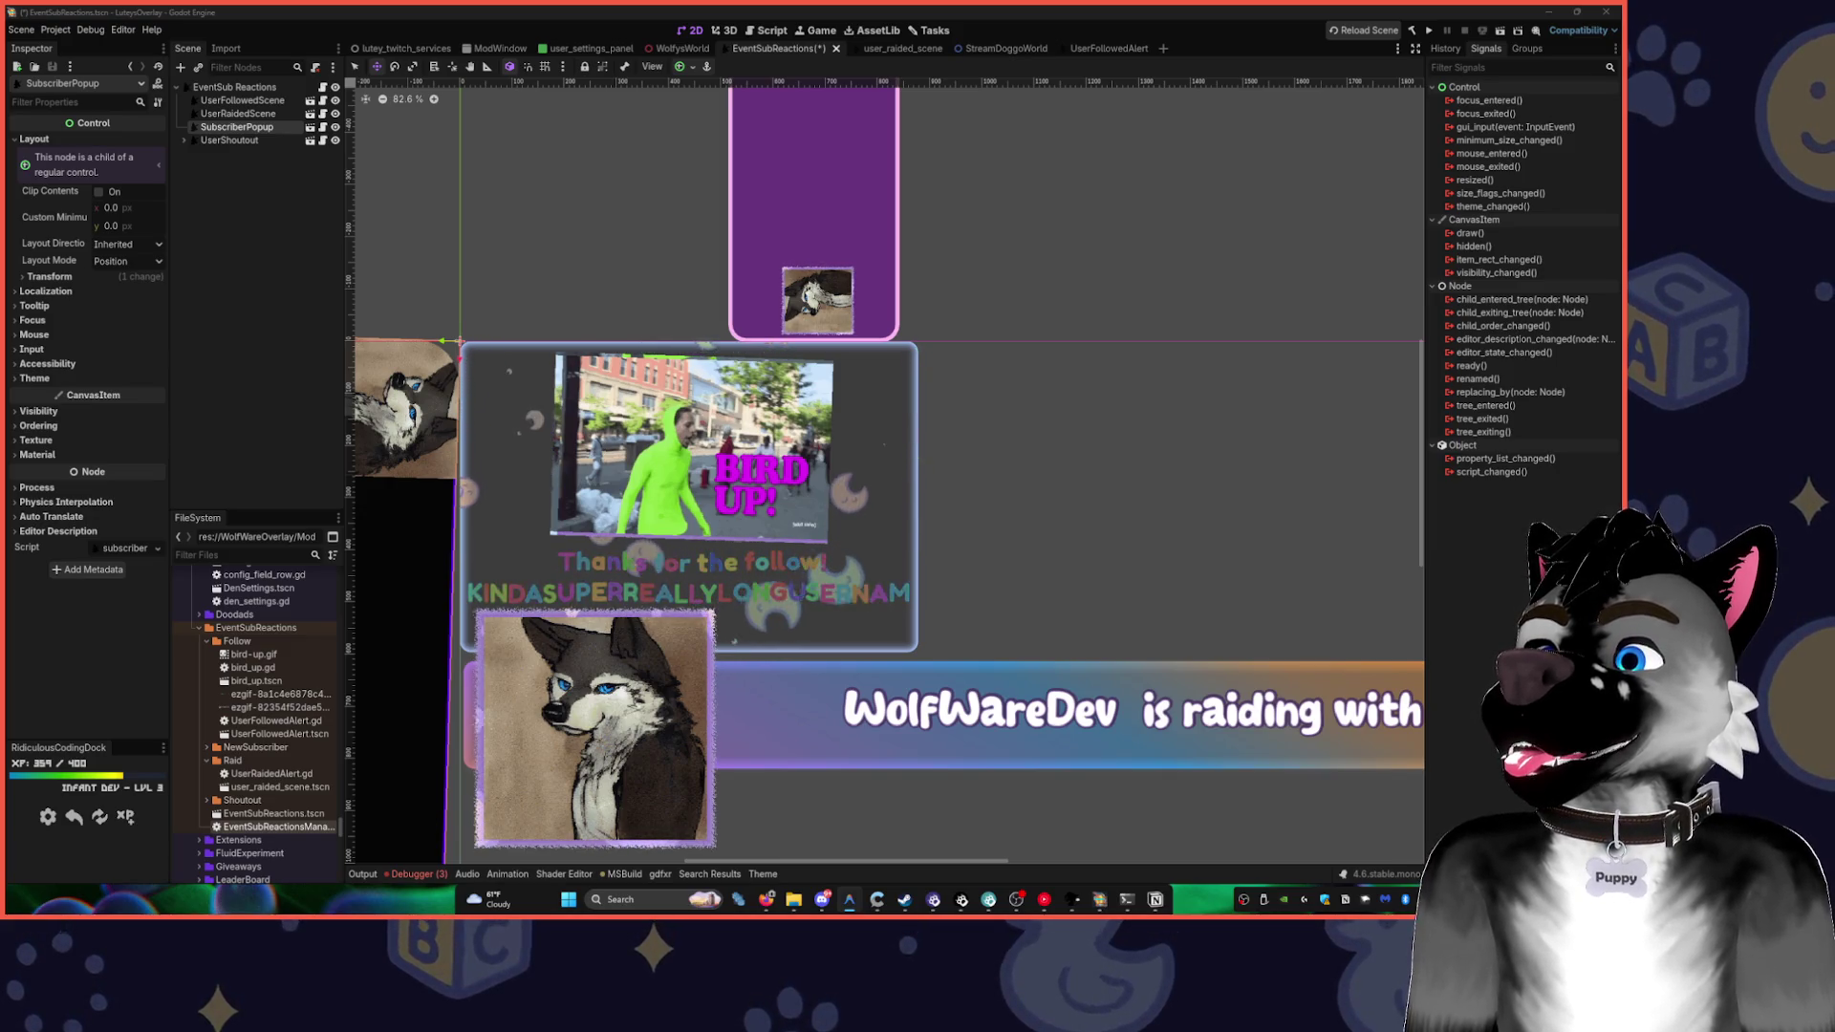
- Save EventSubReactions and clear the 797 errors and warnings from the Debugger's Errors list
{"action": "key", "text": "ctrl+s"}
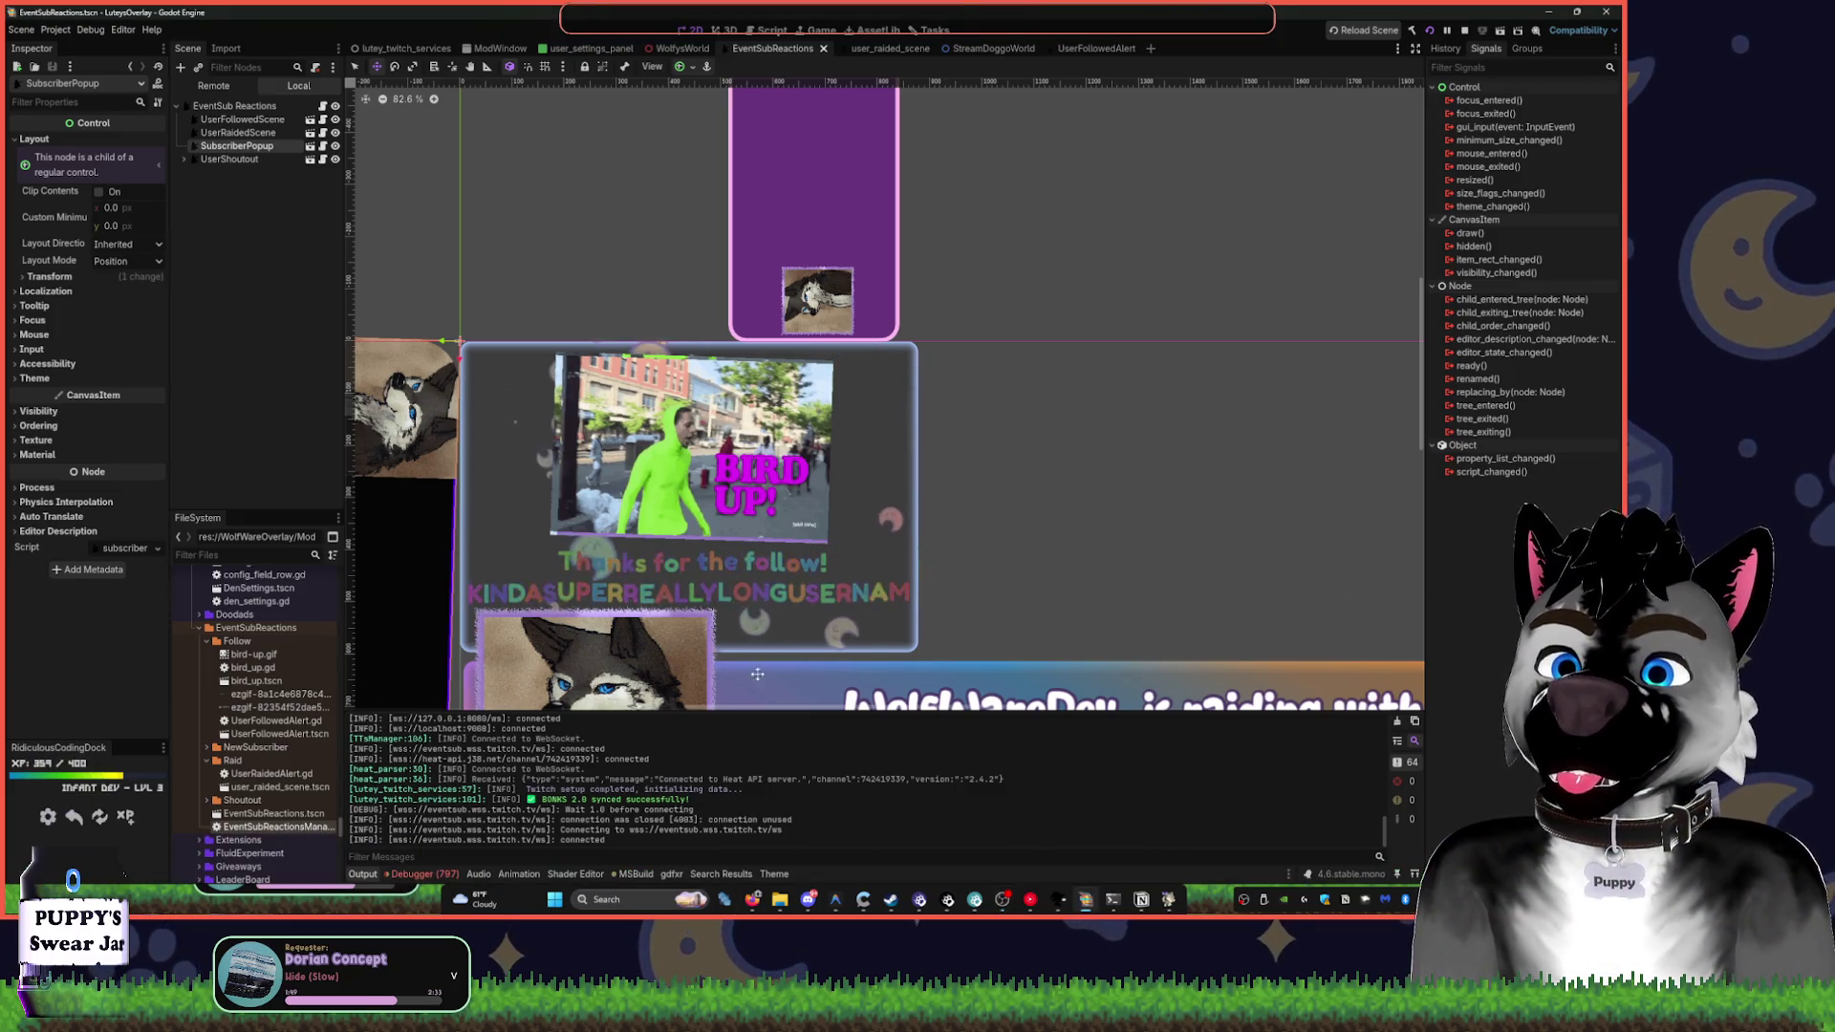
{"action": "left_click", "coordinate": [425, 873]}
{"action": "left_click", "coordinate": [435, 610]}
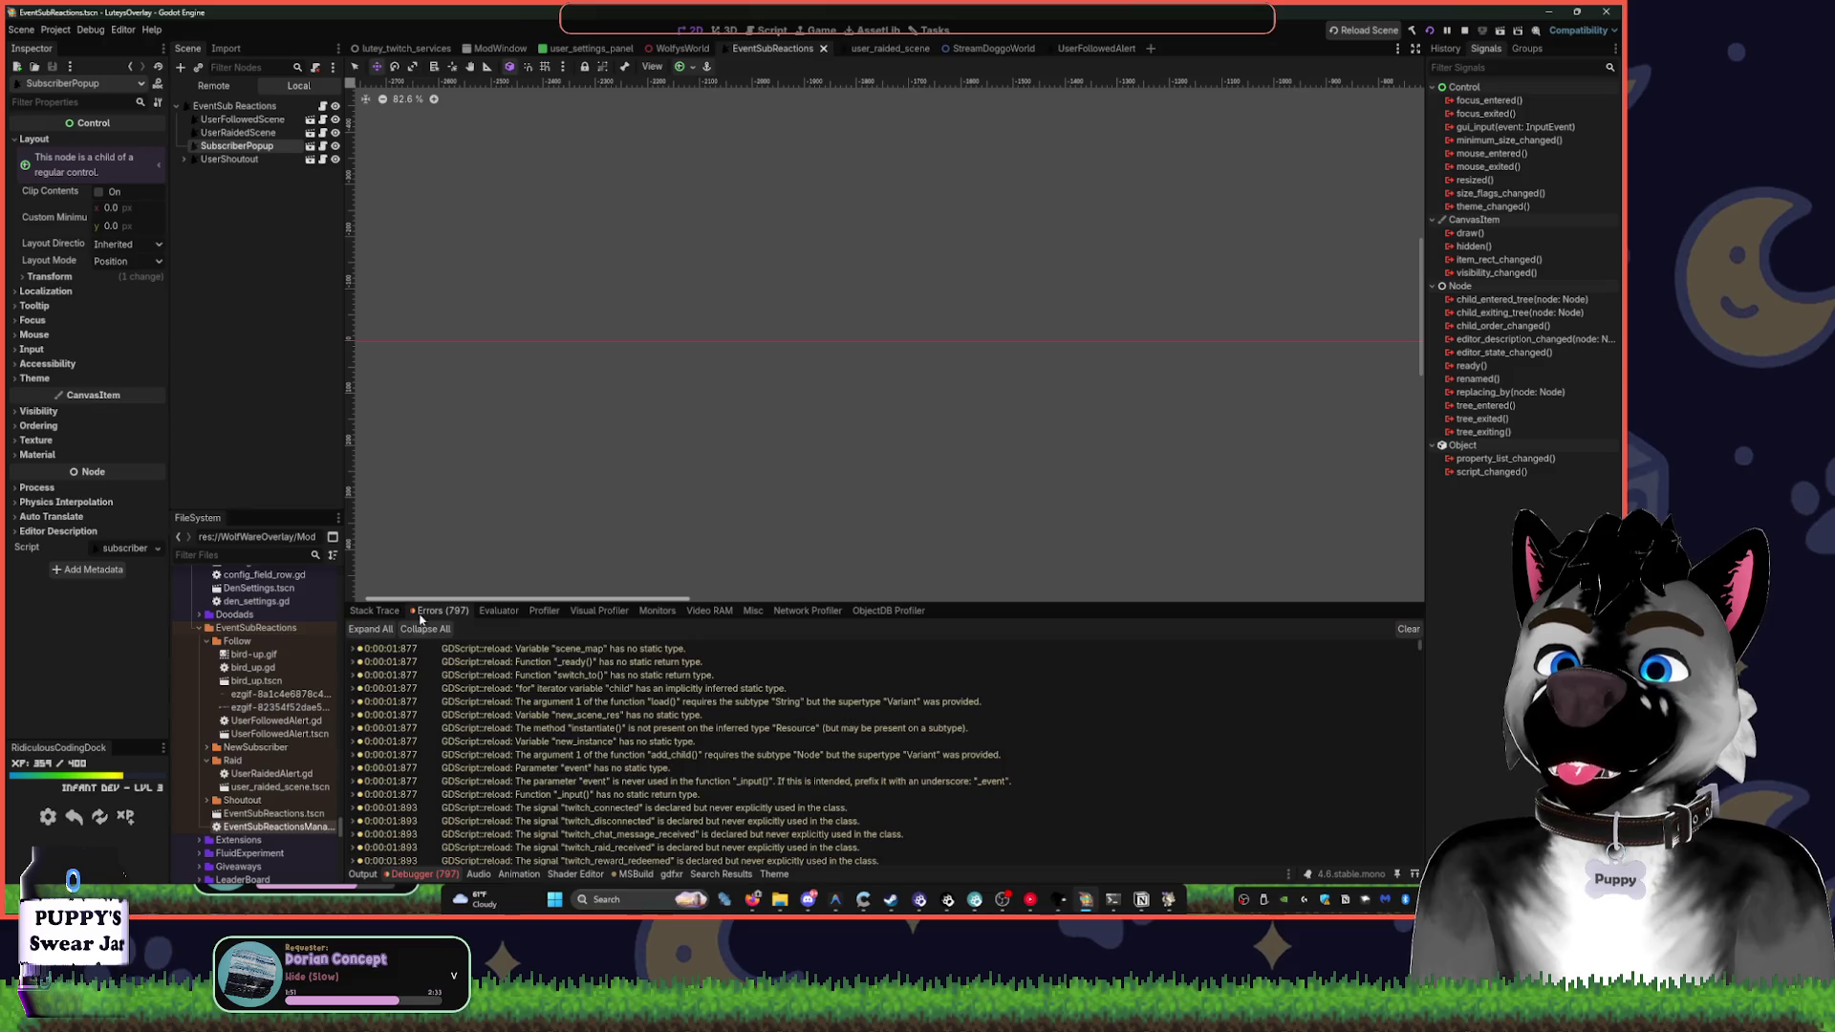
{"action": "left_click_drag", "start_coordinate": [1417, 644], "coordinate": [1421, 858]}
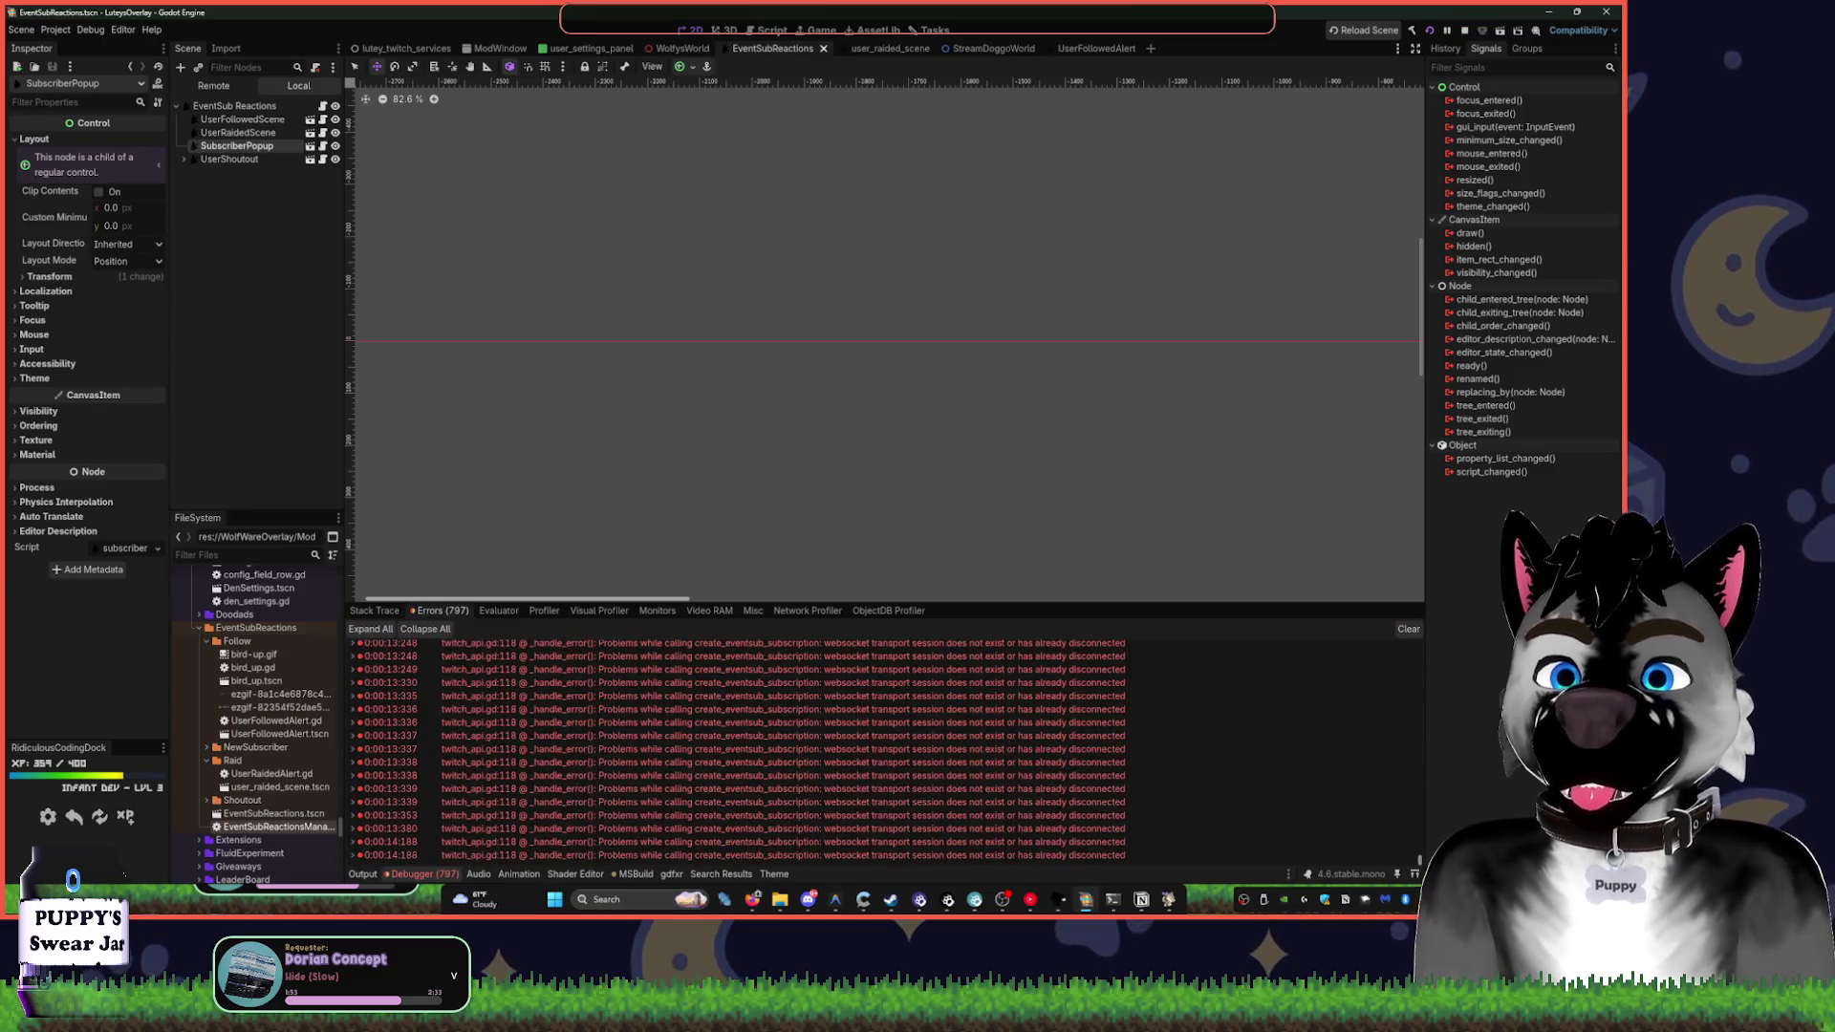
{"action": "scroll", "coordinate": [1058, 858], "scroll_direction": "down", "scroll_amount": 3}
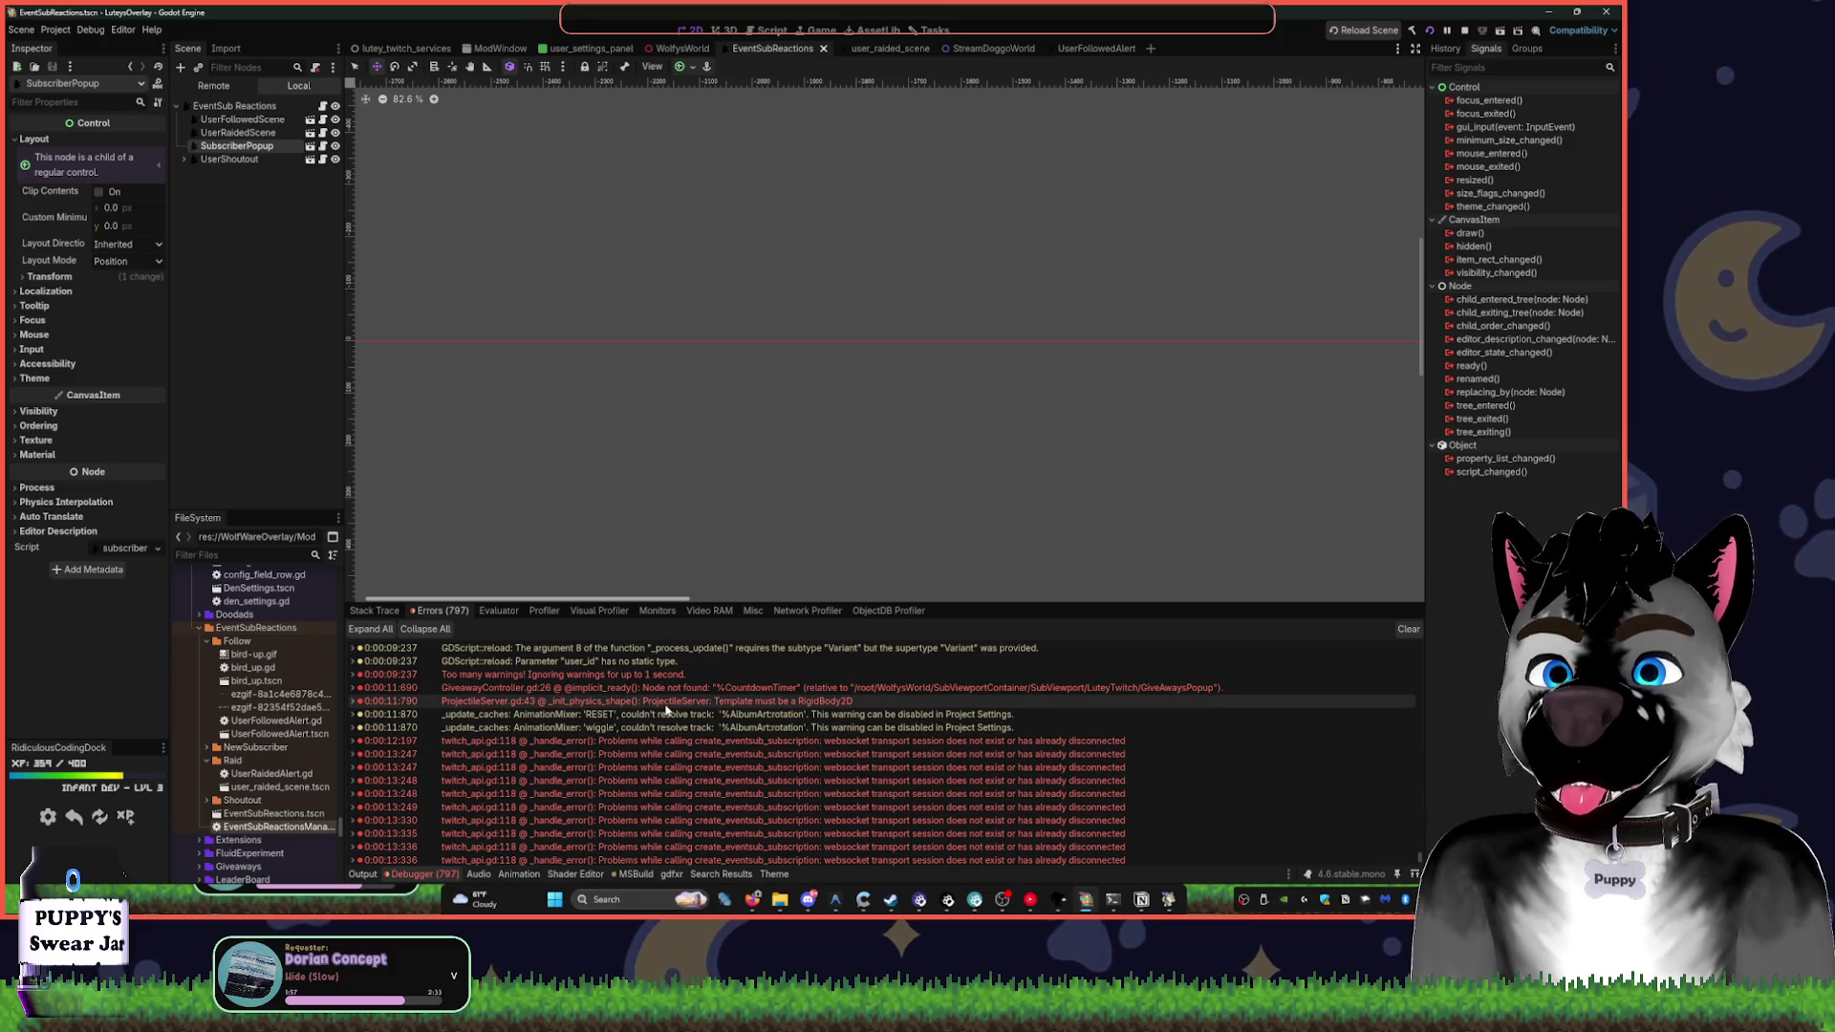
{"action": "key", "text": "F5"}
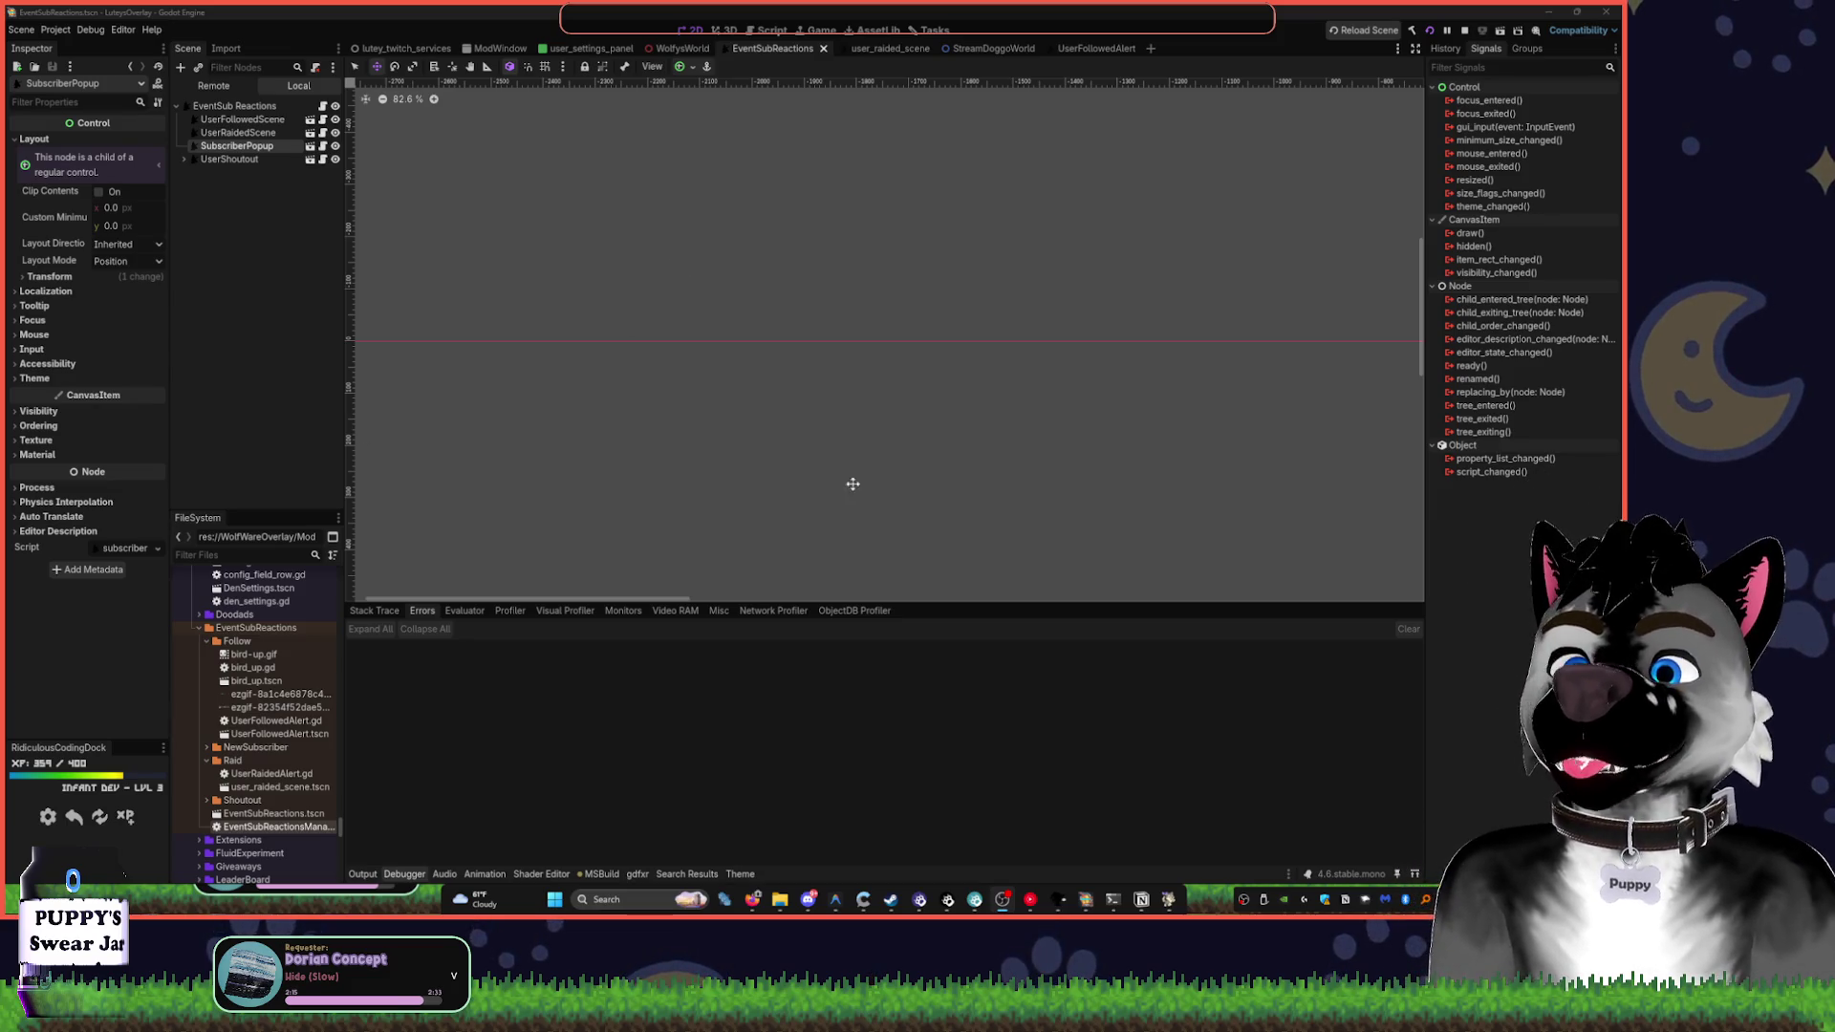
- Return to the Output log, then open the user_raided_scene raid banner scene
{"action": "left_click", "coordinate": [371, 875]}
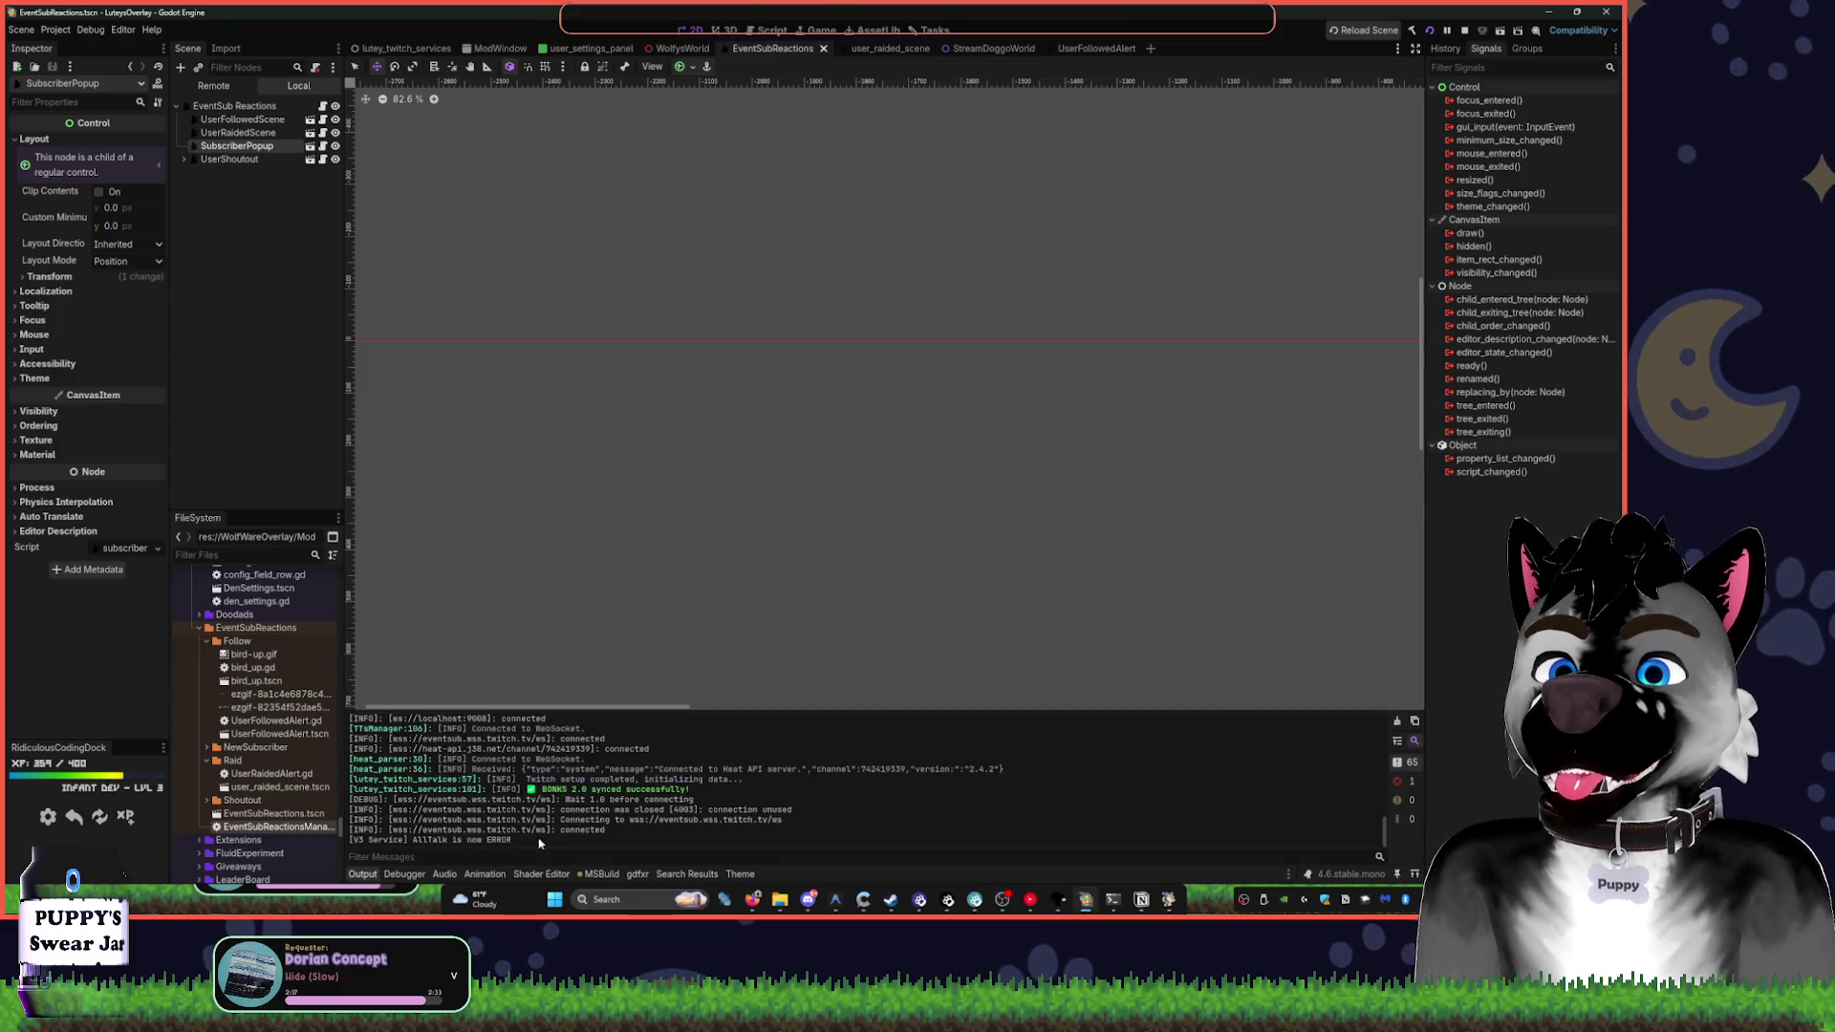
{"action": "left_click_drag", "start_coordinate": [555, 837], "coordinate": [350, 804]}
{"action": "left_click", "coordinate": [853, 824]}
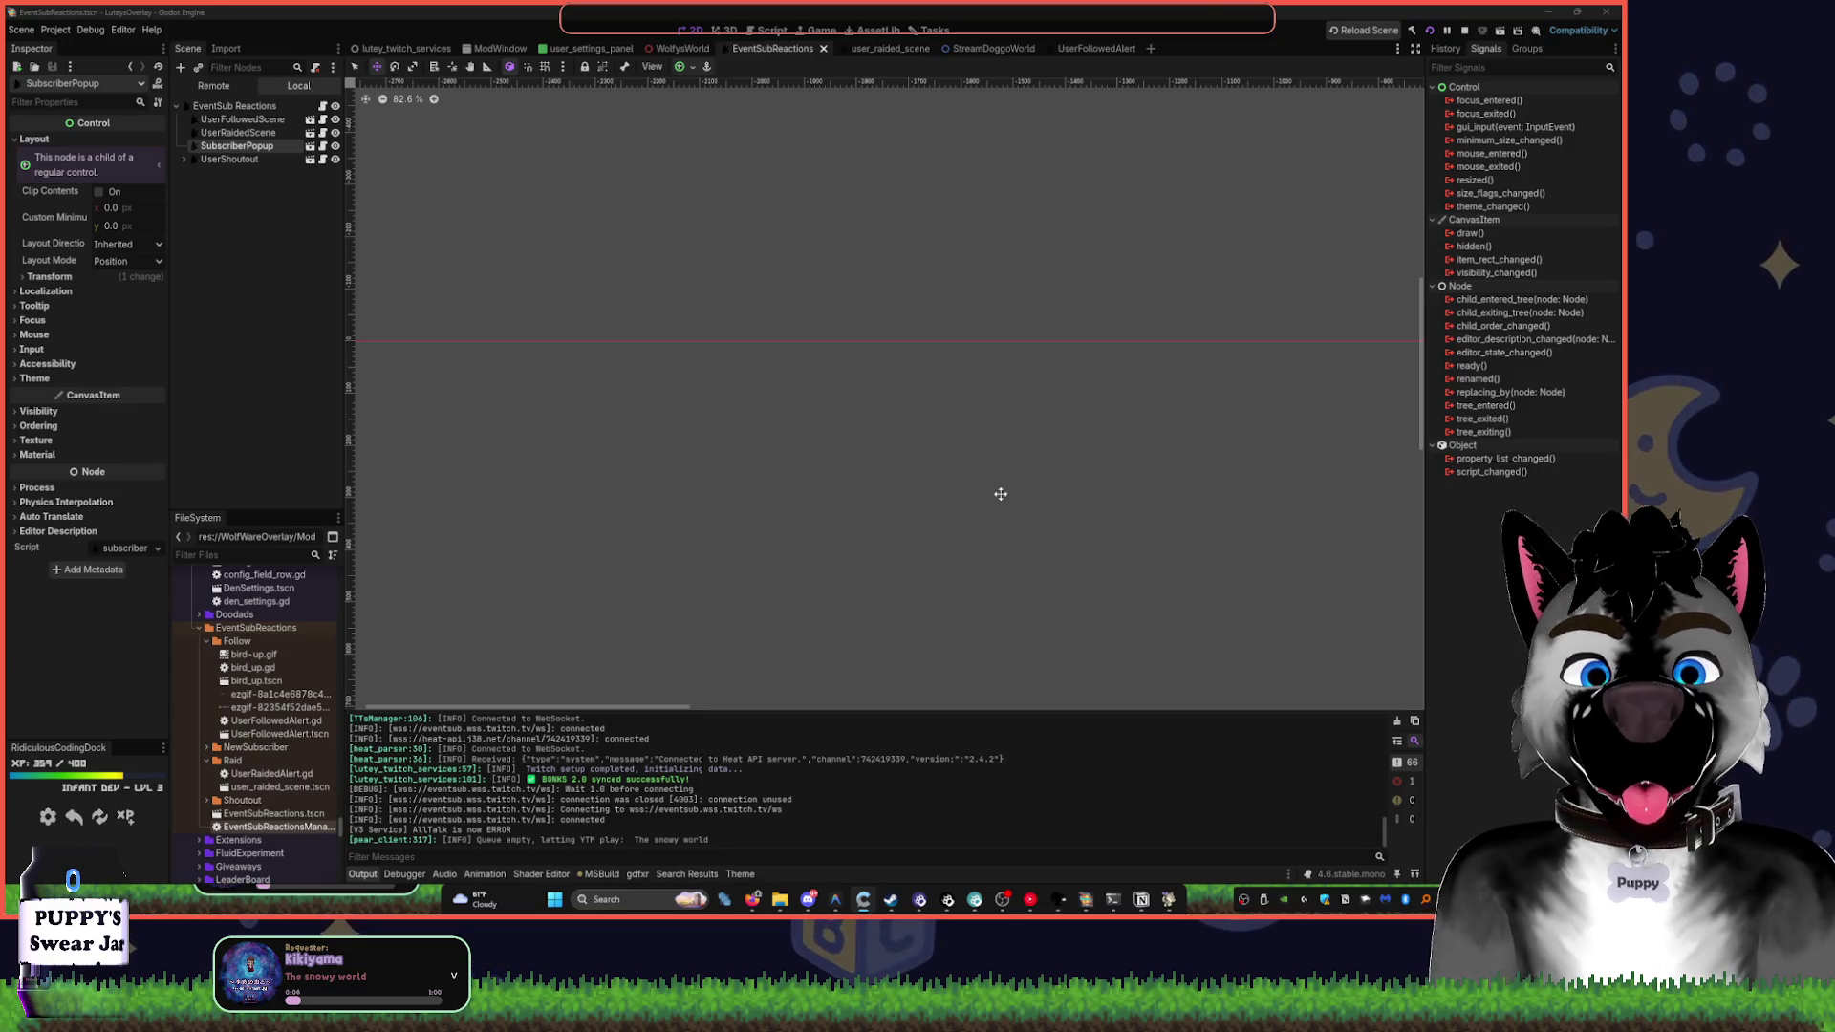
{"action": "left_click", "coordinate": [888, 47]}
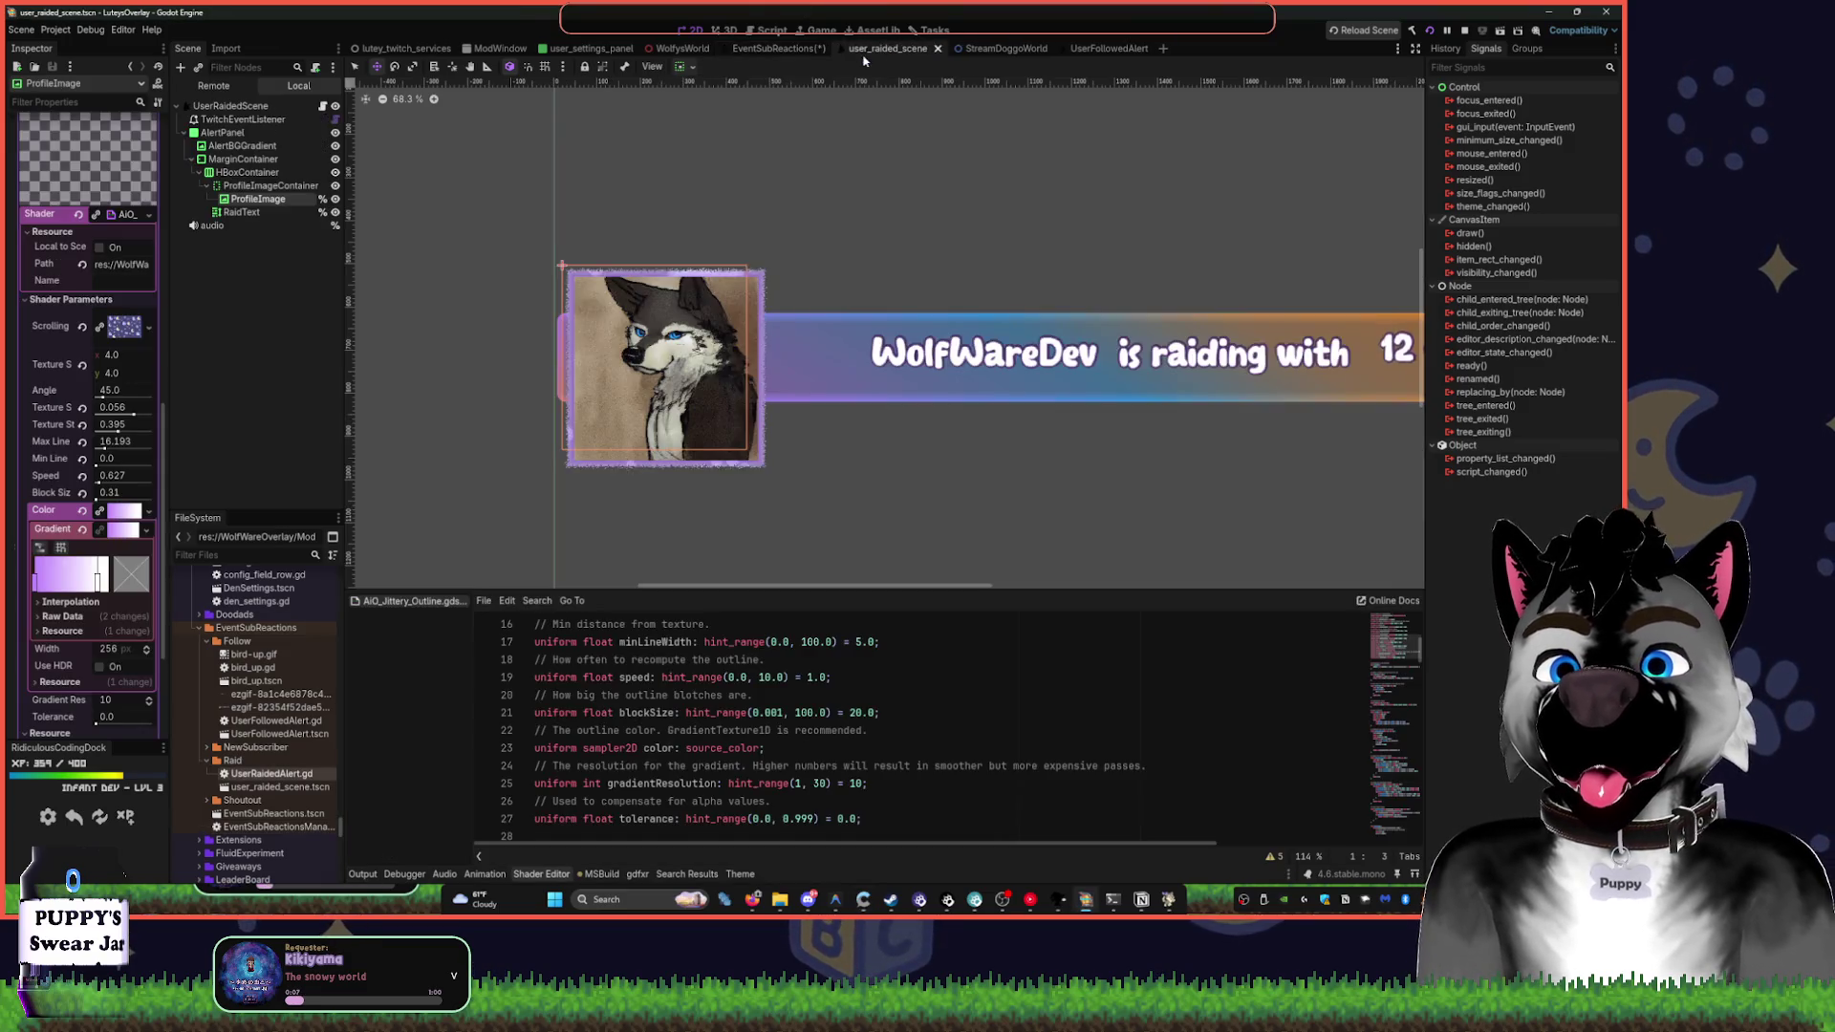
- Open WolfysWorld, check the Warudo avatar, then collapse SubViewportContainer in the scene tree
{"action": "left_click", "coordinate": [680, 48]}
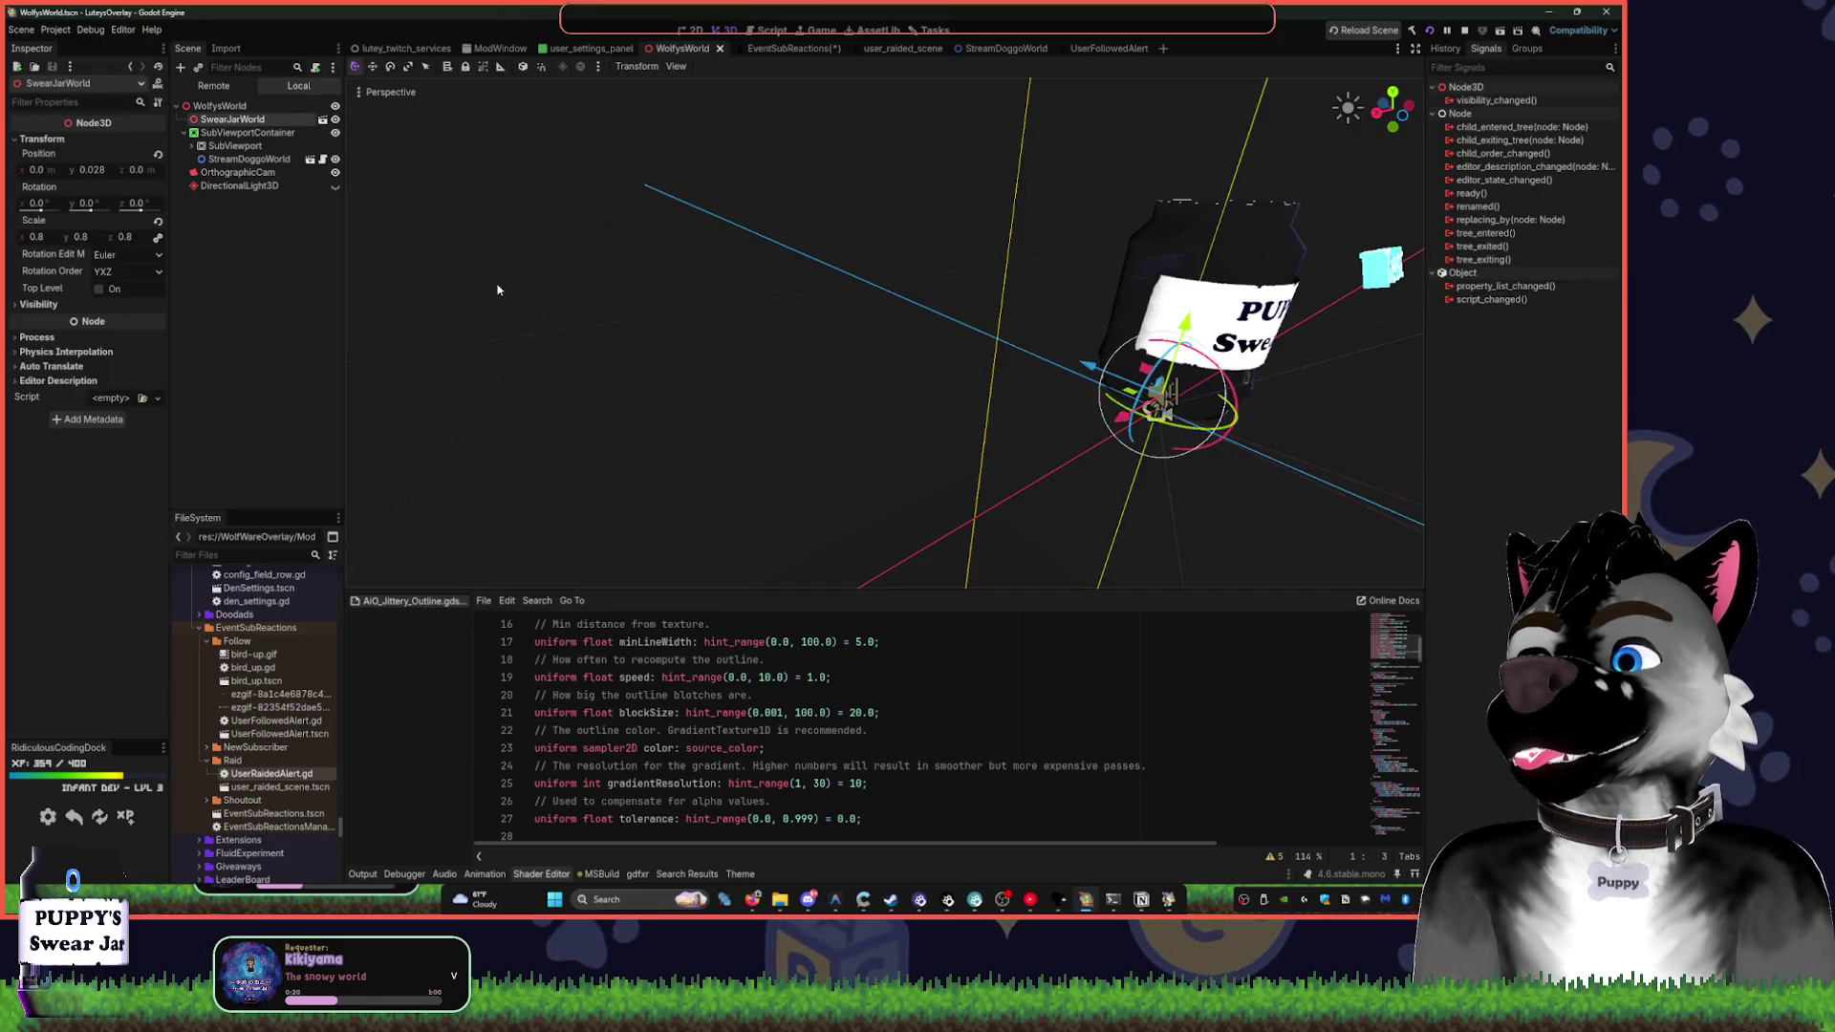
{"action": "mouse_move", "coordinate": [1170, 902]}
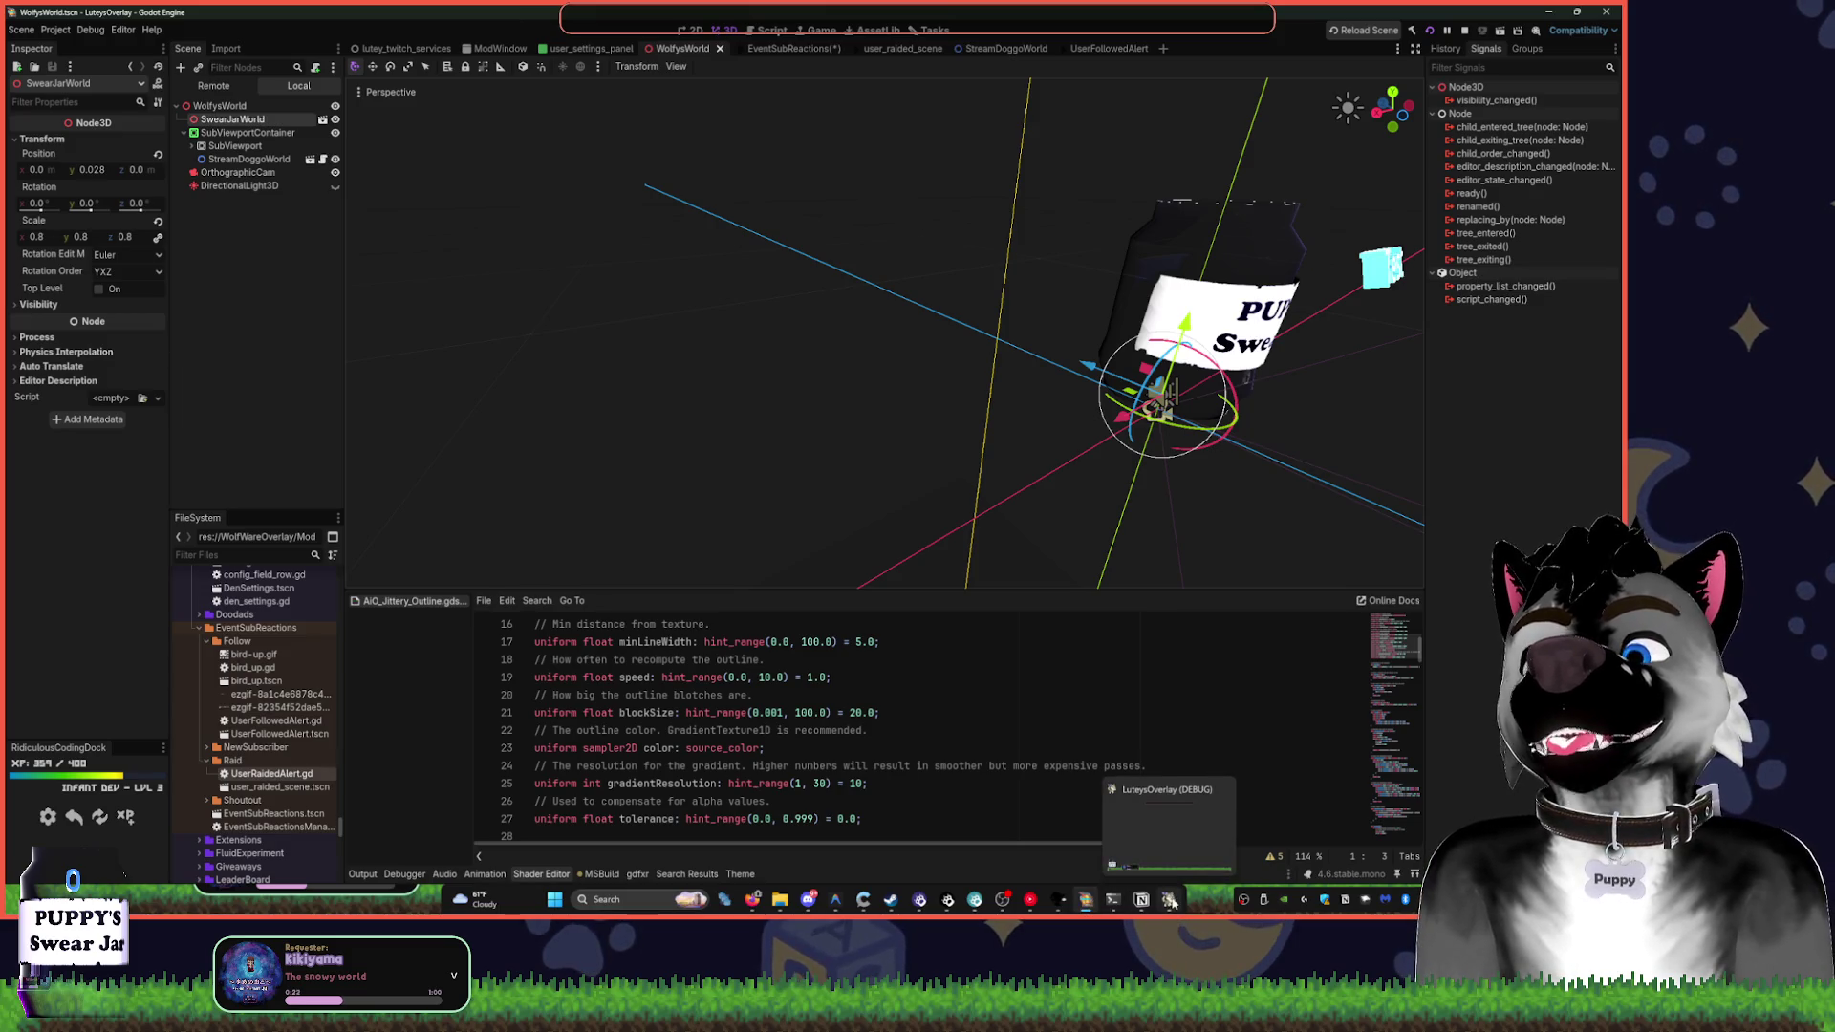
{"action": "mouse_move", "coordinate": [1061, 910]}
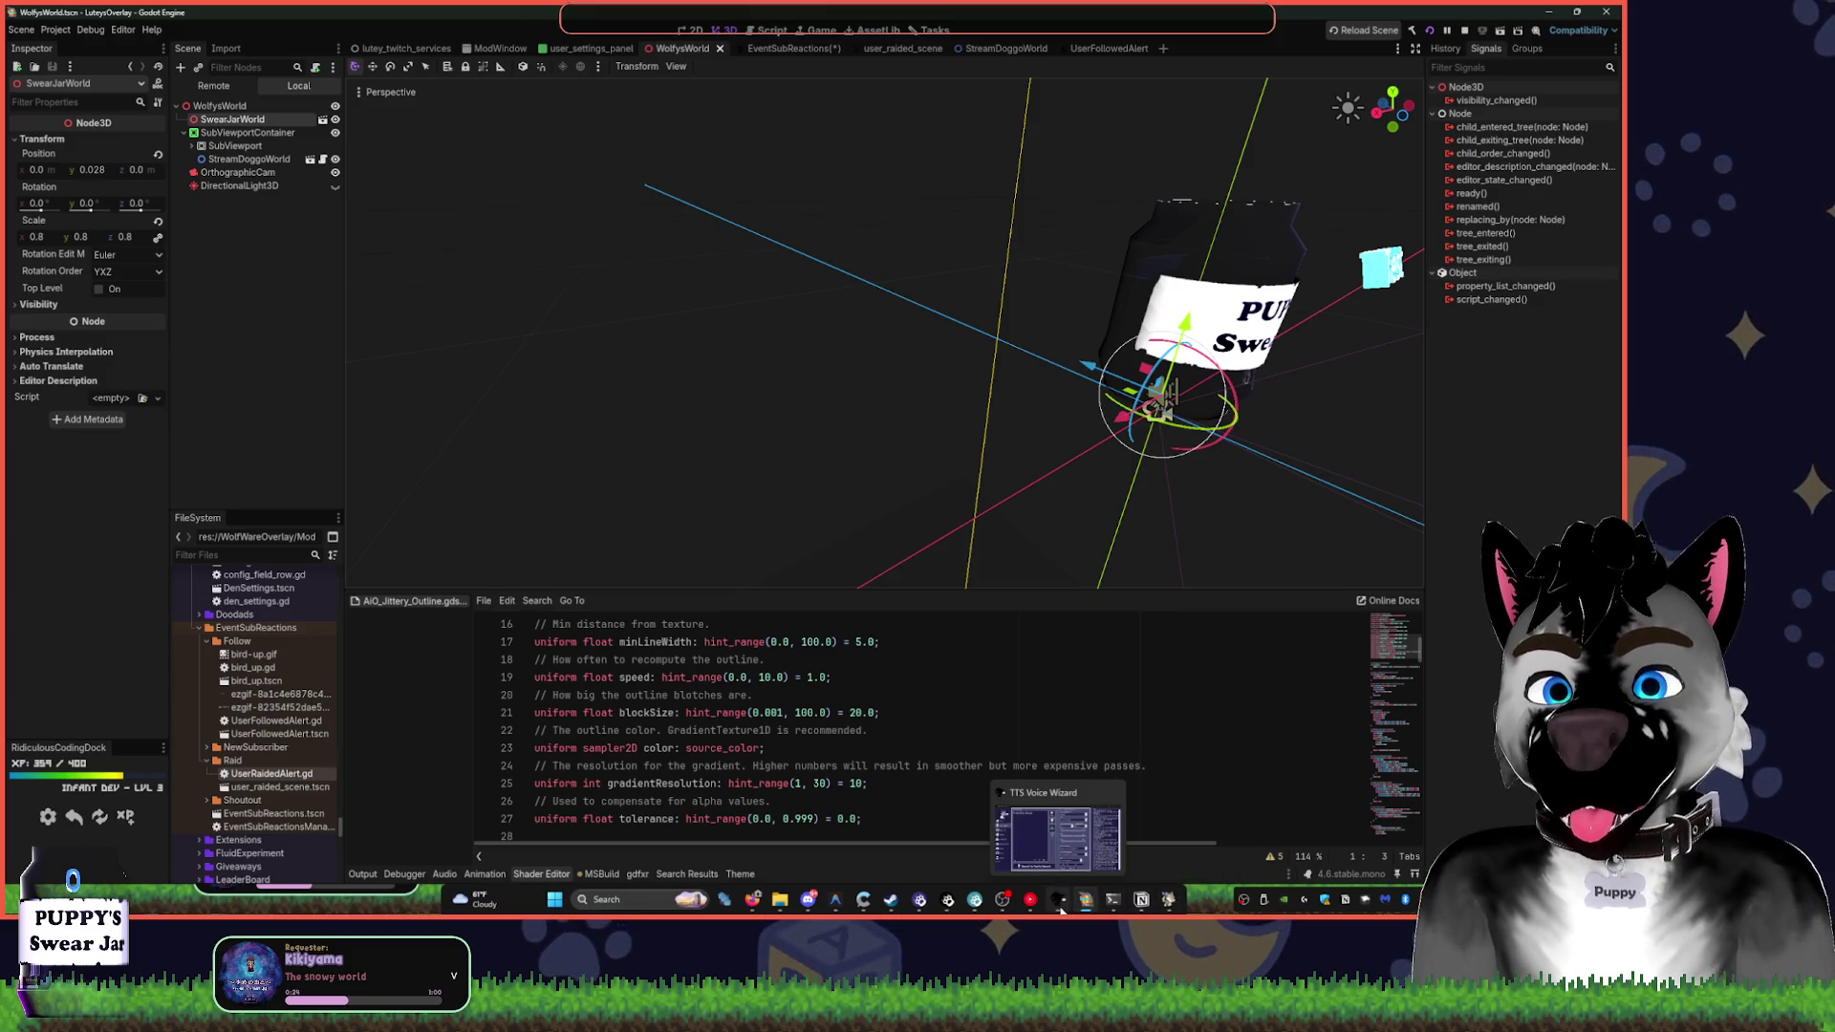
{"action": "left_click", "coordinate": [919, 899]}
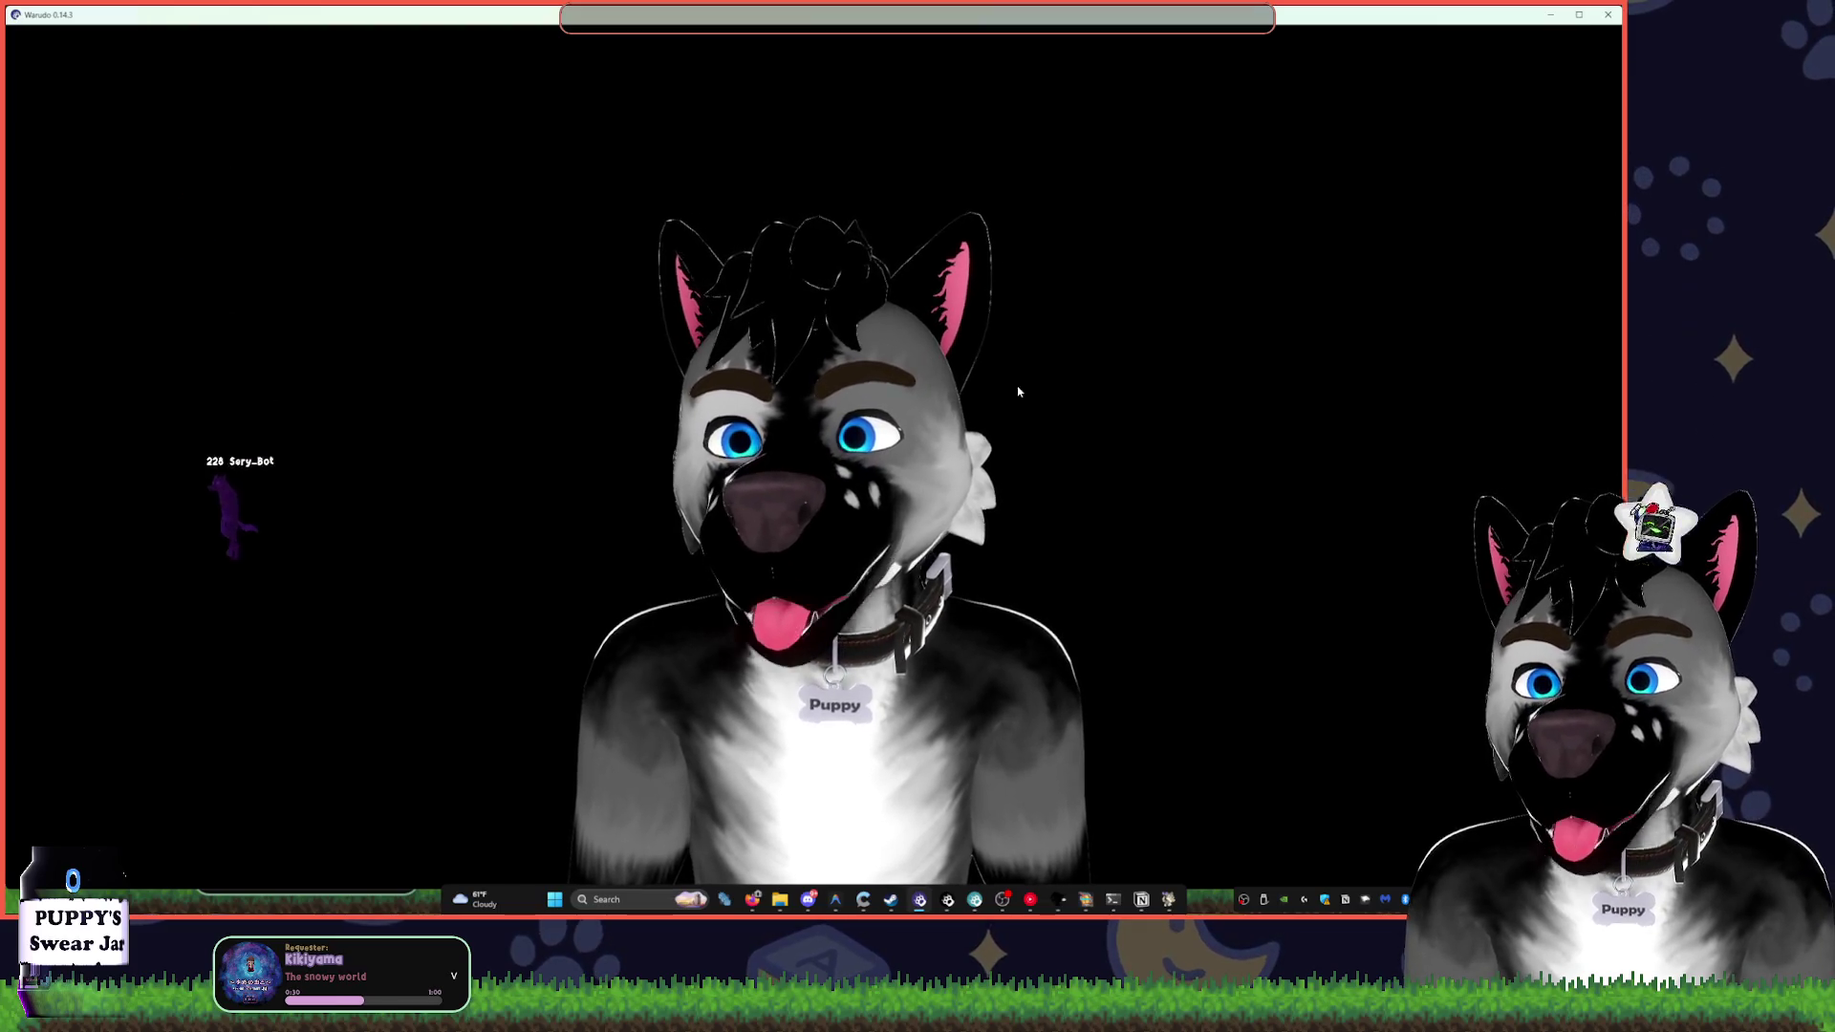
{"action": "key", "text": "alt+Tab"}
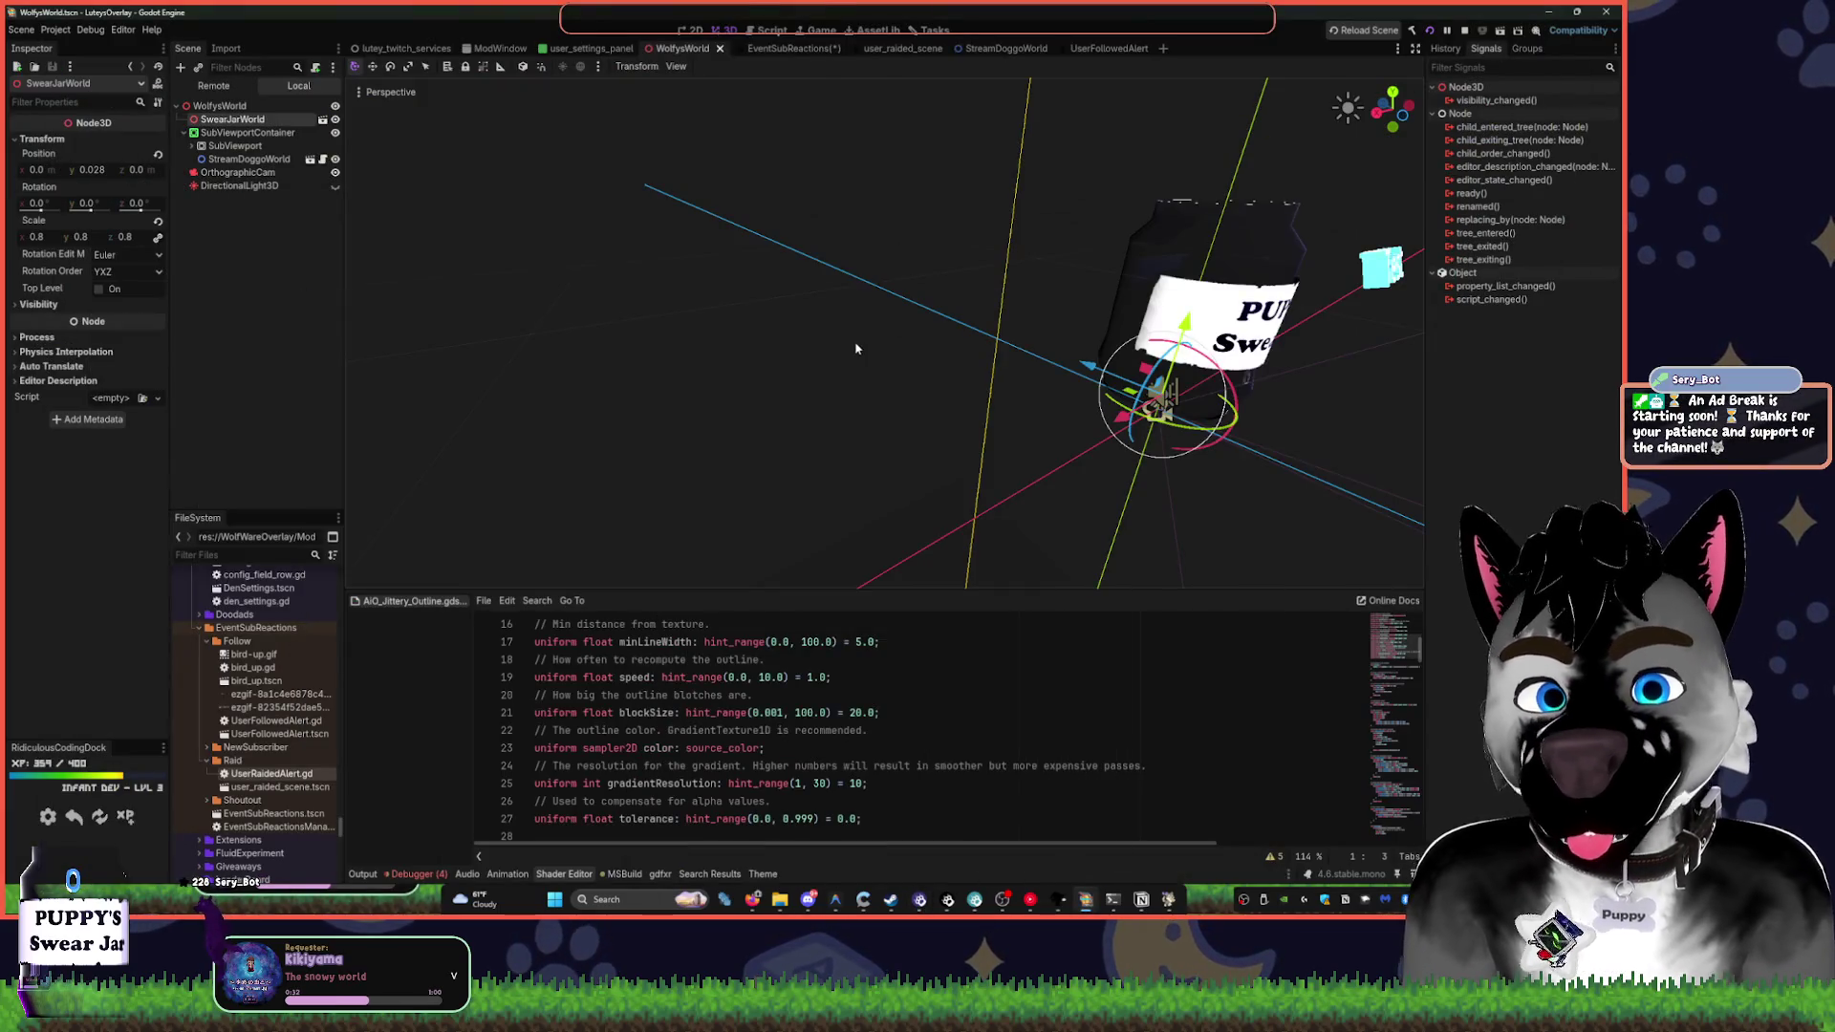
{"action": "left_click_drag", "start_coordinate": [1093, 288], "coordinate": [924, 301]}
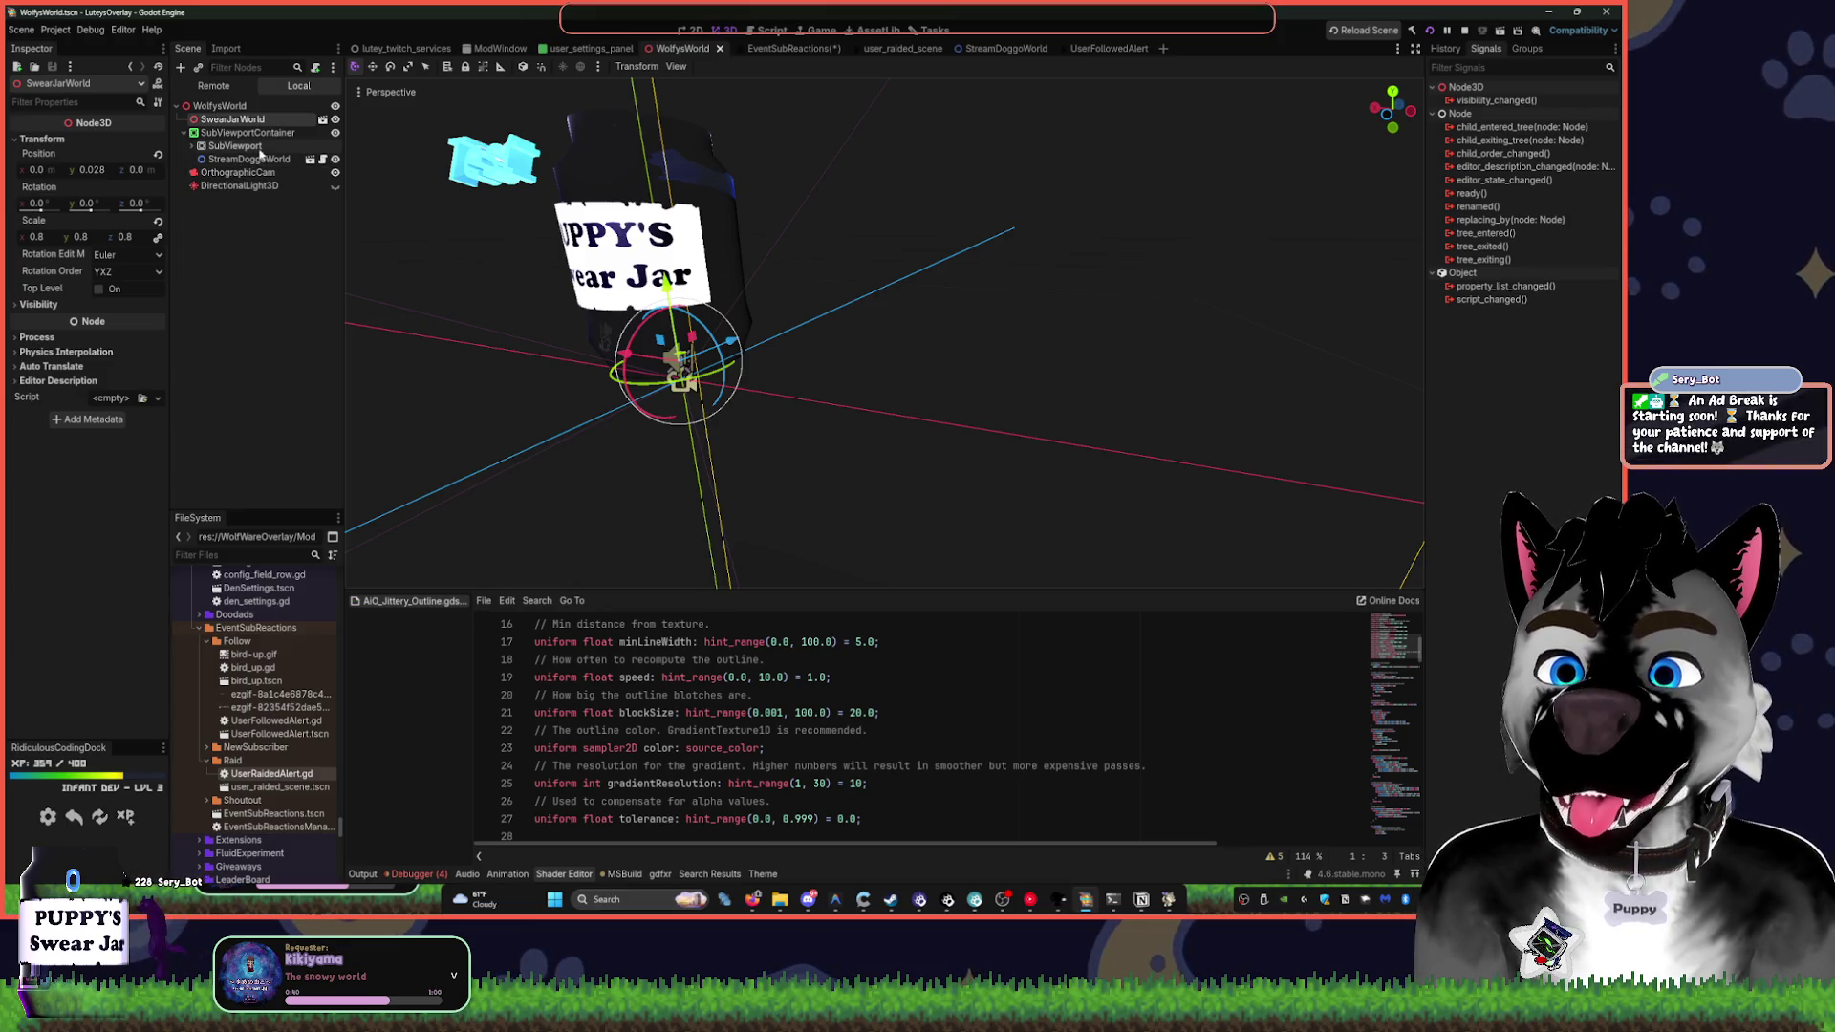
{"action": "left_click", "coordinate": [184, 134]}
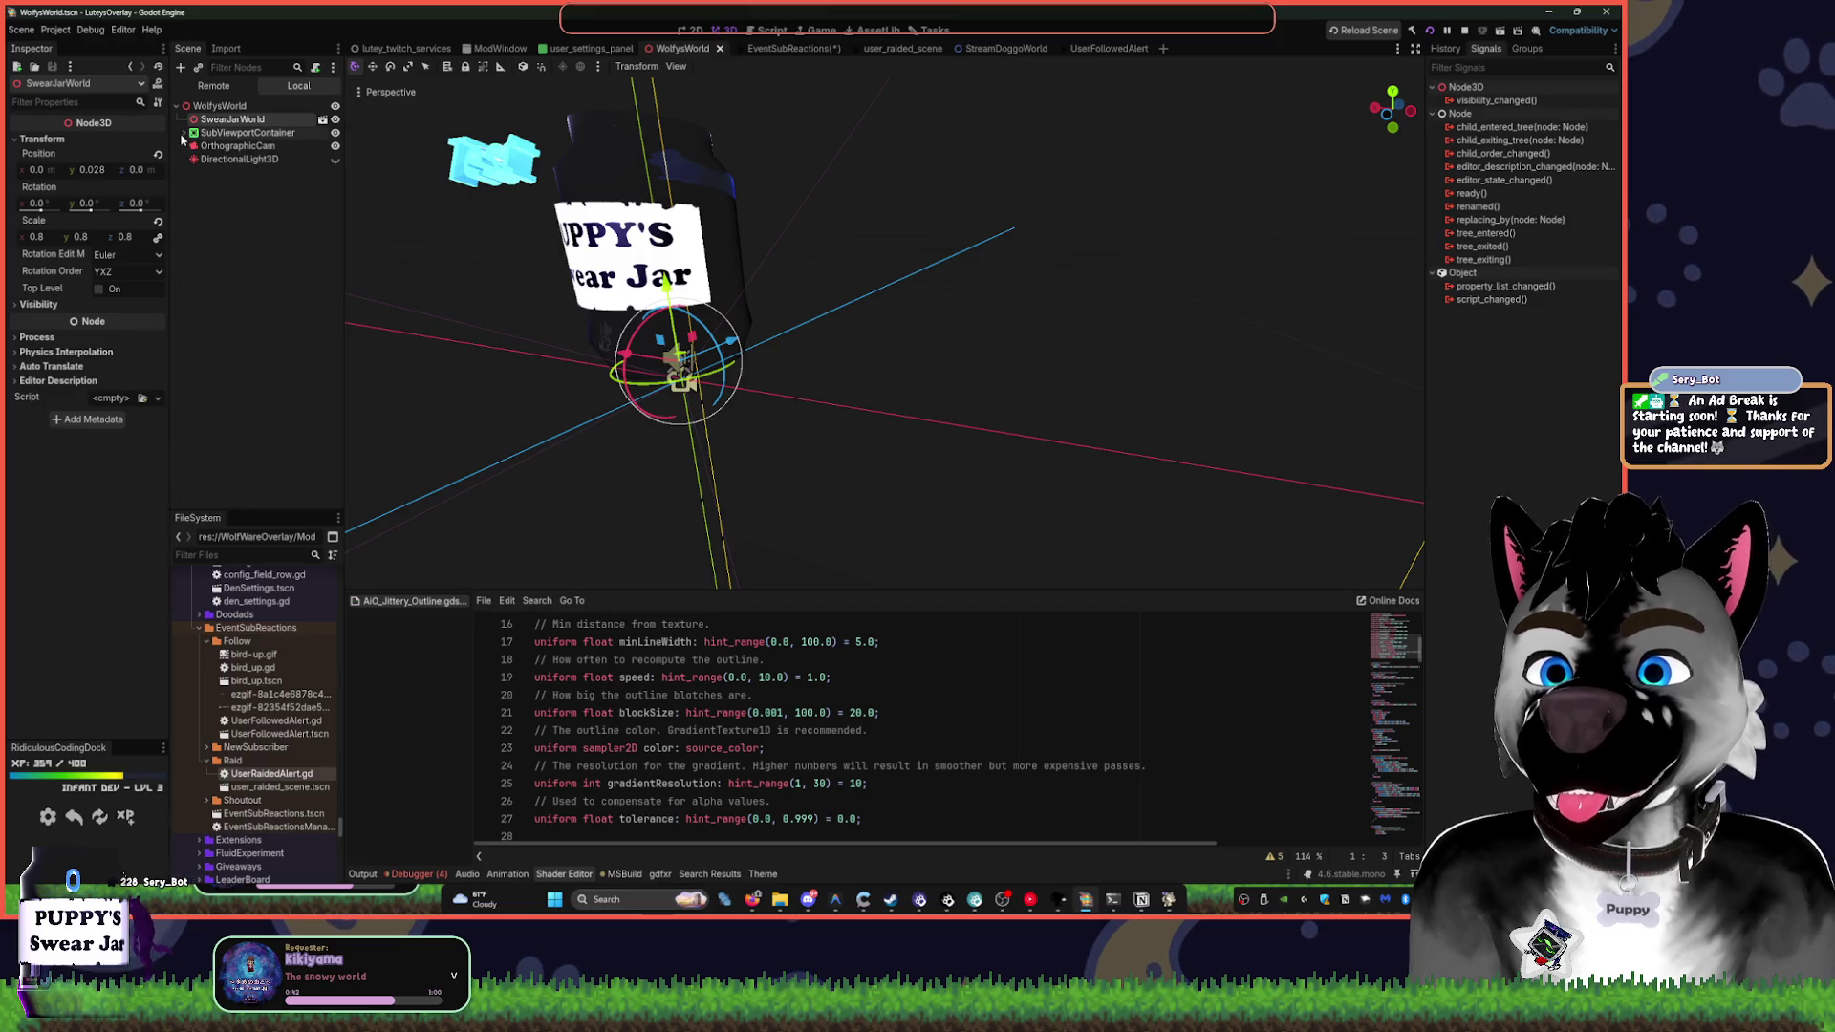
- Close WolfysWorld and user_settings_panel, open lutey_twitch_services, and collapse the TwitchBot node
{"action": "middle_click", "coordinate": [694, 55]}
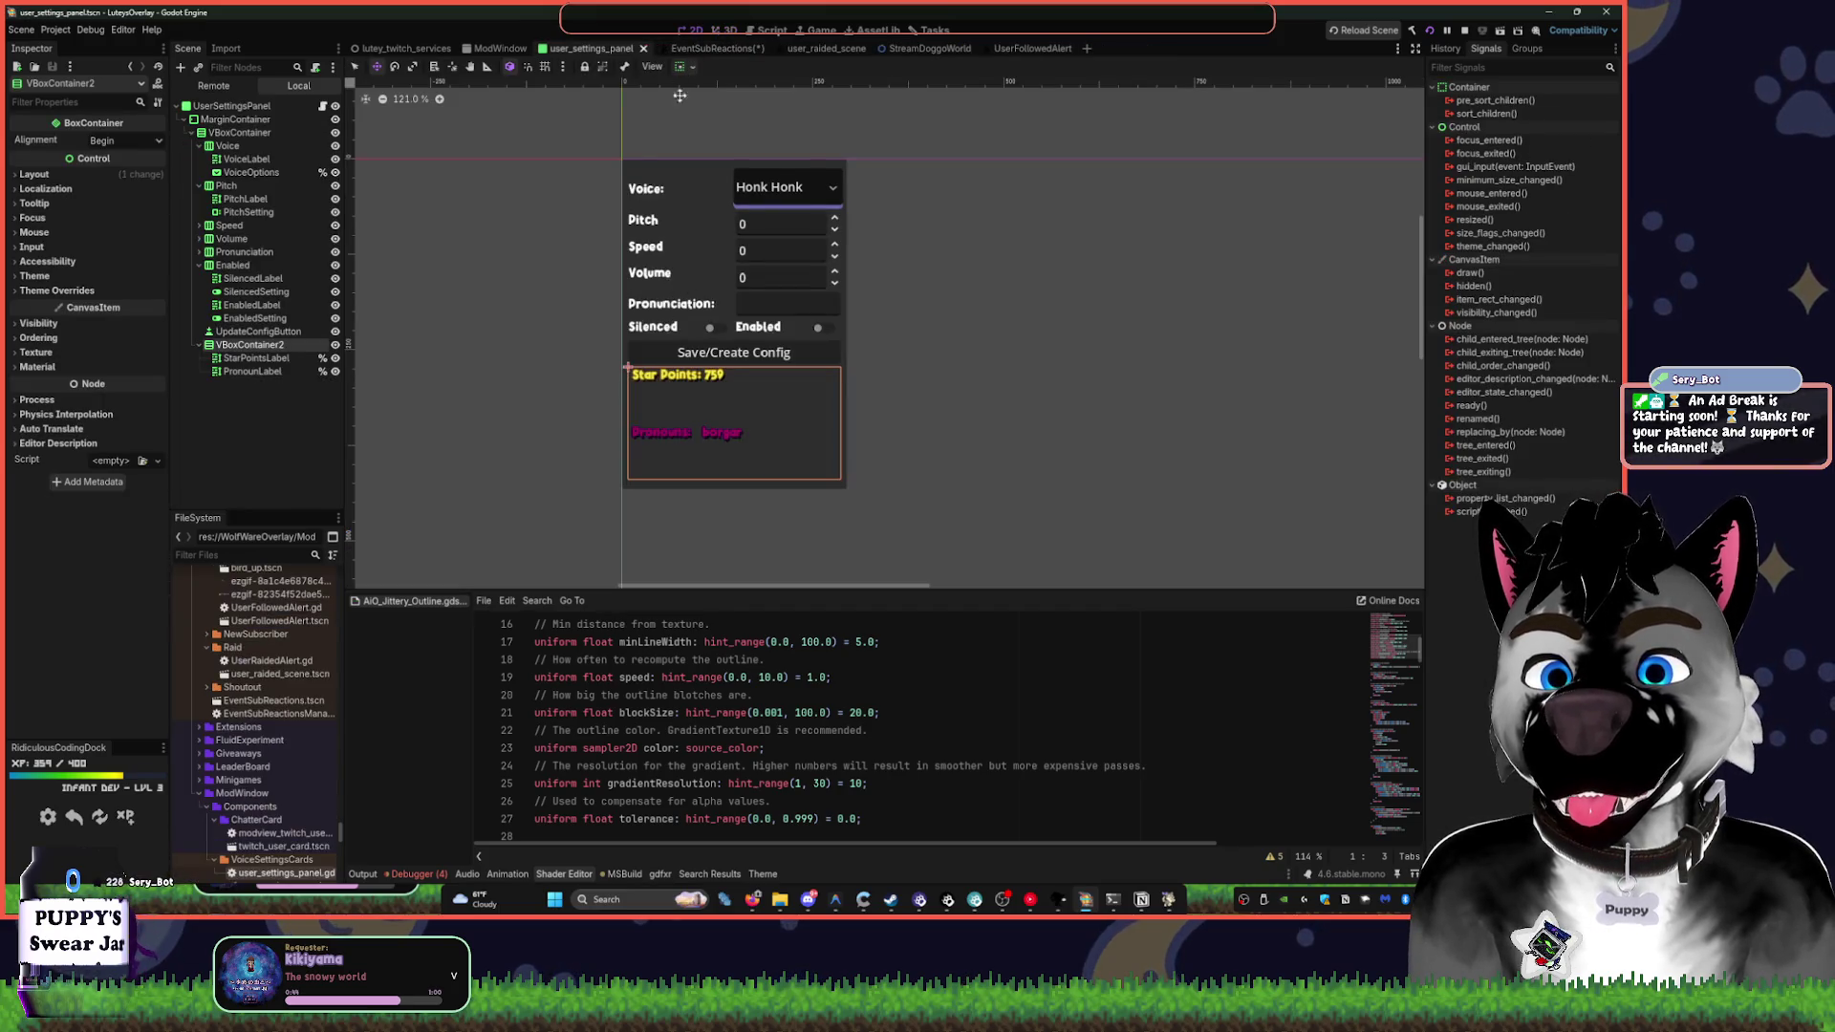
{"action": "middle_click", "coordinate": [596, 53]}
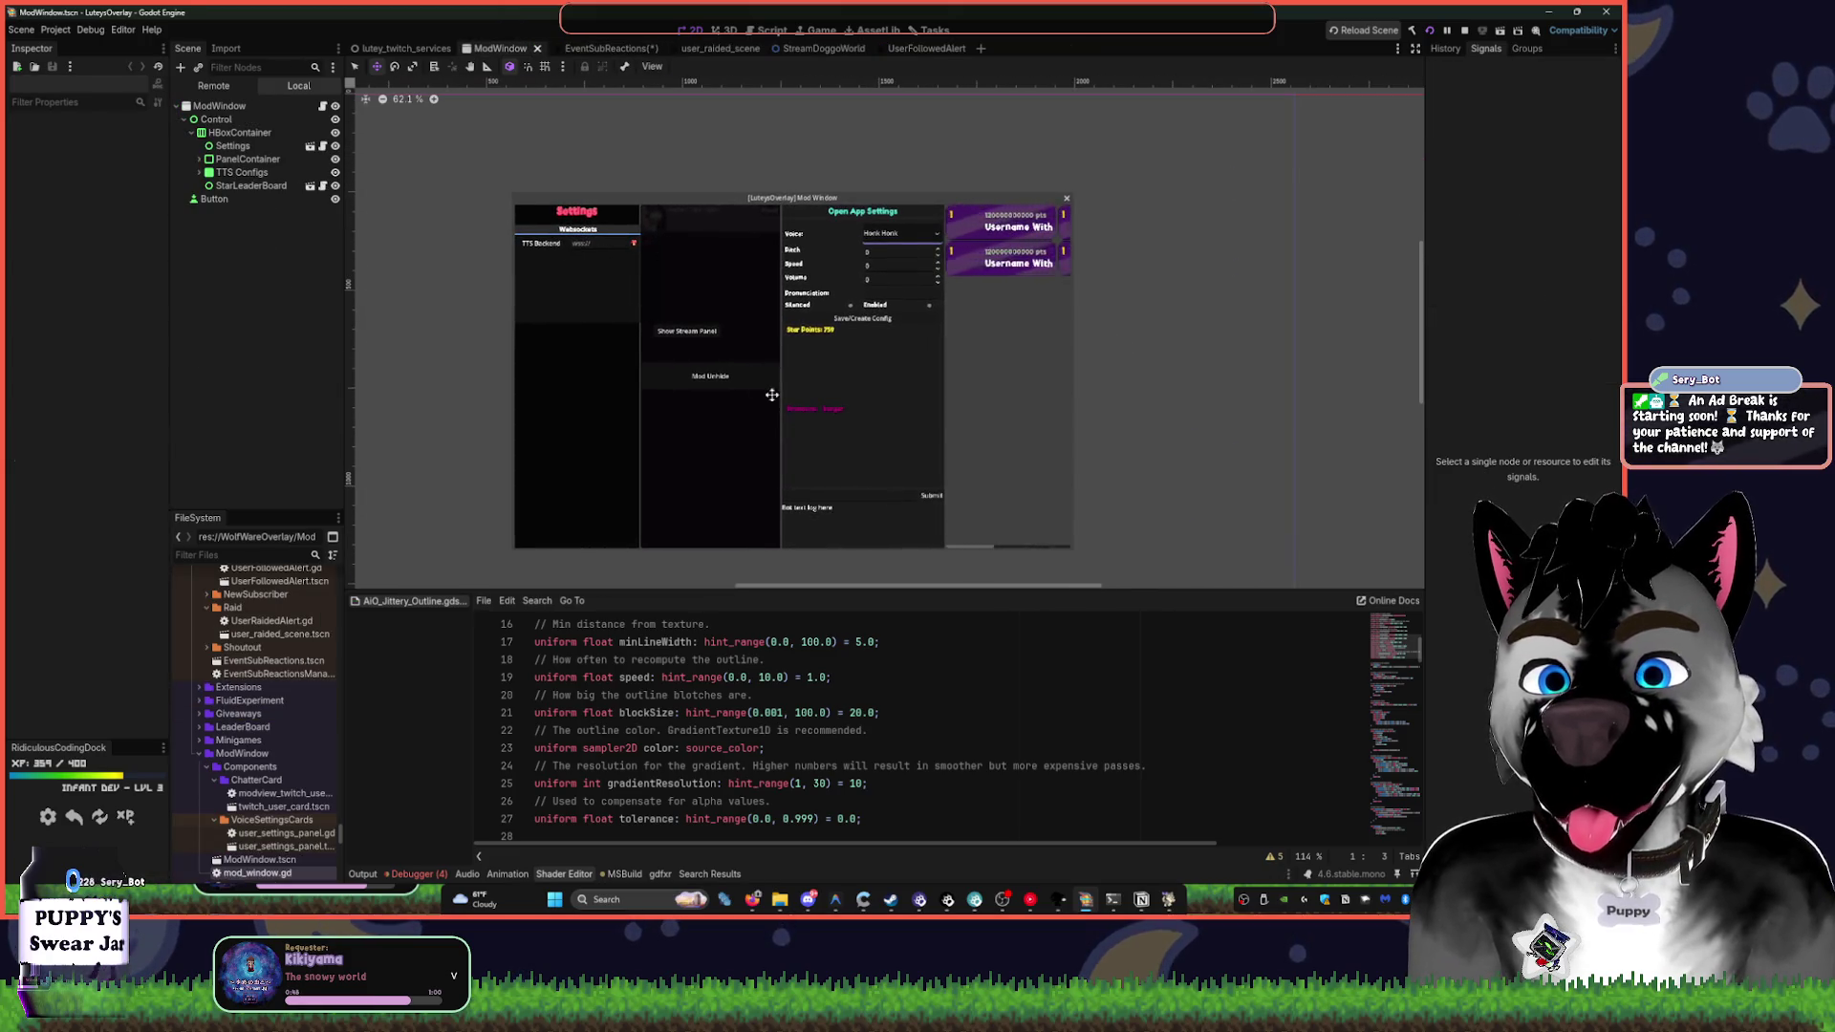
{"action": "scroll", "coordinate": [760, 382], "scroll_direction": "up", "scroll_amount": 3}
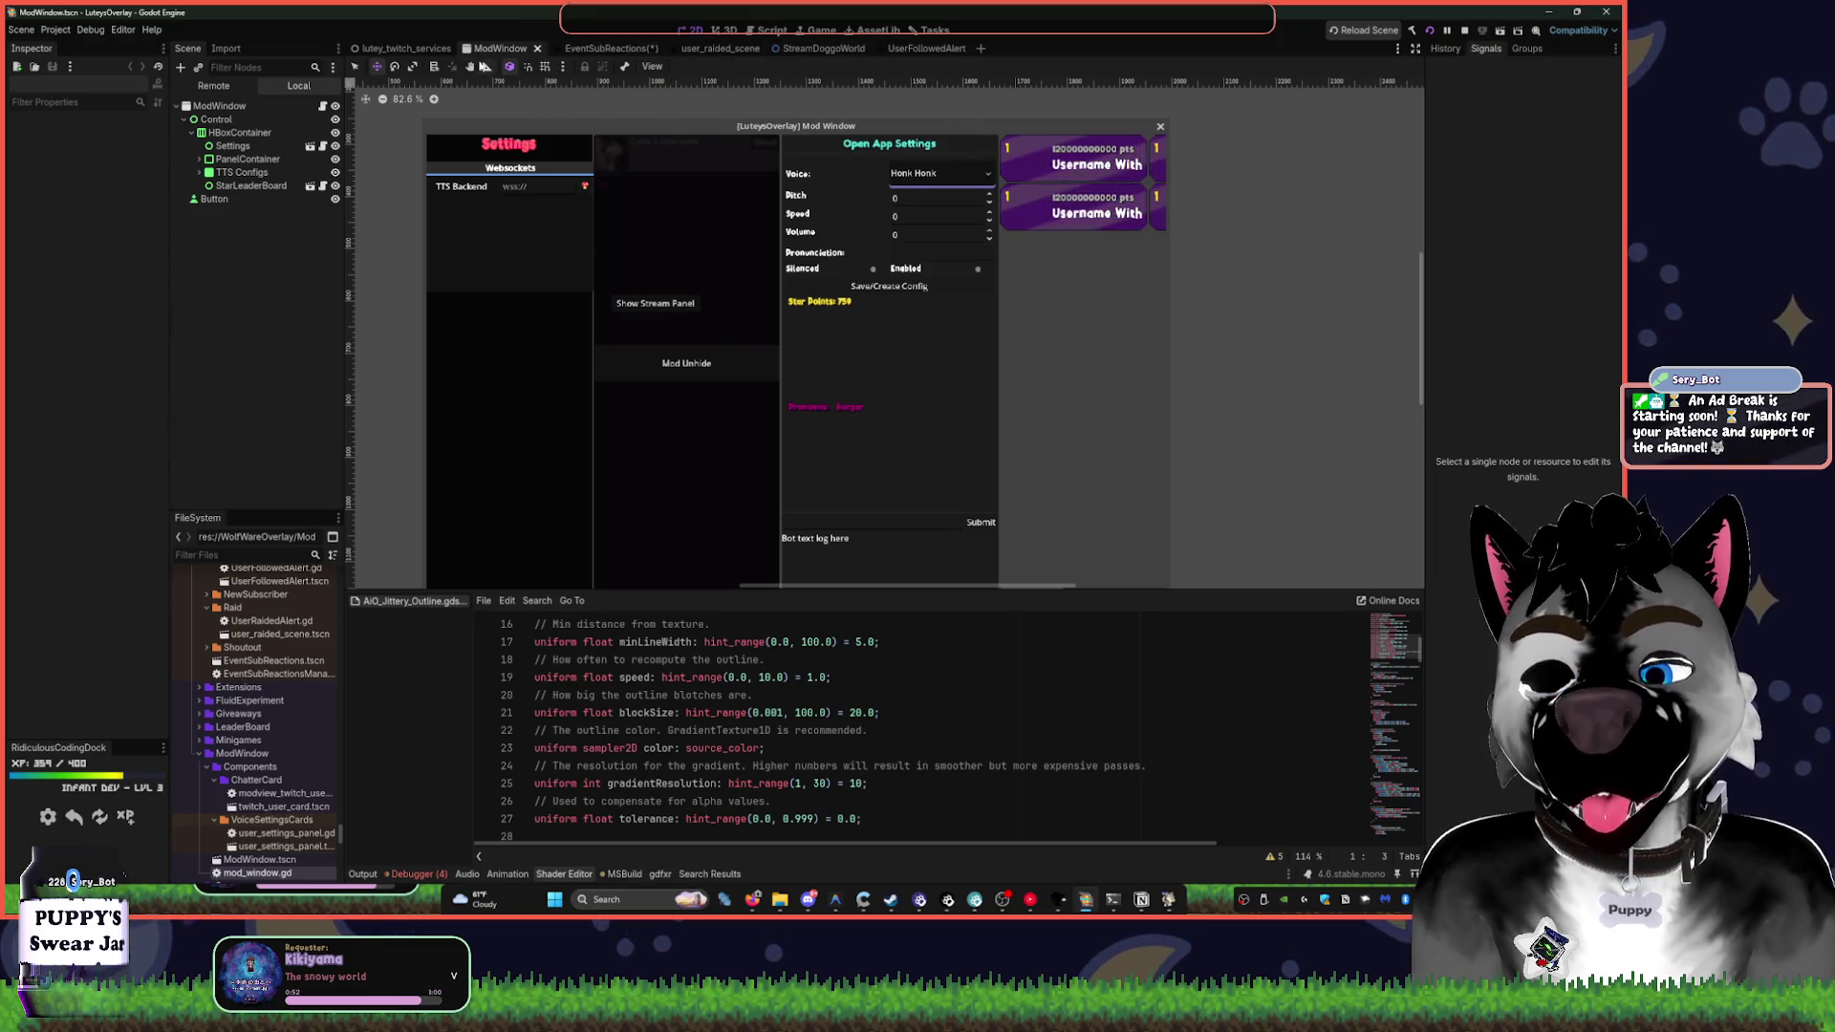
{"action": "left_click", "coordinate": [406, 48]}
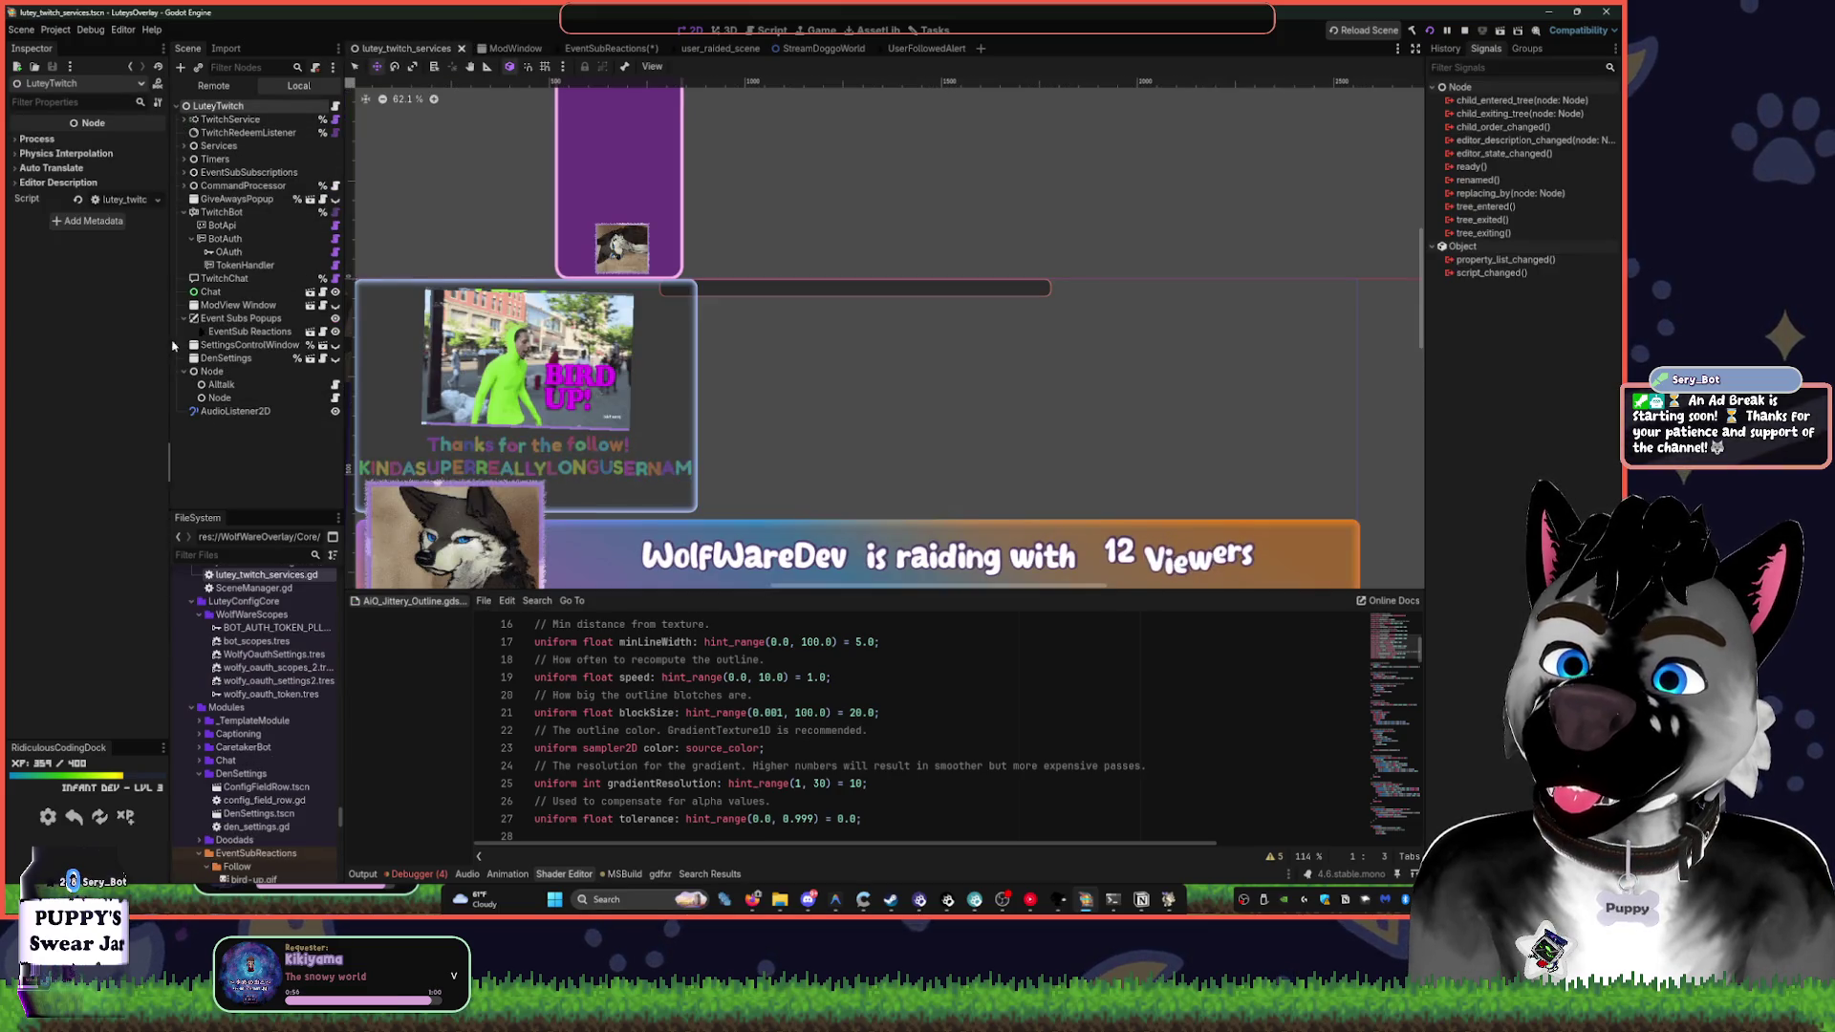
{"action": "left_click", "coordinate": [184, 212]}
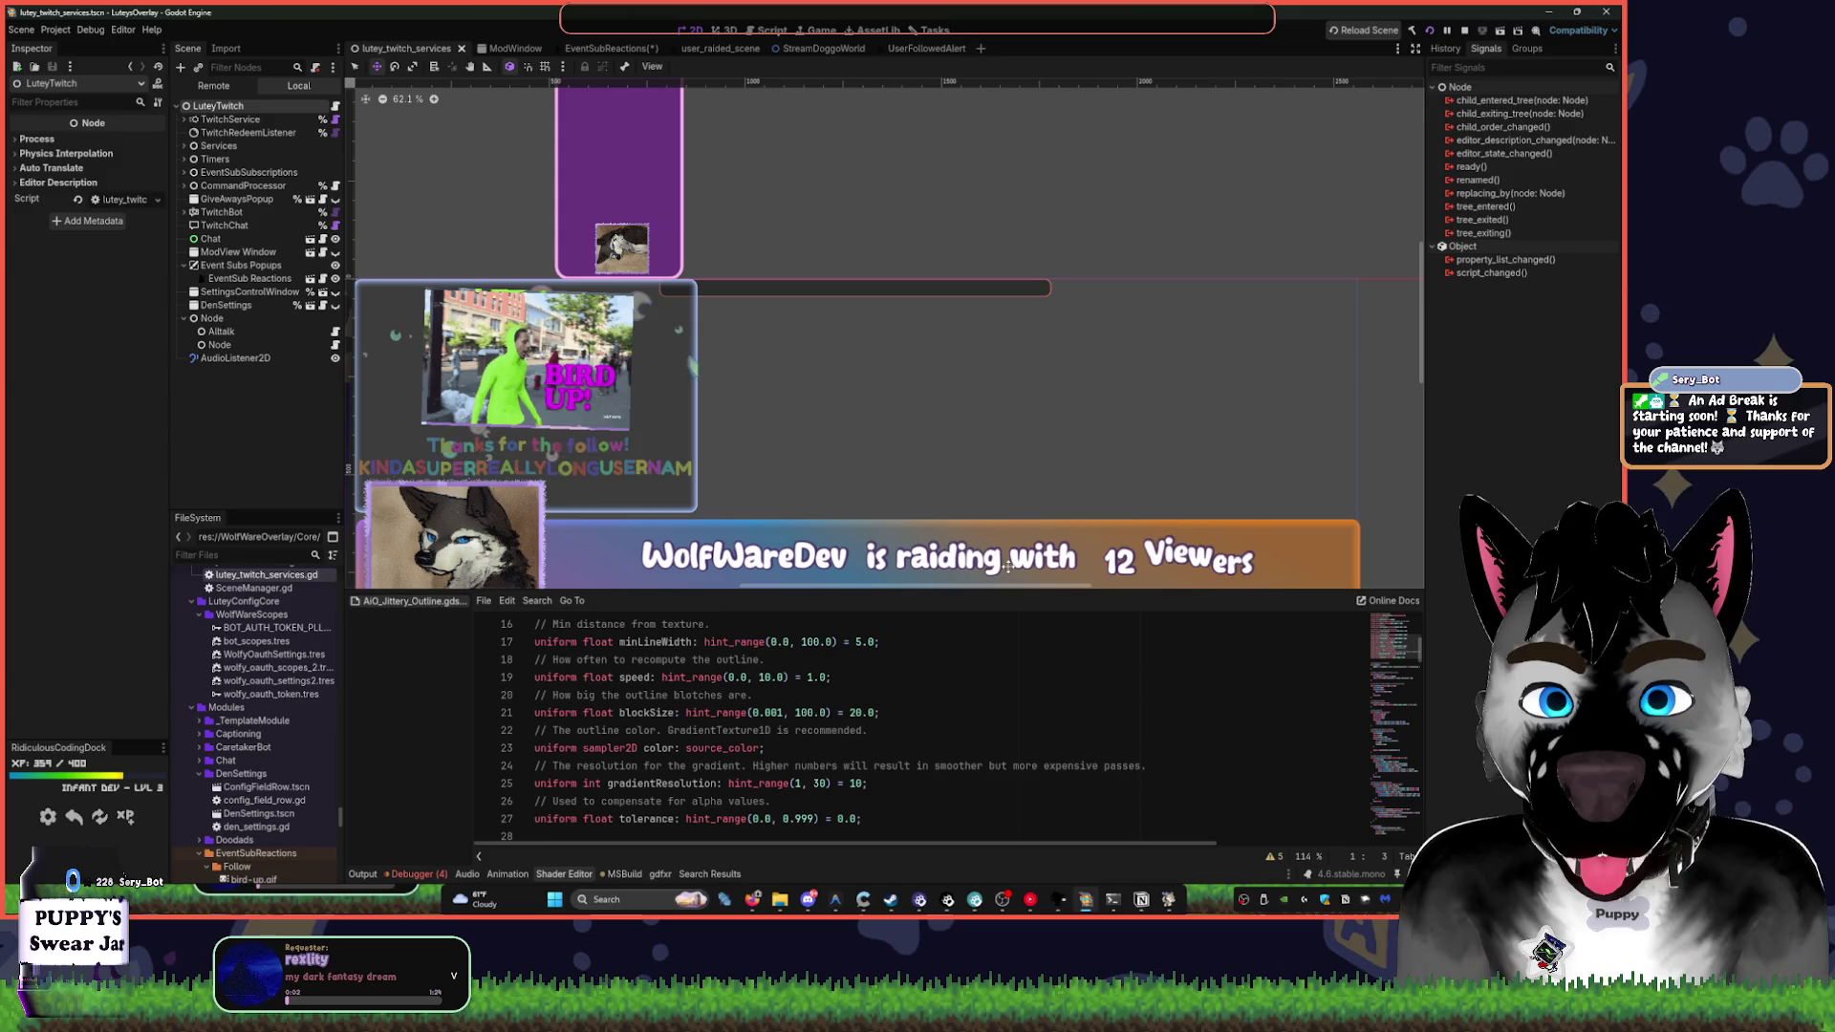
- Switch to the EventSubReactions scene and zoom in on its canvas
{"action": "left_click", "coordinate": [501, 47]}
{"action": "left_click", "coordinate": [596, 49]}
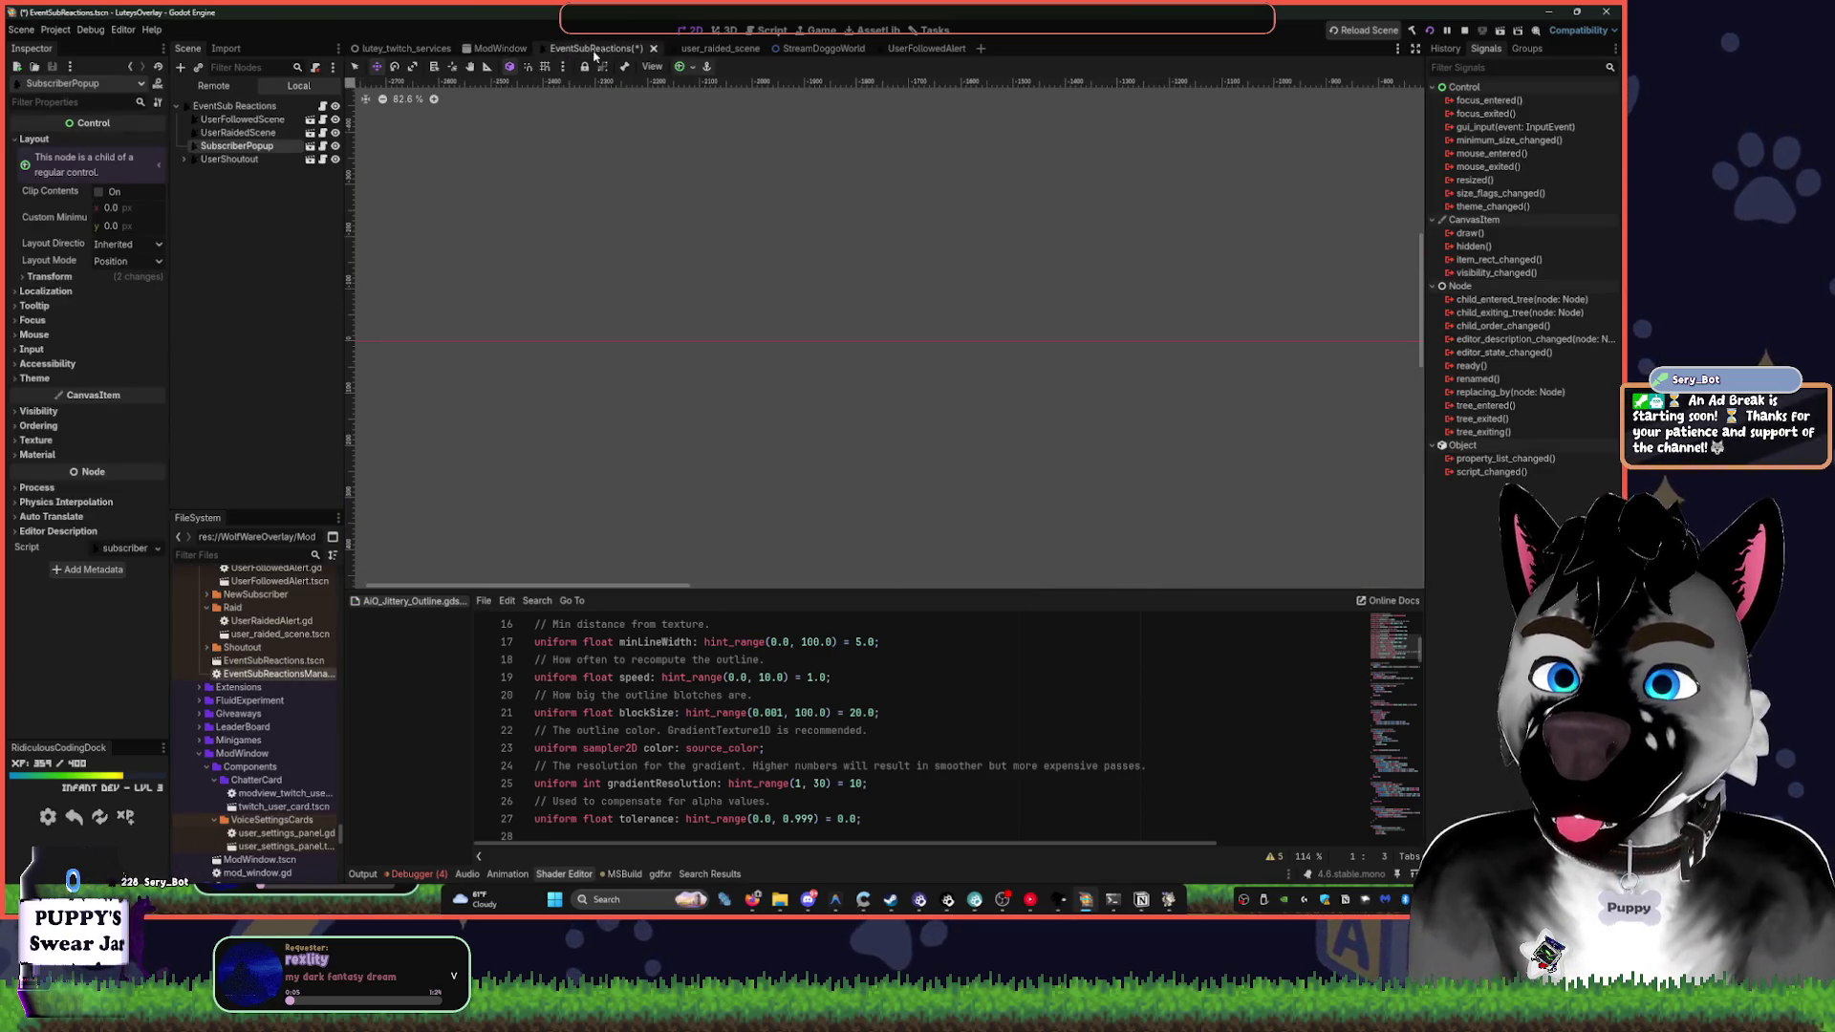
{"action": "scroll", "coordinate": [975, 312], "scroll_direction": "down", "scroll_amount": 5}
{"action": "scroll", "coordinate": [909, 392], "scroll_direction": "up", "scroll_amount": 3}
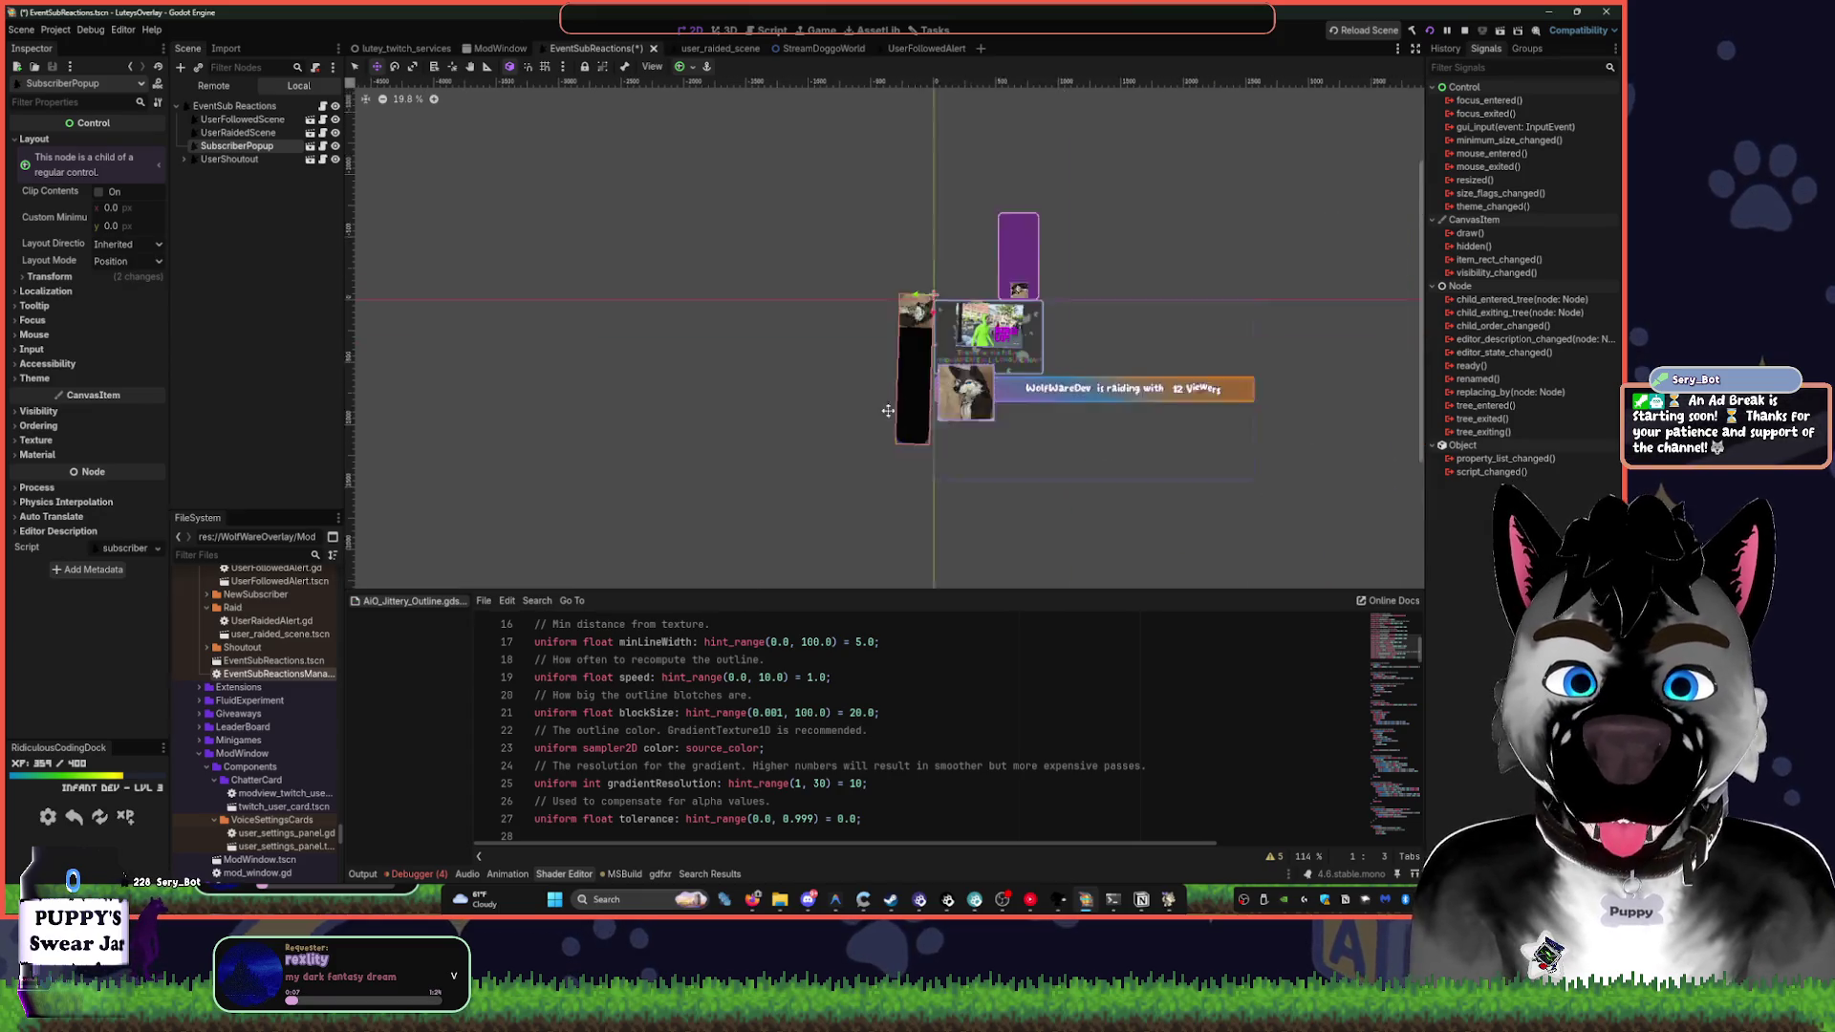
{"action": "scroll", "coordinate": [727, 315], "scroll_direction": "up", "scroll_amount": 5}
{"action": "scroll", "coordinate": [688, 301], "scroll_direction": "down", "scroll_amount": 2}
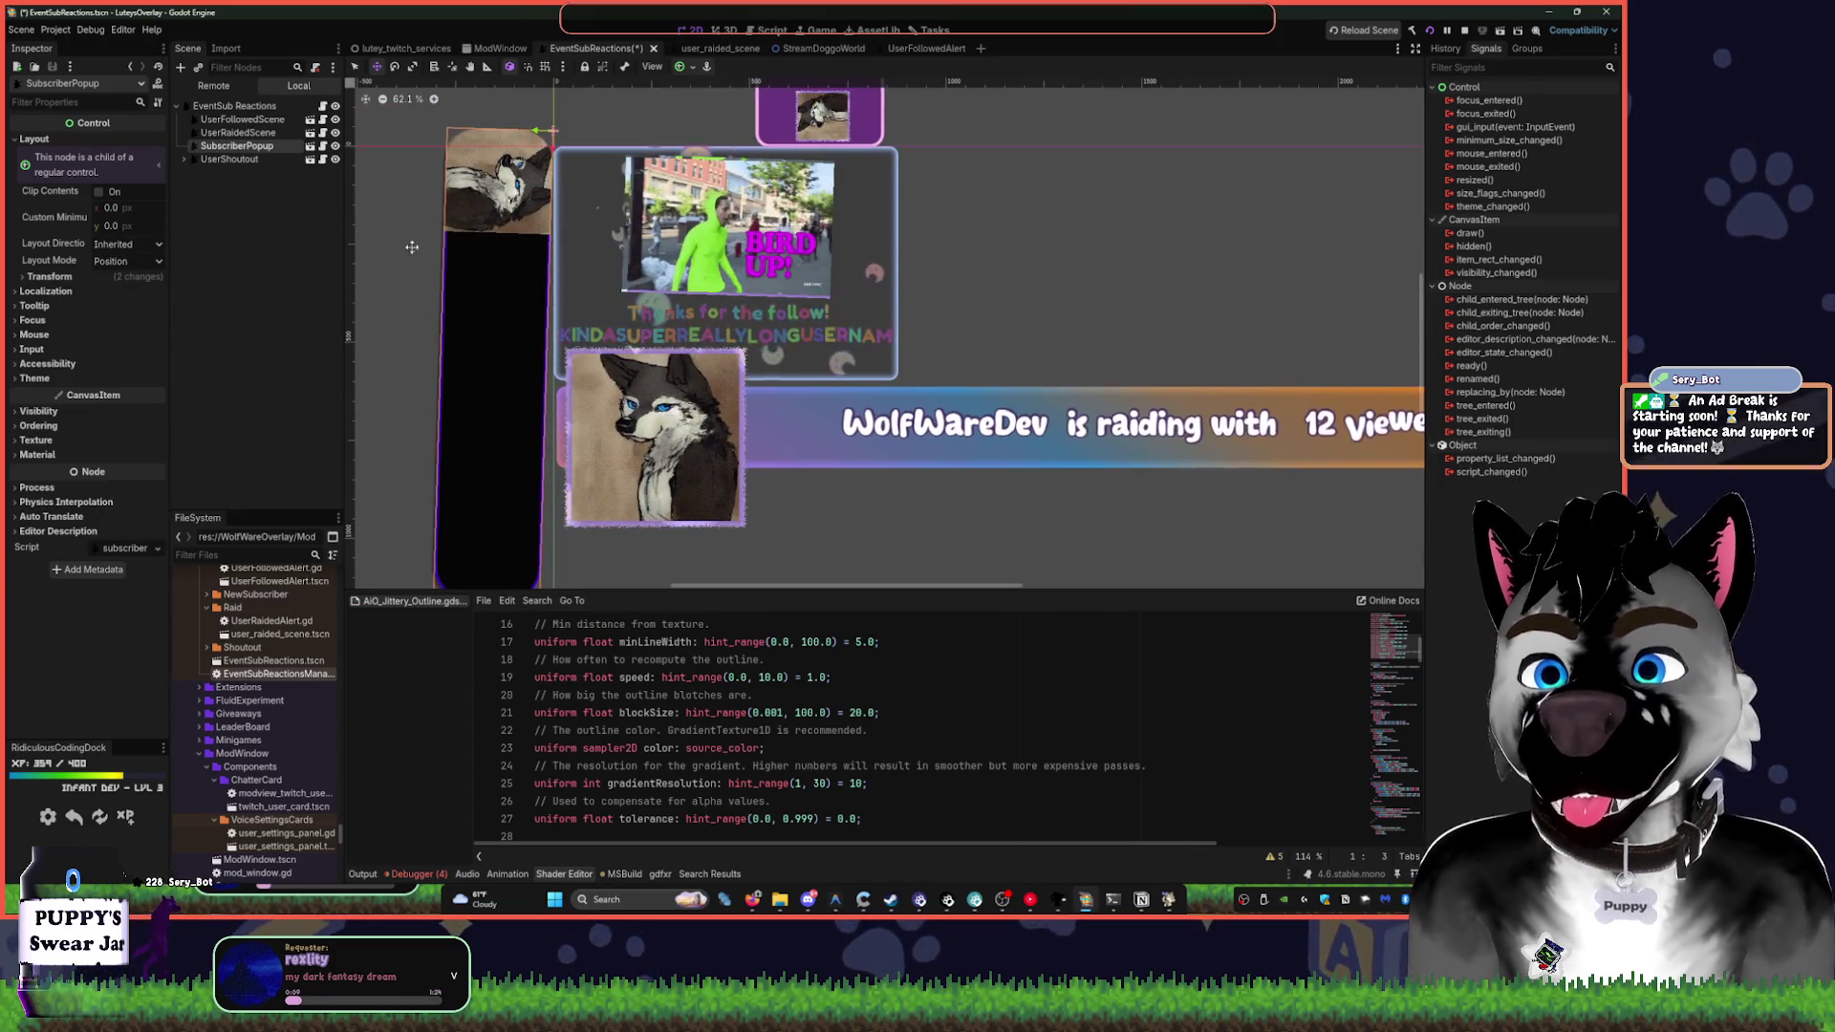
{"action": "scroll", "coordinate": [648, 288], "scroll_direction": "up", "scroll_amount": 2}
{"action": "scroll", "coordinate": [648, 288], "scroll_direction": "up", "scroll_amount": 3}
{"action": "scroll", "coordinate": [648, 288], "scroll_direction": "right", "scroll_amount": 1}
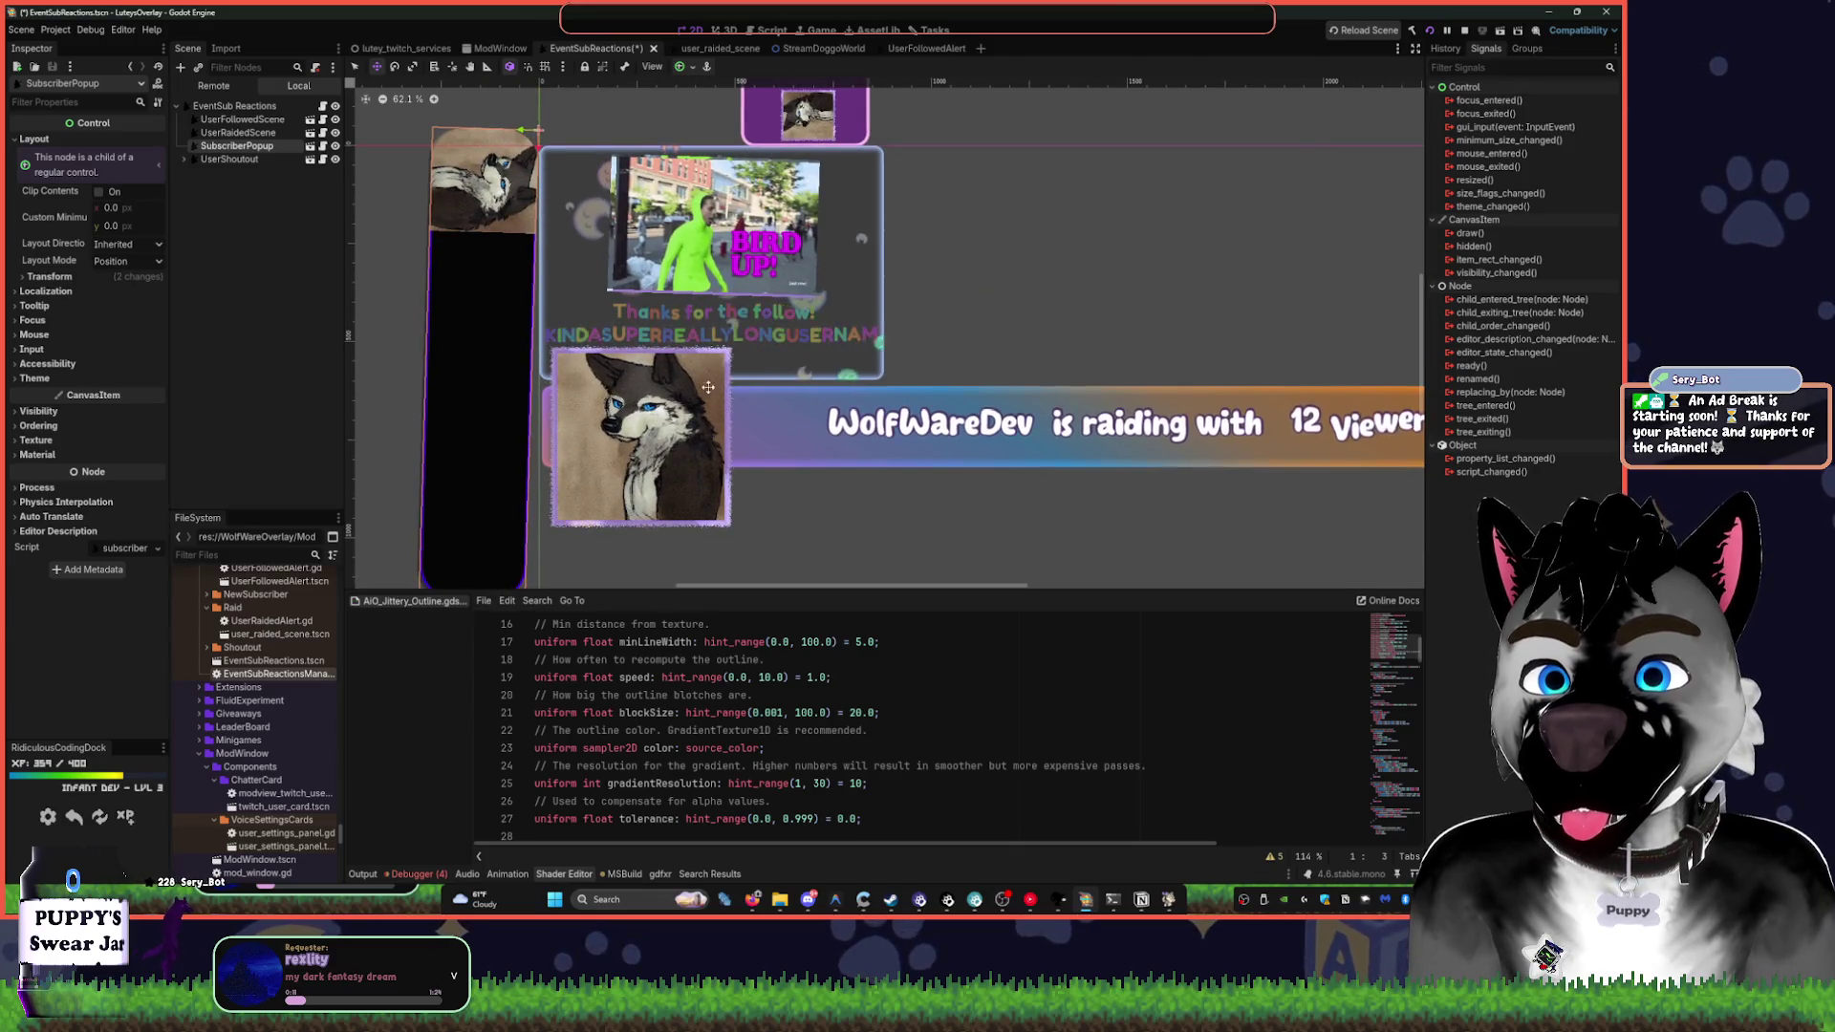
- Save the EventSubReactions scene and pan to show the follow, subscriber and raid popups
{"action": "key", "text": "ctrl+s"}
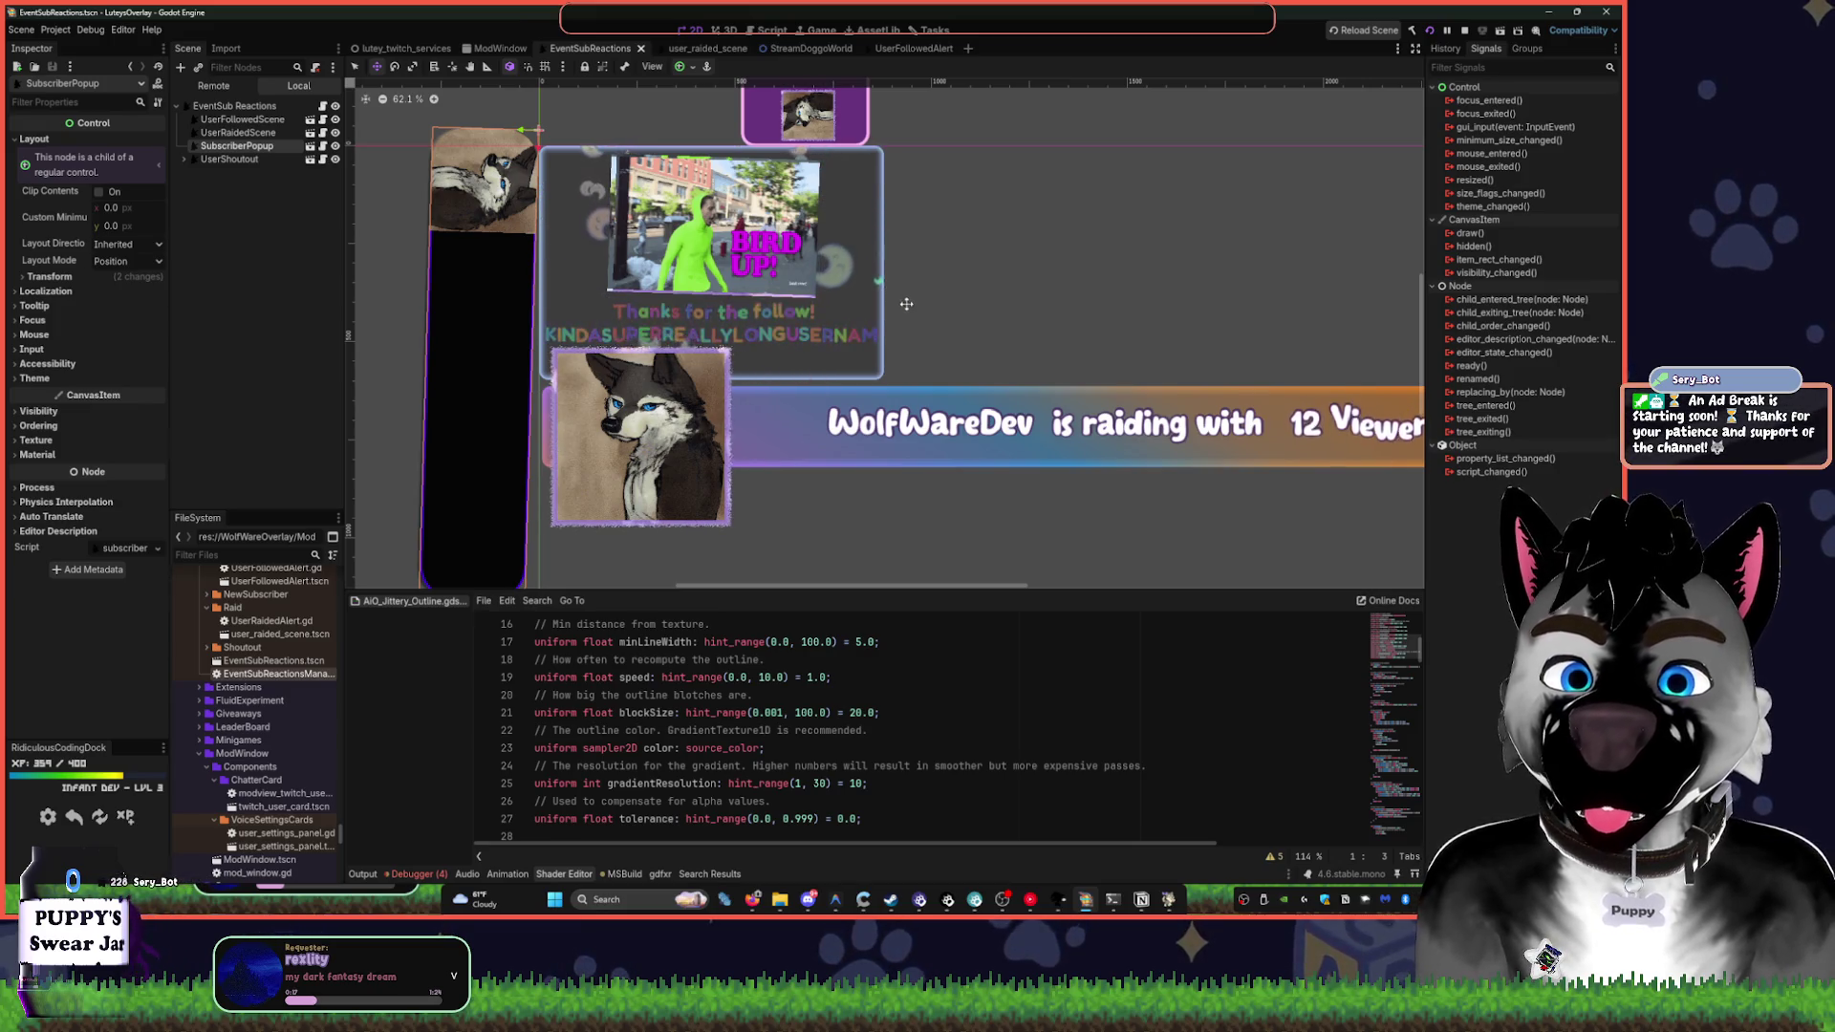
{"action": "scroll", "coordinate": [881, 343], "scroll_direction": "right", "scroll_amount": 3}
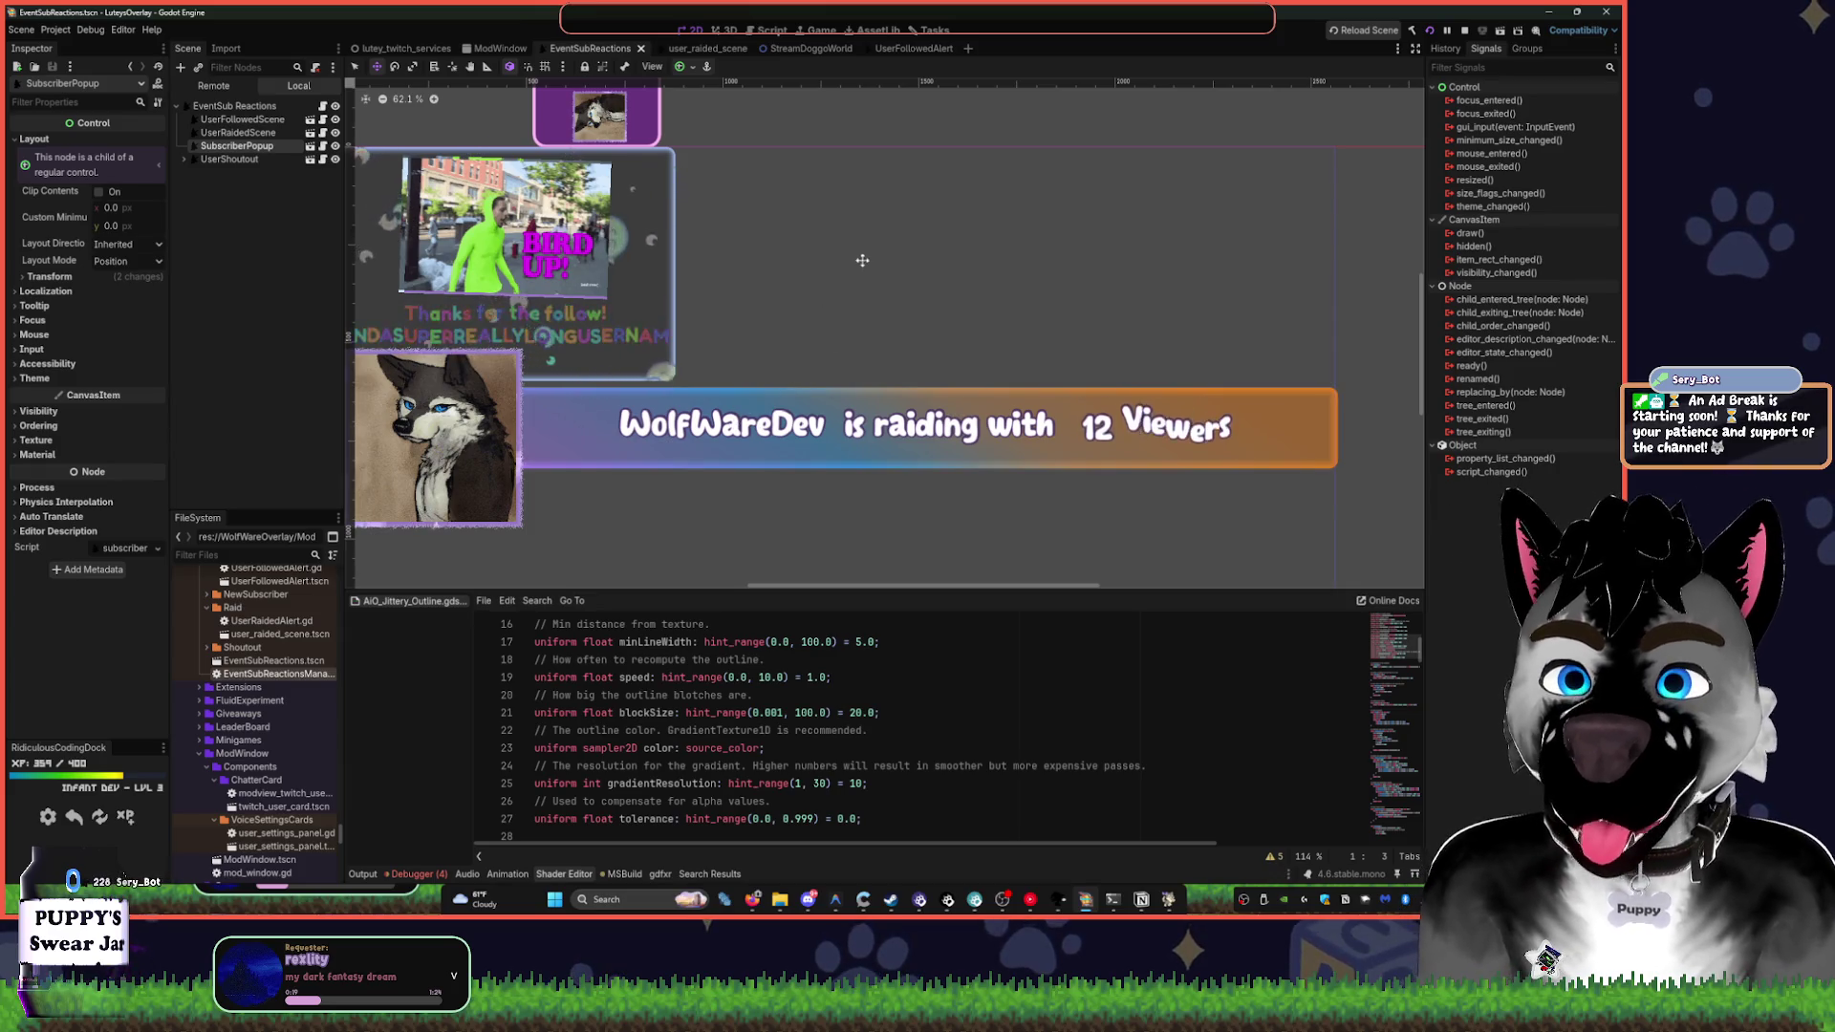
{"action": "scroll", "coordinate": [659, 521], "scroll_direction": "up", "scroll_amount": 3}
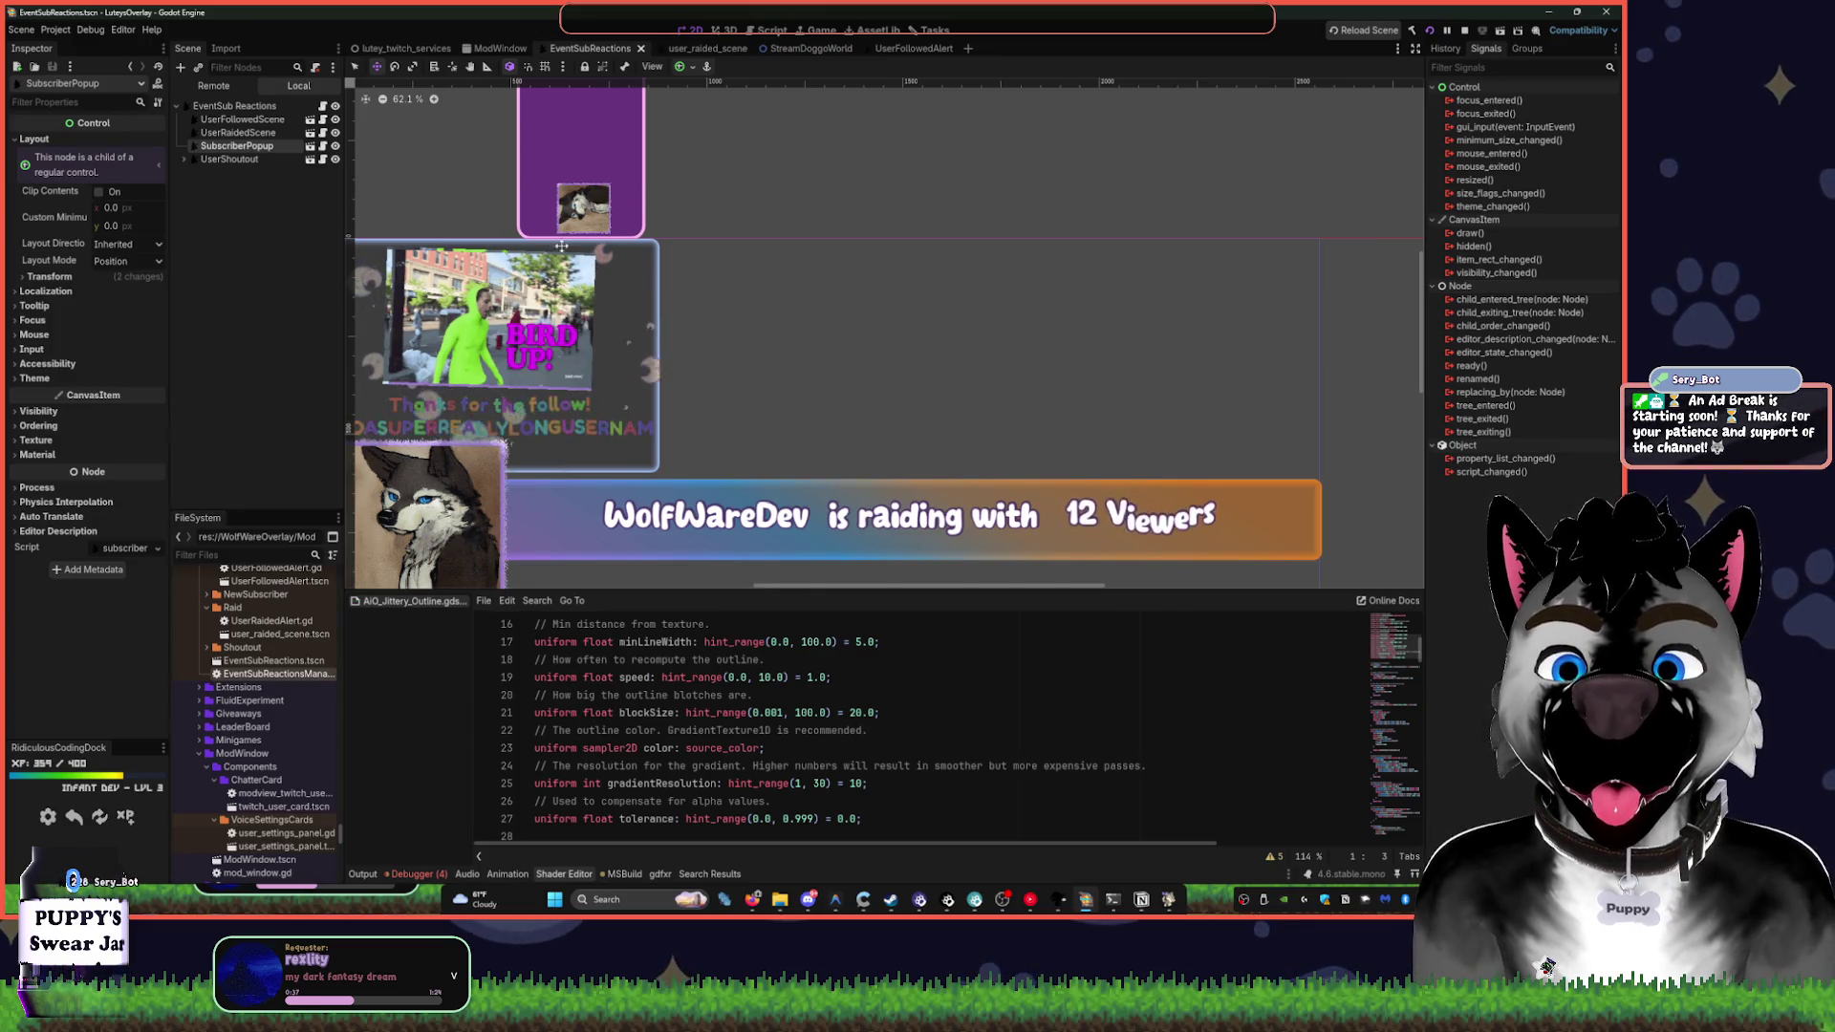
{"action": "left_click_drag", "start_coordinate": [533, 334], "coordinate": [969, 327]}
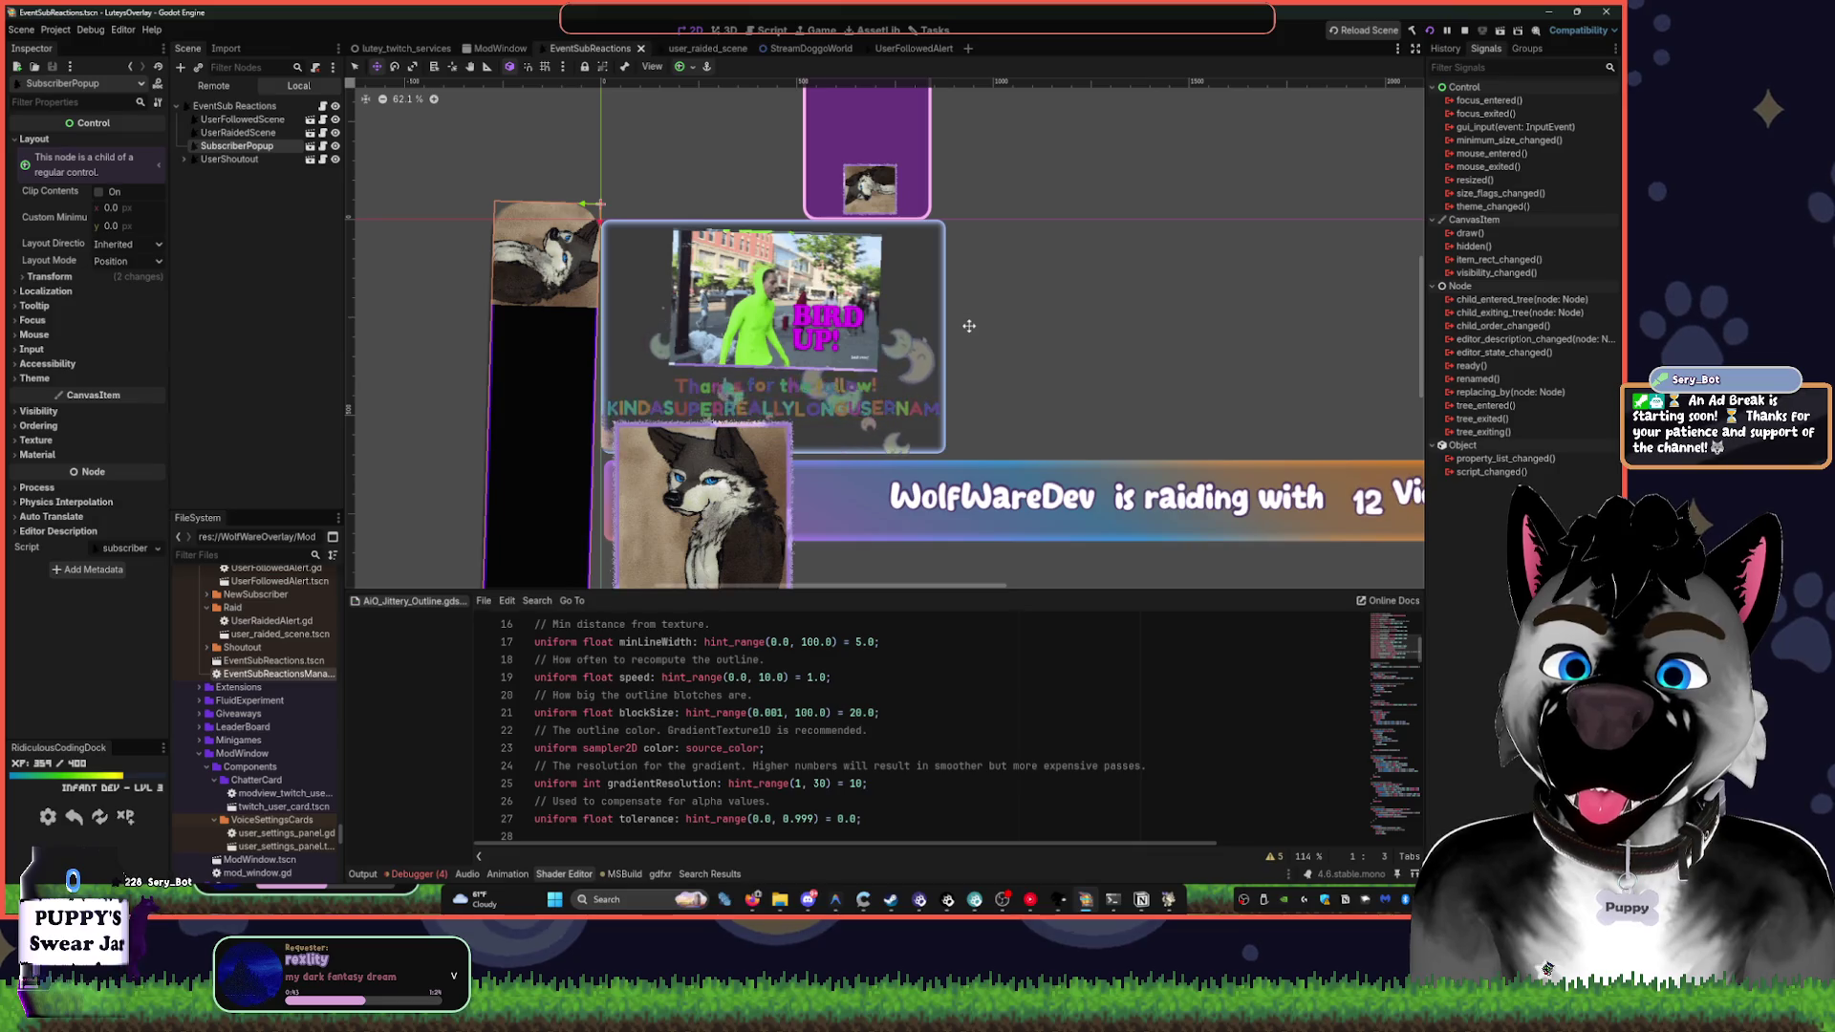
- Open user_raided_scene and inspect its AlertPanel and audio player nodes
{"action": "left_click", "coordinate": [715, 50]}
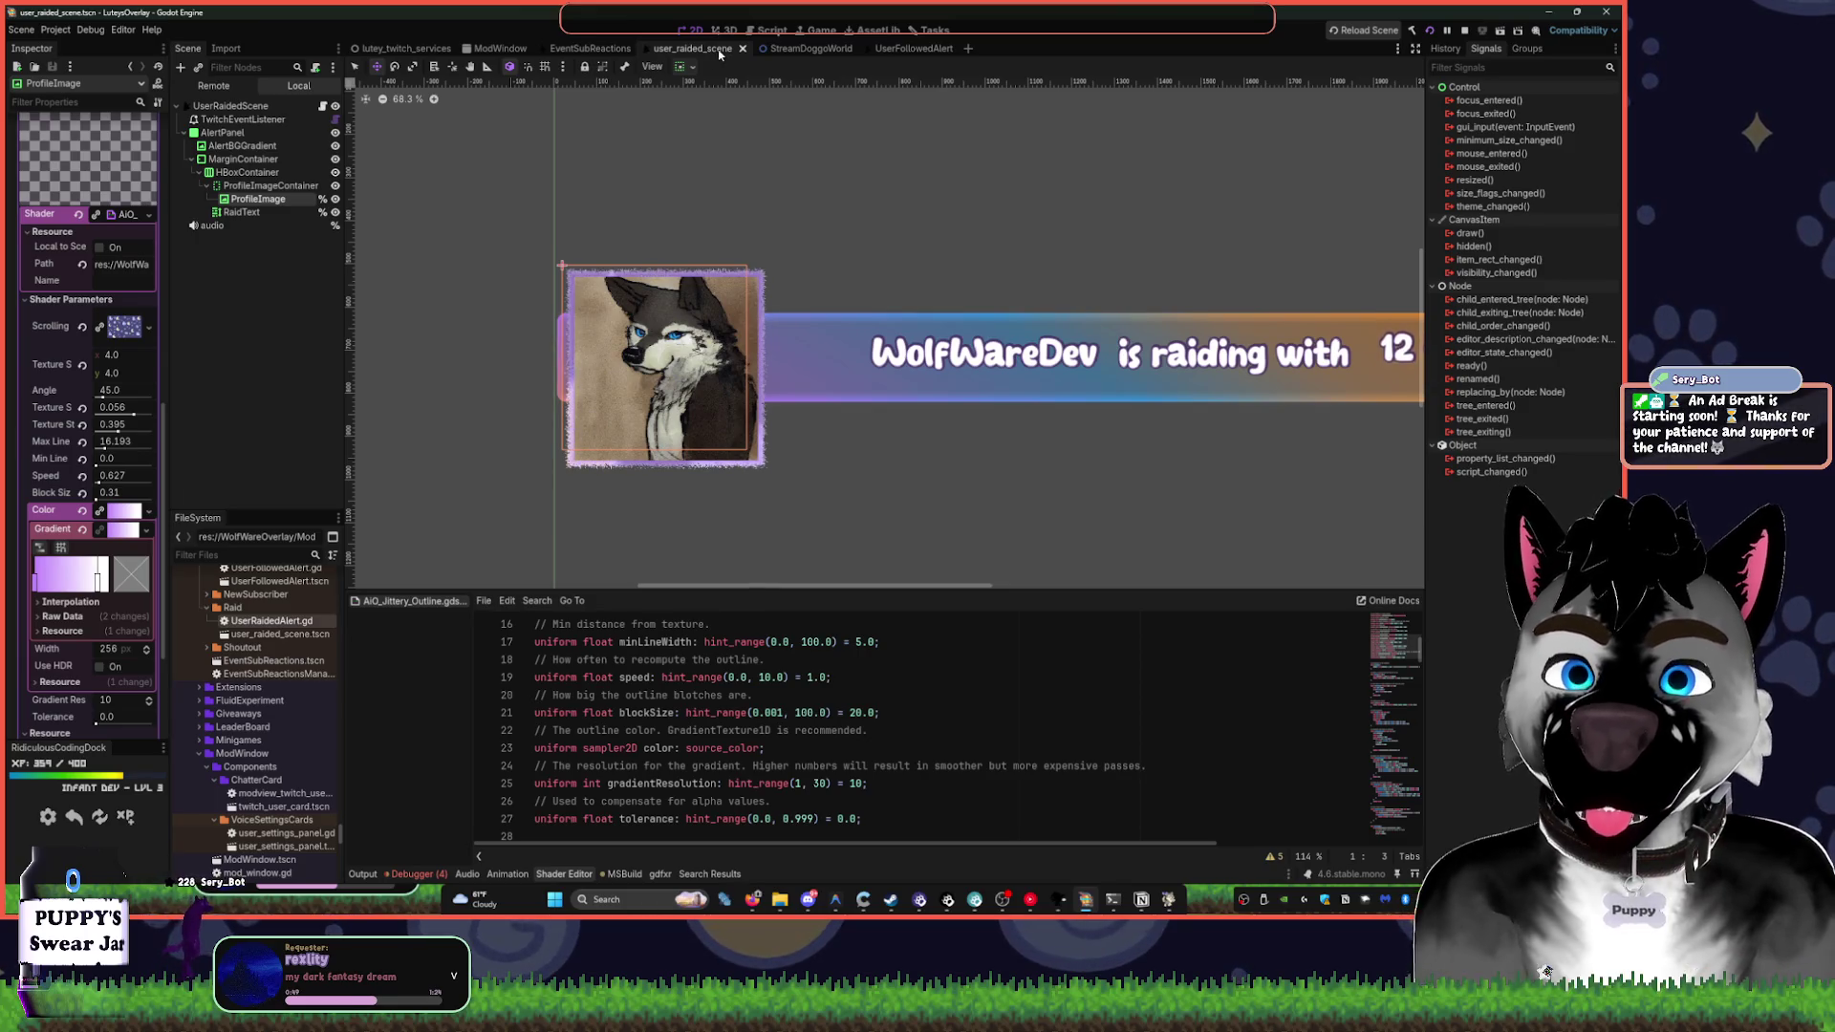
{"action": "left_click", "coordinate": [191, 133]}
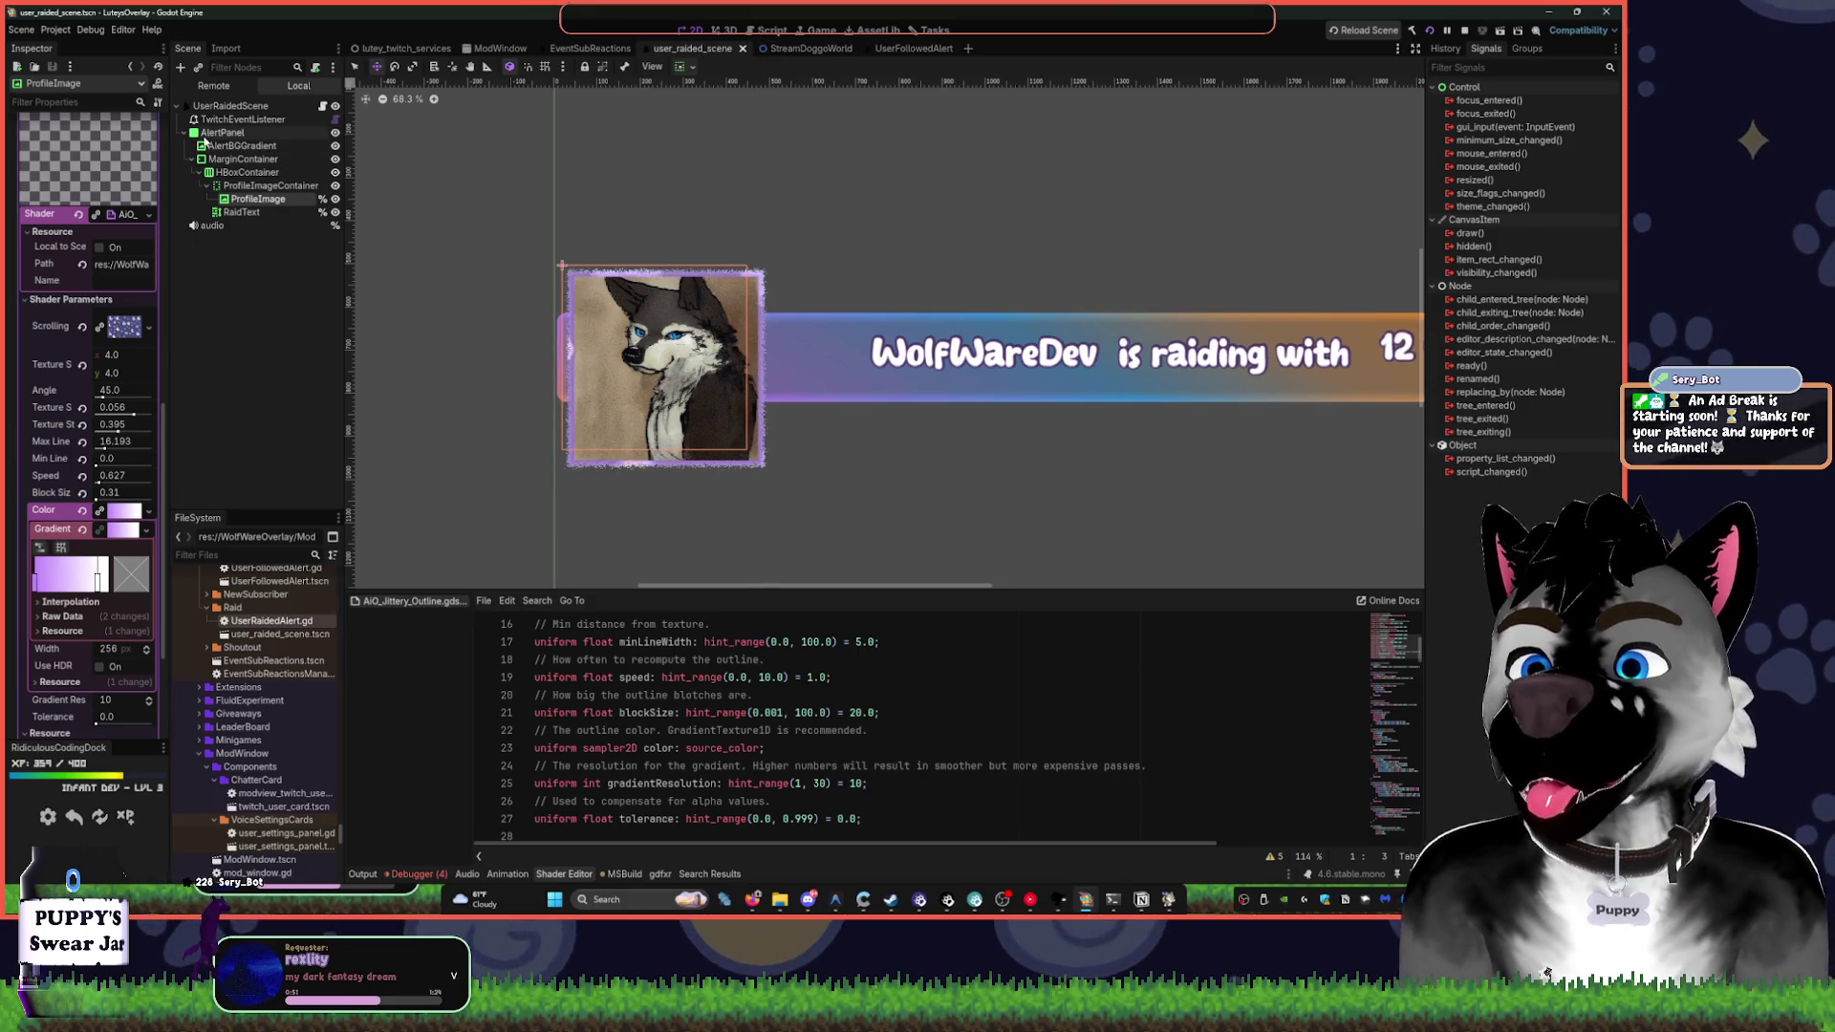
{"action": "left_click", "coordinate": [189, 134]}
{"action": "left_click", "coordinate": [212, 145]}
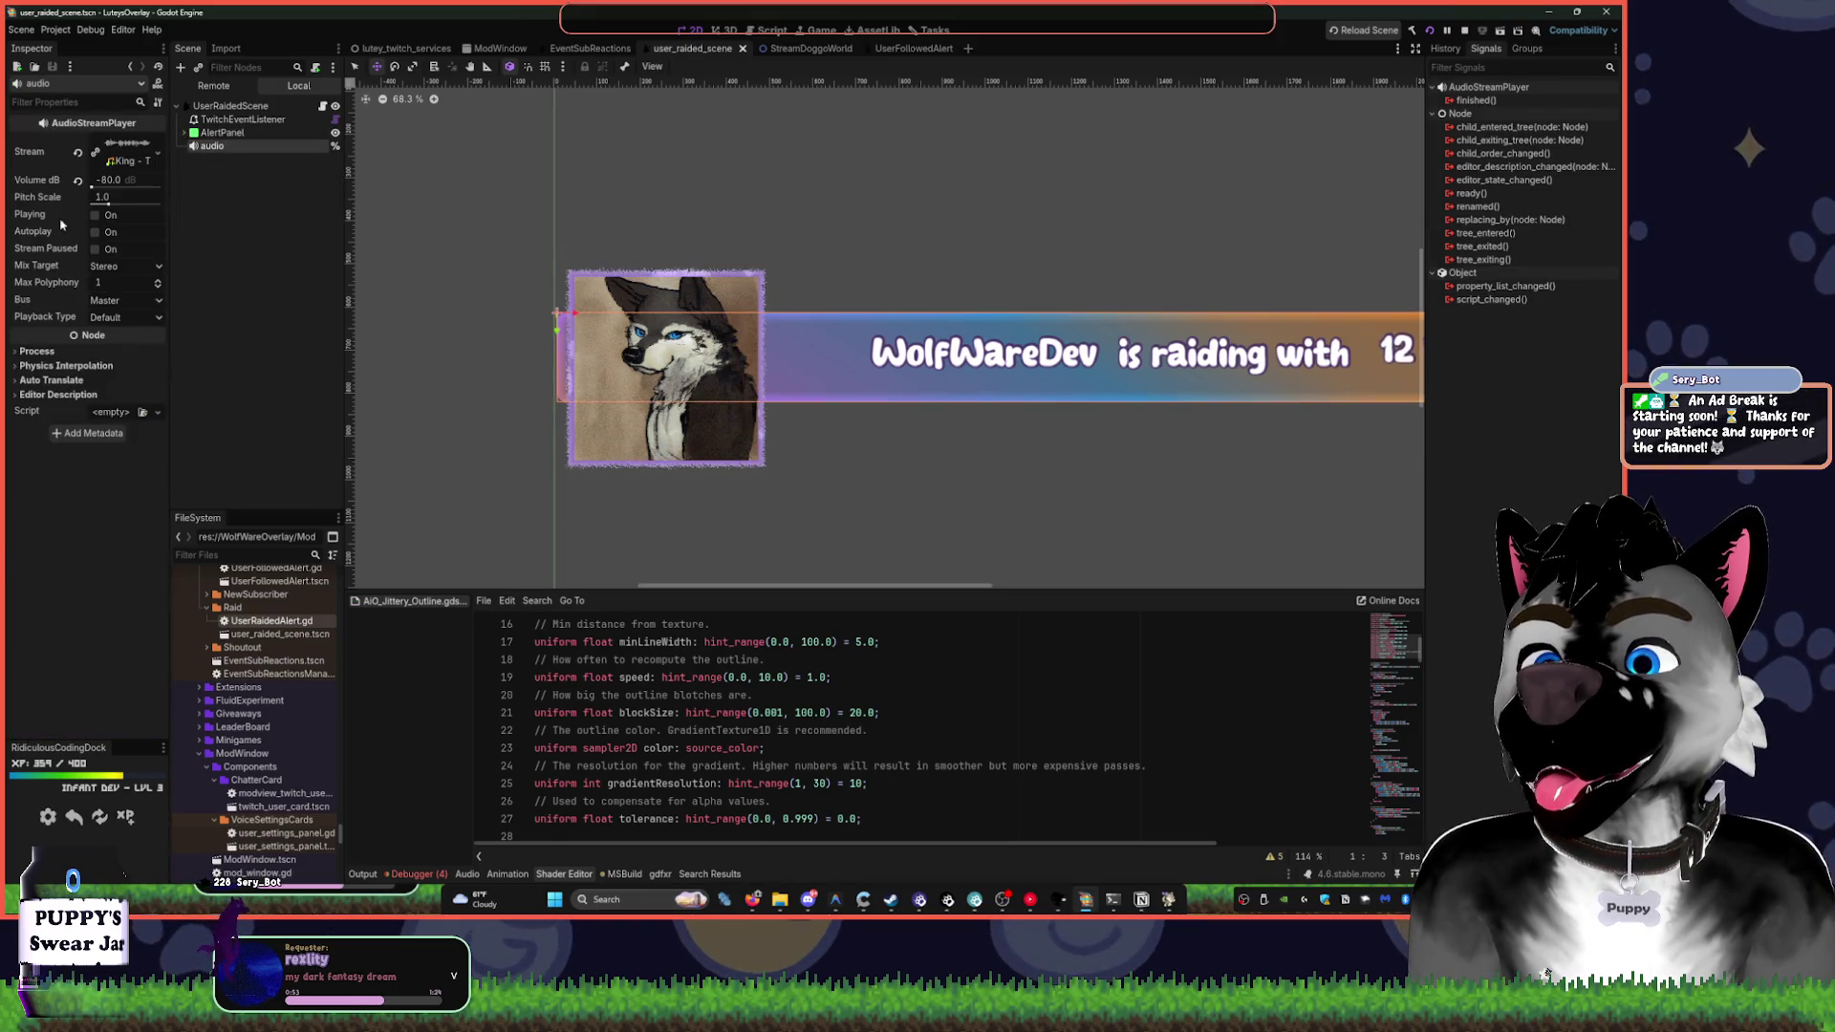
{"action": "left_click", "coordinate": [281, 230]}
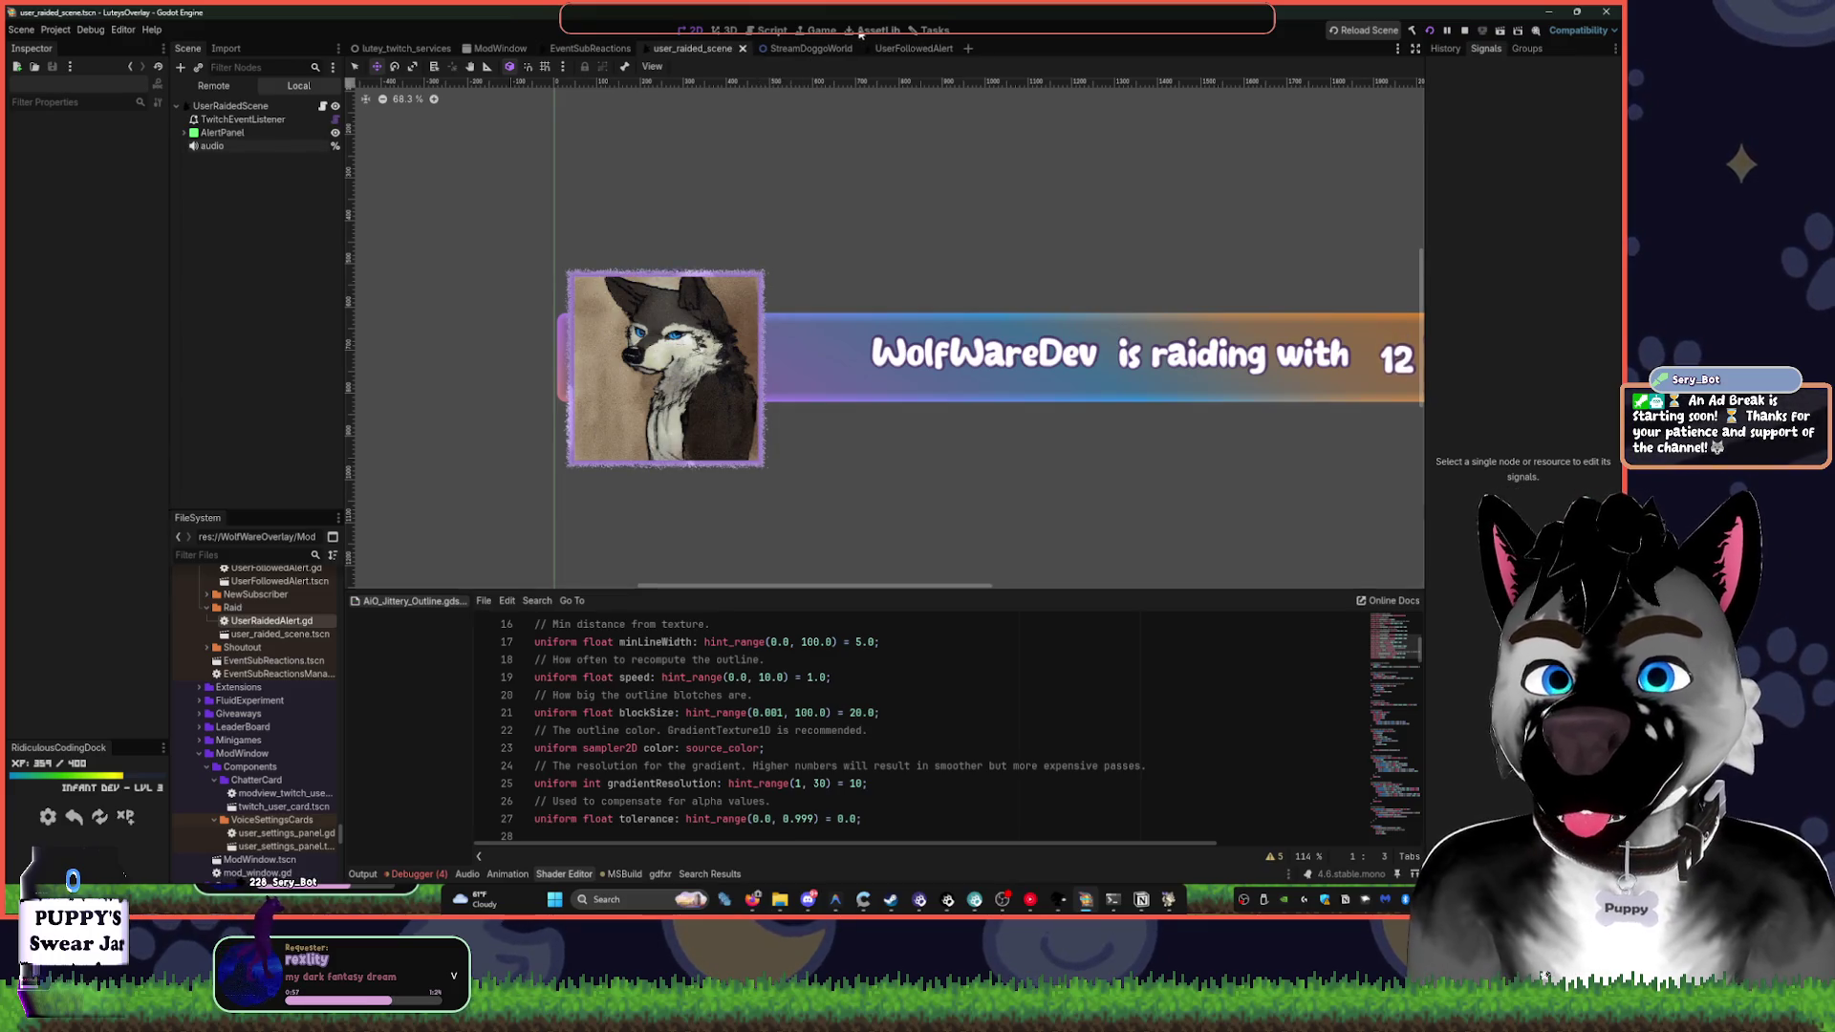
- Close the user_raided_scene tab so EventSubReactions shows again
{"action": "left_click", "coordinate": [796, 49]}
{"action": "left_click", "coordinate": [696, 48]}
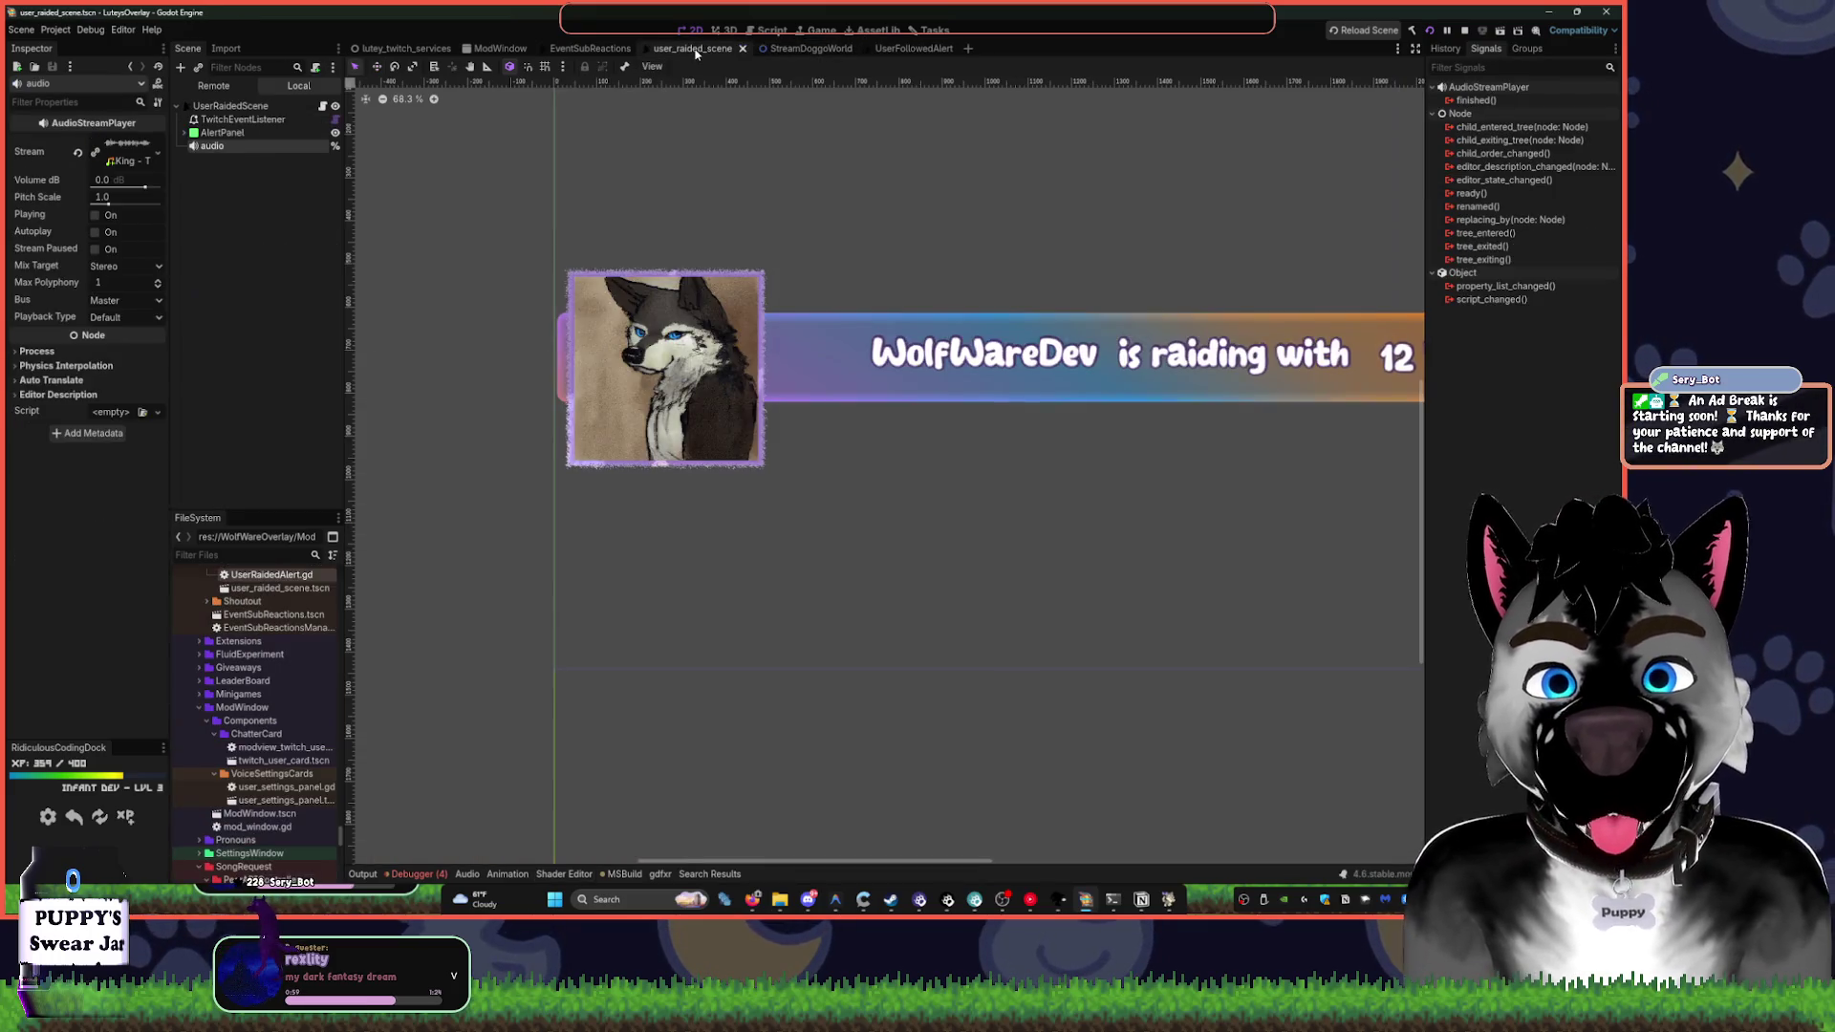
{"action": "left_click", "coordinate": [741, 49]}
{"action": "left_click", "coordinate": [722, 50]}
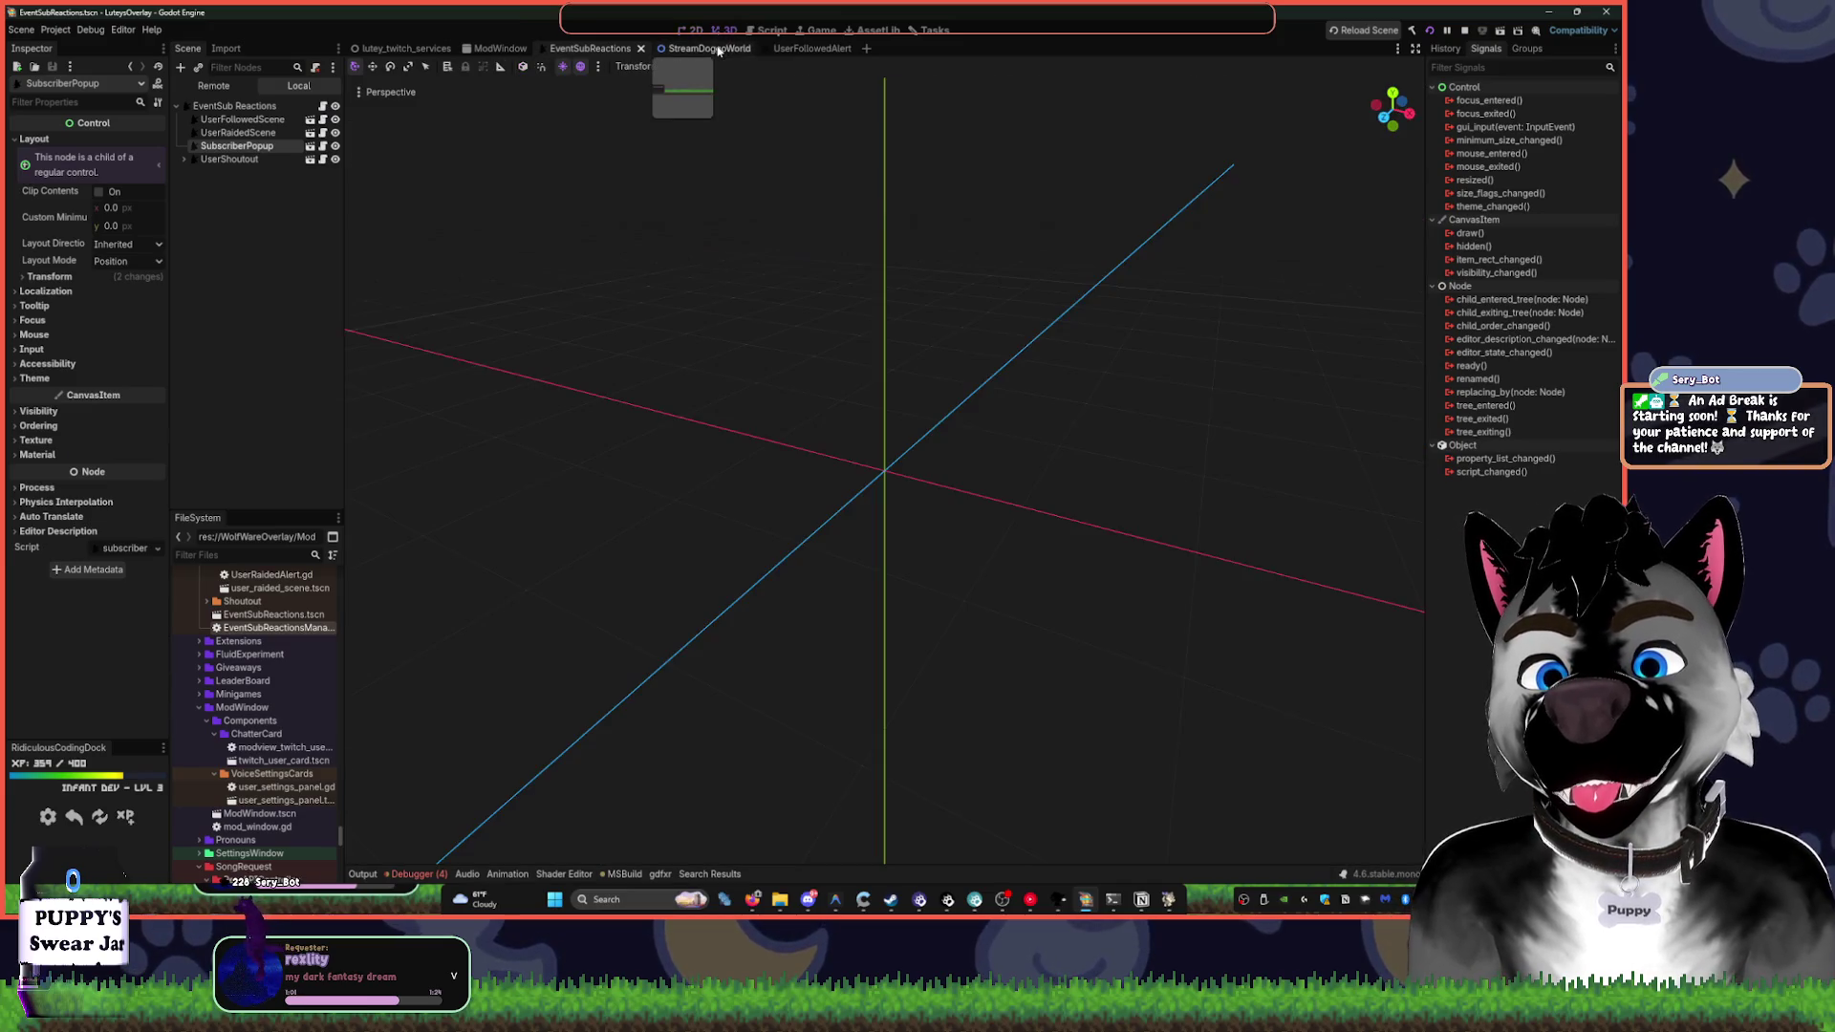
- Open YT Controller's scene from StreamDoggoWorld, then its PlayerUI child's player_ui scene
{"action": "left_click", "coordinate": [703, 48]}
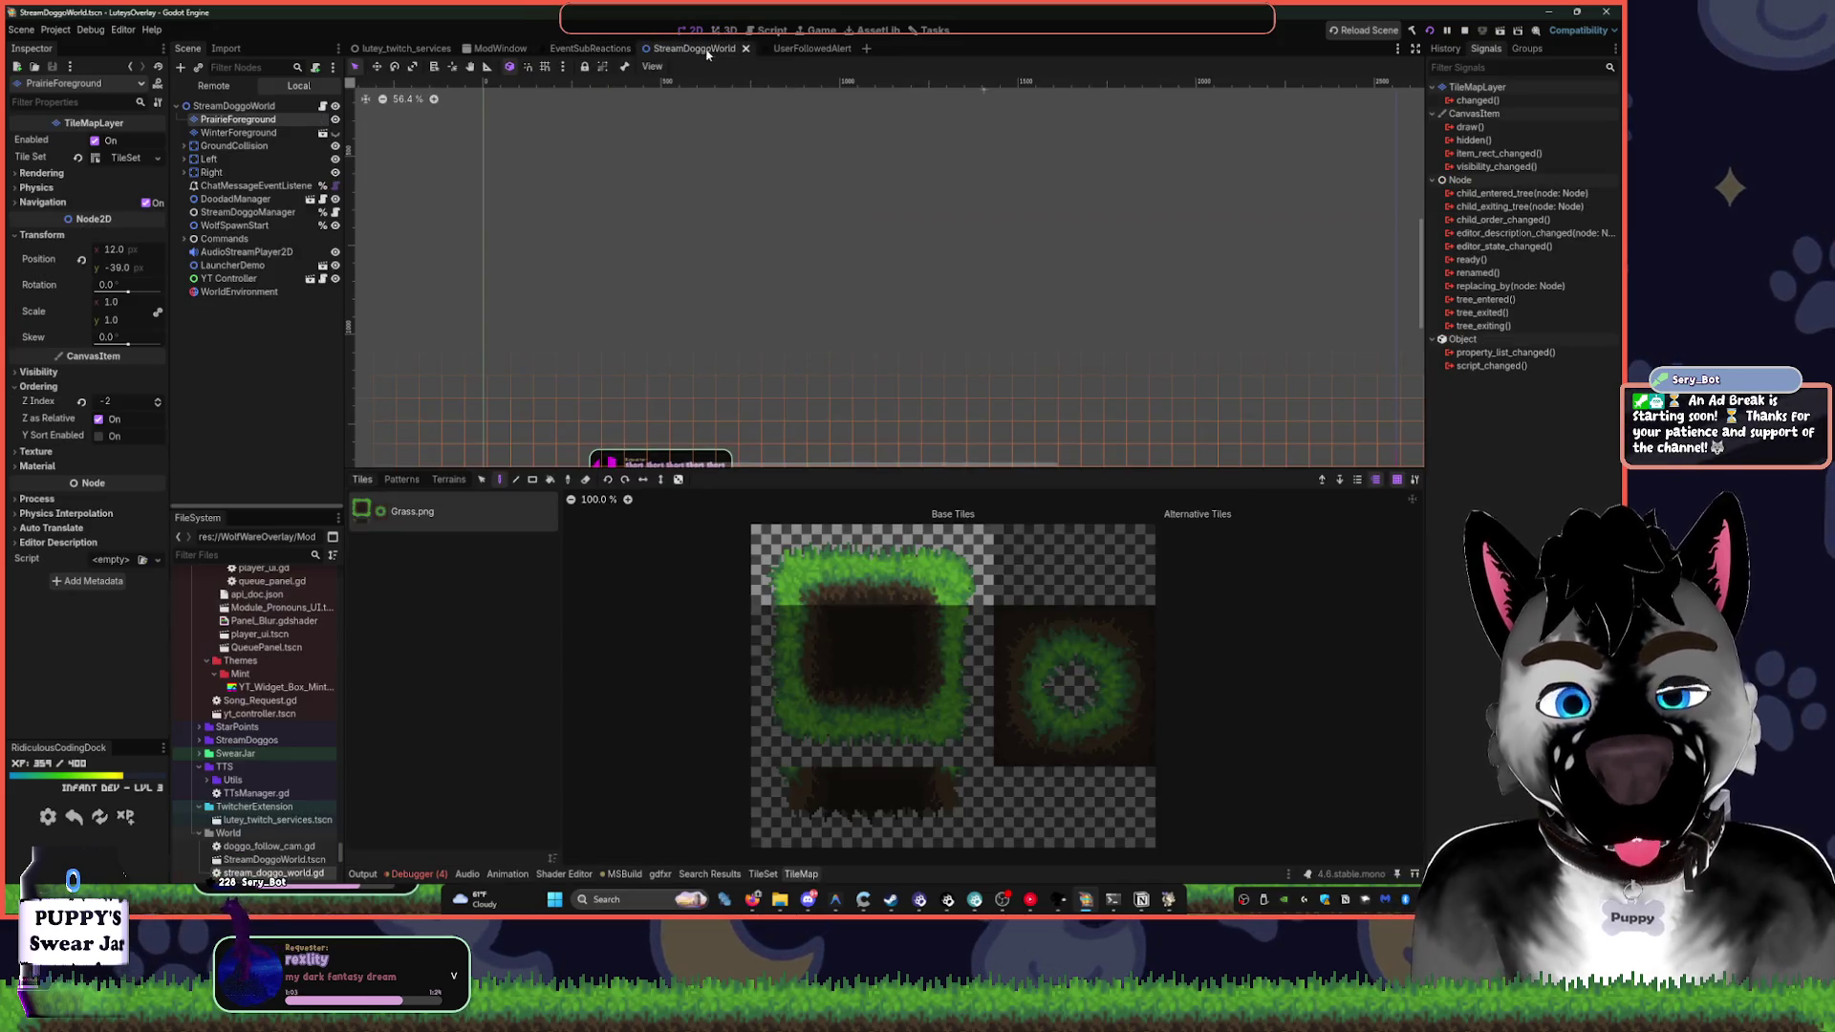
{"action": "scroll", "coordinate": [702, 342], "scroll_direction": "up", "scroll_amount": 5}
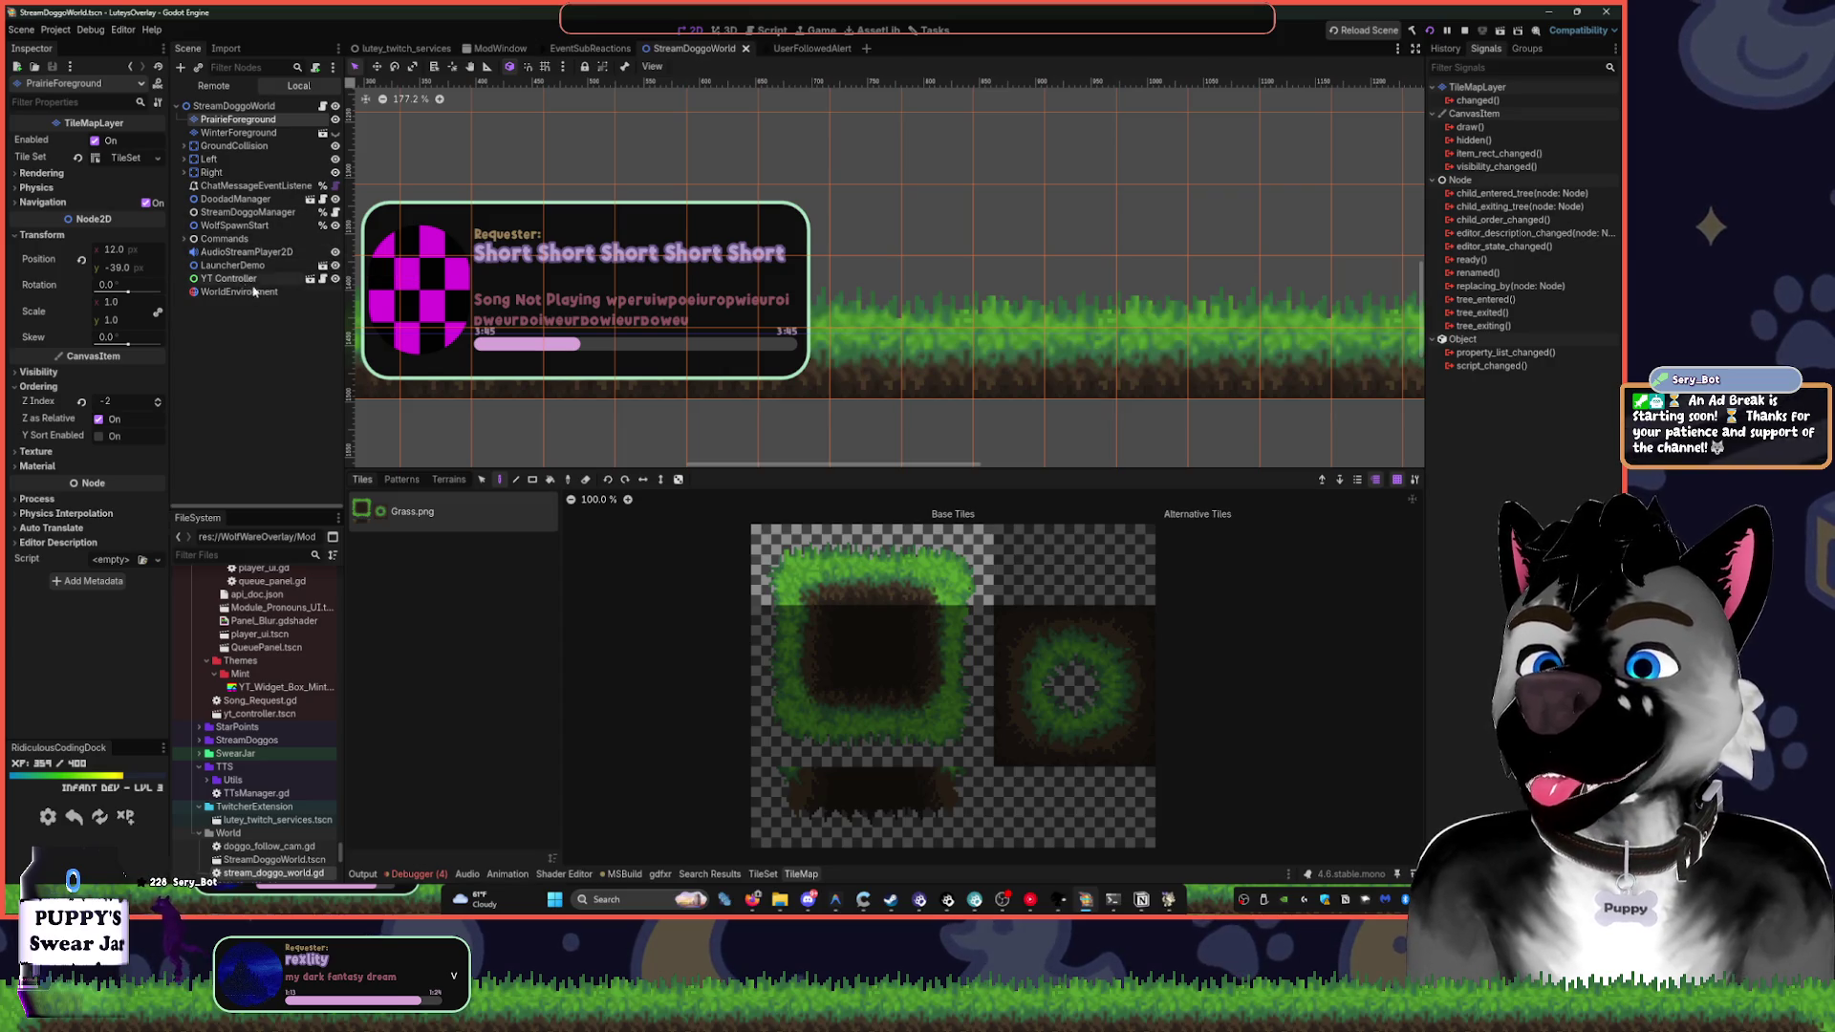
{"action": "left_click", "coordinate": [309, 280]}
{"action": "scroll", "coordinate": [561, 369], "scroll_direction": "up", "scroll_amount": 8}
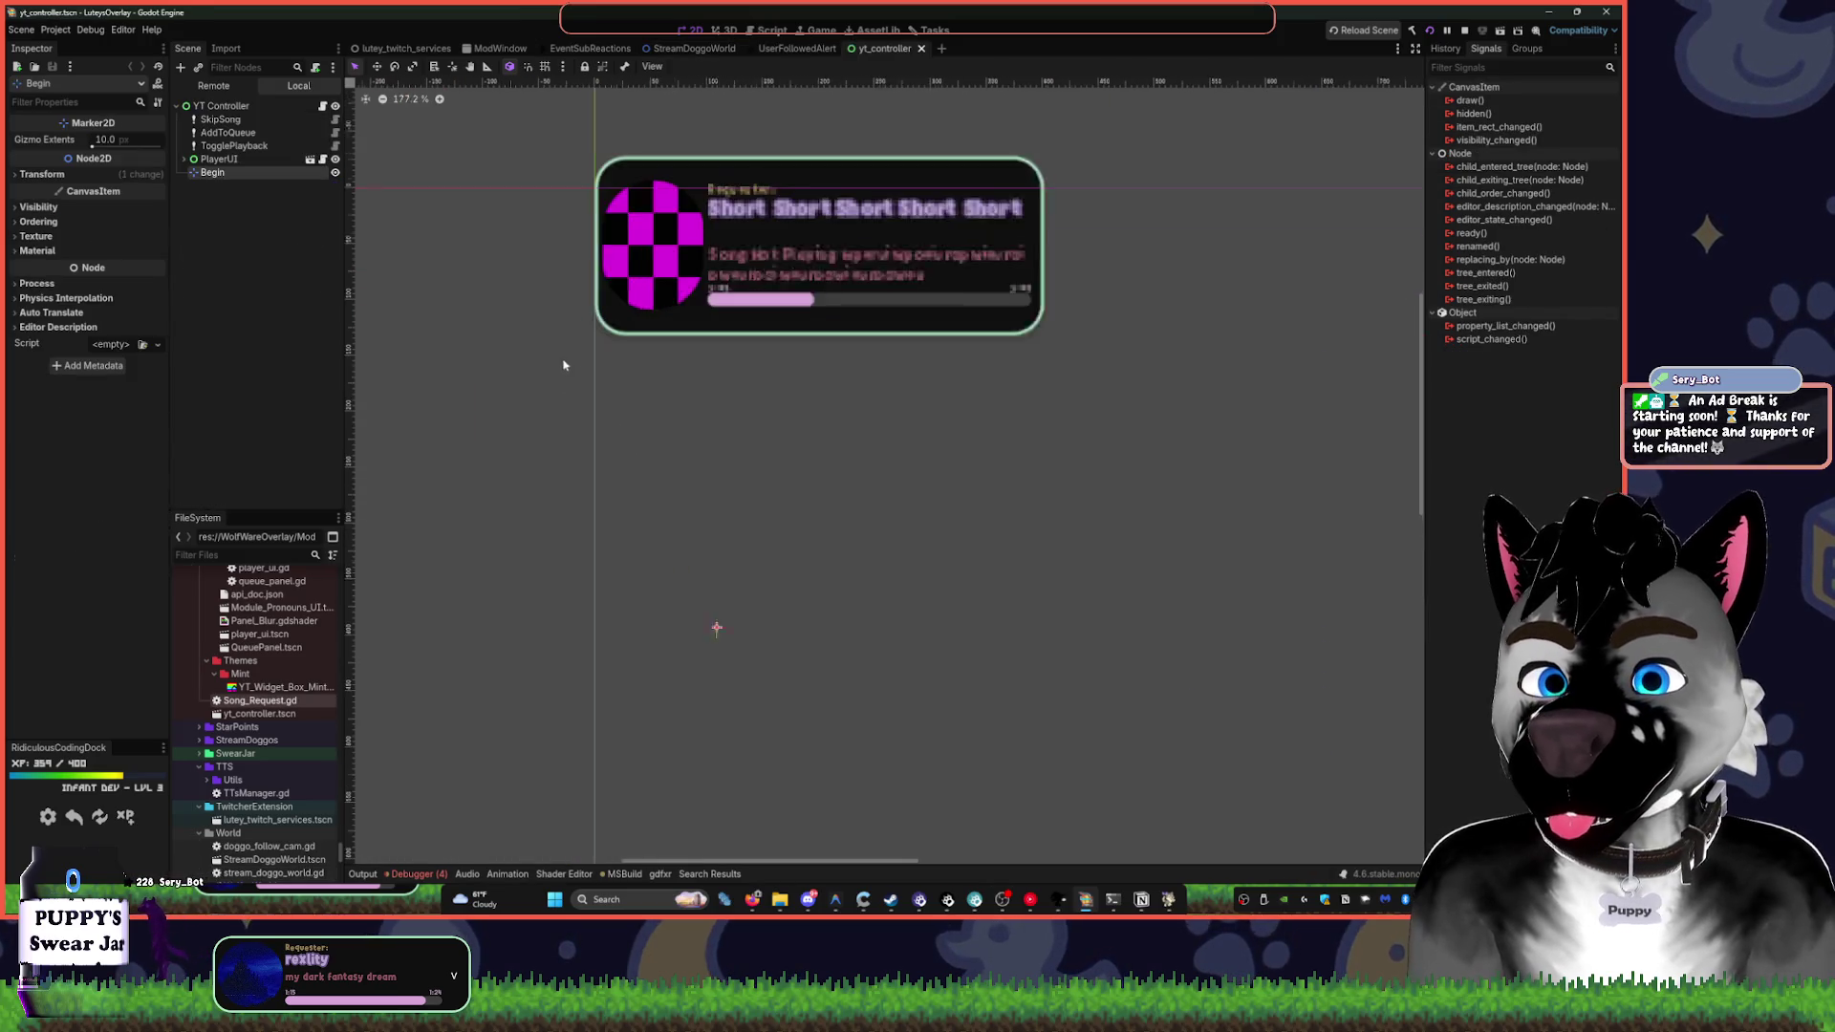
{"action": "scroll", "coordinate": [936, 603], "scroll_direction": "down", "scroll_amount": 3}
{"action": "left_click_drag", "start_coordinate": [936, 603], "coordinate": [824, 466]}
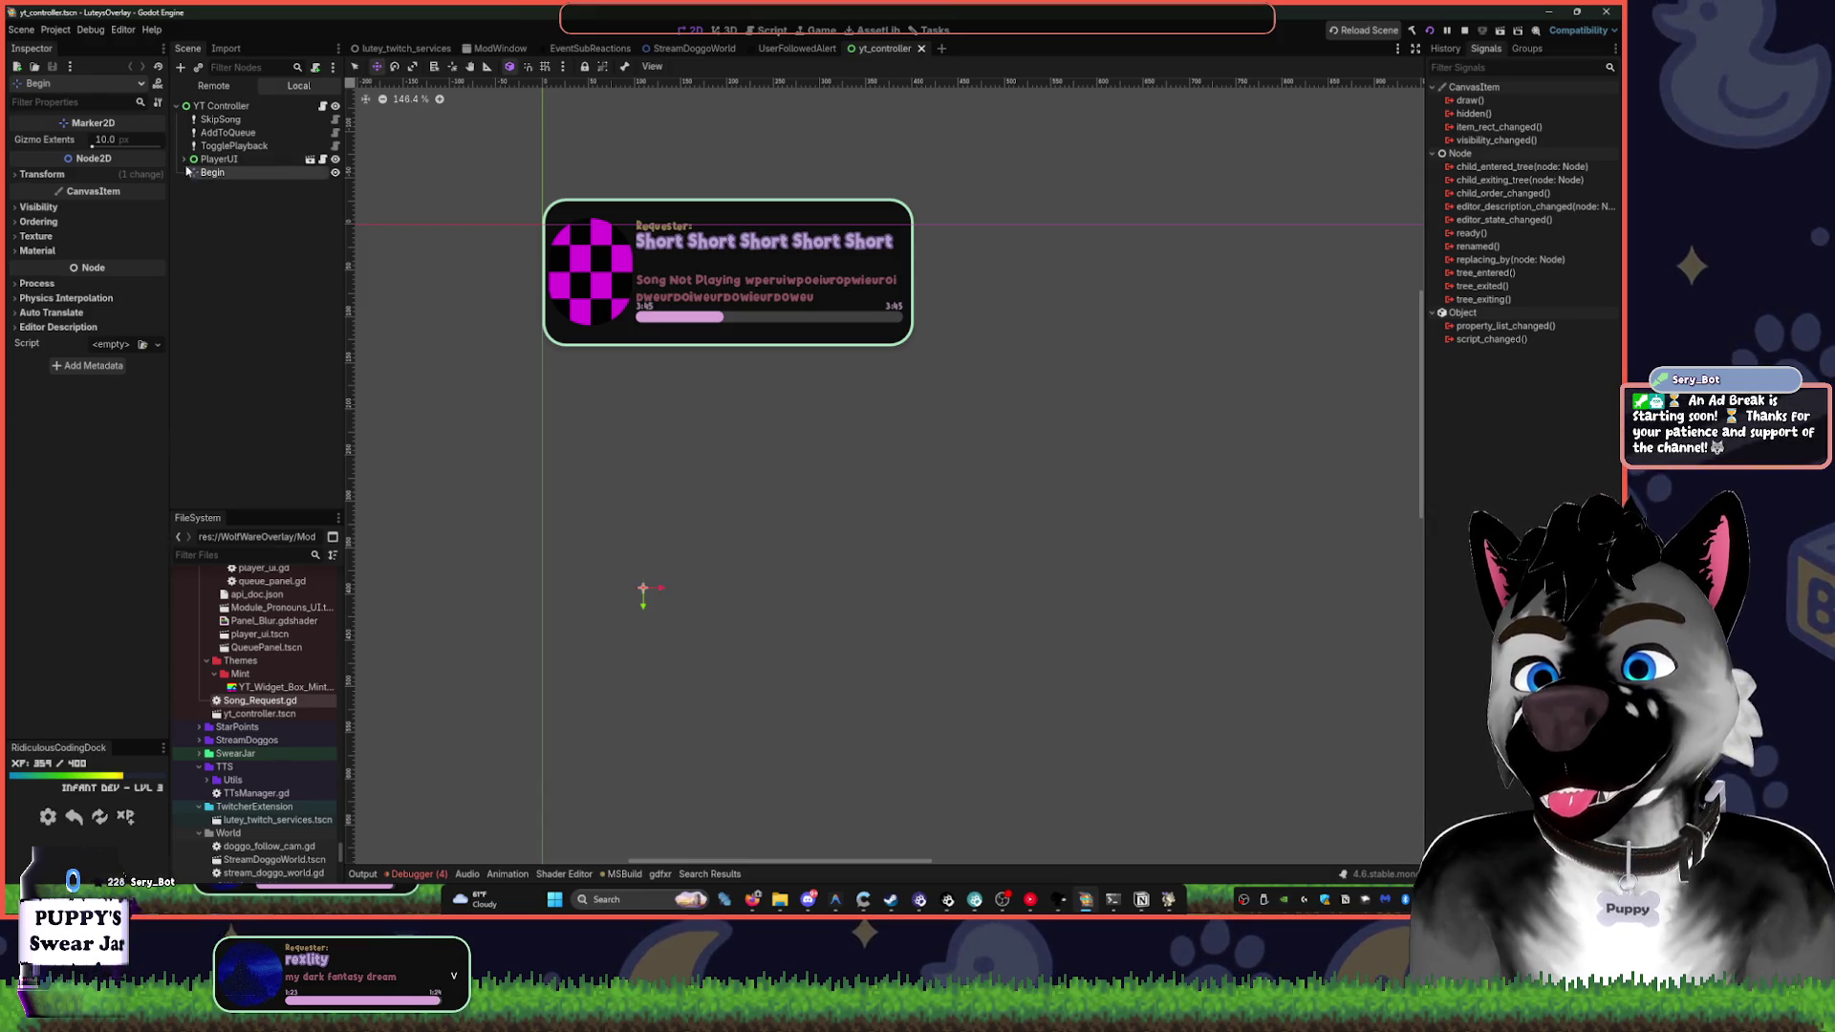
{"action": "left_click", "coordinate": [185, 159]}
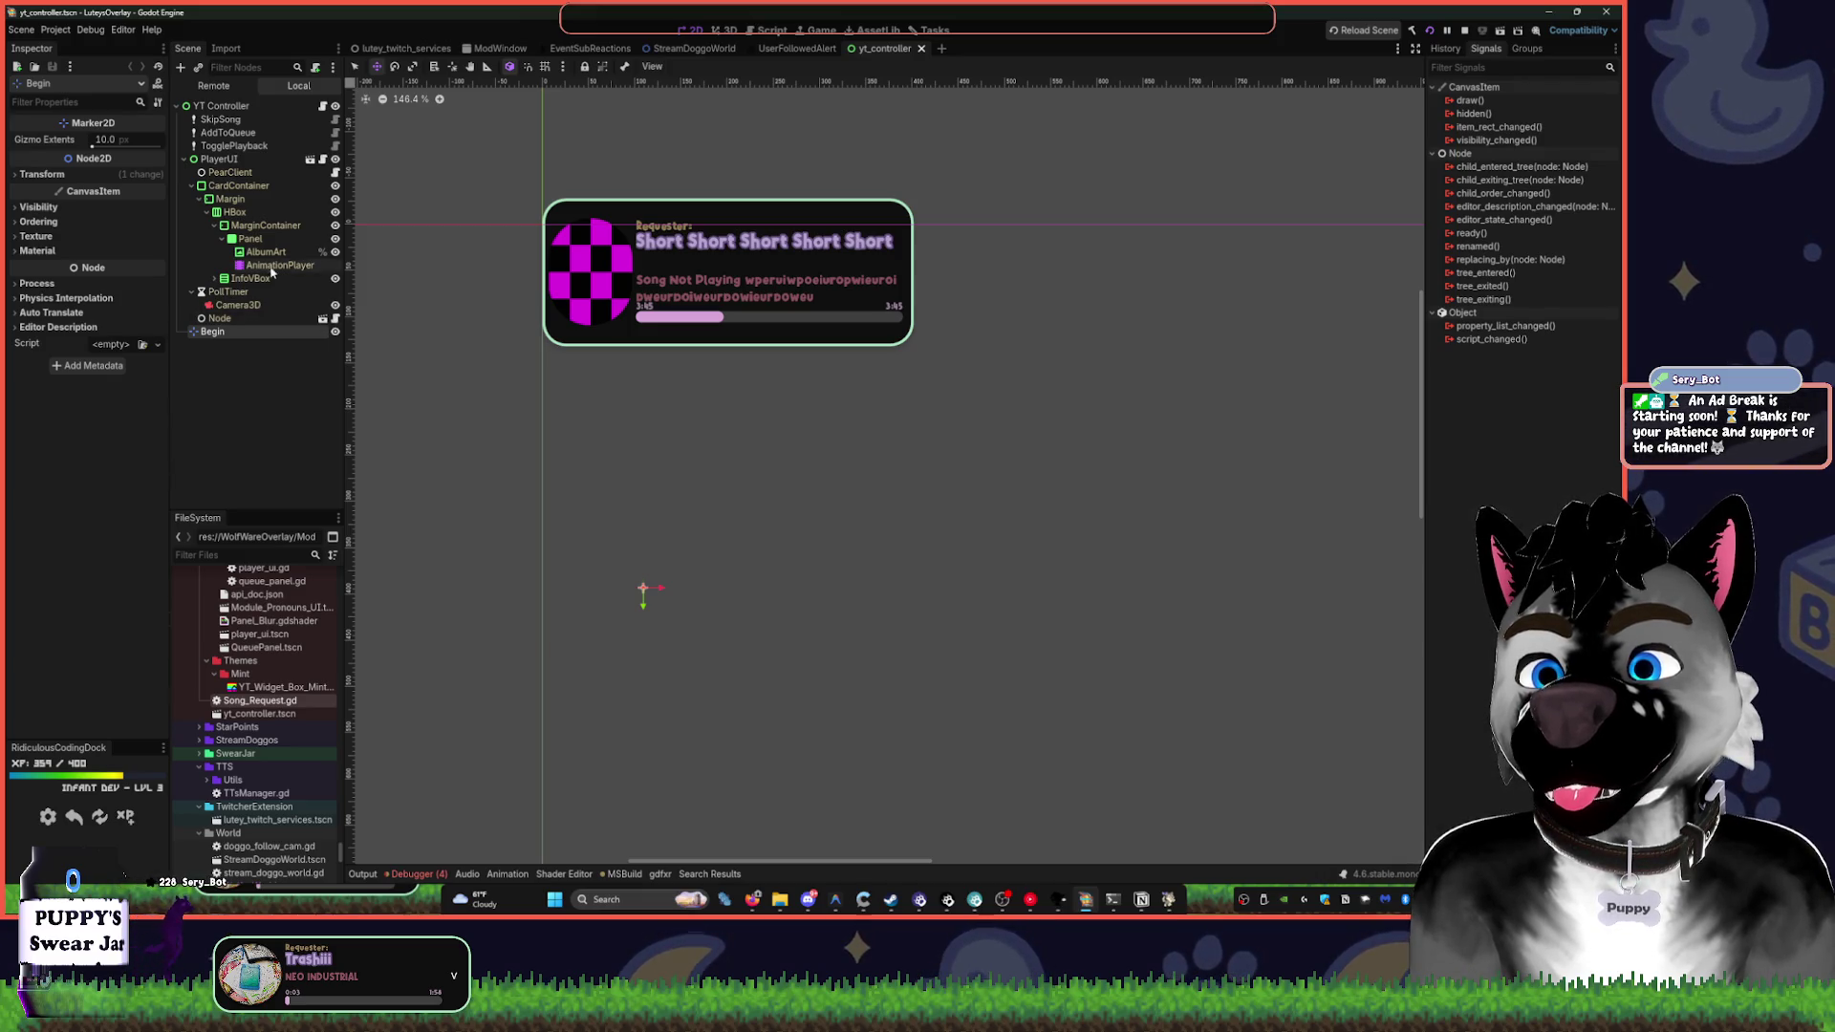
{"action": "left_click", "coordinate": [310, 158]}
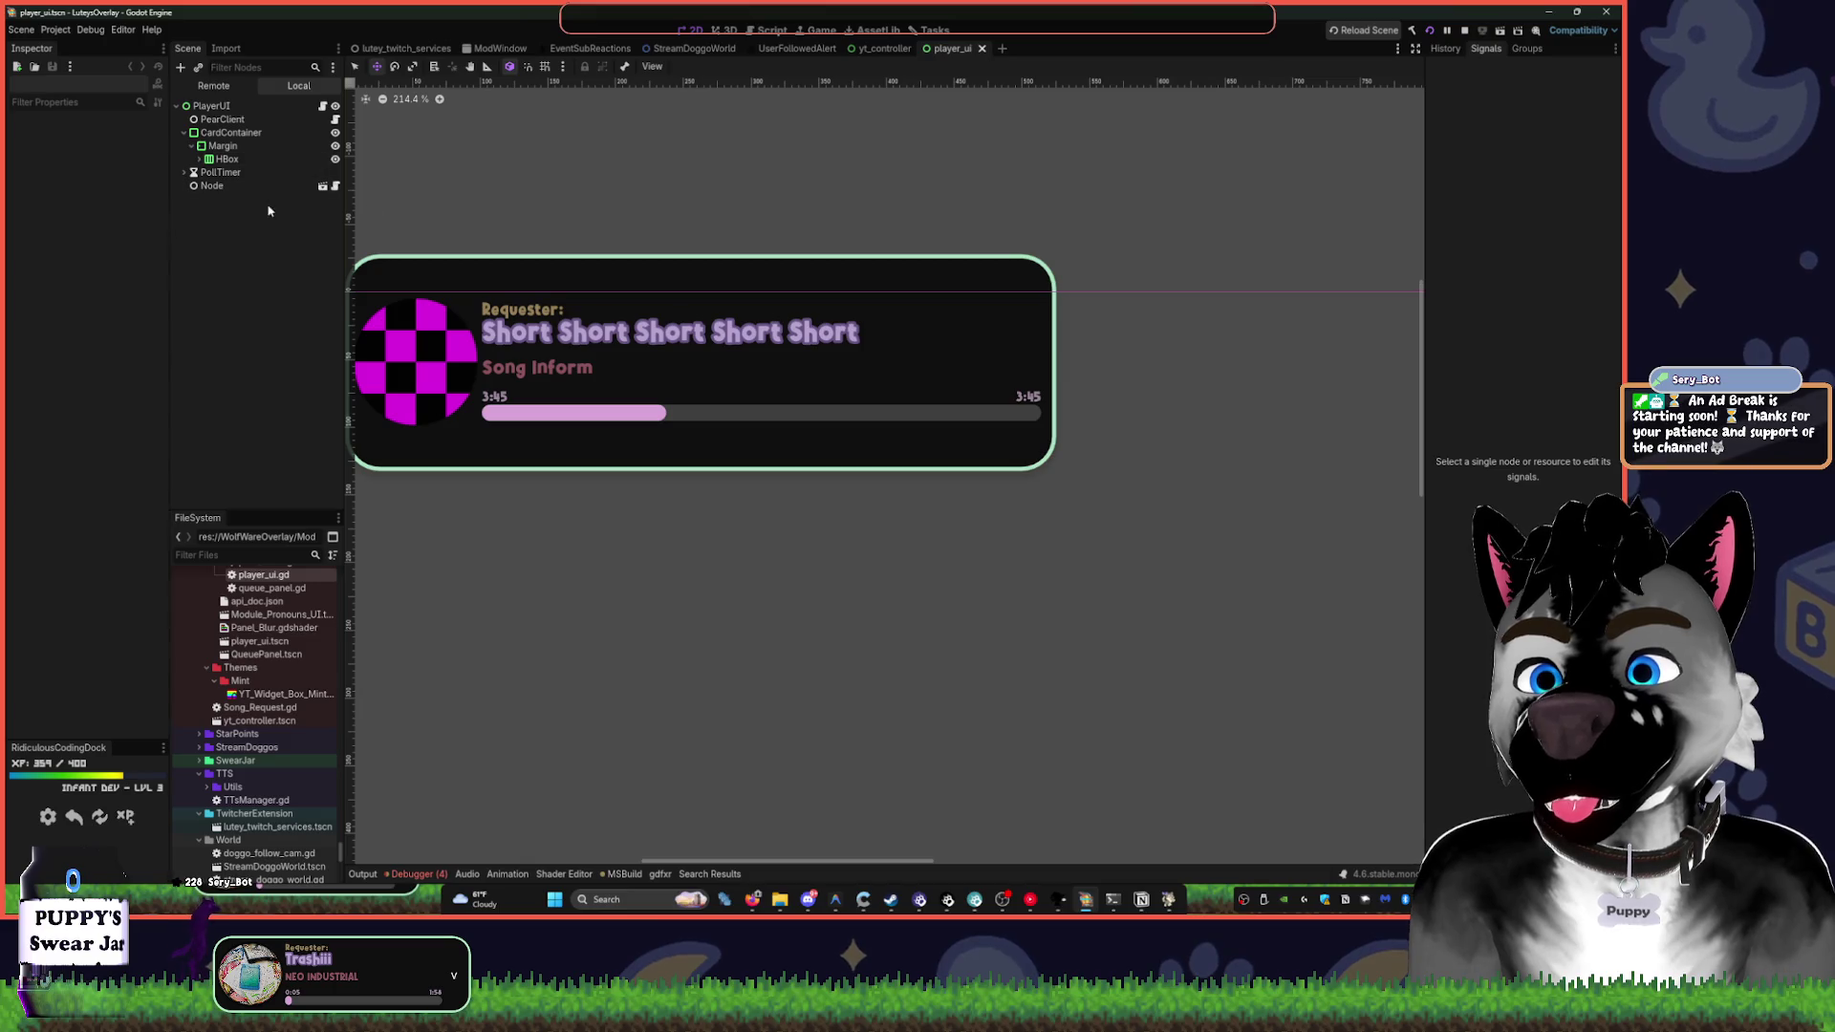
- Change the stray Camera3D under PollTimer to Camera2D, then delete it
{"action": "left_click", "coordinate": [196, 160]}
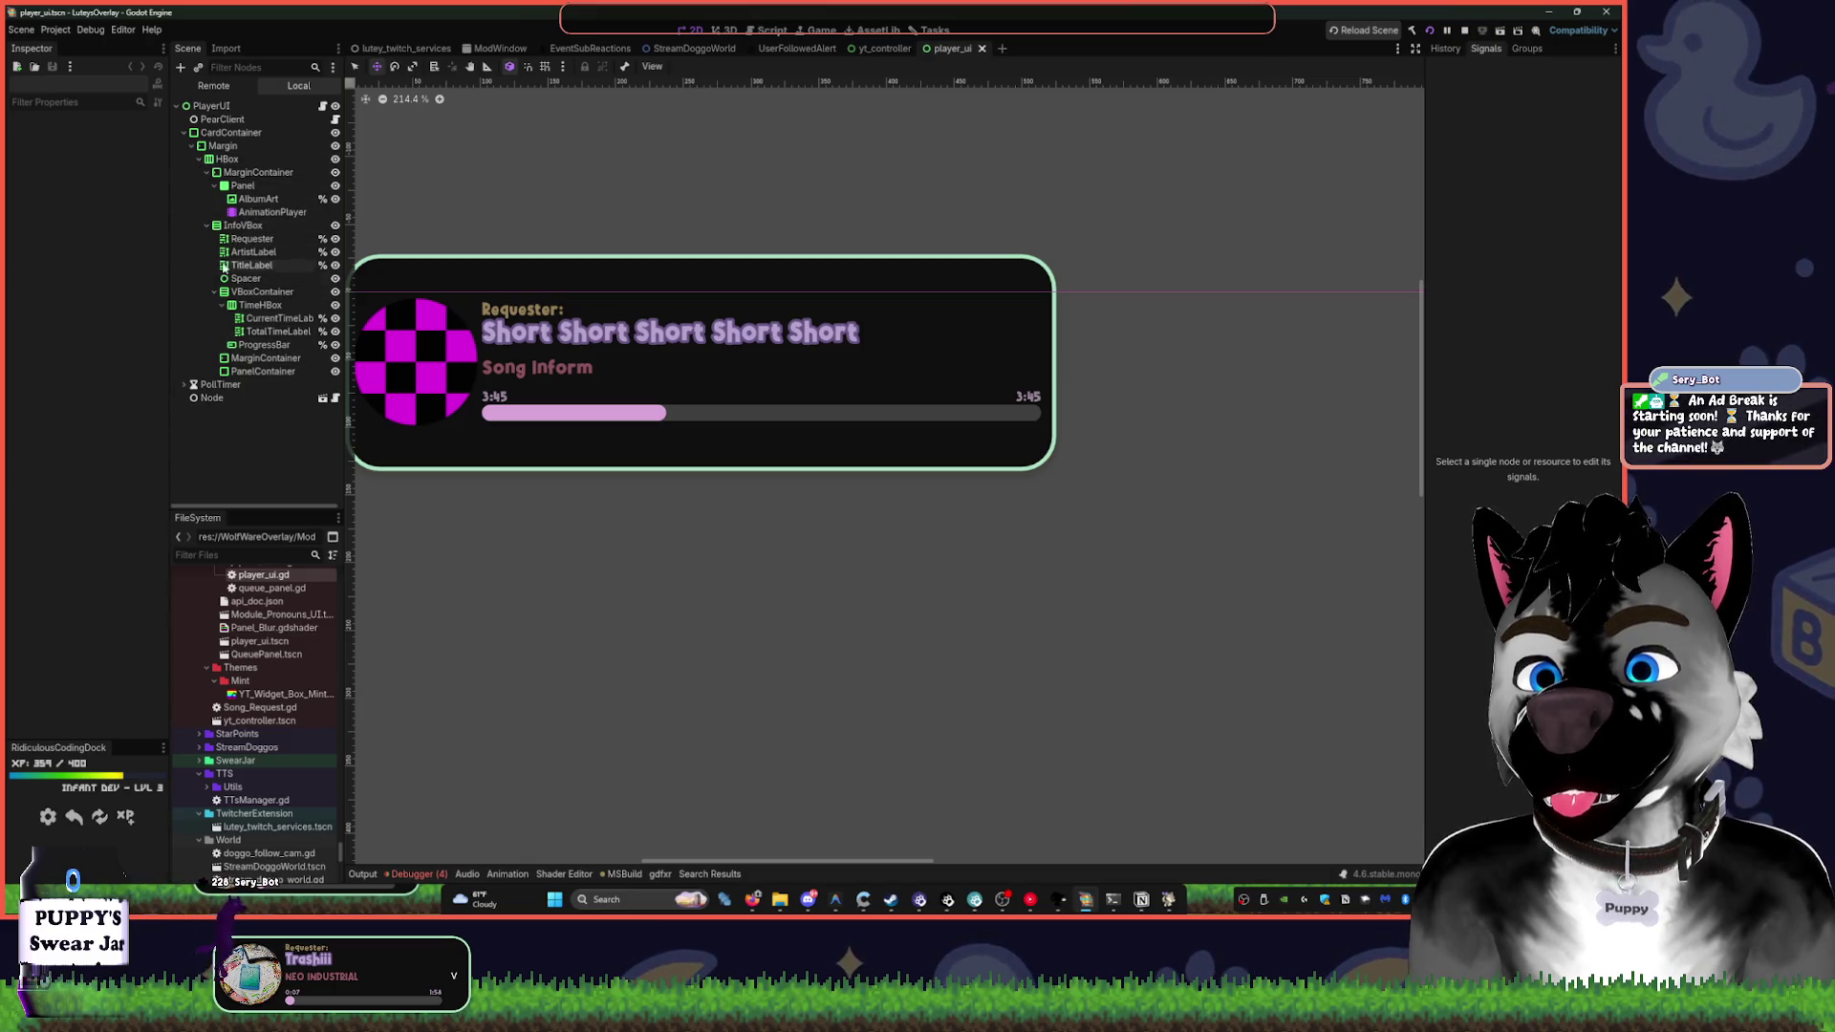
{"action": "left_click", "coordinate": [184, 133]}
{"action": "left_click", "coordinate": [183, 146]}
{"action": "left_click", "coordinate": [230, 159]}
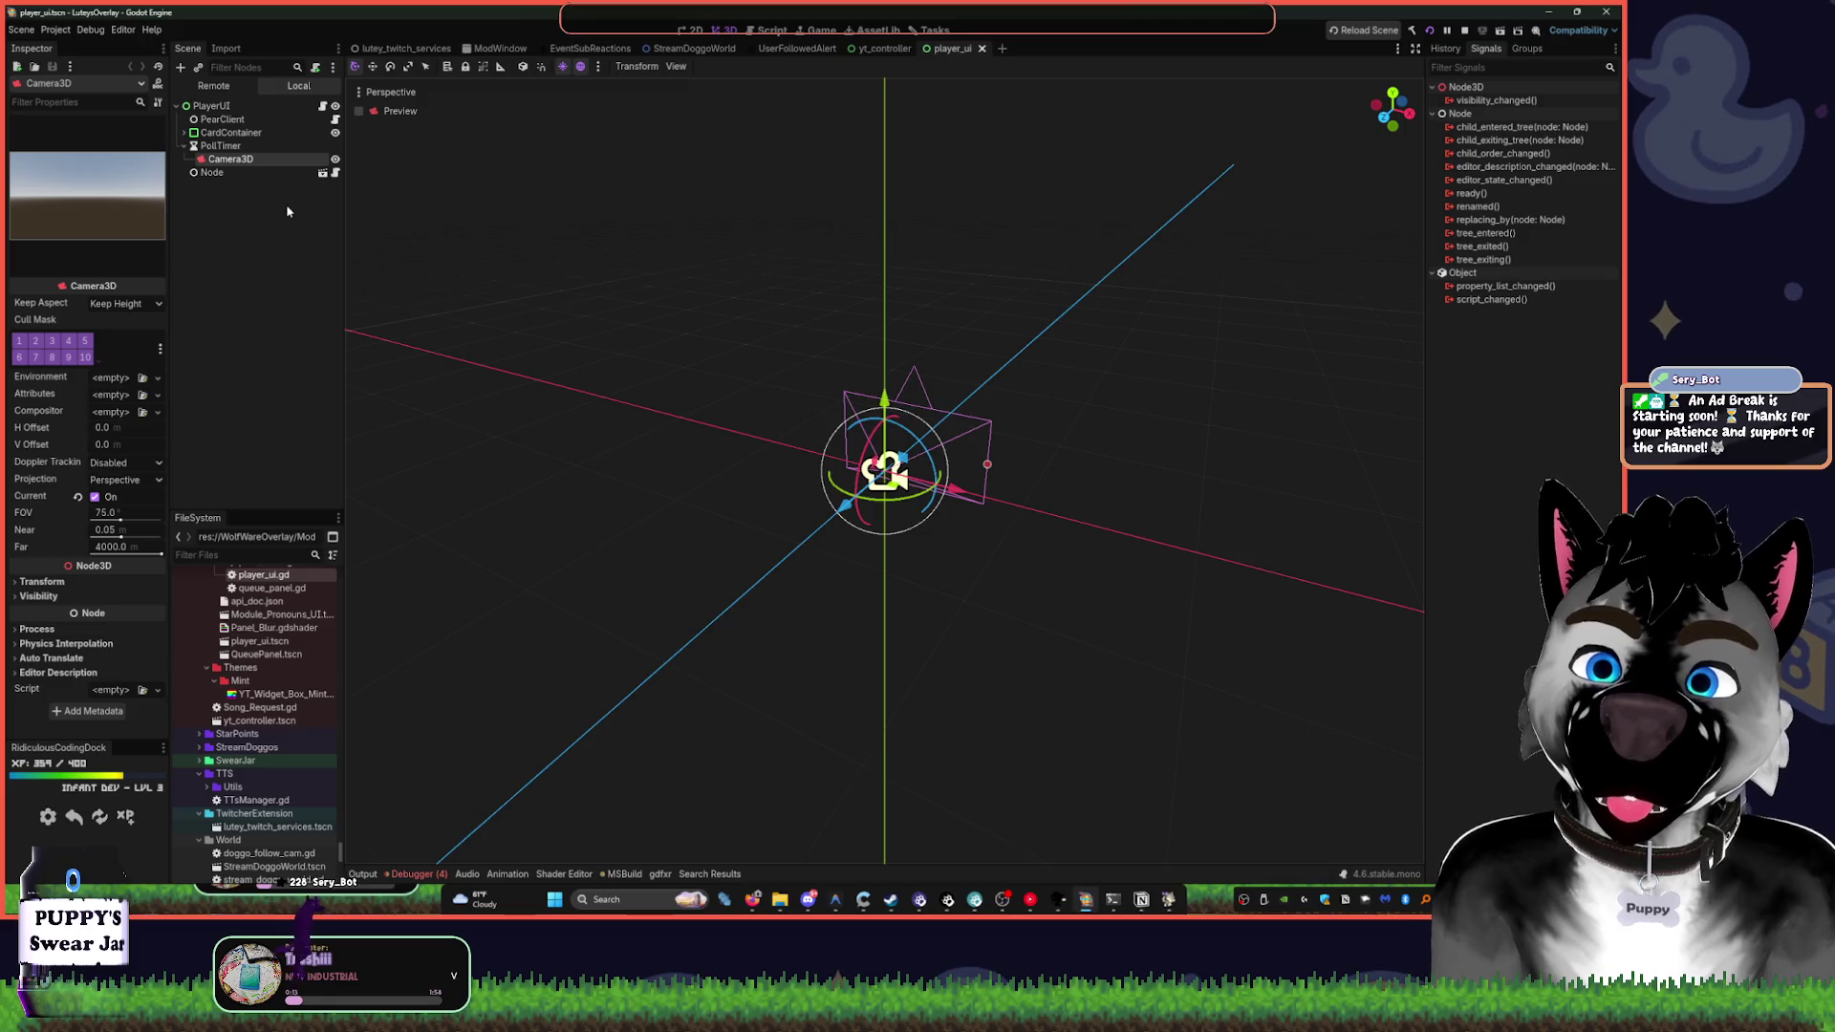
{"action": "key", "text": "ctrl+shift+t"}
{"action": "type", "text": "Ca"}
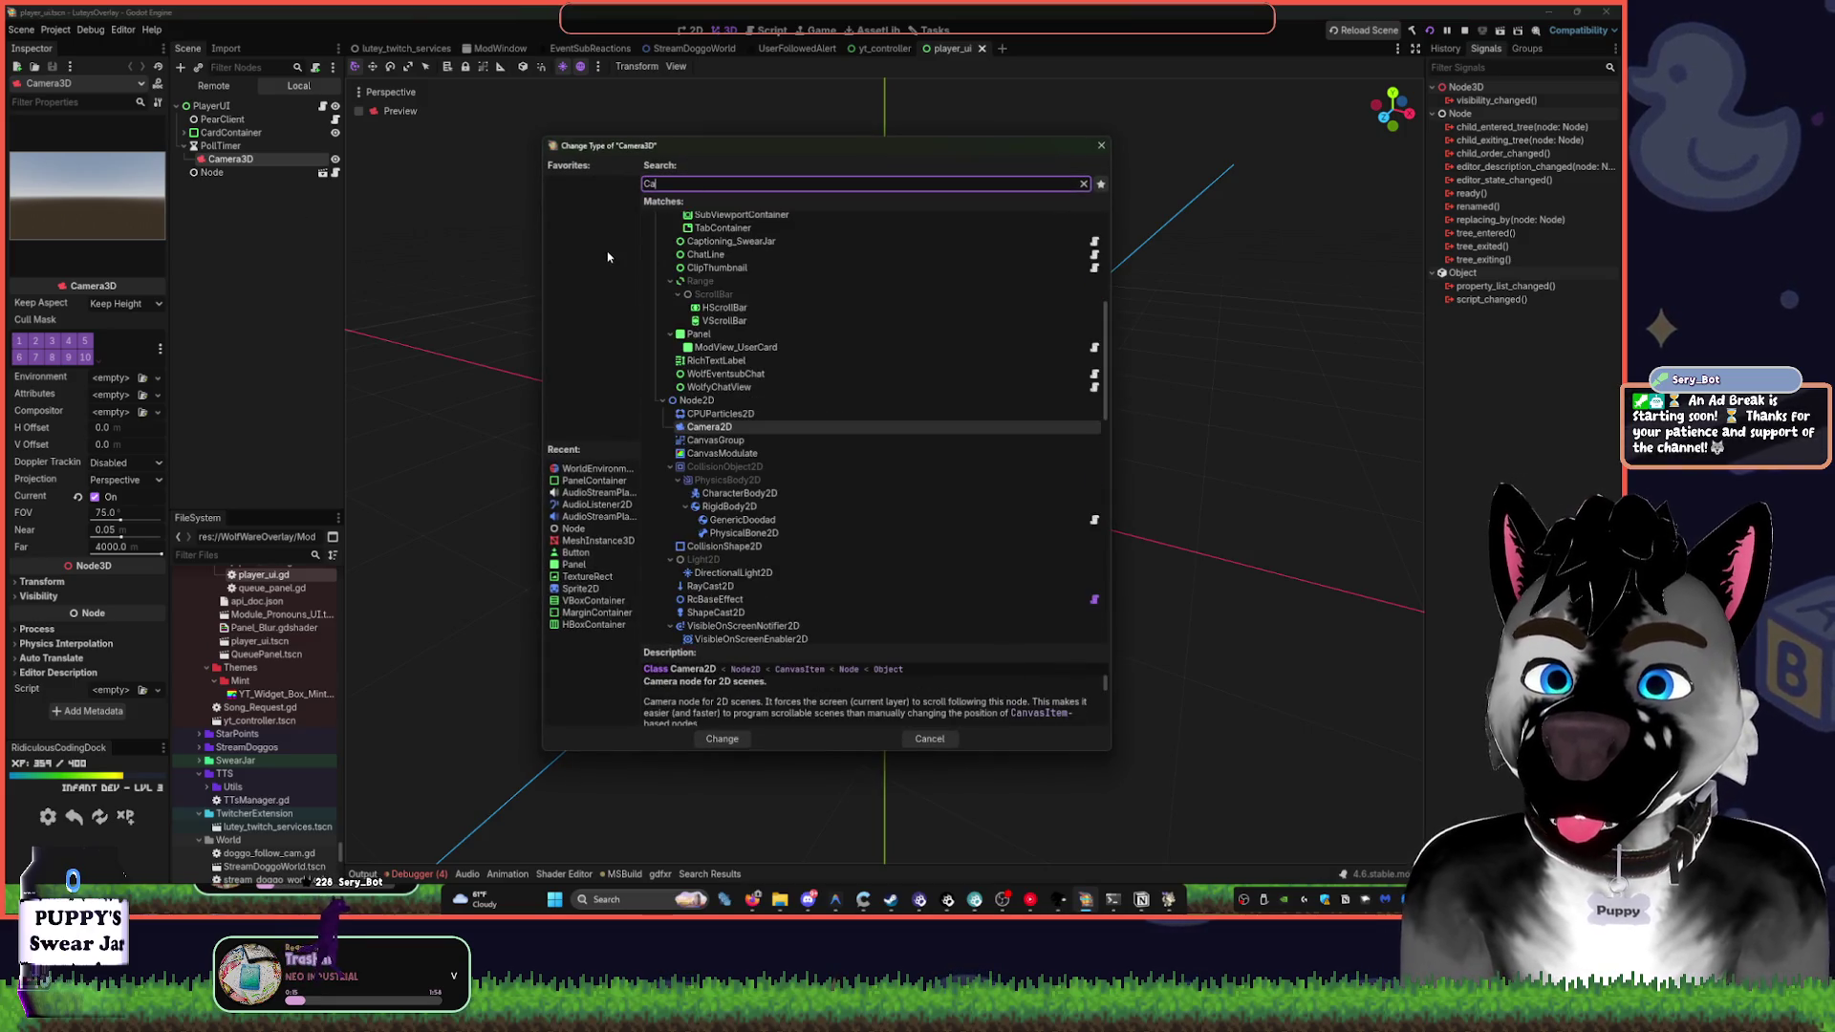
{"action": "double_click", "coordinate": [716, 427]}
{"action": "scroll", "coordinate": [561, 277], "scroll_direction": "down", "scroll_amount": 3}
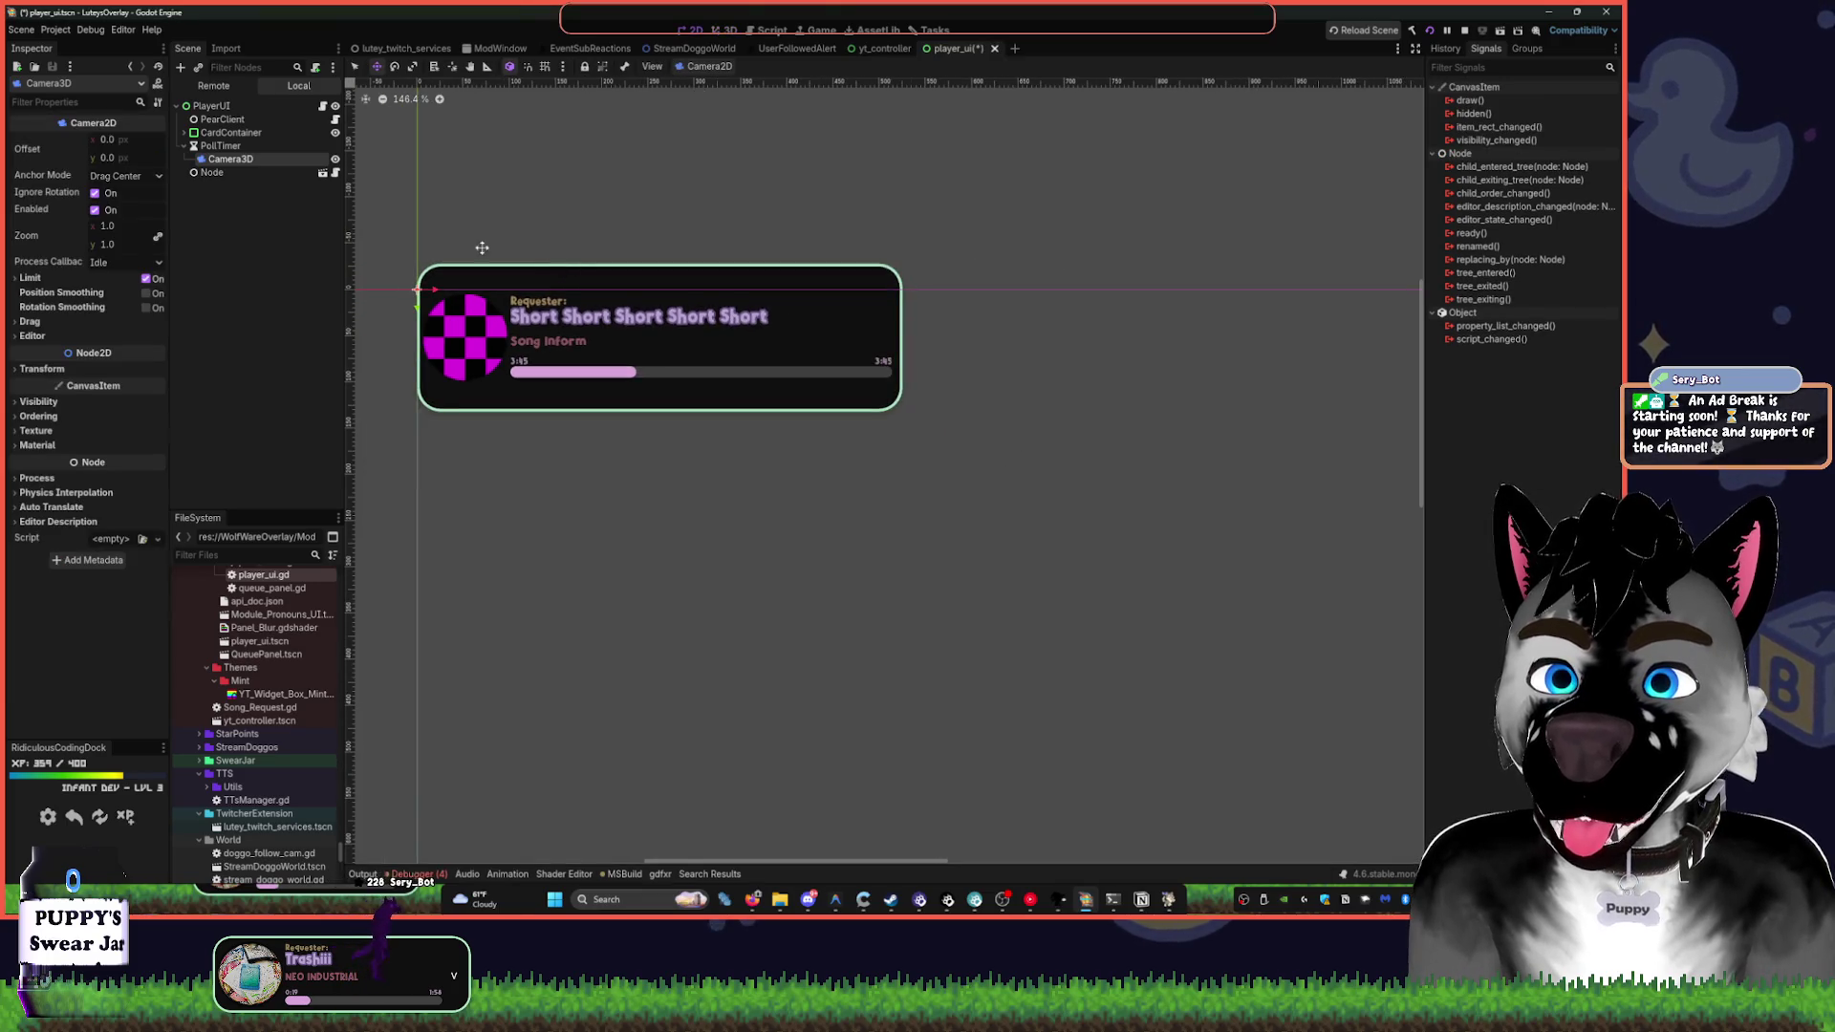
{"action": "key", "text": "Delete"}
{"action": "key", "text": "Return"}
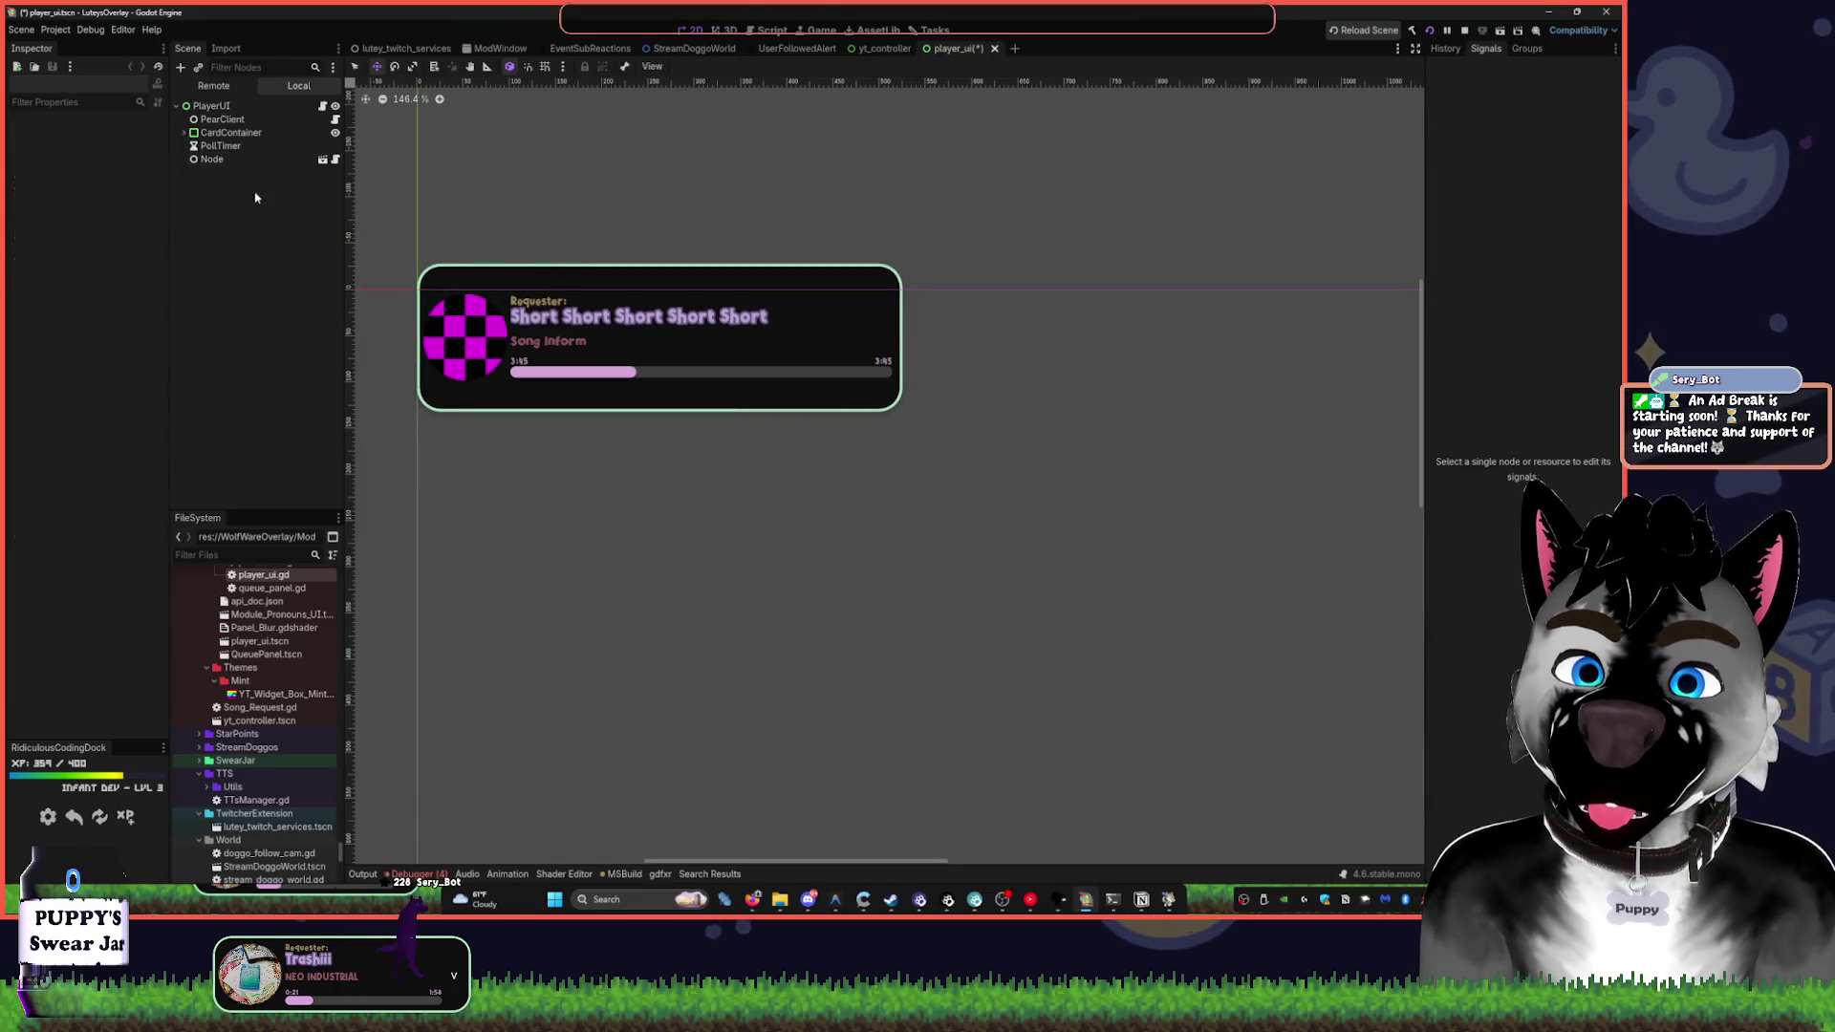
- Search the whole project for 'camera' from player_ui.gd
{"action": "left_click", "coordinate": [322, 105]}
{"action": "left_click", "coordinate": [858, 260]}
{"action": "key", "text": "ctrl+shift+f"}
{"action": "type", "text": "camera"}
{"action": "key", "text": "Return"}
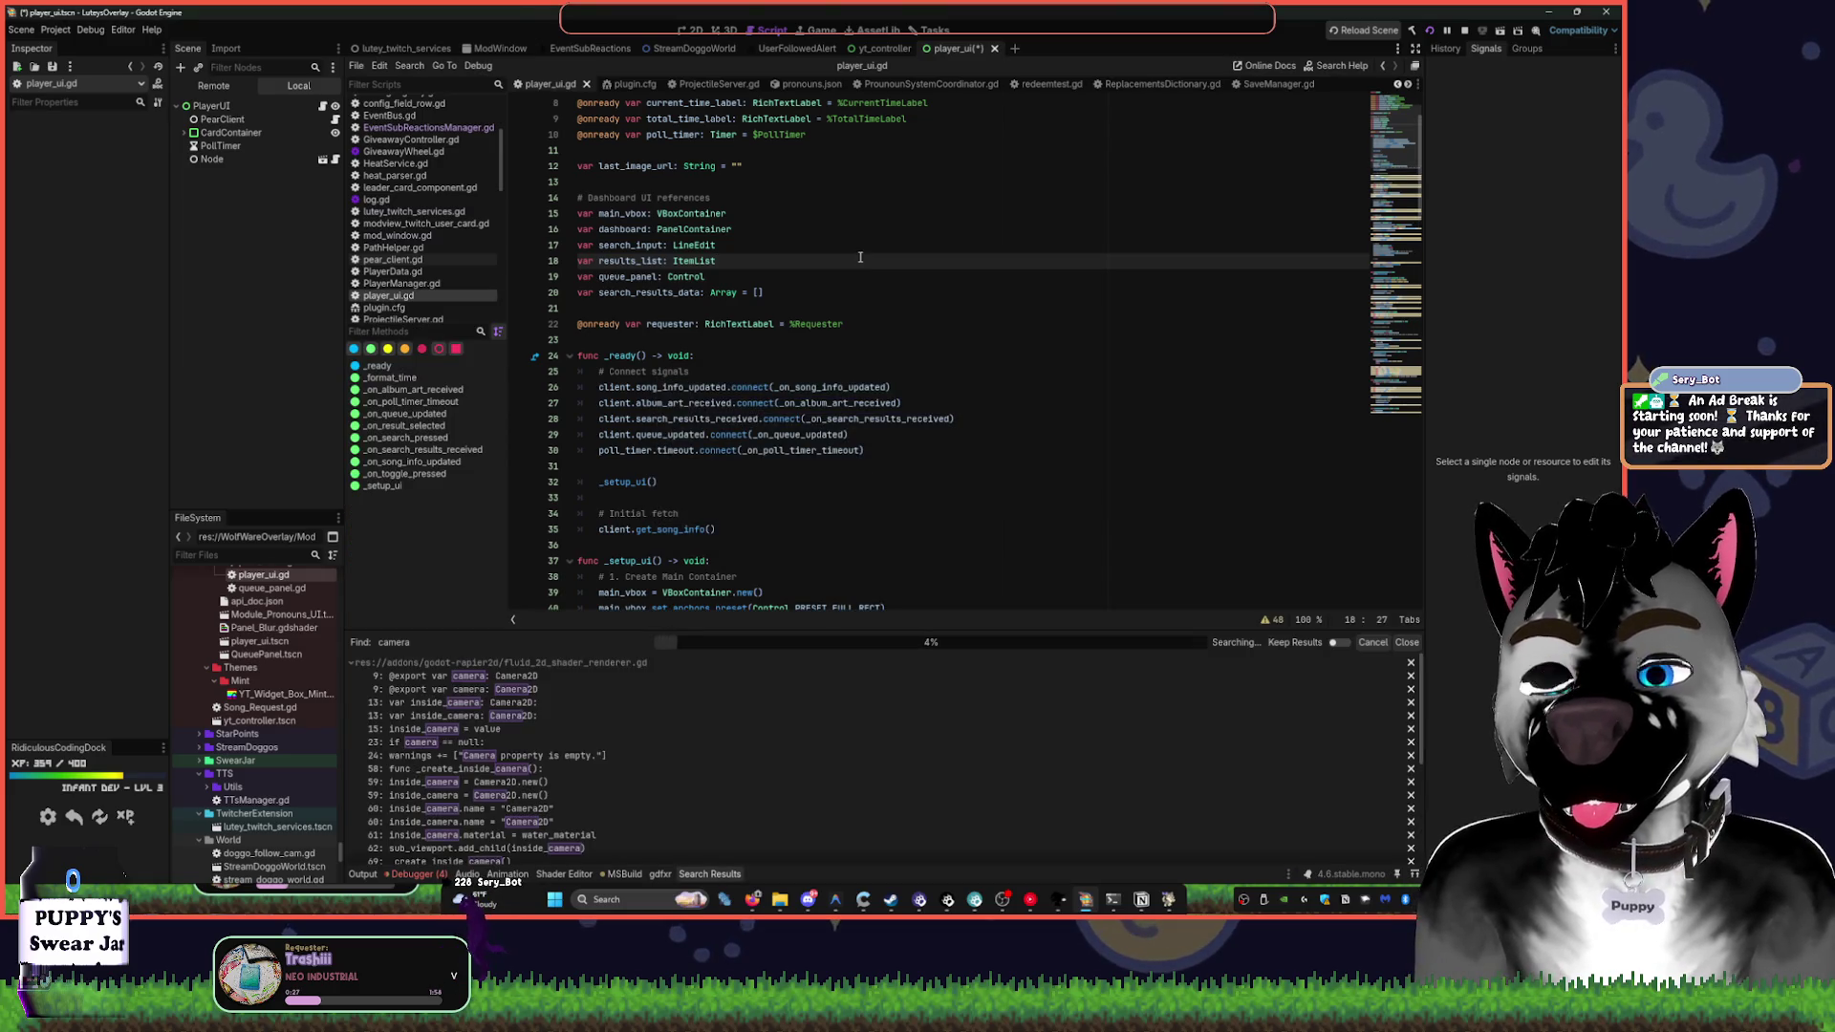
- Search player_ui.gd for 'ca'
{"action": "left_click", "coordinate": [873, 306]}
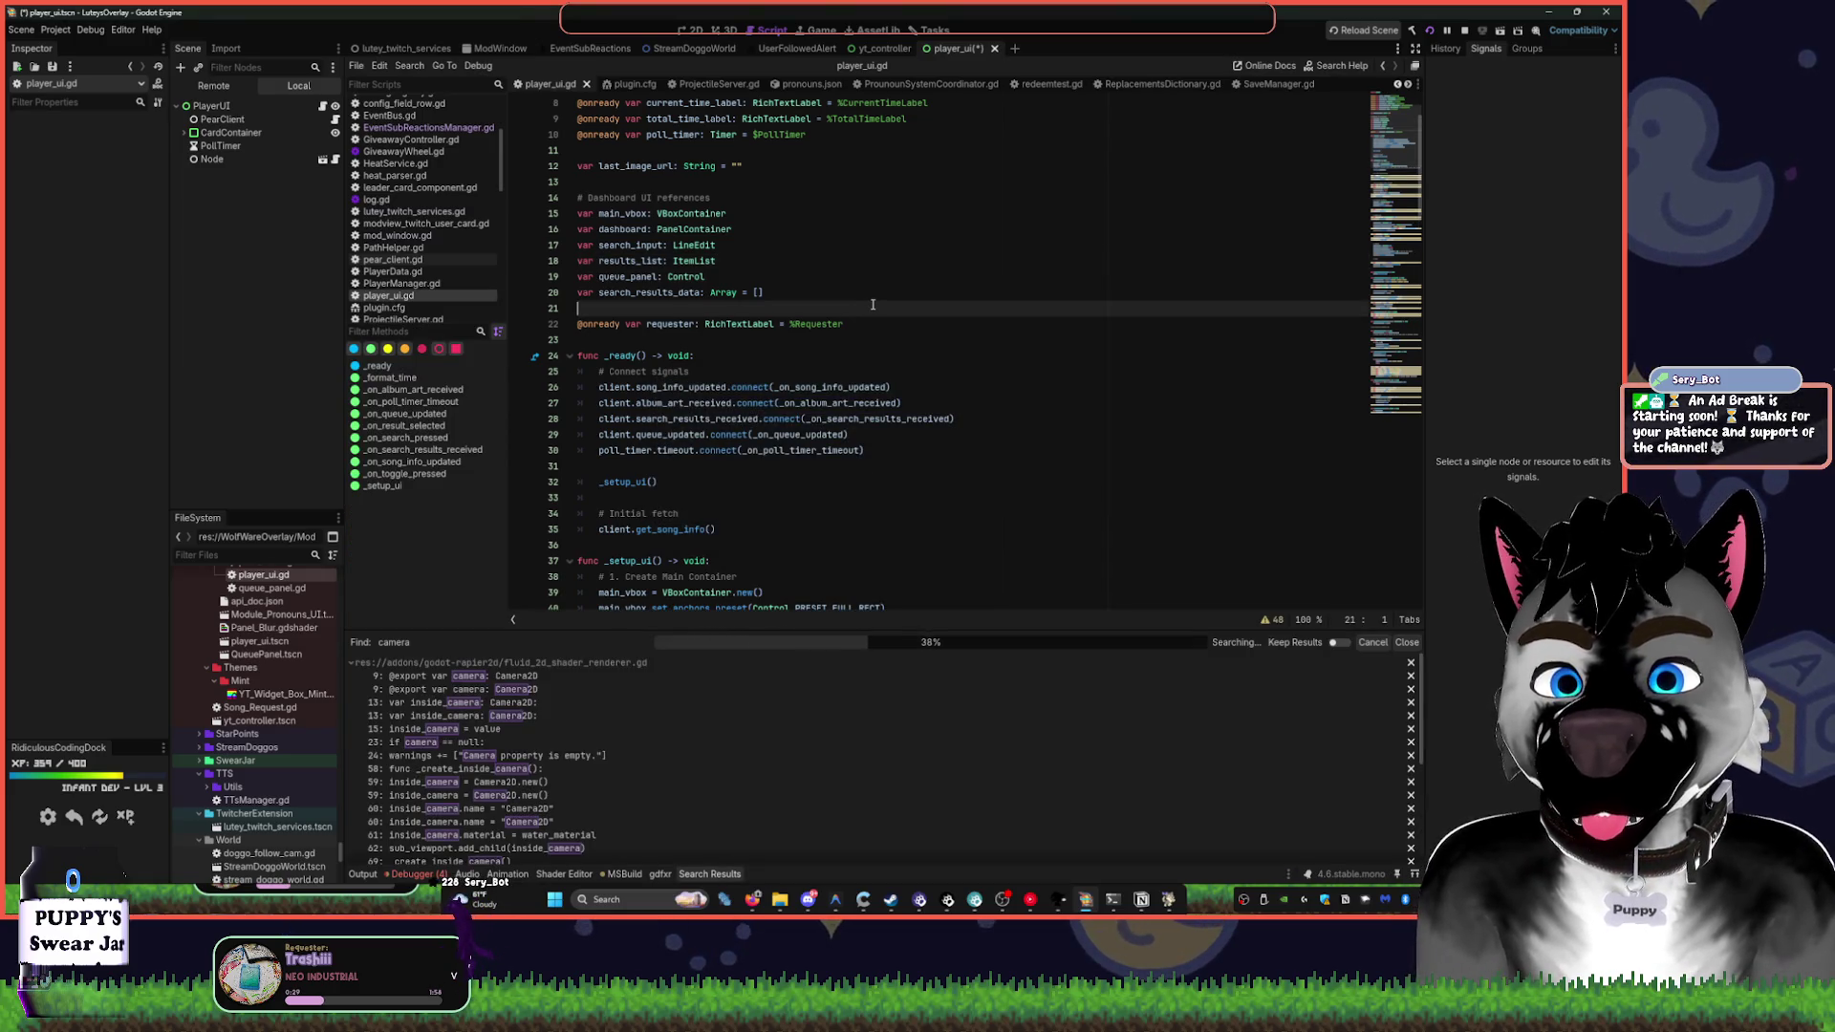
{"action": "left_click", "coordinate": [904, 369]}
{"action": "key", "text": "ctrl+f"}
{"action": "type", "text": "camera"}
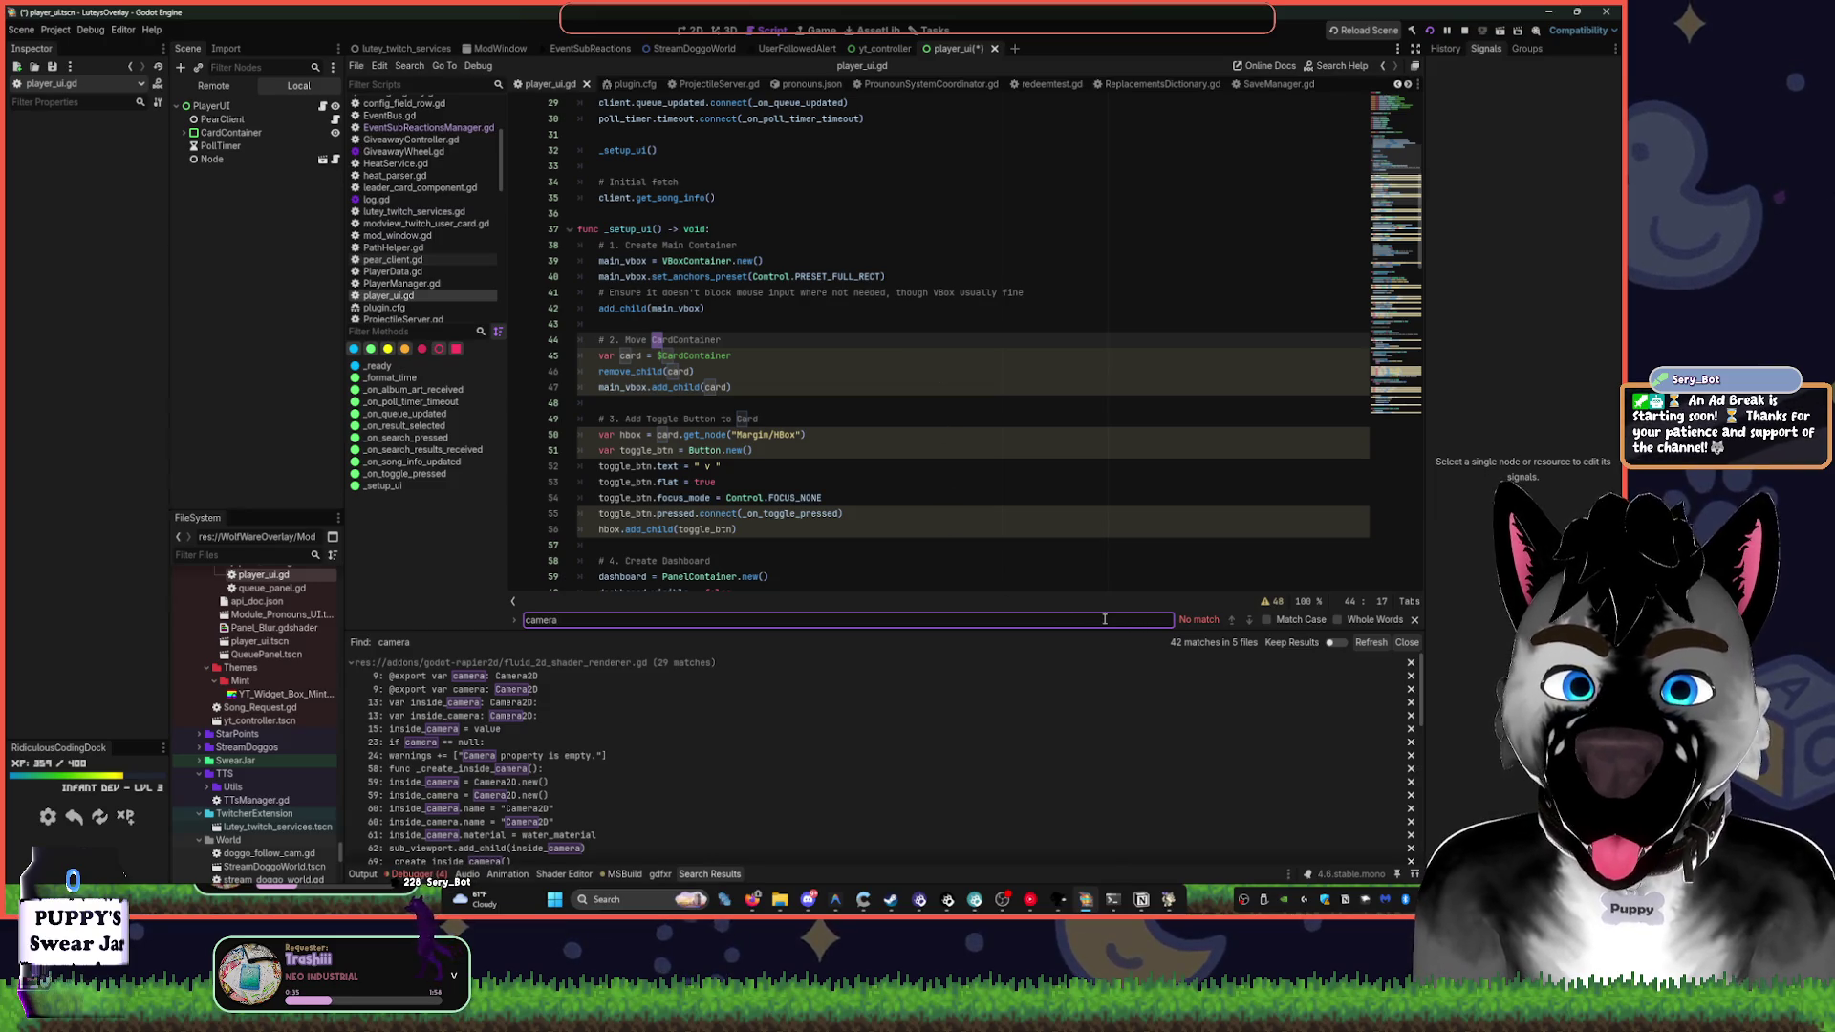
- Open pear_client.gd, select the root Node and open the Module_Pronouns_UI scene
{"action": "left_click", "coordinate": [335, 119]}
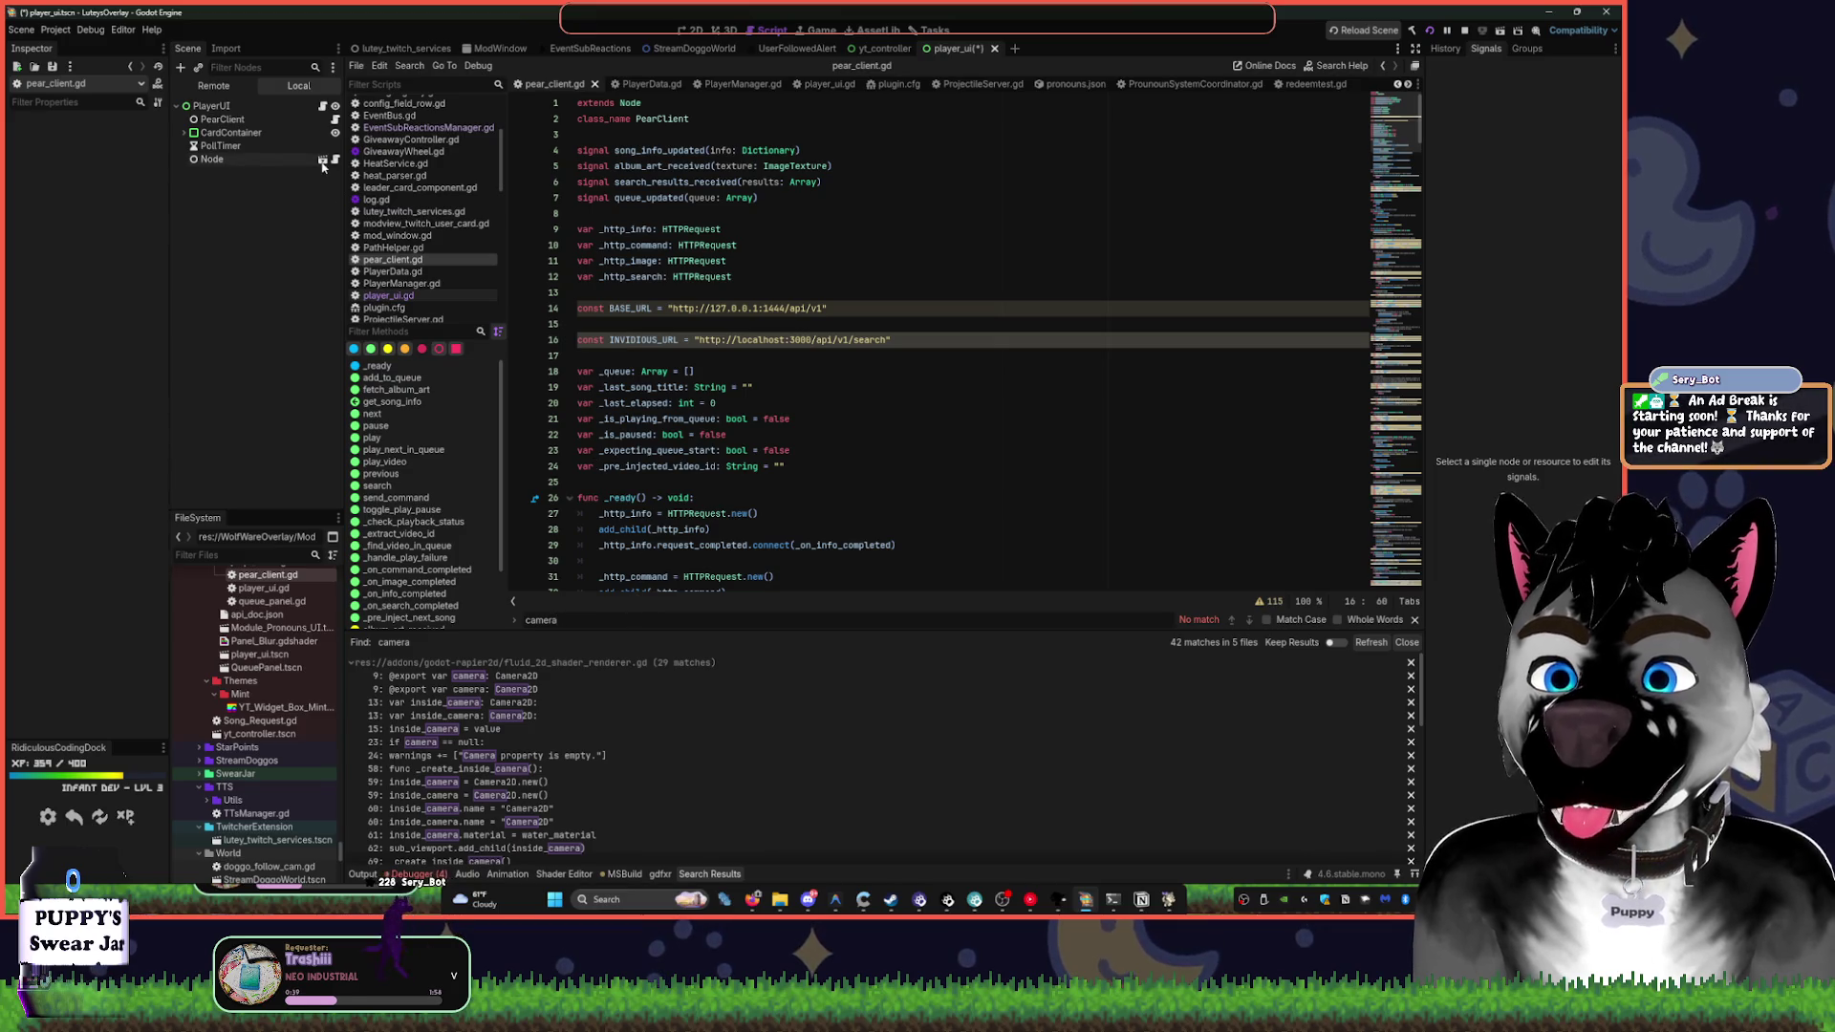
{"action": "left_click", "coordinate": [287, 180]}
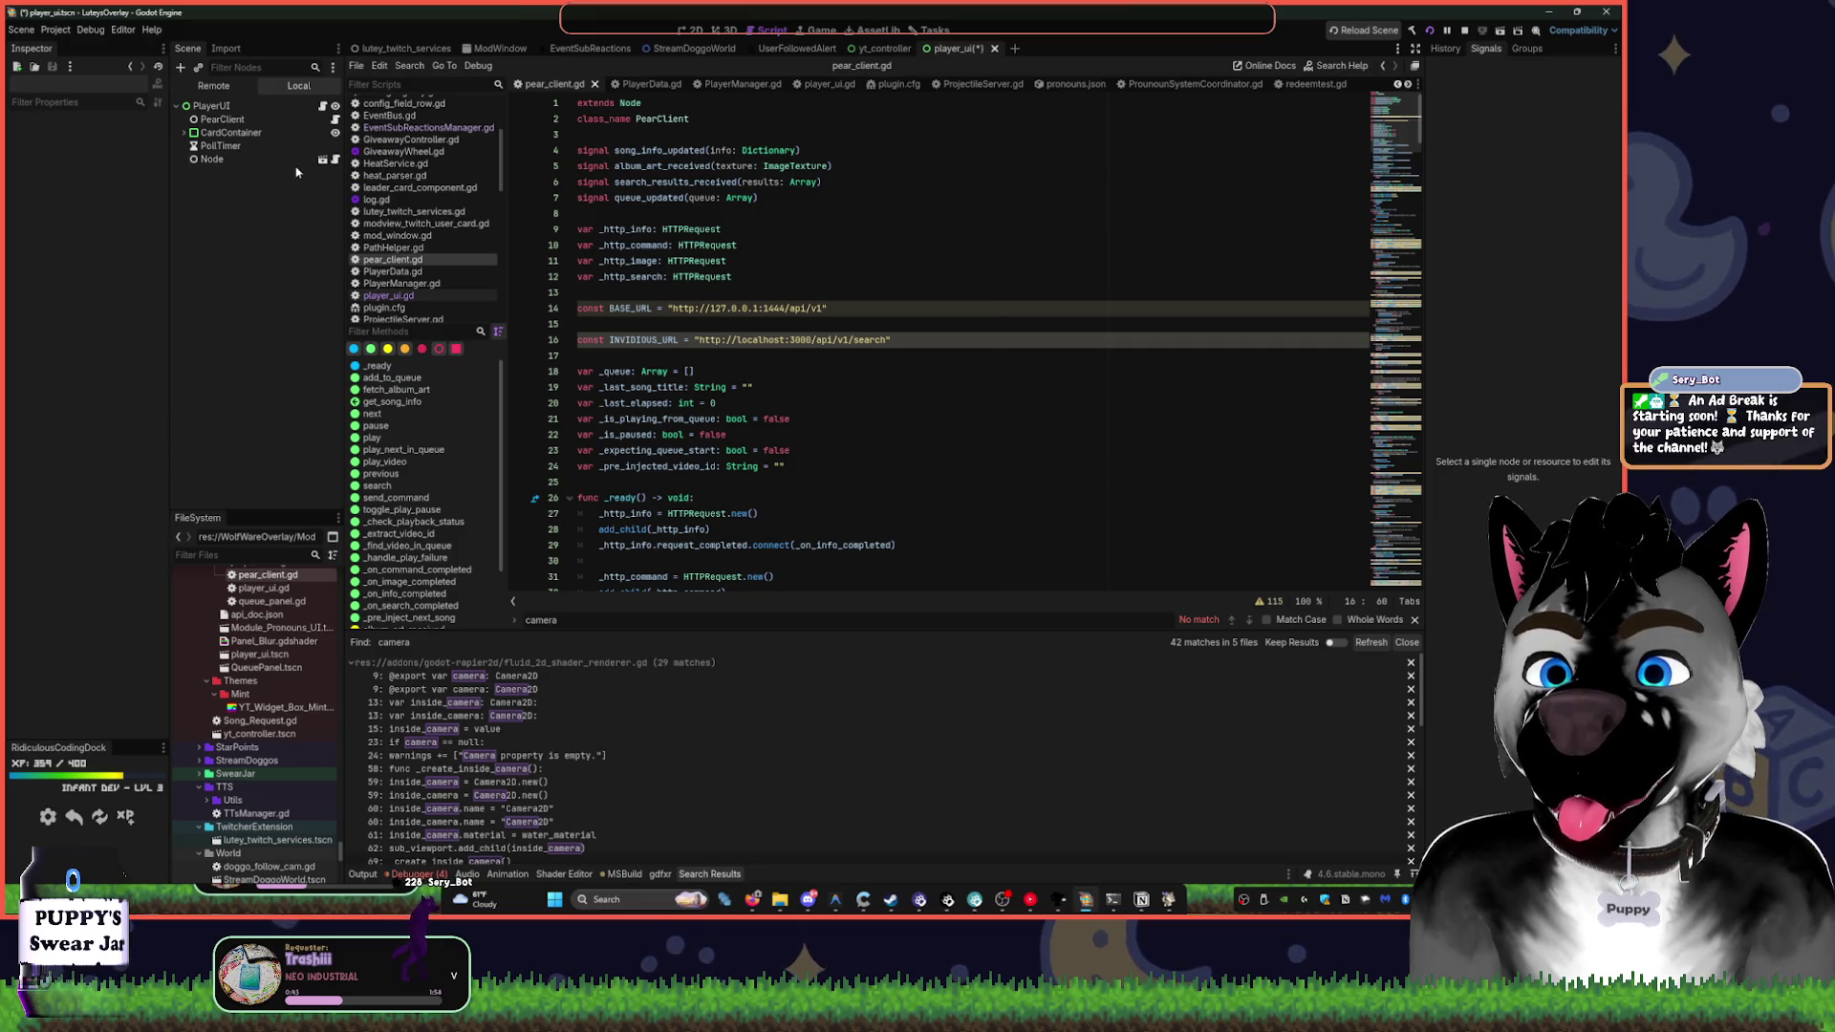
{"action": "left_click", "coordinate": [283, 160]}
{"action": "left_click", "coordinate": [324, 161]}
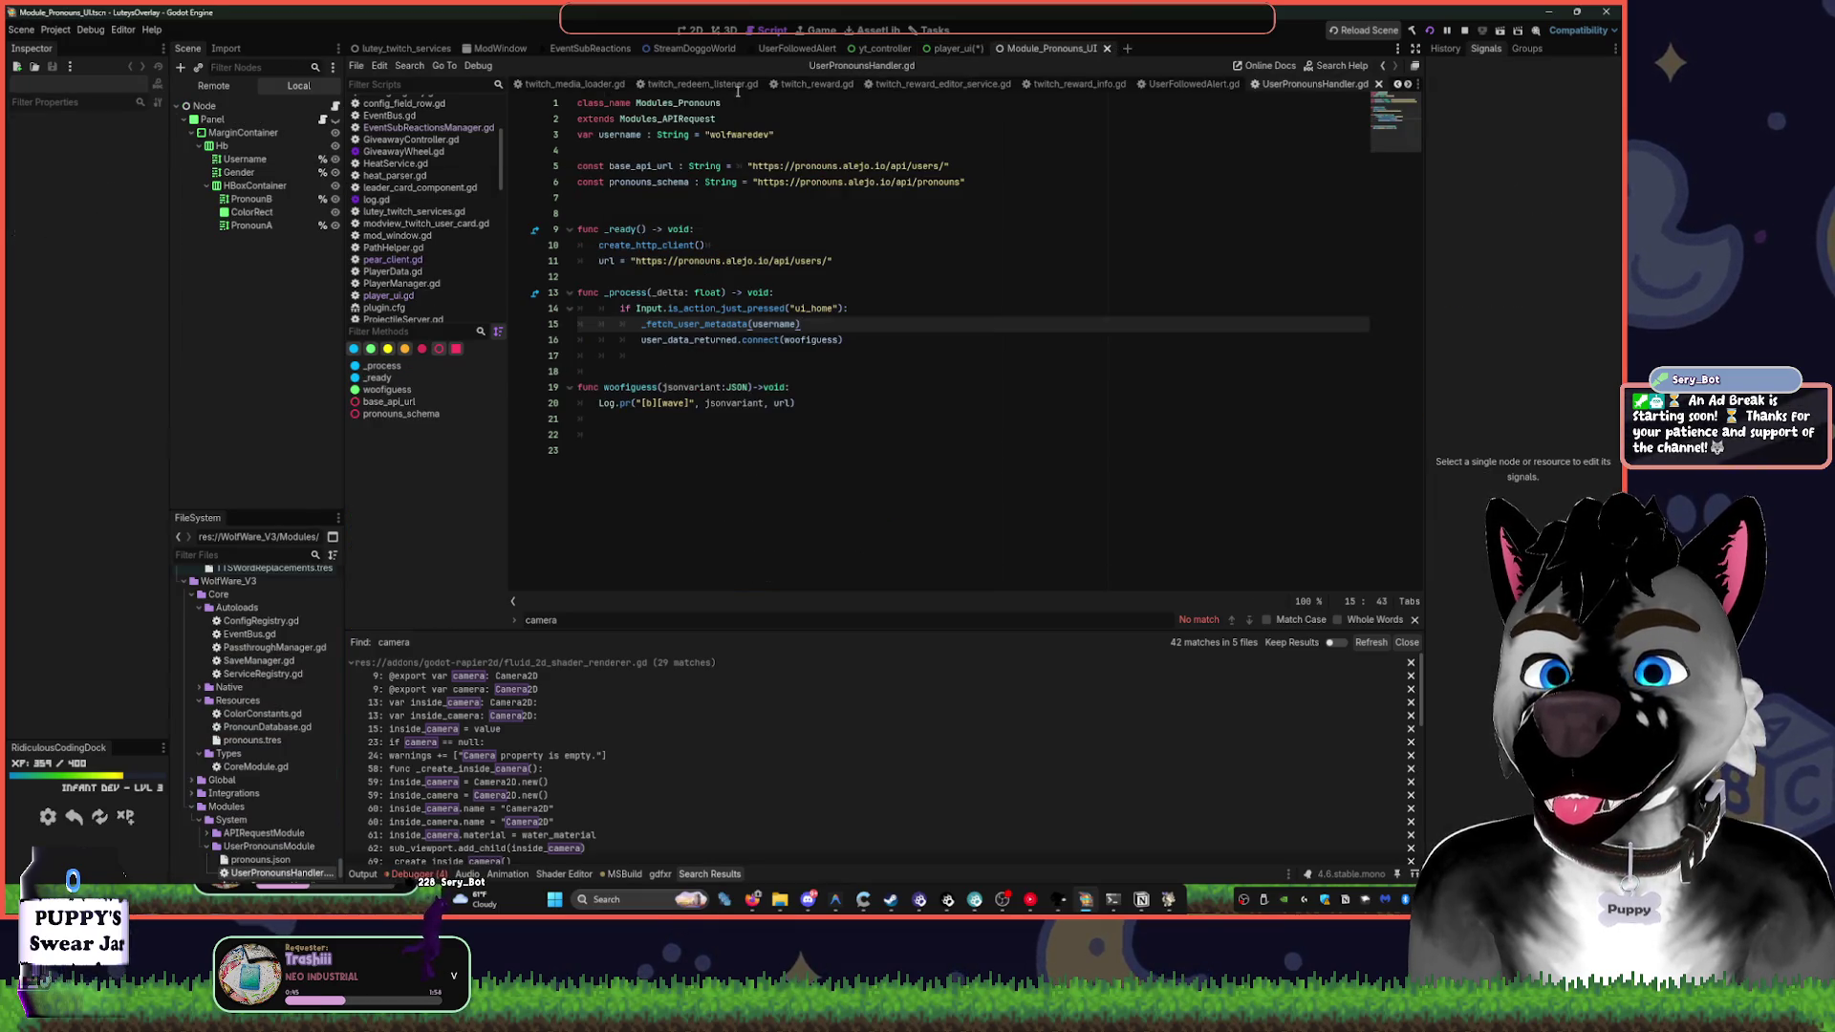
- Inspect the pronoun Panel node in 2D and view its attached script
{"action": "scroll", "coordinate": [875, 239], "scroll_direction": "down", "scroll_amount": 8}
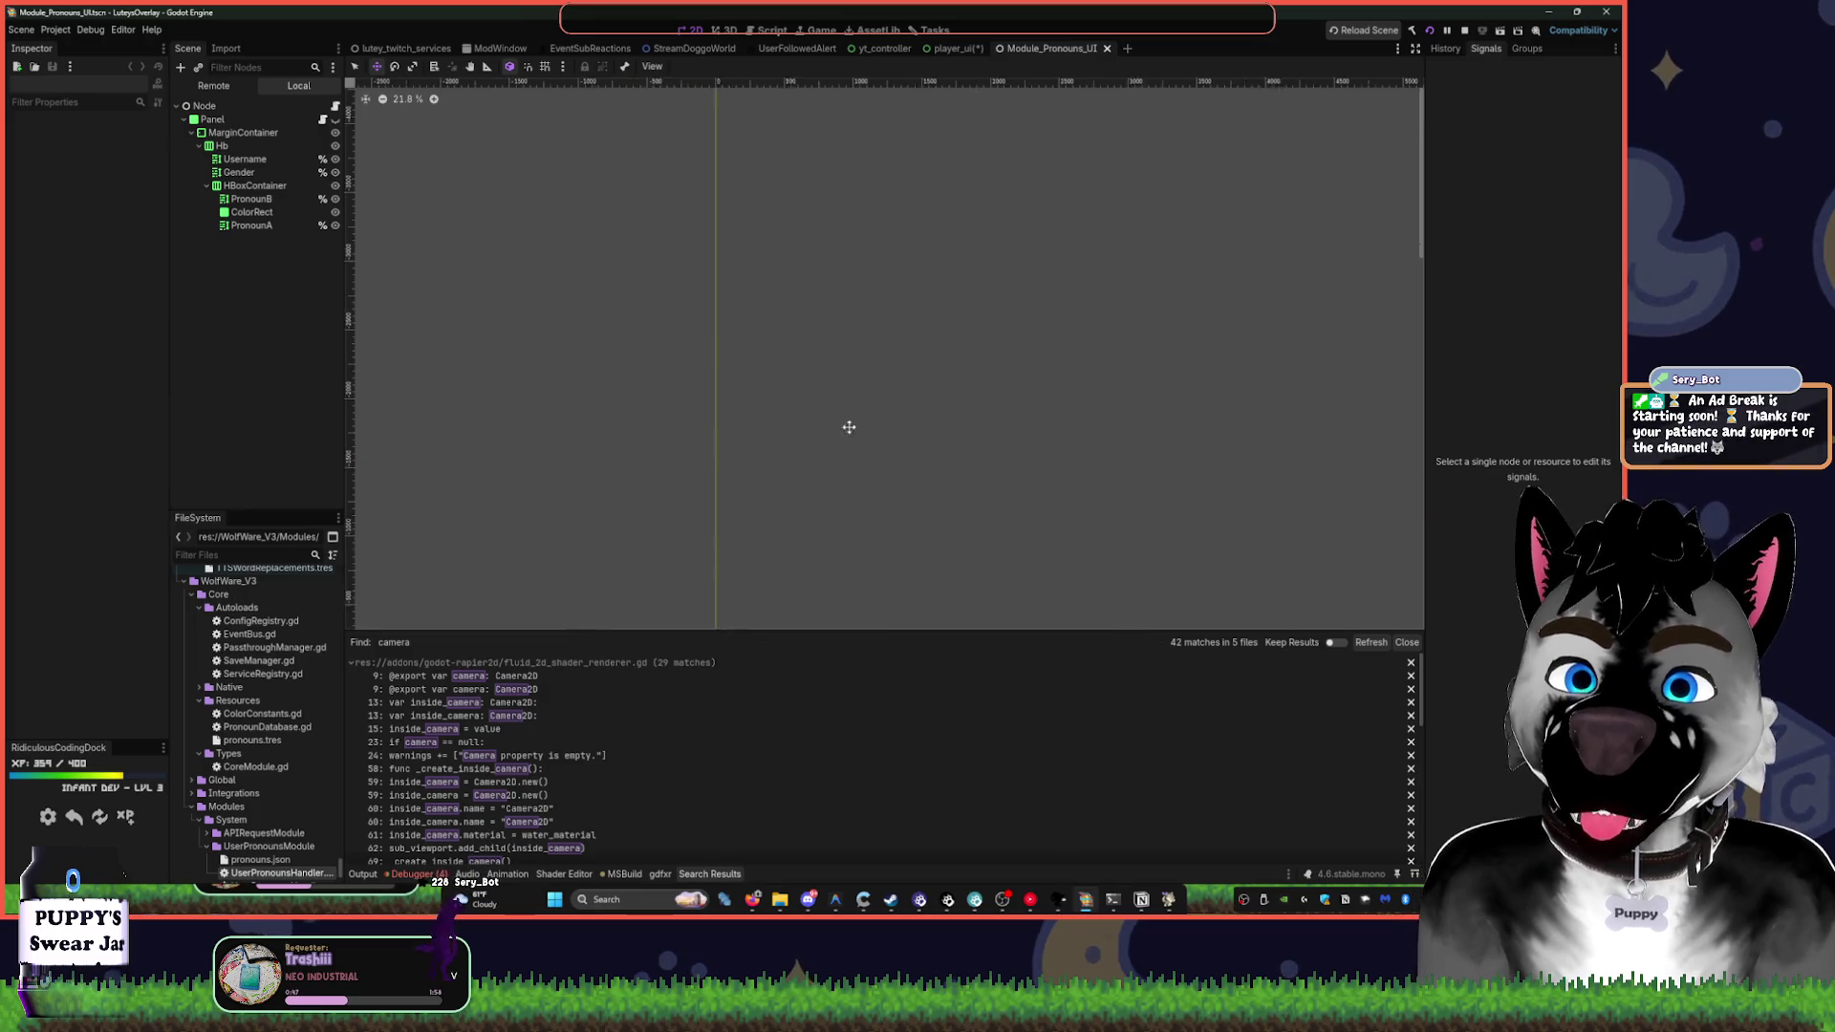
{"action": "left_click", "coordinate": [323, 119]}
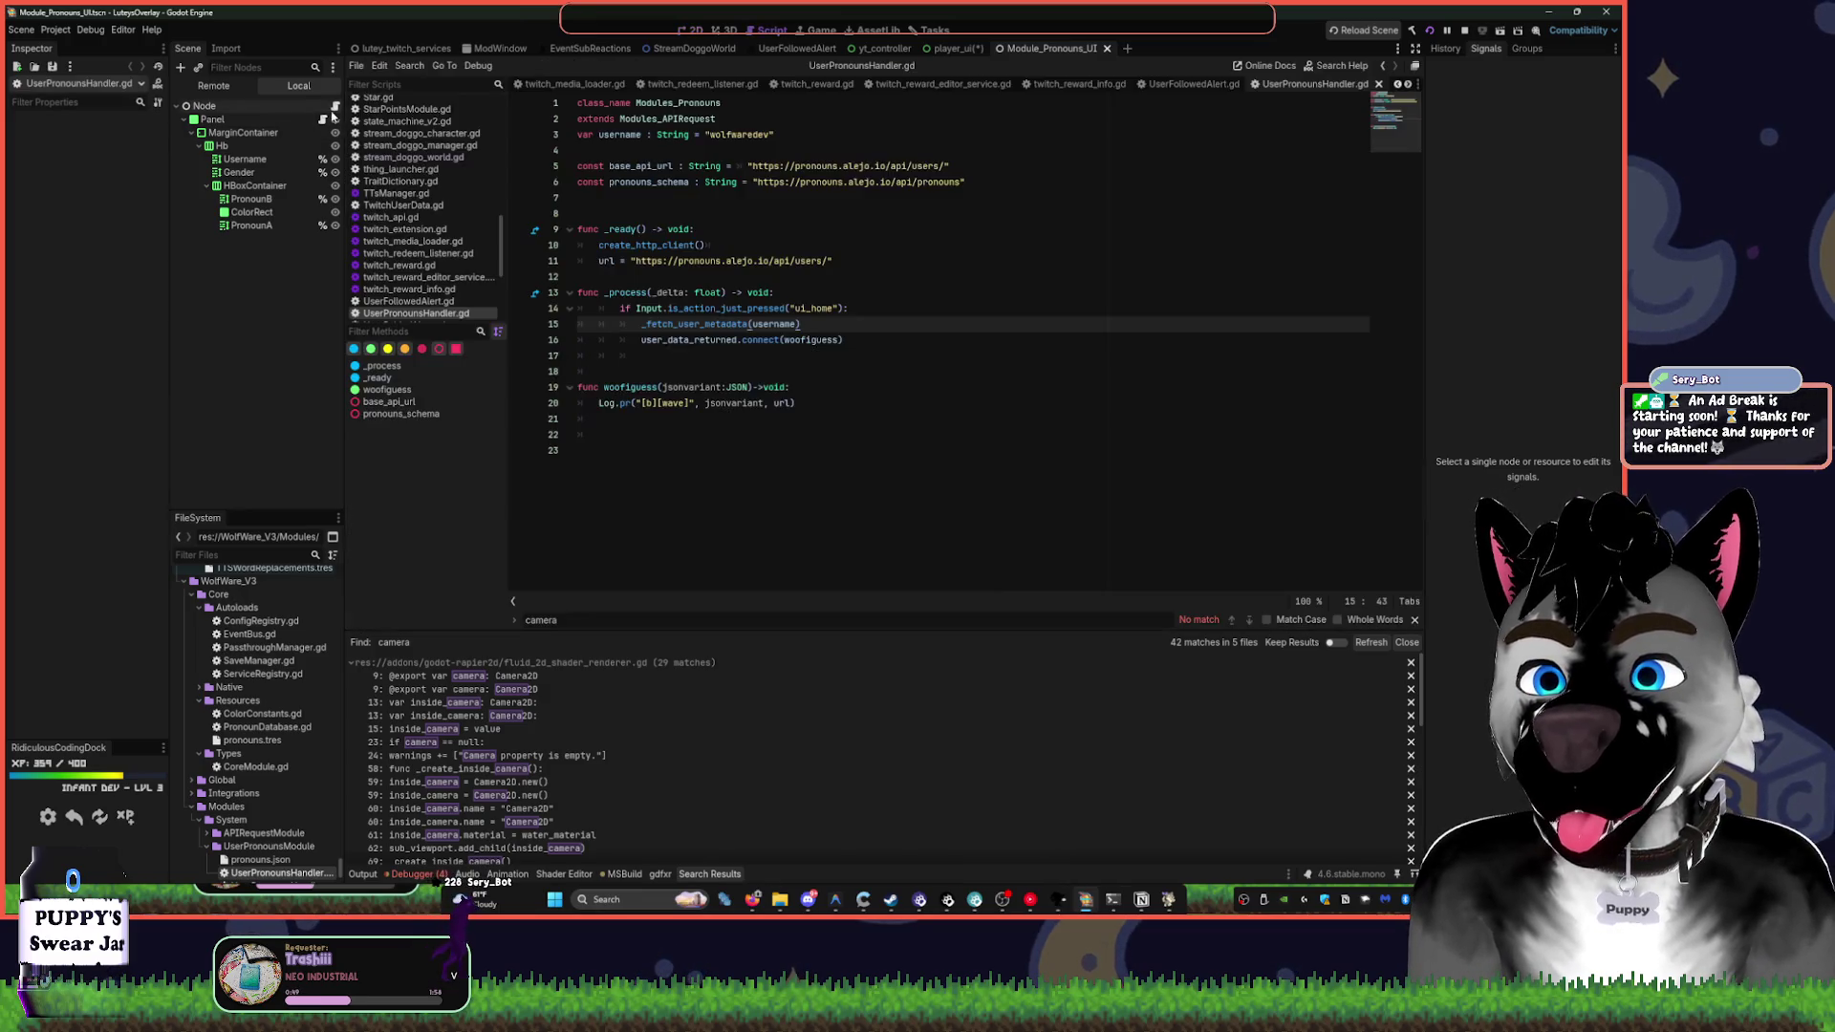
{"action": "left_click", "coordinate": [298, 117]}
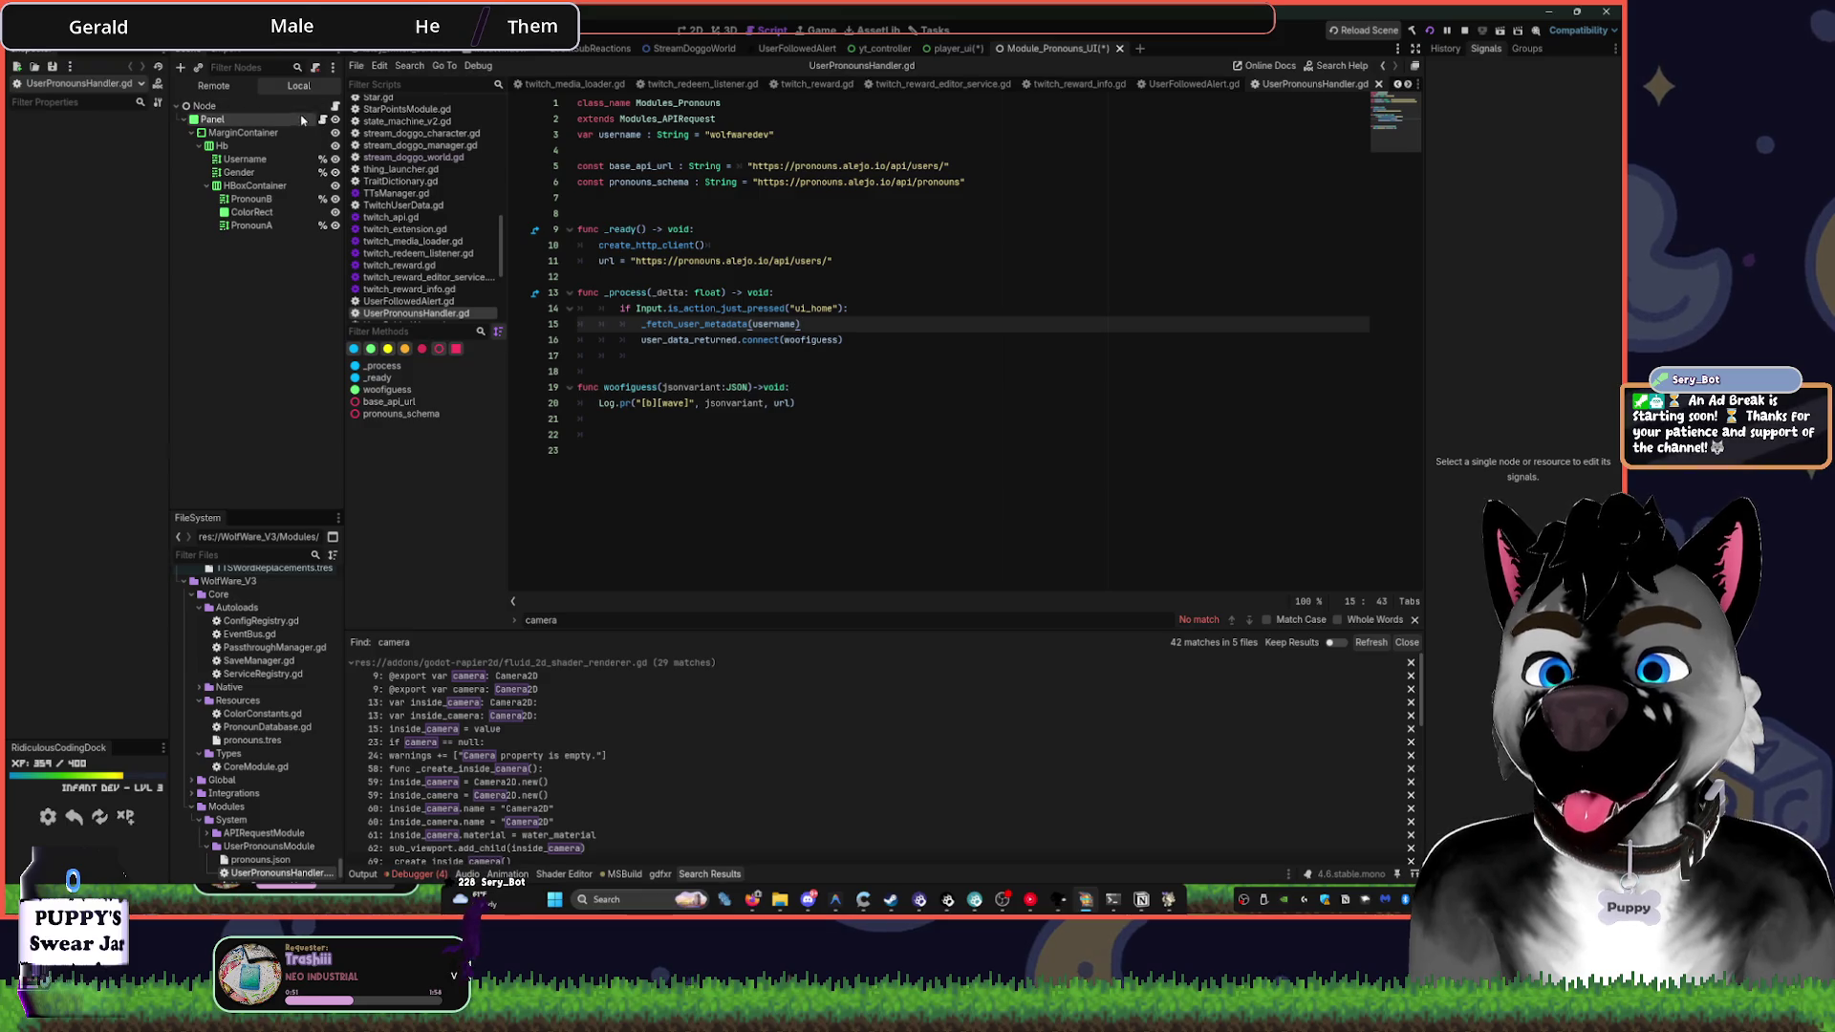
{"action": "key", "text": "ctrl+F1"}
{"action": "scroll", "coordinate": [915, 242], "scroll_direction": "down", "scroll_amount": 3}
{"action": "scroll", "coordinate": [765, 219], "scroll_direction": "up", "scroll_amount": 6}
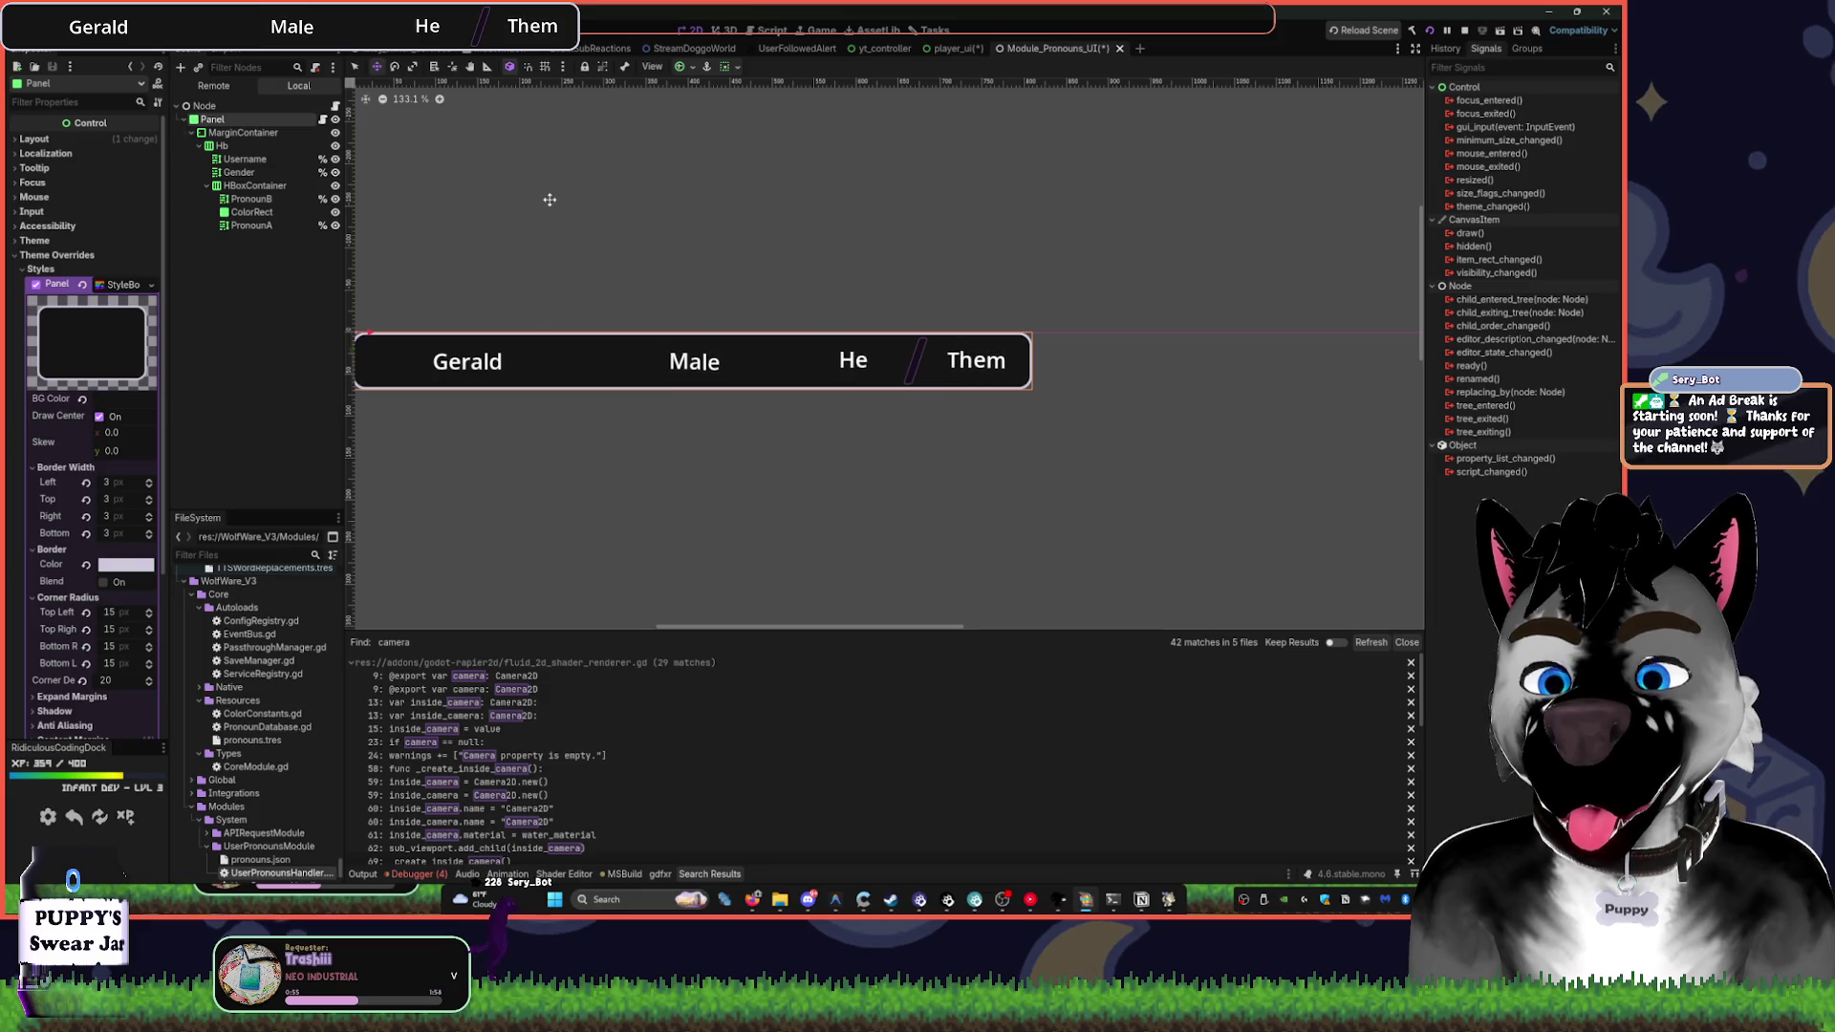
{"action": "left_click", "coordinate": [250, 134]}
{"action": "left_click", "coordinate": [253, 121]}
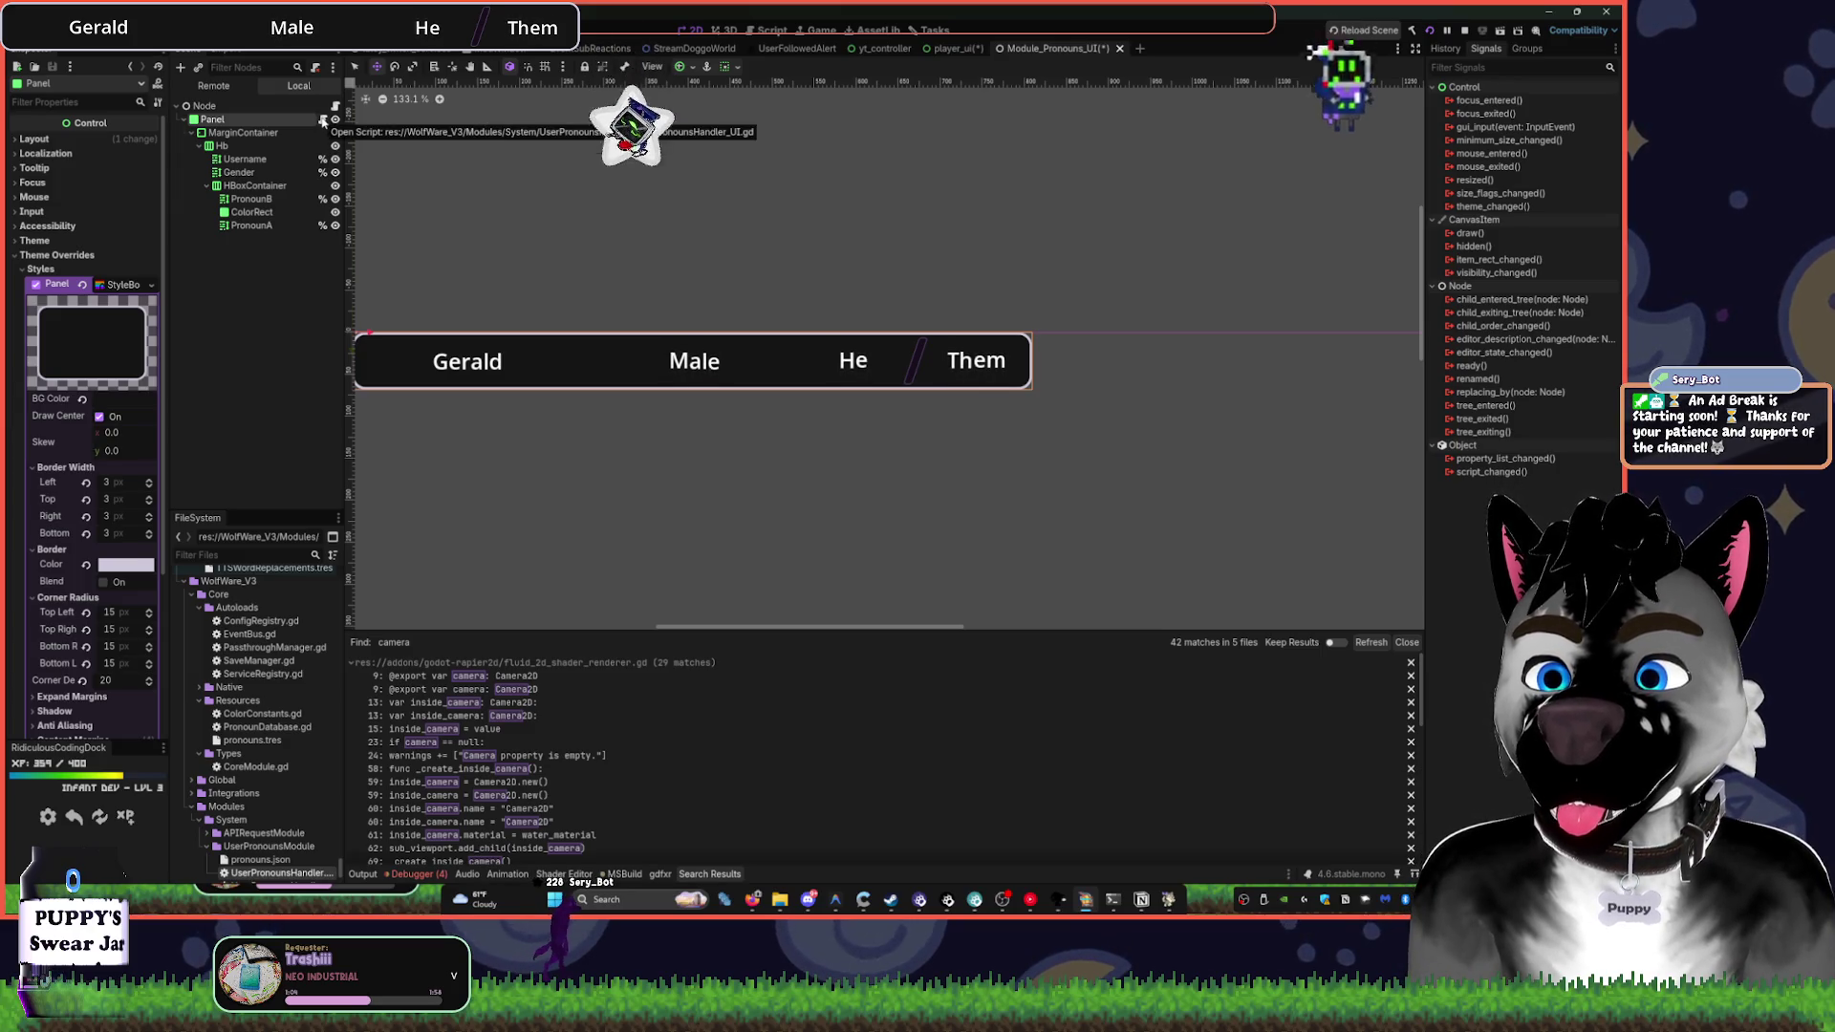
{"action": "left_click", "coordinate": [322, 120]}
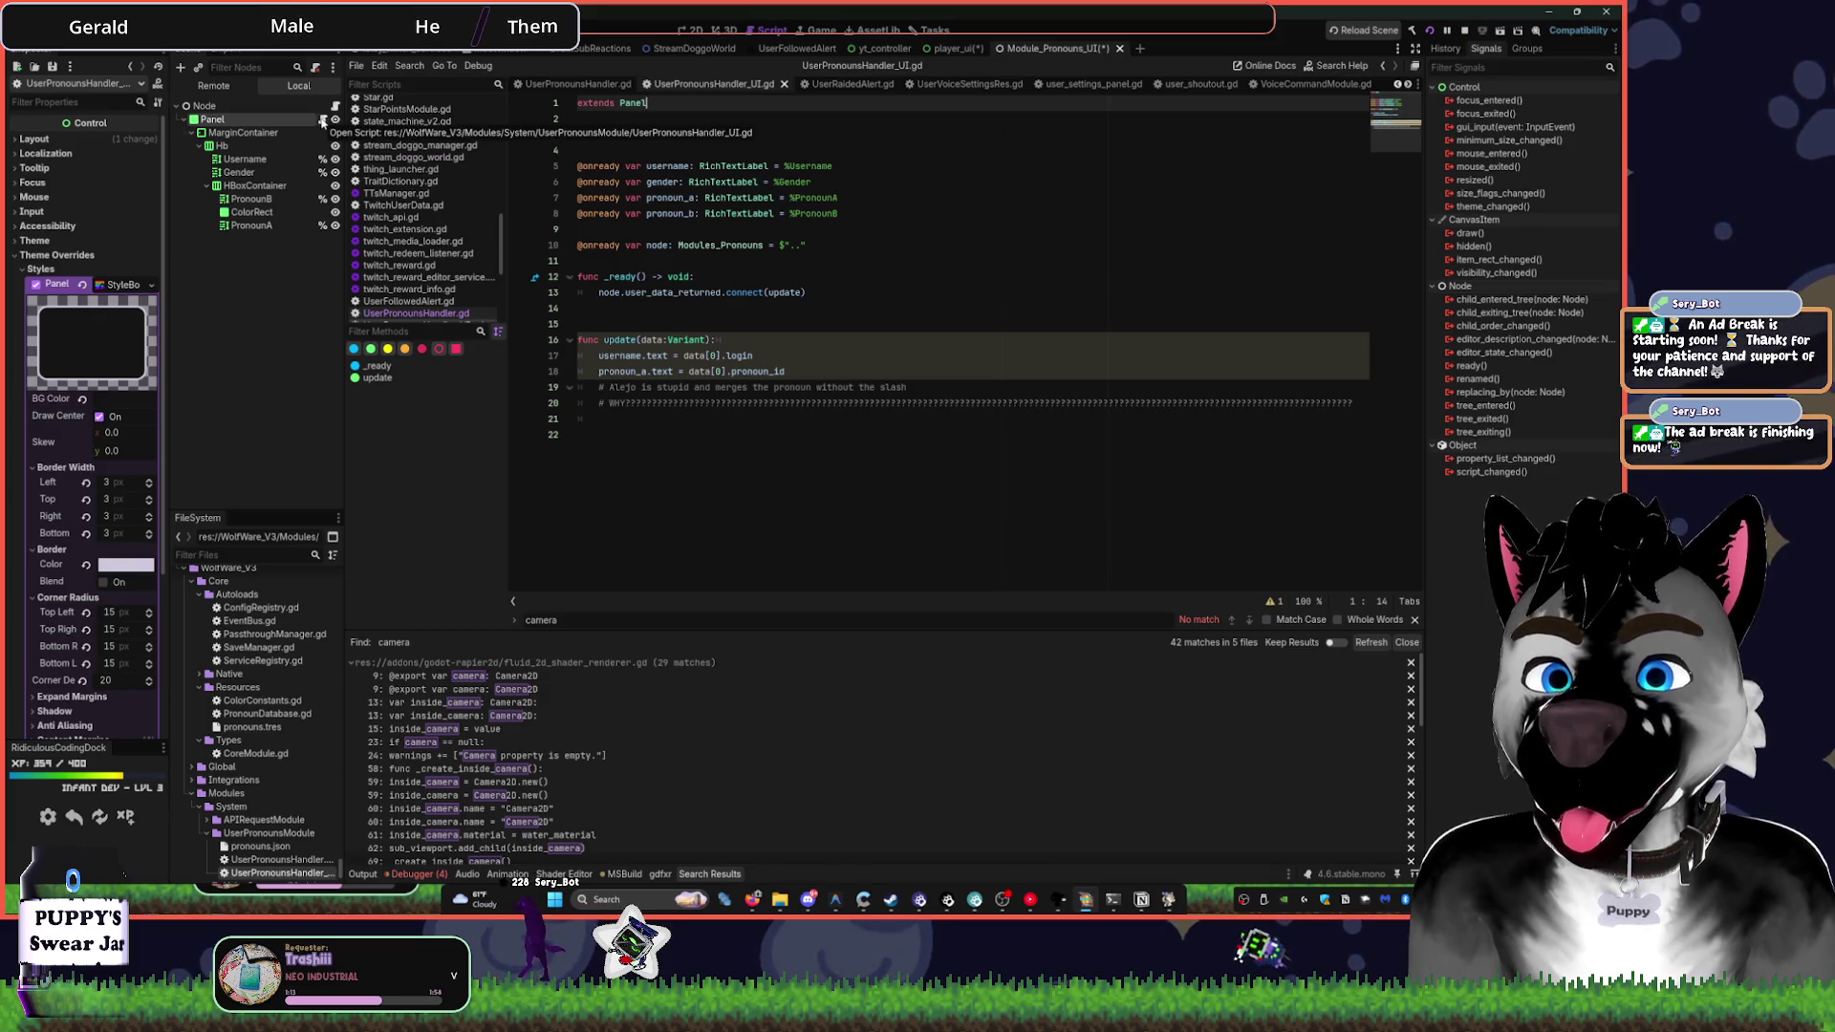
- Filter files by 'handler', widen the left docks, and open UserPronounsHandler.gd
{"action": "left_click", "coordinate": [234, 569]}
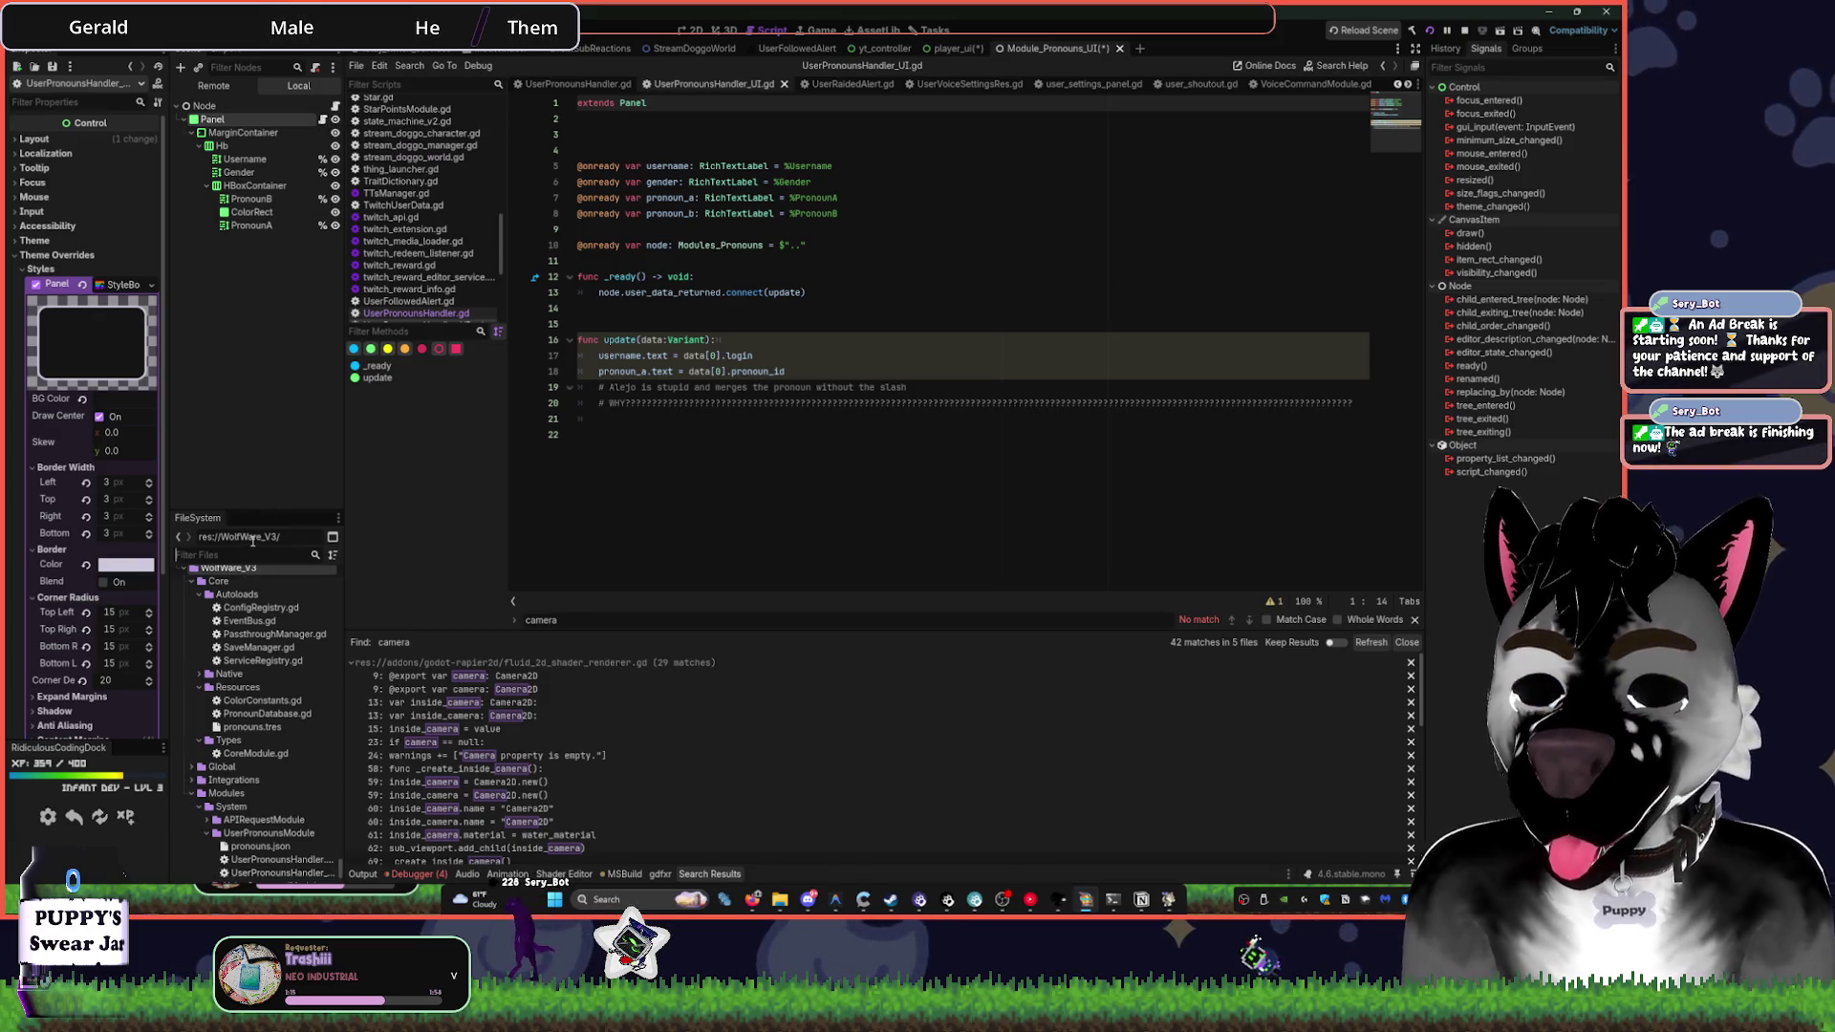
{"action": "type", "text": "handler"}
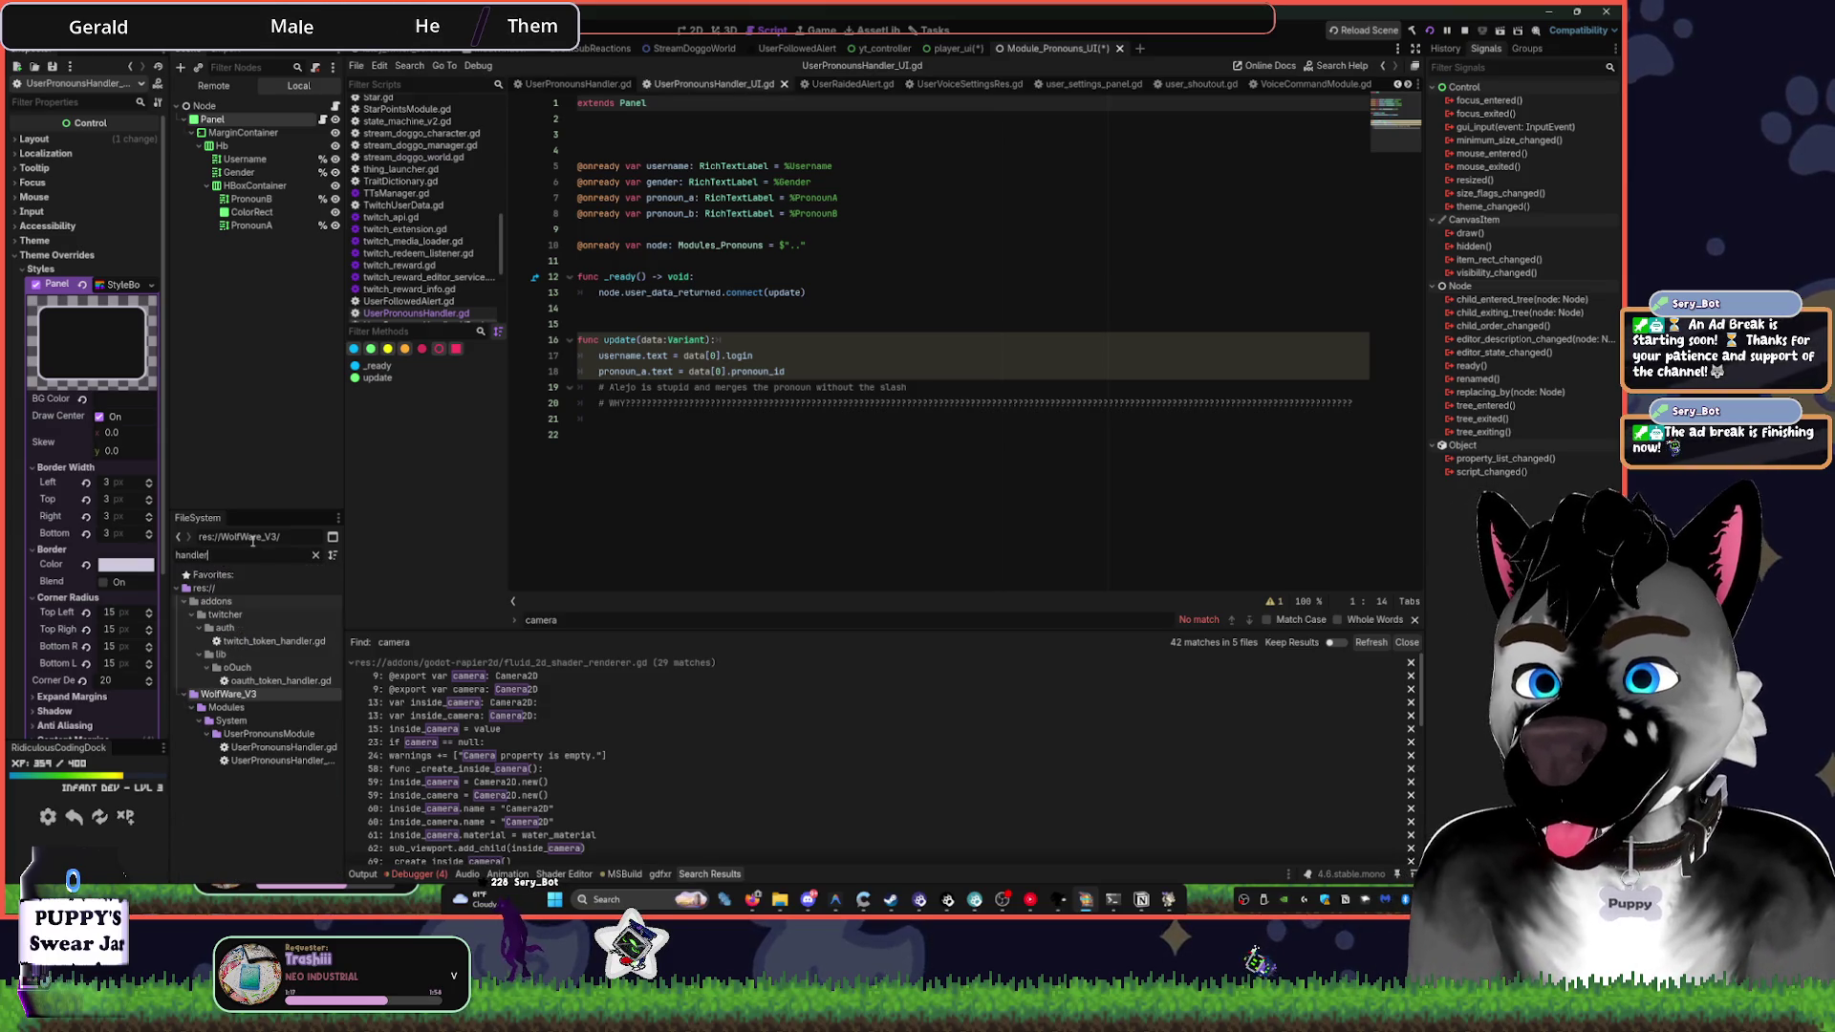
{"action": "left_click_drag", "start_coordinate": [344, 578], "coordinate": [430, 578]}
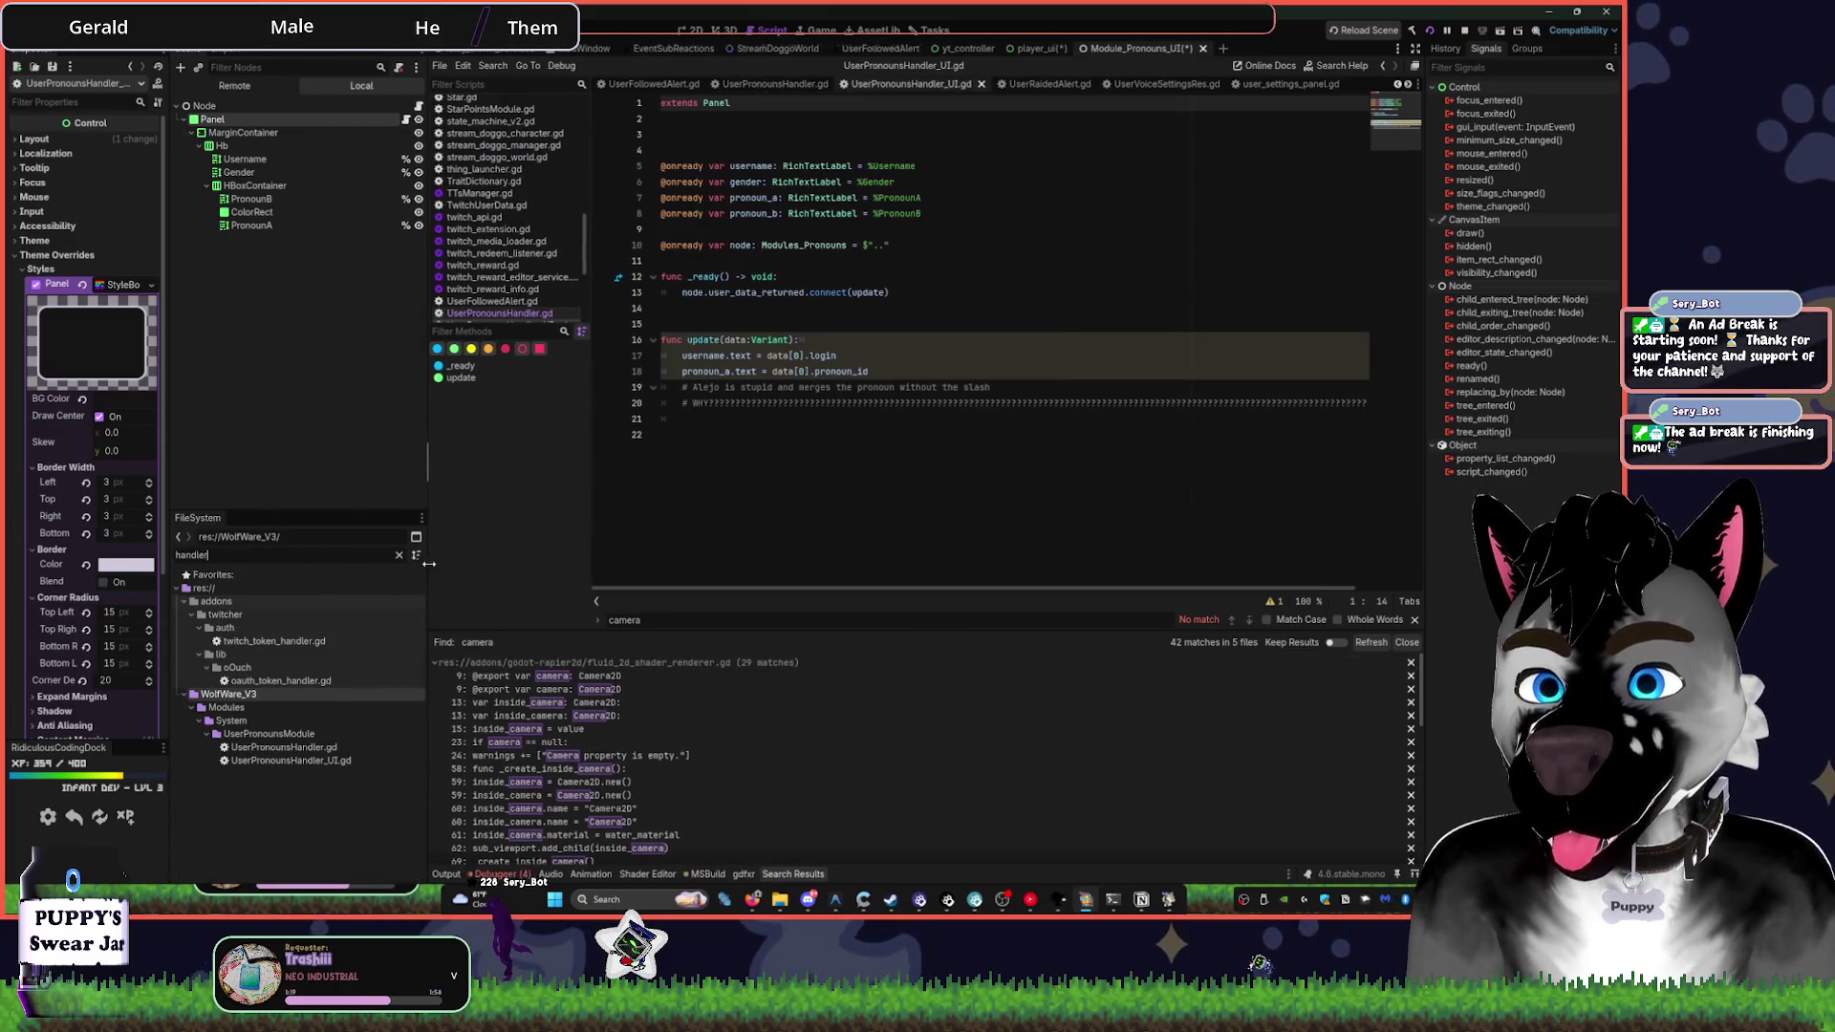
{"action": "left_click", "coordinate": [696, 30]}
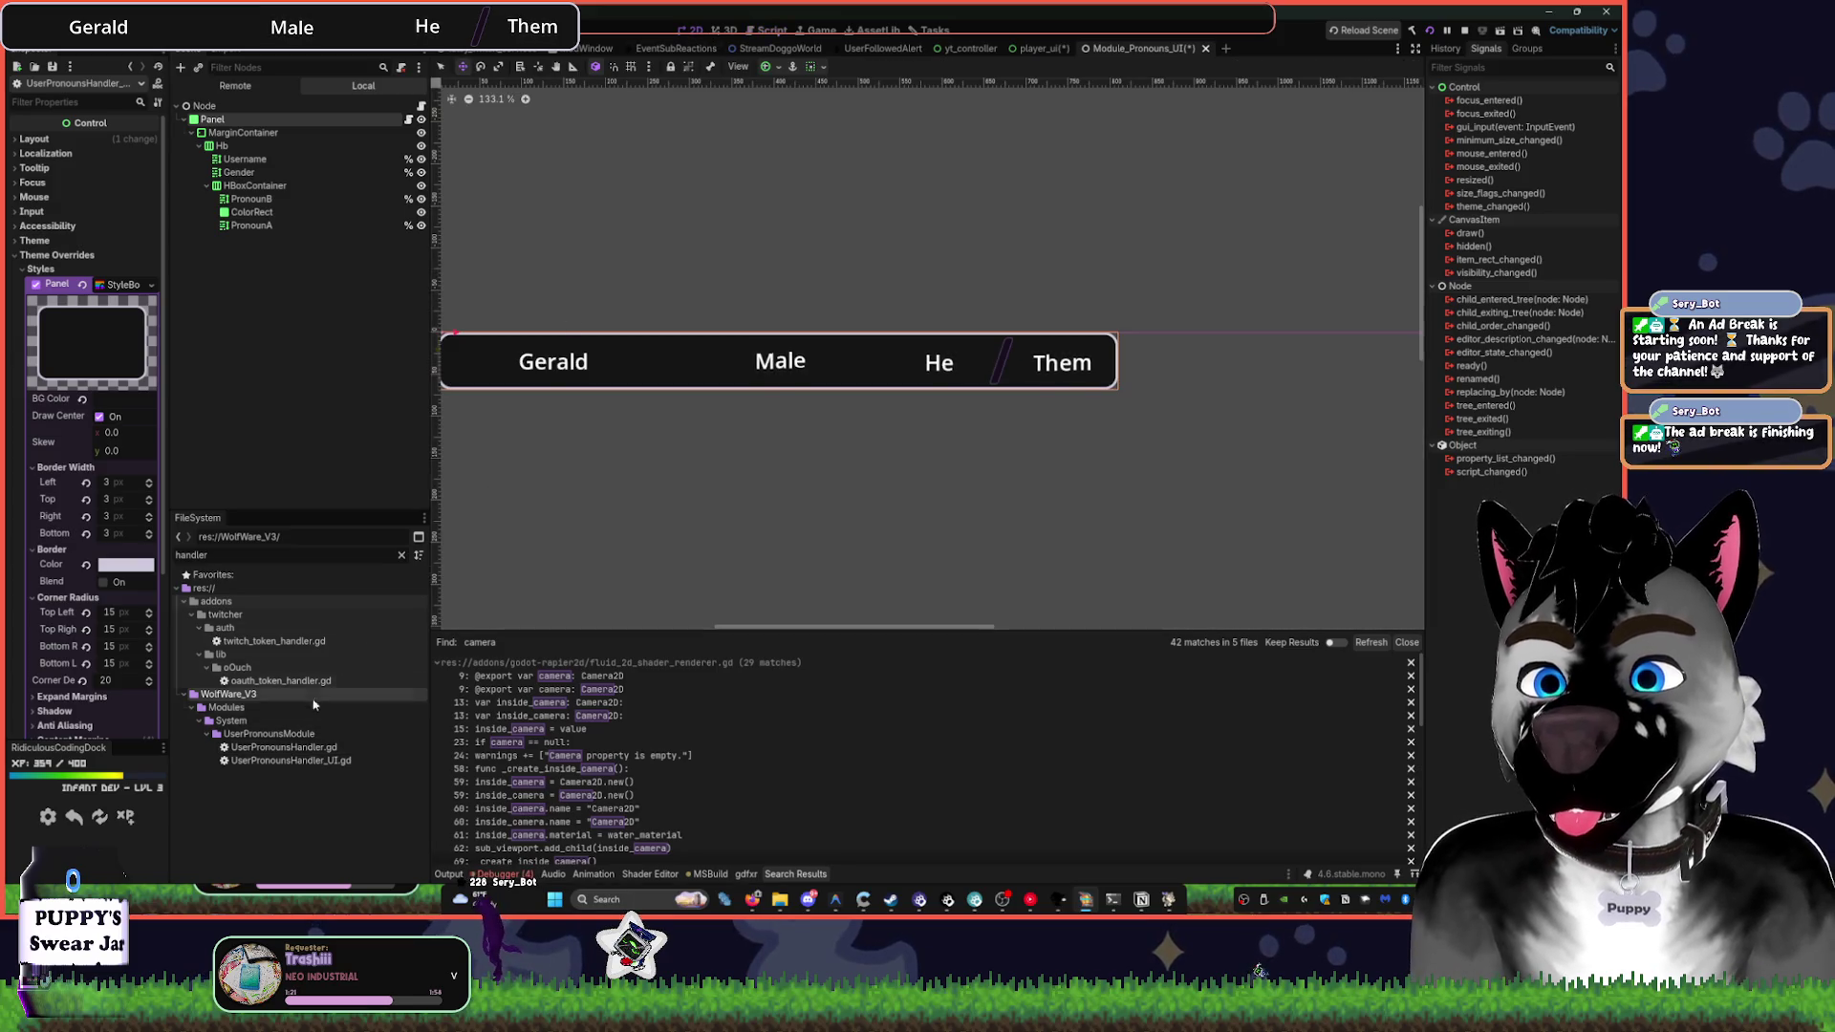
{"action": "left_click", "coordinate": [287, 747]}
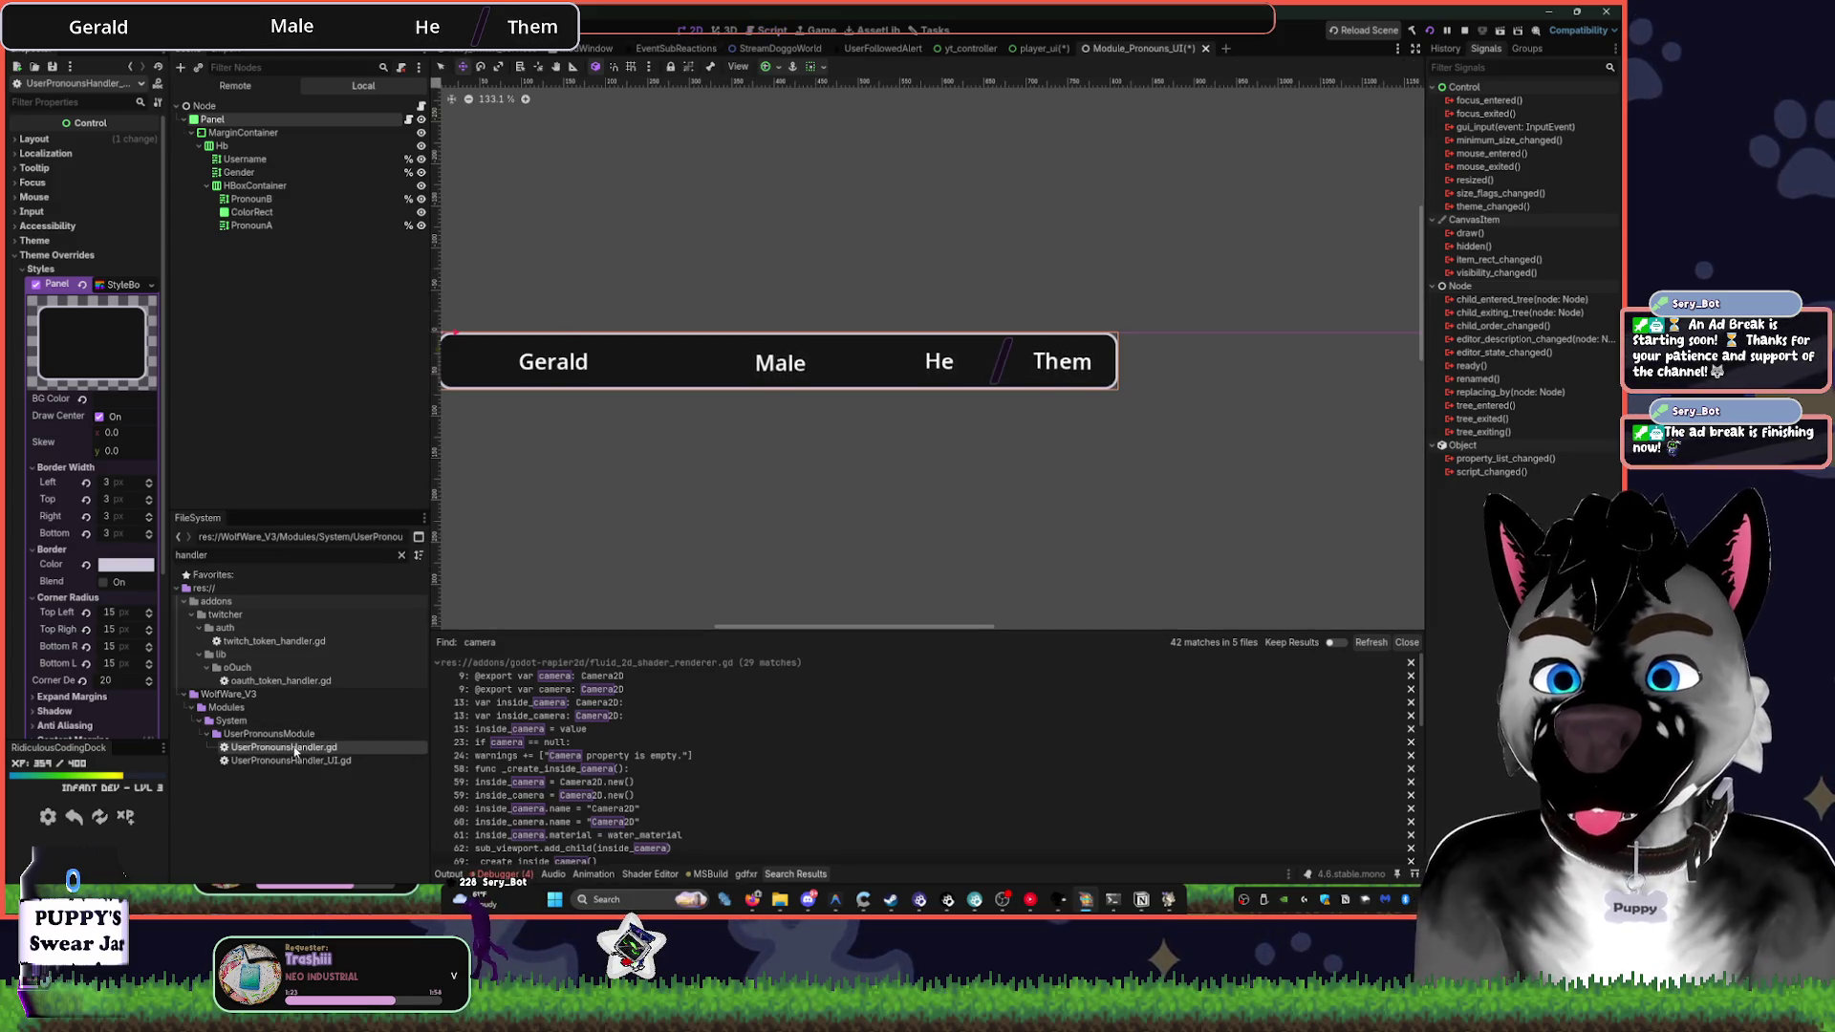
{"action": "double_click", "coordinate": [292, 750]}
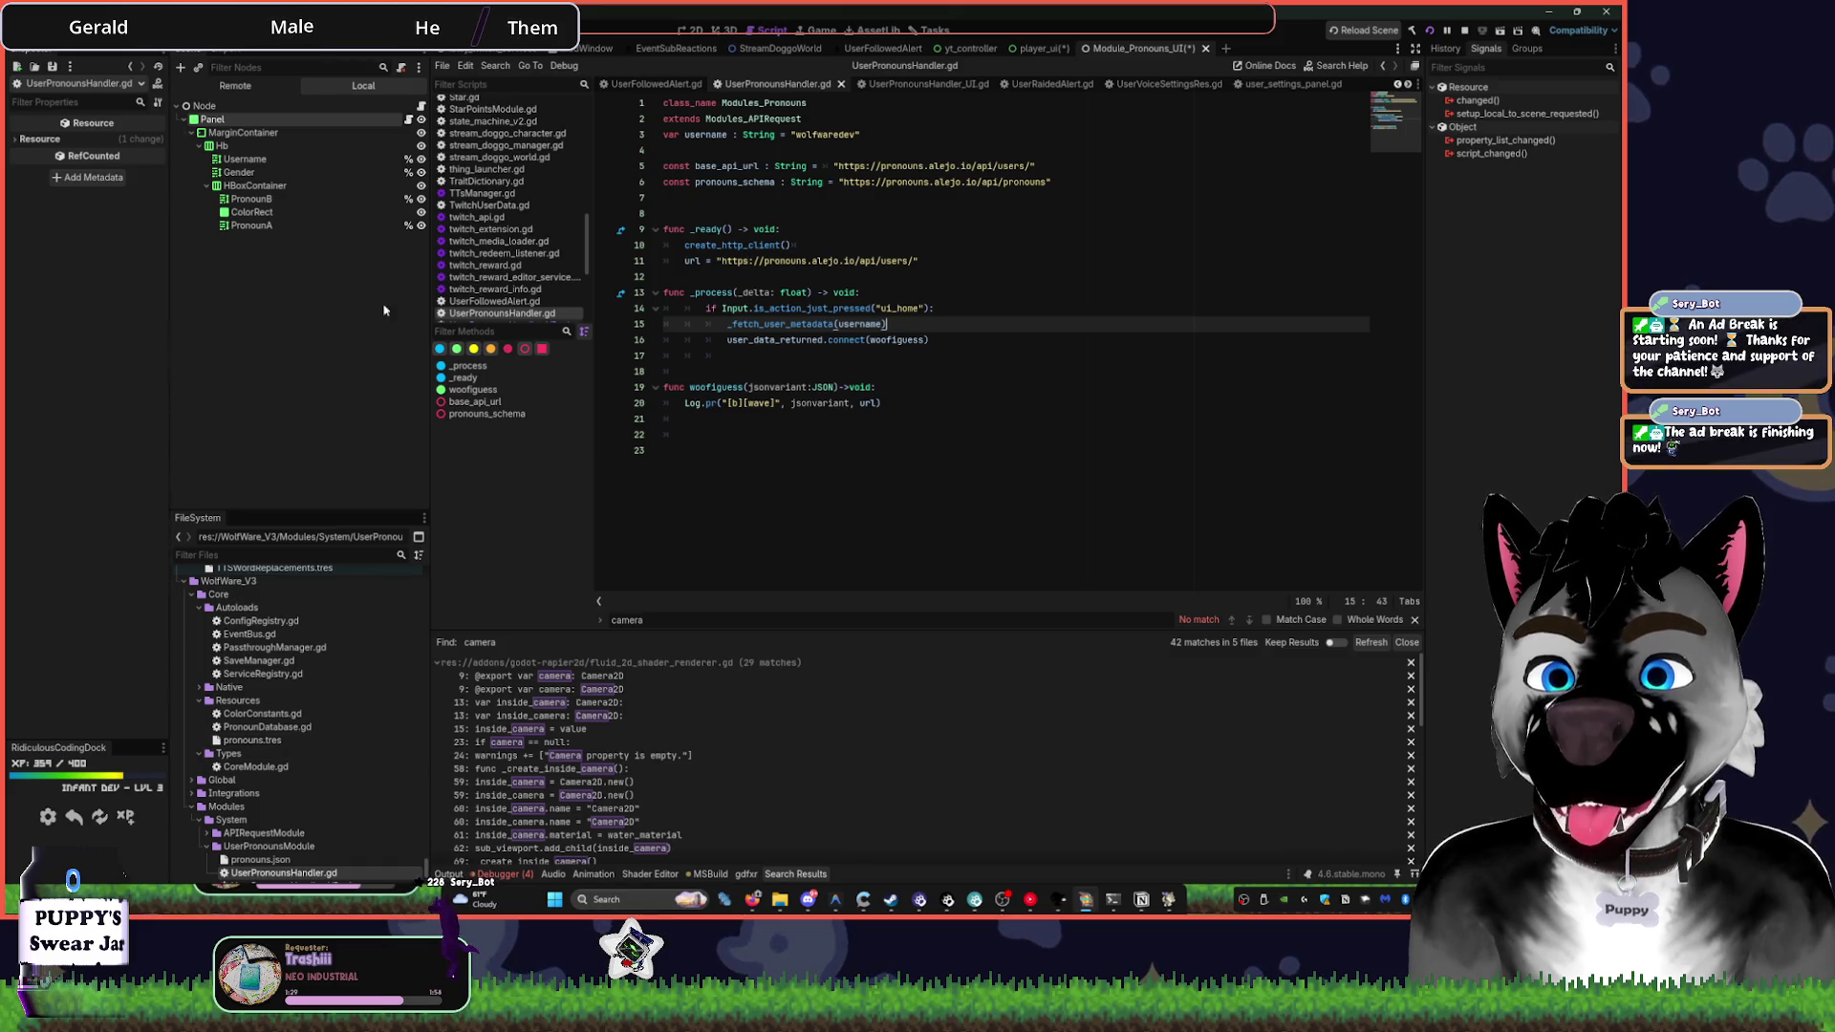
- Set a breakpoint on line 11, run the project to check the url value, then stop it
{"action": "left_click", "coordinate": [605, 261]}
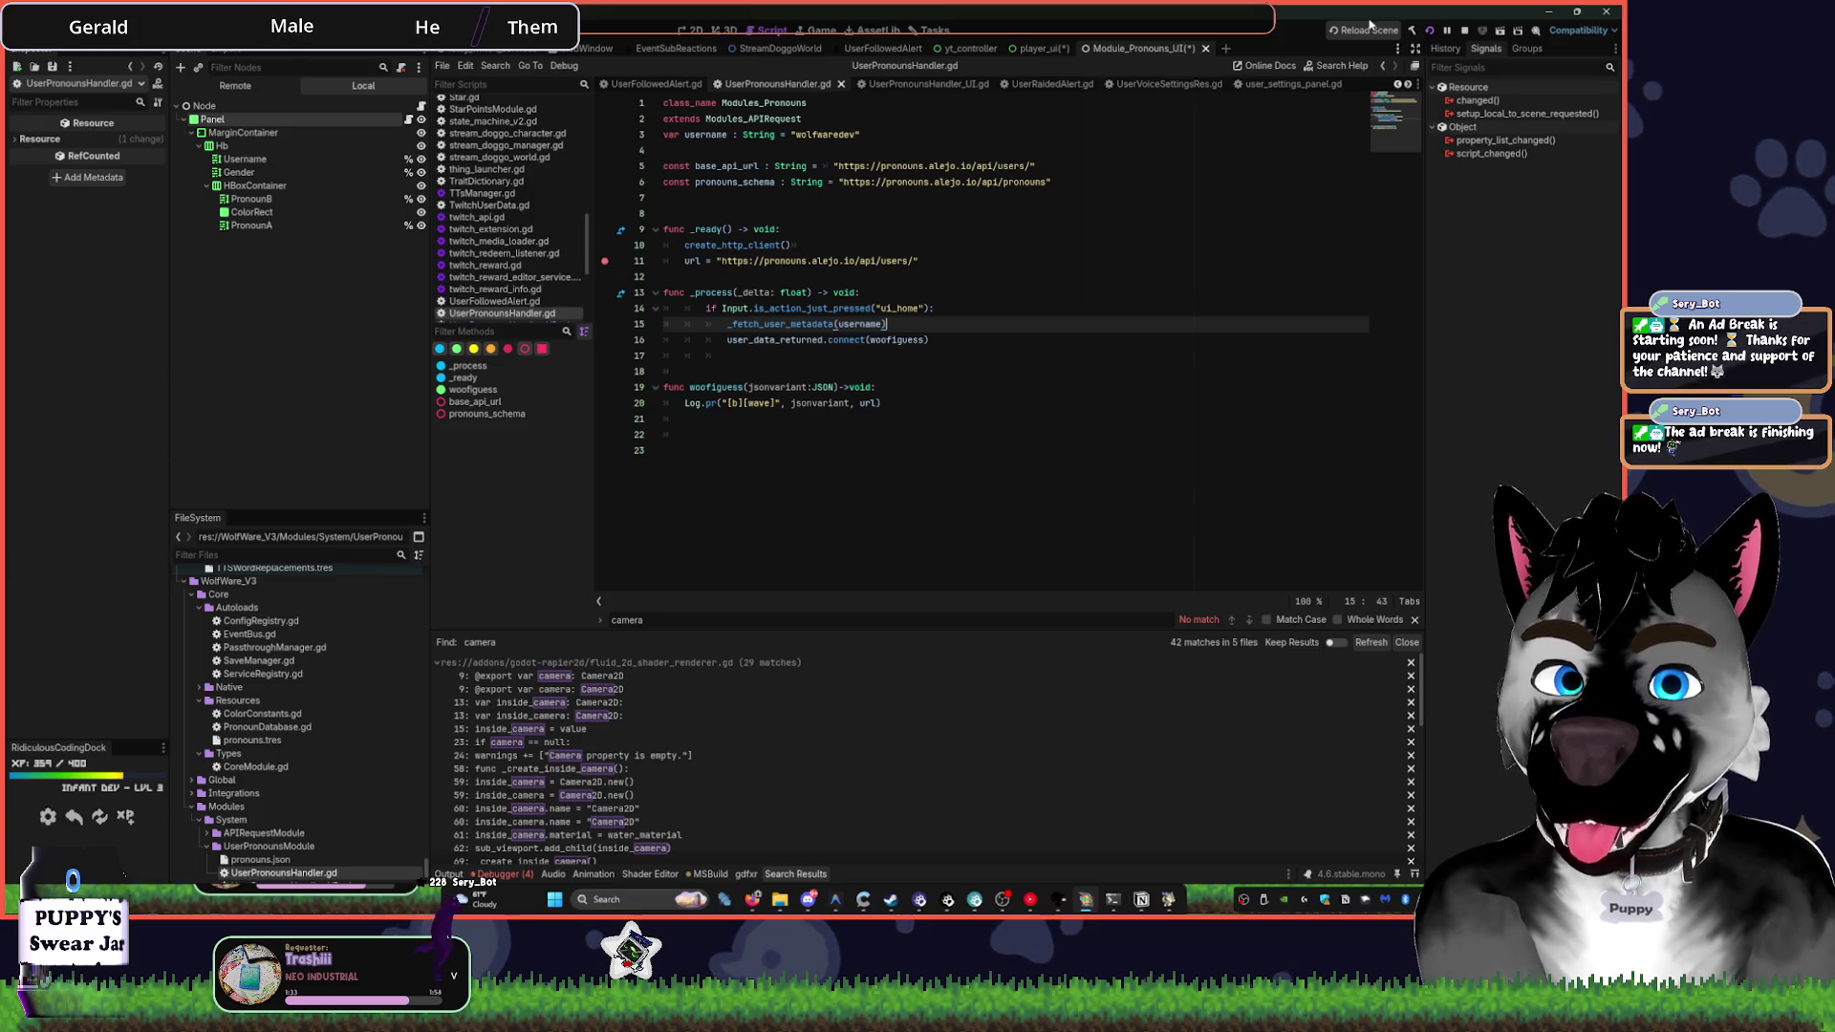
{"action": "left_click", "coordinate": [1428, 31]}
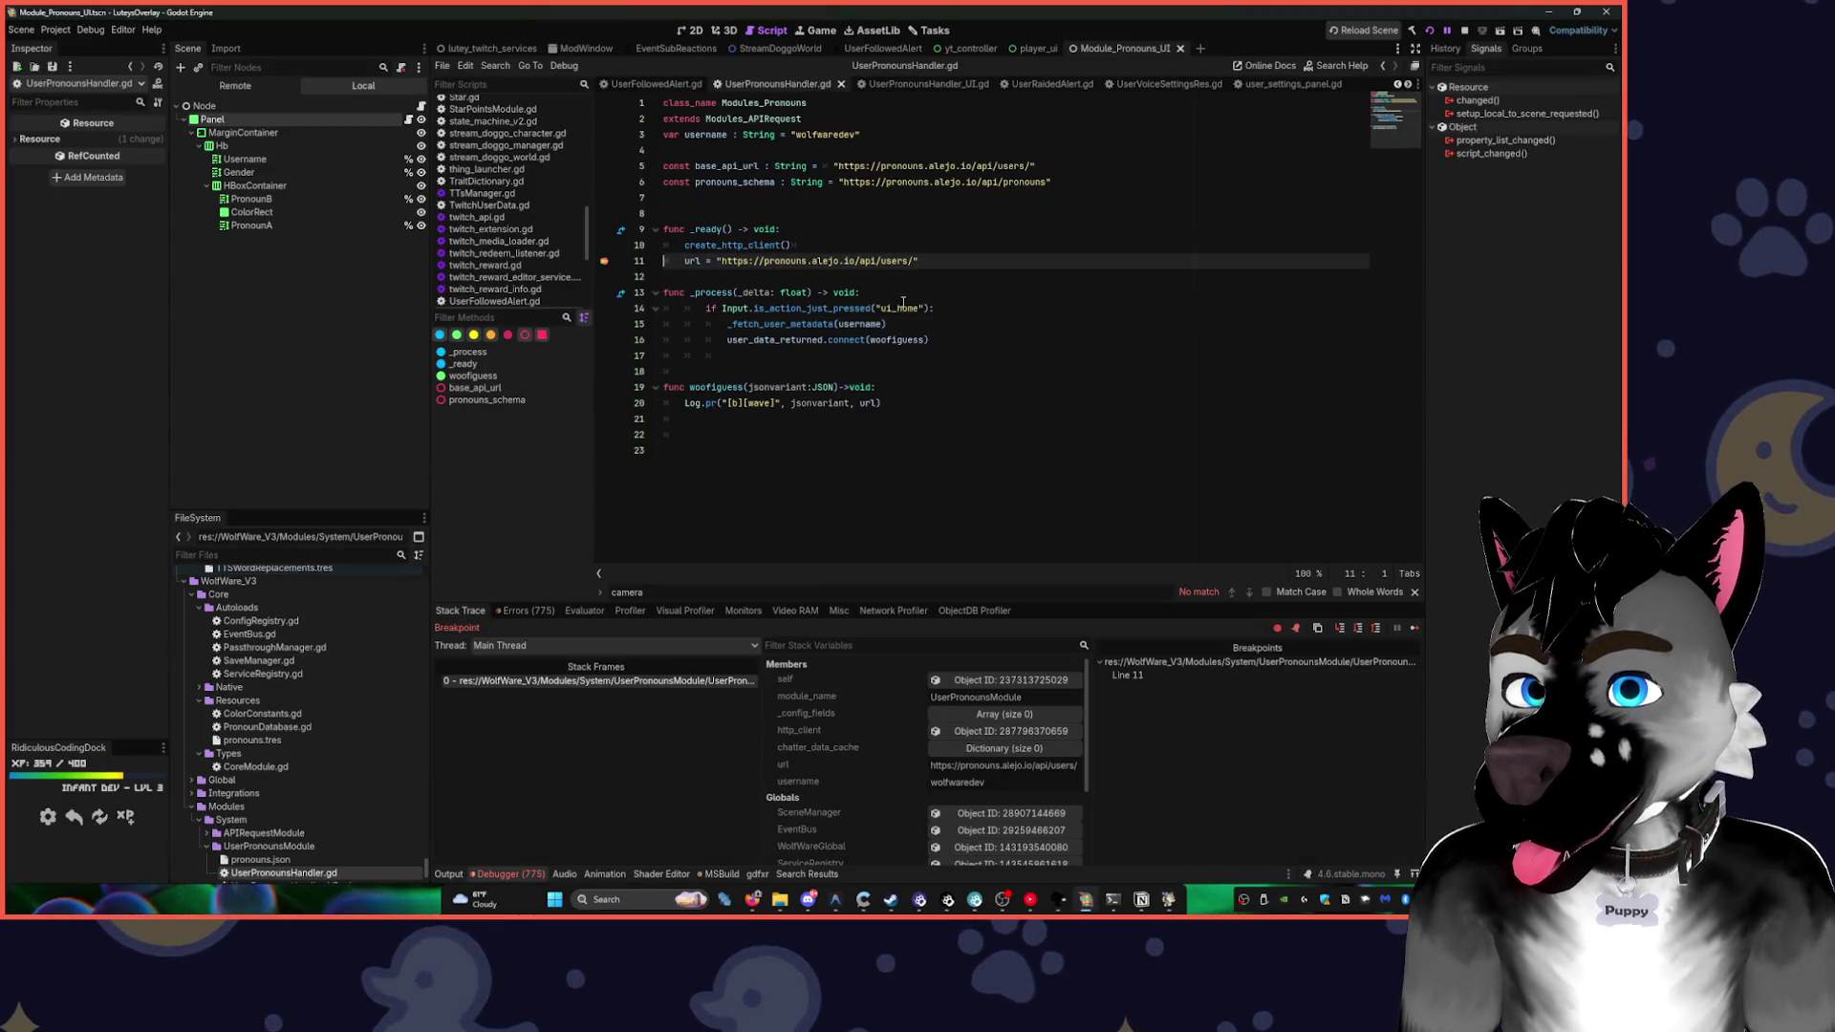
{"action": "left_click", "coordinate": [1462, 31]}
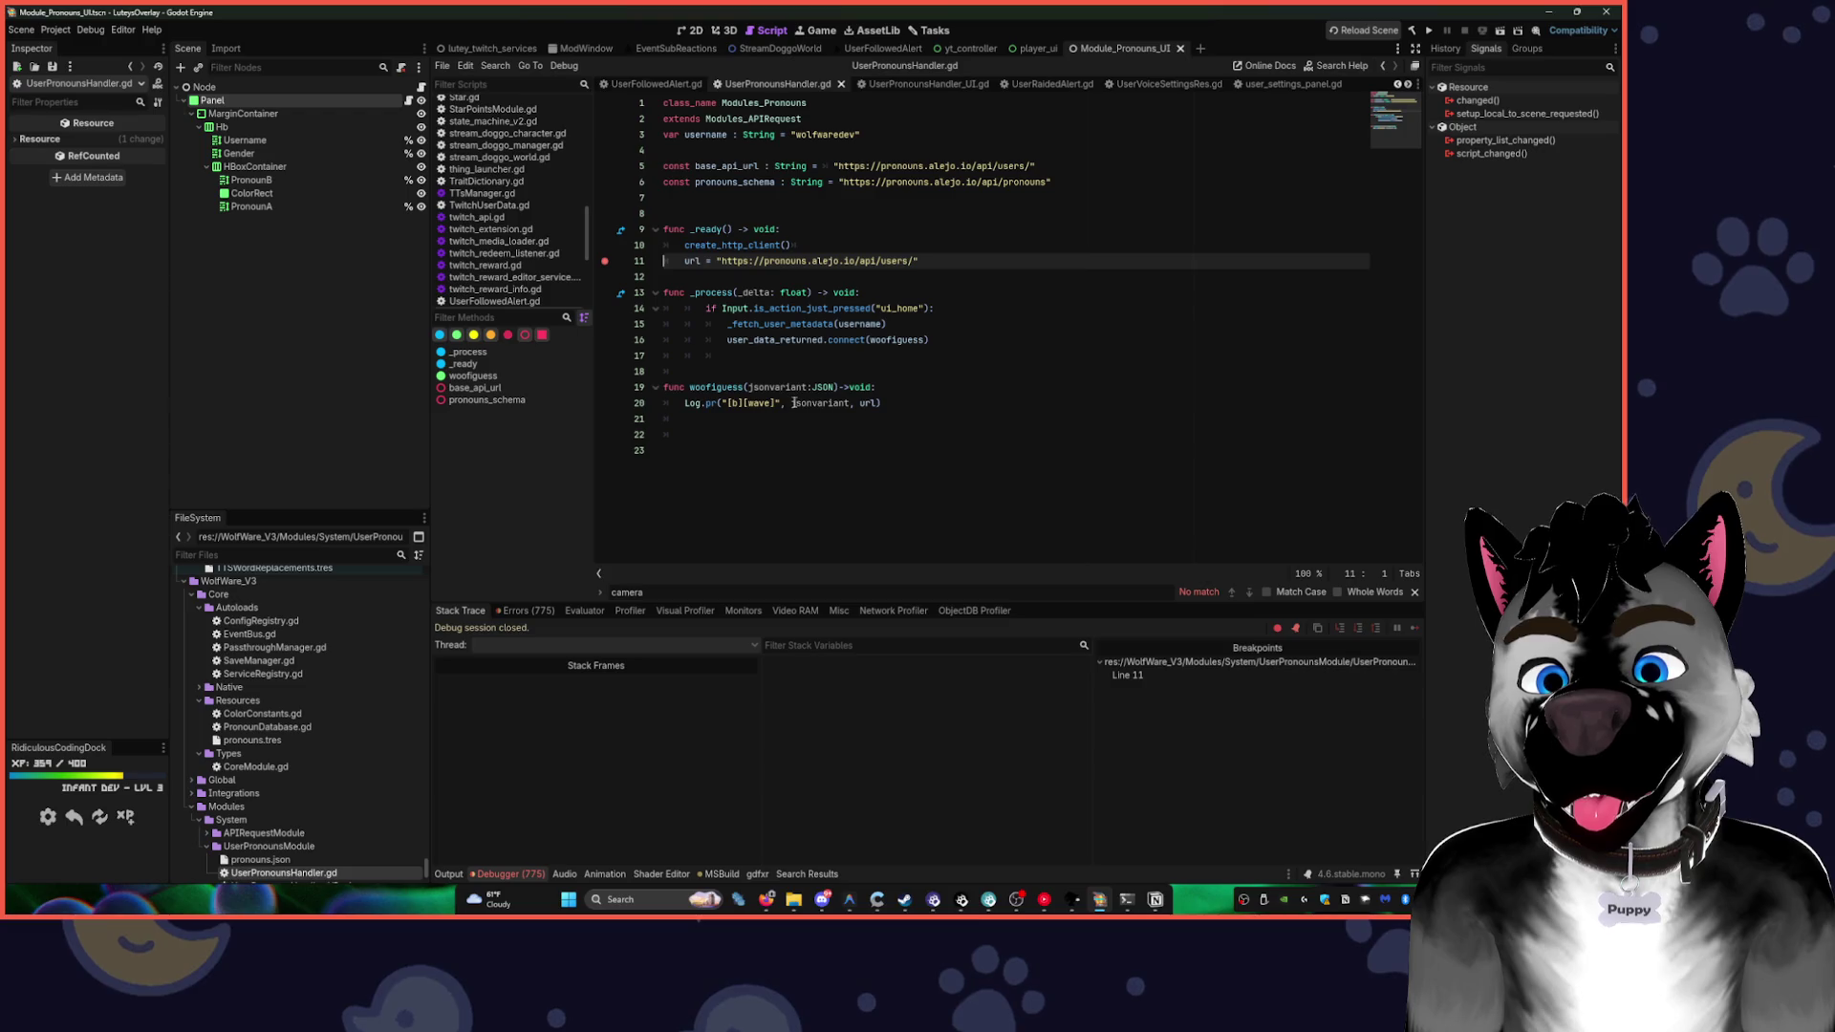
- Show the Output log and remove the line 11 breakpoint
{"action": "left_click", "coordinate": [449, 875]}
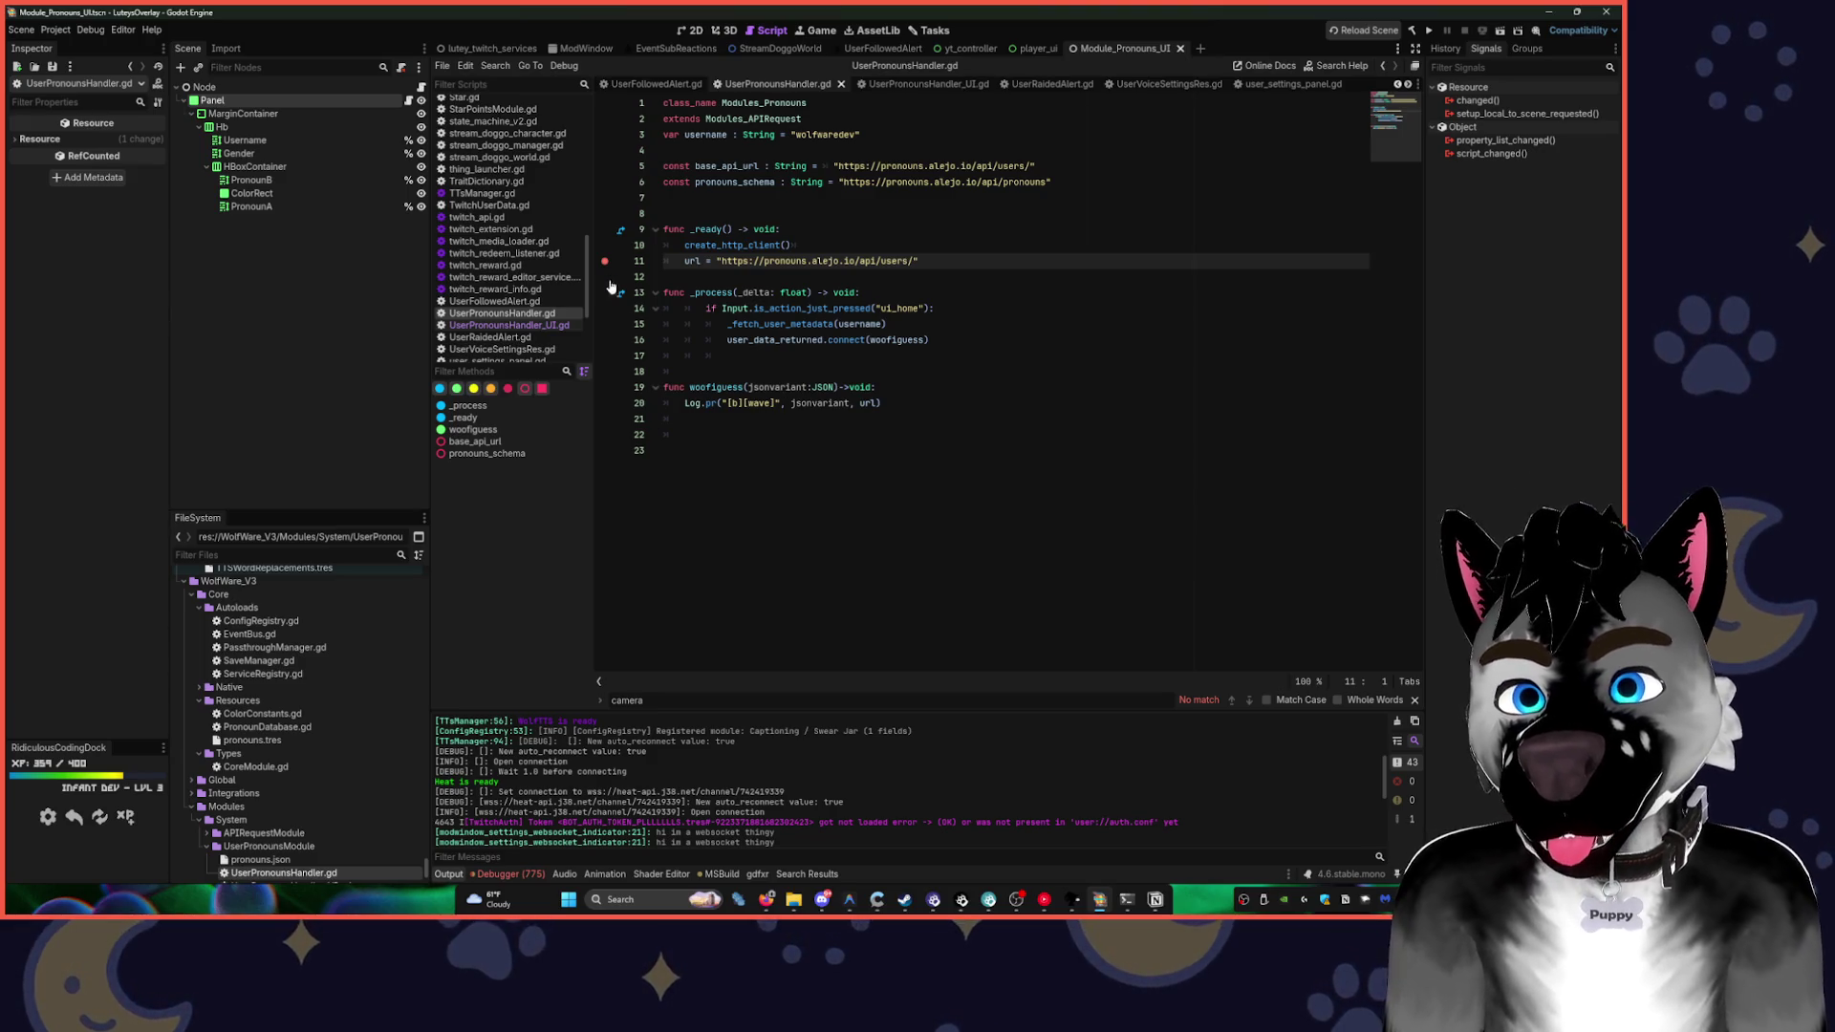
{"action": "key", "text": "F9"}
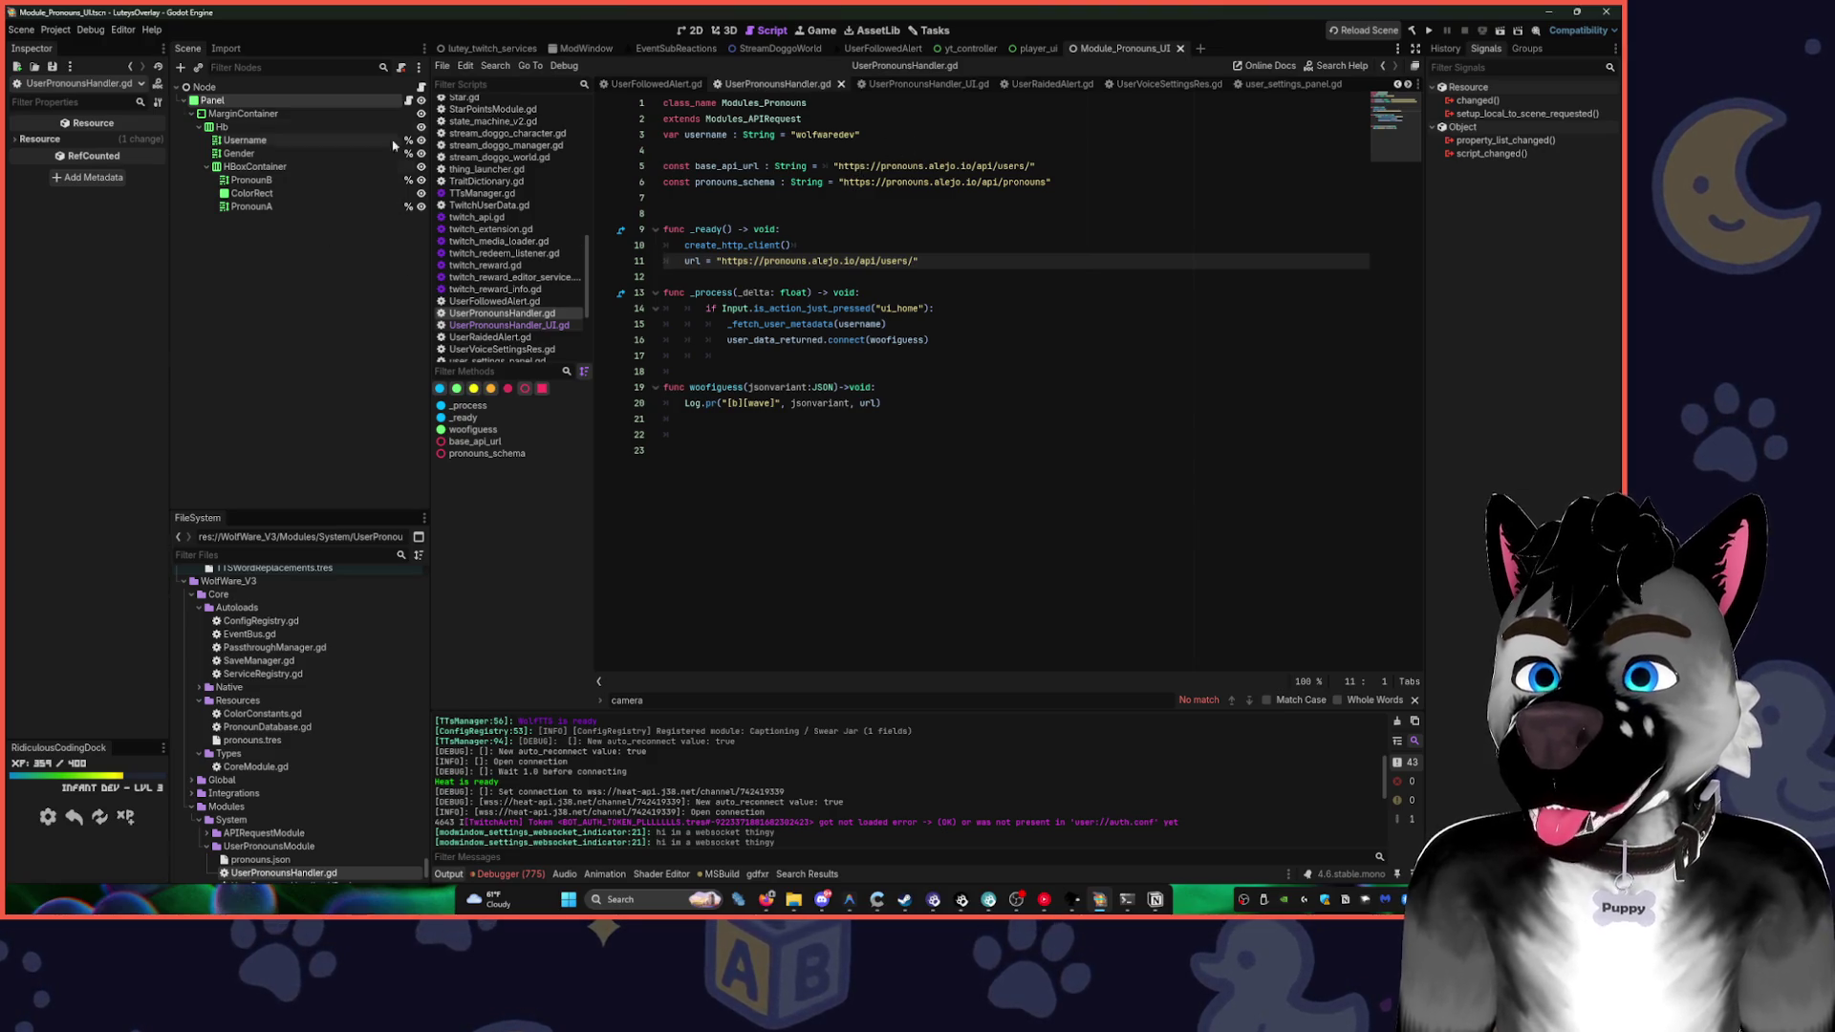
{"action": "left_click", "coordinate": [850, 896]}
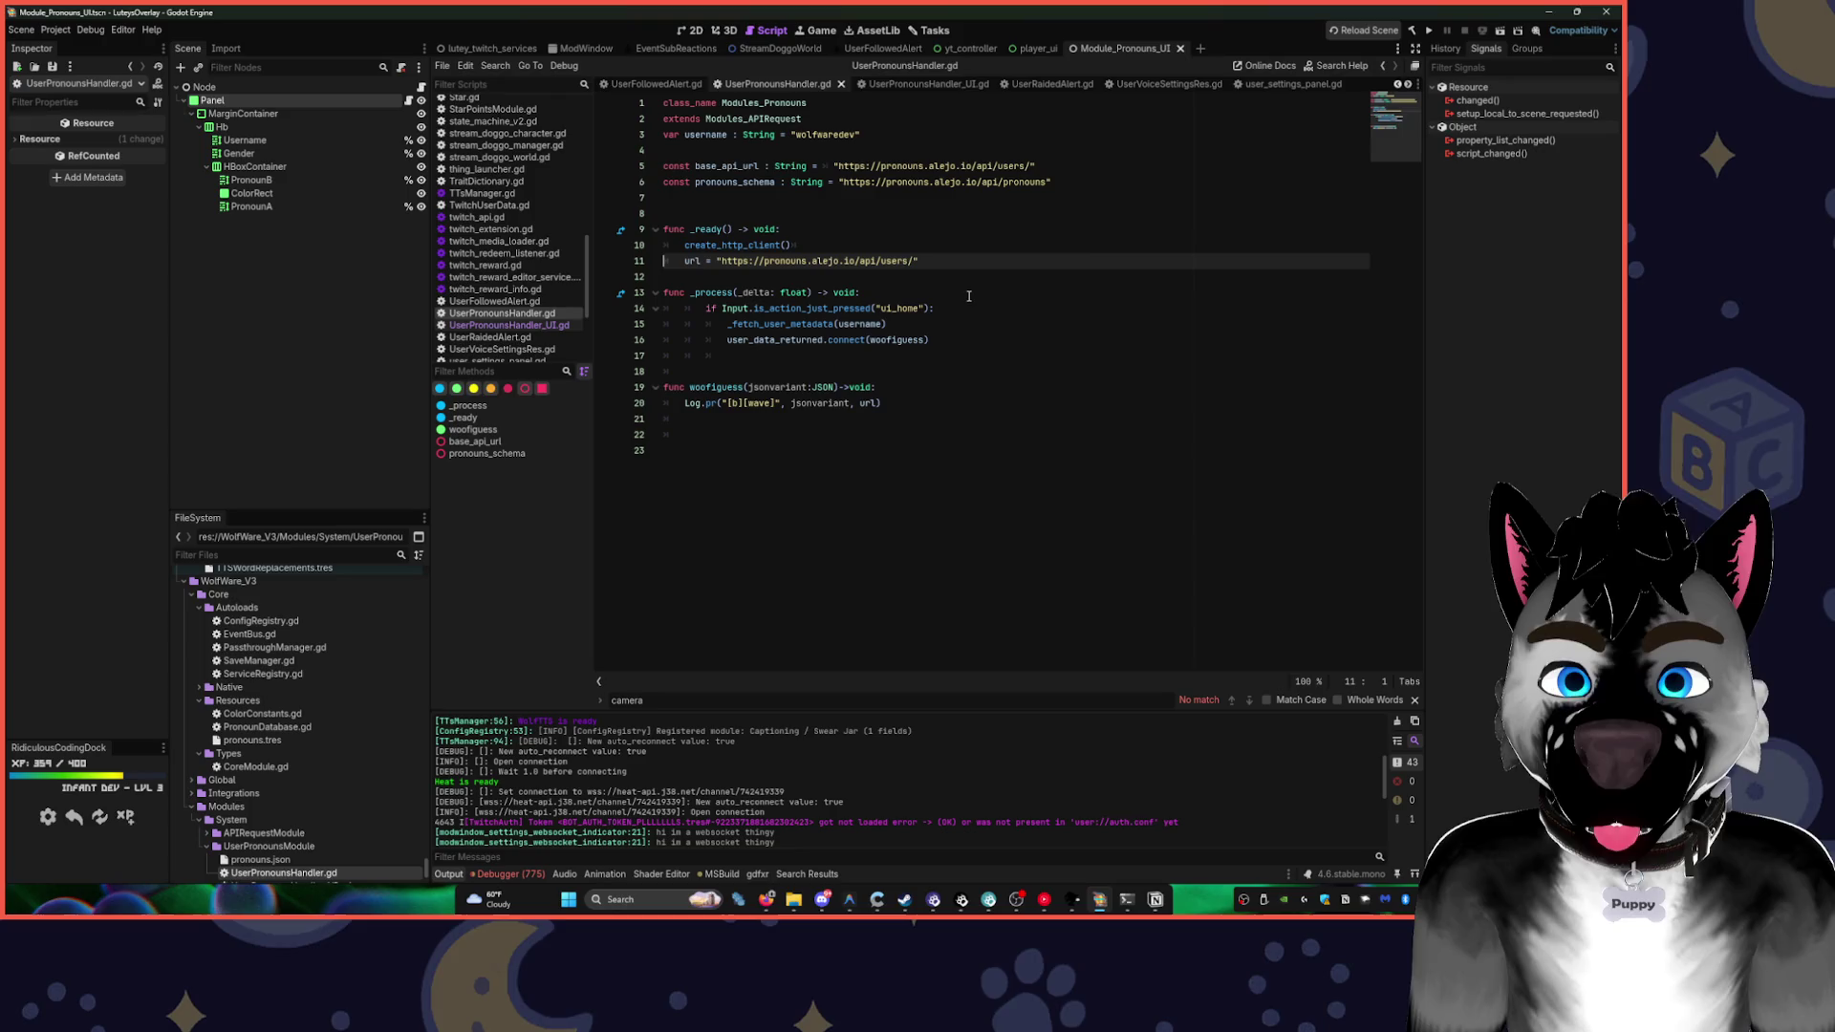
- Remove the extra empty line at the end of UserPronounsHandler.gd
{"action": "left_click", "coordinate": [902, 278]}
{"action": "key", "text": "Down"}
{"action": "key", "text": "Down"}
{"action": "key", "text": "Down"}
{"action": "left_click", "coordinate": [770, 387]}
{"action": "key", "text": "Up"}
{"action": "key", "text": "BackSpace"}
{"action": "key", "text": "Return"}
{"action": "key", "text": "Down"}
{"action": "key", "text": "Down"}
{"action": "key", "text": "Down"}
{"action": "key", "text": "Delete"}
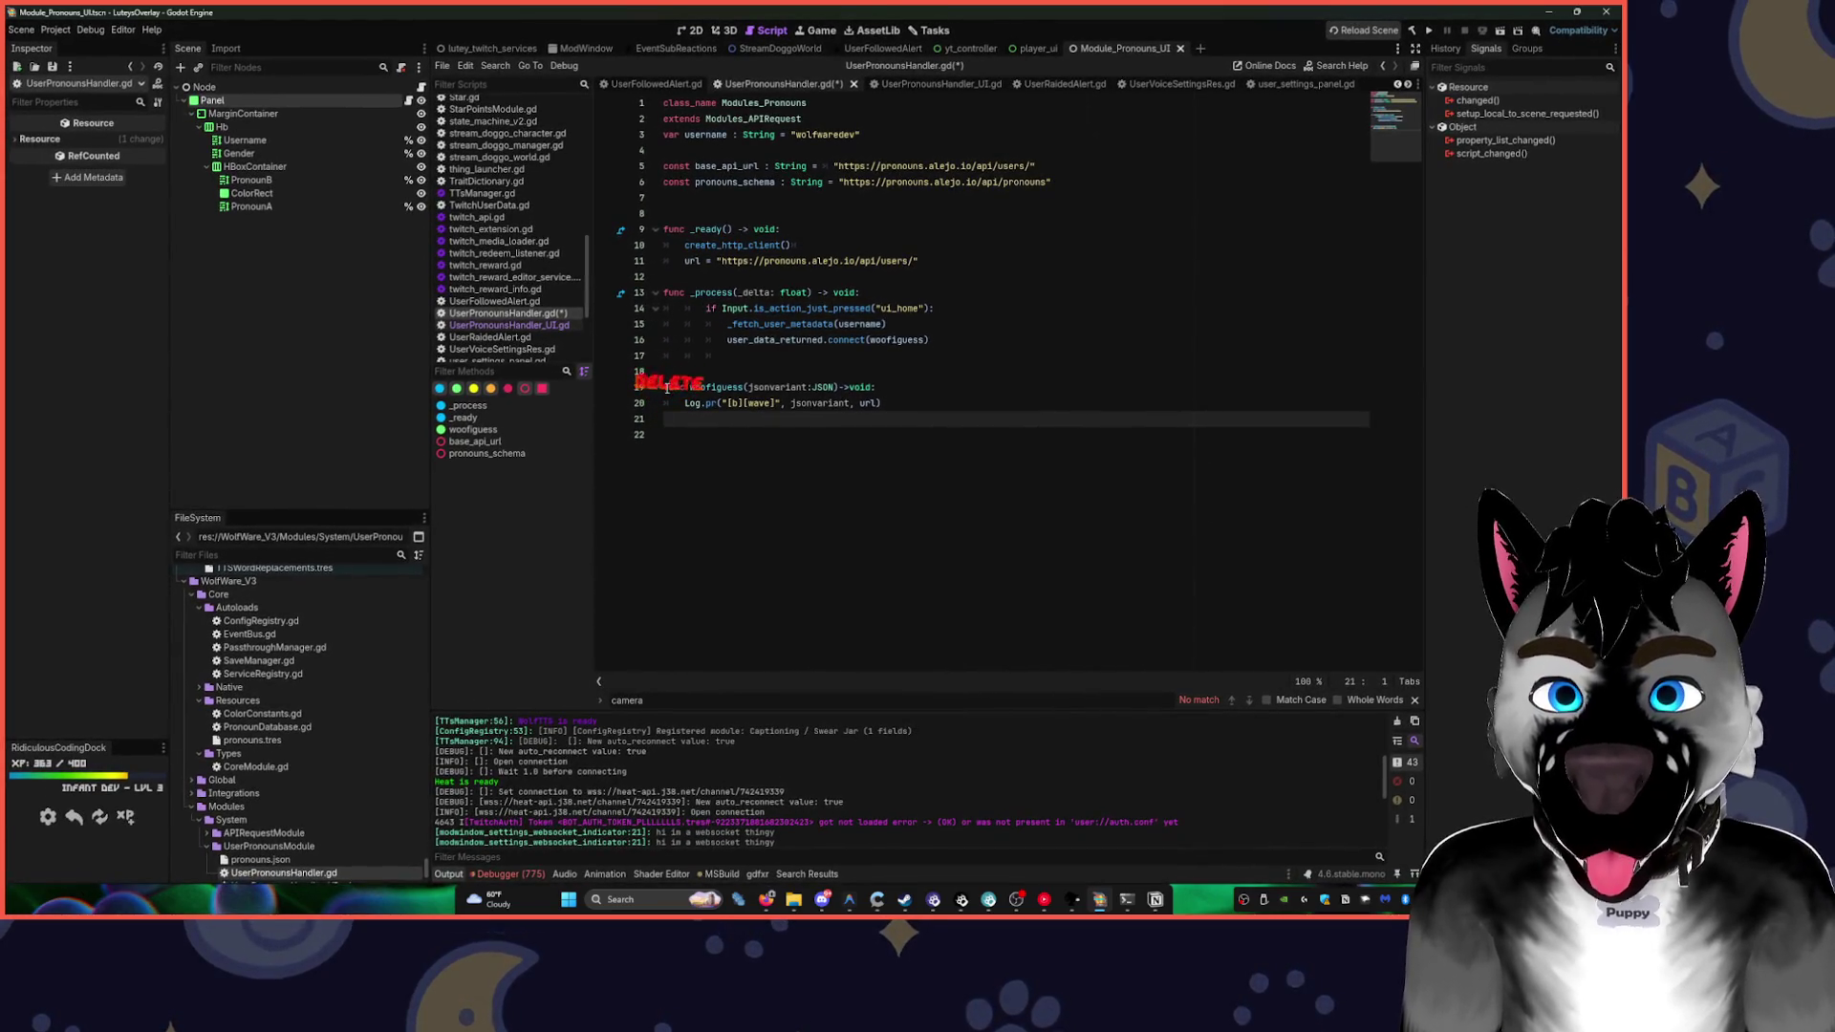
- Delete the blank line 7 below the constants, then view Module_Pronouns_UI in 2D
{"action": "left_click", "coordinate": [663, 212]}
{"action": "key", "text": "Up"}
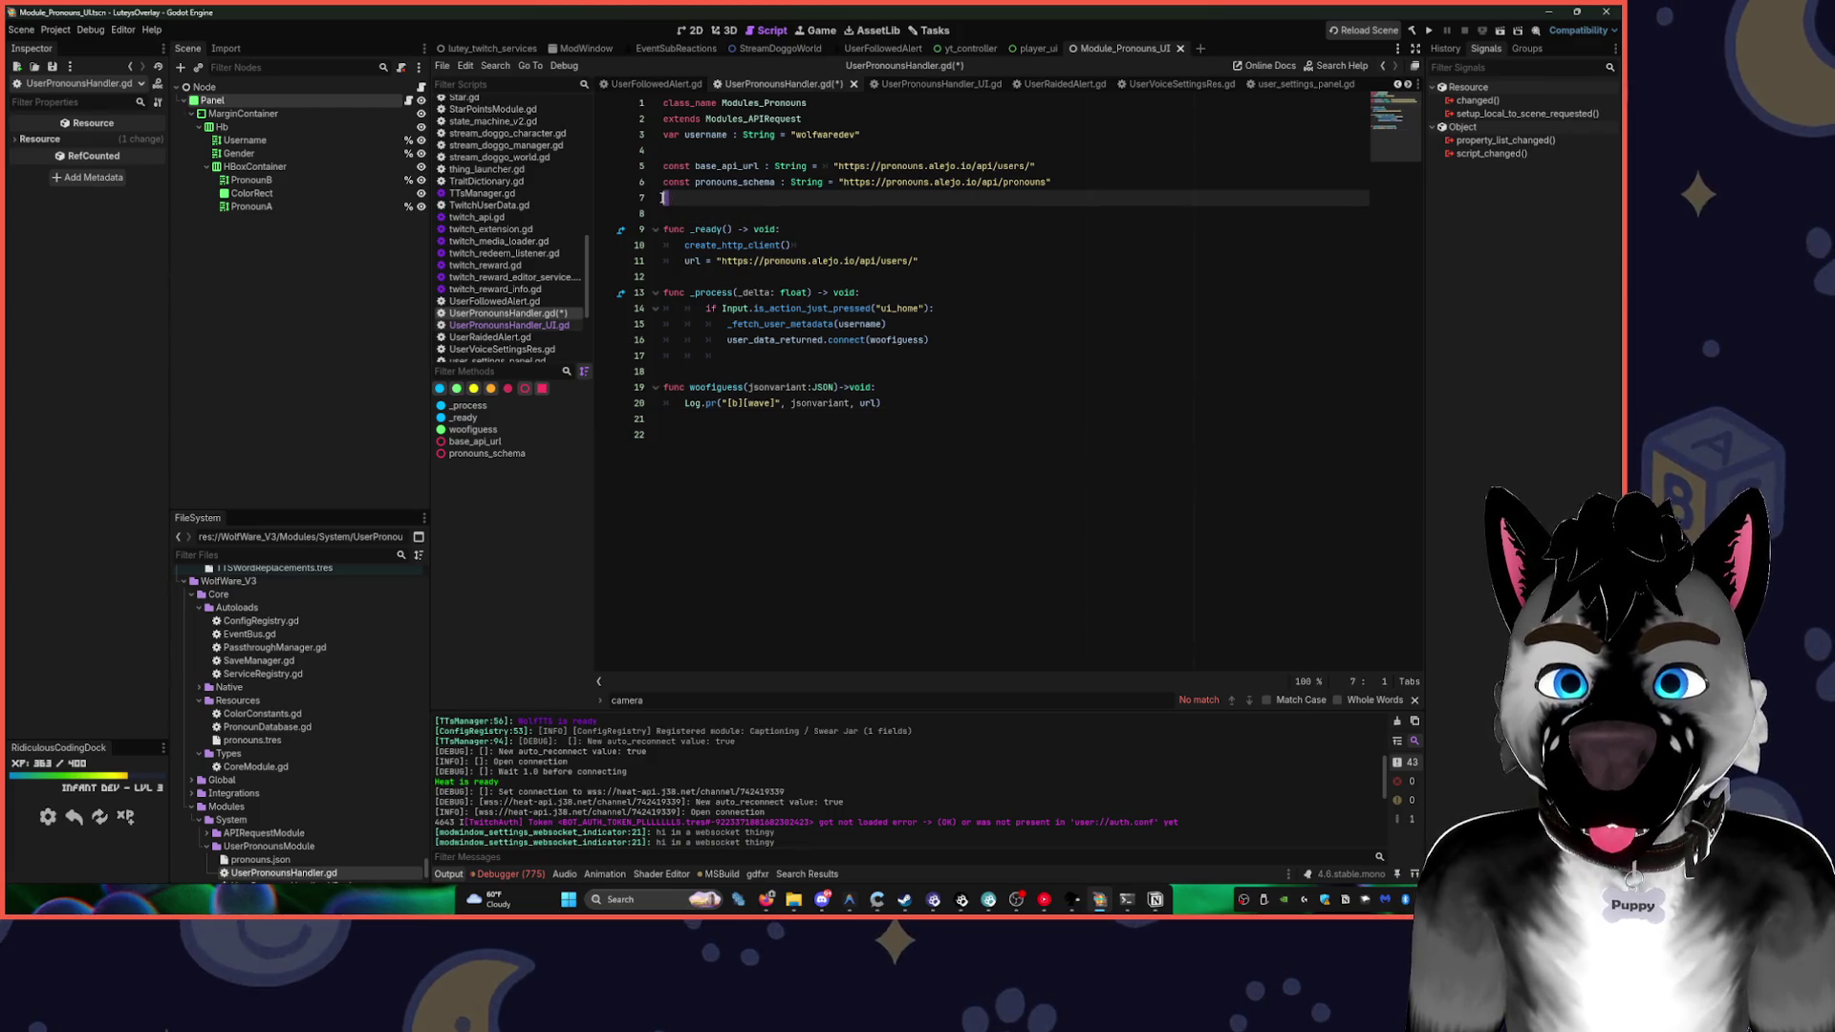
{"action": "key", "text": "Delete"}
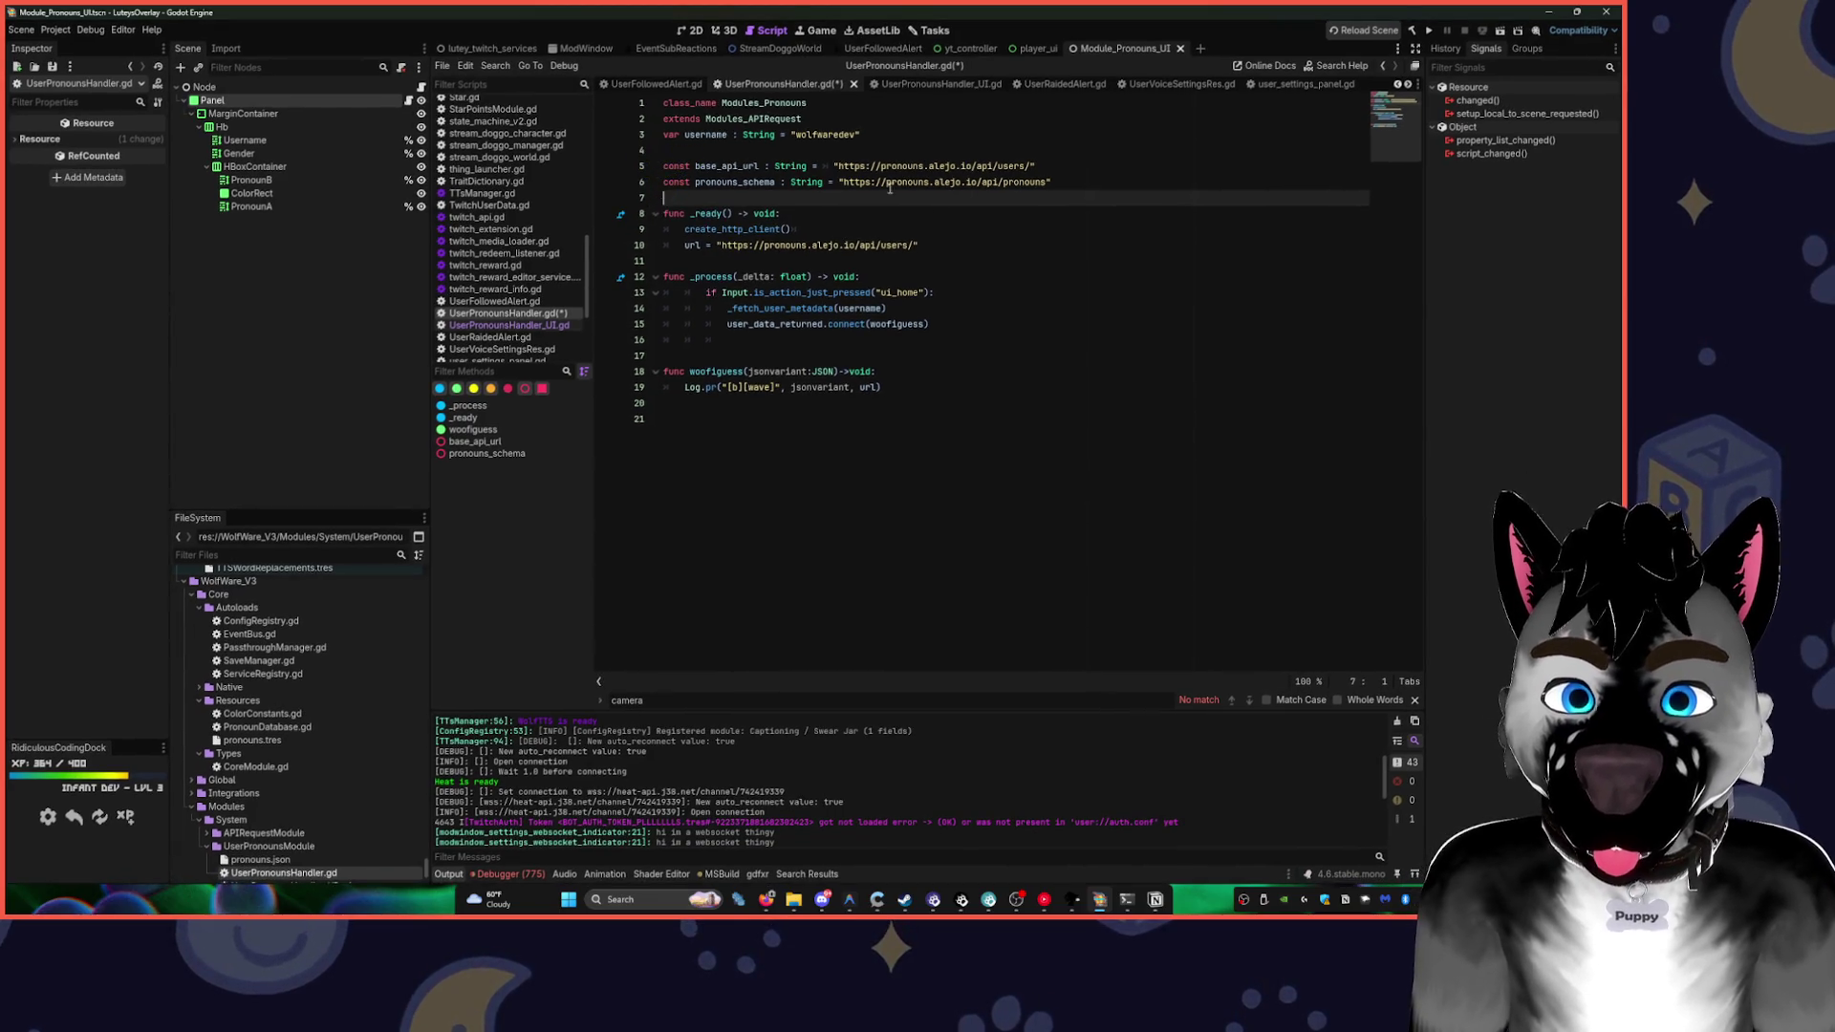
{"action": "left_click", "coordinate": [1046, 291]}
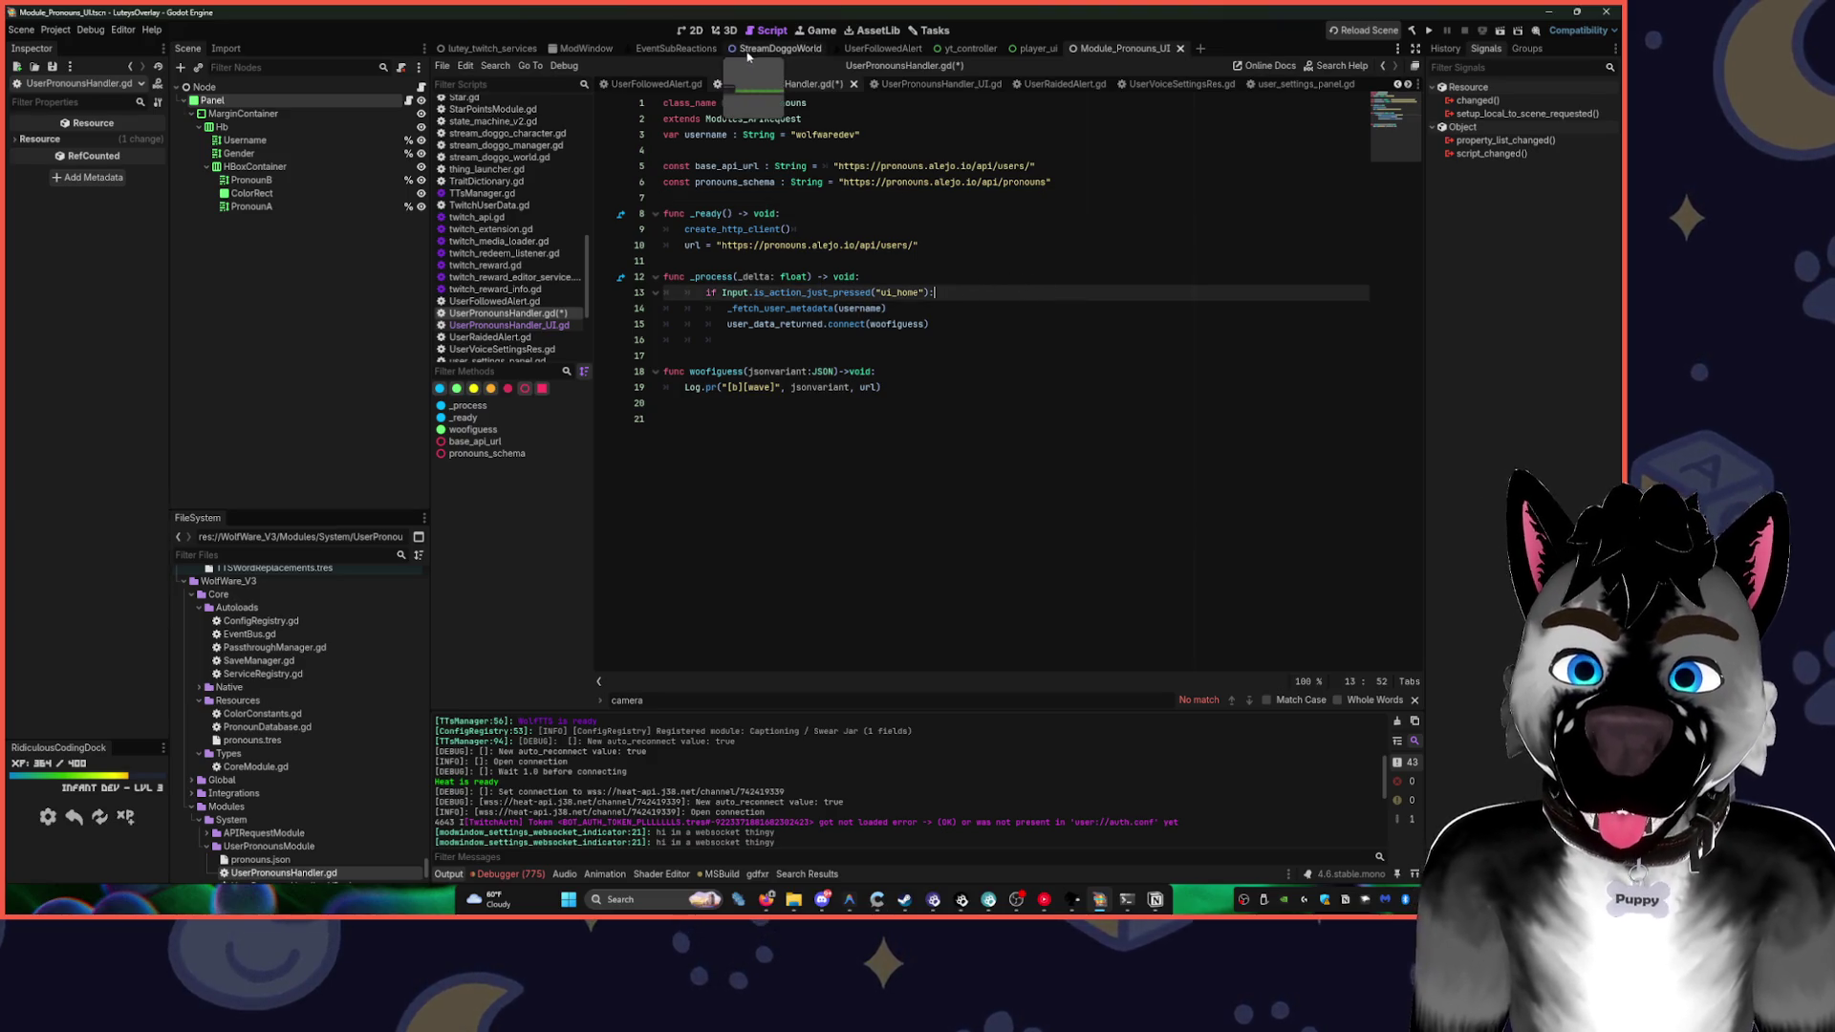
{"action": "left_click", "coordinate": [1102, 49]}
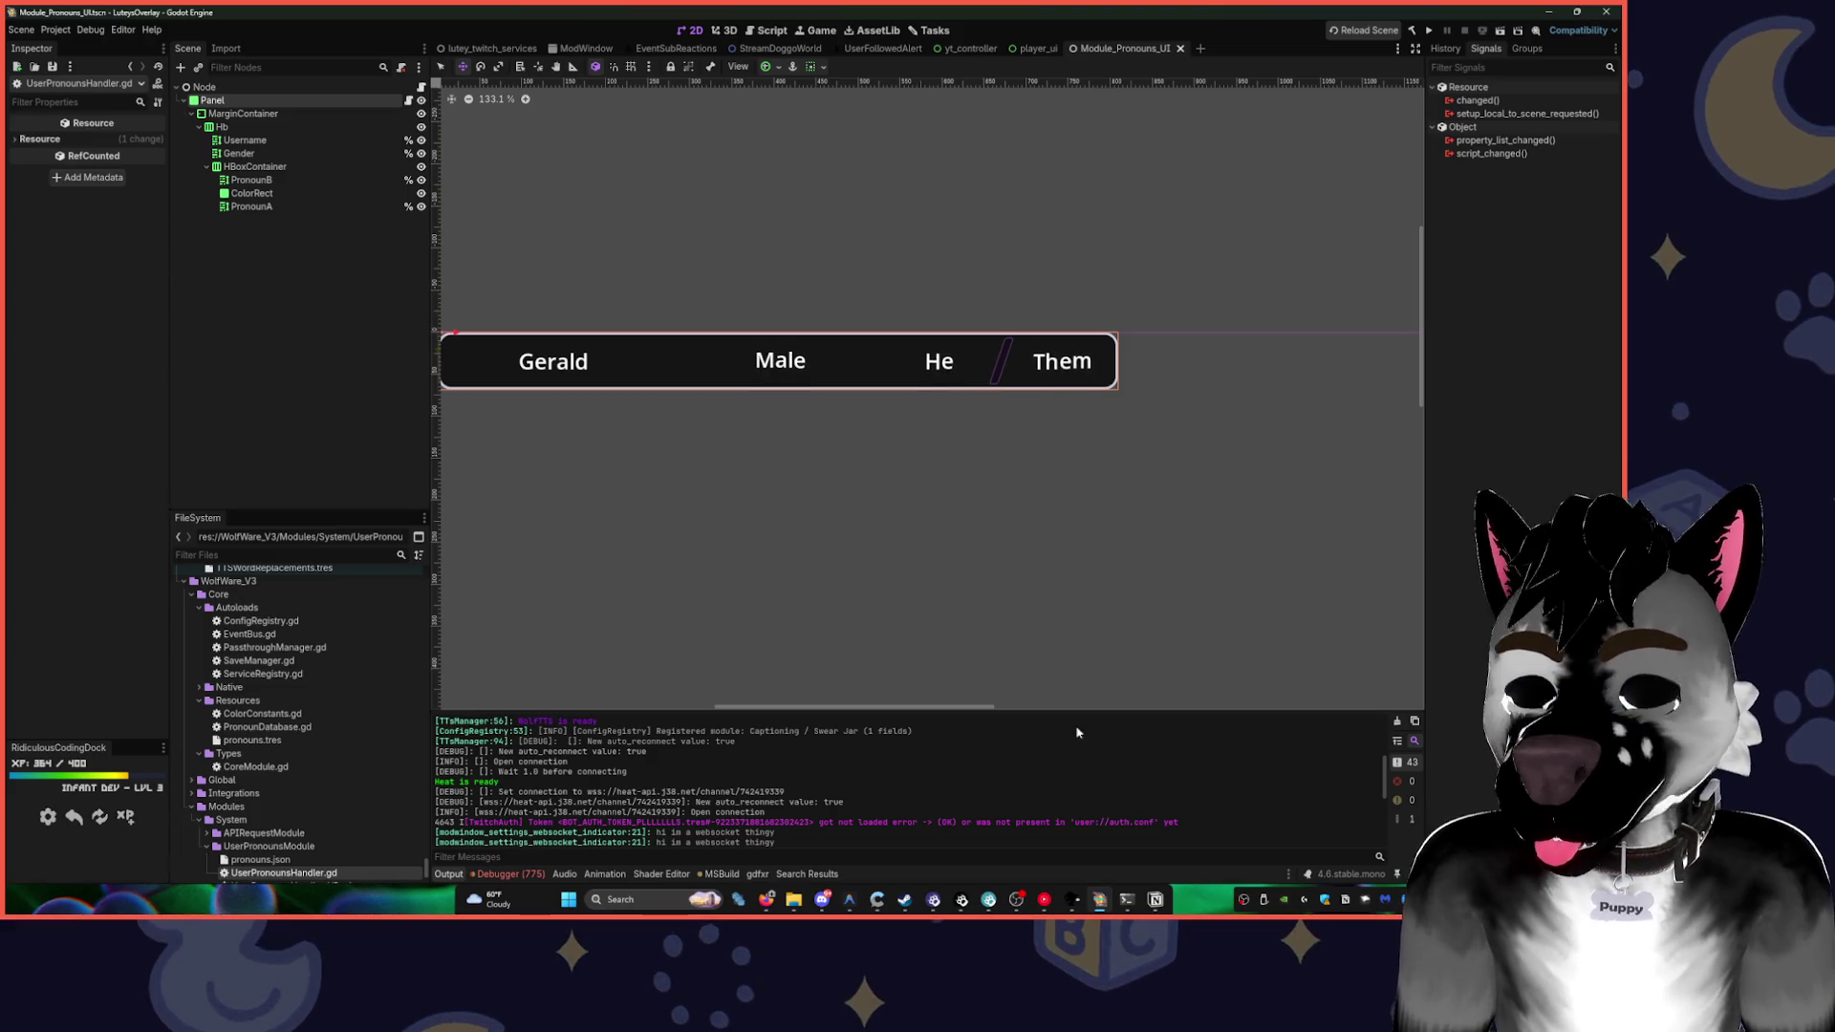
- Move the PowerShell terminal aside, then reload the modified scene files from disk in Godot
{"action": "key", "text": "alt+Tab"}
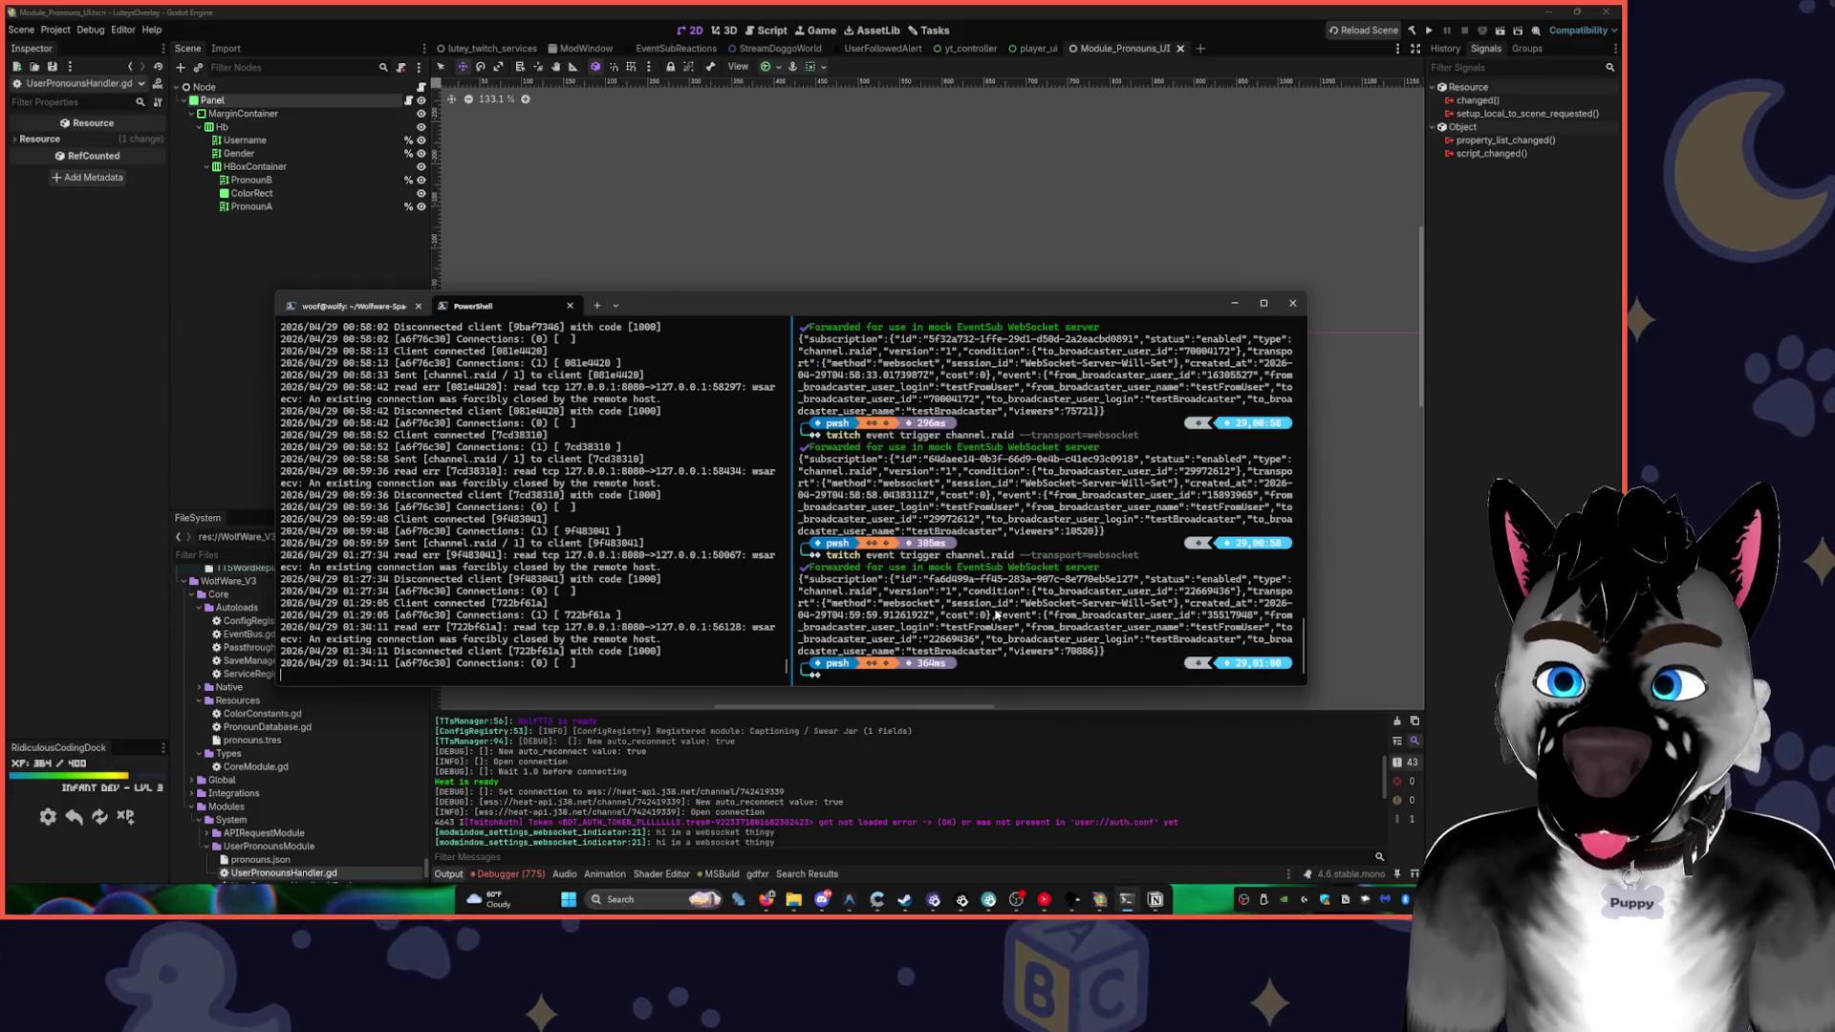
{"action": "left_click_drag", "start_coordinate": [1085, 307], "coordinate": [933, 148]}
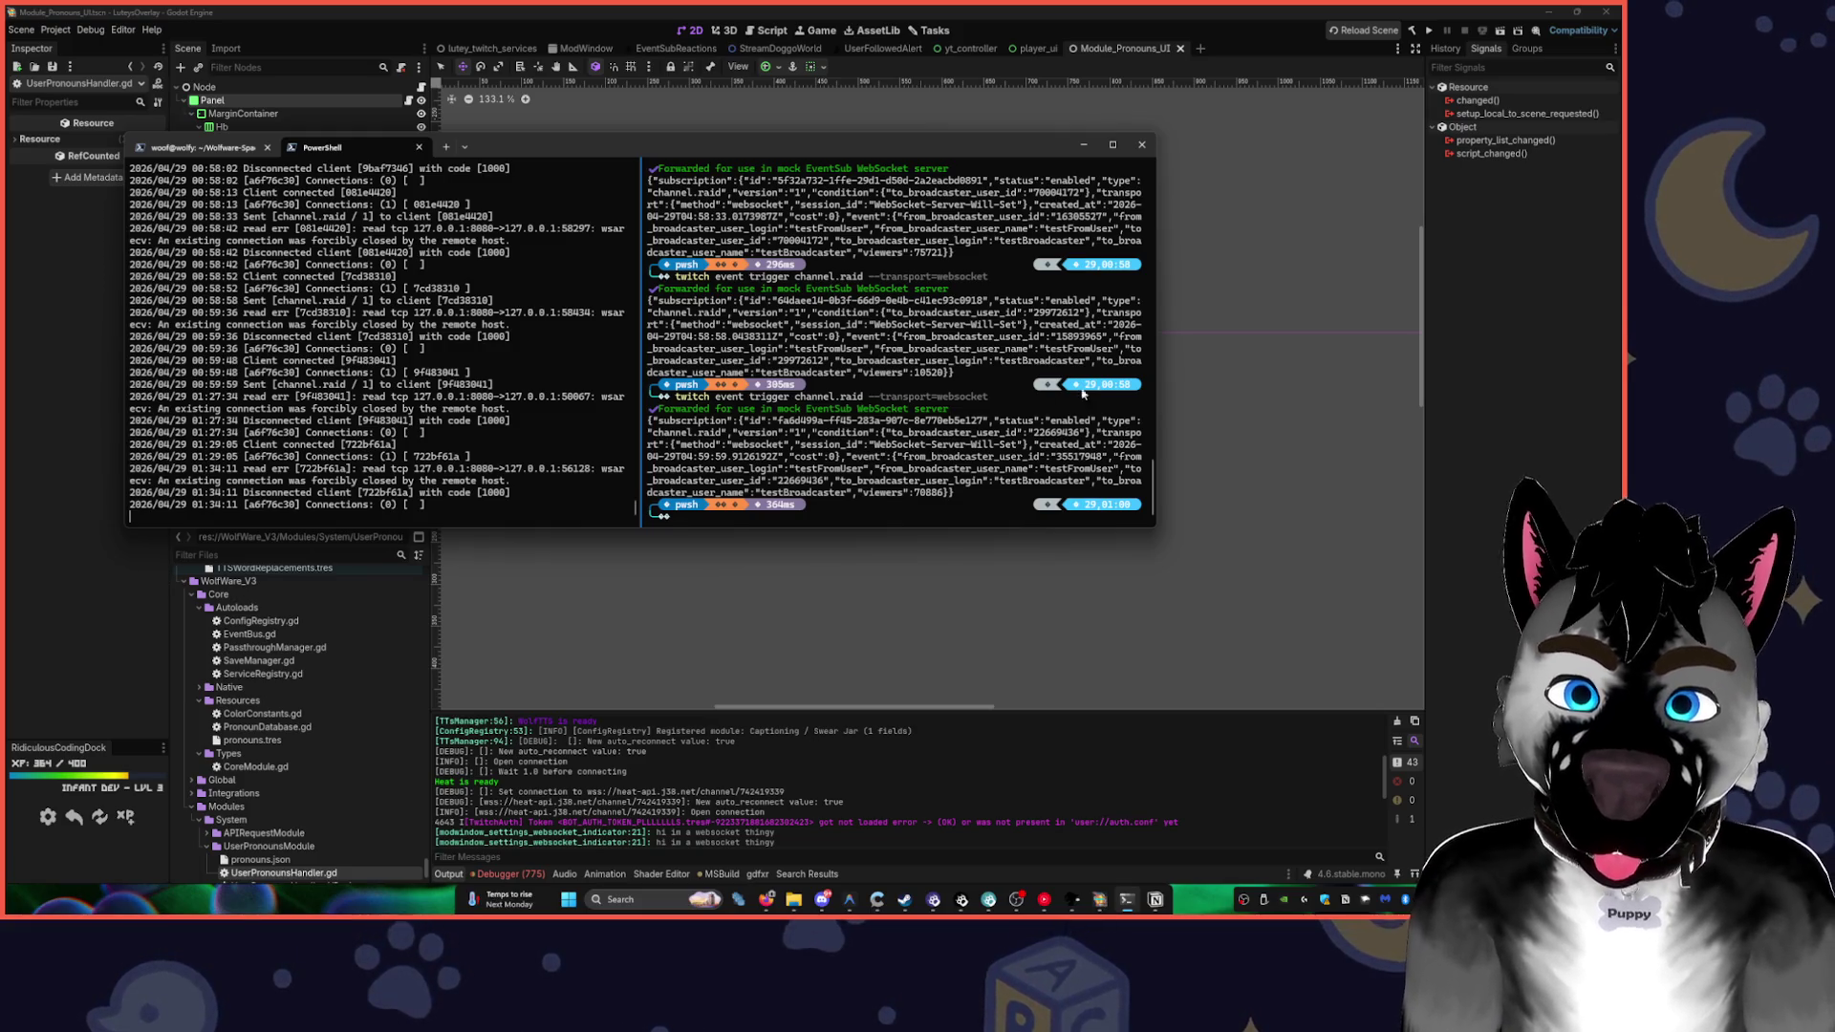
{"action": "left_click", "coordinate": [1478, 312]}
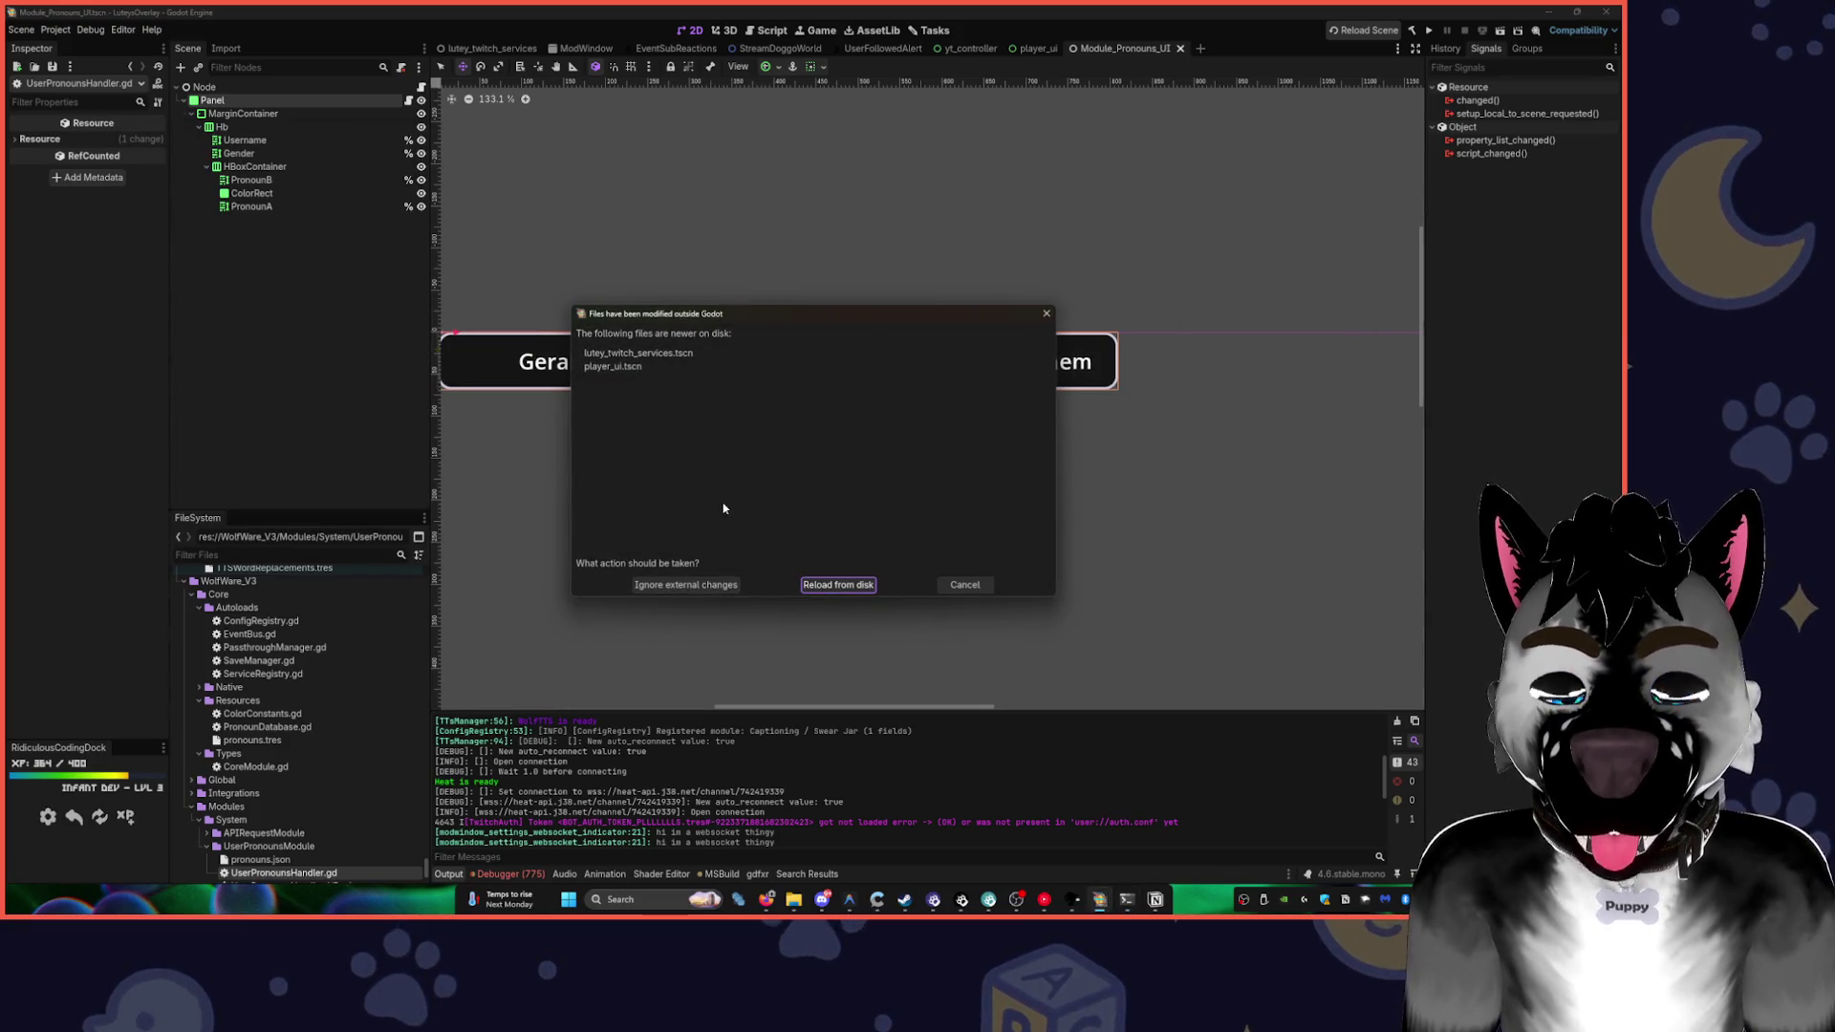
{"action": "left_click", "coordinate": [837, 584]}
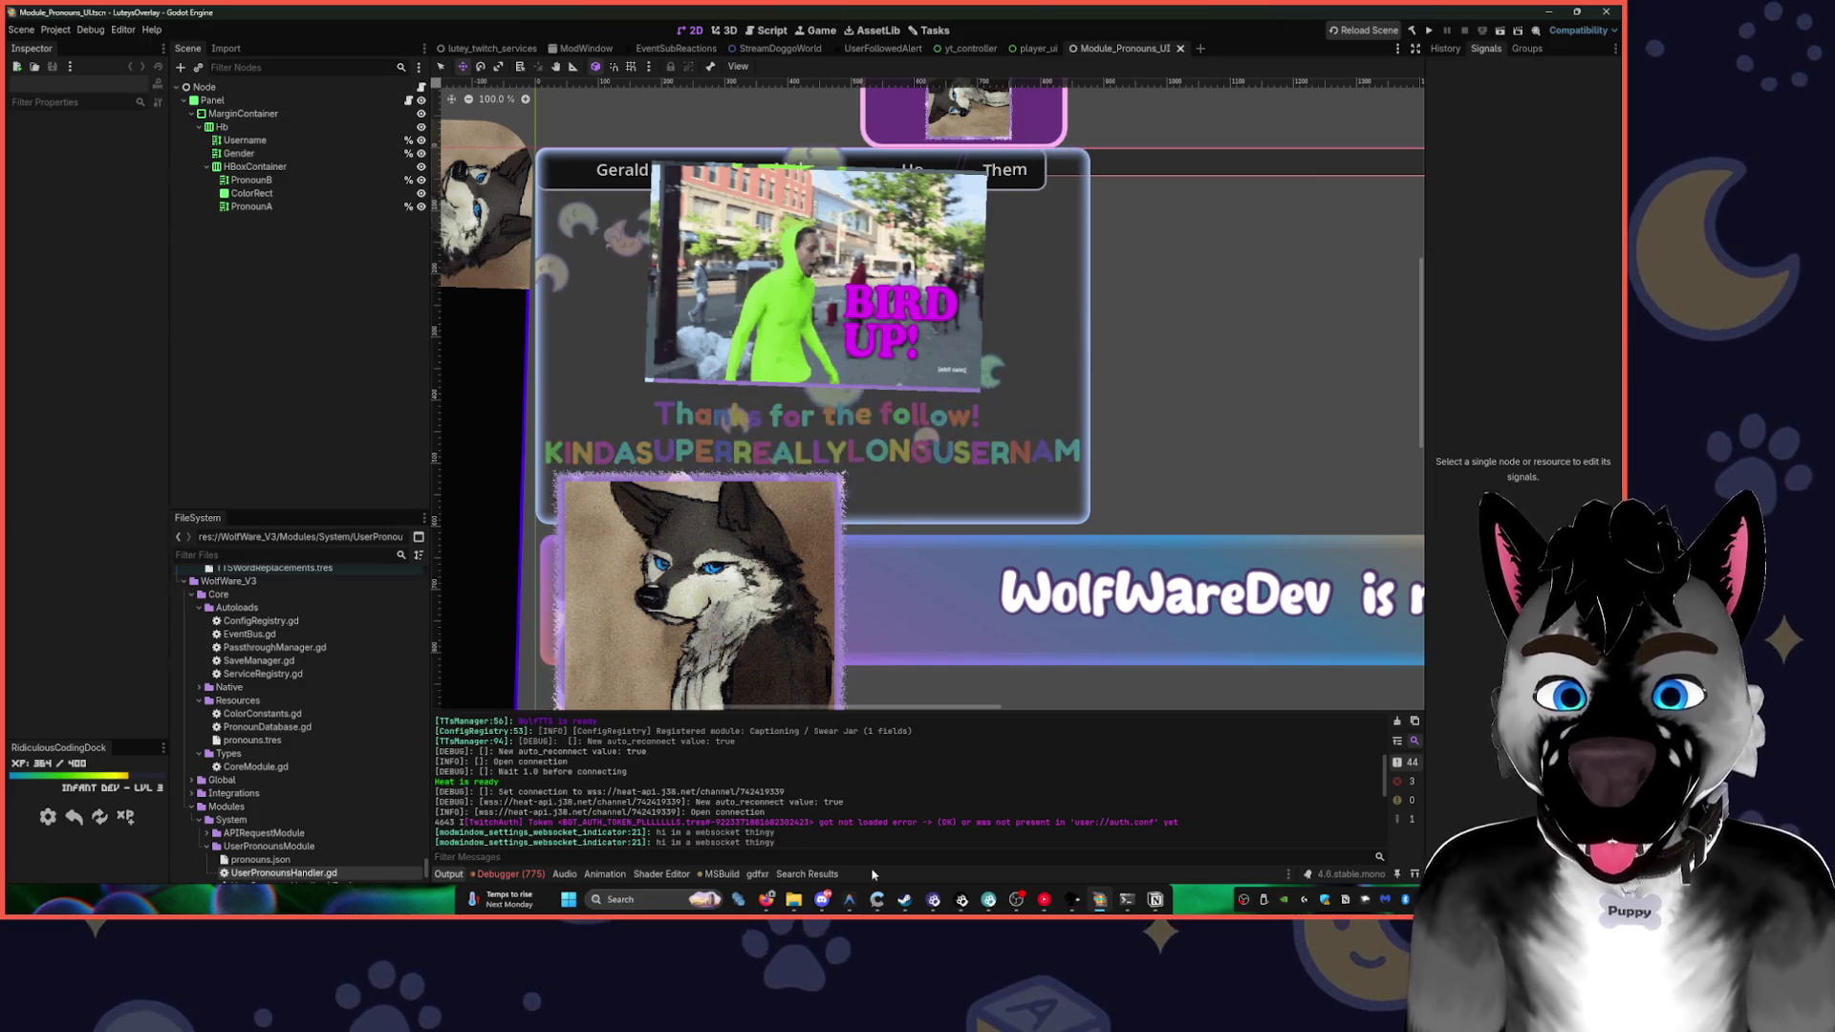
{"action": "scroll", "coordinate": [1001, 371], "scroll_direction": "down", "scroll_amount": 3}
{"action": "scroll", "coordinate": [1001, 372], "scroll_direction": "up", "scroll_amount": 3}
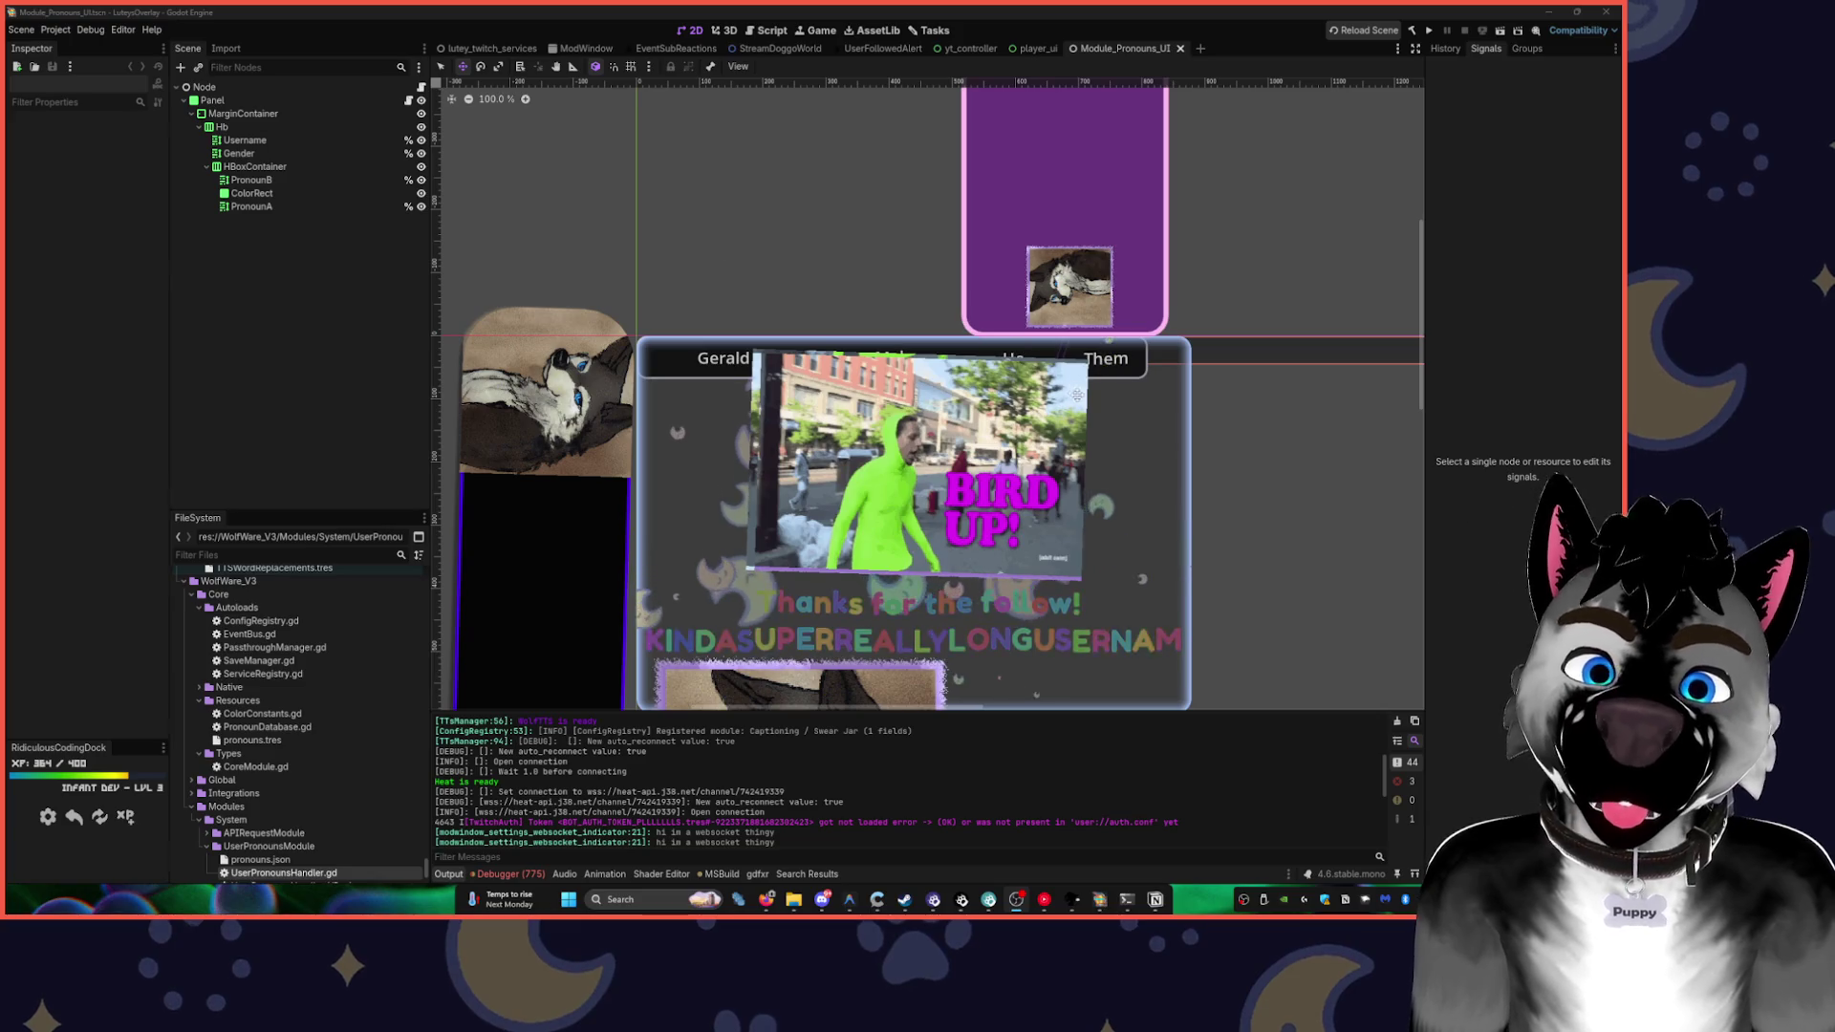
{"action": "left_click", "coordinate": [243, 112]}
{"action": "left_click_drag", "start_coordinate": [710, 421], "coordinate": [736, 494]}
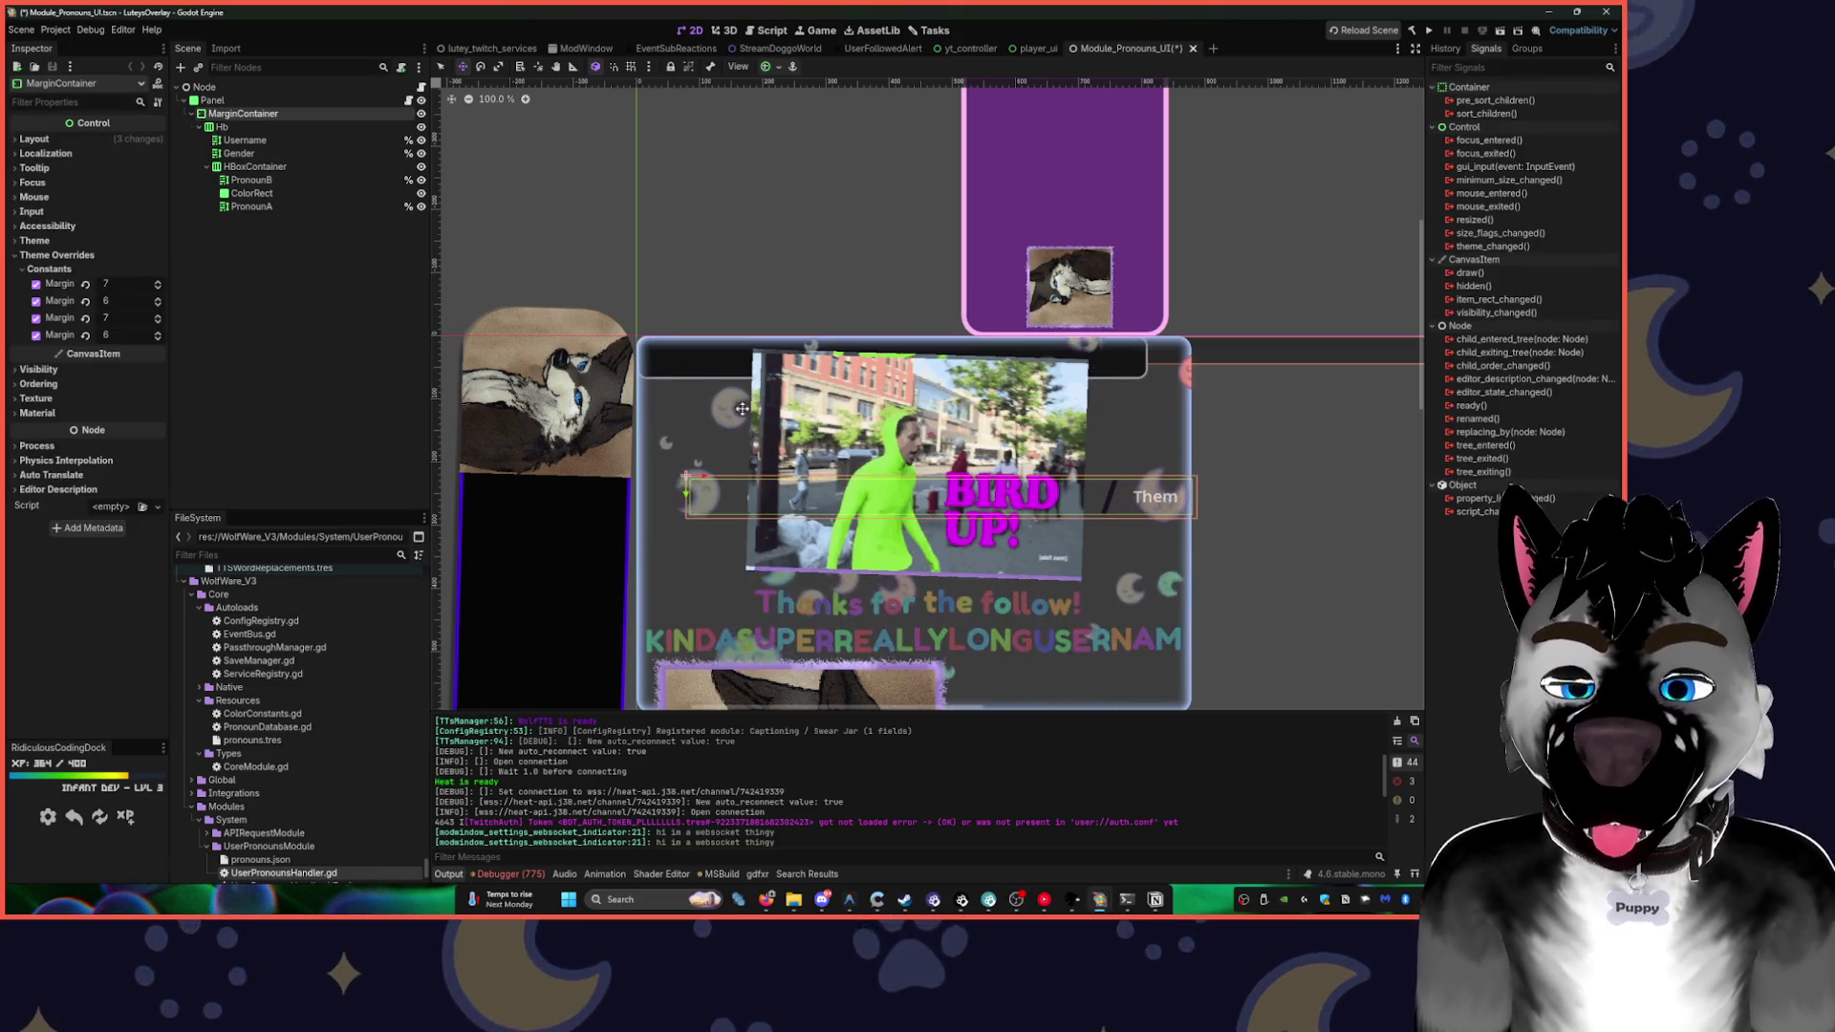
{"action": "key", "text": "ctrl+z"}
{"action": "left_click", "coordinate": [222, 126]}
{"action": "left_click", "coordinate": [243, 113]}
{"action": "left_click", "coordinate": [200, 127]}
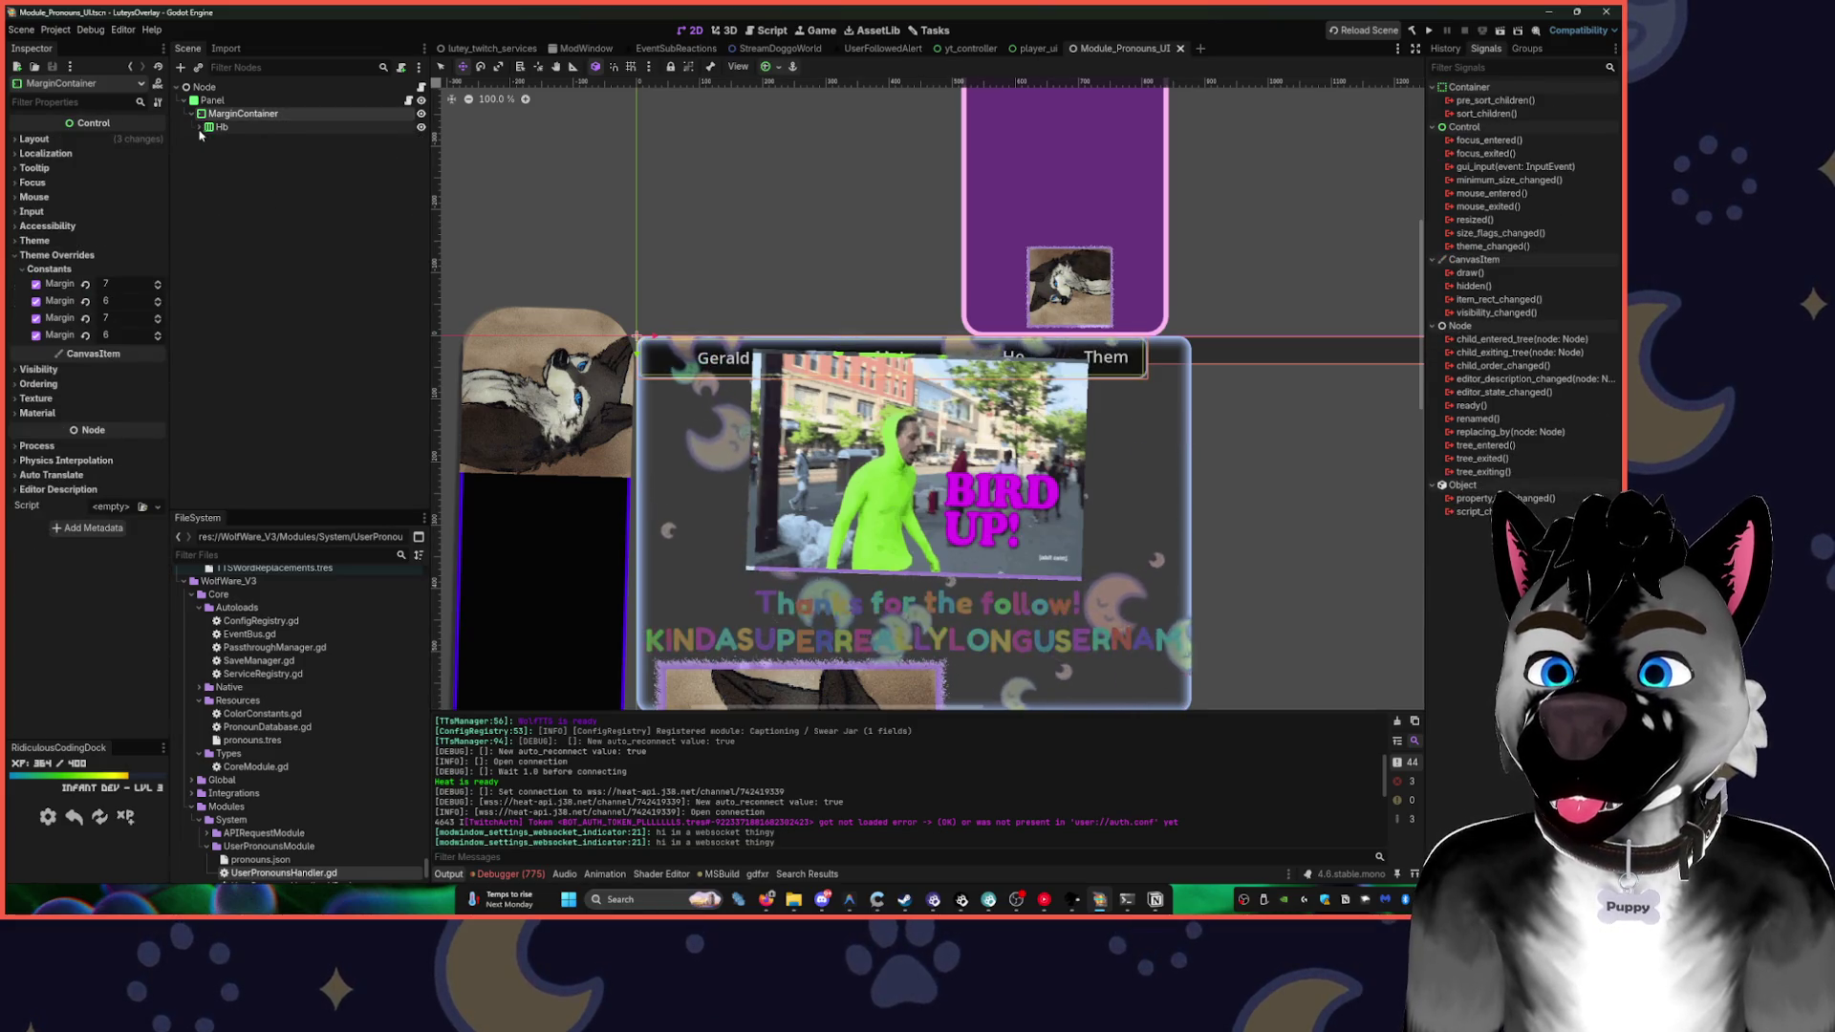
{"action": "left_click", "coordinate": [200, 127]}
{"action": "left_click", "coordinate": [367, 167]}
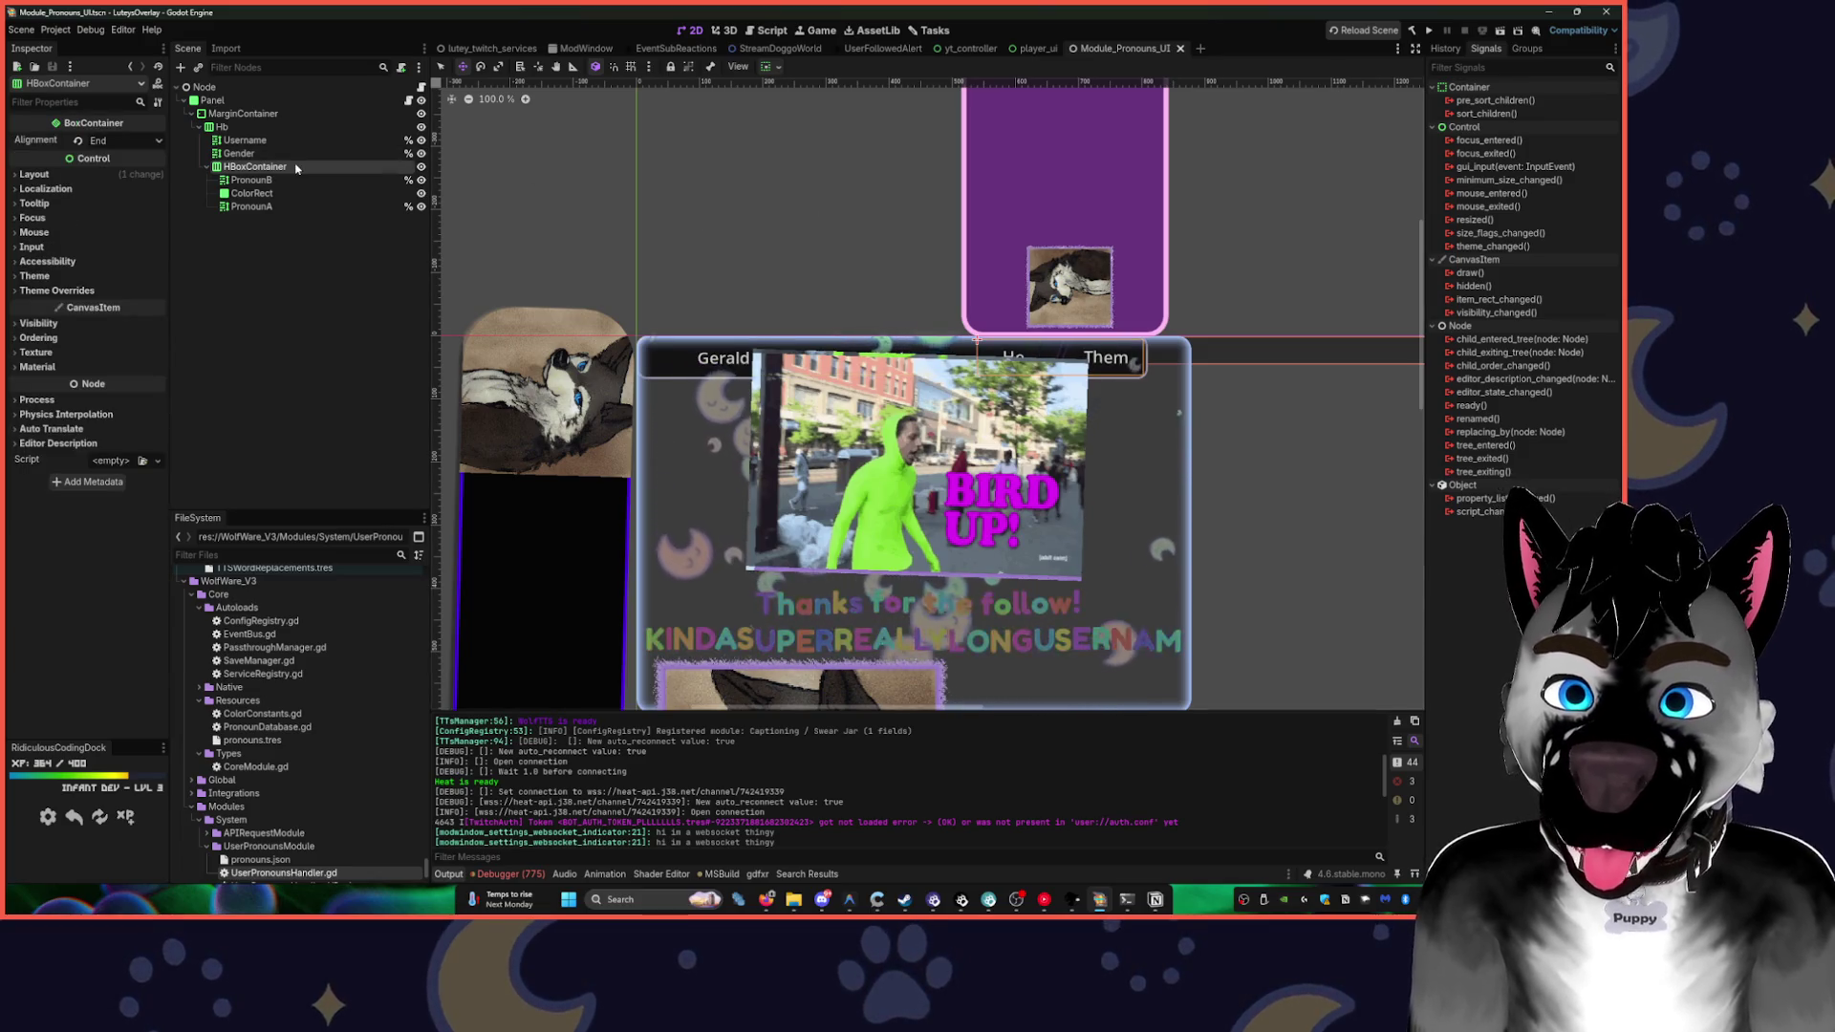
{"action": "left_click", "coordinate": [243, 153]}
{"action": "left_click", "coordinate": [222, 127]}
{"action": "left_click", "coordinate": [198, 127]}
{"action": "left_click", "coordinate": [198, 128]}
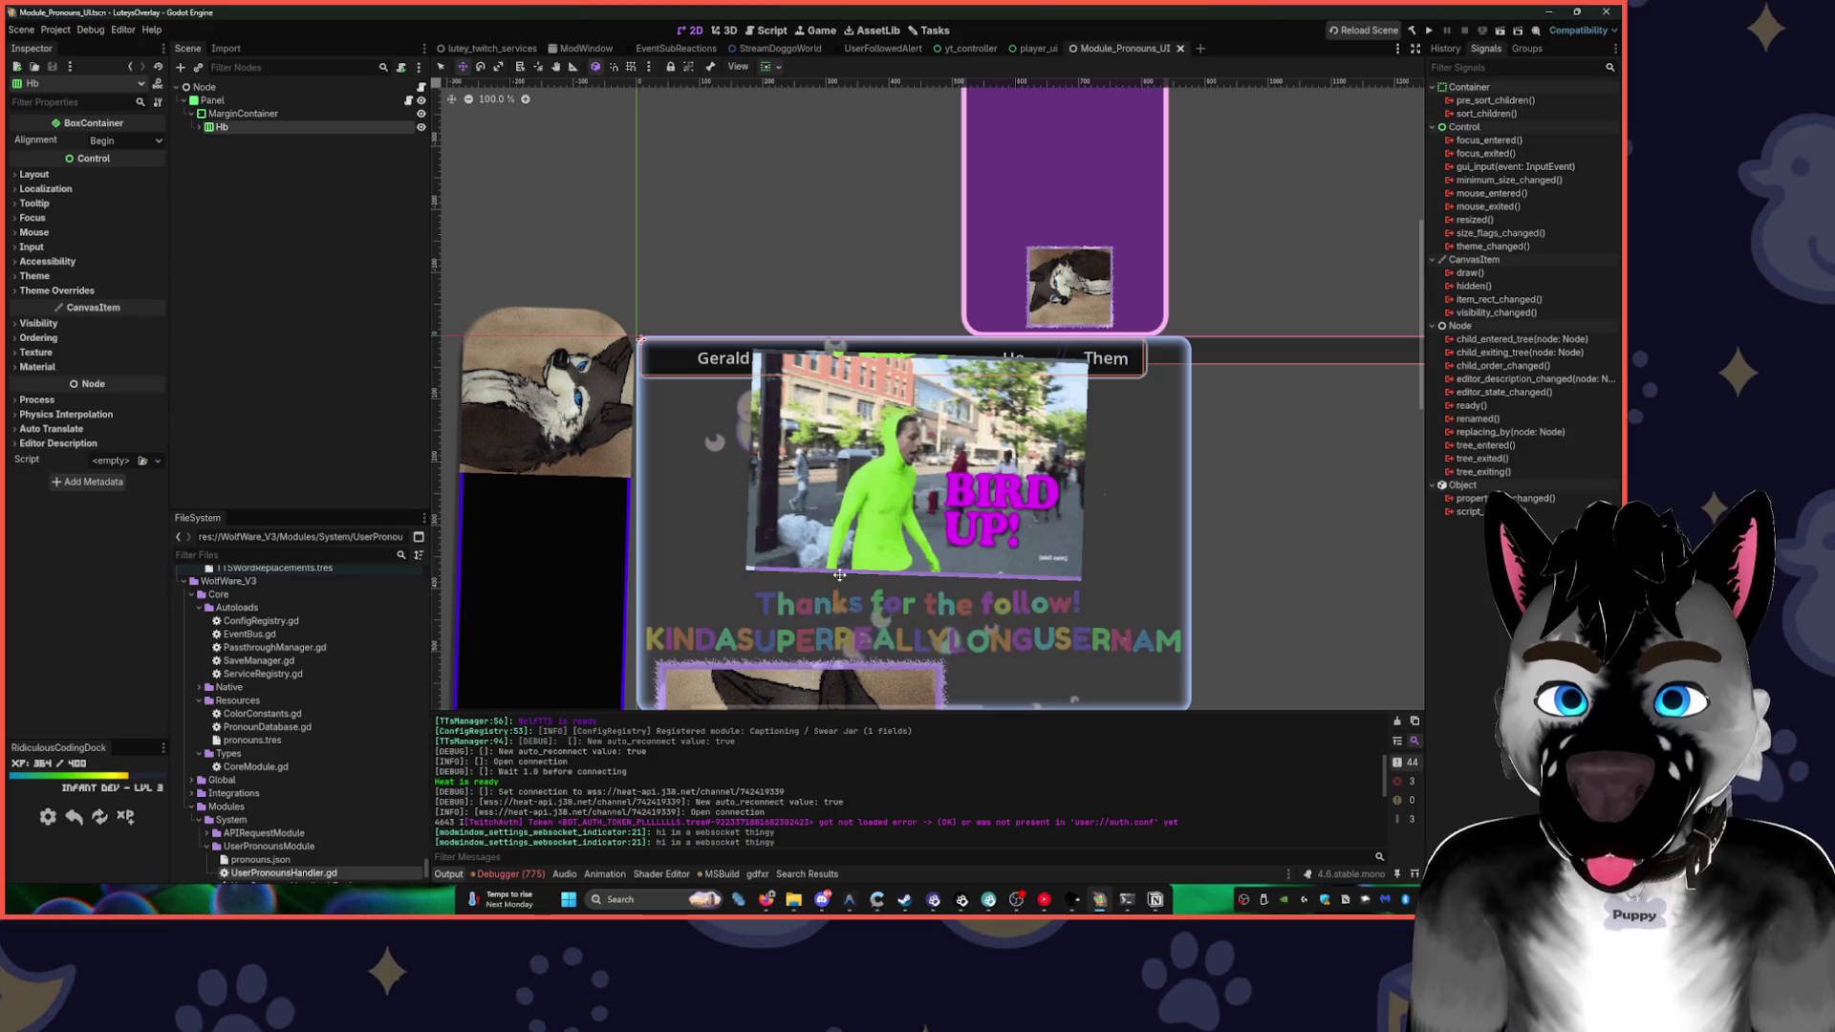
- Clear Eric Gif's Jitter material in UserFollowedAlert, save, preview the animation, then open StreamDoggoWorld
{"action": "left_click", "coordinate": [872, 53]}
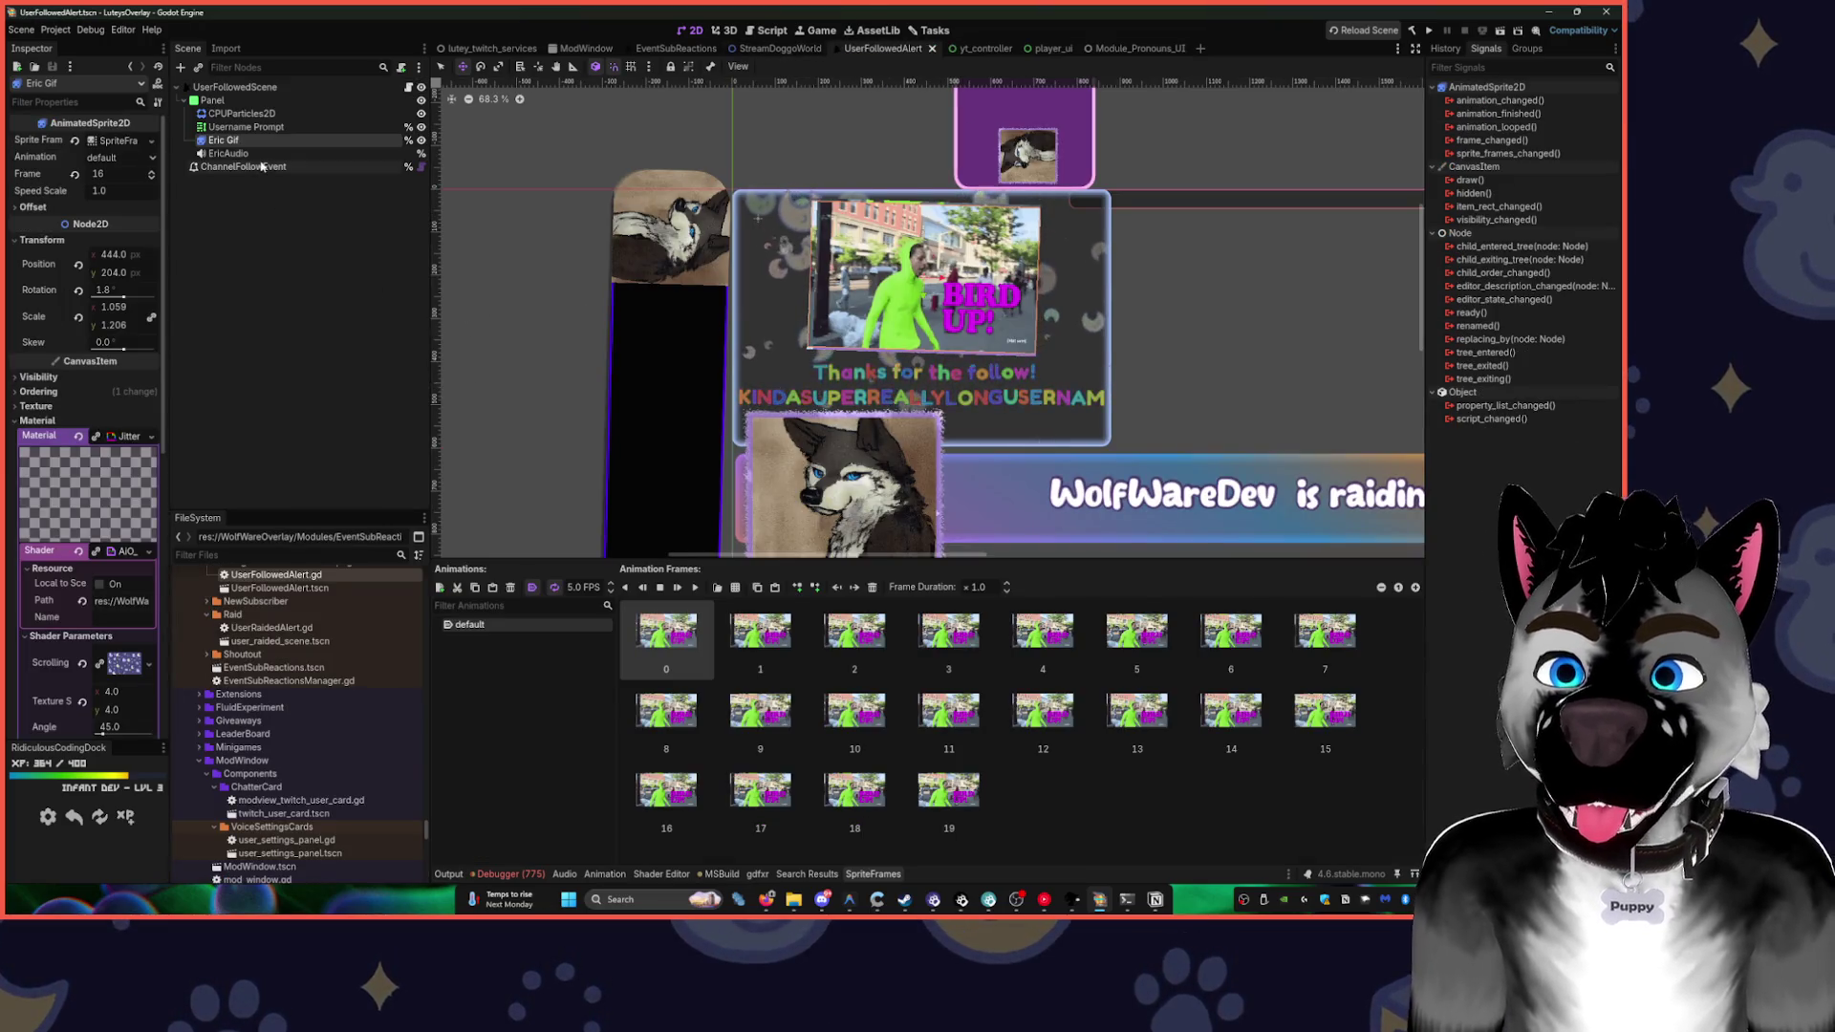
{"action": "scroll", "coordinate": [105, 688], "scroll_direction": "down", "scroll_amount": 5}
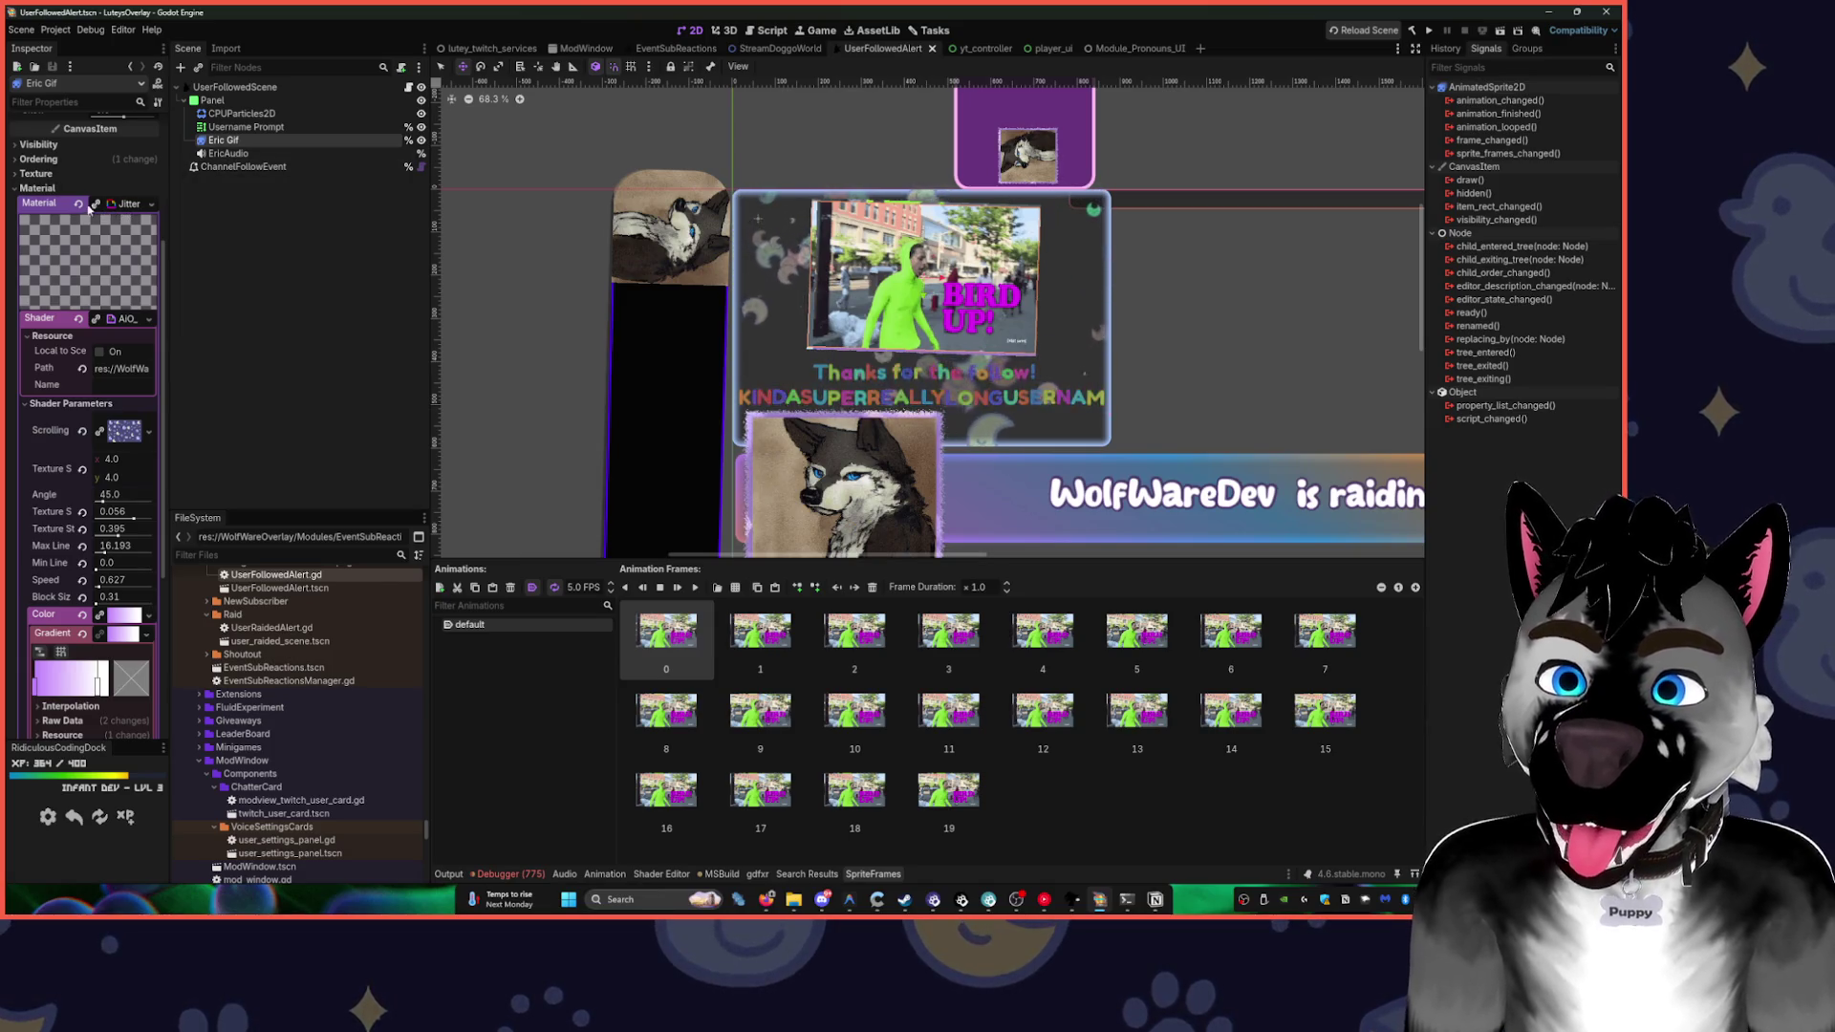
{"action": "left_click", "coordinate": [81, 205]}
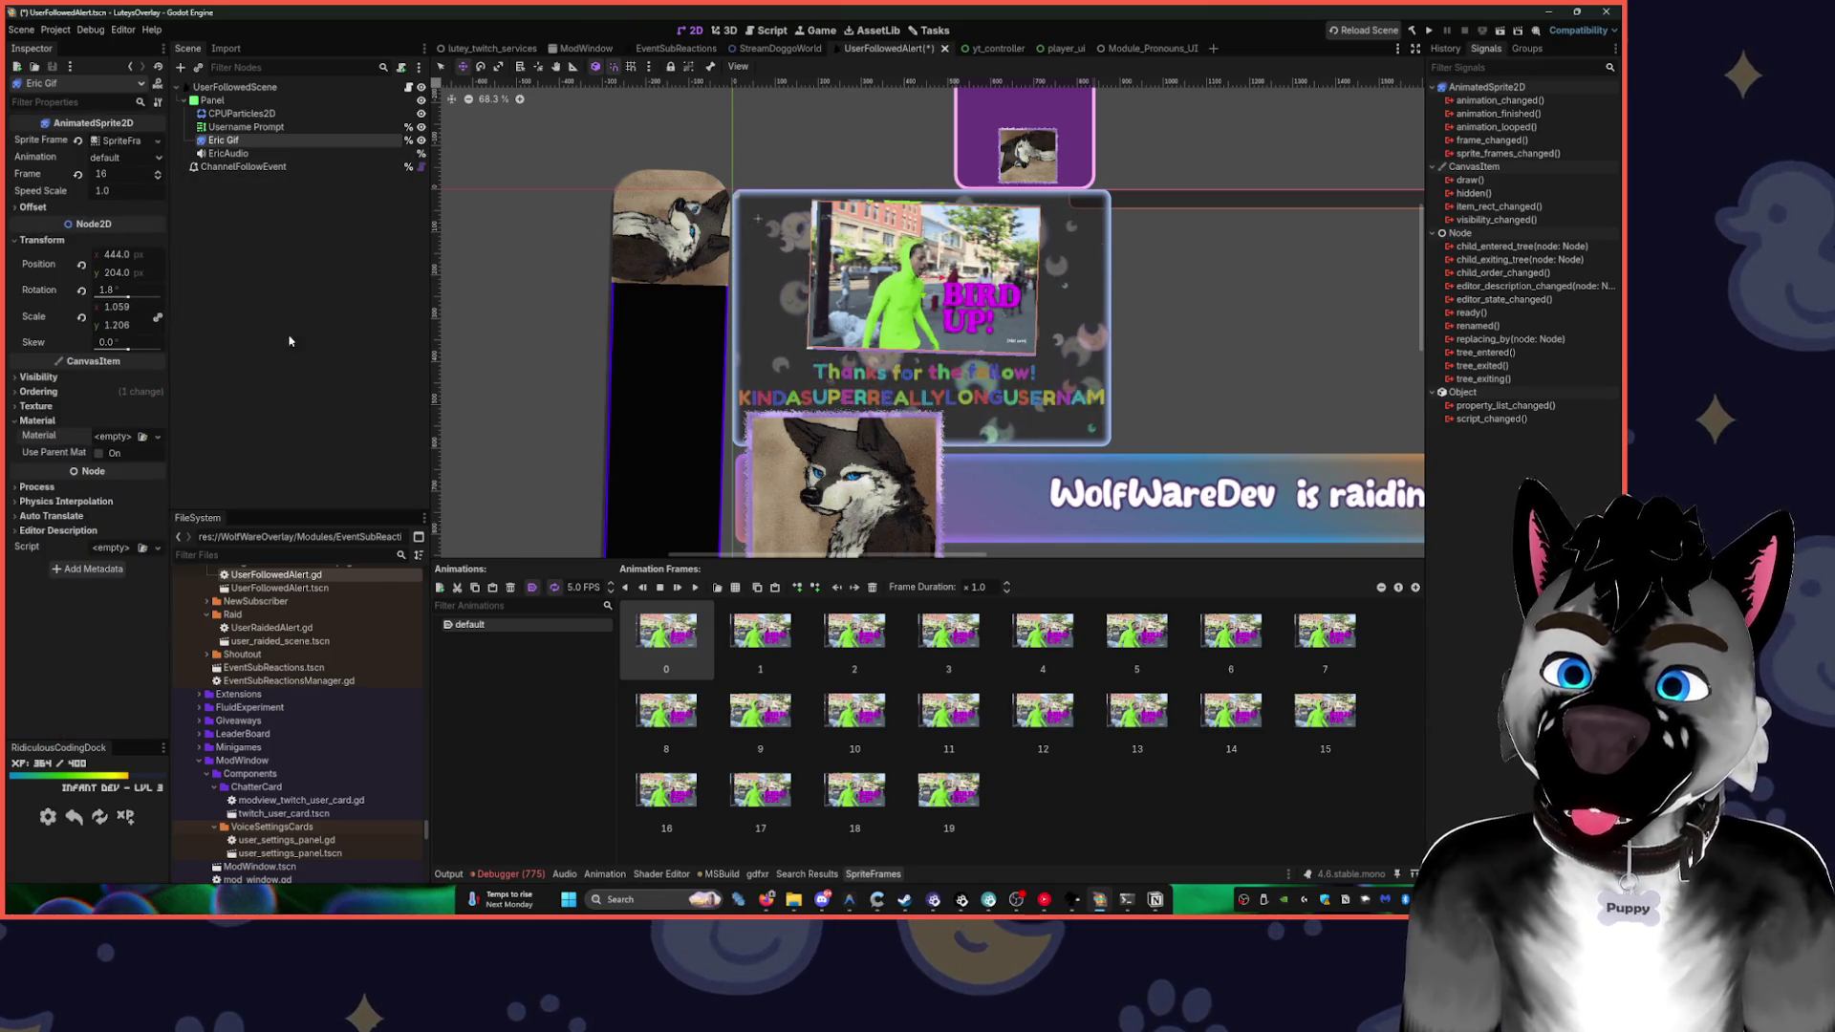
{"action": "key", "text": "ctrl+s"}
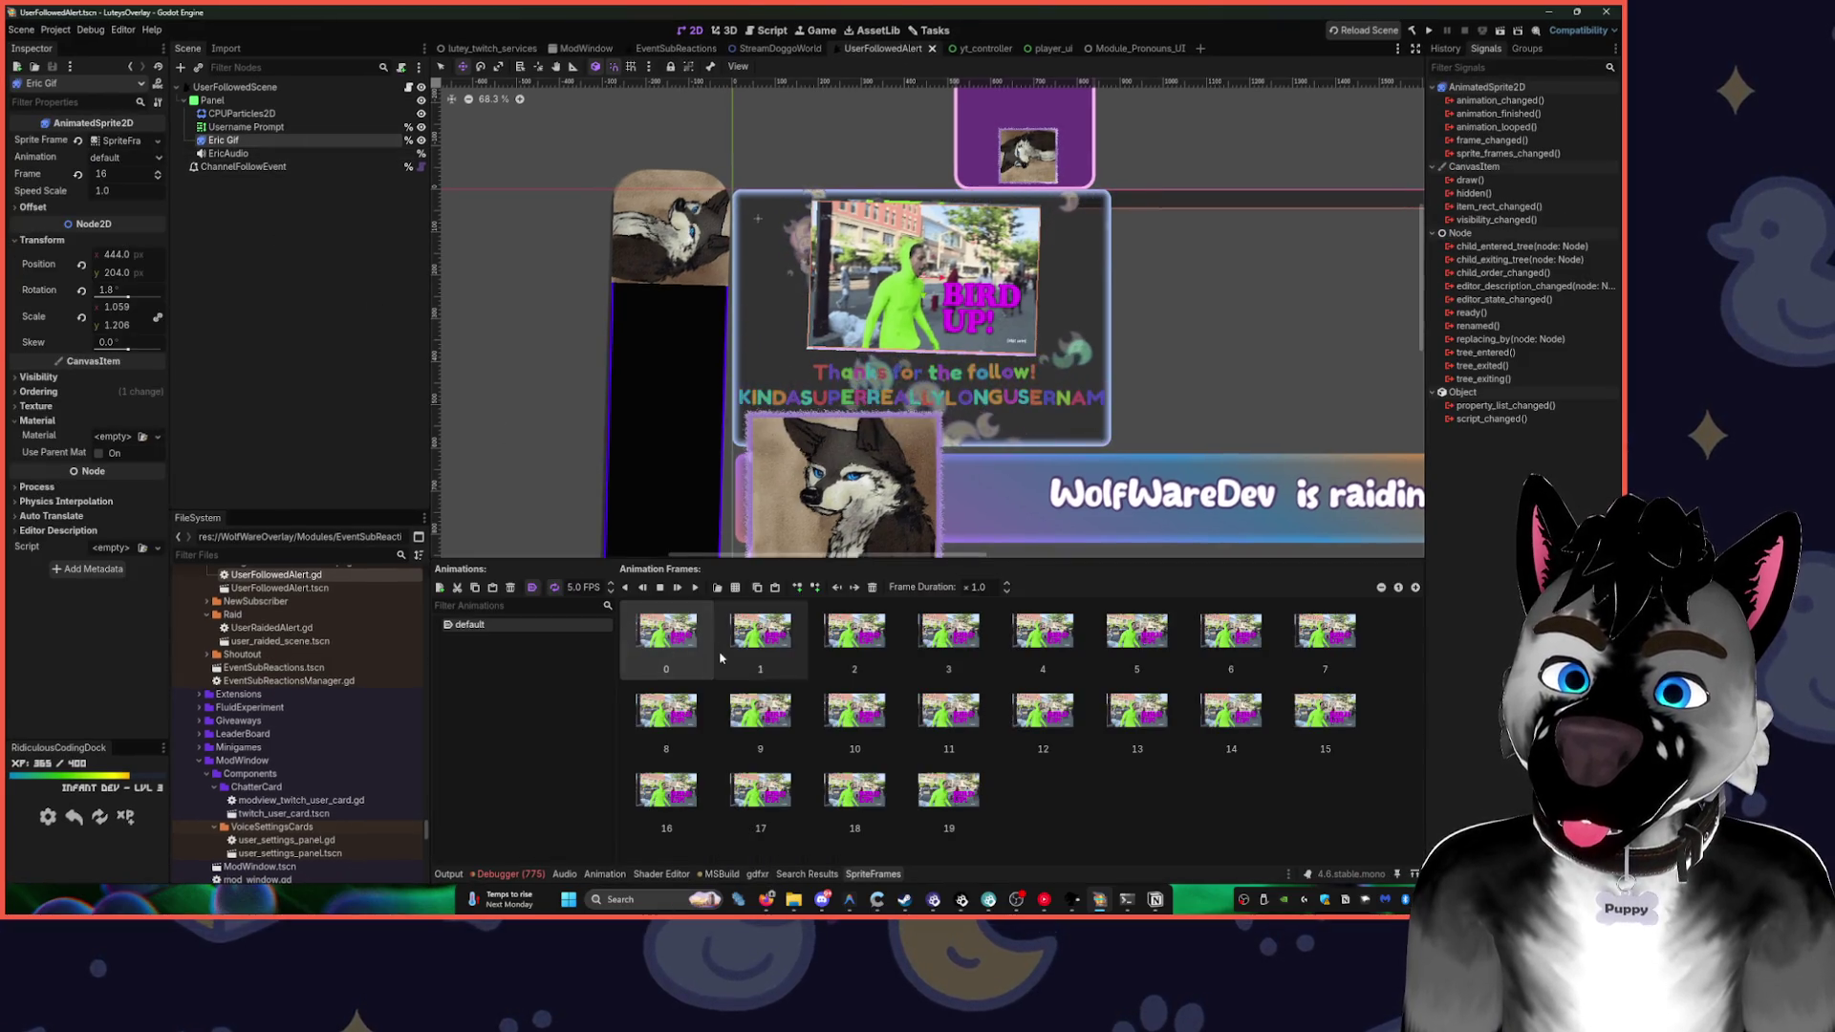
{"action": "left_click", "coordinate": [694, 589]}
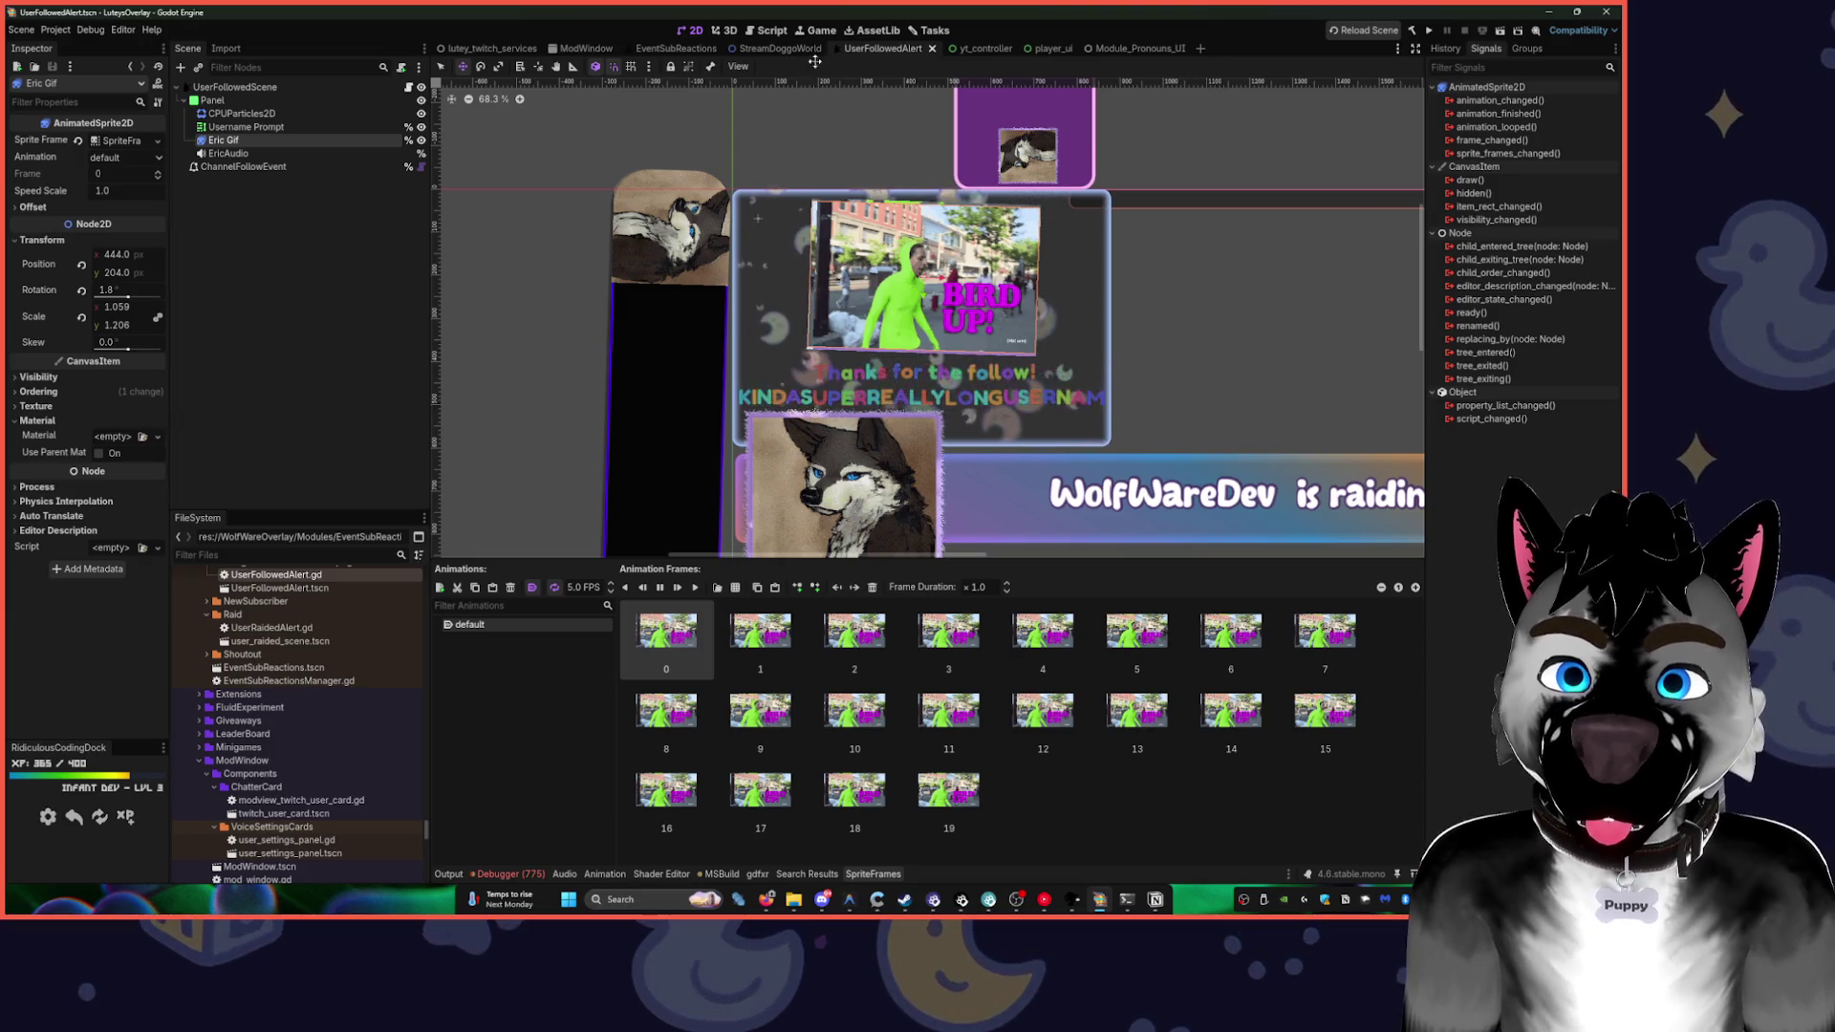
{"action": "left_click", "coordinate": [752, 49]}
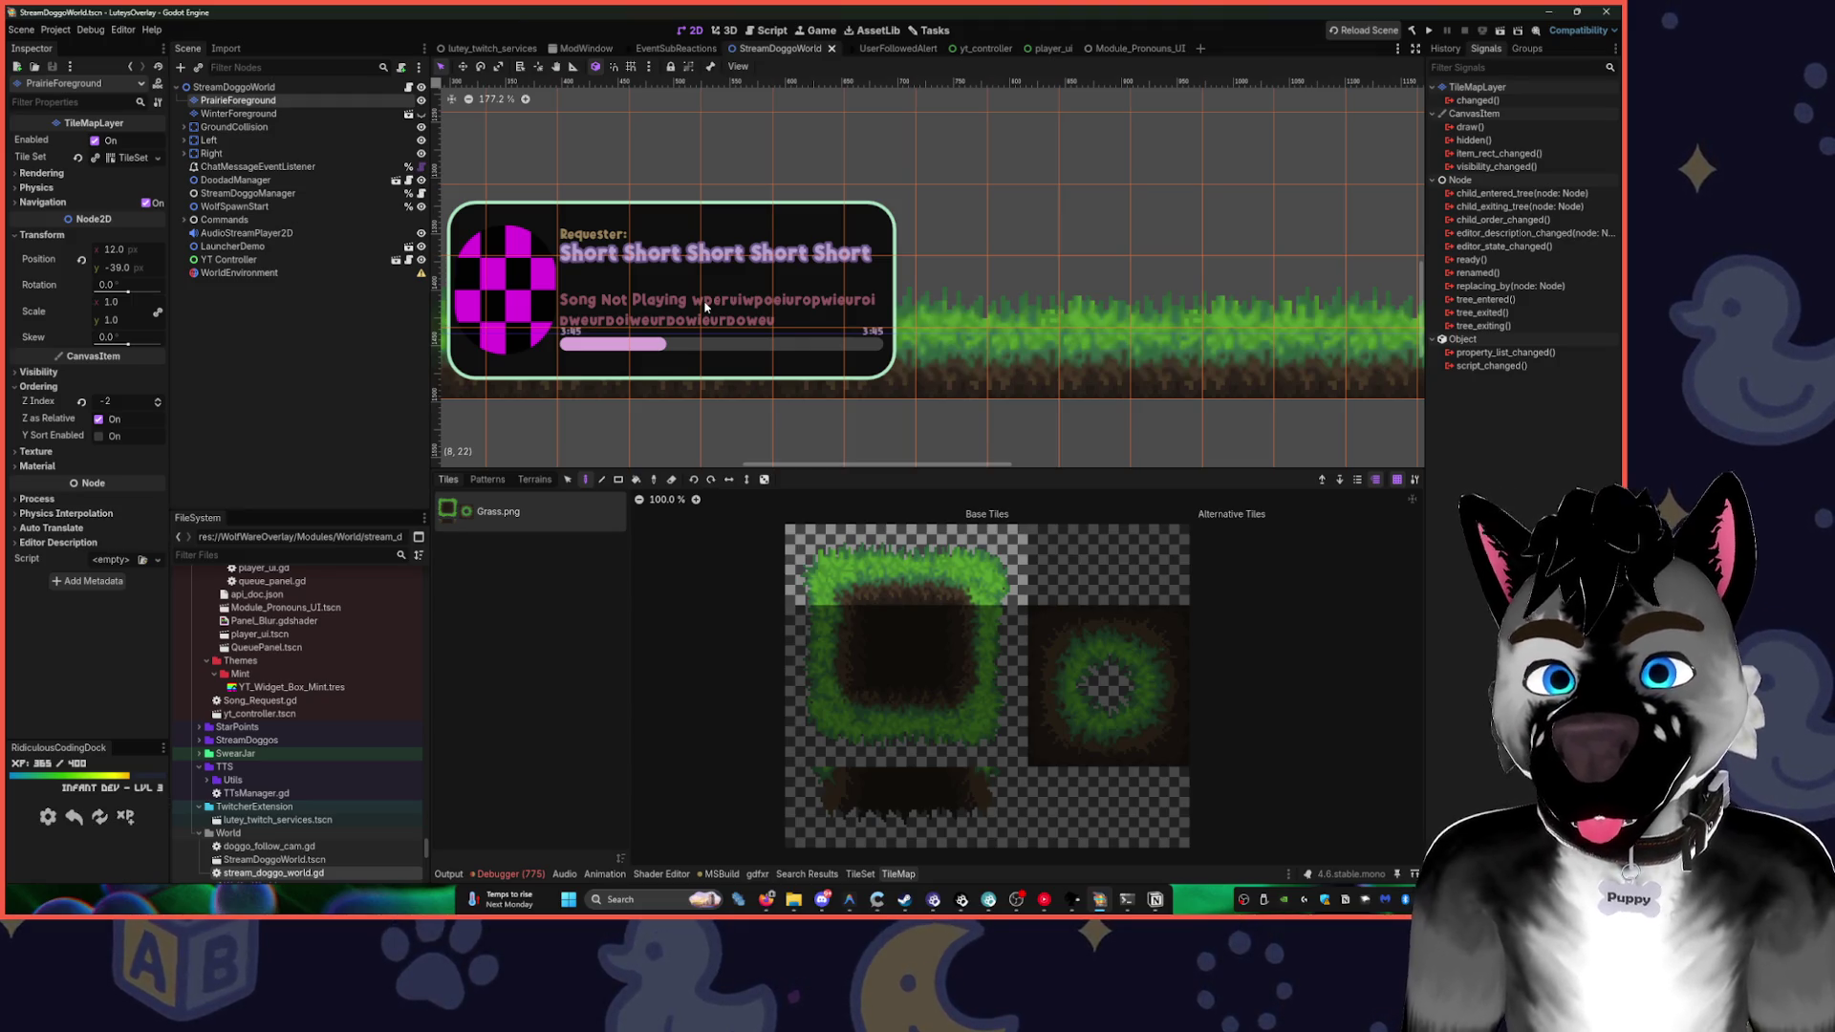
{"action": "left_click", "coordinate": [184, 128]}
{"action": "left_click", "coordinate": [183, 127]}
{"action": "left_click", "coordinate": [184, 140]}
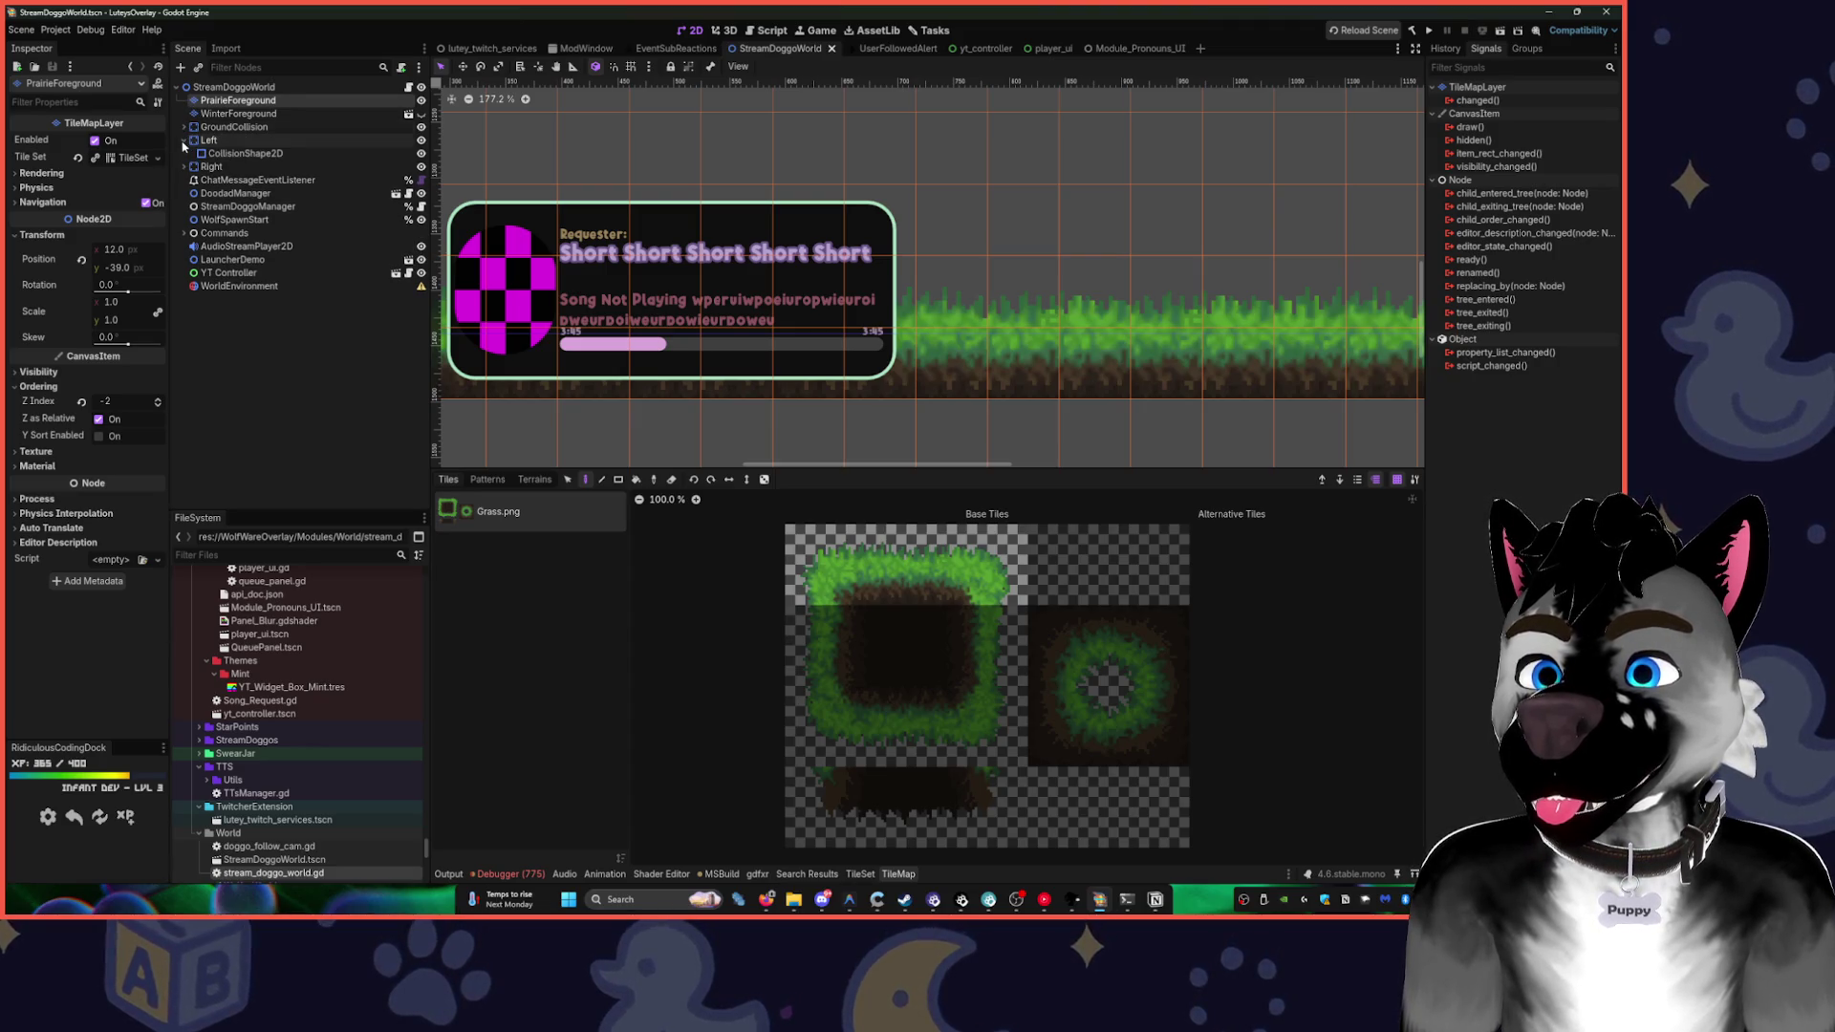
{"action": "left_click", "coordinate": [184, 140]}
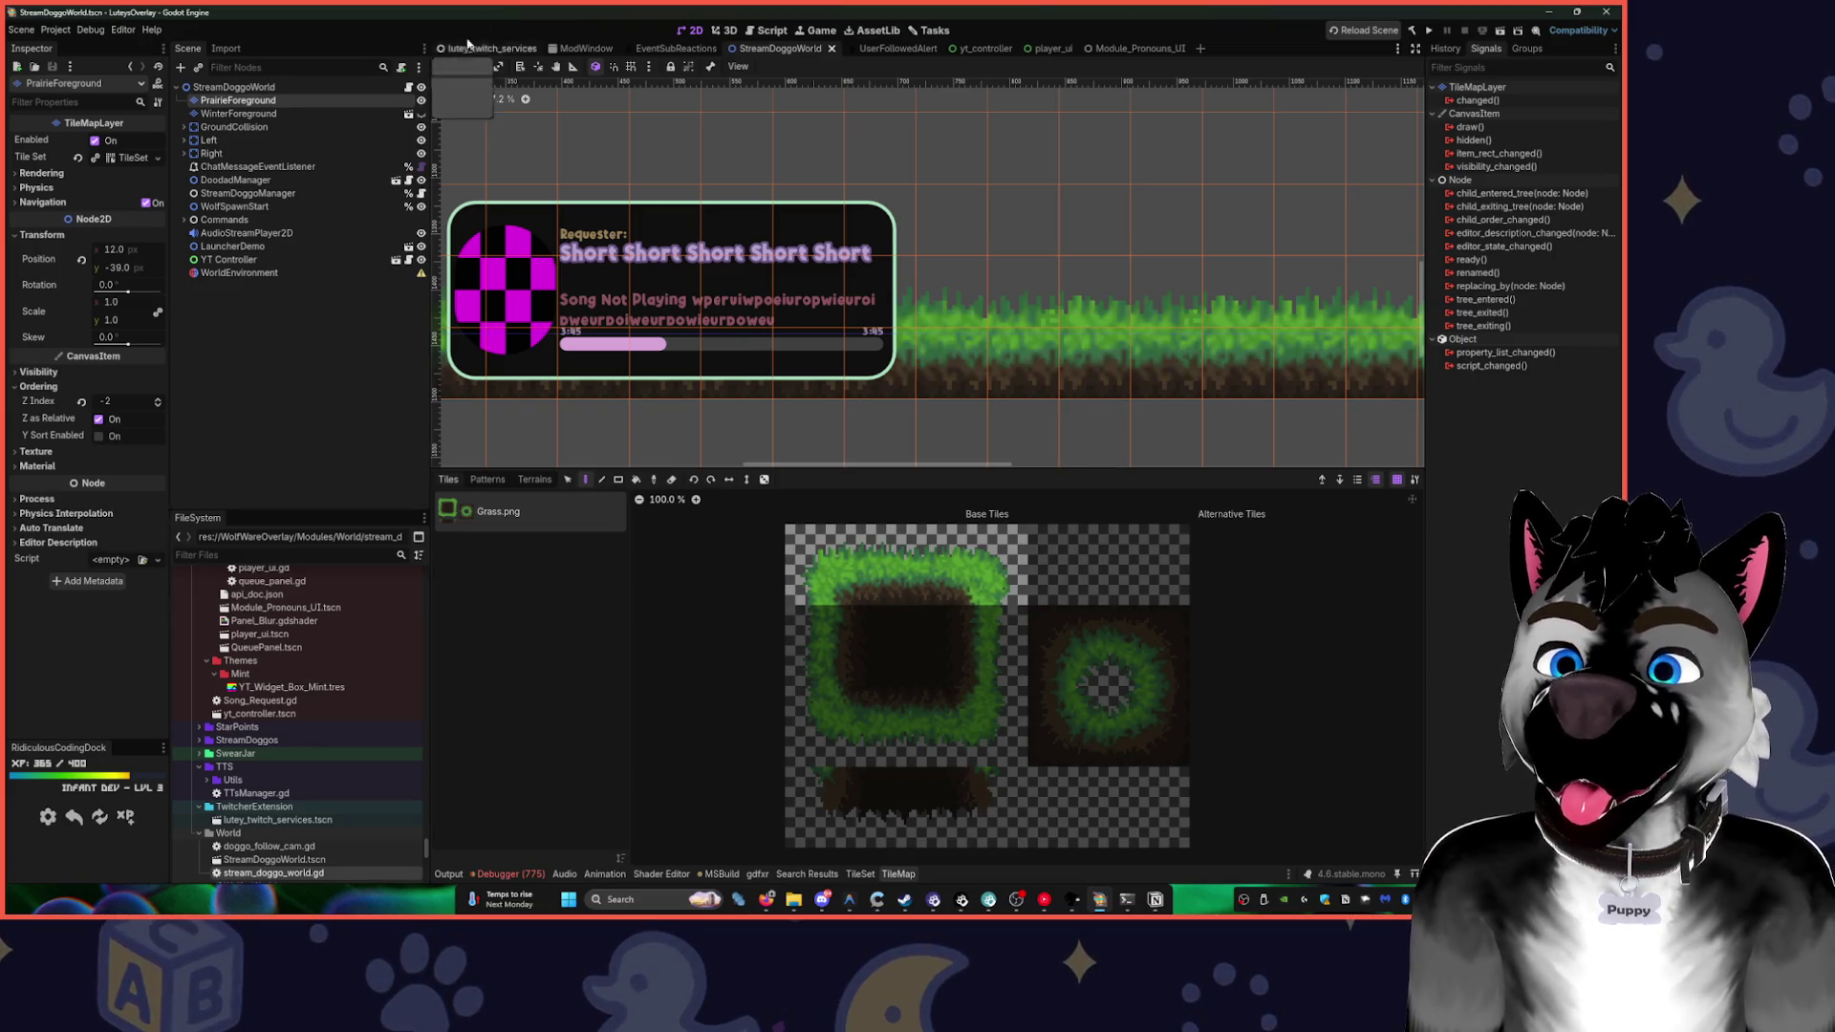
{"action": "key", "text": "w"}
{"action": "left_click_drag", "start_coordinate": [866, 263], "coordinate": [876, 241]}
{"action": "key", "text": "ctrl+z"}
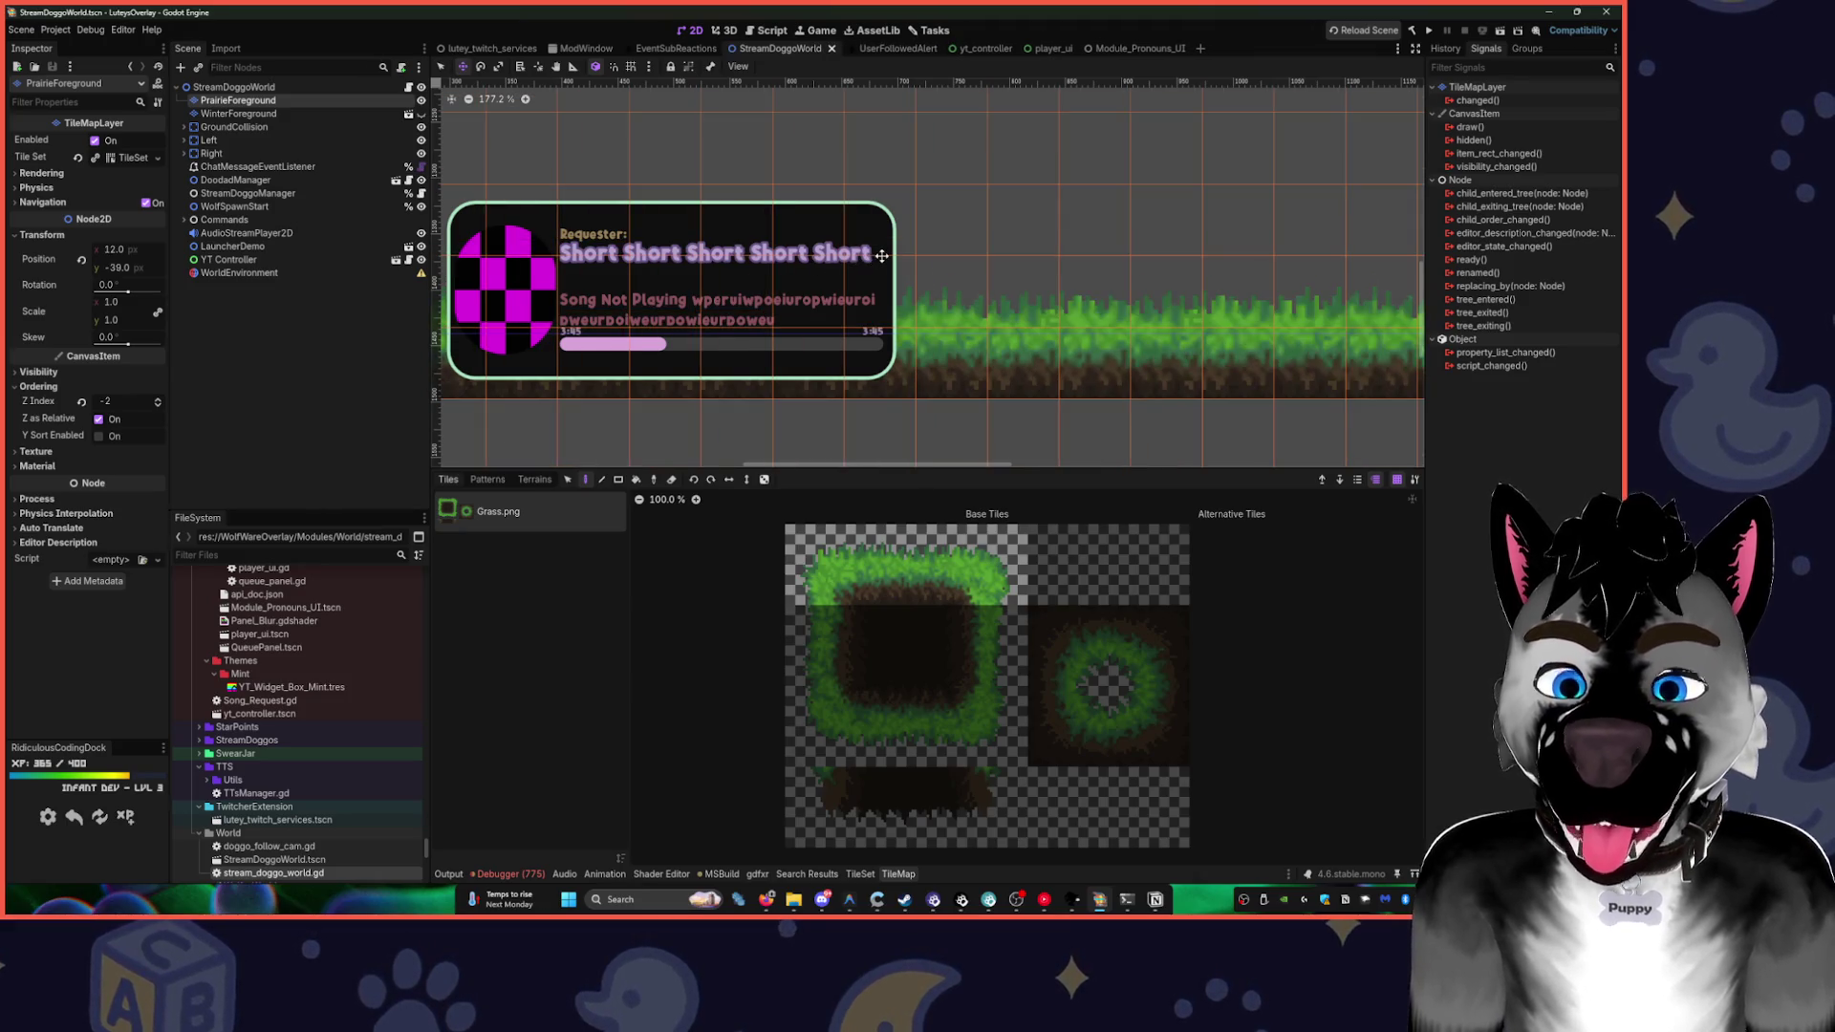
{"action": "left_click", "coordinate": [881, 255]}
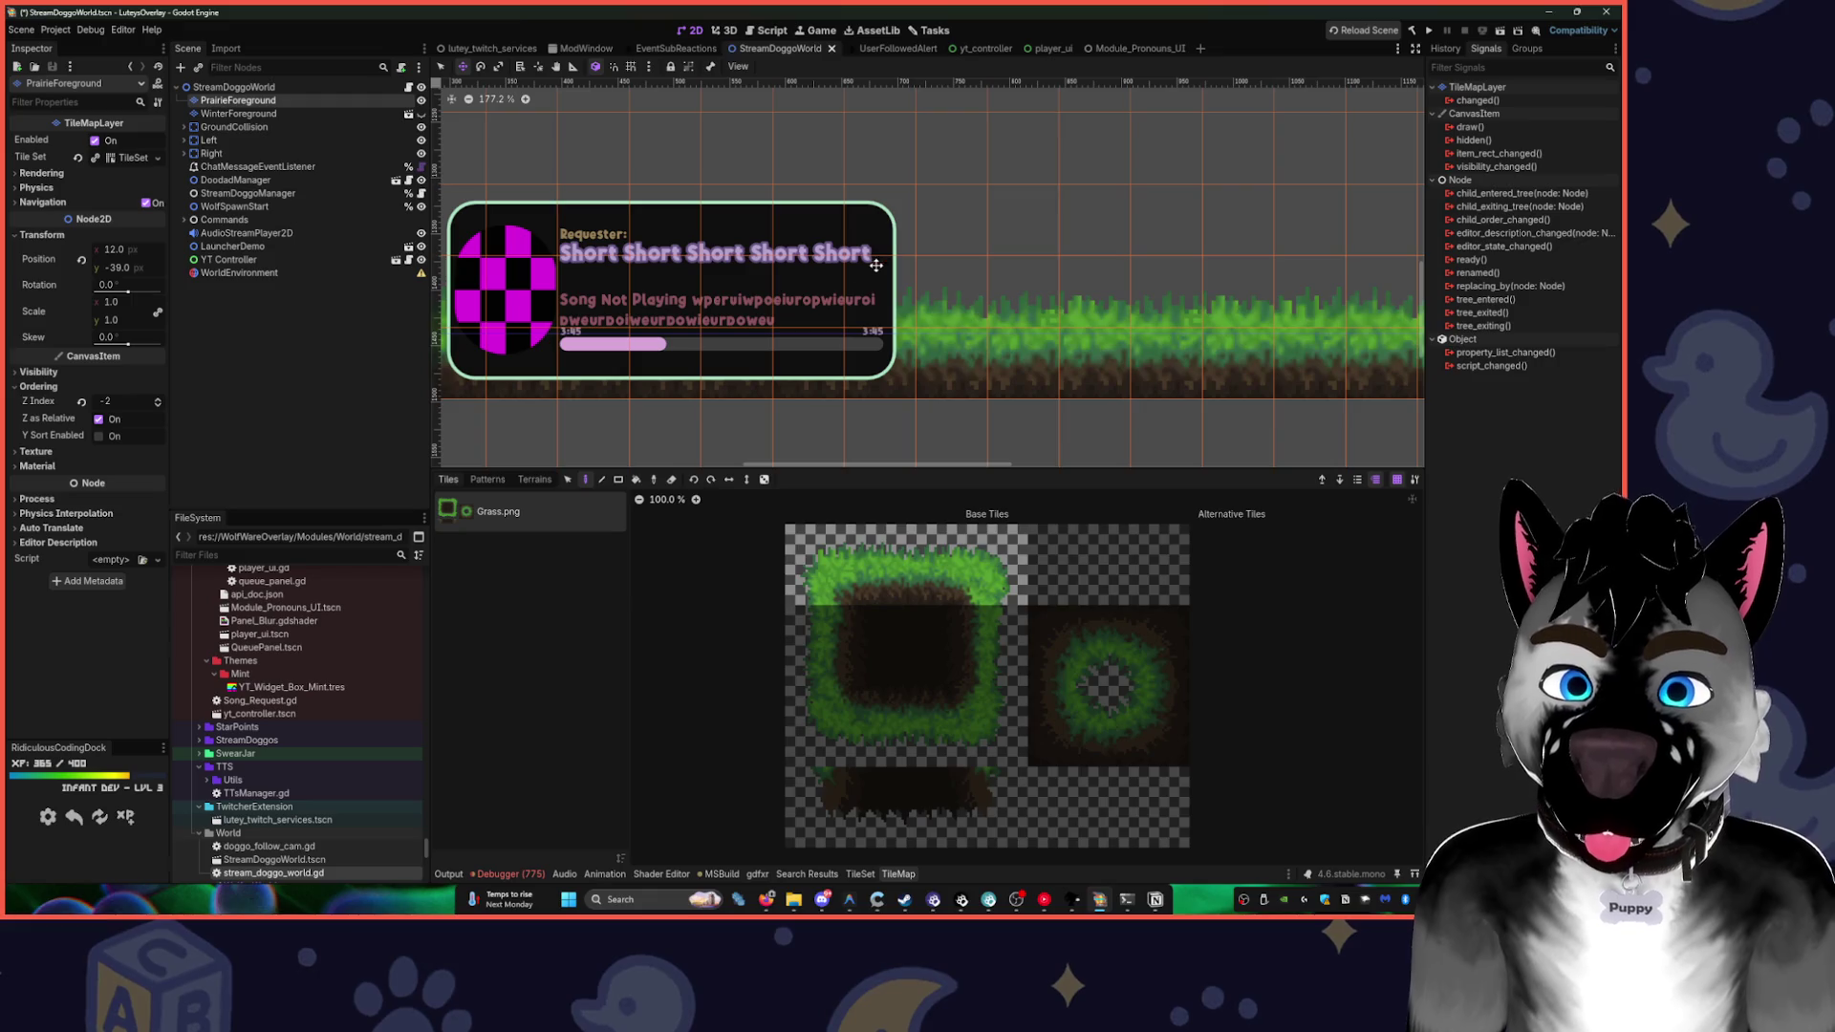
{"action": "scroll", "coordinate": [1082, 387], "scroll_direction": "down", "scroll_amount": 2}
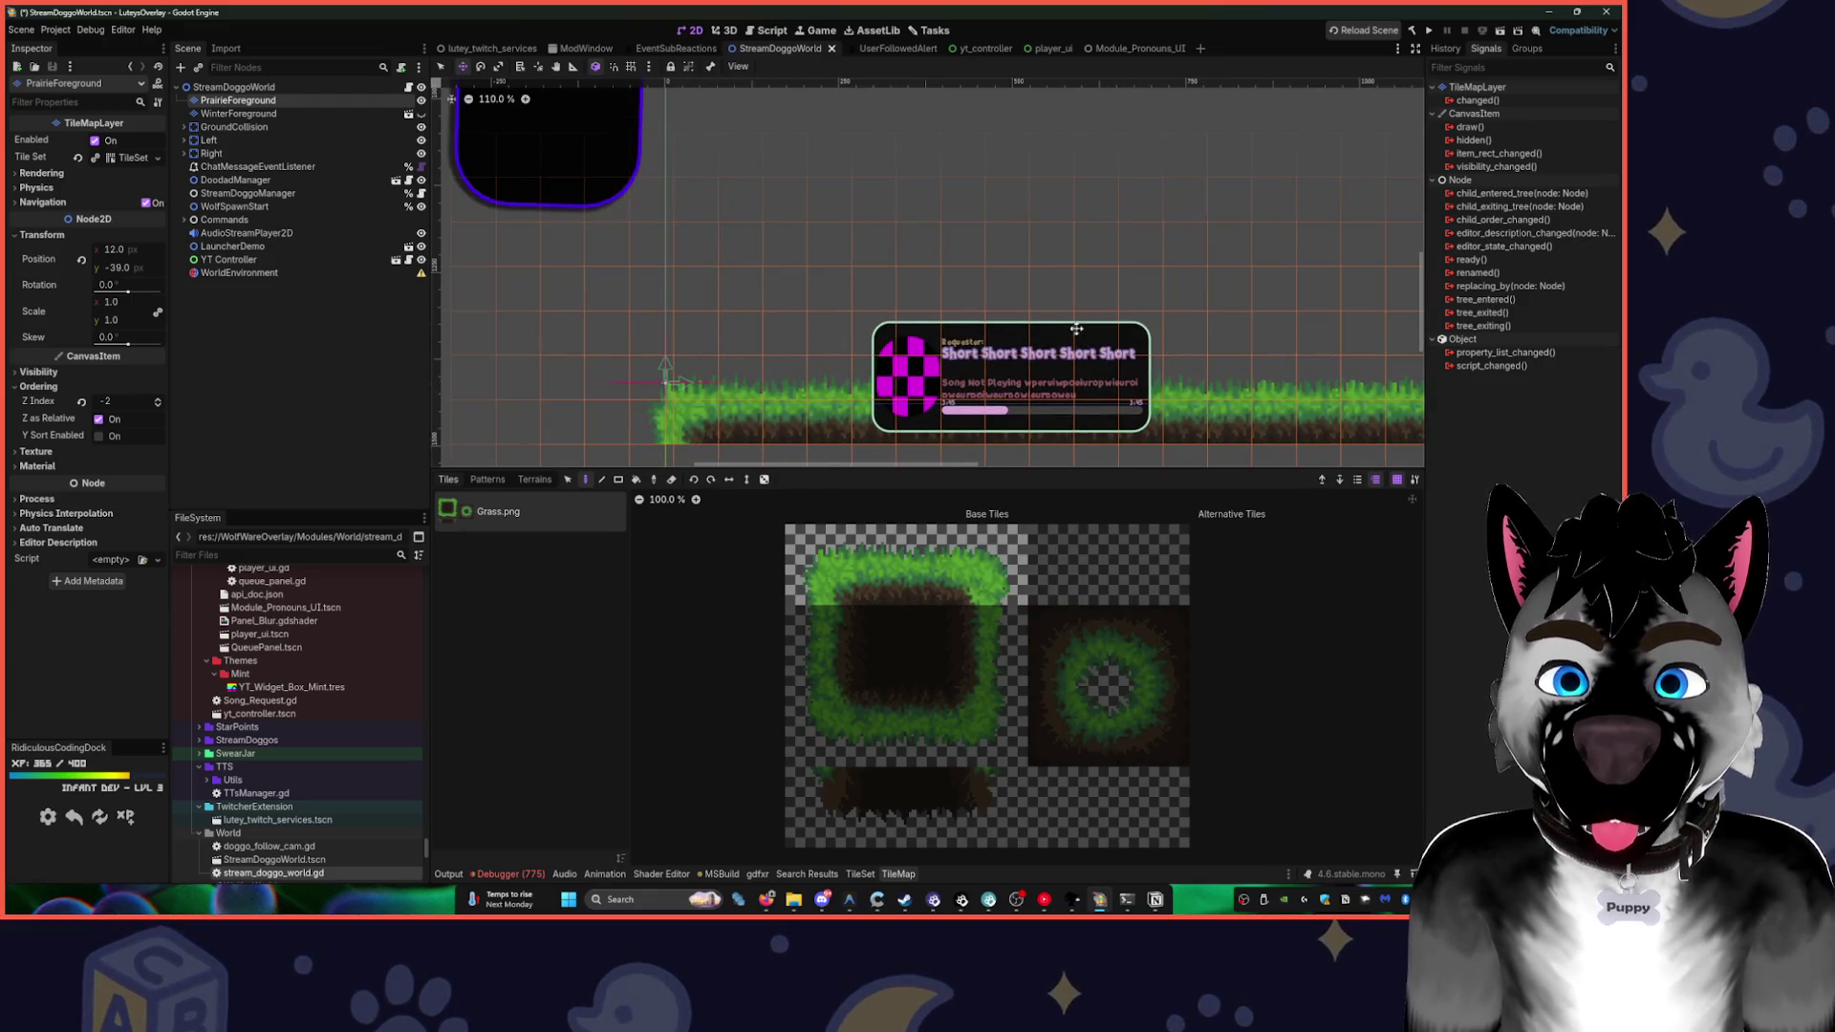
{"action": "left_click_drag", "start_coordinate": [840, 355], "coordinate": [689, 286]}
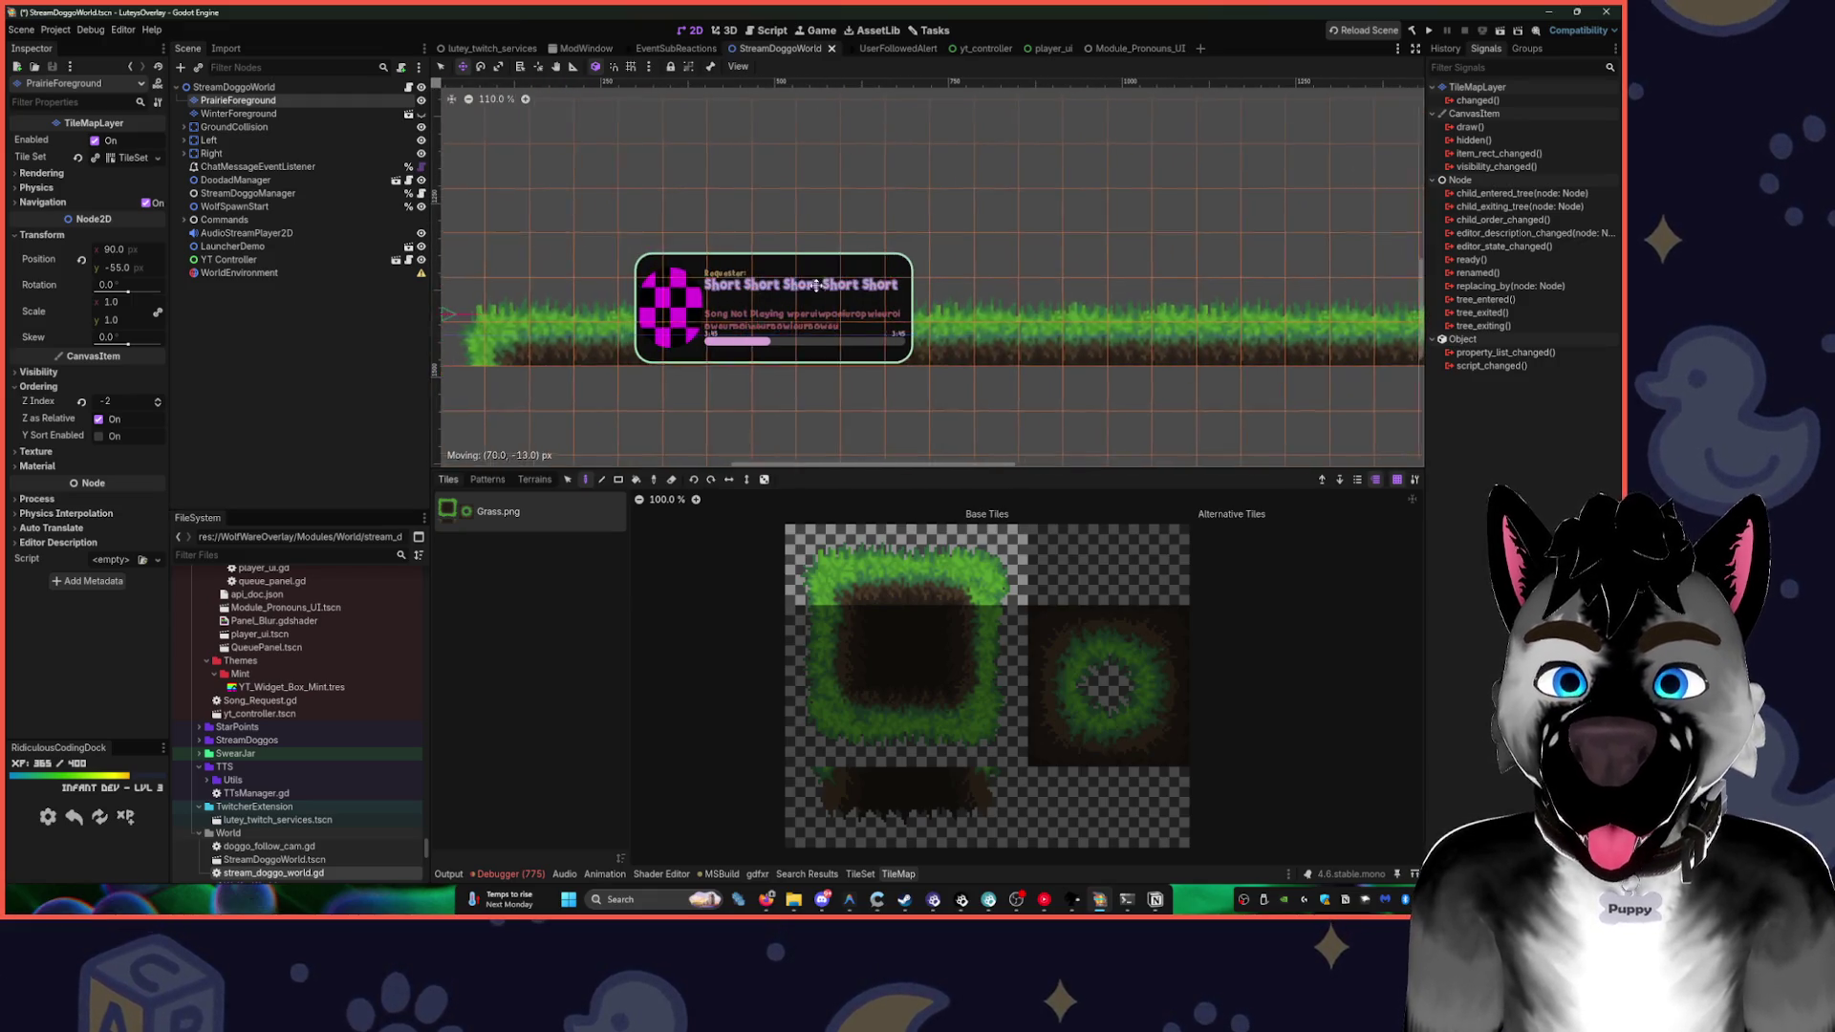
{"action": "left_click_drag", "start_coordinate": [809, 204], "coordinate": [762, 248]}
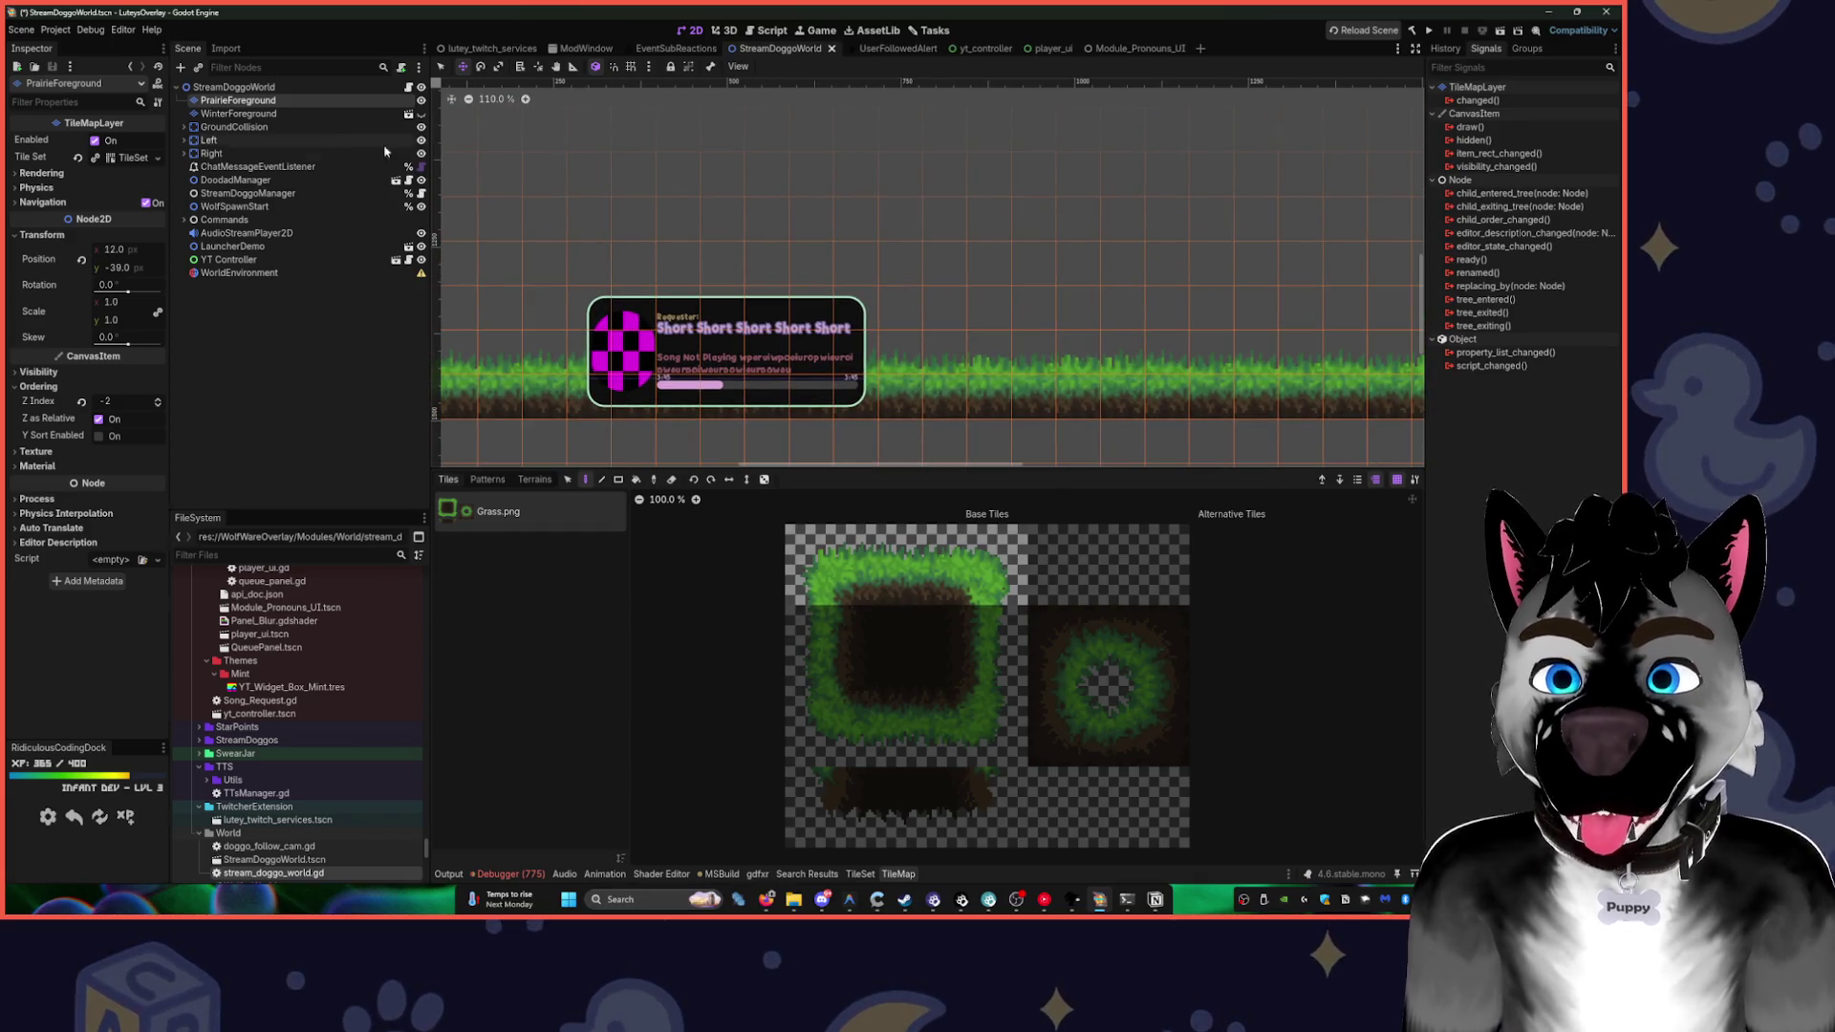
{"action": "left_click", "coordinate": [253, 114]}
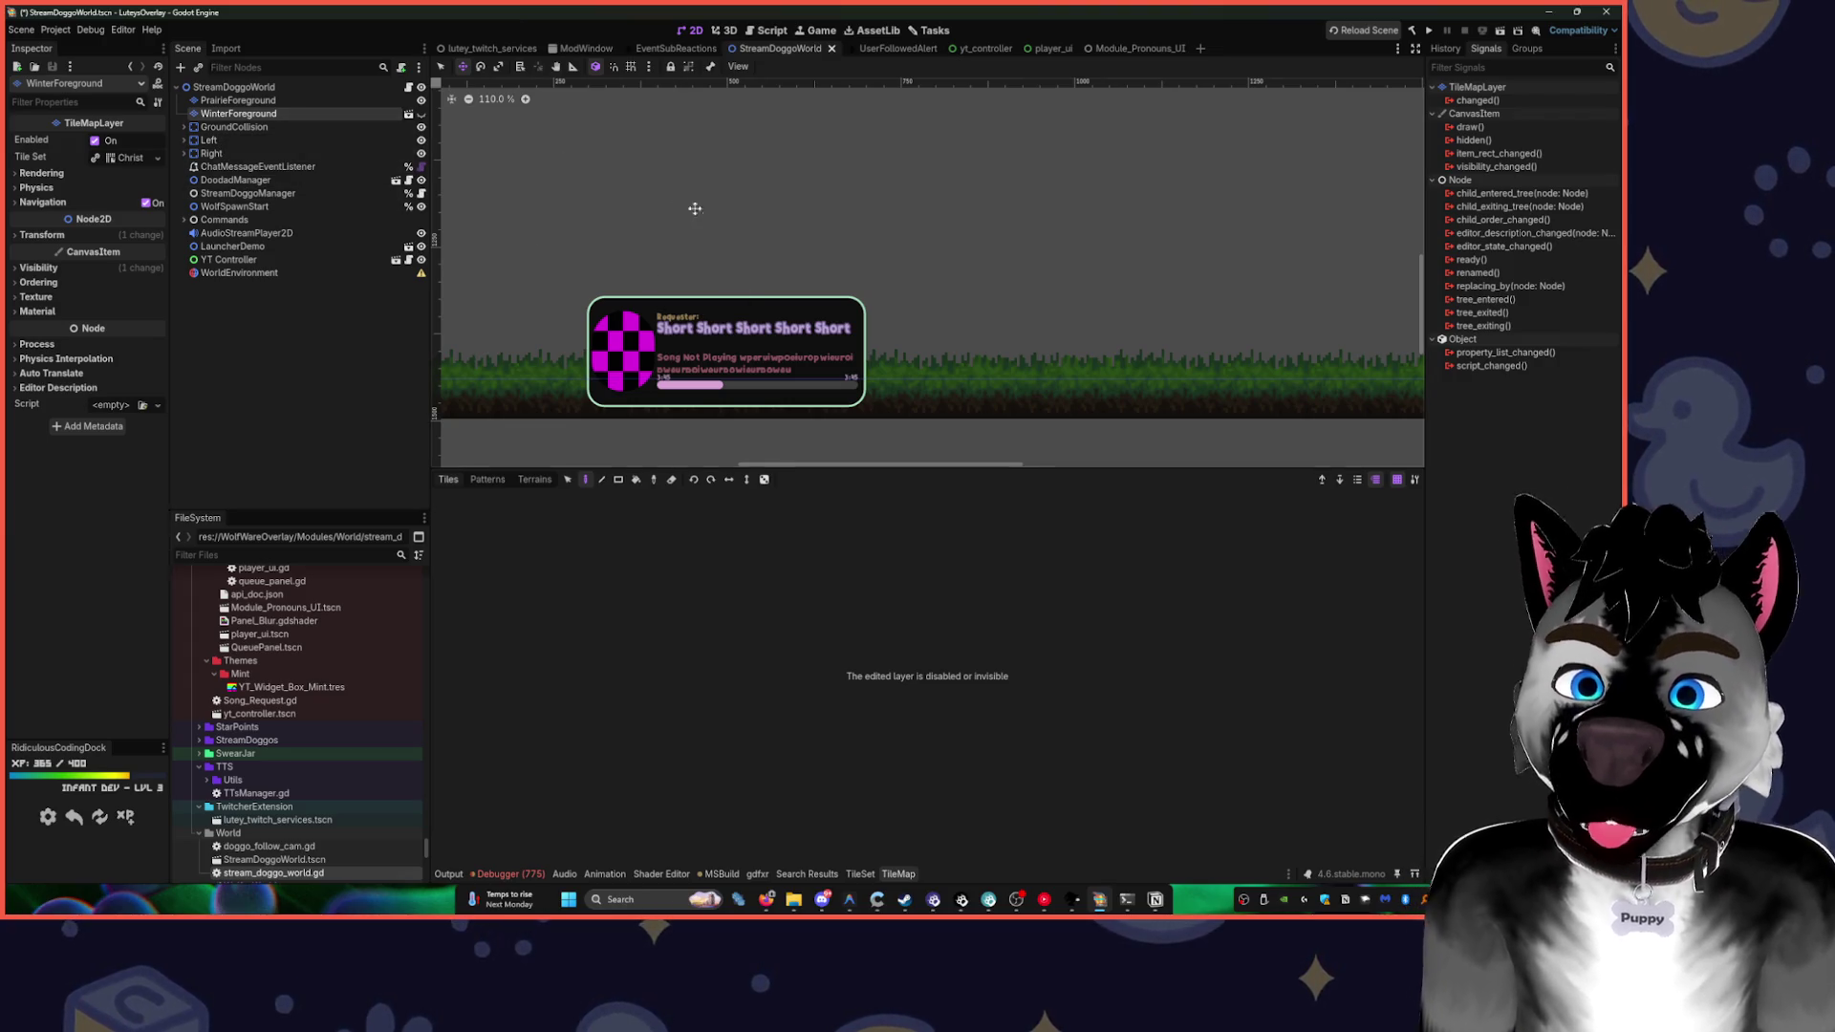
- Preview the snowy WinterForeground layer, hide it again, and open winter_foreground.tscn
{"action": "left_click", "coordinate": [421, 113]}
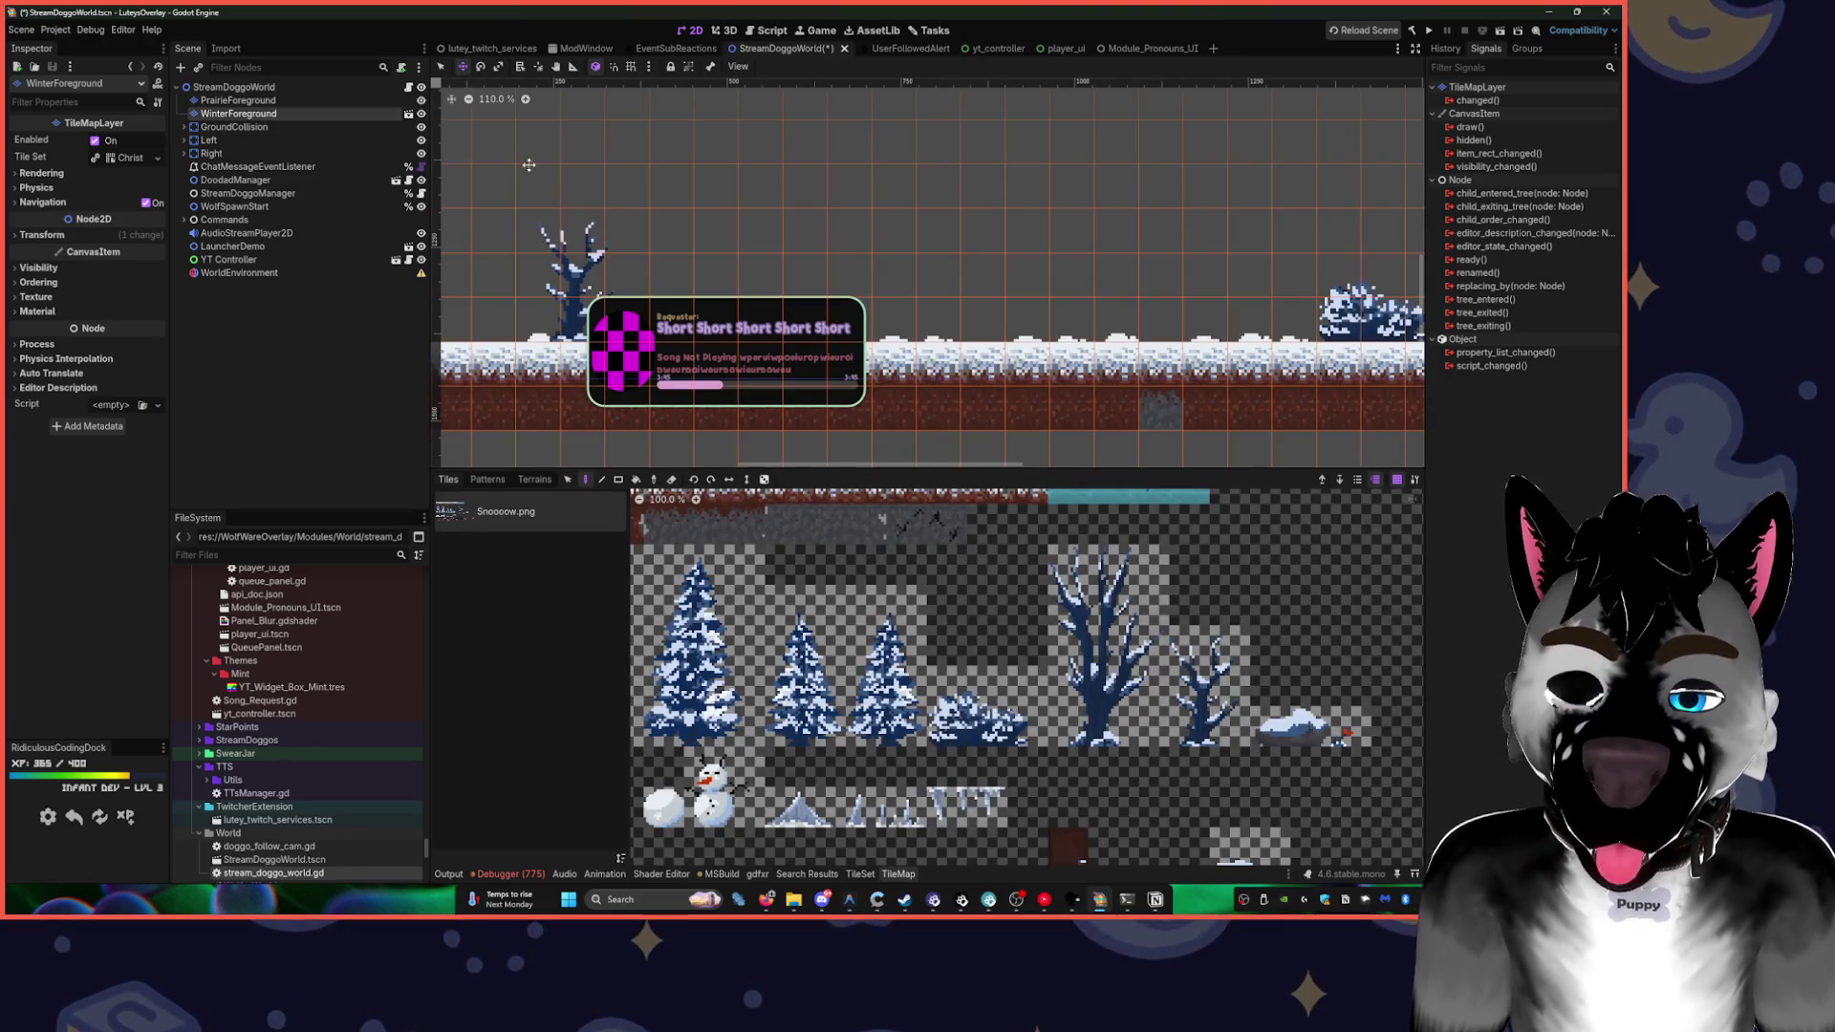
{"action": "scroll", "coordinate": [1185, 244], "scroll_direction": "down", "scroll_amount": 5}
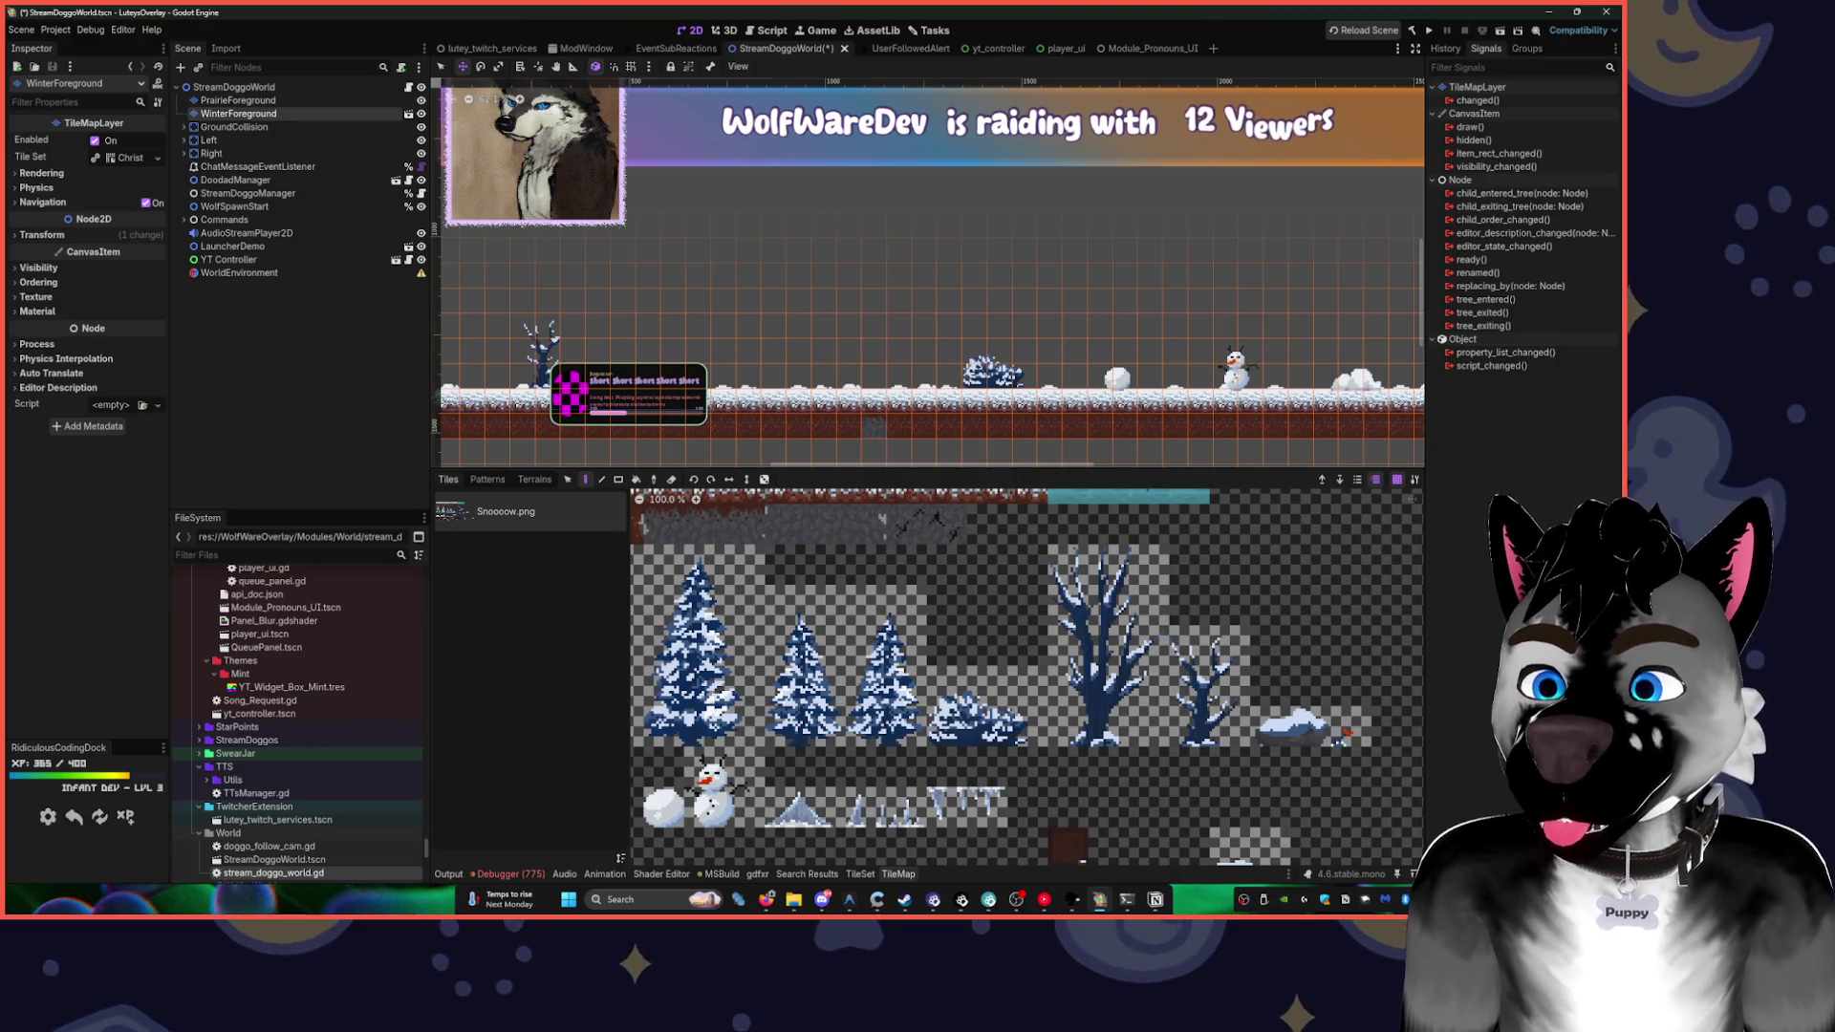
{"action": "key", "text": "alt+Tab"}
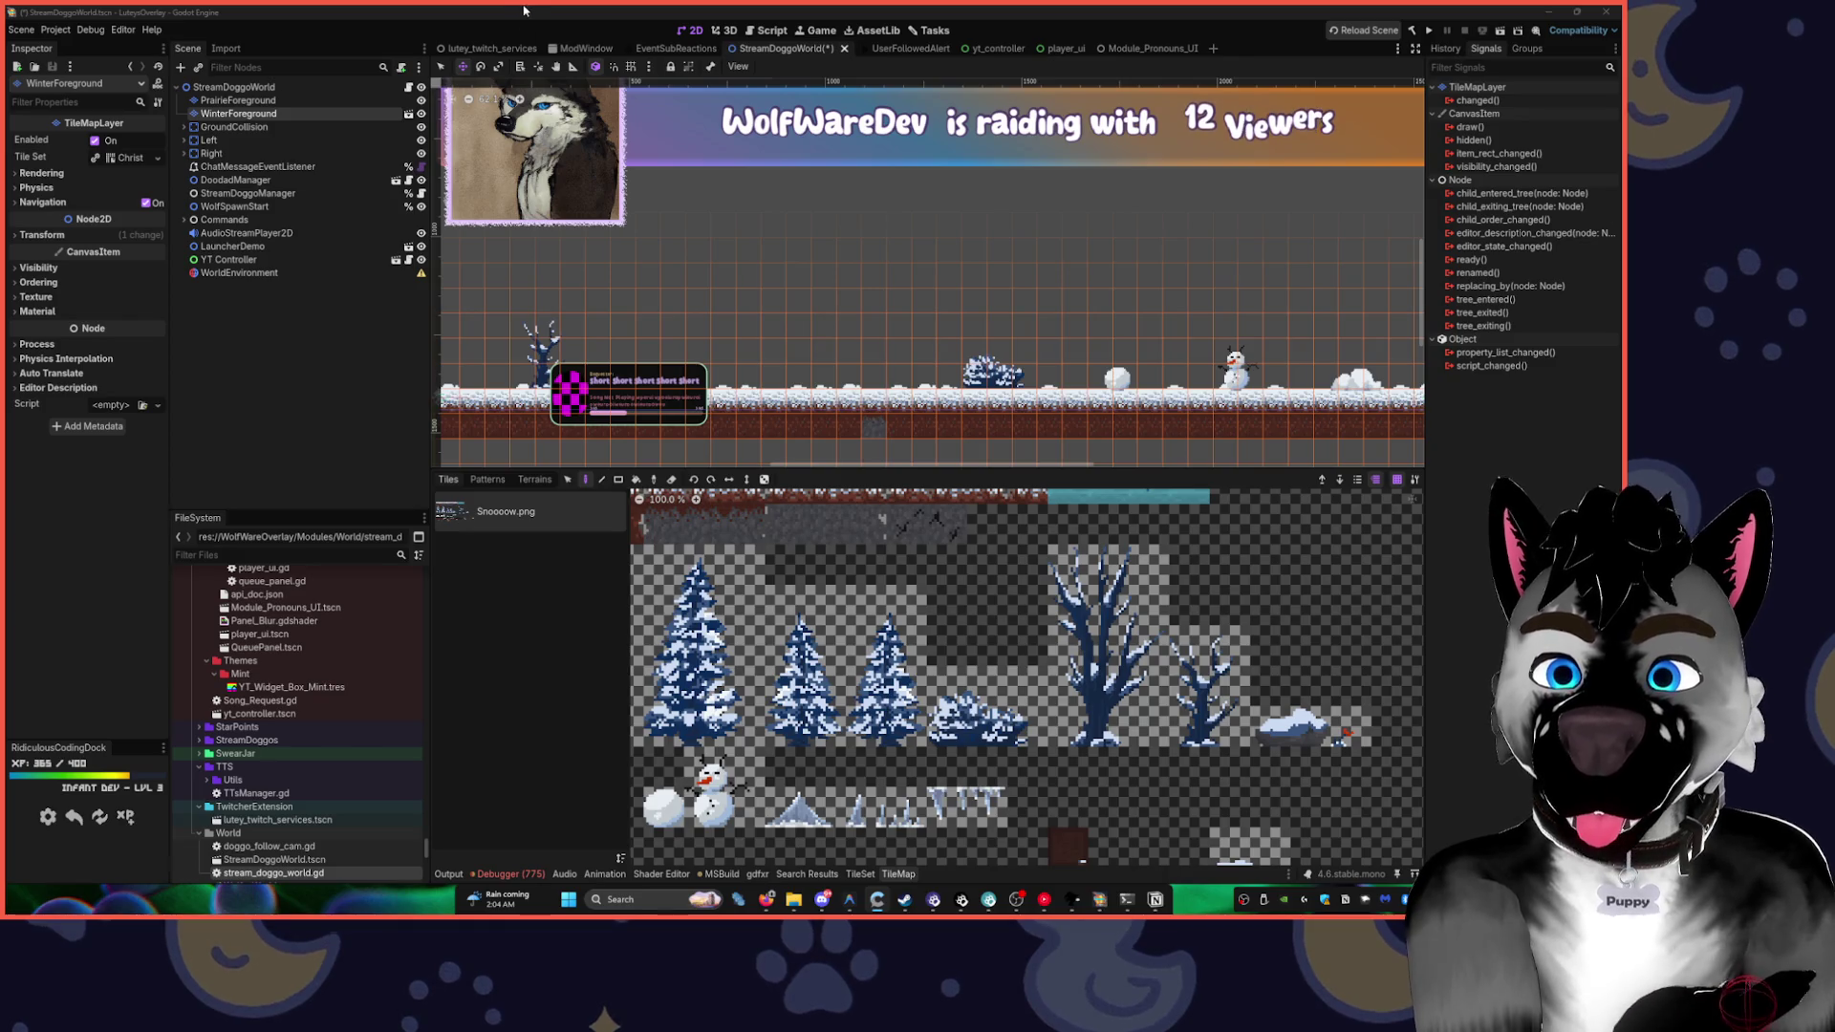
{"action": "left_click", "coordinate": [421, 115]}
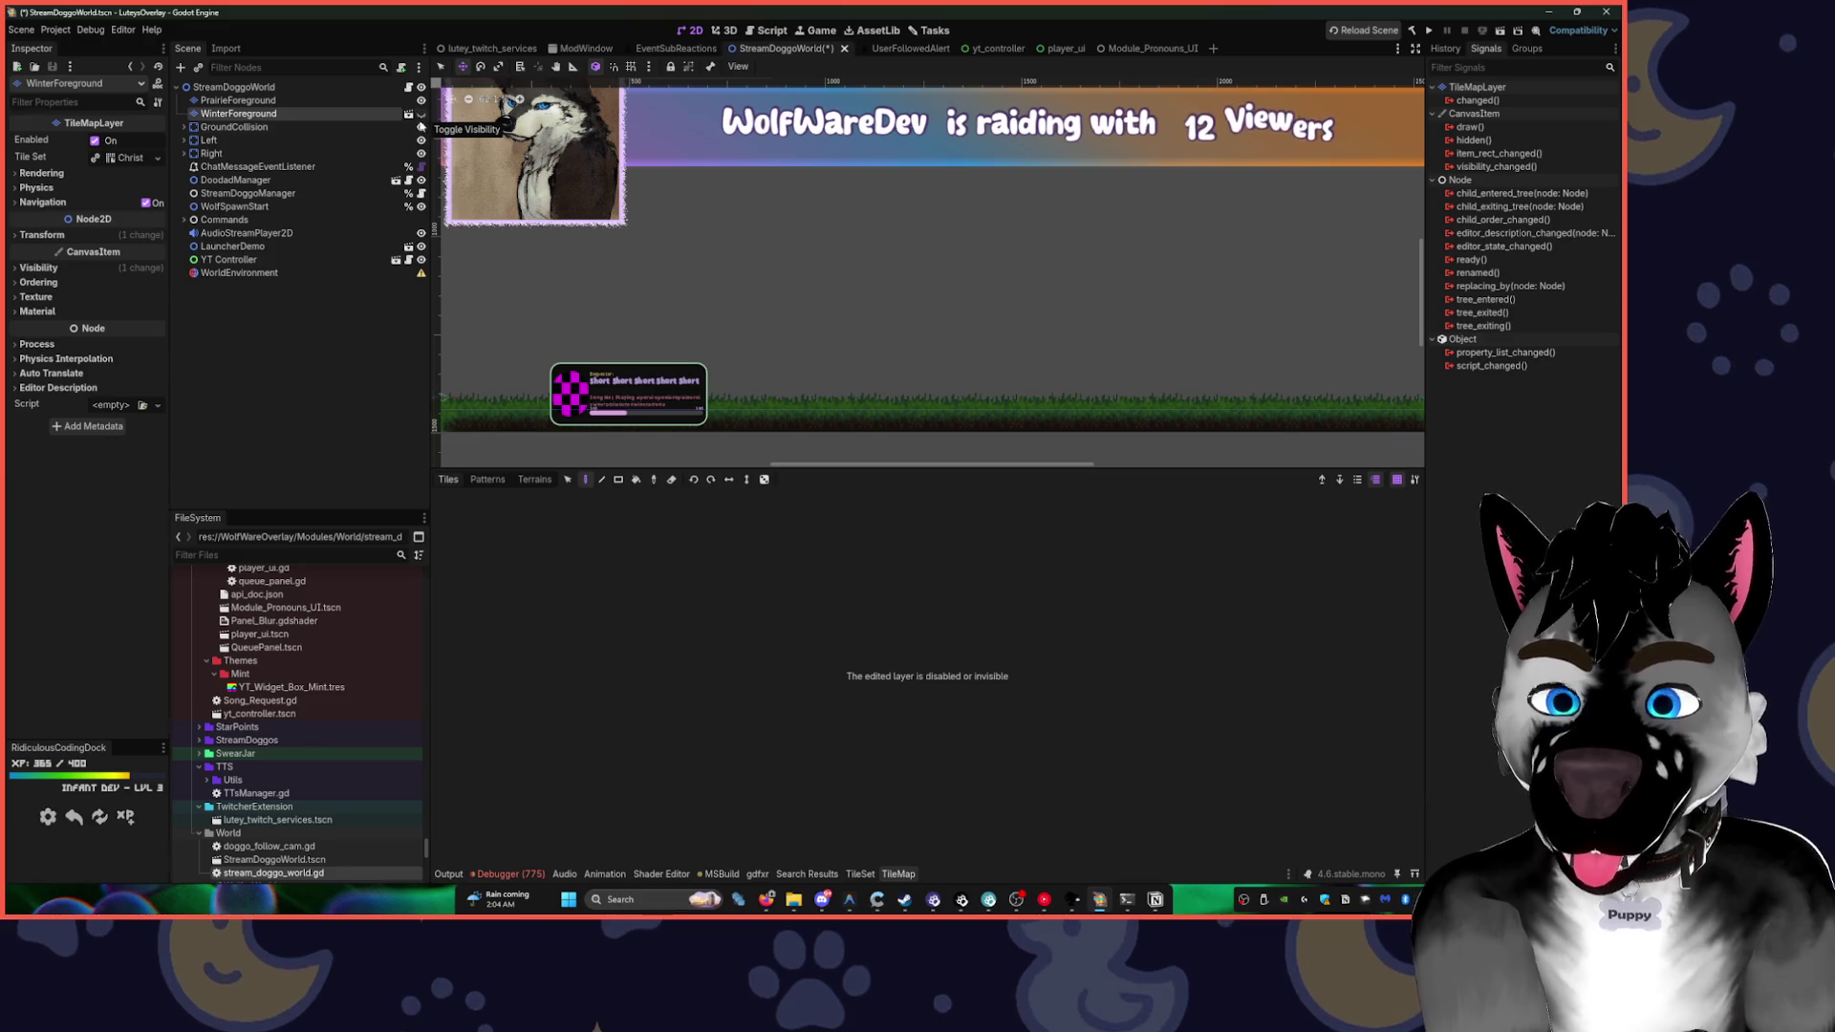
{"action": "left_click", "coordinate": [407, 113]}
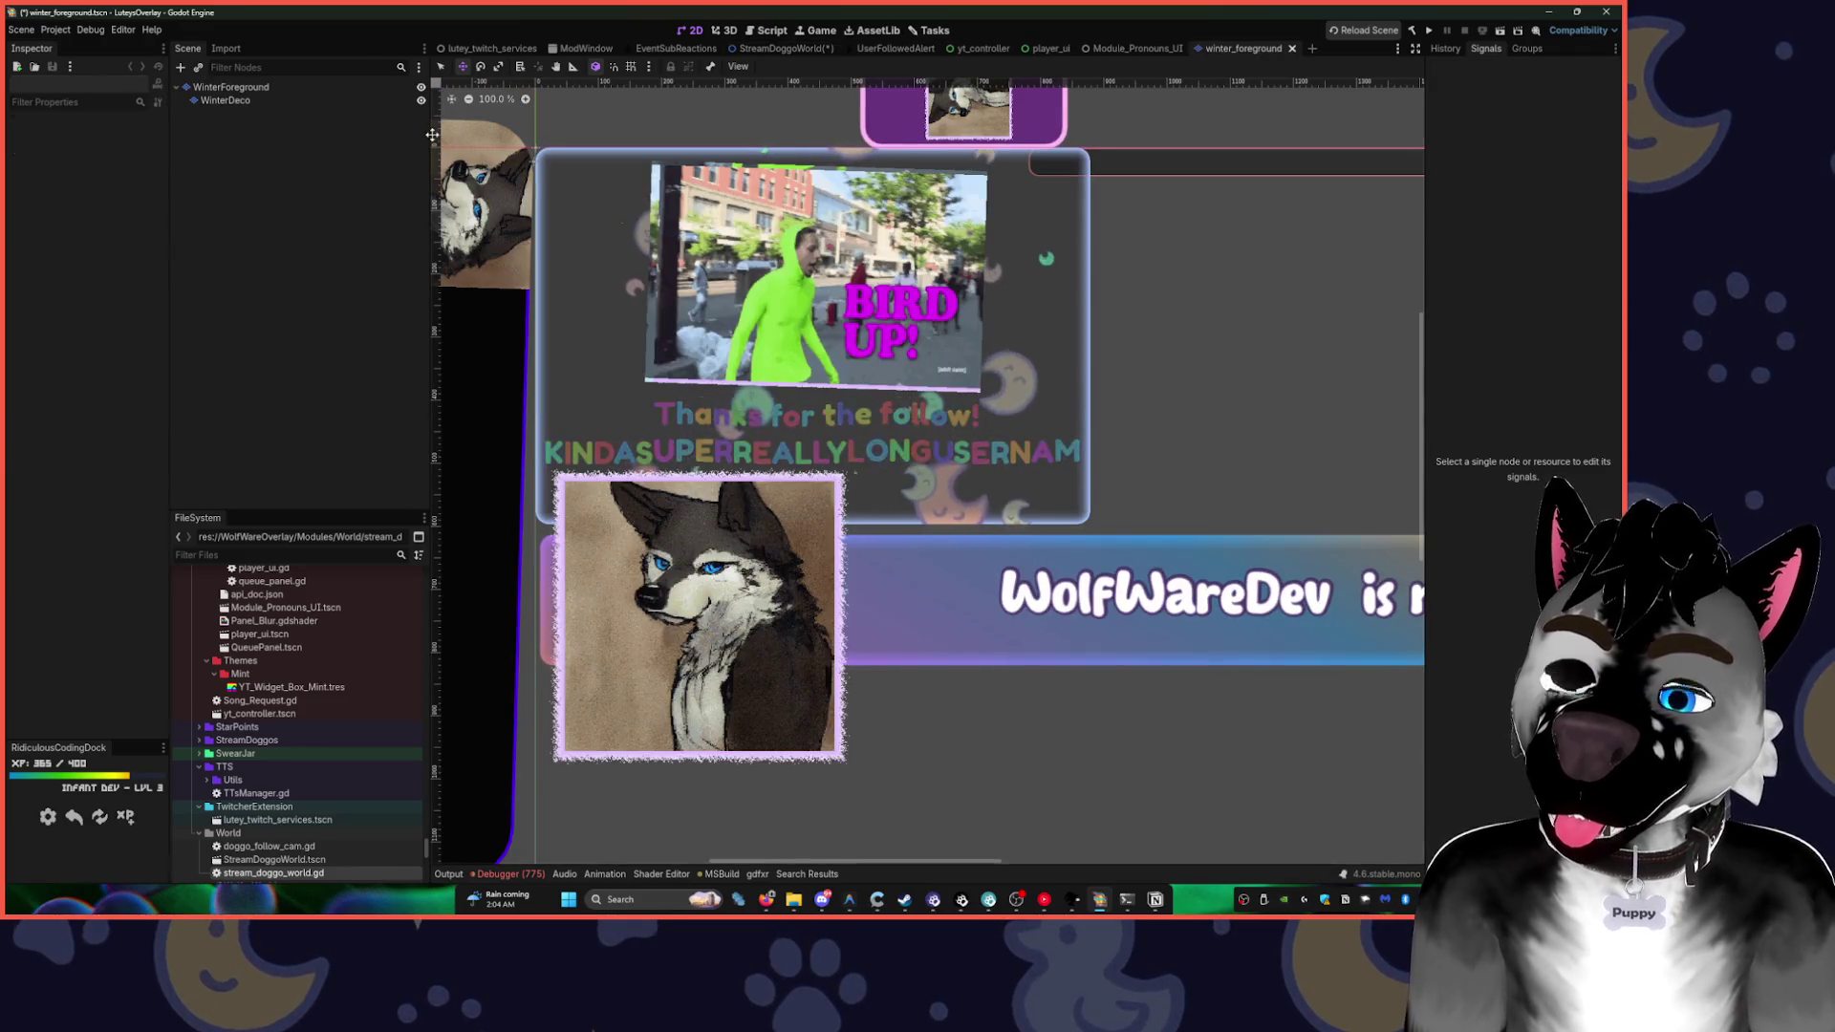
- Select the WinterForeground tile layer and frame the canvas on its snowy Snooow tile row
{"action": "left_click", "coordinate": [231, 87]}
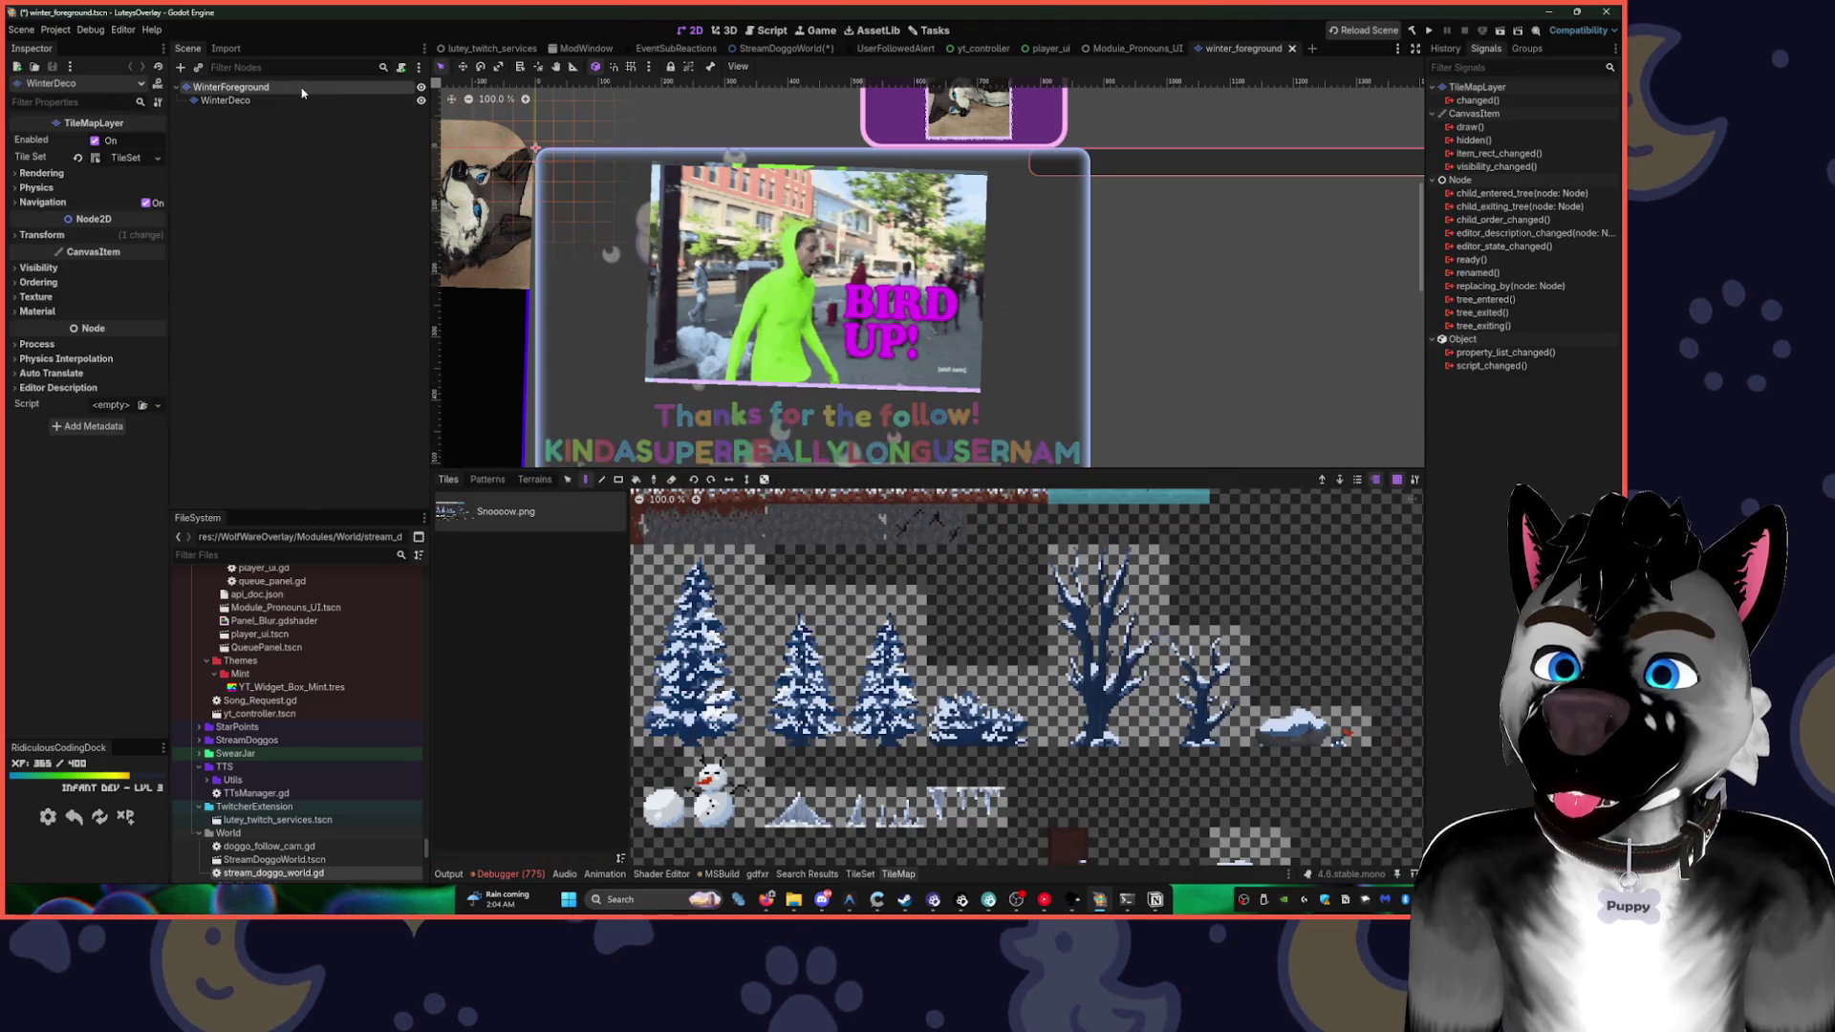
{"action": "key", "text": "f"}
{"action": "scroll", "coordinate": [842, 177], "scroll_direction": "down", "scroll_amount": 4}
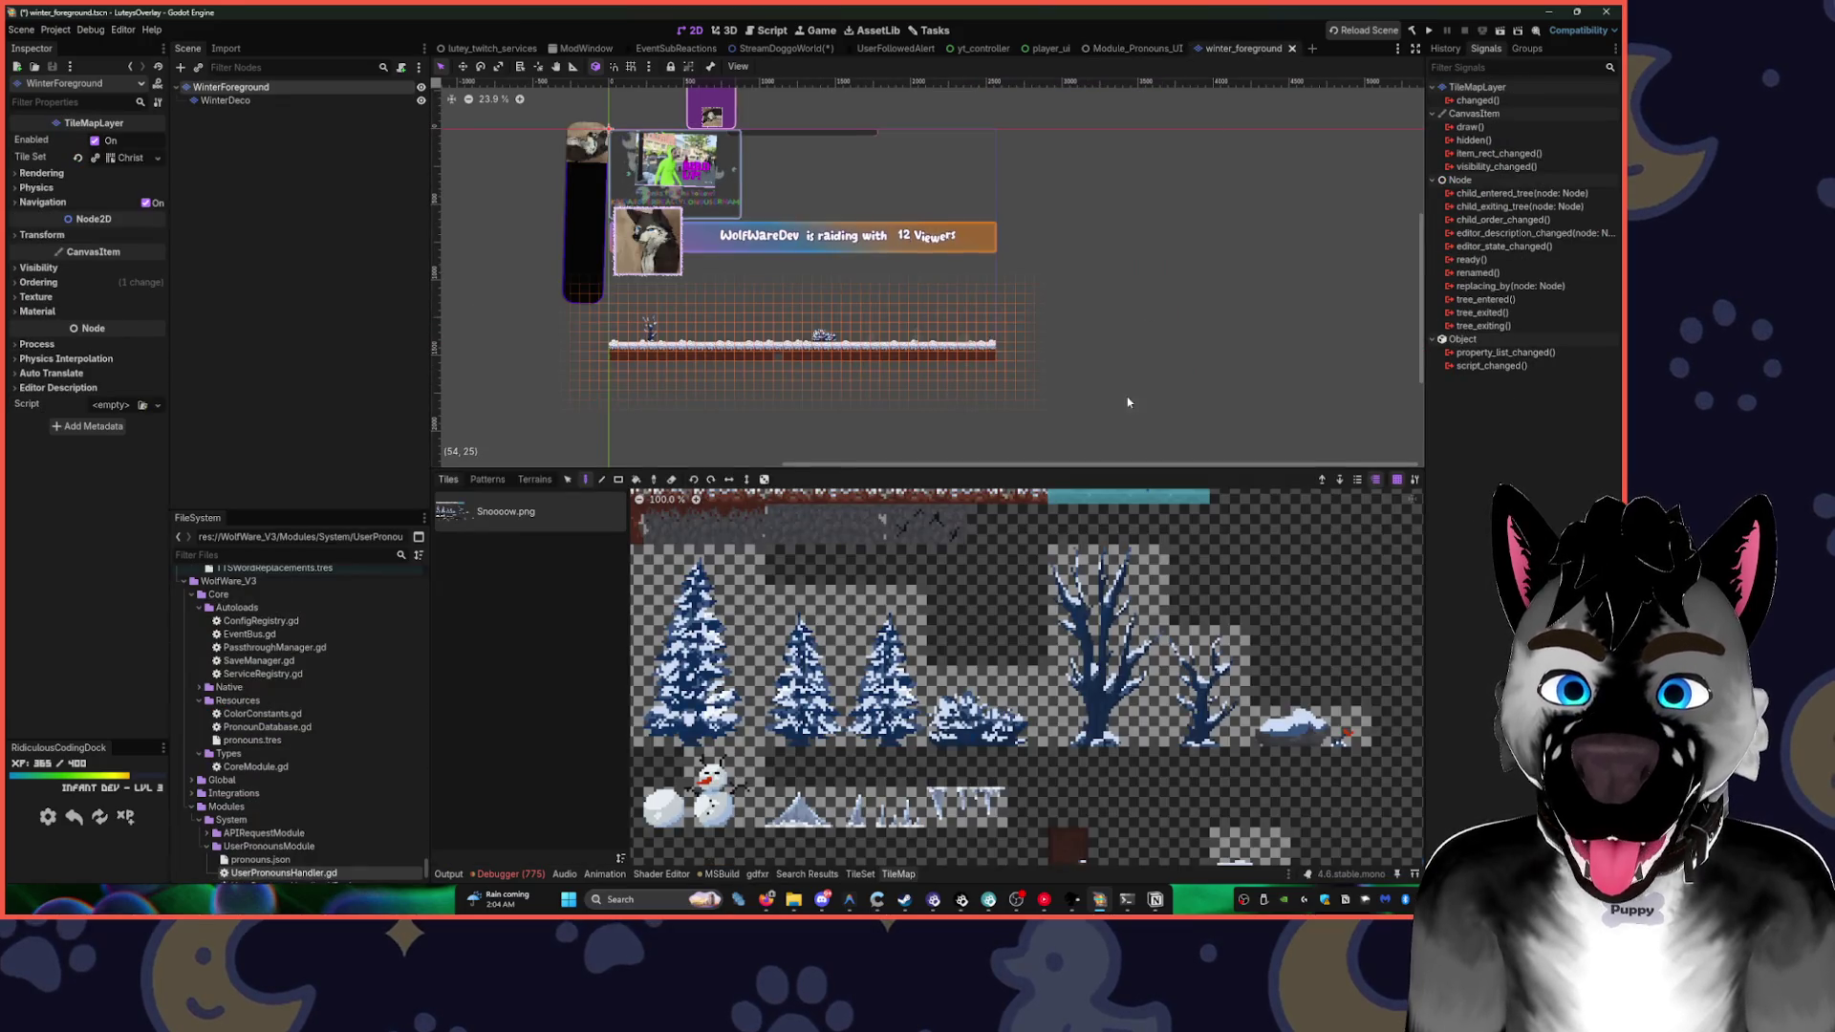
{"action": "left_click_drag", "start_coordinate": [1128, 402], "coordinate": [971, 420]}
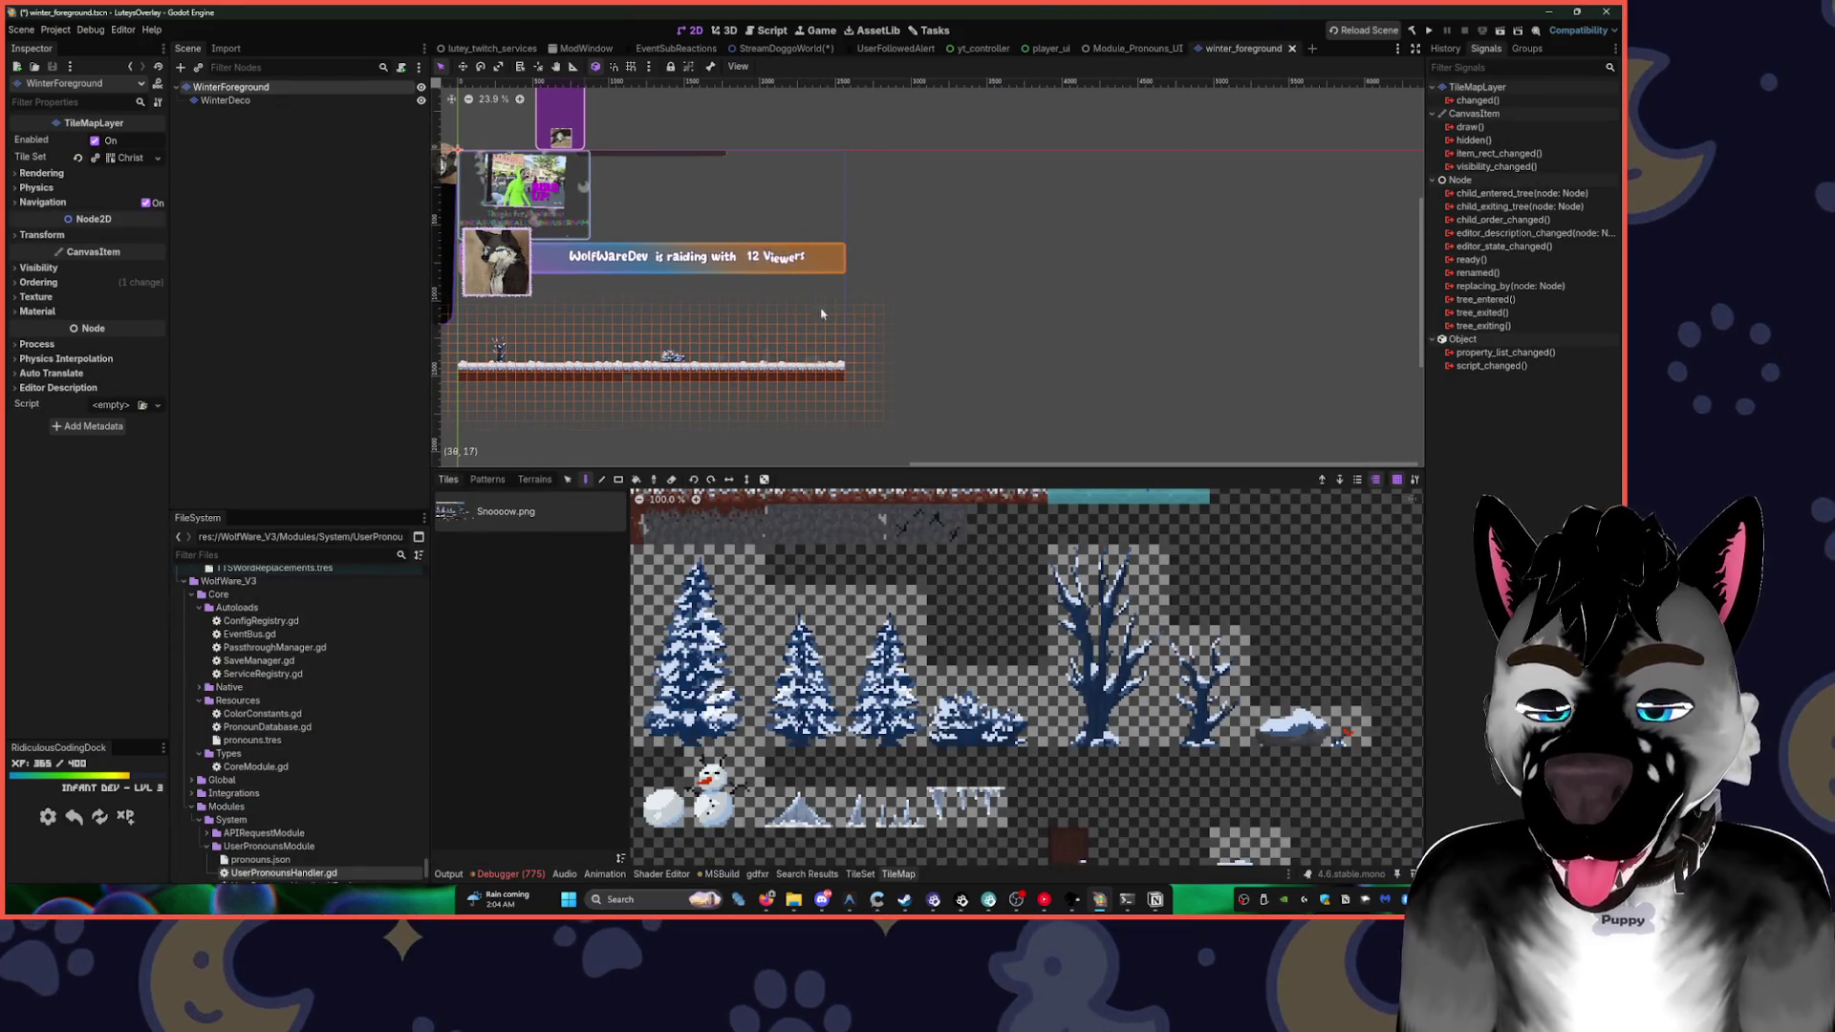
{"action": "left_click_drag", "start_coordinate": [736, 256], "coordinate": [855, 279]}
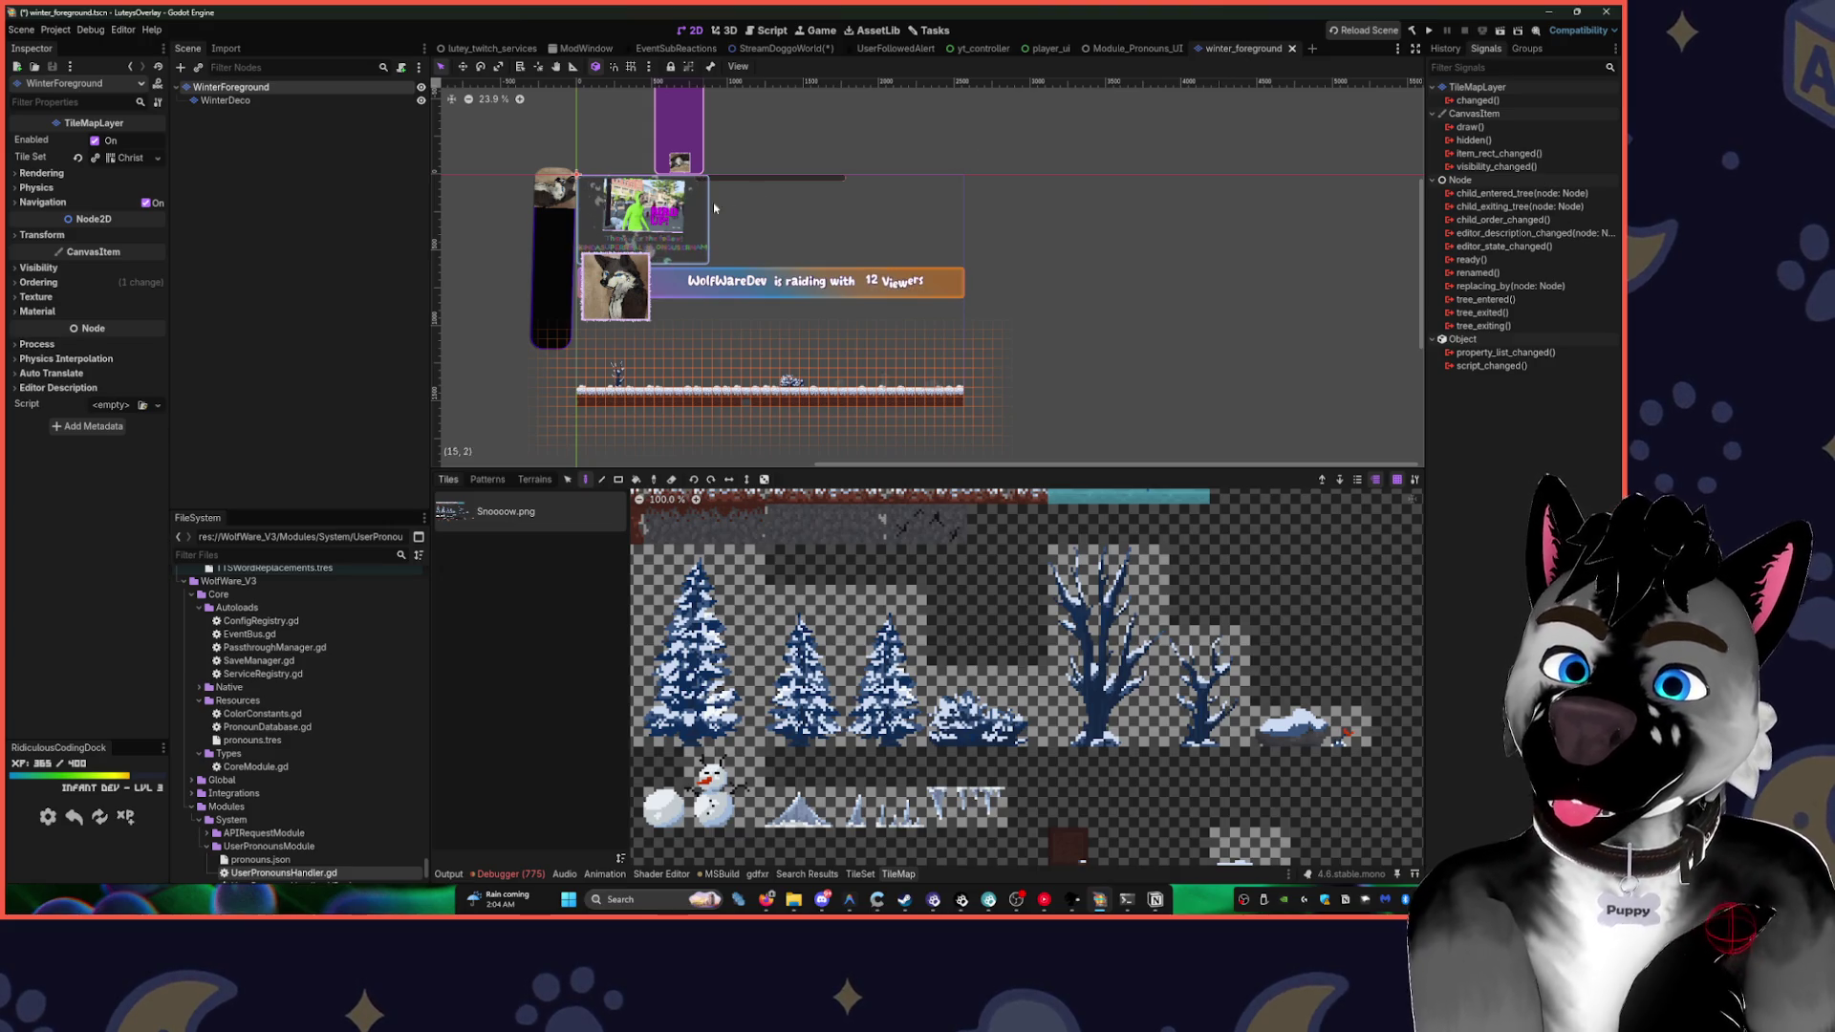
{"action": "scroll", "coordinate": [726, 204], "scroll_direction": "up", "scroll_amount": 5}
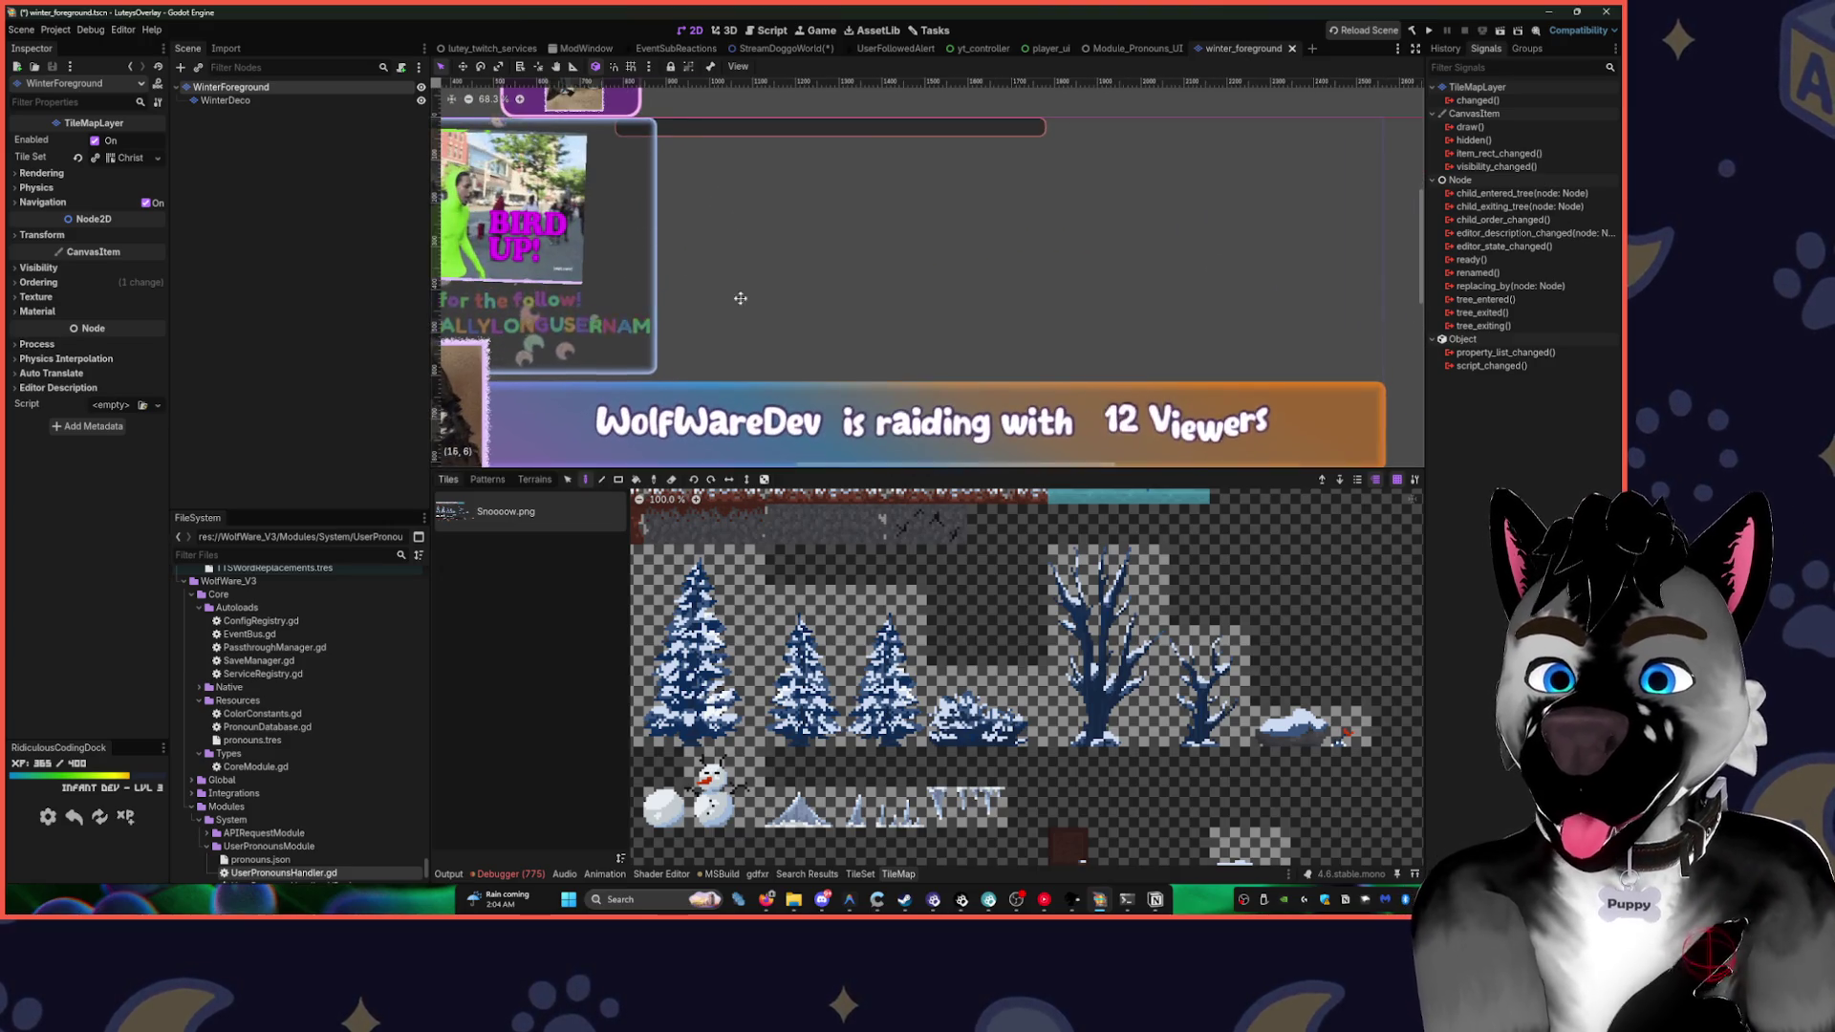
{"action": "scroll", "coordinate": [860, 290], "scroll_direction": "left", "scroll_amount": 3}
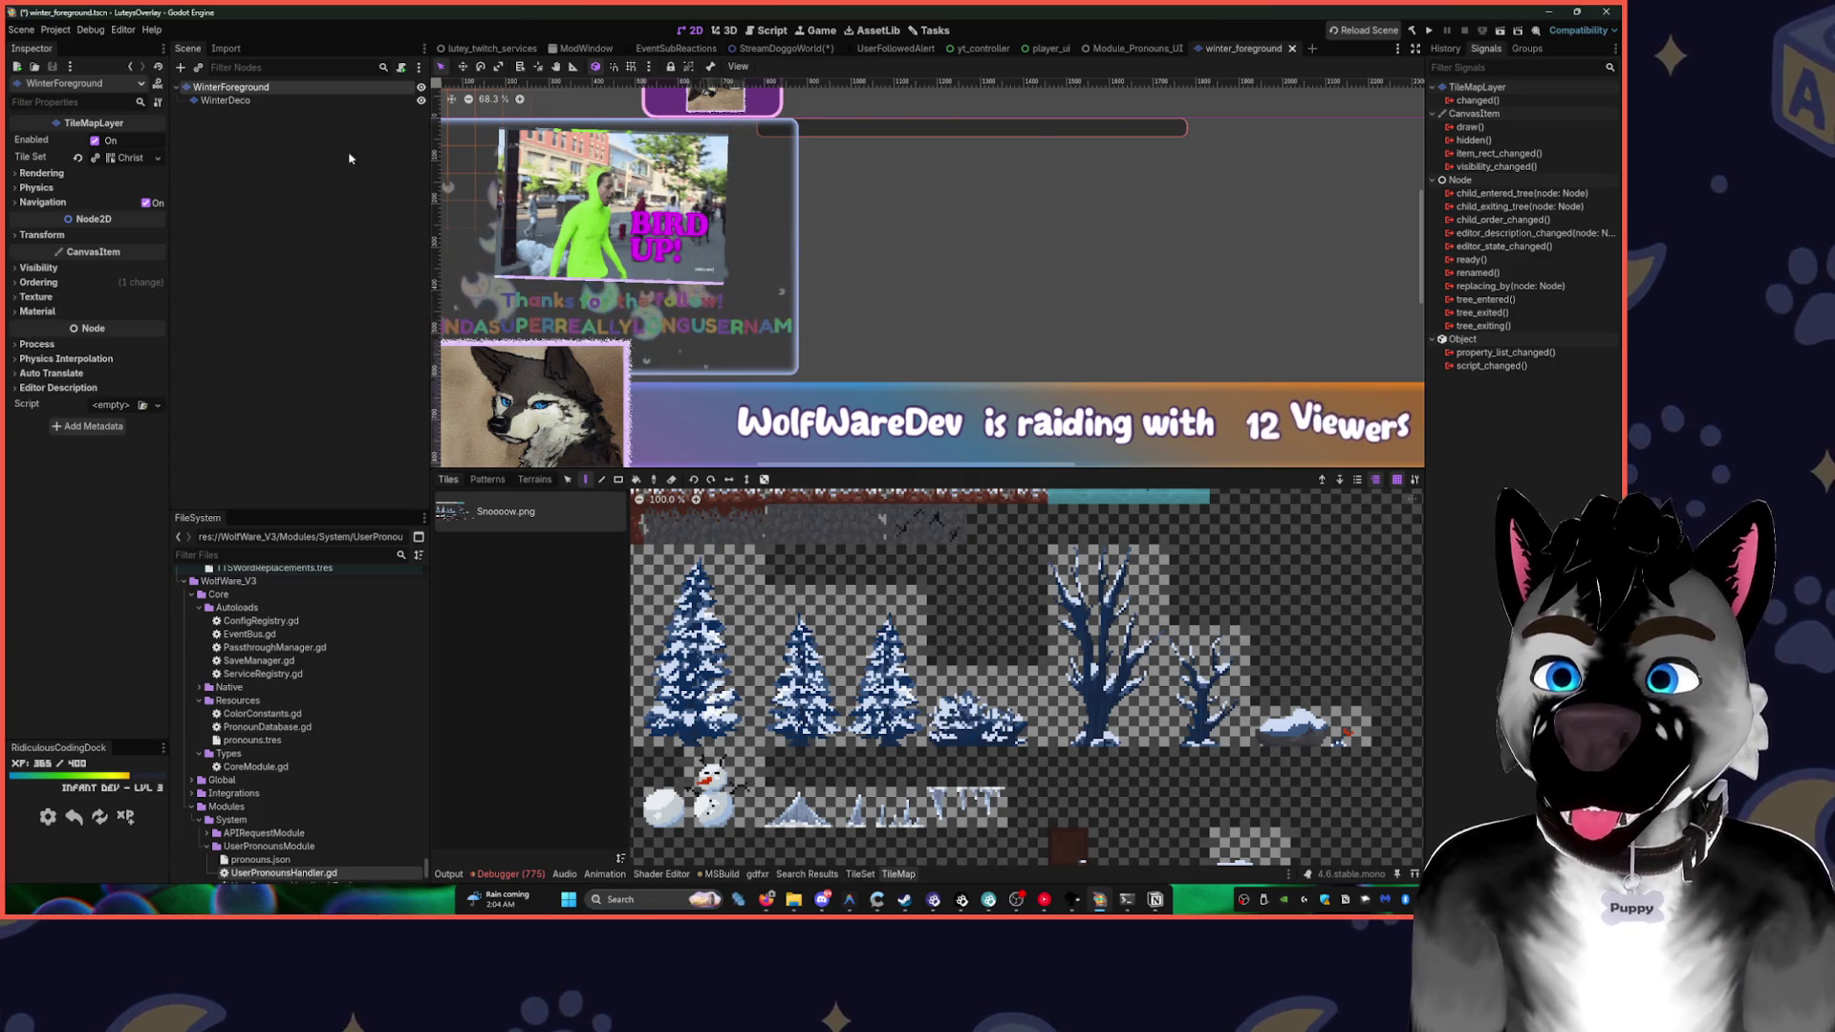
- Toggle WinterForeground's visibility and glance at the lutey_twitch_services and ModWindow scenes
{"action": "left_click", "coordinate": [420, 87]}
{"action": "left_click", "coordinate": [421, 86]}
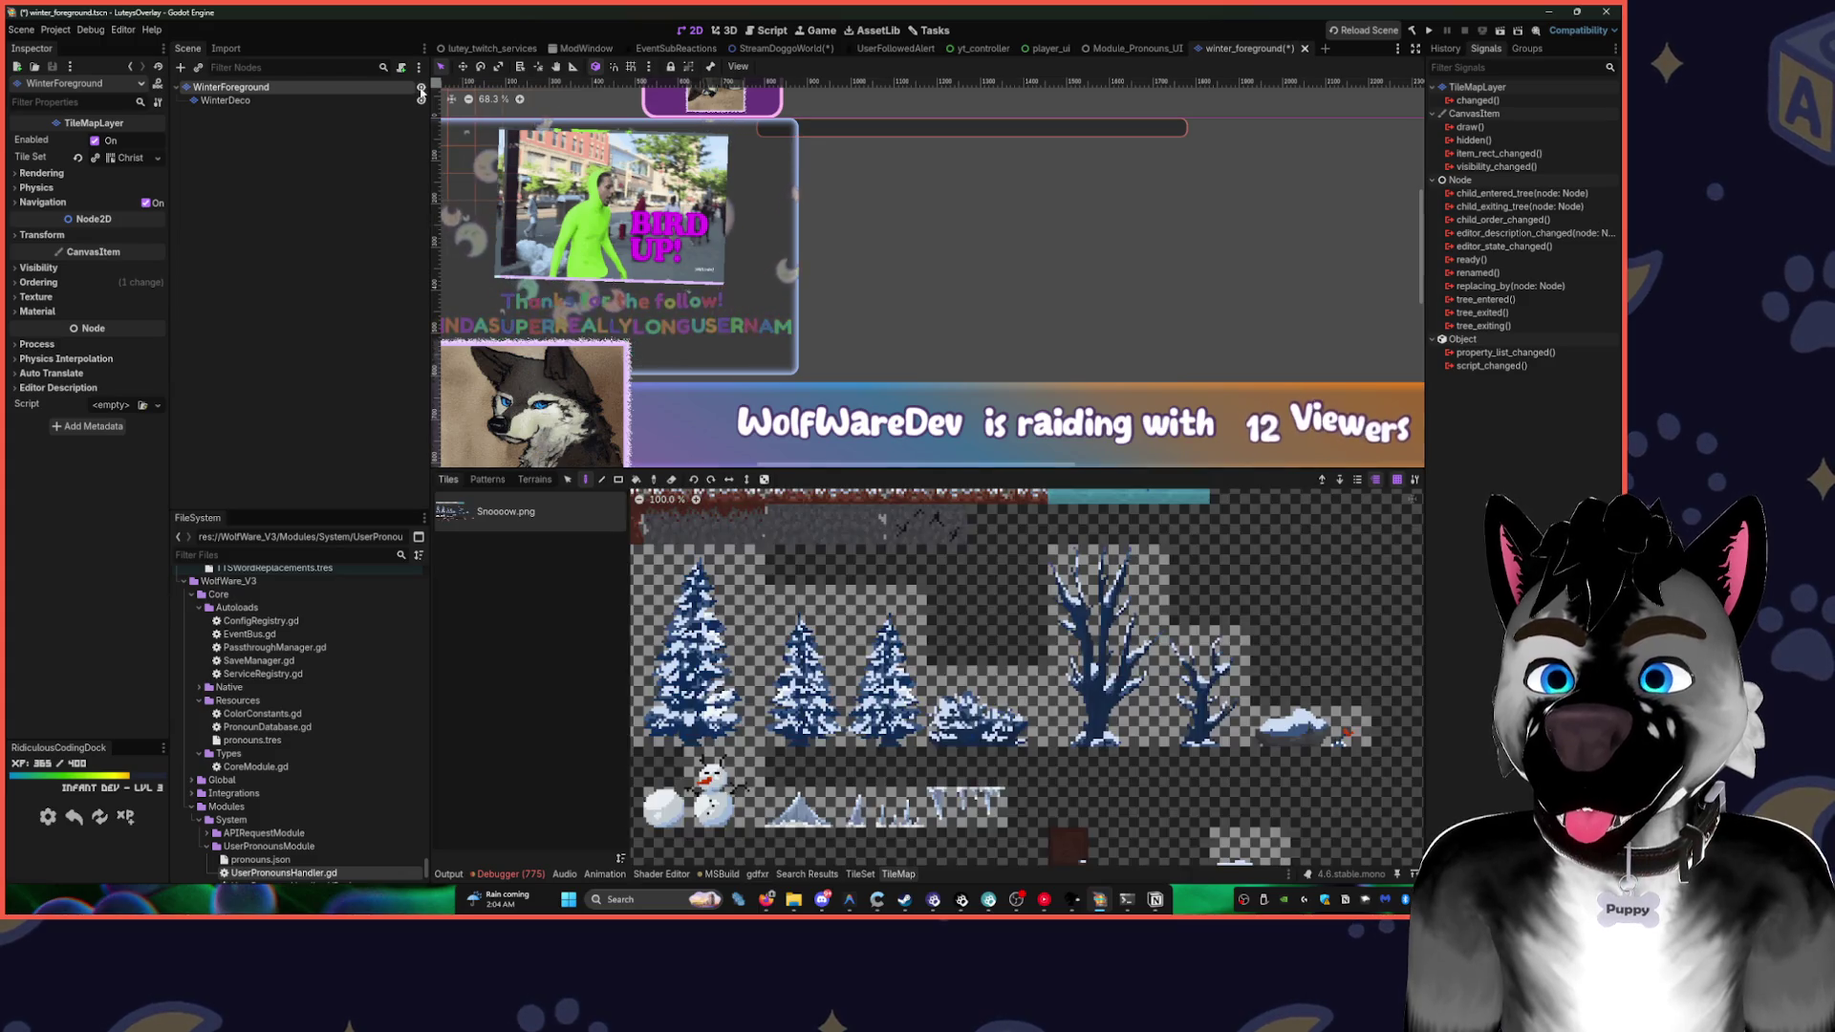
{"action": "left_click", "coordinate": [420, 87]}
{"action": "left_click", "coordinate": [420, 87]}
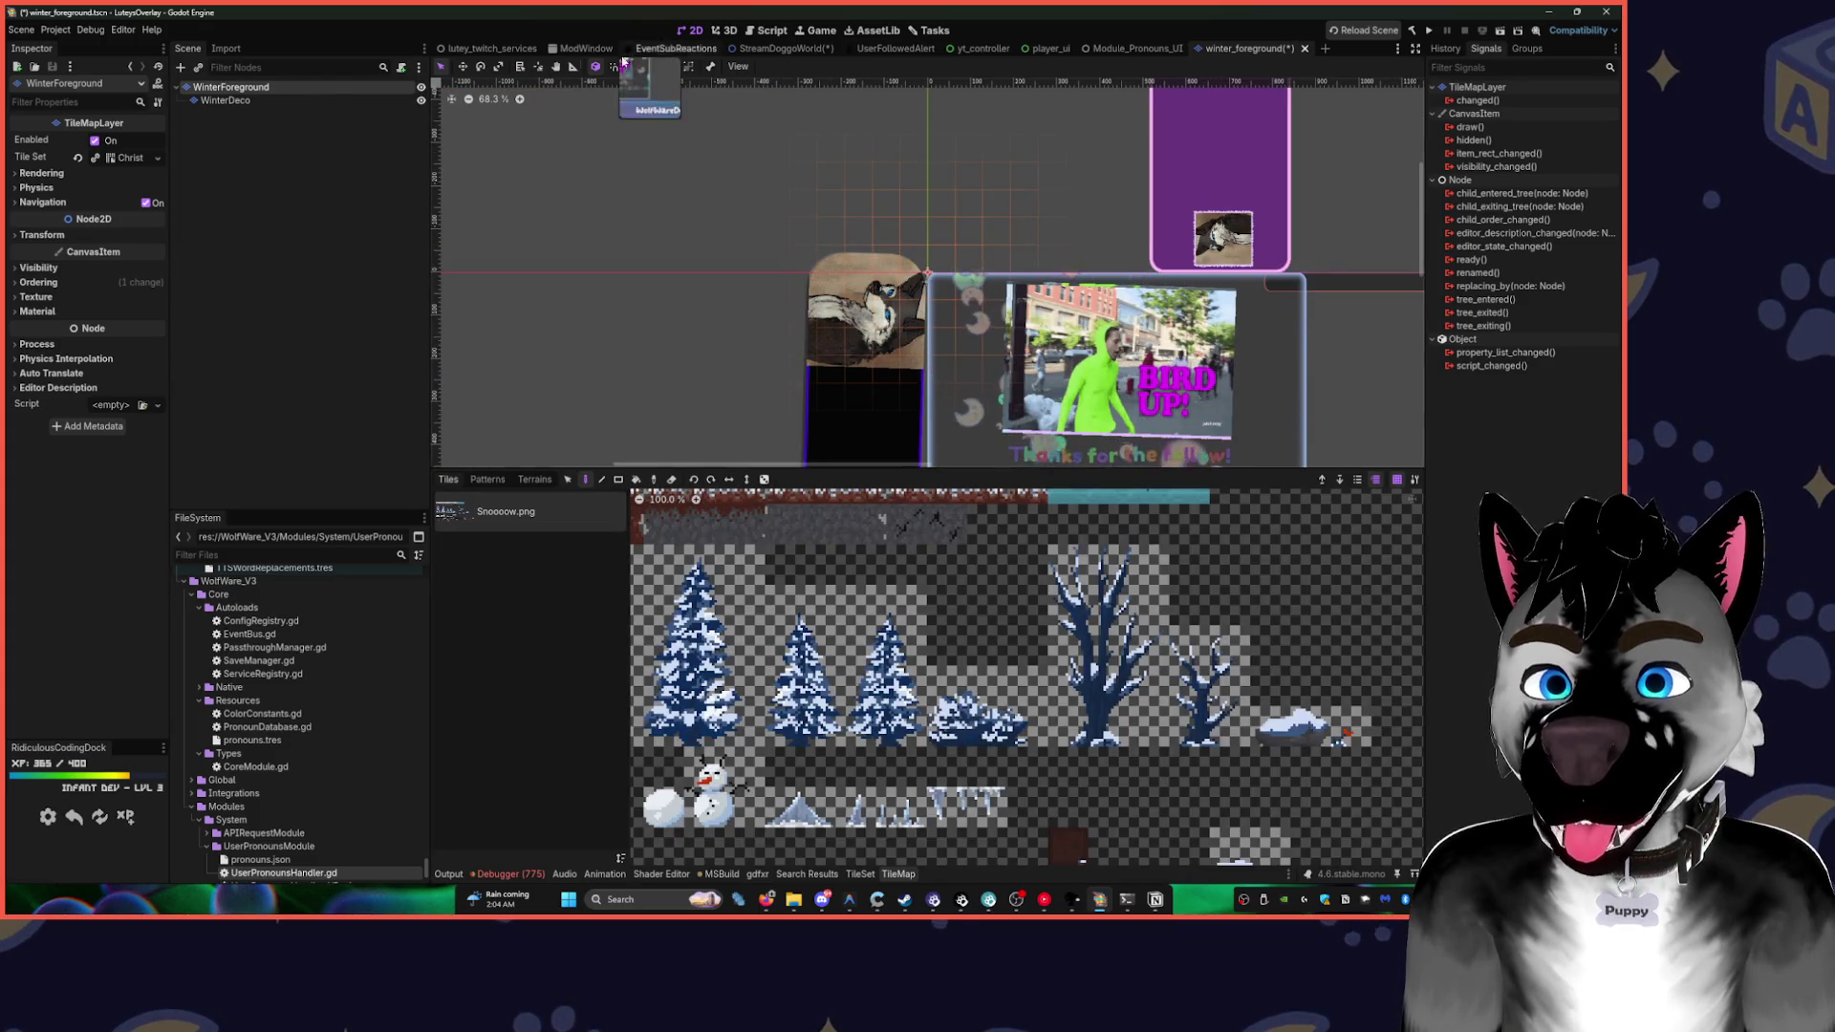
{"action": "left_click", "coordinate": [486, 48]}
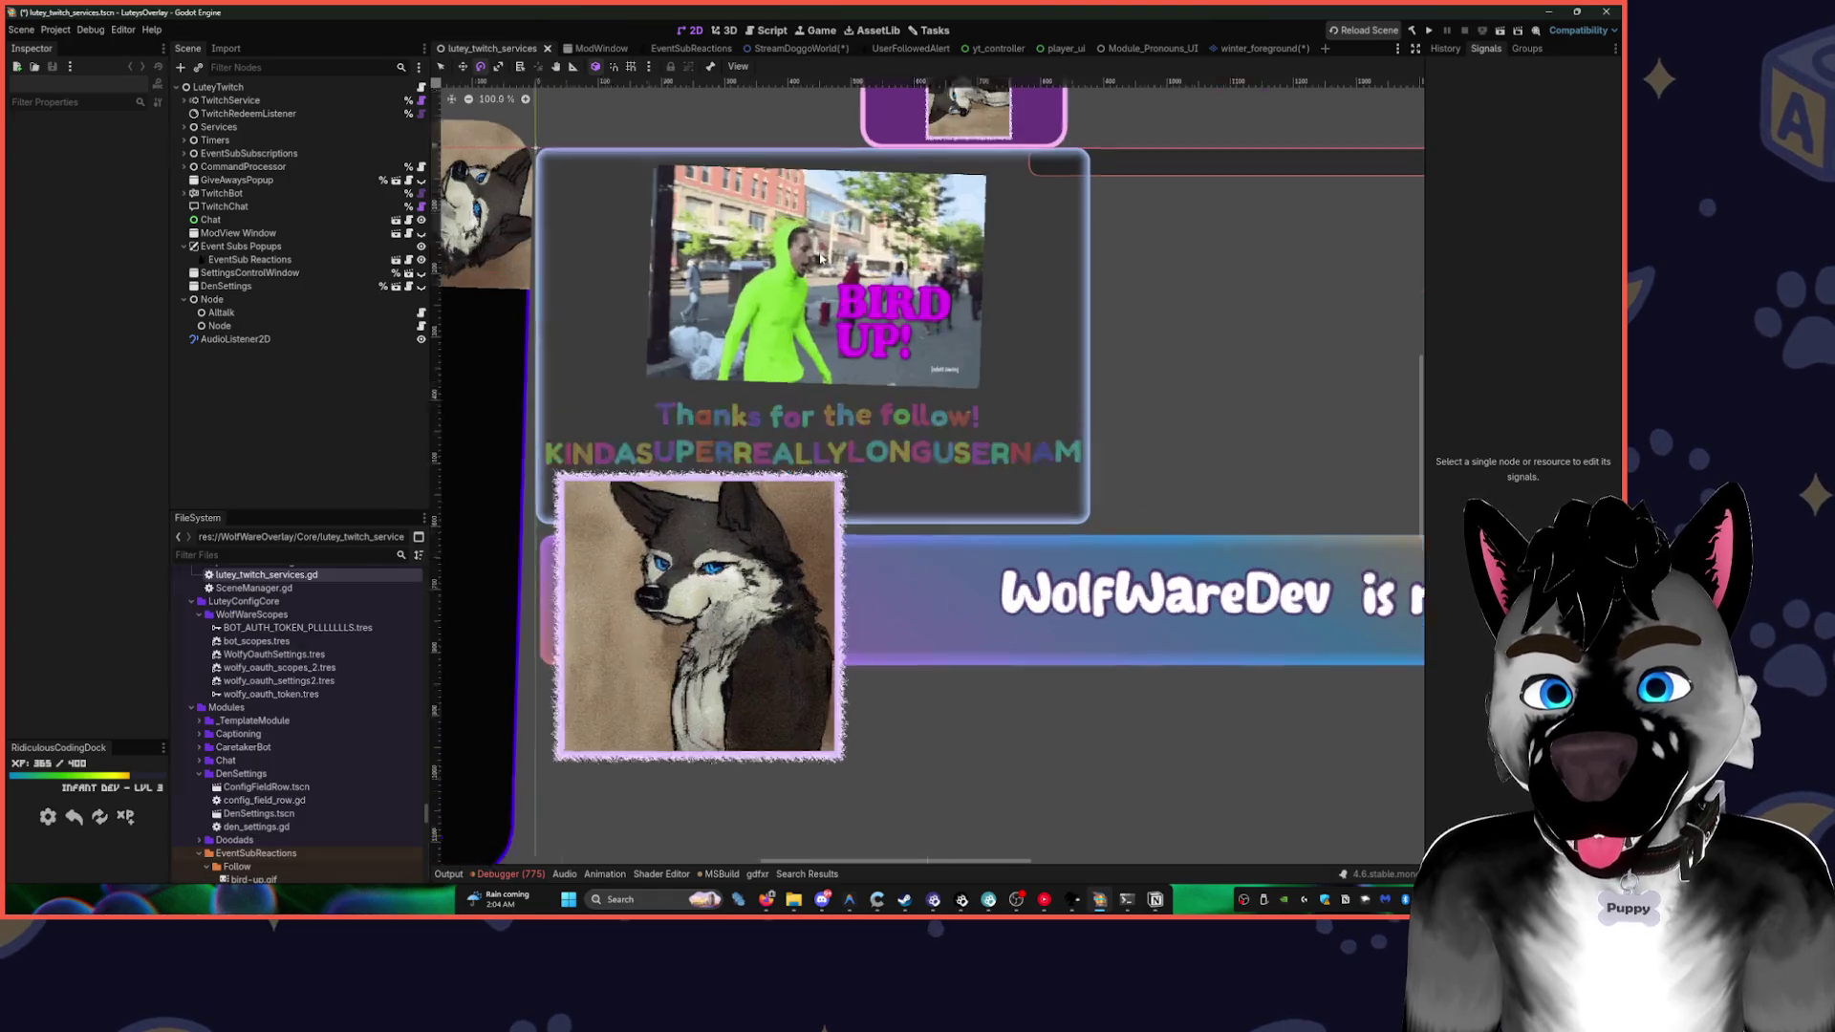
{"action": "scroll", "coordinate": [944, 180], "scroll_direction": "down", "scroll_amount": 5}
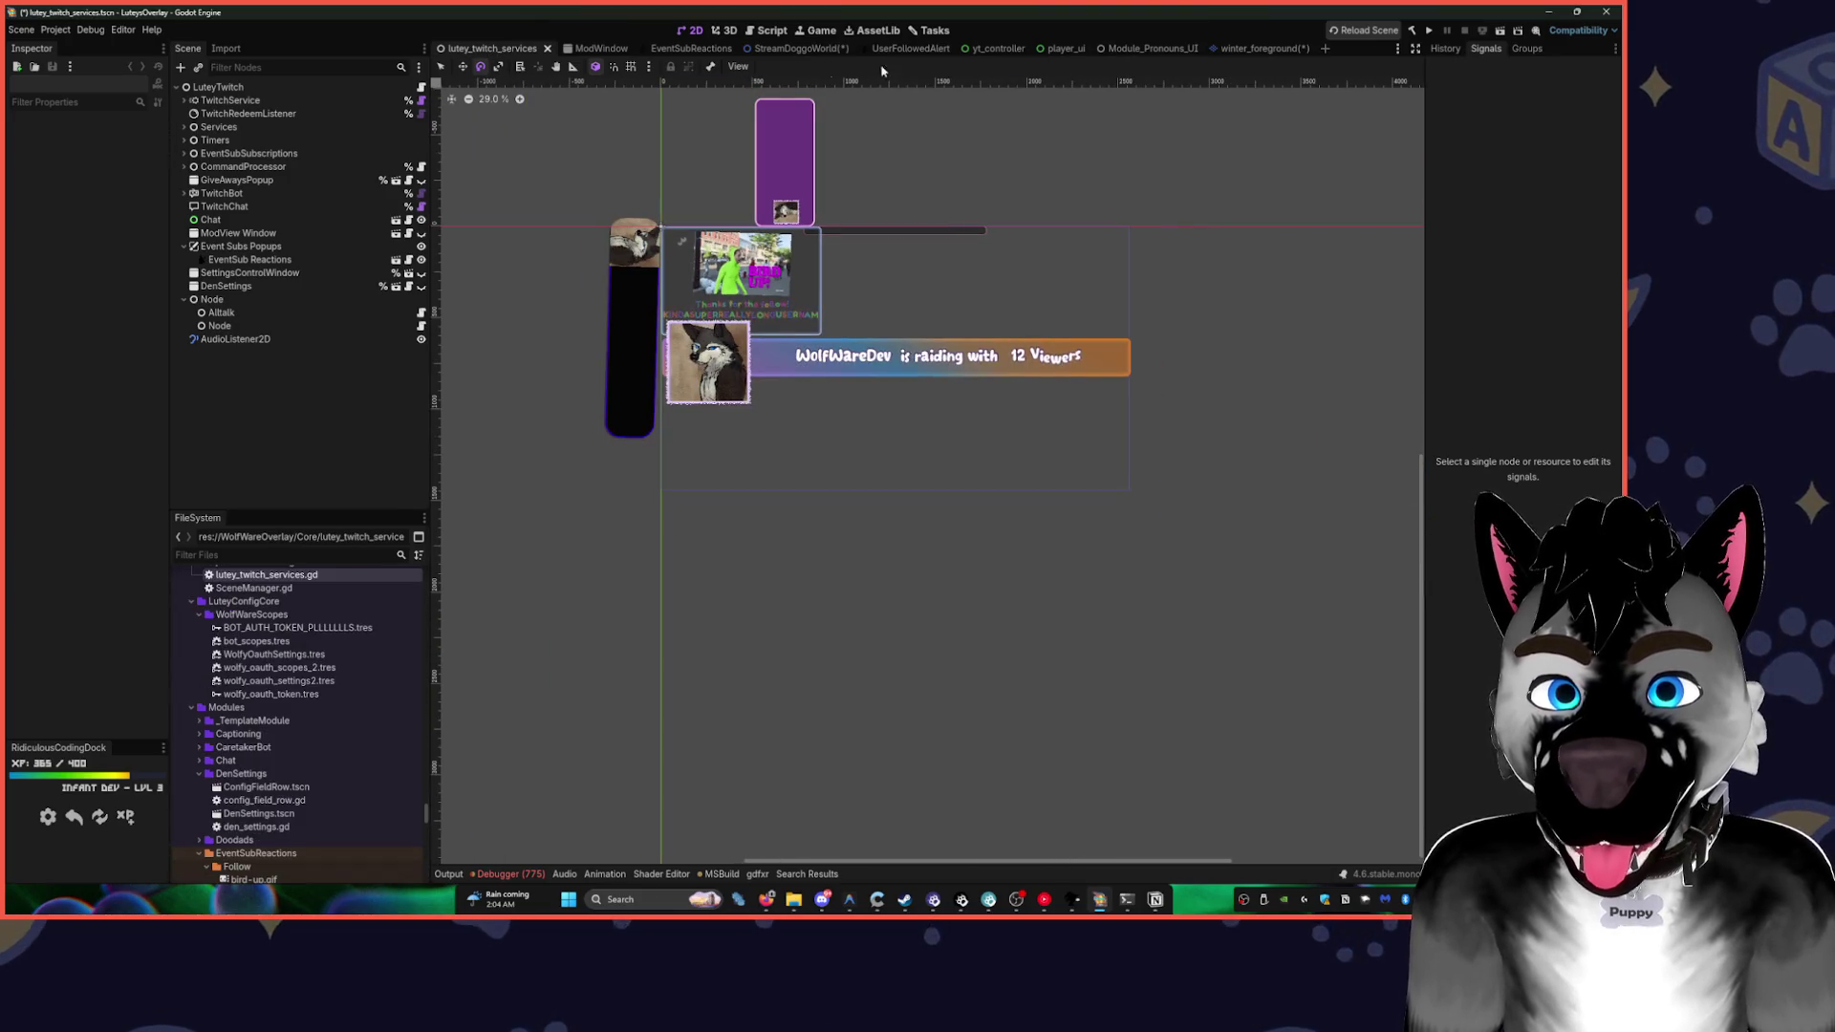
{"action": "left_click", "coordinate": [589, 49]}
{"action": "scroll", "coordinate": [966, 299], "scroll_direction": "down", "scroll_amount": 5}
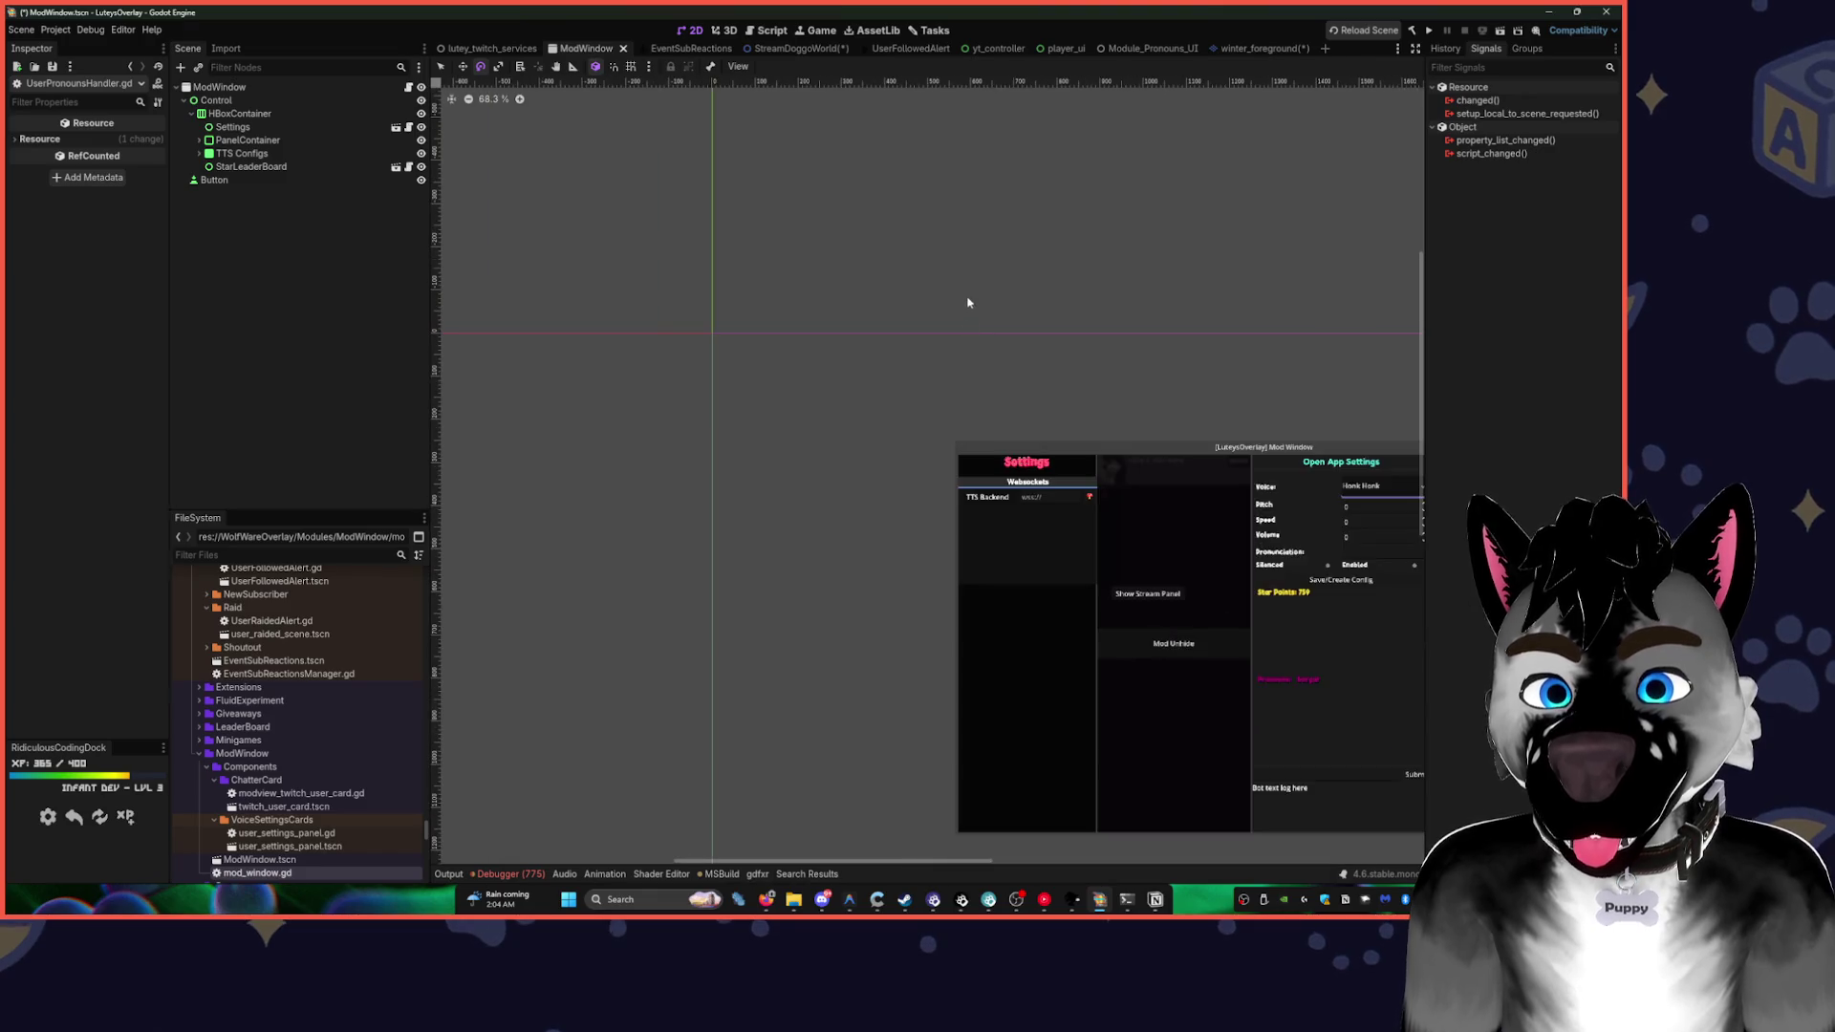
- Return to winter_foreground, centre its snowy ground row, then close the scene
{"action": "left_click", "coordinate": [1256, 50]}
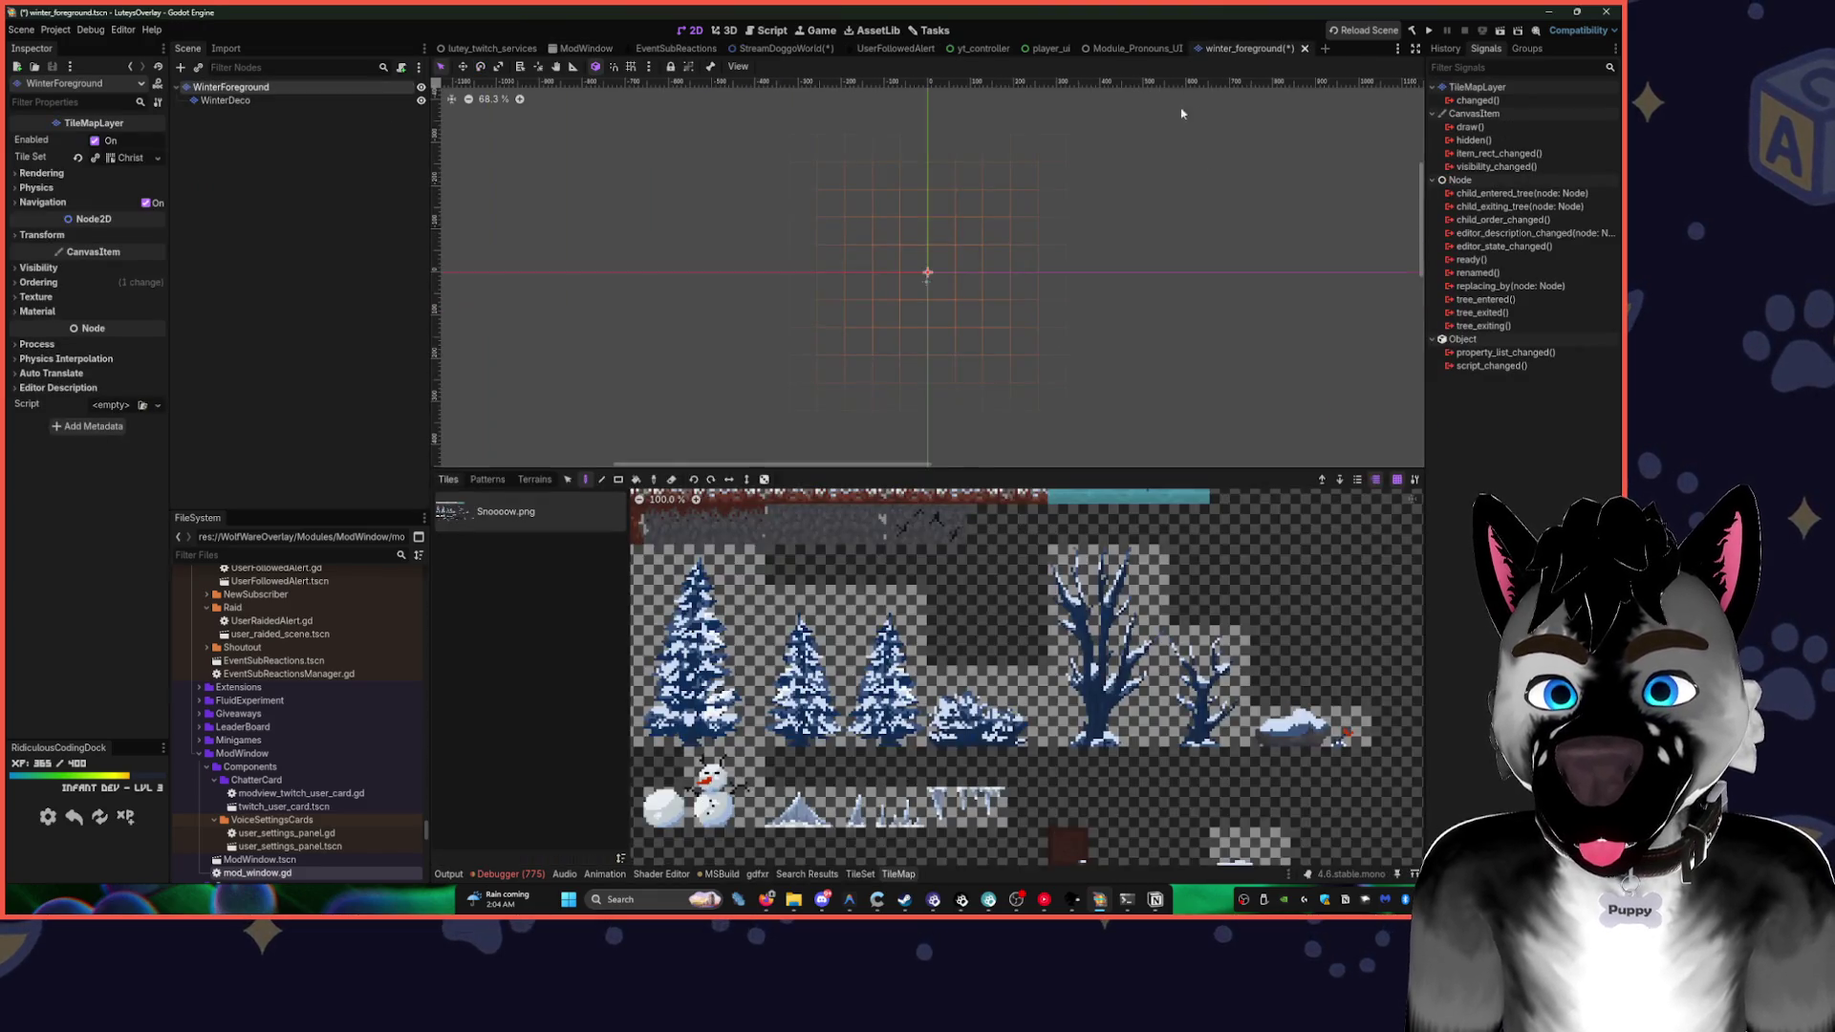
{"action": "scroll", "coordinate": [1094, 296], "scroll_direction": "down", "scroll_amount": 2}
{"action": "scroll", "coordinate": [1109, 306], "scroll_direction": "down", "scroll_amount": 1}
{"action": "mouse_move", "coordinate": [1116, 318]}
{"action": "left_mouse_down"}
{"action": "mouse_move", "coordinate": [781, 225]}
{"action": "mouse_move", "coordinate": [844, 325]}
{"action": "left_mouse_up"}
{"action": "scroll", "coordinate": [851, 248], "scroll_direction": "up", "scroll_amount": 4}
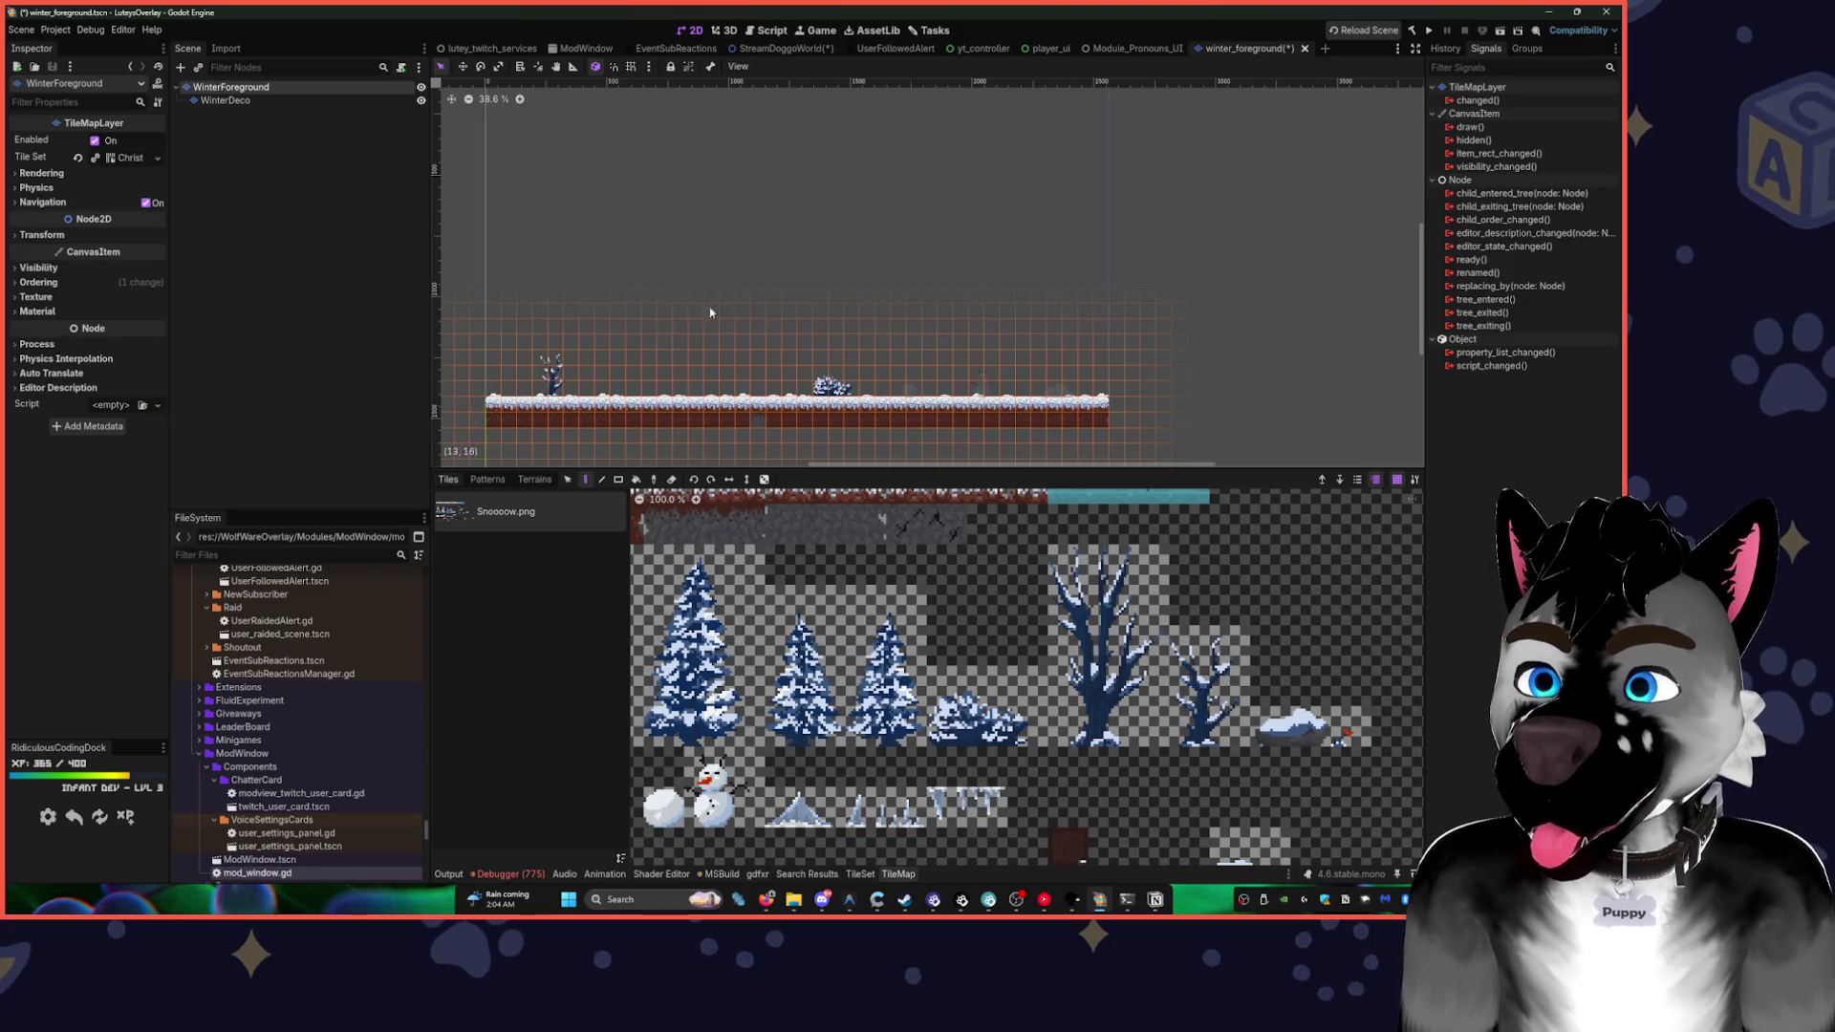
{"action": "left_click_drag", "start_coordinate": [695, 318], "coordinate": [737, 353]}
{"action": "scroll", "coordinate": [824, 226], "scroll_direction": "up", "scroll_amount": 3}
{"action": "left_click_drag", "start_coordinate": [824, 226], "coordinate": [973, 212]}
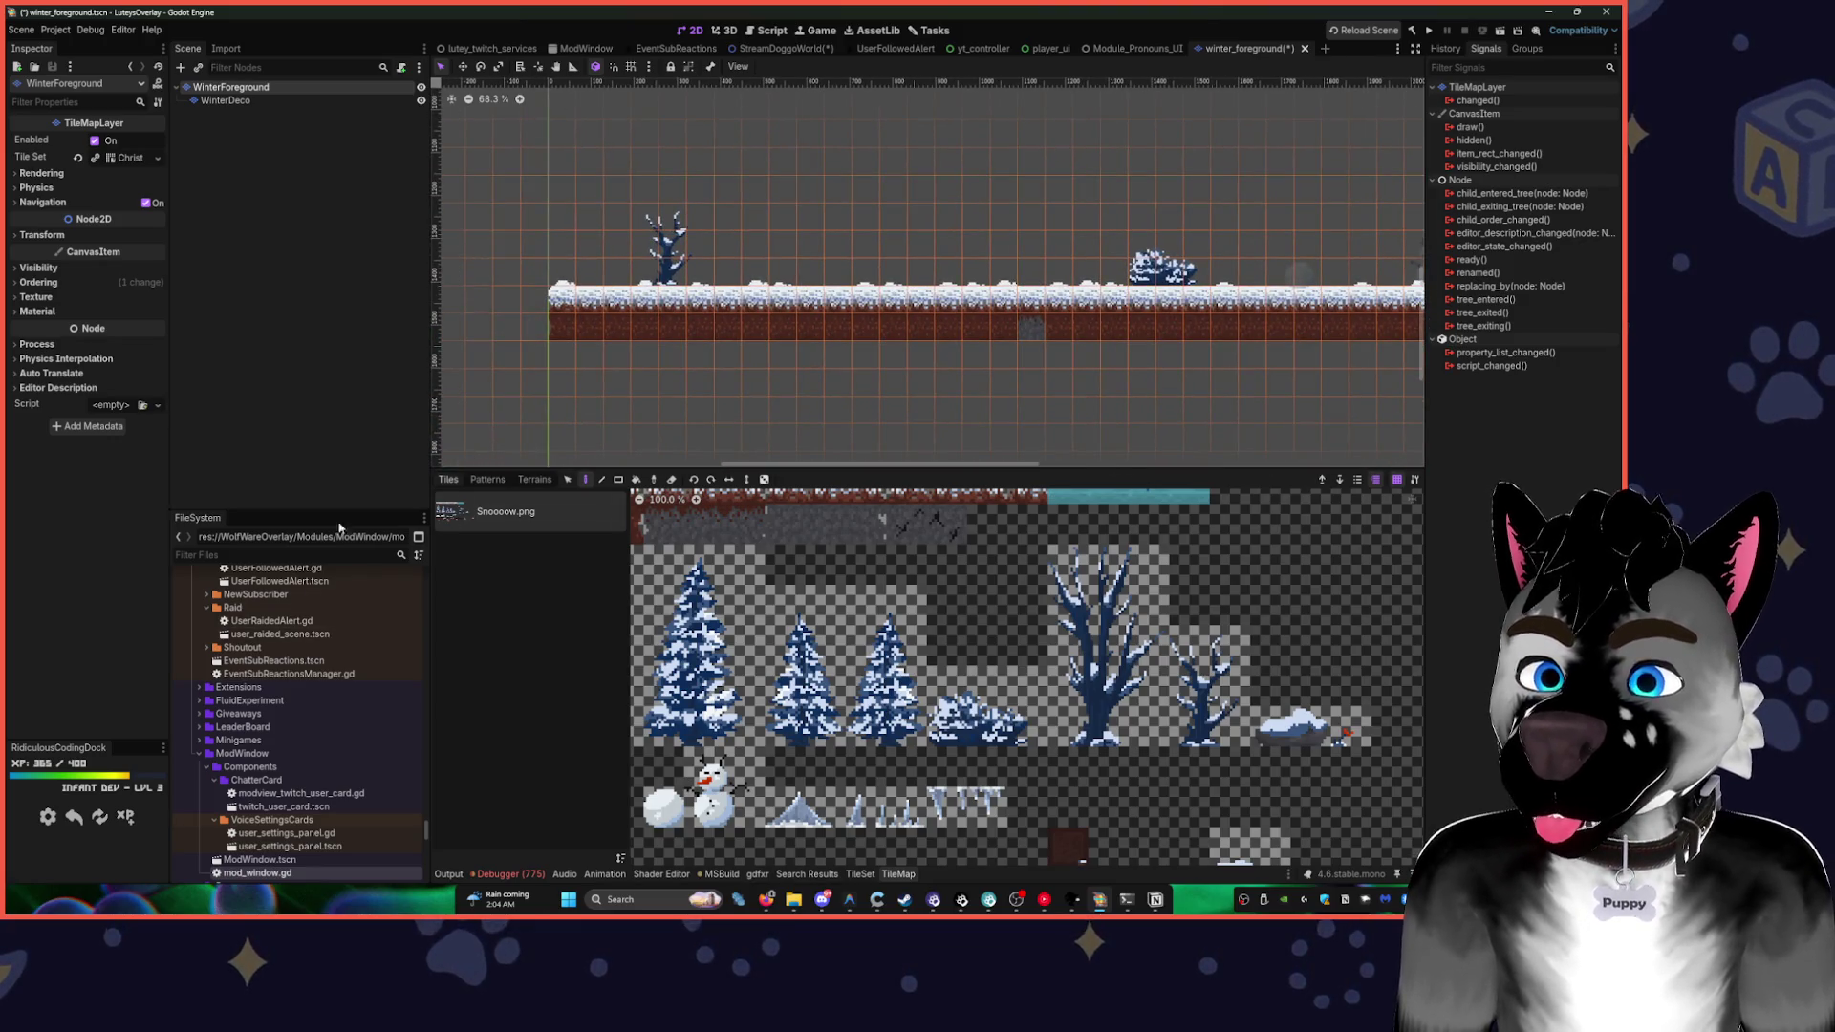
{"action": "middle_click", "coordinate": [1271, 50]}
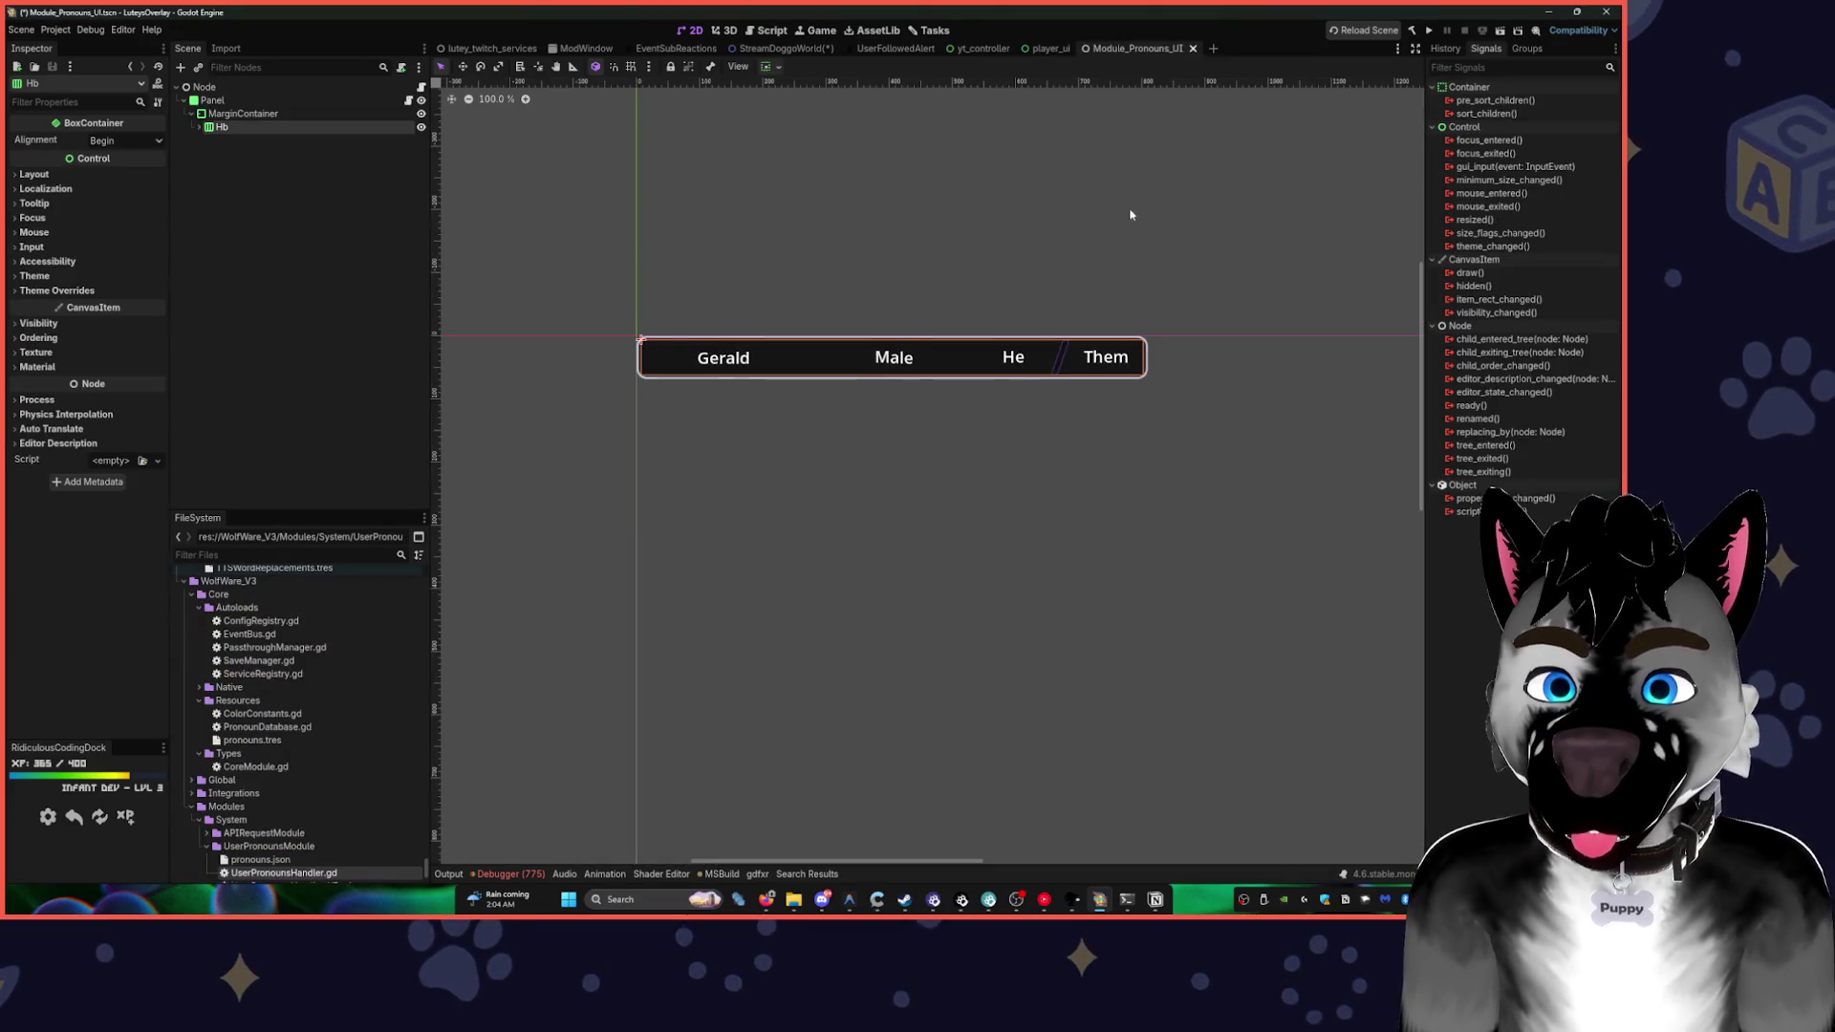
- Delete the Panel node and its children from the pronouns scene
{"action": "left_click", "coordinate": [404, 187]}
{"action": "left_click", "coordinate": [411, 113]}
{"action": "left_click", "coordinate": [425, 87]}
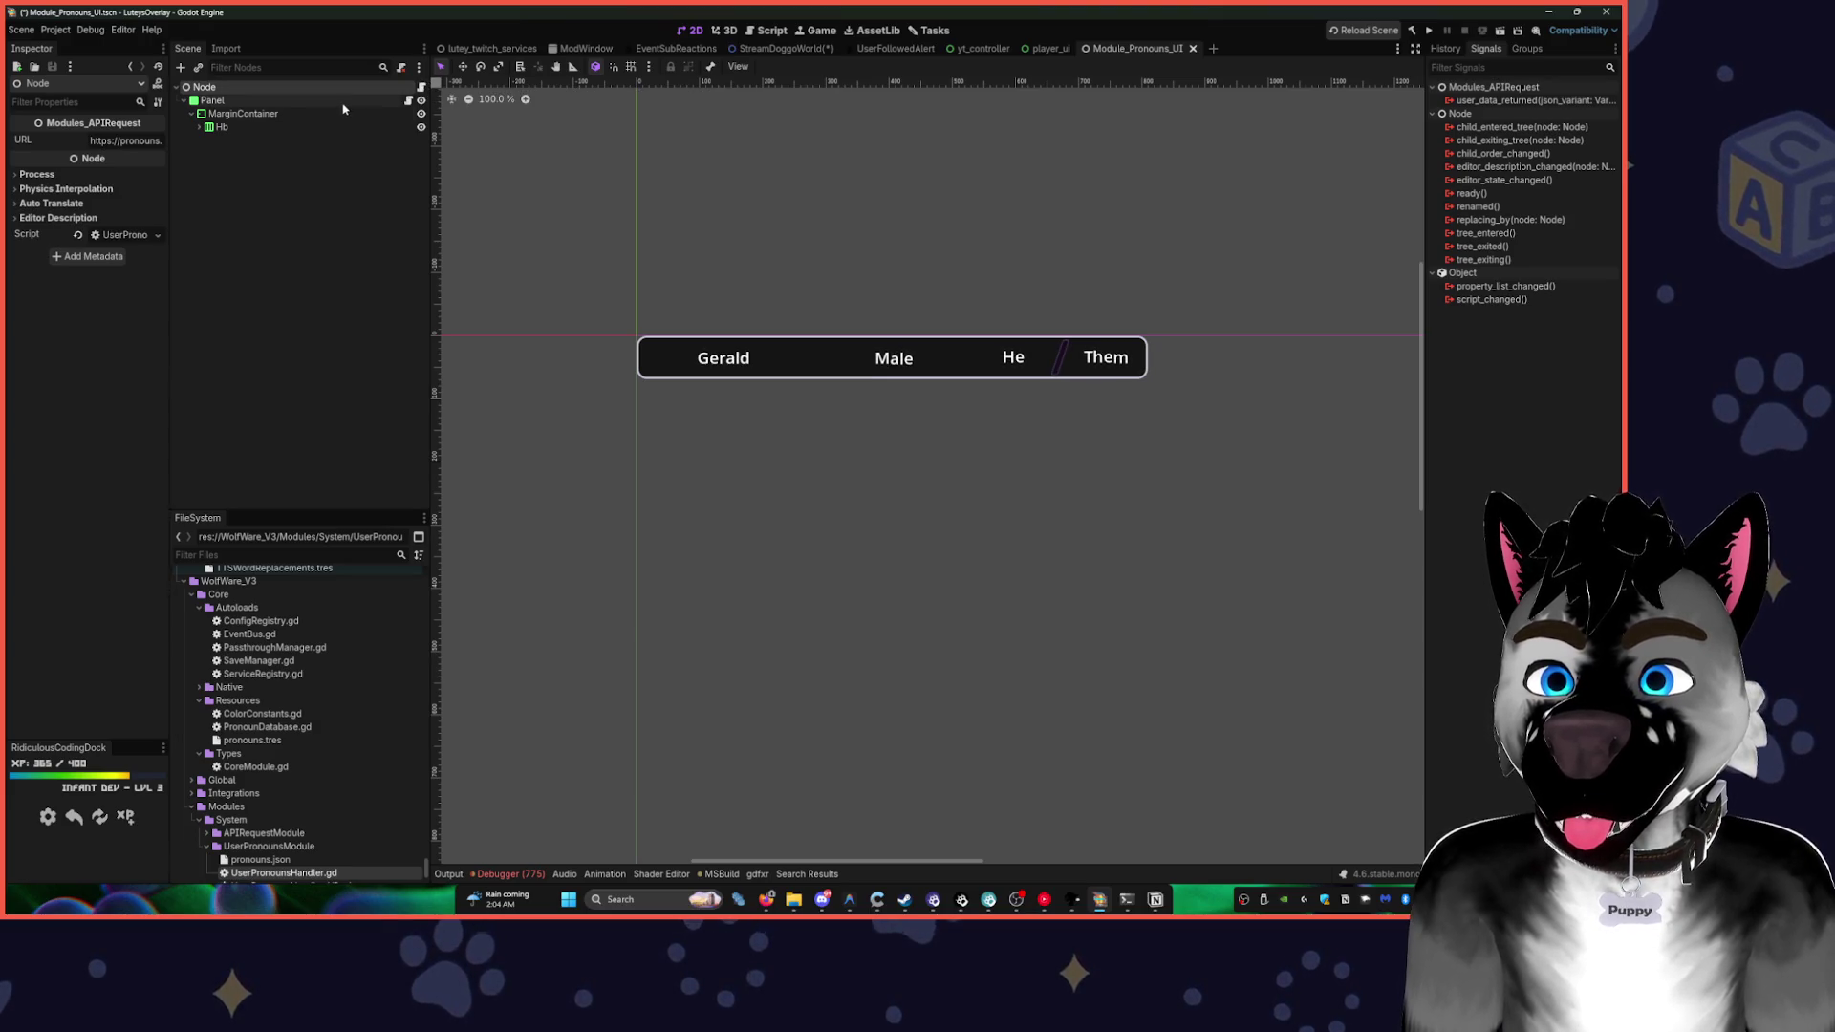
{"action": "left_click", "coordinate": [409, 101]}
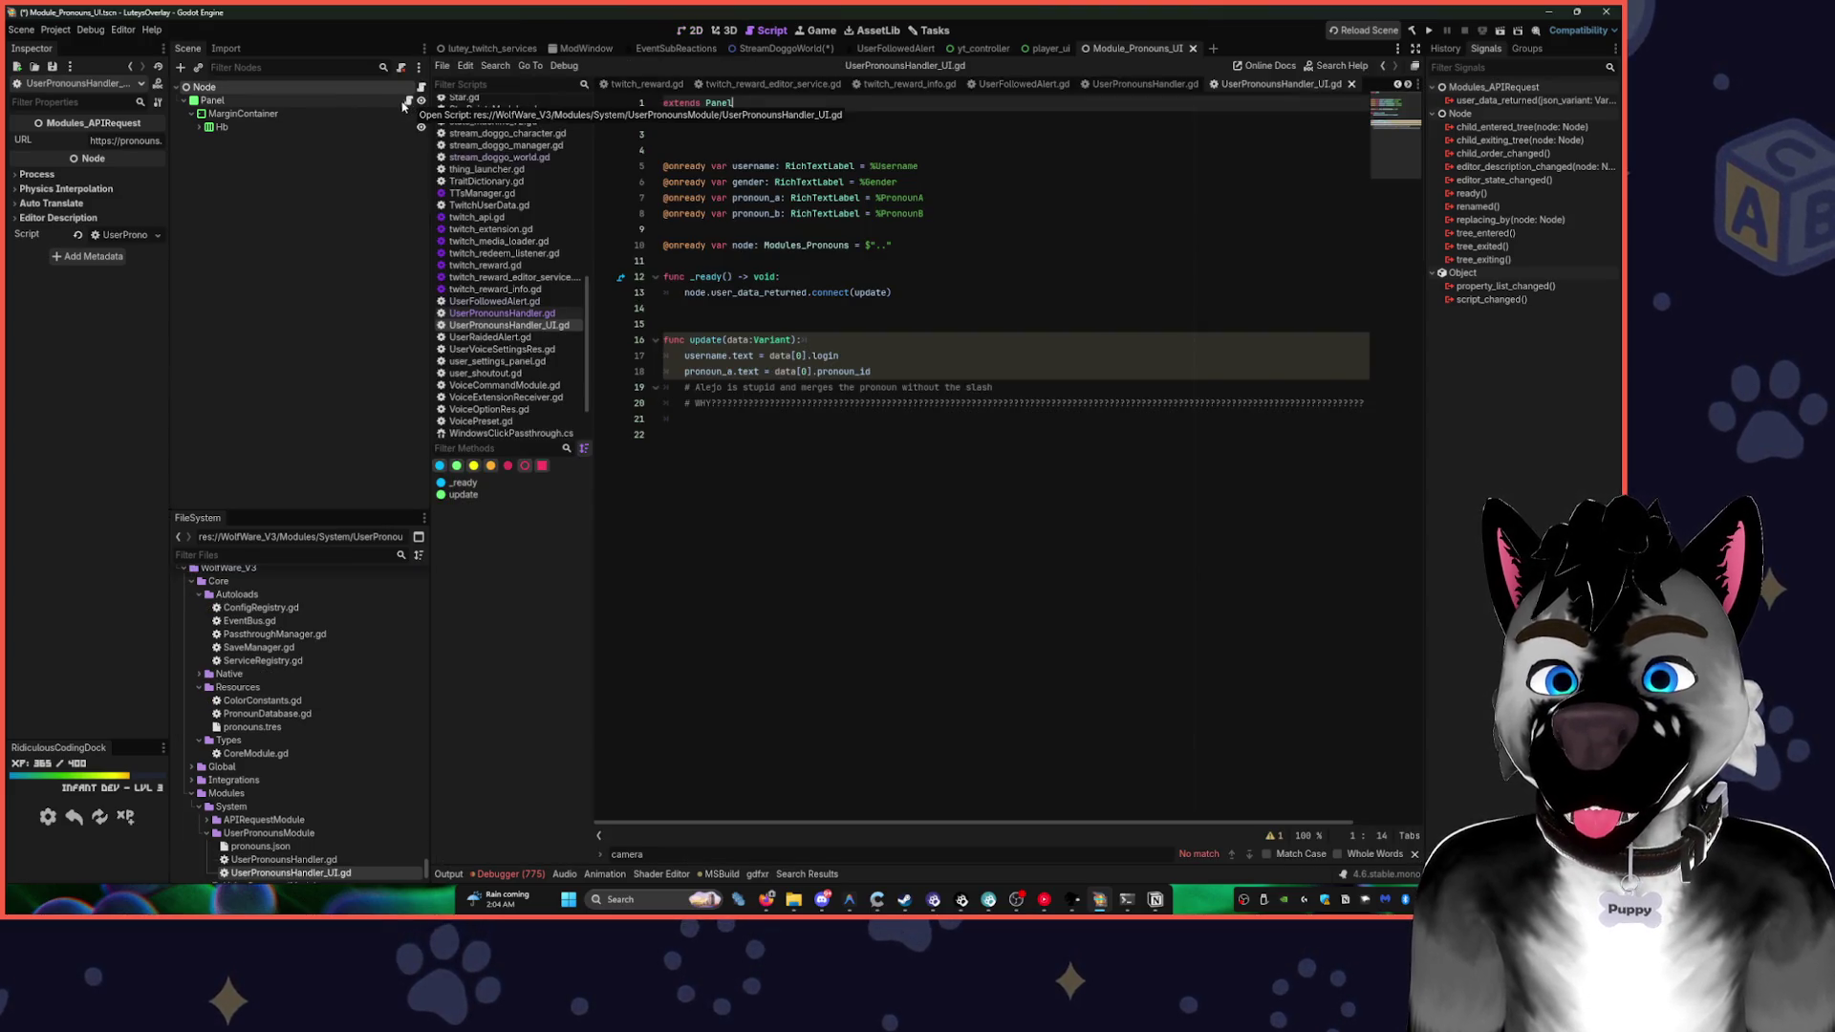
{"action": "left_click", "coordinate": [352, 102]}
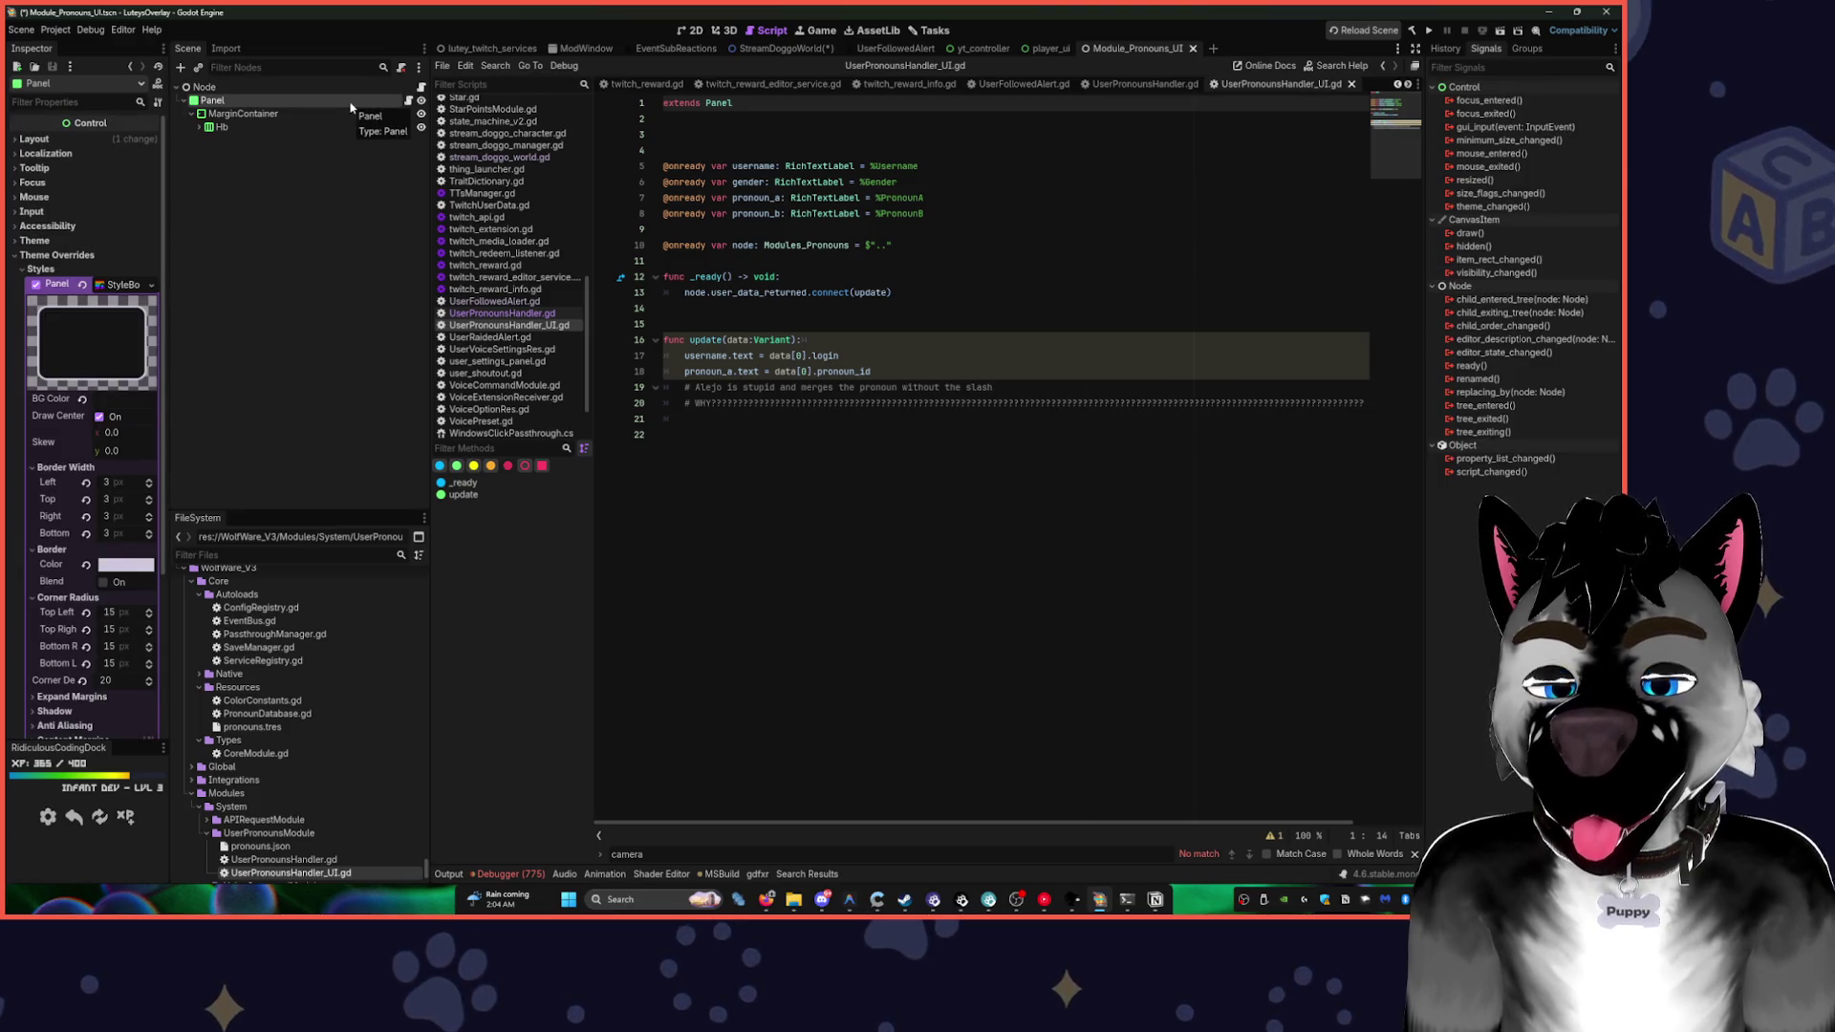
{"action": "key", "text": "Delete"}
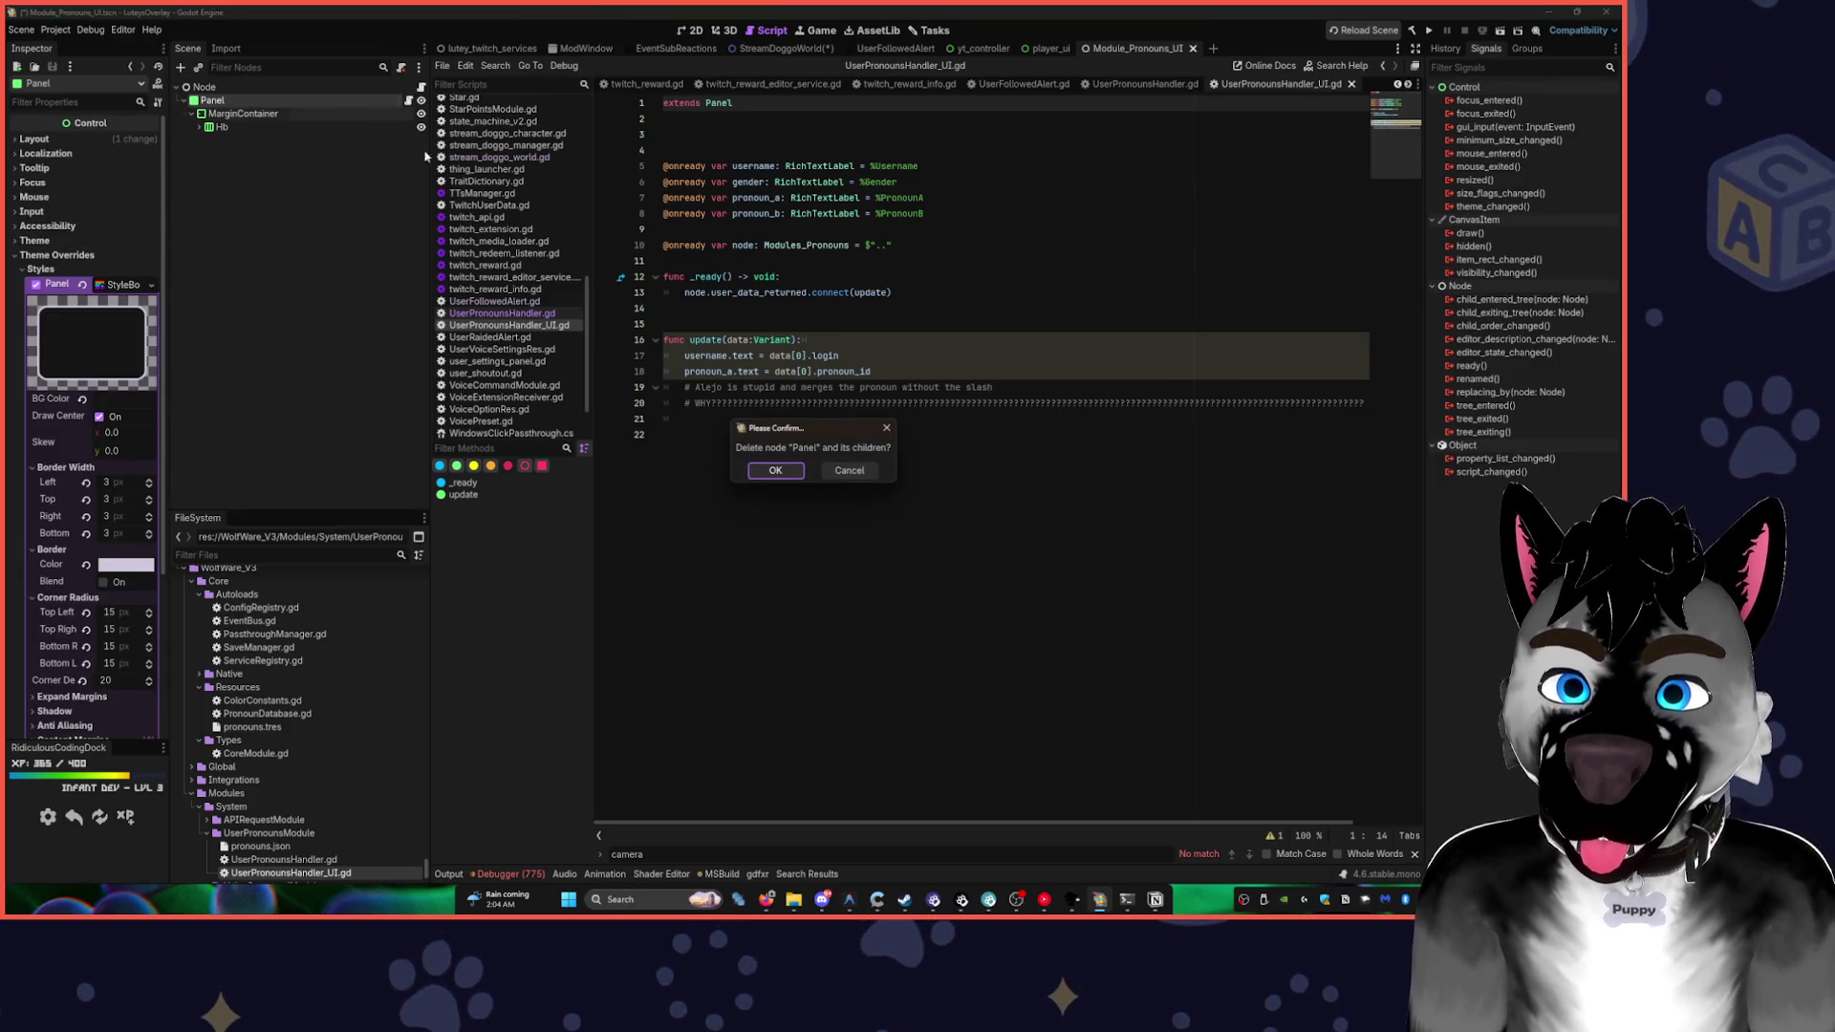
{"action": "left_click", "coordinate": [776, 472]}
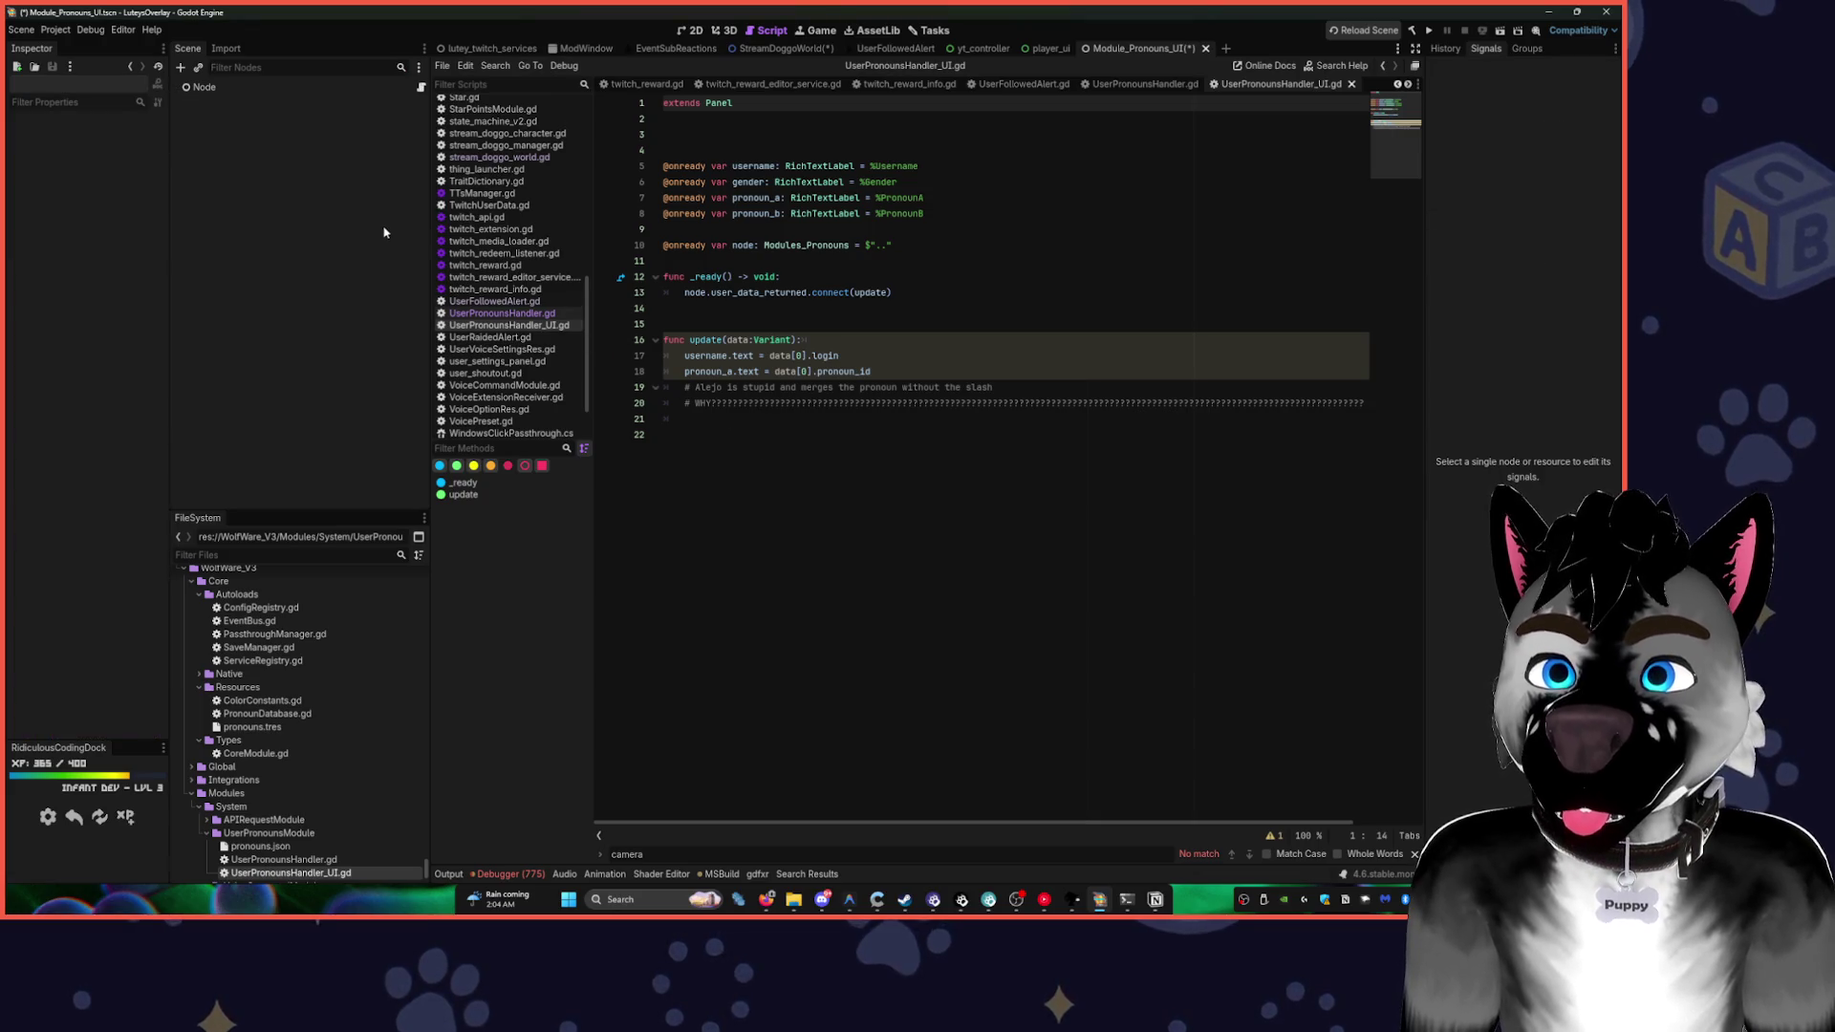
- Rename the root Node to PronounsMOdule and switch over to Warudo
{"action": "left_click", "coordinate": [350, 92]}
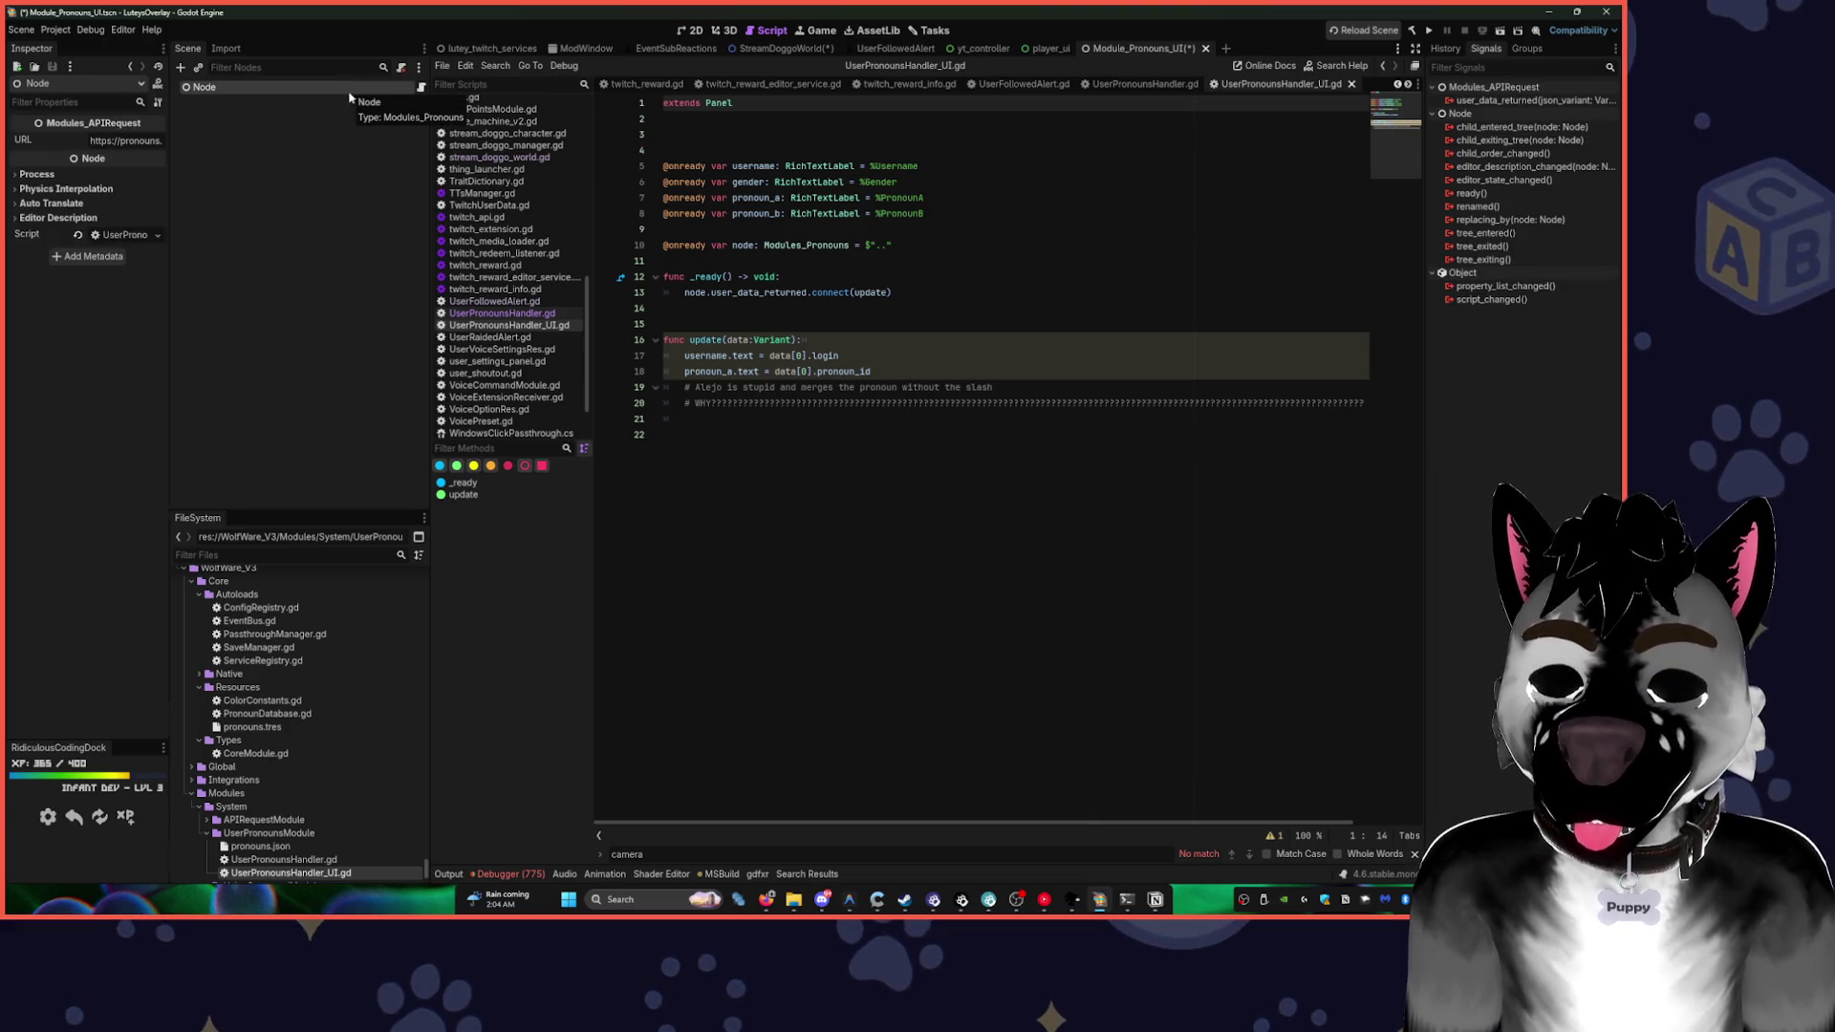
{"action": "left_click", "coordinate": [359, 90]}
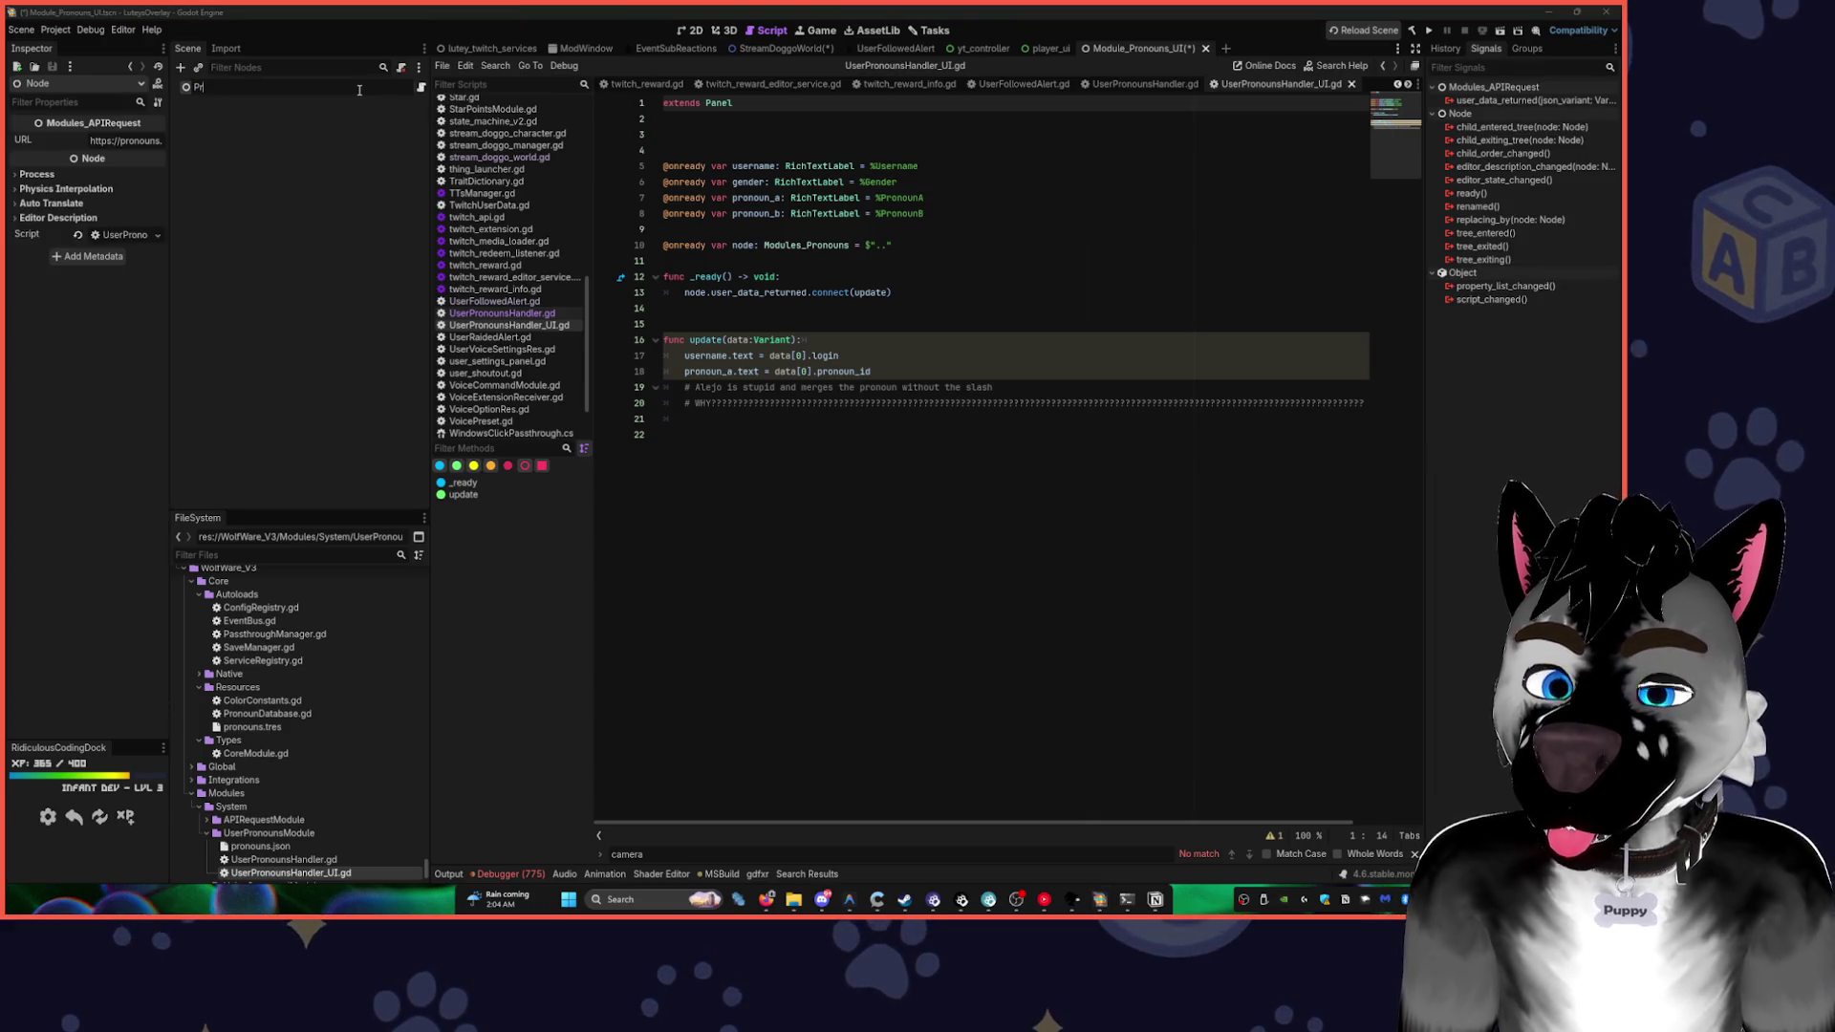
{"action": "type", "text": "PronounsMOdul"}
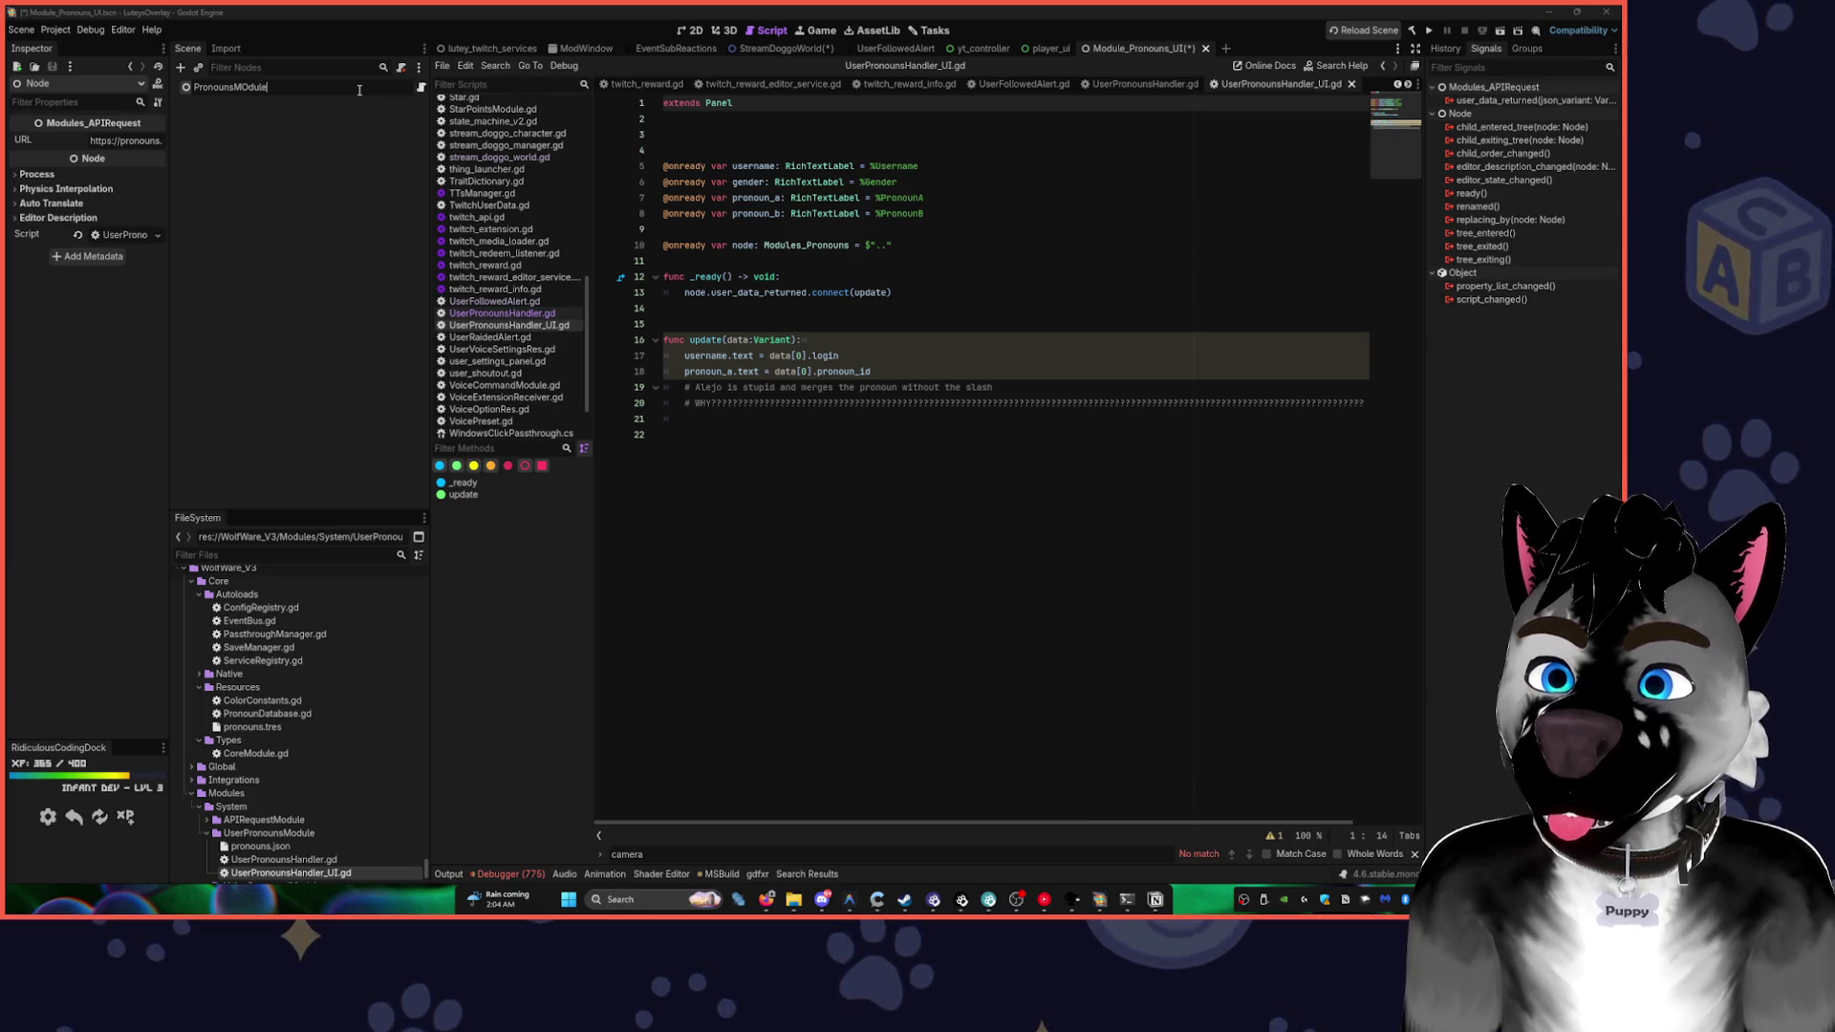
{"action": "key", "text": "Return"}
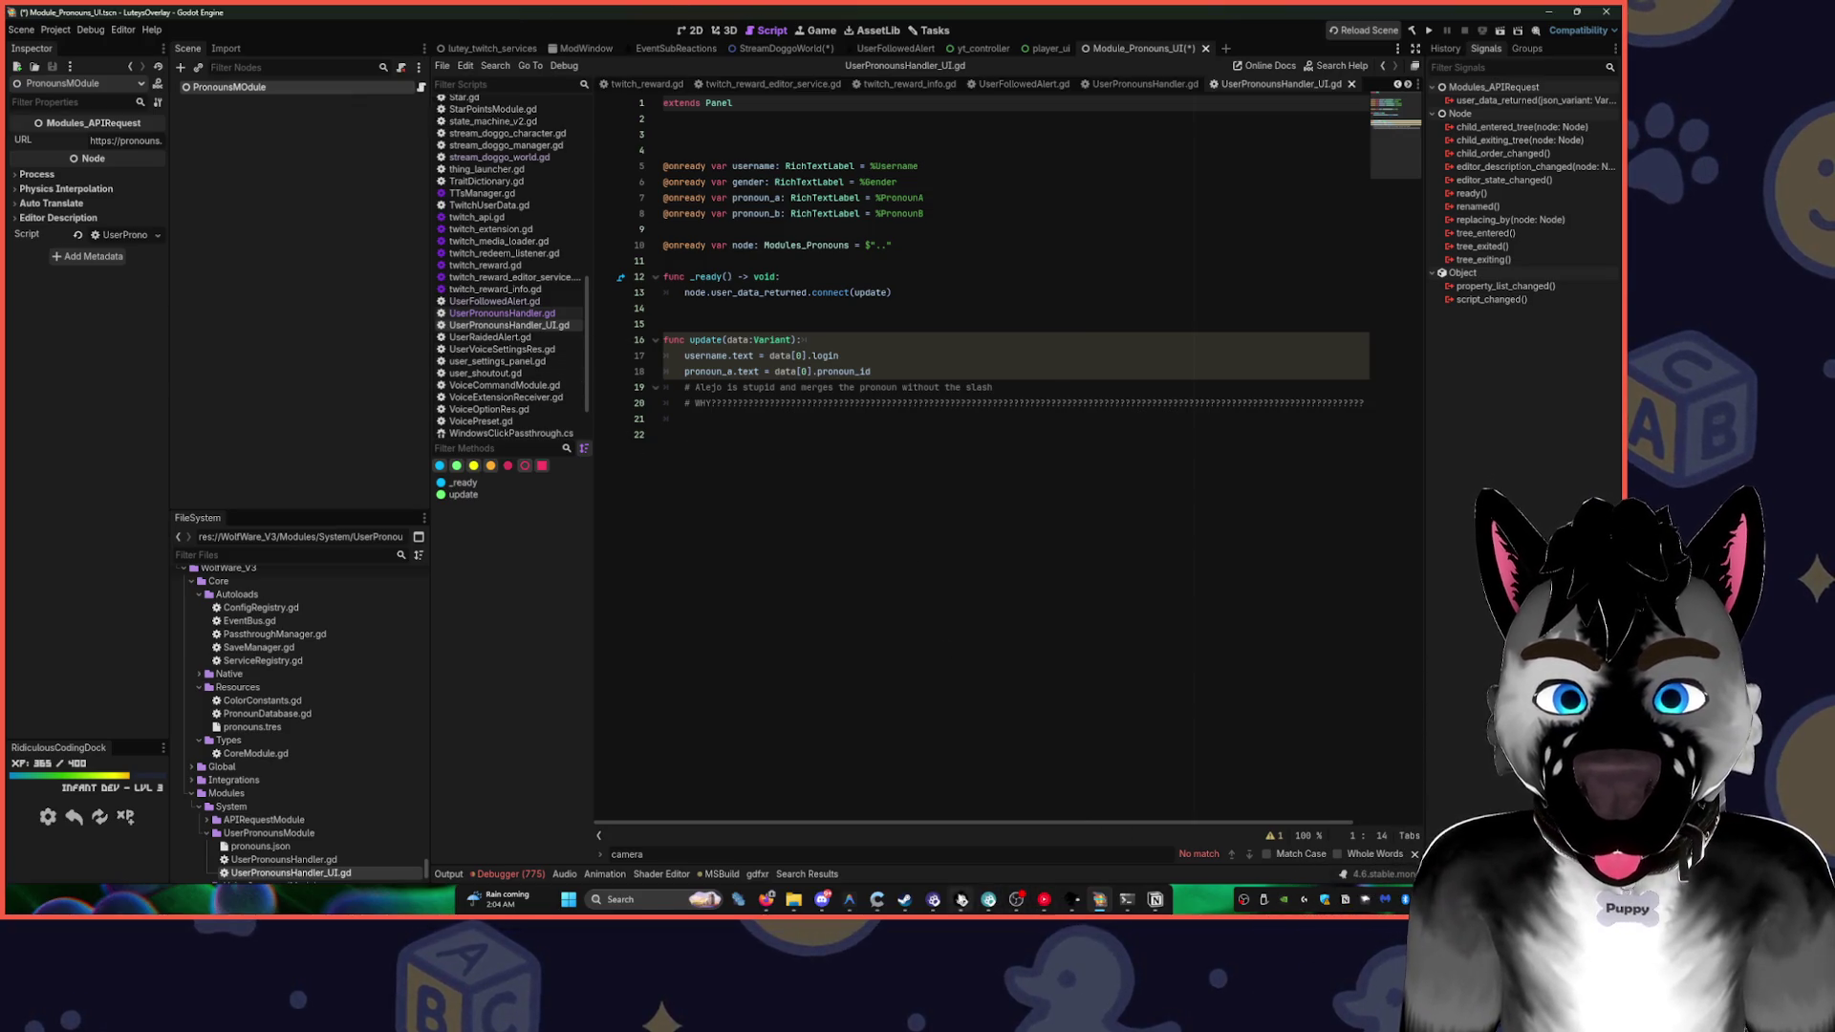
{"action": "key", "text": "alt+Tab"}
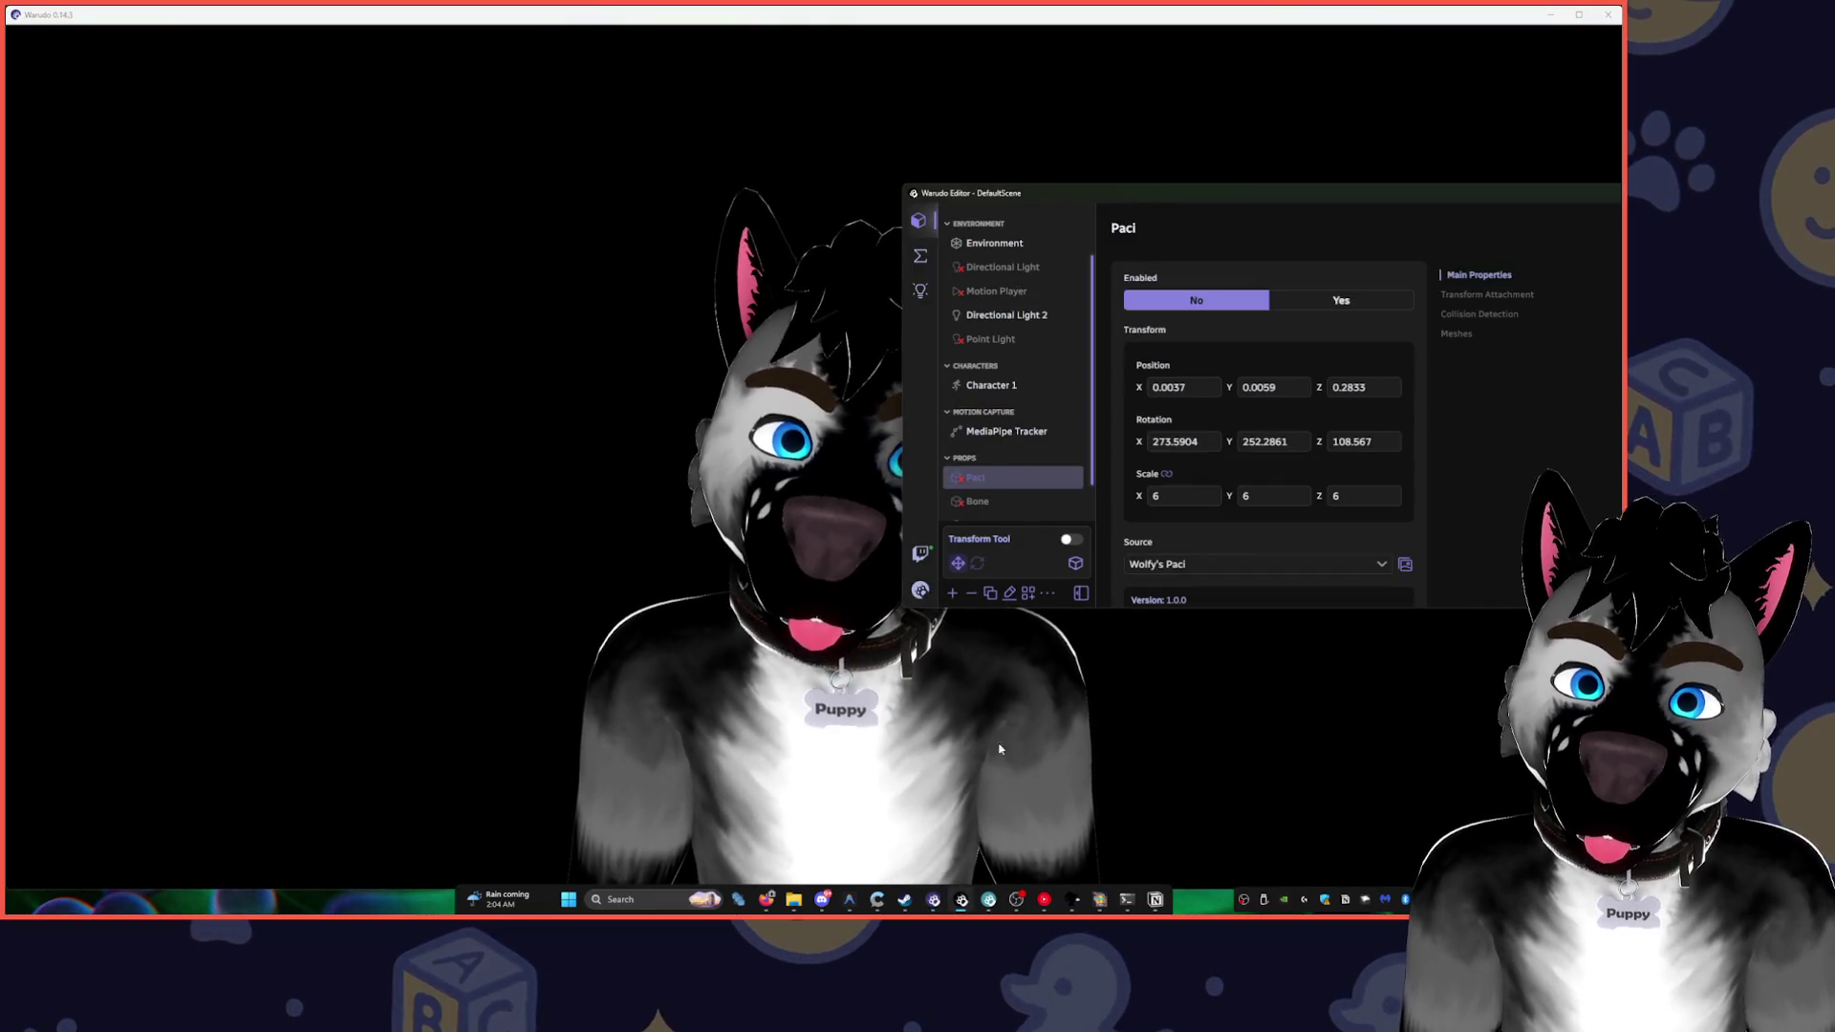
- Snap the Warudo Editor right and bring the blueprint's Spawn Particle node into view
{"action": "key", "text": "super+Right"}
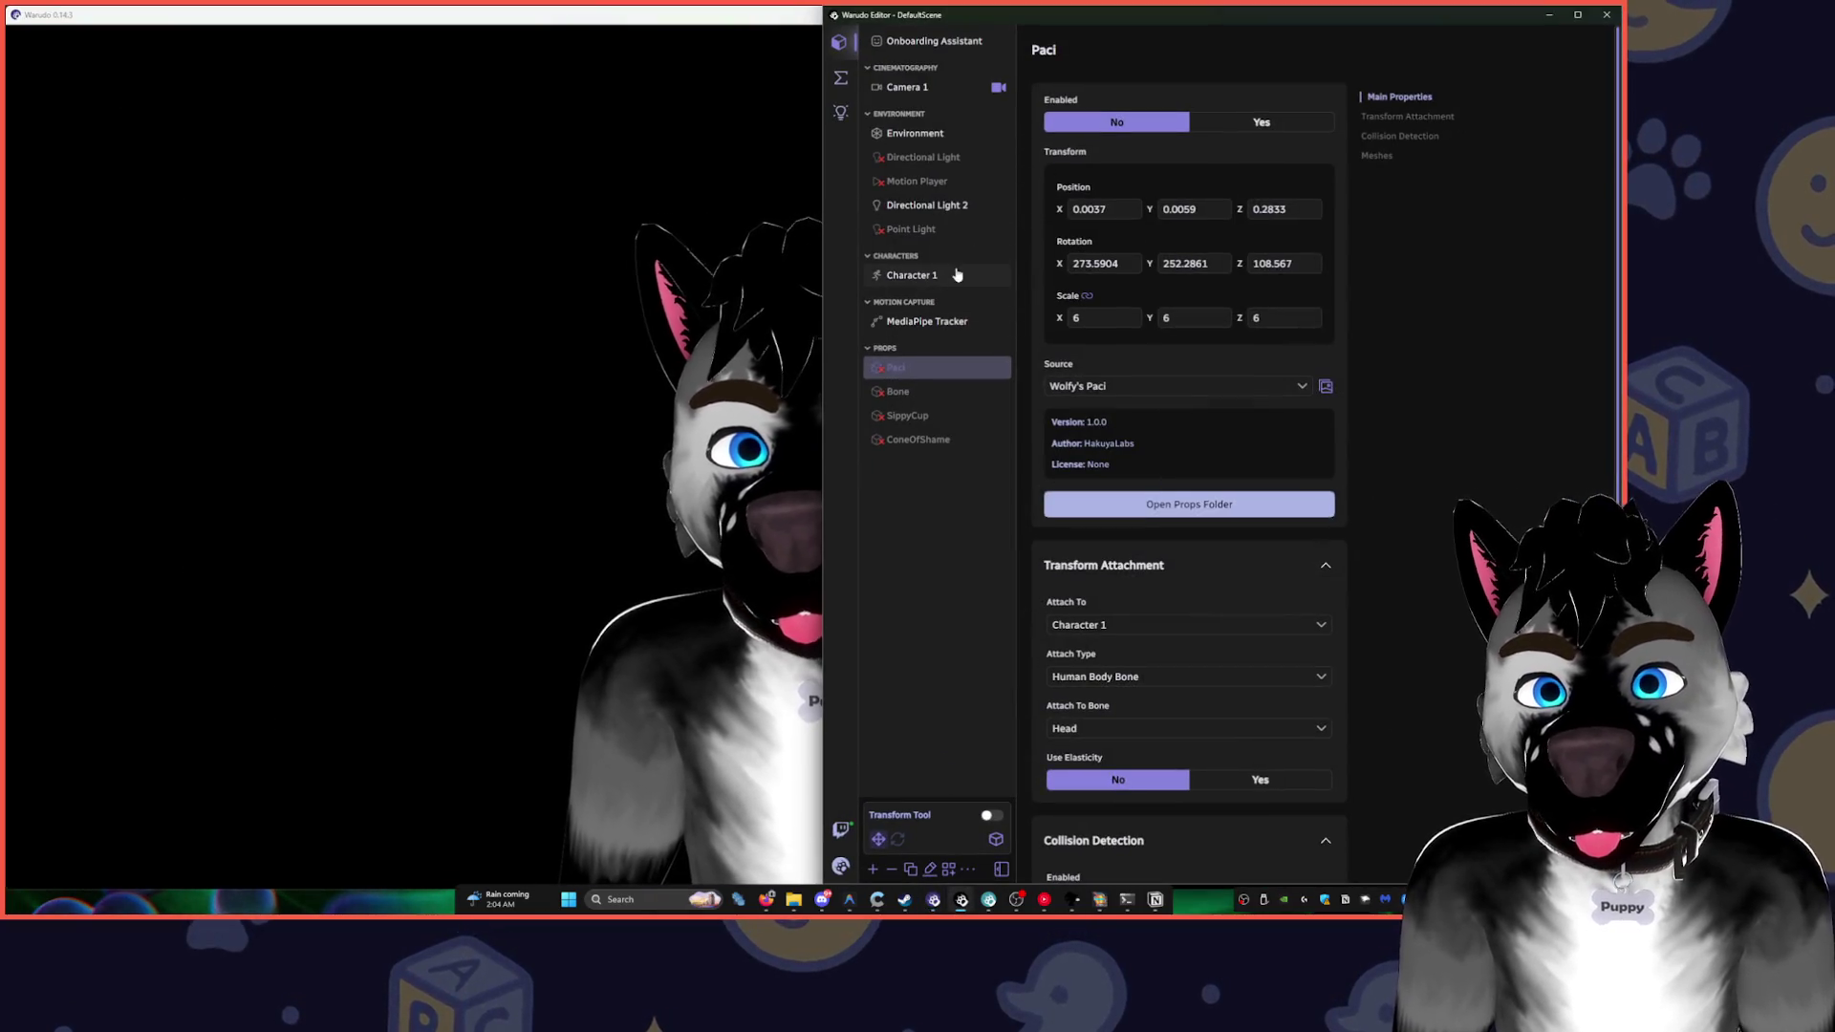
{"action": "left_click", "coordinate": [840, 77]}
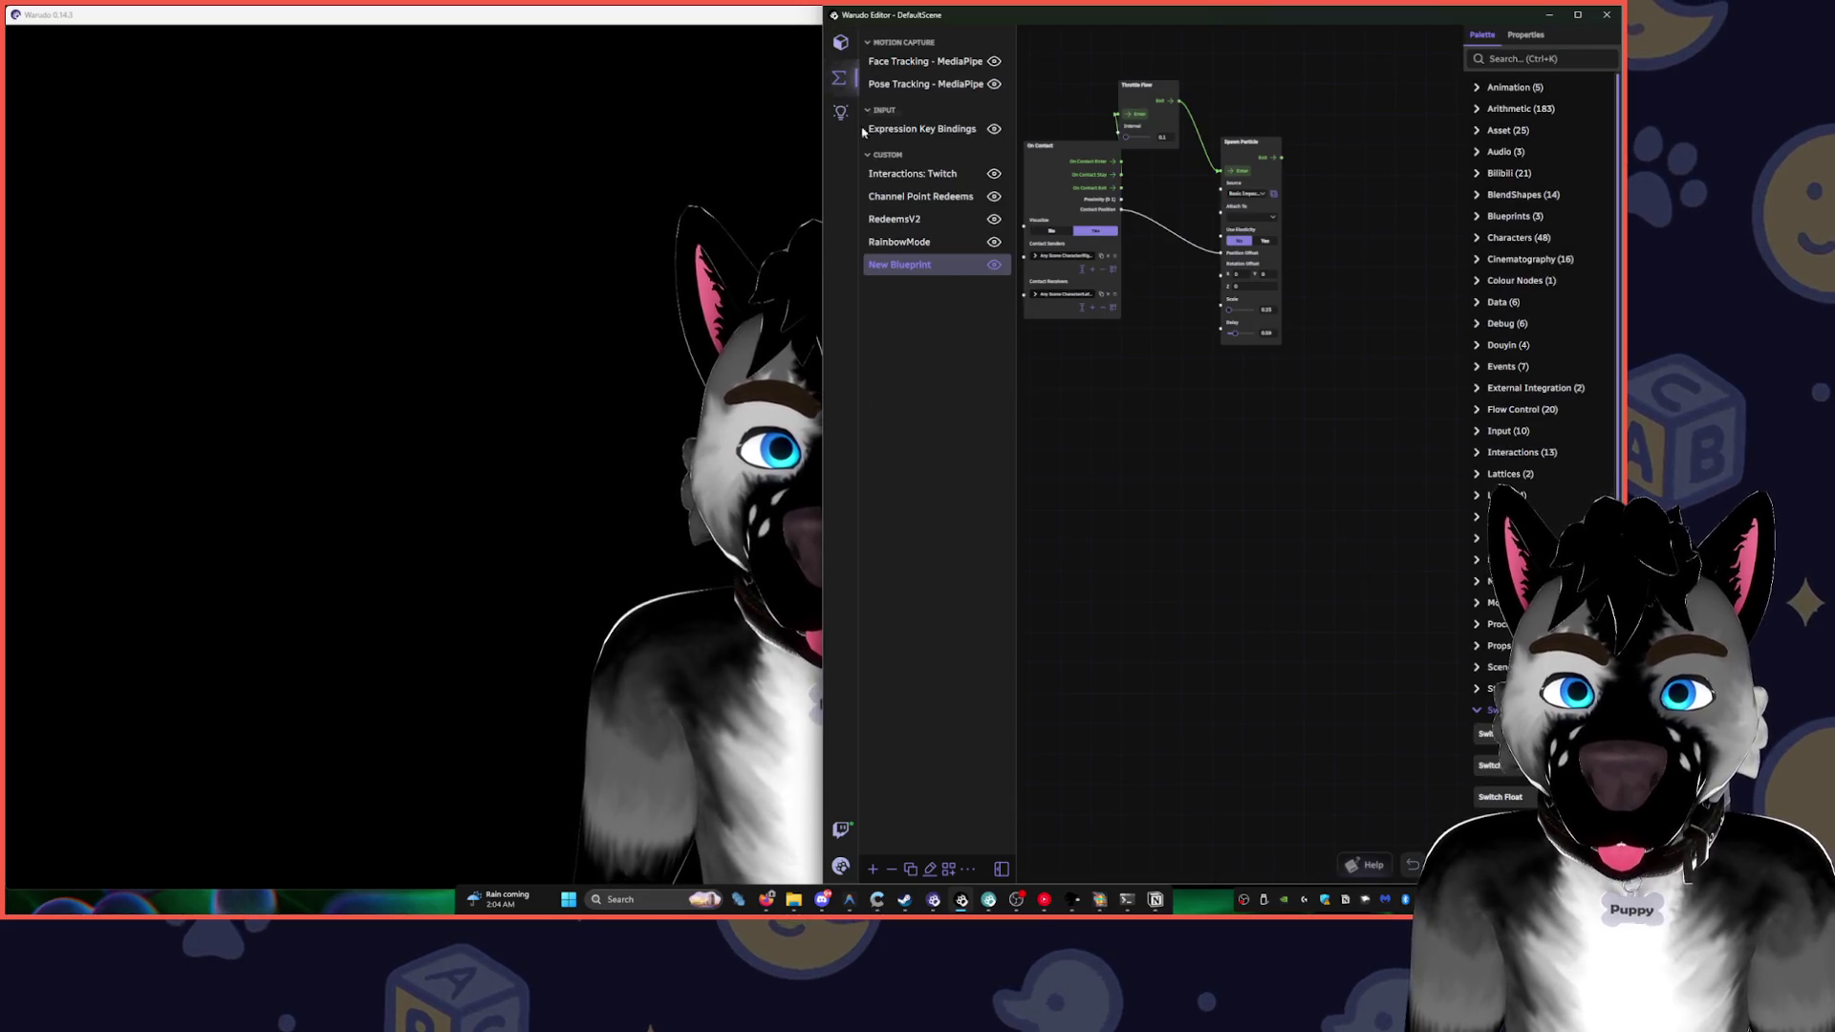
{"action": "left_click_drag", "start_coordinate": [1150, 369], "coordinate": [1205, 495]}
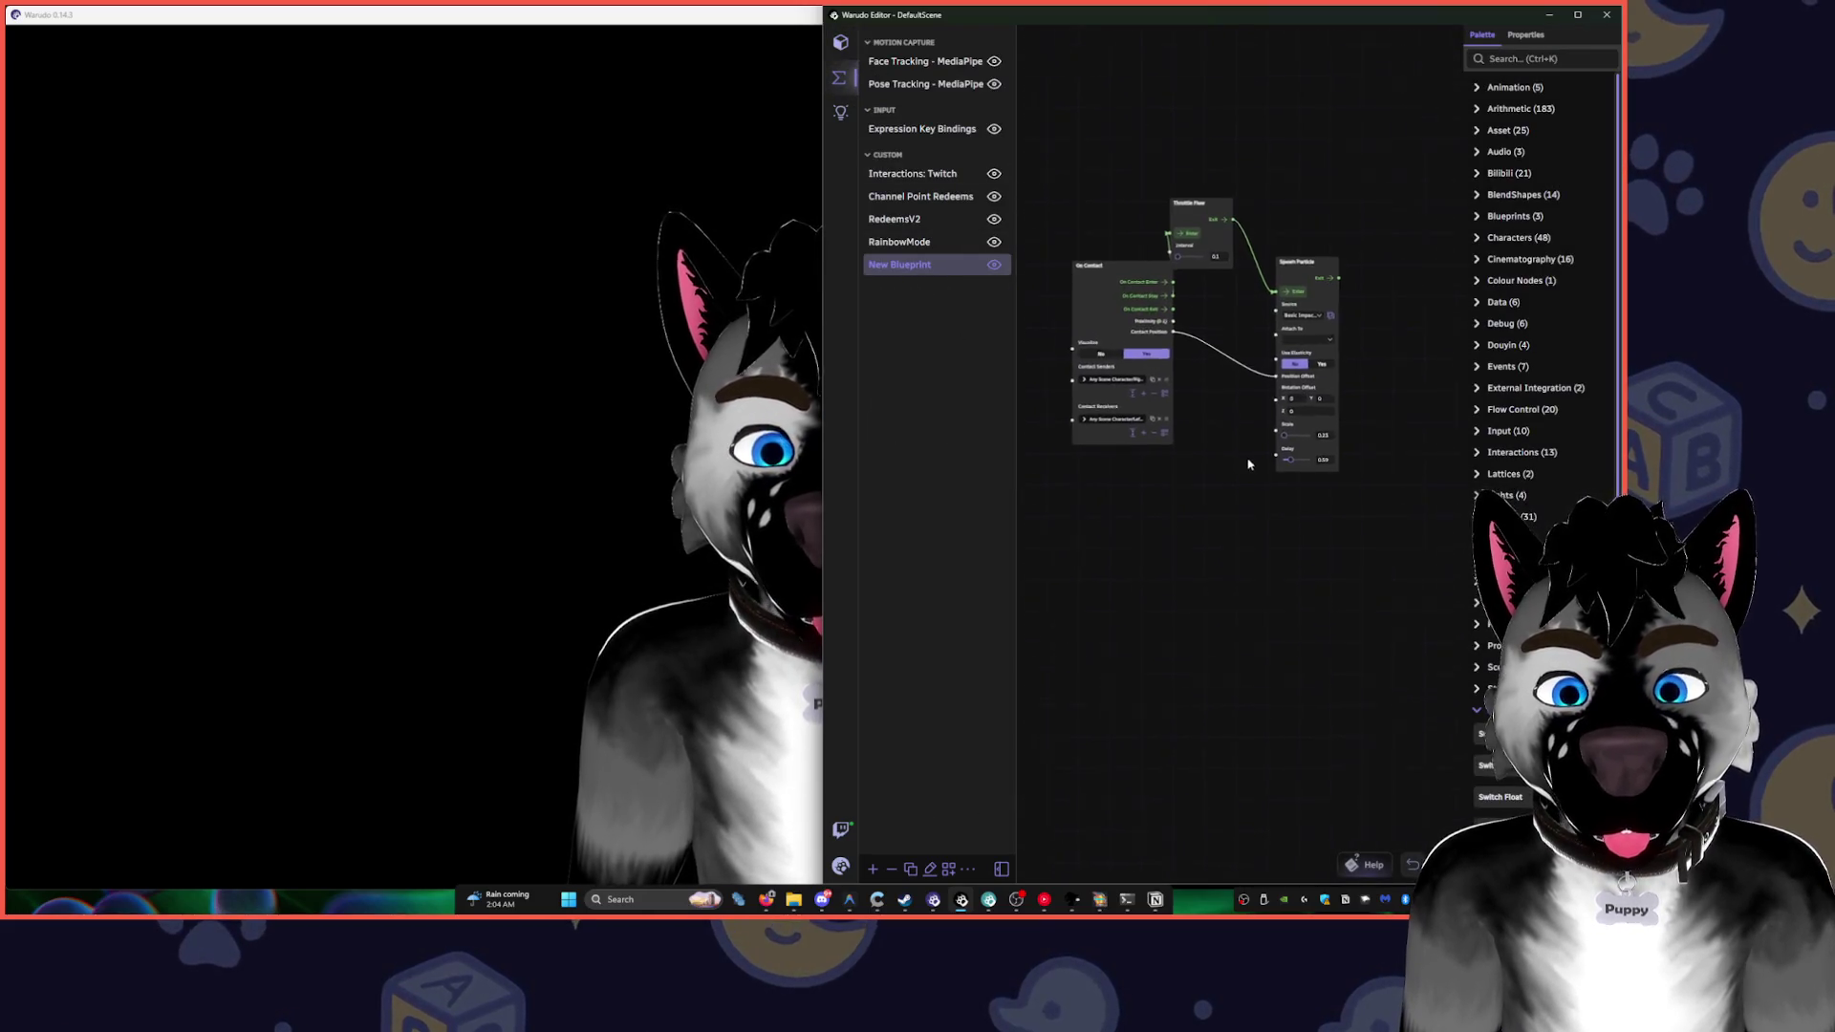
{"action": "scroll", "coordinate": [1218, 330], "scroll_direction": "up", "scroll_amount": 5}
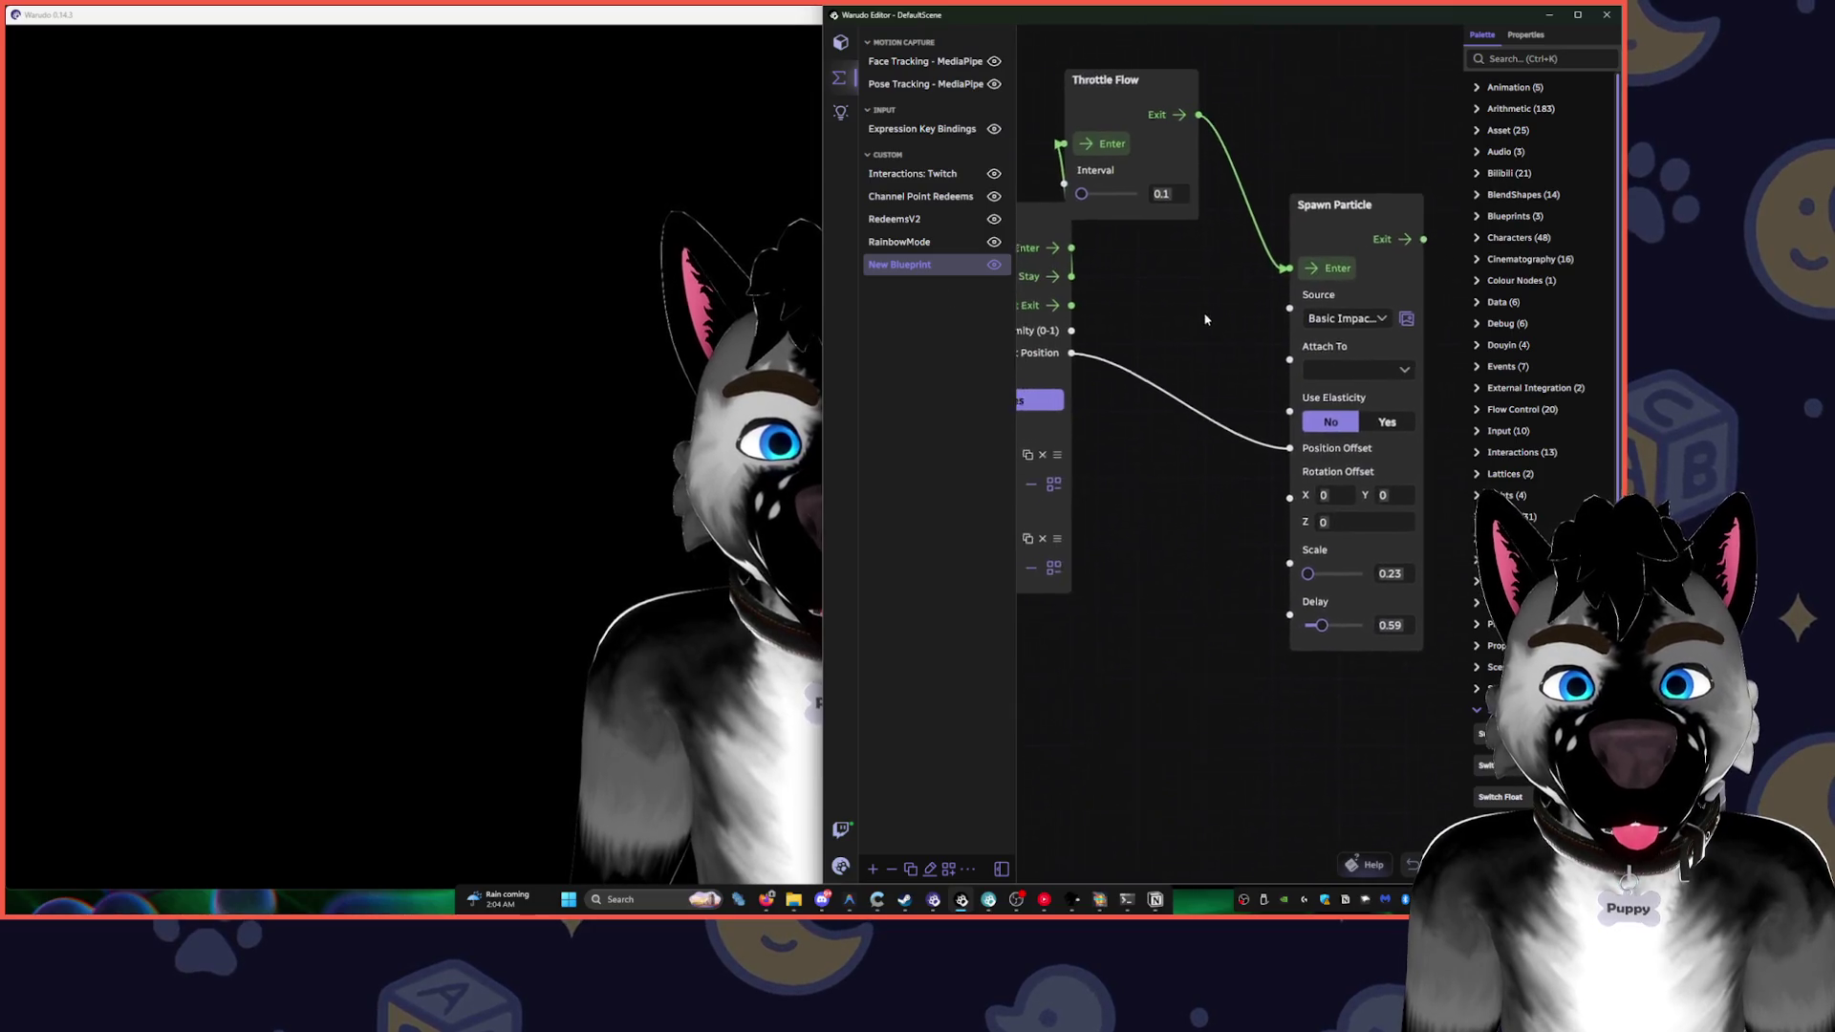
{"action": "left_click_drag", "start_coordinate": [1209, 322], "coordinate": [1113, 293]}
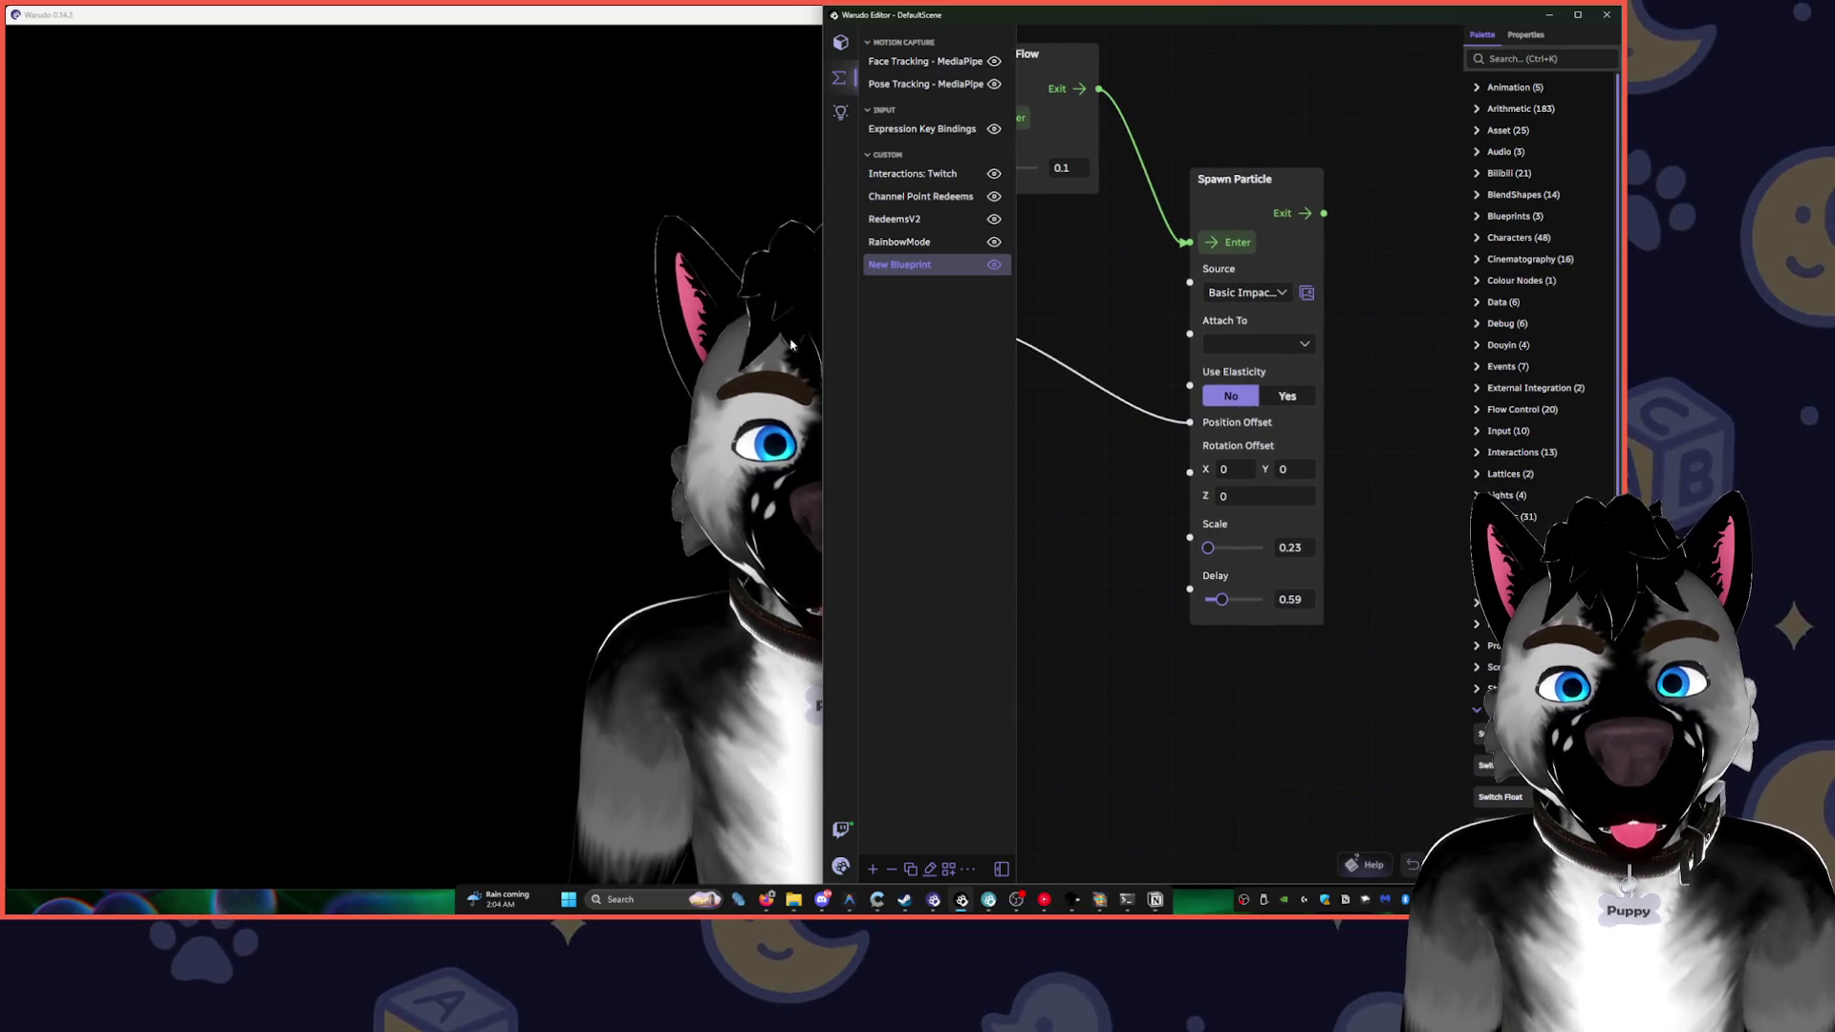
{"action": "left_click_drag", "start_coordinate": [824, 345], "coordinate": [521, 345]}
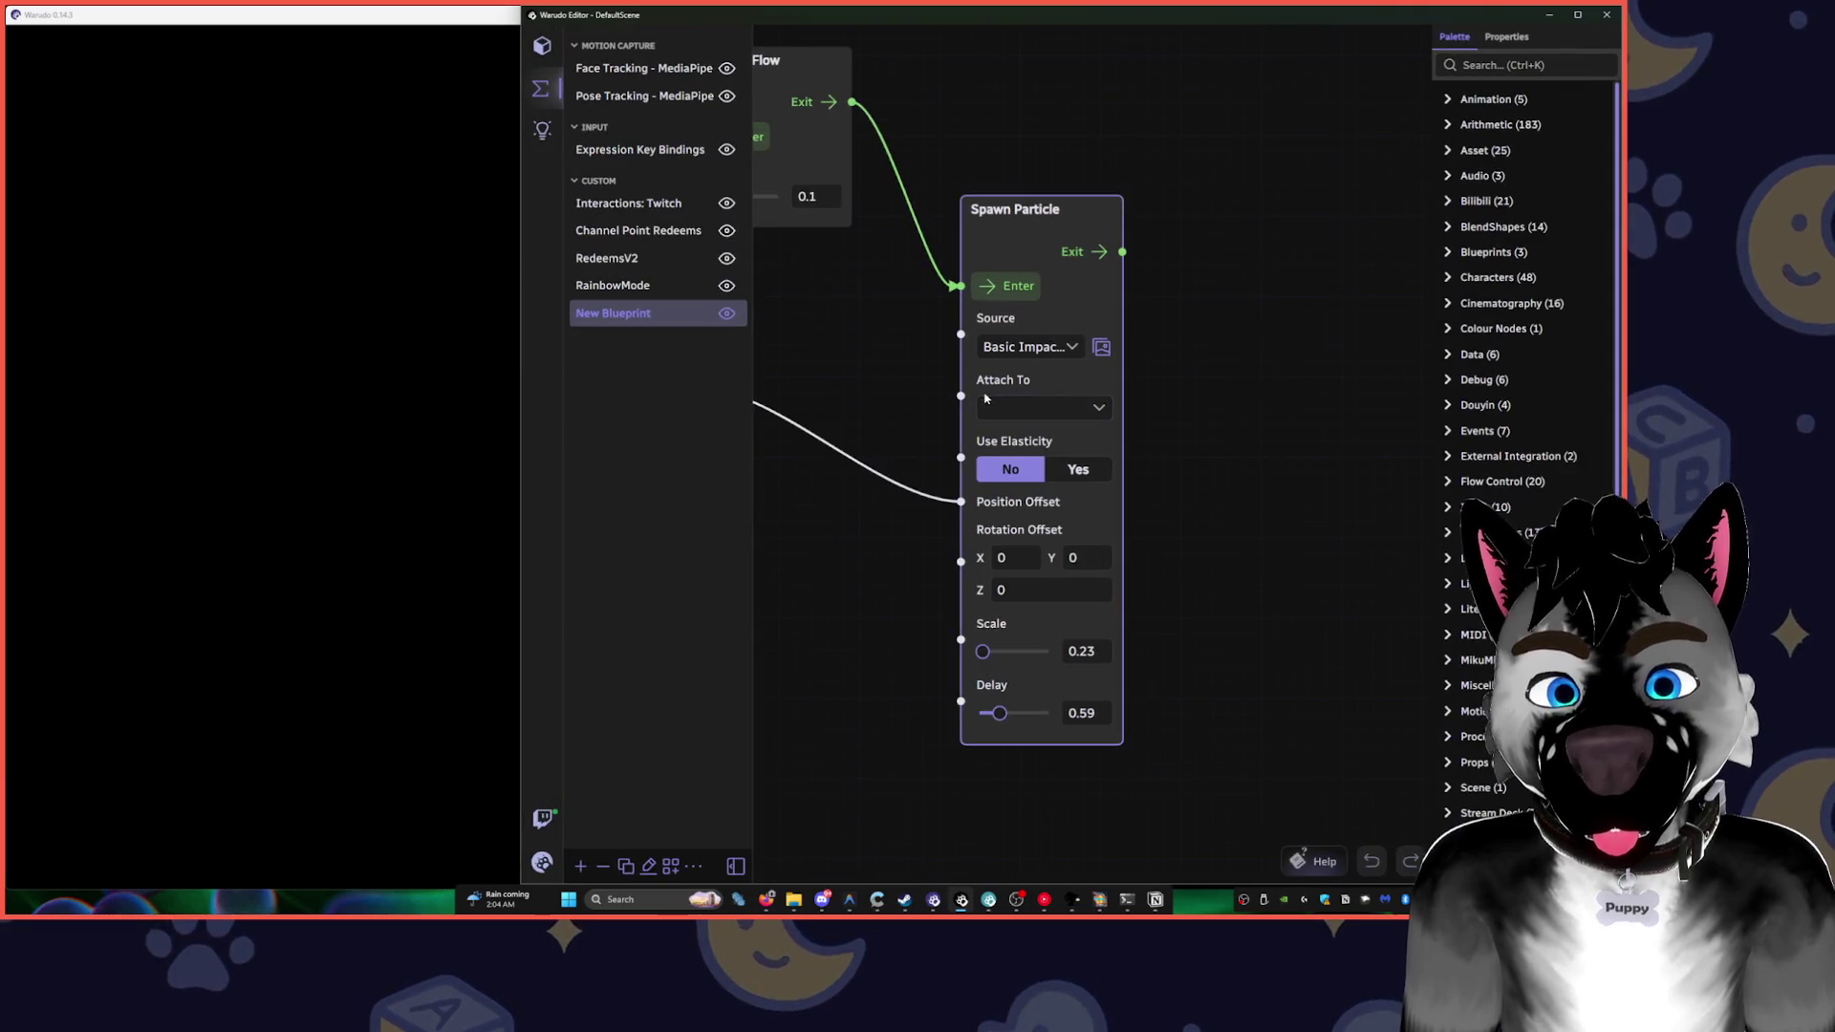
- Look through Spawn Particle's Attach To and source options, leaving both unchanged
{"action": "left_click", "coordinate": [1063, 413]}
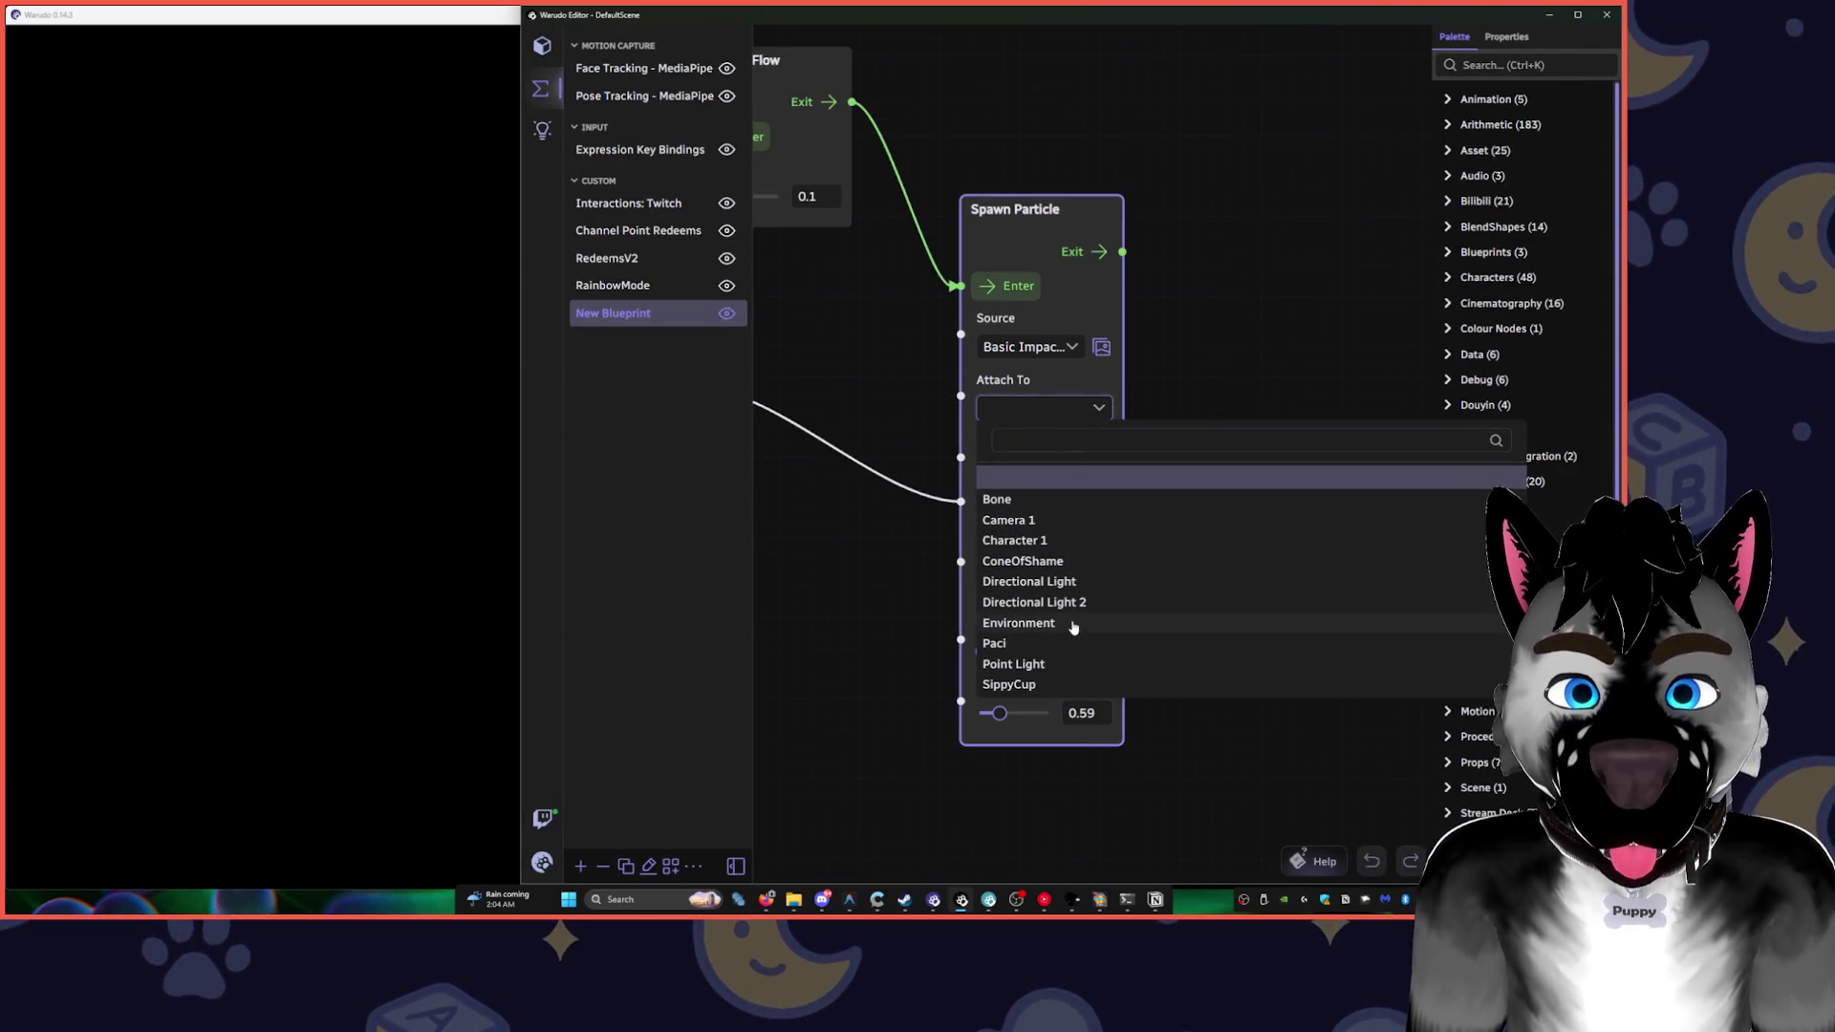
{"action": "left_click", "coordinate": [1218, 338]}
{"action": "left_click", "coordinate": [1051, 347]}
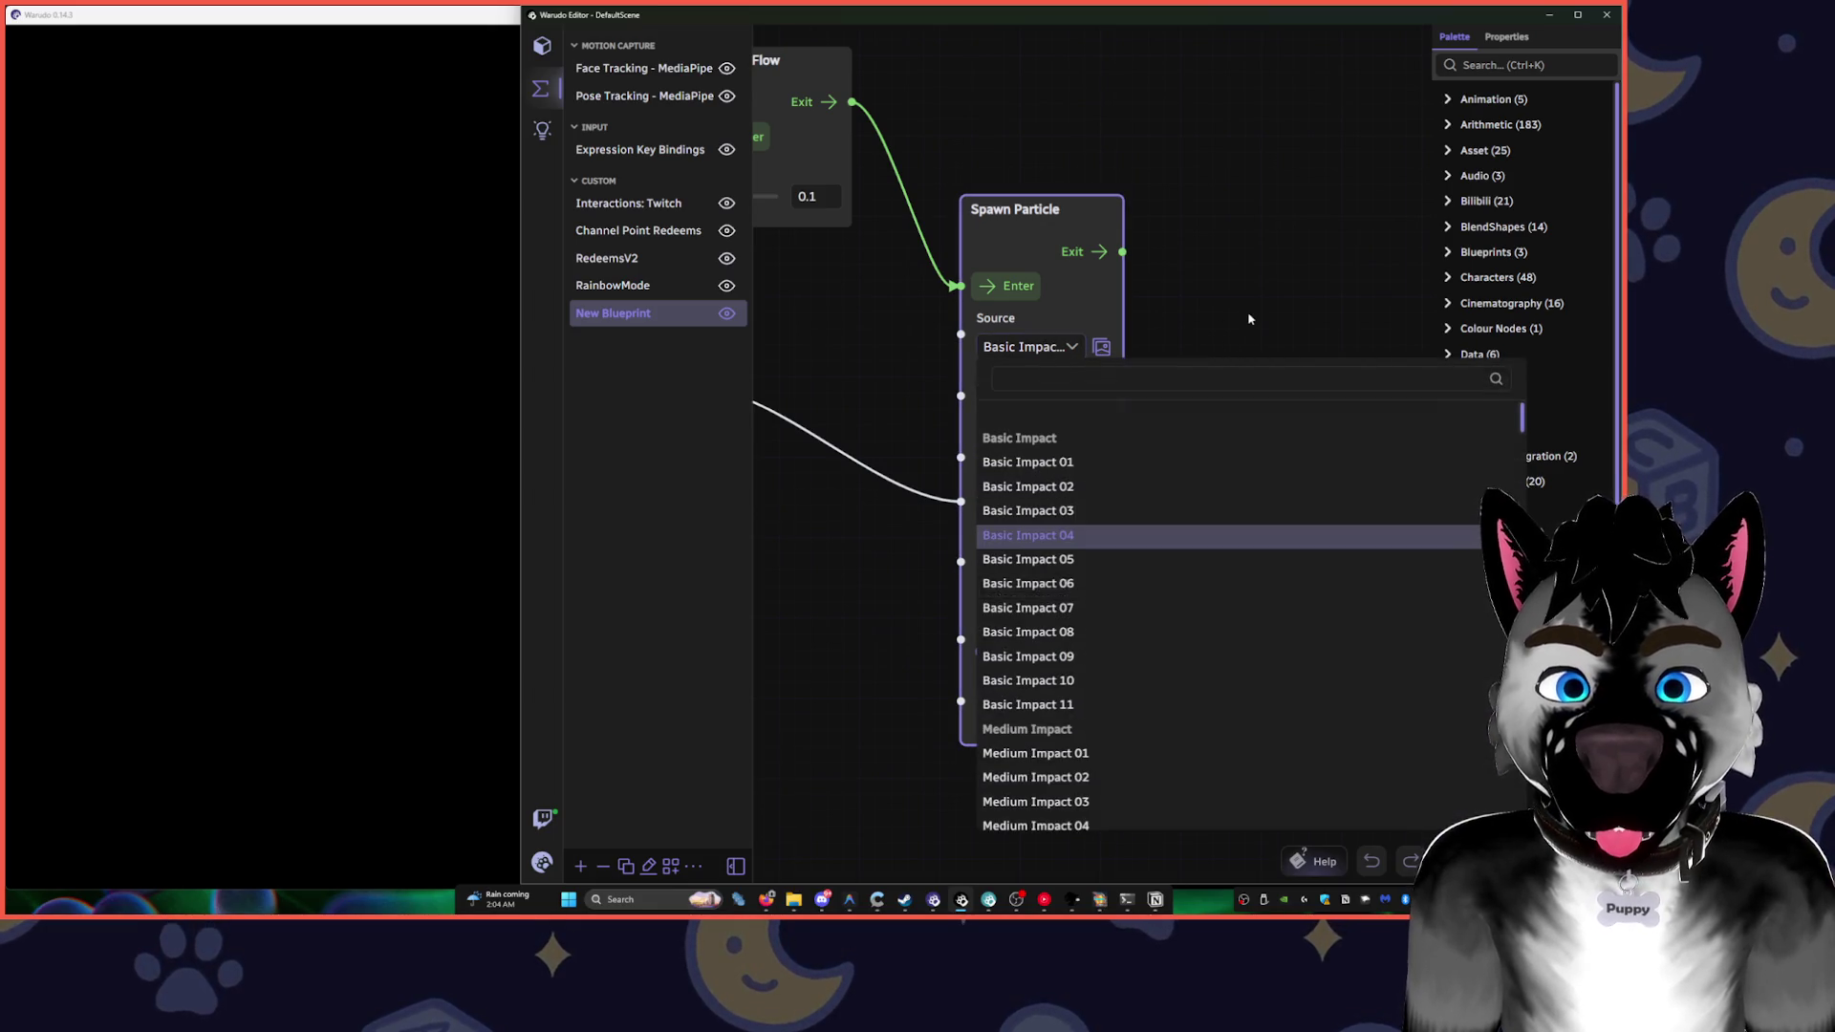
{"action": "left_click", "coordinate": [1249, 319]}
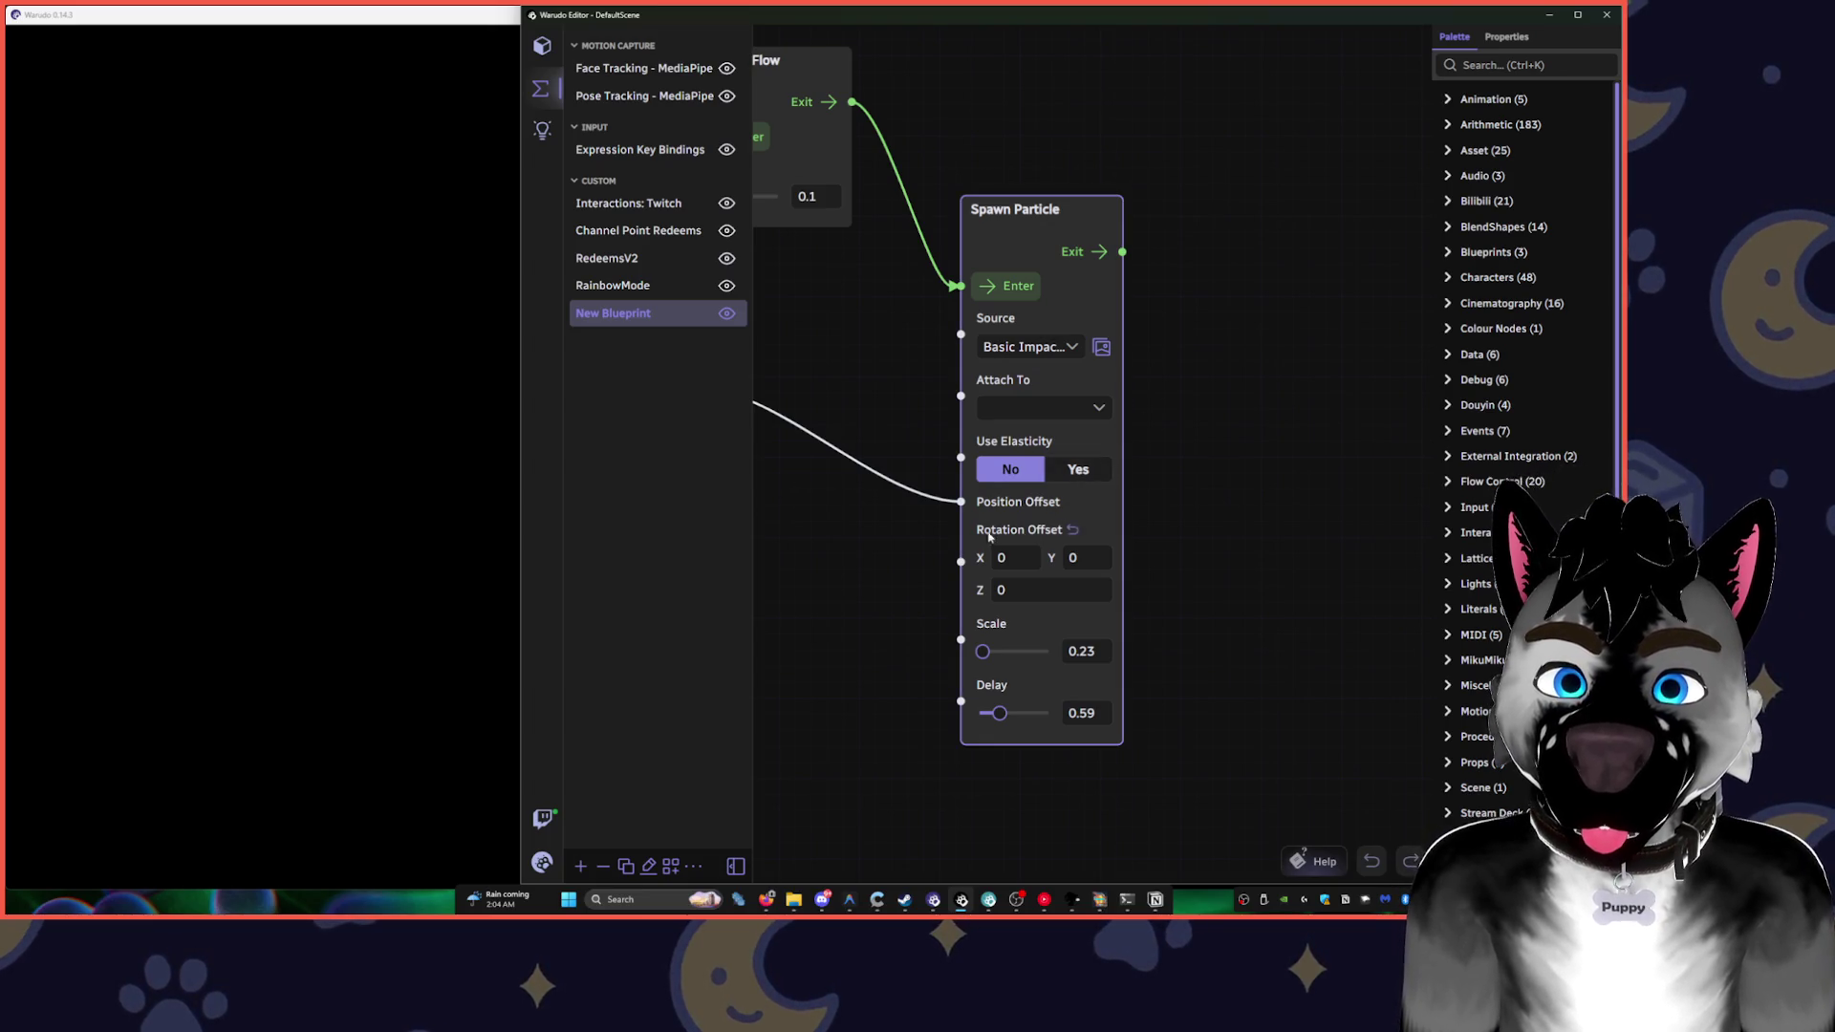
- Move the On Contact node and its contact receiver list into view
{"action": "scroll", "coordinate": [870, 373], "scroll_direction": "down", "scroll_amount": 1}
{"action": "mouse_move", "coordinate": [856, 371]}
{"action": "left_mouse_down"}
{"action": "mouse_move", "coordinate": [1140, 451]}
{"action": "mouse_move", "coordinate": [1121, 353]}
{"action": "left_mouse_up"}
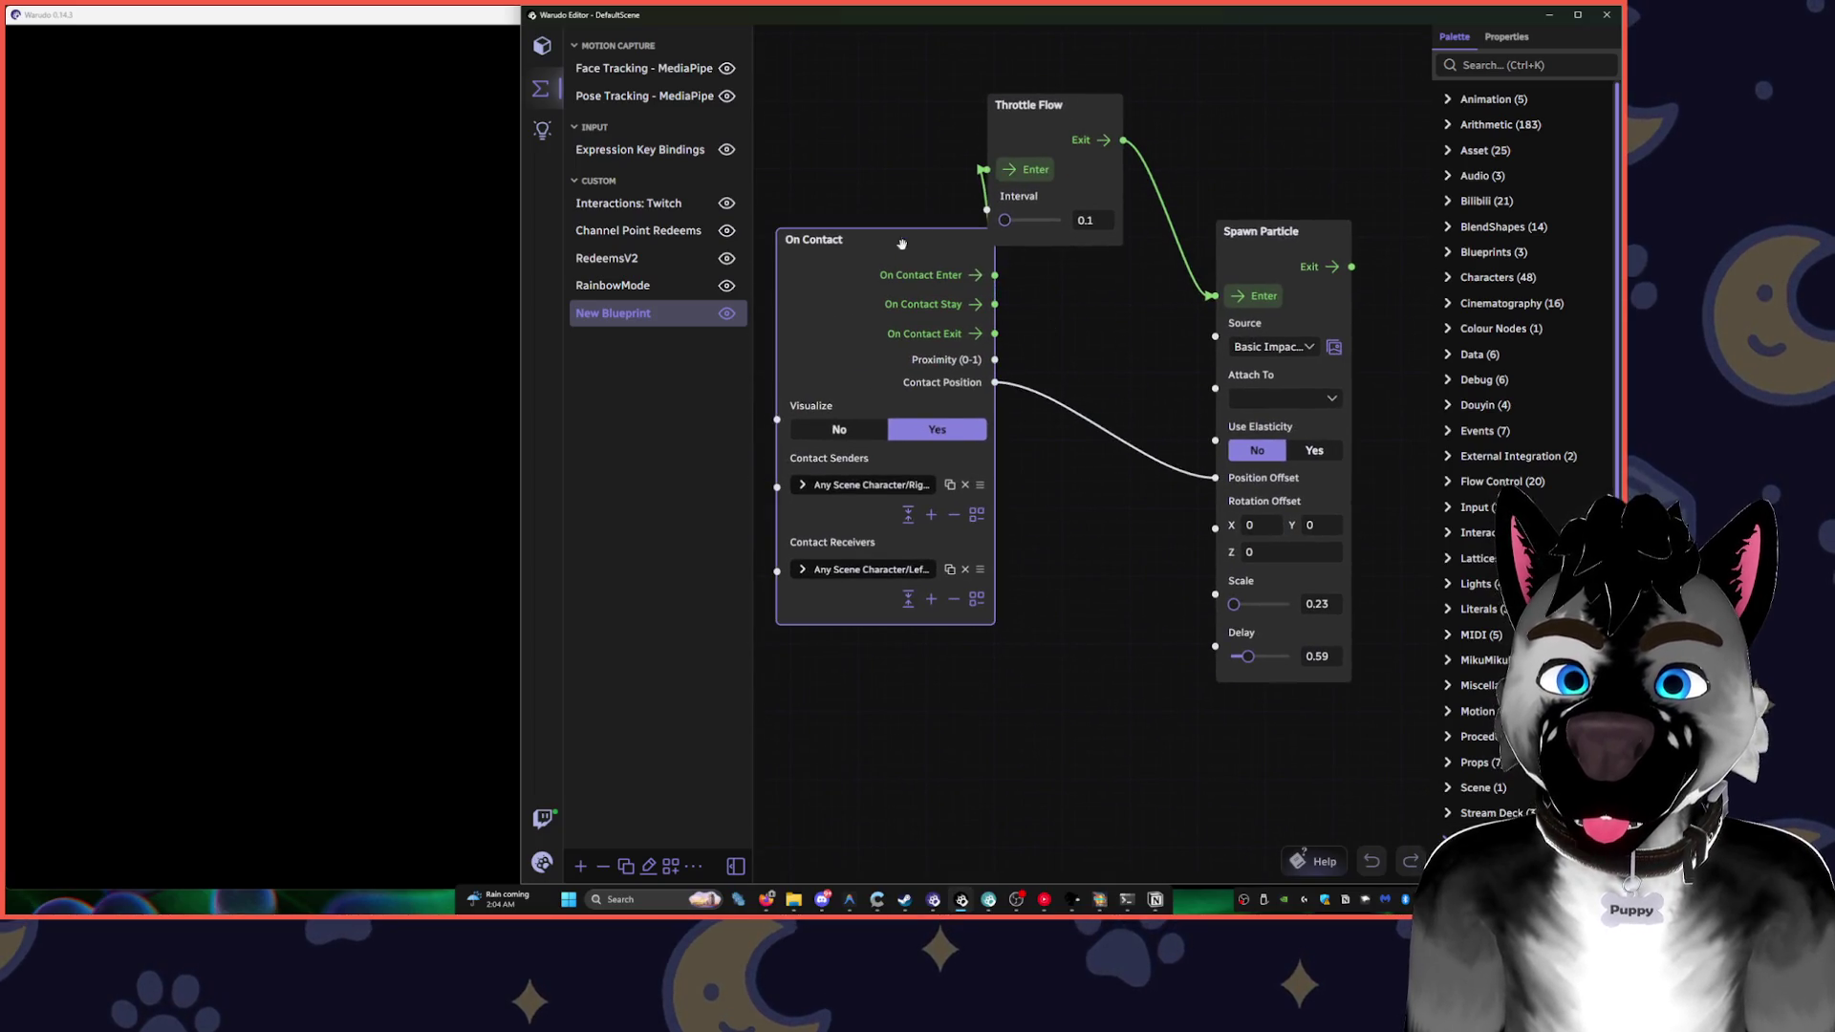
{"action": "left_click_drag", "start_coordinate": [896, 245], "coordinate": [817, 291]}
{"action": "left_click_drag", "start_coordinate": [1038, 106], "coordinate": [1049, 98]}
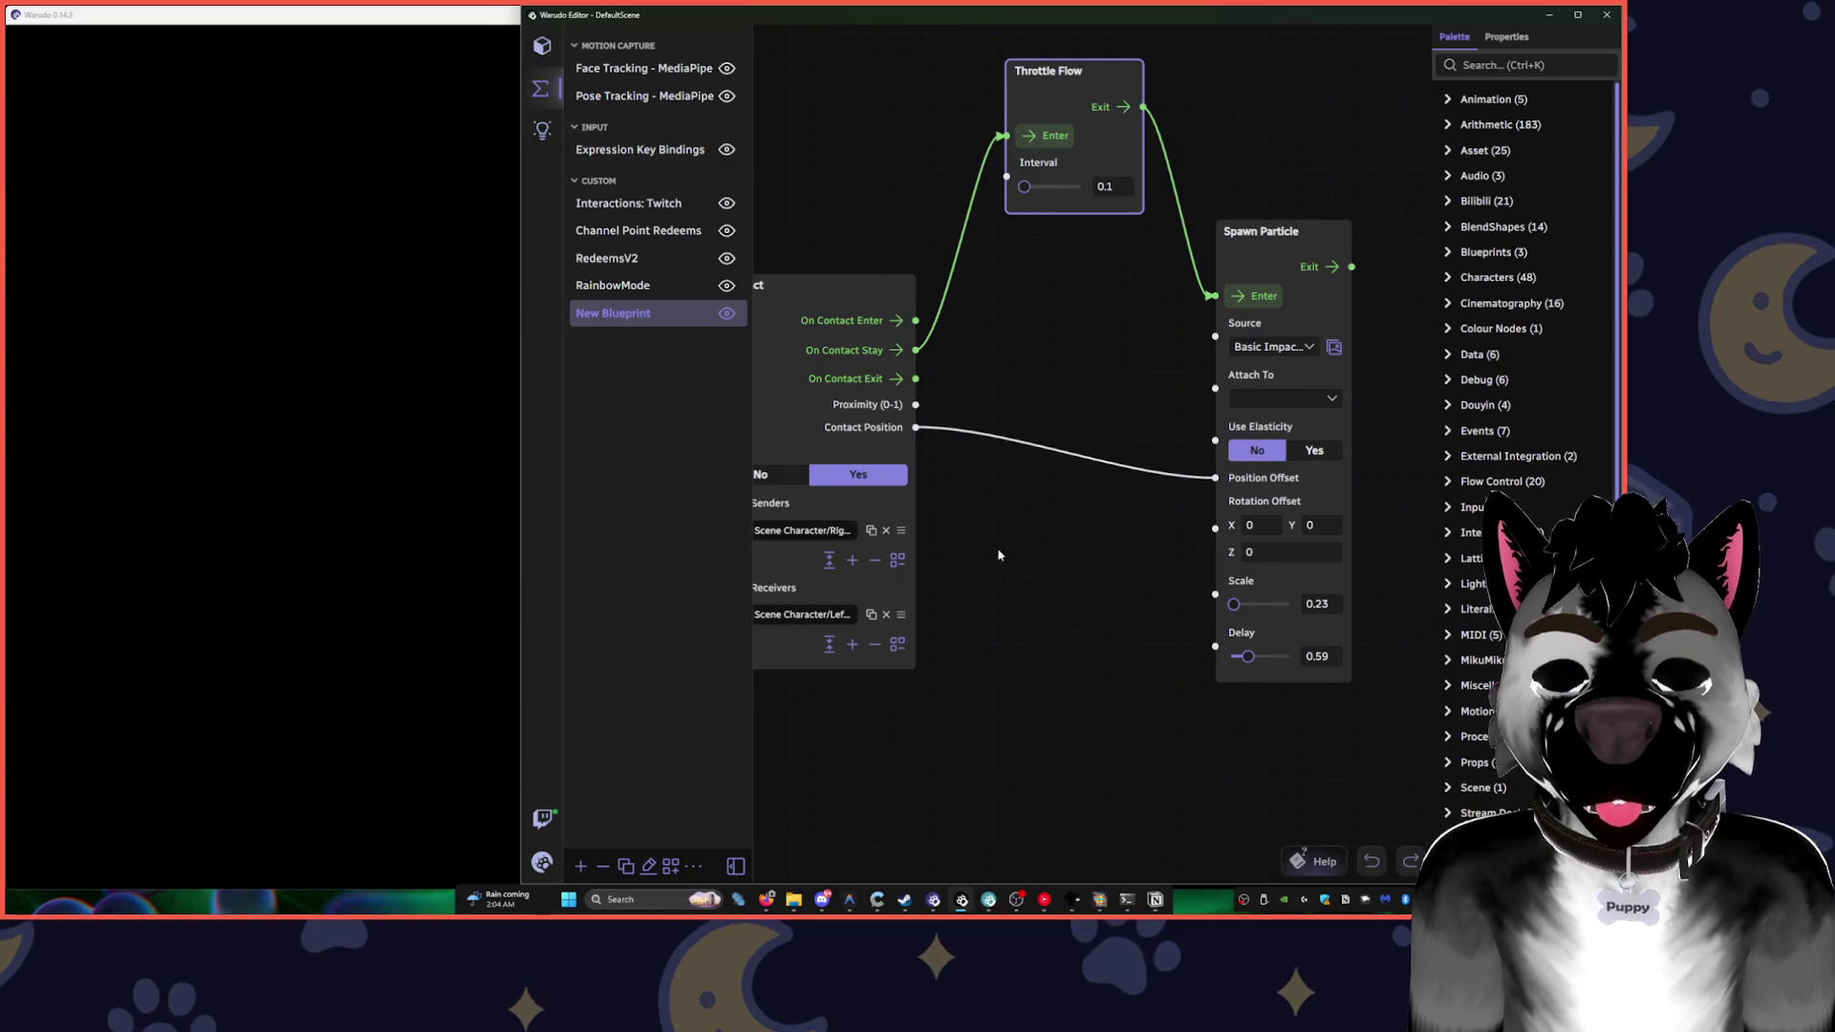
{"action": "left_click_drag", "start_coordinate": [987, 557], "coordinate": [1201, 264]}
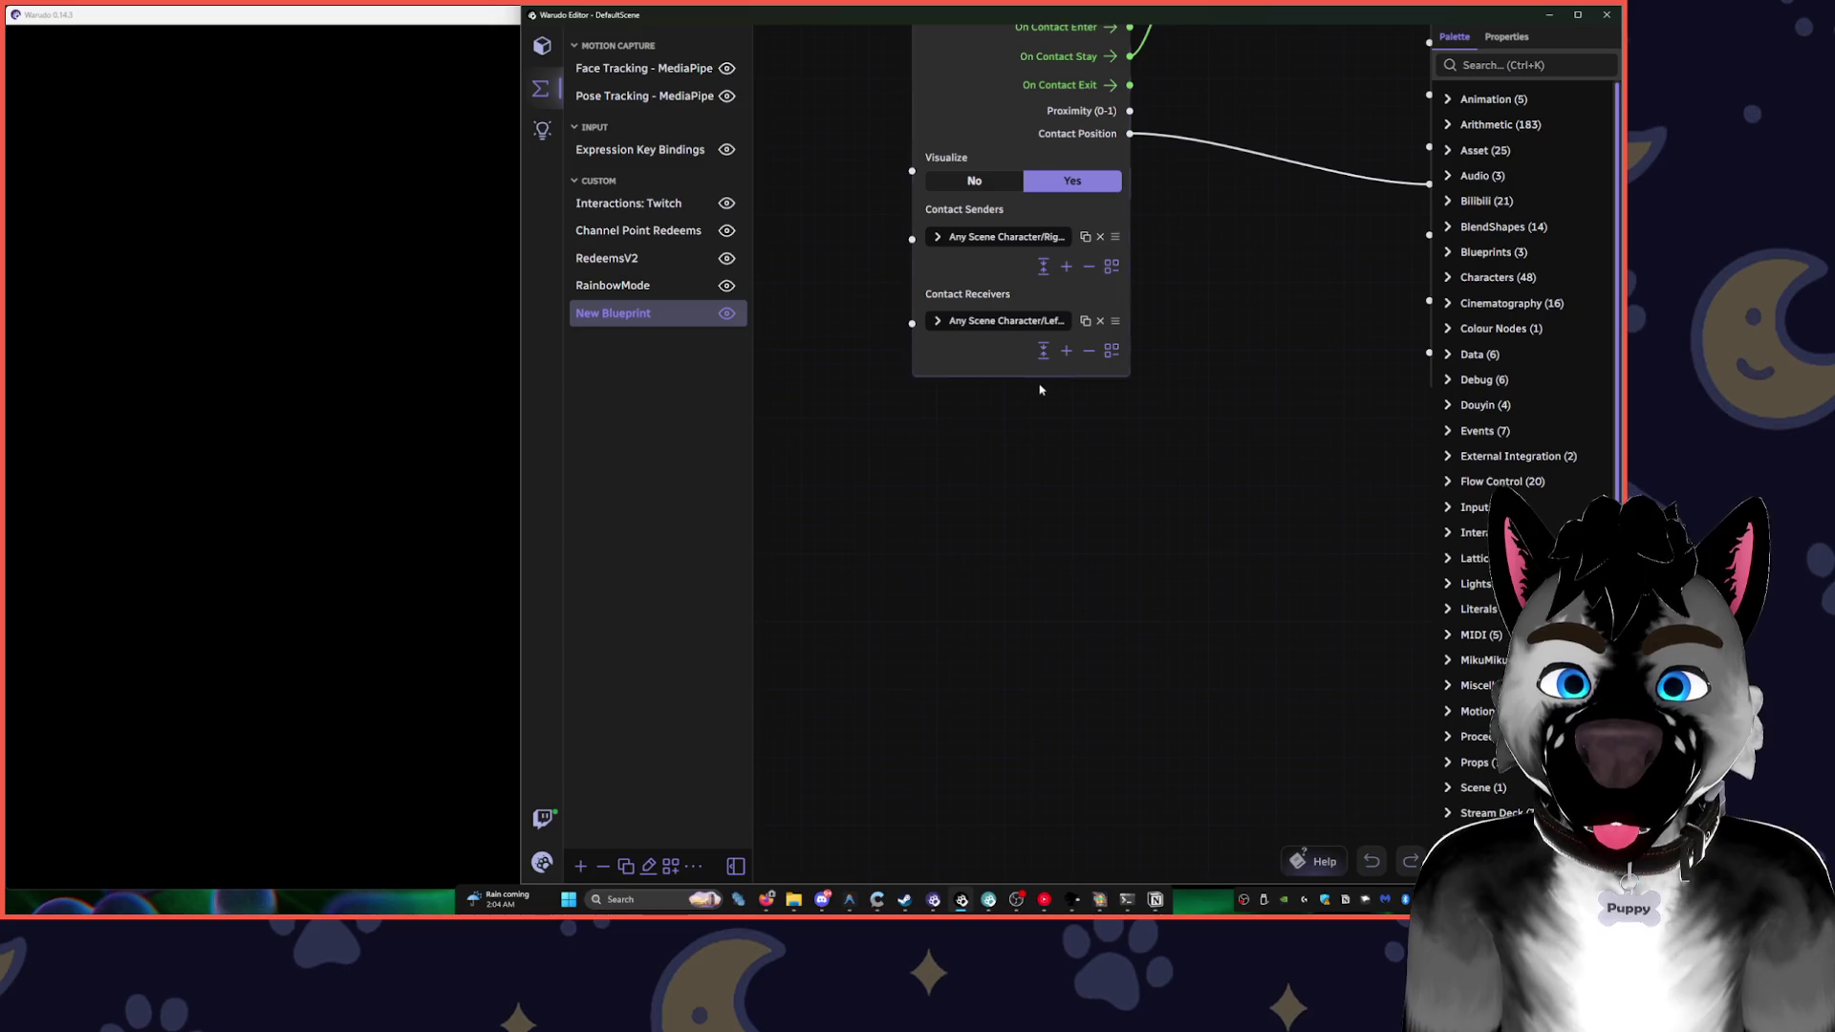
- Add a second contact receiver to the On Contact node and expand it
{"action": "left_click", "coordinate": [932, 322]}
{"action": "left_click", "coordinate": [936, 322]}
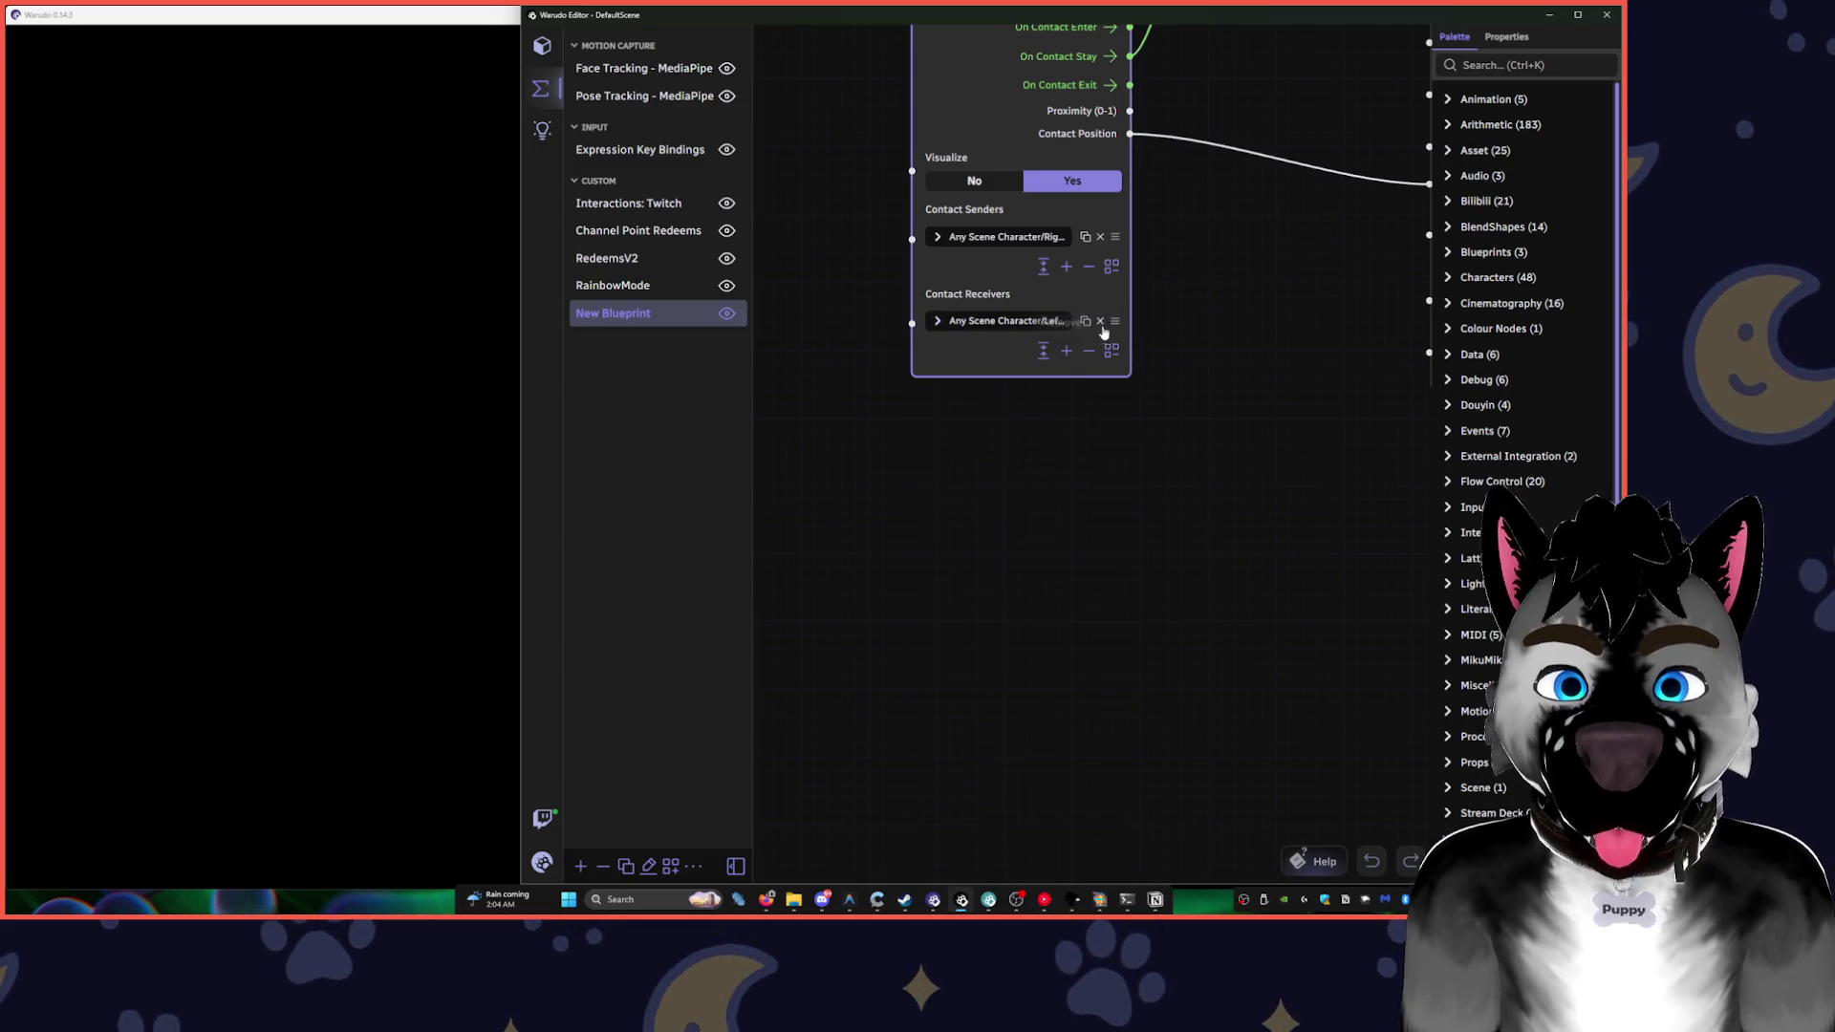
{"action": "left_click", "coordinate": [1066, 351]}
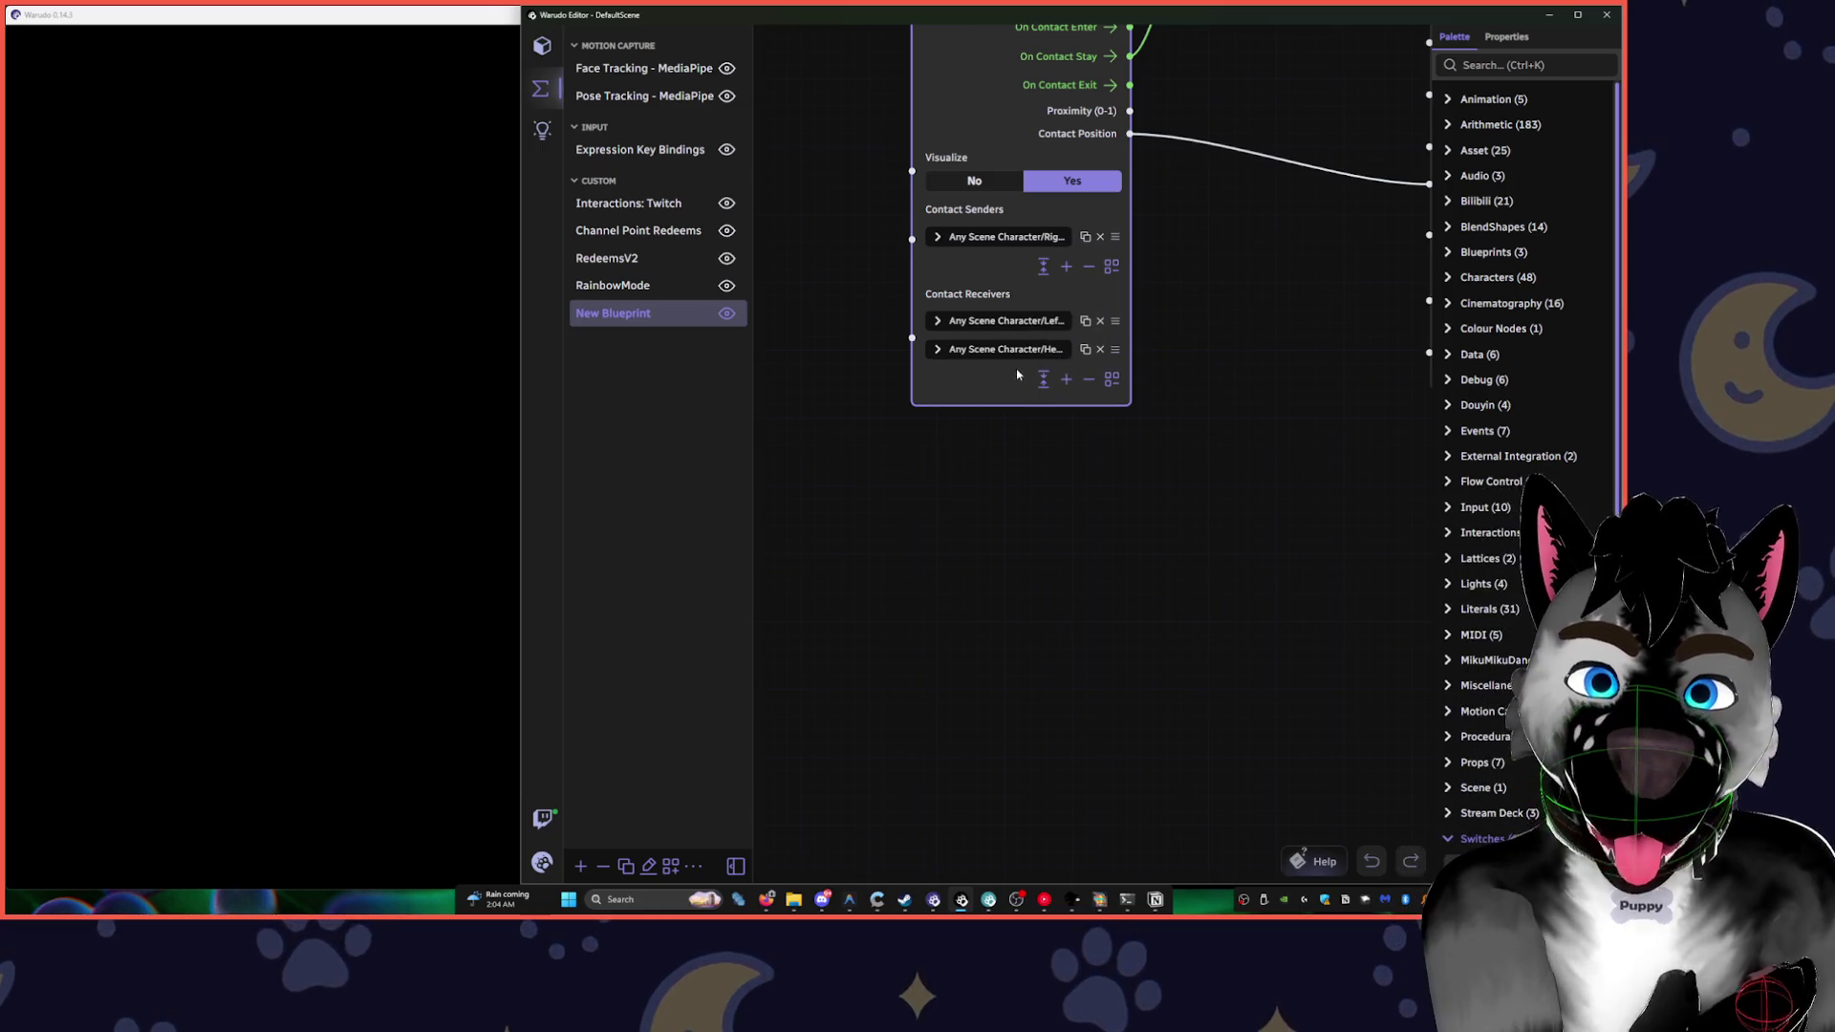
{"action": "left_click", "coordinate": [1046, 349]}
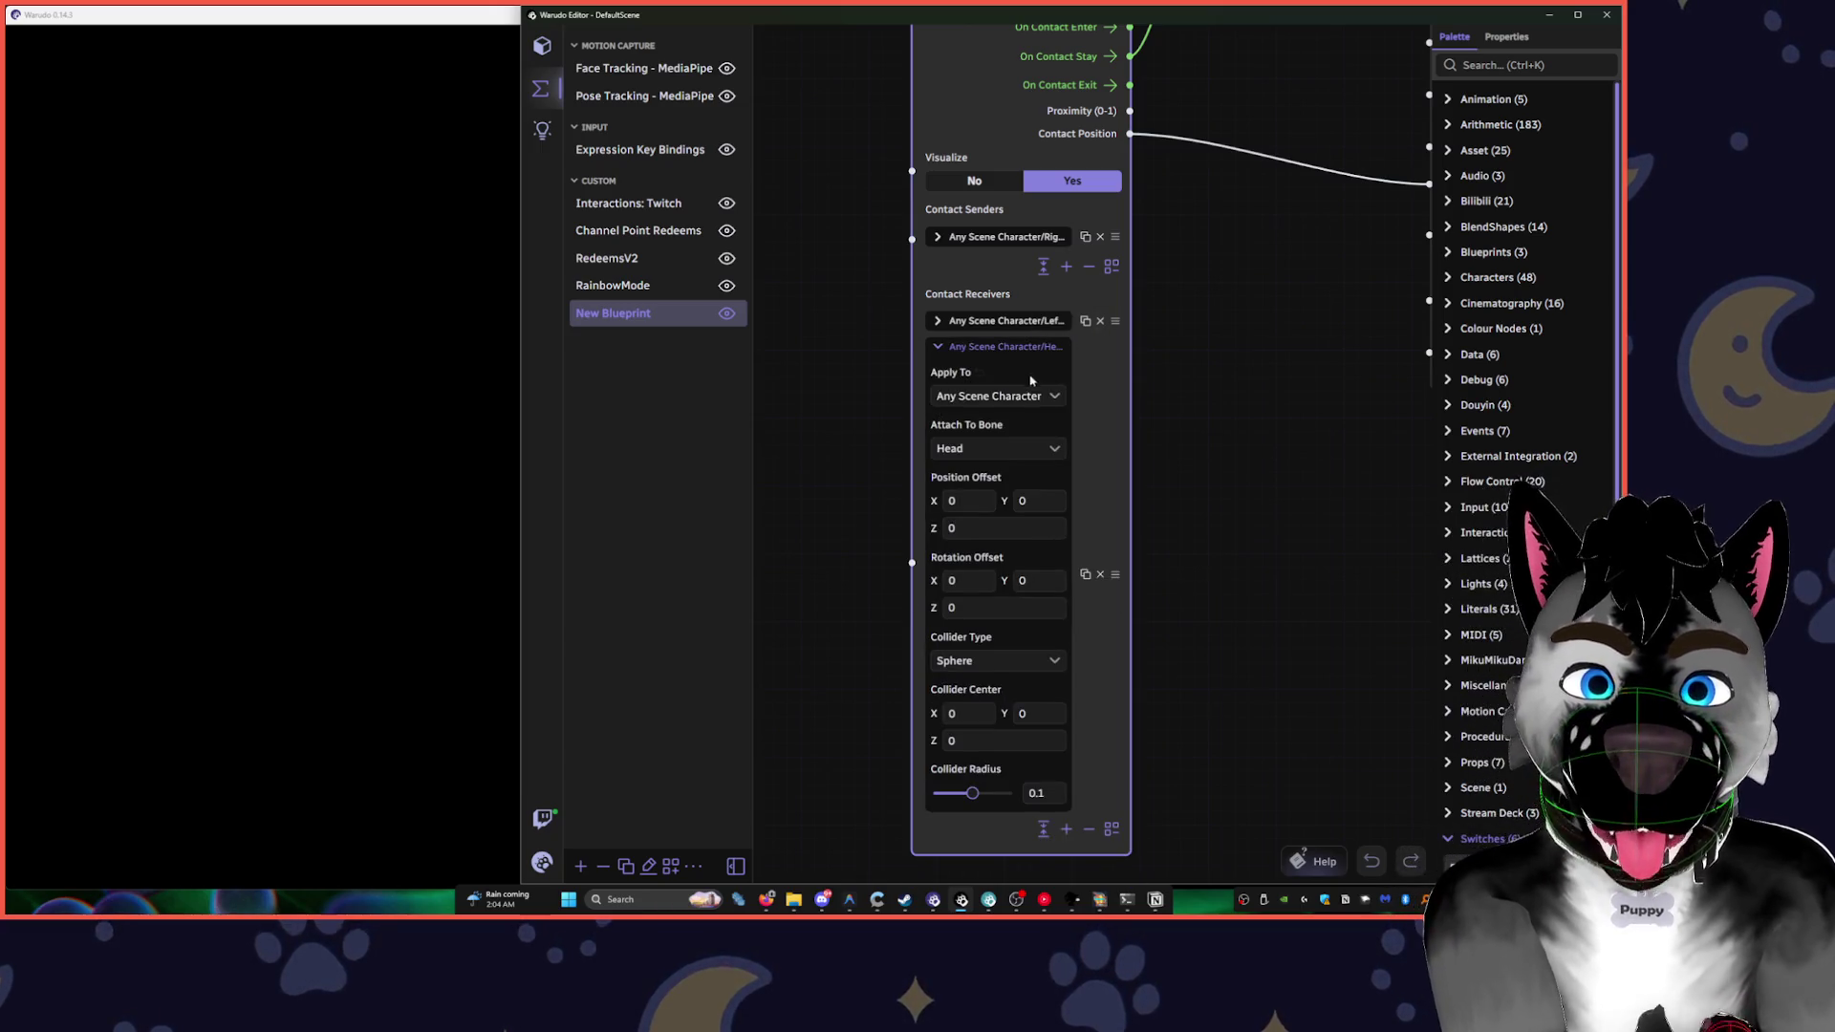
- Attach the new receiver to the Jaw bone and enlarge its collider radius to 0.195
{"action": "left_click", "coordinate": [1023, 462]}
{"action": "scroll", "coordinate": [1094, 606], "scroll_direction": "down", "scroll_amount": 5}
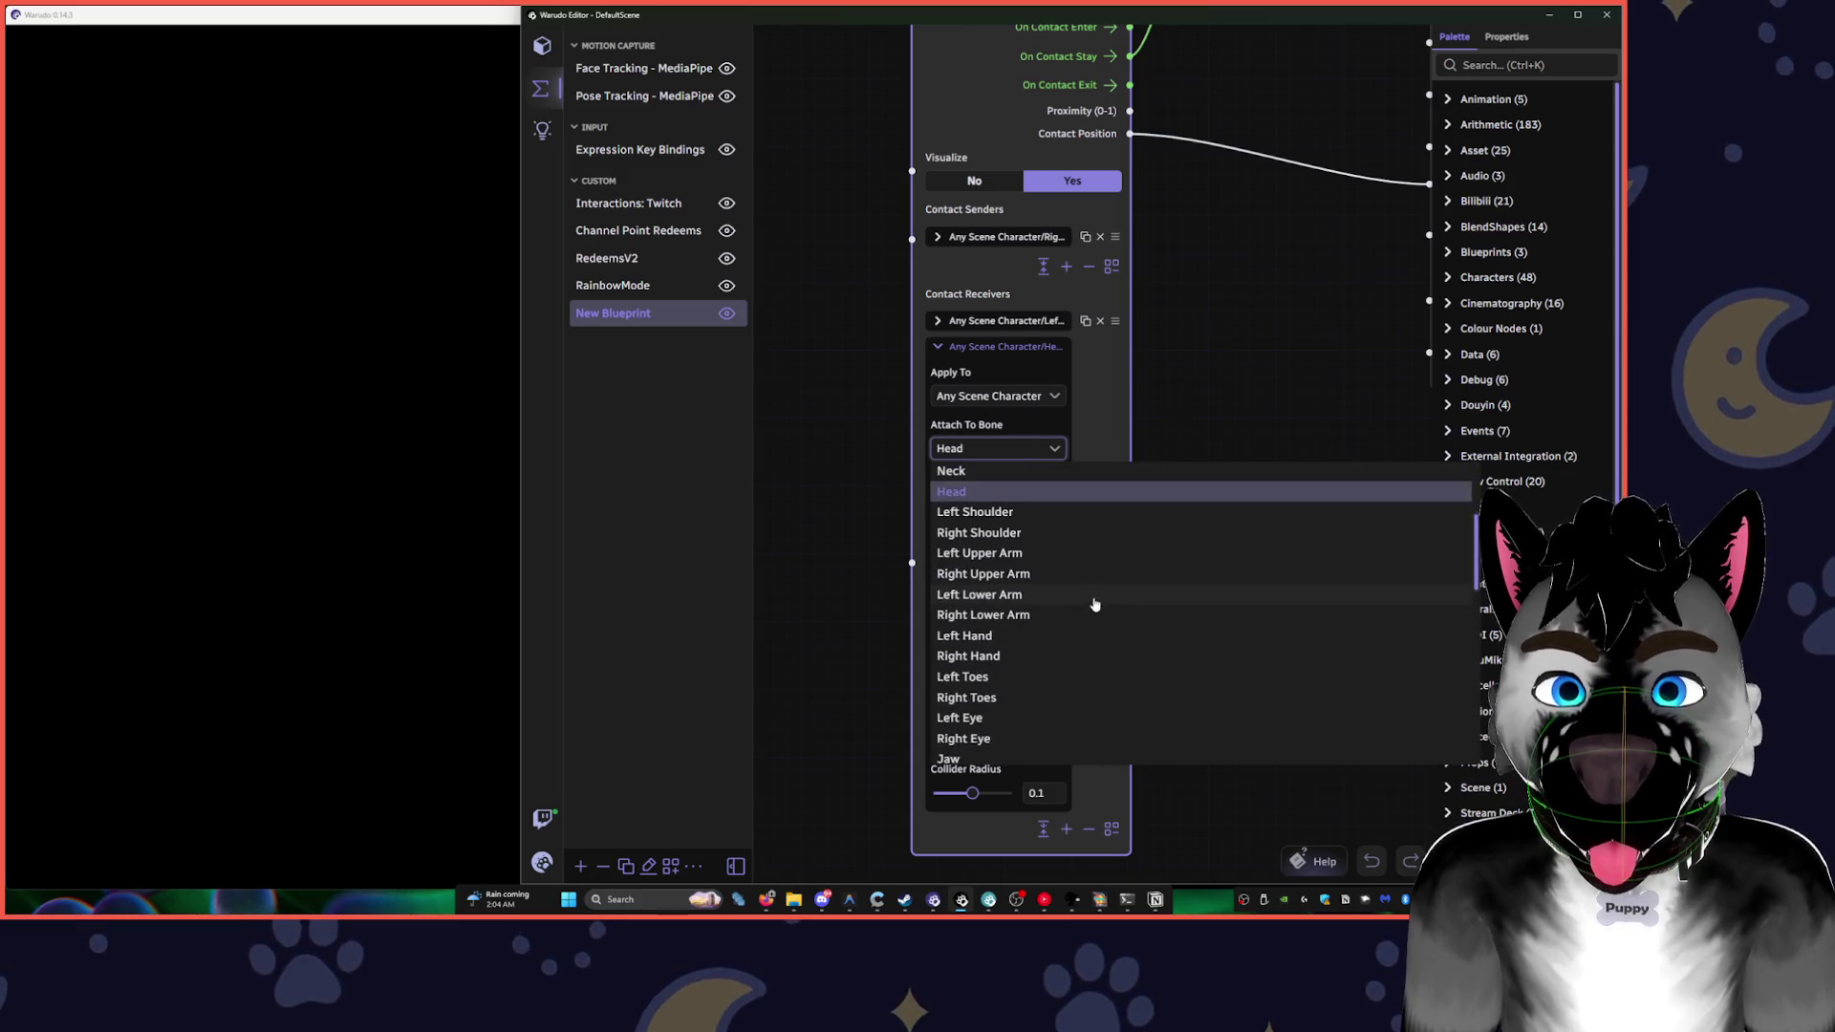
{"action": "left_click", "coordinate": [1065, 633]}
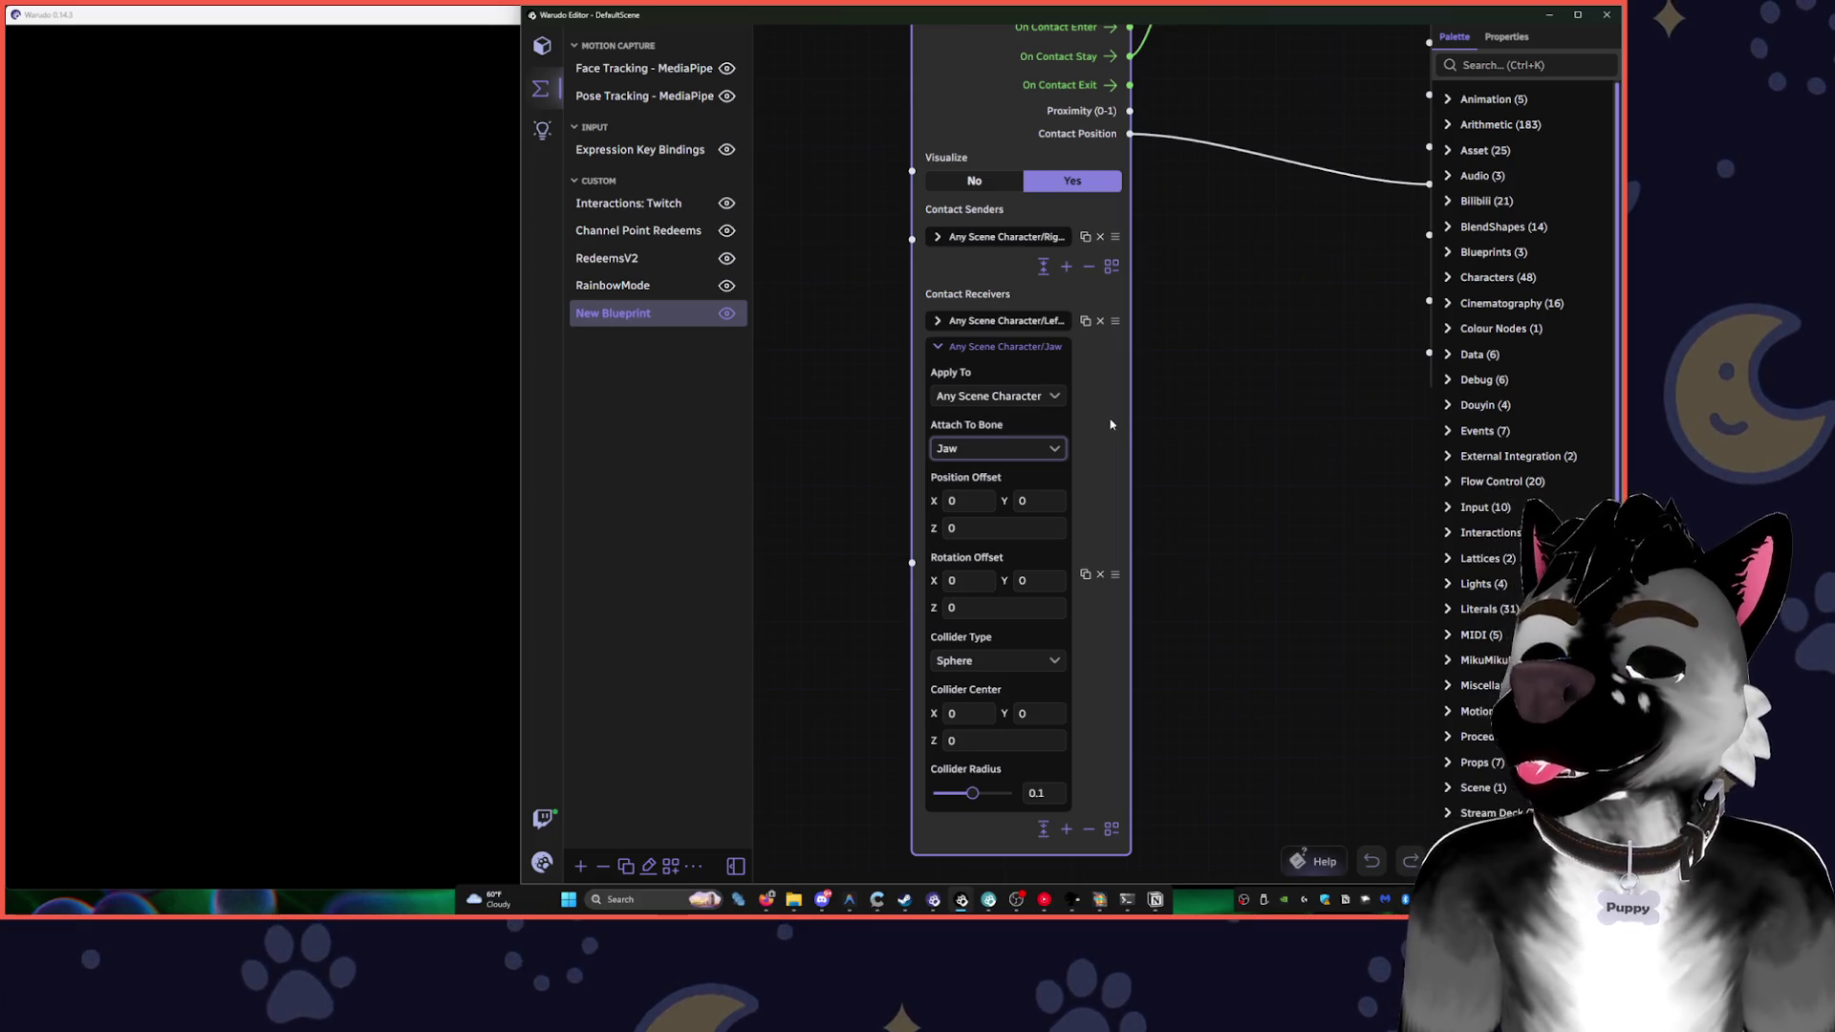
{"action": "scroll", "coordinate": [881, 347], "scroll_direction": "down", "scroll_amount": 3}
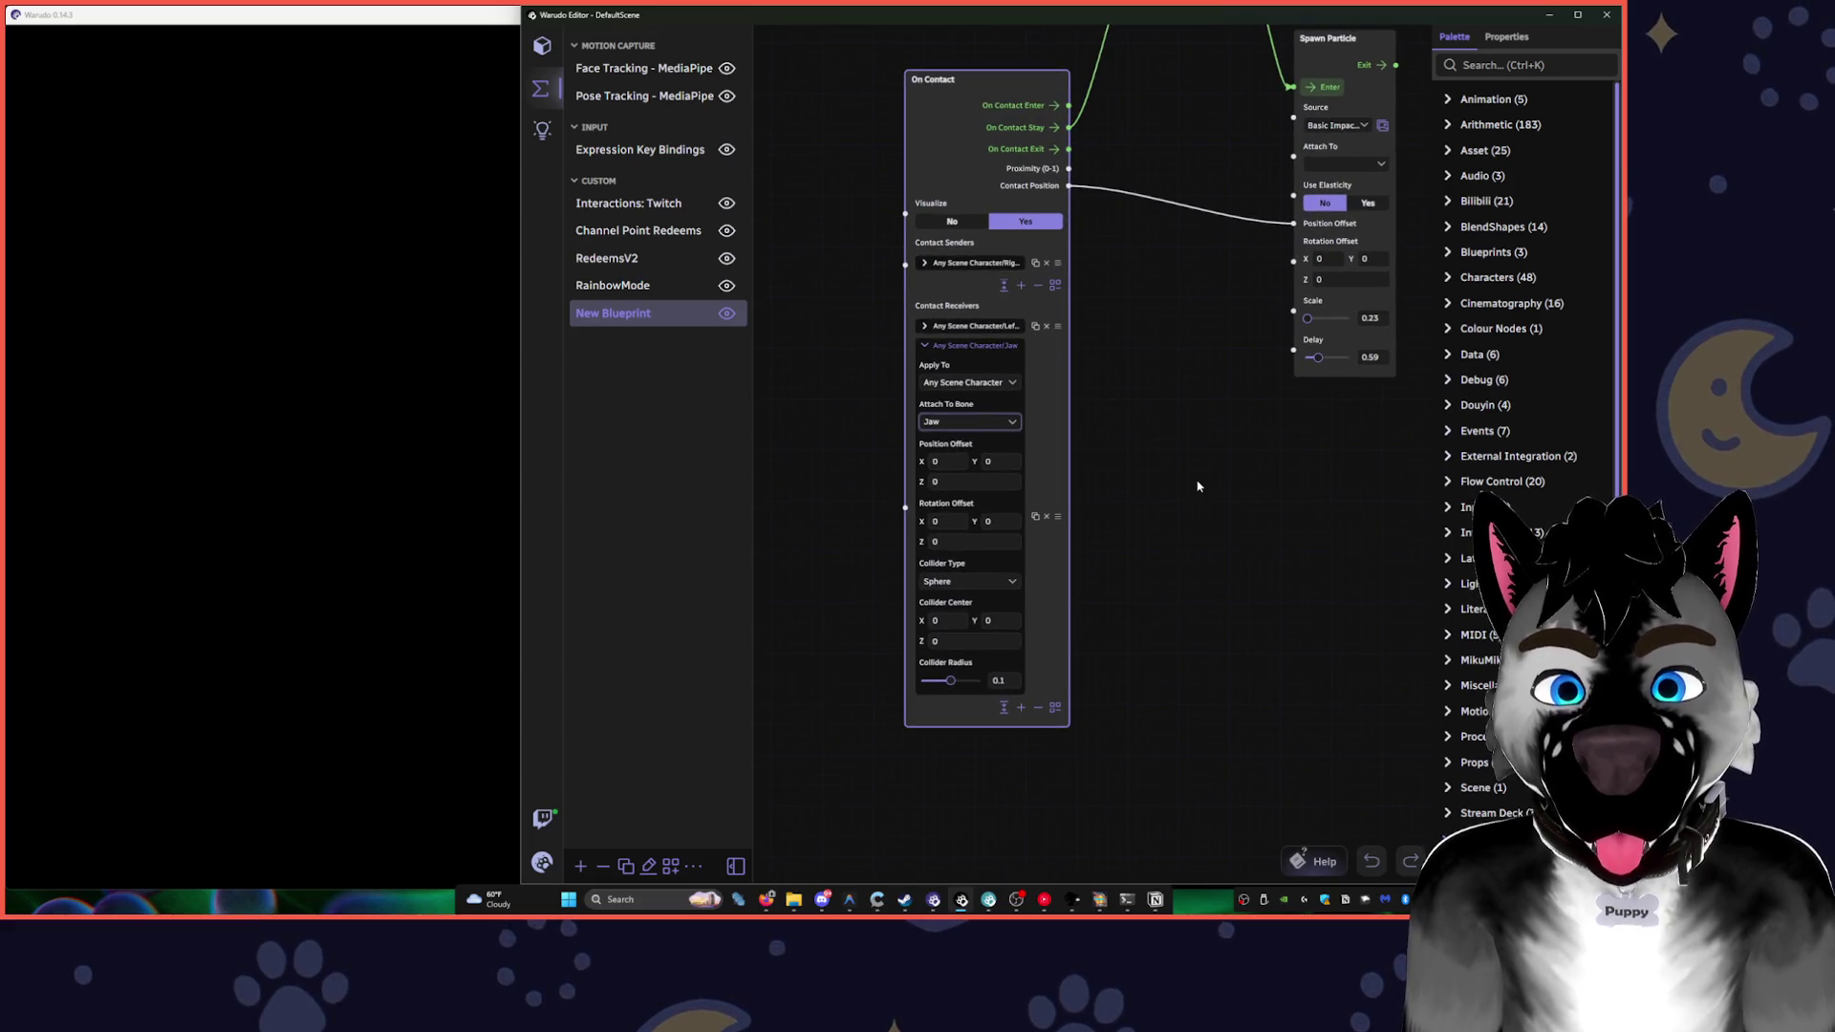
{"action": "left_click_drag", "start_coordinate": [954, 689], "coordinate": [968, 687]}
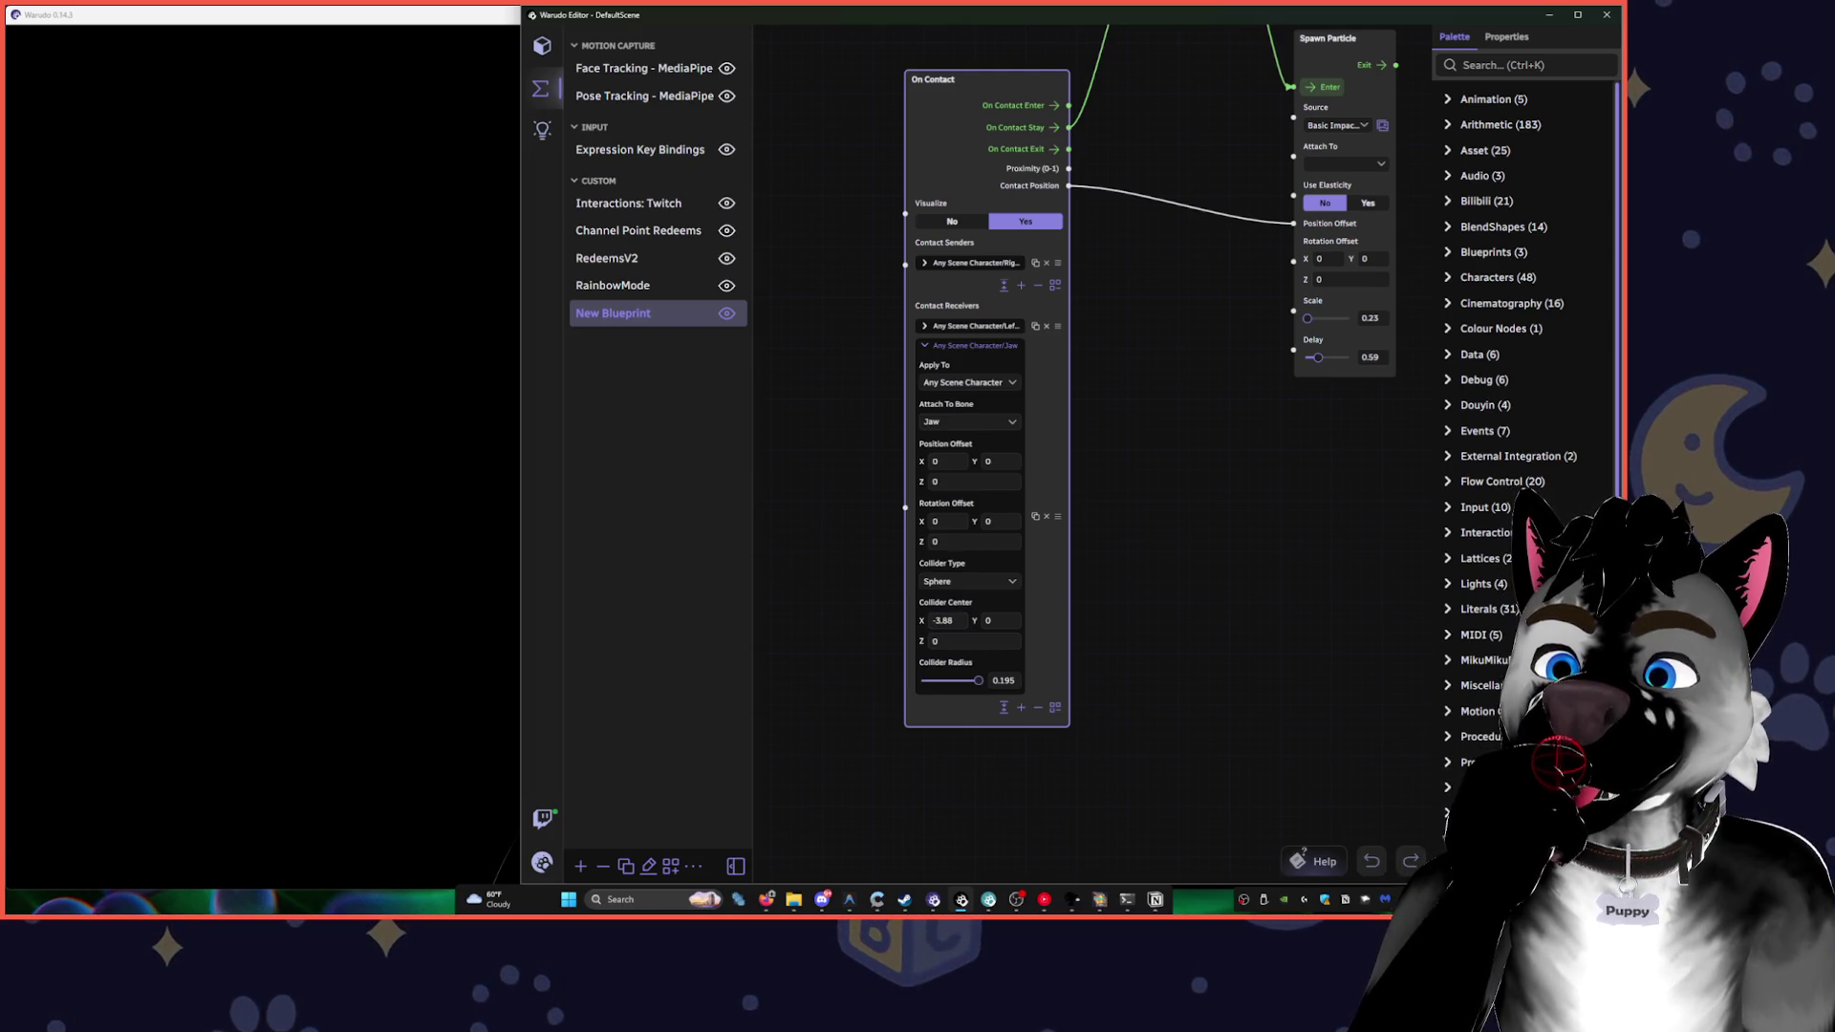
- Shrink the editor to reveal the avatar and bring up the YouTube Music player
{"action": "mouse_move", "coordinate": [1080, 28]}
{"action": "left_mouse_down"}
{"action": "mouse_move", "coordinate": [812, 330]}
{"action": "mouse_move", "coordinate": [1185, 50]}
{"action": "mouse_move", "coordinate": [1218, 65]}
{"action": "left_mouse_up"}
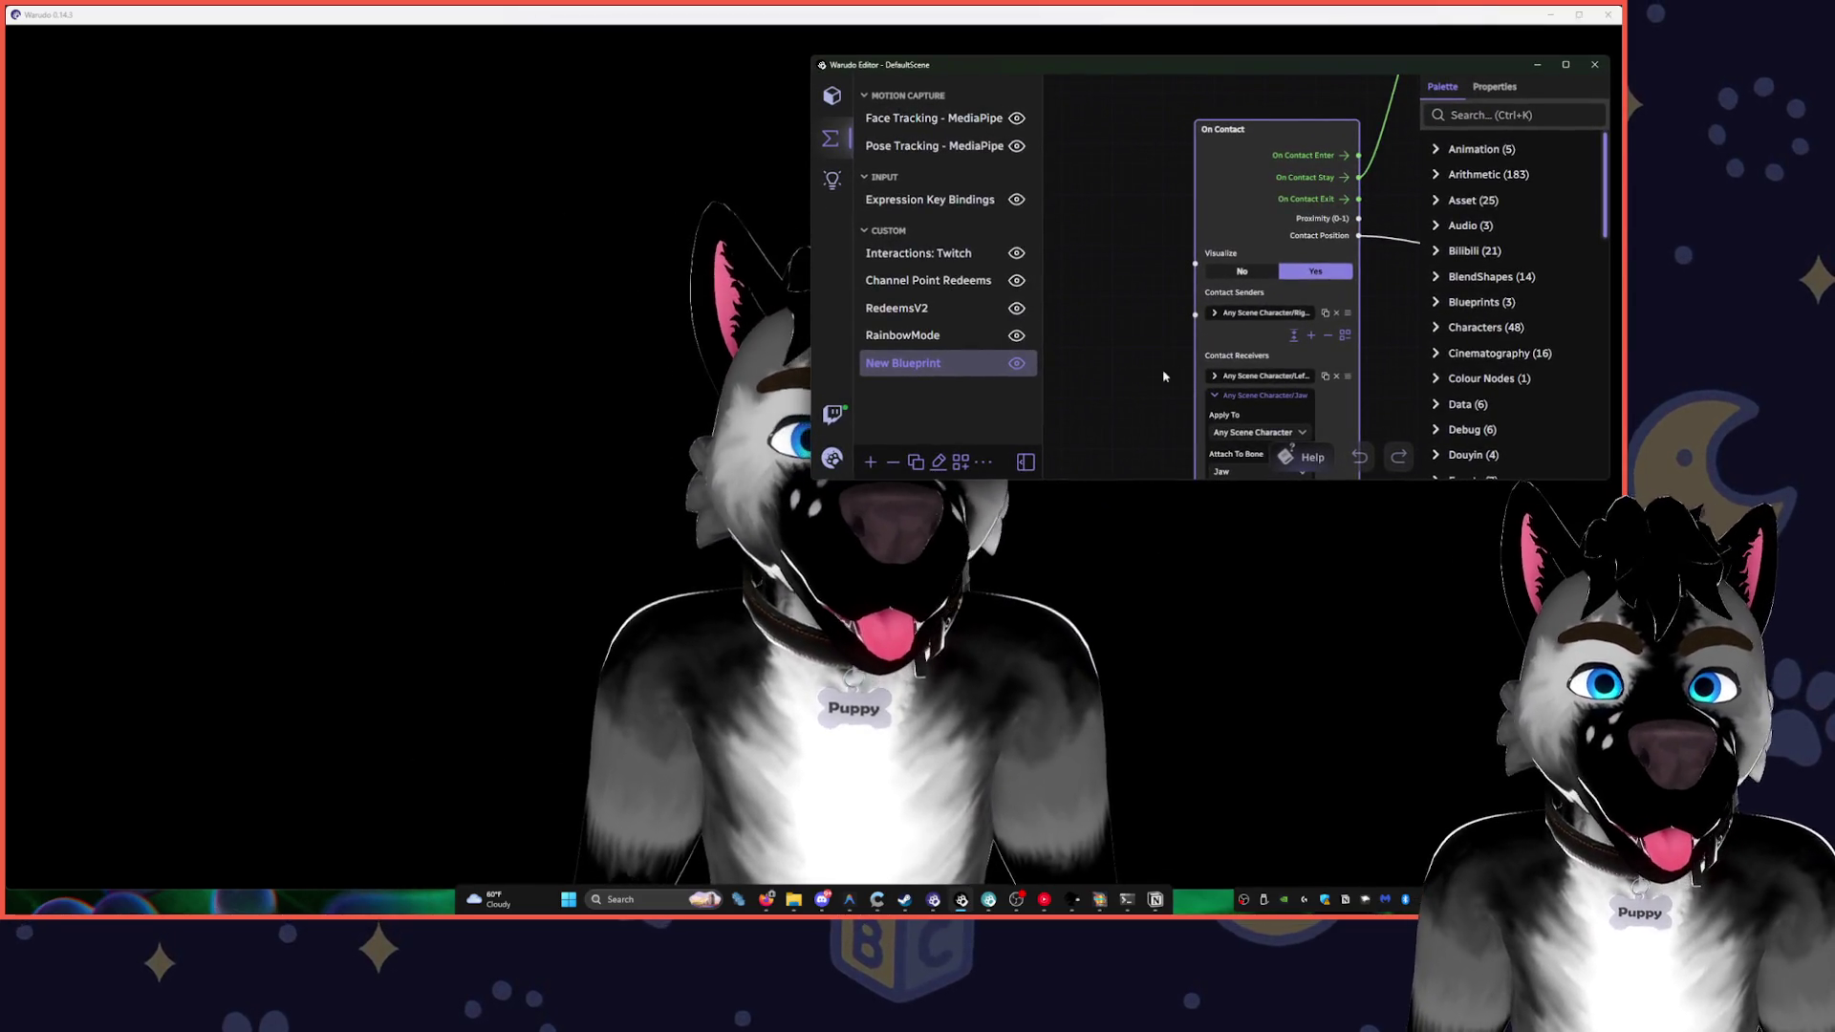
{"action": "scroll", "coordinate": [1134, 237], "scroll_direction": "down", "scroll_amount": 5}
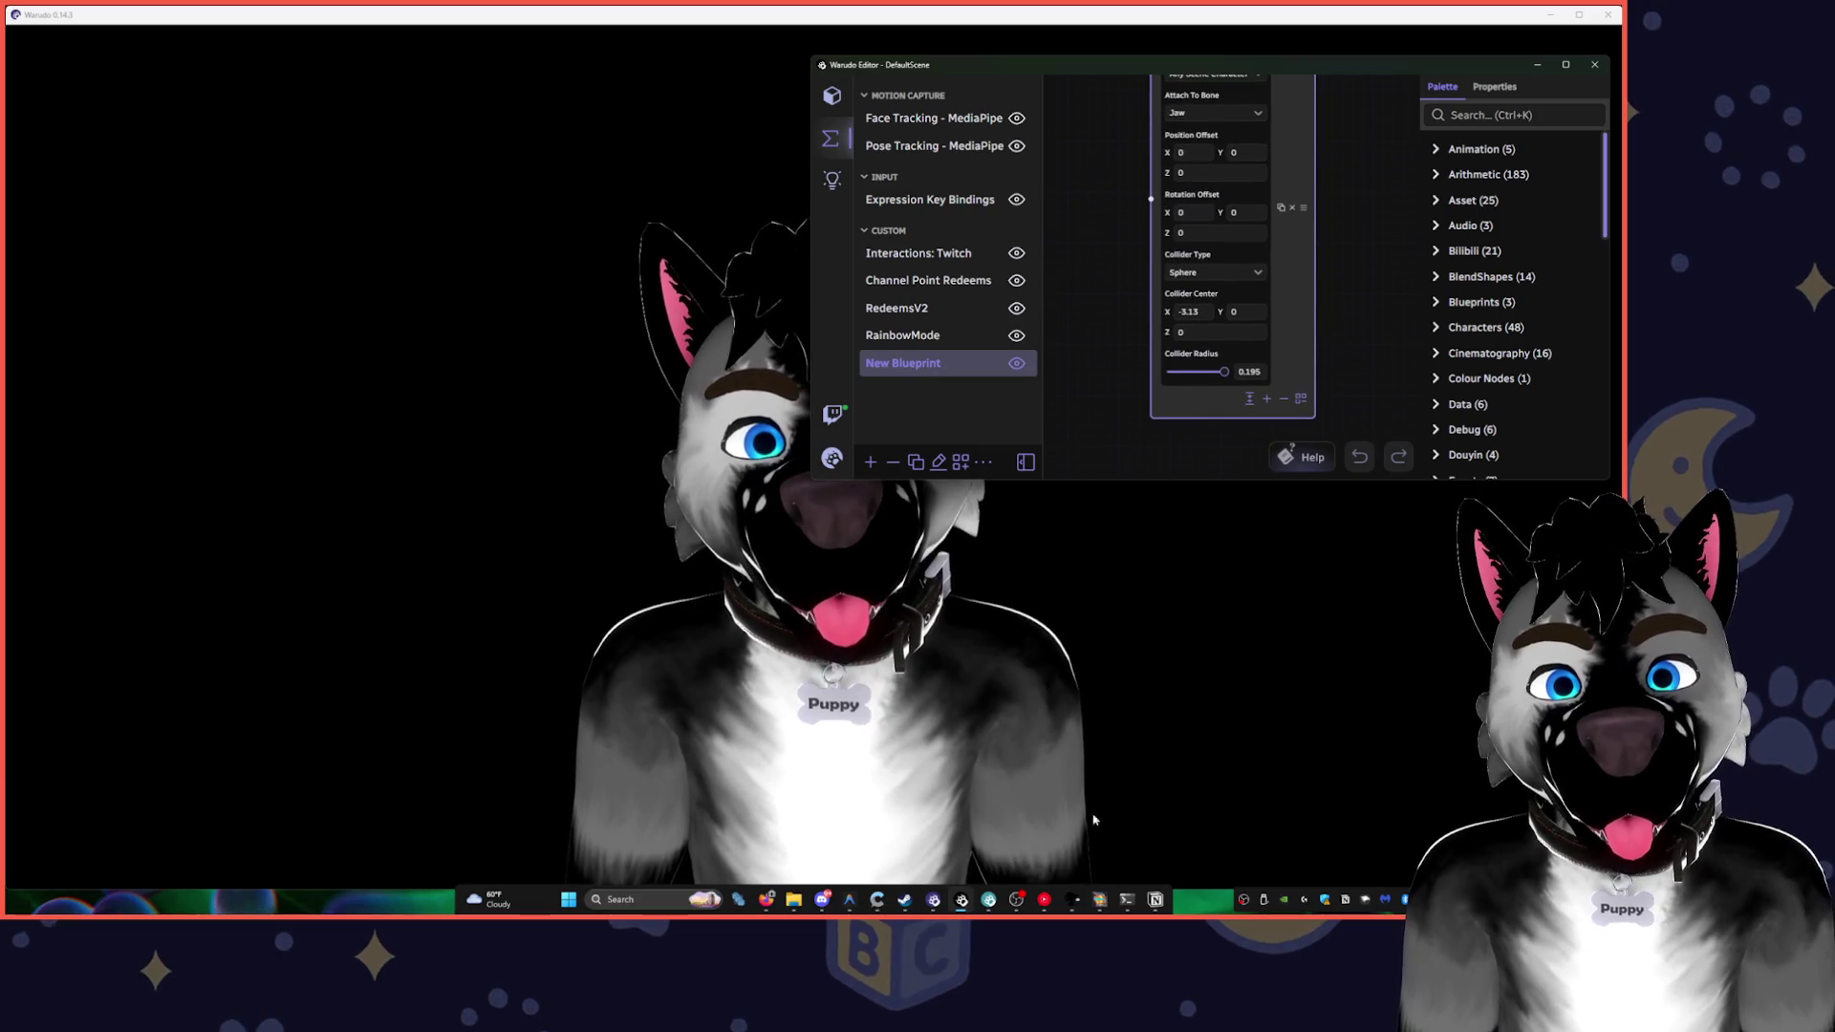
{"action": "left_click", "coordinate": [1045, 899]}
- Turn the volume up to 20, play lilacs, and minimize YouTube Music
{"action": "key", "text": "XF86AudioRaiseVolume"}
{"action": "key", "text": "XF86AudioRaiseVolume"}
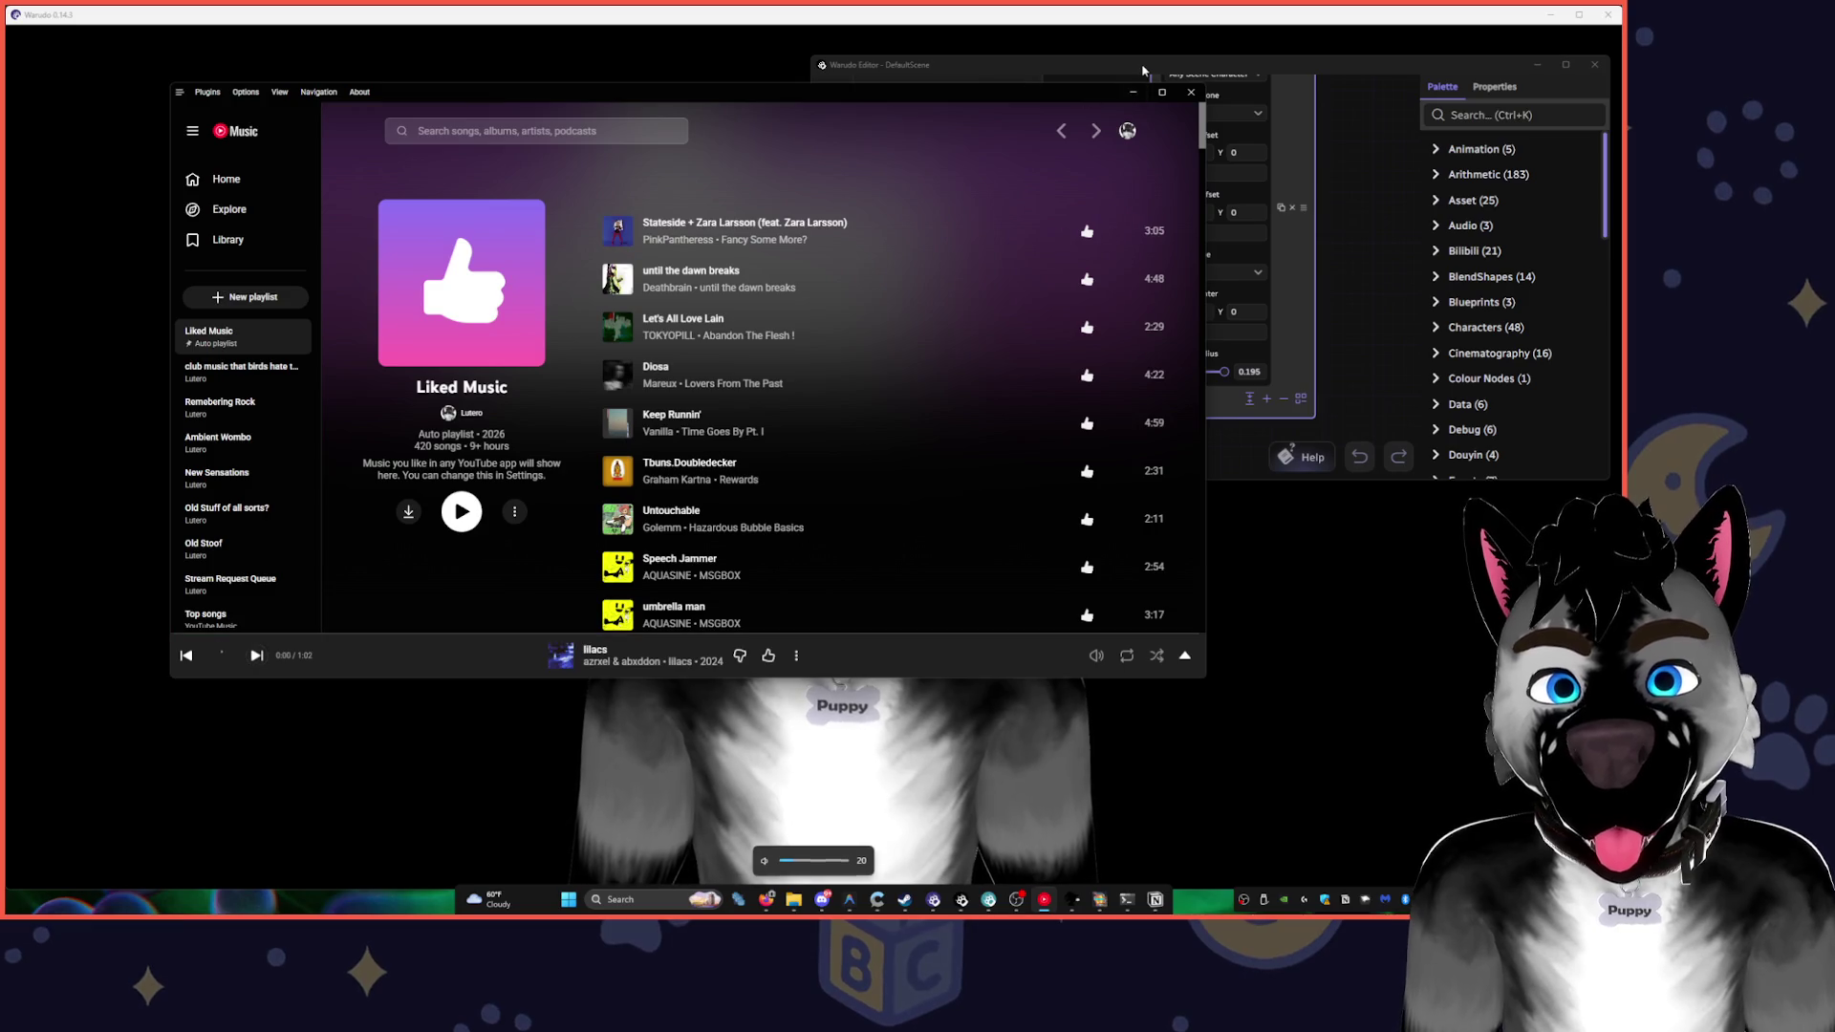
{"action": "left_click", "coordinate": [1143, 70]}
{"action": "left_click", "coordinate": [788, 95]}
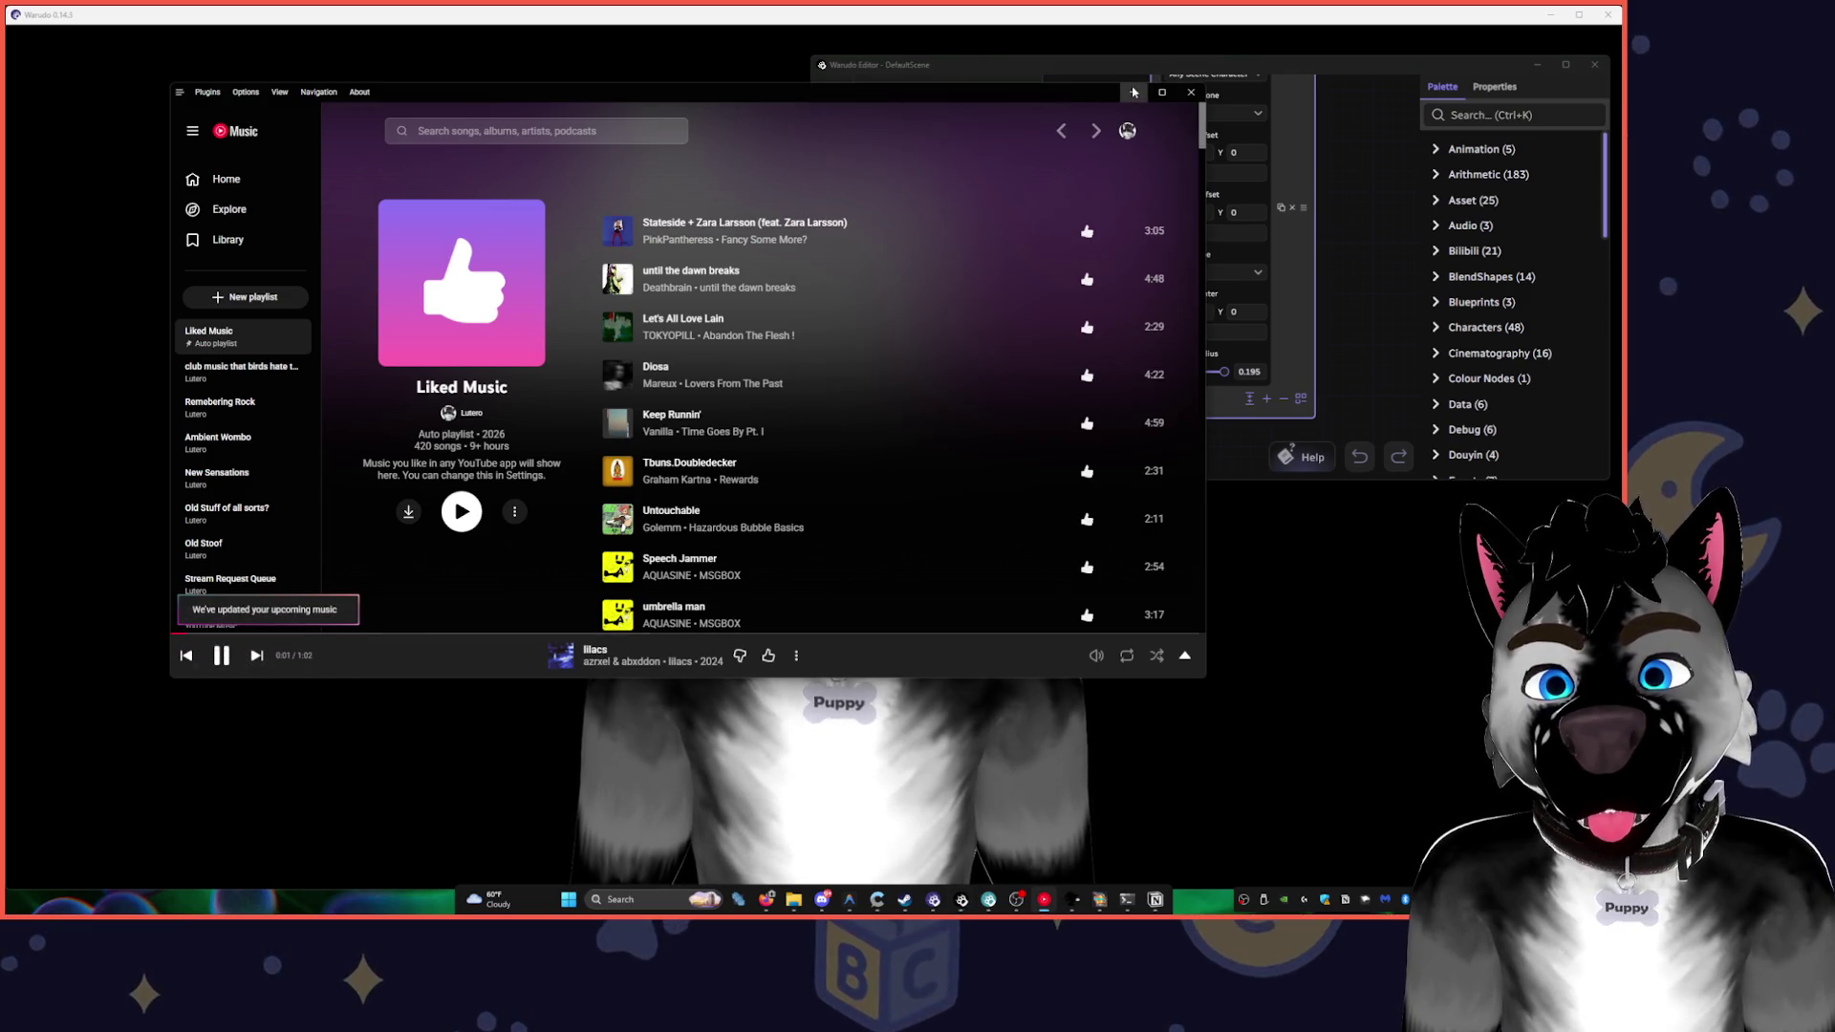
{"action": "left_click", "coordinate": [1135, 92]}
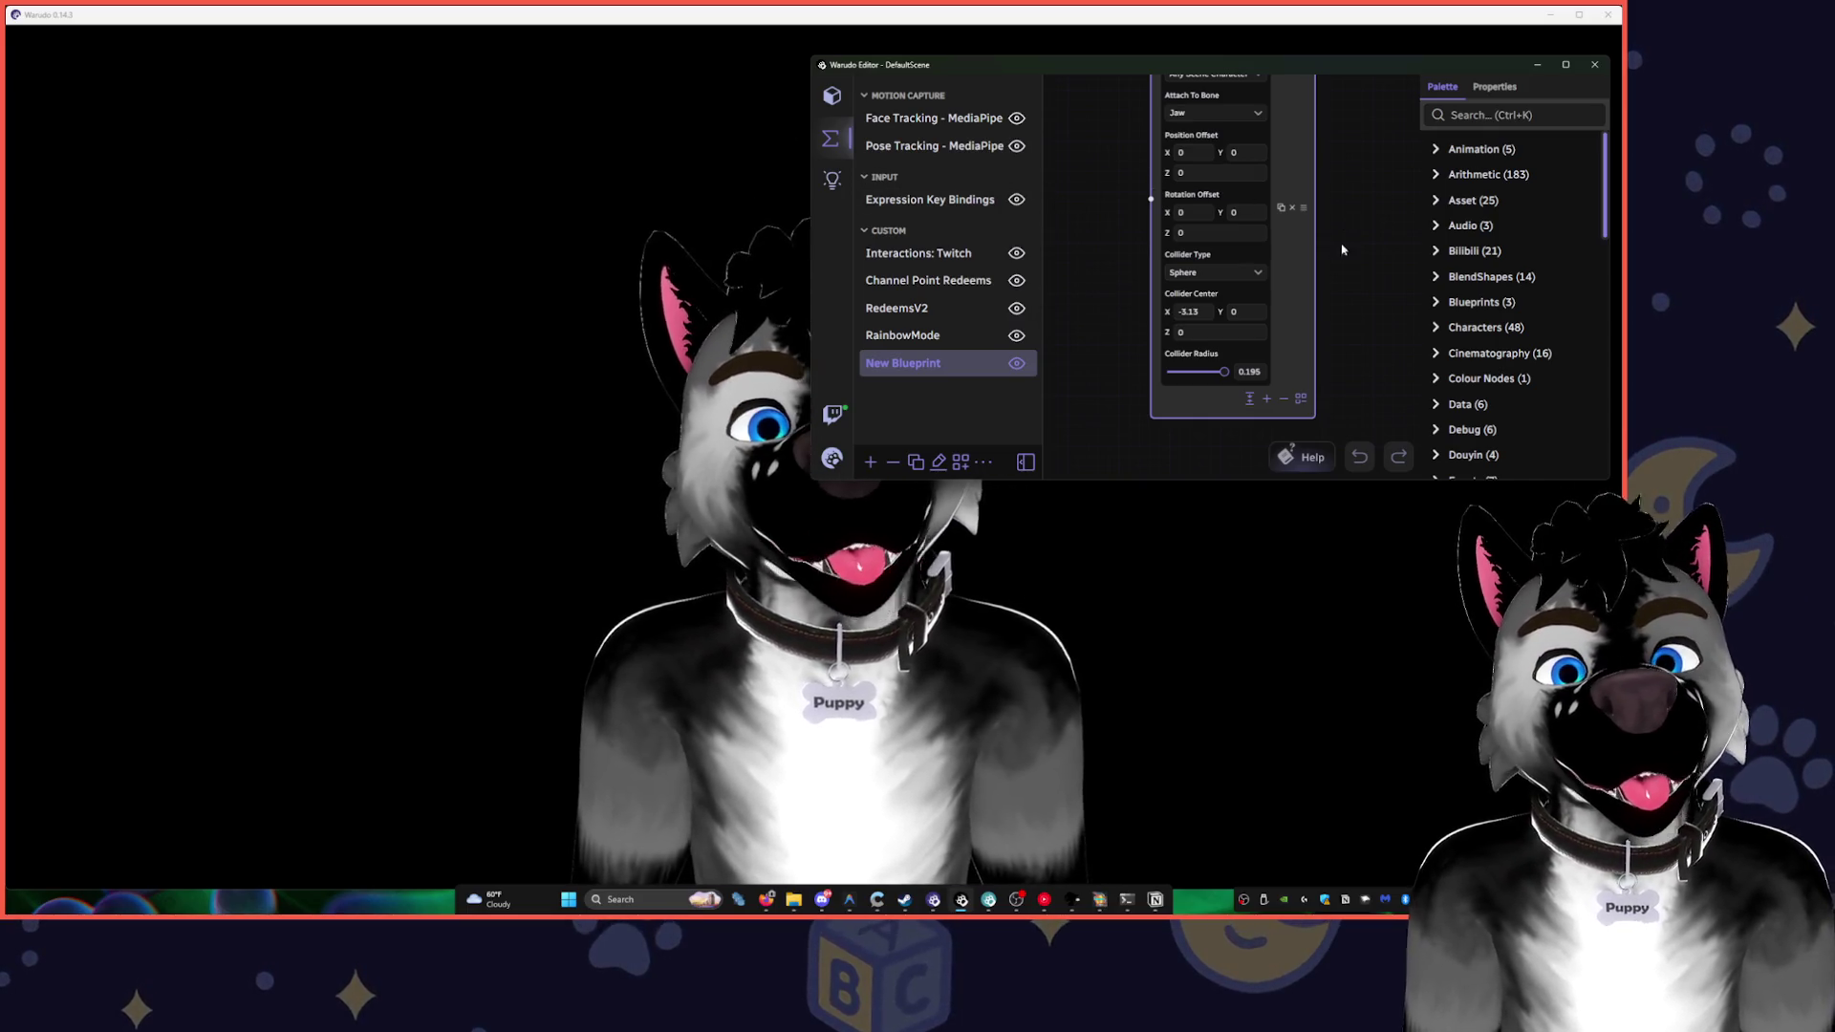
- Make the Warudo Editor window taller and bring it back in front of the avatar
{"action": "scroll", "coordinate": [1352, 287], "scroll_direction": "up", "scroll_amount": 3}
{"action": "left_click_drag", "start_coordinate": [1345, 480], "coordinate": [1345, 711]}
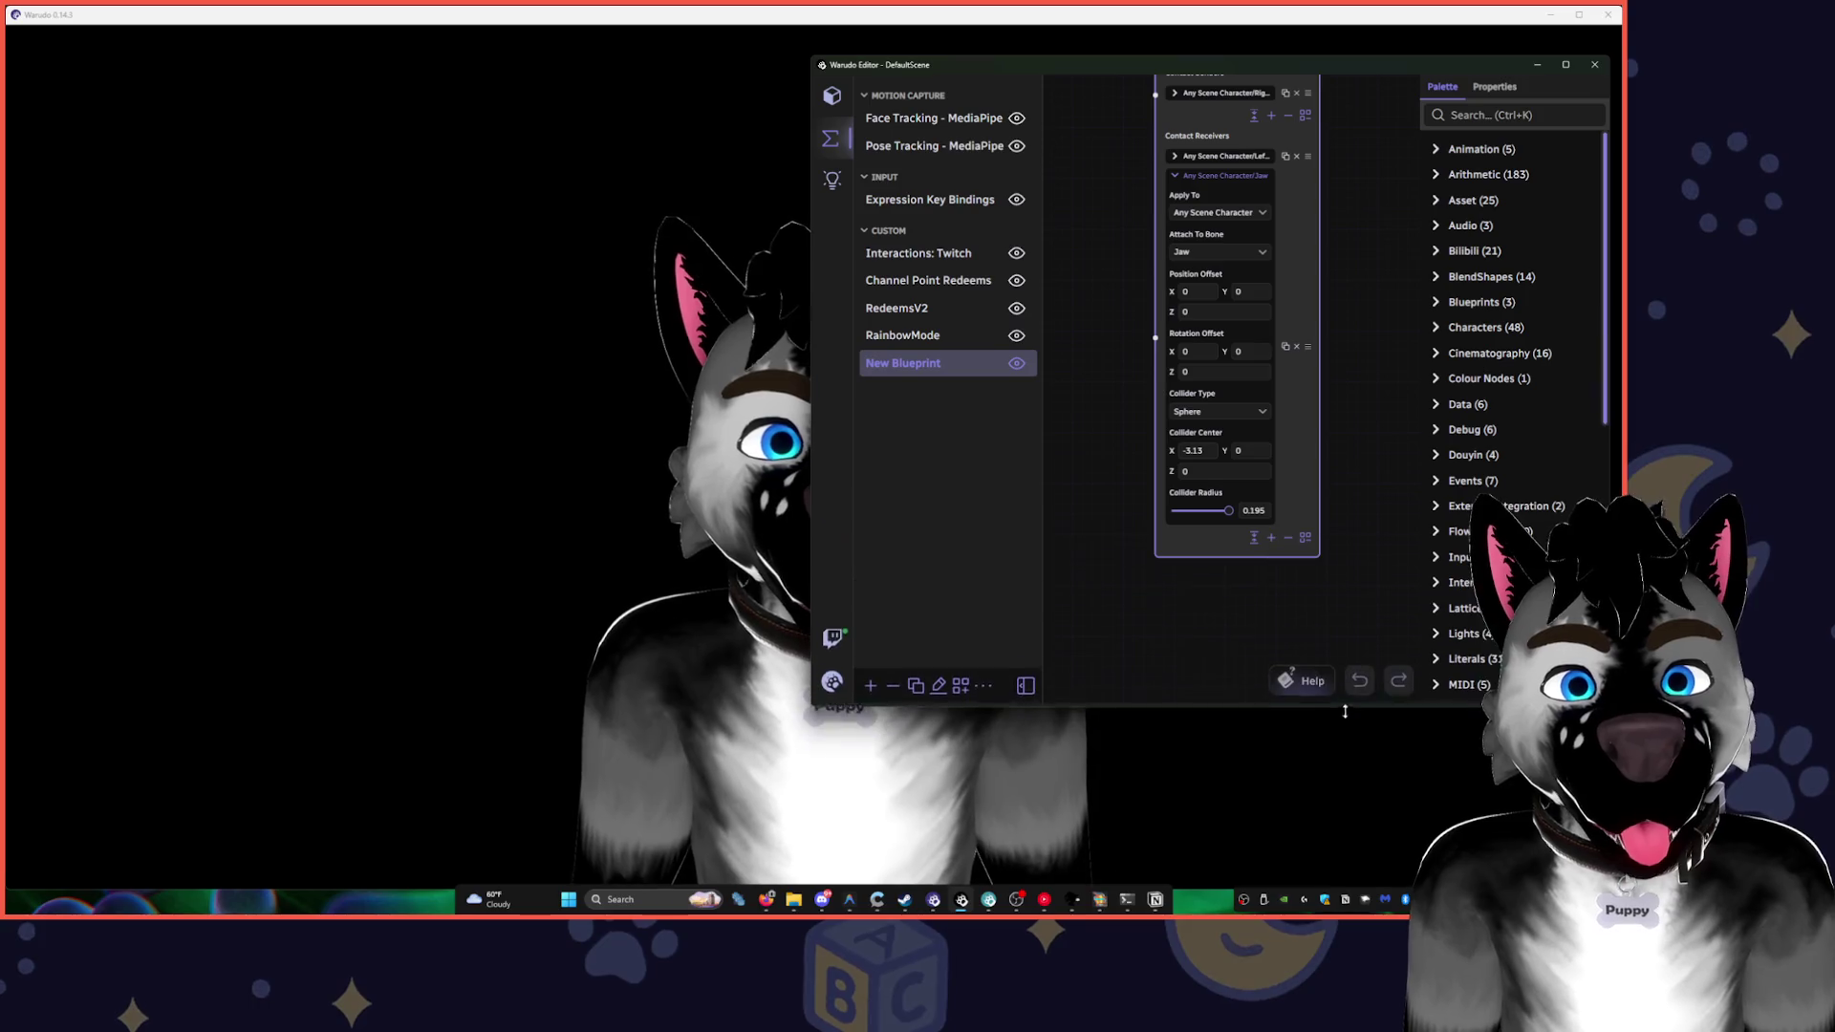
{"action": "left_click", "coordinate": [1345, 711]}
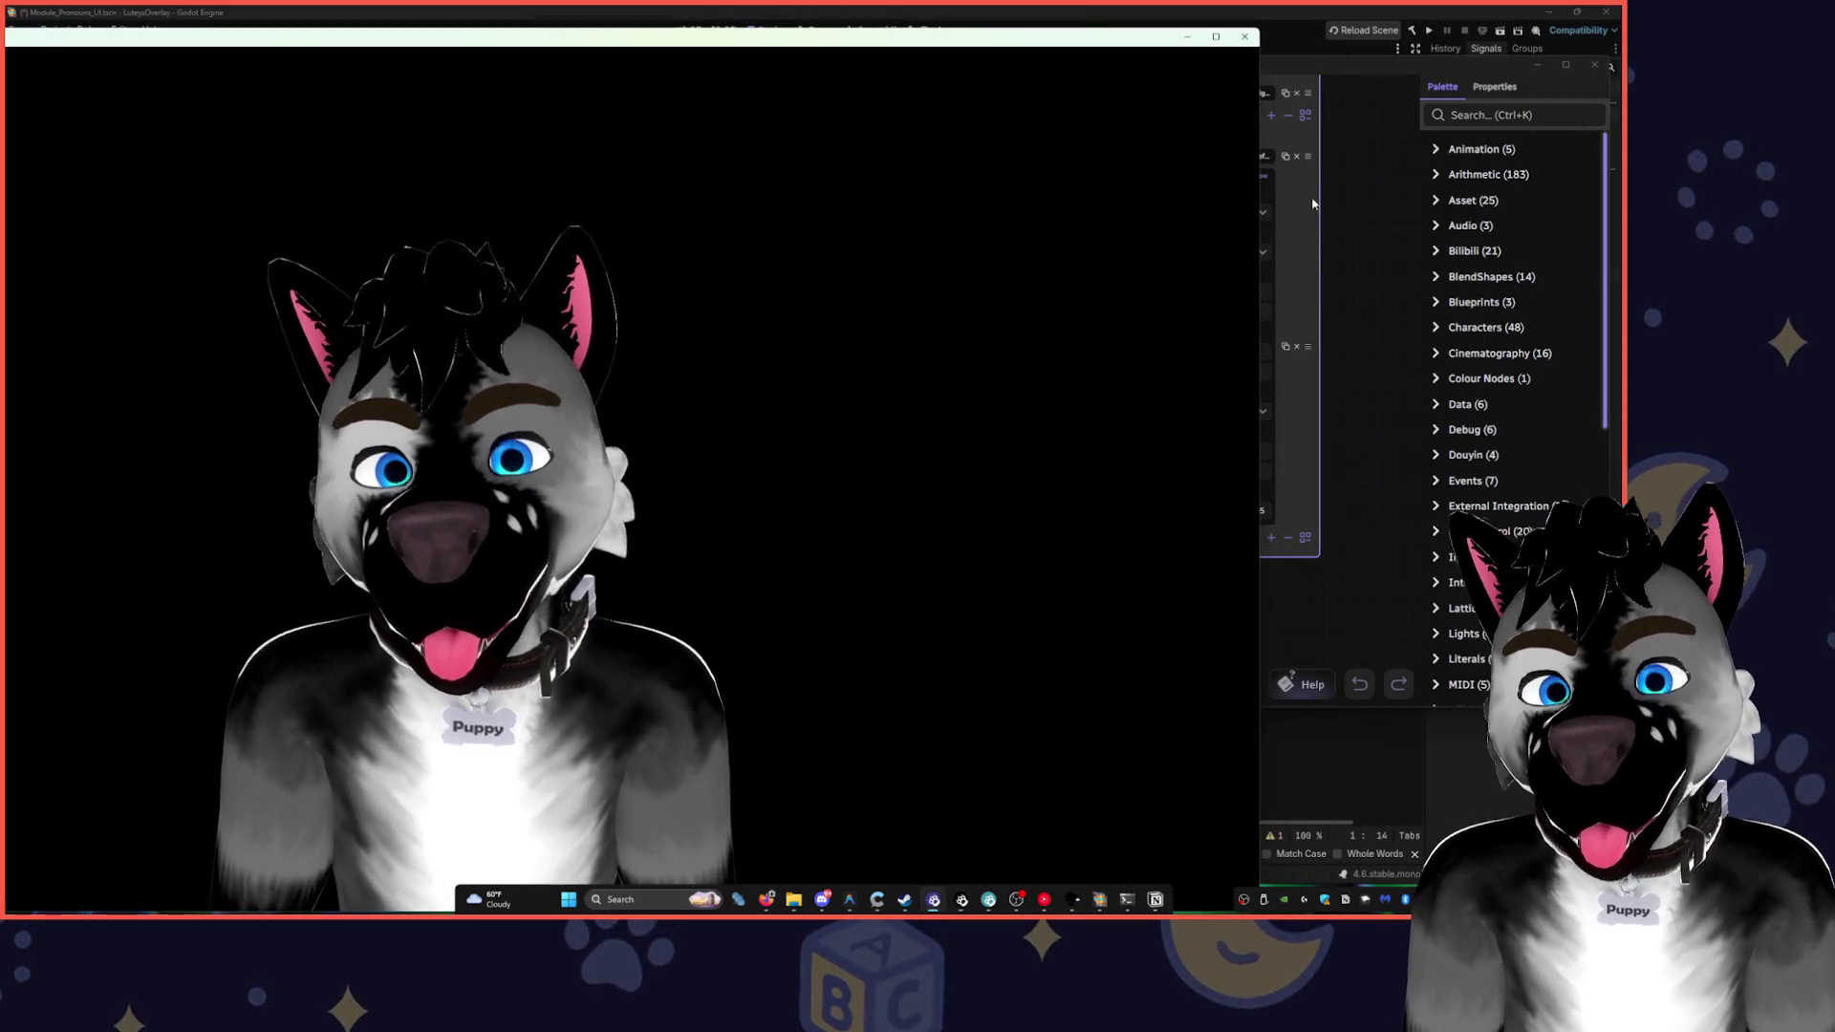
{"action": "left_click", "coordinate": [1292, 208]}
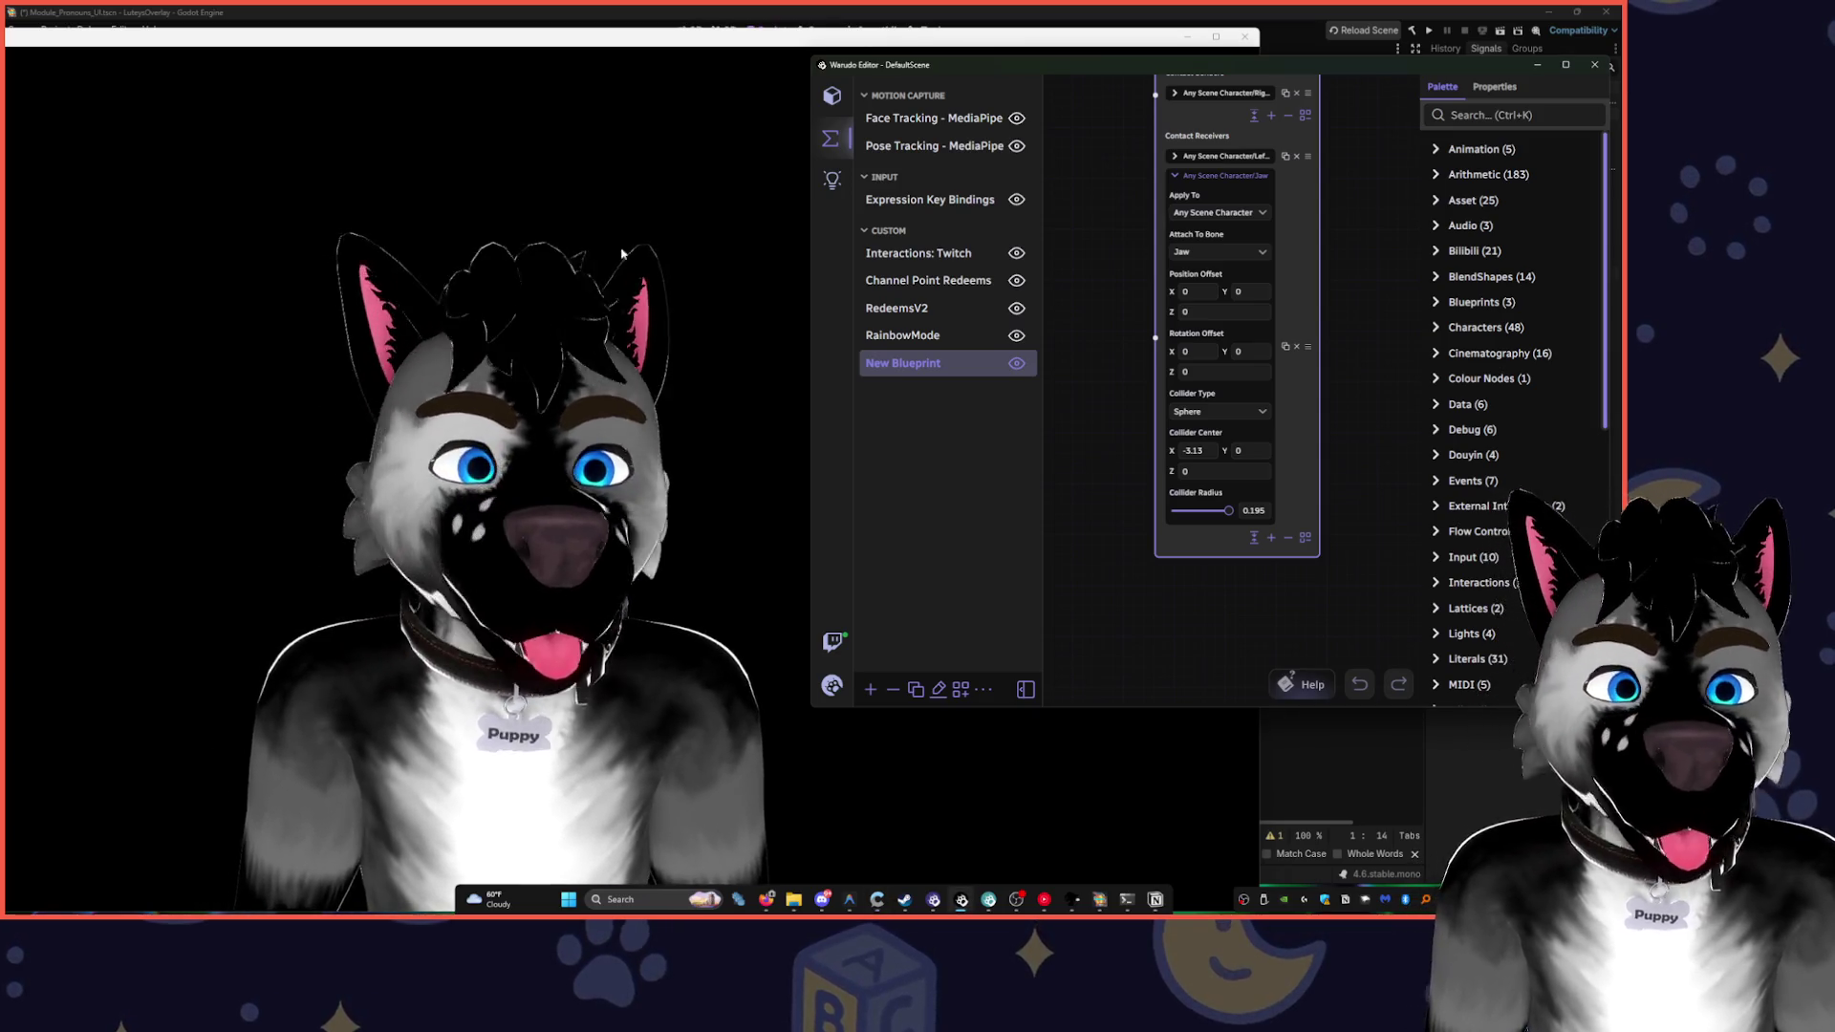
{"action": "left_click_drag", "start_coordinate": [1145, 243], "coordinate": [1158, 324]}
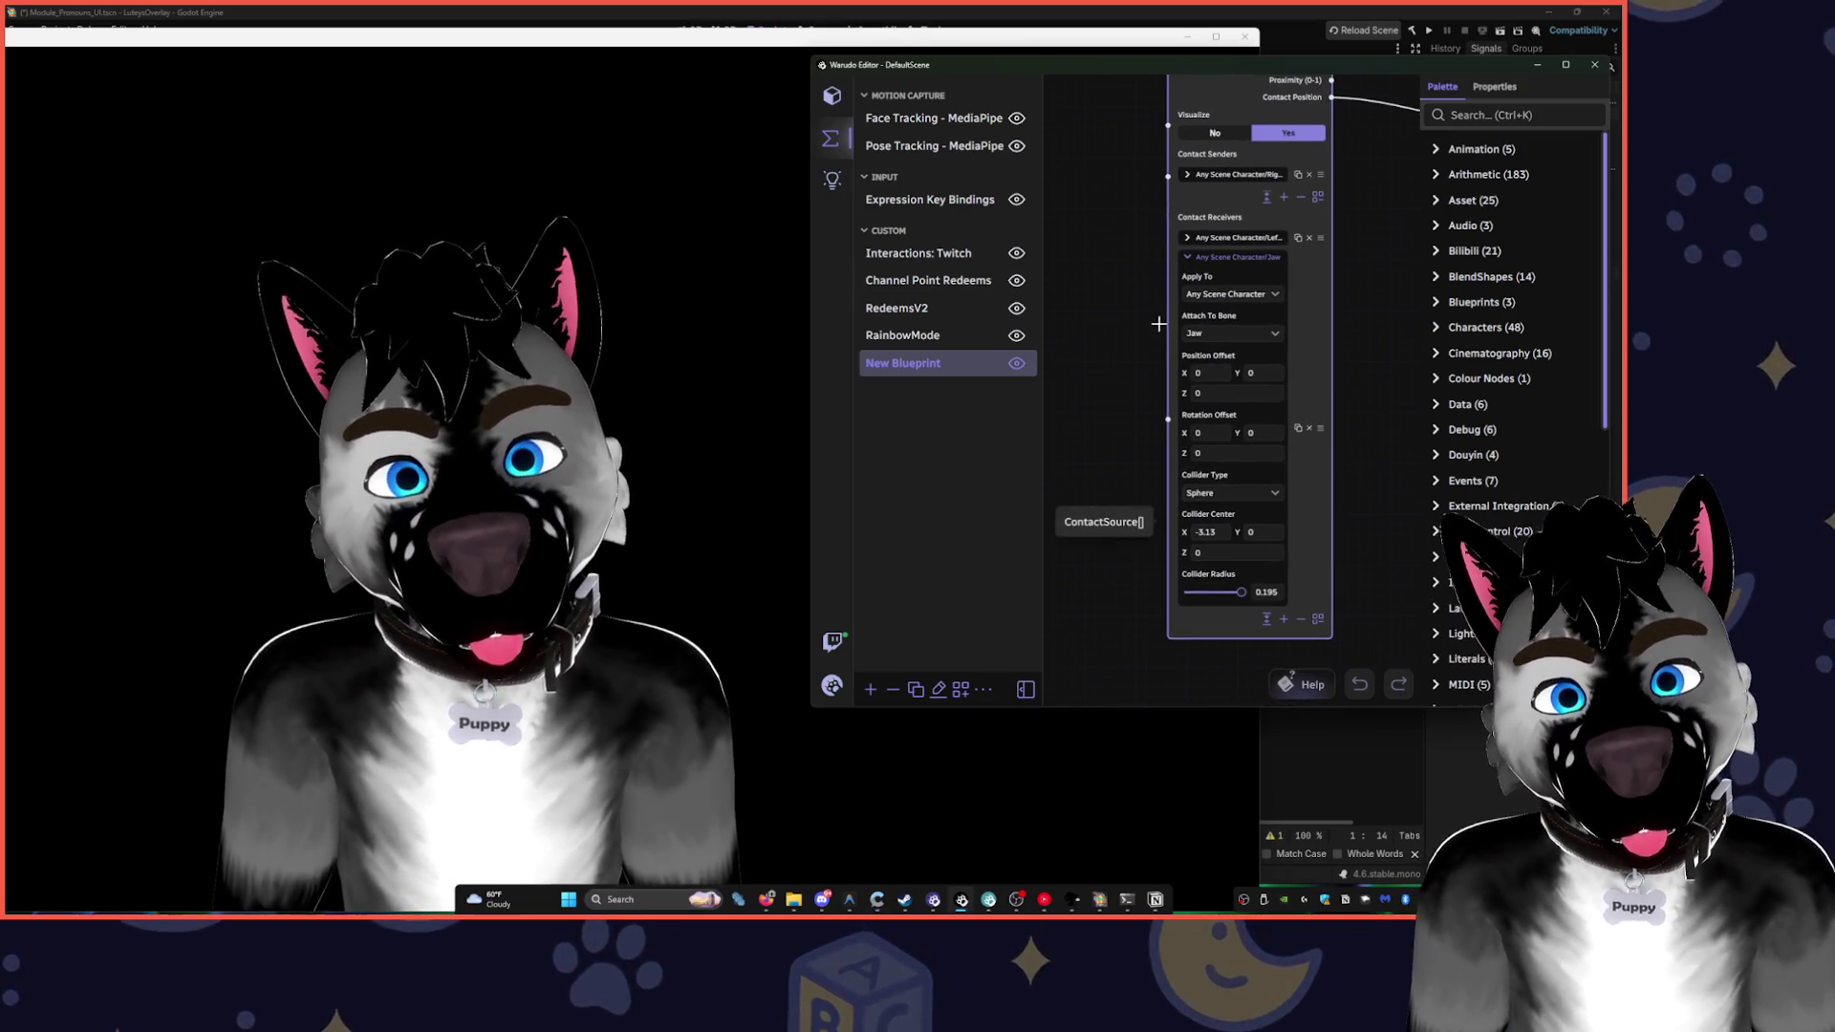
- Reattach the second contact receiver to the Left Eye bone
{"action": "left_click", "coordinate": [1232, 333]}
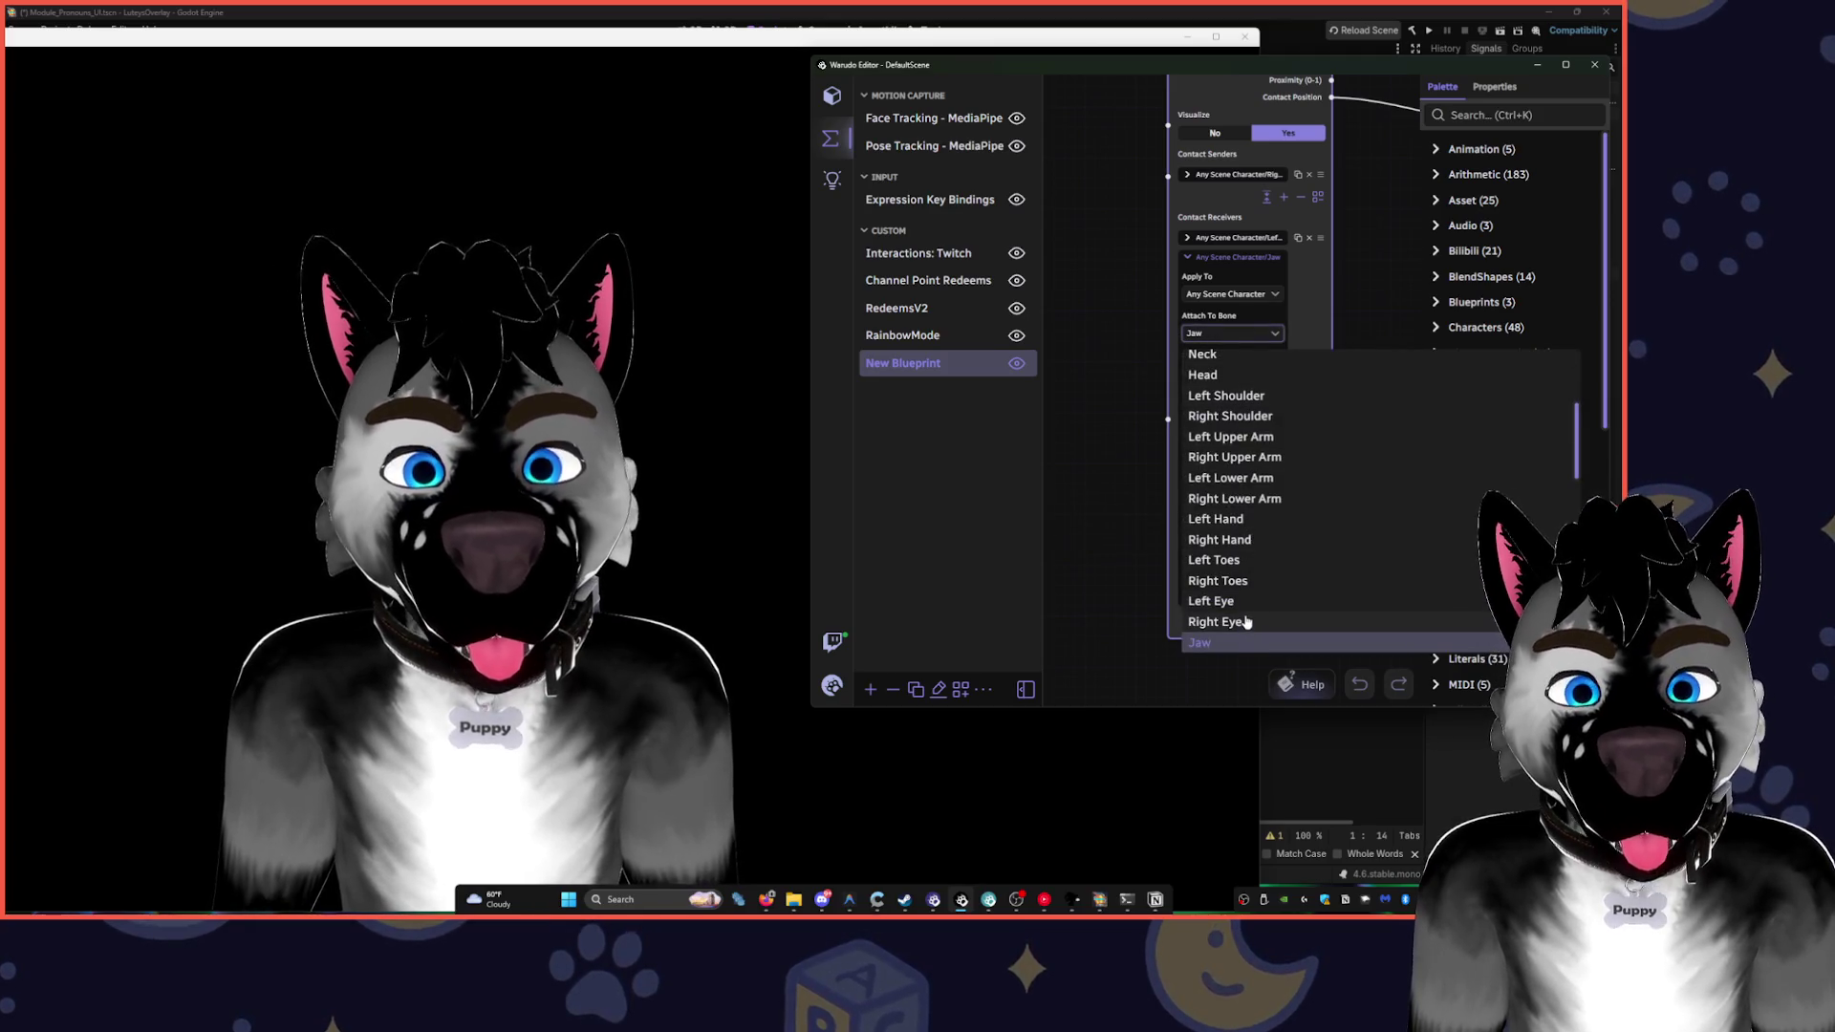
{"action": "scroll", "coordinate": [1247, 619], "scroll_direction": "down", "scroll_amount": 3}
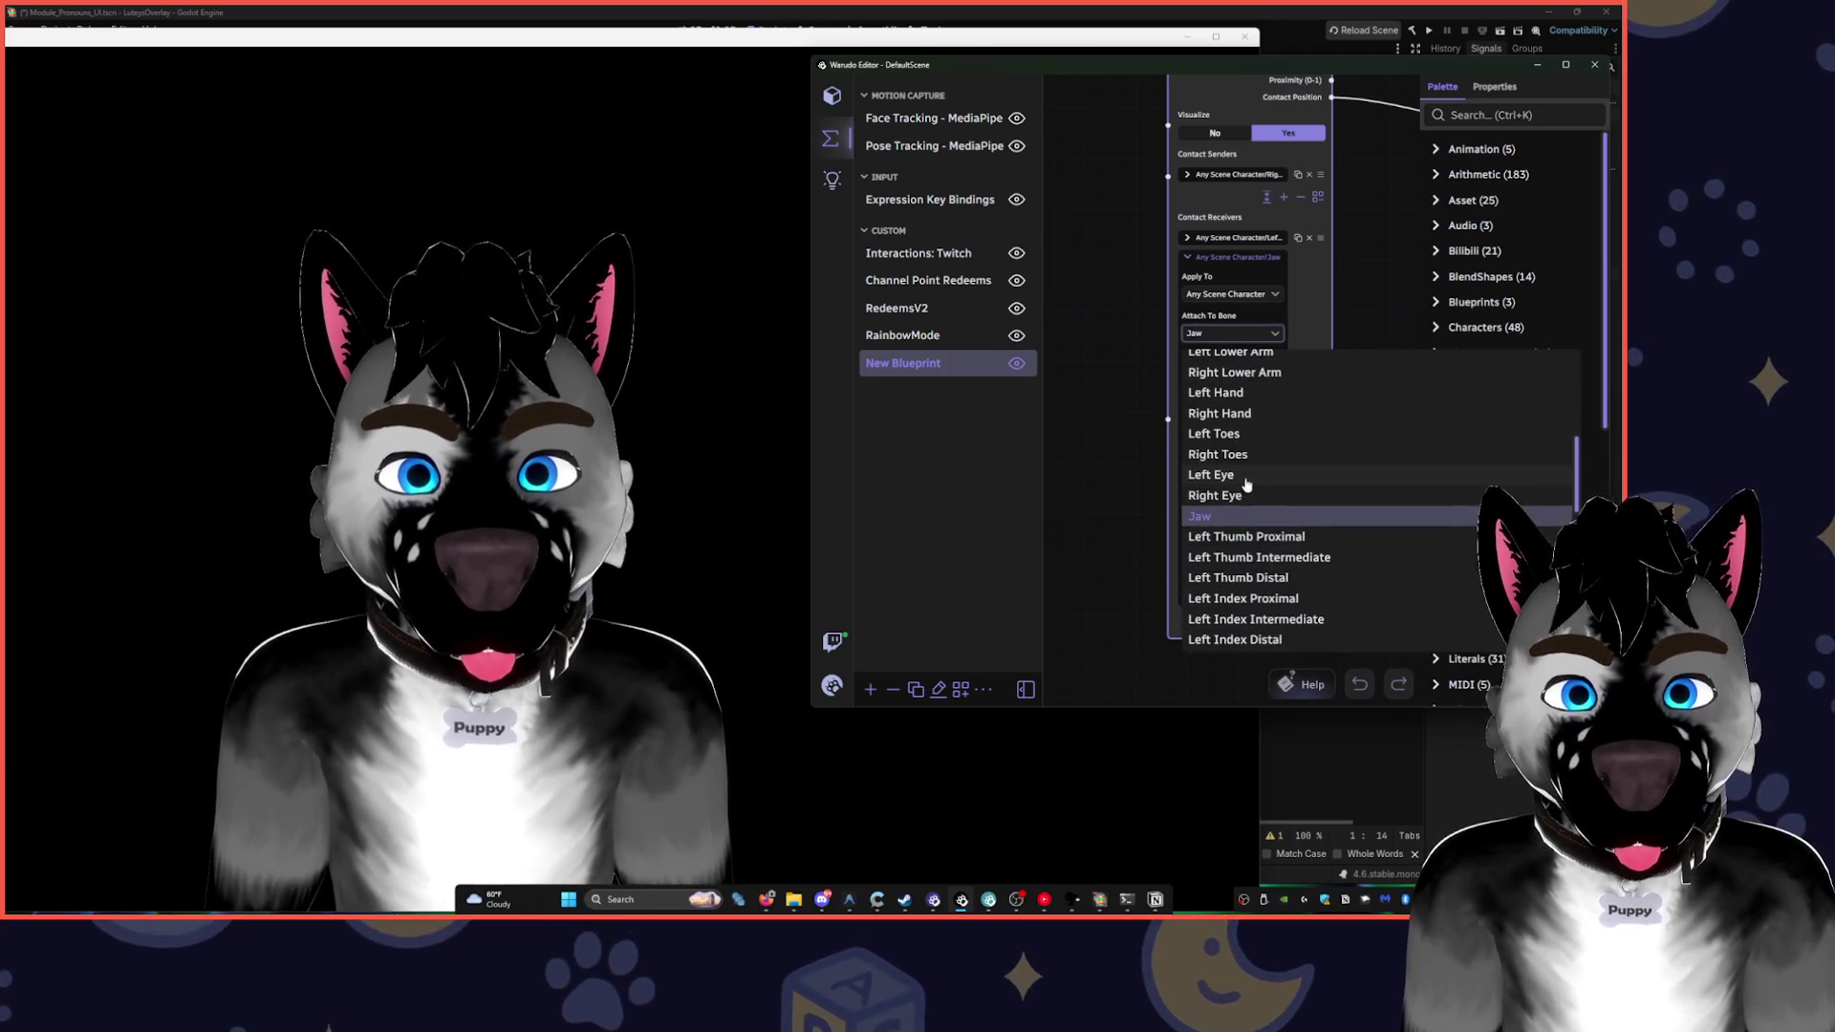
{"action": "left_click", "coordinate": [1210, 475]}
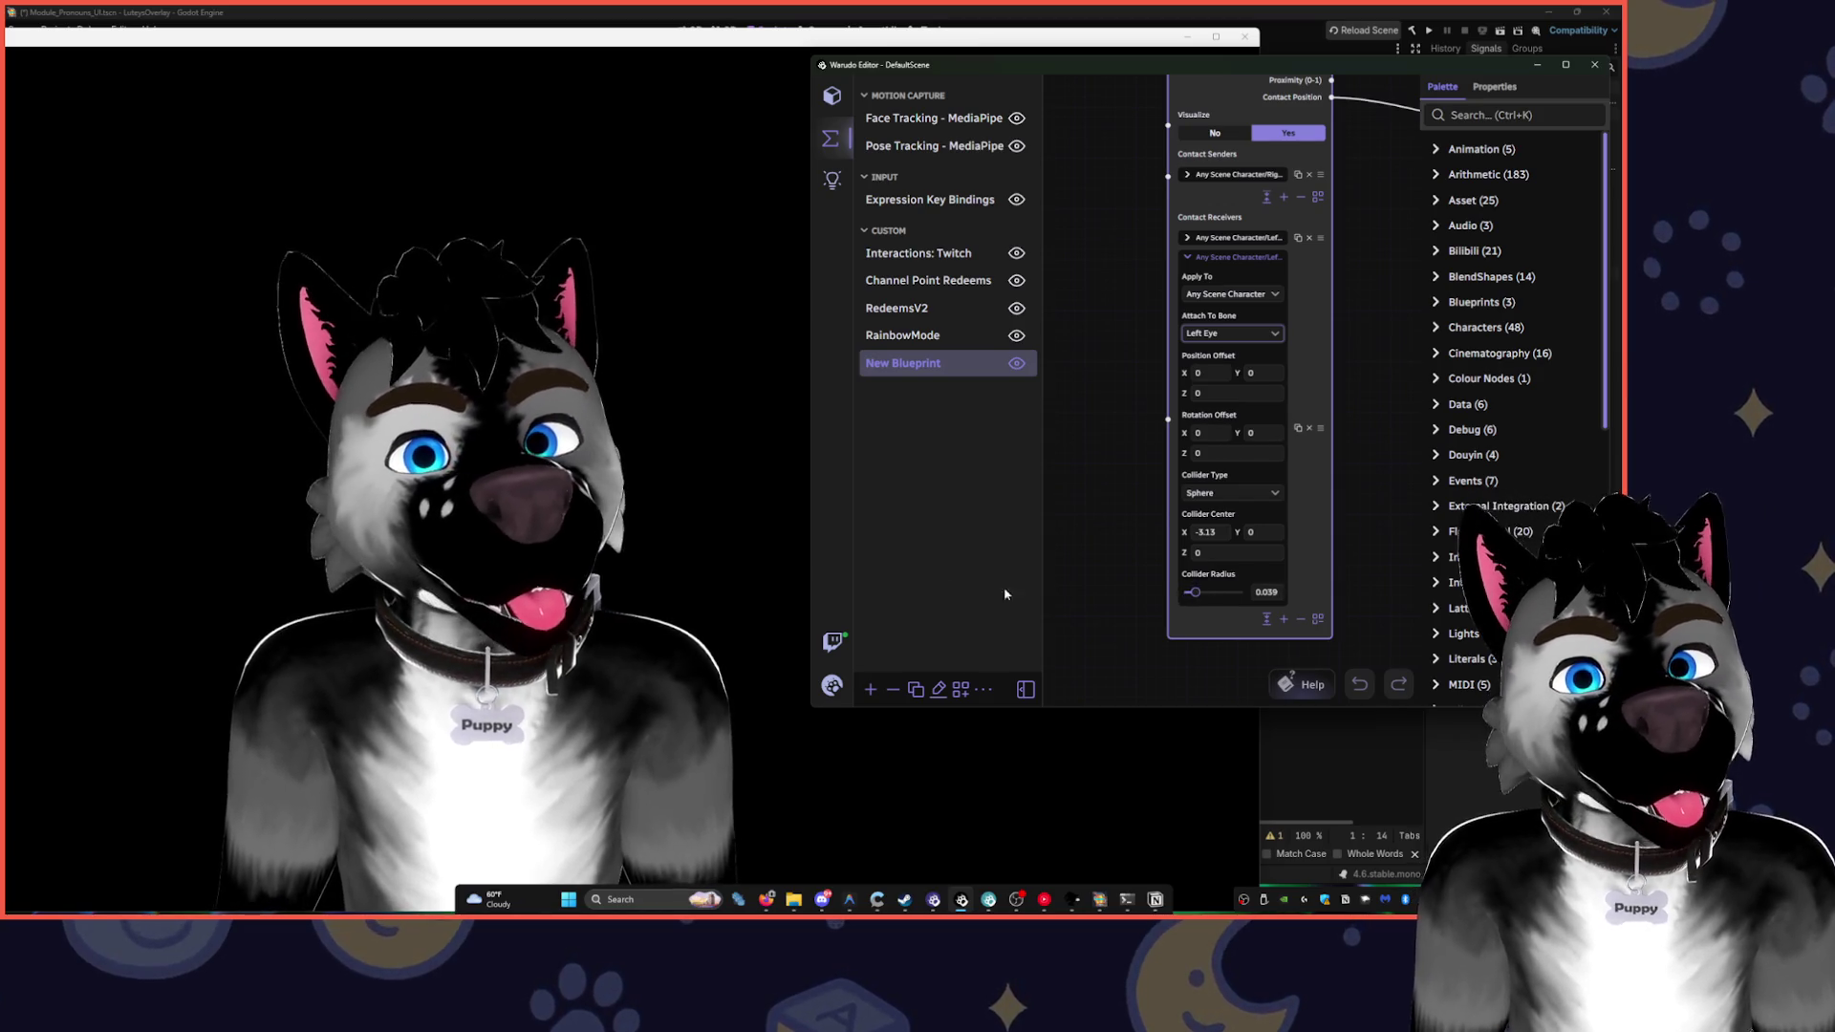
- Check the collider sphere on the avatar and nudge its centre along X
{"action": "left_click", "coordinate": [803, 482]}
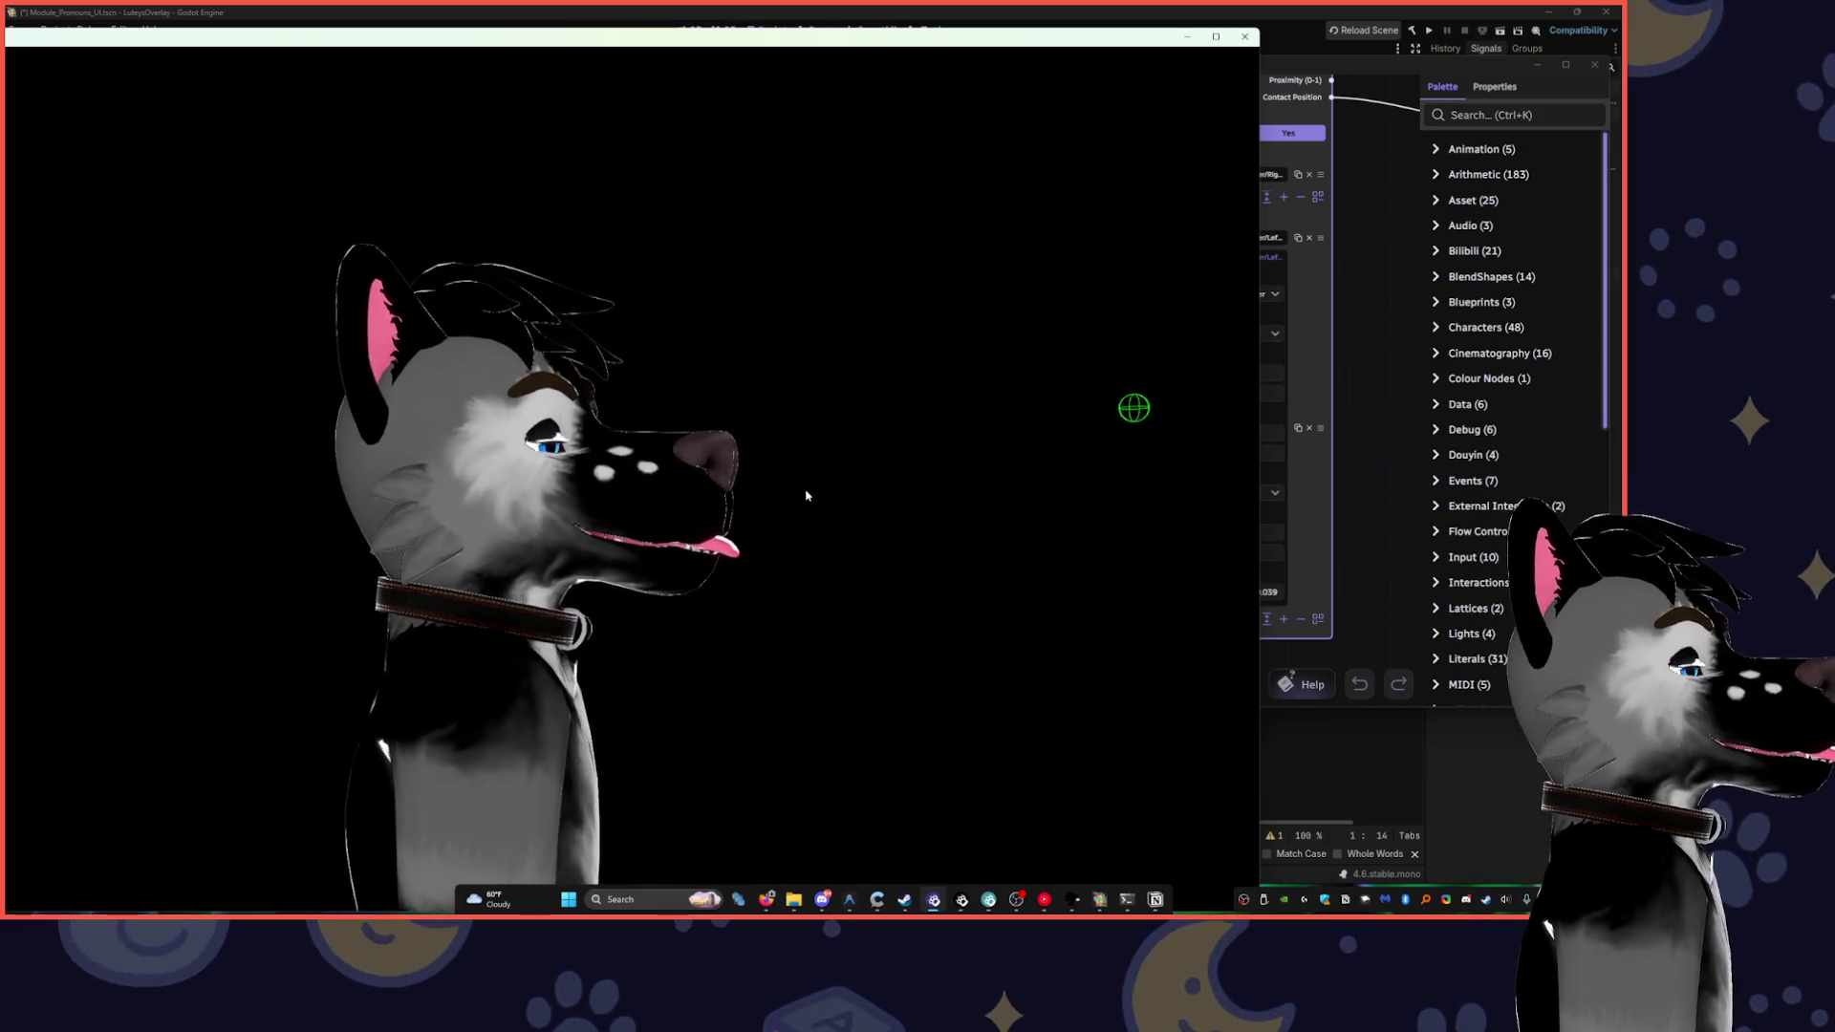
{"action": "left_click", "coordinate": [1320, 529]}
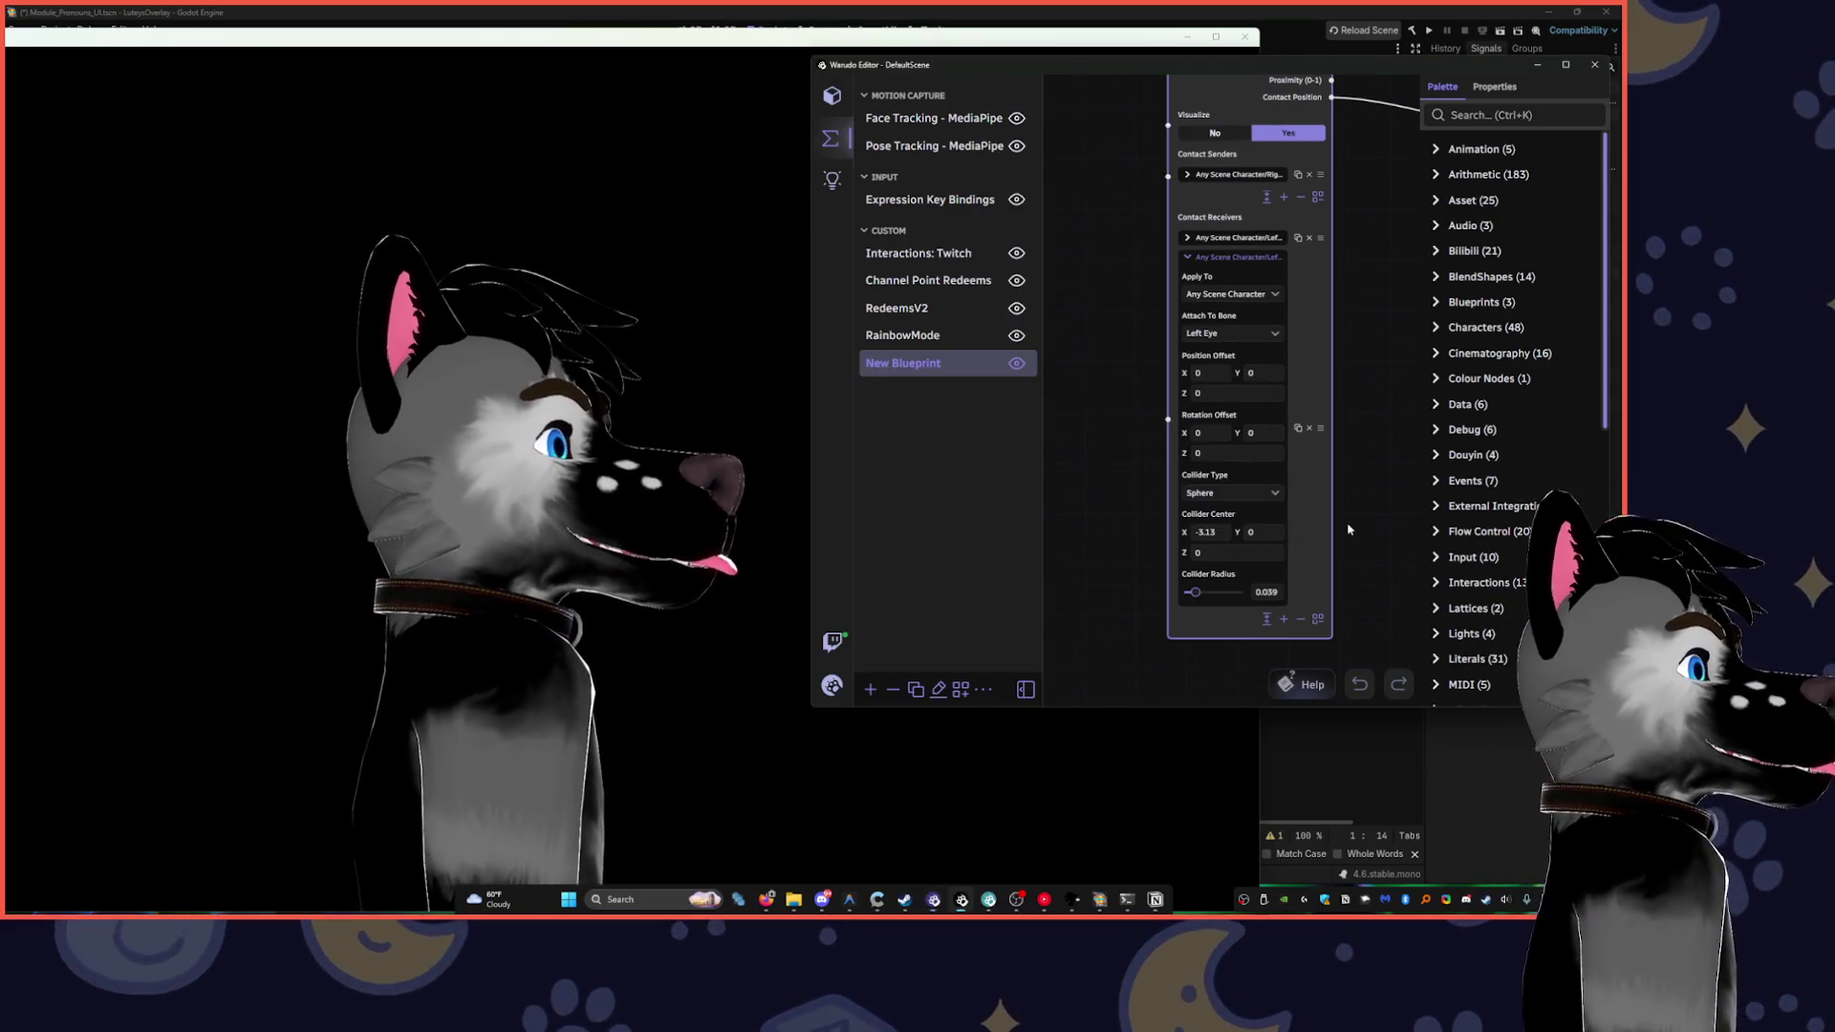
{"action": "left_click", "coordinate": [628, 460]}
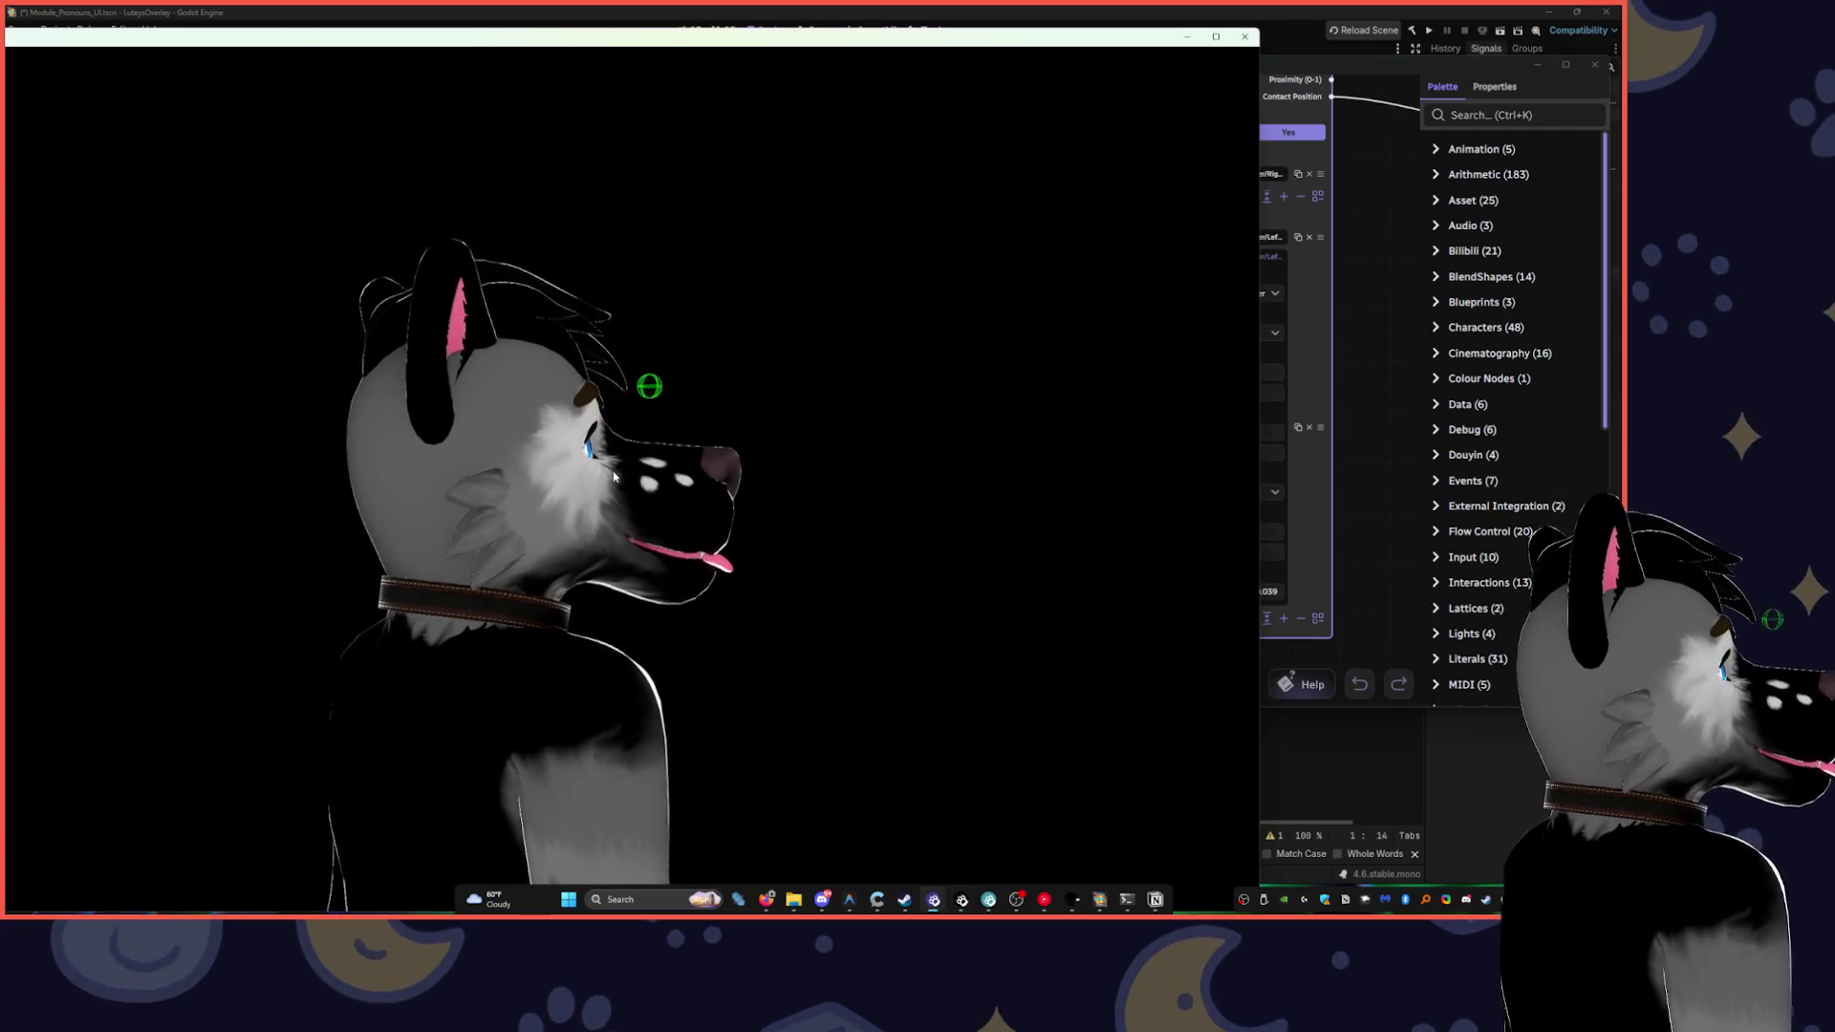
{"action": "left_click", "coordinate": [1281, 506]}
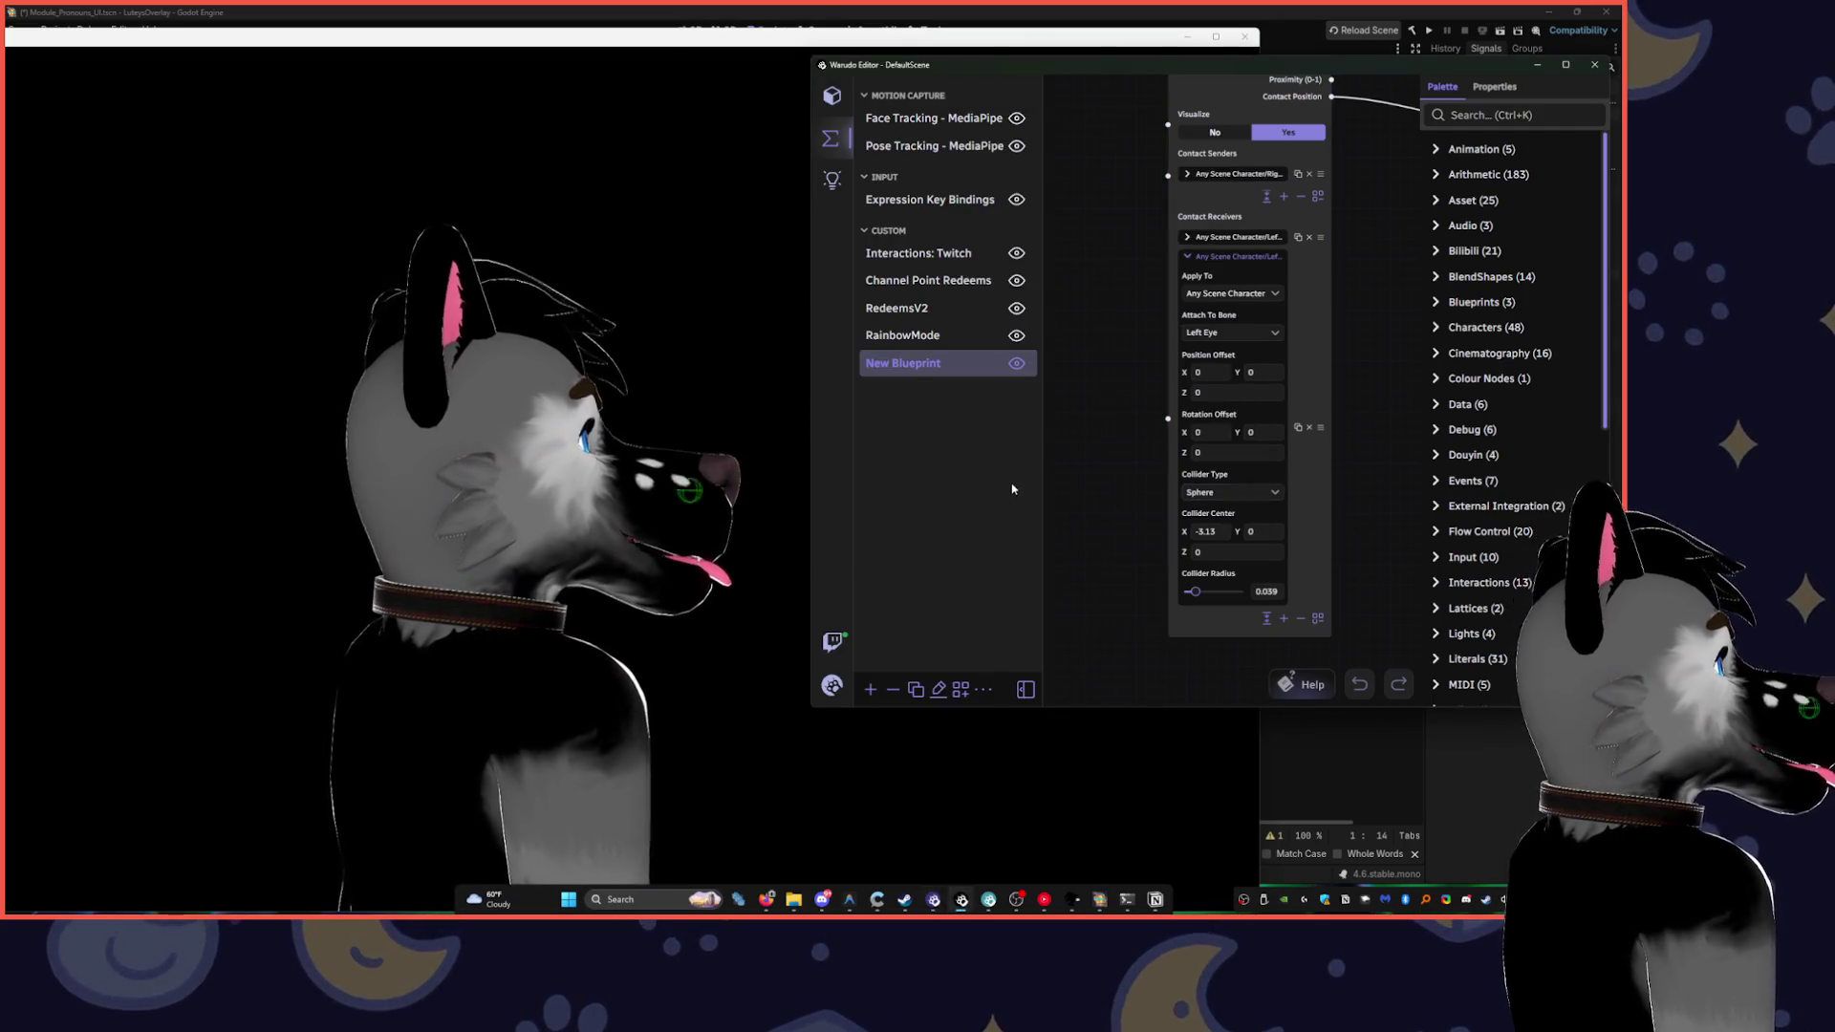
{"action": "left_click", "coordinate": [660, 486]}
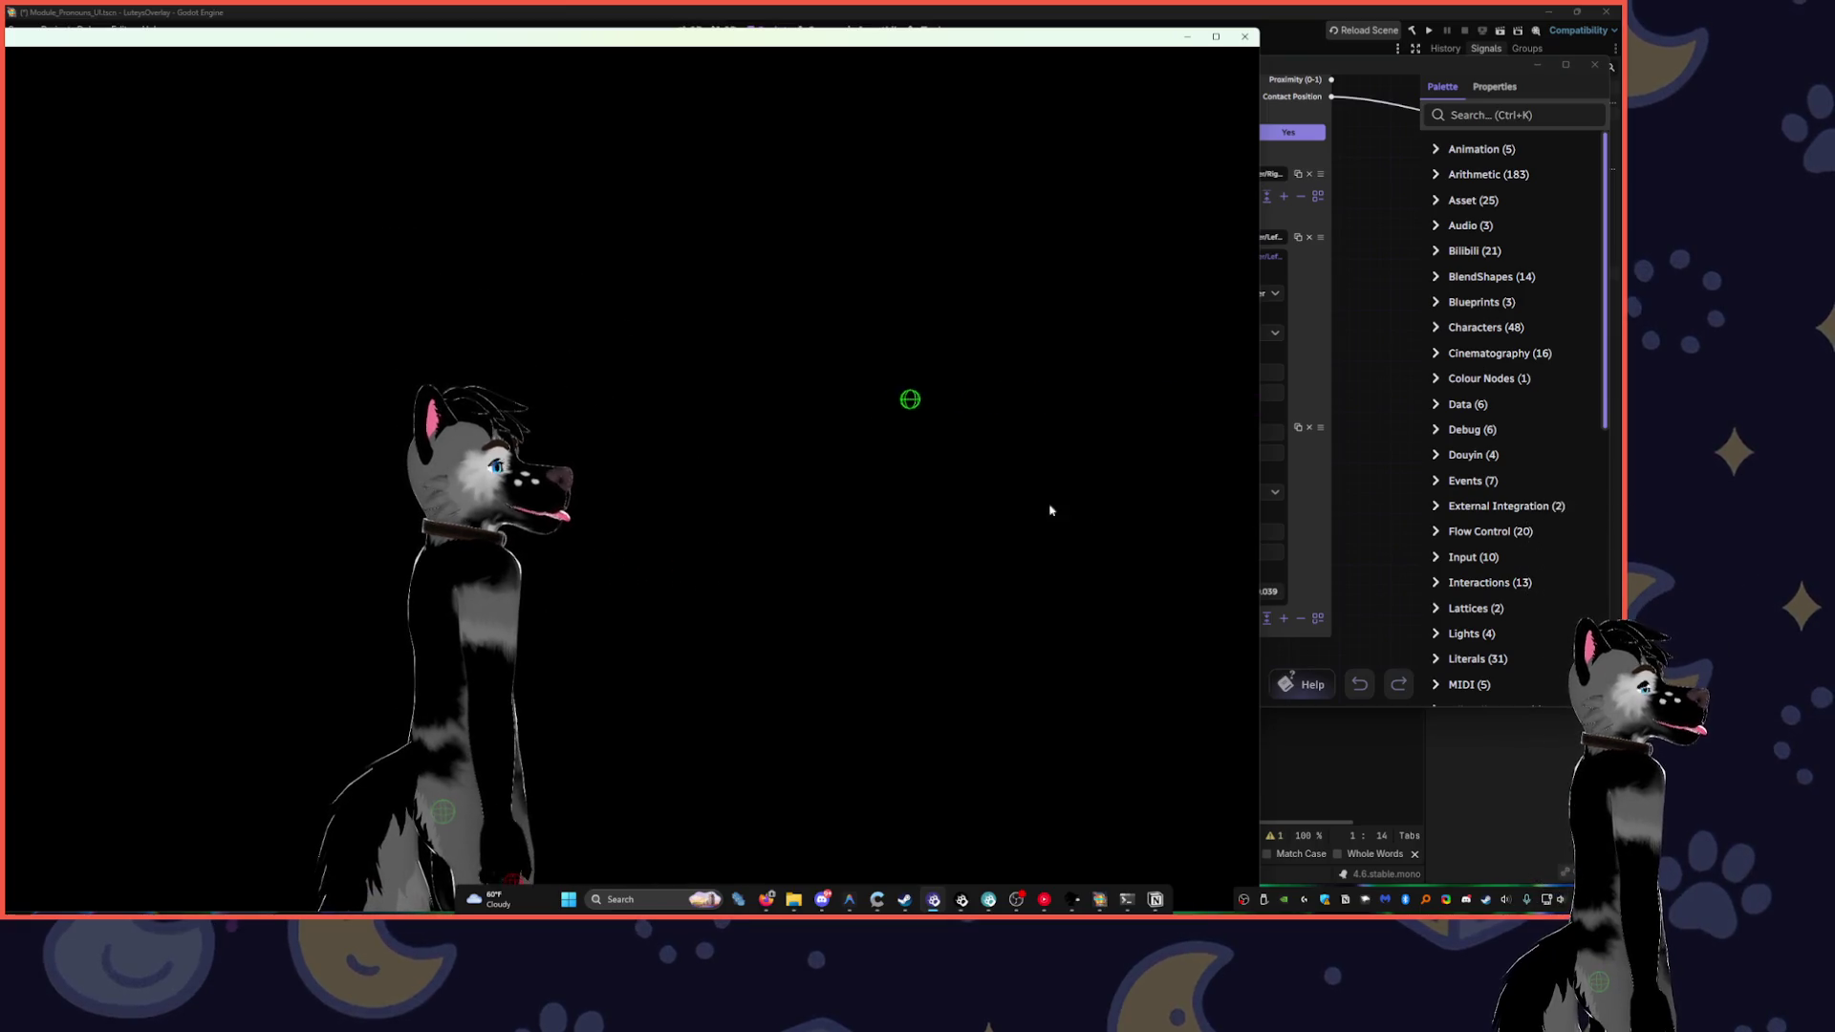
{"action": "left_click", "coordinate": [1276, 497]}
{"action": "mouse_move", "coordinate": [1207, 527]}
{"action": "left_mouse_down"}
{"action": "mouse_move", "coordinate": [1185, 531]}
{"action": "mouse_move", "coordinate": [1204, 531]}
{"action": "left_mouse_up"}
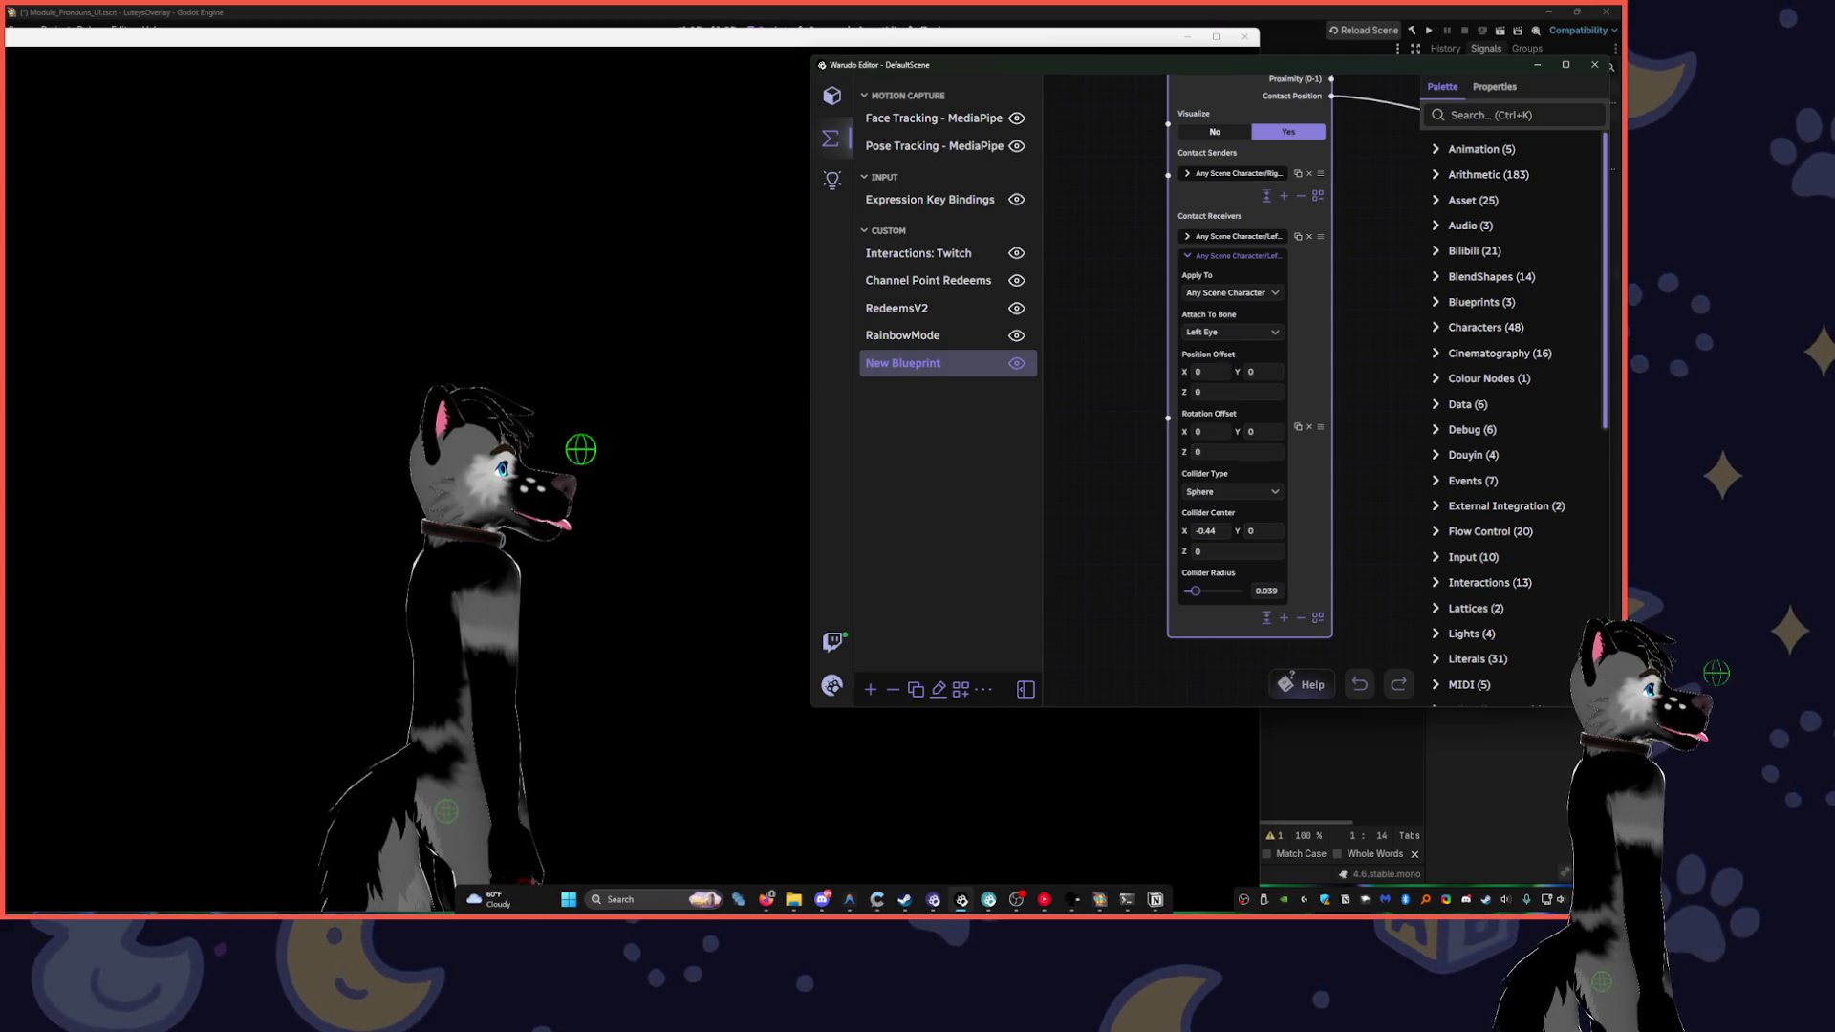
- Refine the collider to centre 0.05, -0.03, 0.13 and radius 0.055 against the avatar preview
{"action": "left_click", "coordinate": [804, 549]}
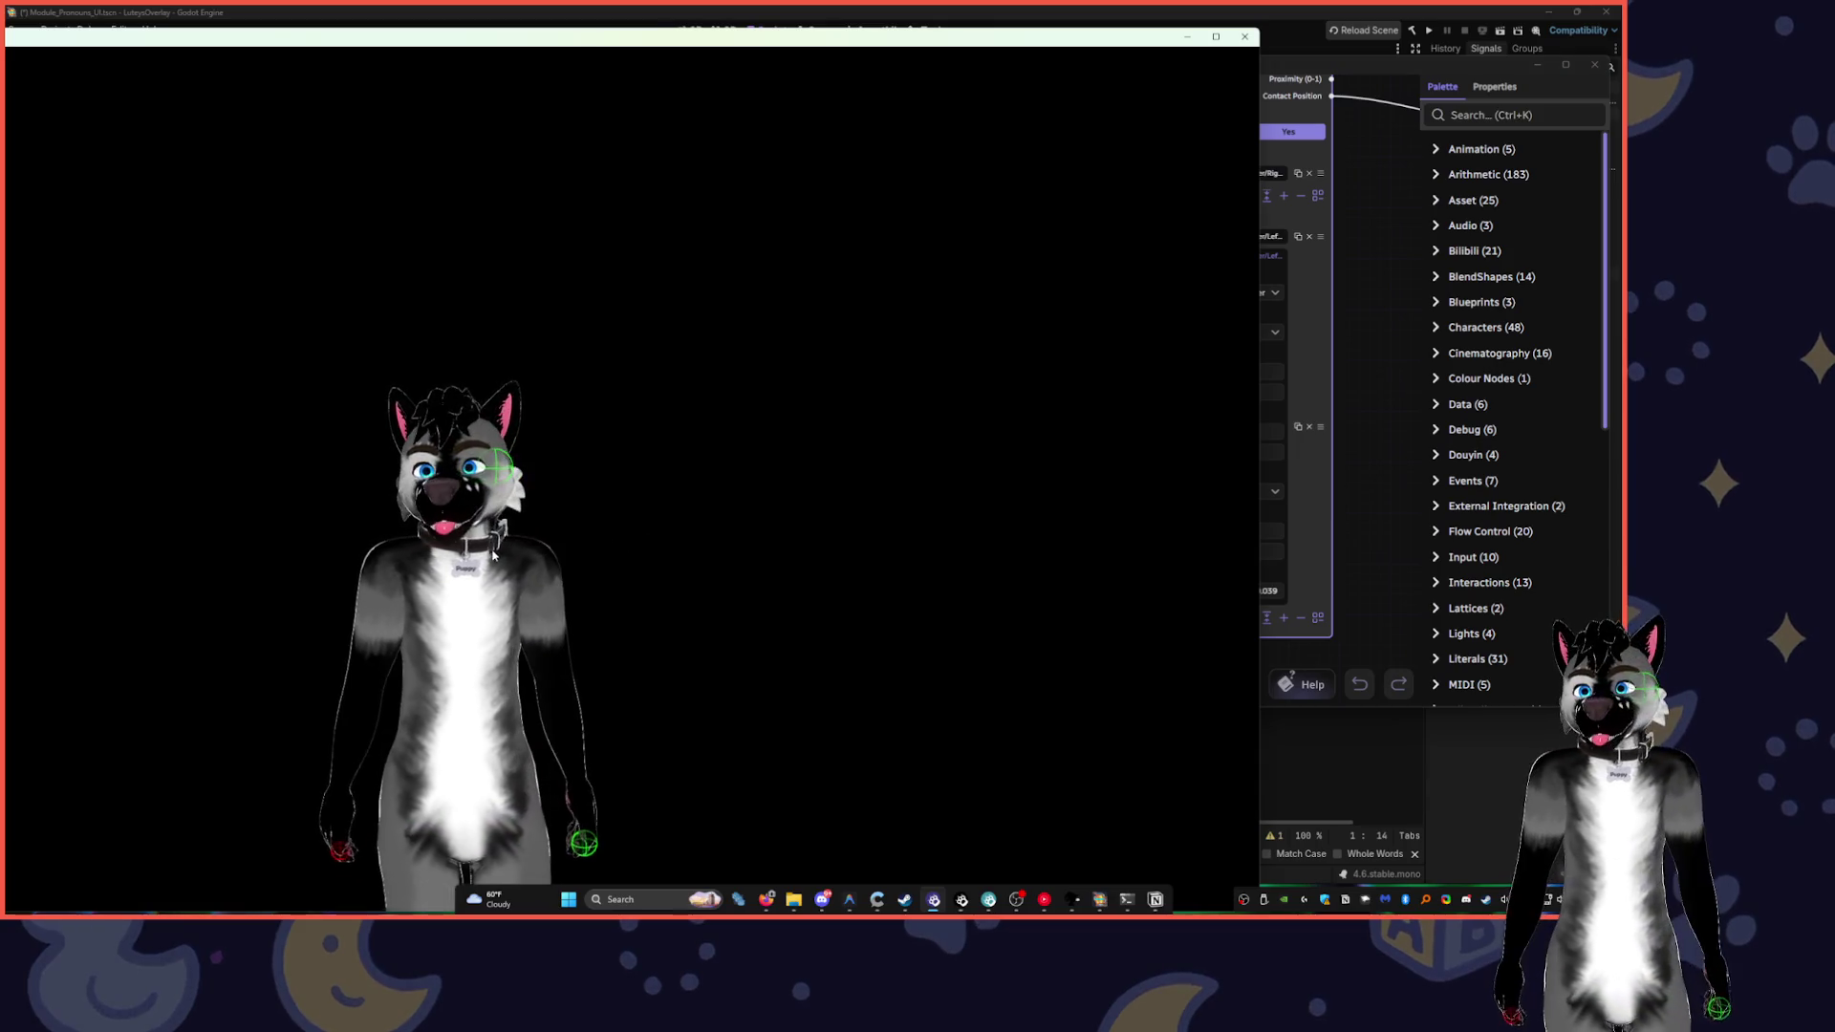
{"action": "left_click", "coordinate": [1300, 521]}
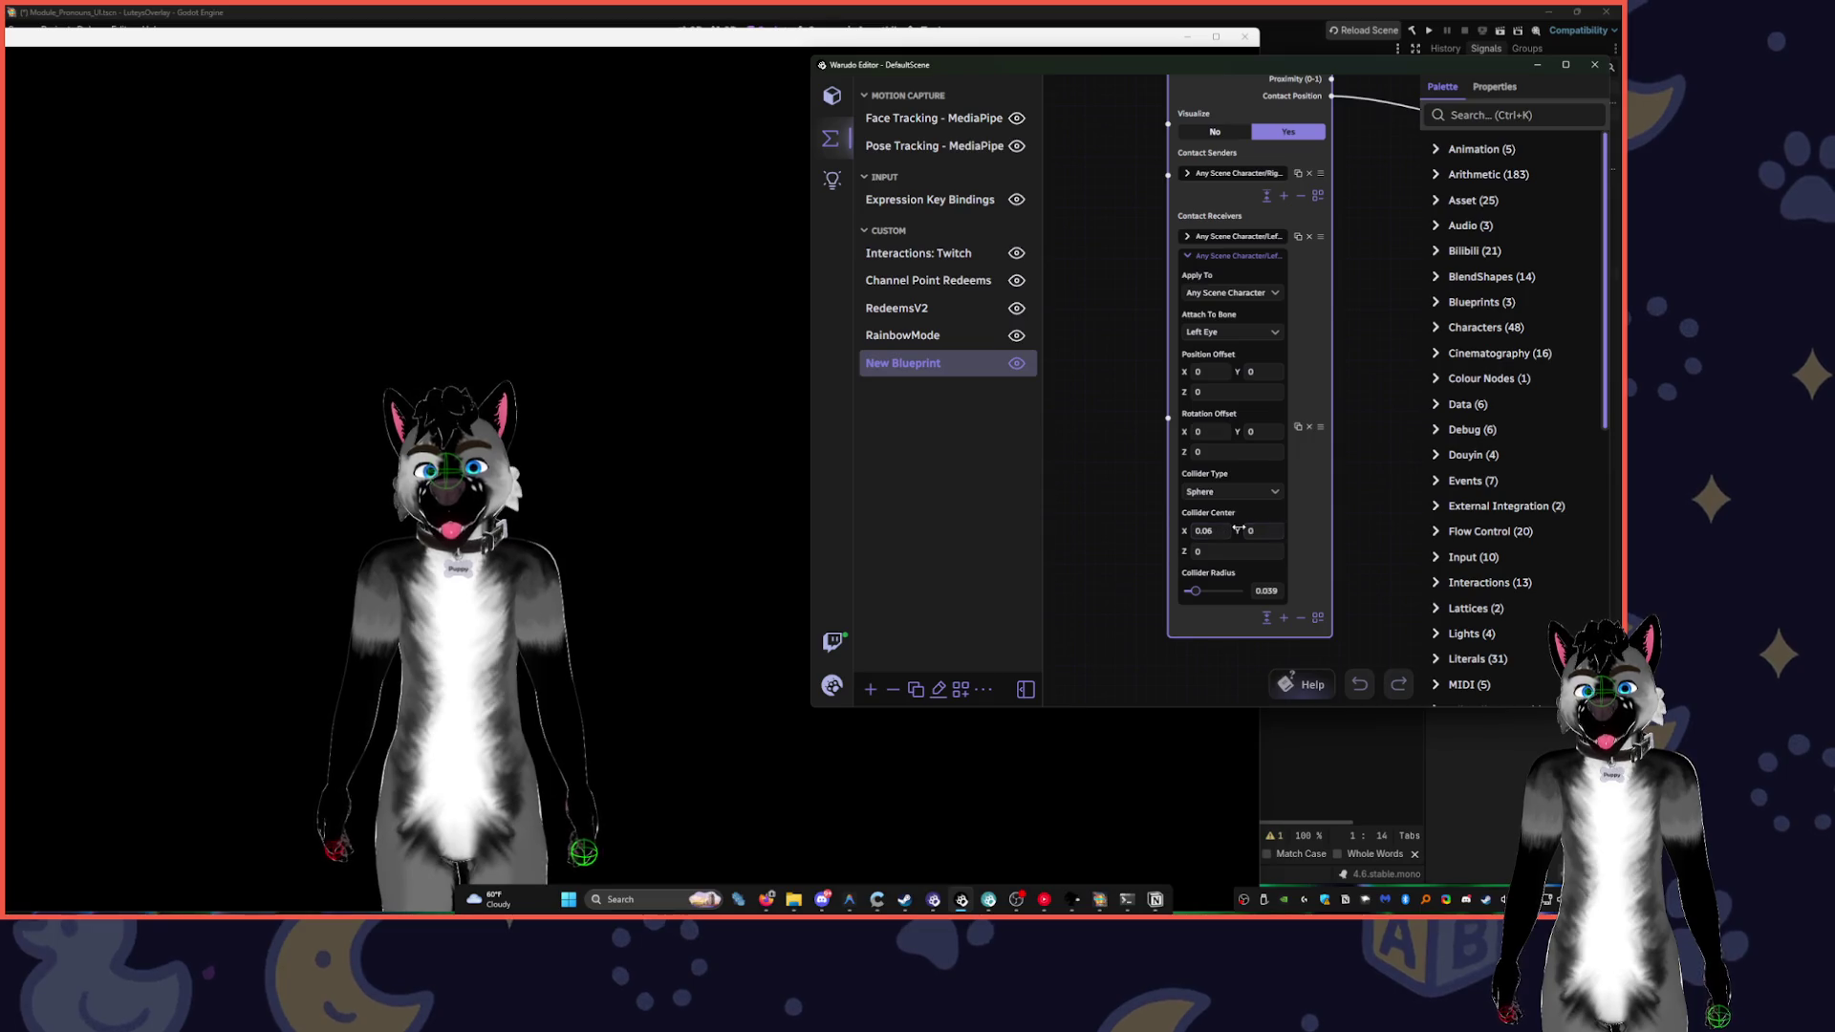
{"action": "left_click", "coordinate": [767, 587]}
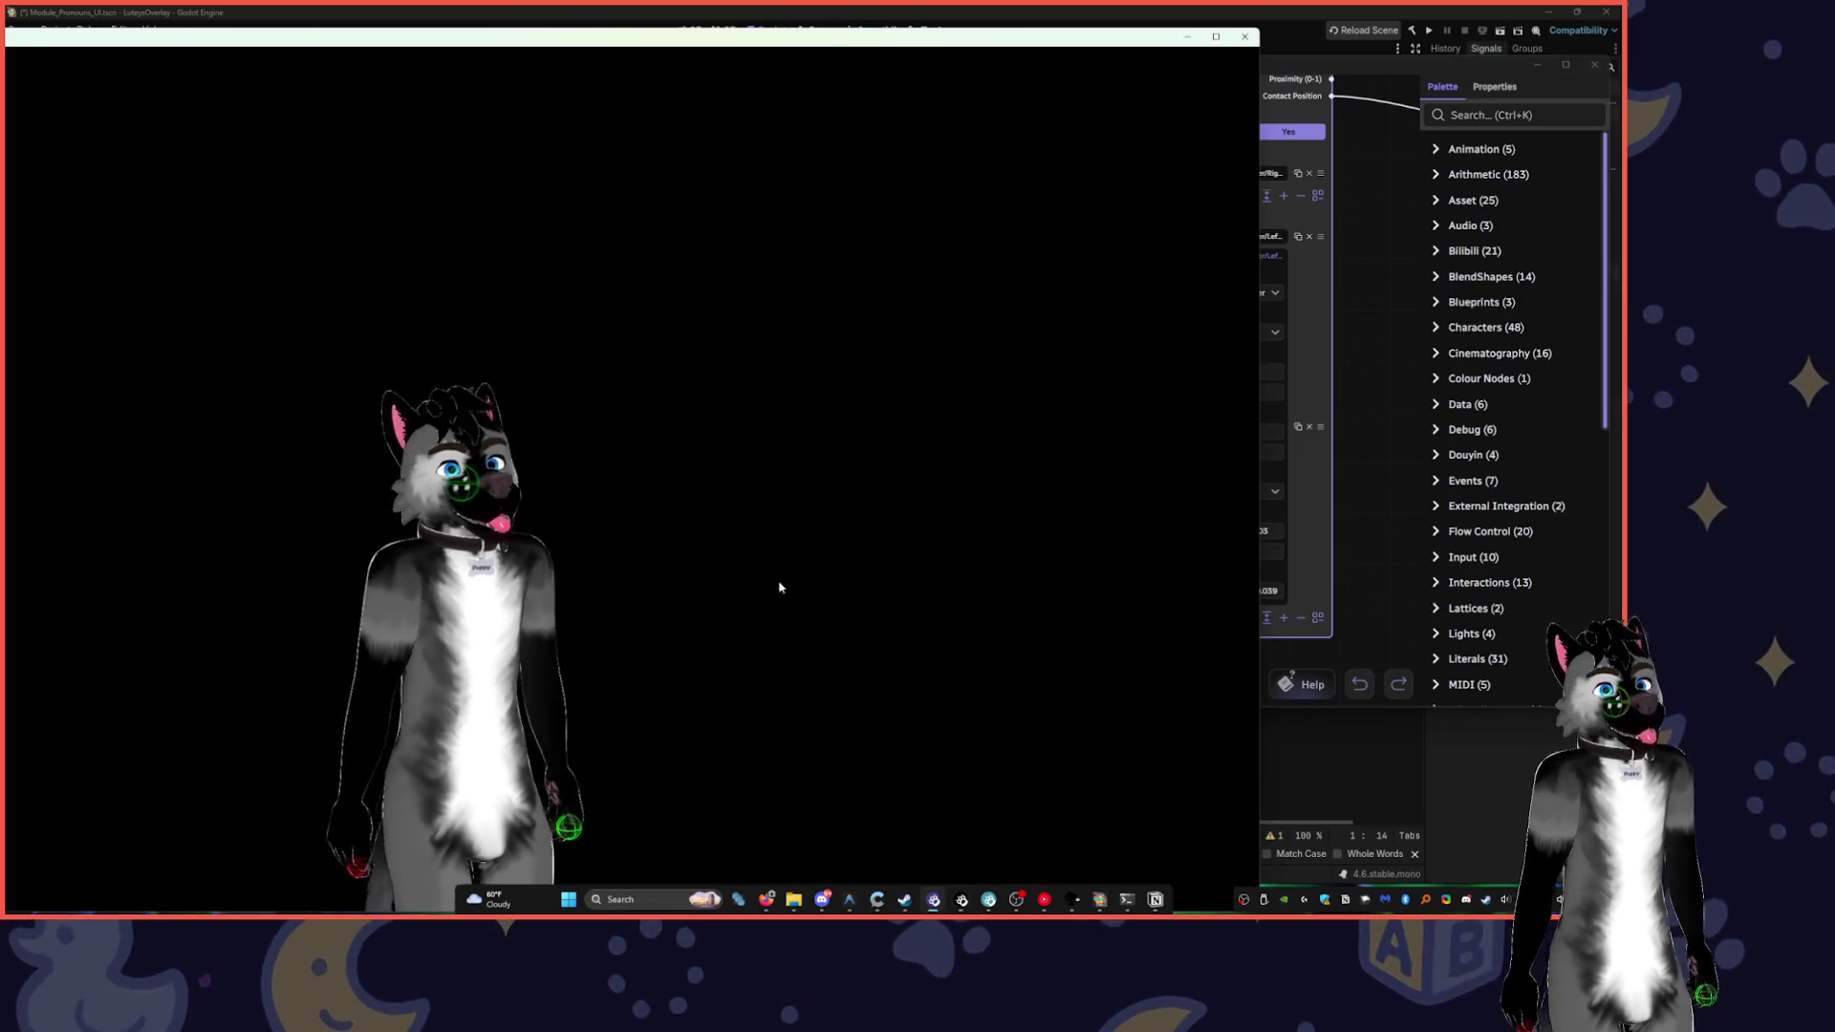
{"action": "left_click", "coordinate": [1292, 542]}
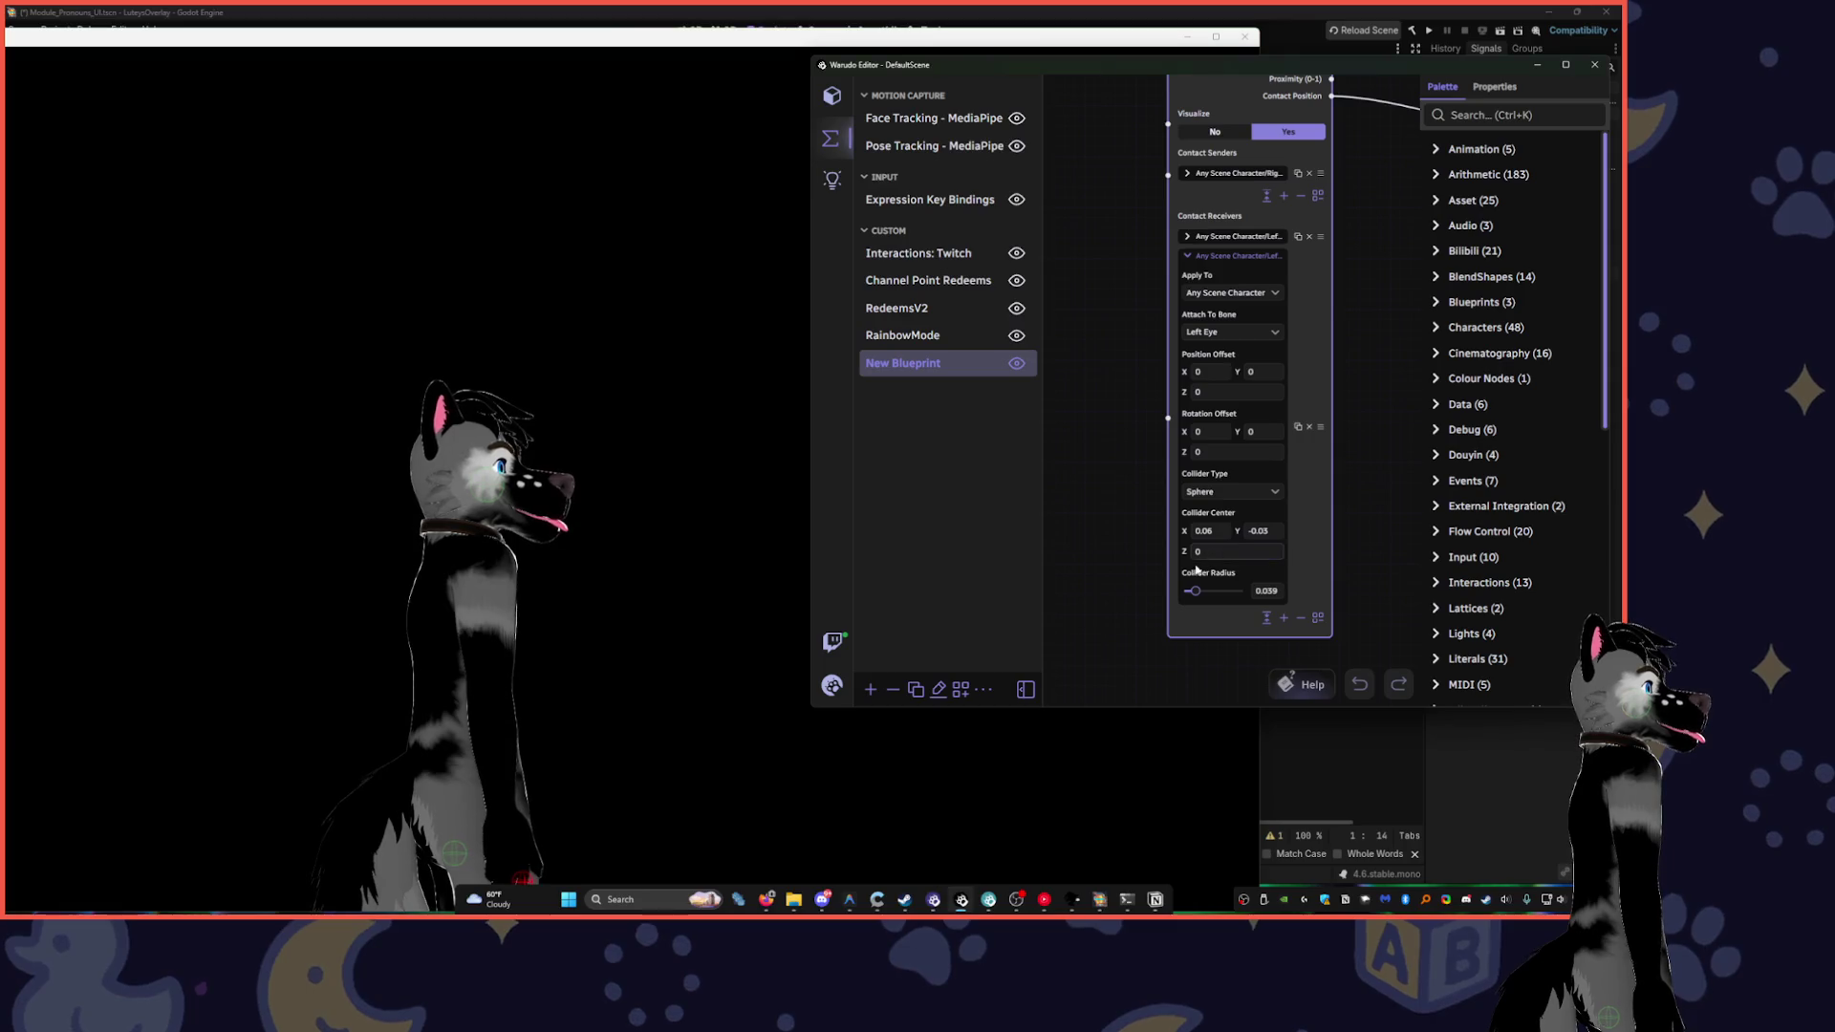
{"action": "left_click", "coordinate": [723, 550]}
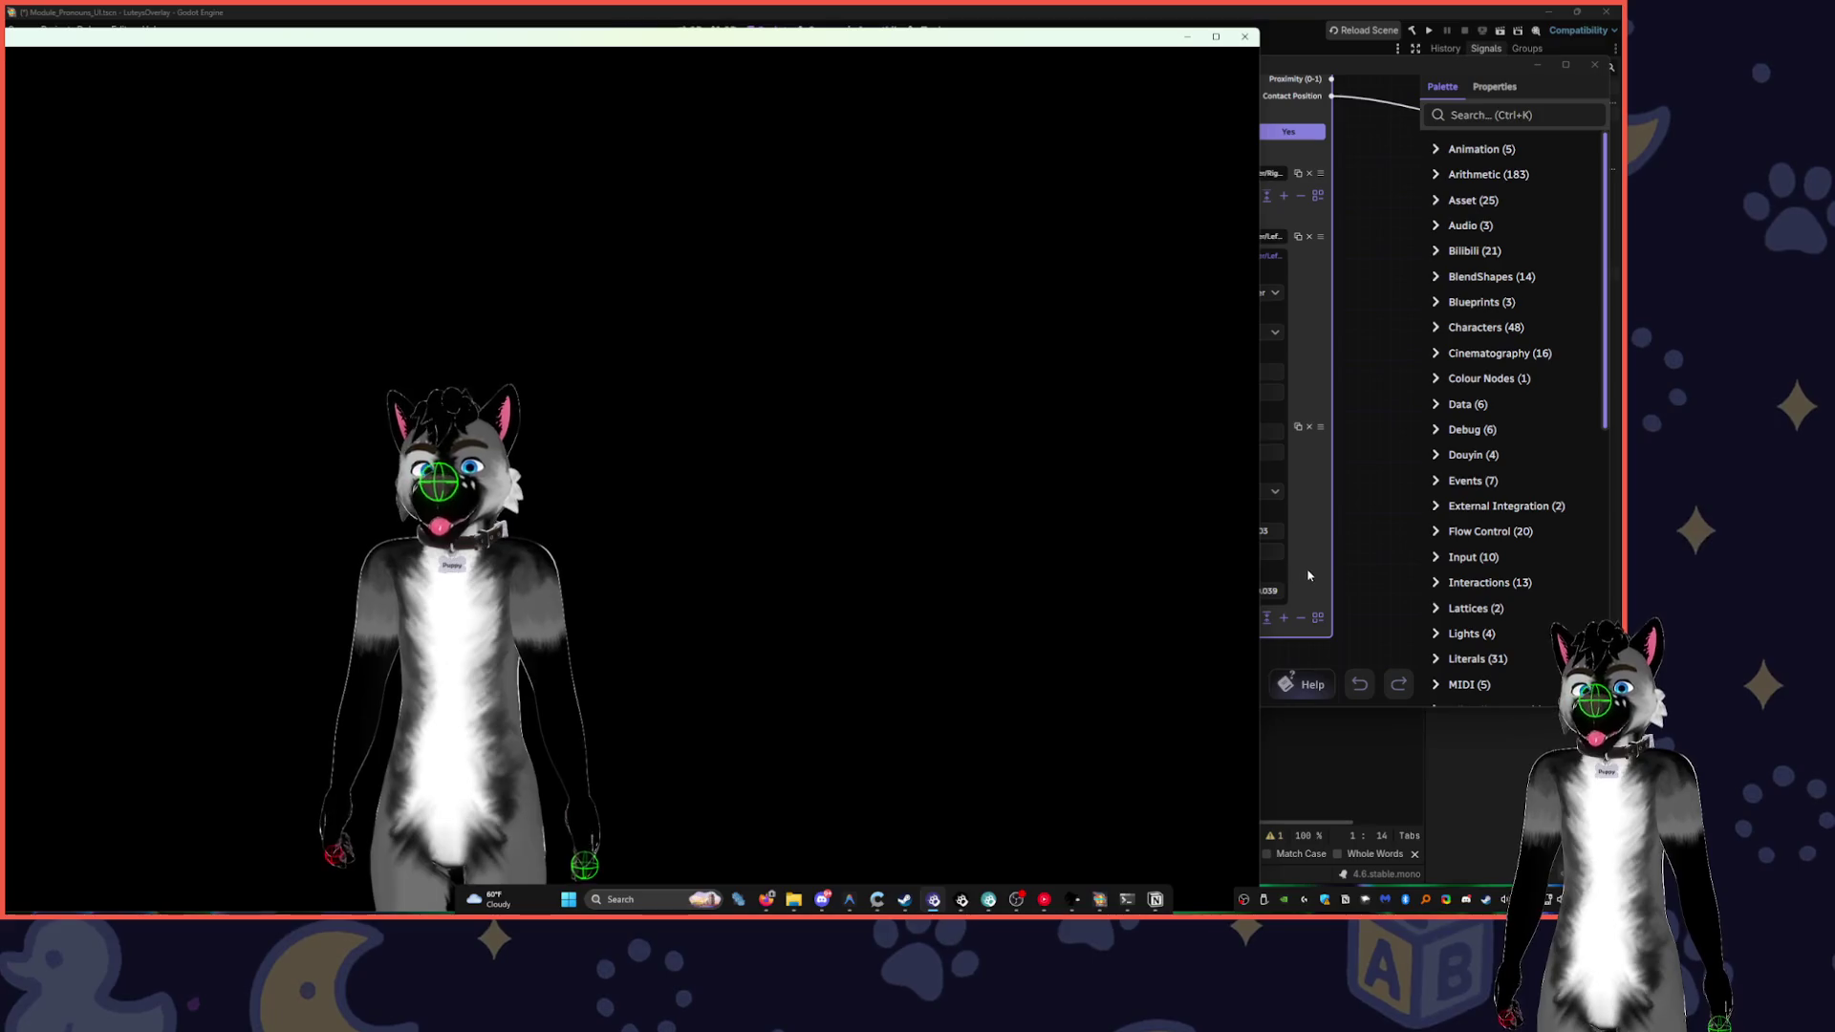
{"action": "left_click", "coordinate": [1285, 571]}
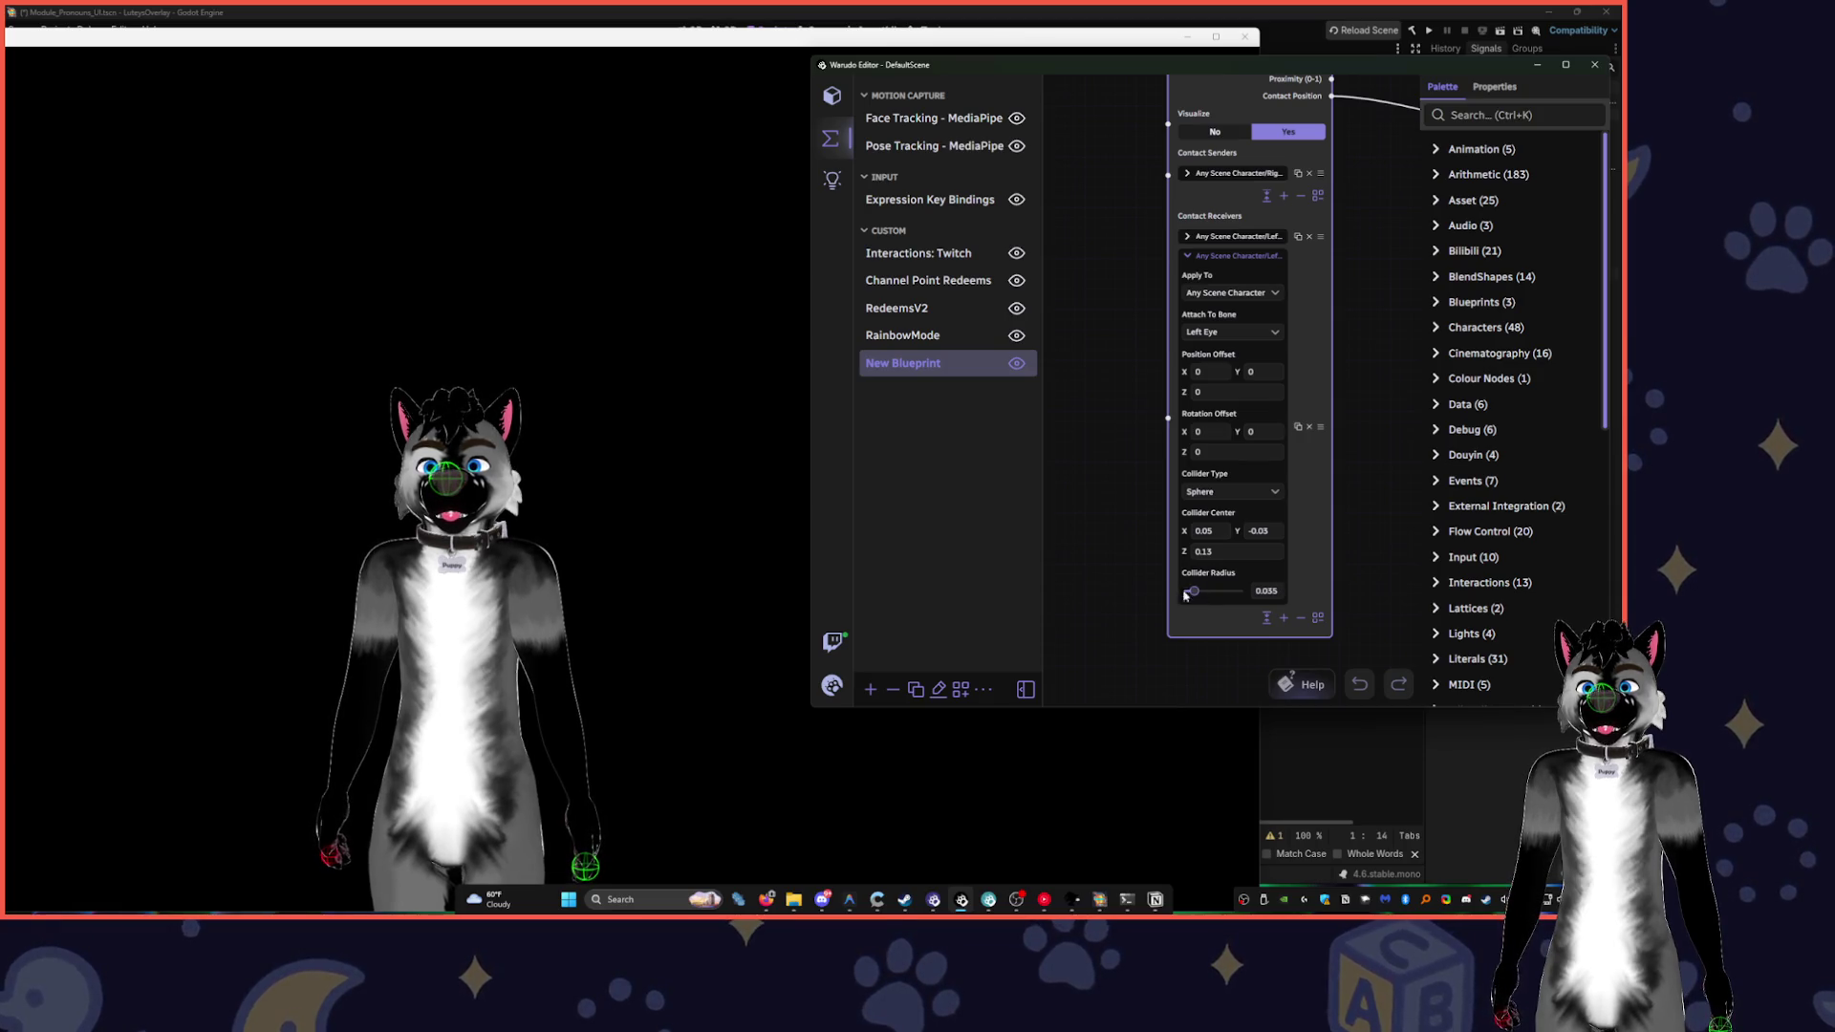
{"action": "left_click", "coordinate": [600, 523]}
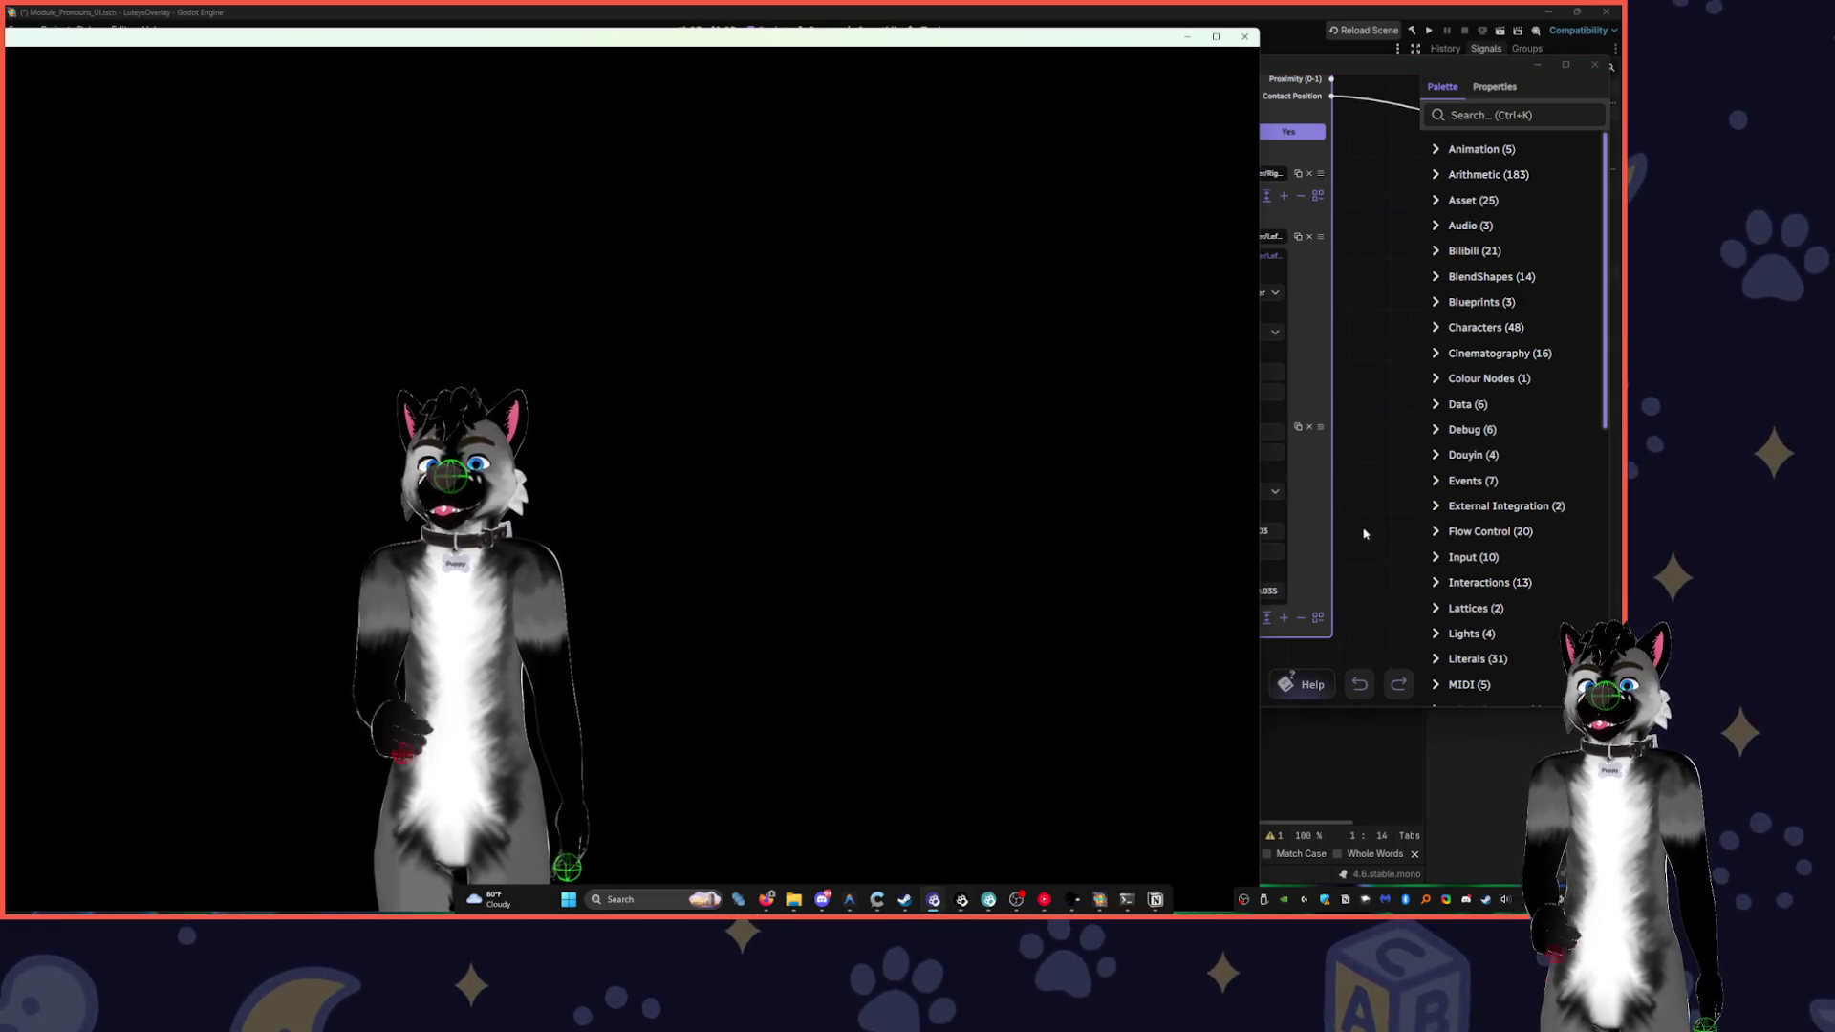
{"action": "left_click", "coordinate": [1359, 538]}
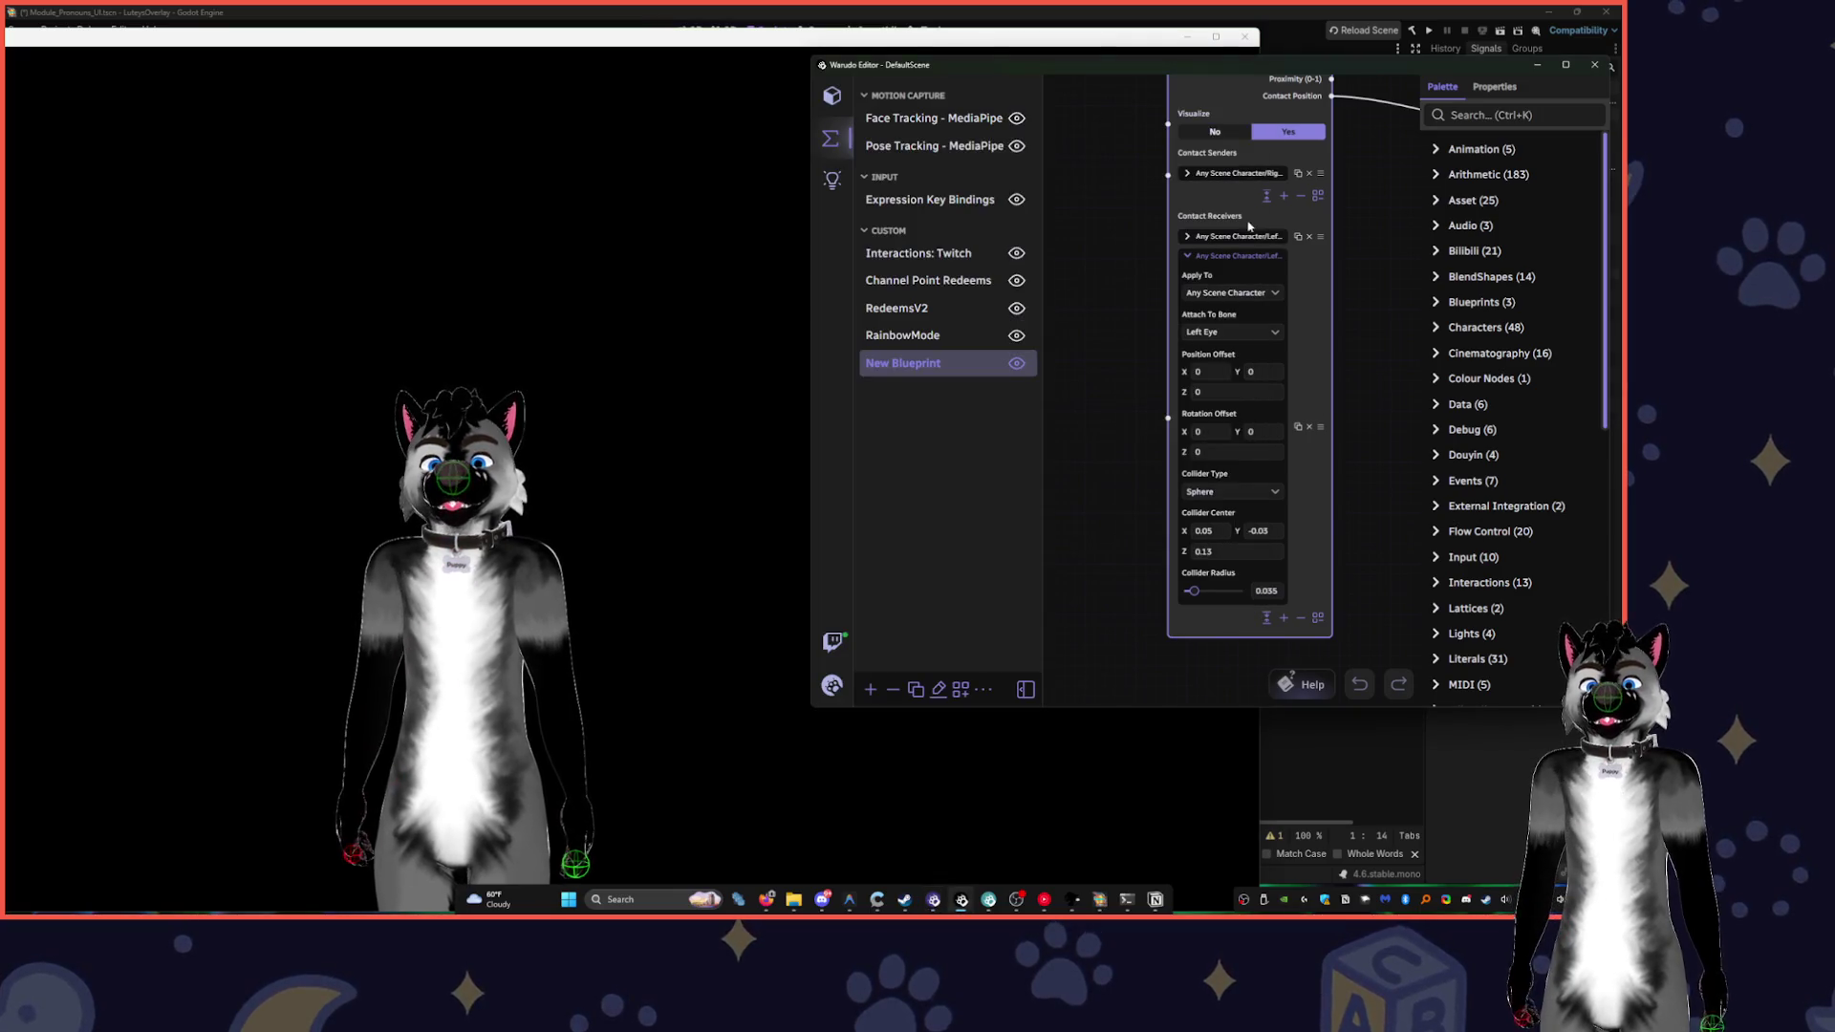
- Set On Contact's Visualize to No and select the Paci prop in the Scene list
{"action": "left_click", "coordinate": [1230, 258]}
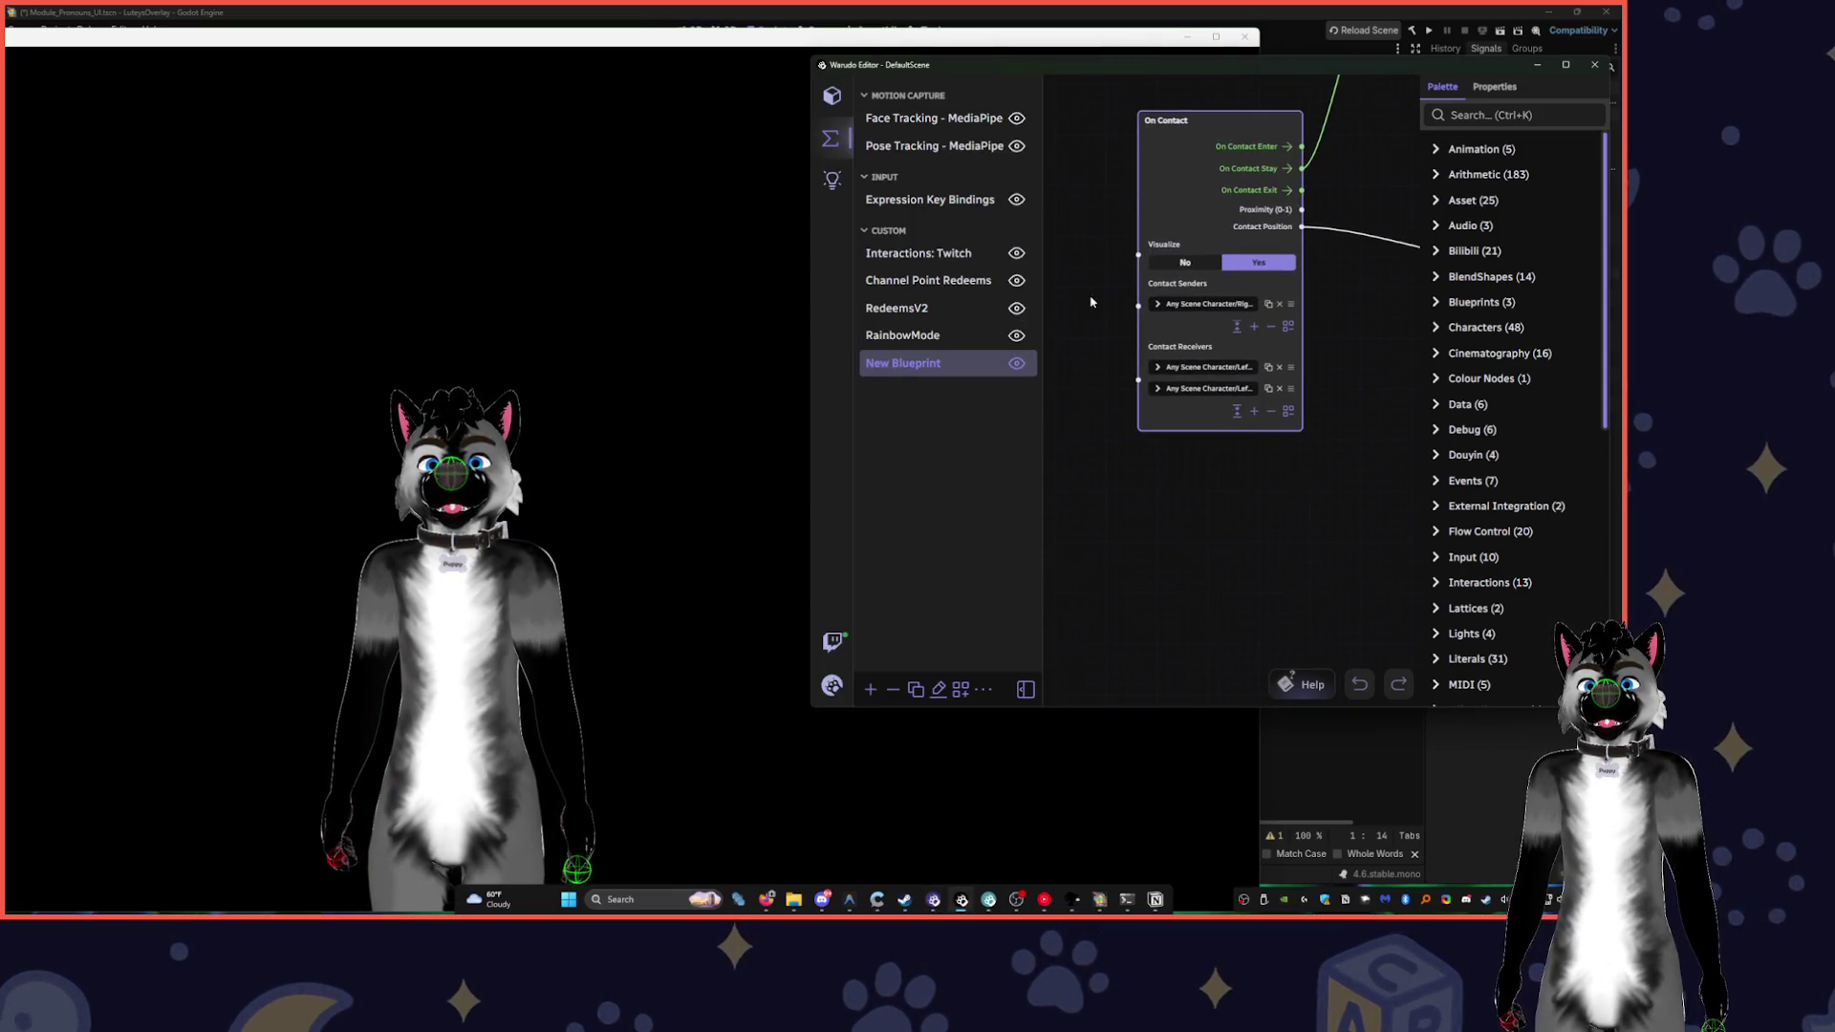
{"action": "left_click", "coordinate": [1180, 264]}
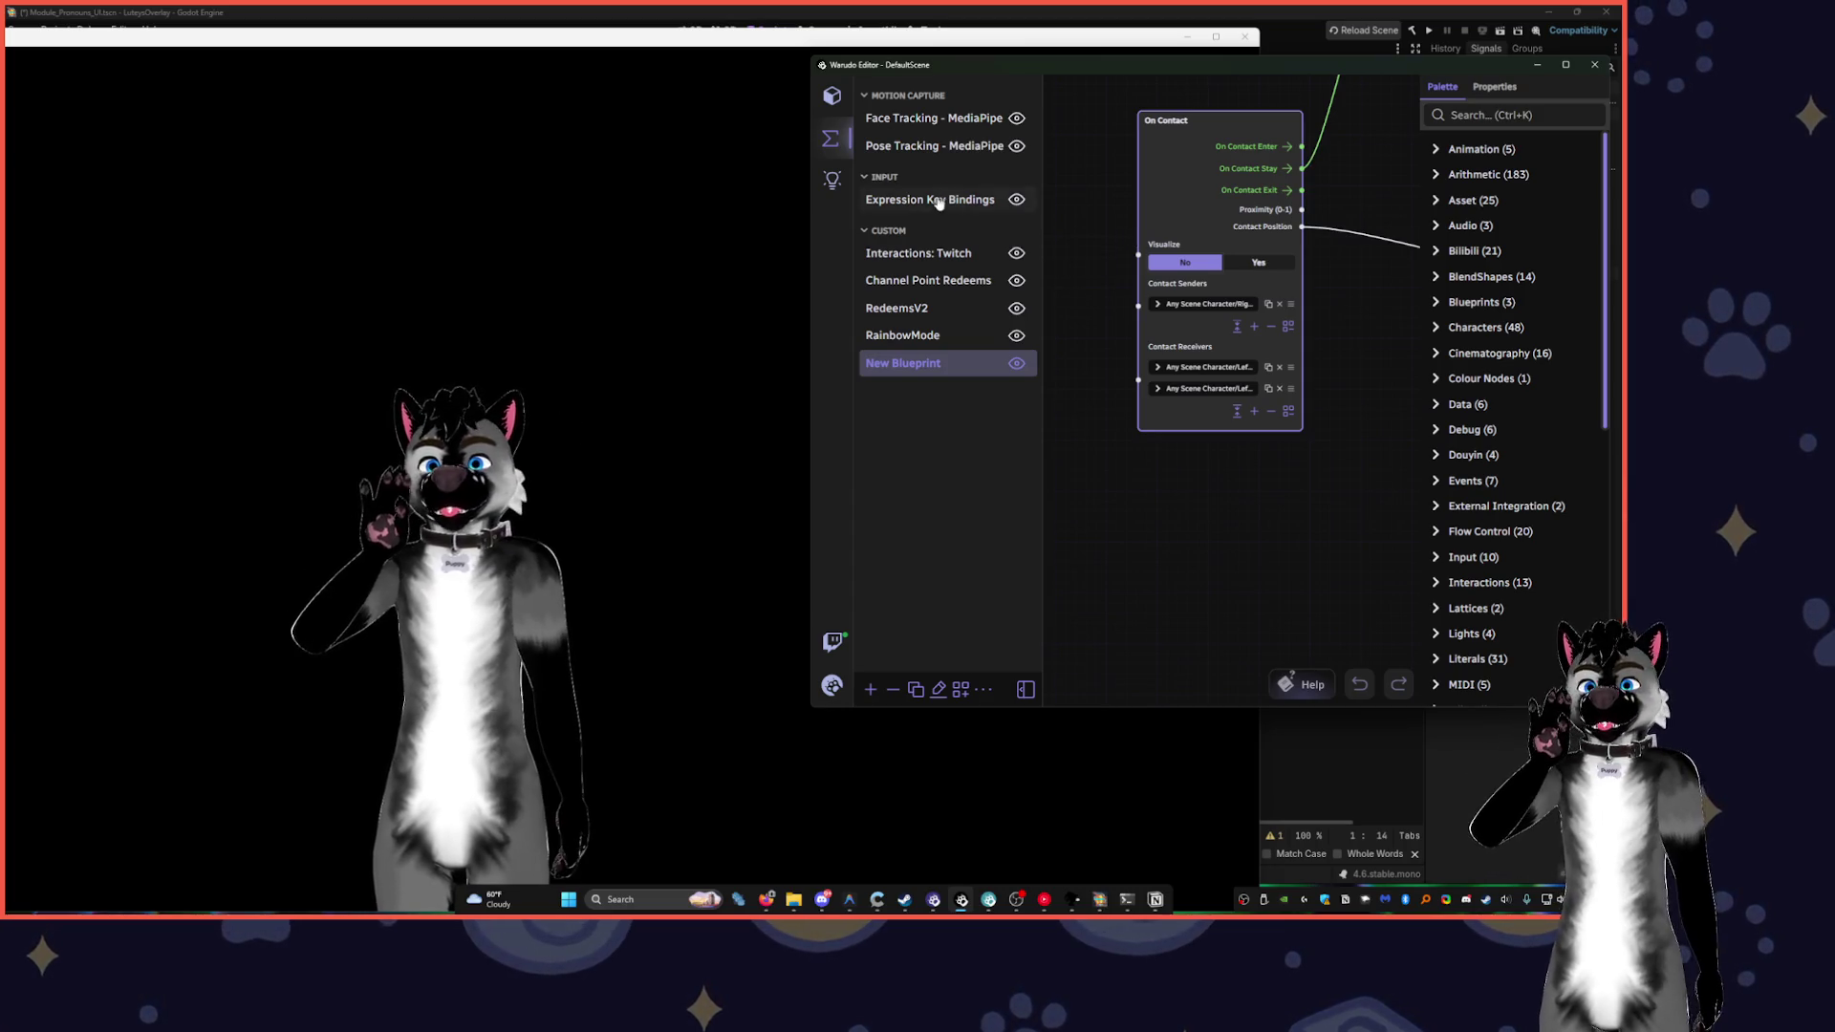
{"action": "left_click", "coordinate": [839, 103]}
{"action": "scroll", "coordinate": [1236, 545], "scroll_direction": "down", "scroll_amount": 5}
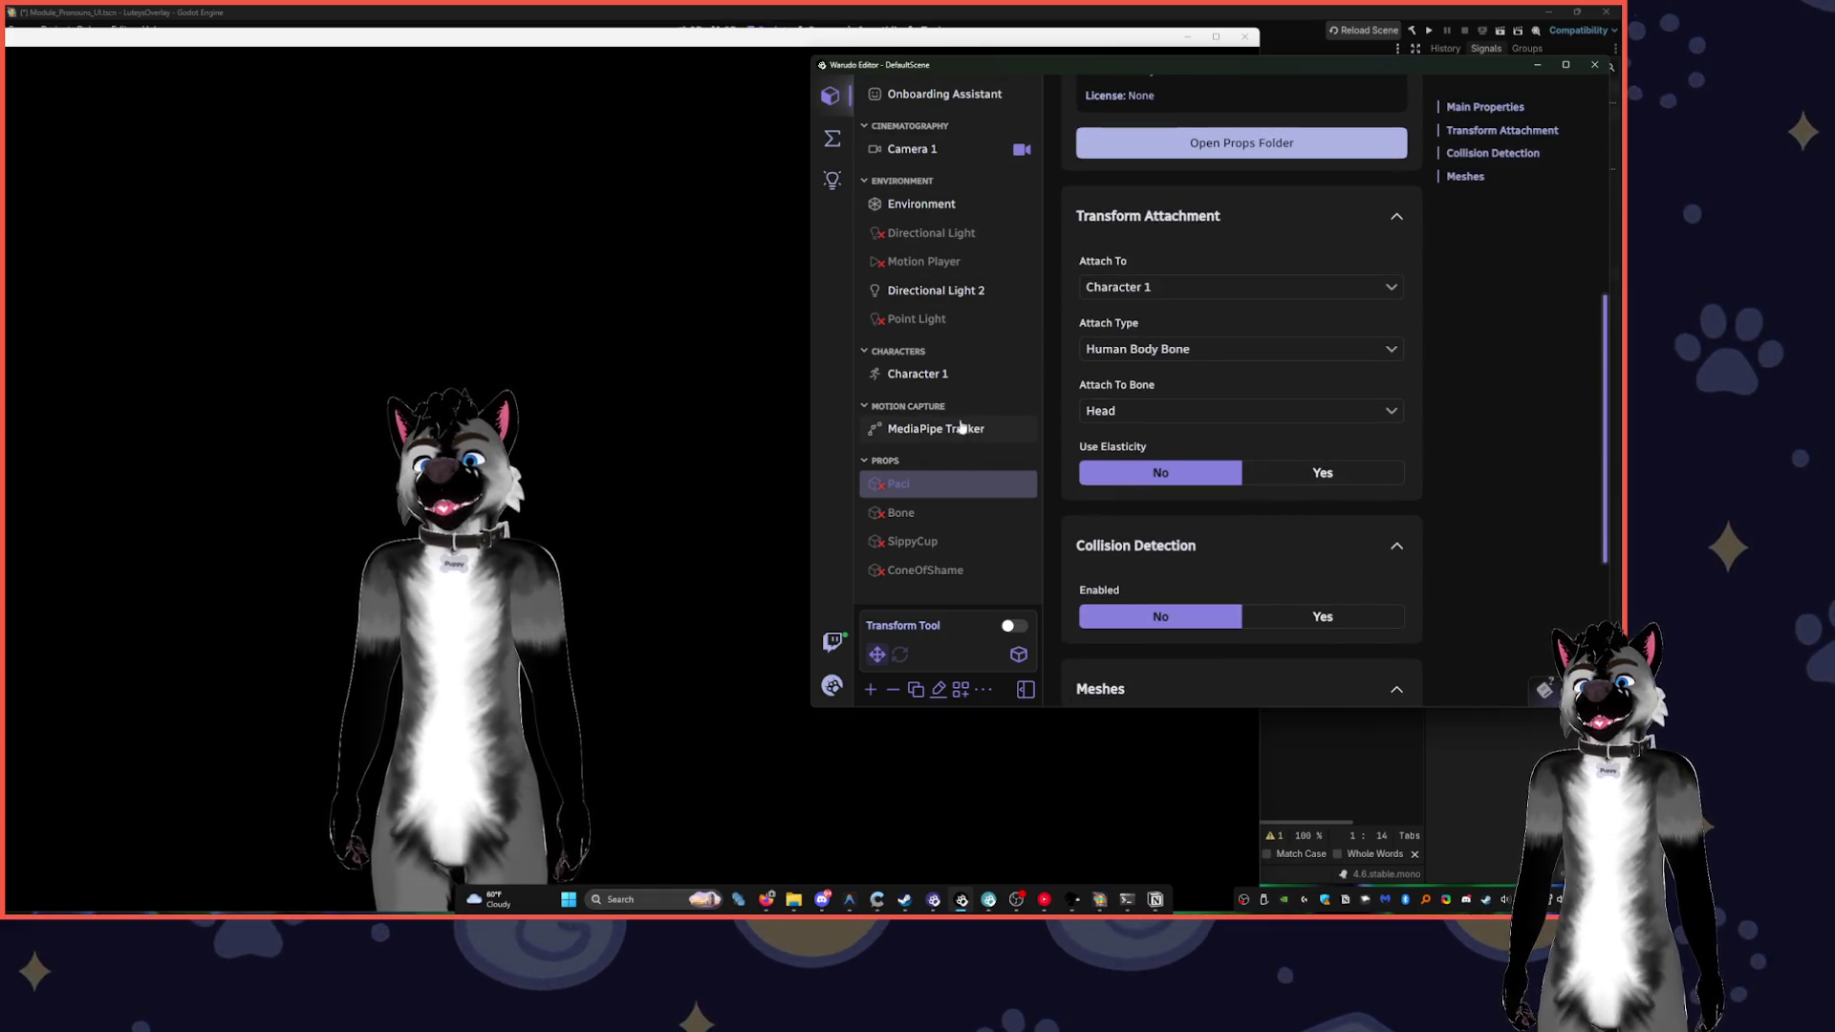
- Open the MediaPipe Tracker settings and recalibrate face tracking
{"action": "left_click", "coordinate": [964, 431]}
{"action": "scroll", "coordinate": [1225, 574], "scroll_direction": "down", "scroll_amount": 5}
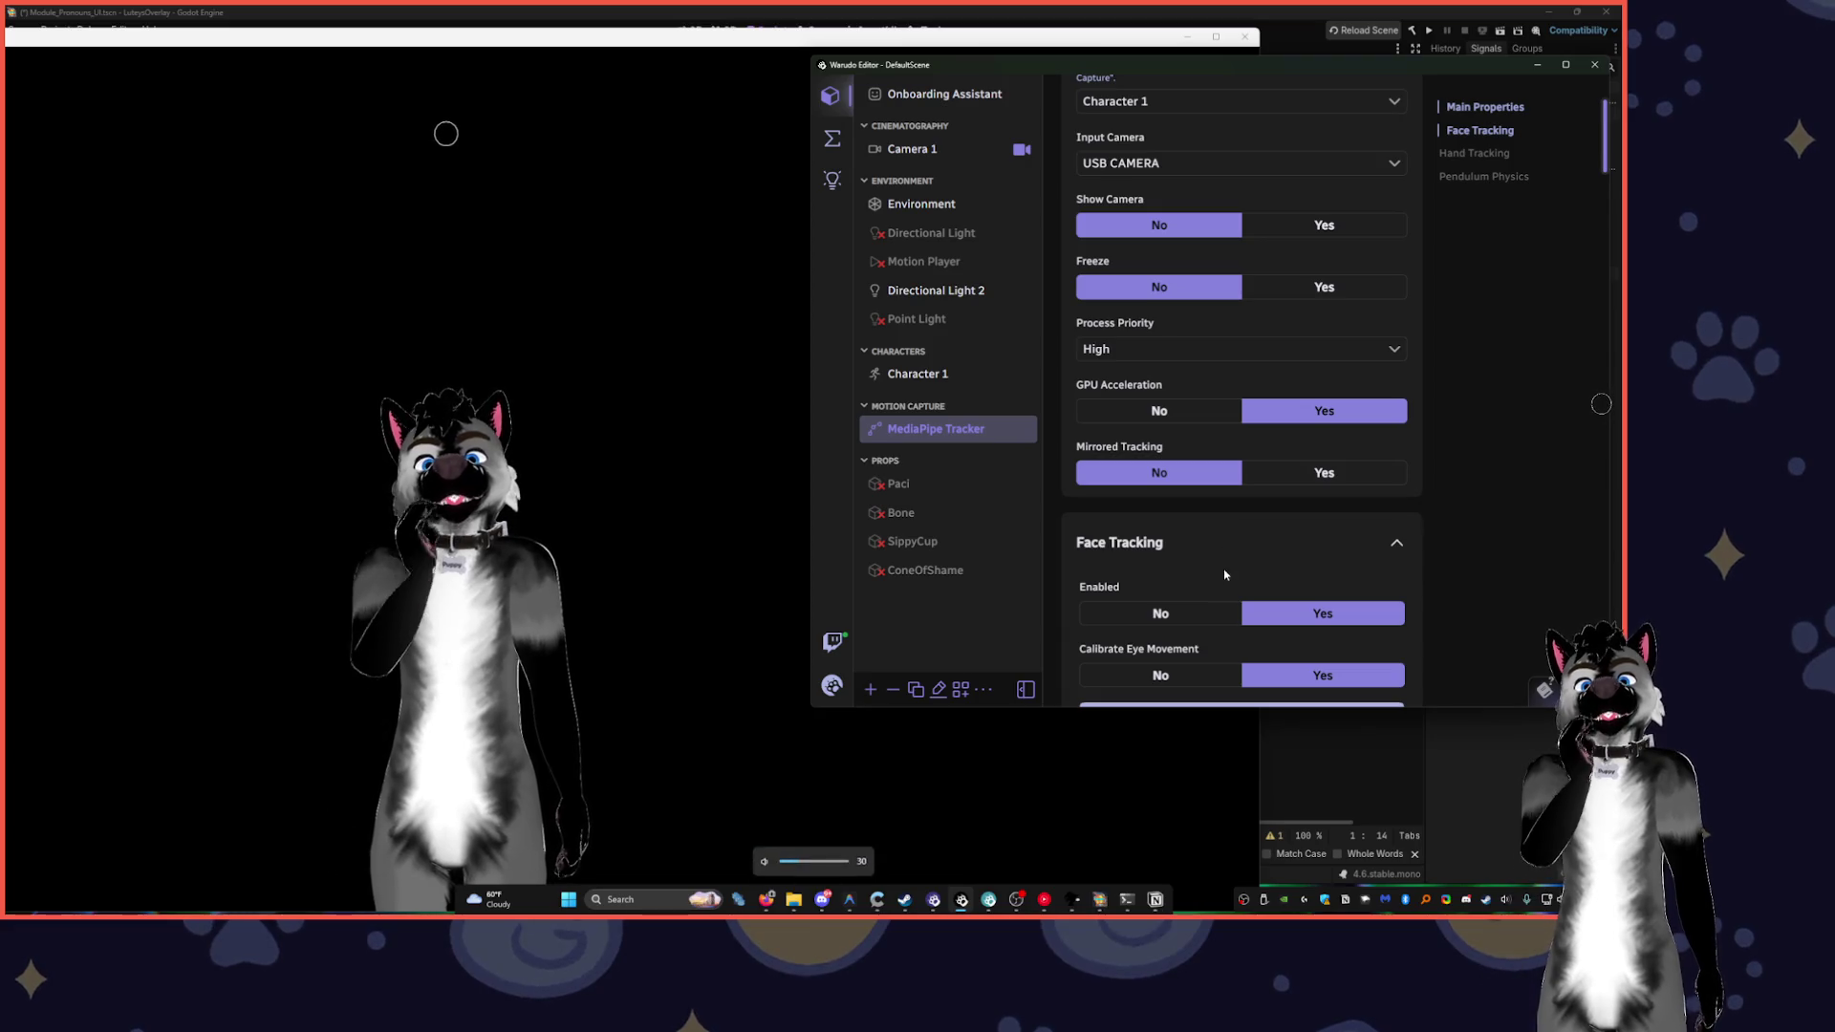
{"action": "scroll", "coordinate": [1224, 573], "scroll_direction": "down", "scroll_amount": 2}
{"action": "left_click", "coordinate": [1233, 529]}
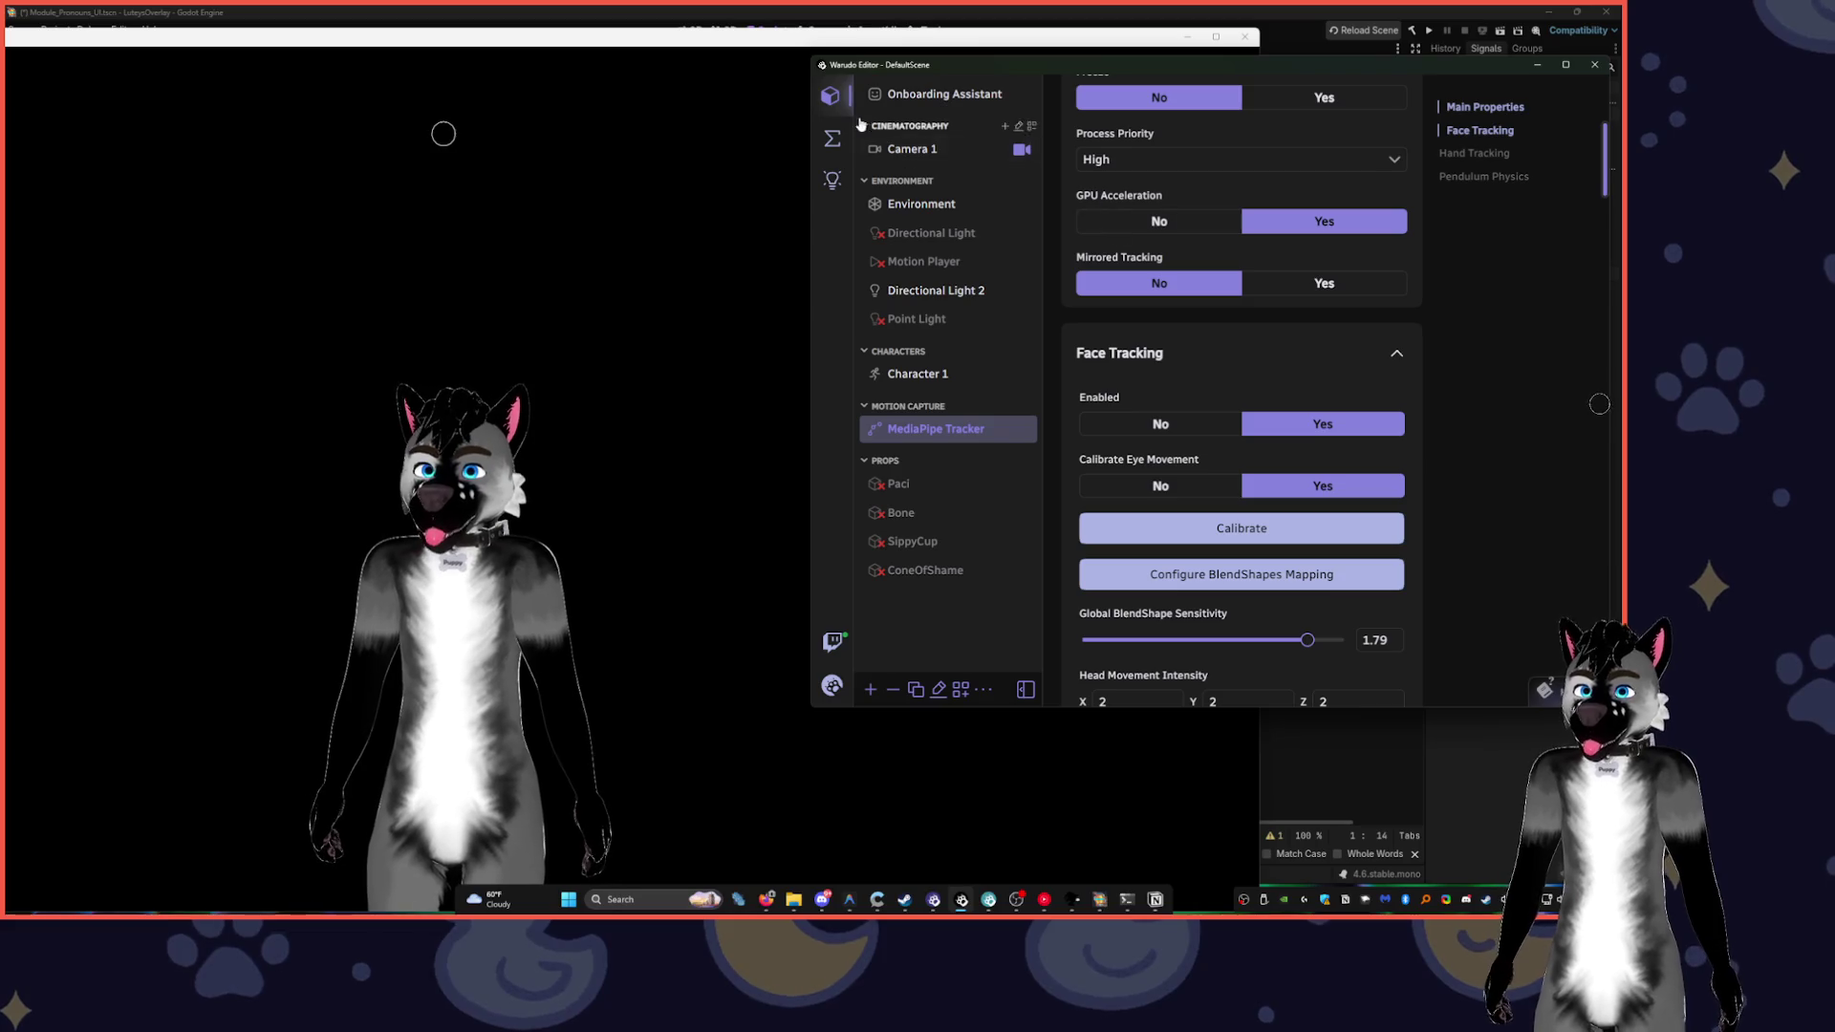
- On the New Blueprint graph, toggle On Contact visualization on and off and reveal the Spawn Particle node
{"action": "left_click", "coordinate": [832, 138]}
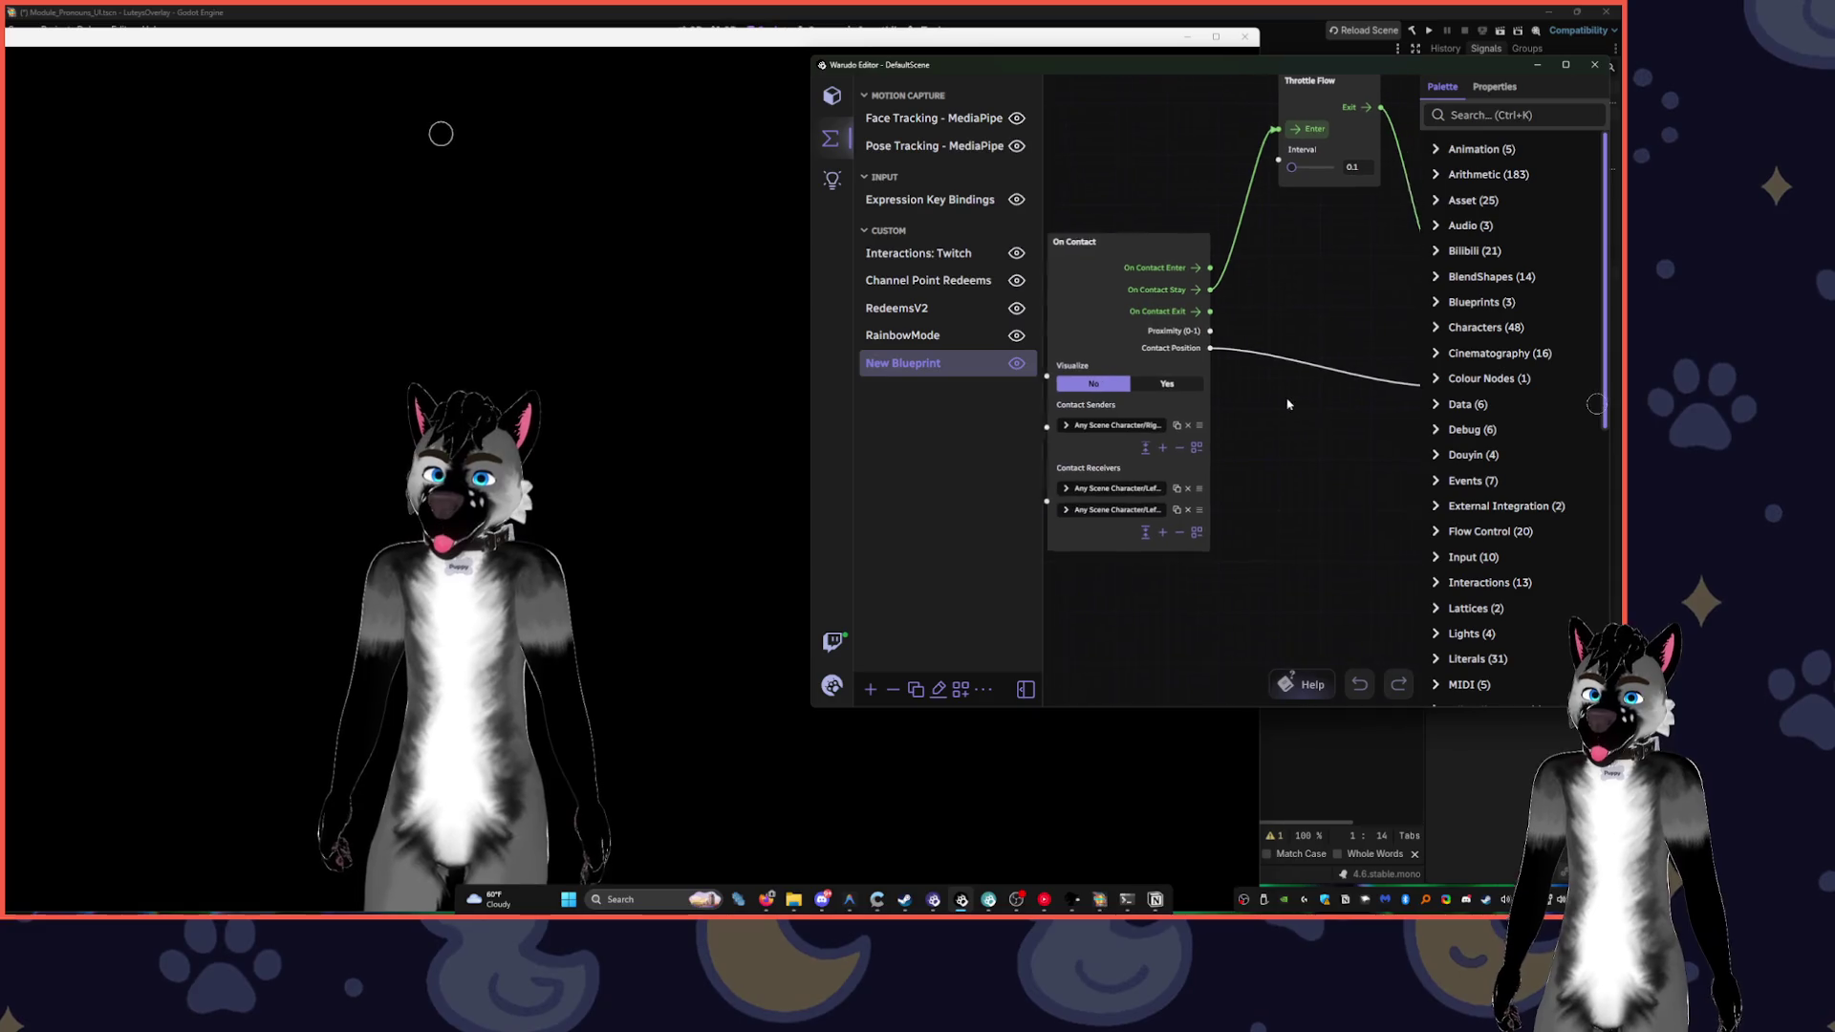
{"action": "left_click", "coordinate": [1125, 238]}
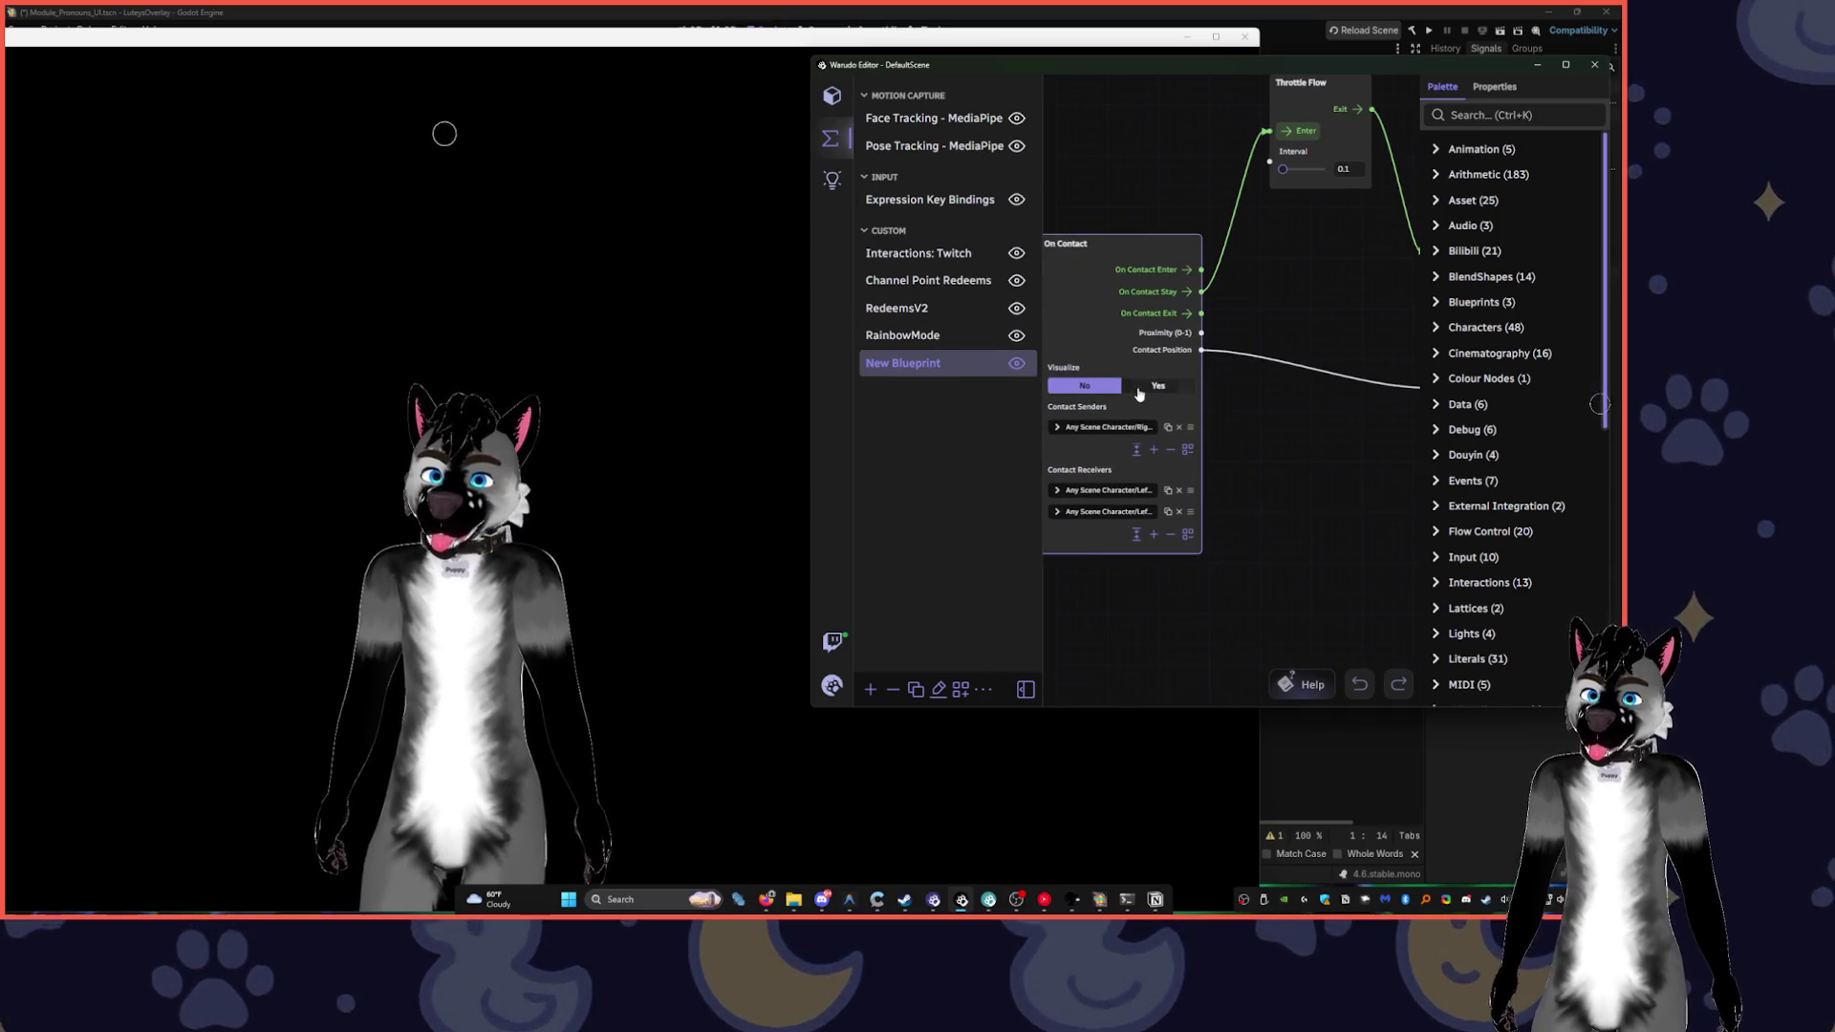
{"action": "left_click", "coordinate": [1151, 387]}
{"action": "left_click", "coordinate": [1090, 386]}
{"action": "left_click_drag", "start_coordinate": [1315, 387], "coordinate": [1207, 493]}
- Recalibrate face tracking again, then maximize and restore the avatar preview window
{"action": "left_click", "coordinate": [830, 99]}
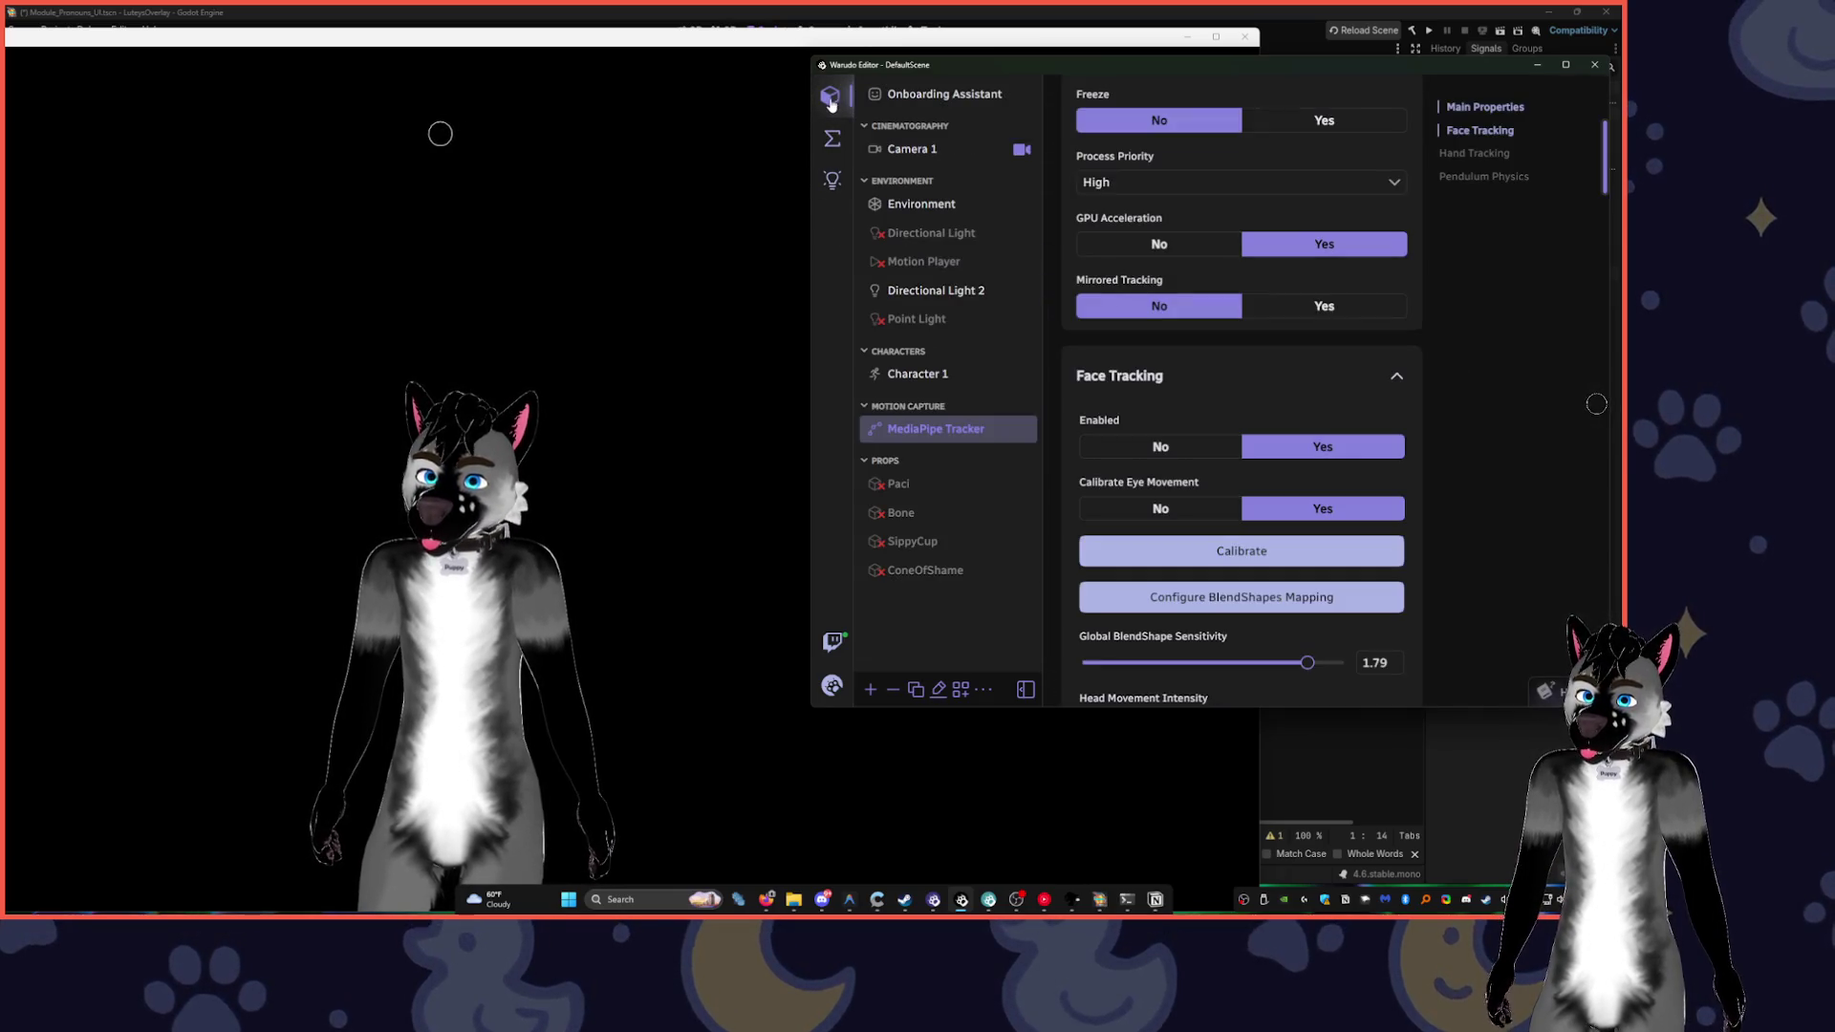
{"action": "left_click", "coordinate": [1232, 549]}
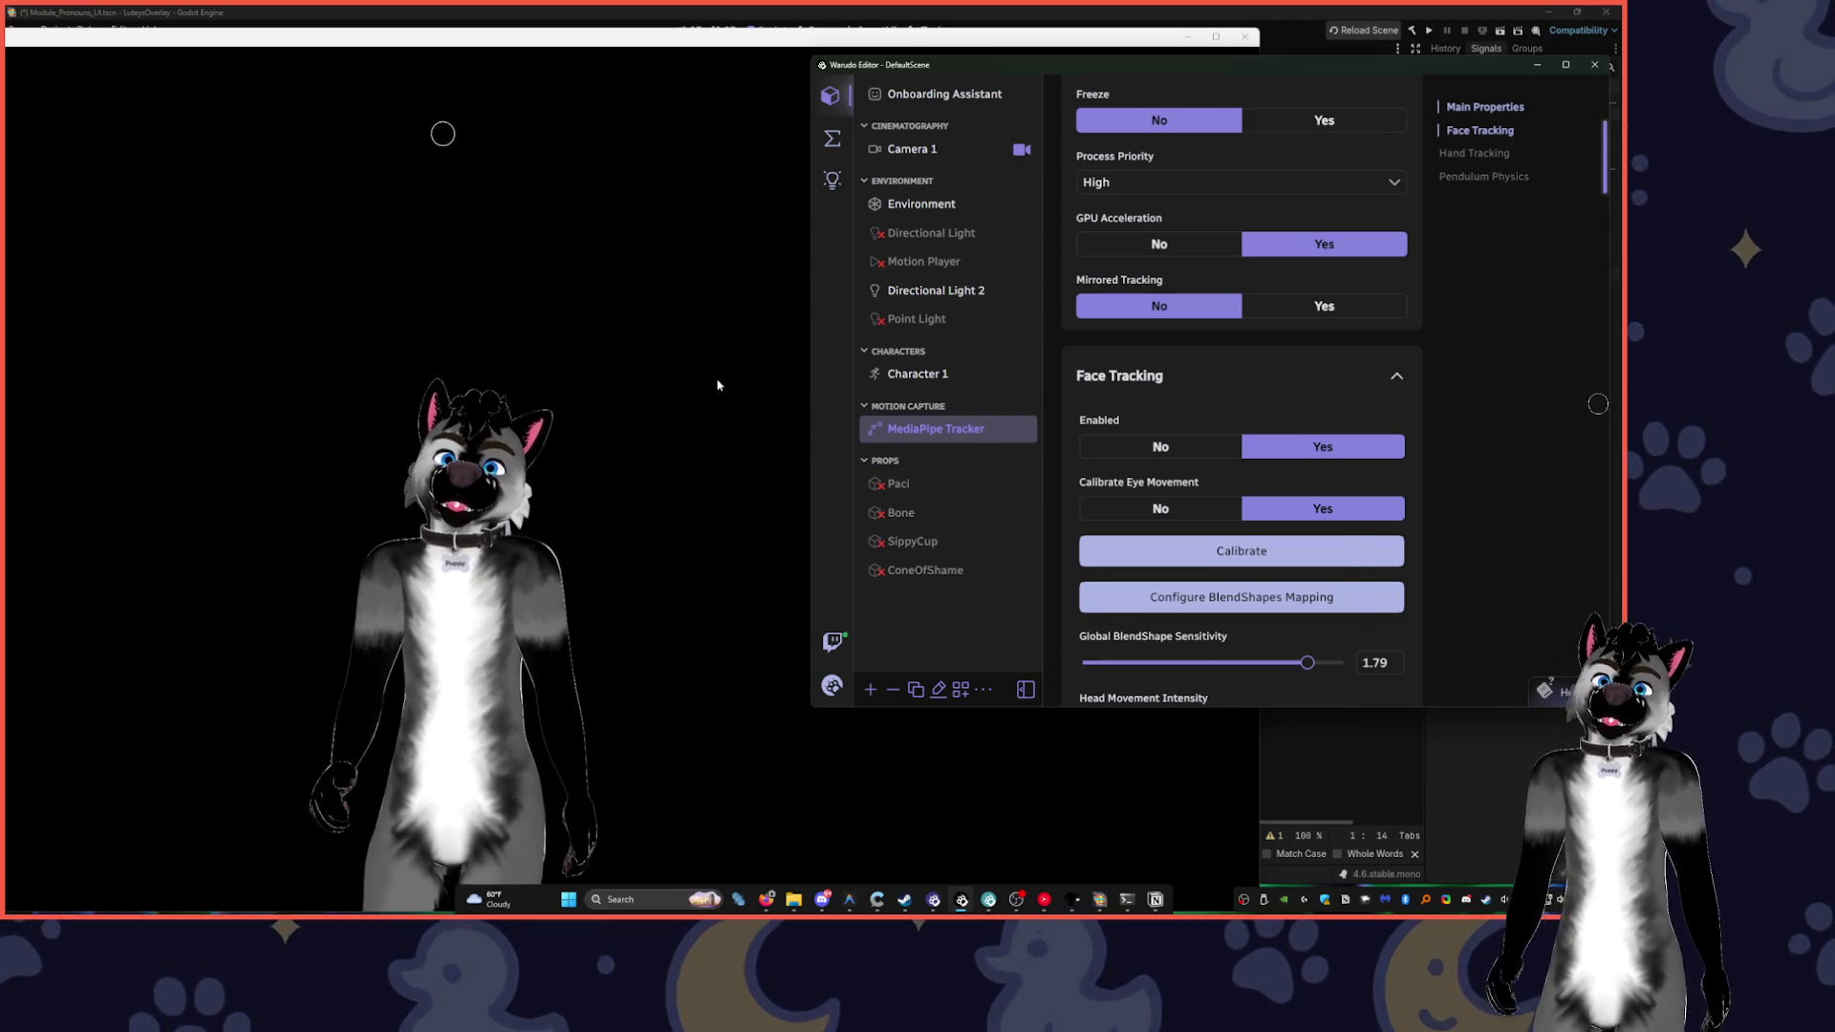
{"action": "left_click", "coordinate": [538, 313]}
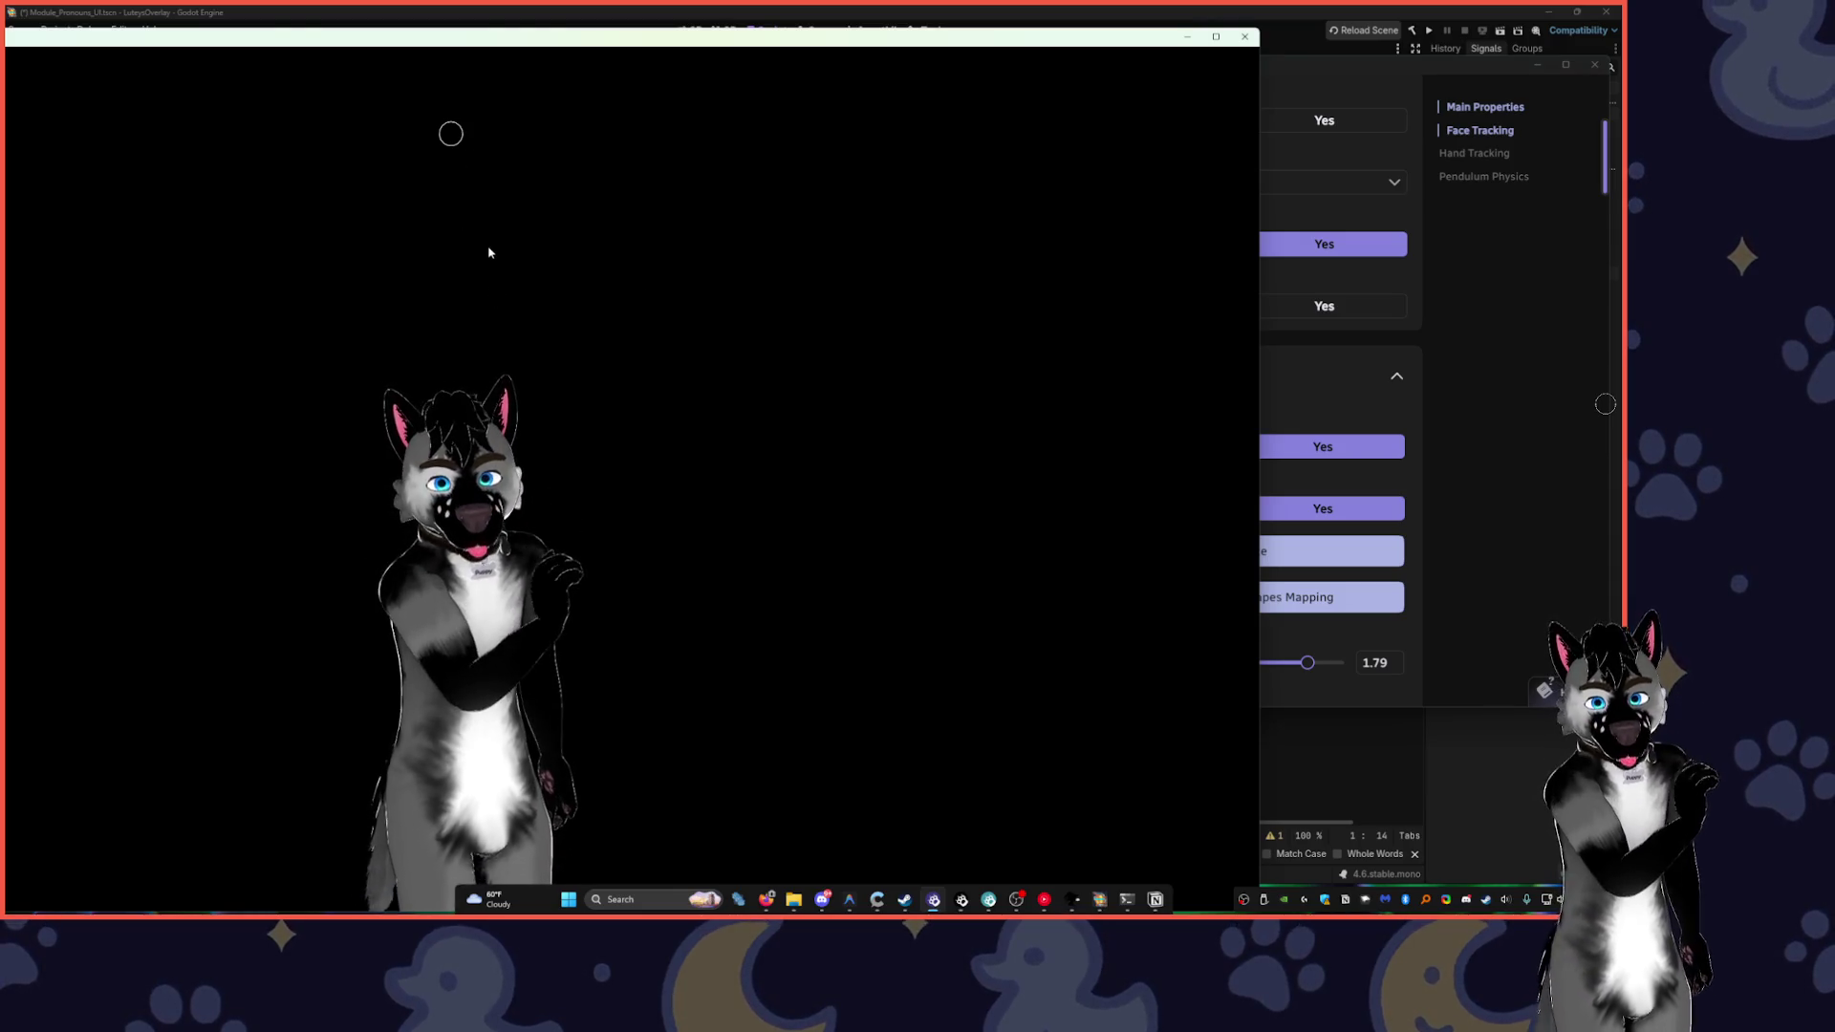
{"action": "double_click", "coordinate": [497, 38]}
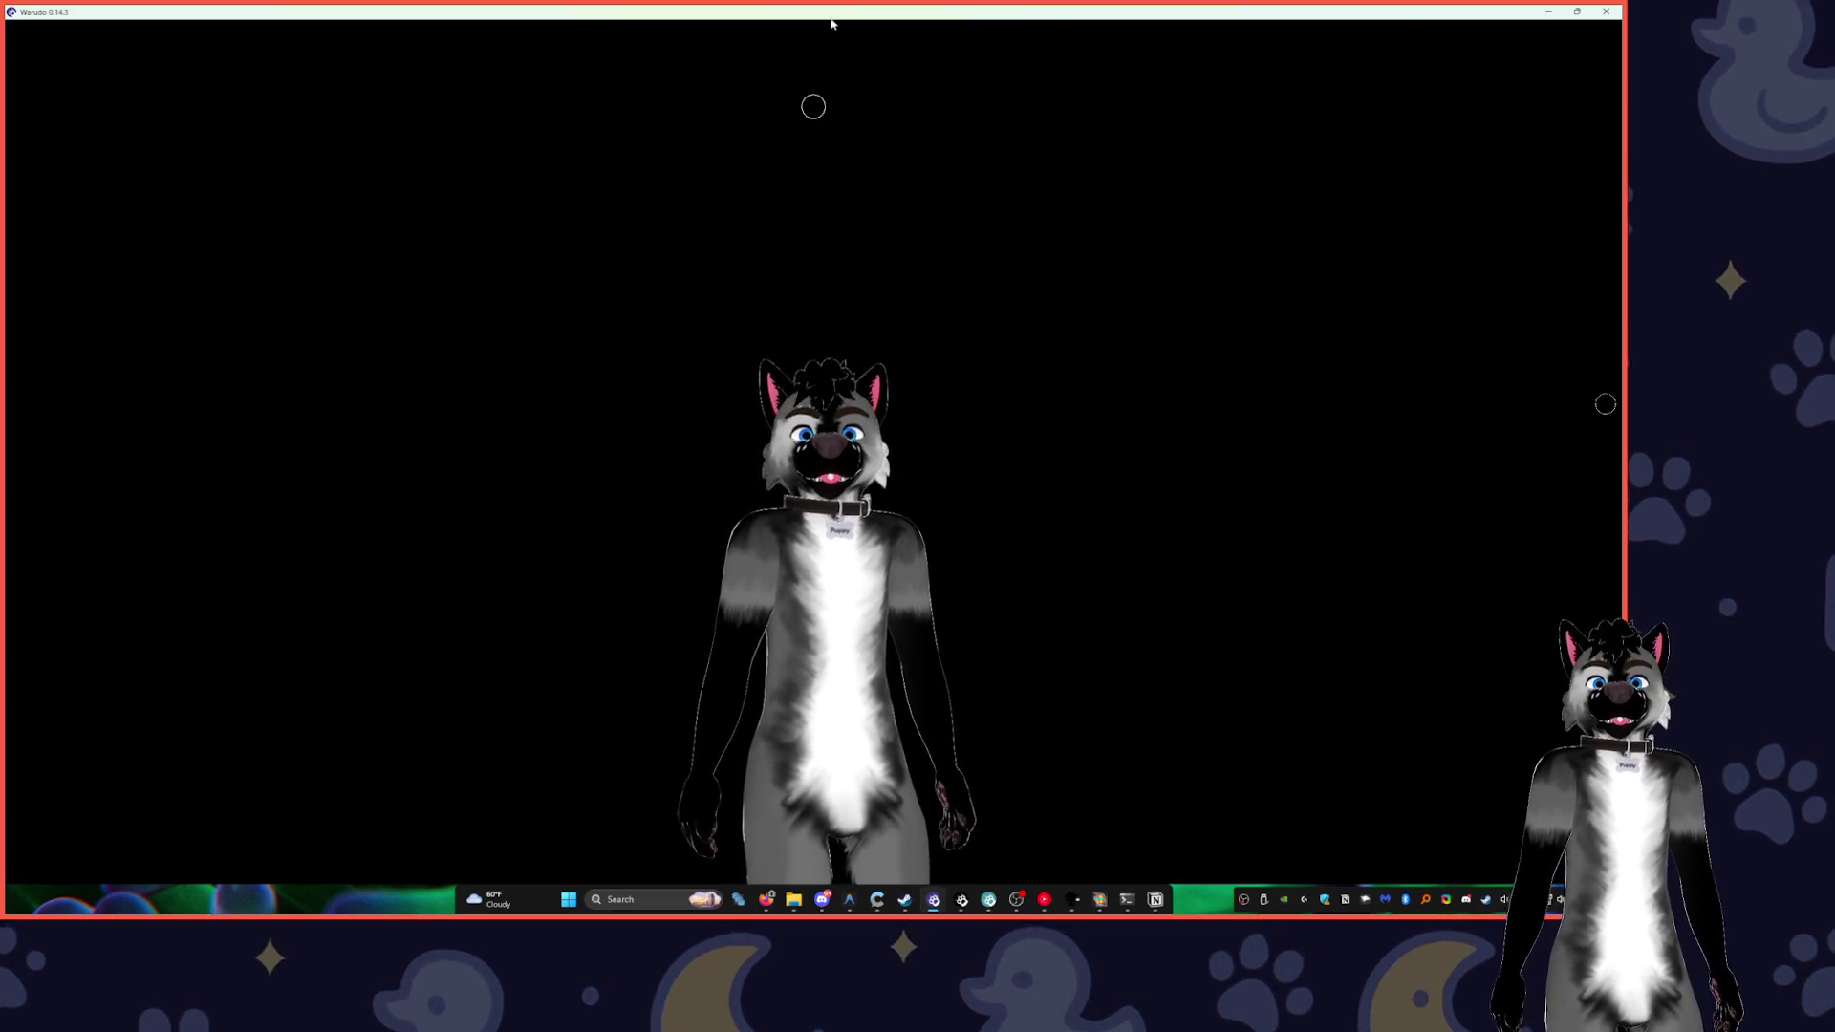
{"action": "double_click", "coordinate": [831, 21]}
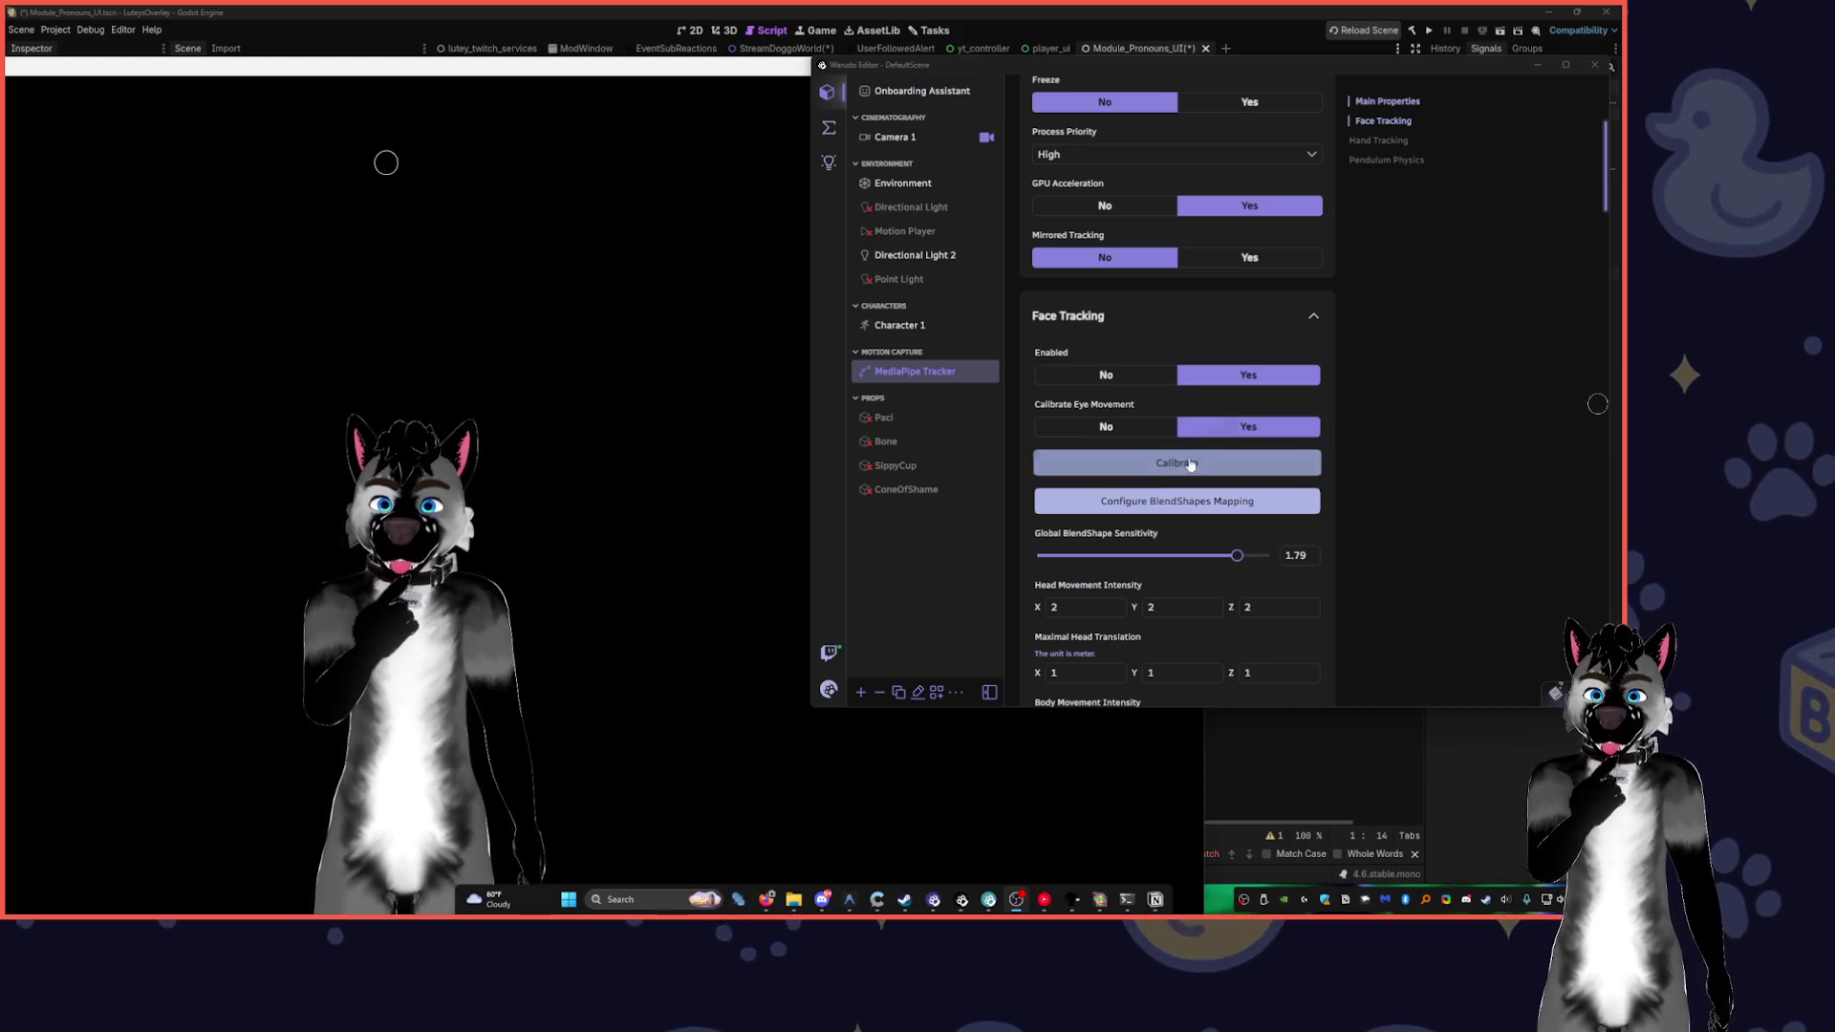
- Set Calibrate Eye Movement to Yes and recalibrate face tracking
{"action": "left_click", "coordinate": [1136, 432]}
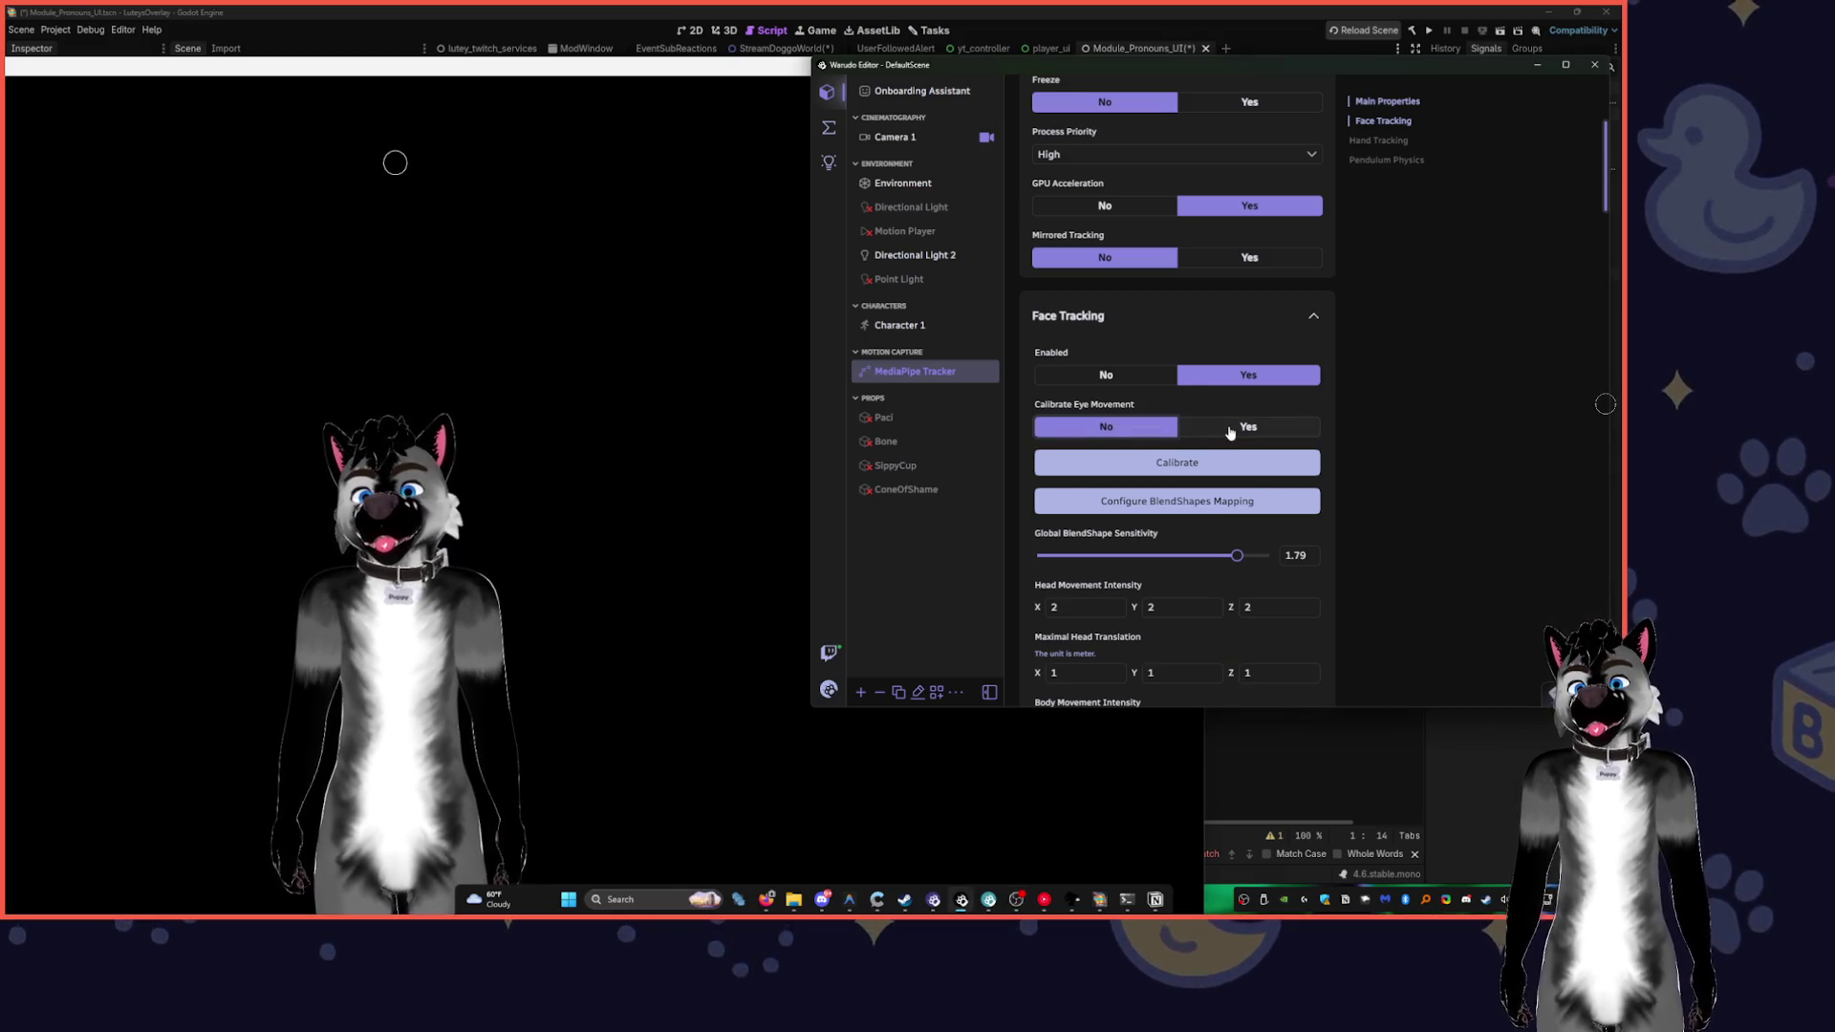
{"action": "left_click", "coordinate": [1230, 432]}
{"action": "left_click", "coordinate": [1156, 462]}
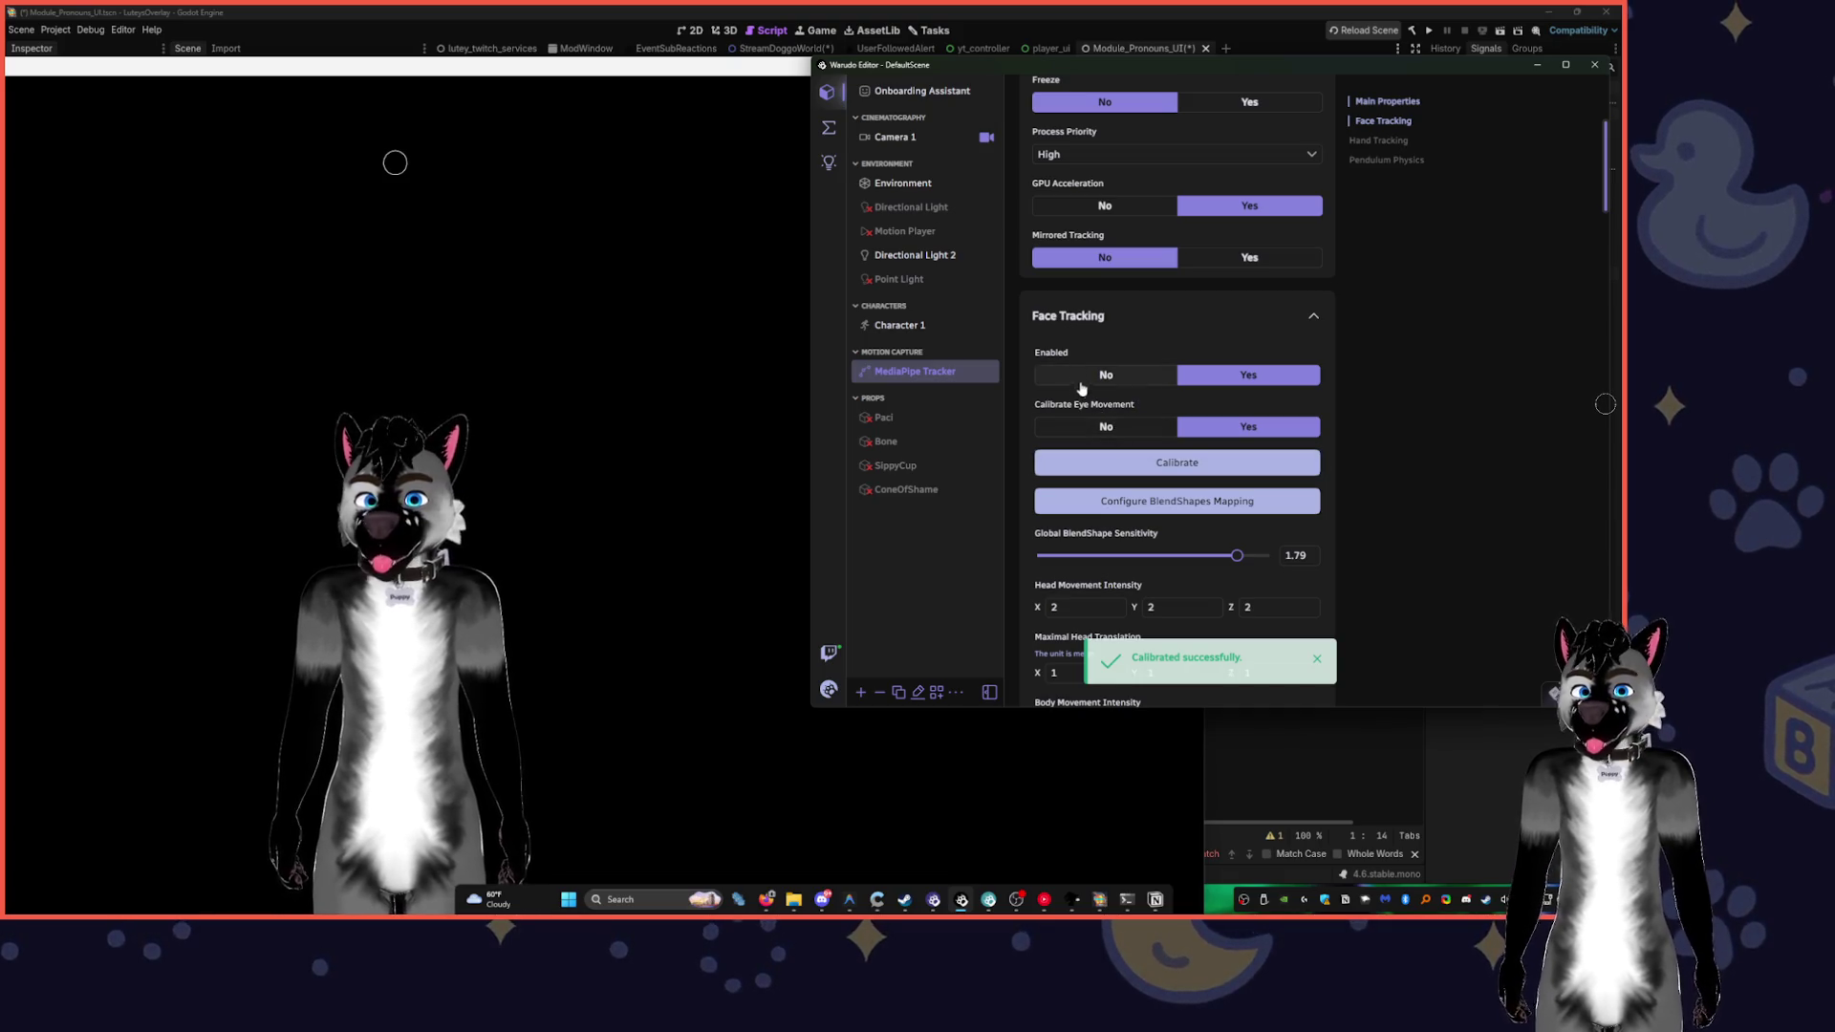
{"action": "scroll", "coordinate": [1080, 382], "scroll_direction": "down", "scroll_amount": 2}
{"action": "scroll", "coordinate": [1084, 377], "scroll_direction": "up", "scroll_amount": 2}
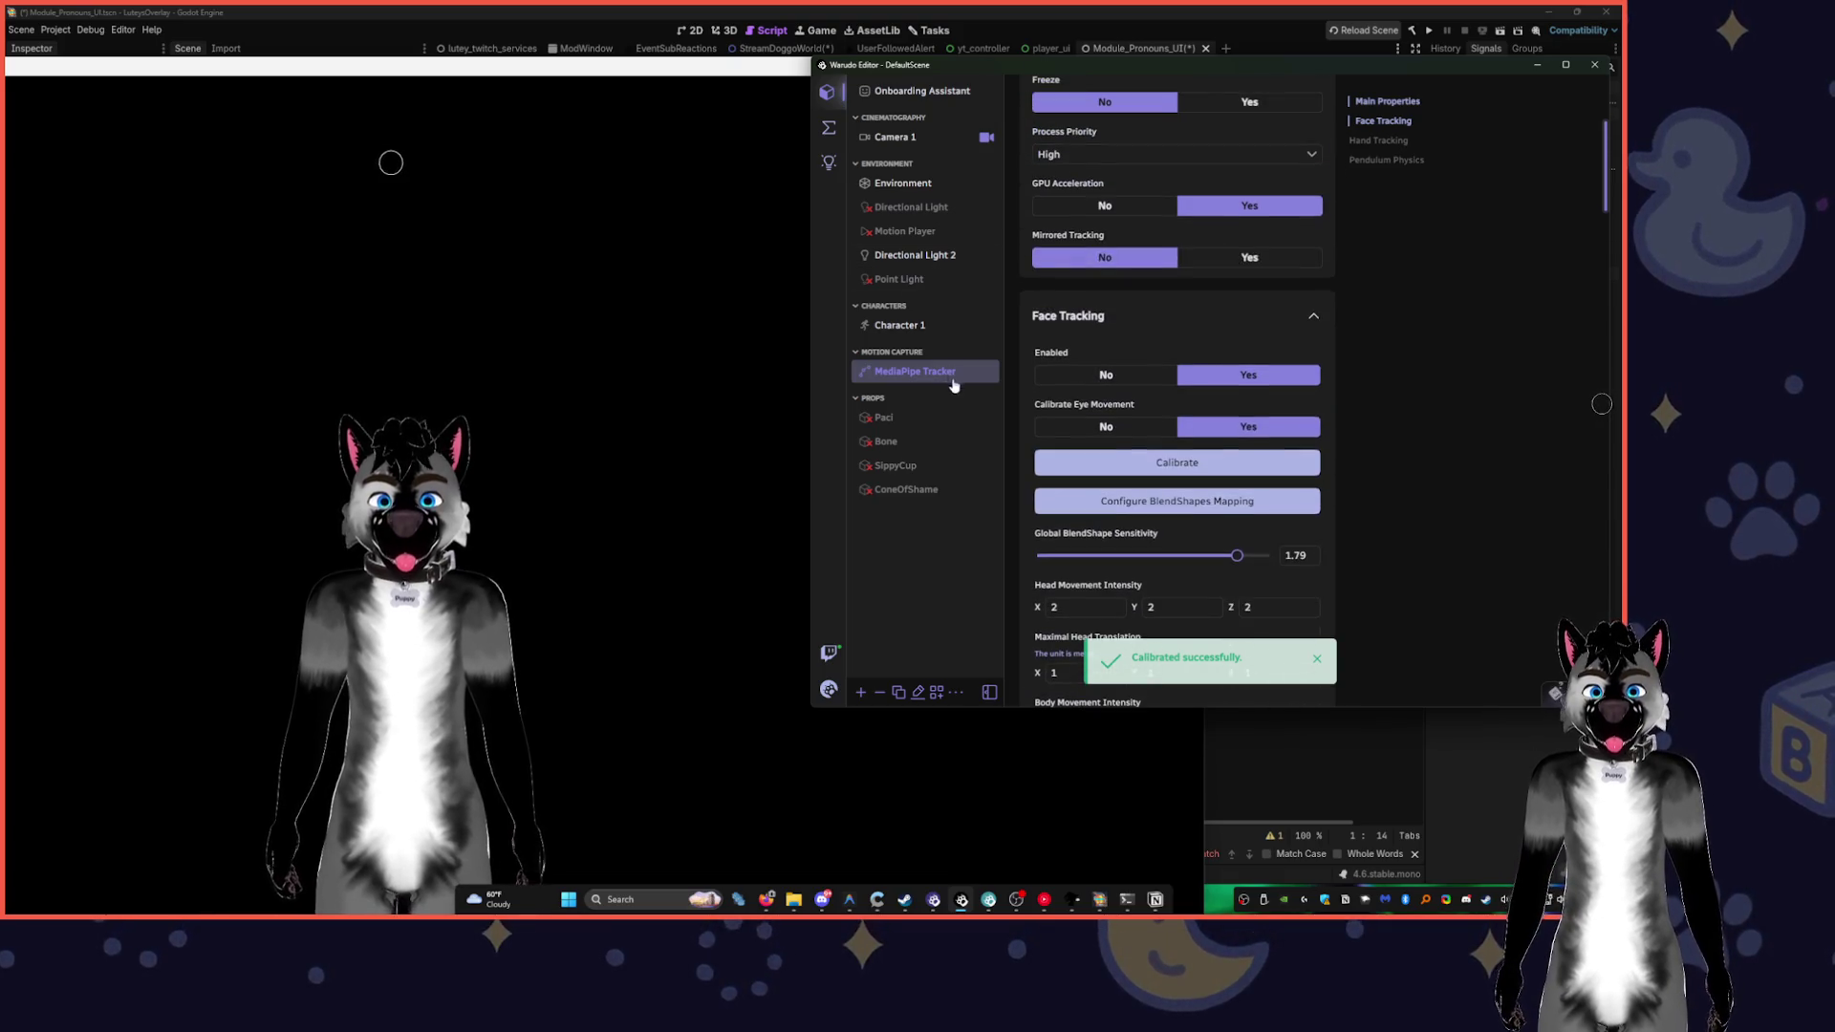
- Glance at Character 1's settings, then review the MediaPipe Tracker's Hand Tracking settings
{"action": "left_click", "coordinate": [915, 325]}
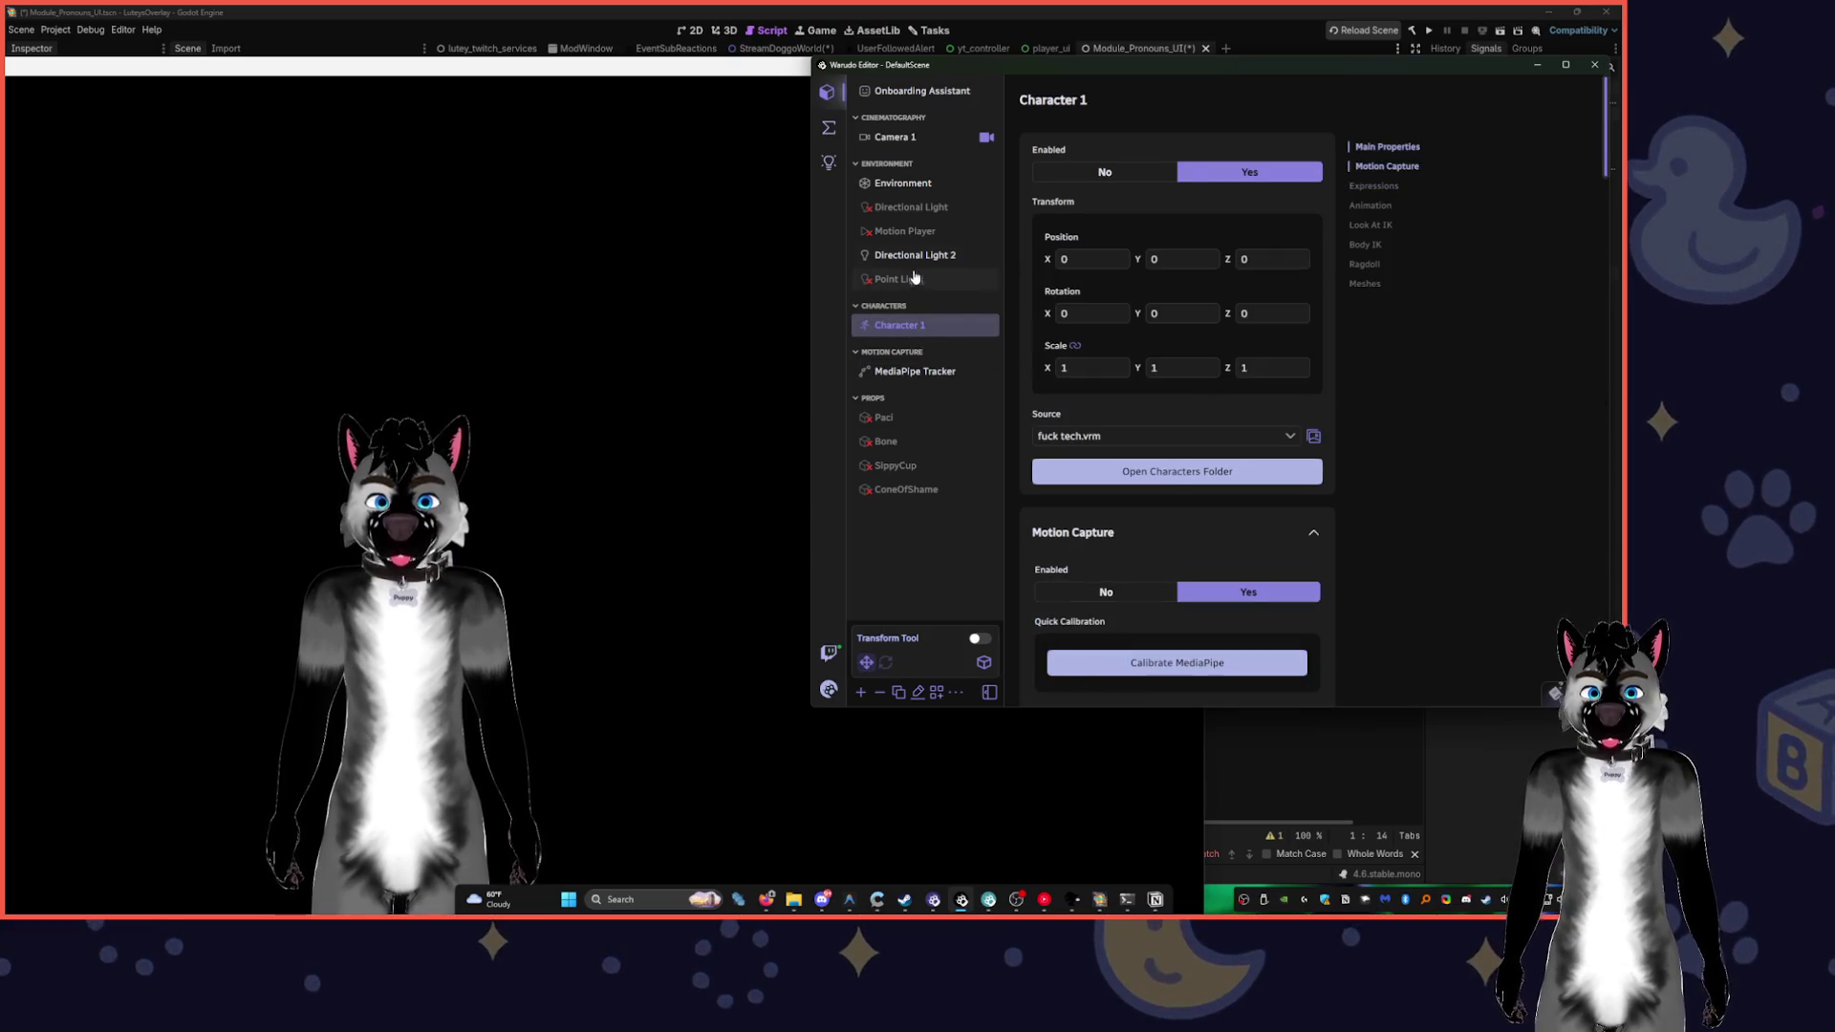
{"action": "left_click", "coordinate": [932, 372]}
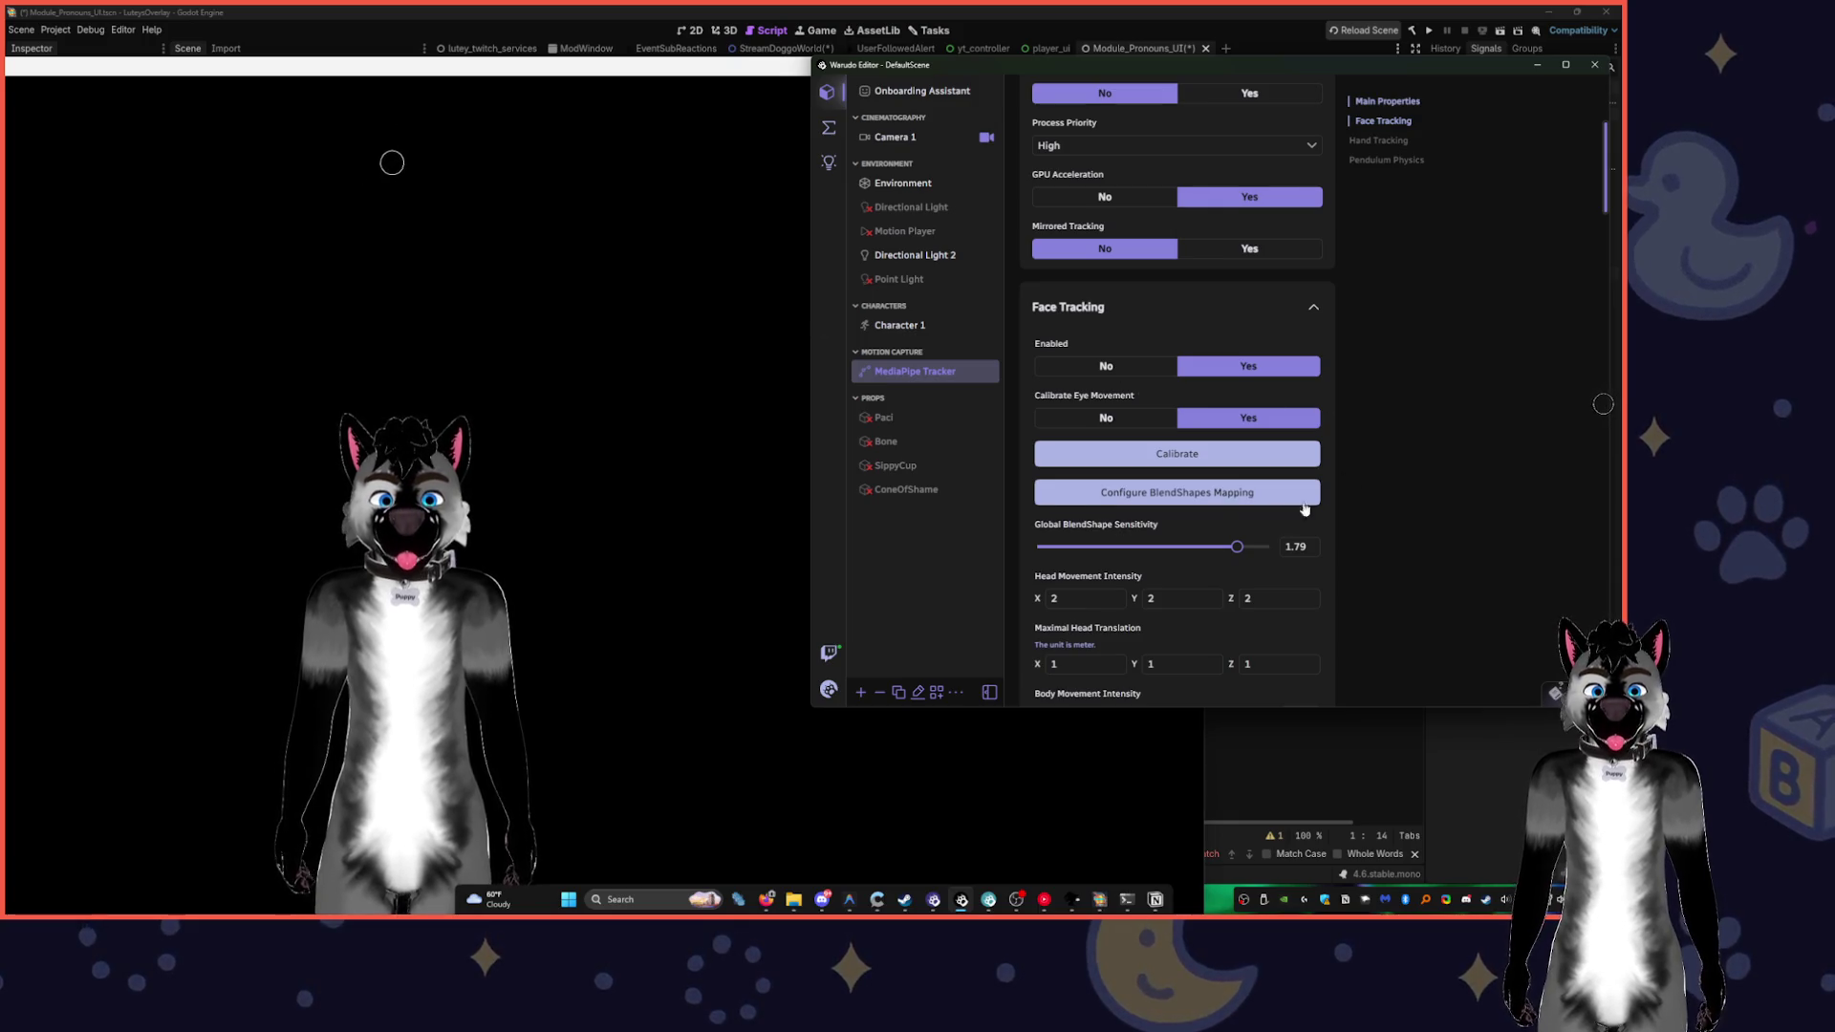
{"action": "scroll", "coordinate": [1368, 532], "scroll_direction": "down", "scroll_amount": 5}
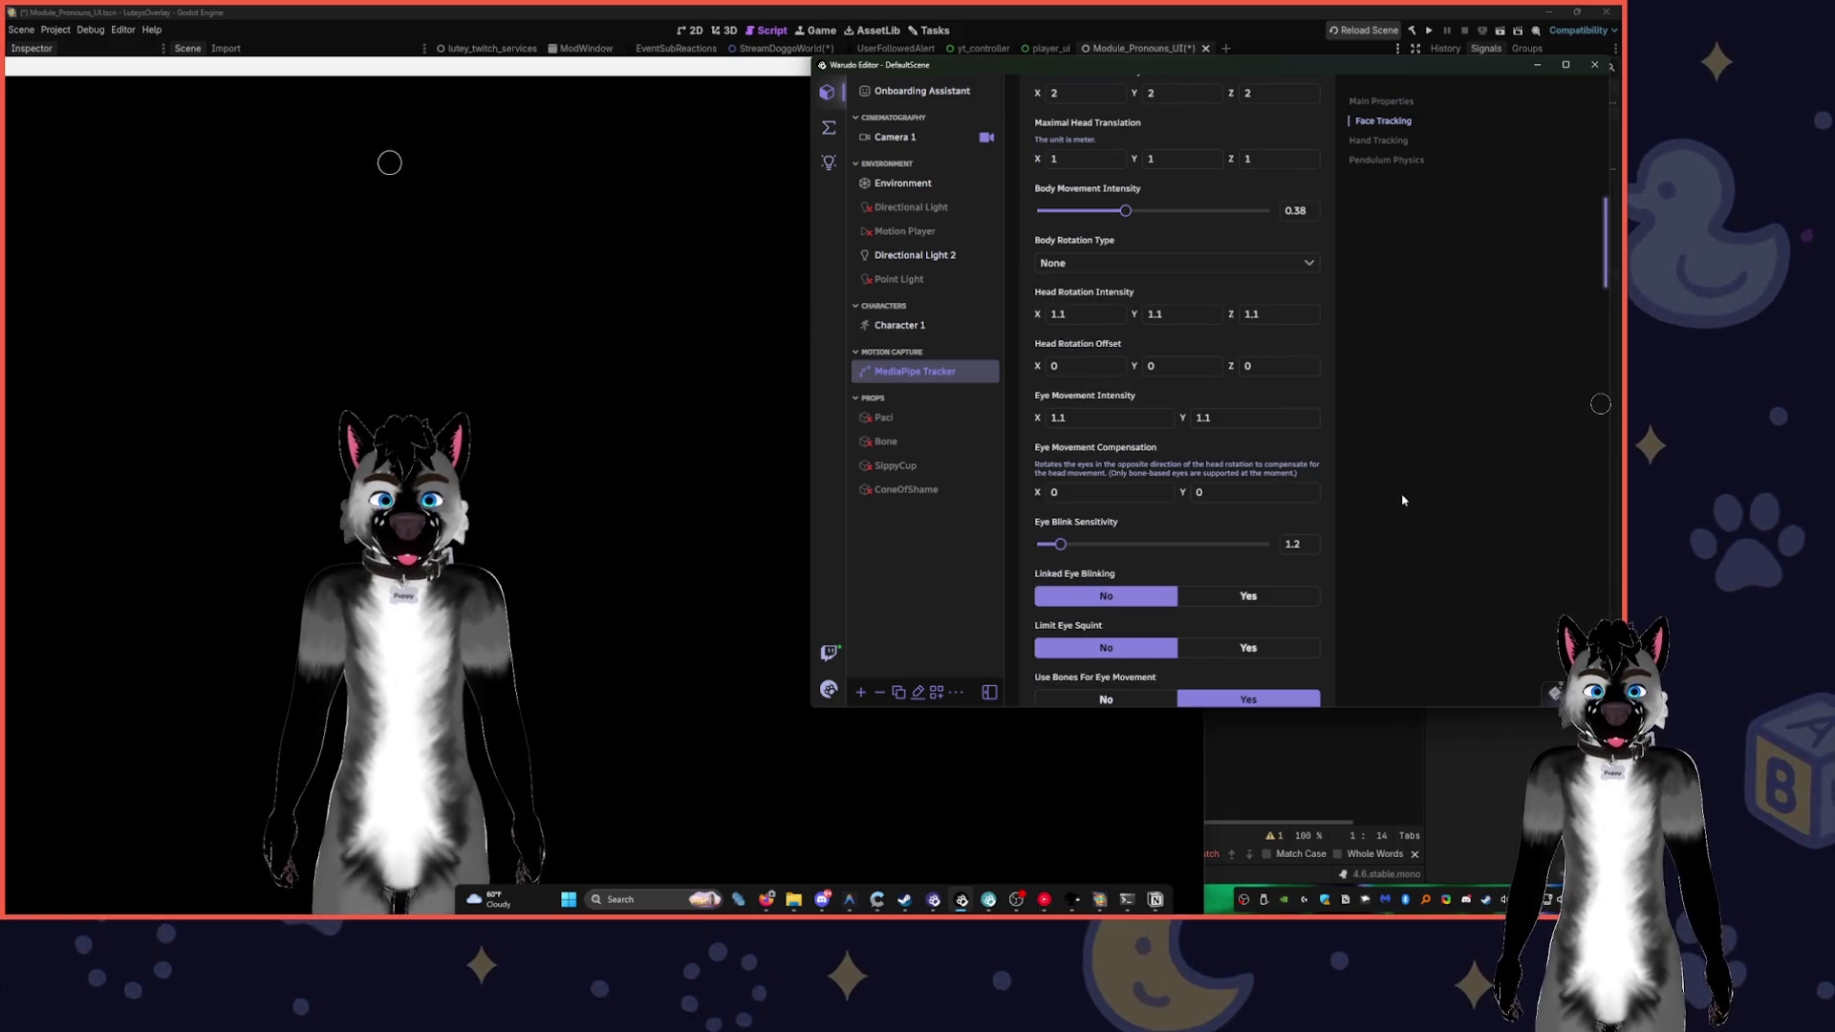
{"action": "scroll", "coordinate": [1402, 500], "scroll_direction": "down", "scroll_amount": 15}
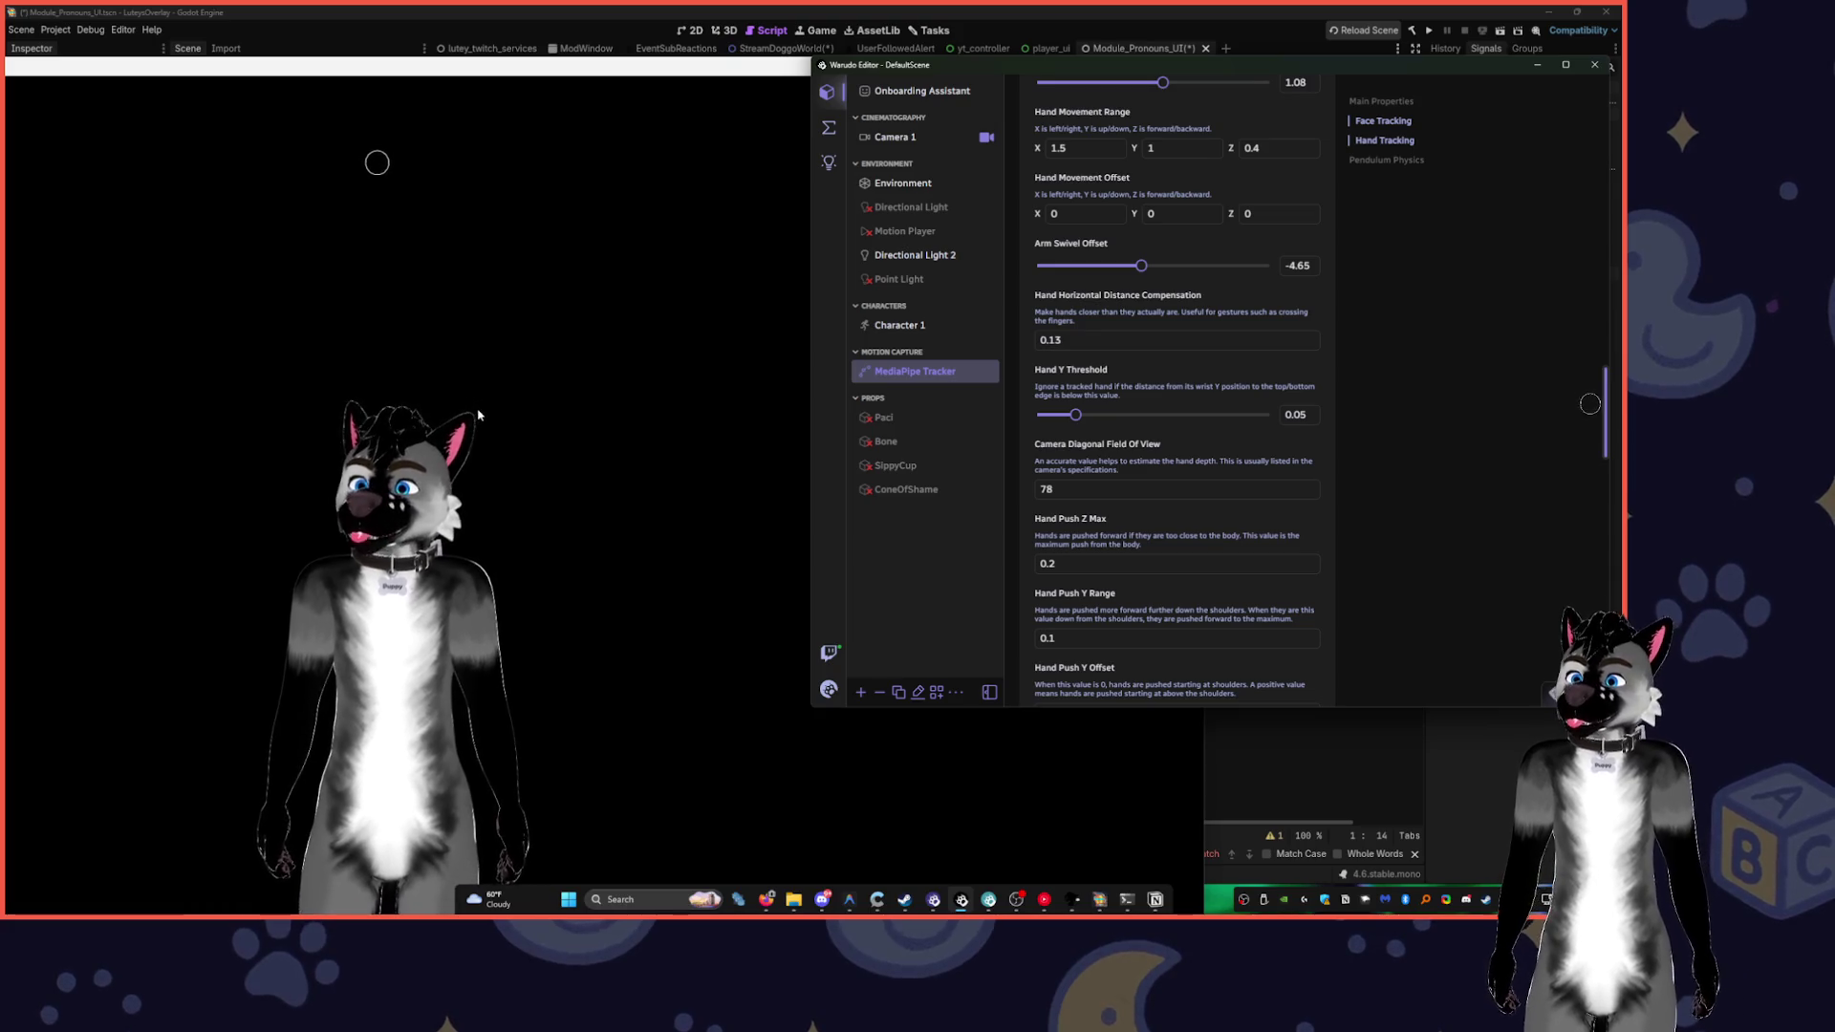
- Check the avatar preview, then return to the New Blueprint graph with the Spawn Particle node
{"action": "left_click", "coordinate": [519, 451]}
{"action": "left_click", "coordinate": [1355, 337]}
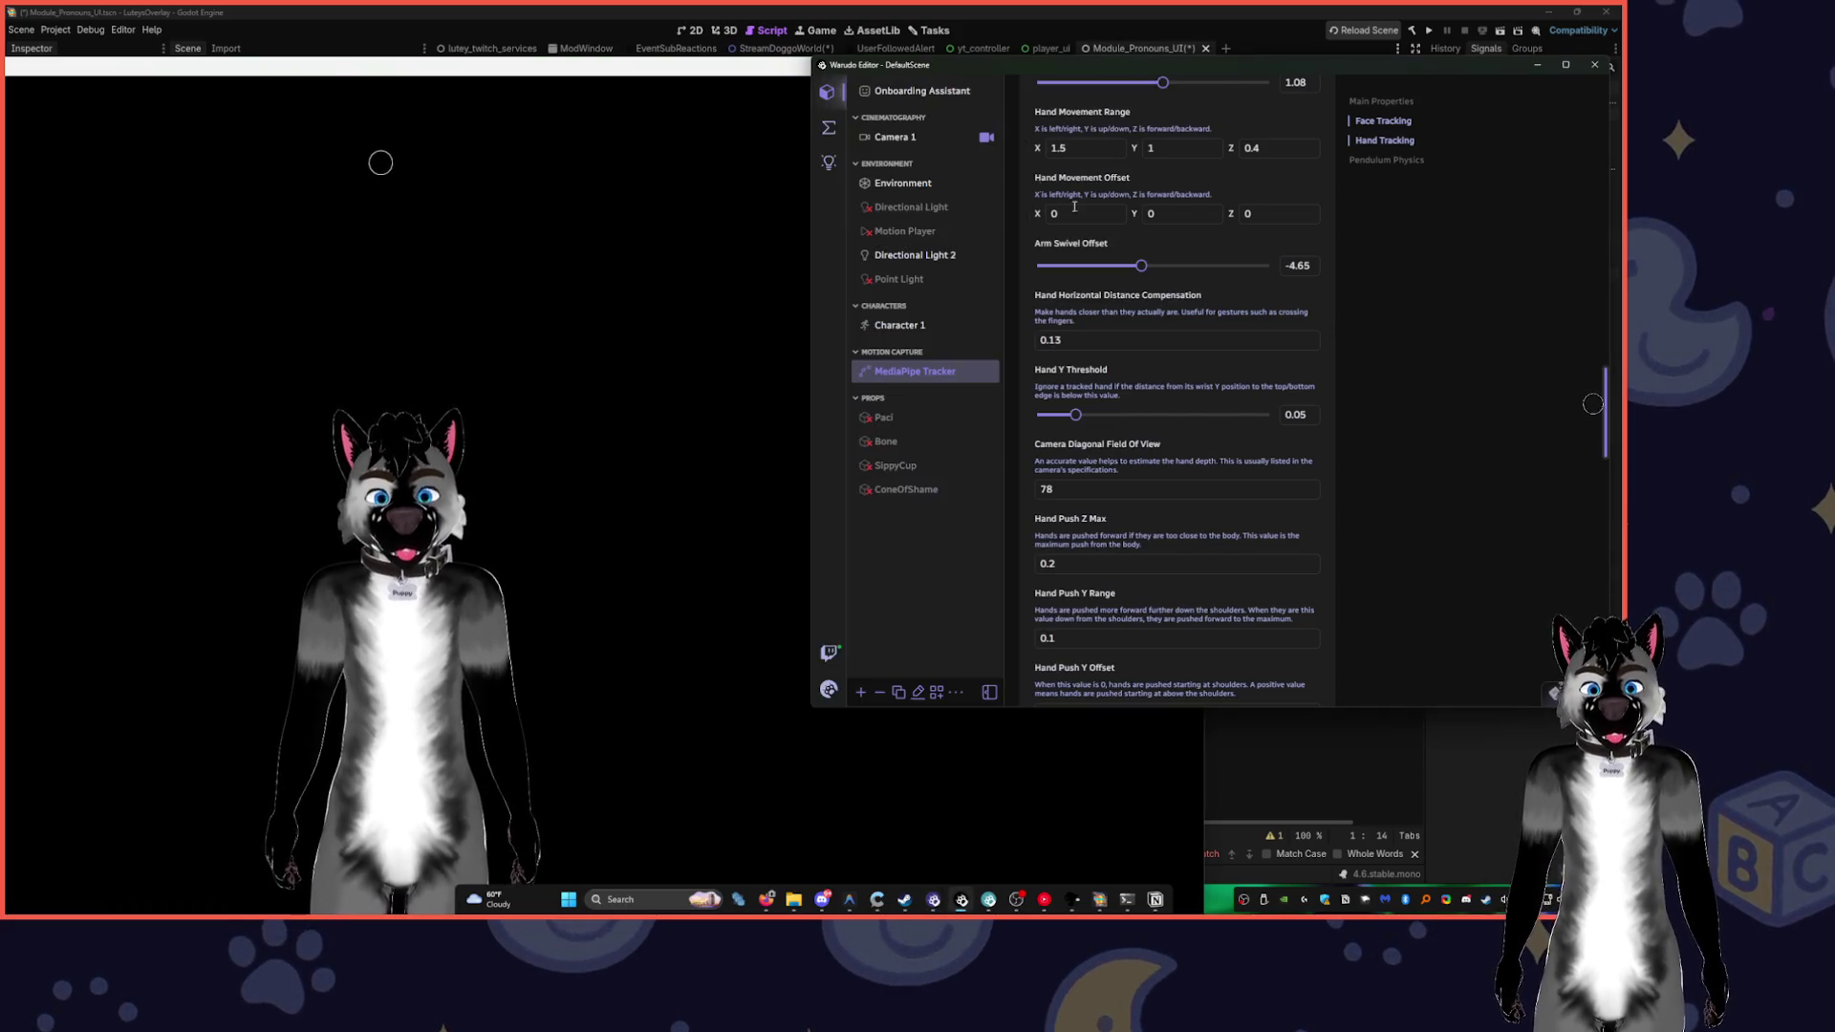
{"action": "left_click", "coordinate": [828, 127]}
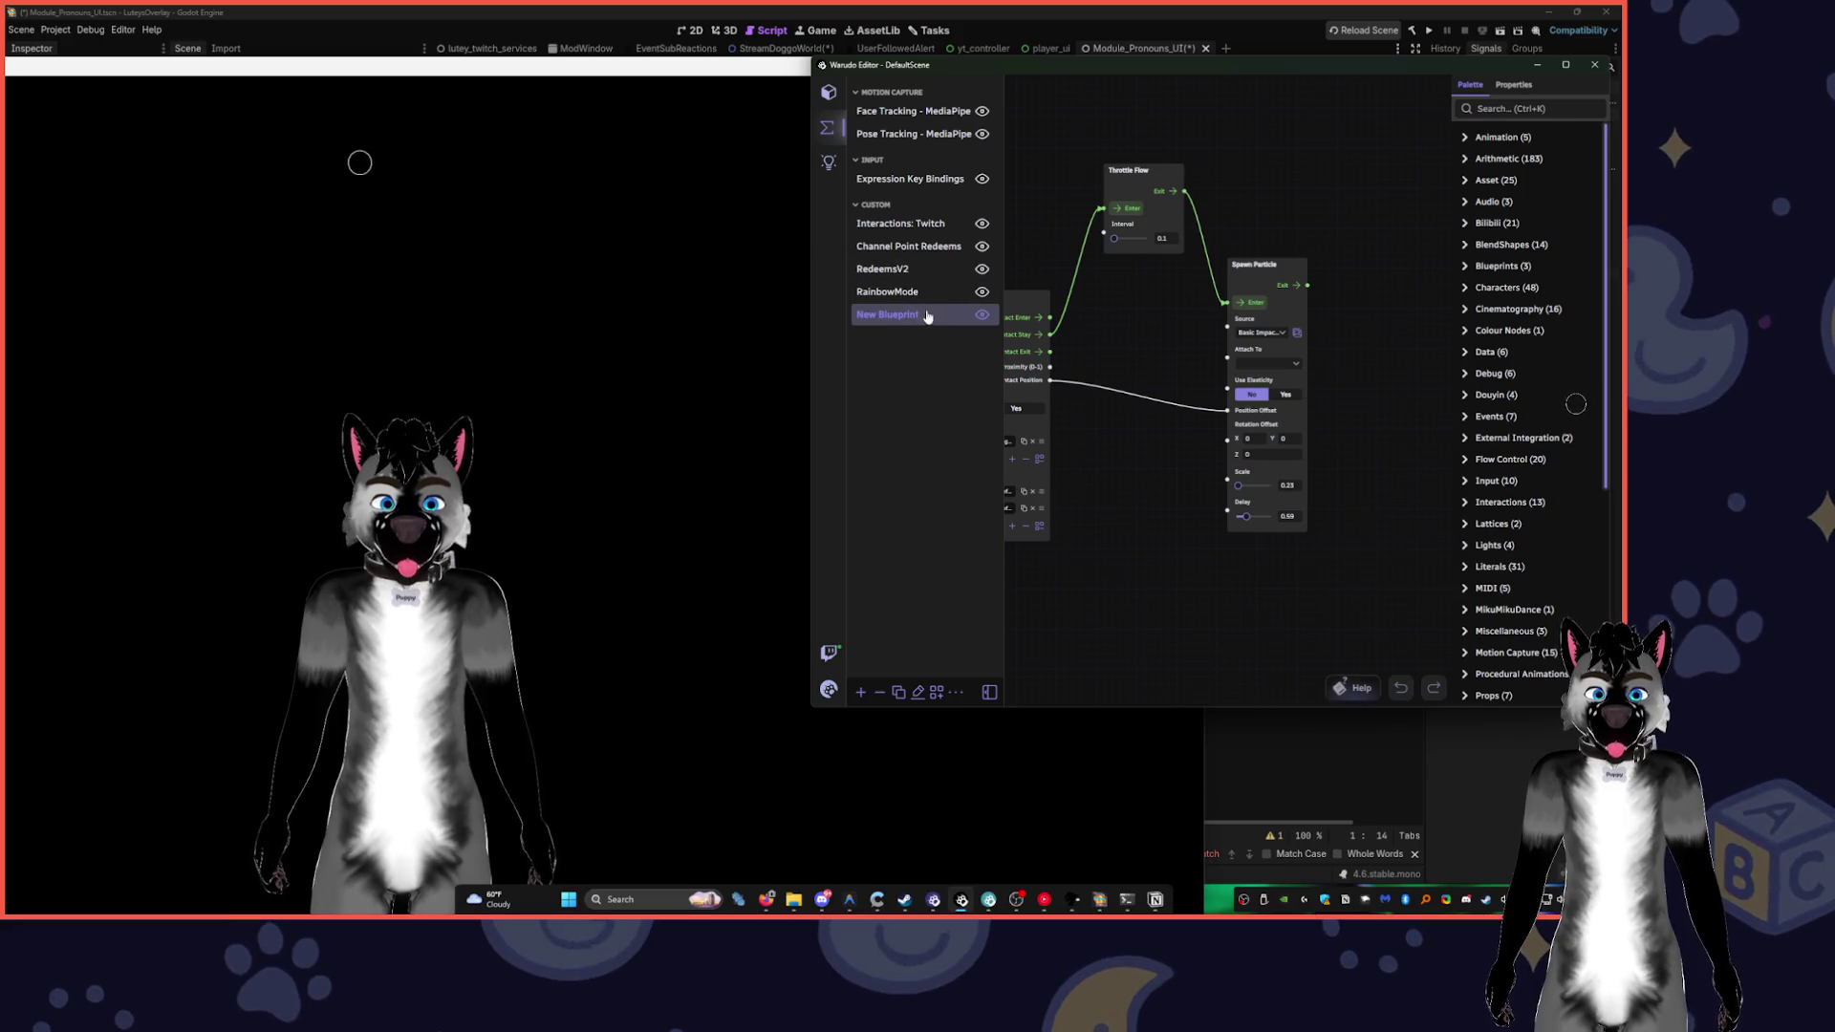
- Change the Spawn Particle source from Basic Impact to Bubble Explosion Blue in the Bubbles group
{"action": "scroll", "coordinate": [1341, 387], "scroll_direction": "up", "scroll_amount": 2}
{"action": "left_click", "coordinate": [1271, 356]}
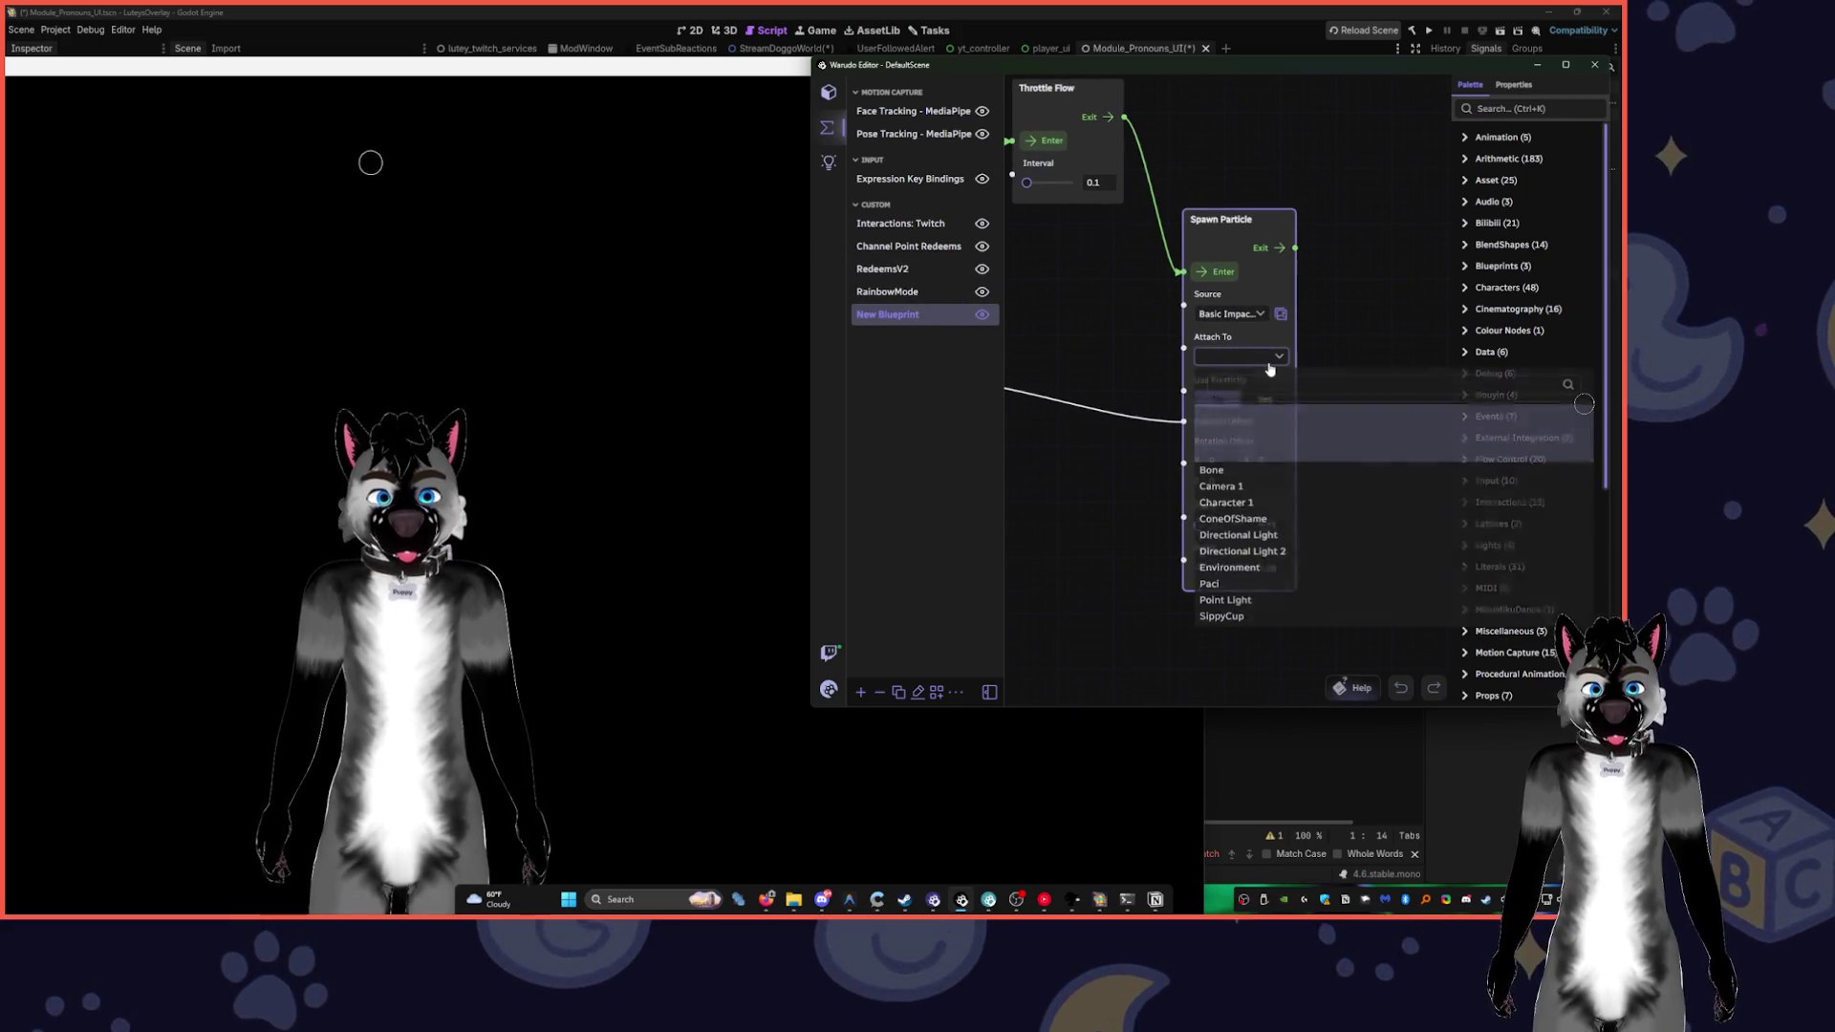
{"action": "left_click", "coordinate": [1351, 319]}
{"action": "left_click", "coordinate": [1237, 314]}
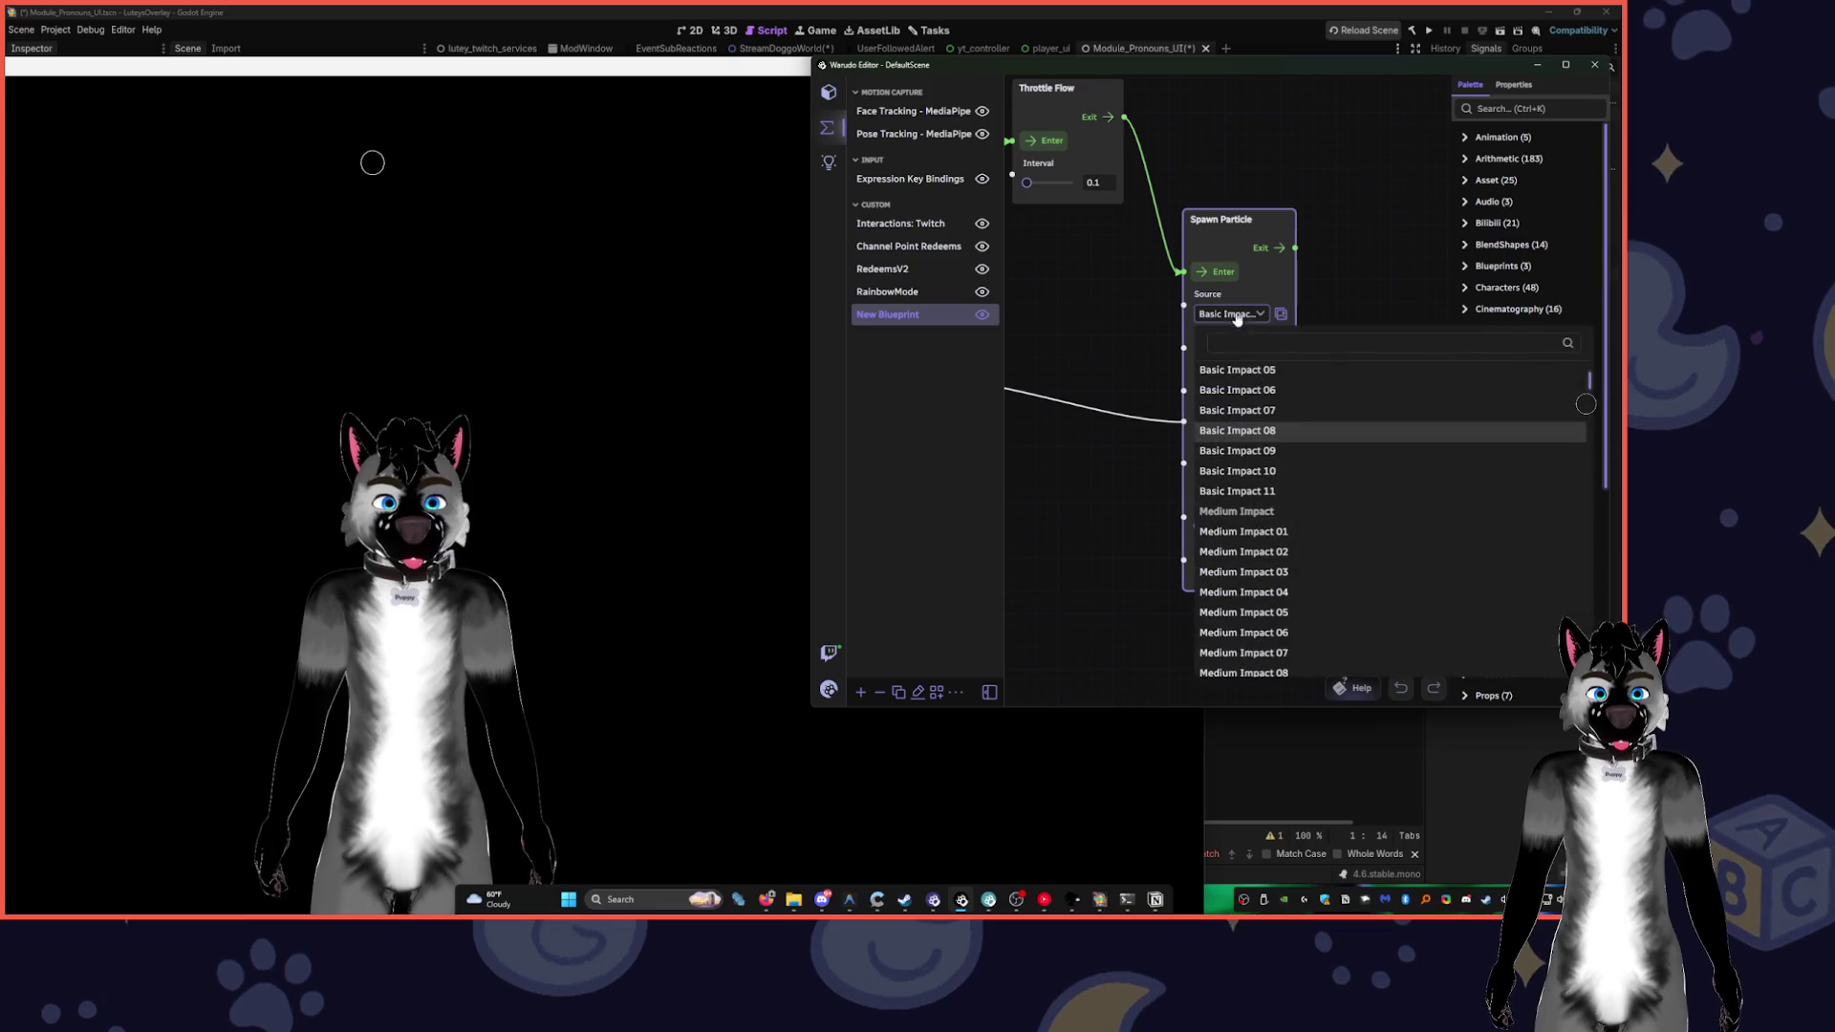
{"action": "scroll", "coordinate": [1305, 550], "scroll_direction": "down", "scroll_amount": 3}
{"action": "scroll", "coordinate": [1367, 514], "scroll_direction": "down", "scroll_amount": 2}
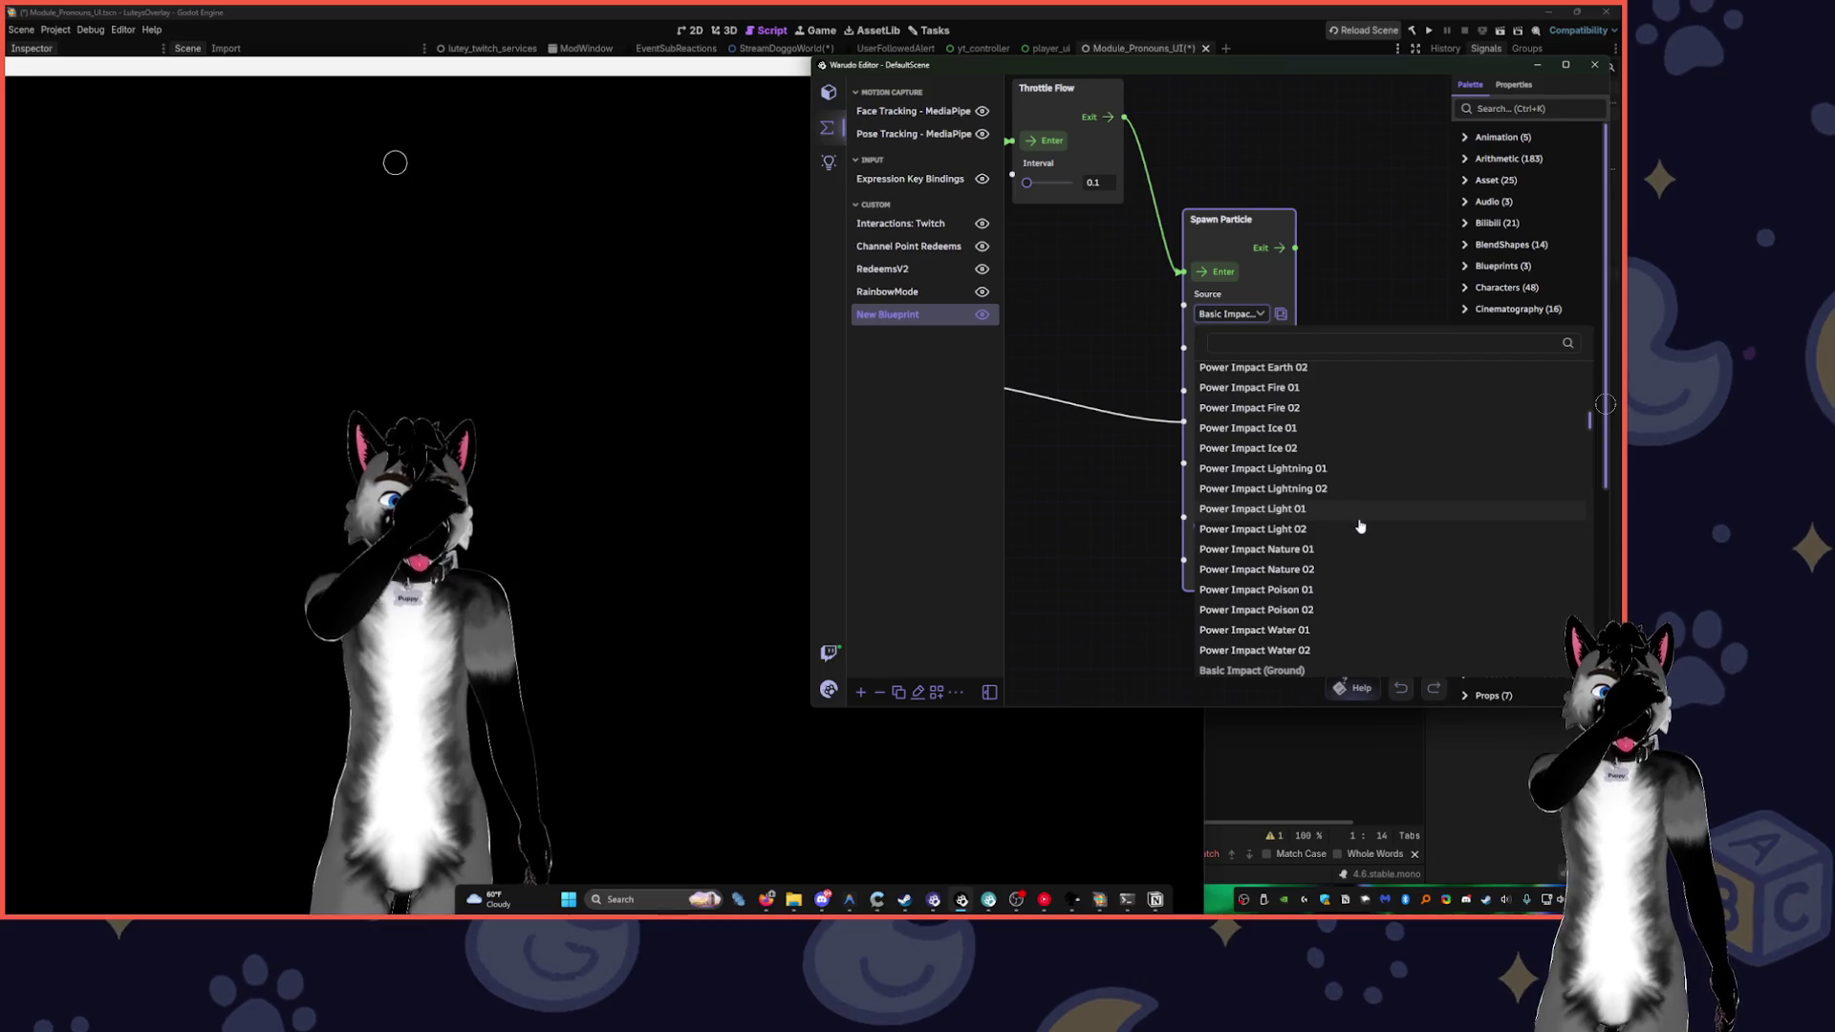
{"action": "scroll", "coordinate": [1360, 527], "scroll_direction": "down", "scroll_amount": 10}
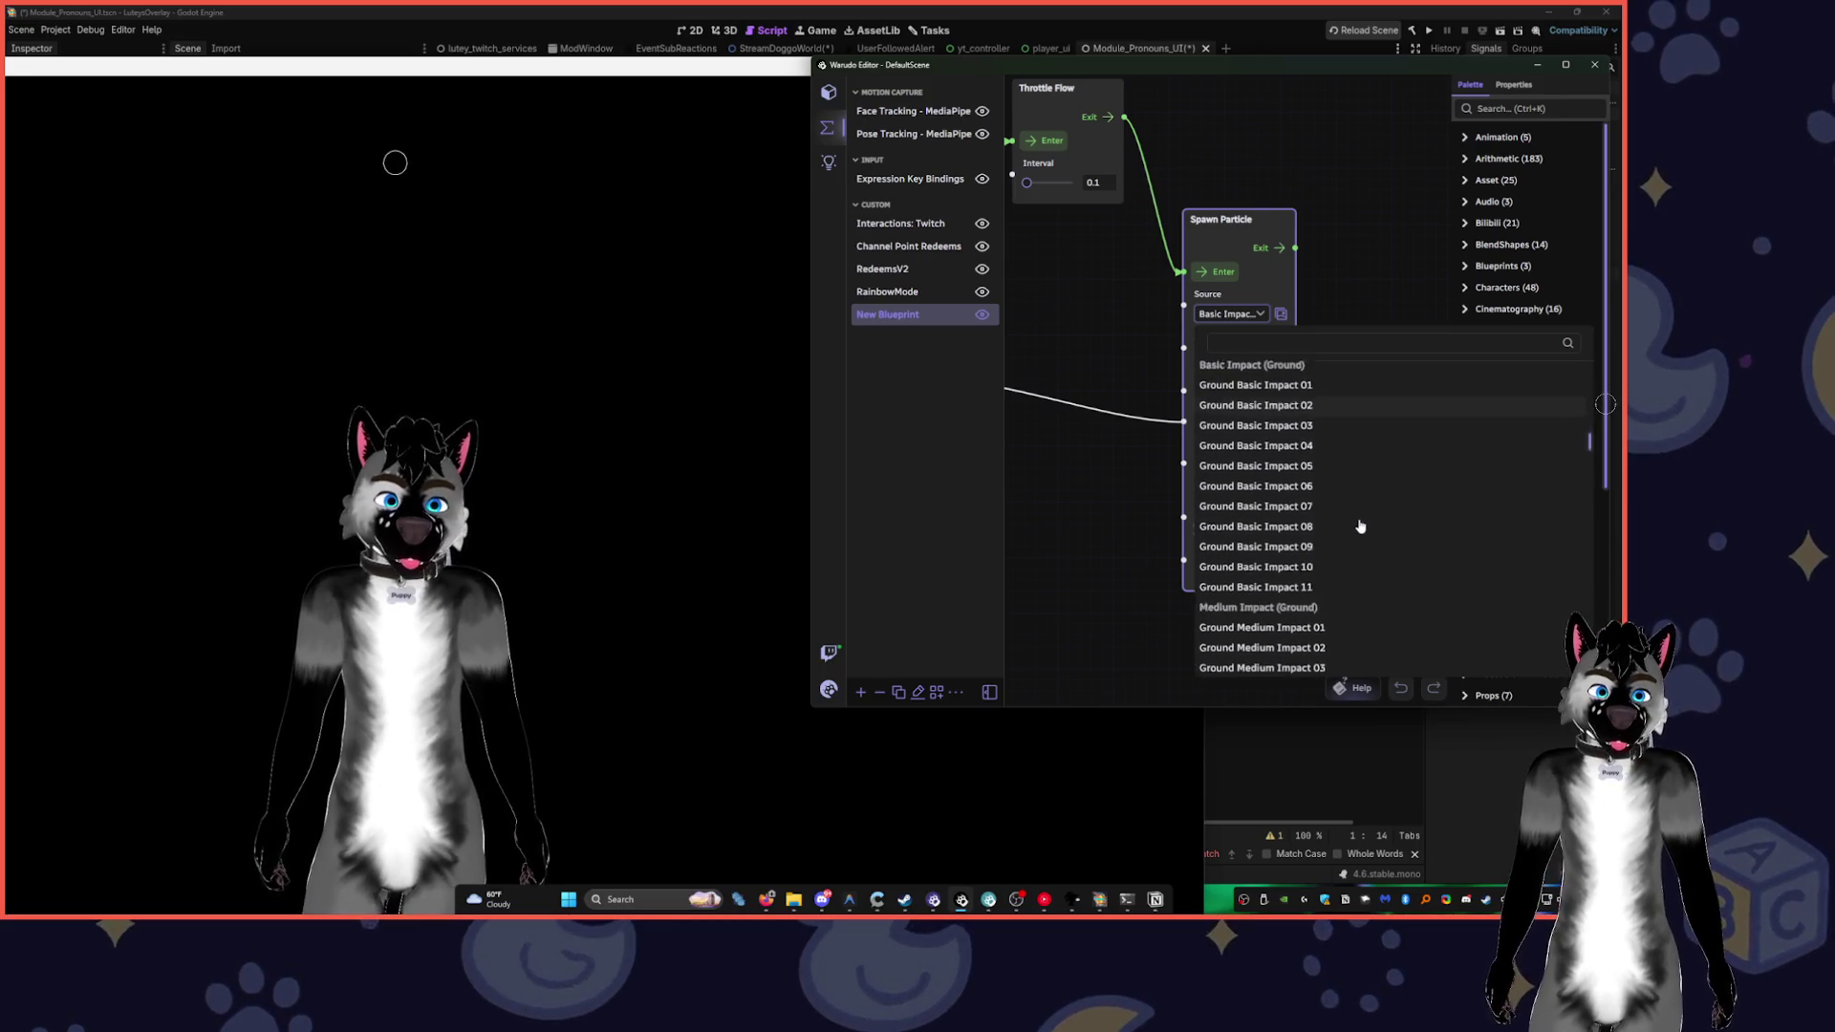
{"action": "scroll", "coordinate": [1366, 521], "scroll_direction": "down", "scroll_amount": 8}
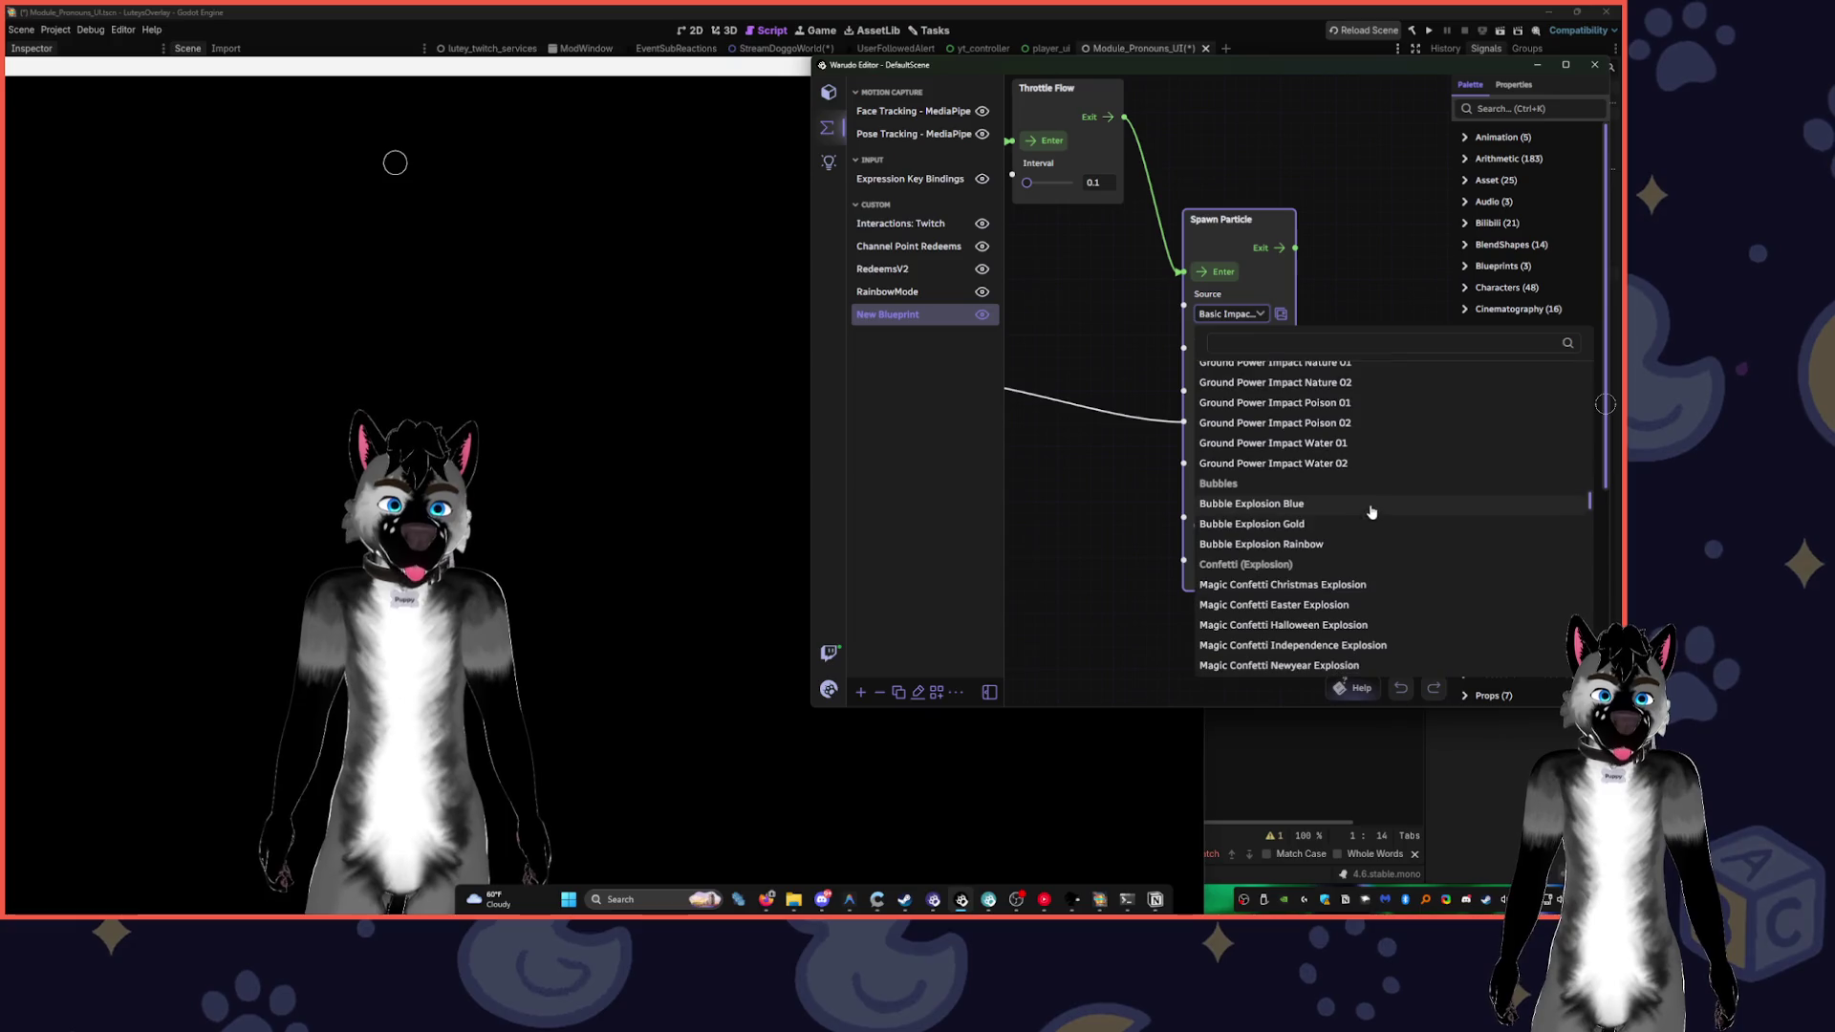
{"action": "left_click", "coordinate": [1353, 511]}
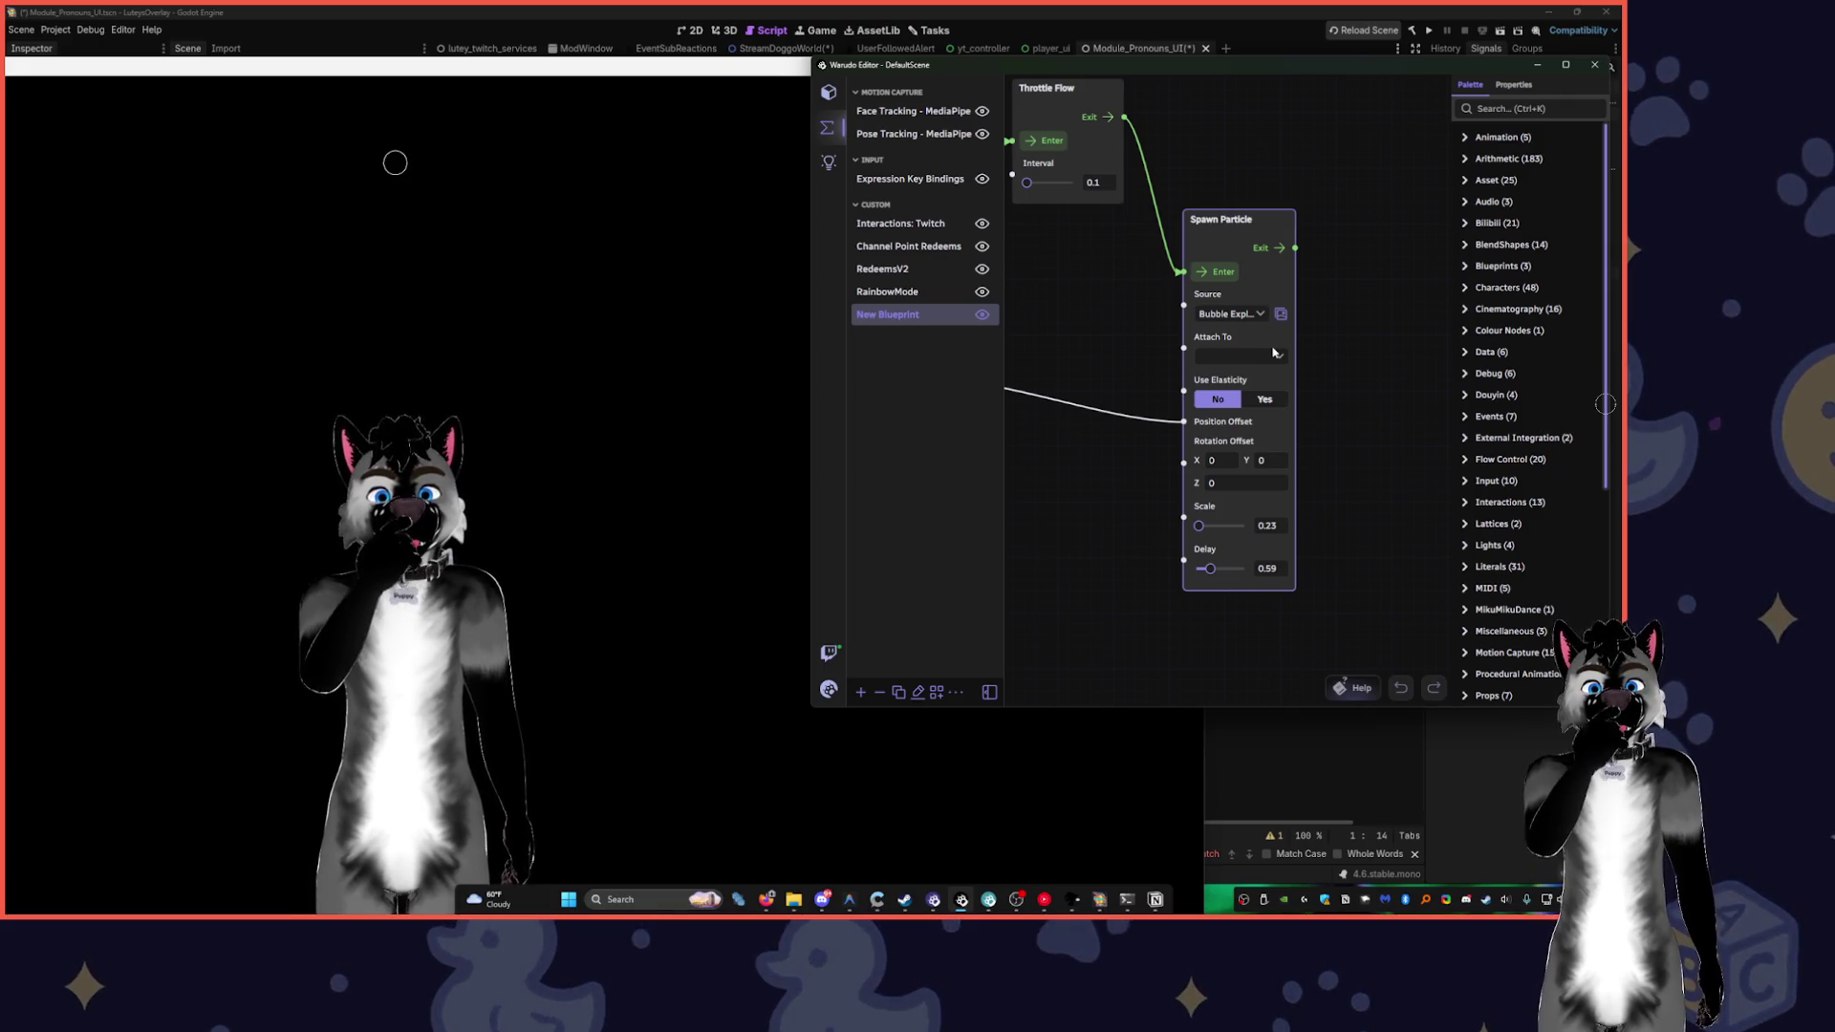
- Set the On Contact node's Visualize to Yes to show colliders on the avatar
{"action": "left_click_drag", "start_coordinate": [1260, 357], "coordinate": [1317, 439]}
{"action": "left_click", "coordinate": [1252, 481]}
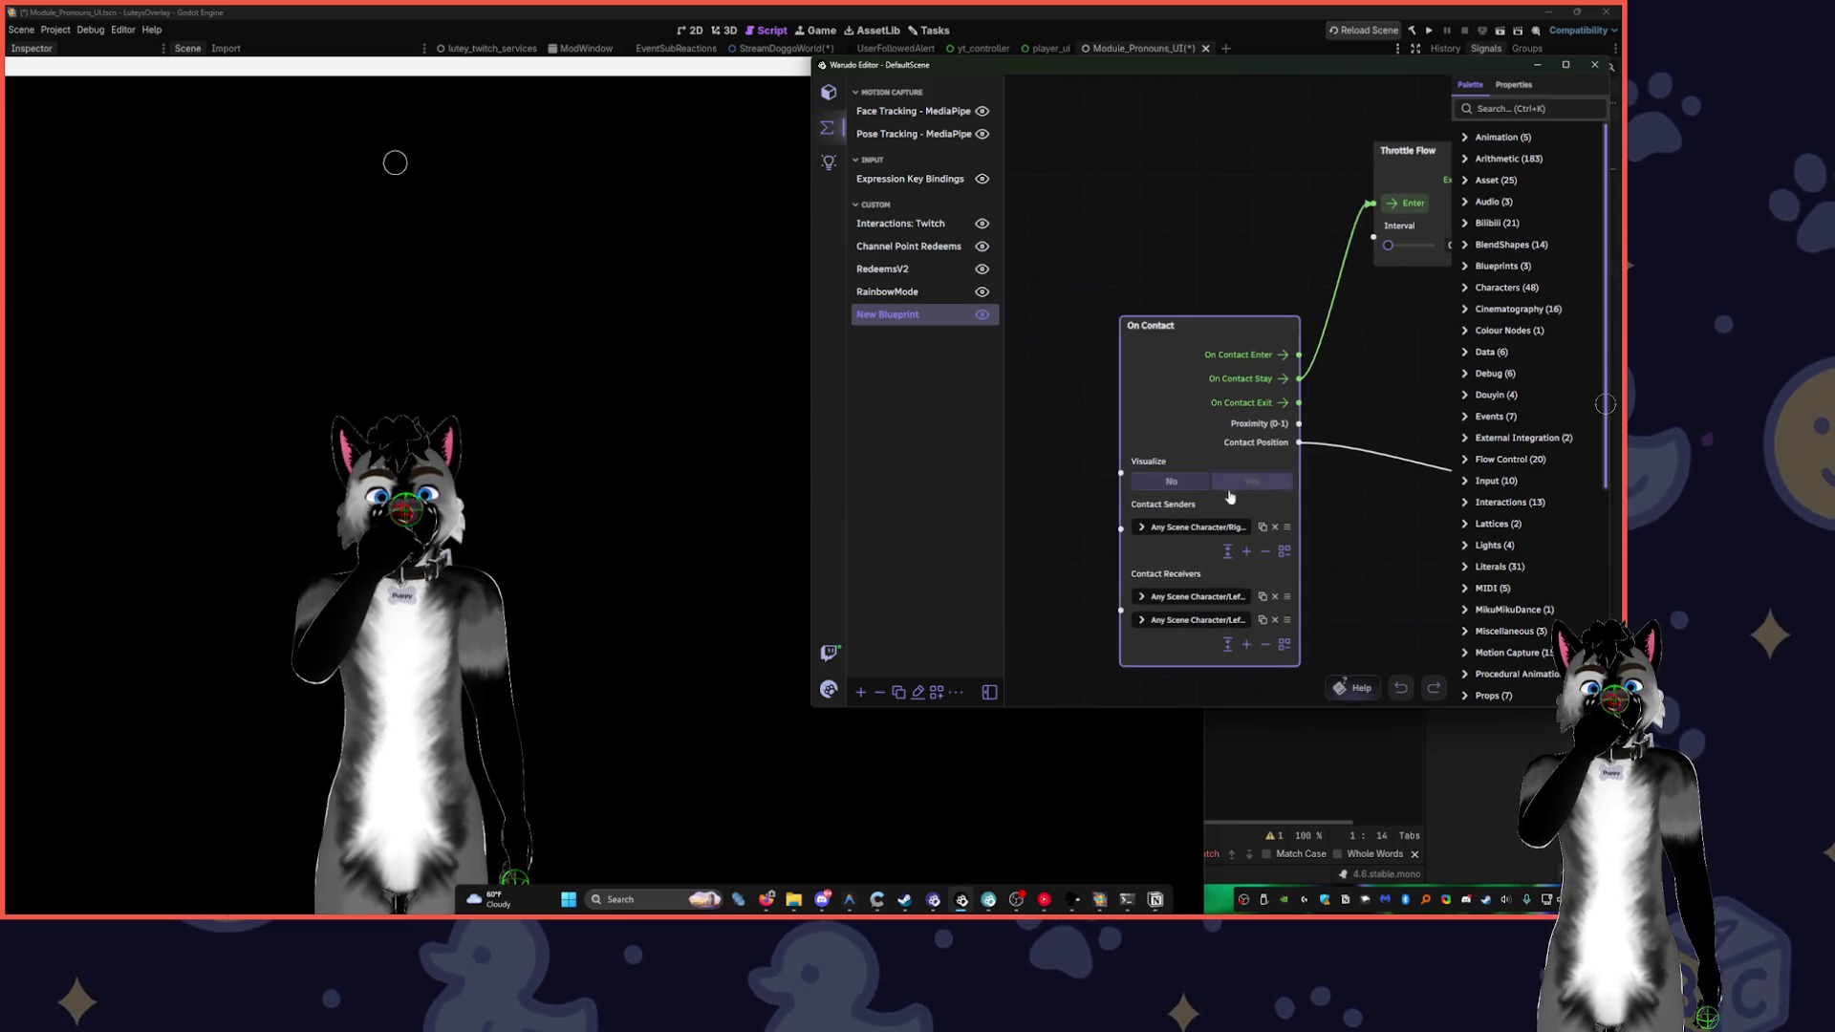
{"action": "left_click", "coordinate": [630, 501]}
{"action": "left_click", "coordinate": [1222, 579]}
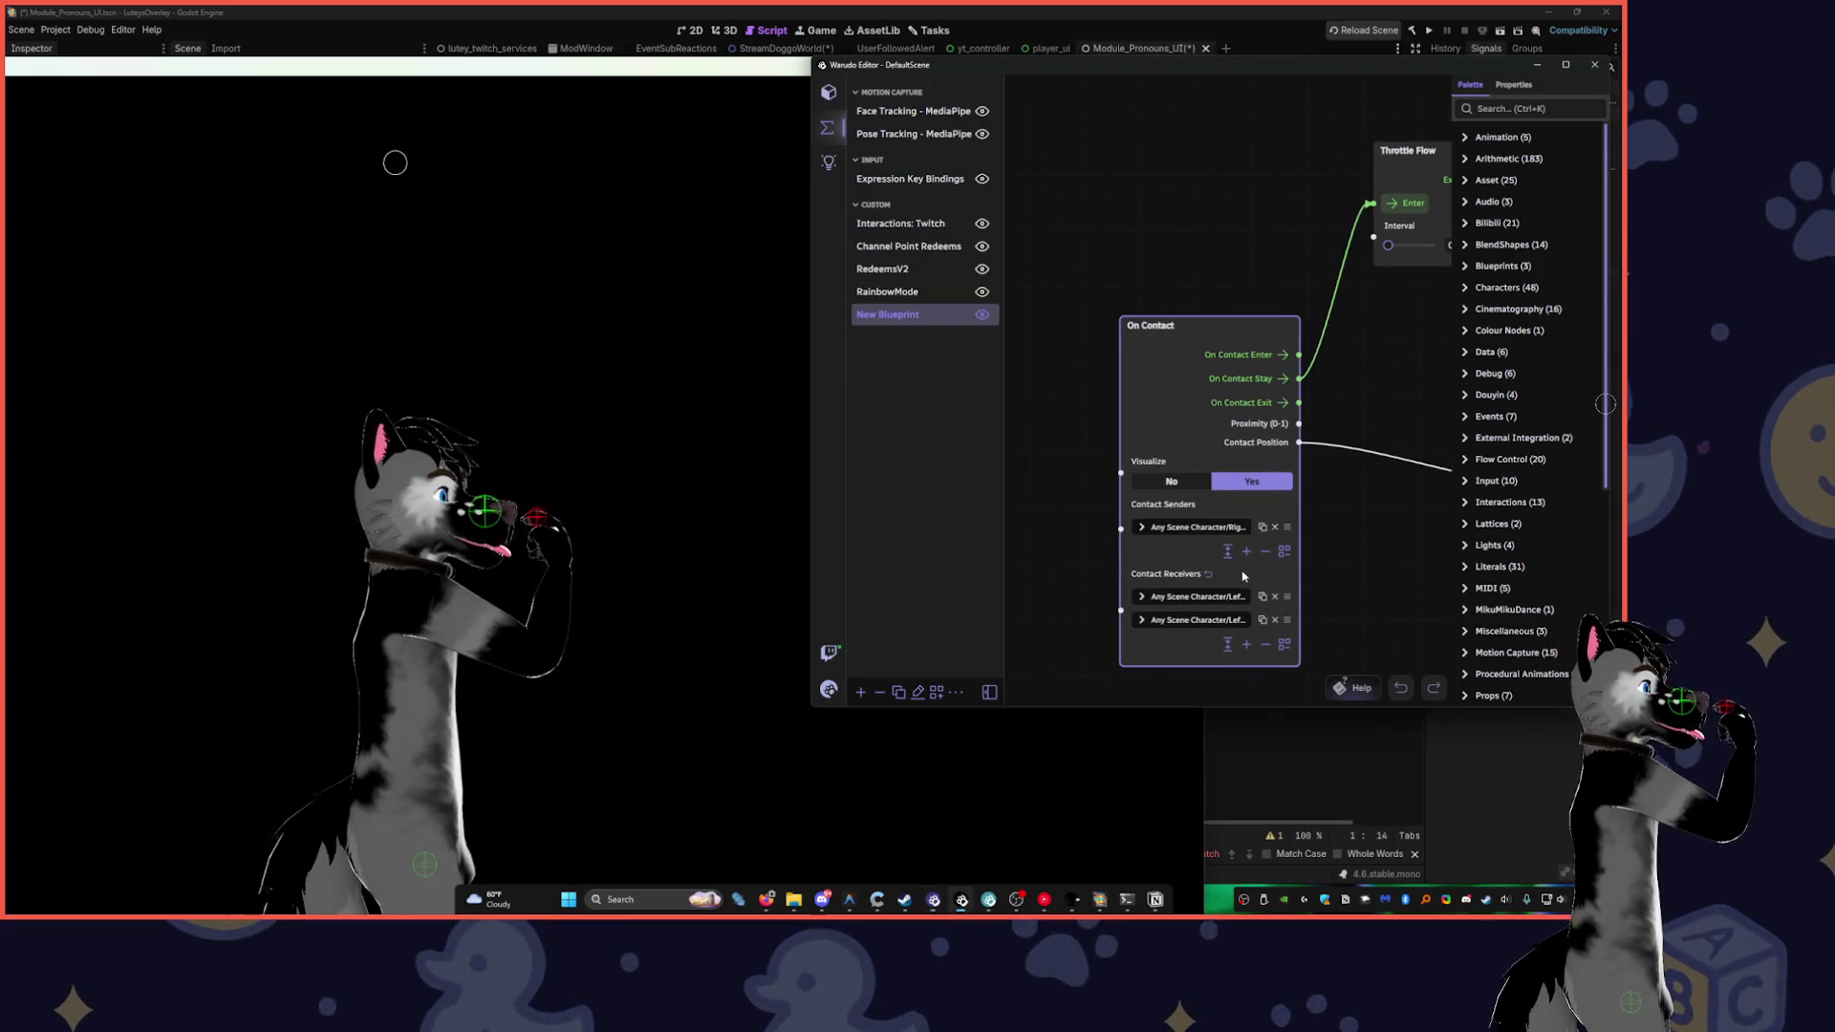
- Expand the second contact receiver and set its collider centre Z to 0.23
{"action": "left_click", "coordinate": [1165, 617]}
{"action": "scroll", "coordinate": [1310, 421], "scroll_direction": "down", "scroll_amount": 5}
{"action": "scroll", "coordinate": [1310, 422], "scroll_direction": "down", "scroll_amount": 2}
{"action": "triple_click", "coordinate": [1176, 578]}
{"action": "type", "text": "0.25"}
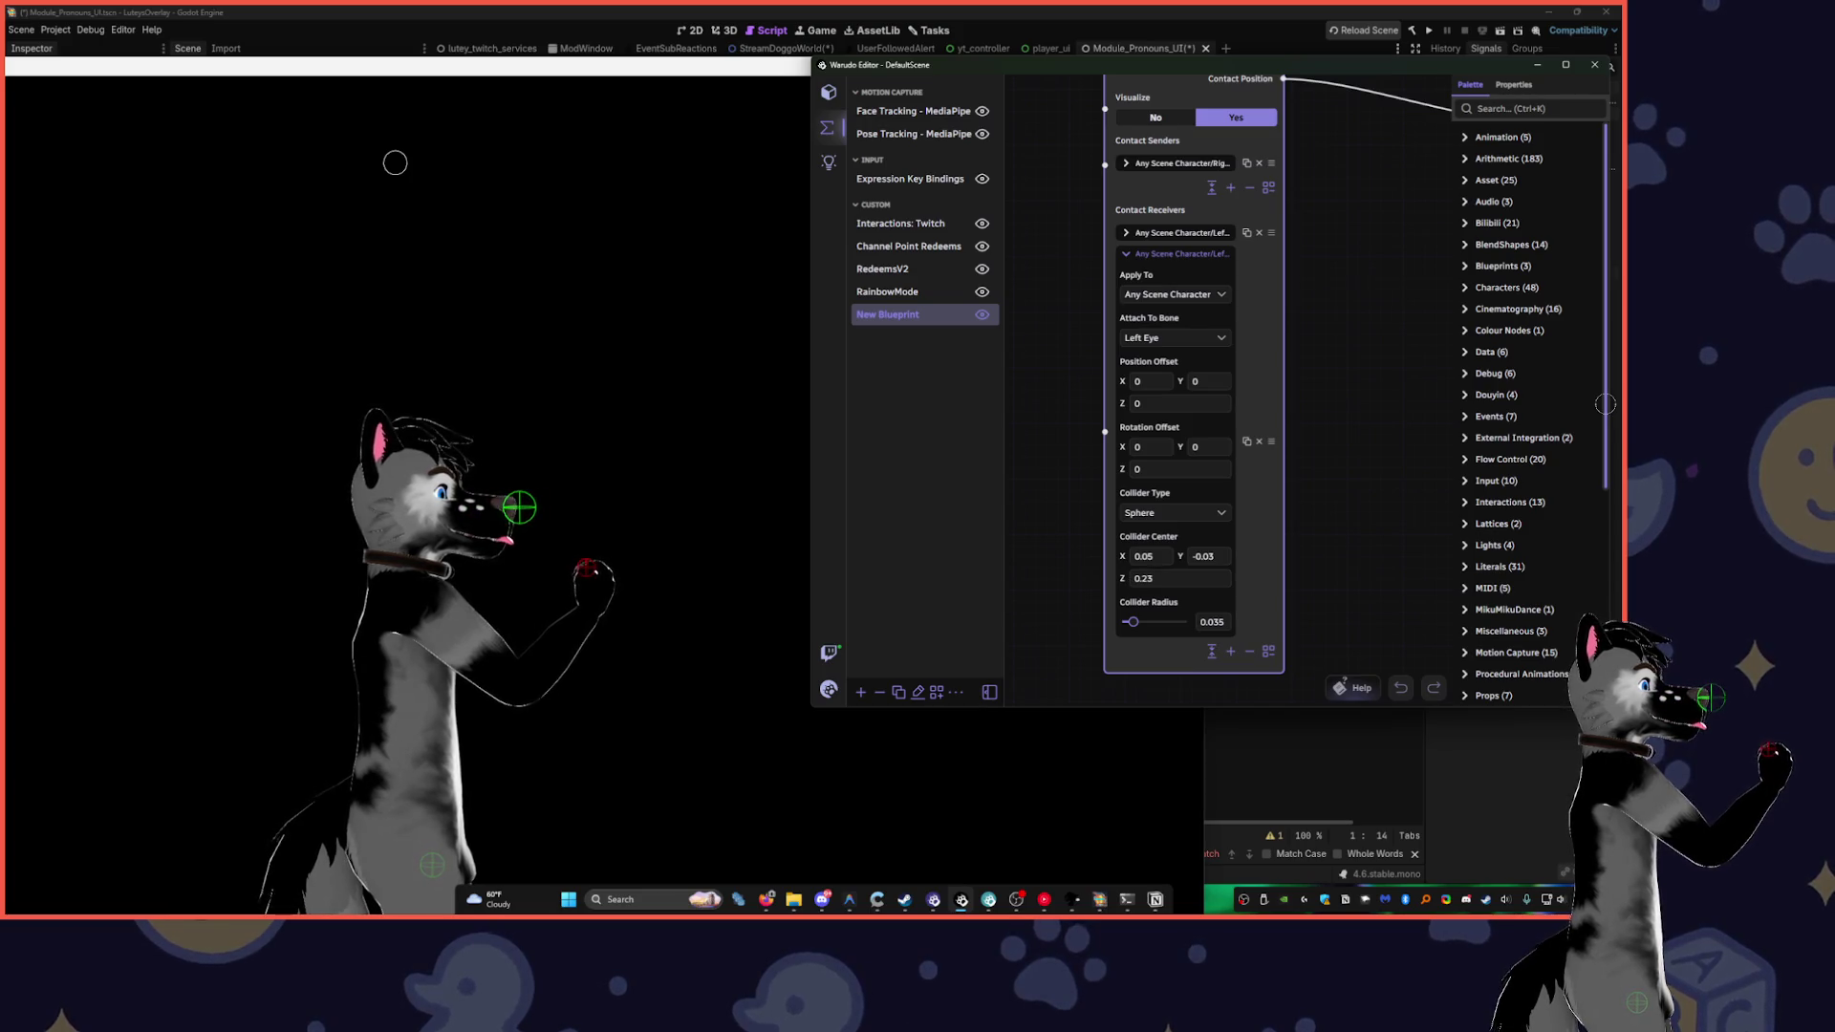
{"action": "key", "text": "BackSpace"}
{"action": "type", "text": "3"}
{"action": "left_click", "coordinate": [1136, 623]}
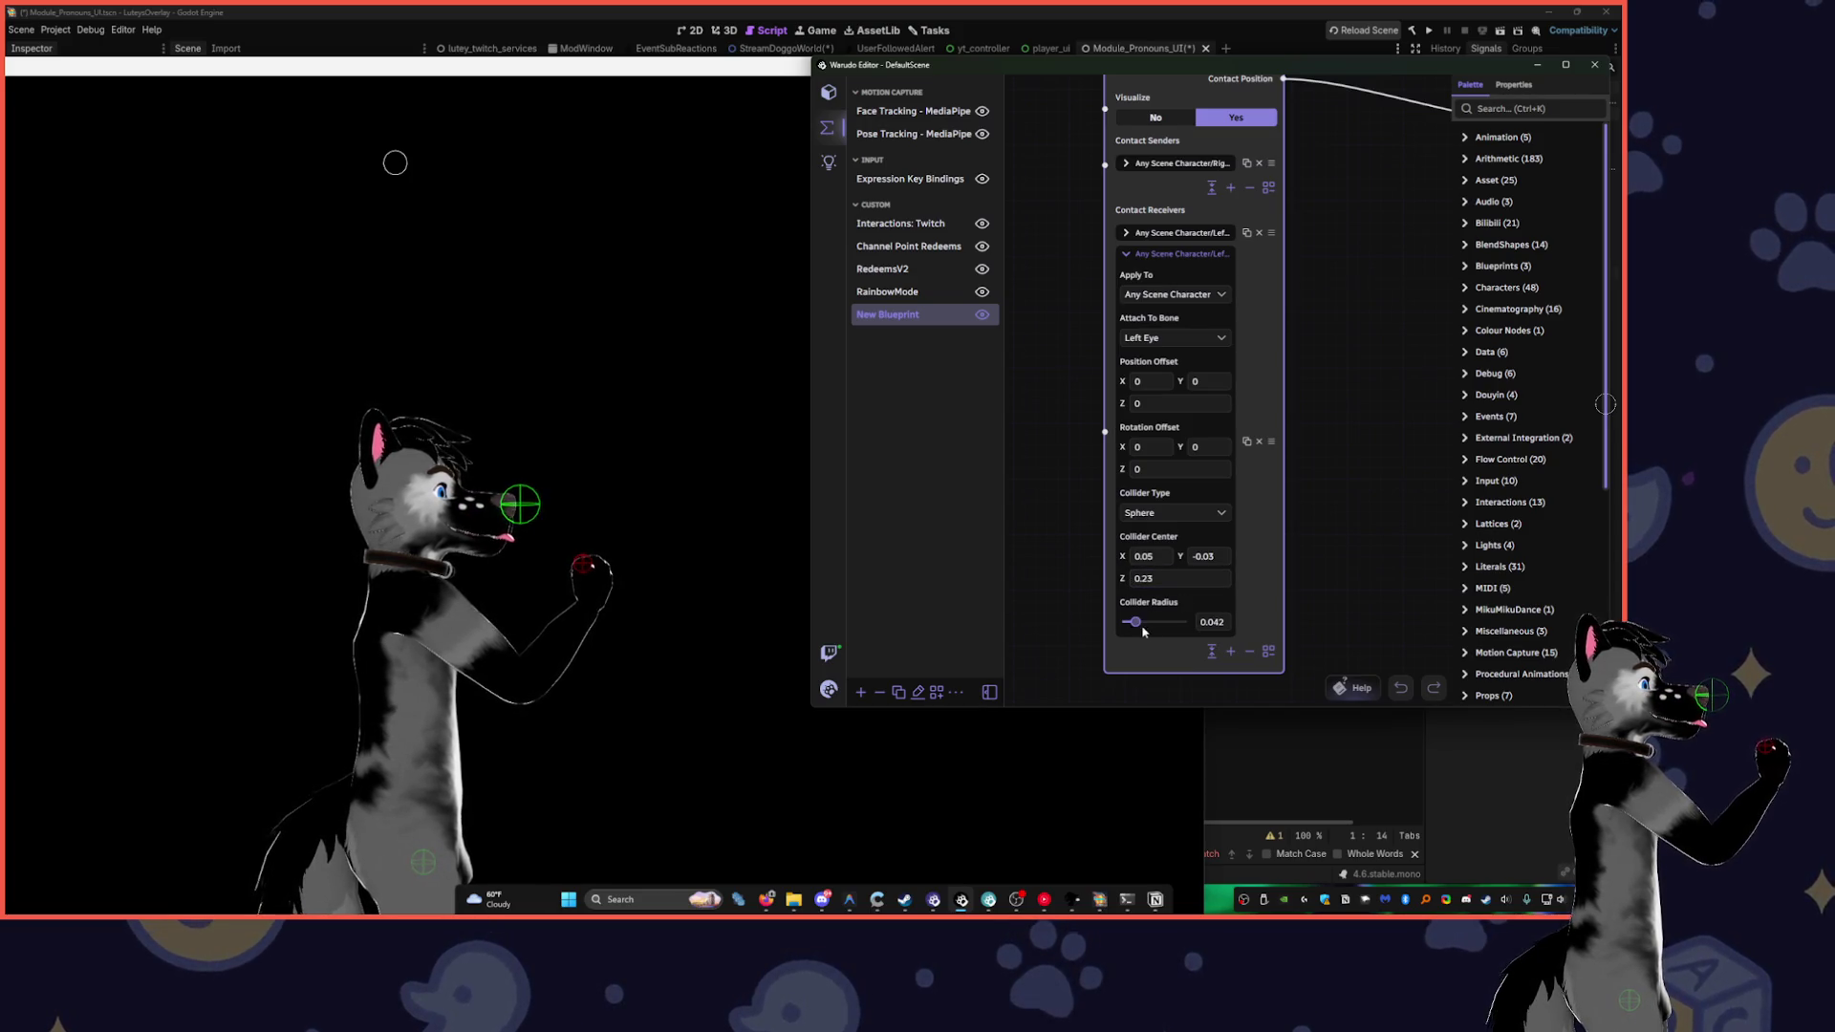
- Set the nose collider radius to 0.042 and centre Z to 0.22, then check it in the preview
{"action": "left_click_drag", "start_coordinate": [1135, 623], "coordinate": [1136, 622]}
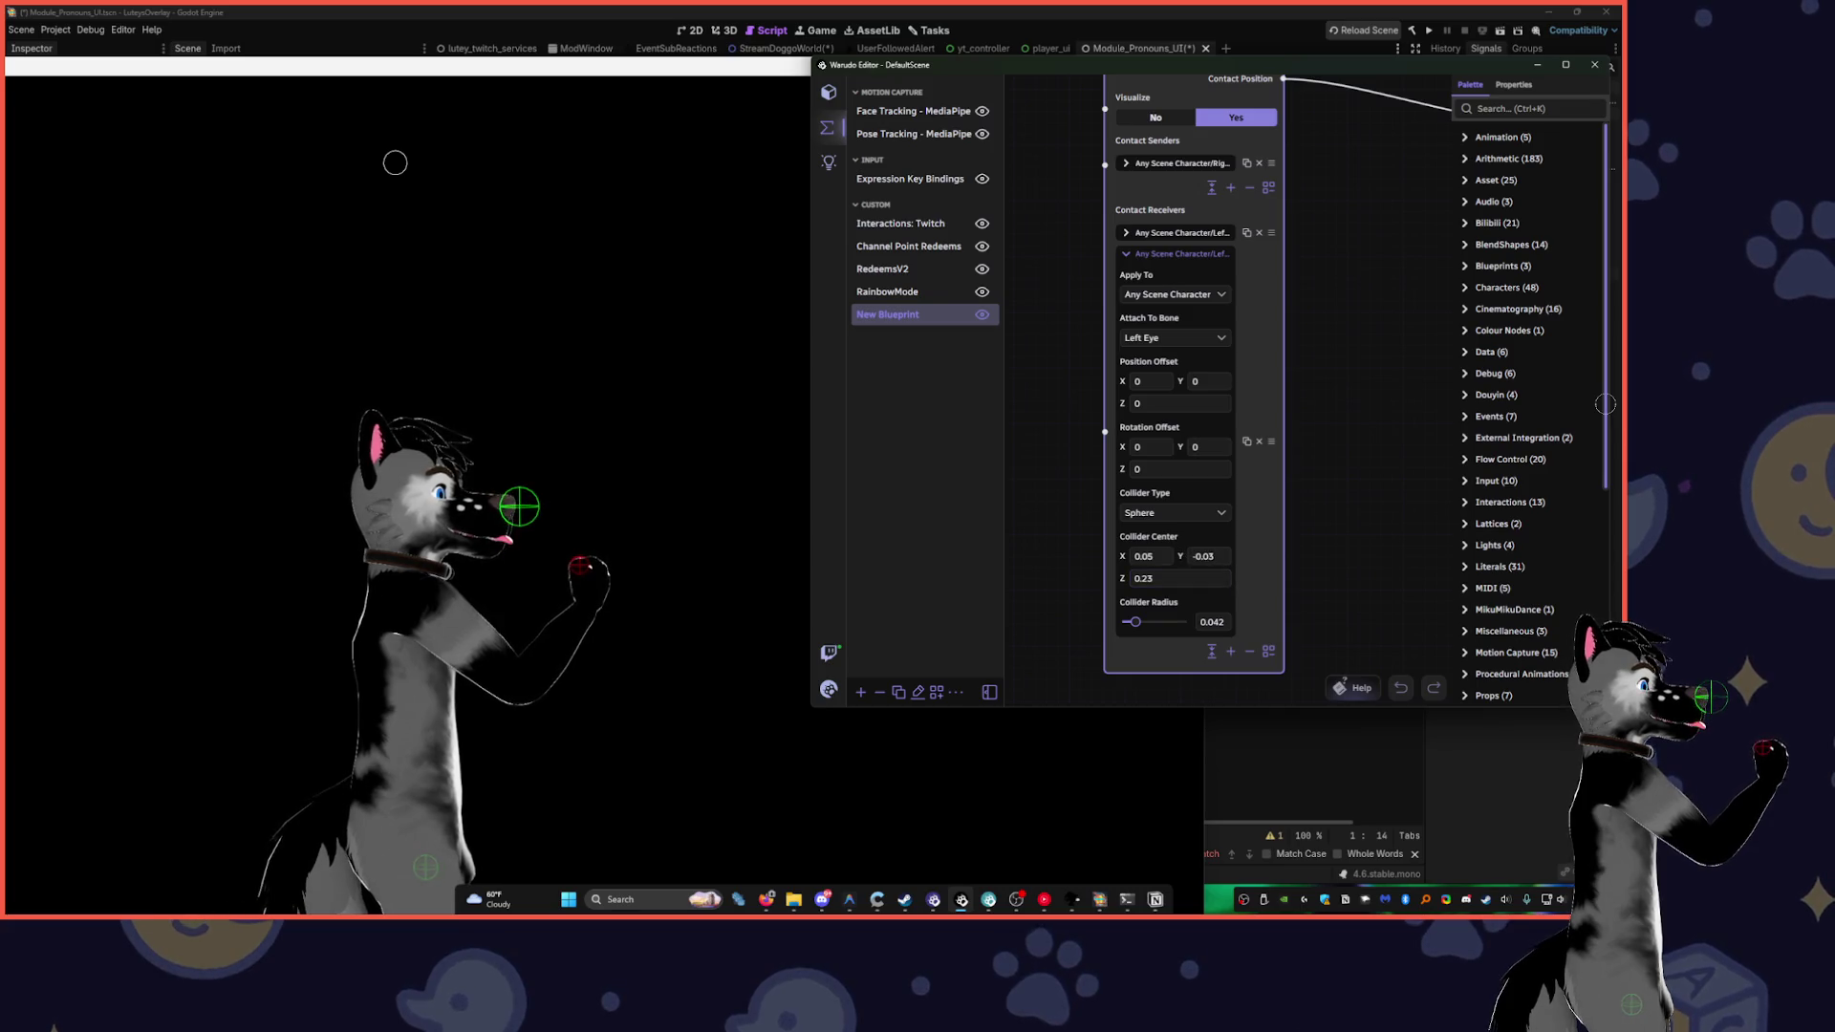
{"action": "triple_click", "coordinate": [1175, 578]}
{"action": "type", "text": "0.22"}
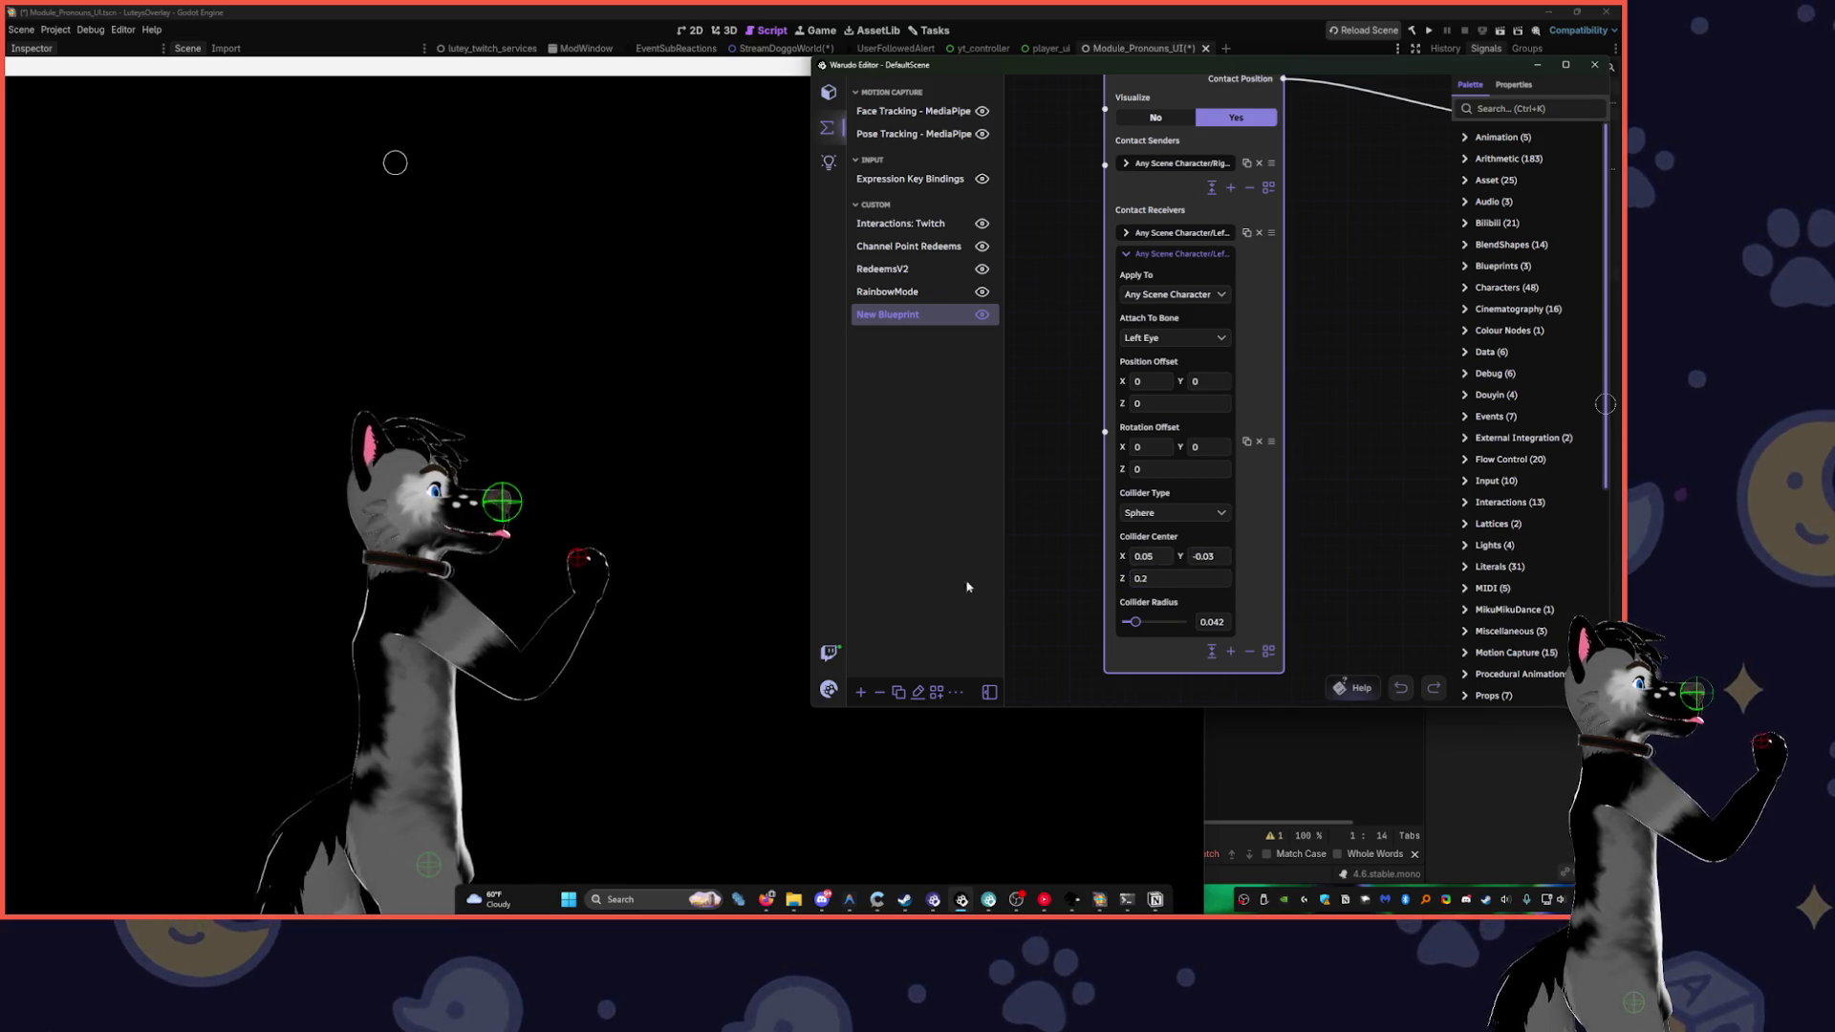
{"action": "left_click", "coordinate": [563, 543]}
{"action": "scroll", "coordinate": [563, 542], "scroll_direction": "up", "scroll_amount": 6}
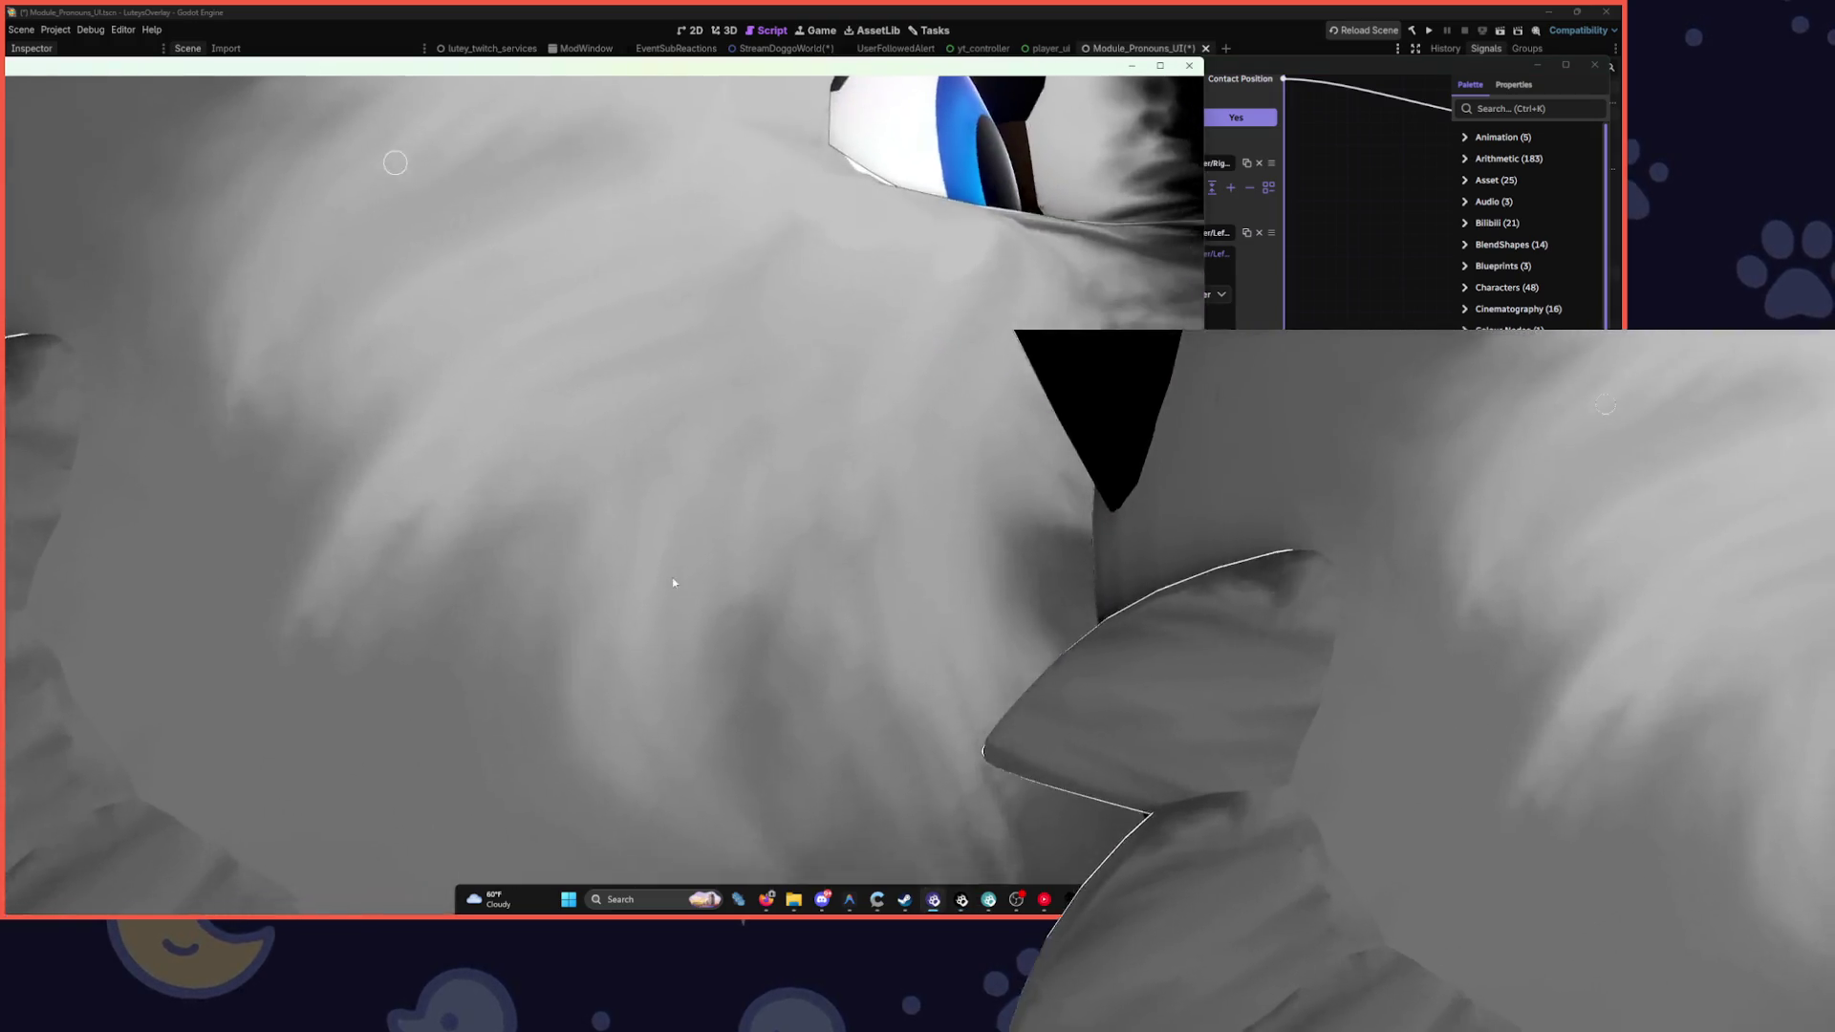
- Inspect the nose sphere in the preview and set the collider centre Z to 0.19
{"action": "scroll", "coordinate": [673, 578], "scroll_direction": "down", "scroll_amount": 2}
{"action": "mouse_move", "coordinate": [687, 574]}
{"action": "left_mouse_down"}
{"action": "mouse_move", "coordinate": [459, 594]}
{"action": "mouse_move", "coordinate": [359, 594]}
{"action": "mouse_move", "coordinate": [409, 587]}
{"action": "mouse_move", "coordinate": [355, 578]}
{"action": "left_mouse_up"}
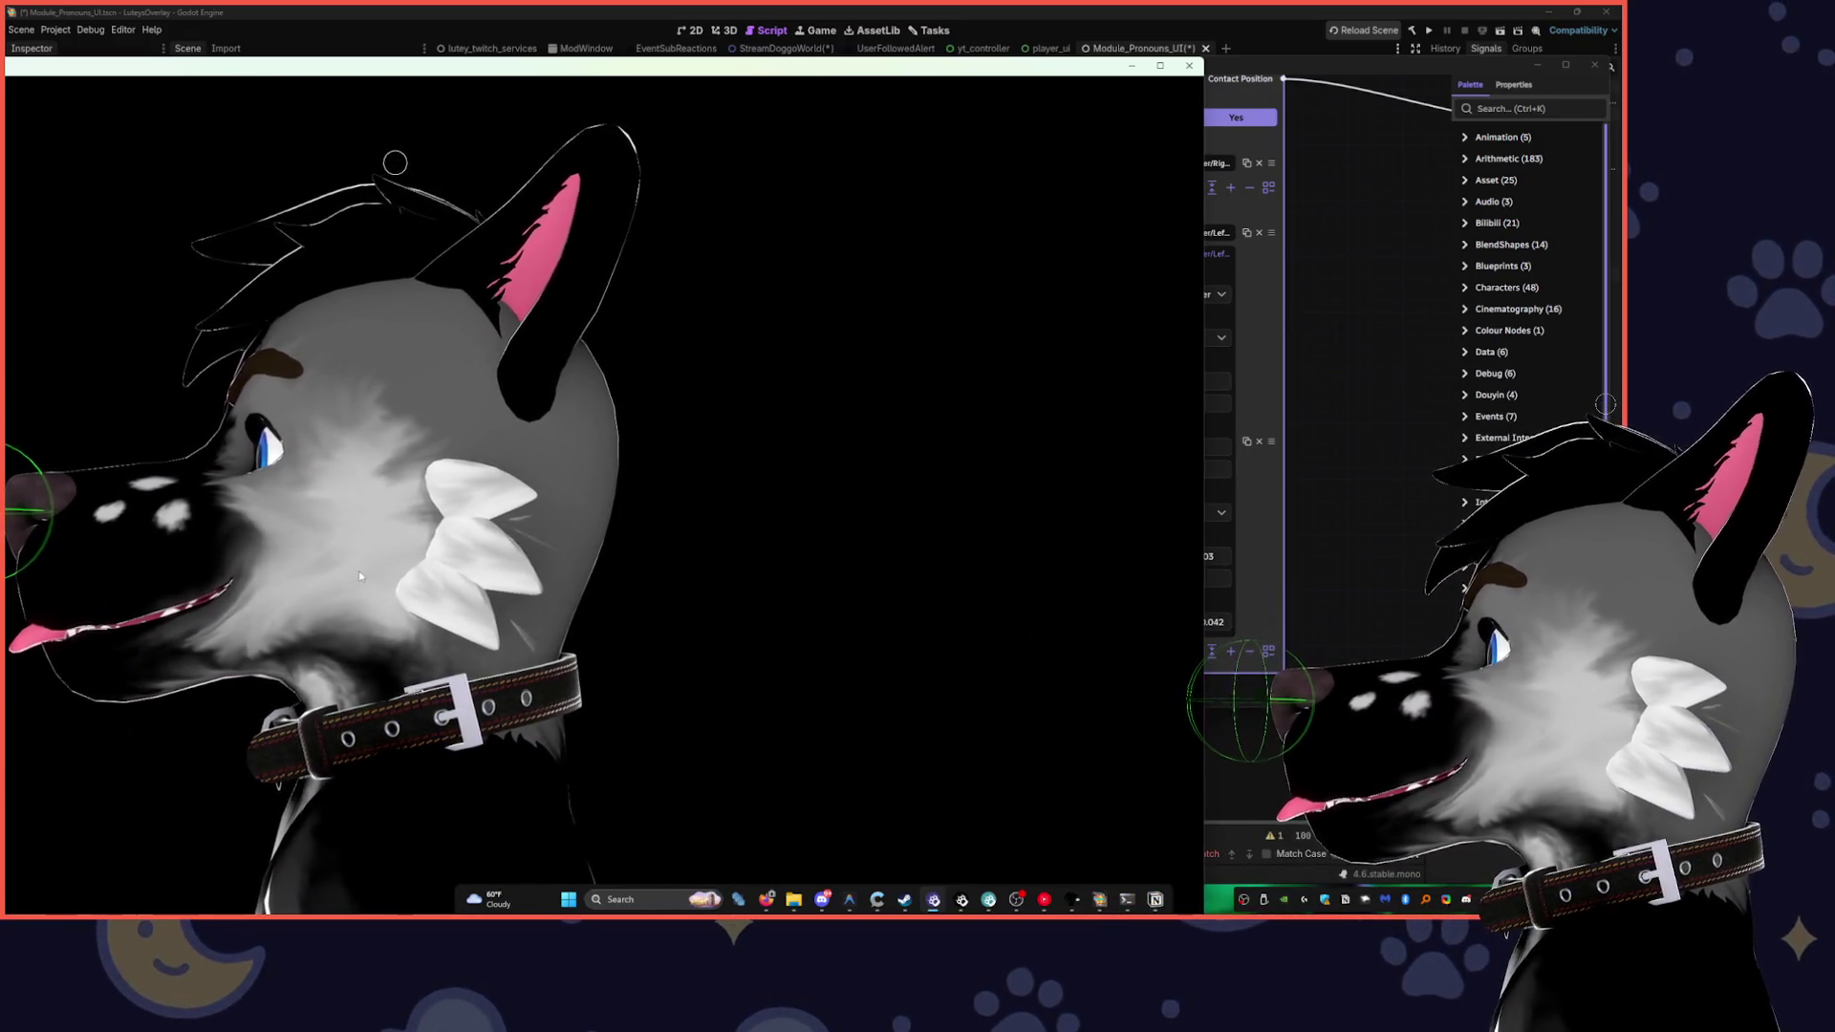
{"action": "left_click_drag", "start_coordinate": [634, 67], "coordinate": [635, 69]}
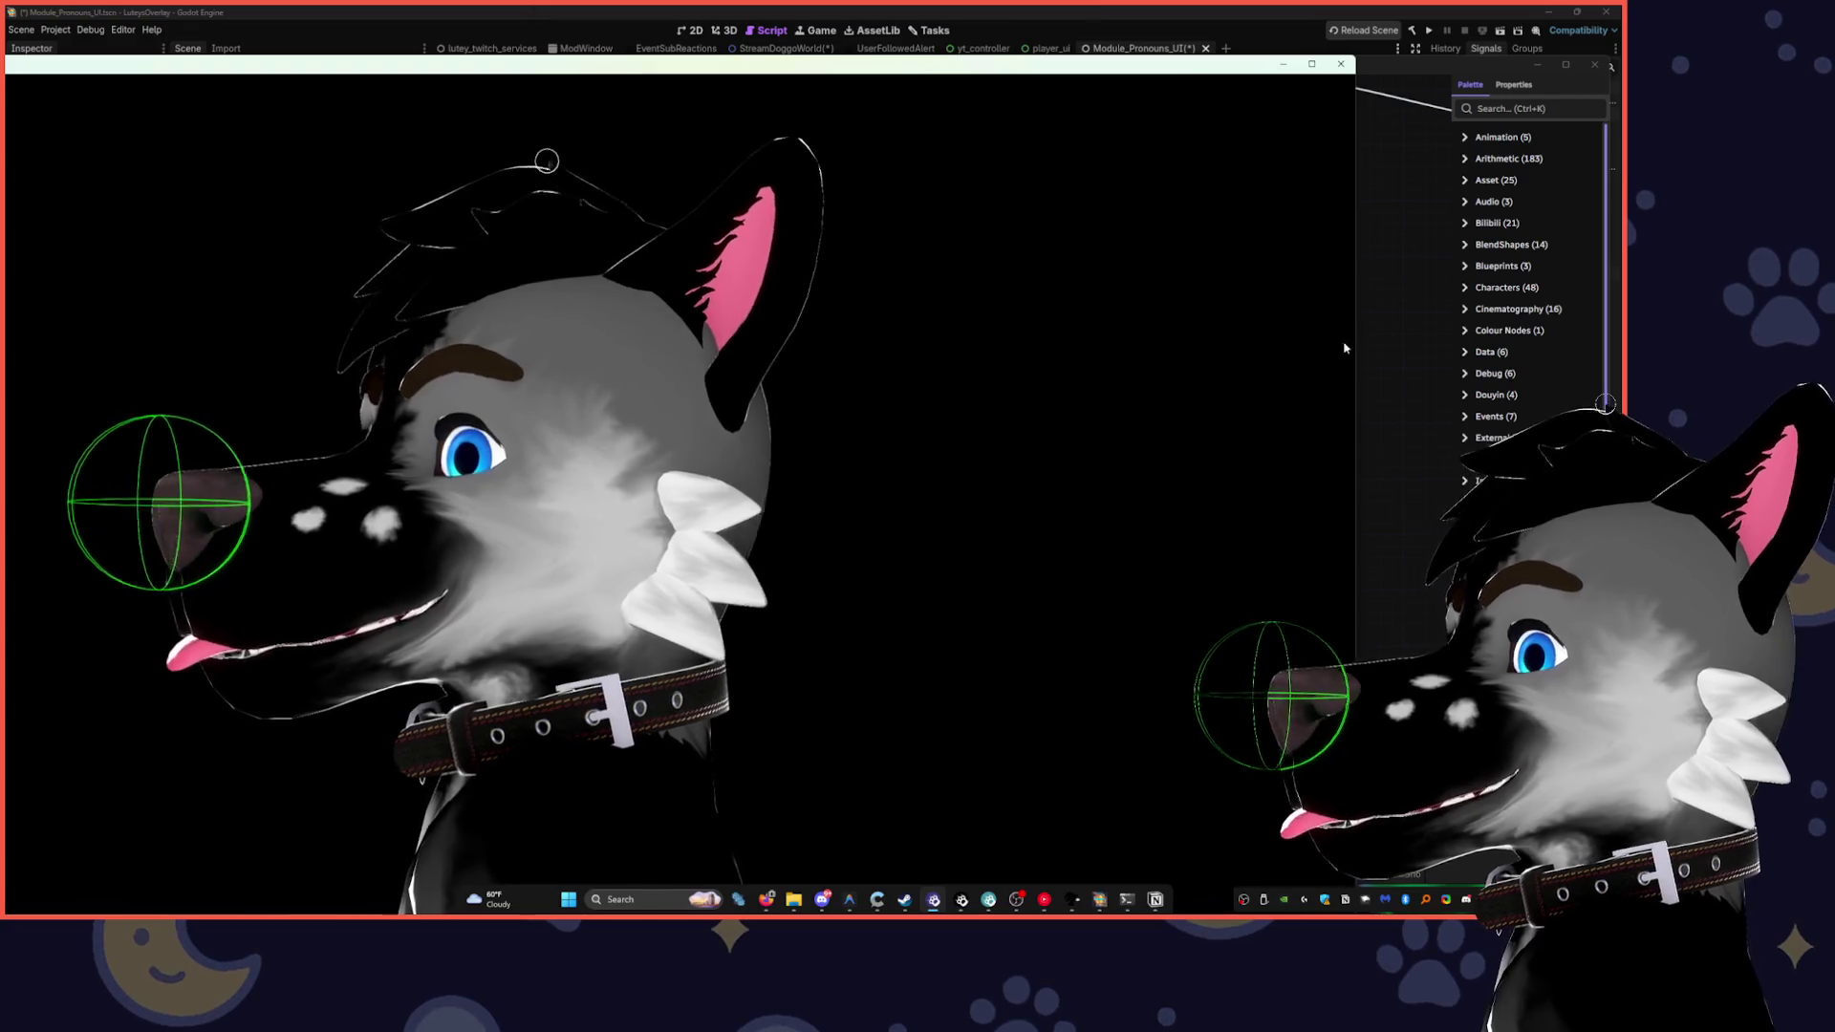
{"action": "left_click", "coordinate": [1376, 364]}
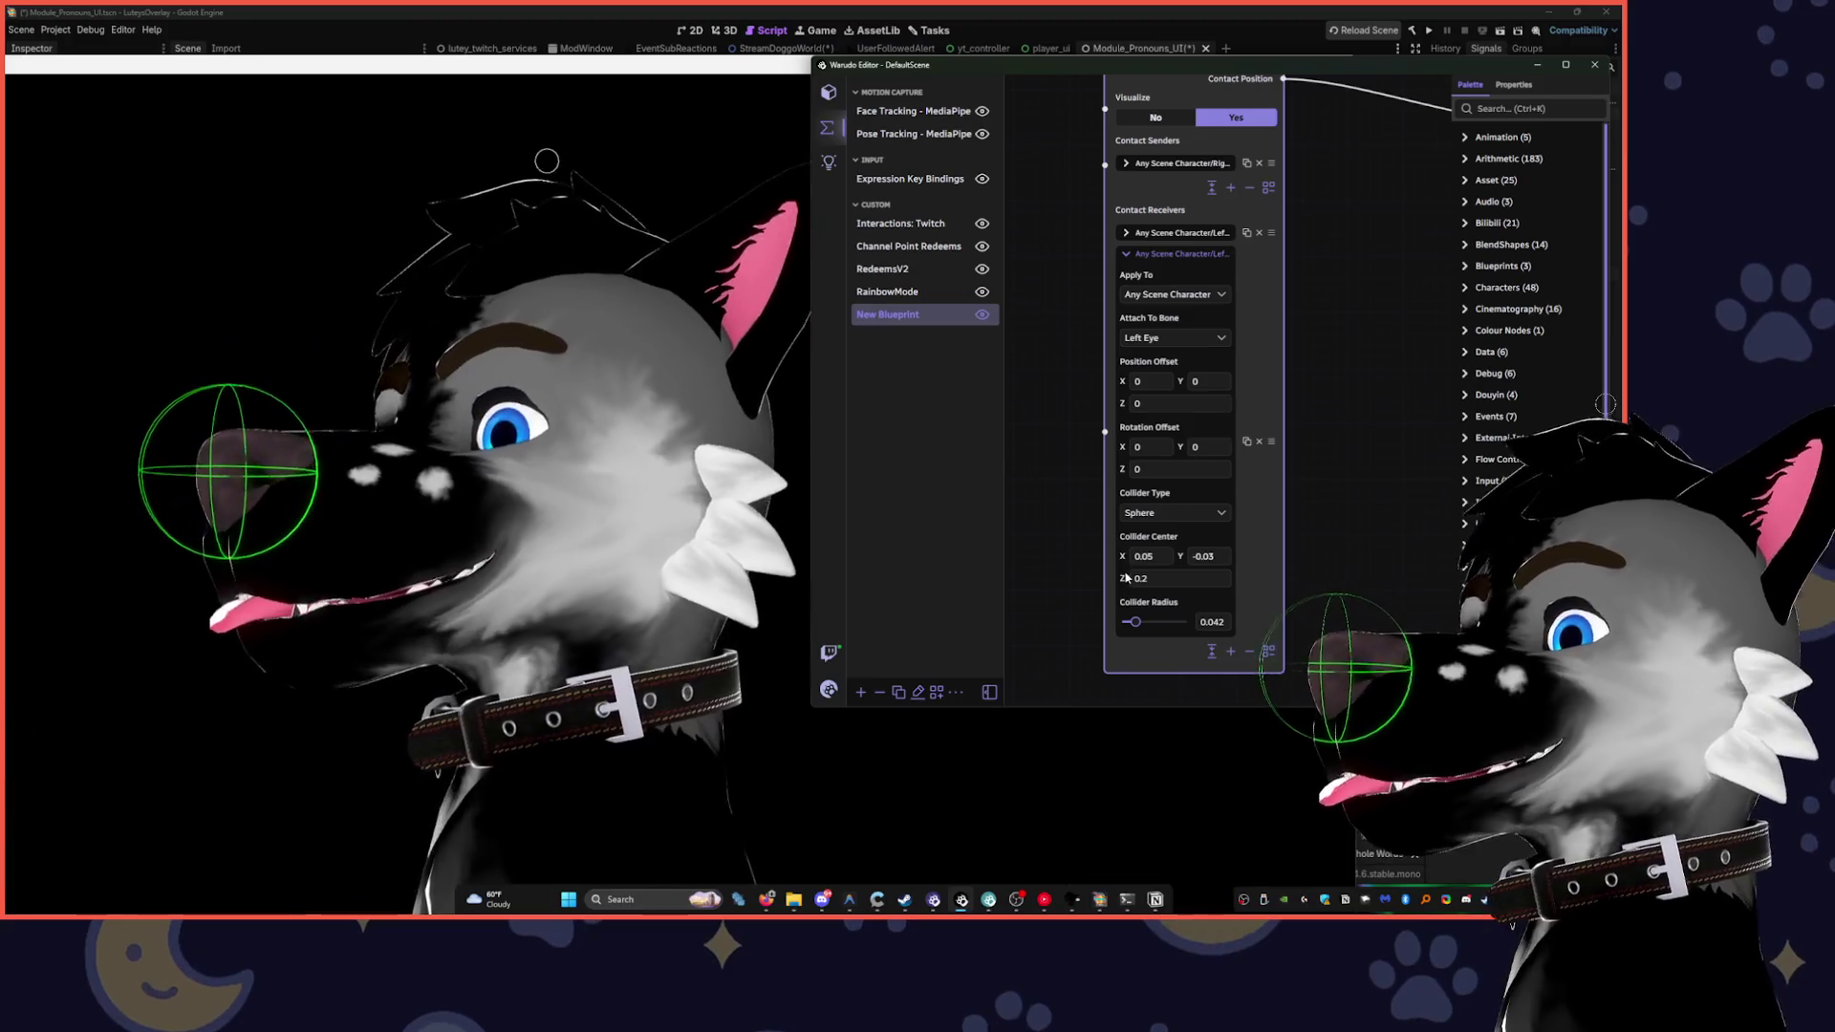
{"action": "left_click_drag", "start_coordinate": [1123, 578], "coordinate": [1125, 579]}
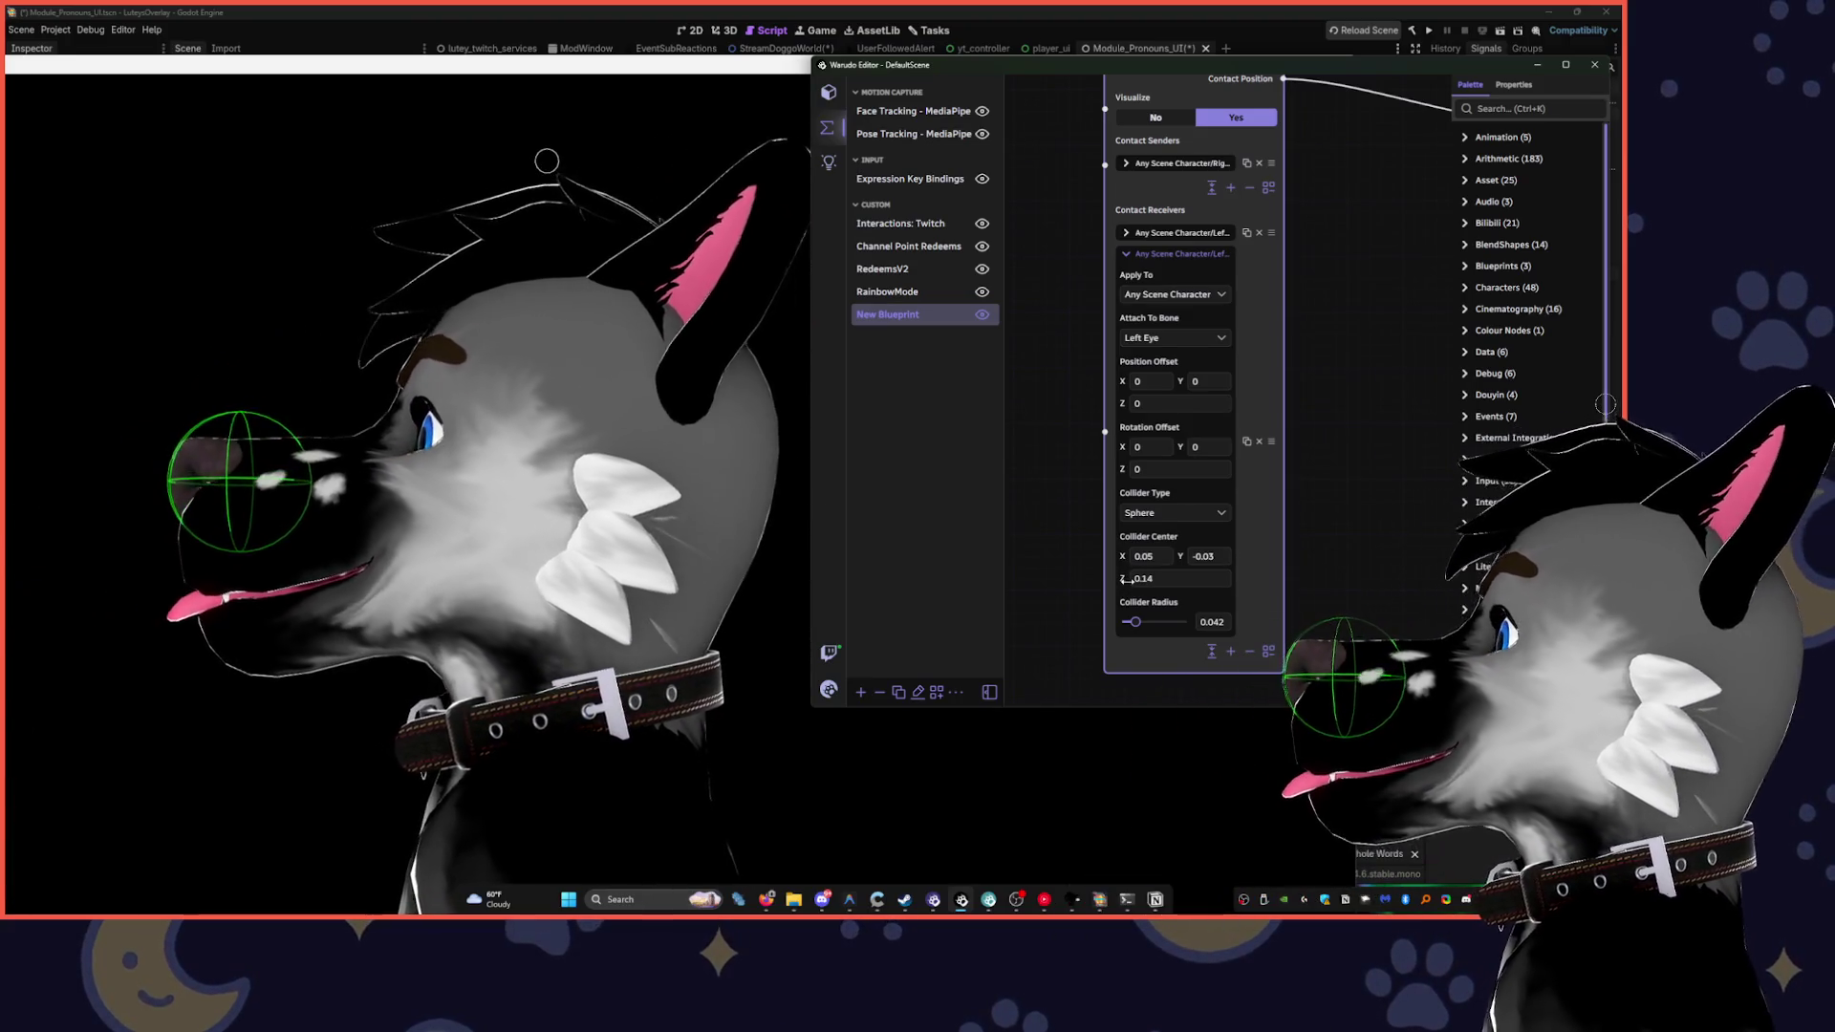
{"action": "left_click", "coordinate": [635, 567]}
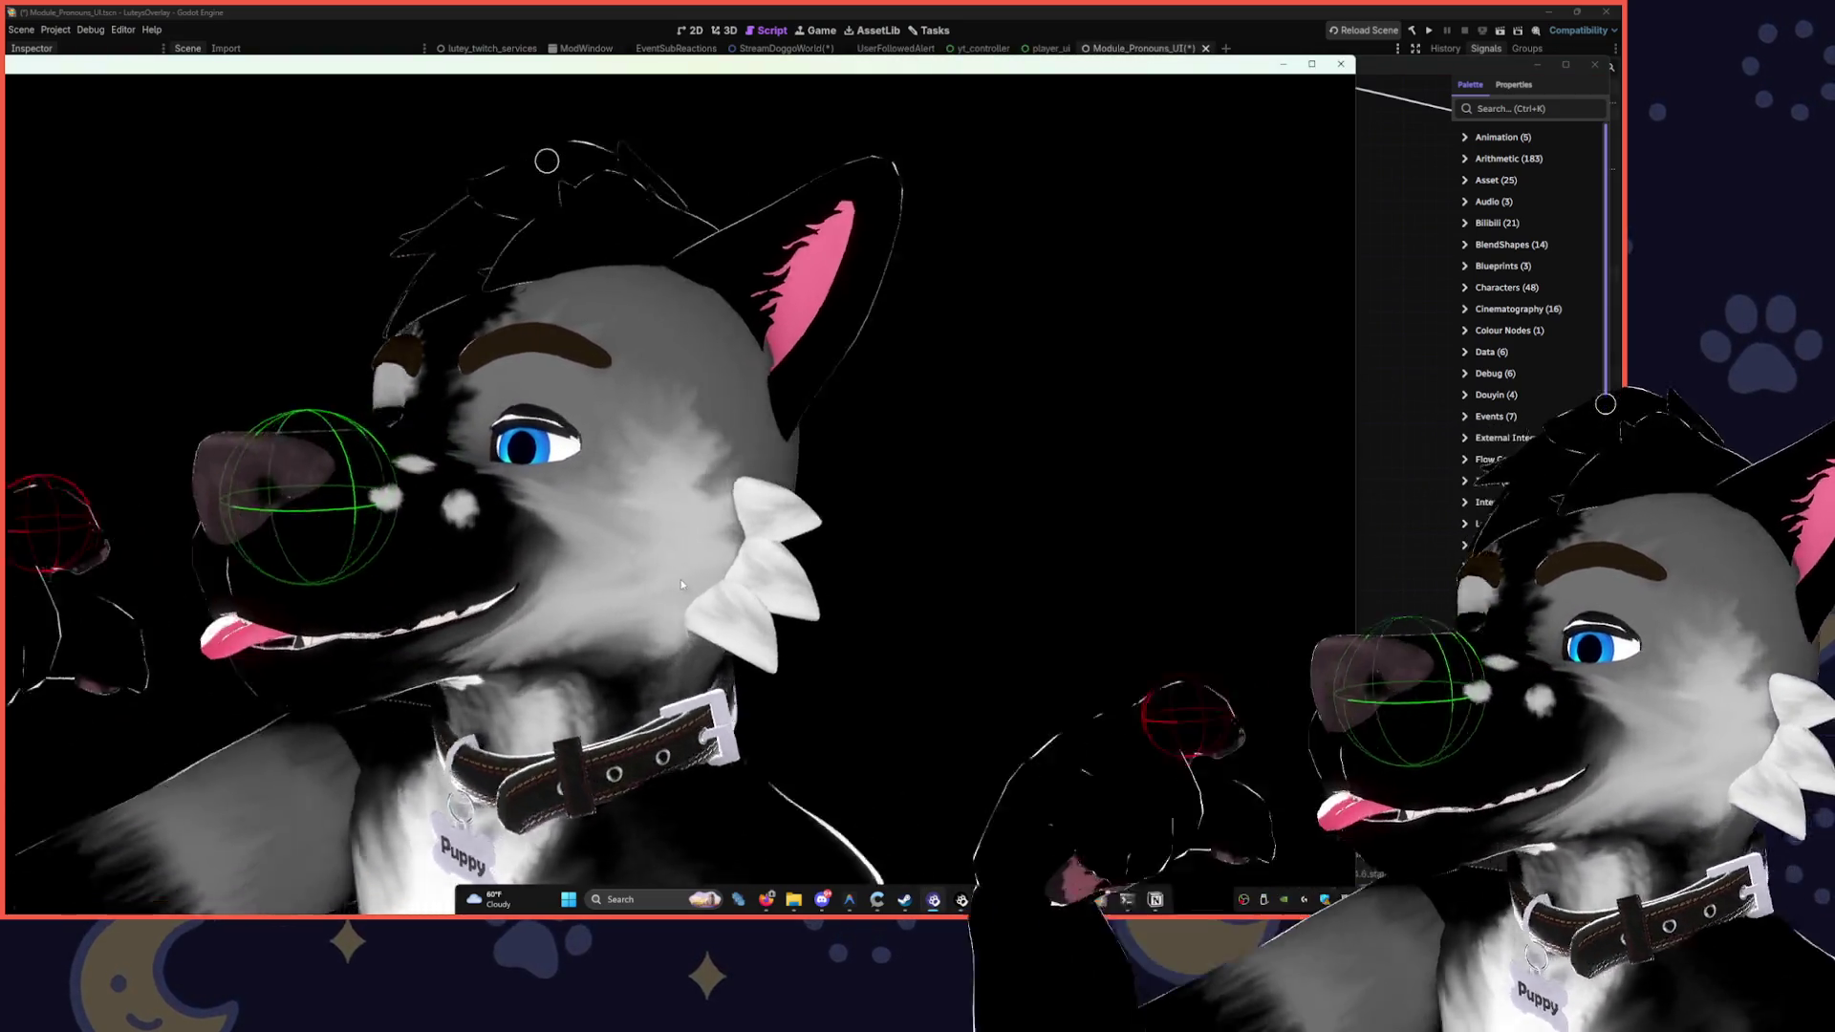
{"action": "left_click", "coordinate": [1417, 65]}
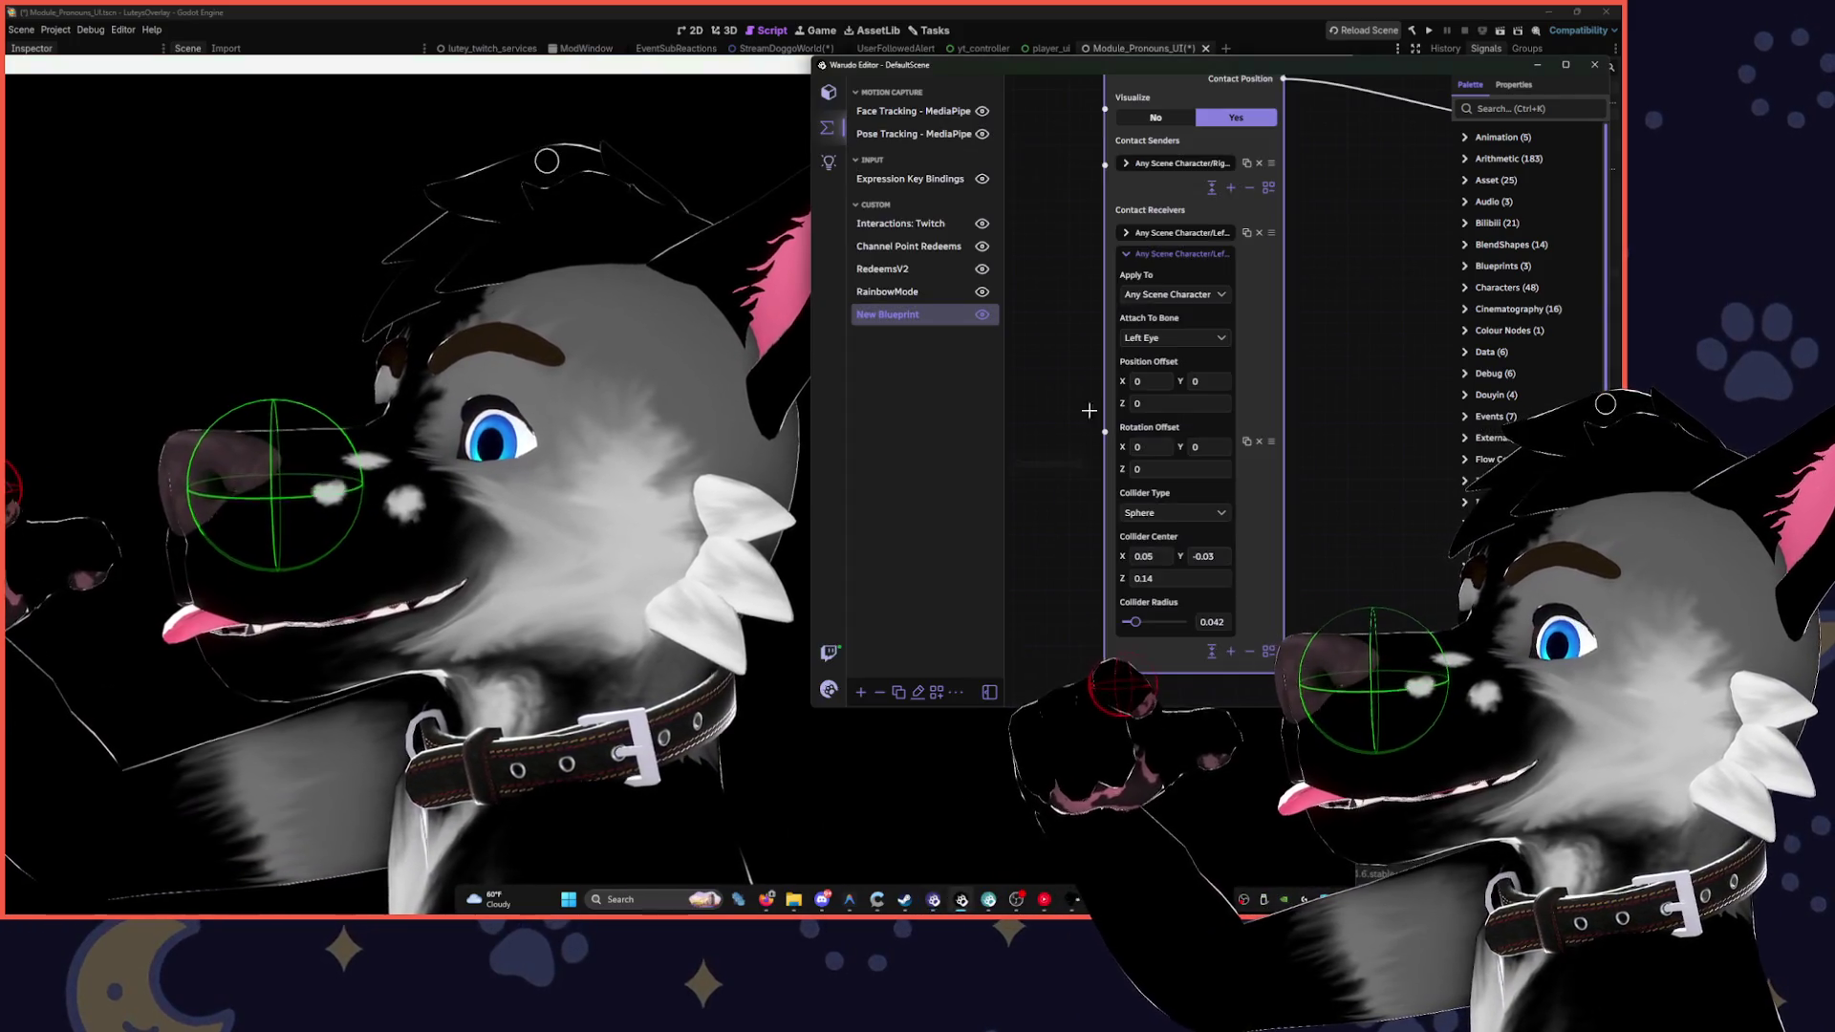
{"action": "key", "text": "BackSpace"}
{"action": "type", "text": "9"}
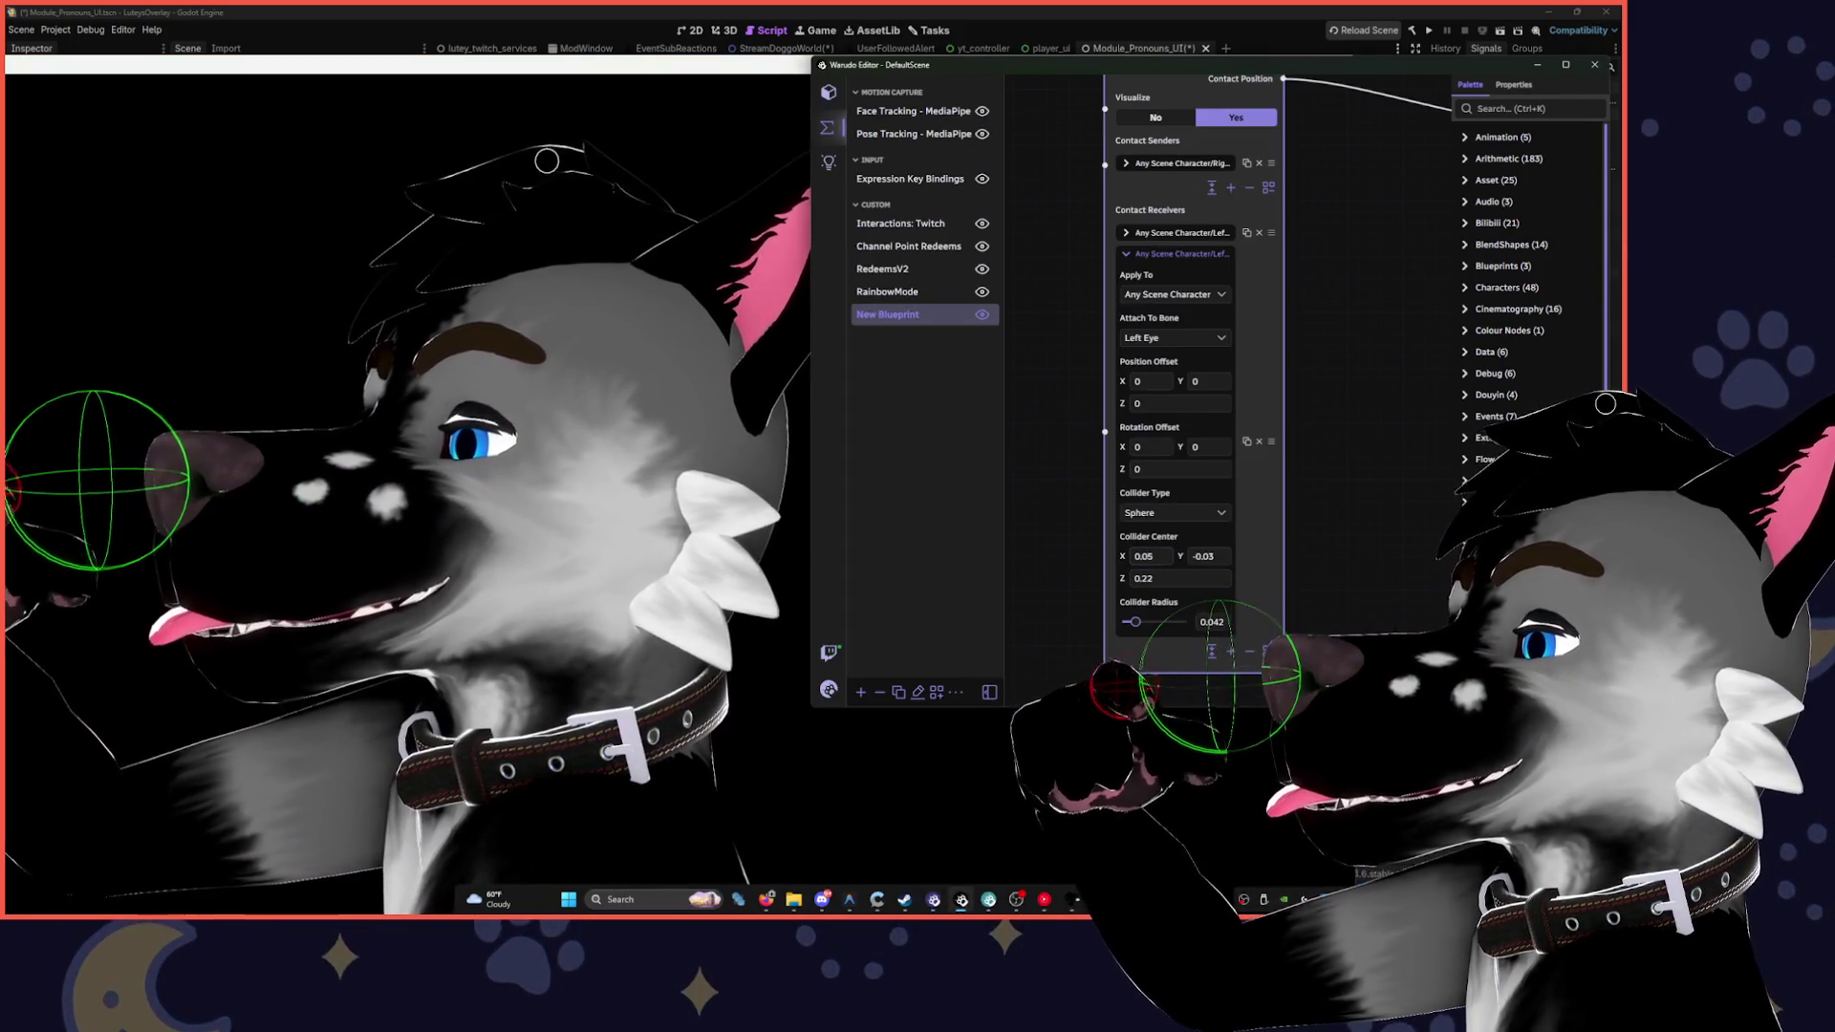
- Expand the Left Index Distal receiver and set its collider radius to 0.049
{"action": "left_click", "coordinate": [1173, 294]}
{"action": "left_click", "coordinate": [1211, 244]}
{"action": "left_click", "coordinate": [1194, 233]}
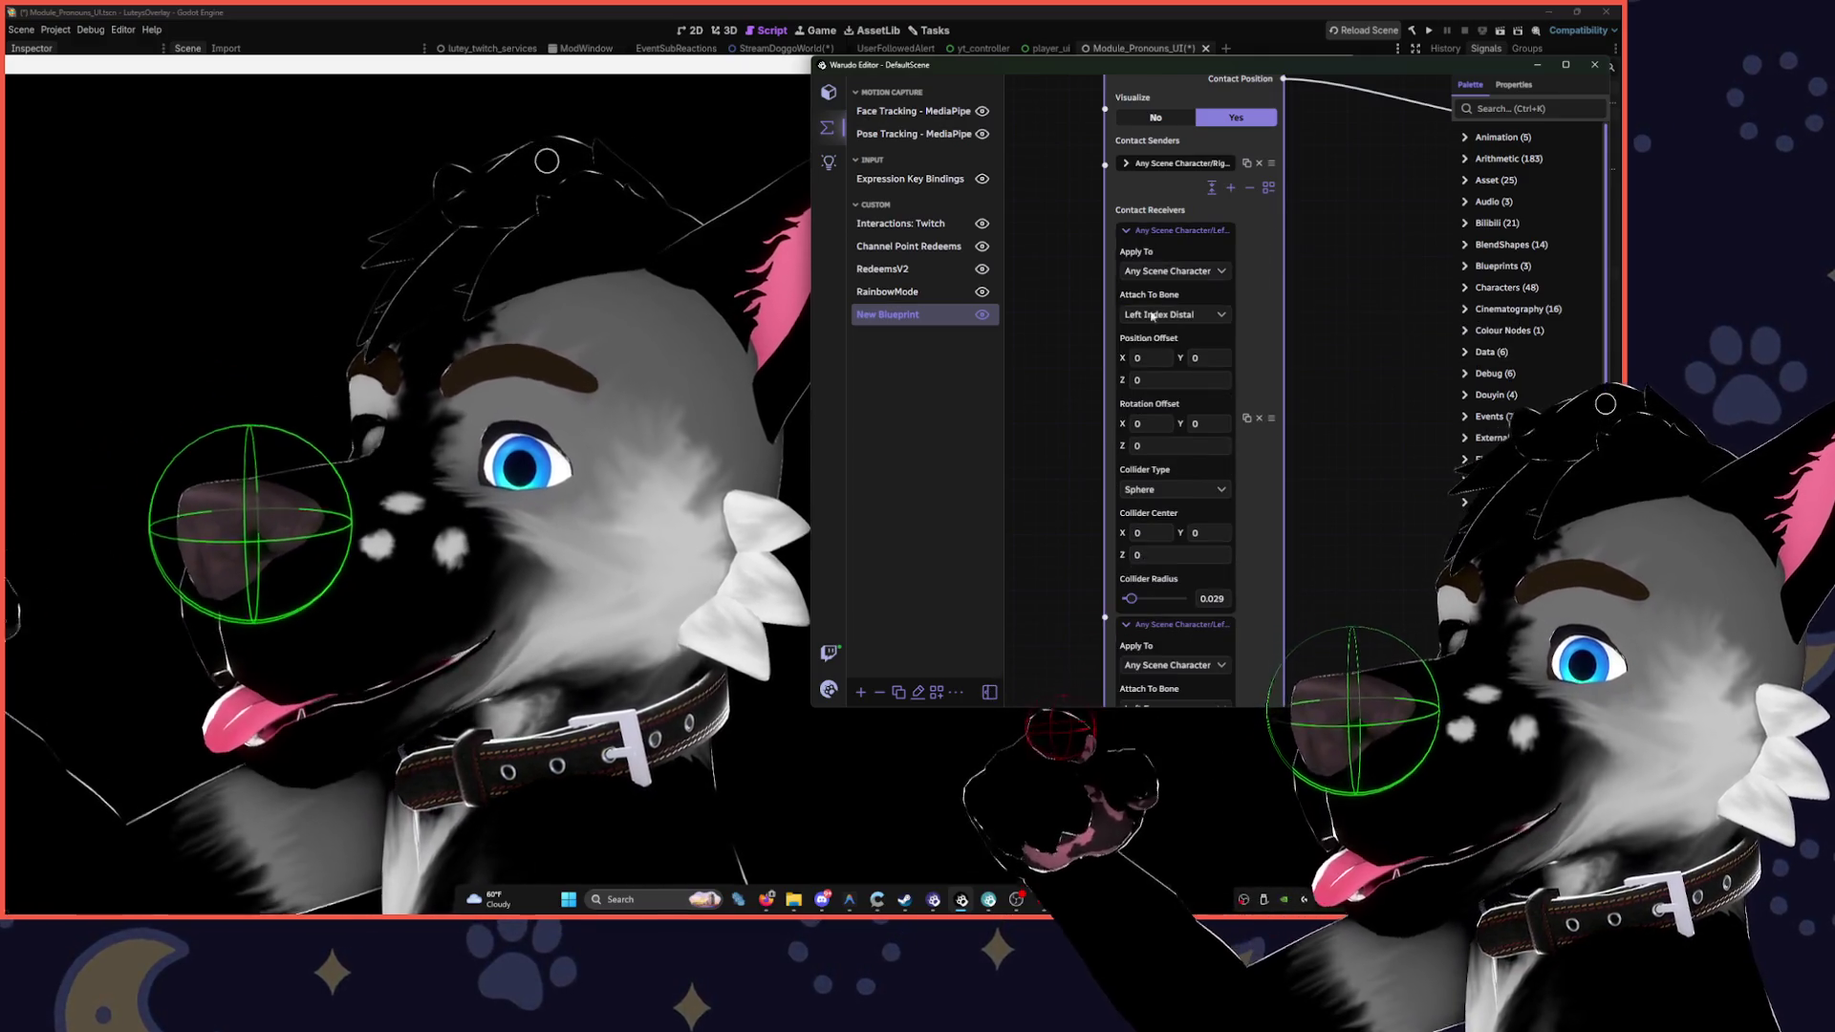
{"action": "left_click", "coordinate": [1208, 597]}
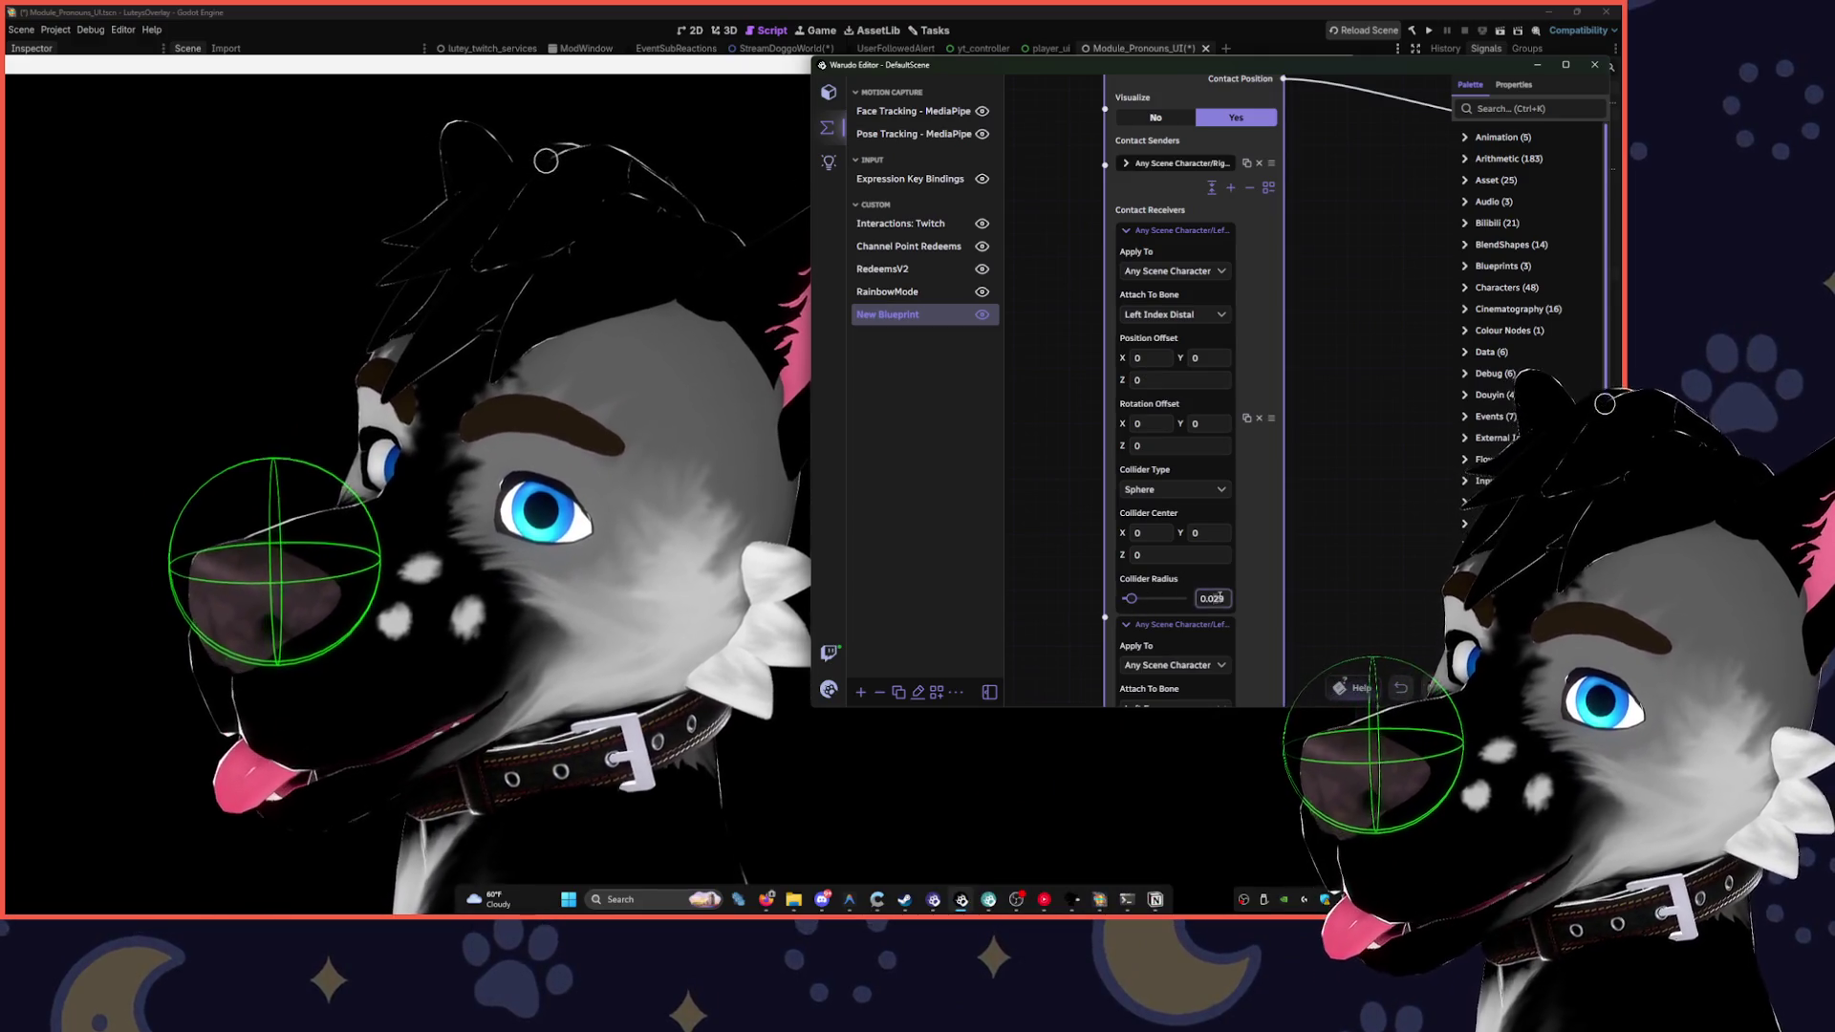
{"action": "type", "text": "0.049"}
{"action": "key", "text": "Return"}
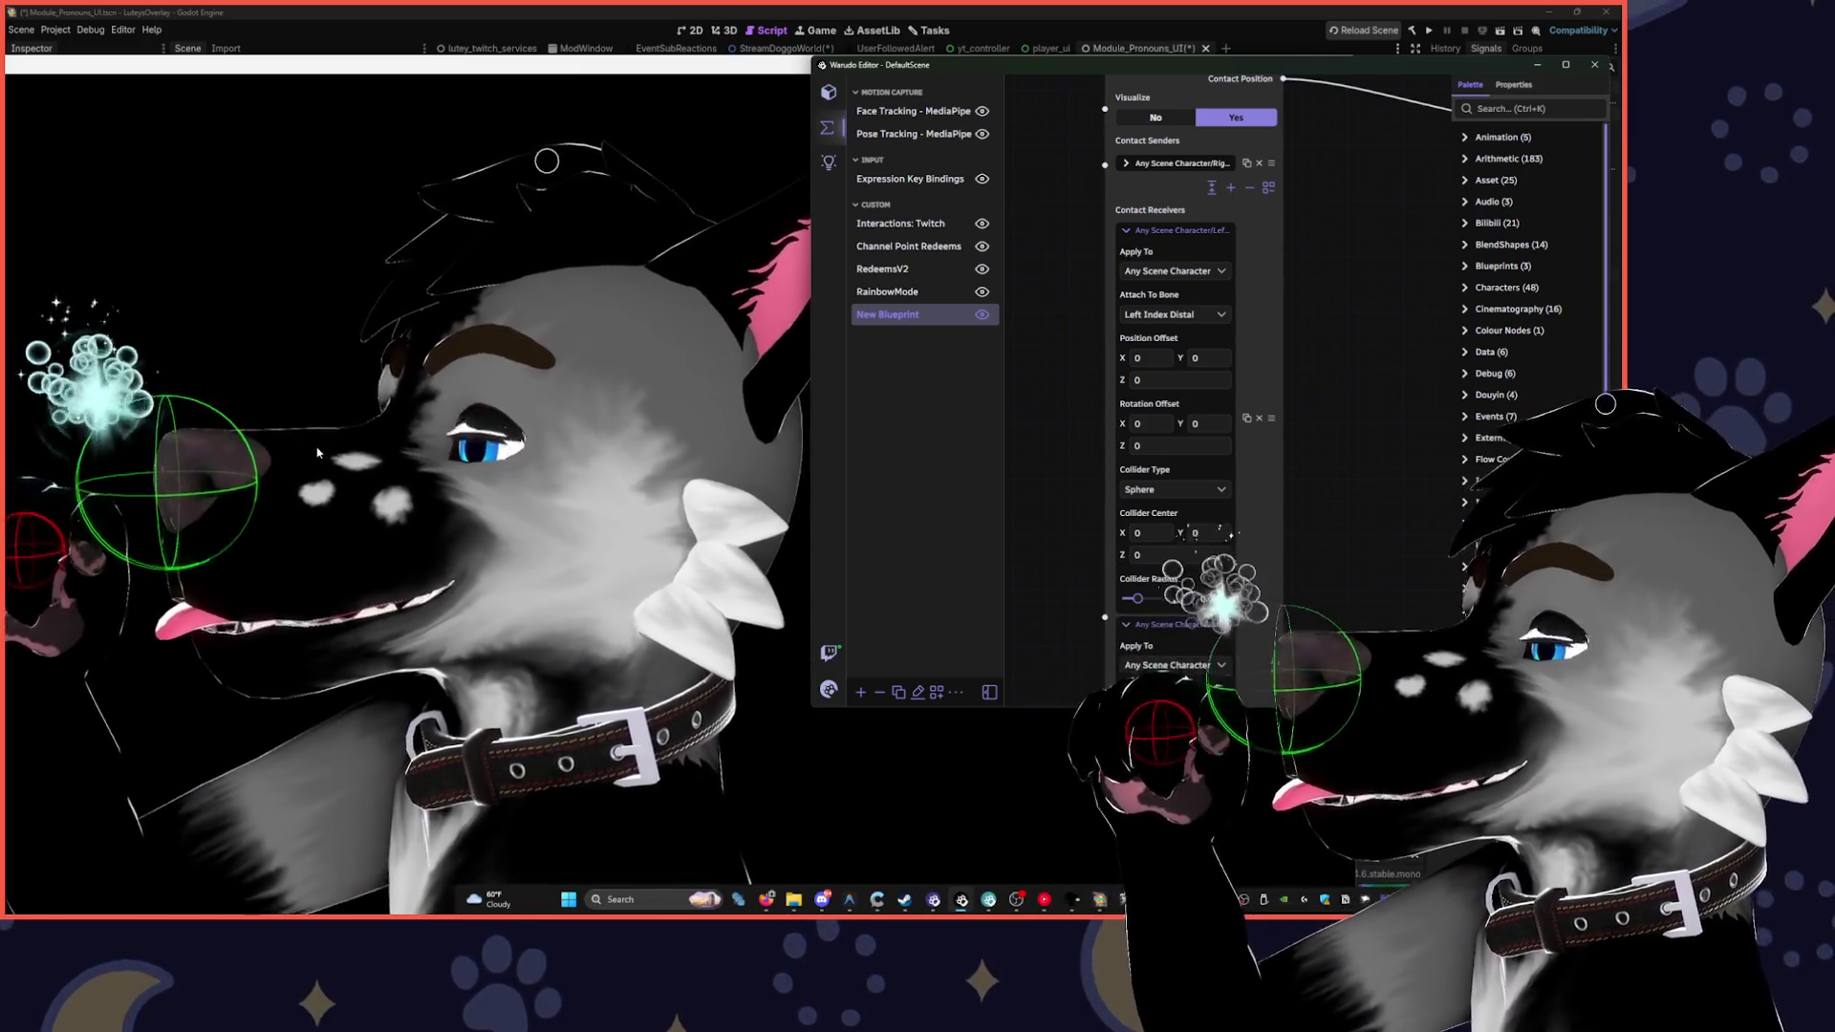
- Test the bubble contact in the avatar preview, minimize YouTube Music, and bring Godot forward
{"action": "left_click", "coordinate": [483, 392]}
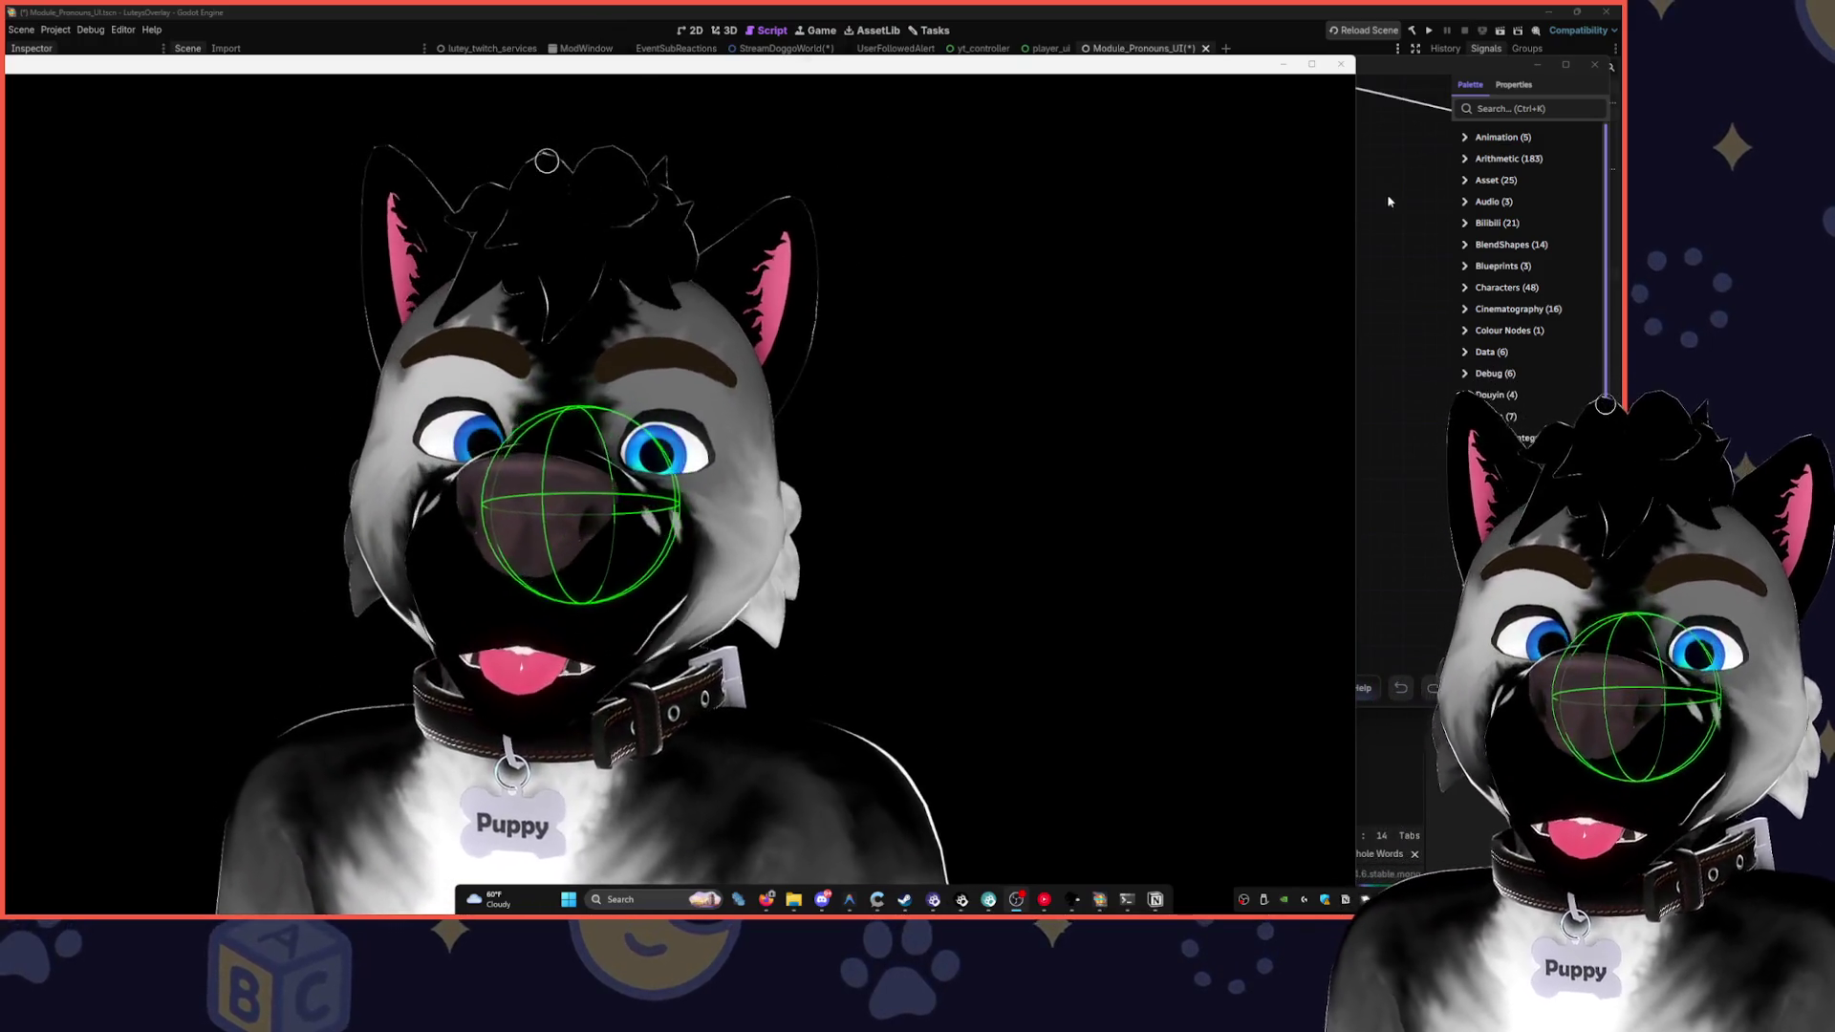
{"action": "left_click", "coordinate": [1389, 201]}
{"action": "mouse_move", "coordinate": [1045, 899]}
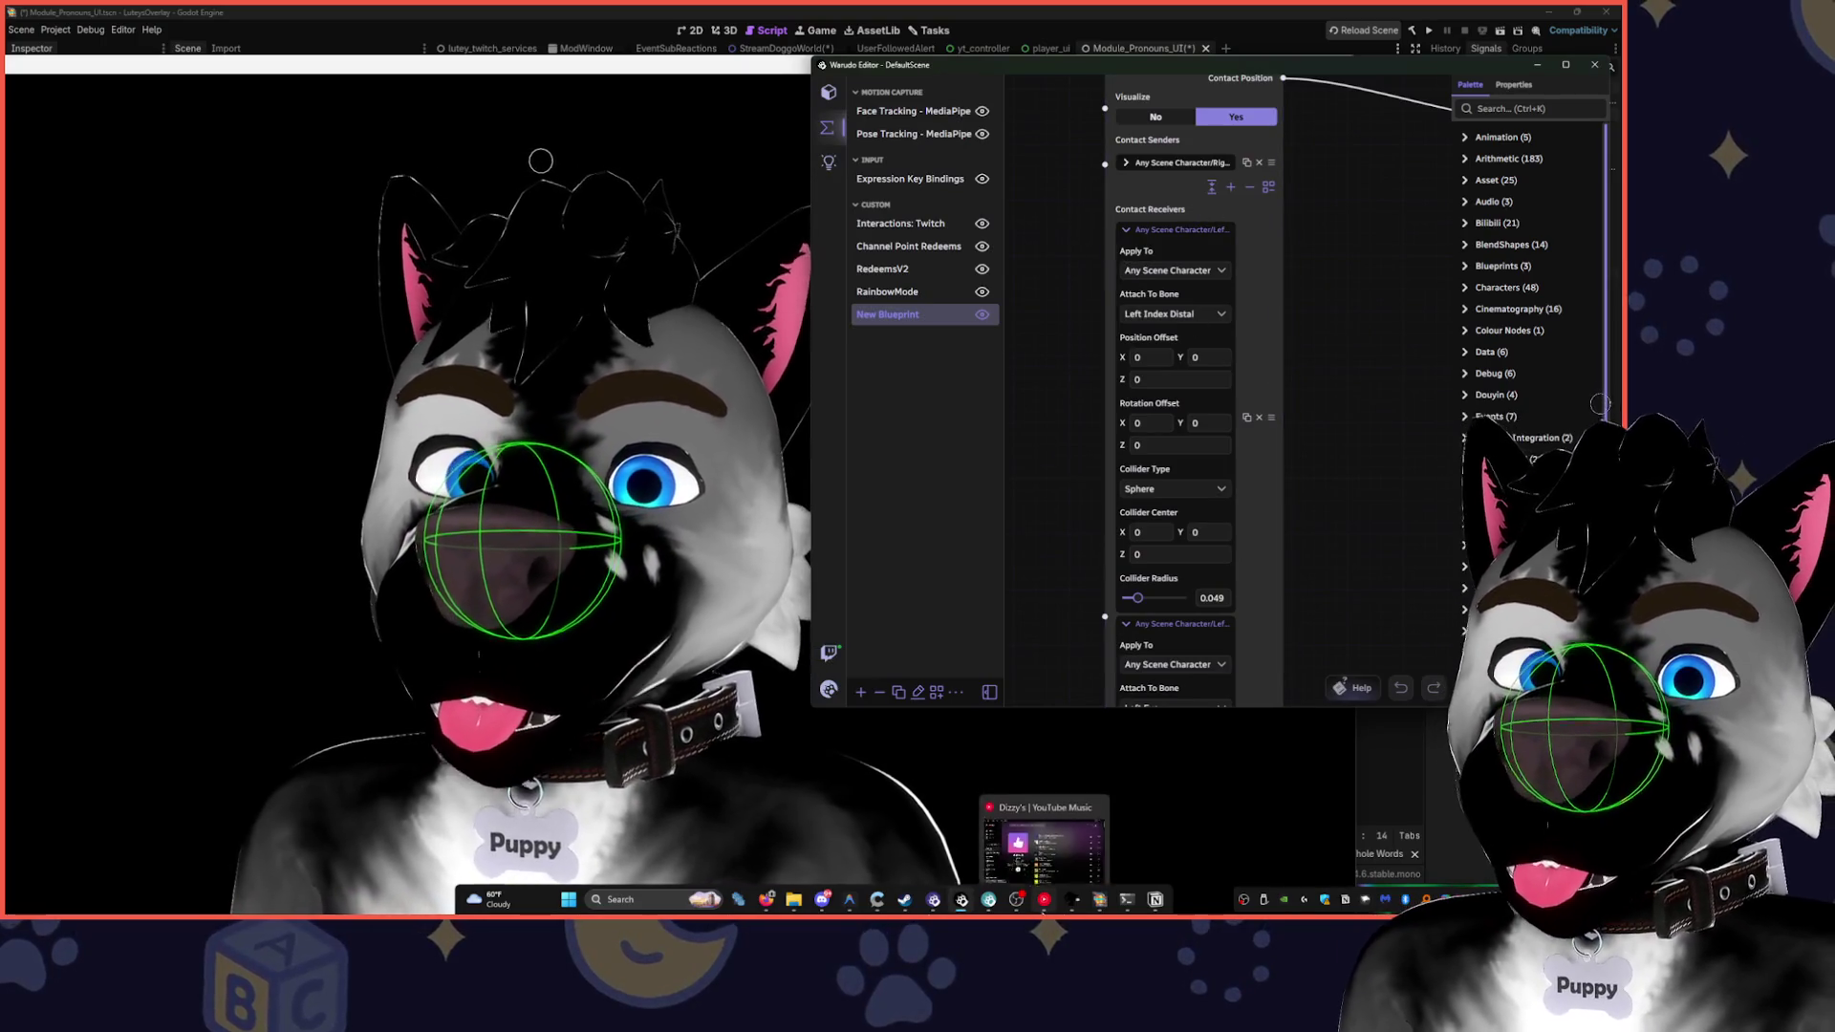
{"action": "left_click", "coordinate": [1045, 846]}
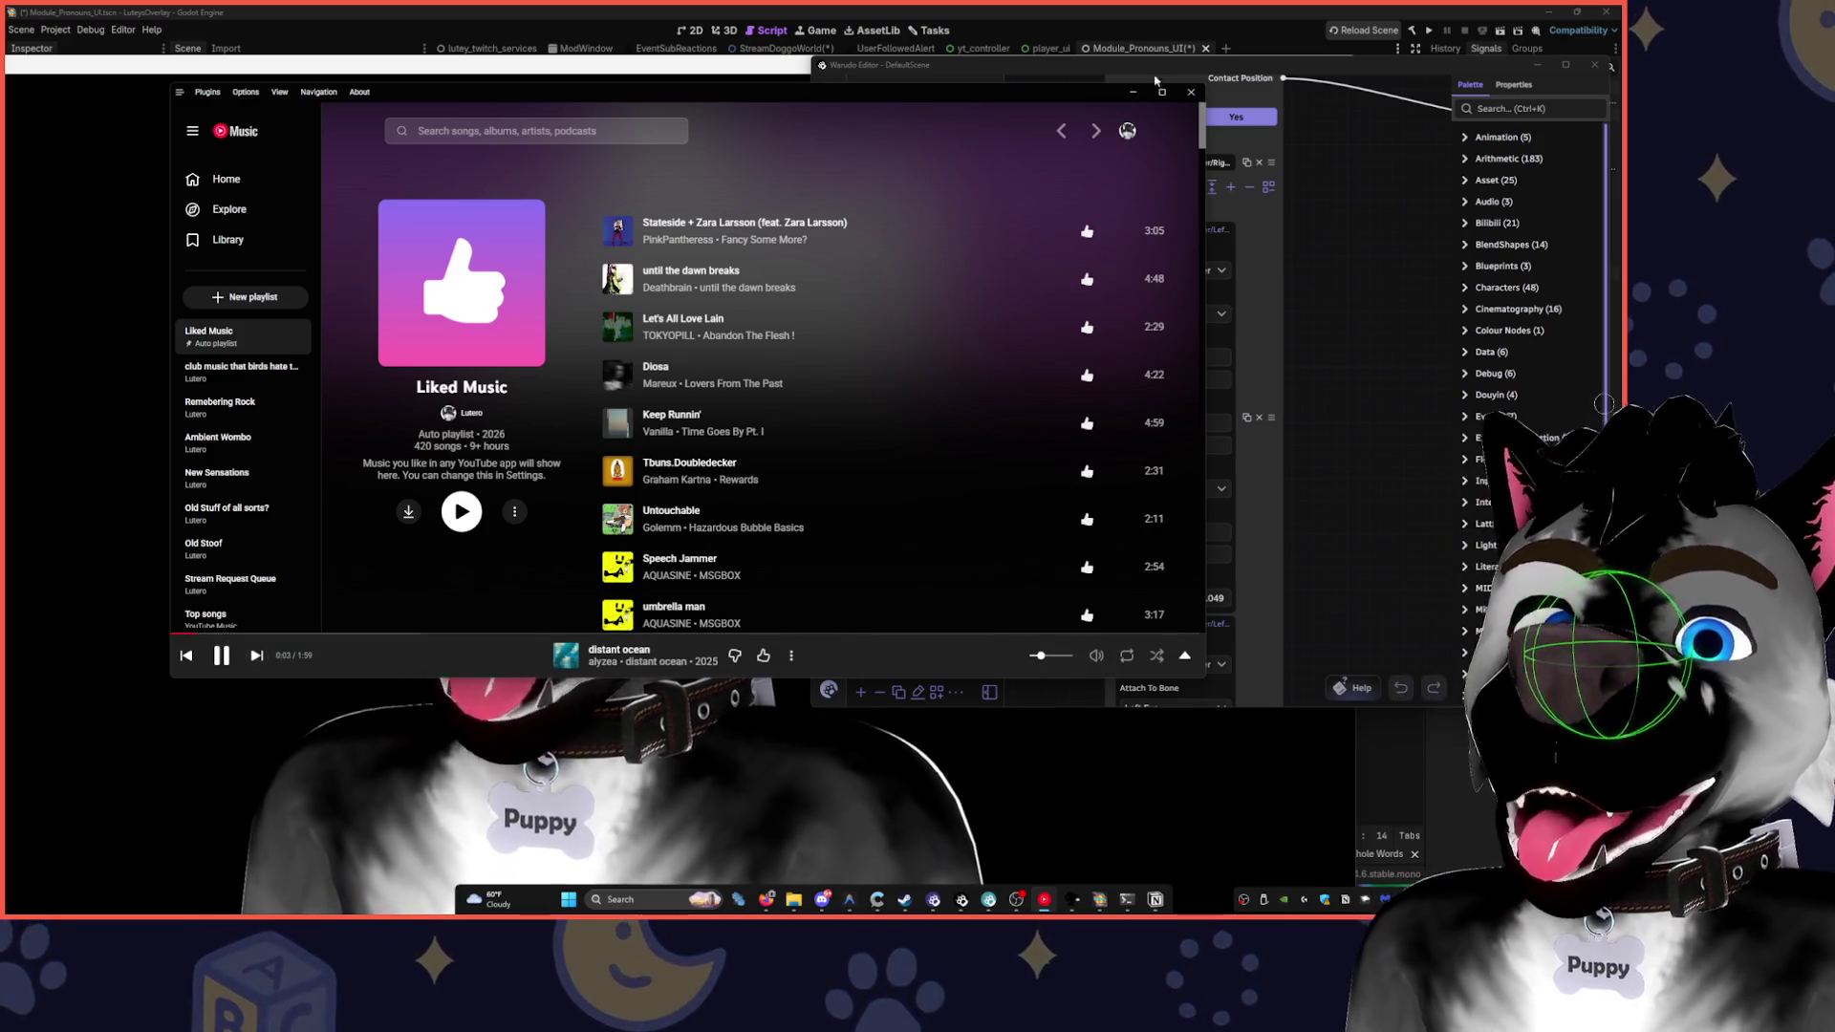
{"action": "left_click", "coordinate": [1134, 96]}
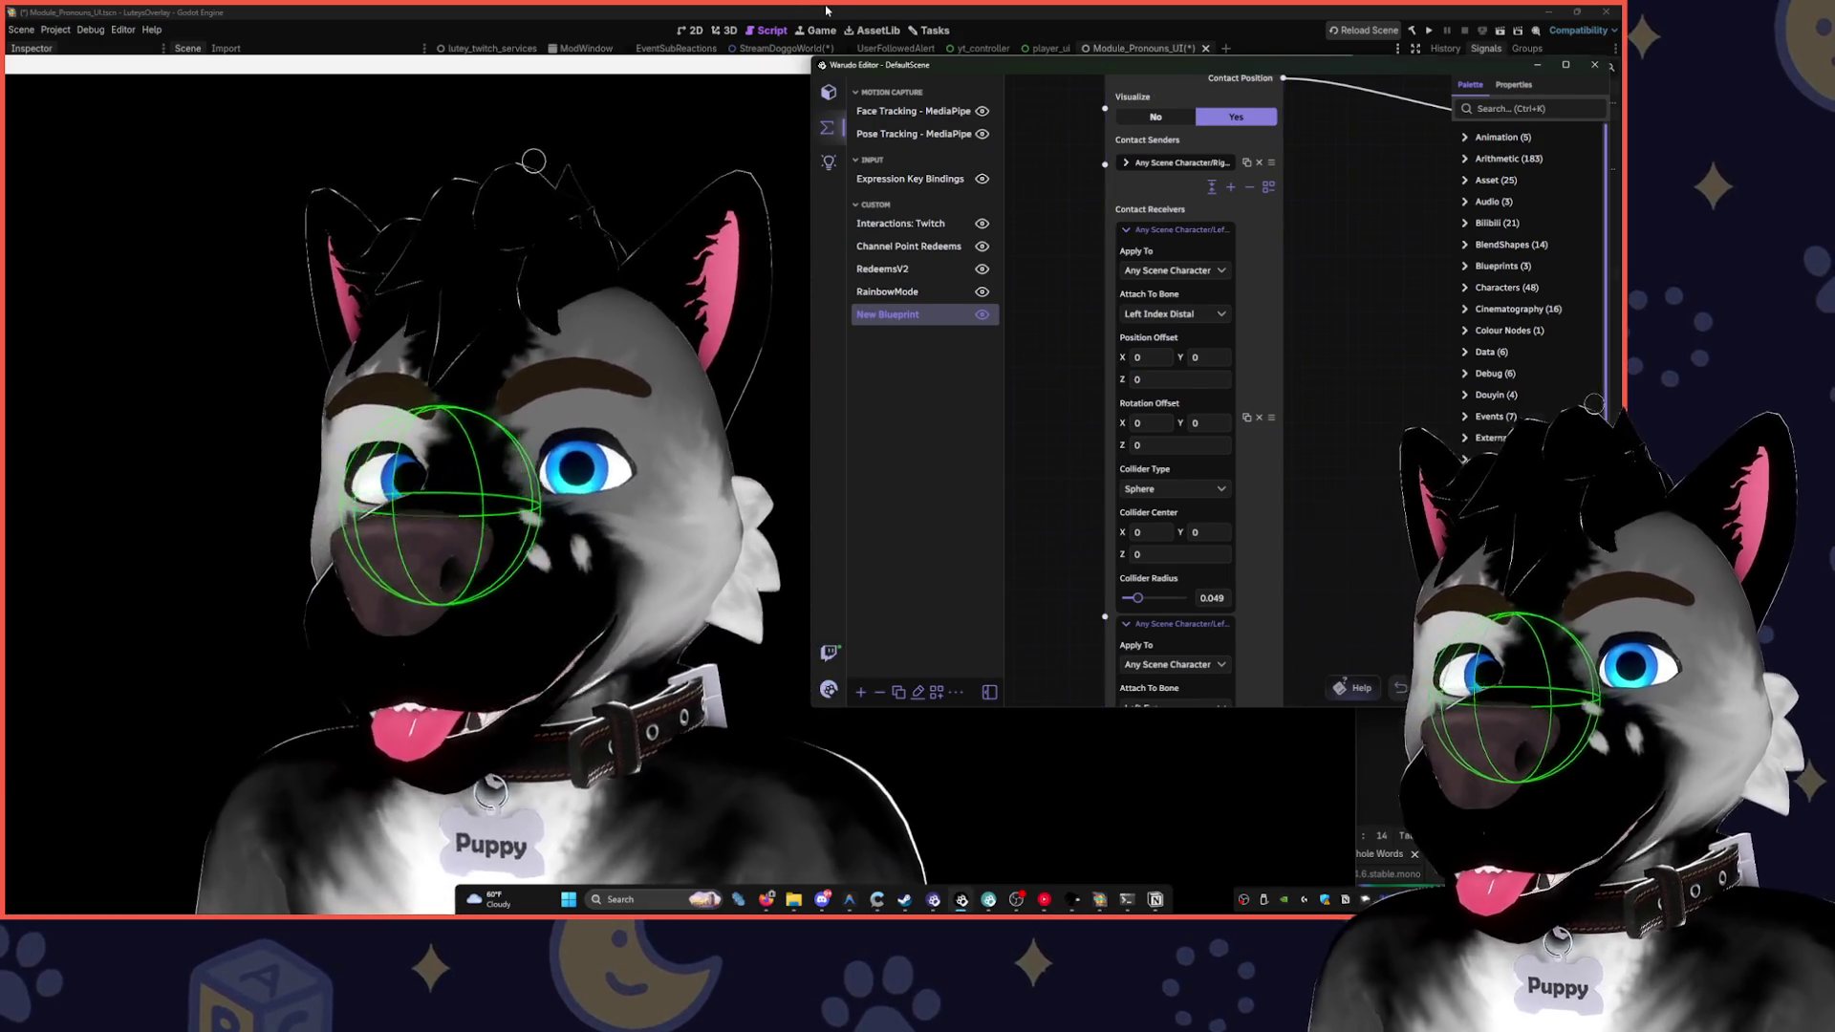
{"action": "left_click", "coordinate": [1099, 899]}
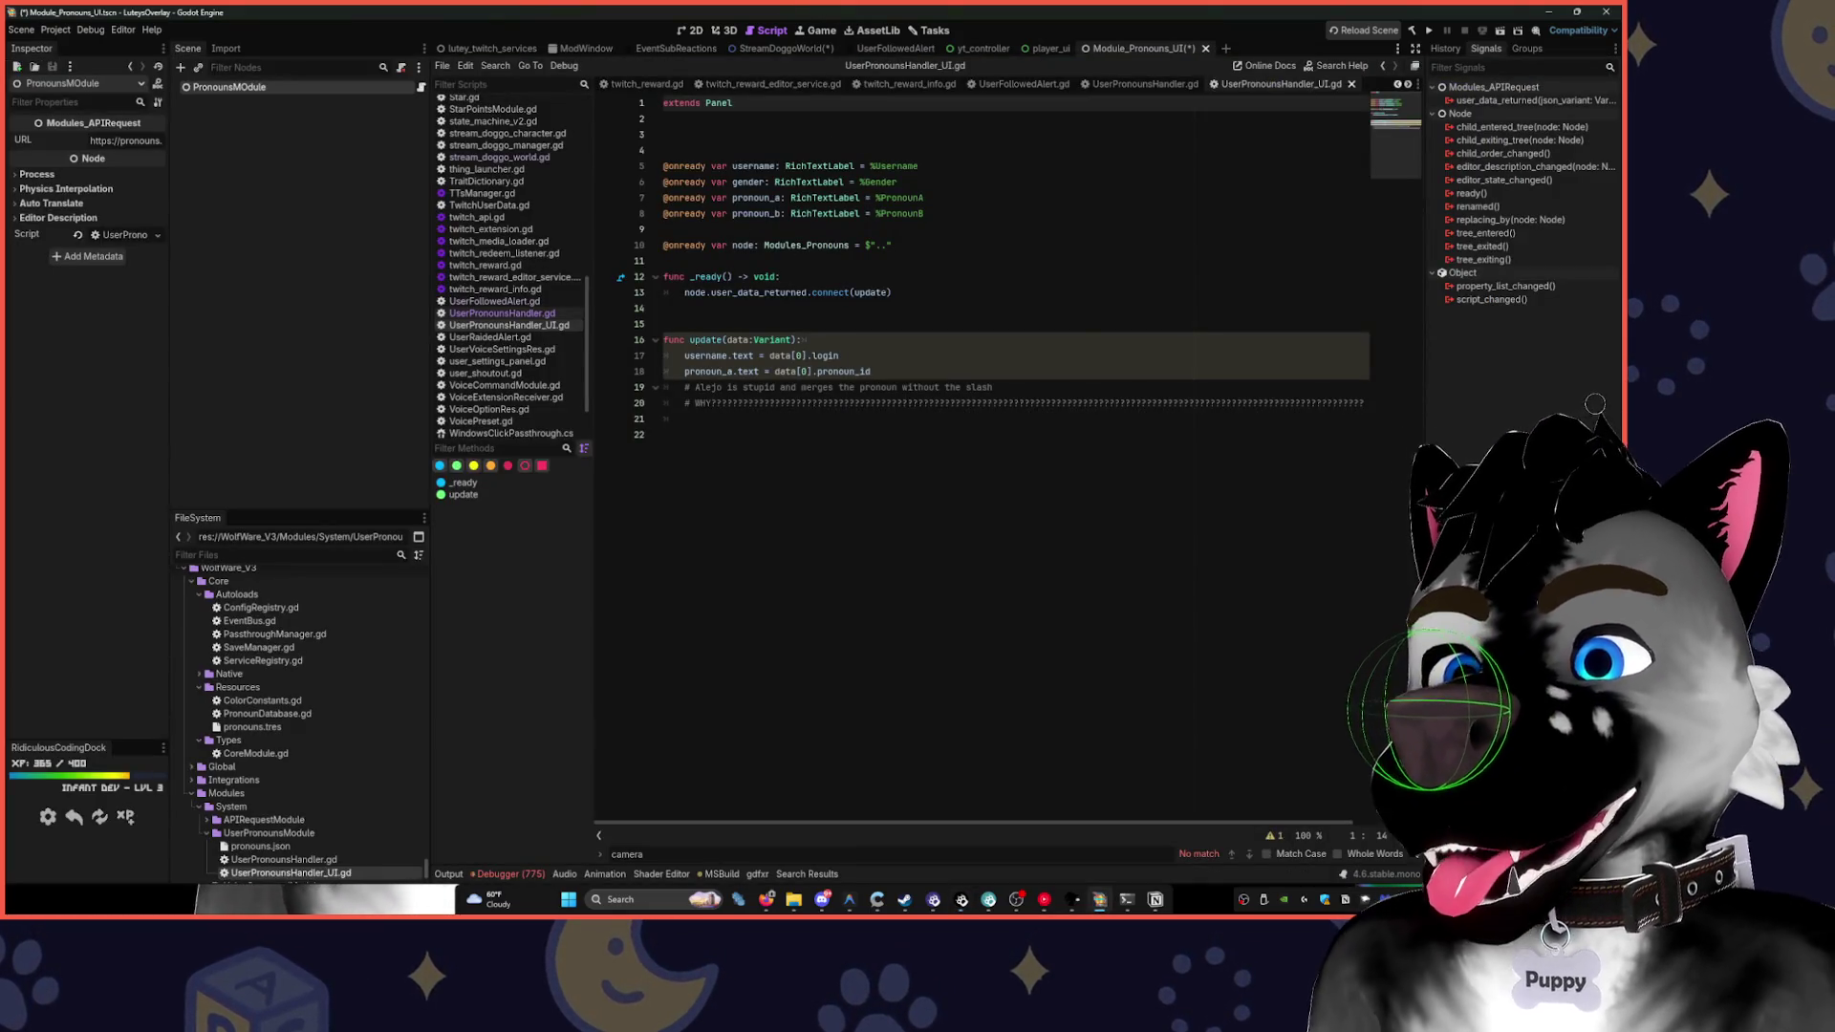
- Run the stream overlay project after its .NET build, then switch back to the Warudo windows
{"action": "left_click", "coordinate": [1428, 30]}
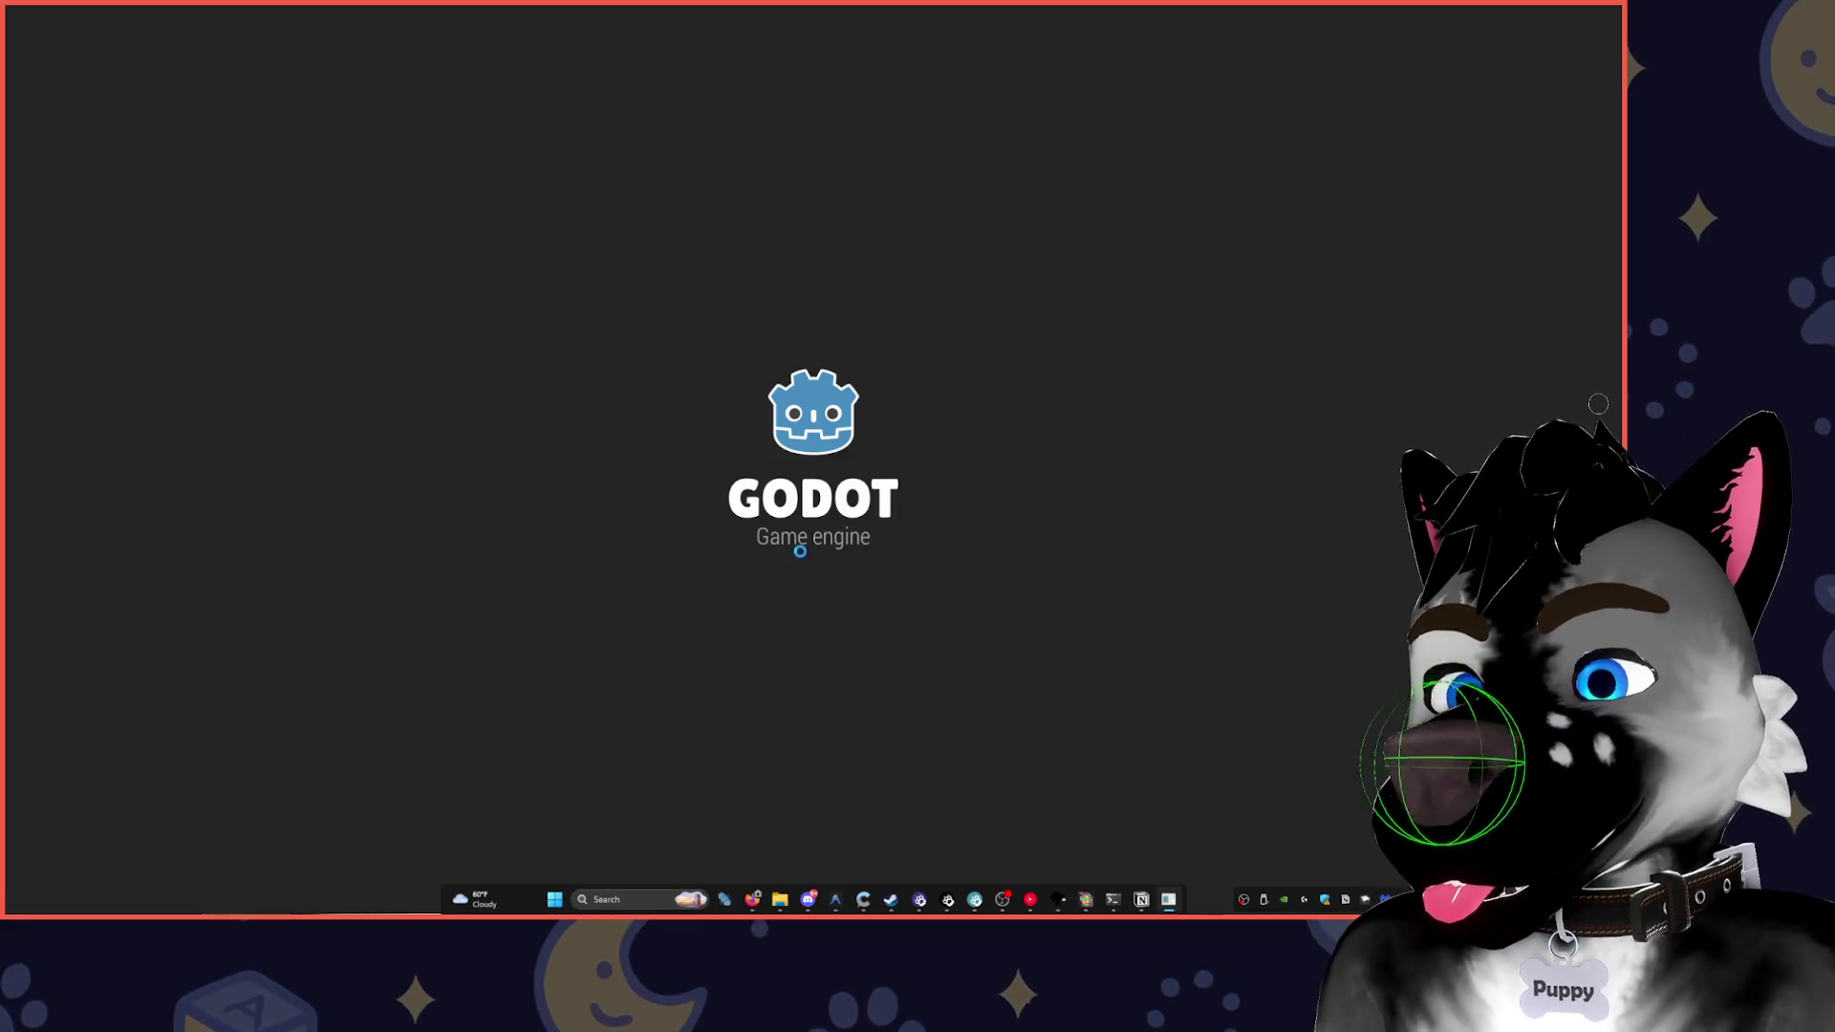
{"action": "left_click", "coordinate": [1081, 911]}
{"action": "mouse_move", "coordinate": [1032, 898]}
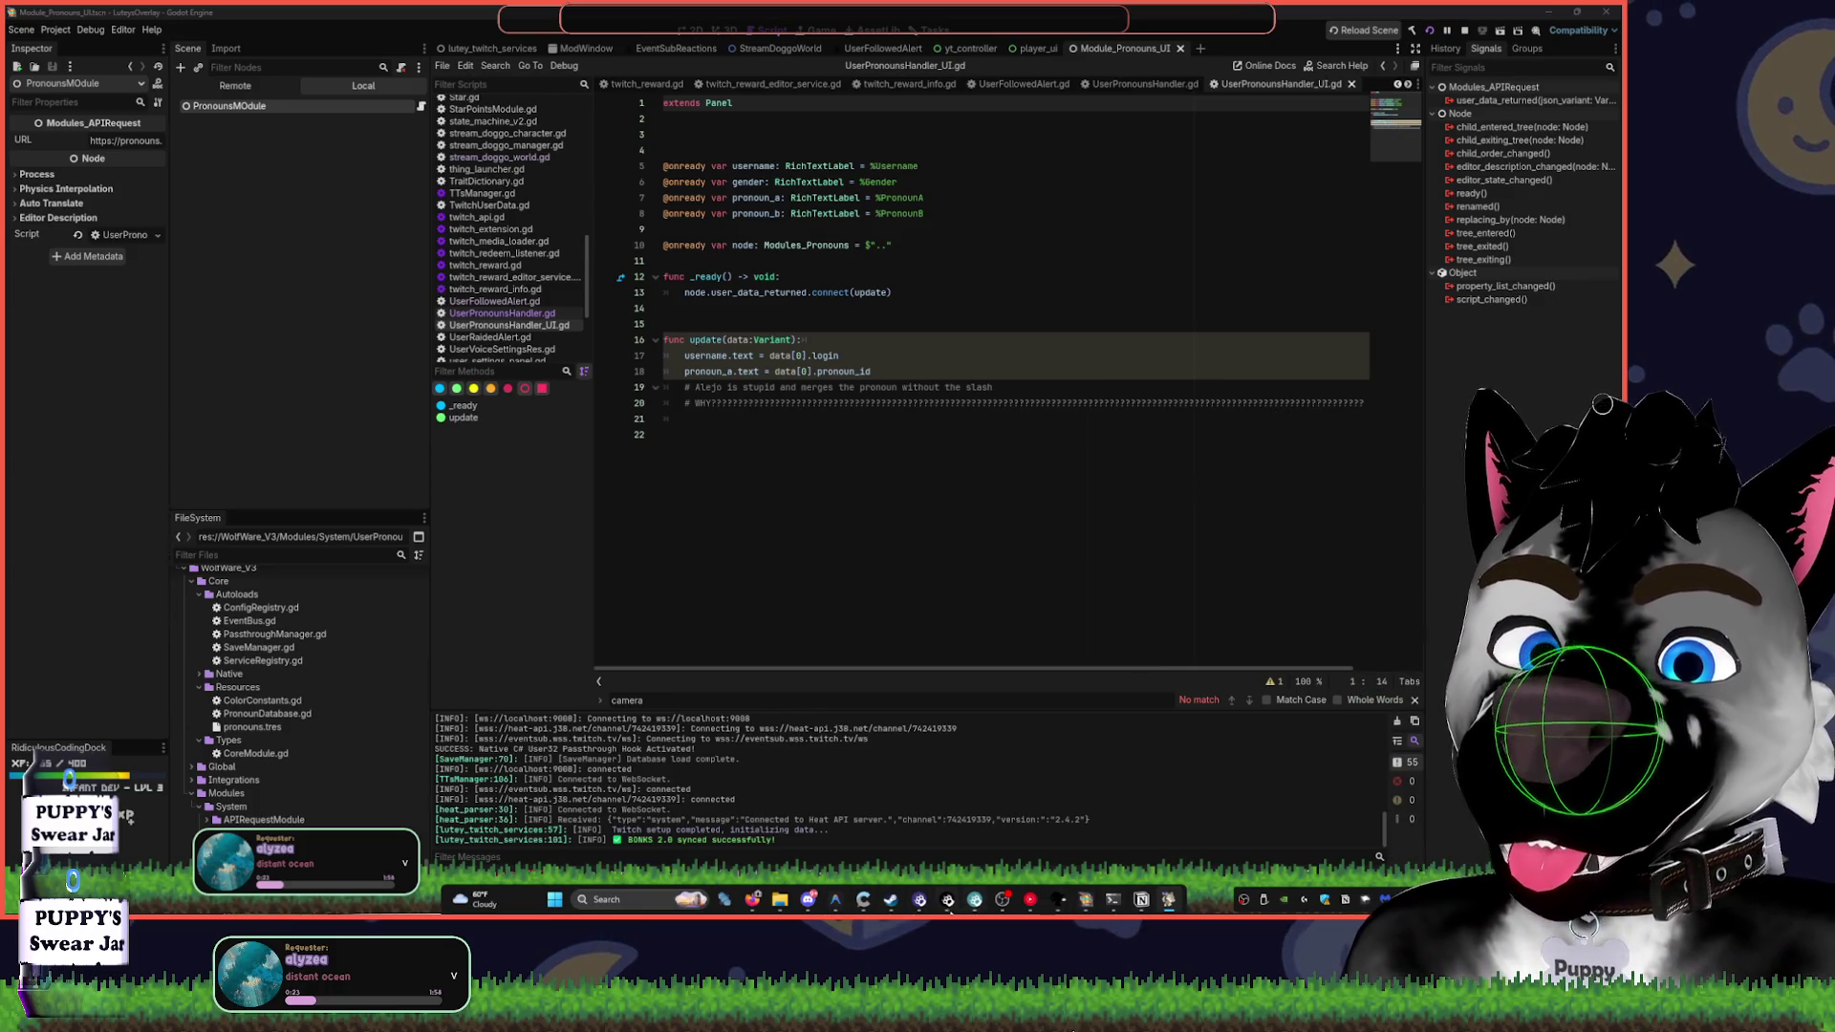
{"action": "left_click", "coordinate": [923, 903]}
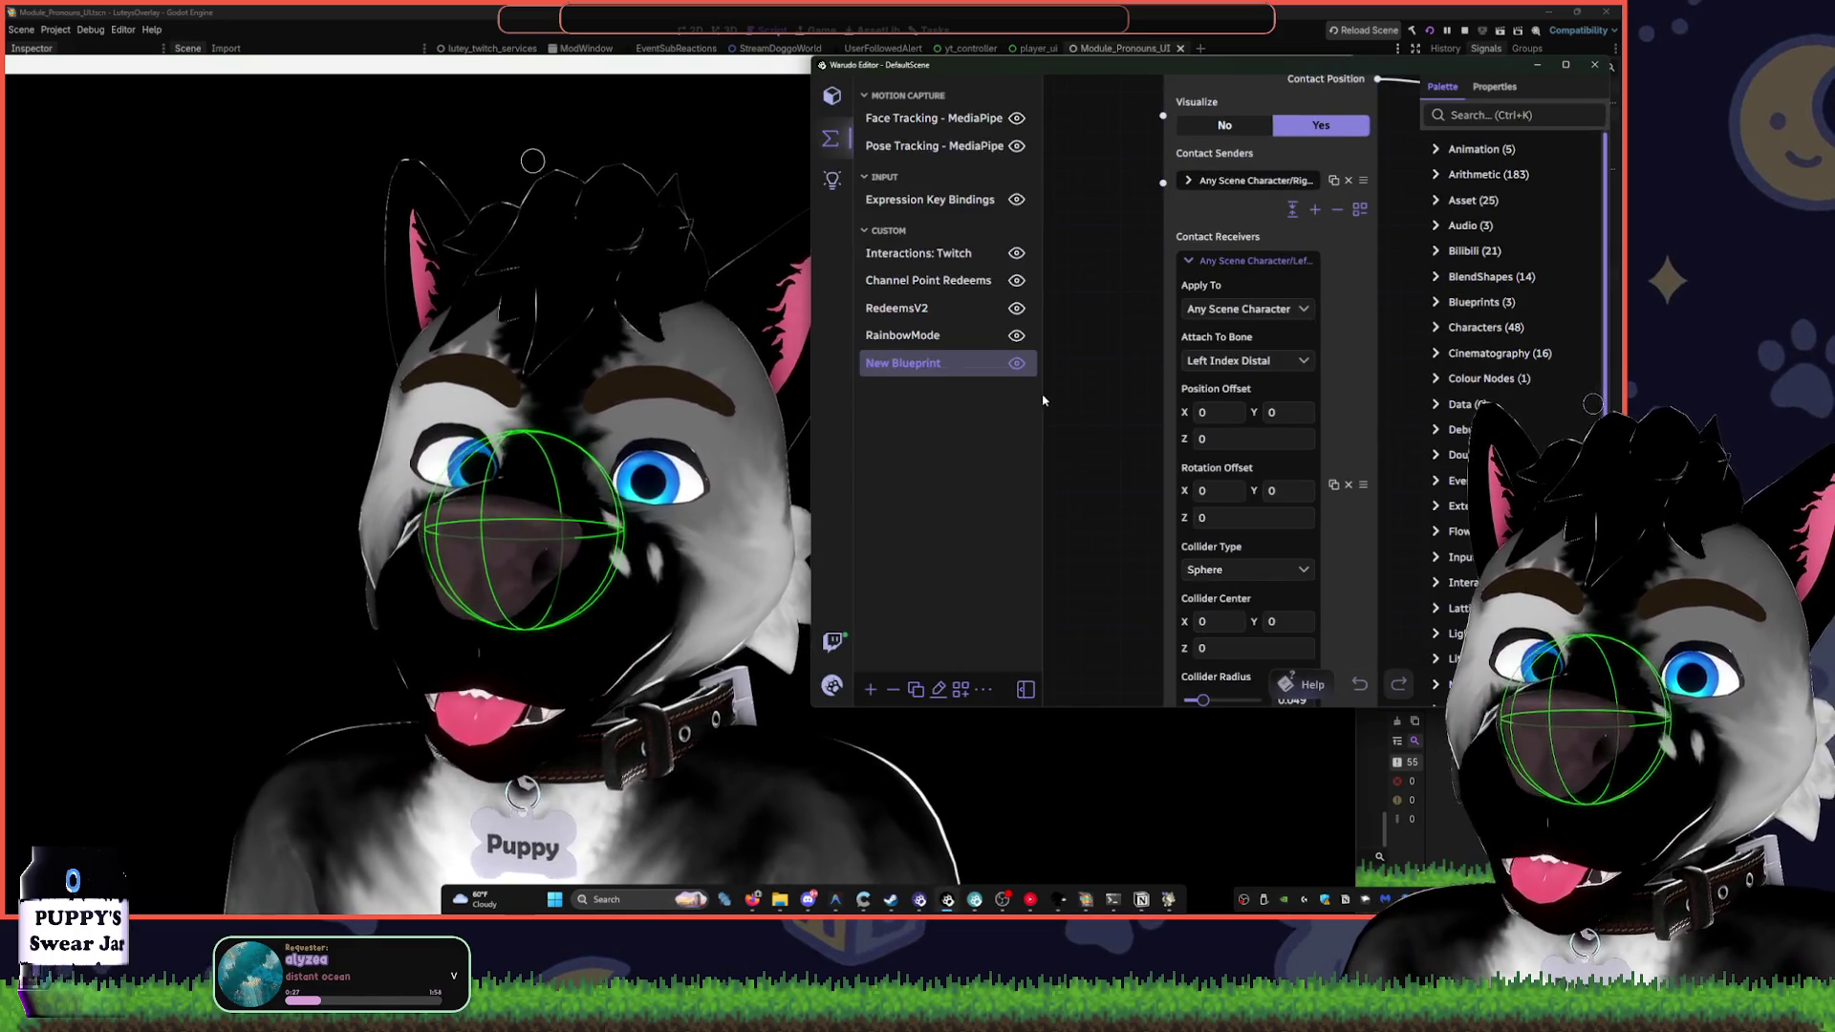
- Widen the Warudo editor and bring the avatar preview with the green nose collider forward
{"action": "left_click_drag", "start_coordinate": [812, 401], "coordinate": [790, 402]}
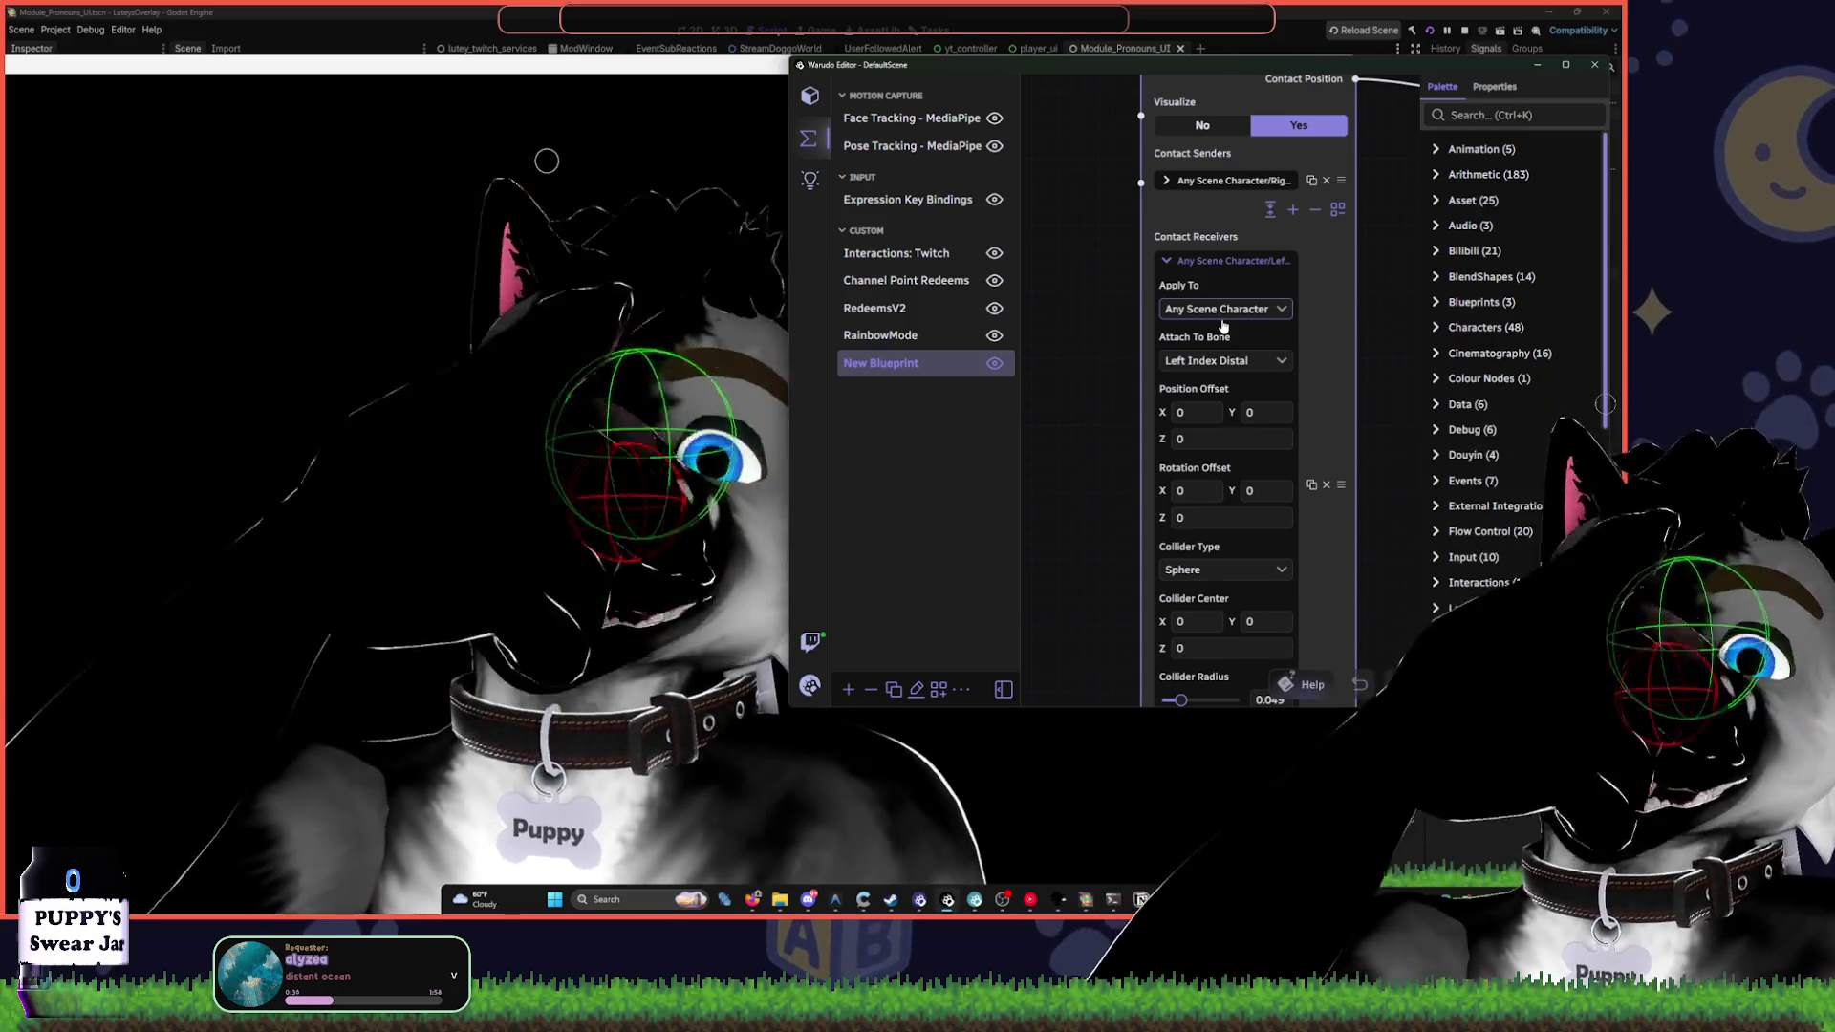
{"action": "left_click", "coordinate": [633, 421]}
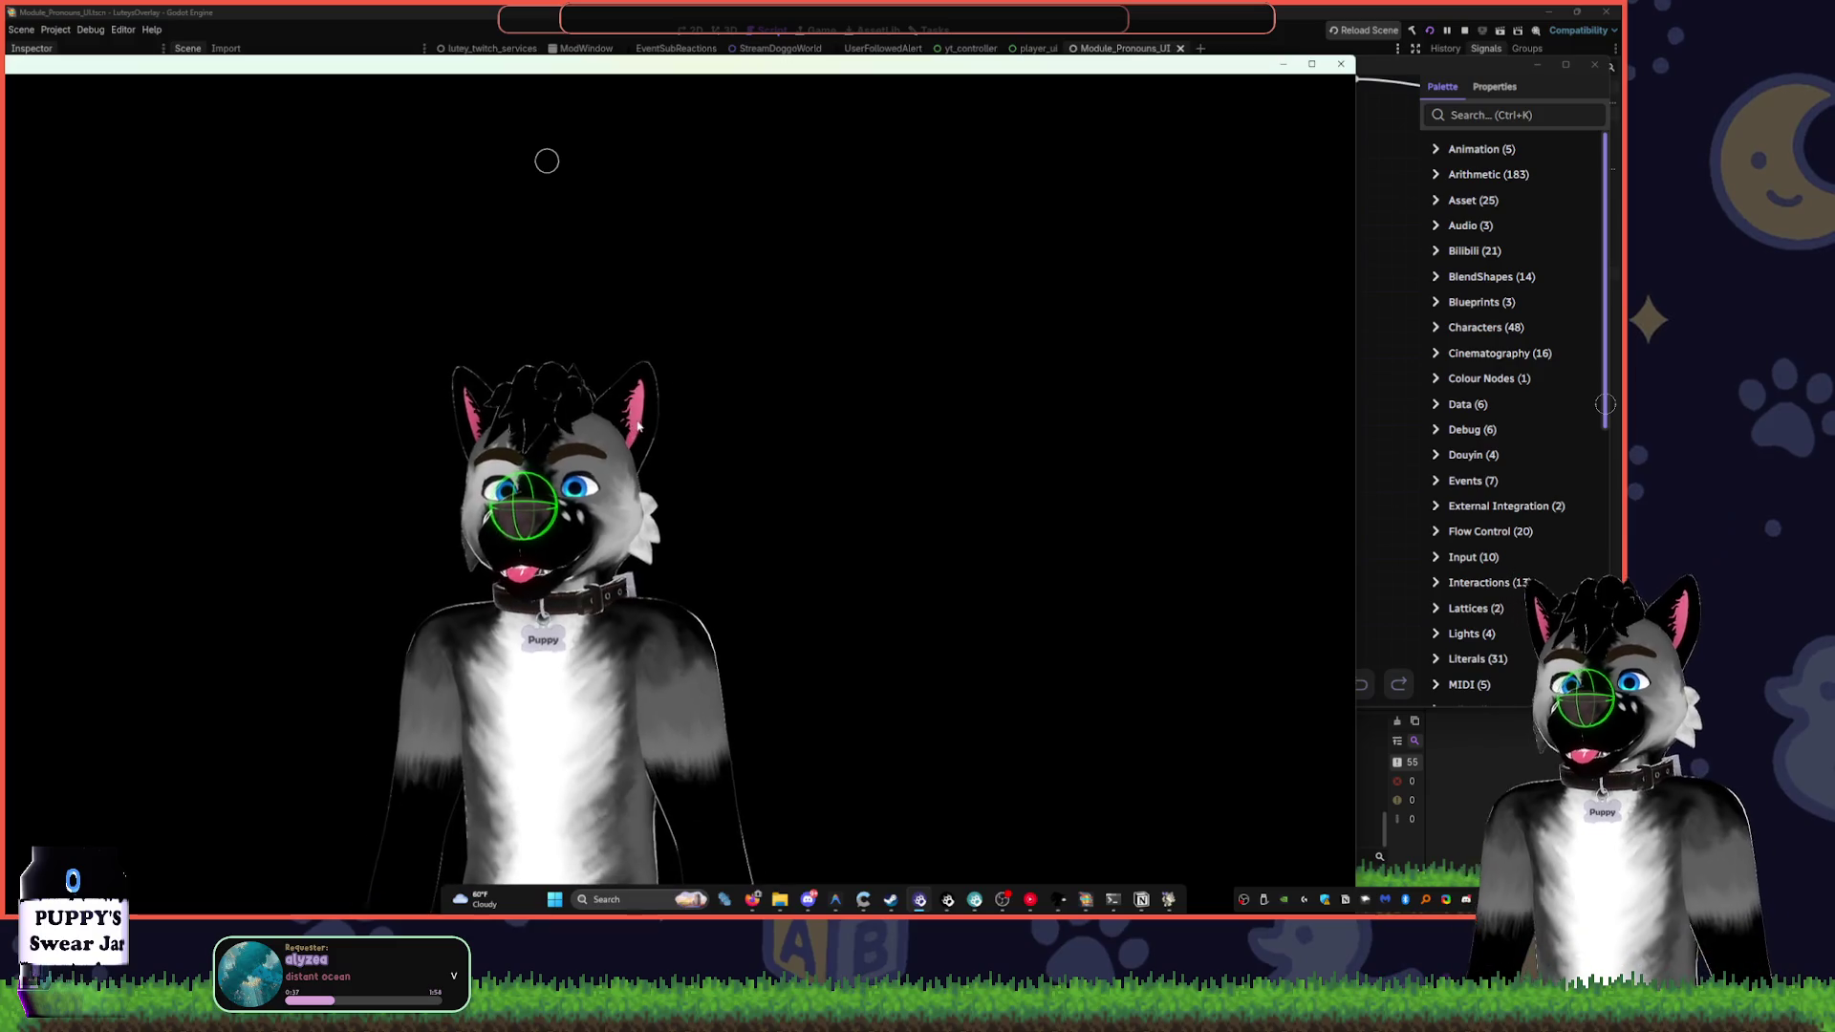
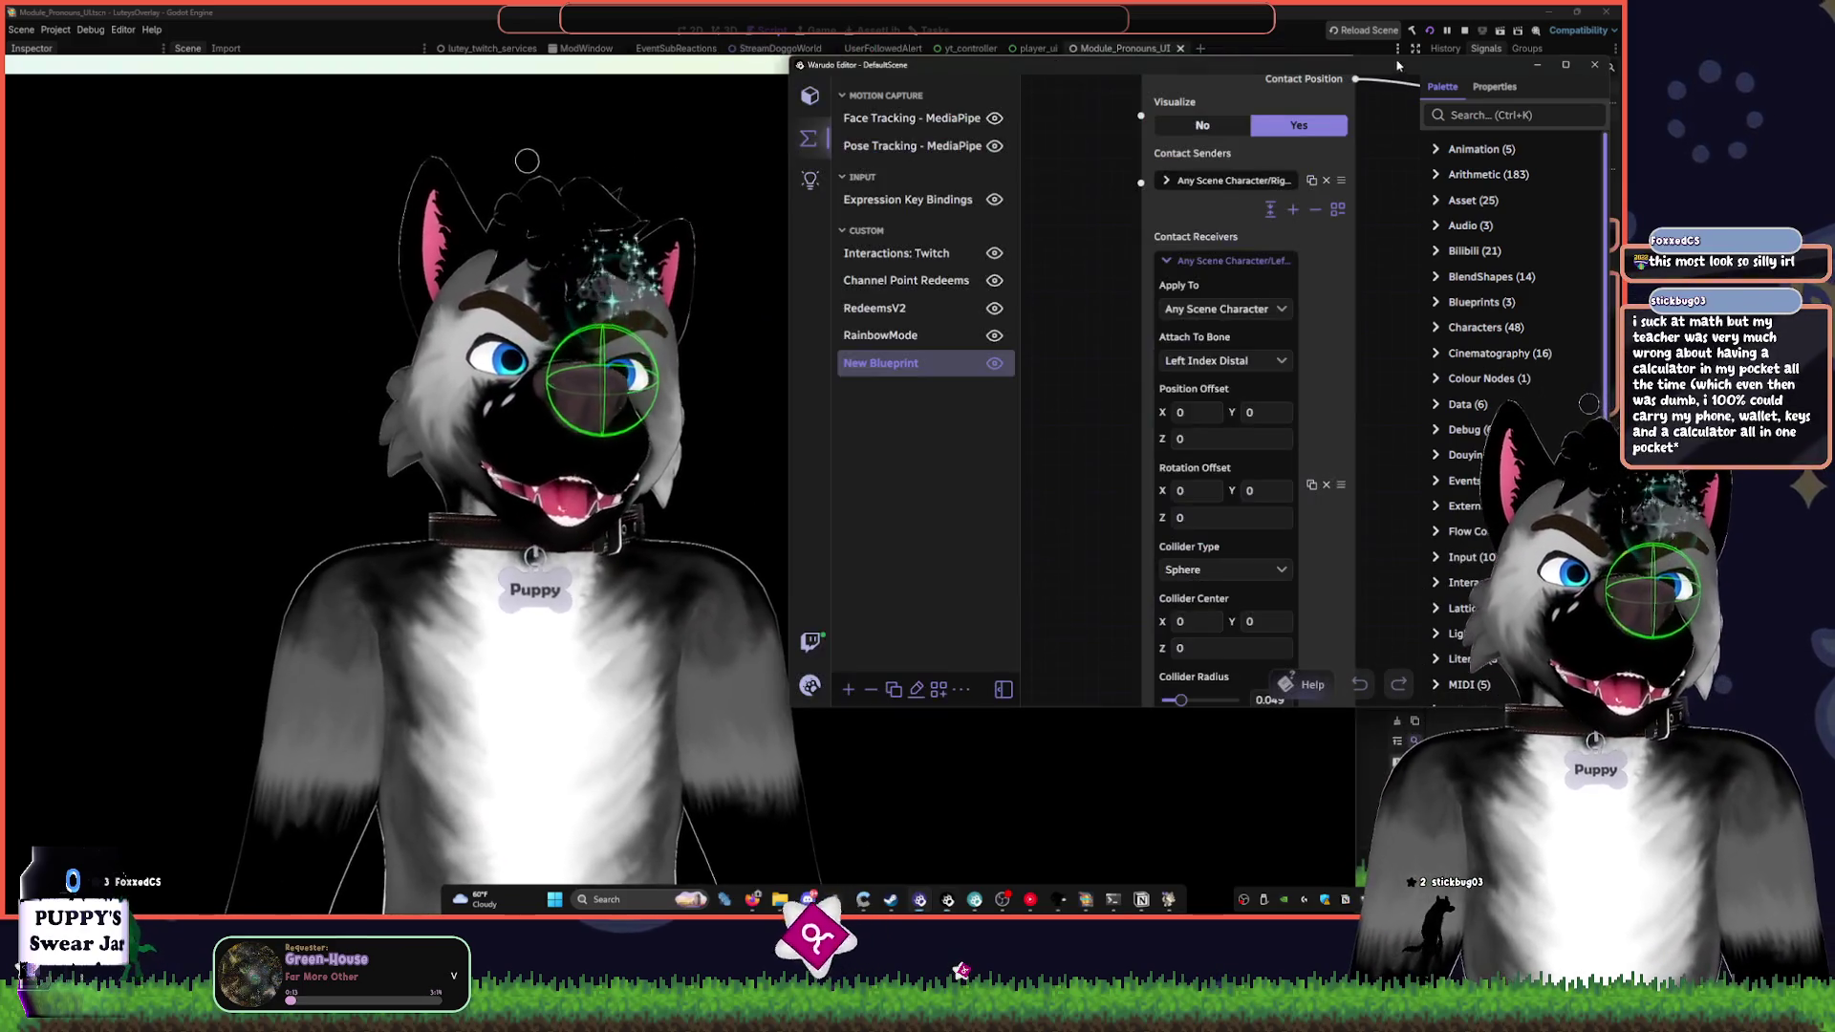
- Collapse both Contact Receivers entries and expand the Right Index Distal Contact Senders entry
{"action": "left_click", "coordinate": [947, 900]}
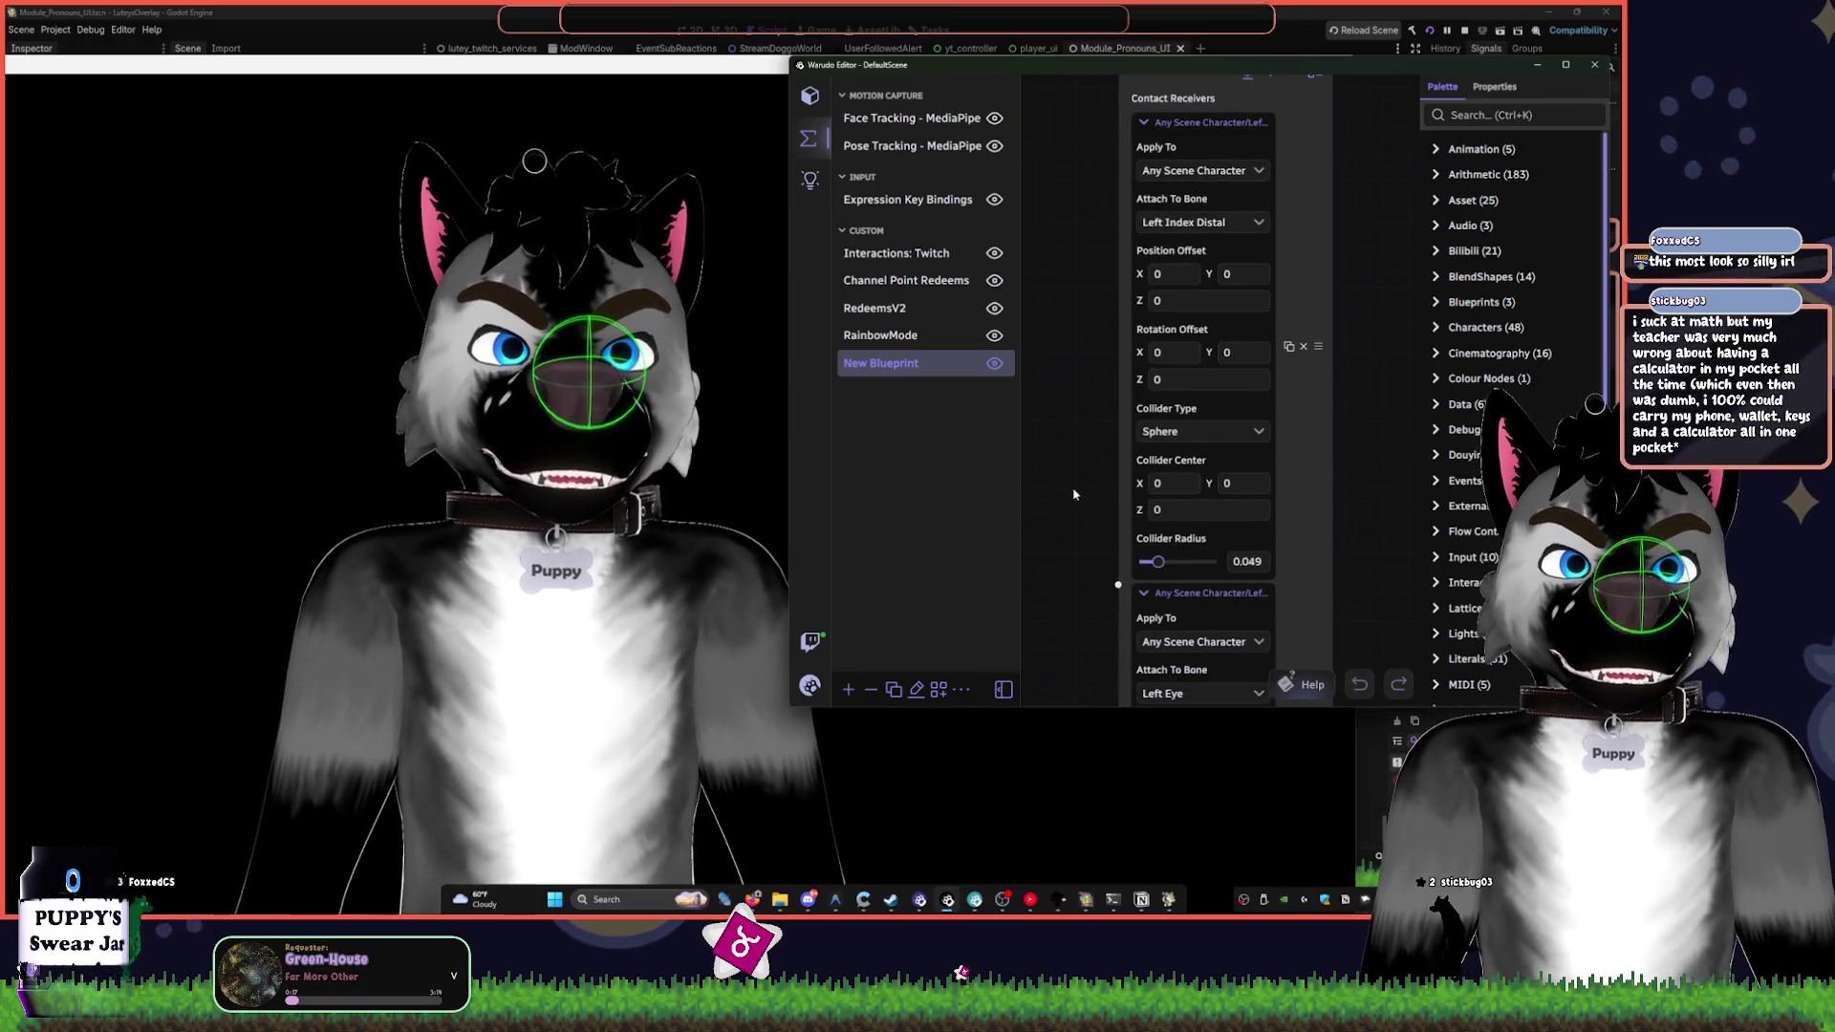
{"action": "left_click", "coordinate": [695, 536]}
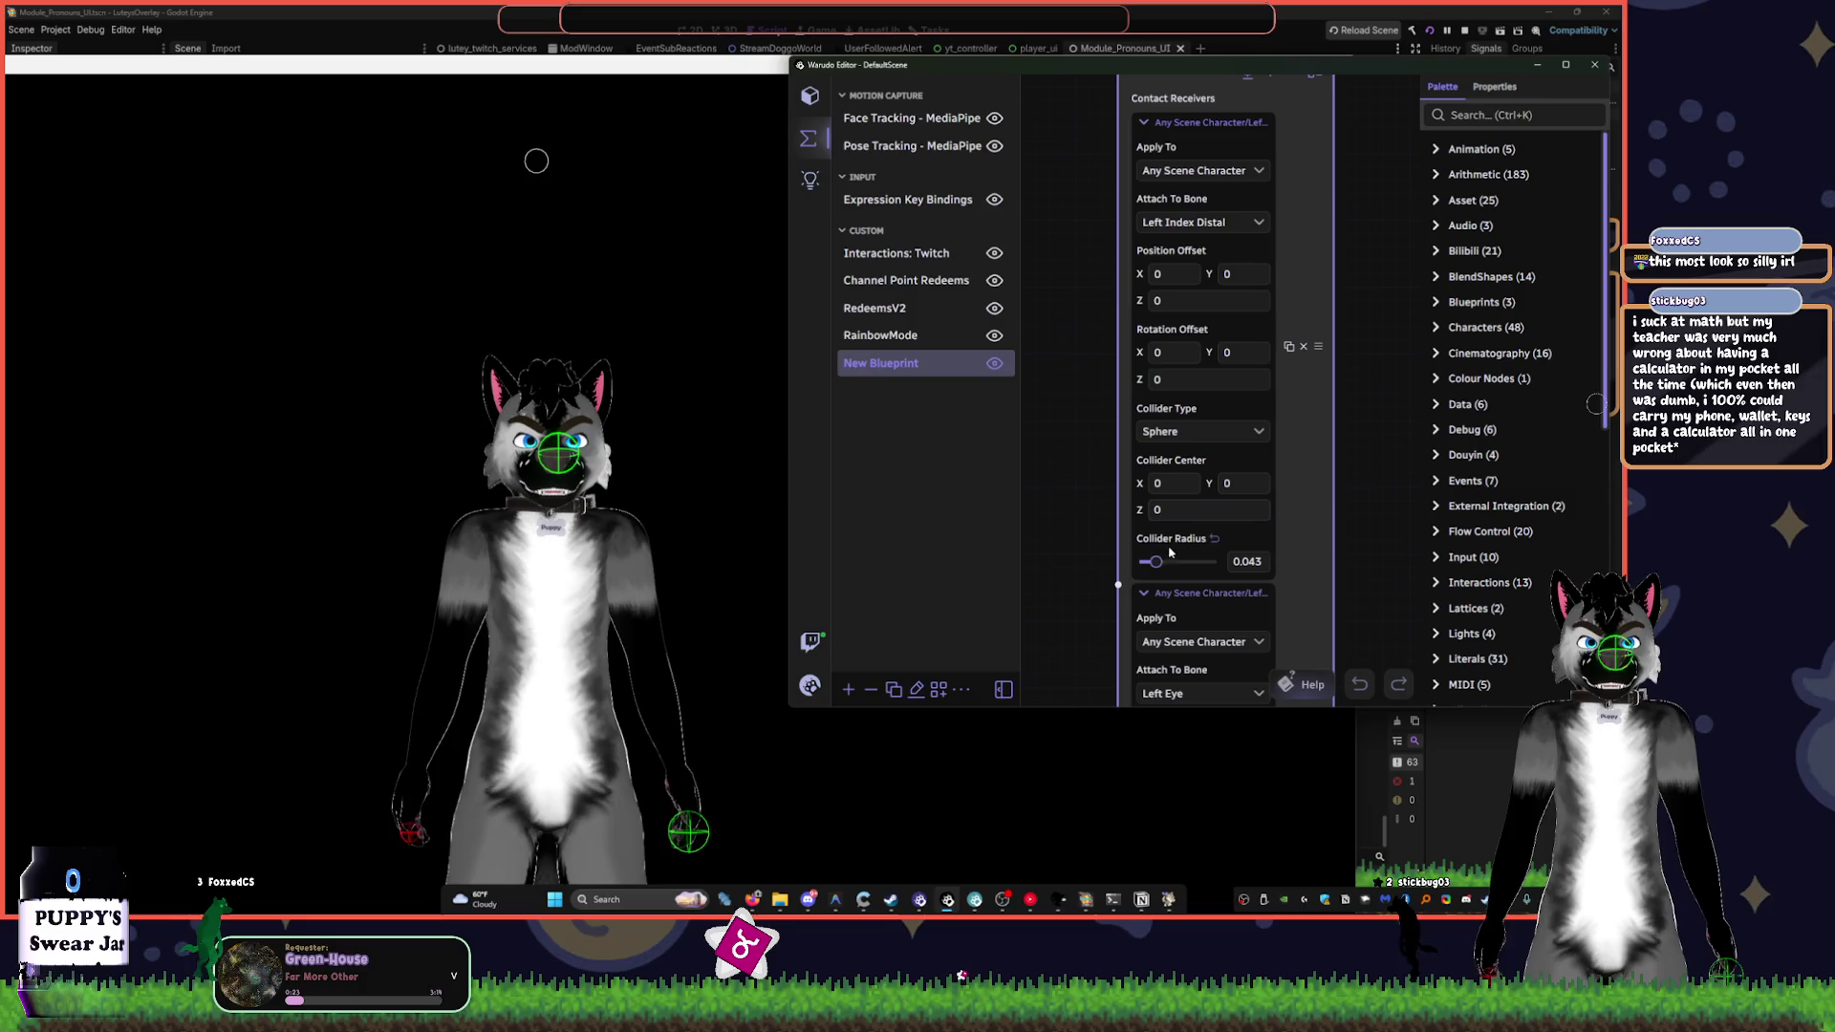
{"action": "left_click", "coordinate": [1188, 126]}
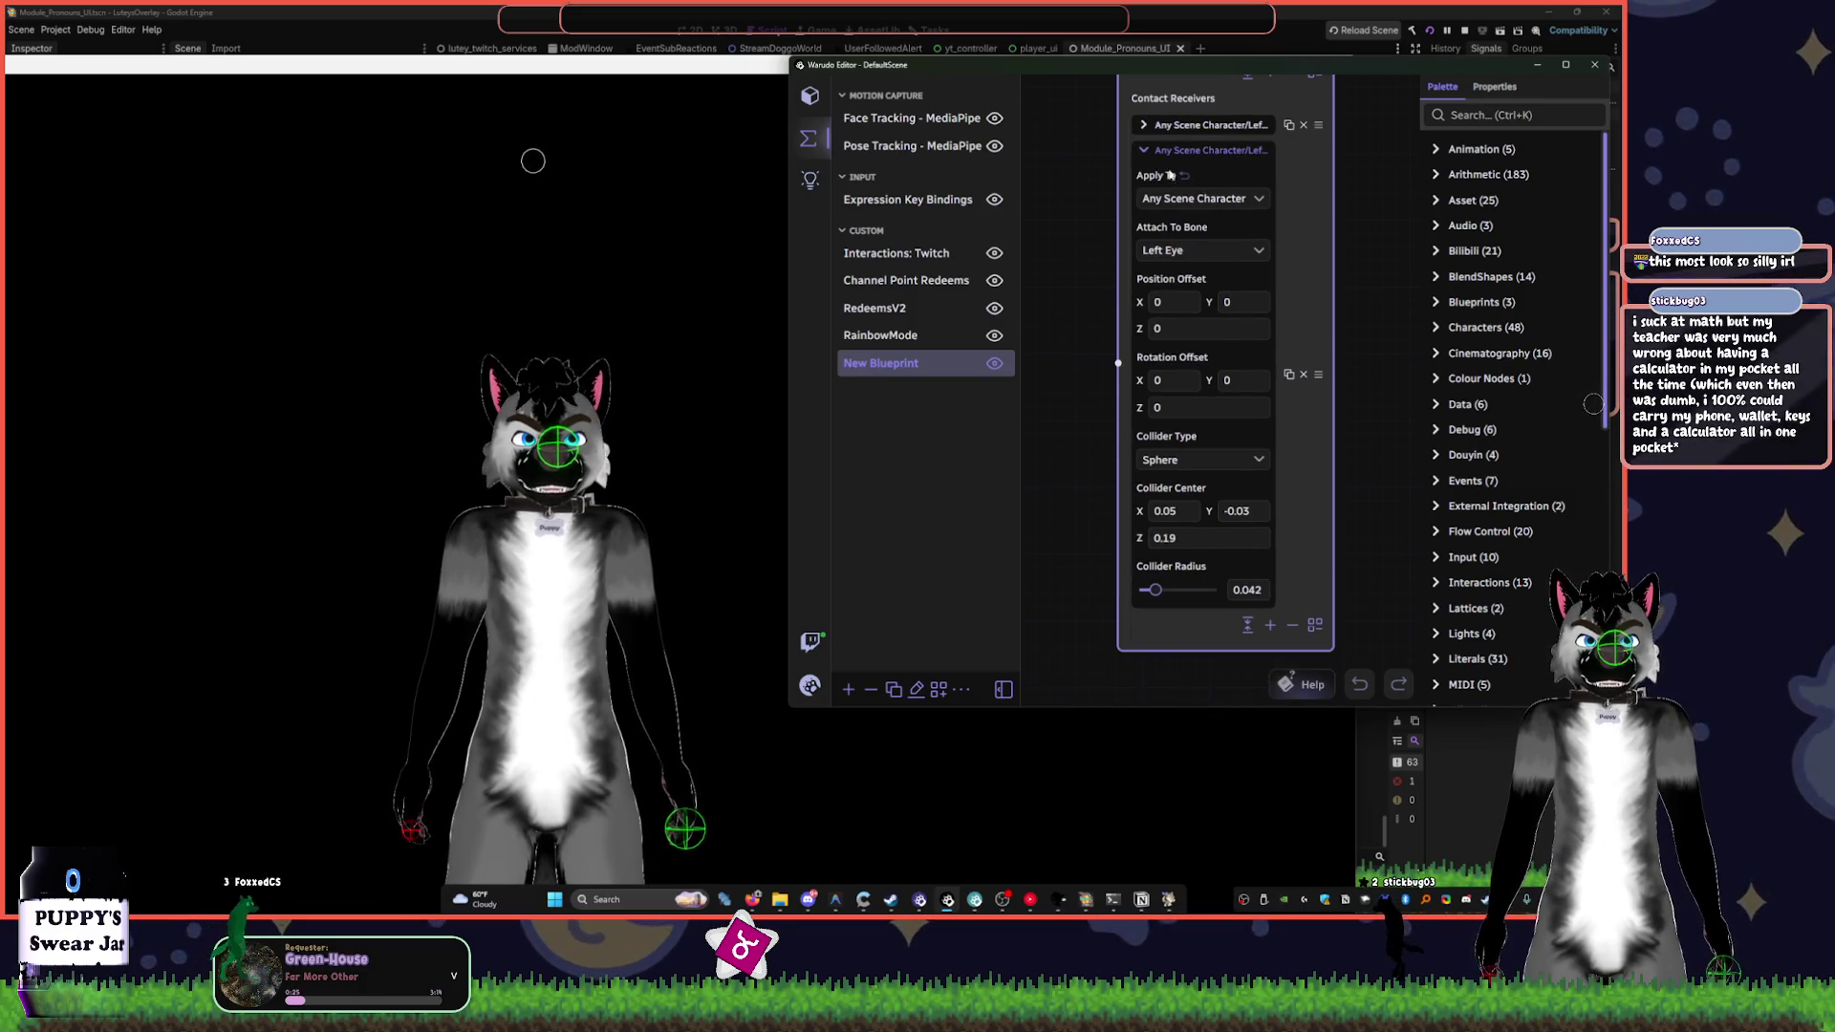
{"action": "left_click", "coordinate": [1190, 153]}
{"action": "scroll", "coordinate": [1193, 211], "scroll_direction": "up", "scroll_amount": 3}
{"action": "left_click", "coordinate": [1194, 283]}
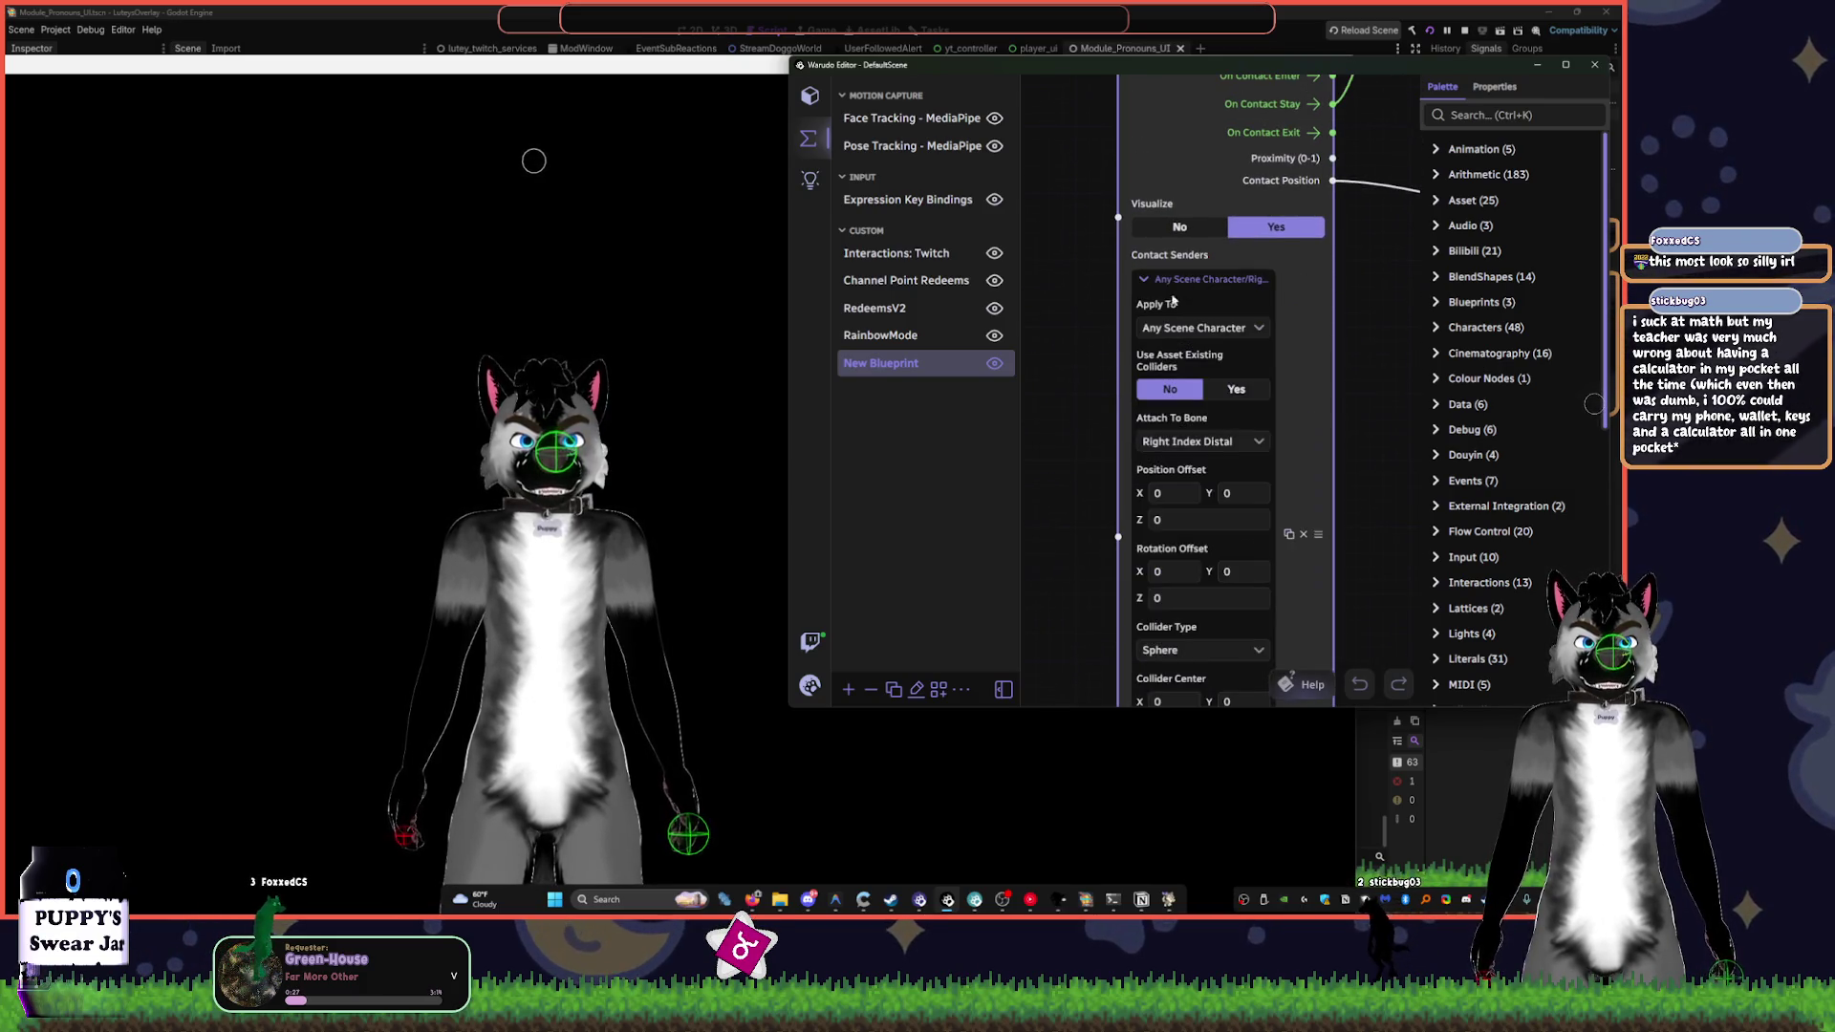
{"action": "scroll", "coordinate": [1080, 420], "scroll_direction": "down", "scroll_amount": 3}
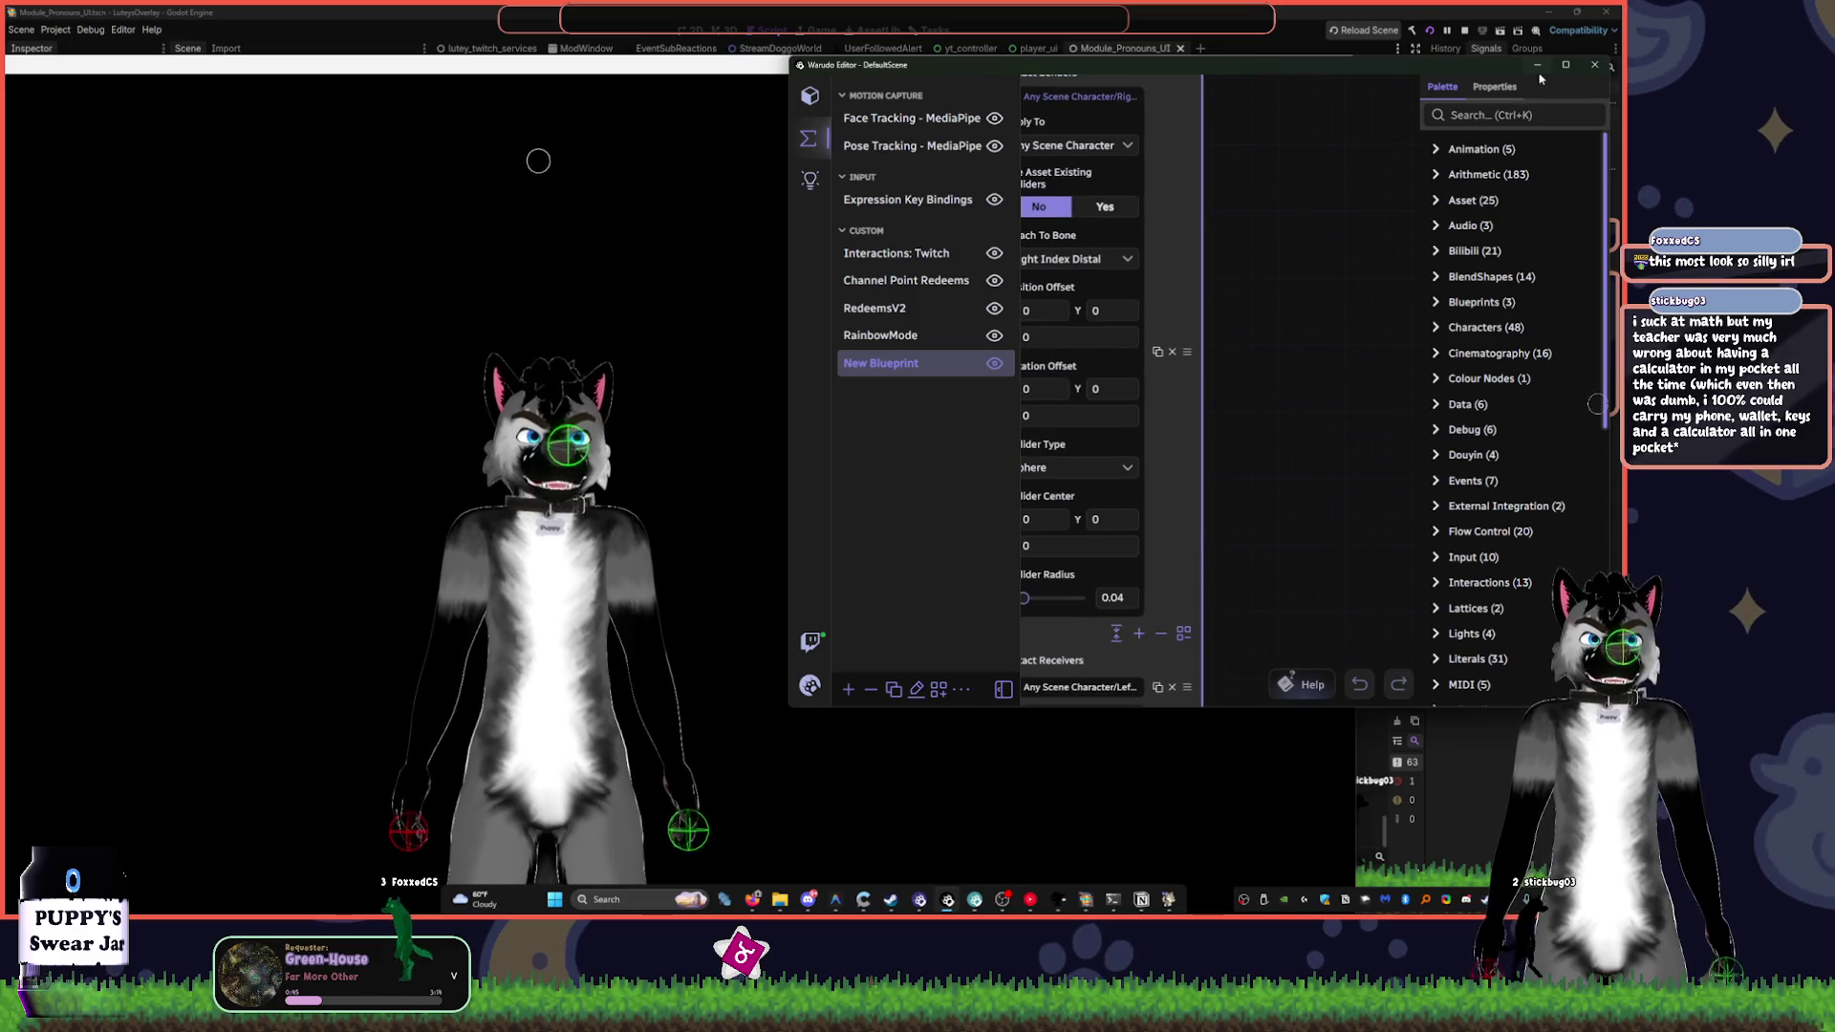
{"action": "scroll", "coordinate": [1316, 307], "scroll_direction": "down", "scroll_amount": 5}
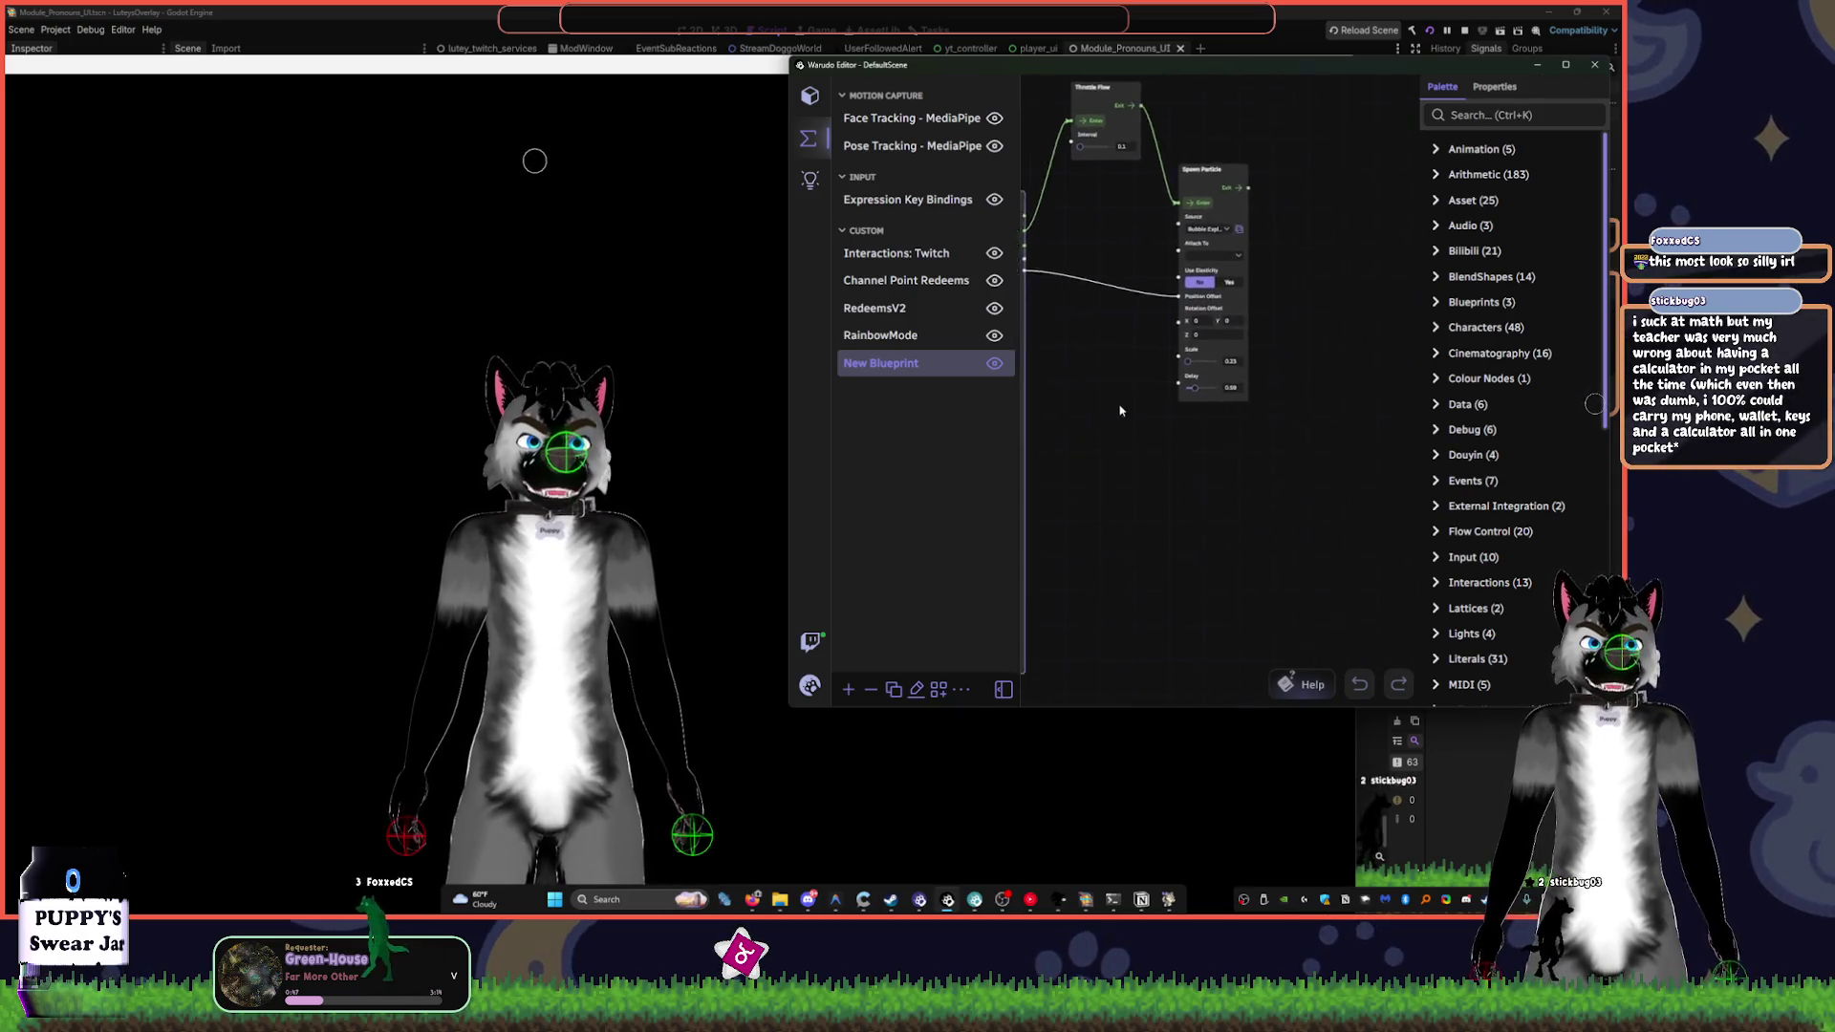
- Set Use Elasticity to Yes on the Spawn Particle node
{"action": "scroll", "coordinate": [1244, 290], "scroll_direction": "up", "scroll_amount": 3}
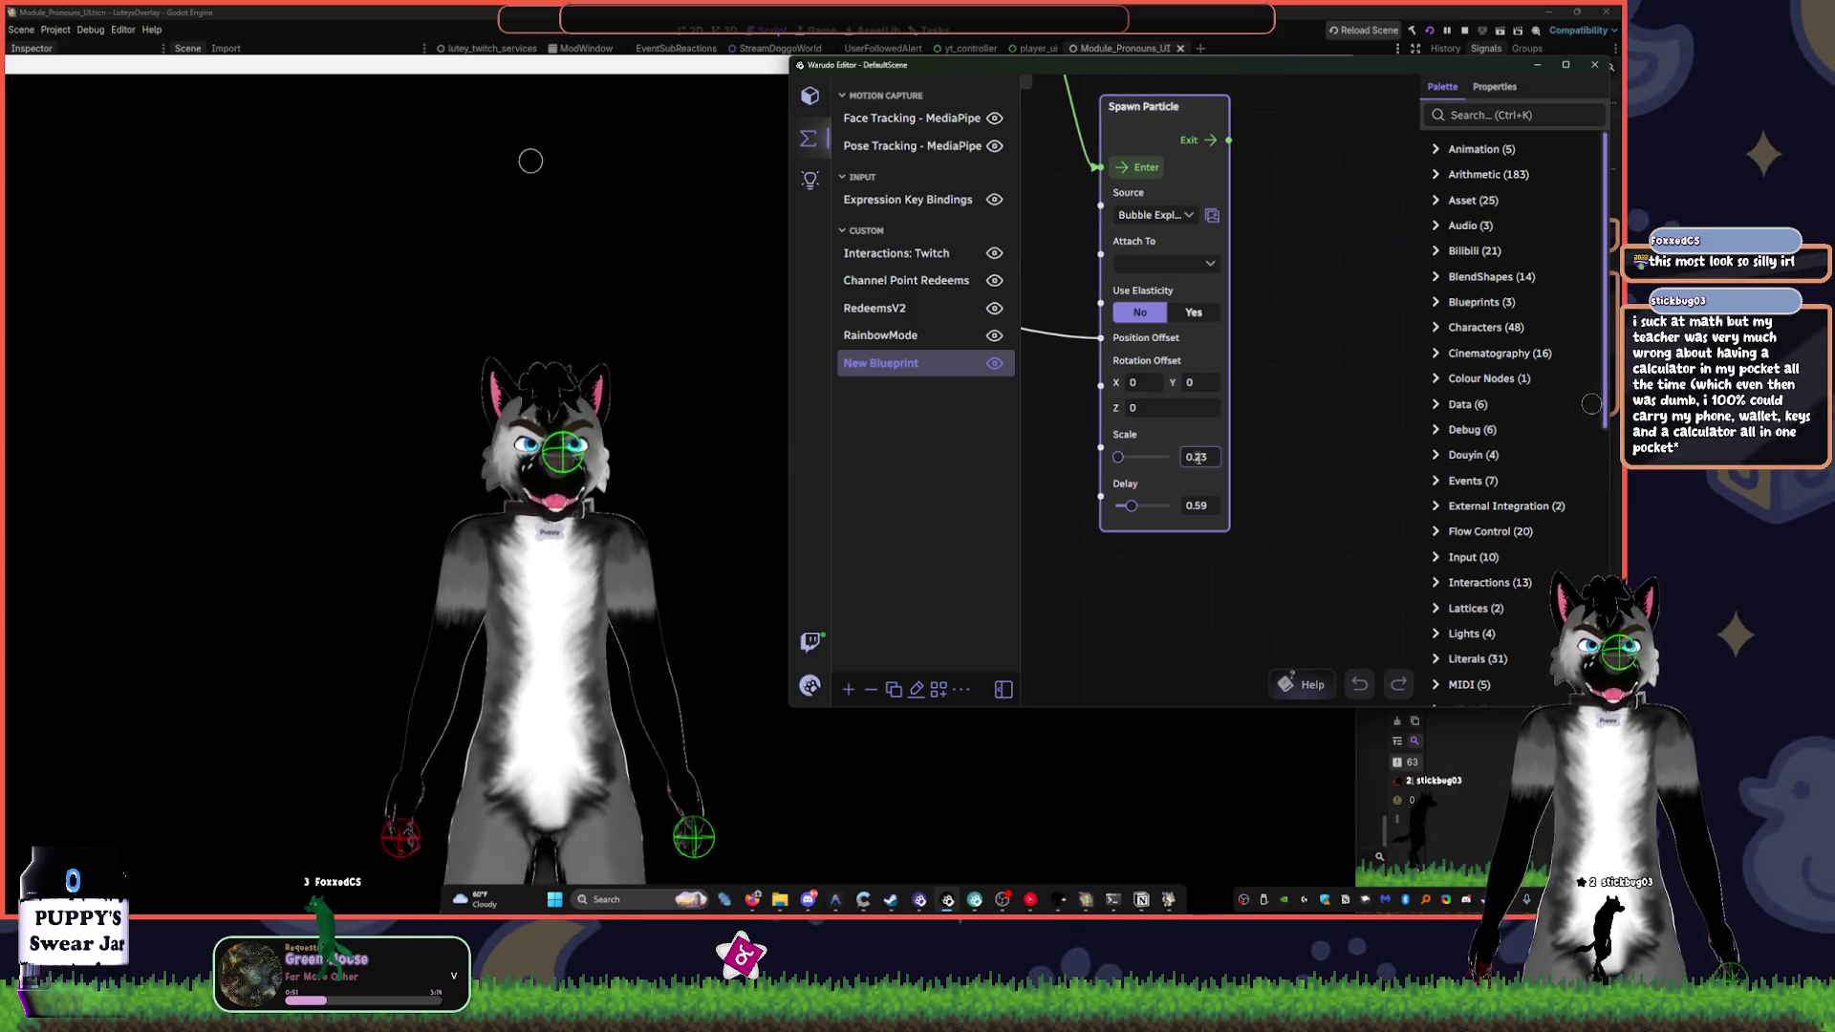
{"action": "left_click", "coordinate": [1292, 397]}
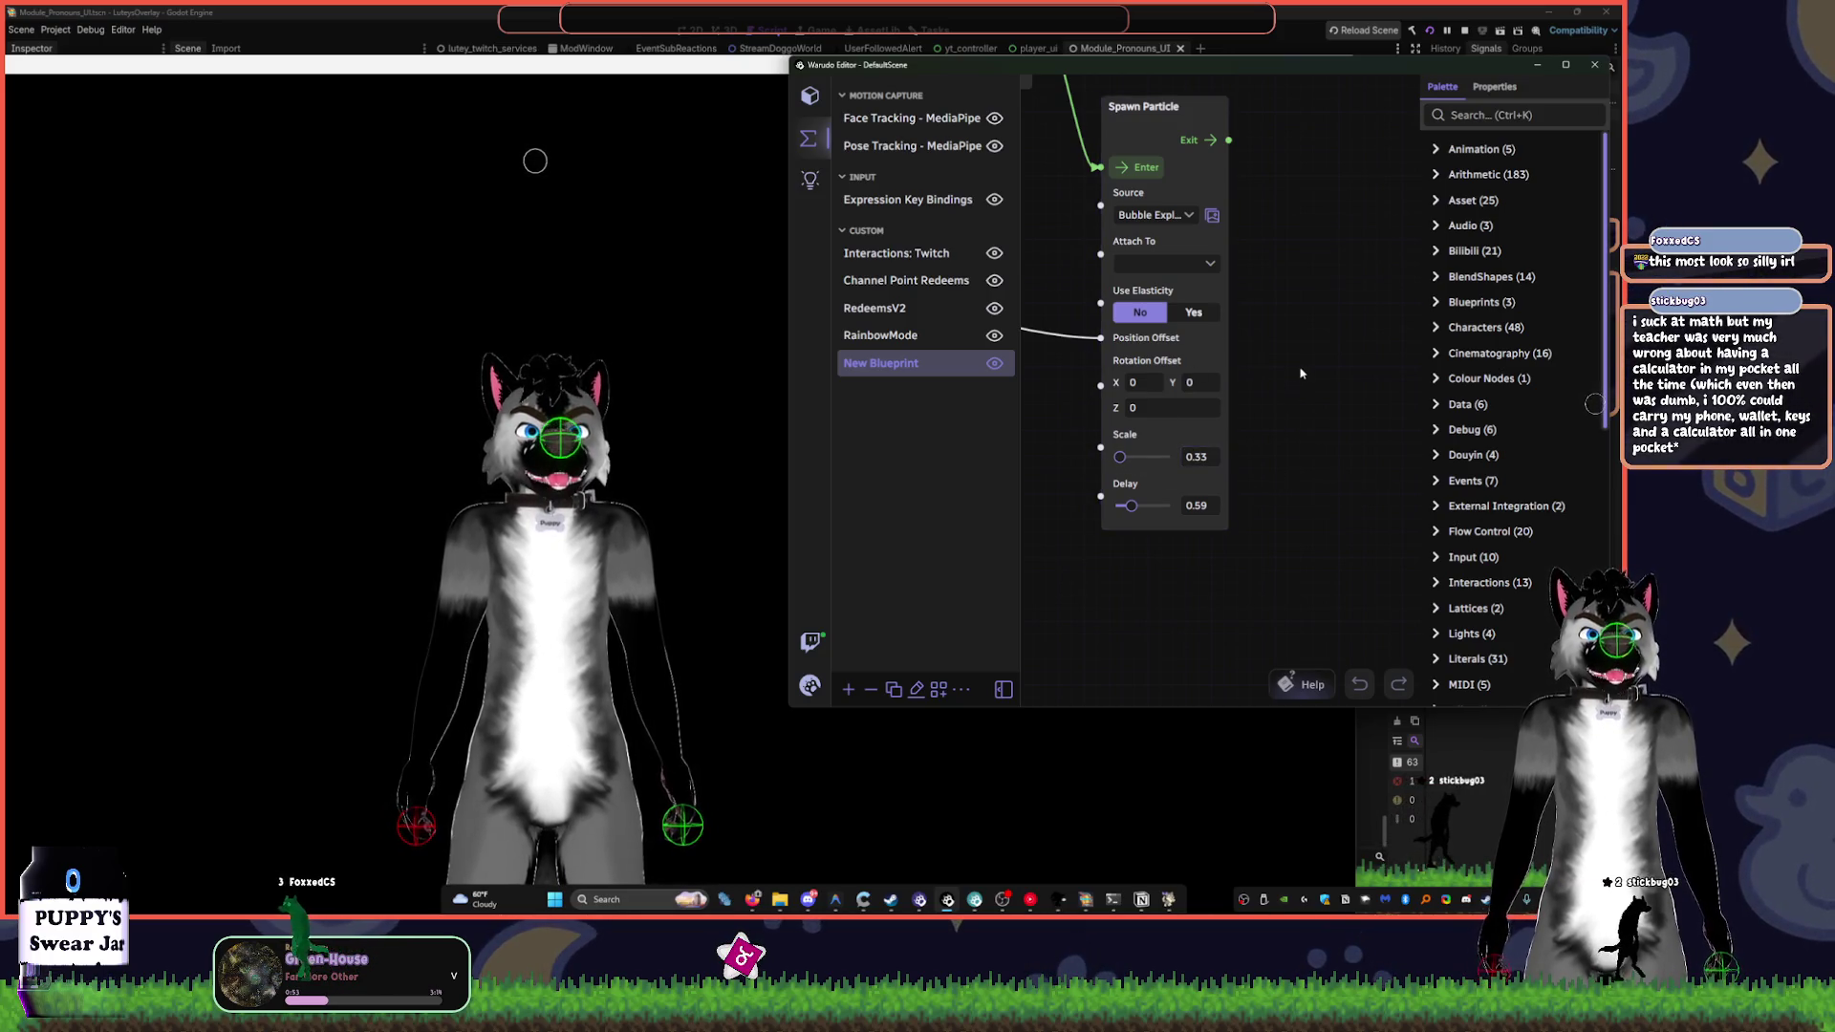
{"action": "scroll", "coordinate": [1301, 373], "scroll_direction": "down", "scroll_amount": 2}
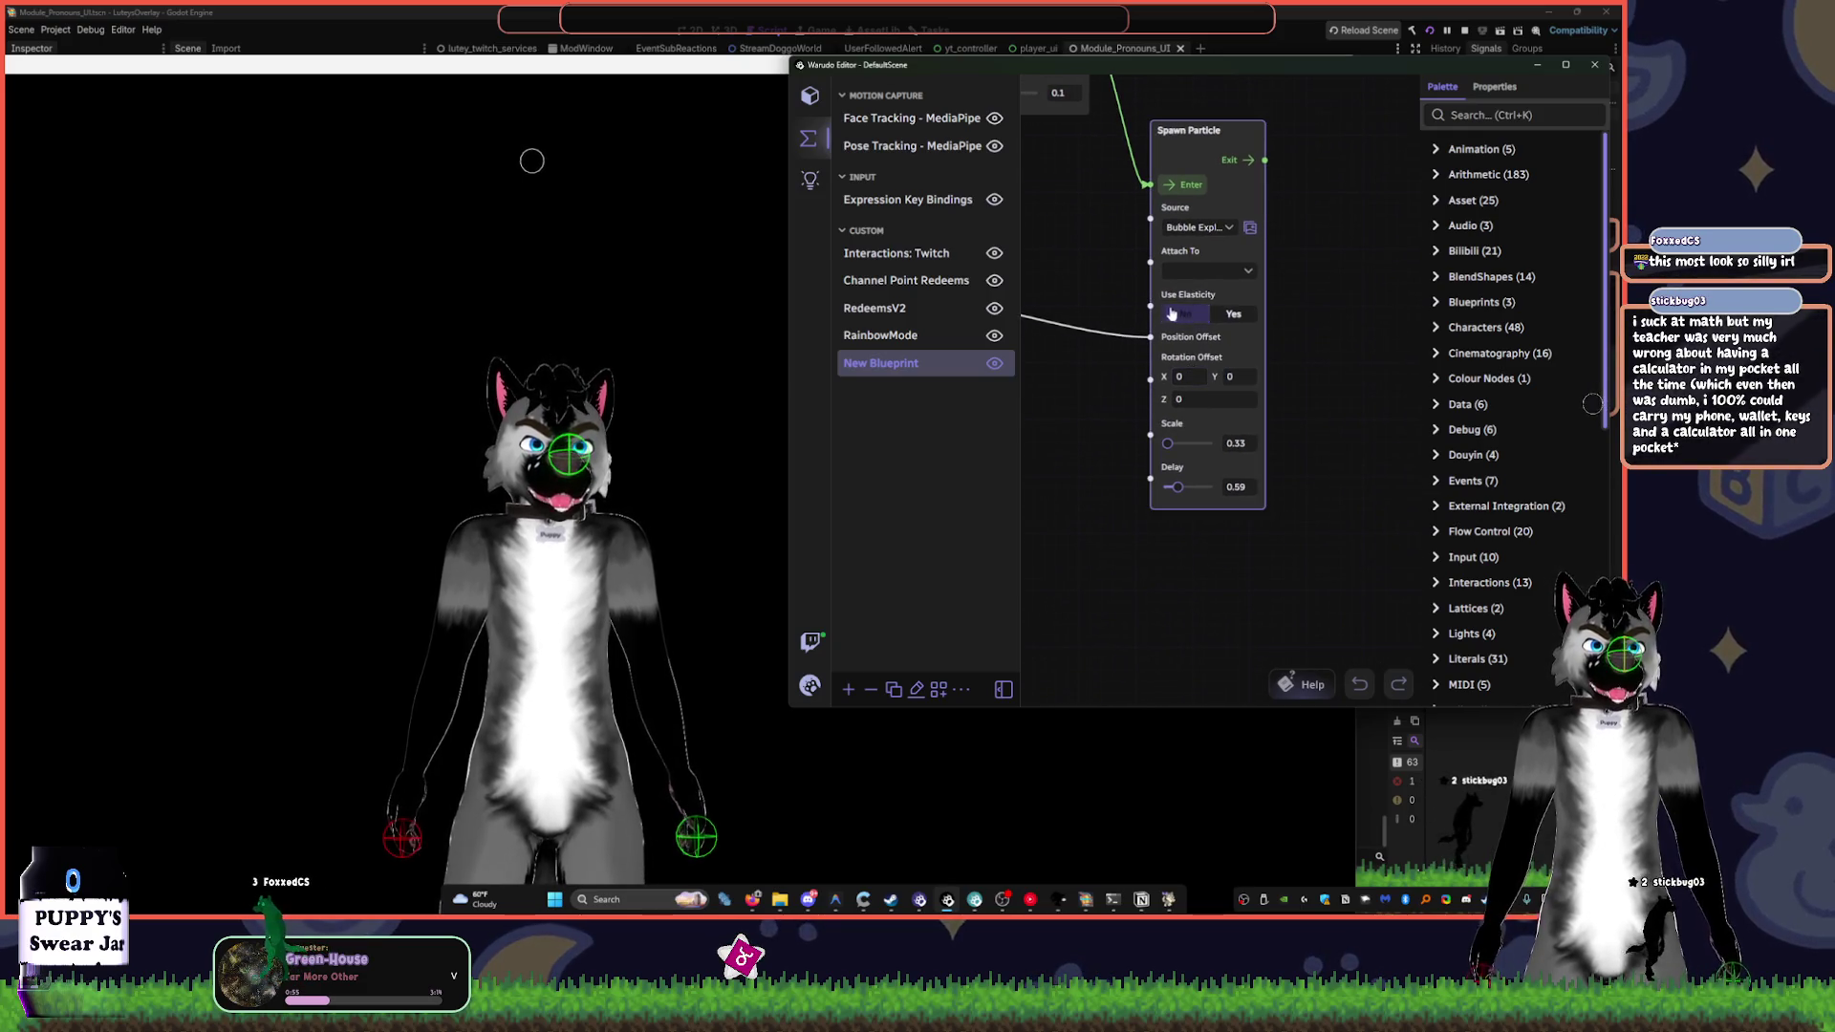
{"action": "left_click", "coordinate": [1220, 319]}
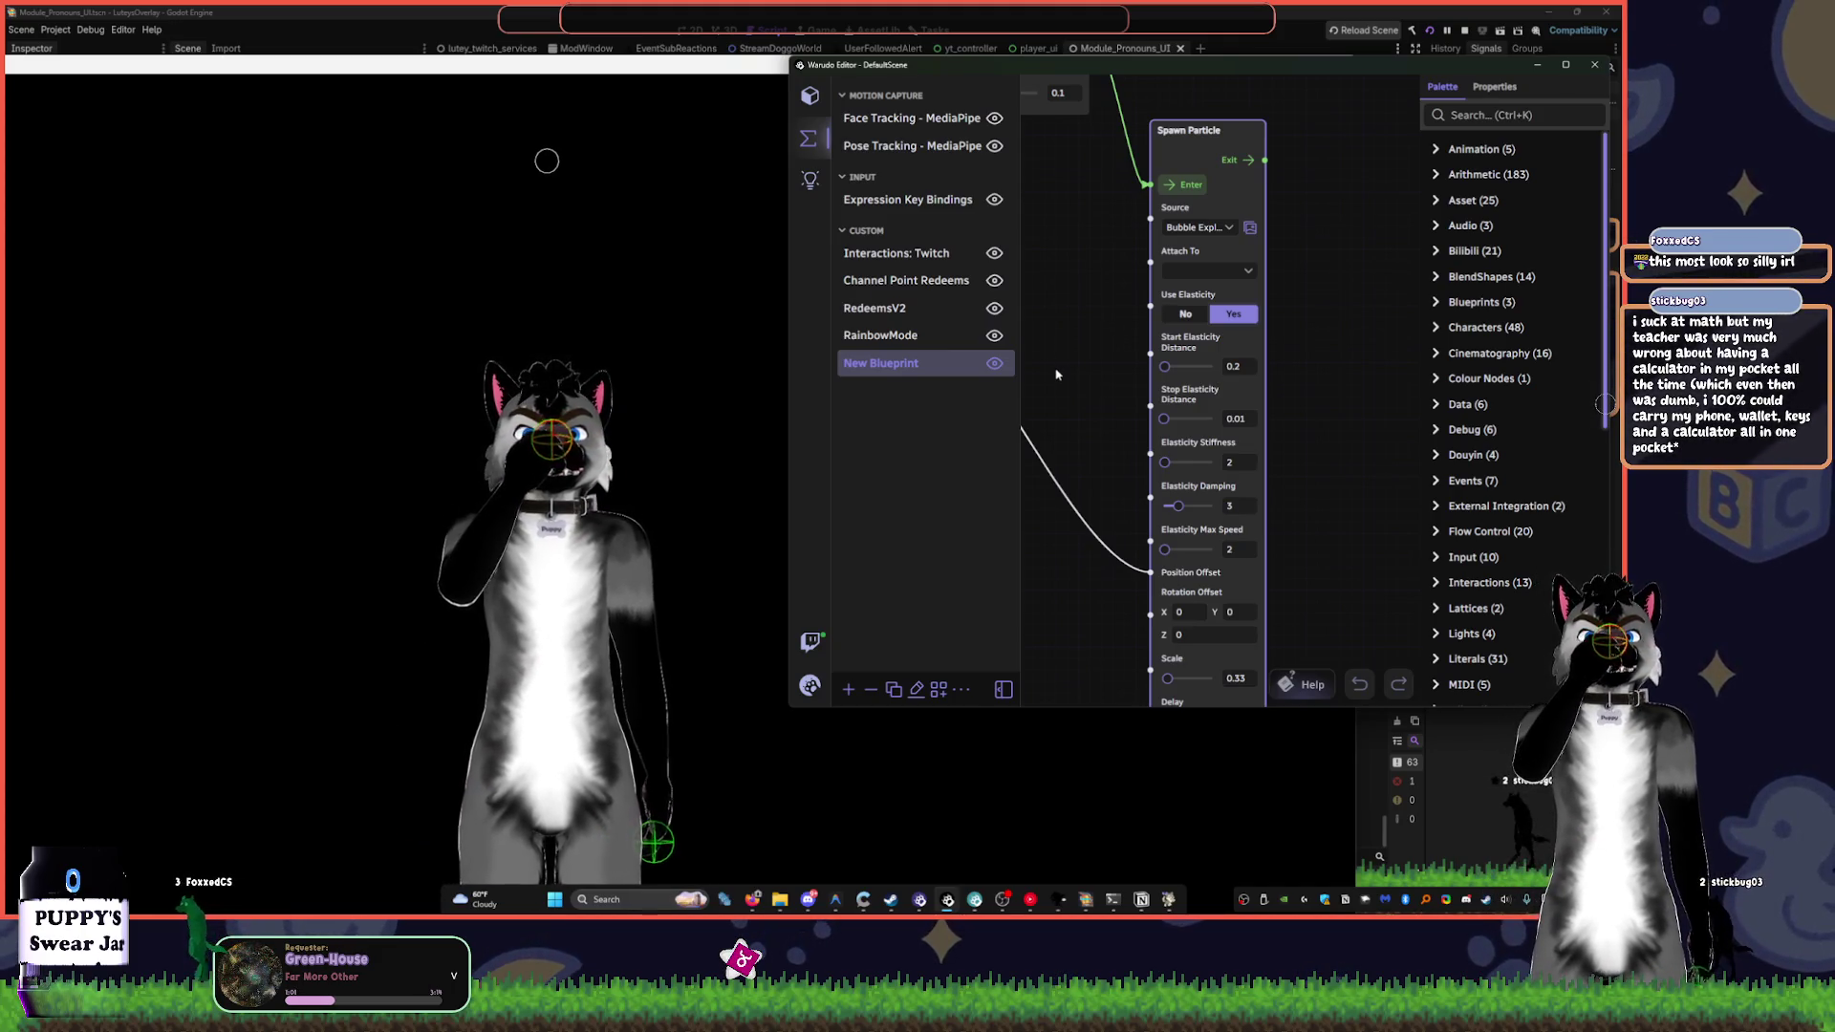
{"action": "left_click", "coordinate": [475, 569]}
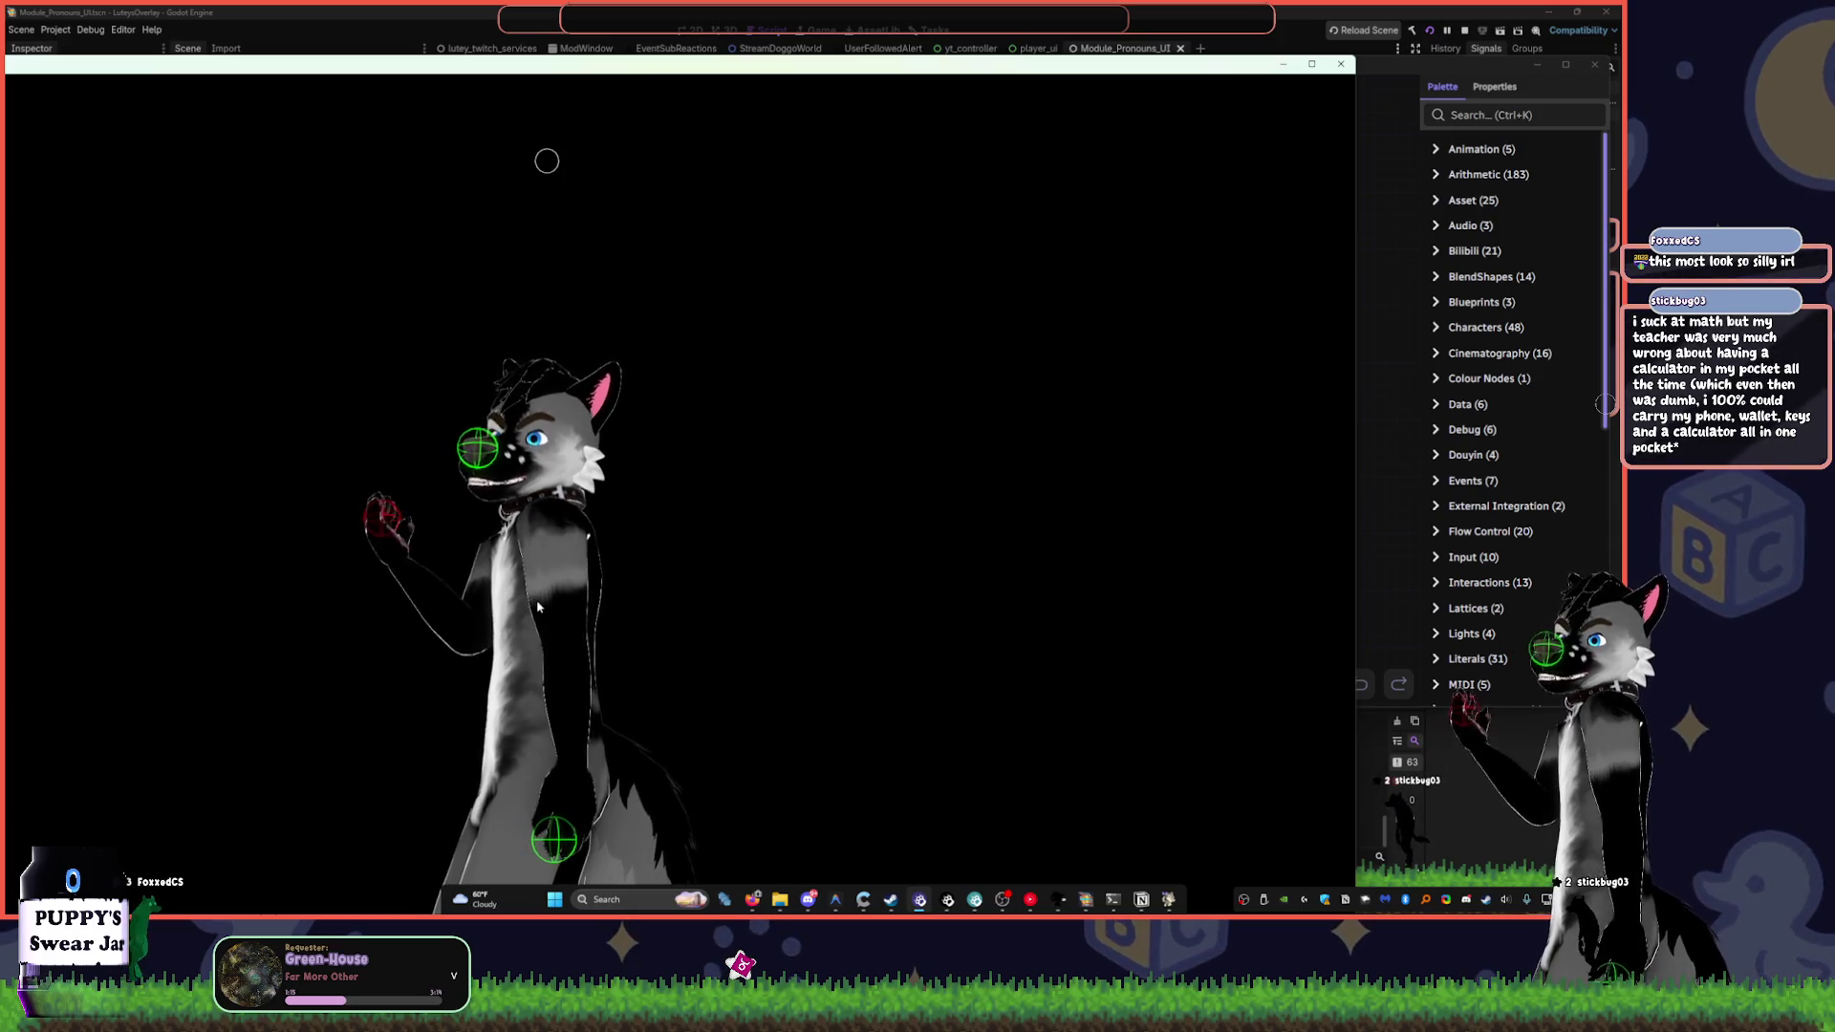
- Select MediaPipe Tracker in the Scene tab and scroll to its Hand Tracking section
{"action": "key", "text": "alt+Tab"}
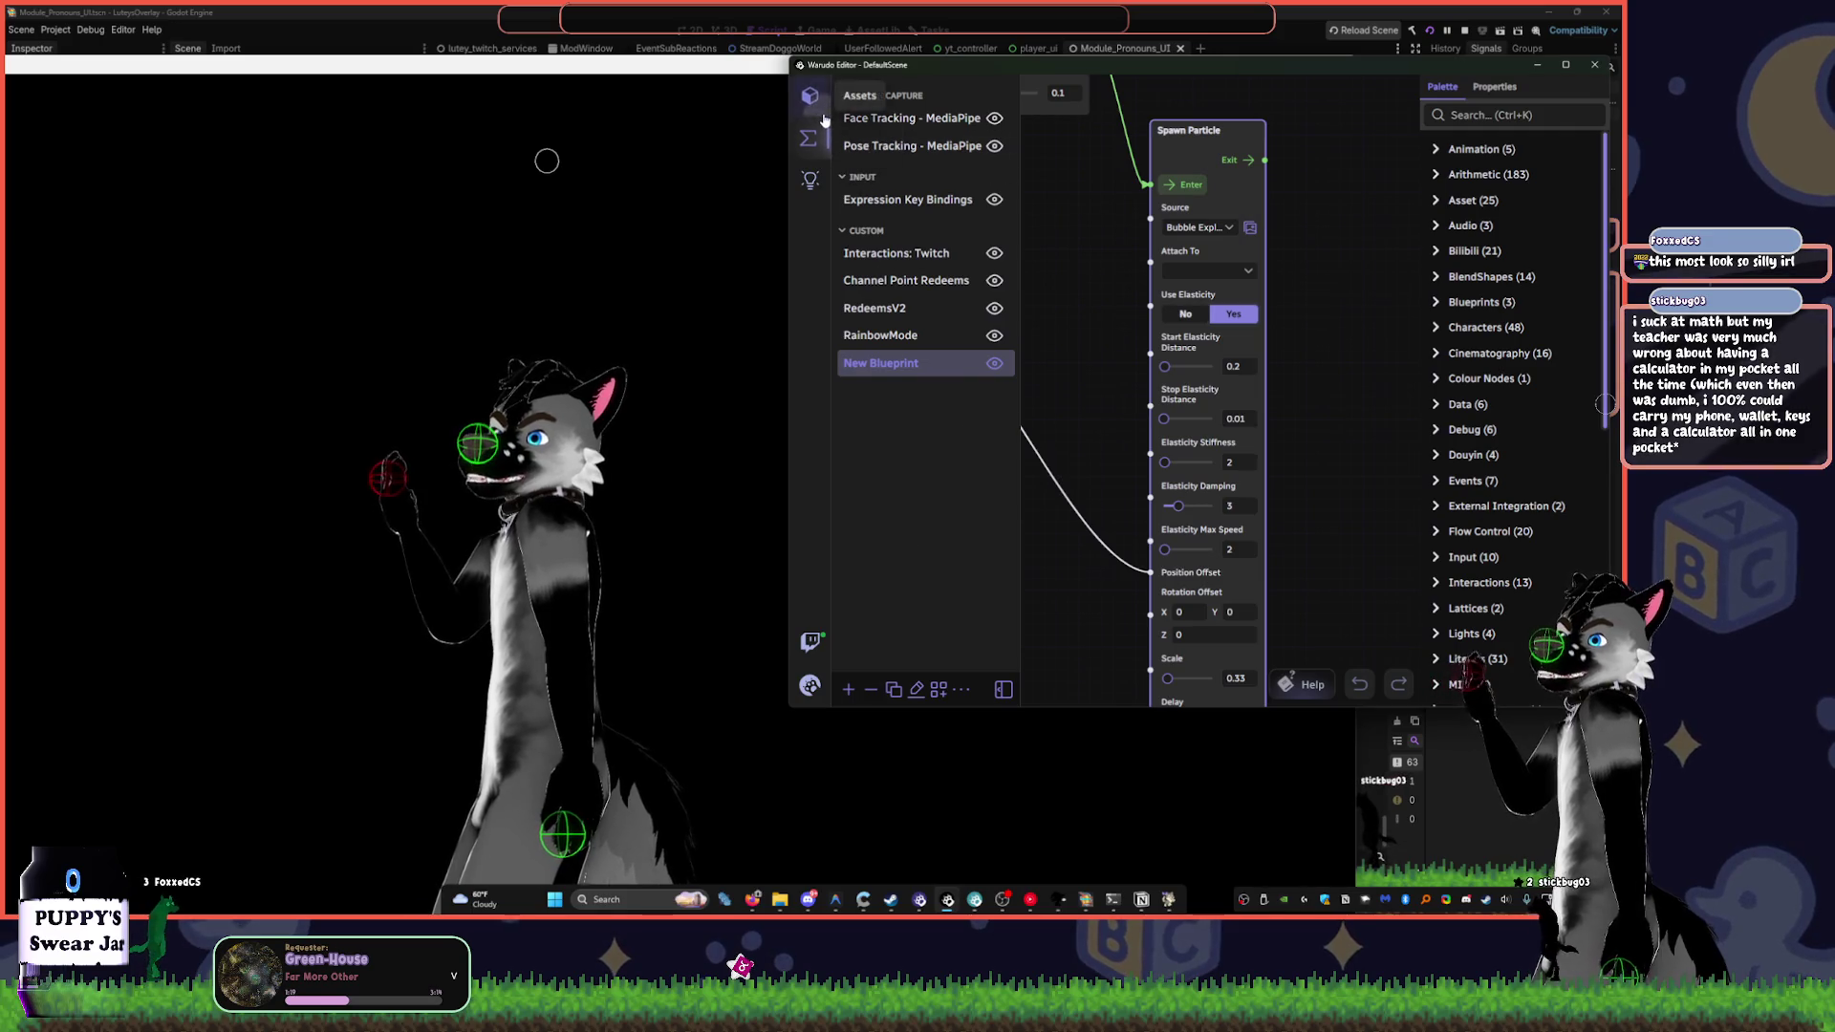
{"action": "left_click", "coordinate": [884, 96]}
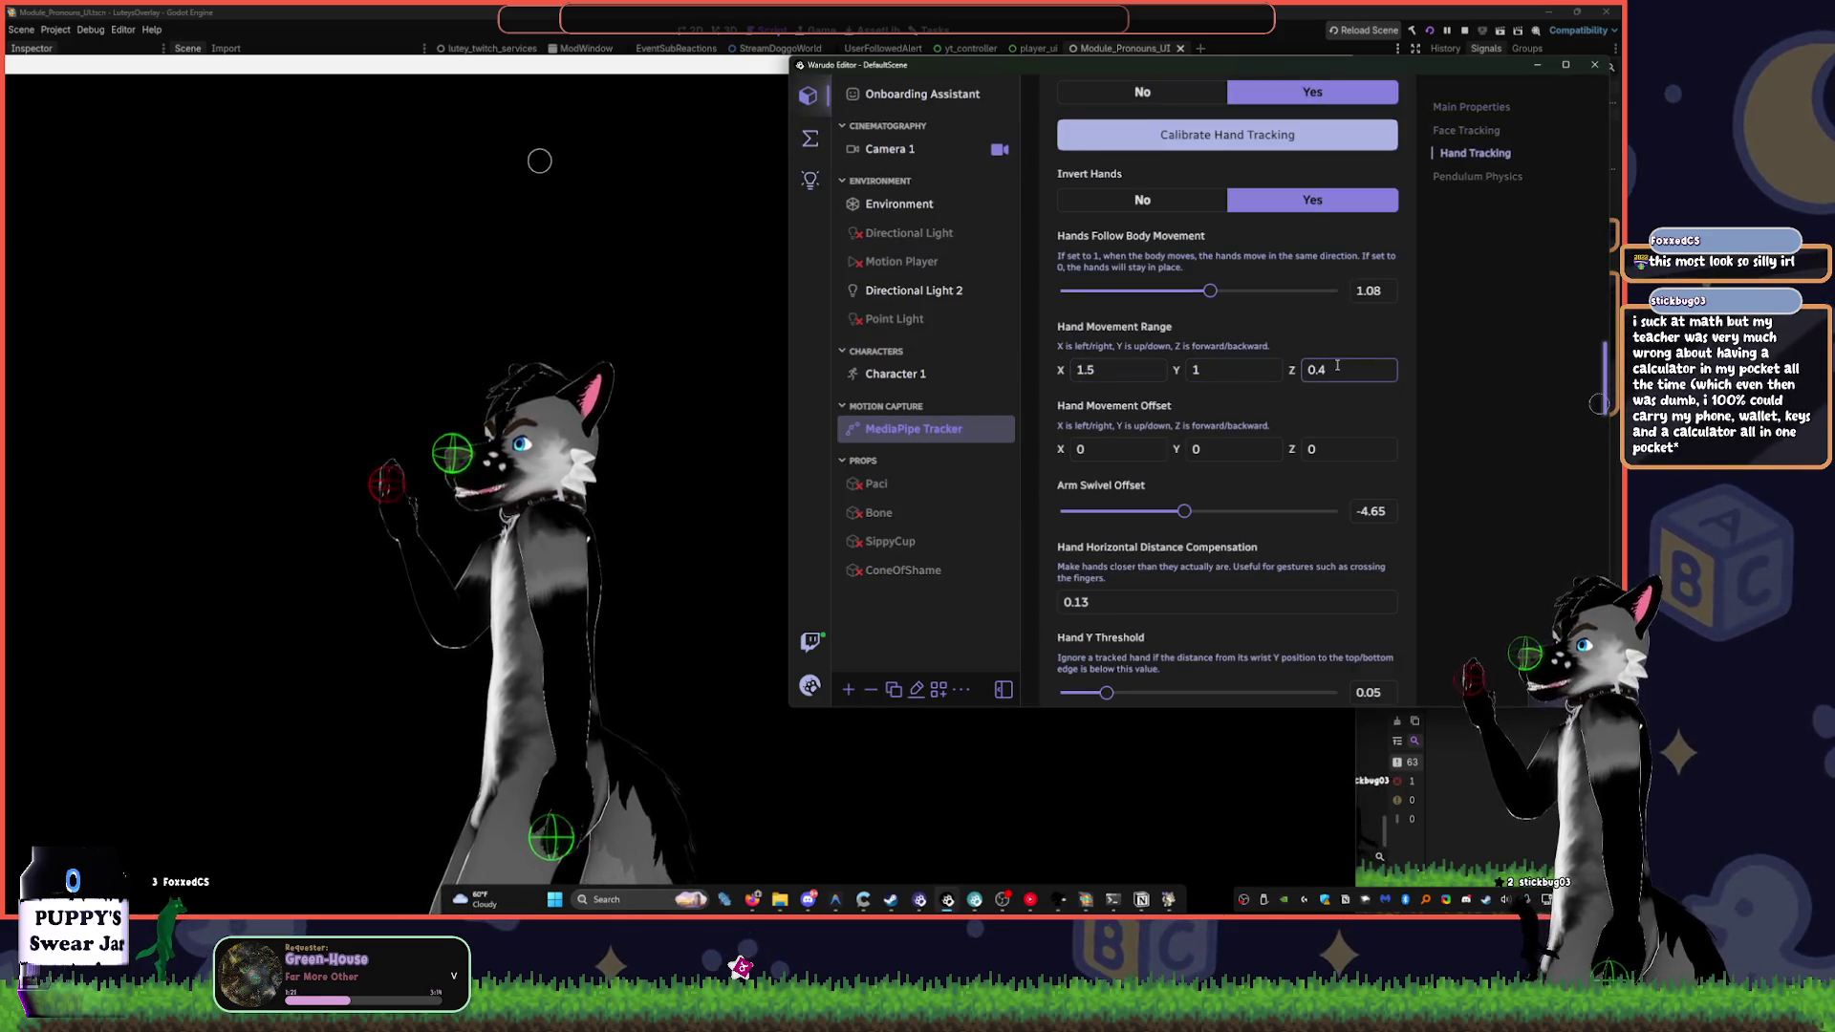
{"action": "scroll", "coordinate": [1350, 358], "scroll_direction": "down", "scroll_amount": 10}
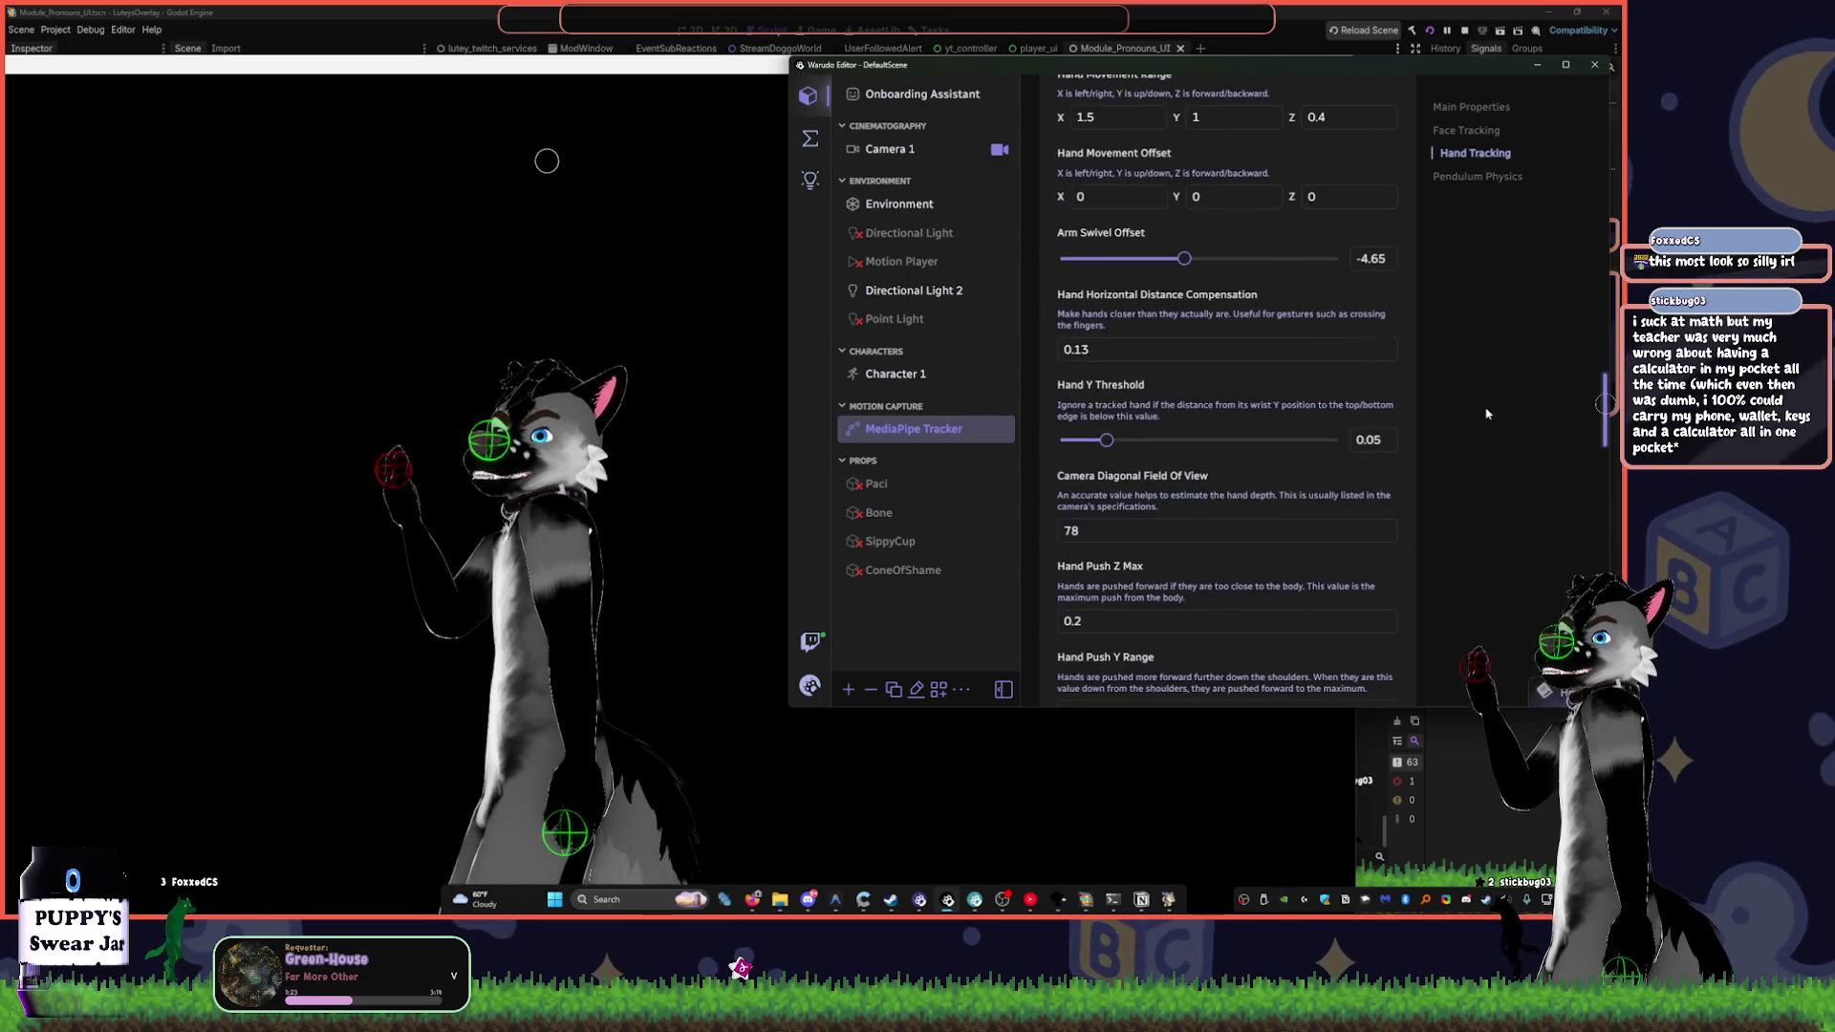
{"action": "scroll", "coordinate": [1486, 413], "scroll_direction": "down", "scroll_amount": 2}
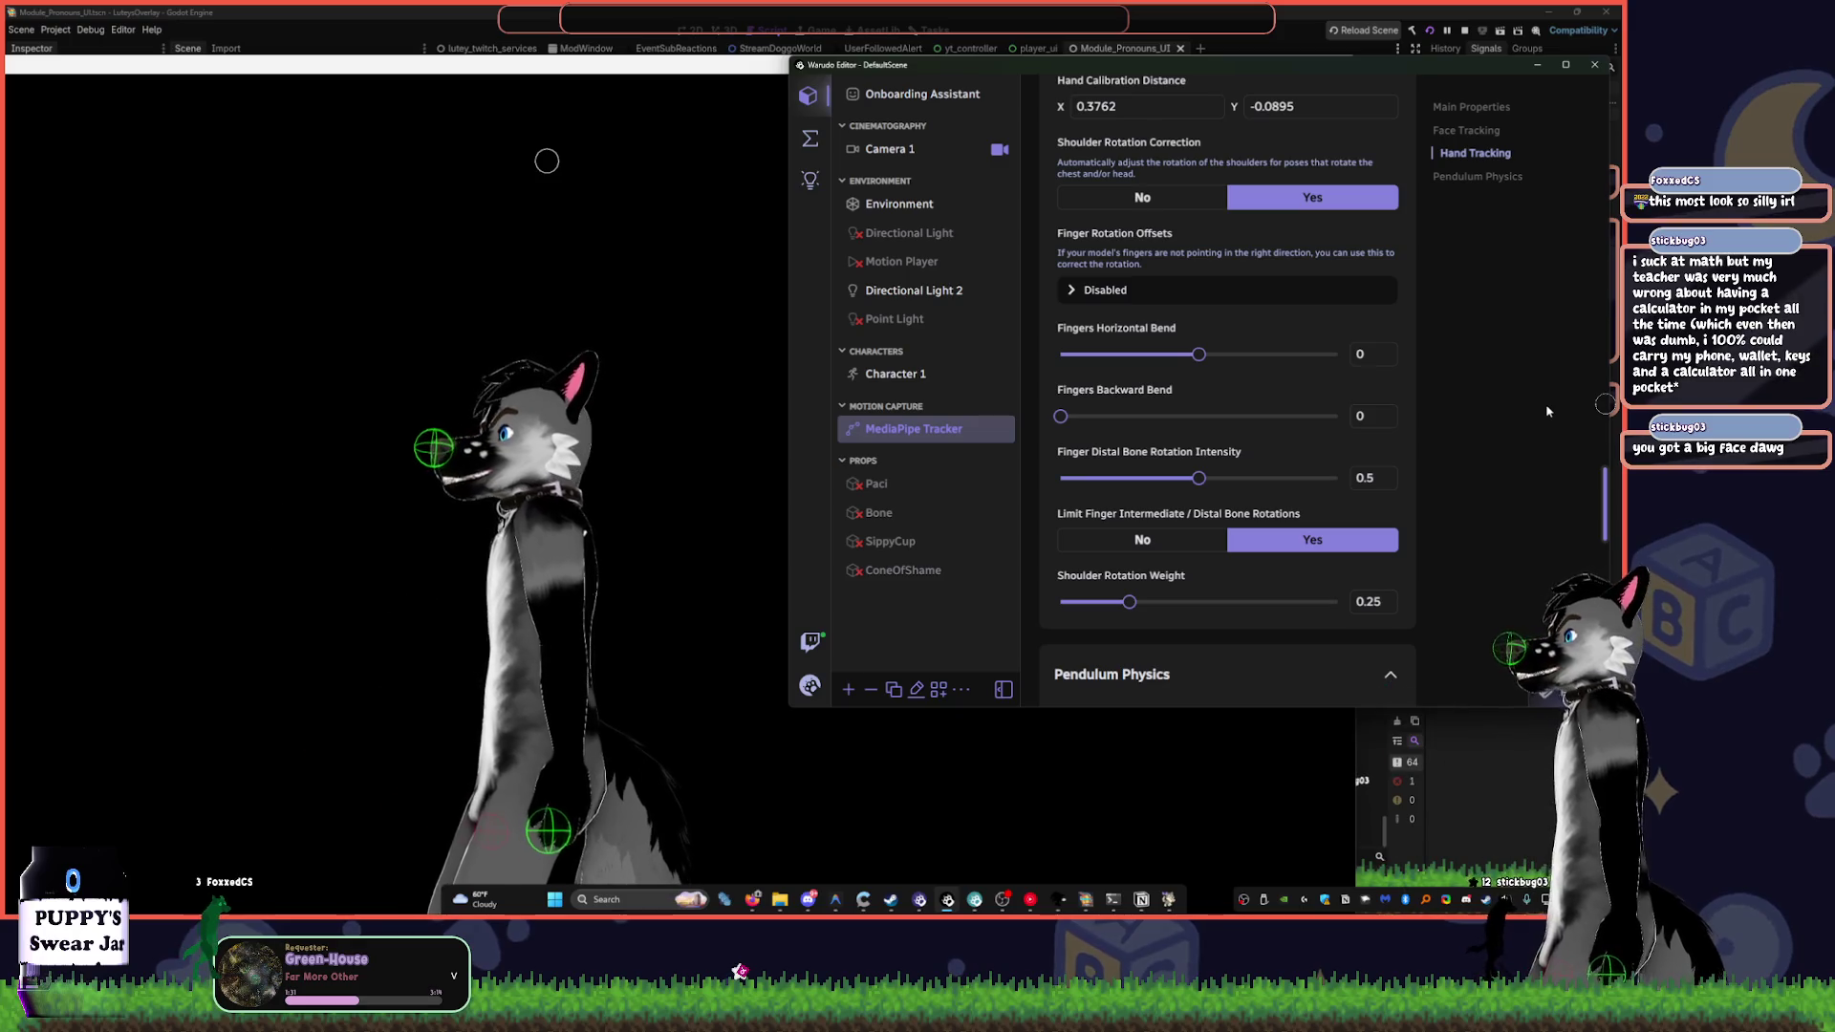
{"action": "left_click", "coordinate": [208, 272]}
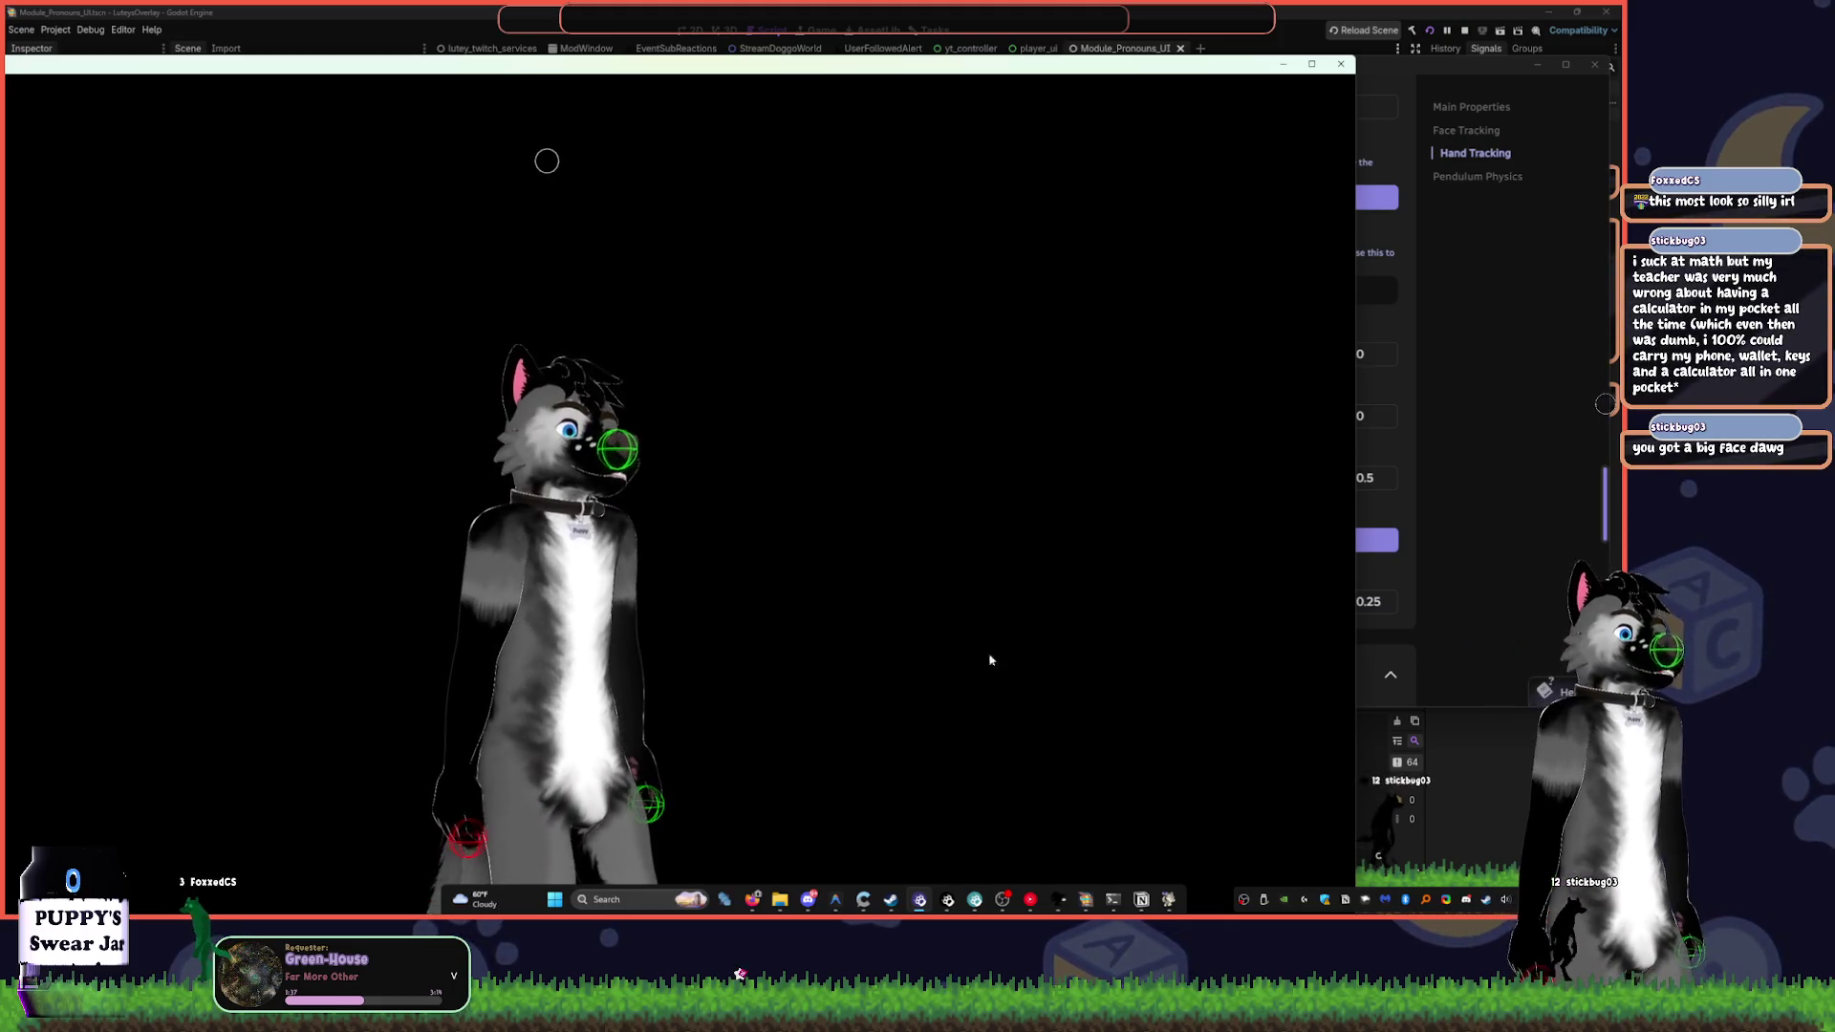
{"action": "left_click", "coordinate": [1411, 412]}
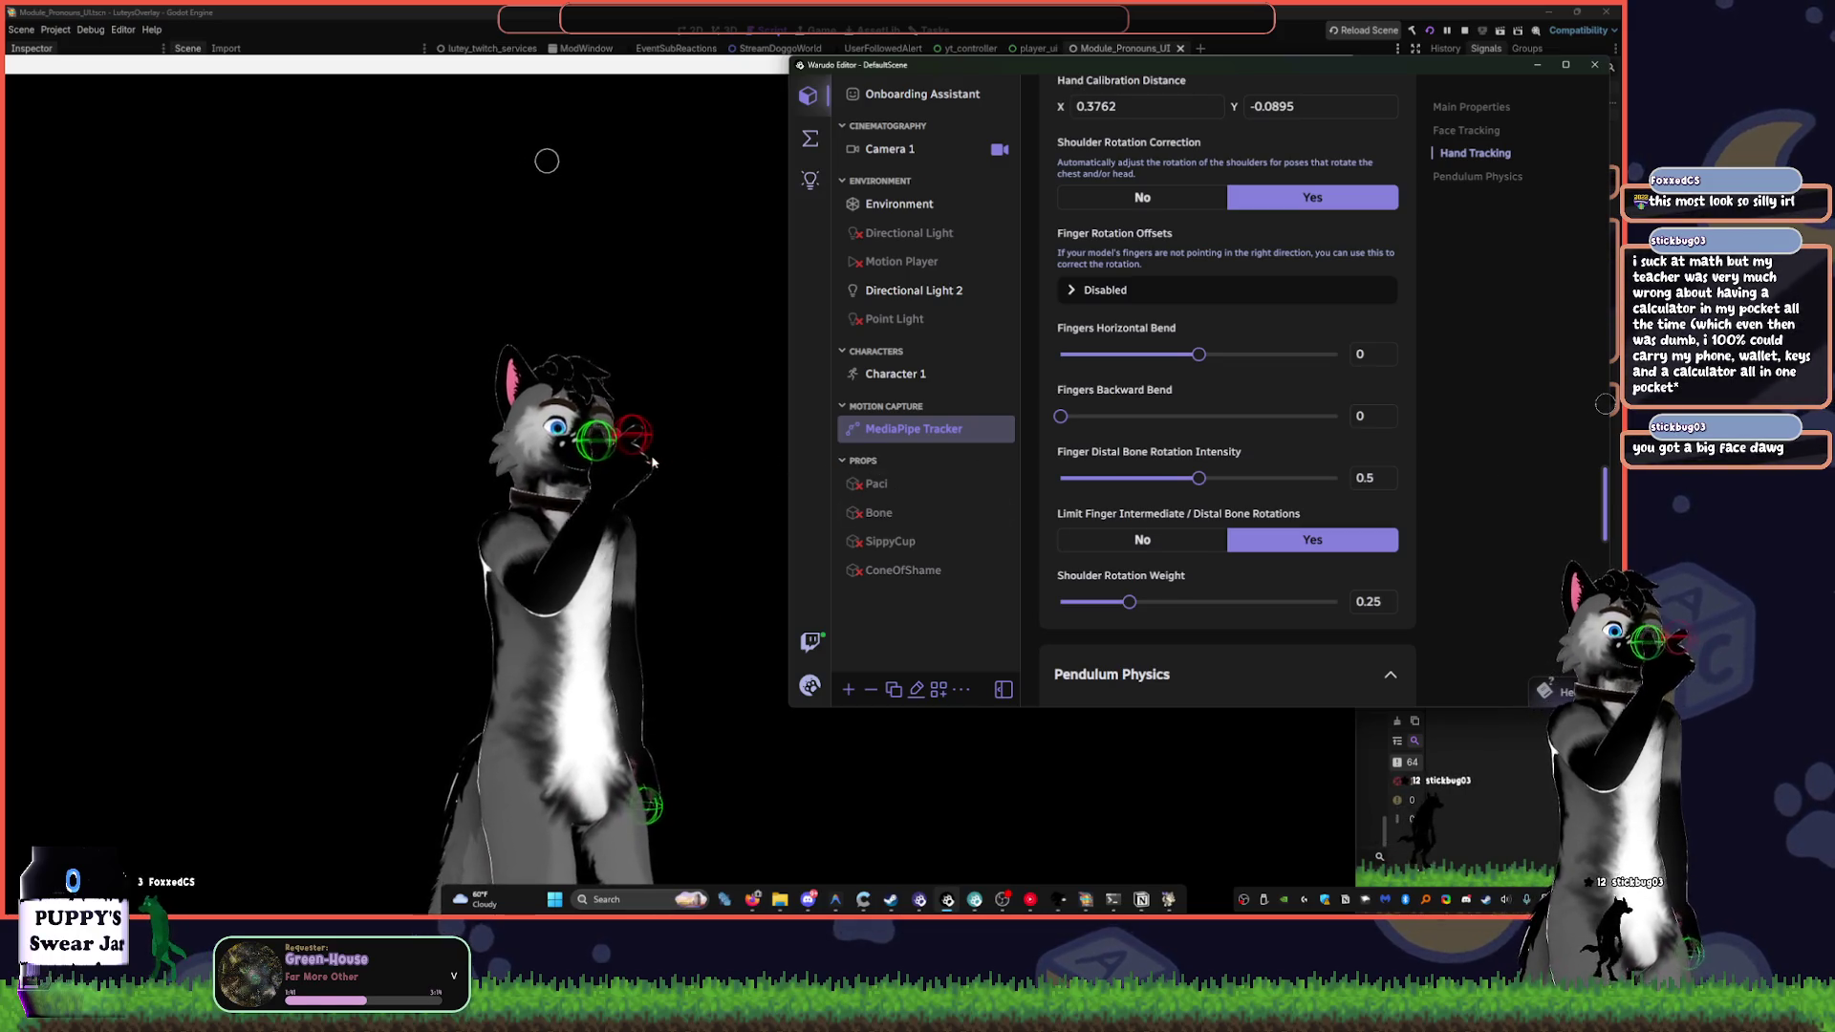
{"action": "left_click", "coordinate": [482, 457]}
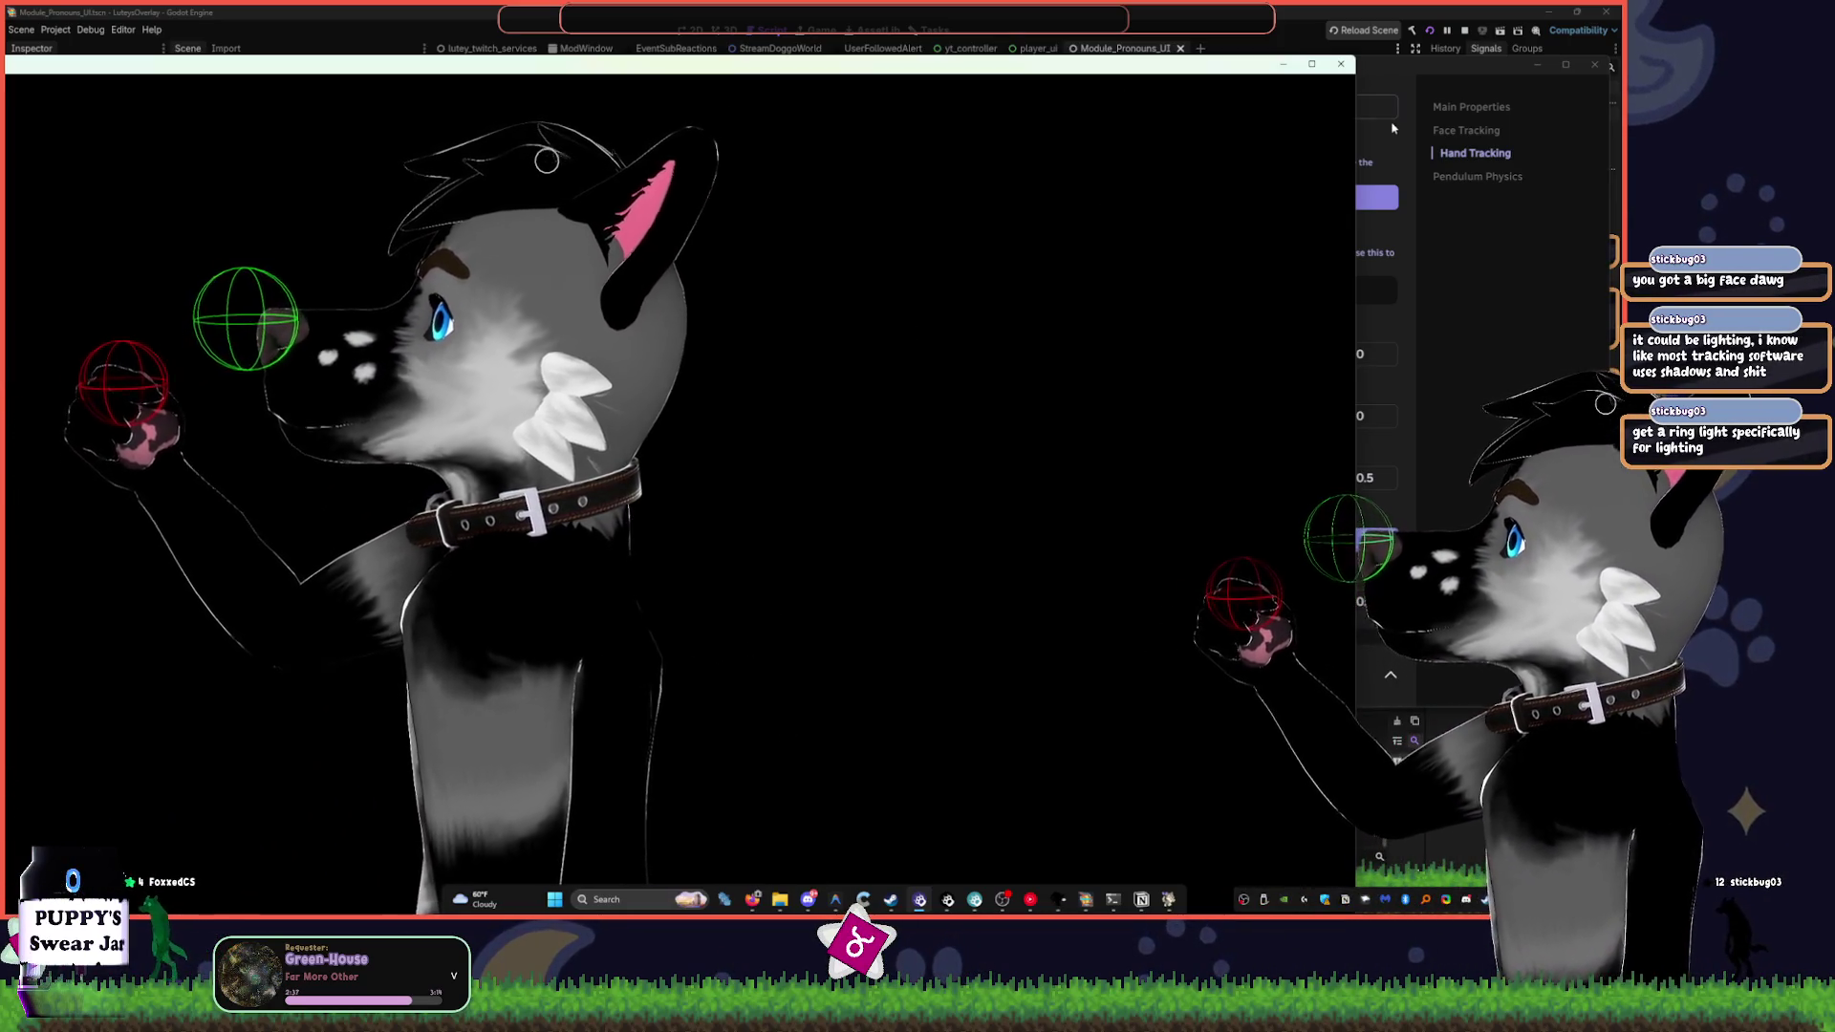
- Set Calibrate Eye Movement to Yes under Face Tracking and run the face calibration
{"action": "left_click", "coordinate": [1381, 144]}
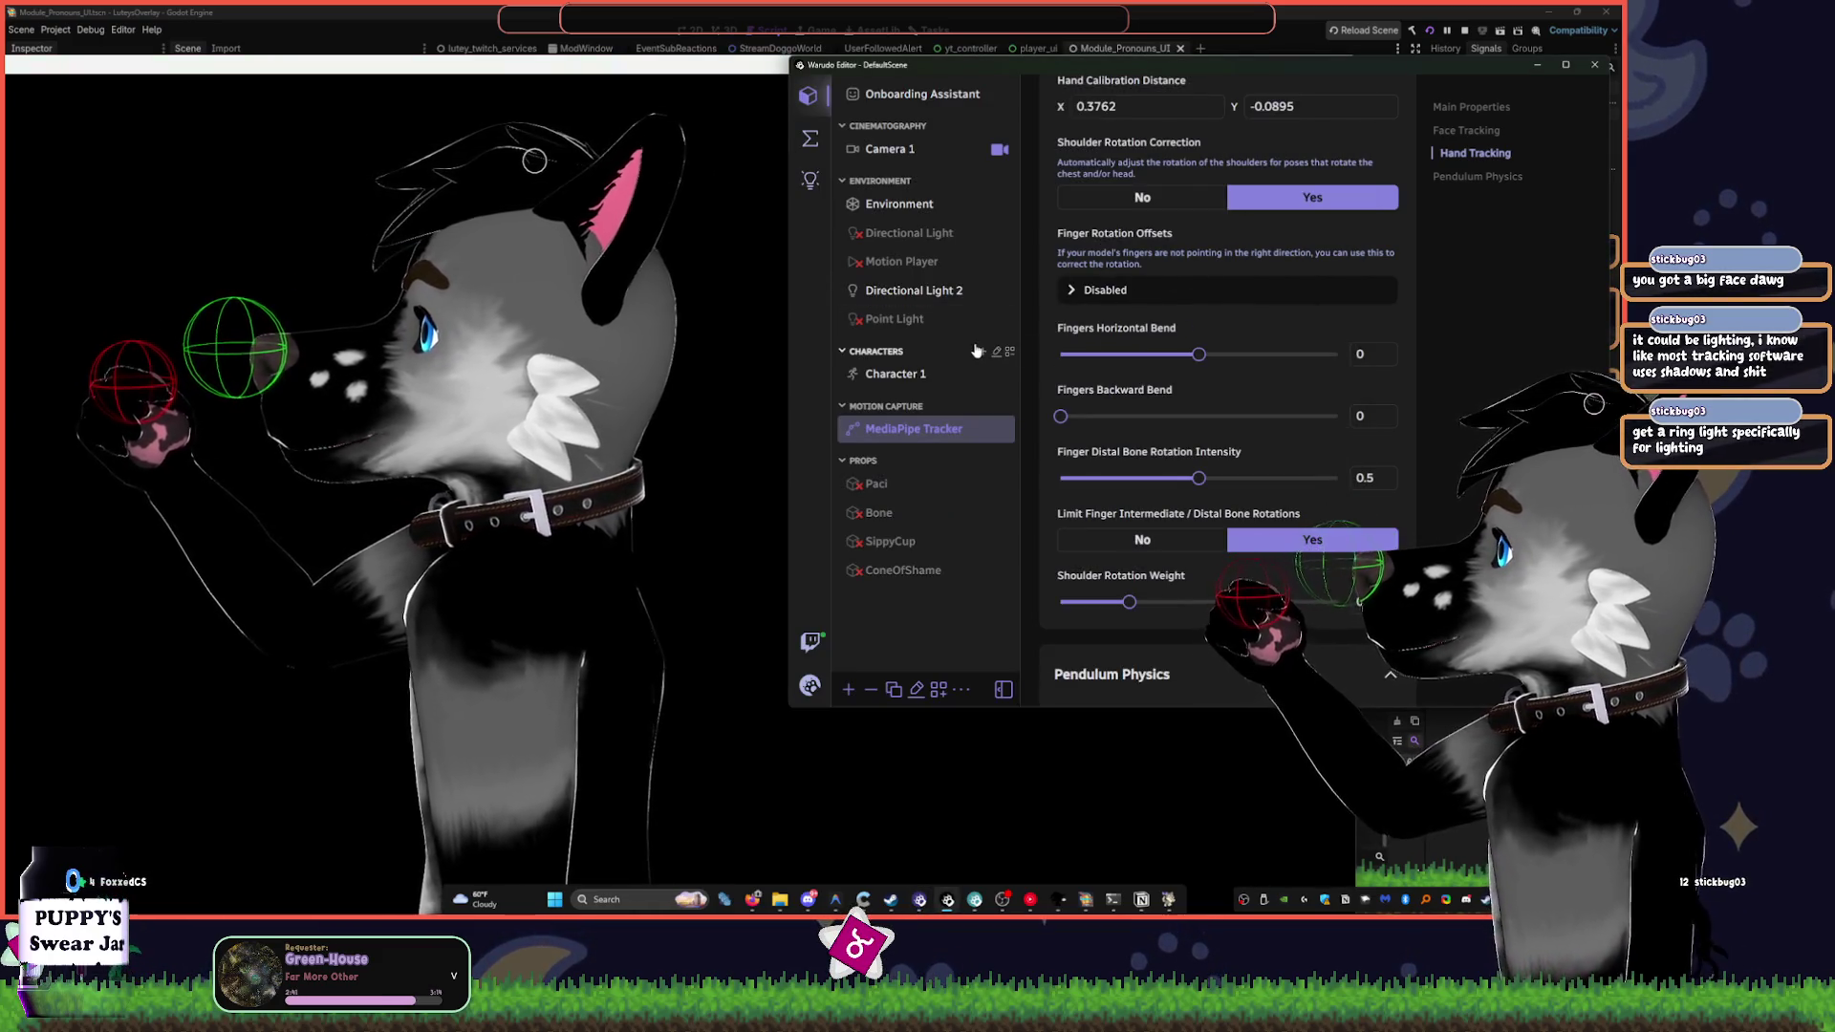
{"action": "scroll", "coordinate": [1210, 294], "scroll_direction": "up", "scroll_amount": 2}
{"action": "scroll", "coordinate": [1233, 287], "scroll_direction": "up", "scroll_amount": 10}
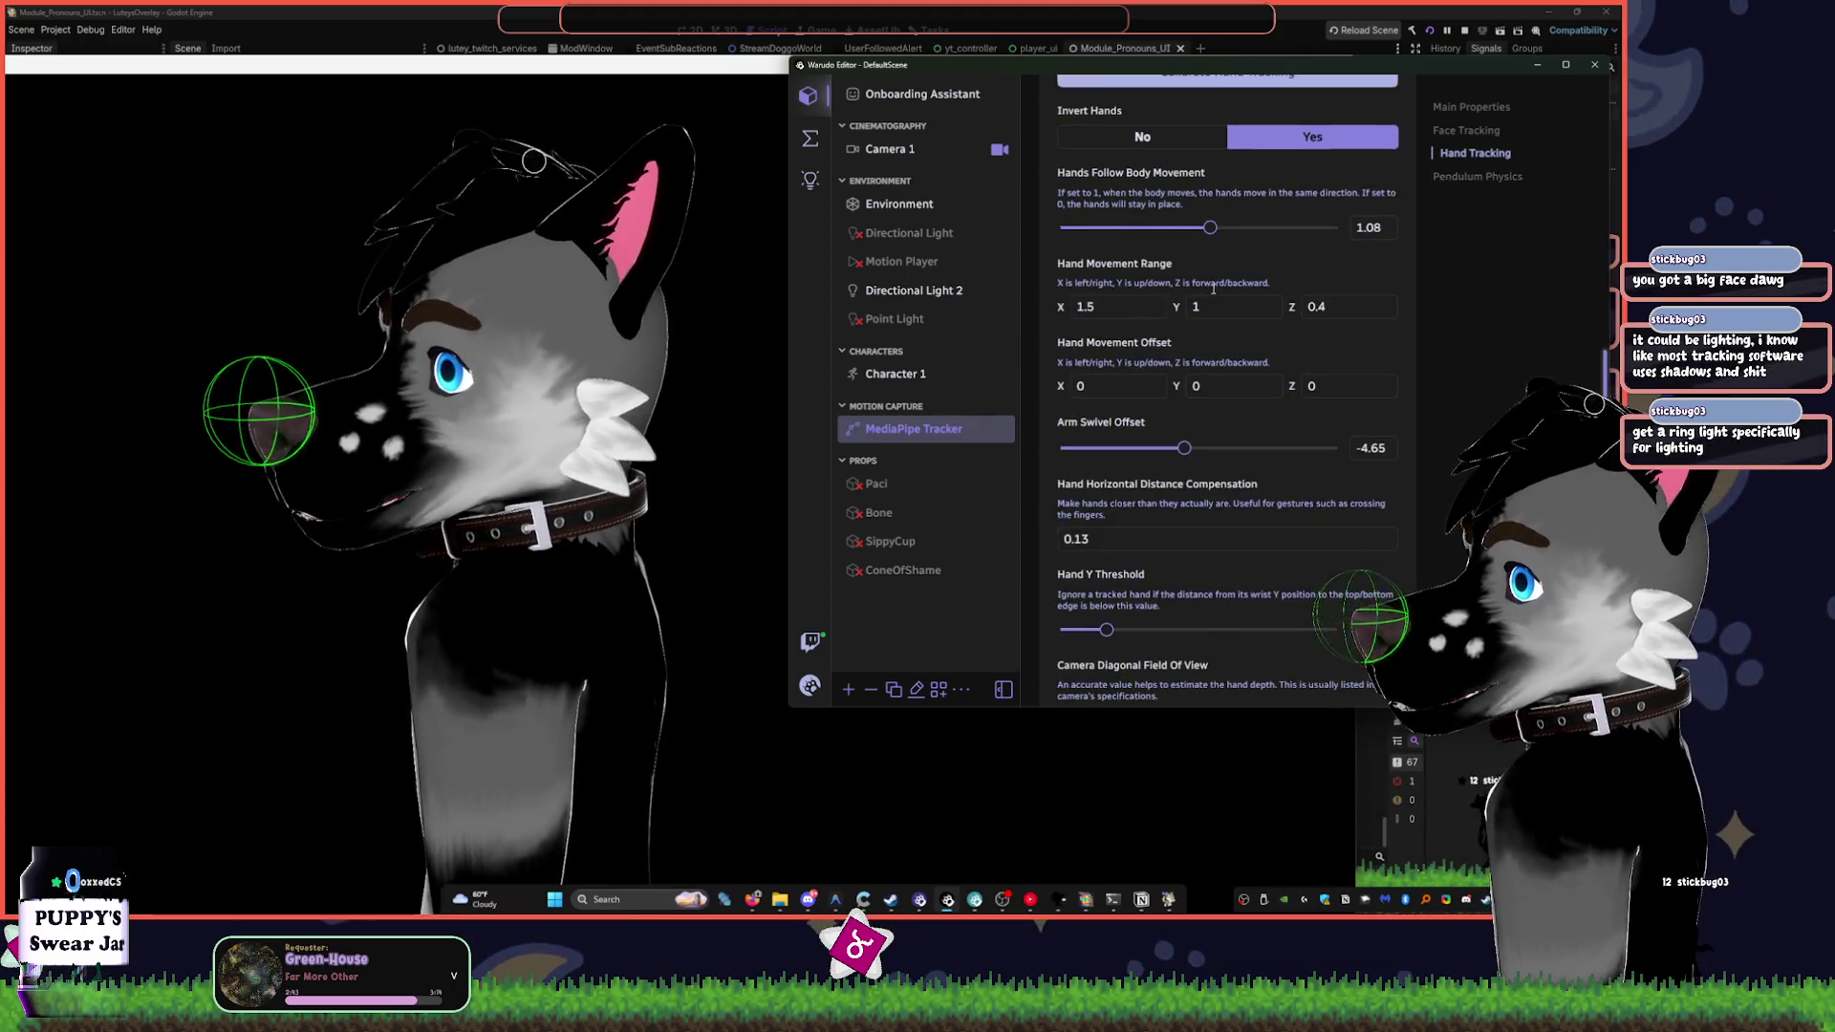
{"action": "scroll", "coordinate": [1258, 279], "scroll_direction": "up", "scroll_amount": 10}
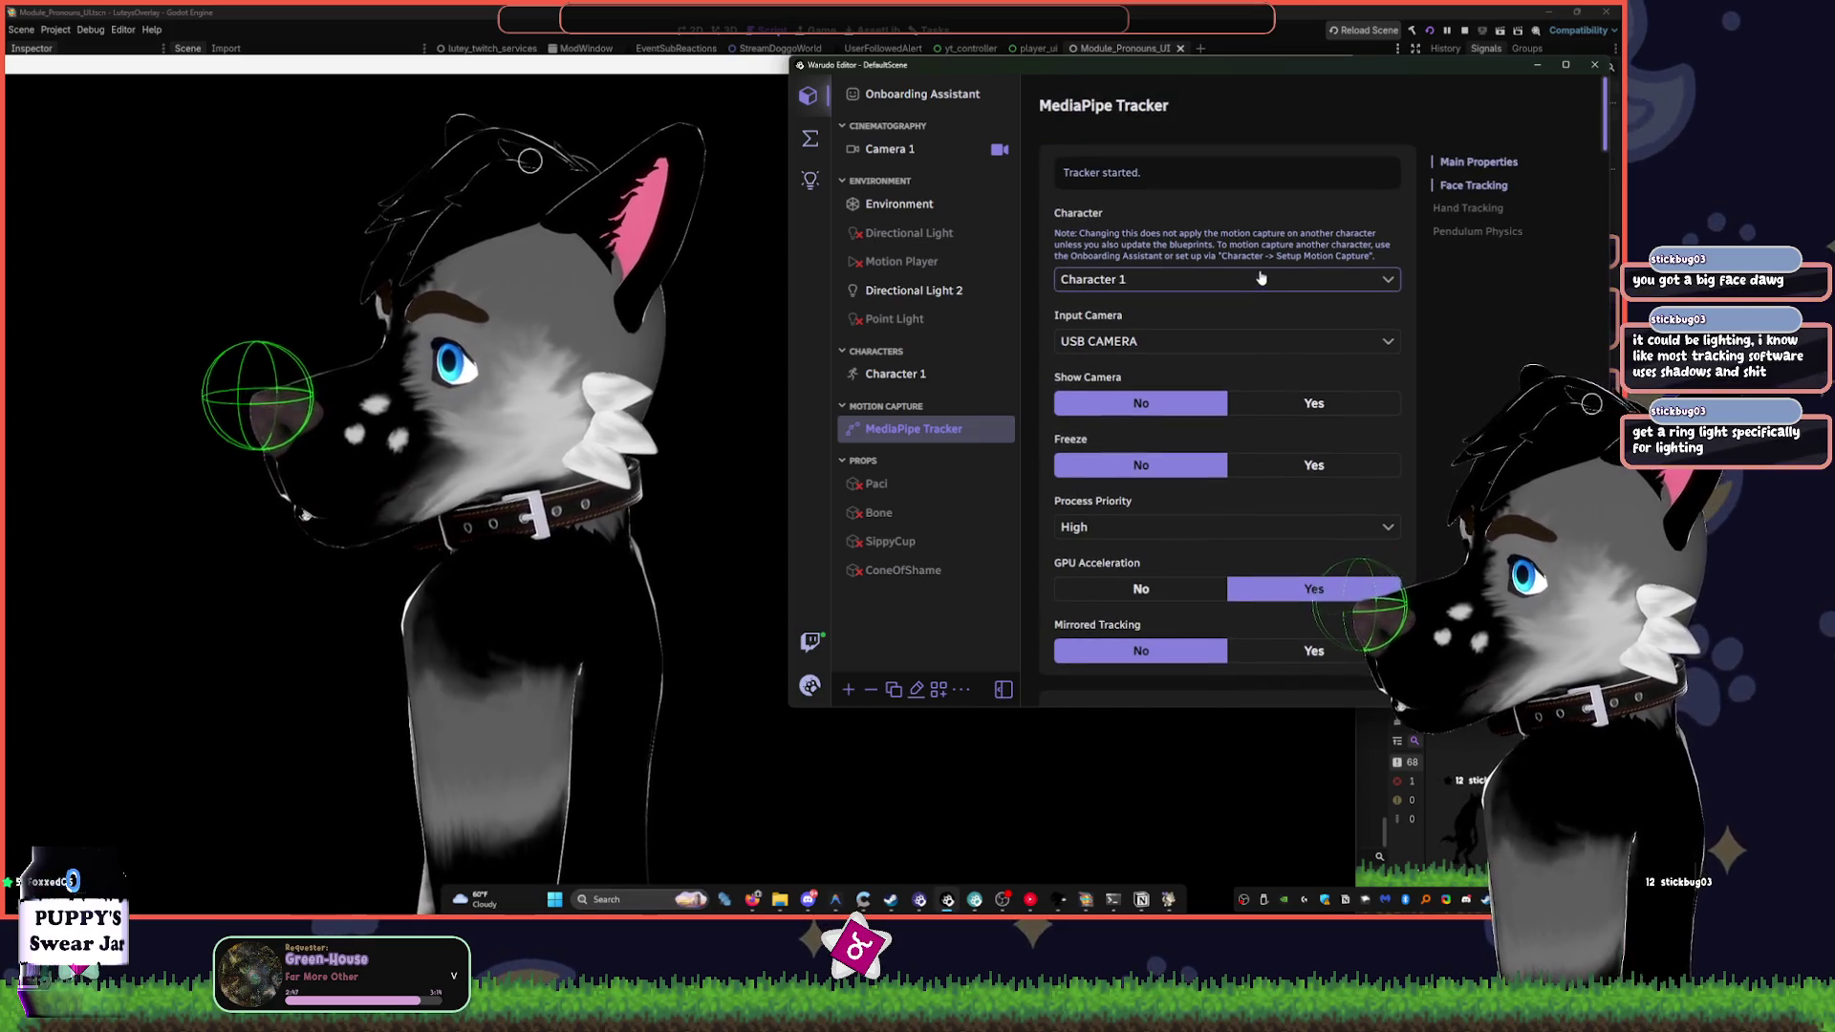
{"action": "scroll", "coordinate": [1242, 352], "scroll_direction": "up", "scroll_amount": 1}
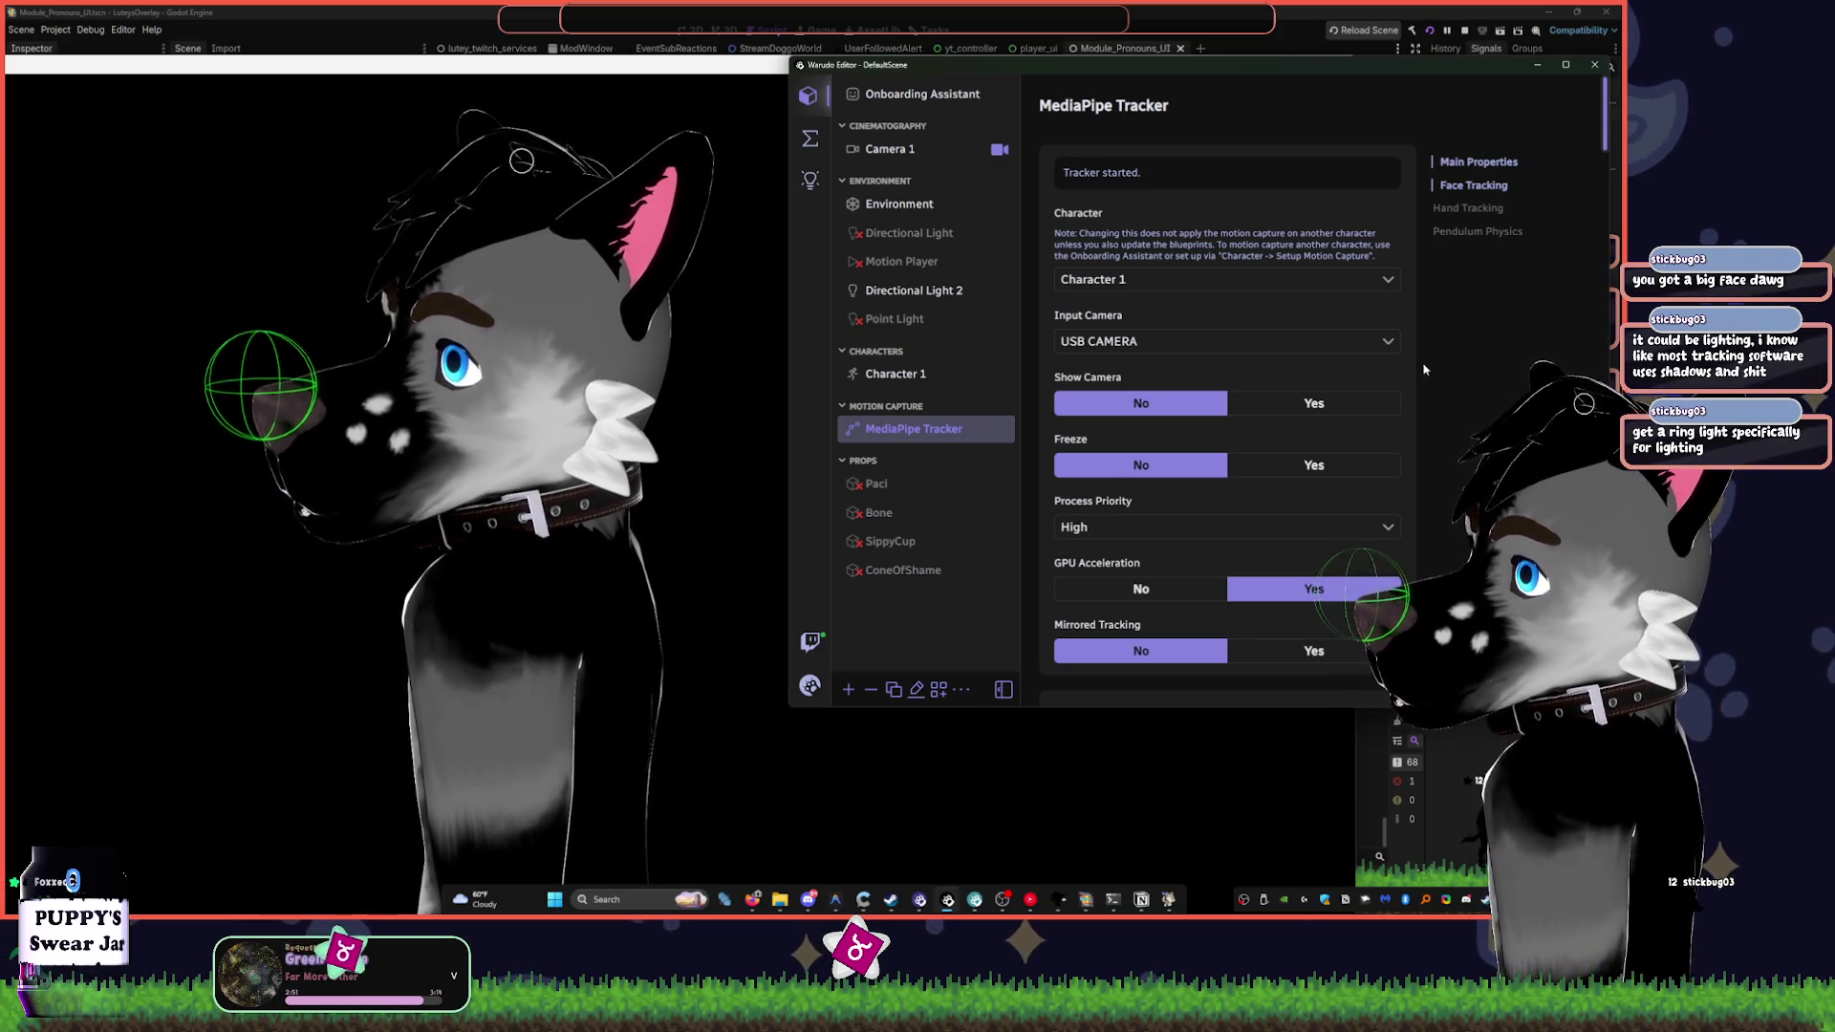
{"action": "scroll", "coordinate": [1424, 368], "scroll_direction": "down", "scroll_amount": 2}
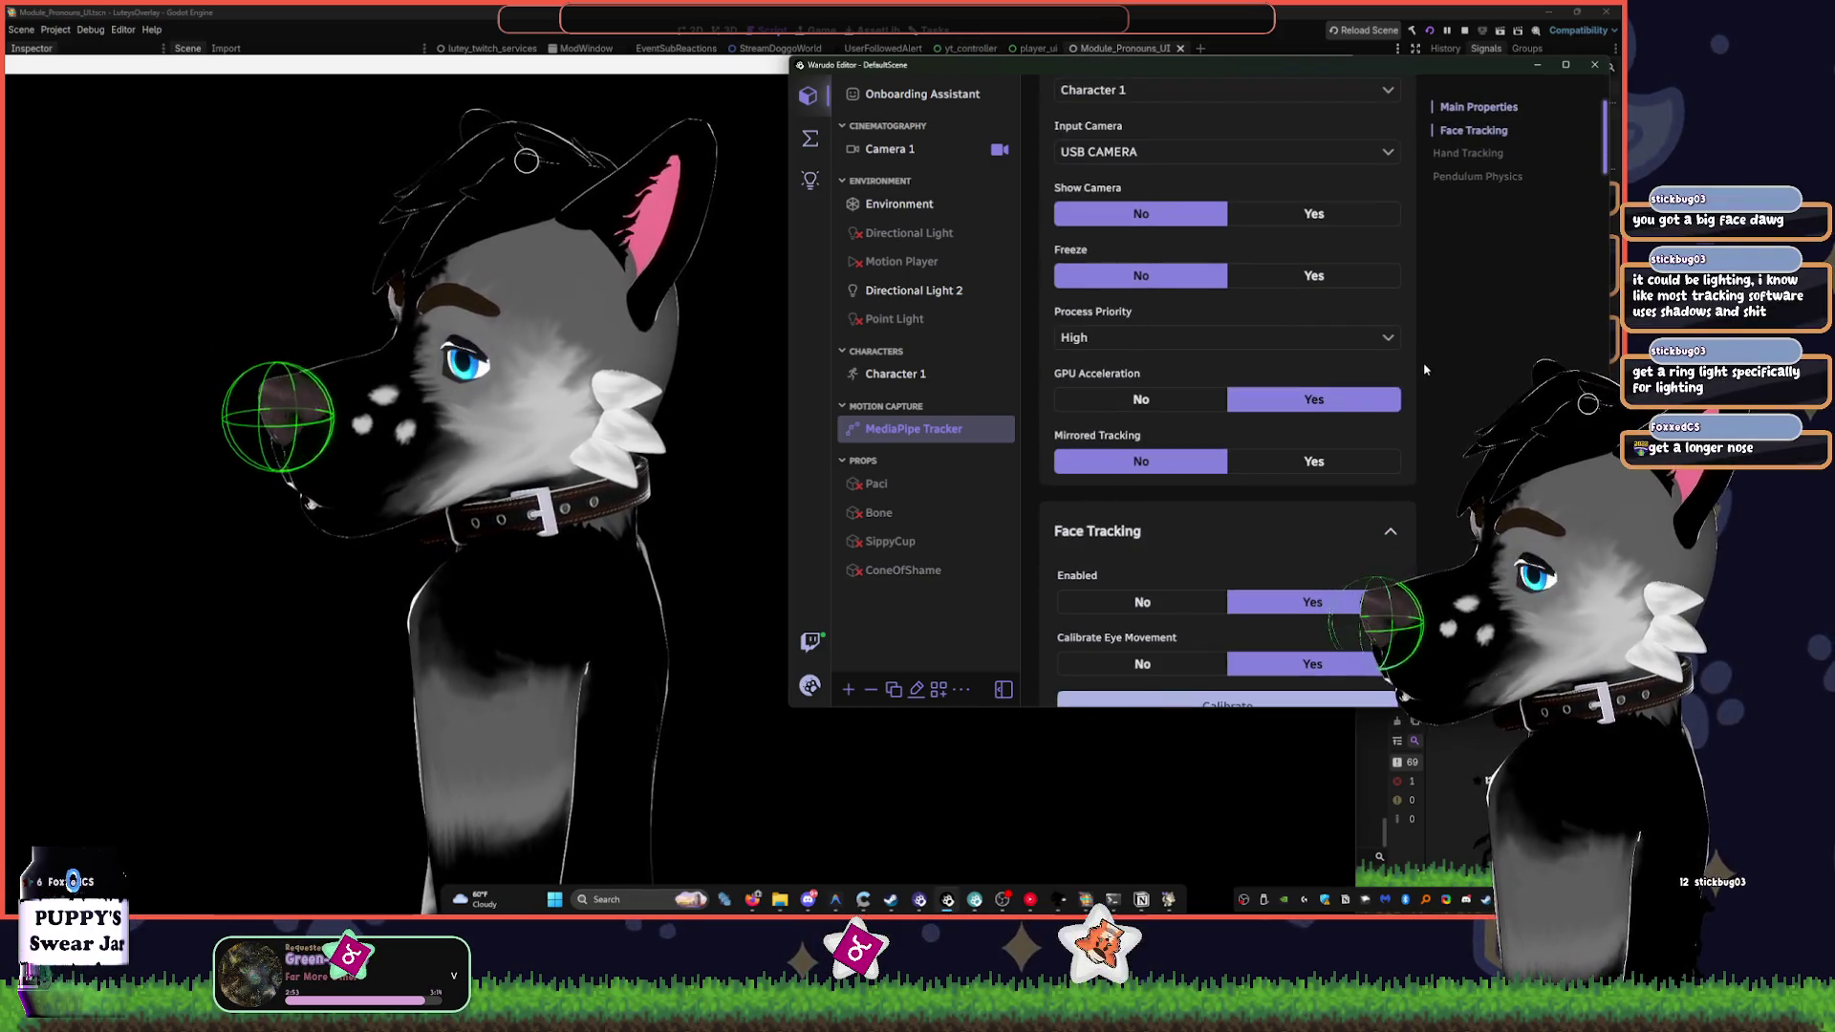
{"action": "scroll", "coordinate": [1387, 405], "scroll_direction": "down", "scroll_amount": 1}
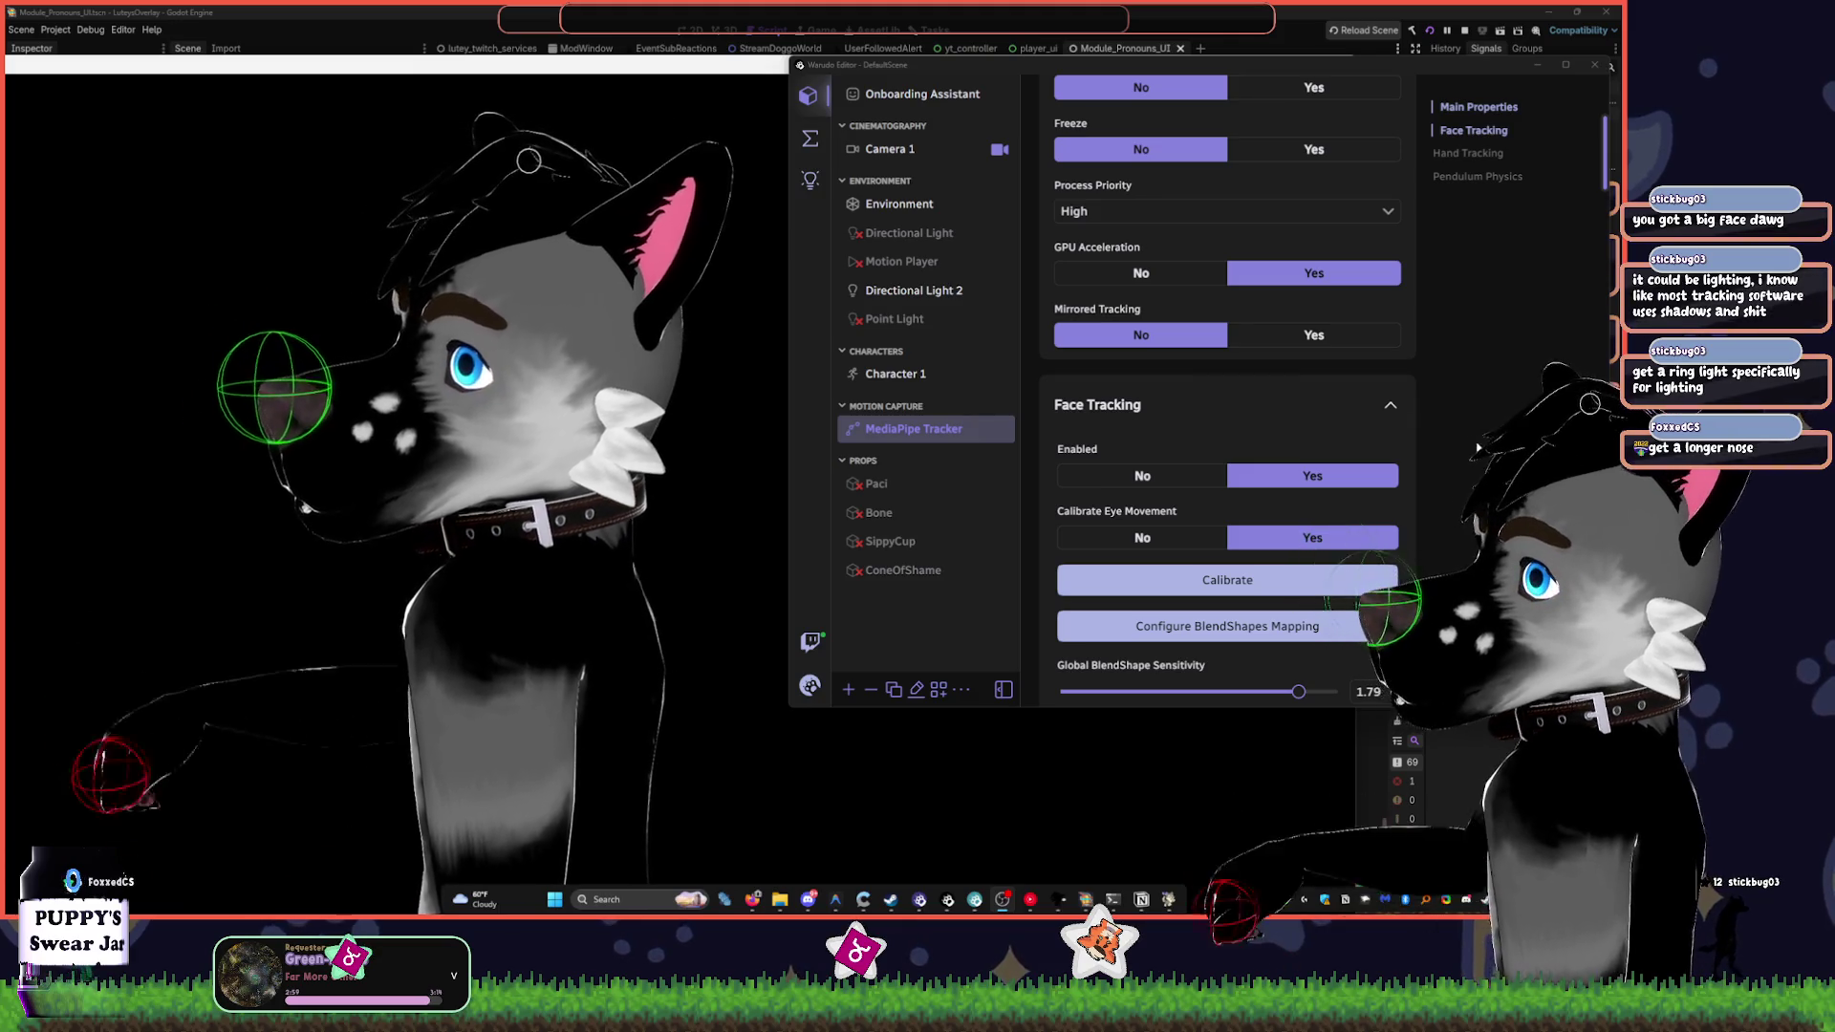
{"action": "scroll", "coordinate": [1107, 450], "scroll_direction": "down", "scroll_amount": 1}
{"action": "left_click", "coordinate": [1285, 418]}
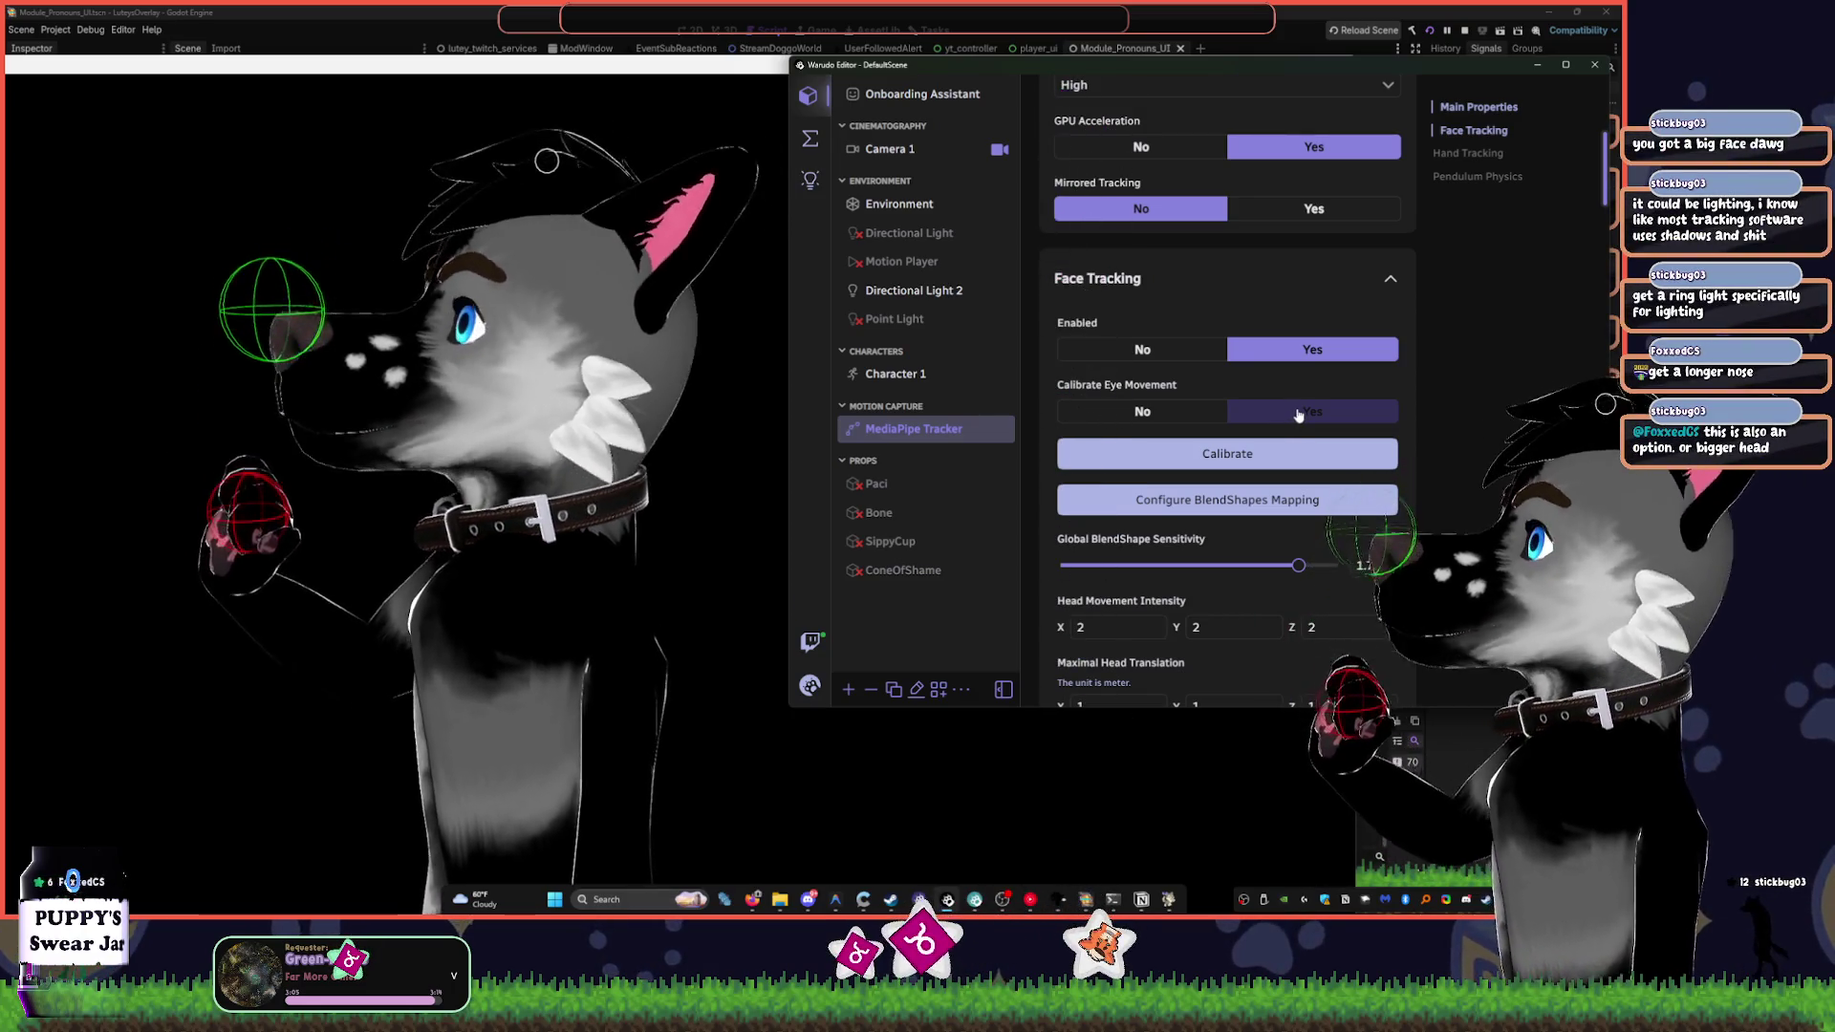
{"action": "left_click", "coordinate": [1249, 453]}
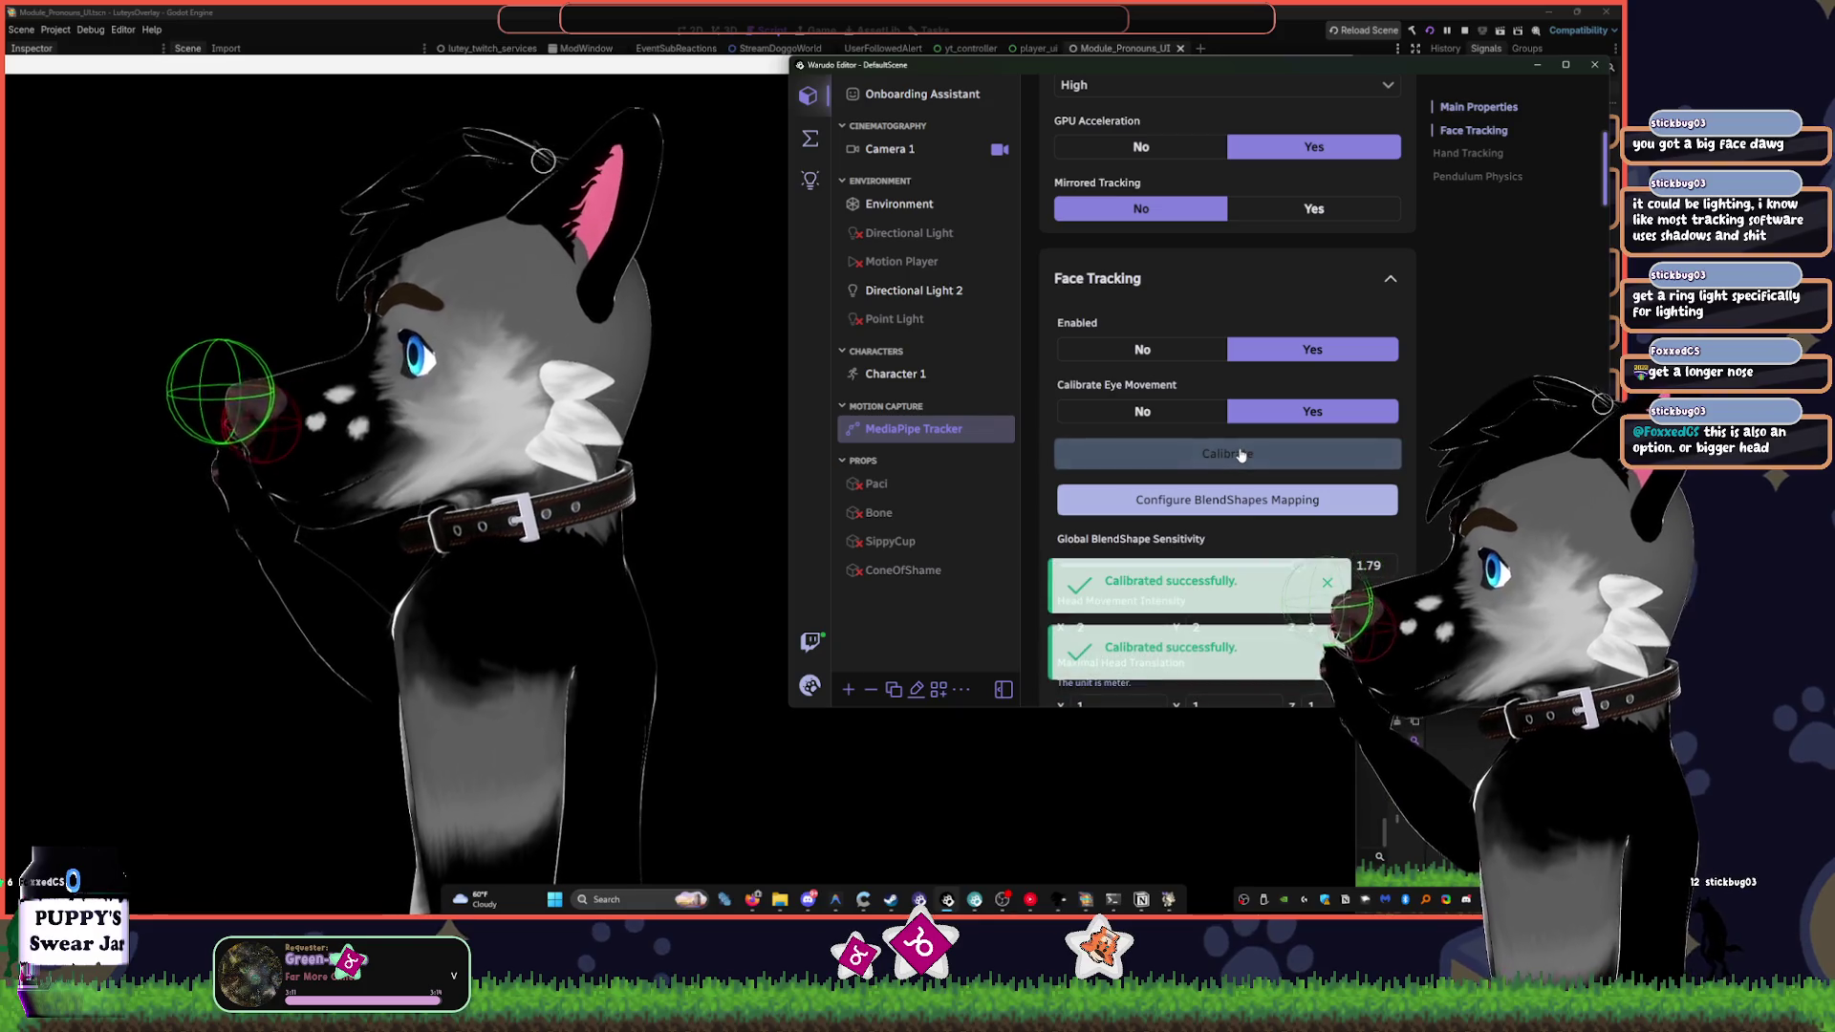
- Lower the Global BlendShape Sensitivity to 0.5
{"action": "scroll", "coordinate": [1300, 458], "scroll_direction": "down", "scroll_amount": 2}
{"action": "left_click_drag", "start_coordinate": [1299, 442], "coordinate": [1388, 438]}
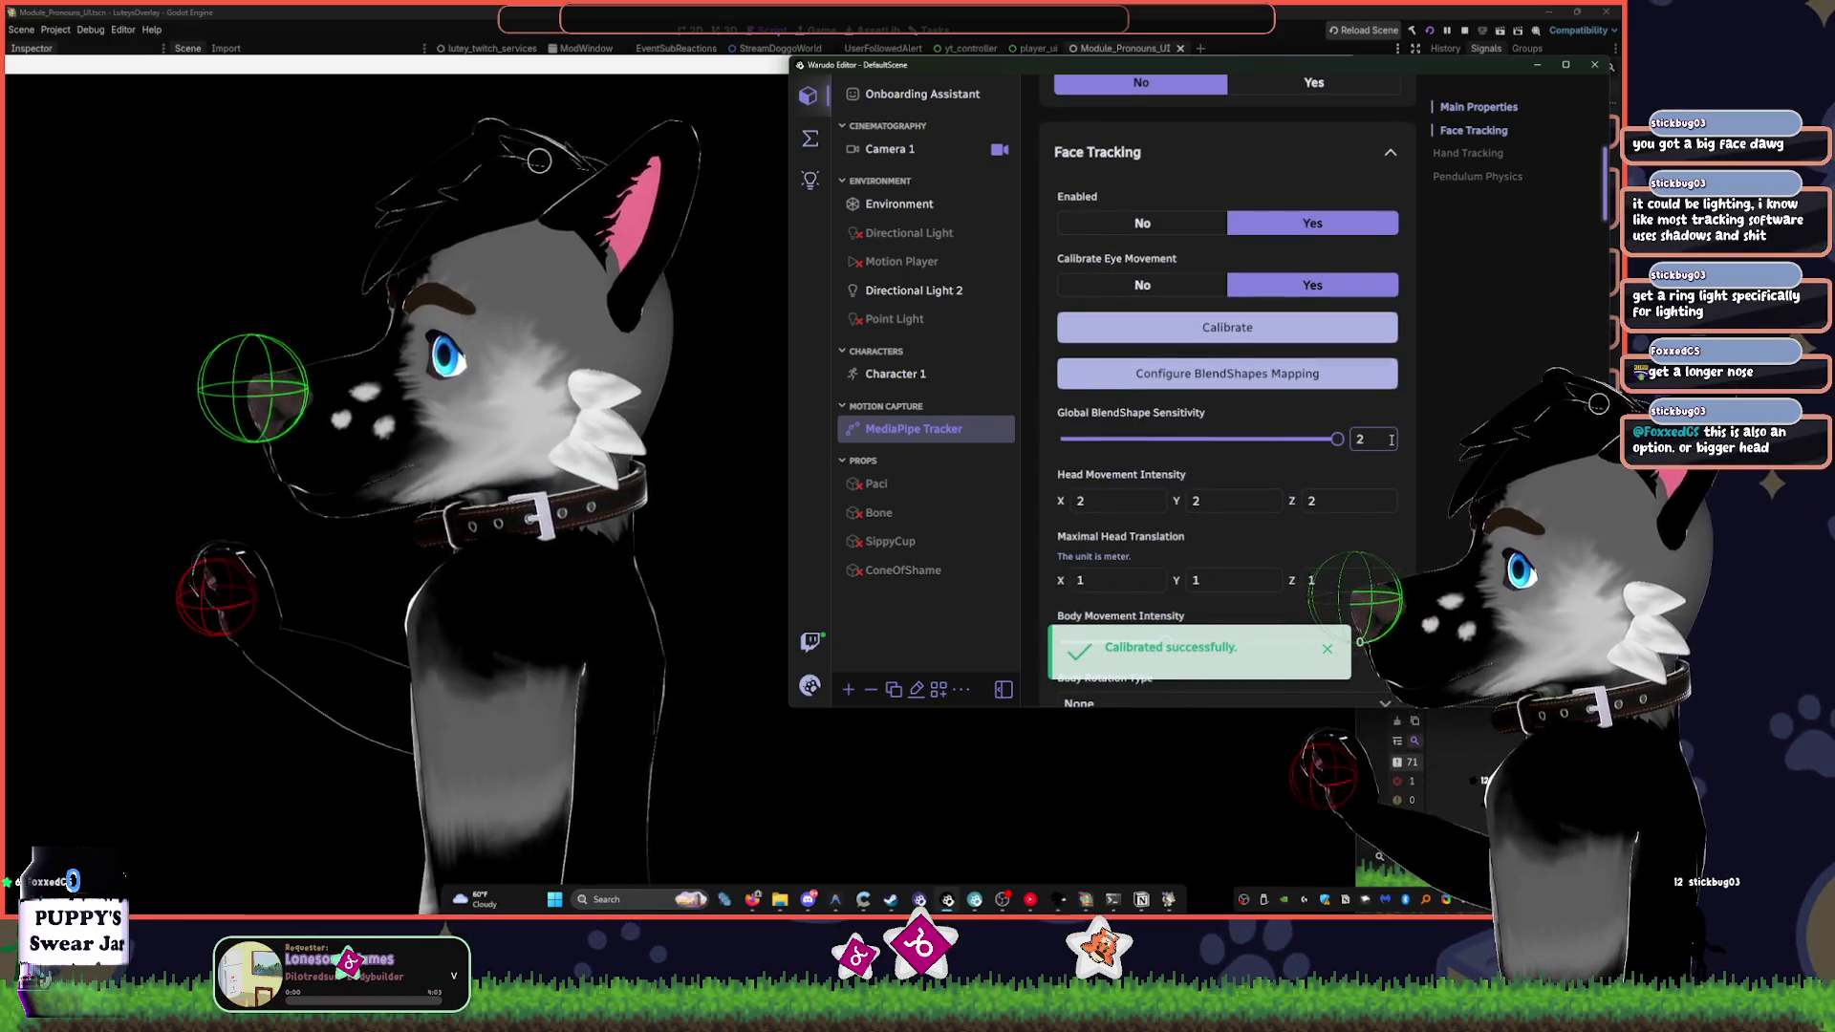
{"action": "left_click", "coordinate": [627, 407]}
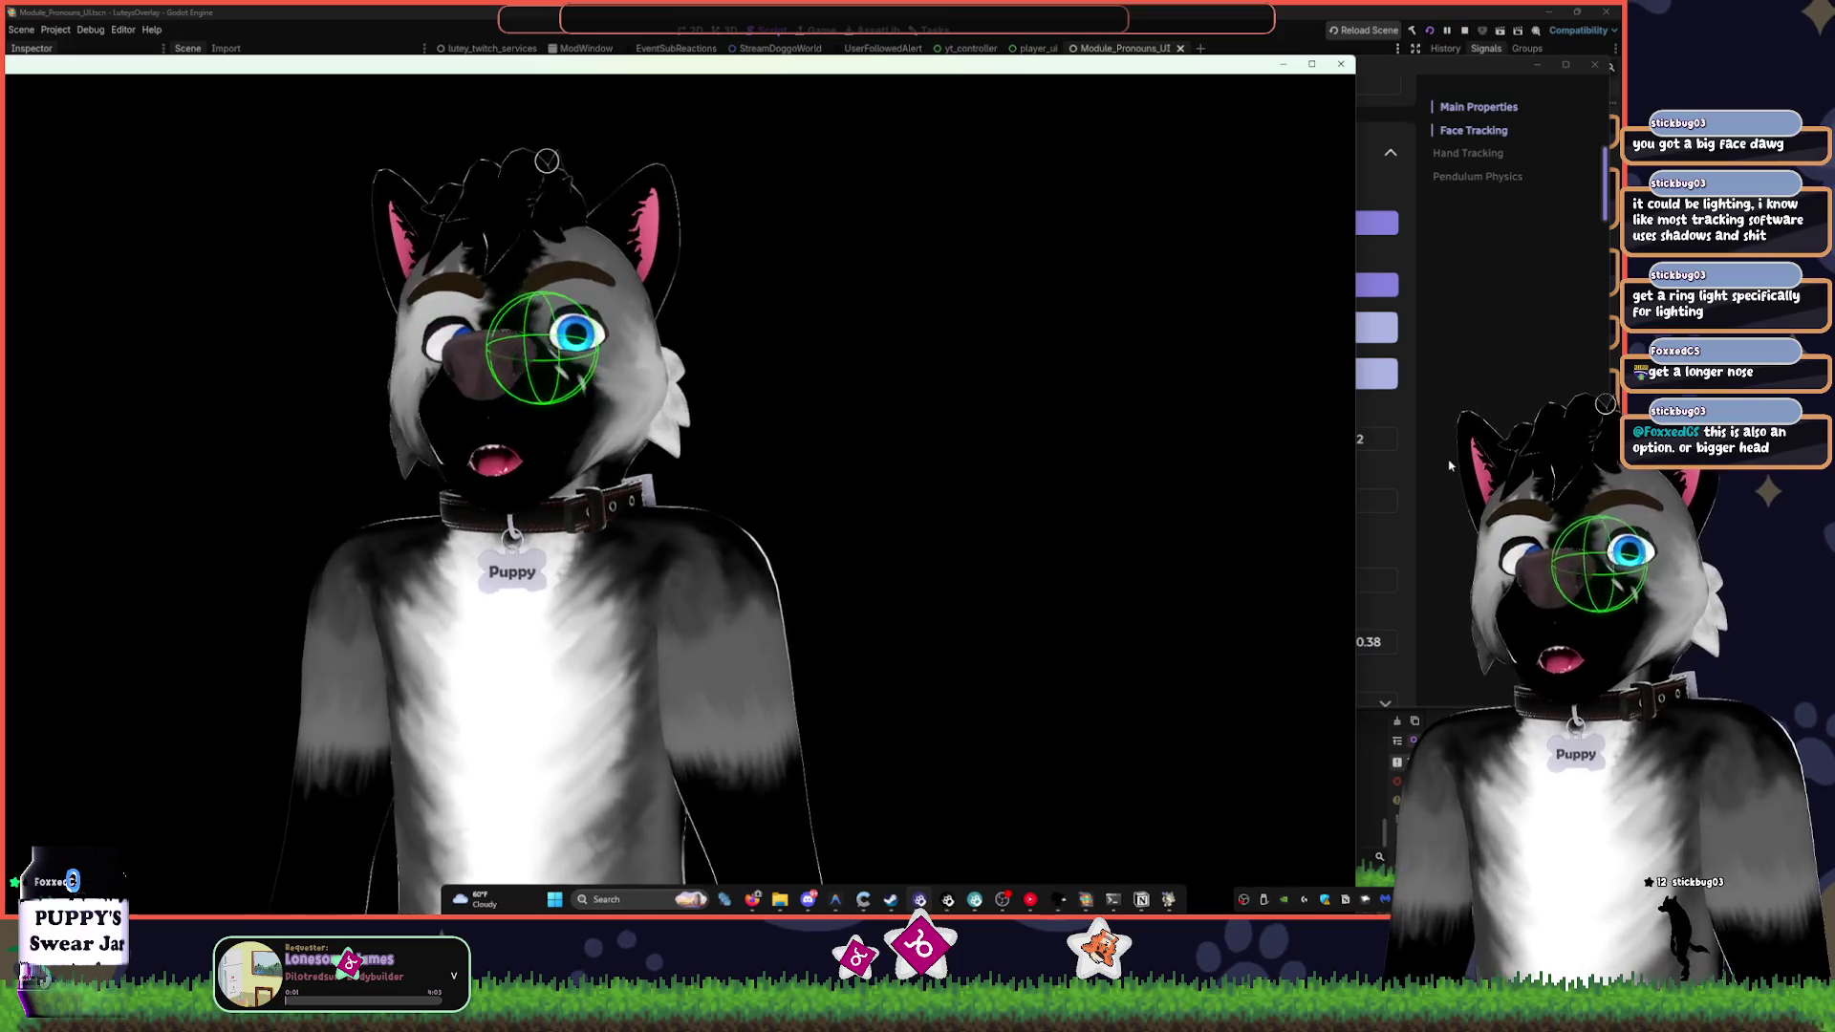
{"action": "left_click", "coordinate": [920, 899]}
{"action": "left_click_drag", "start_coordinate": [1336, 438], "coordinate": [1128, 438]}
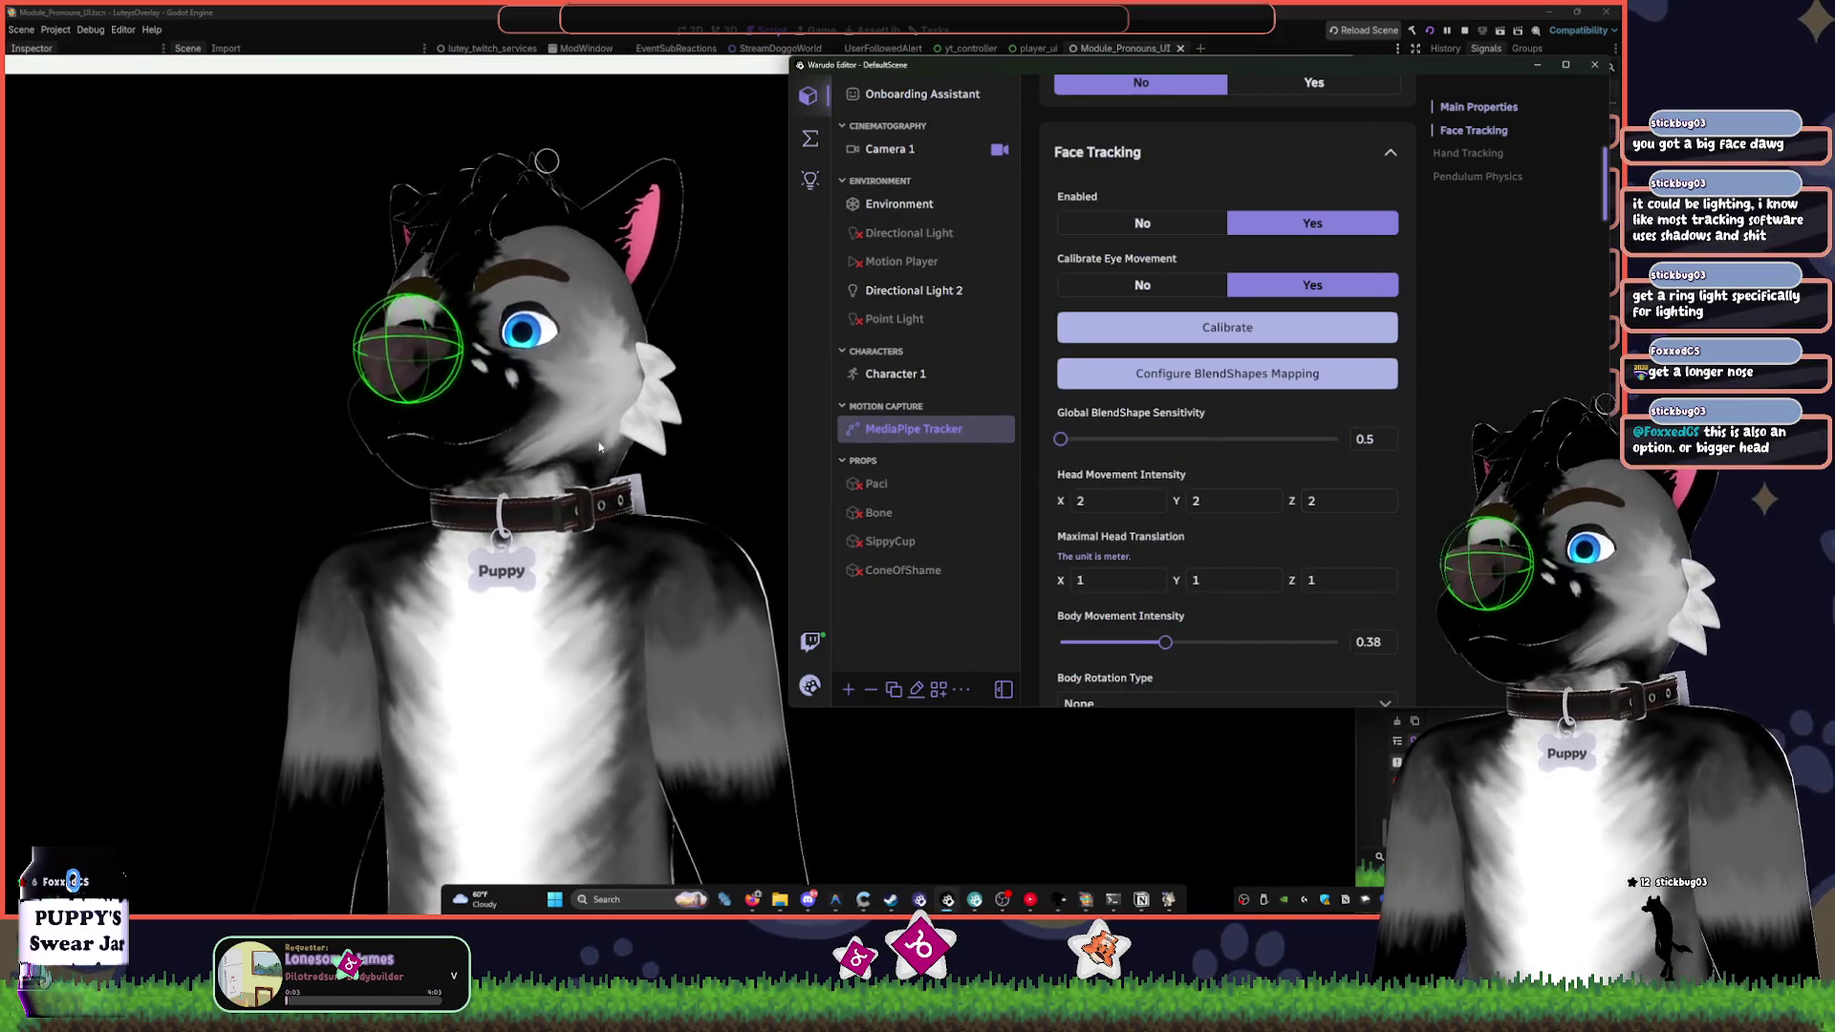
{"action": "key", "text": "alt+Tab"}
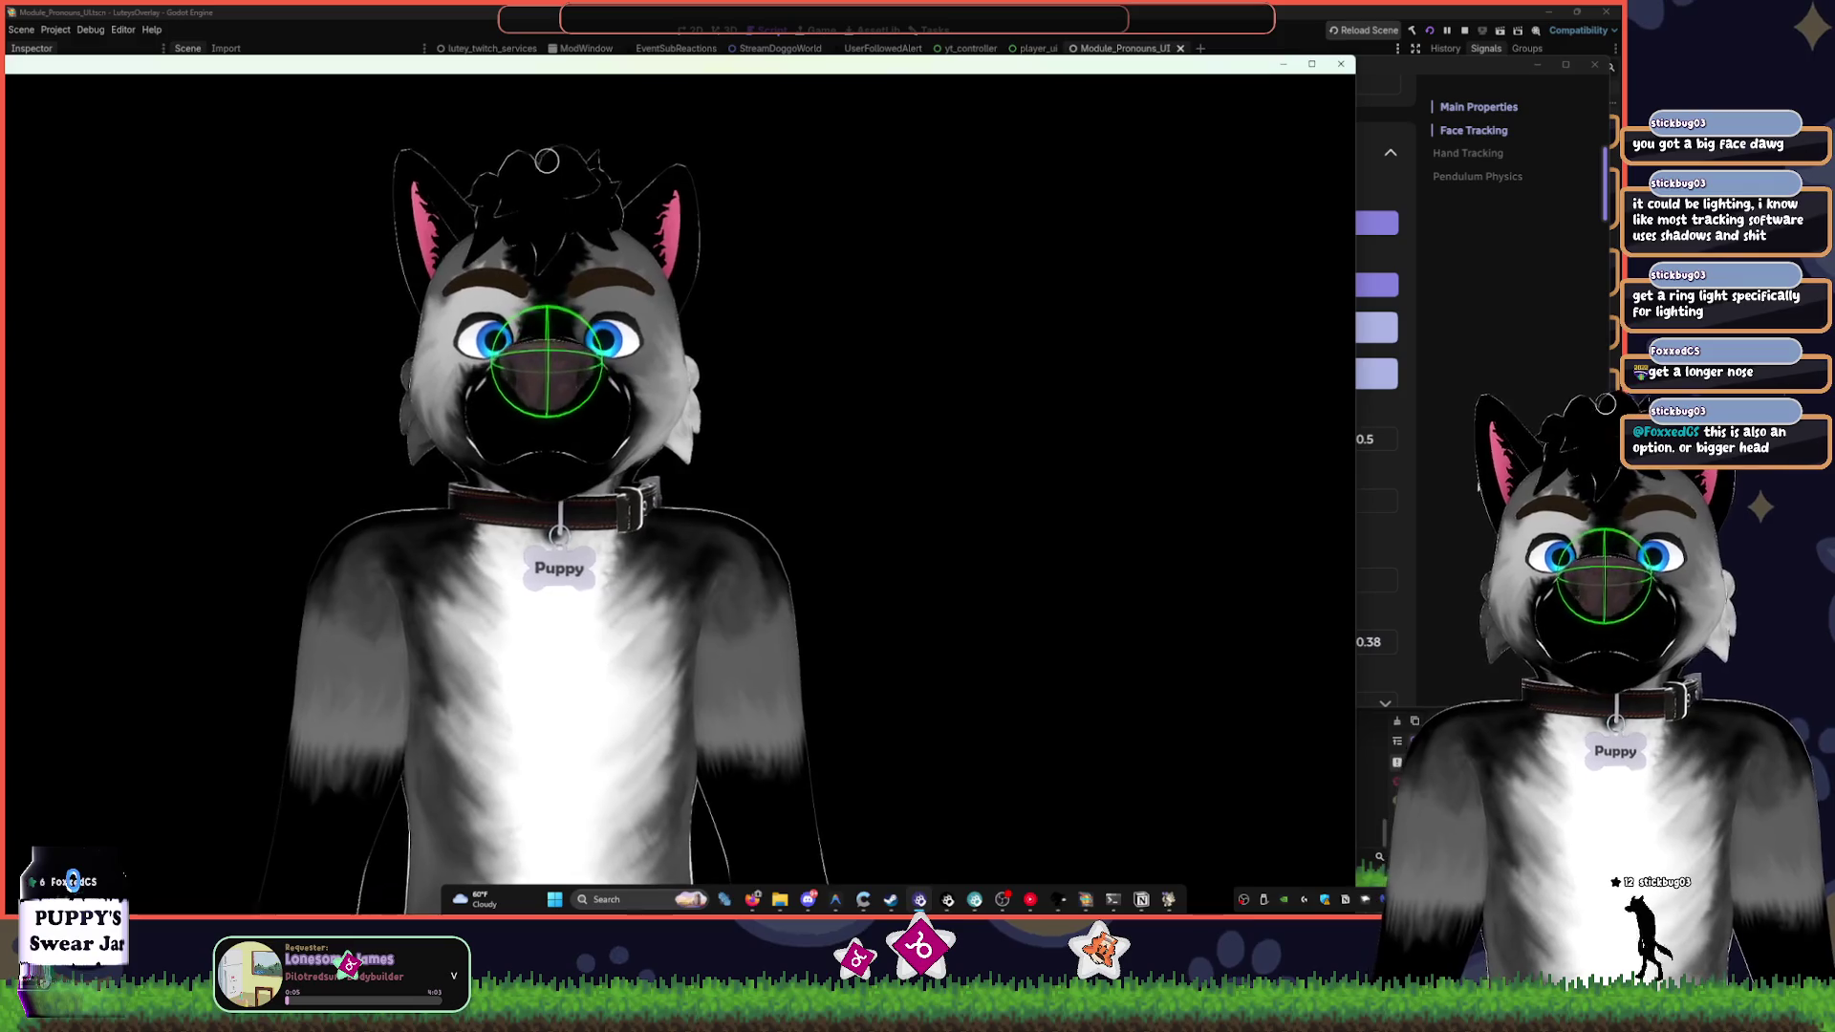
{"action": "left_click", "coordinate": [1461, 481]}
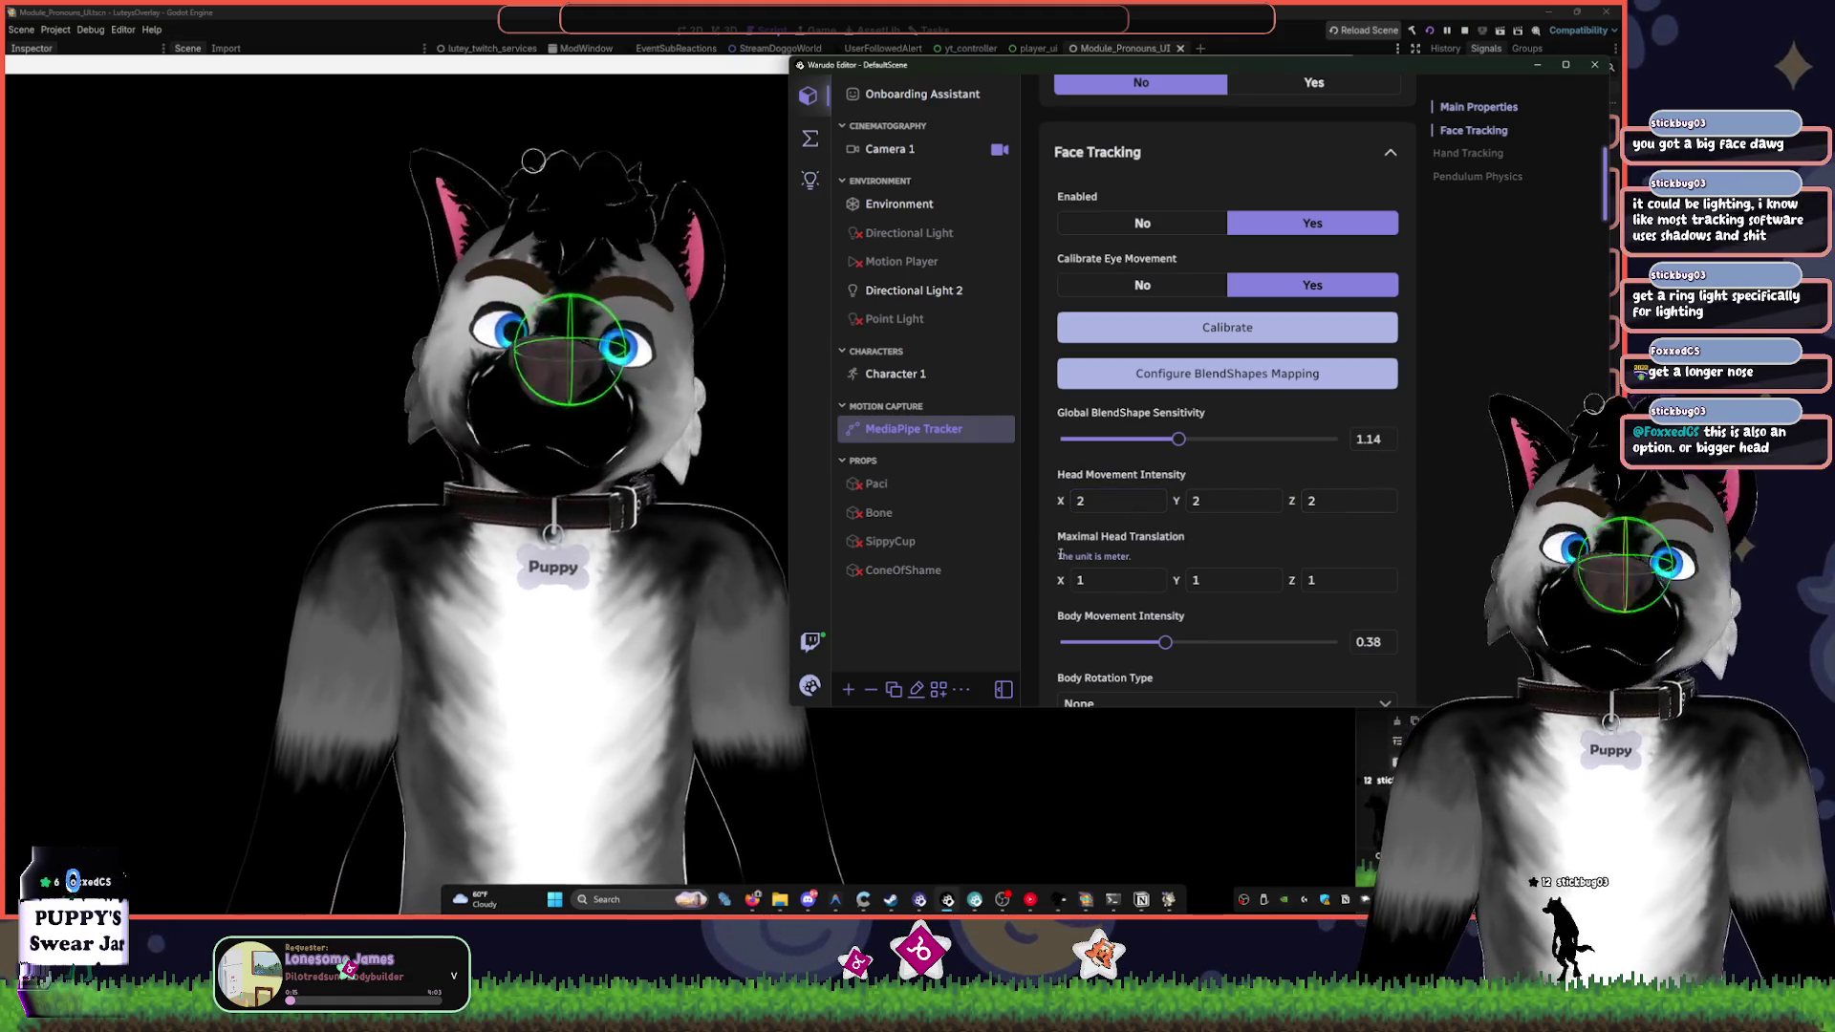
- Set Maximal Head Translation X, Y and Z to 1.2
{"action": "left_click", "coordinate": [1092, 570]}
{"action": "type", "text": ".2"}
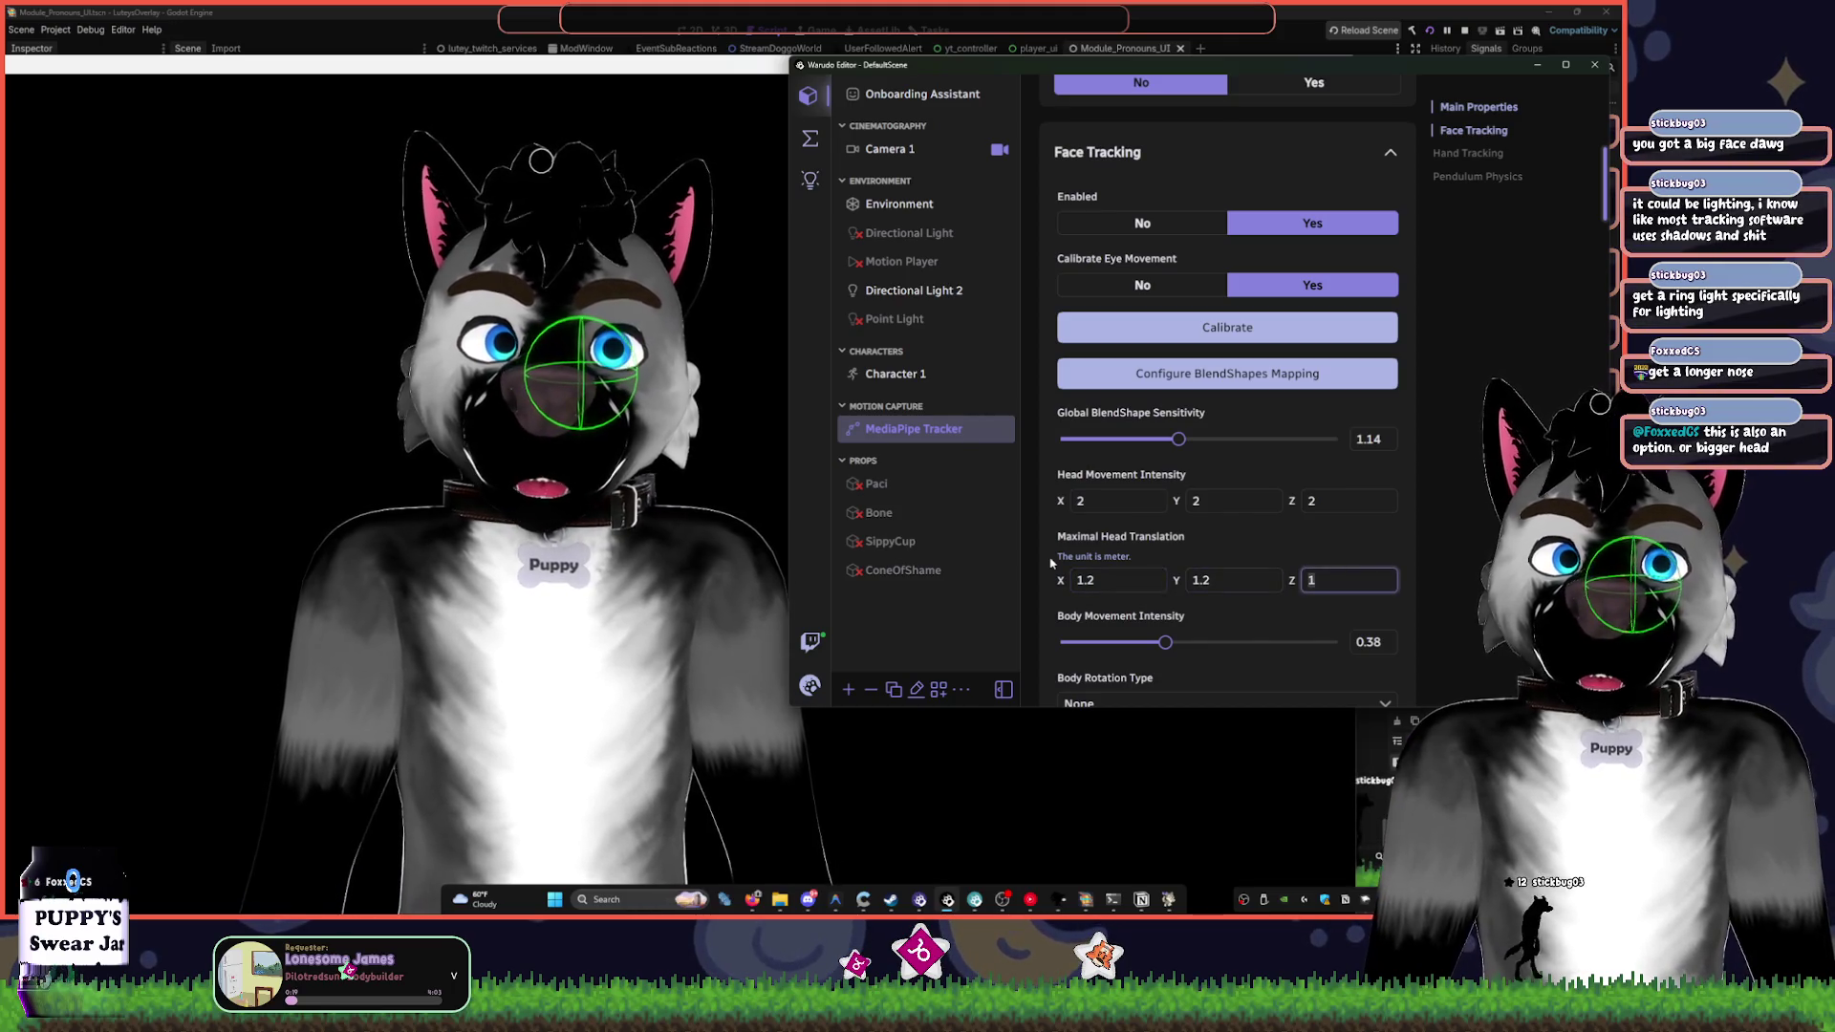
{"action": "type", "text": ".2"}
{"action": "key", "text": "Return"}
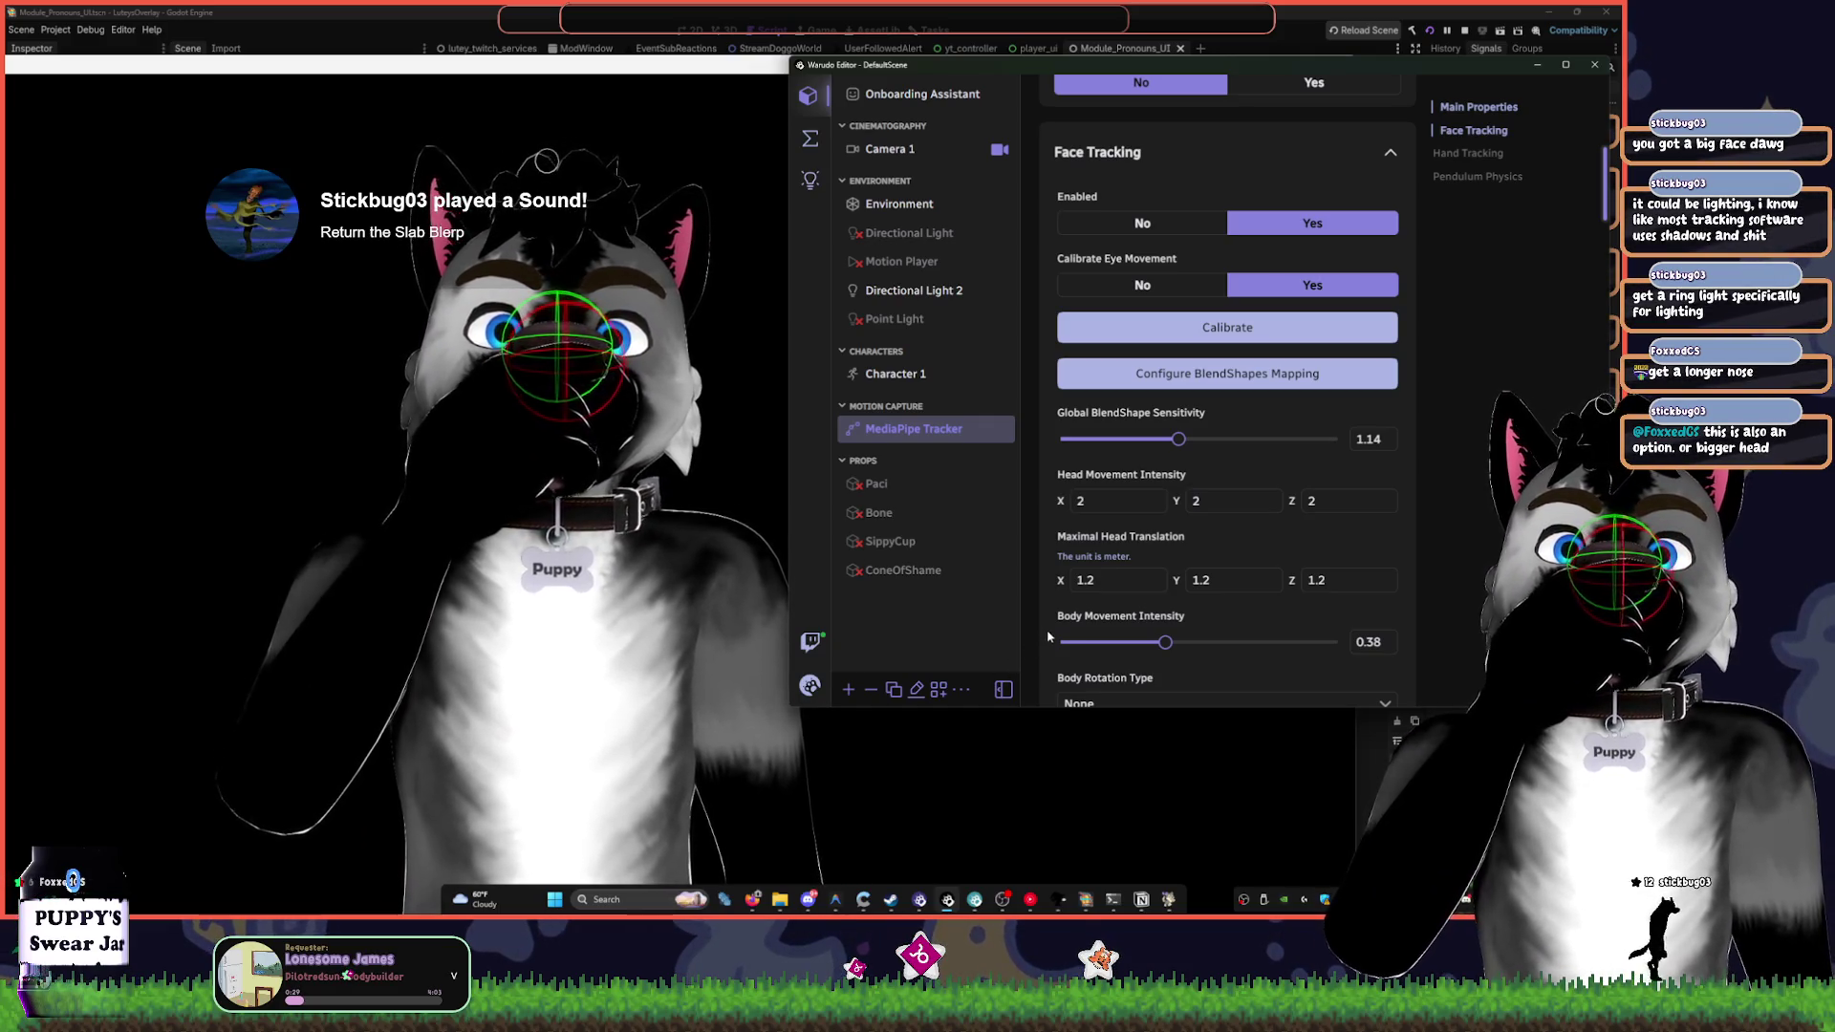
{"action": "left_click", "coordinate": [810, 138]}
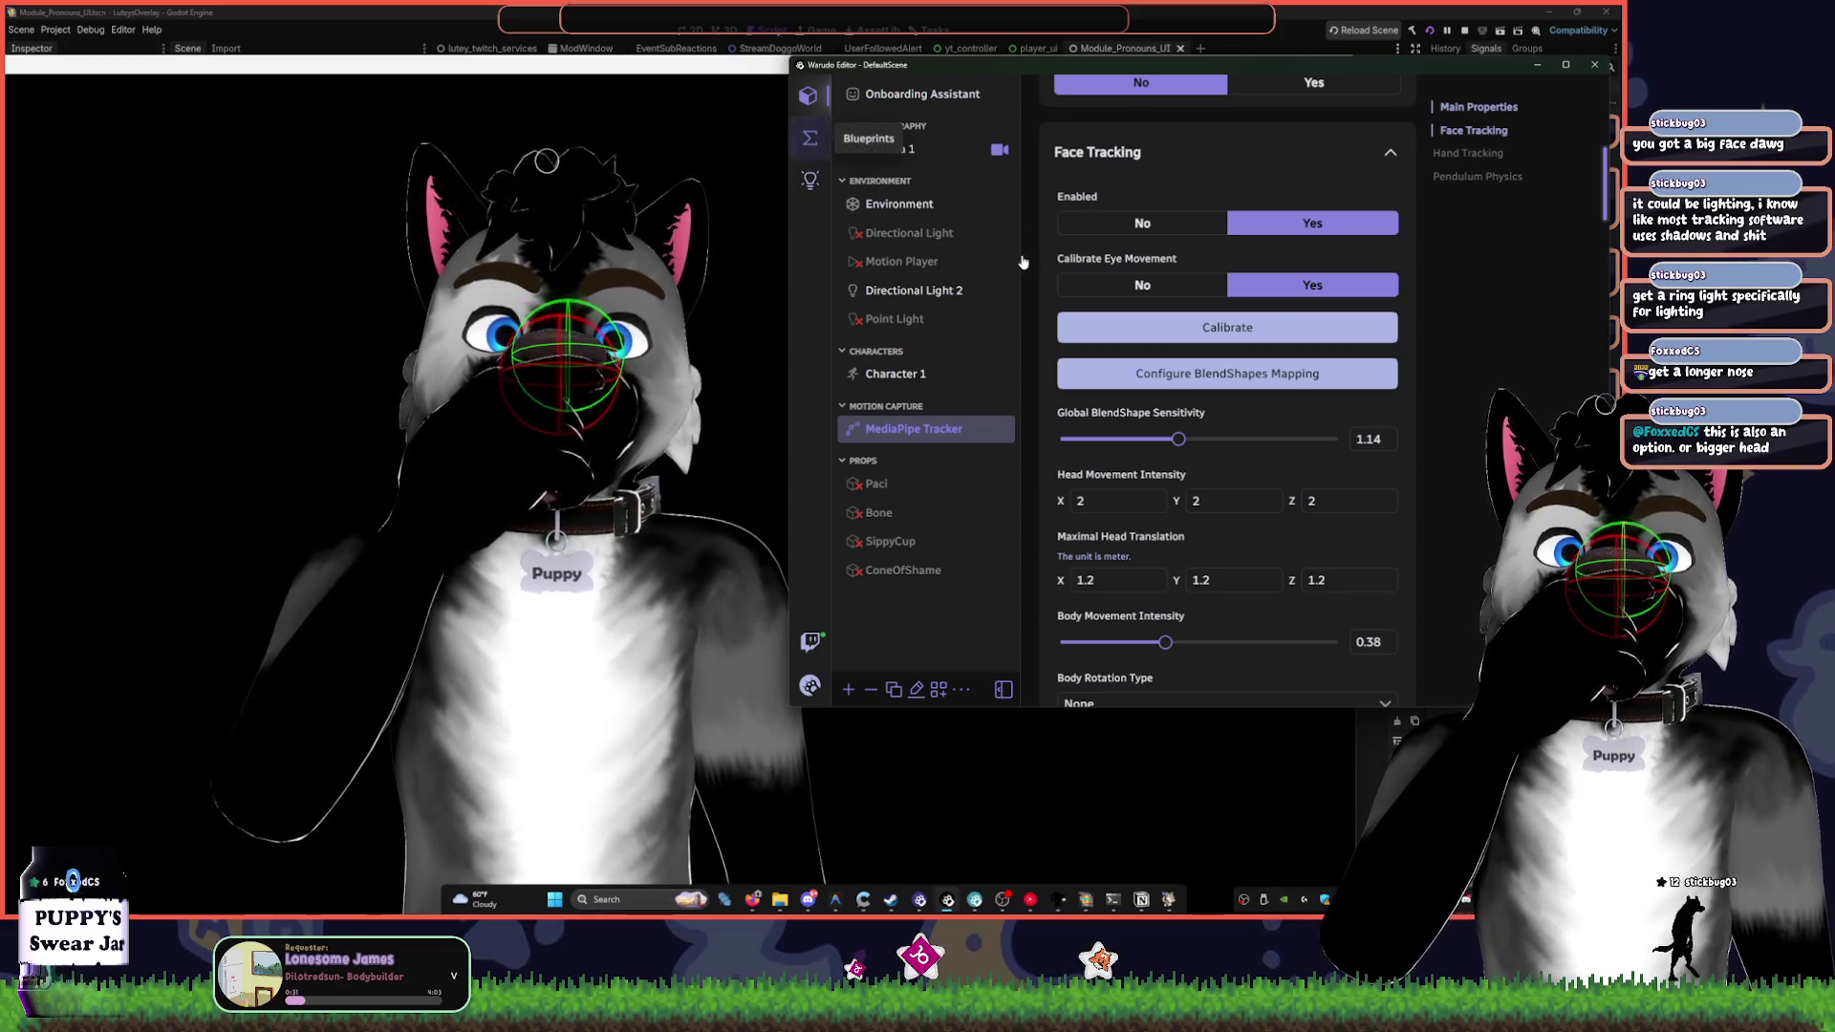
- Change the On Contact collider from Sphere to Box, then to Capsule (radius 0.04, height 0.2)
{"action": "left_click_drag", "start_coordinate": [1074, 222], "coordinate": [1351, 253]}
{"action": "scroll", "coordinate": [1351, 252], "scroll_direction": "down", "scroll_amount": 5}
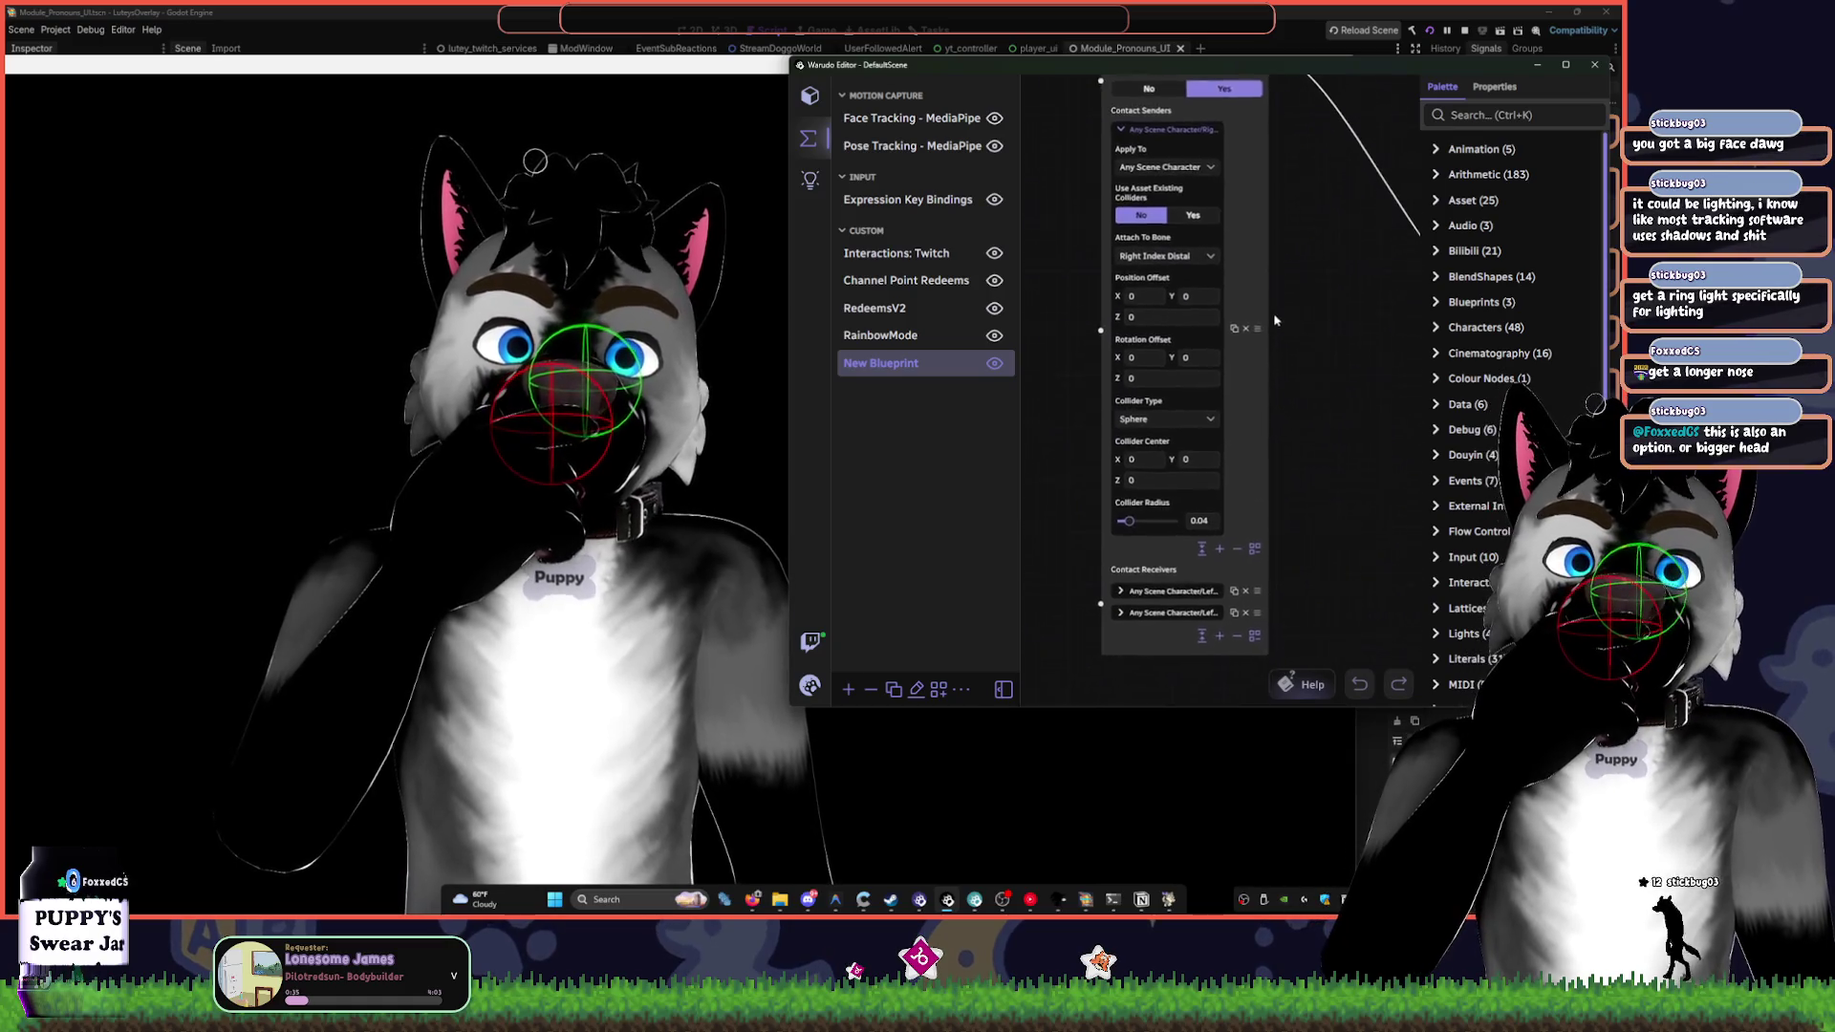
{"action": "left_click", "coordinate": [1161, 408]}
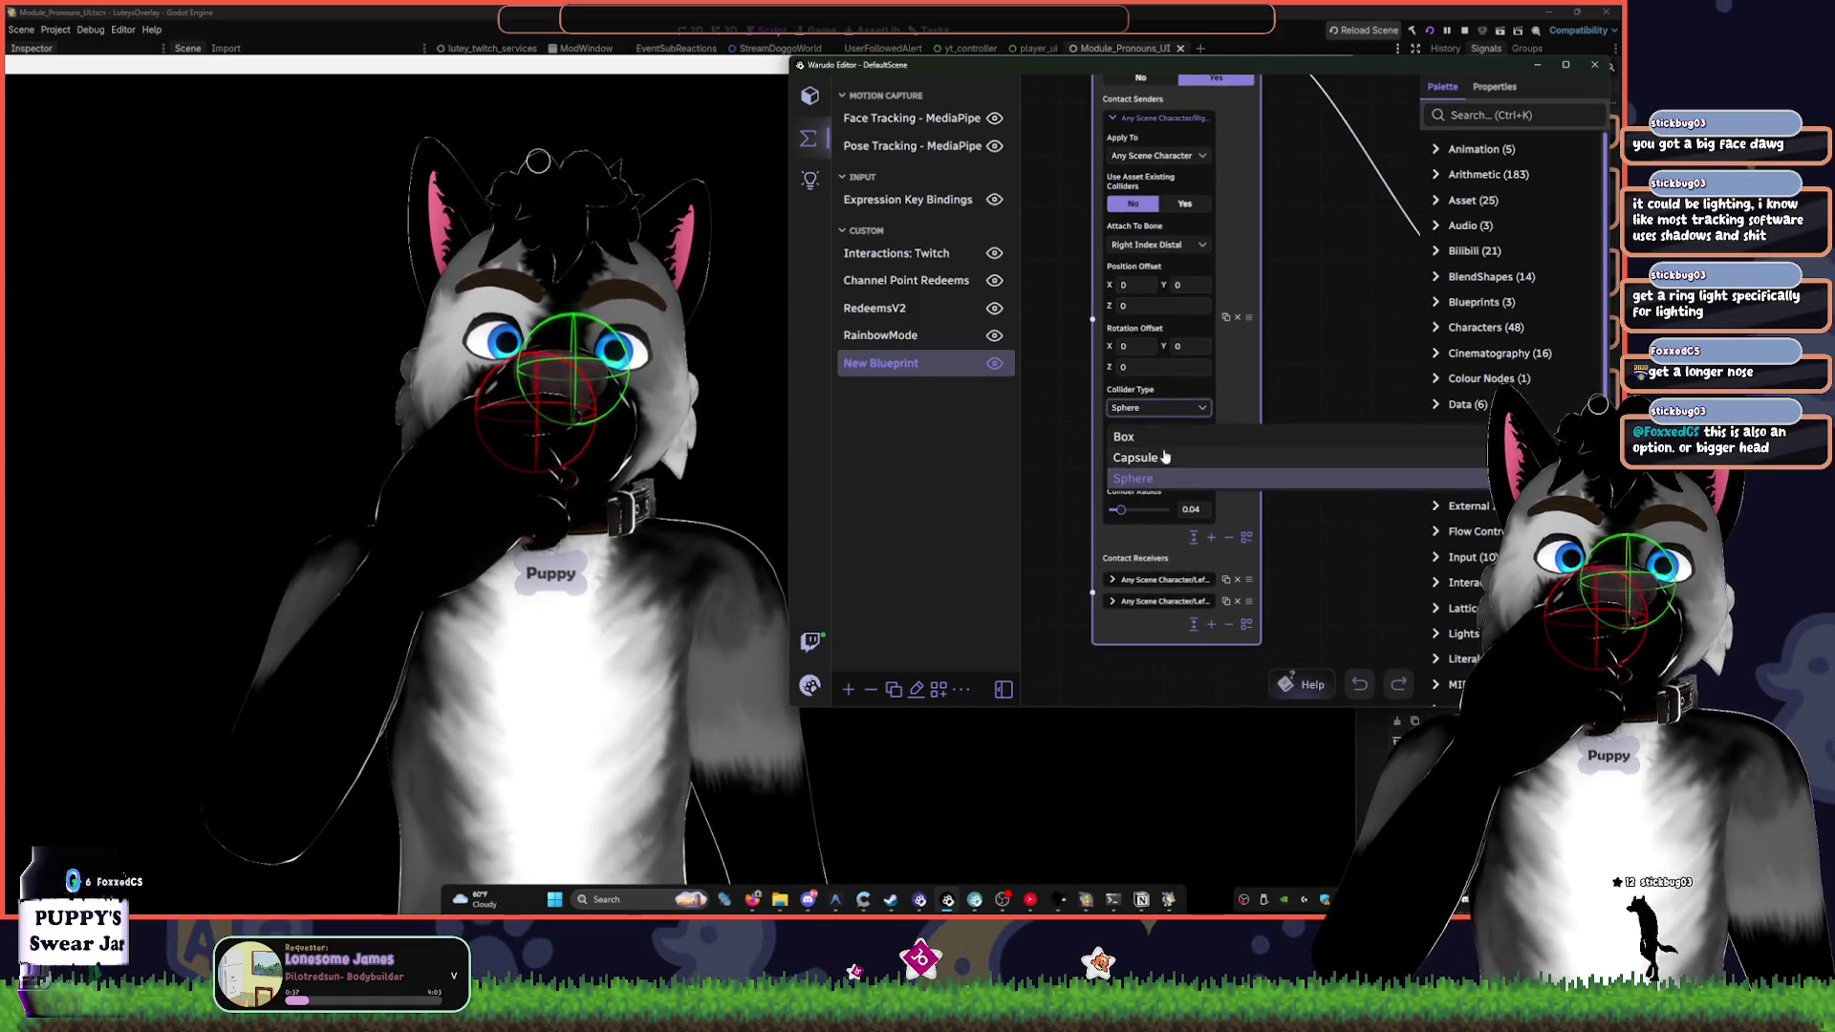
{"action": "left_click", "coordinate": [1166, 437]}
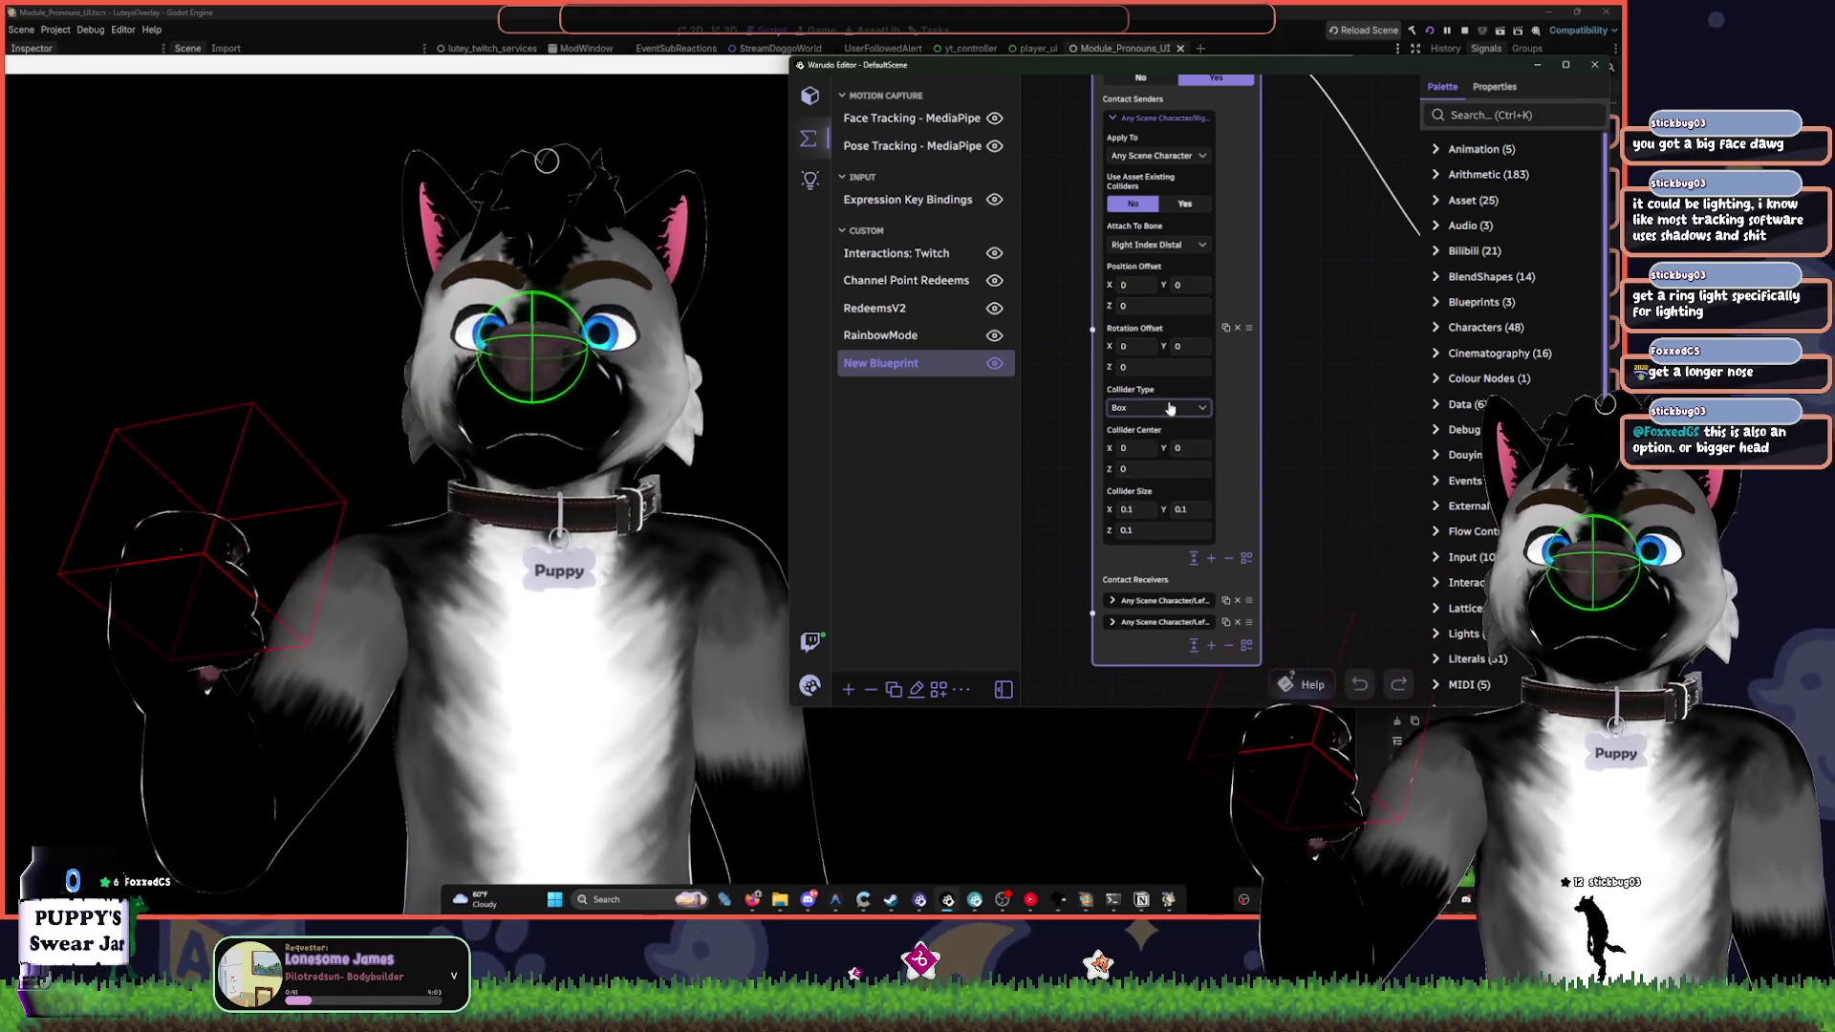
{"action": "left_click", "coordinate": [1172, 413]}
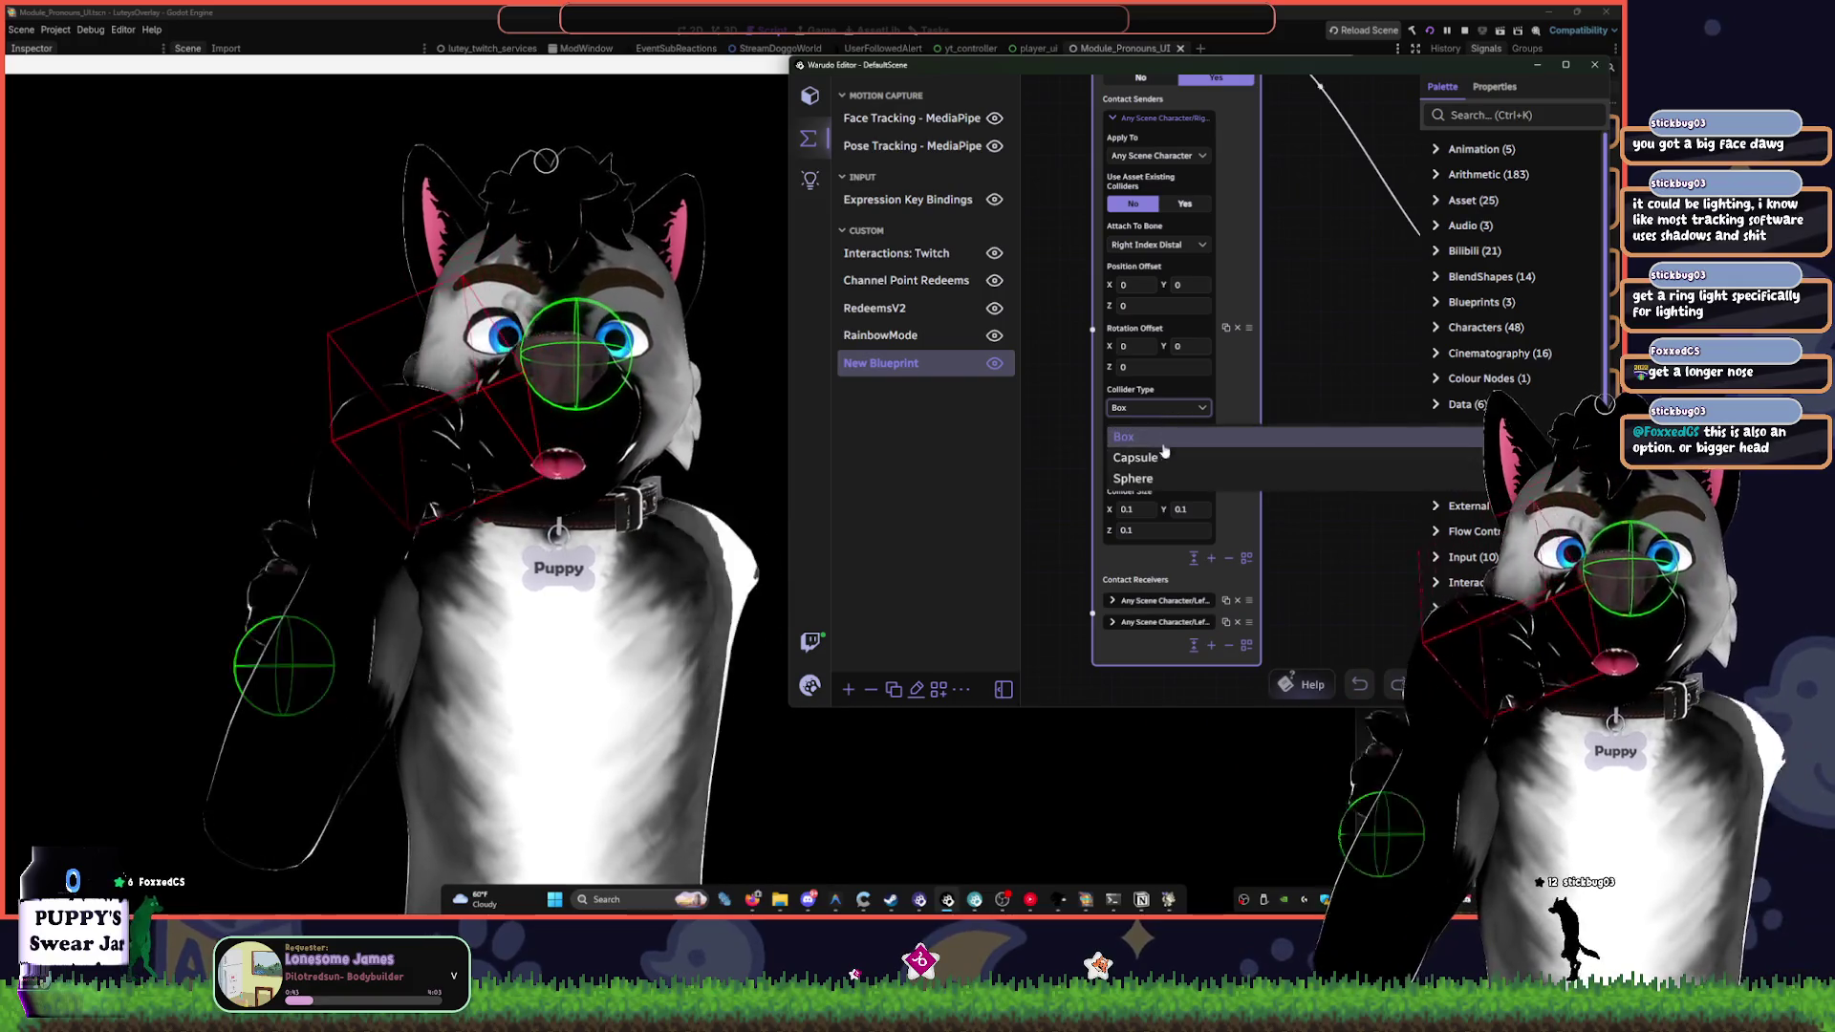
{"action": "left_click", "coordinate": [1154, 459]}
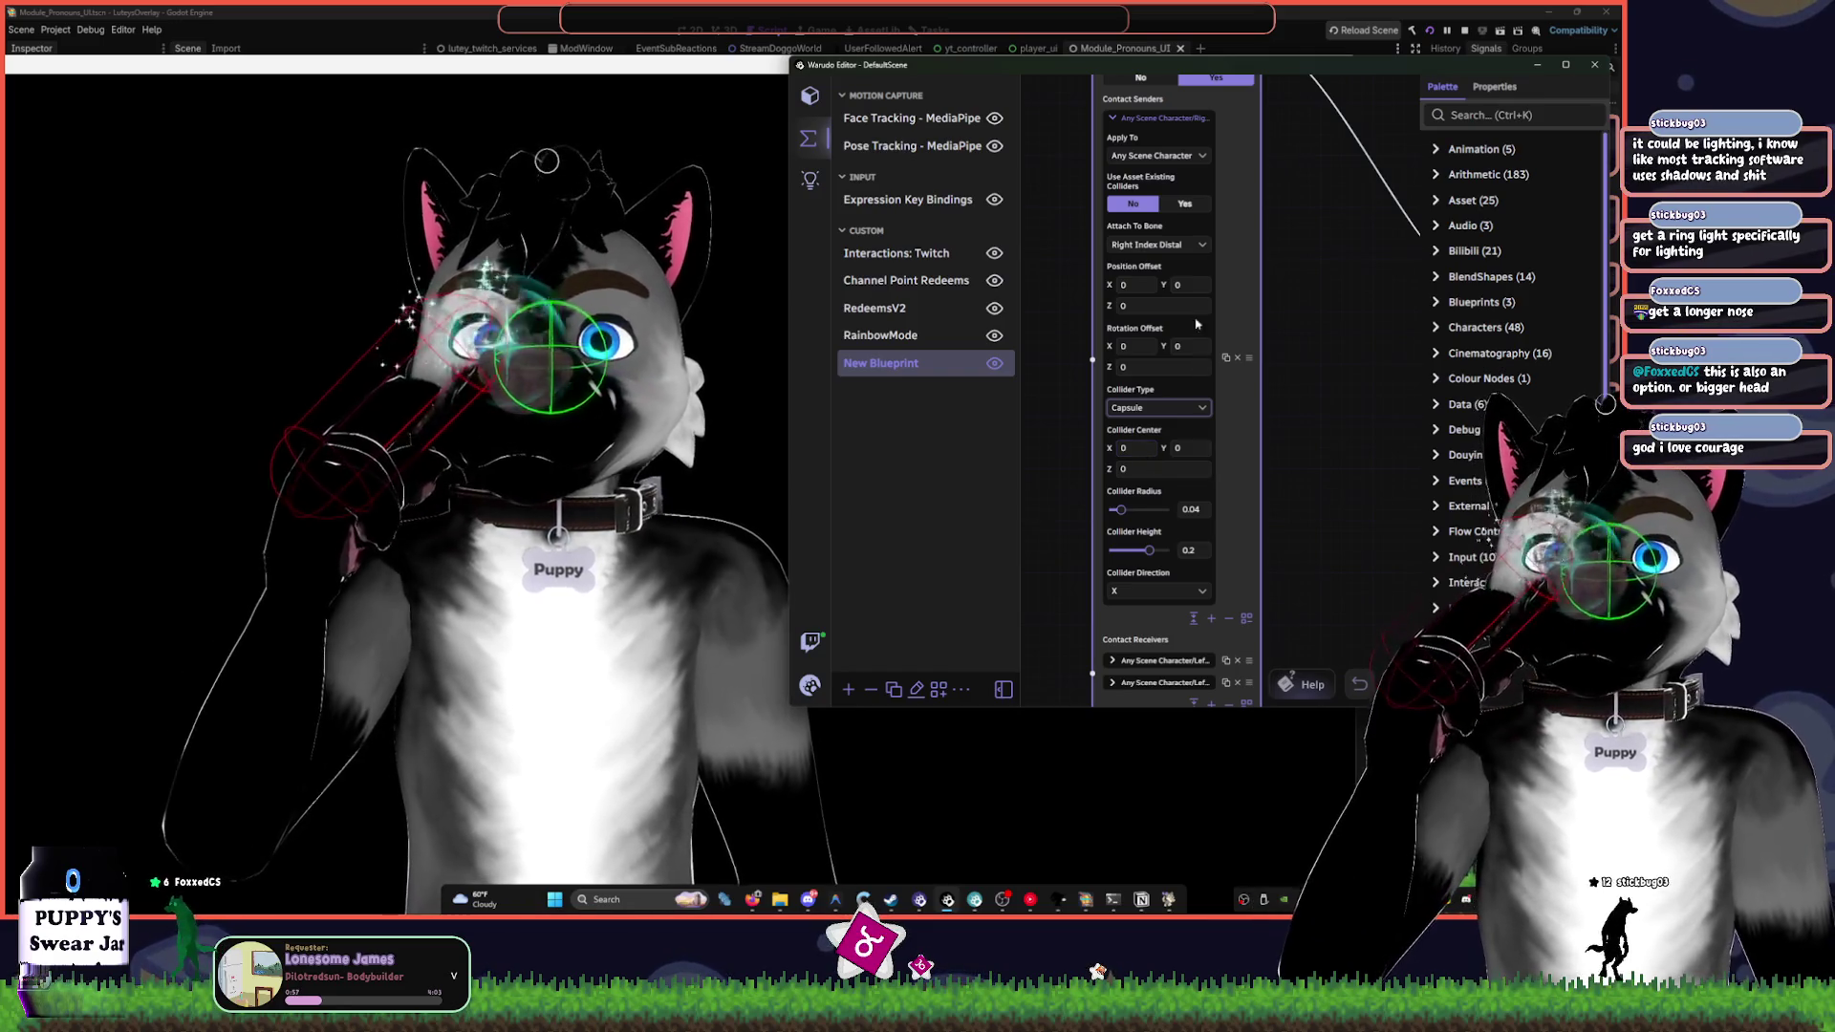
{"action": "scroll", "coordinate": [1305, 199], "scroll_direction": "up", "scroll_amount": 2}
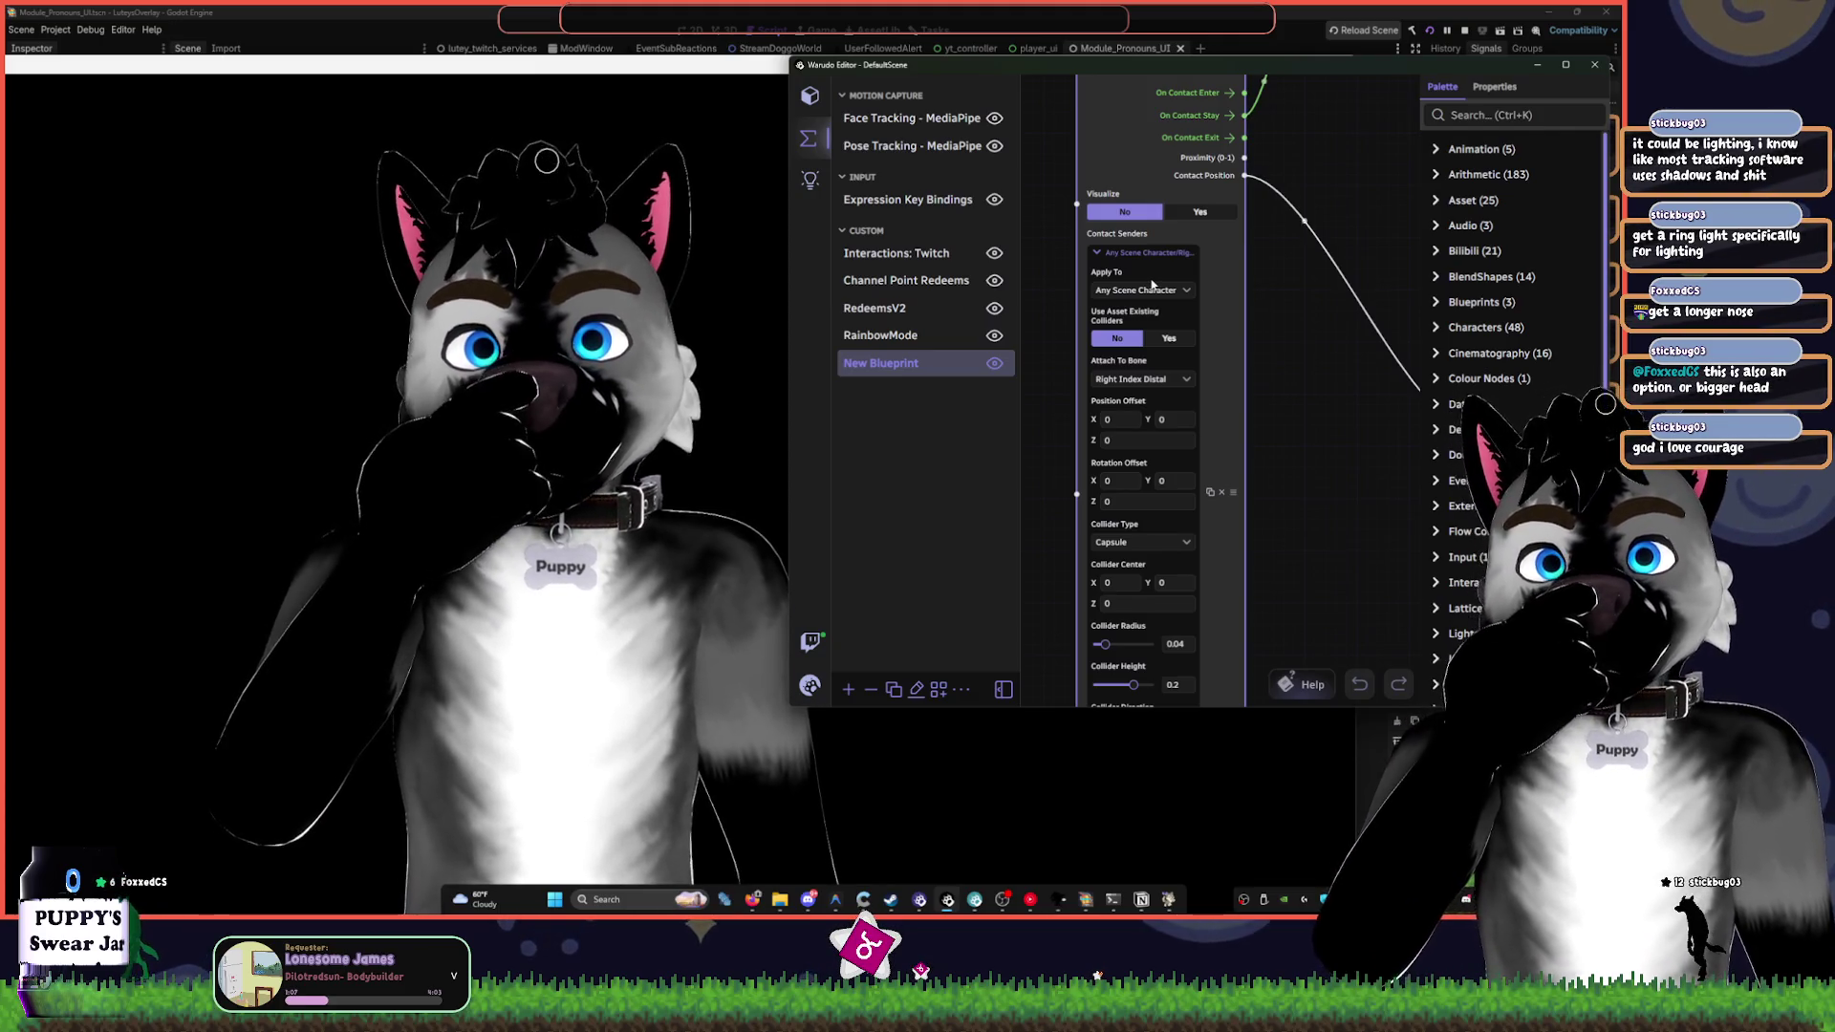
- Reposition the editor window and browse the scene assets, viewing Character 1's properties
{"action": "left_click_drag", "start_coordinate": [1364, 66], "coordinate": [1084, 146]}
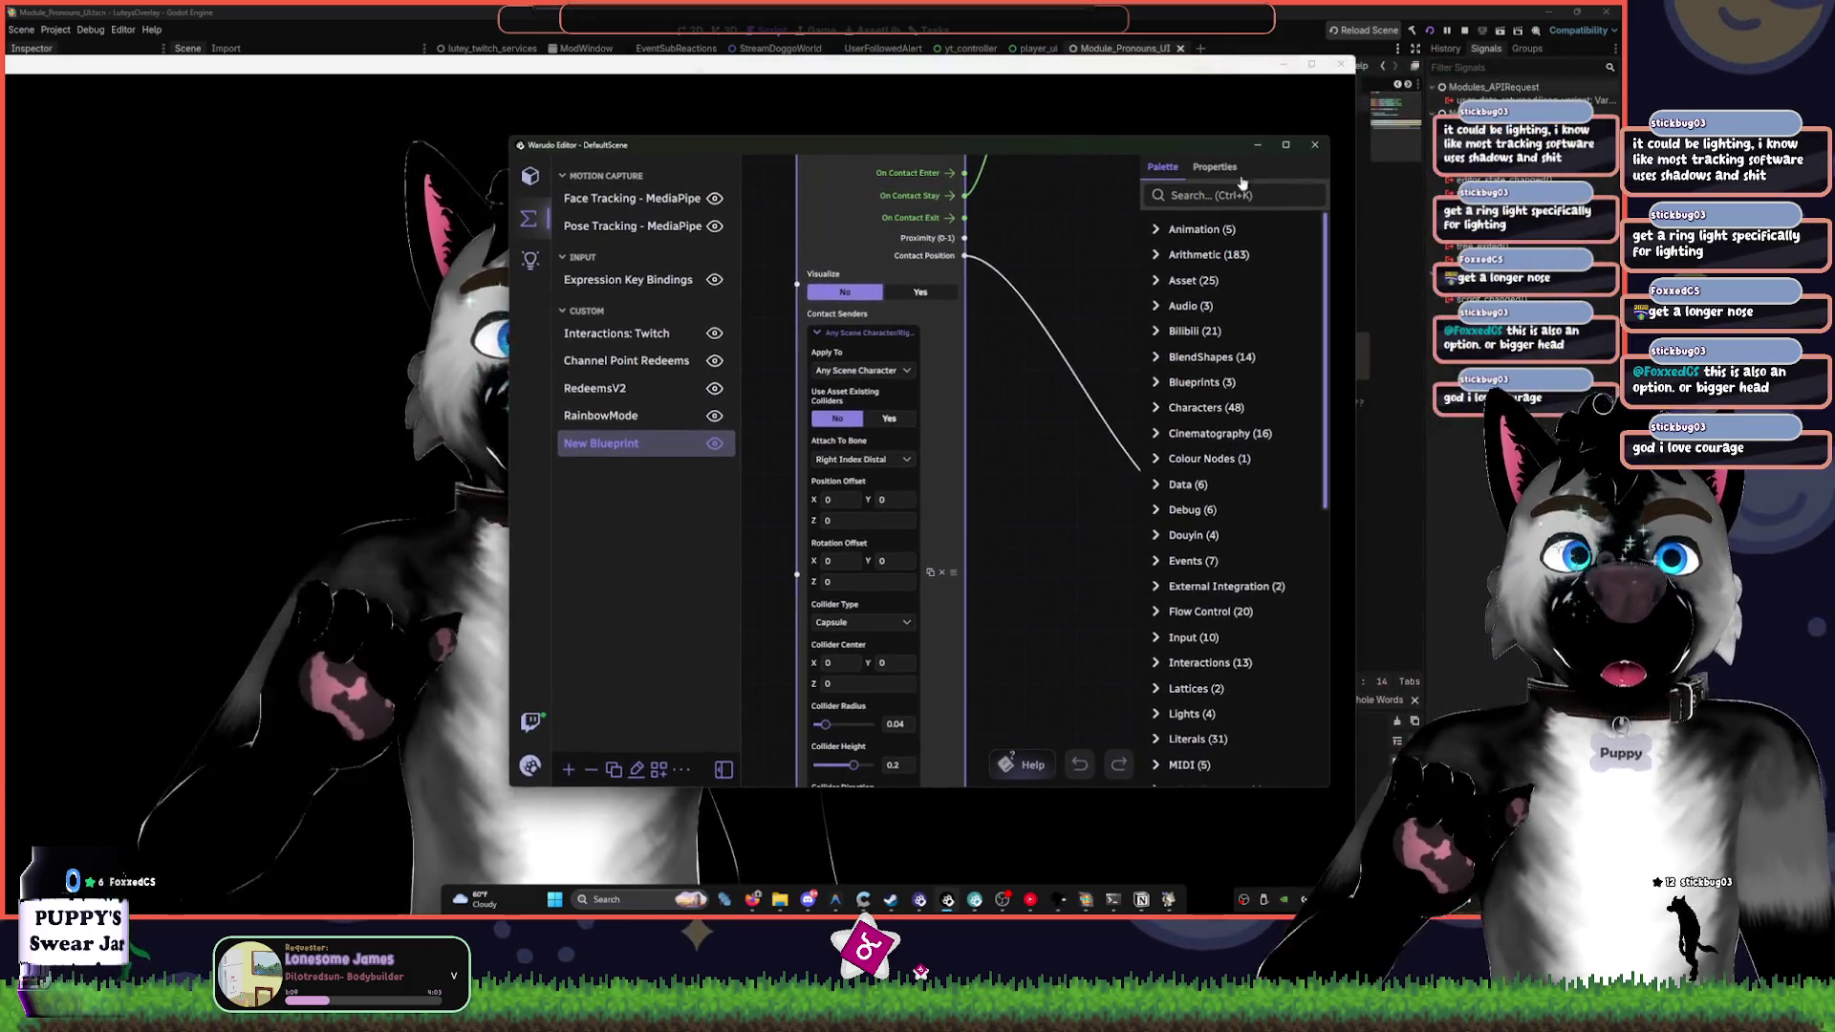
{"action": "left_click", "coordinate": [530, 178]}
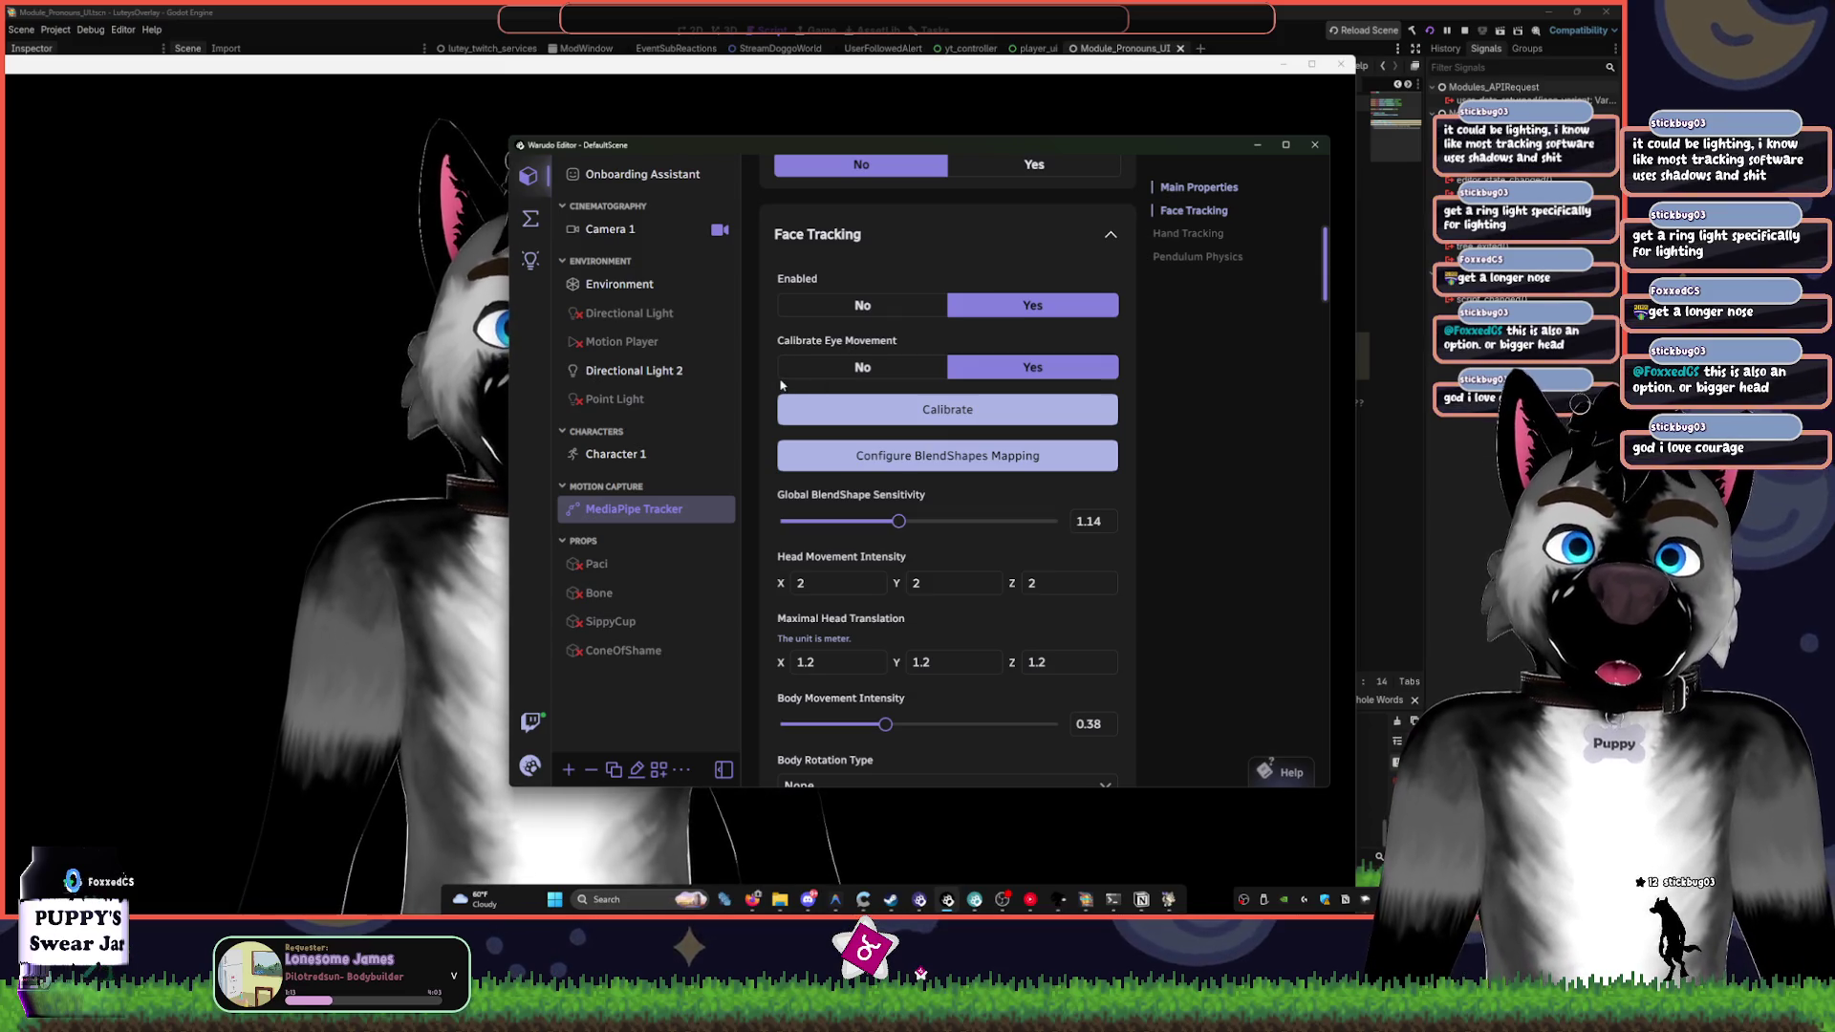
{"action": "left_click_drag", "start_coordinate": [931, 144], "coordinate": [1077, 129]}
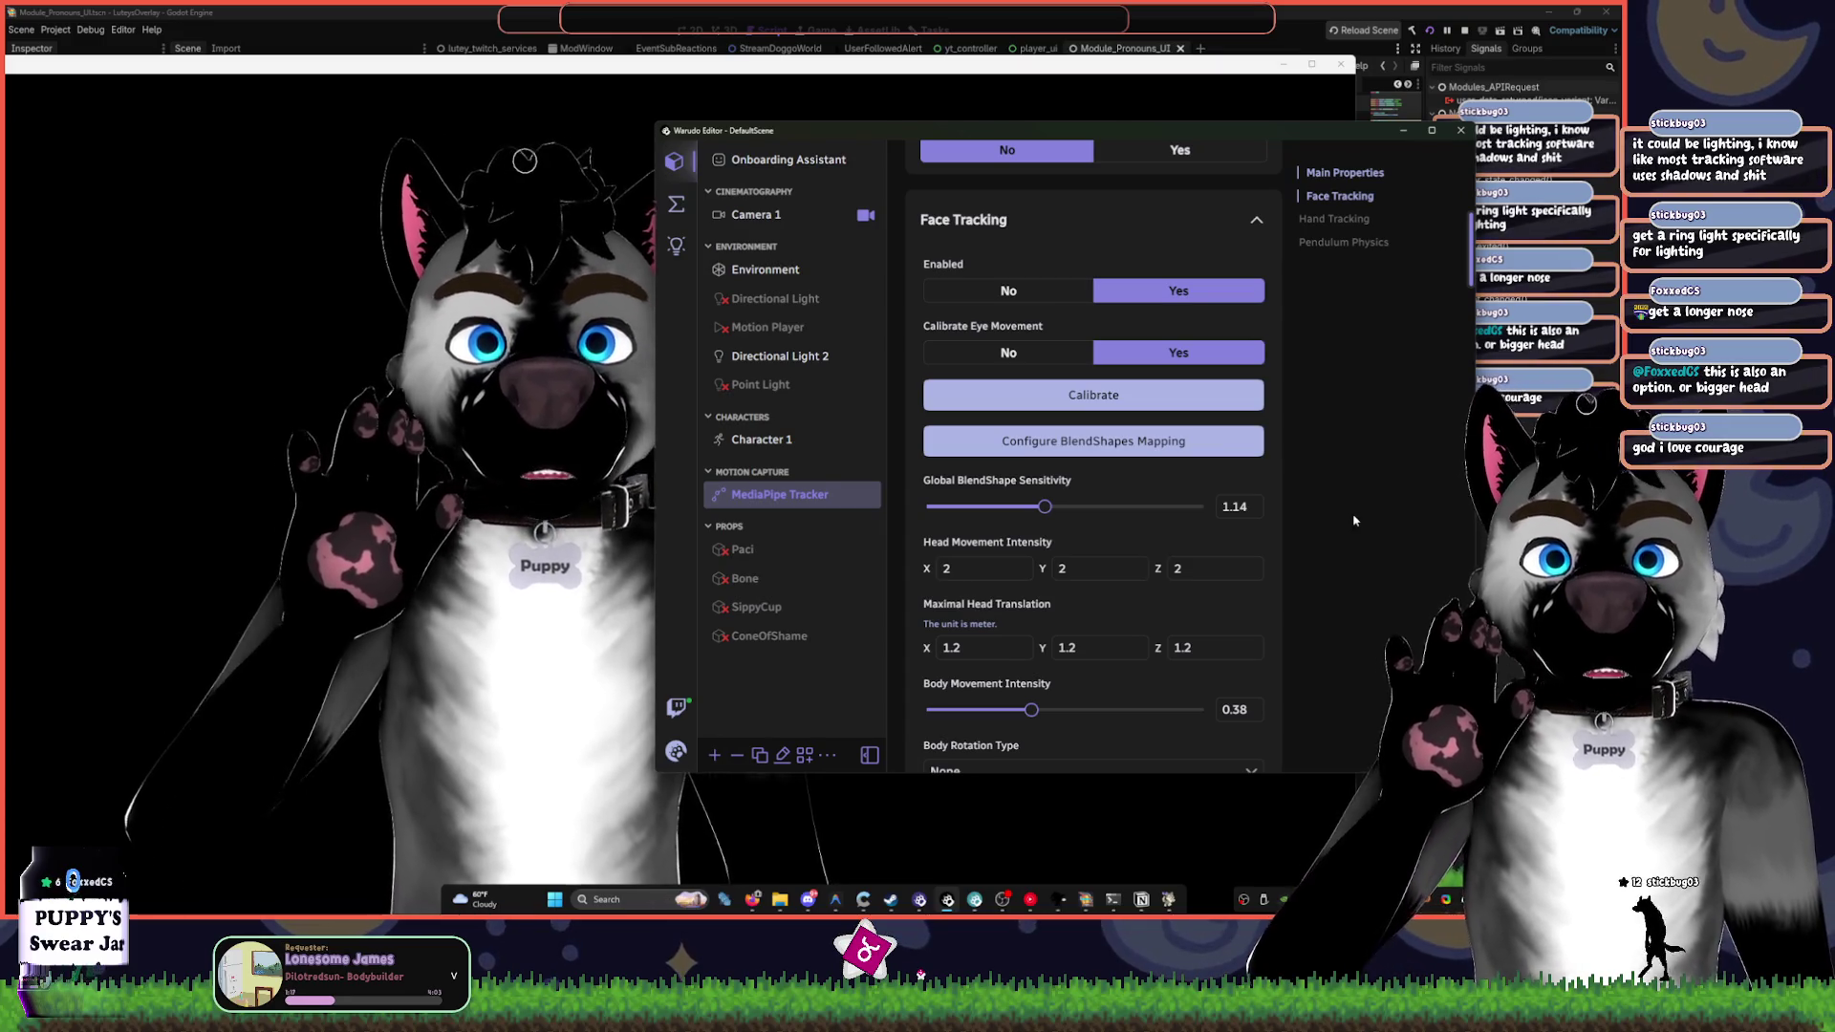
{"action": "scroll", "coordinate": [1362, 515], "scroll_direction": "down", "scroll_amount": 1}
{"action": "scroll", "coordinate": [1362, 515], "scroll_direction": "down", "scroll_amount": 5}
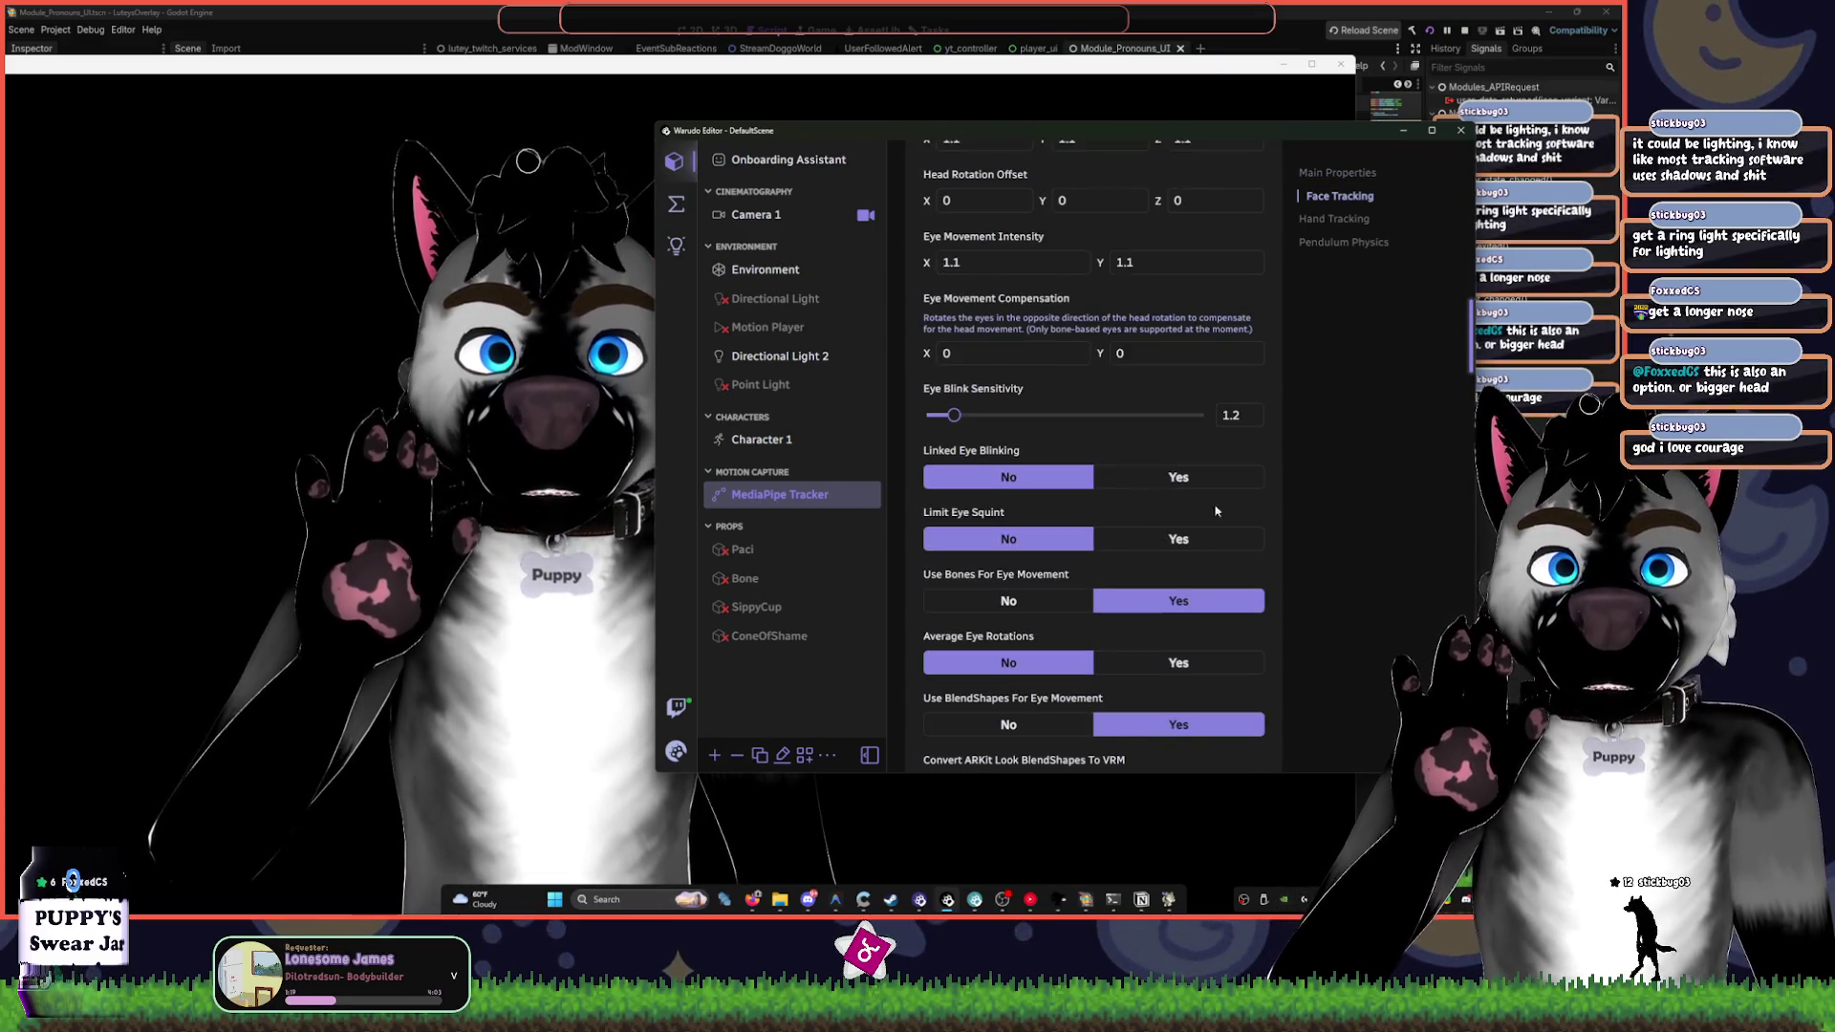
{"action": "left_click", "coordinate": [762, 439]}
{"action": "scroll", "coordinate": [1111, 402], "scroll_direction": "down", "scroll_amount": 5}
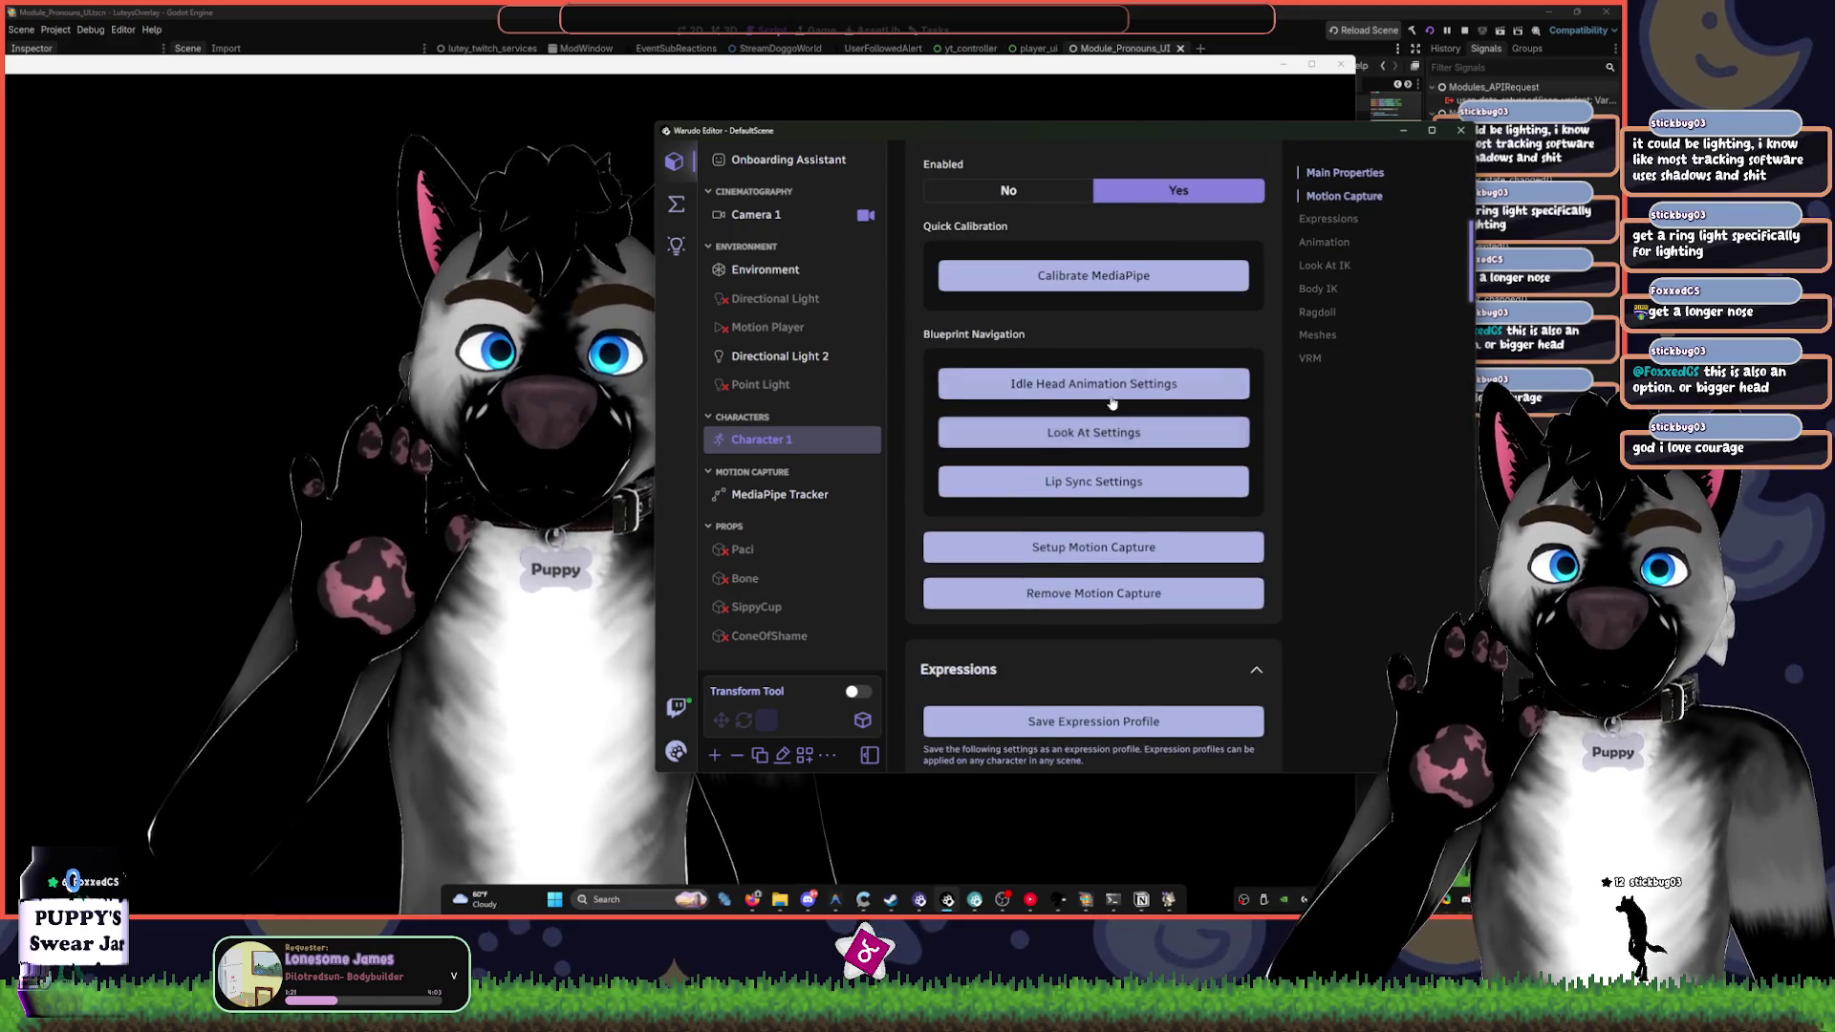
{"action": "scroll", "coordinate": [1104, 563], "scroll_direction": "down", "scroll_amount": 5}
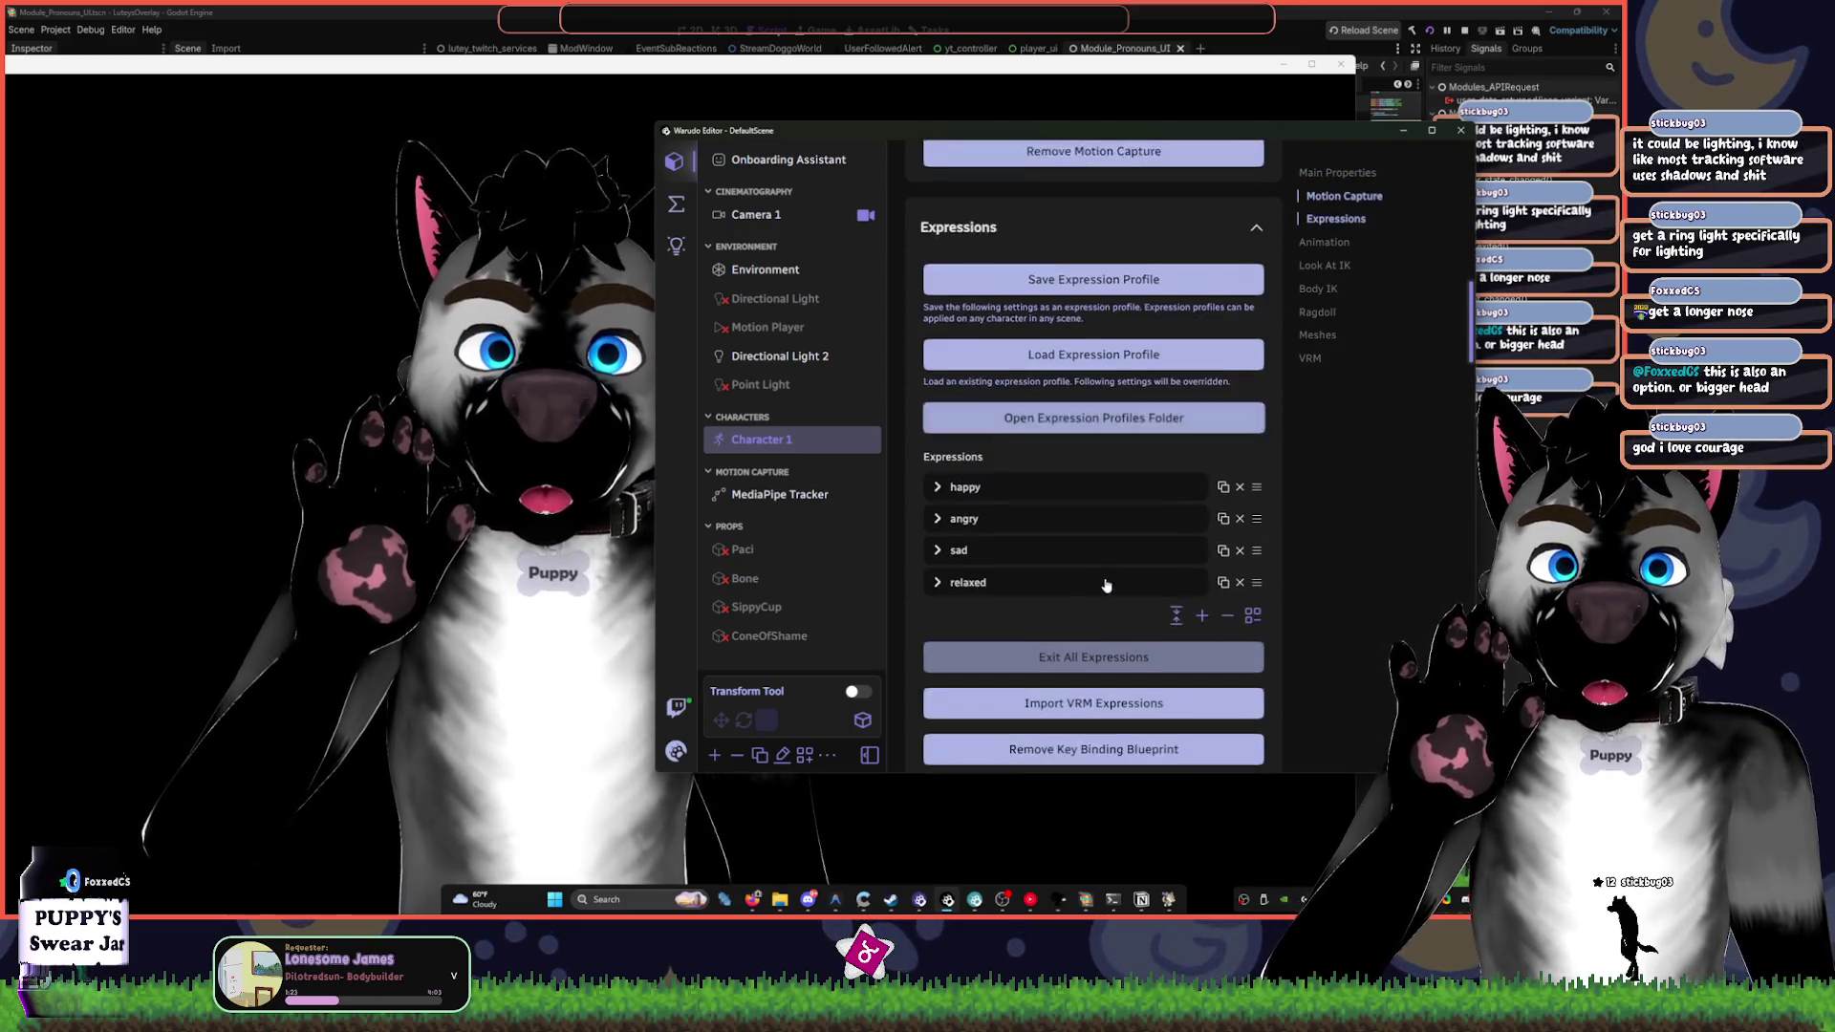
{"action": "scroll", "coordinate": [1105, 585], "scroll_direction": "down", "scroll_amount": 8}
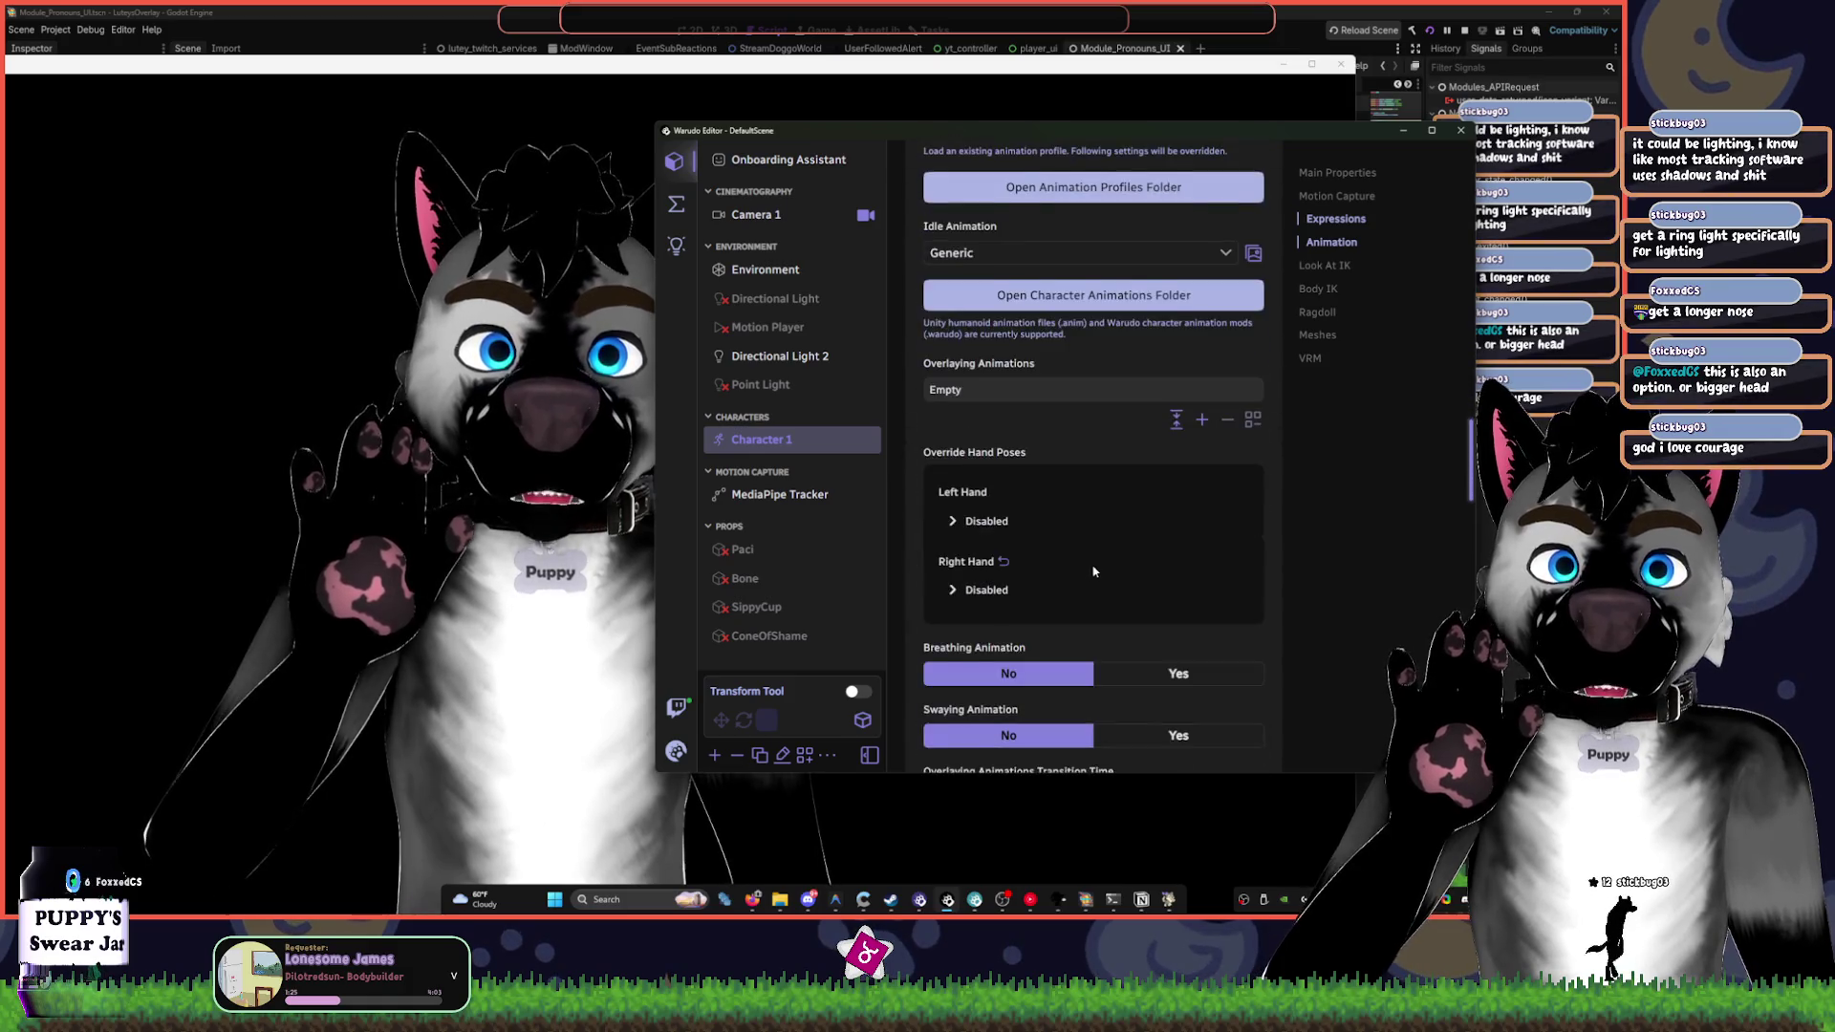
{"action": "scroll", "coordinate": [1095, 571], "scroll_direction": "down", "scroll_amount": 3}
- Return to the MediaPipe Tracker and scroll down to its Hand Tracking section
{"action": "left_click", "coordinate": [780, 497]}
{"action": "scroll", "coordinate": [1141, 551], "scroll_direction": "down", "scroll_amount": 2}
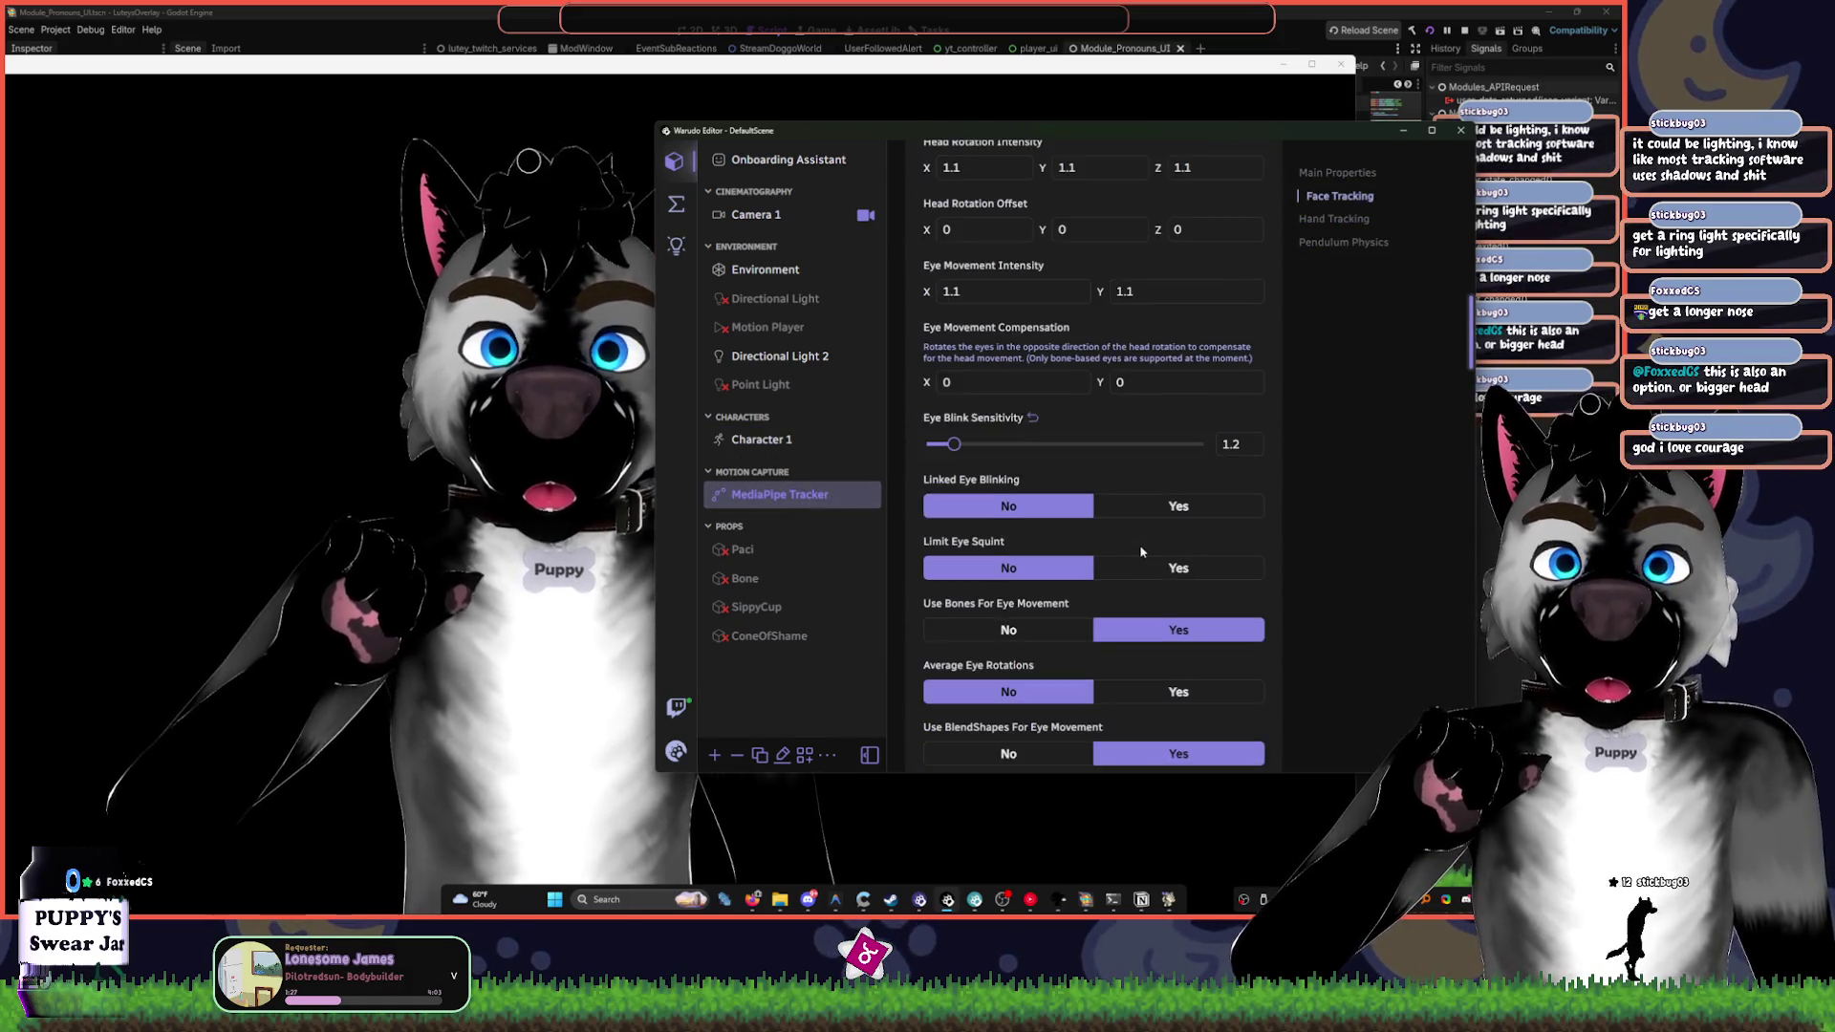
{"action": "scroll", "coordinate": [1128, 593], "scroll_direction": "down", "scroll_amount": 4}
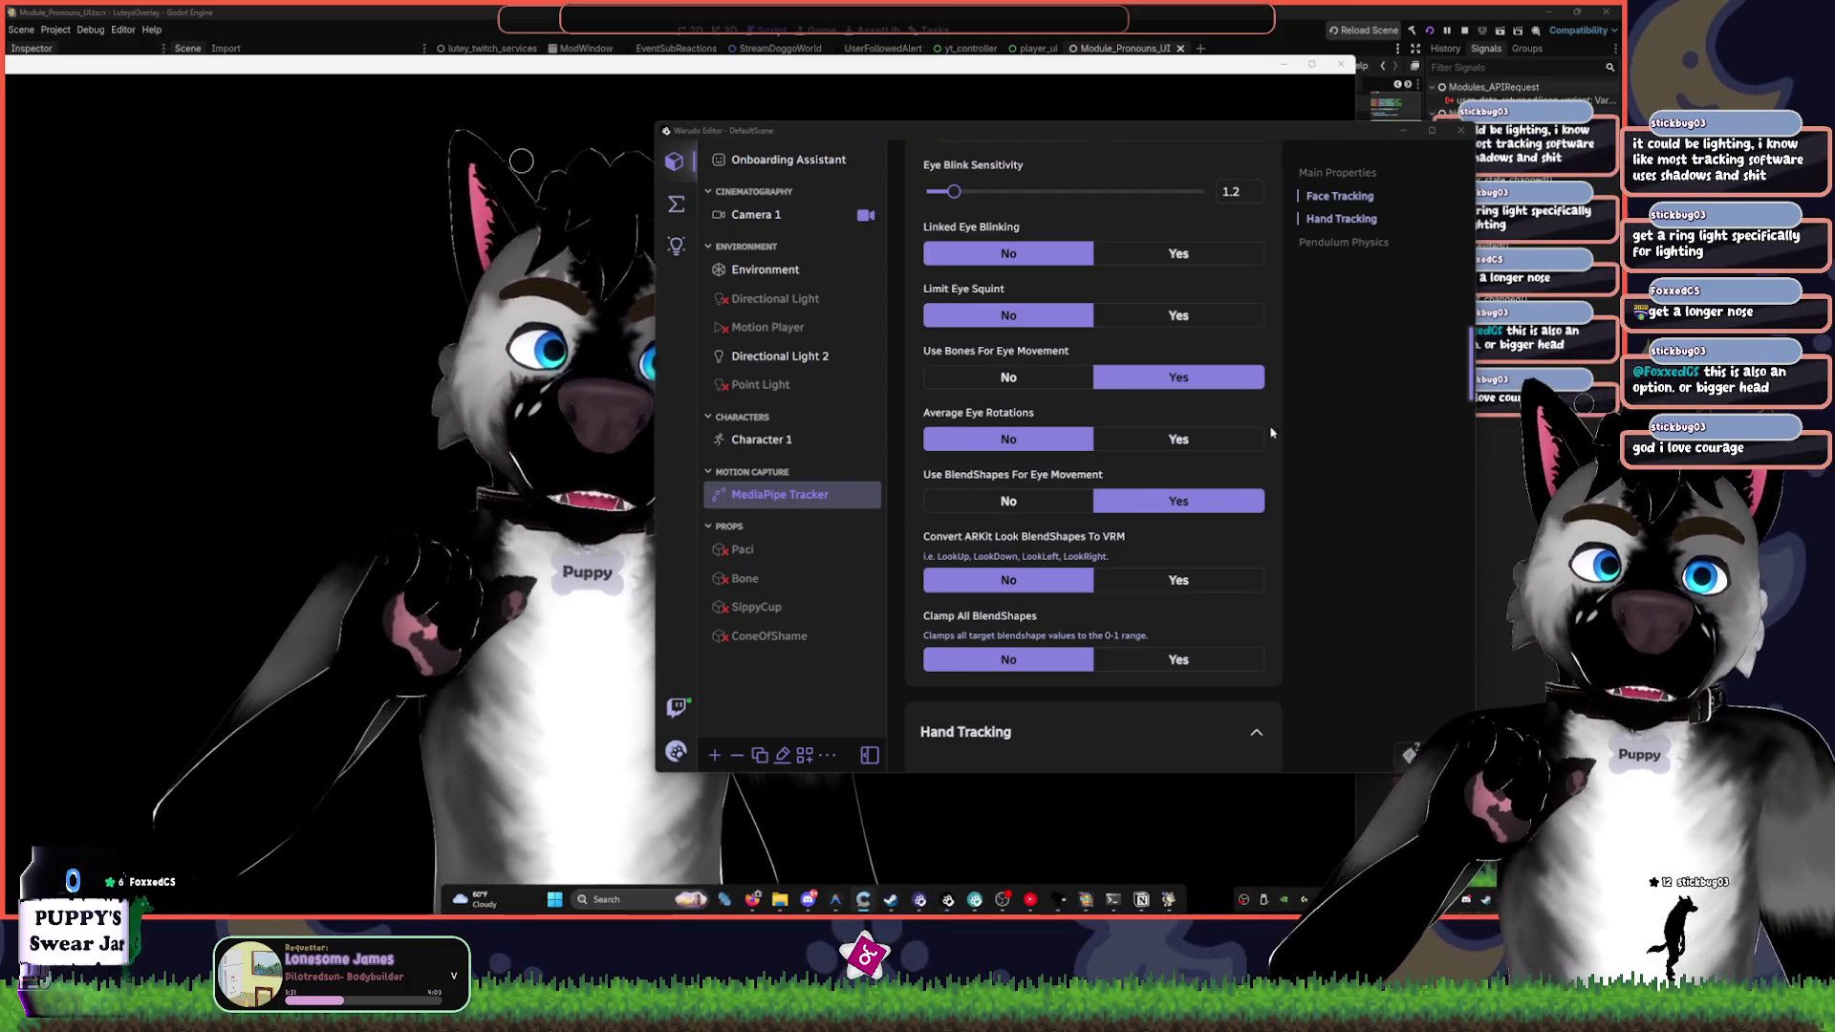
{"action": "scroll", "coordinate": [1269, 554], "scroll_direction": "down", "scroll_amount": 4}
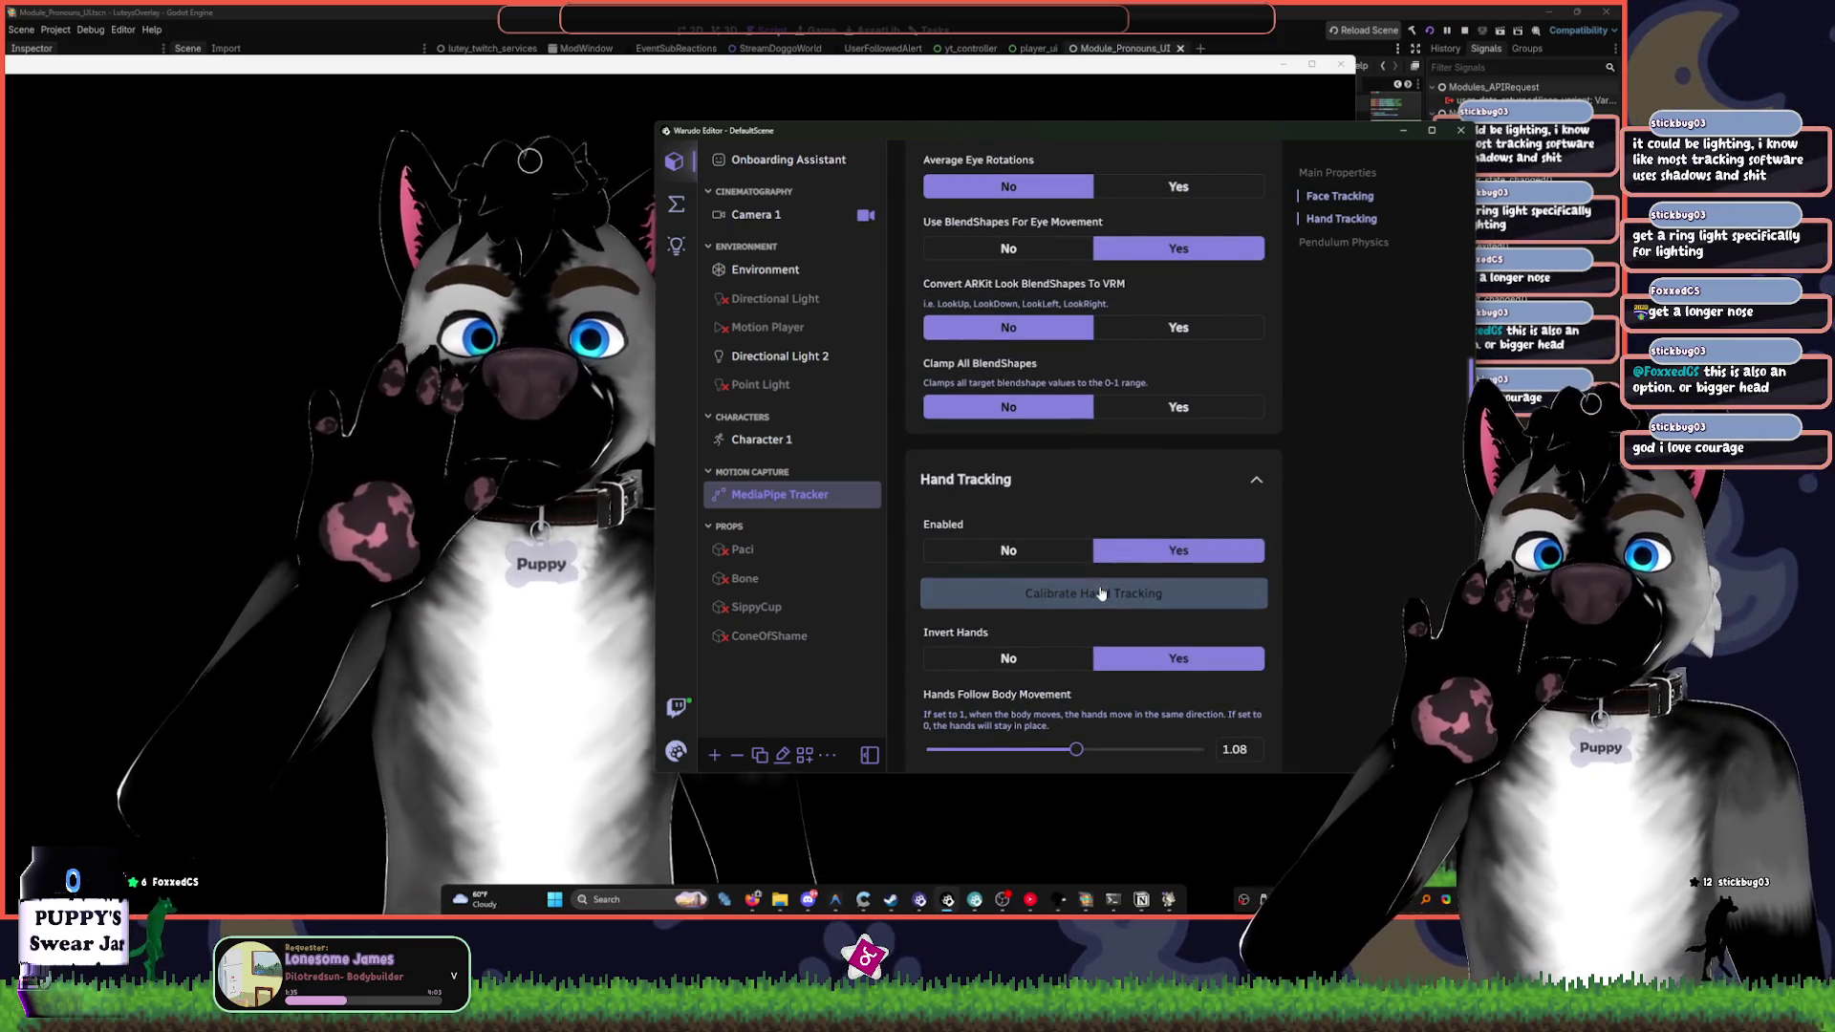
- Run and confirm the hand distance calibration, toggling Hand Tracking enabled in between
{"action": "left_click", "coordinate": [1102, 589]}
{"action": "left_click", "coordinate": [1231, 510]}
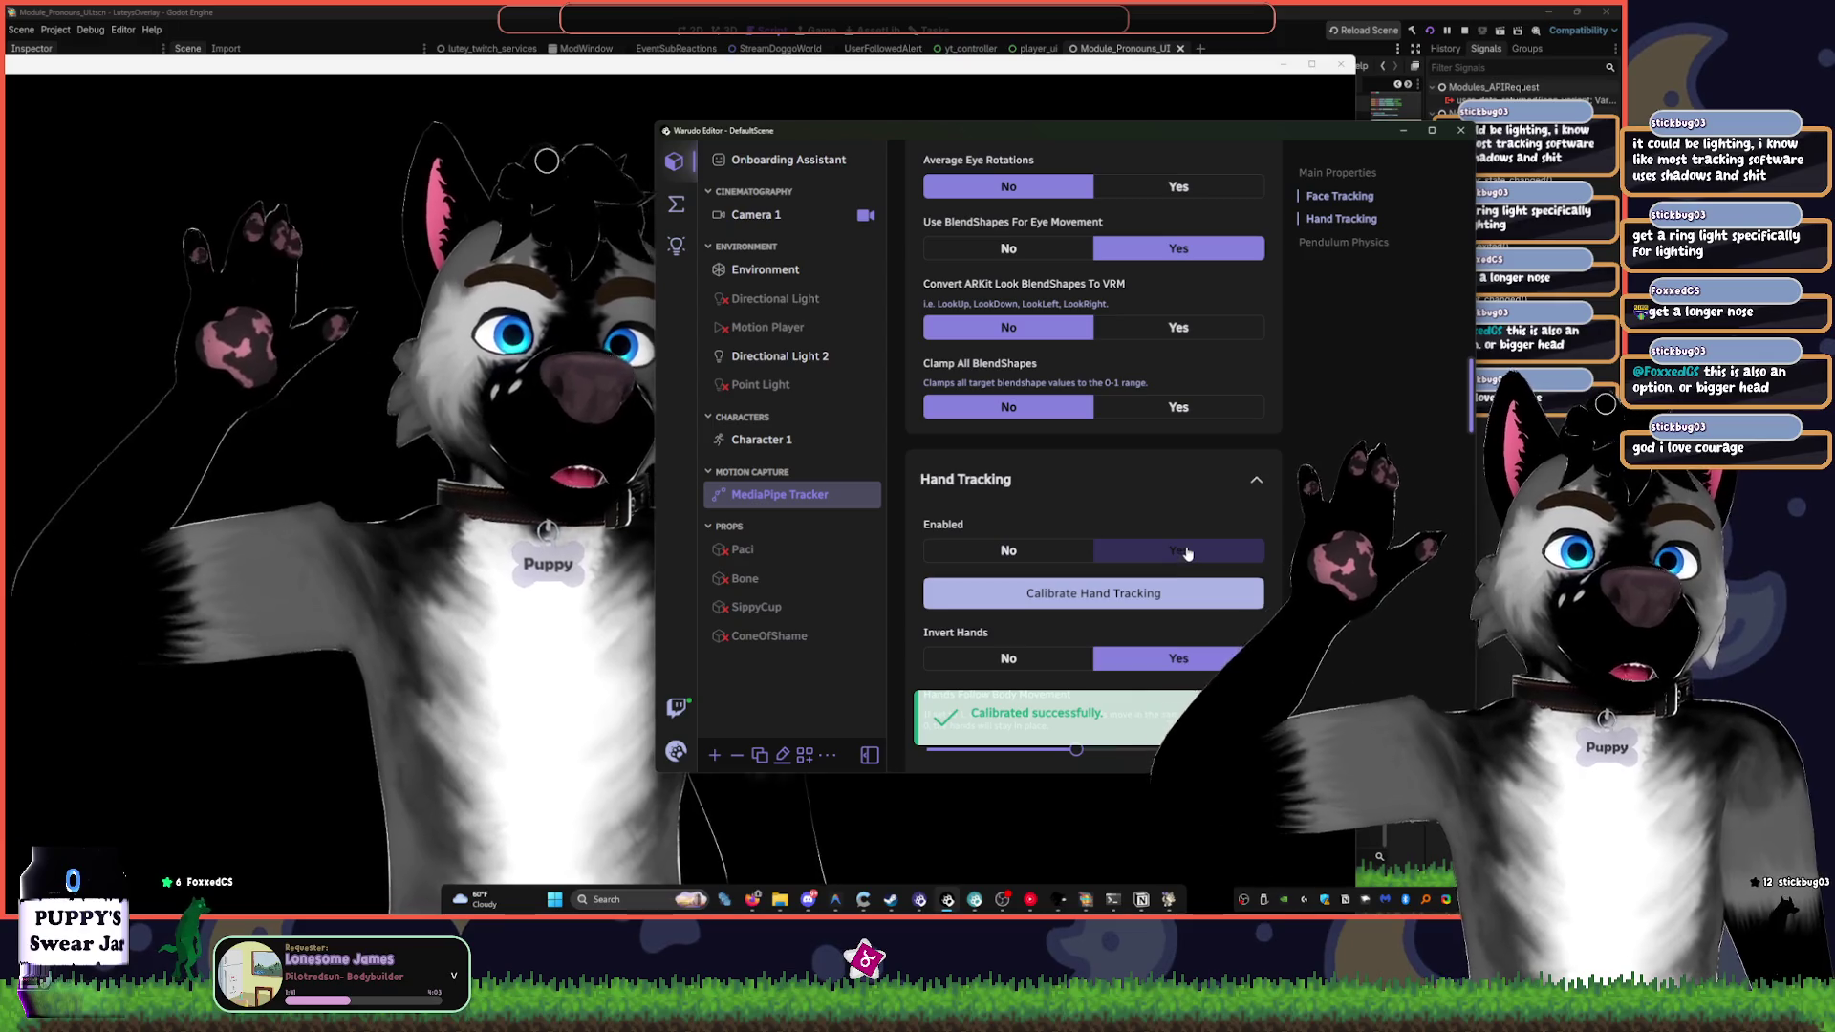
{"action": "left_click", "coordinate": [1185, 552]}
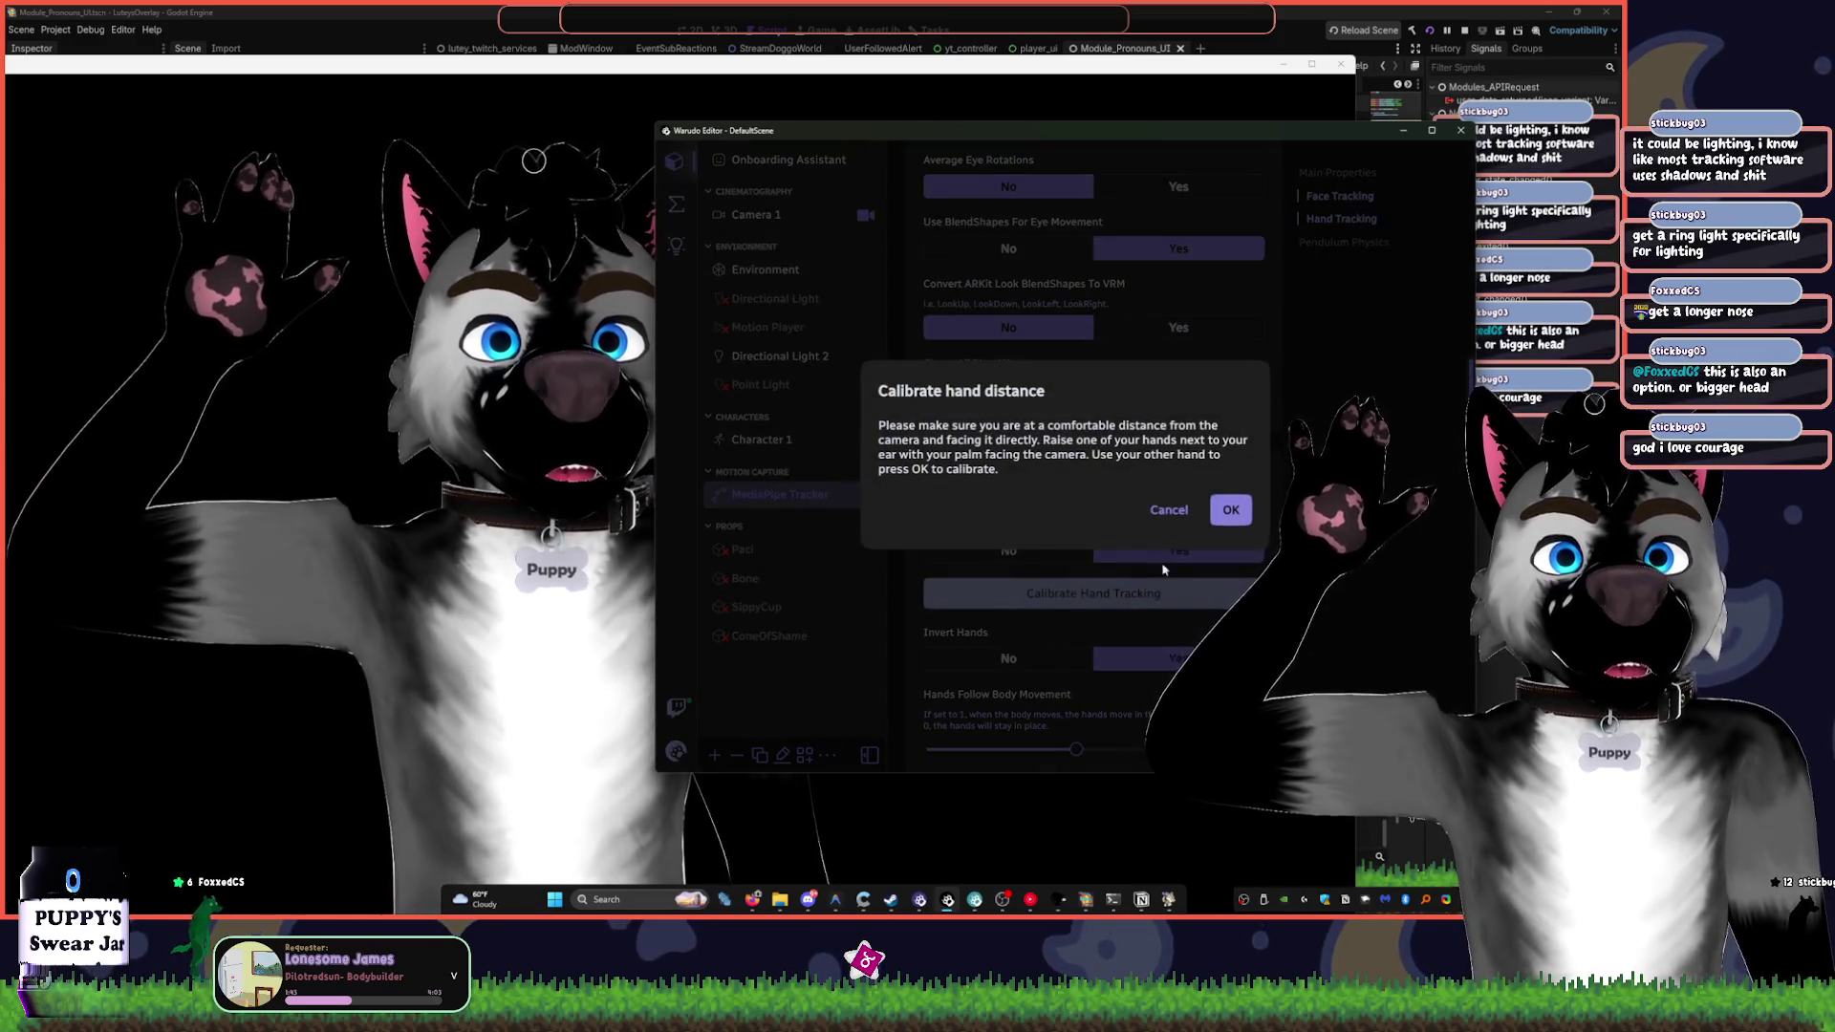
{"action": "left_click", "coordinate": [1231, 509]}
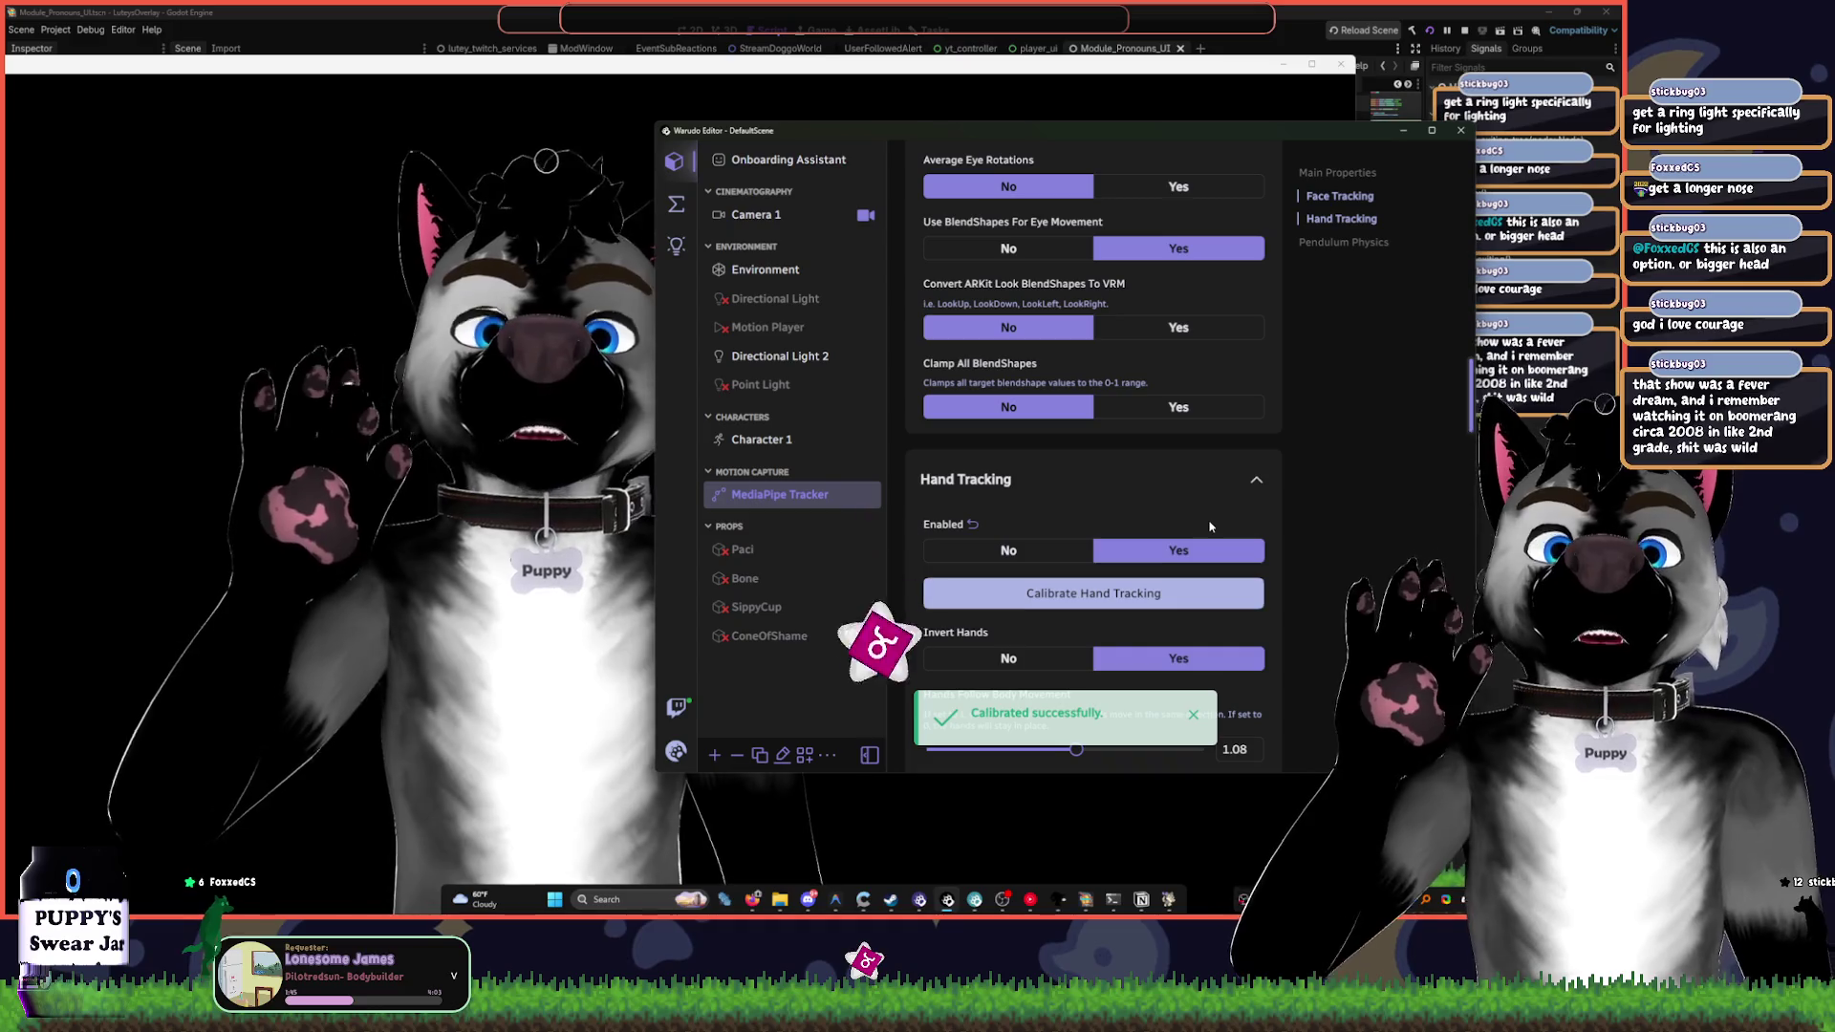
{"action": "left_click", "coordinate": [1157, 562]}
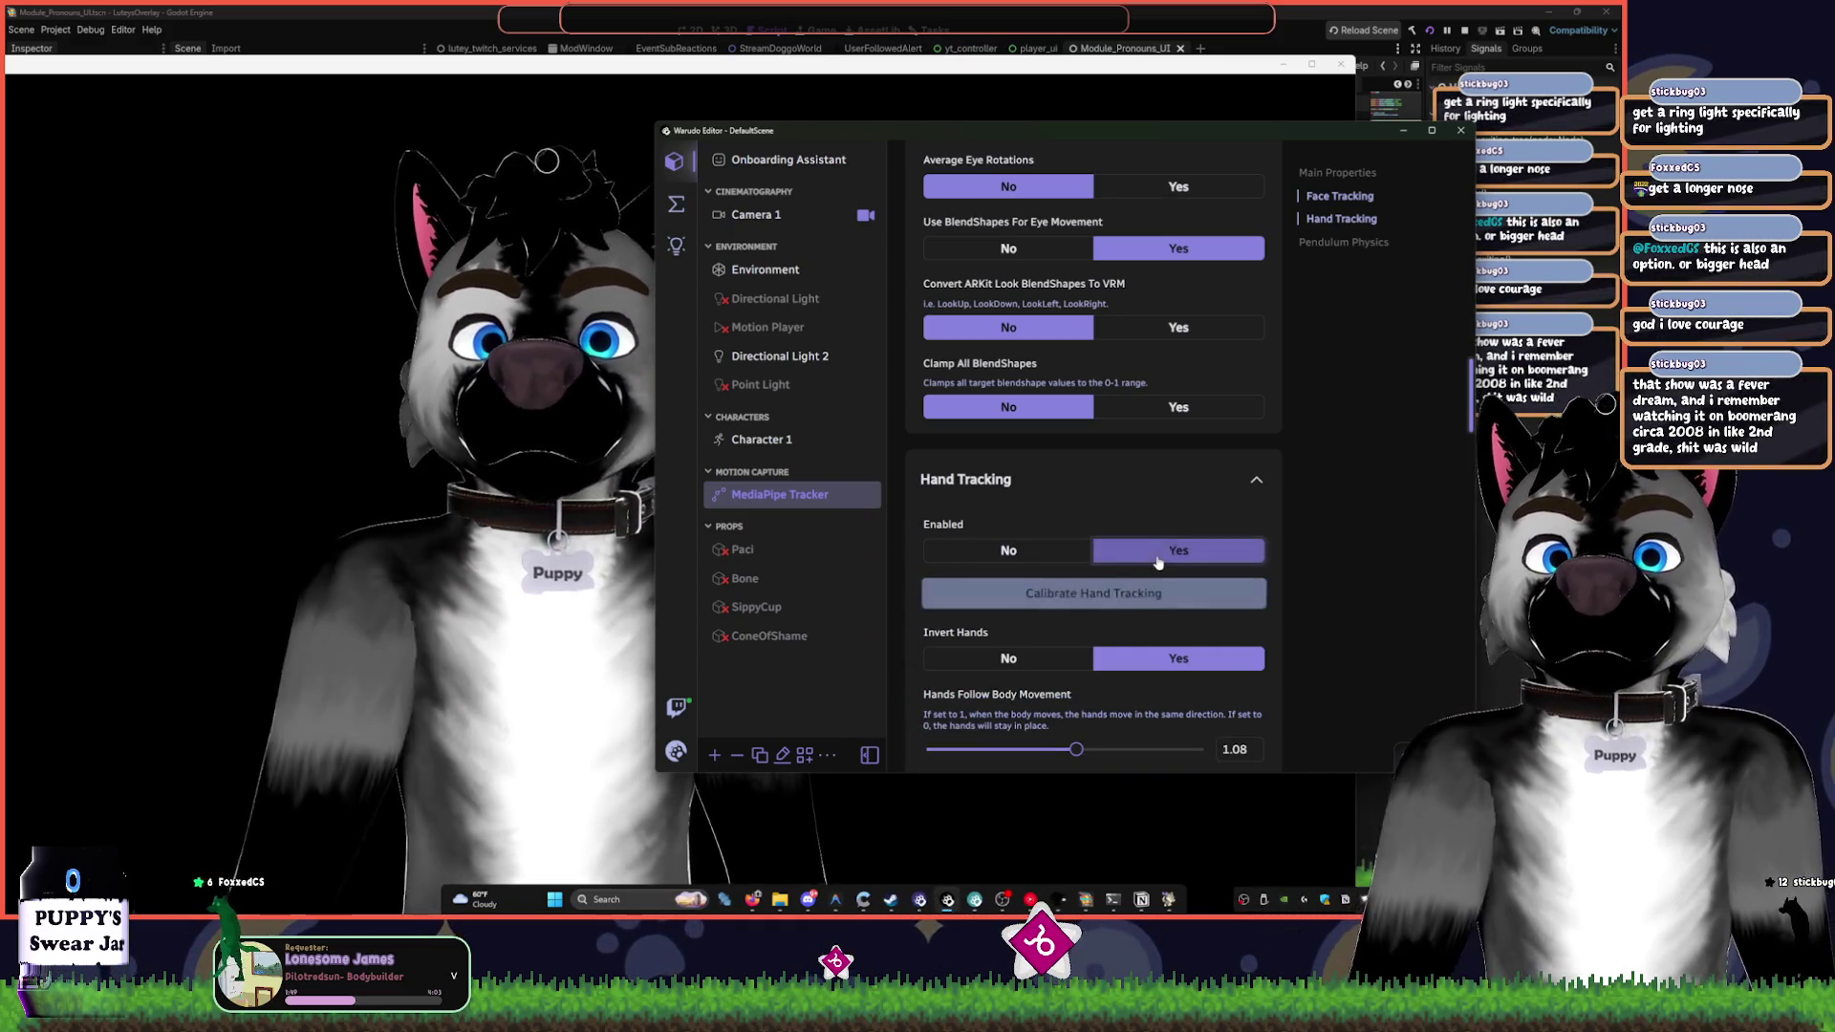
{"action": "left_click", "coordinate": [1151, 589]}
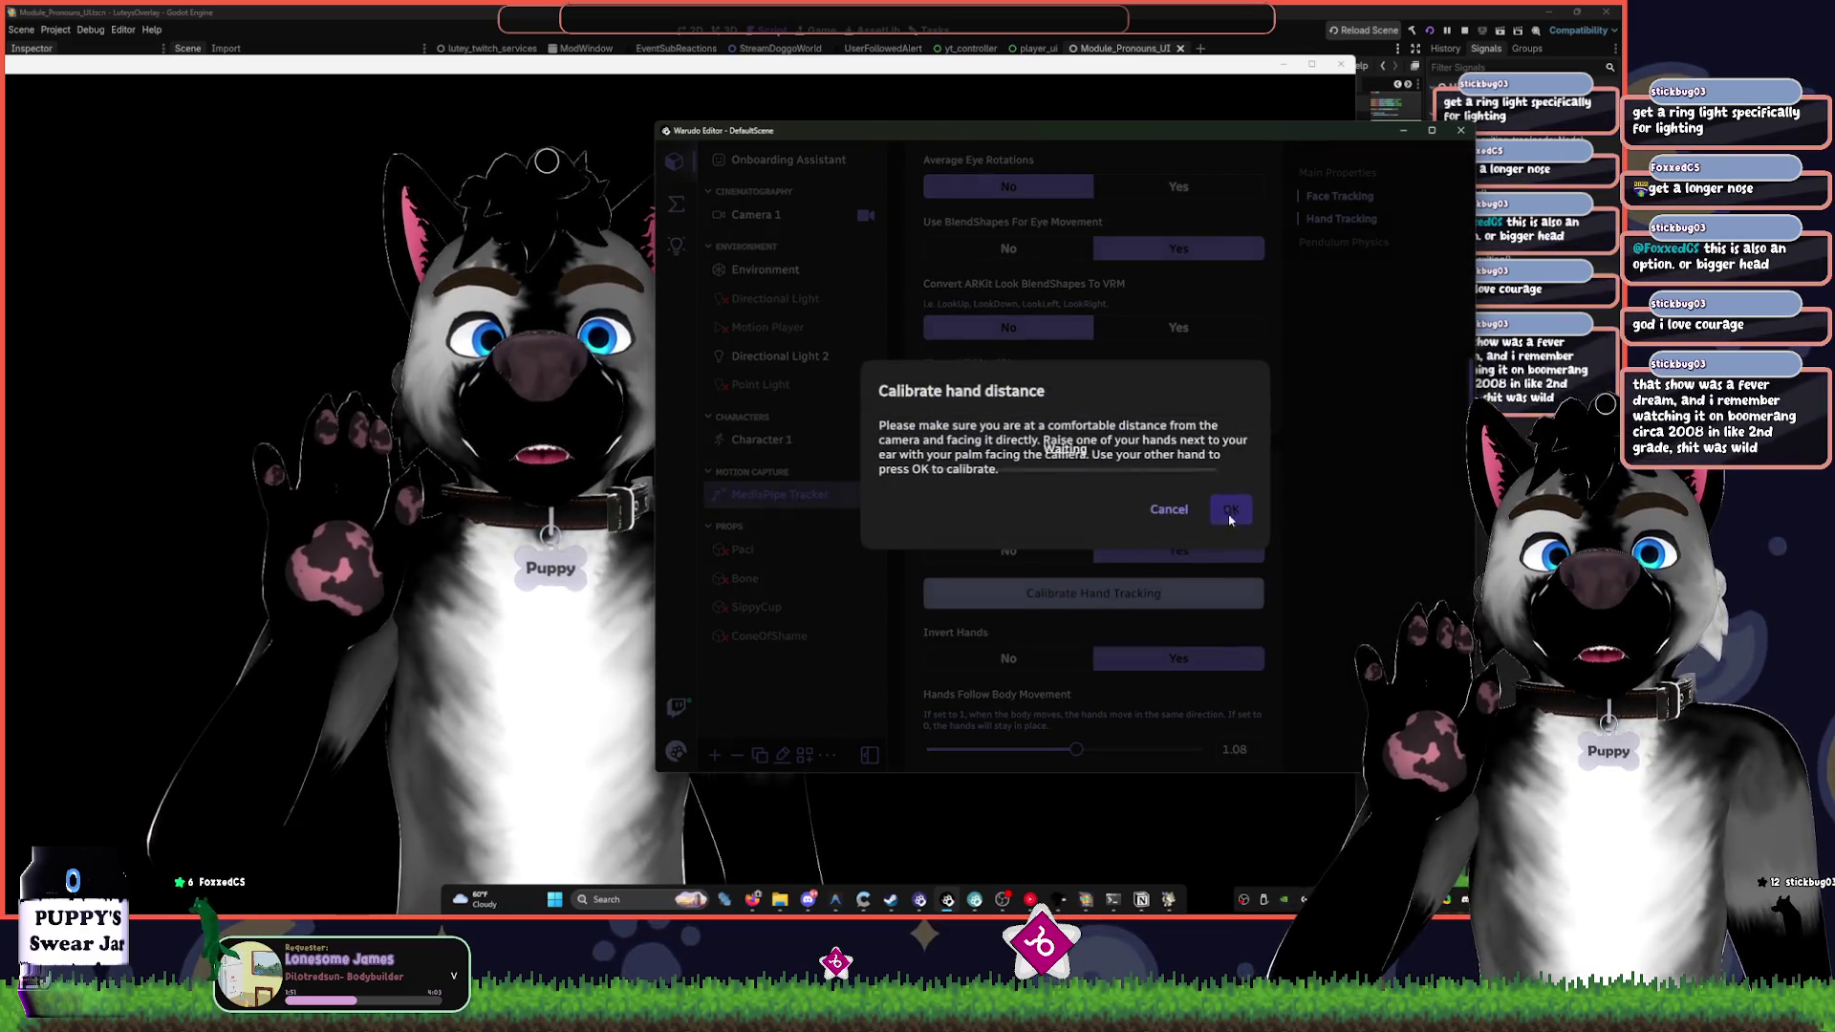
{"action": "left_click", "coordinate": [1229, 512]}
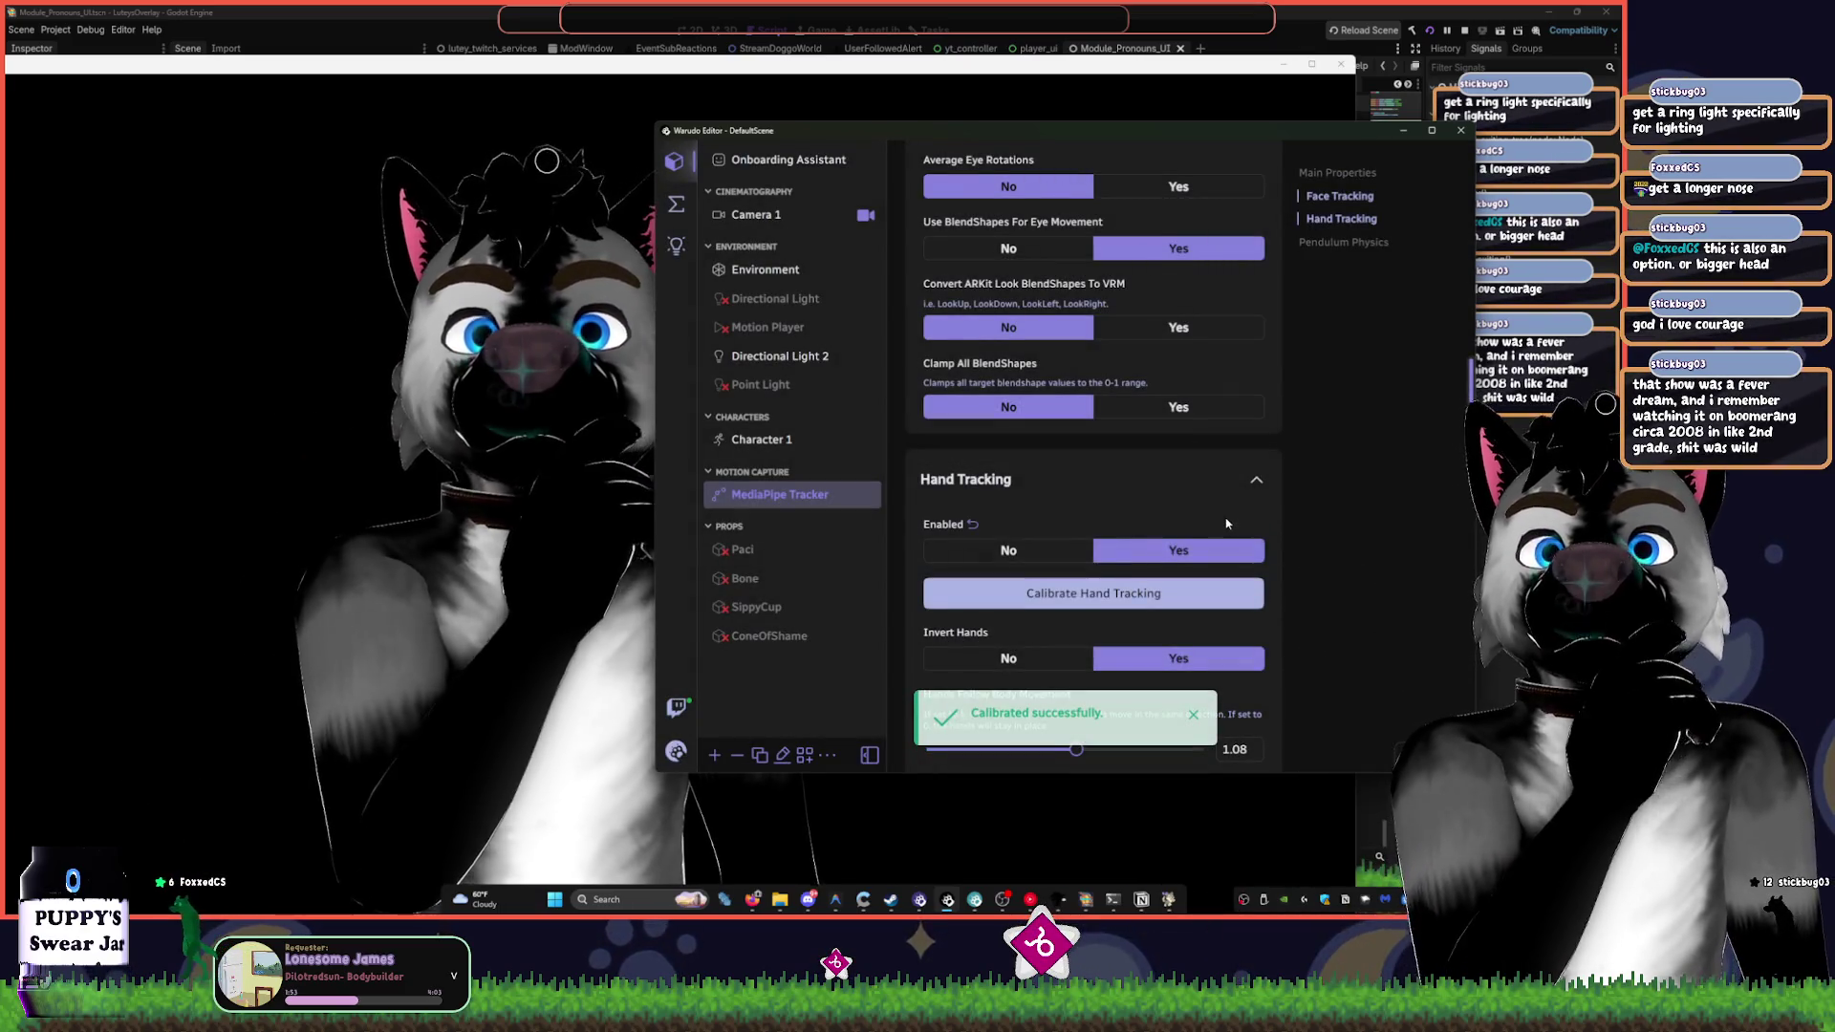
{"action": "left_click", "coordinate": [1209, 592]}
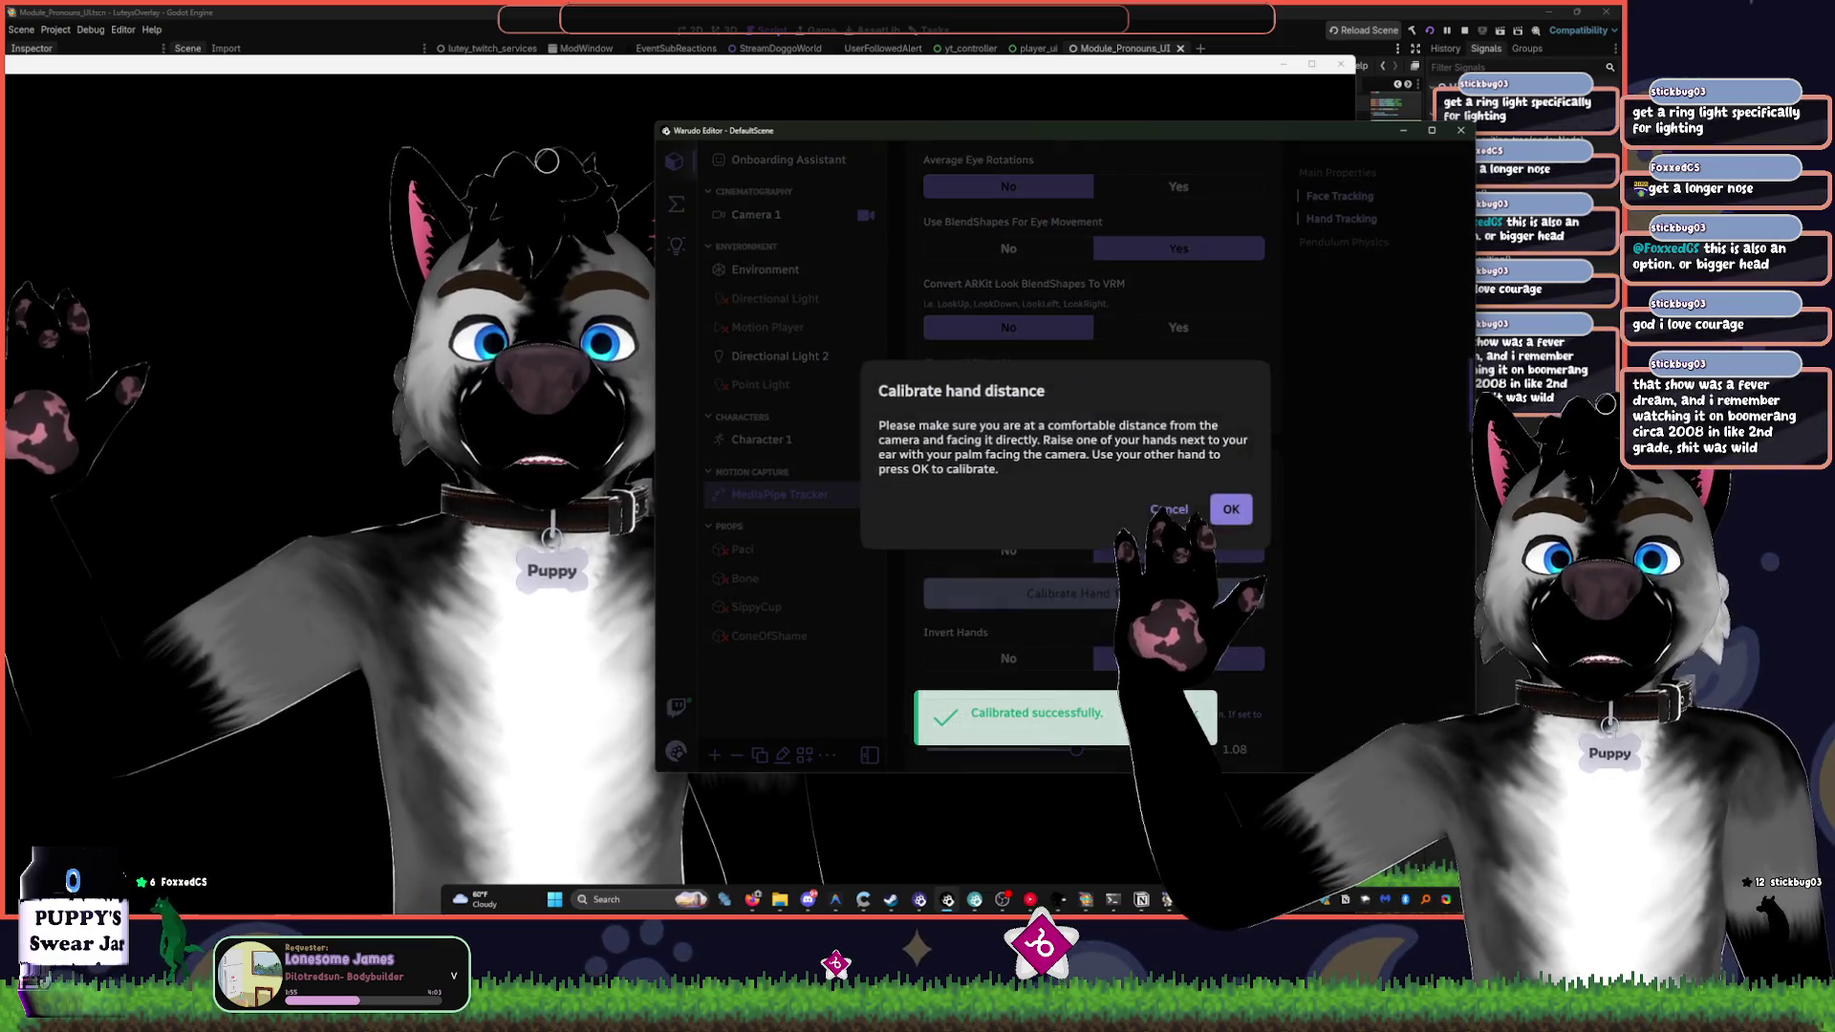
{"action": "left_click", "coordinate": [1247, 507]}
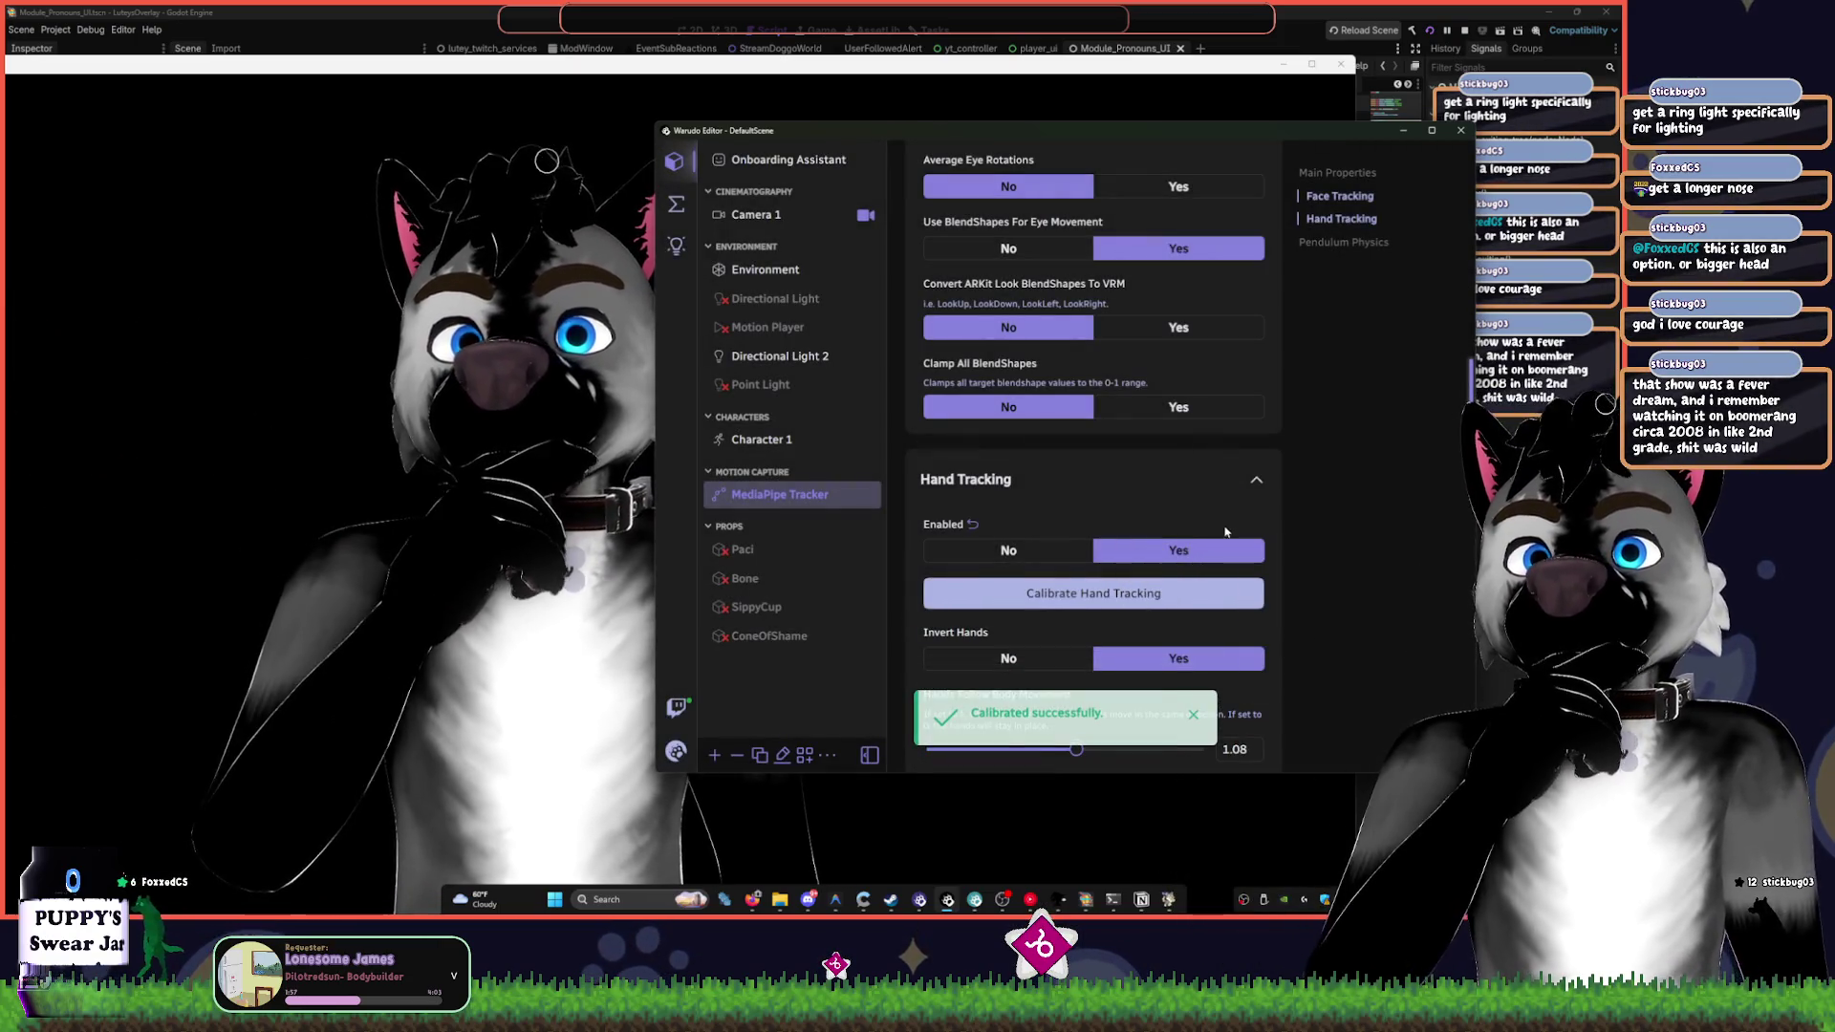
{"action": "left_click", "coordinate": [1191, 595]}
{"action": "left_click", "coordinate": [1227, 509]}
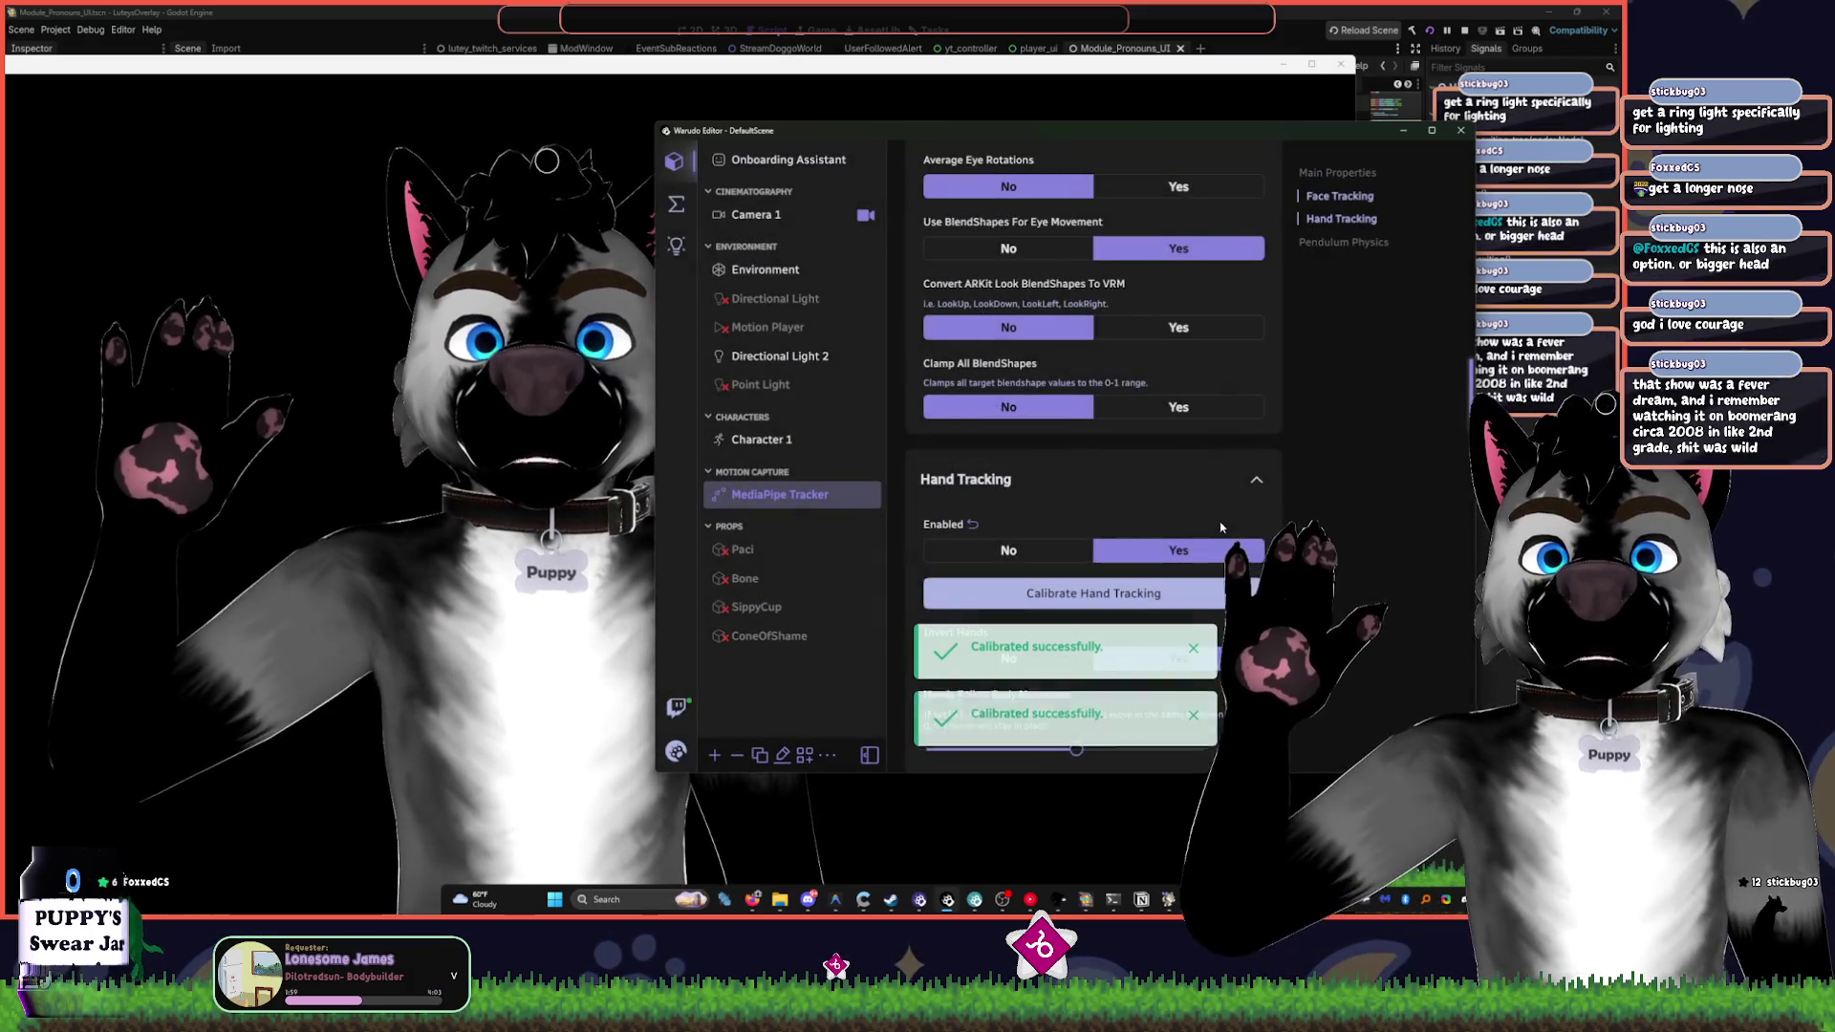
- Repeat Calibrate Hand Tracking and confirm OK several more times until it succeeds
{"action": "left_click", "coordinate": [1195, 593]}
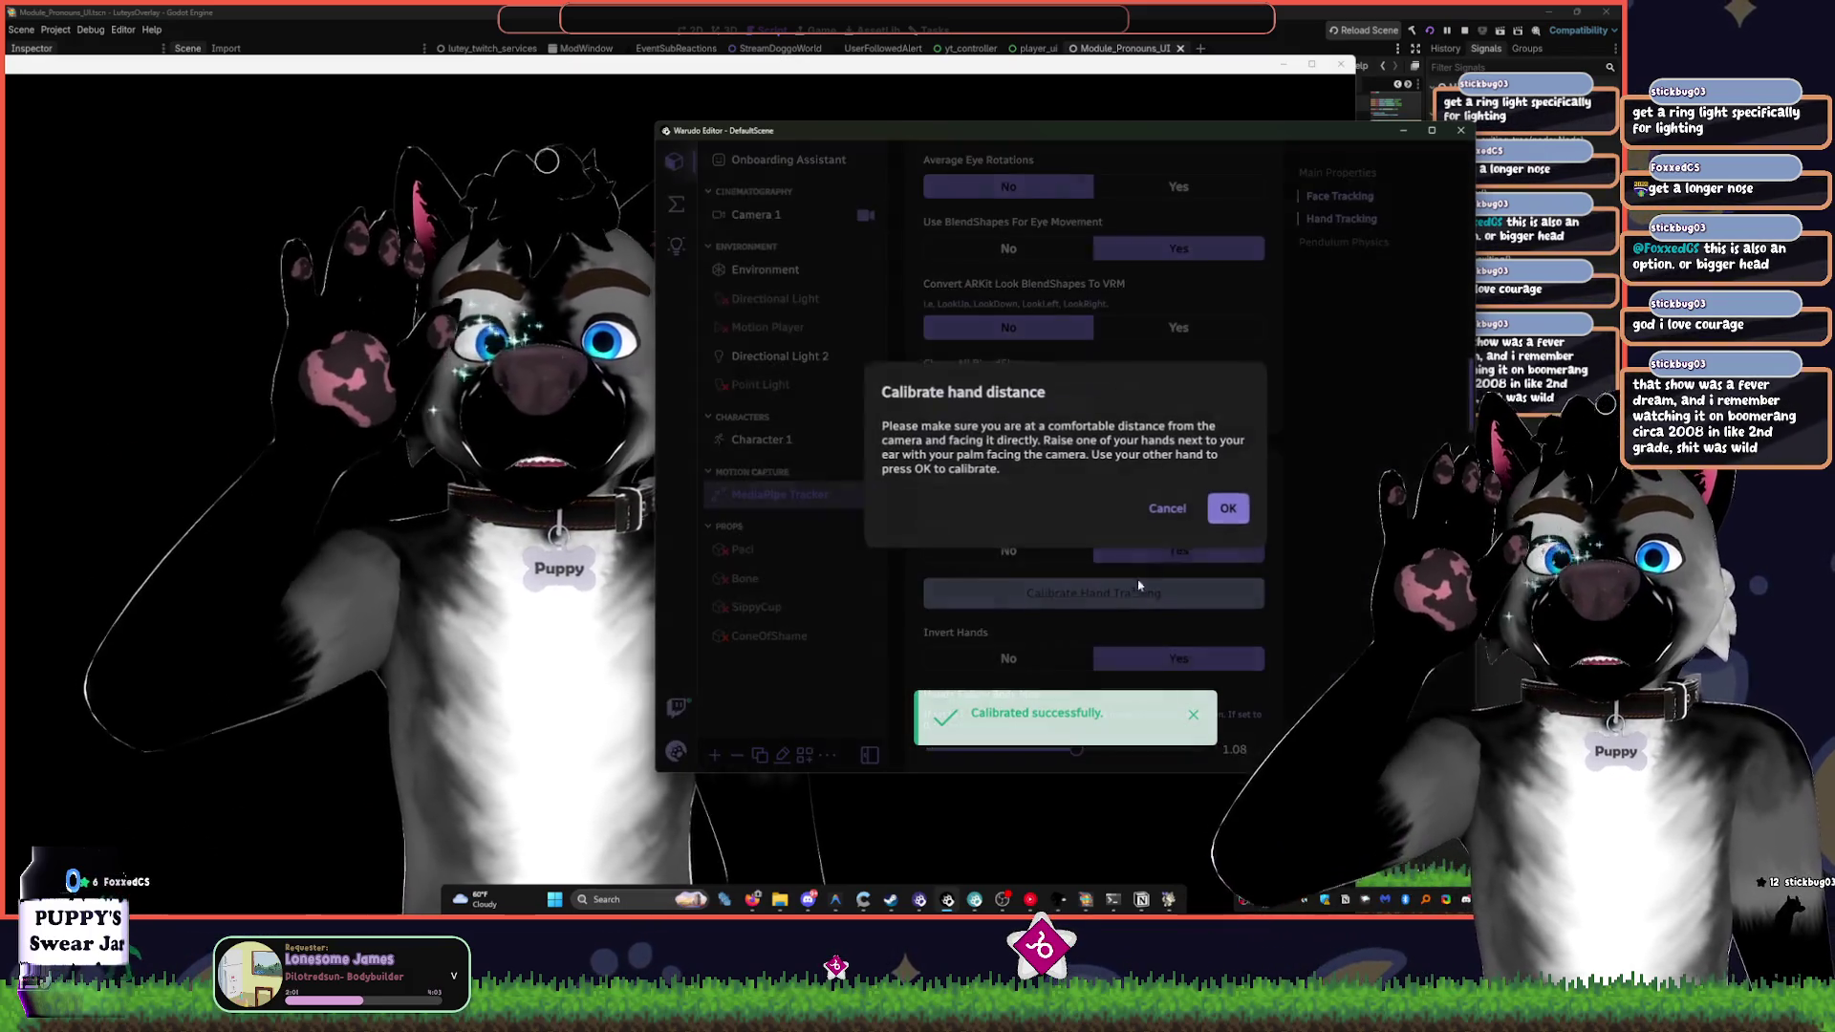
{"action": "left_click", "coordinate": [1231, 512]}
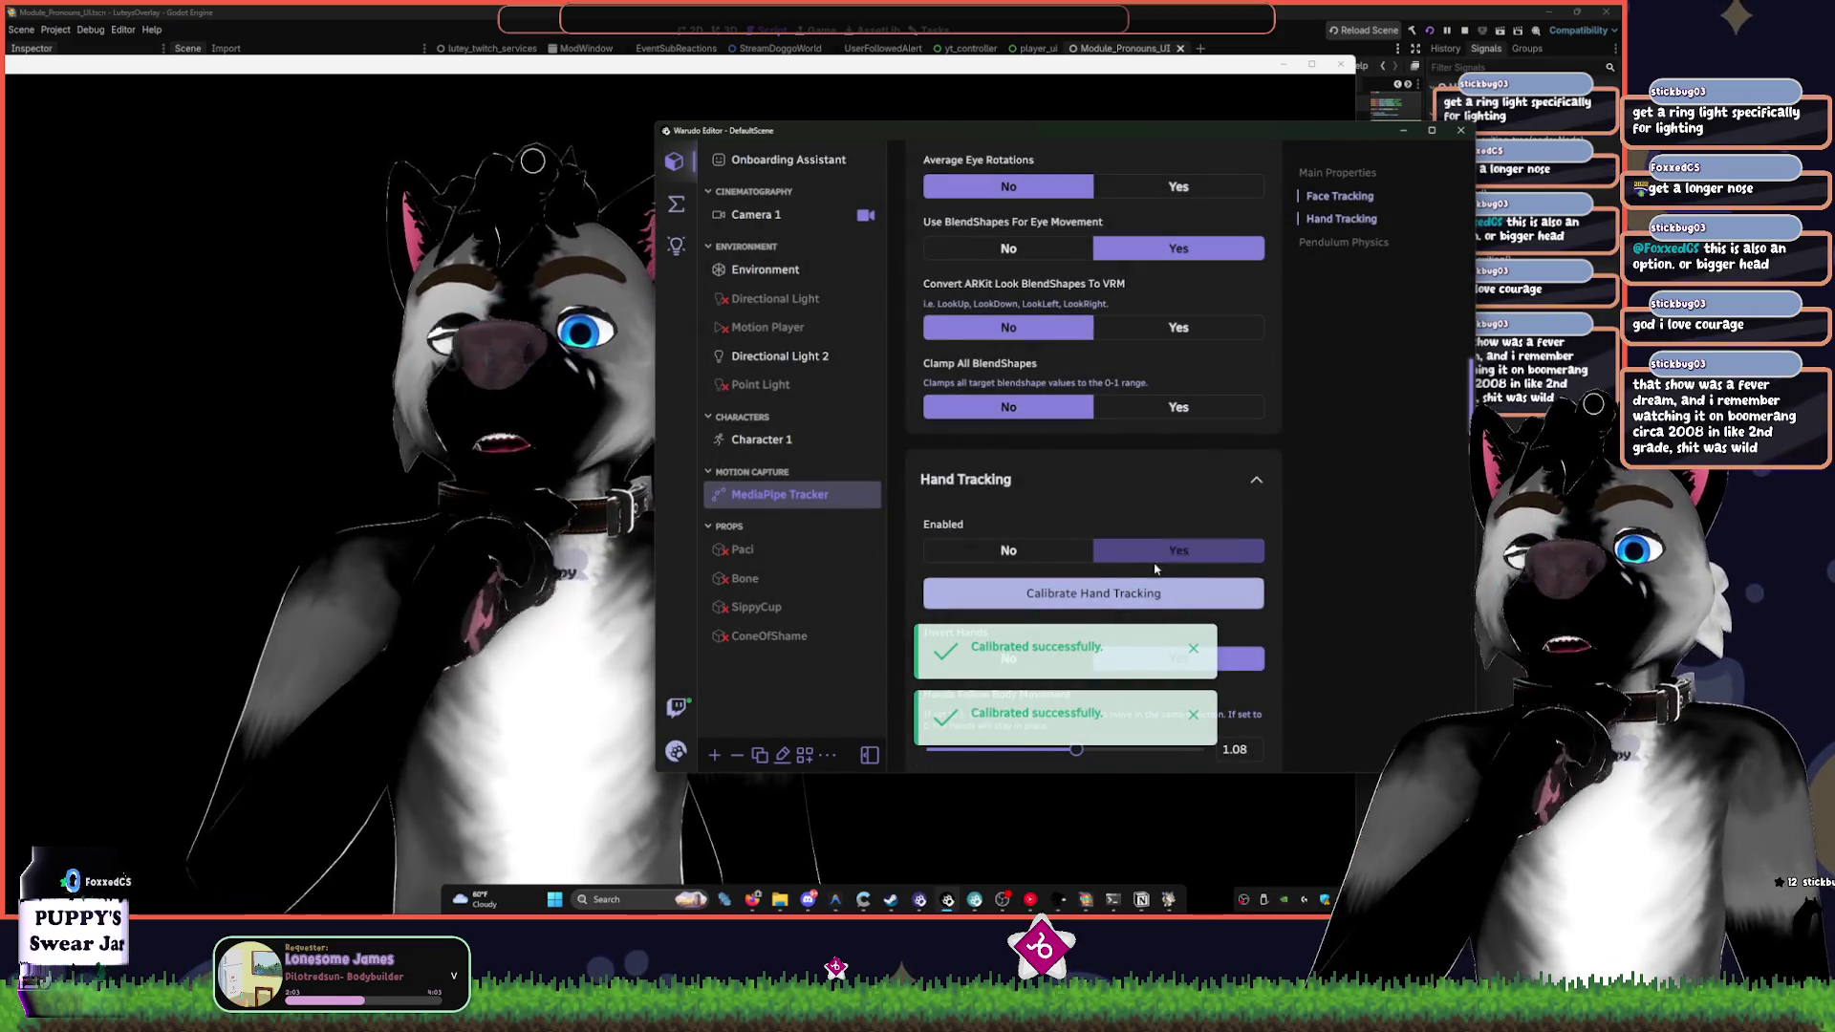
{"action": "left_click", "coordinate": [1120, 602]}
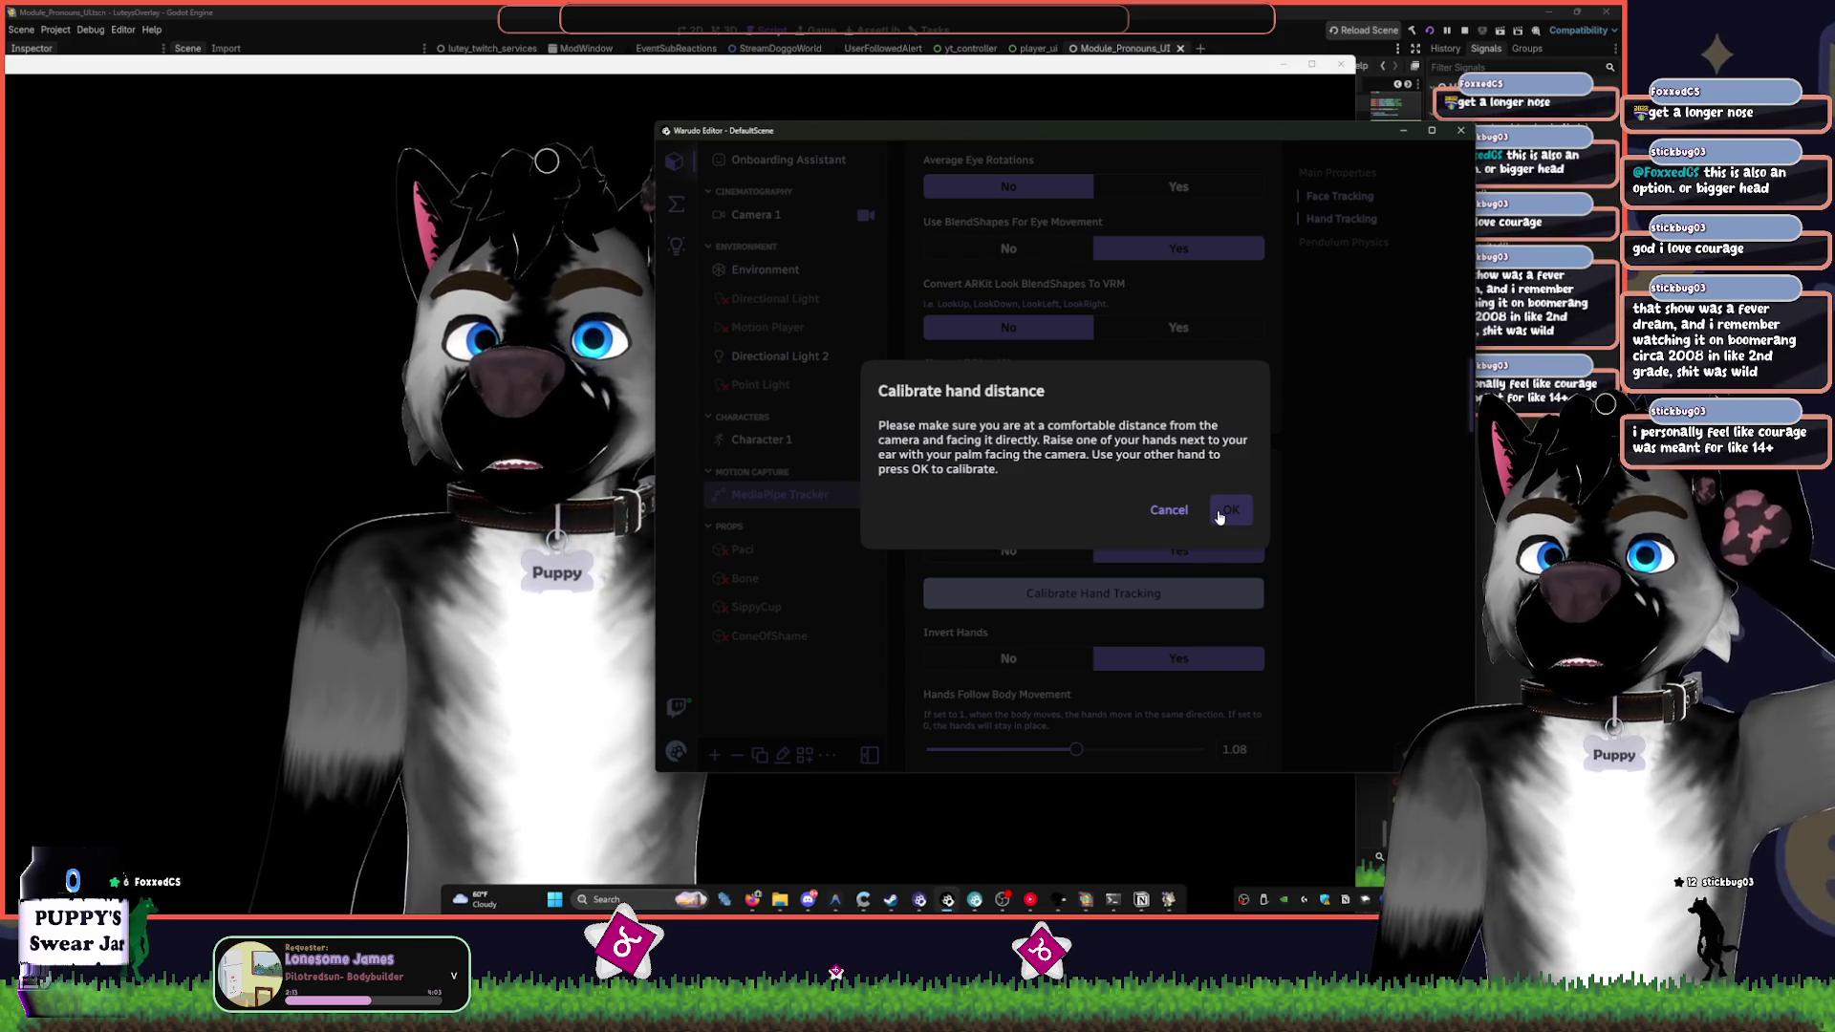
{"action": "left_click", "coordinate": [1219, 516]}
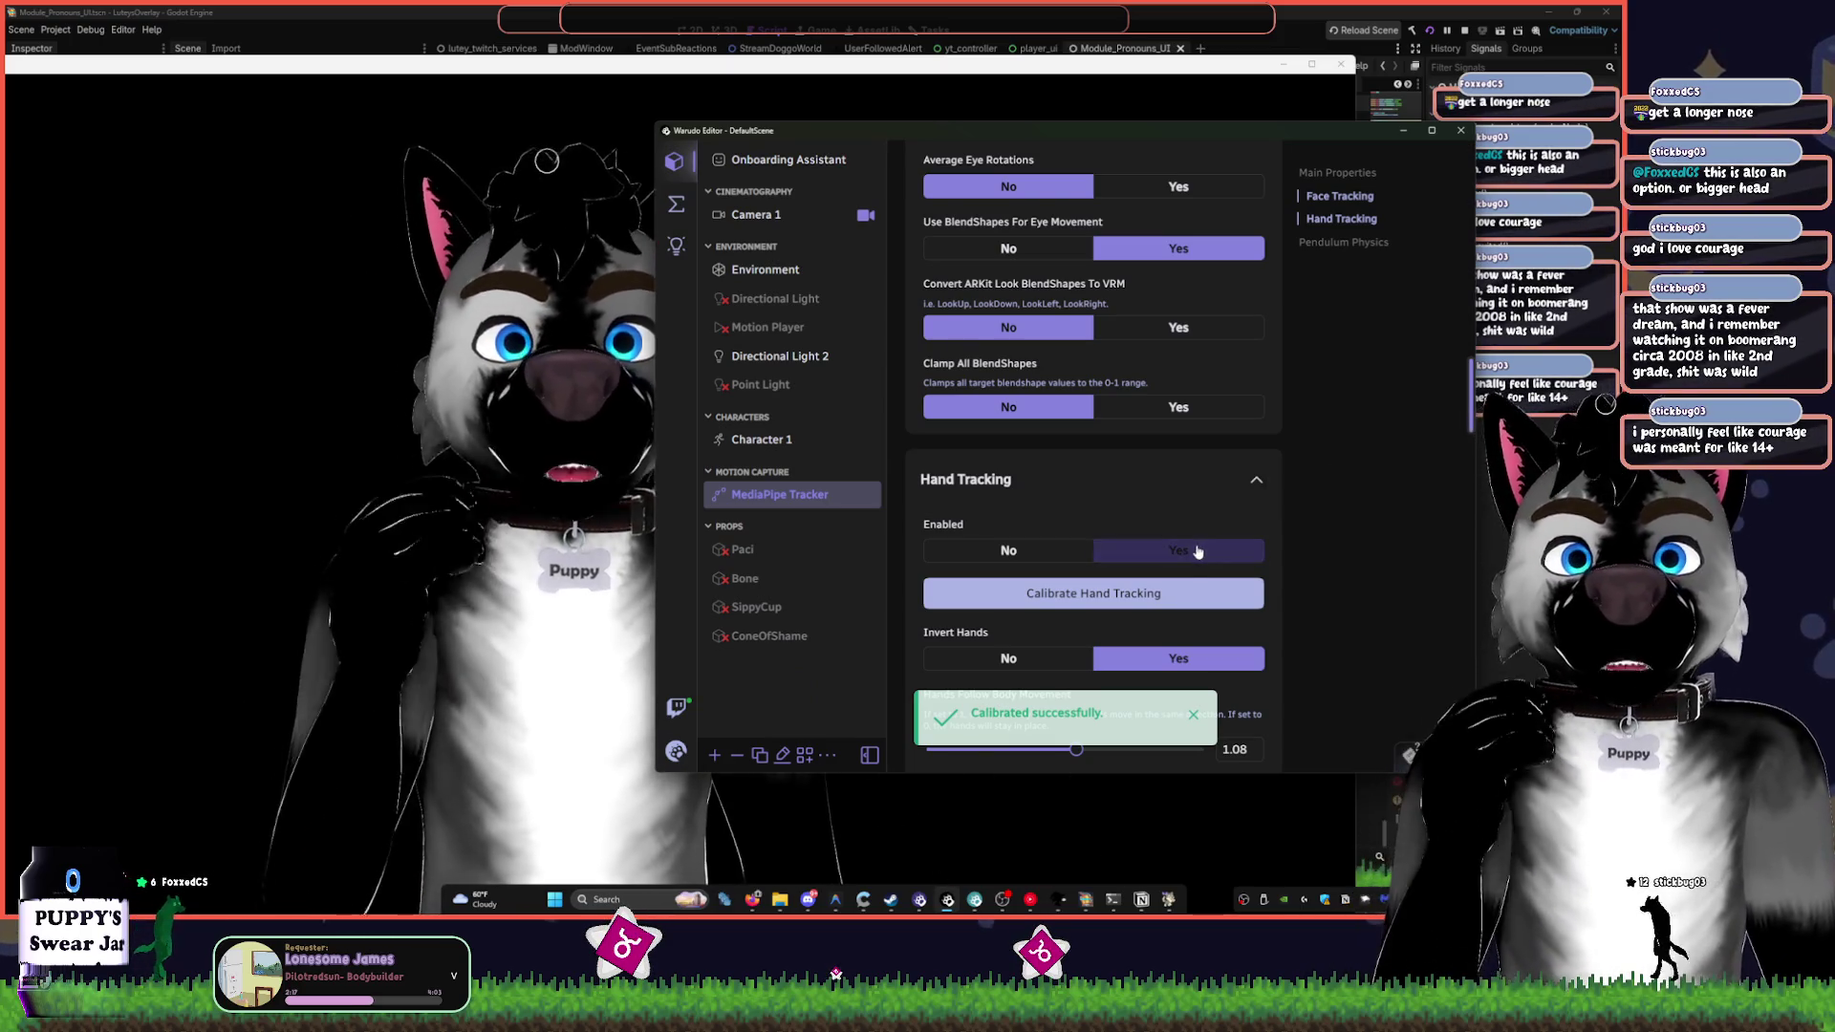
{"action": "left_click", "coordinate": [1202, 553]}
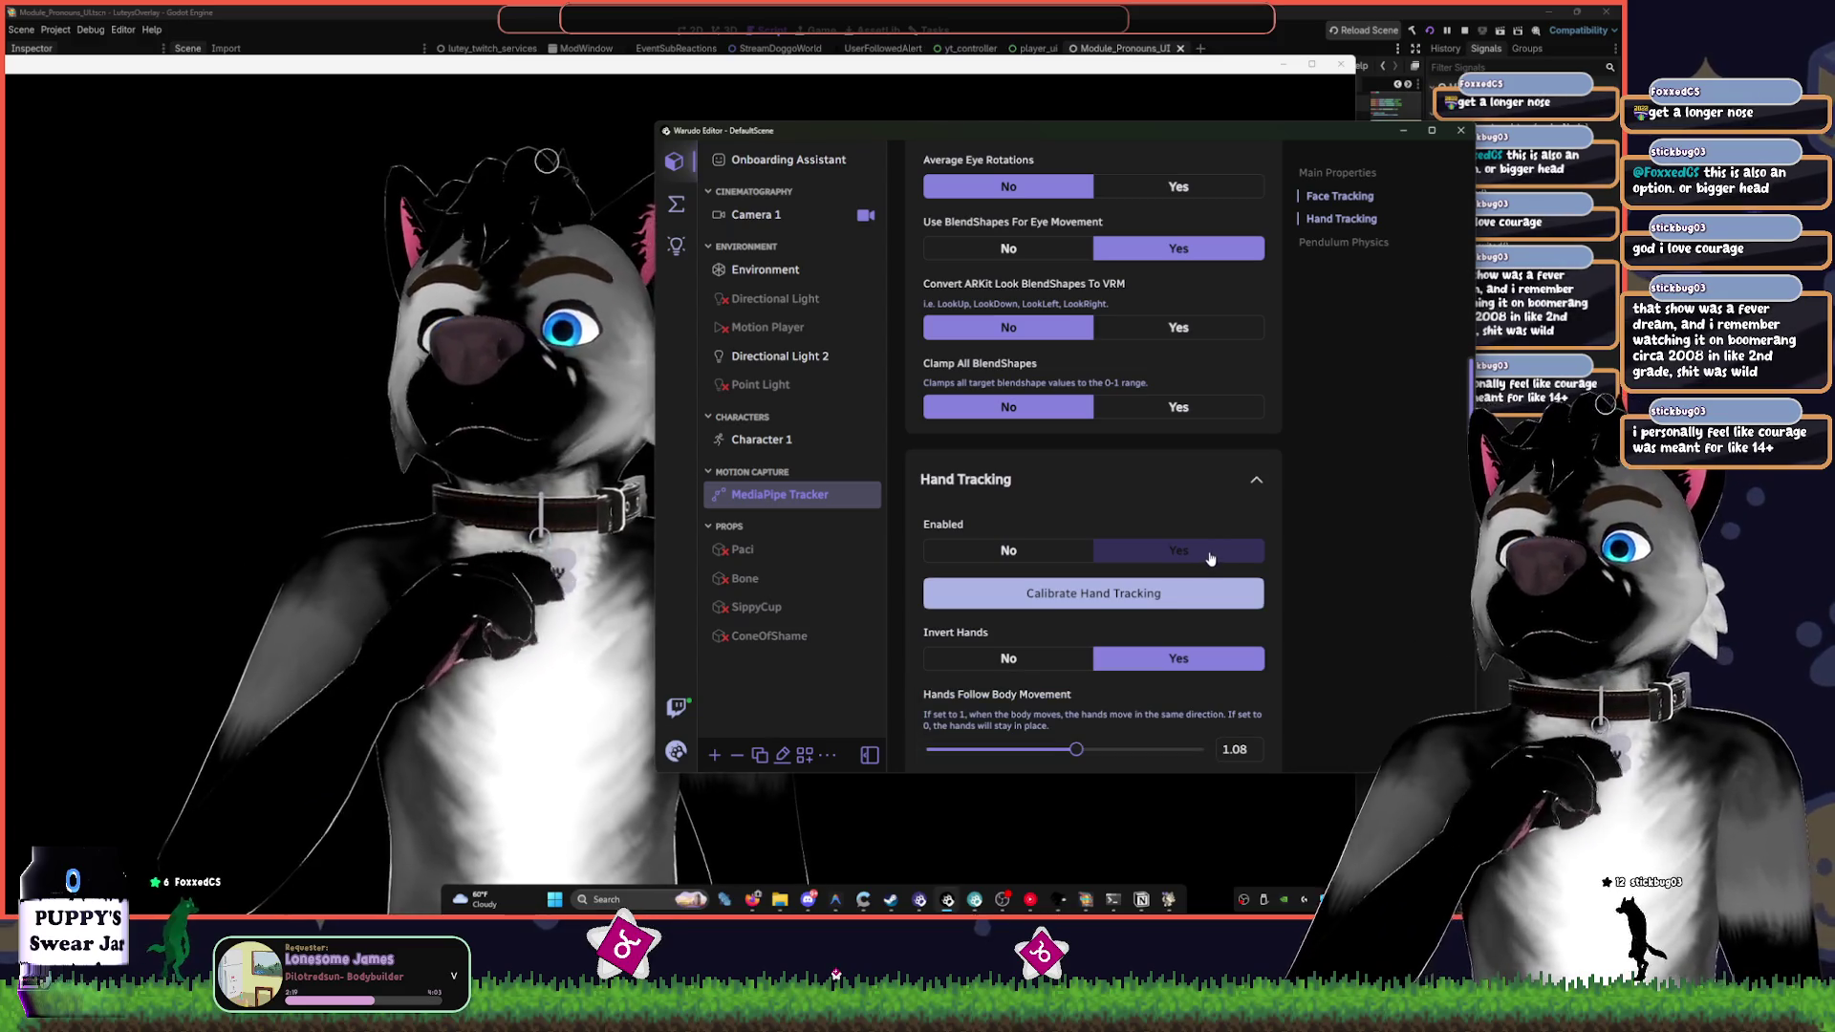
{"action": "left_click", "coordinate": [1145, 594]}
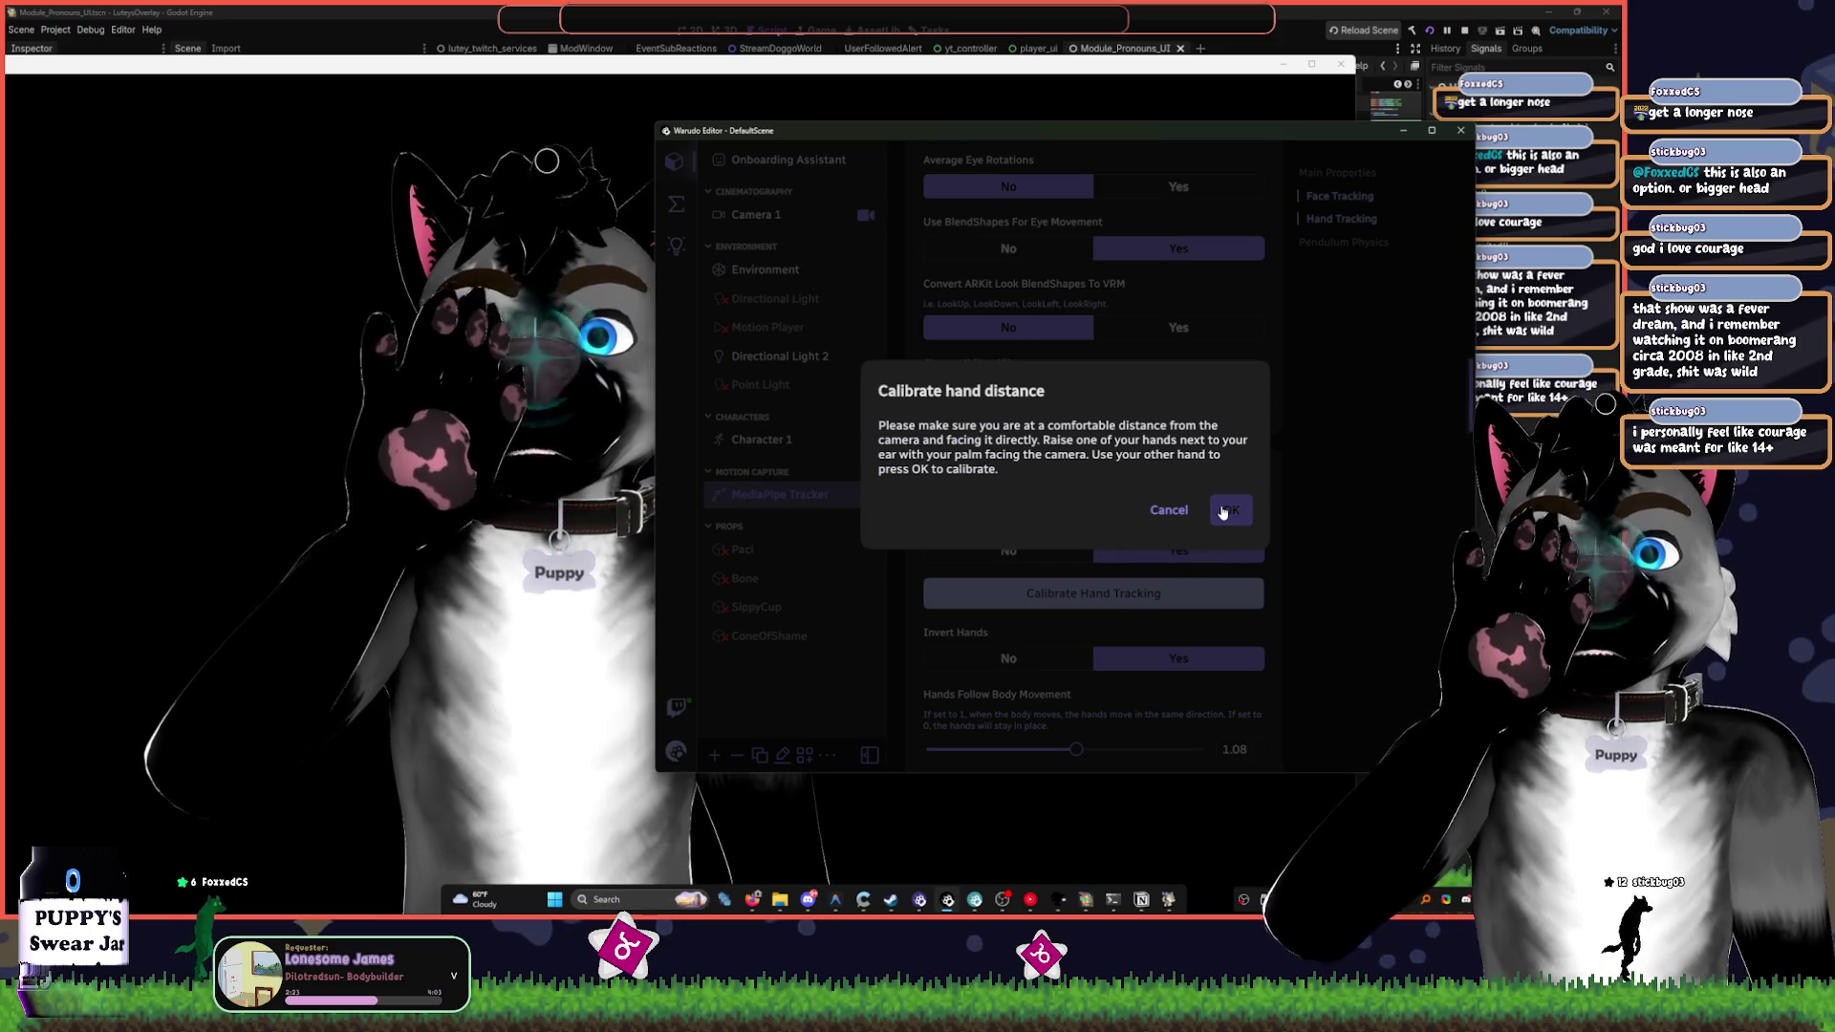
{"action": "left_click", "coordinate": [1231, 510]}
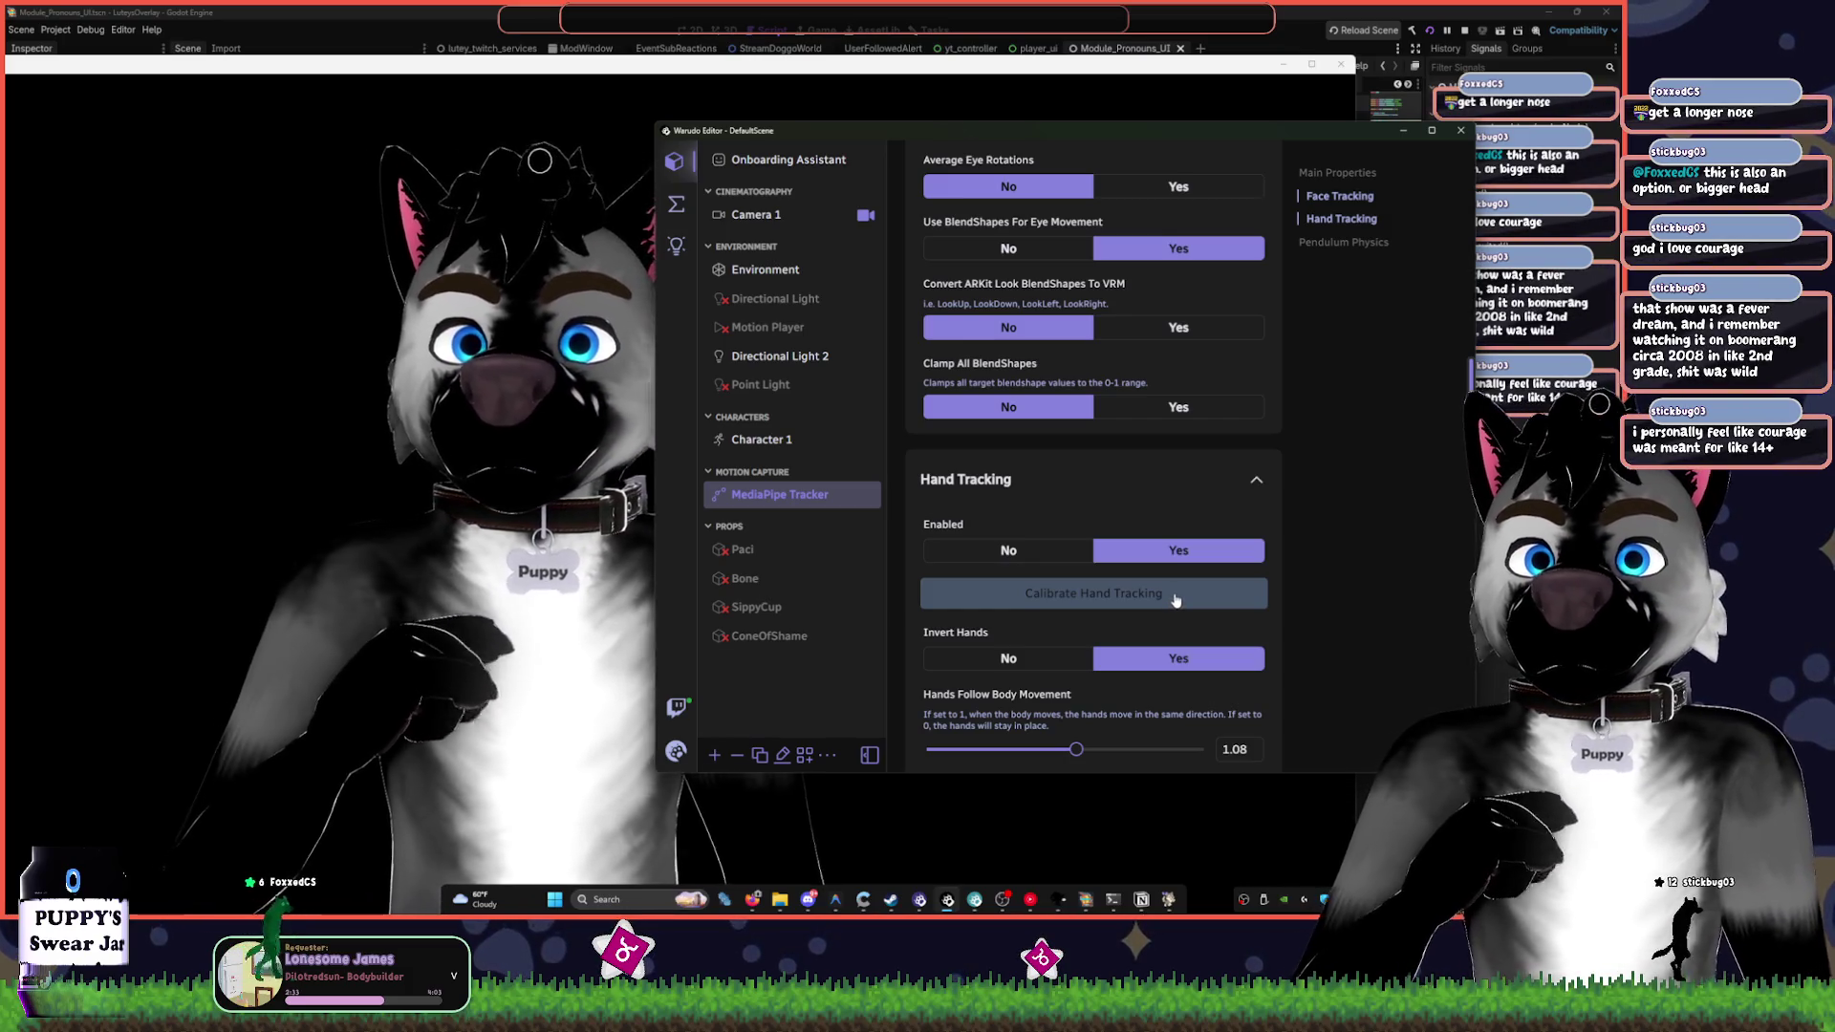
{"action": "left_click", "coordinate": [1176, 597]}
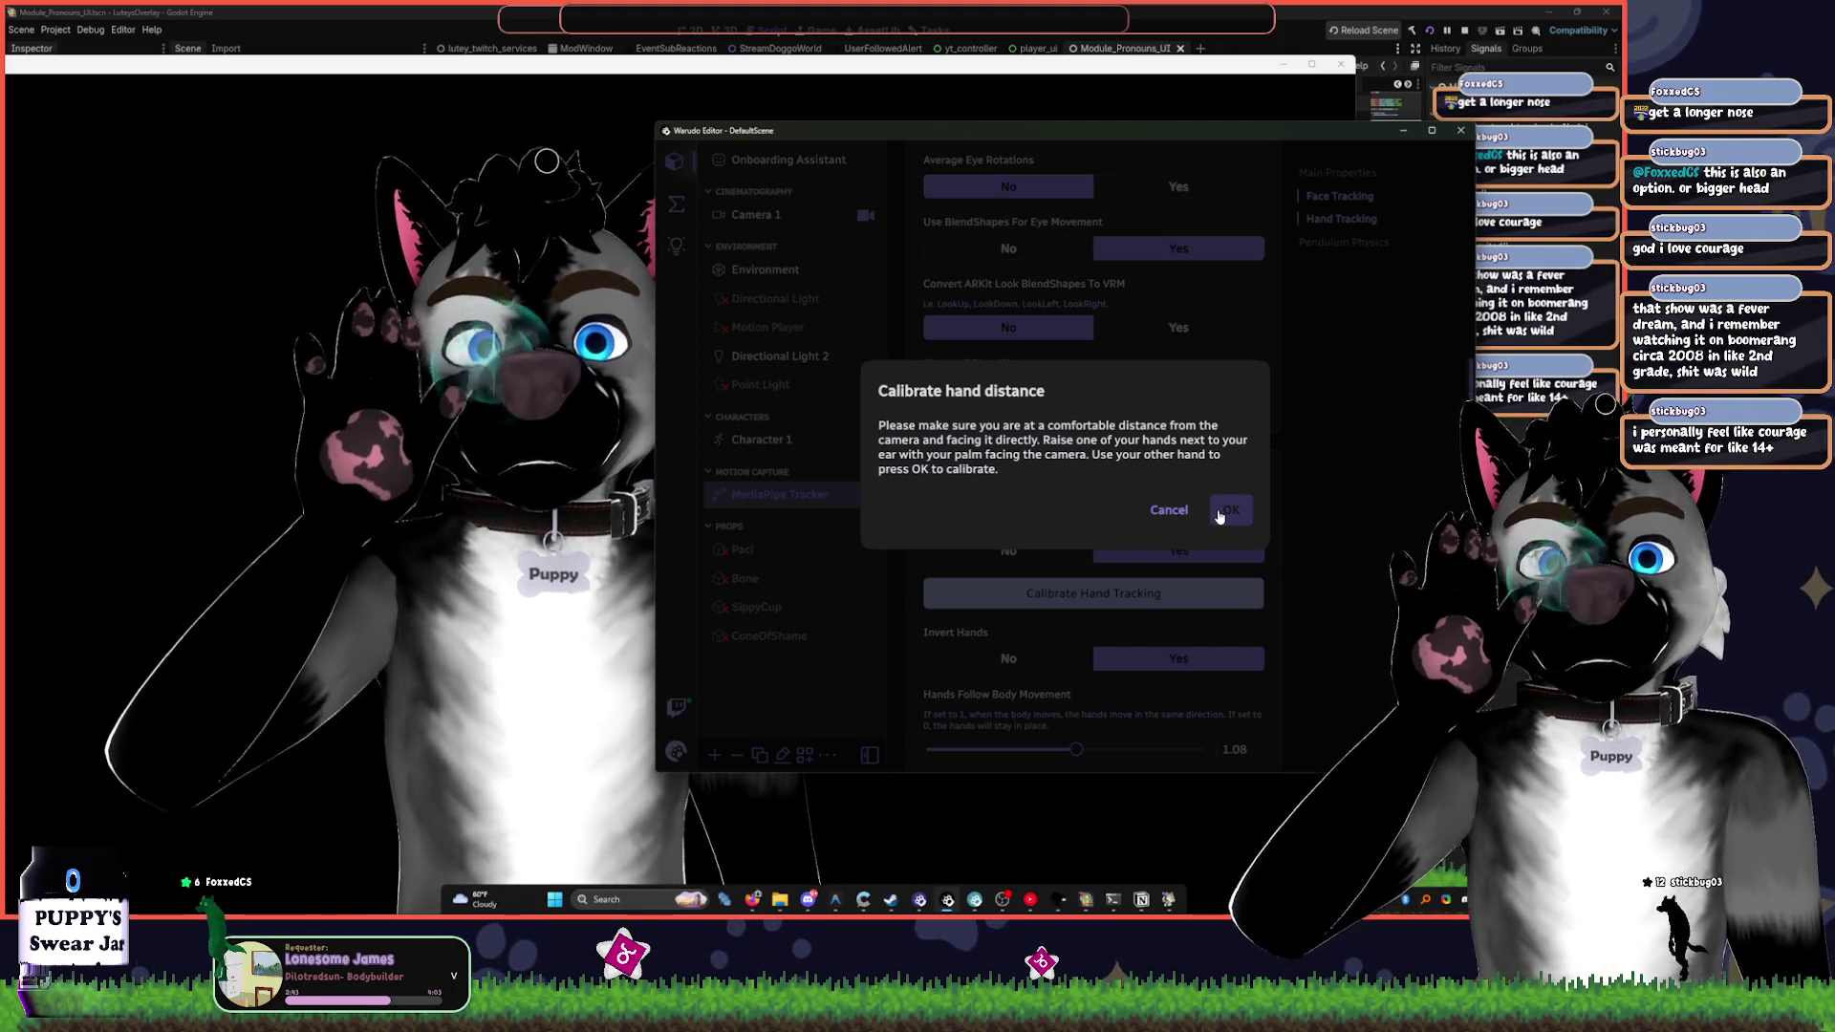
{"action": "left_click", "coordinate": [1219, 514]}
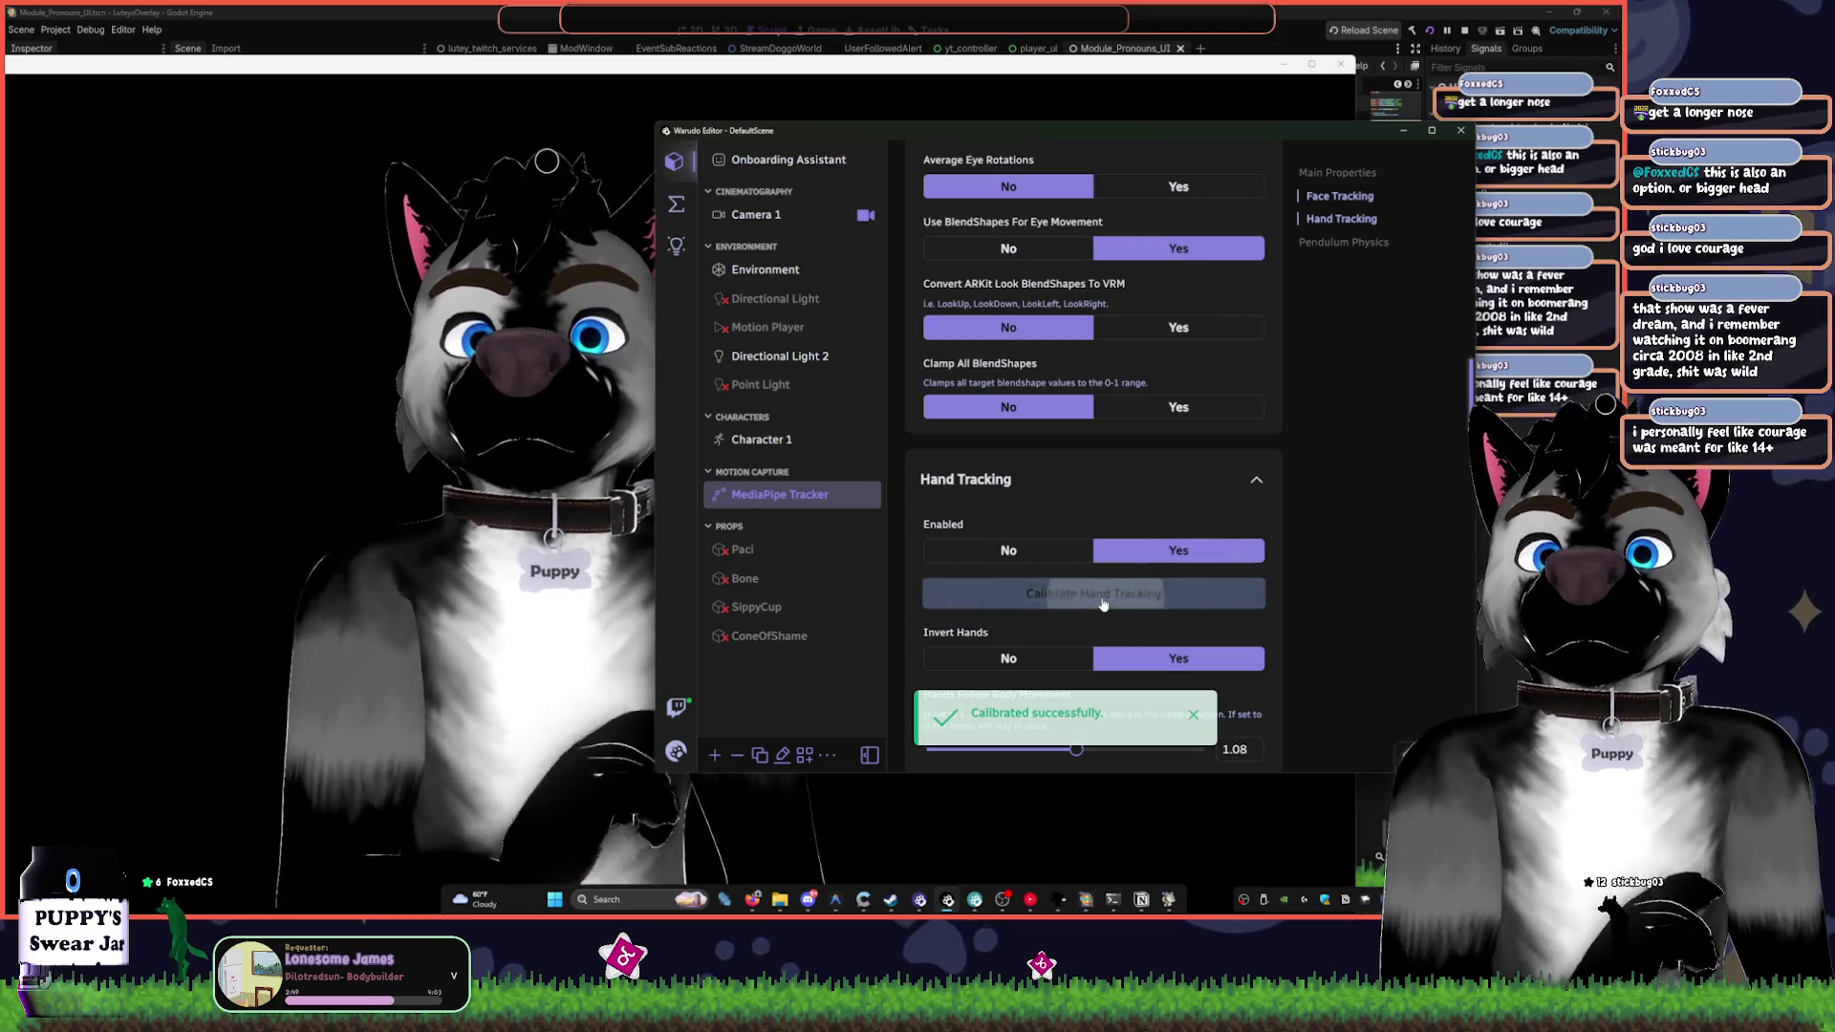
{"action": "left_click", "coordinate": [1051, 592]}
{"action": "left_click", "coordinate": [1229, 516]}
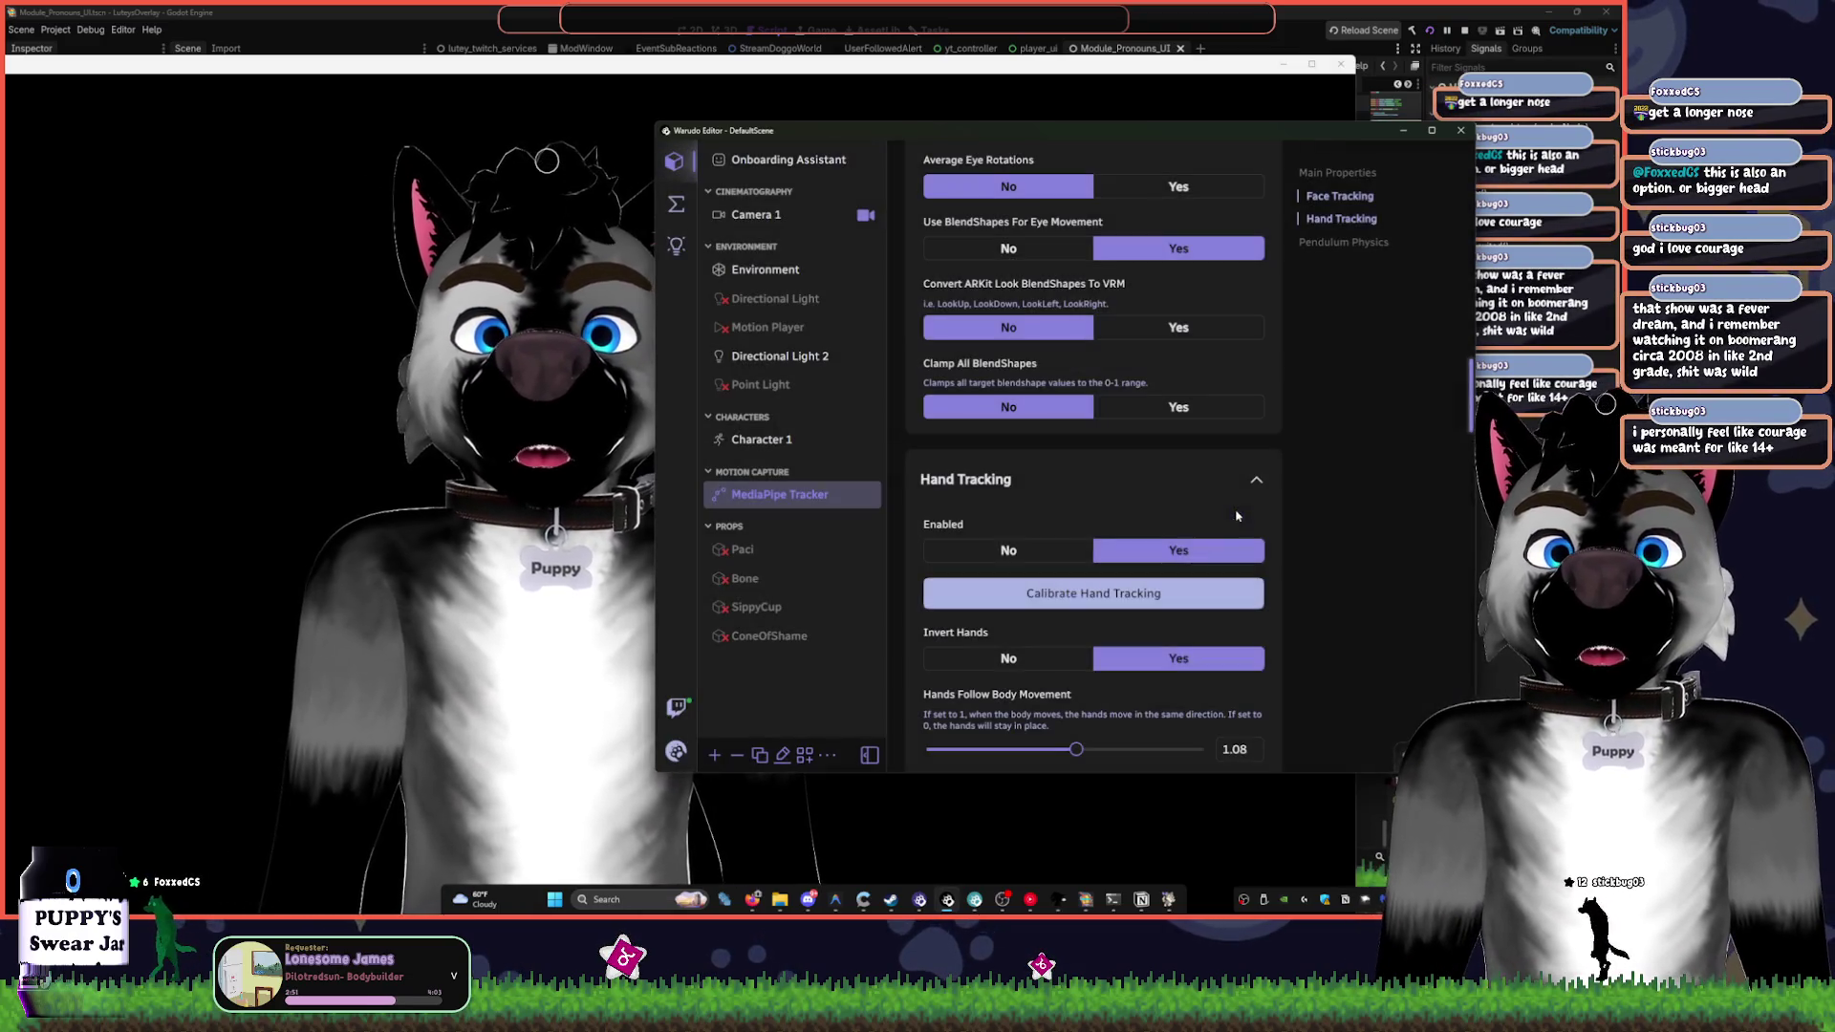
{"action": "left_click", "coordinate": [1134, 599]}
{"action": "left_click", "coordinate": [1226, 515]}
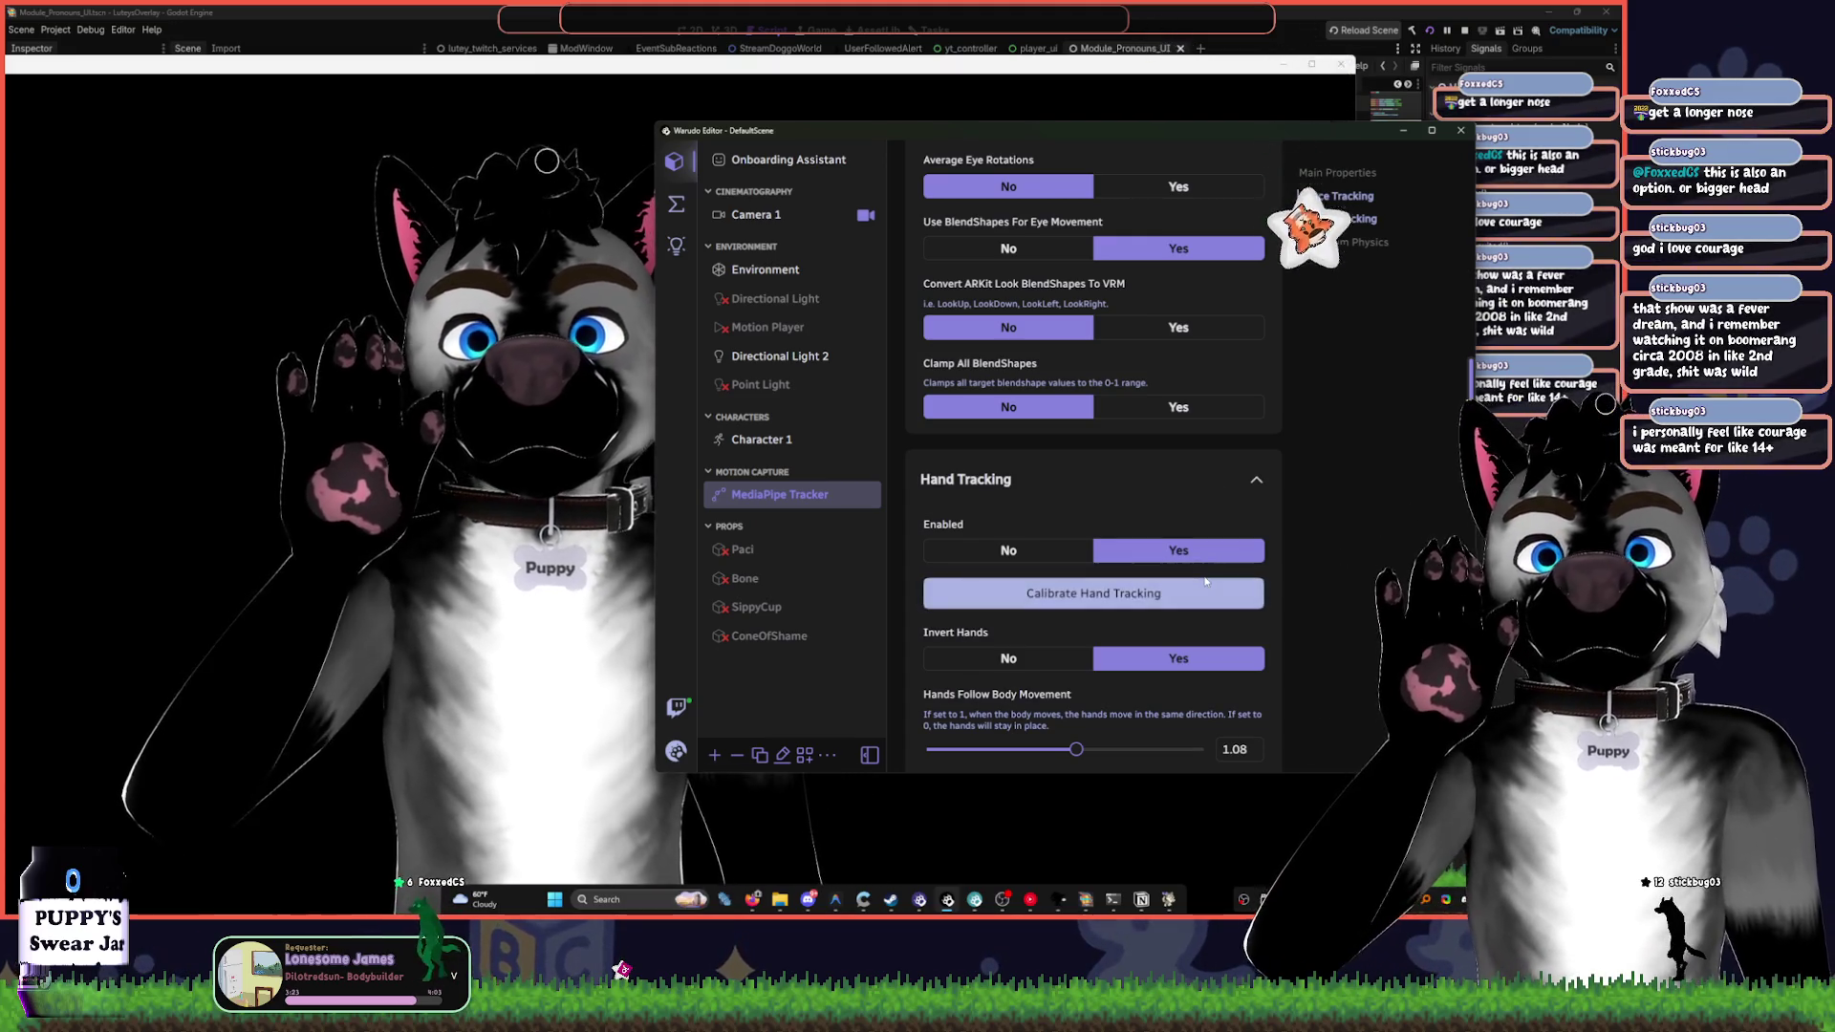
- Run and confirm the hand distance calibration five more times
{"action": "left_click", "coordinate": [1205, 581]}
{"action": "left_click", "coordinate": [1231, 508]}
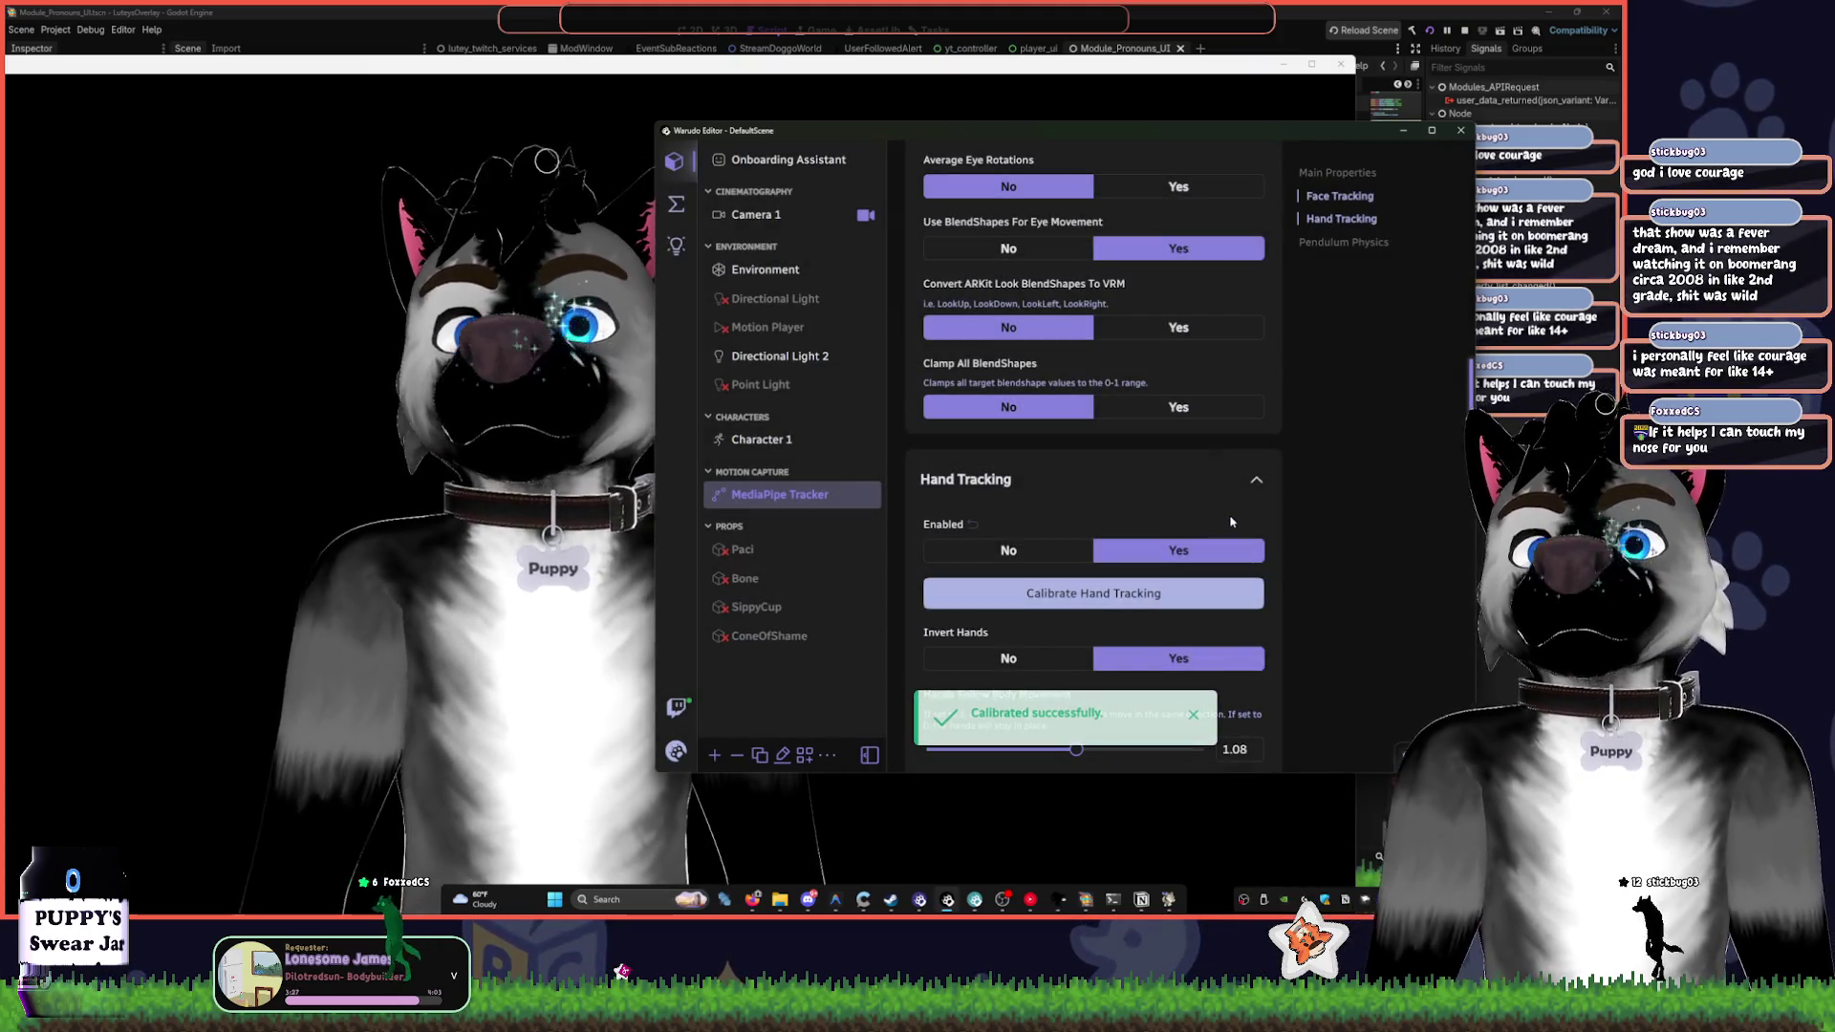
{"action": "left_click", "coordinate": [1195, 594]}
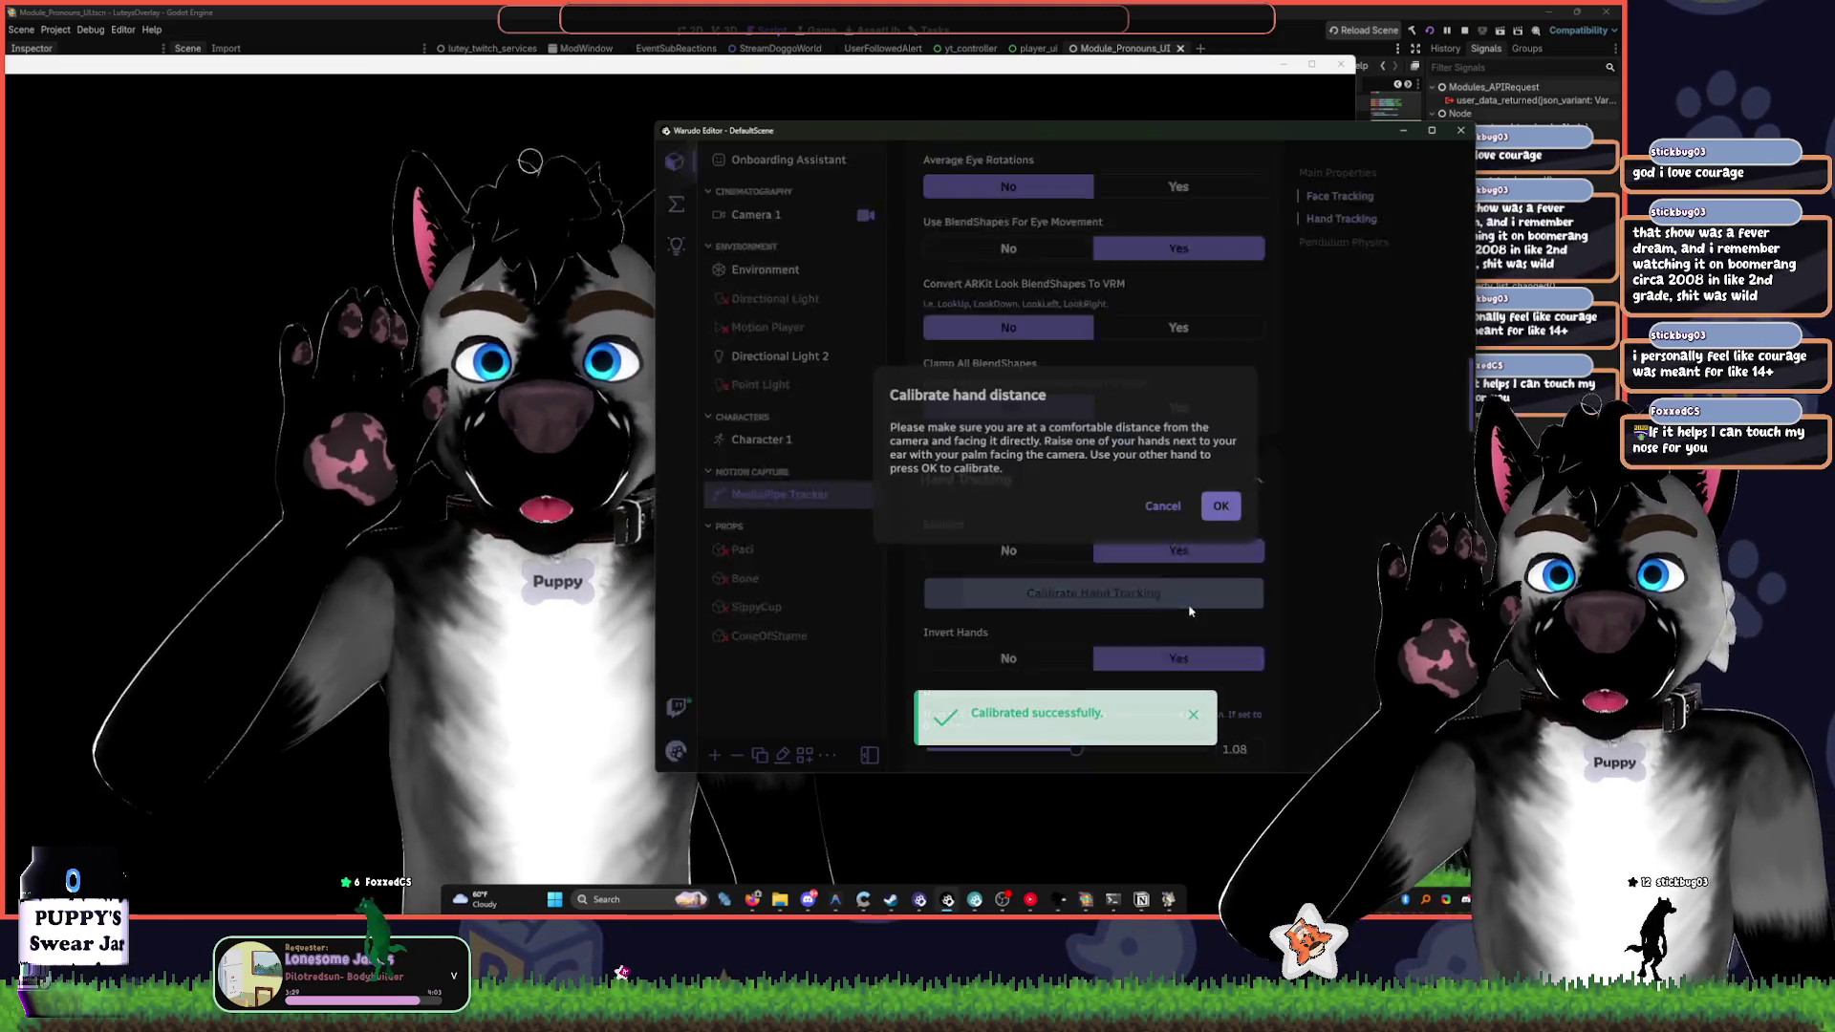
{"action": "left_click", "coordinate": [1230, 516]}
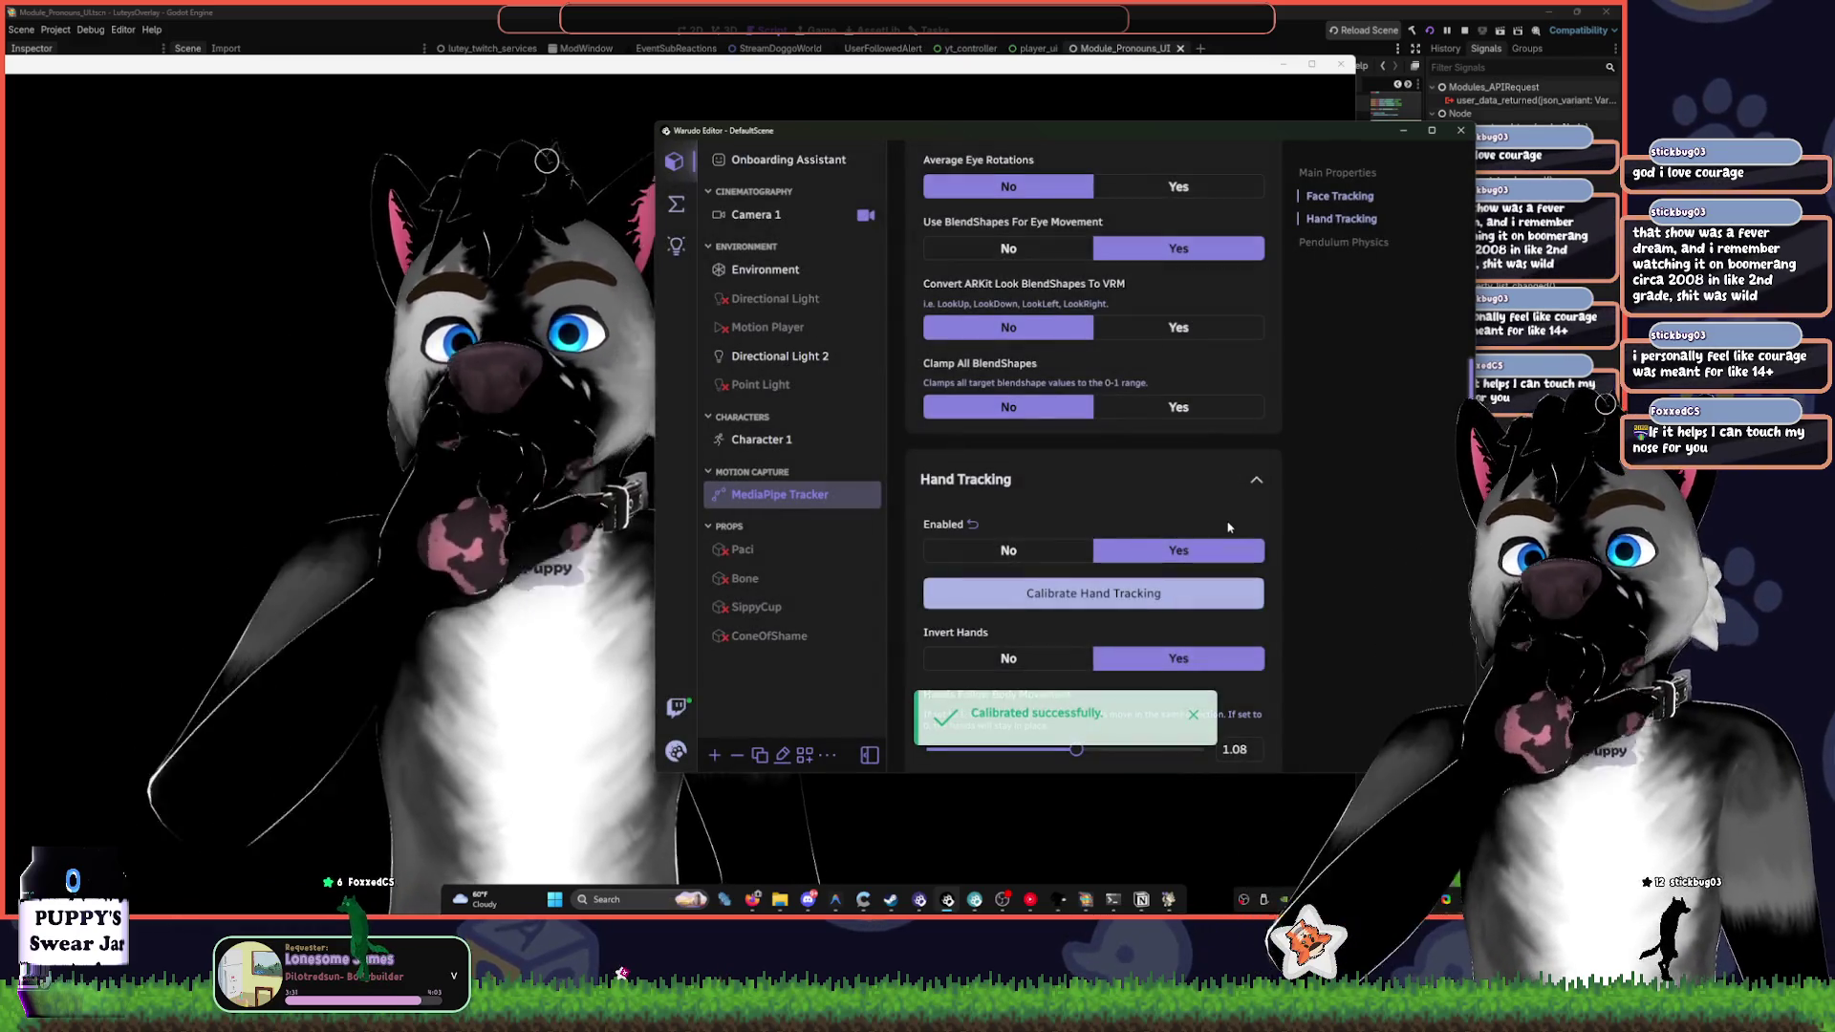
{"action": "left_click", "coordinate": [1183, 593]}
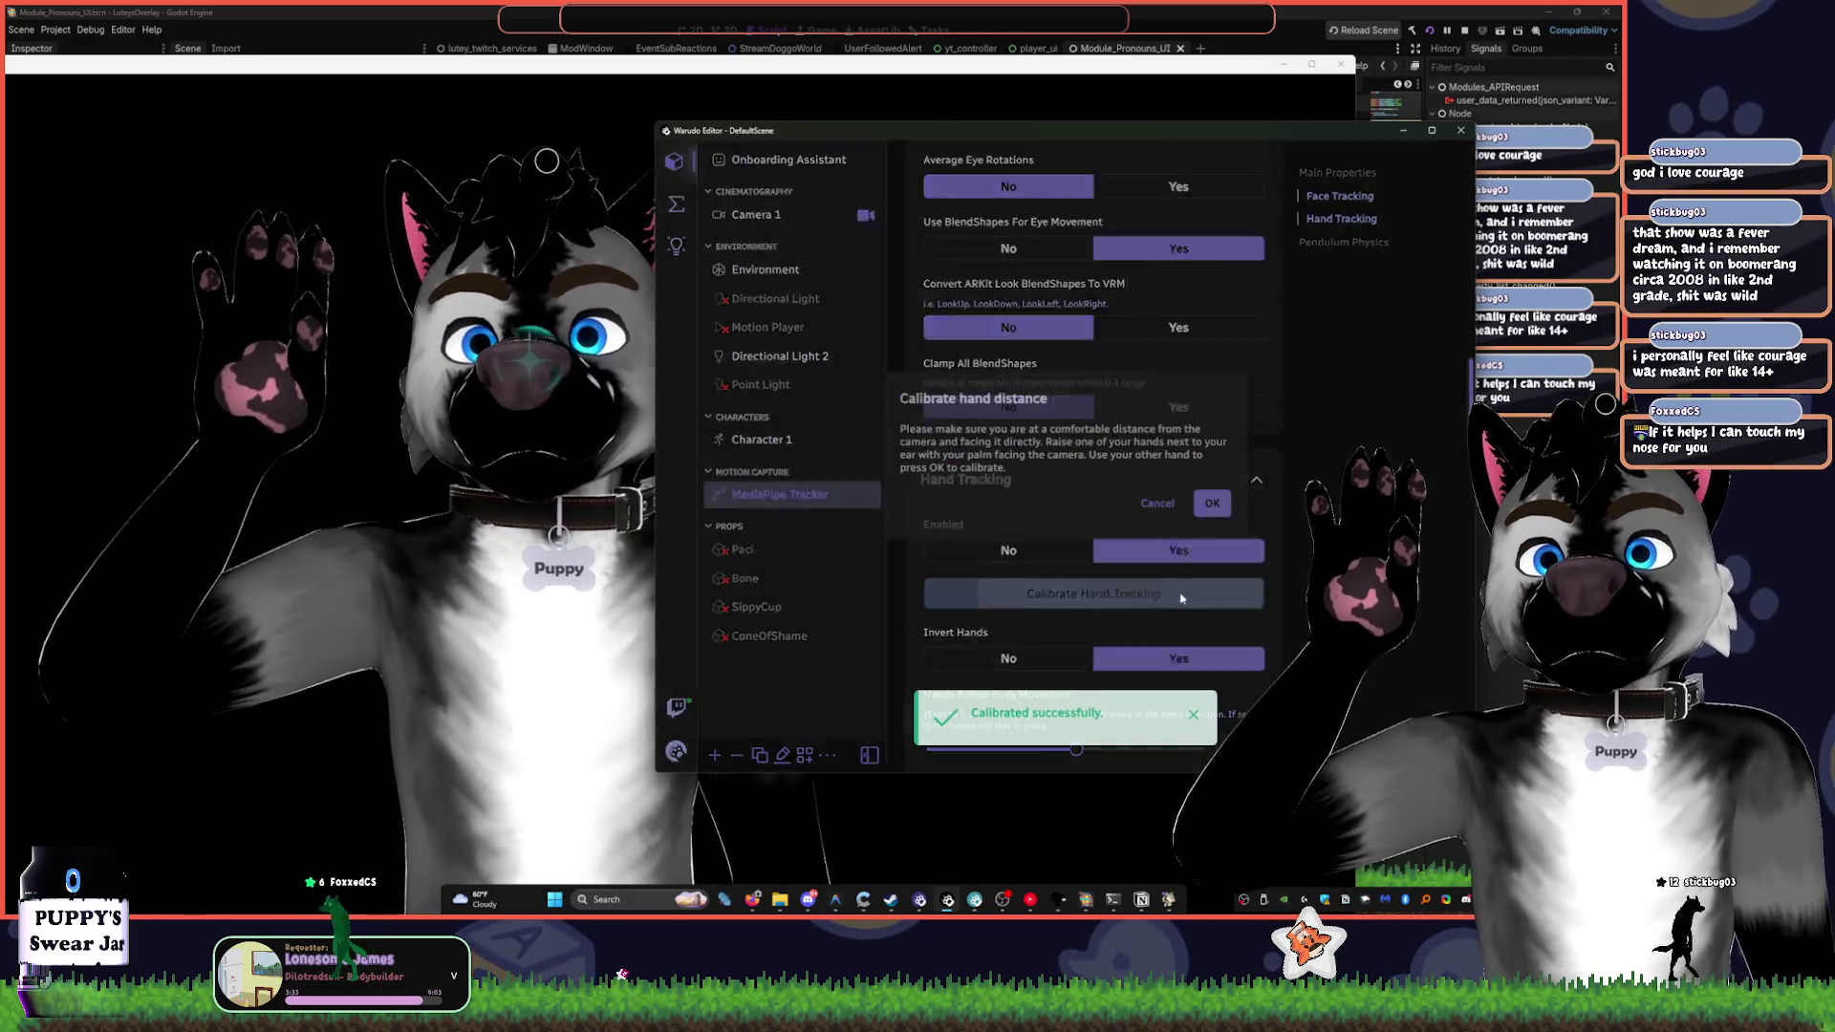
{"action": "left_click", "coordinate": [1222, 517]}
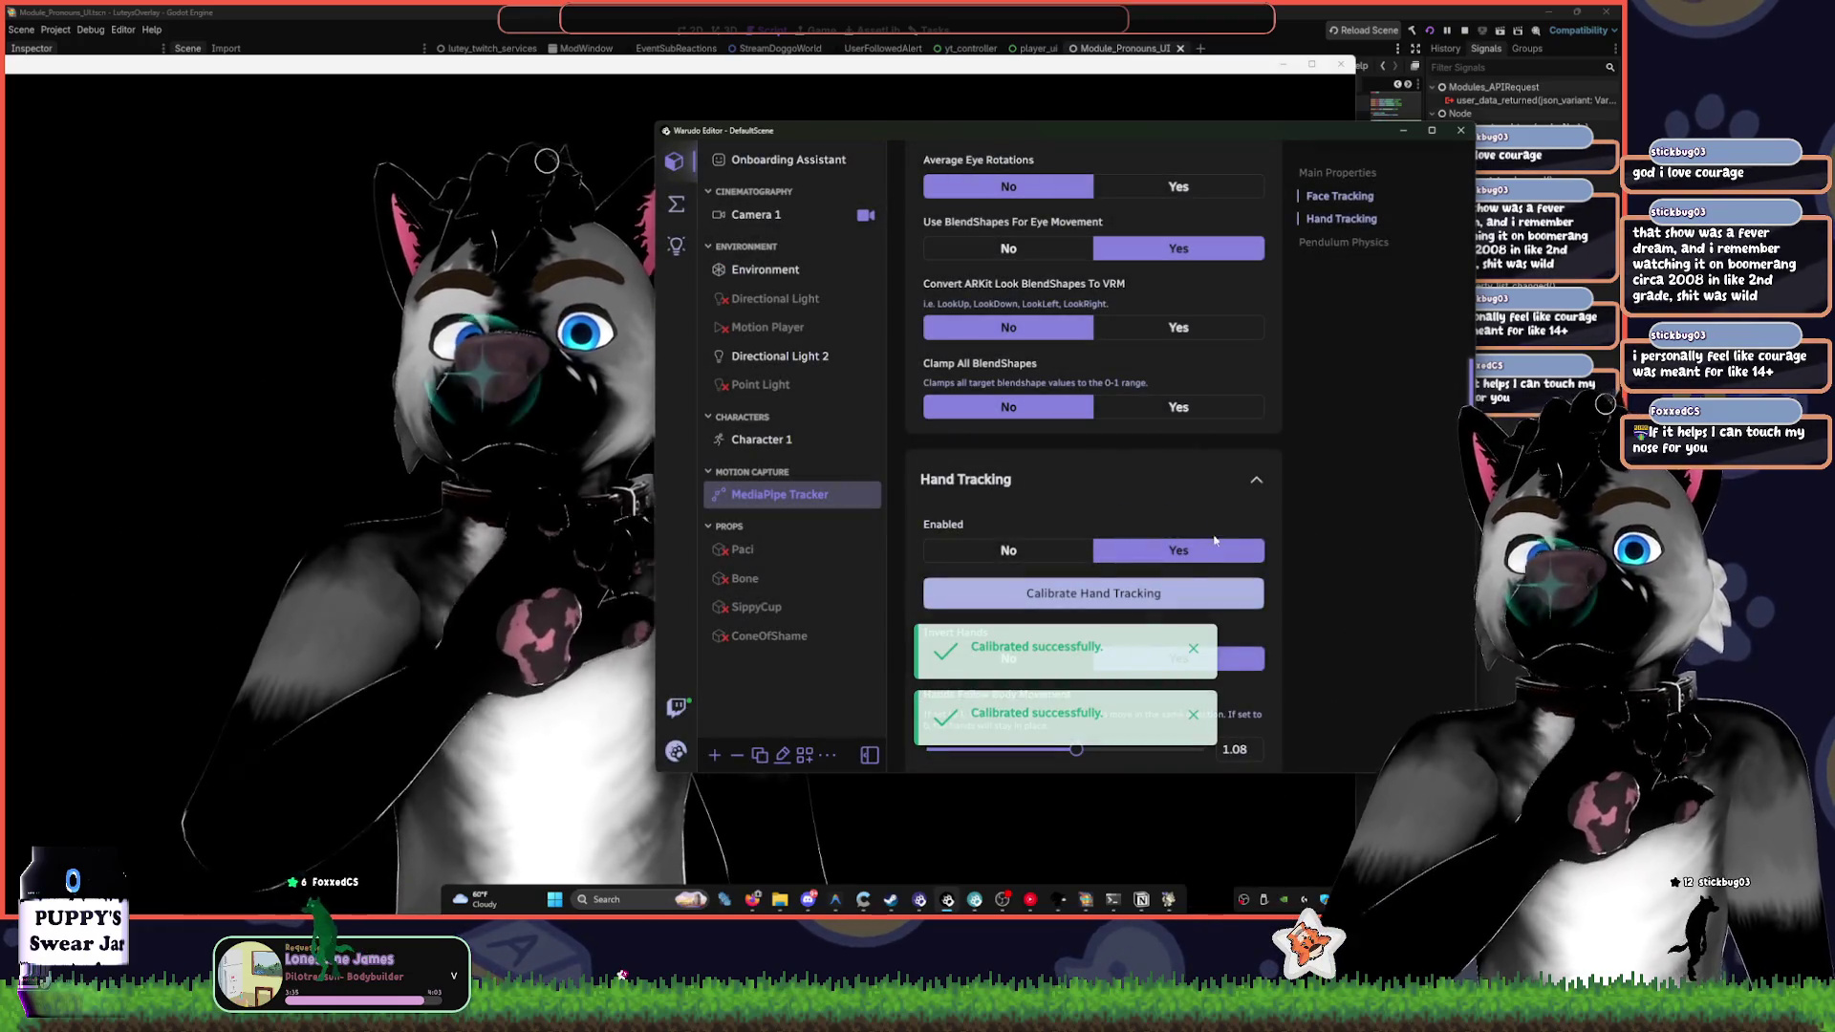
{"action": "left_click", "coordinate": [1178, 593]}
{"action": "left_click", "coordinate": [1231, 515]}
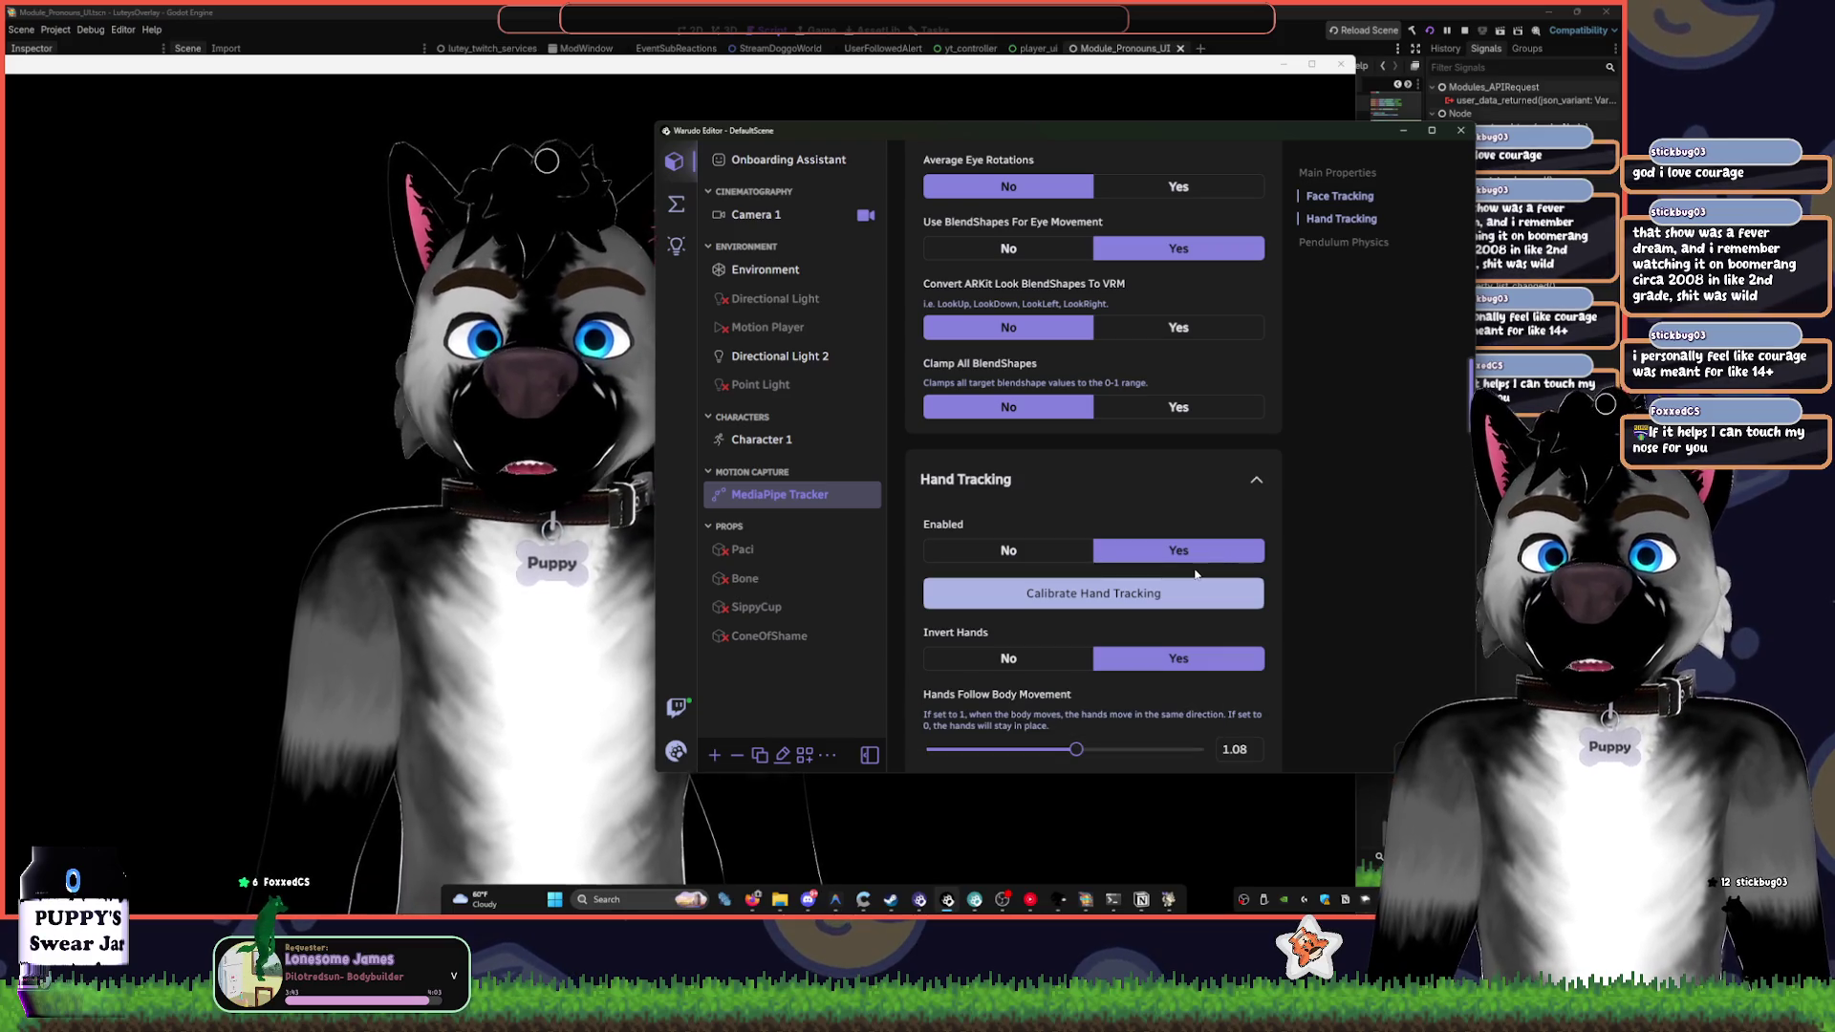
{"action": "left_click", "coordinate": [1162, 606]}
{"action": "left_click", "coordinate": [1151, 609]}
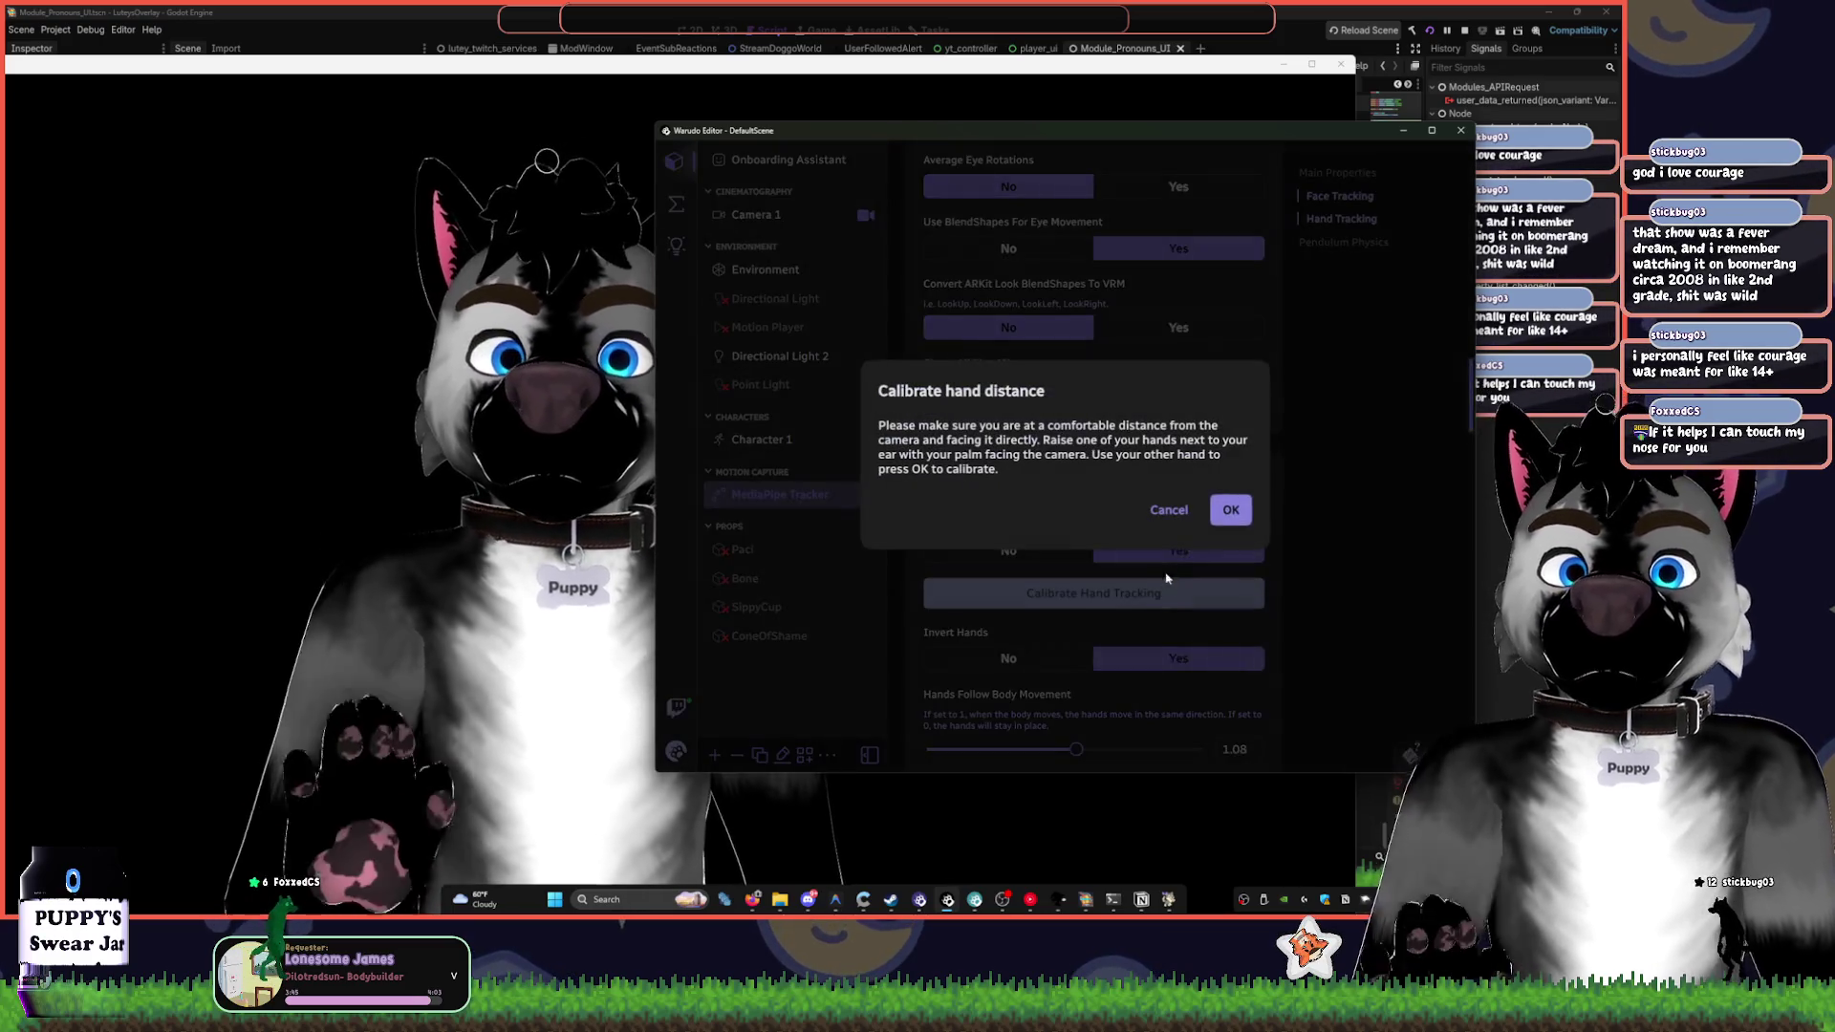
{"action": "left_click", "coordinate": [1226, 508]}
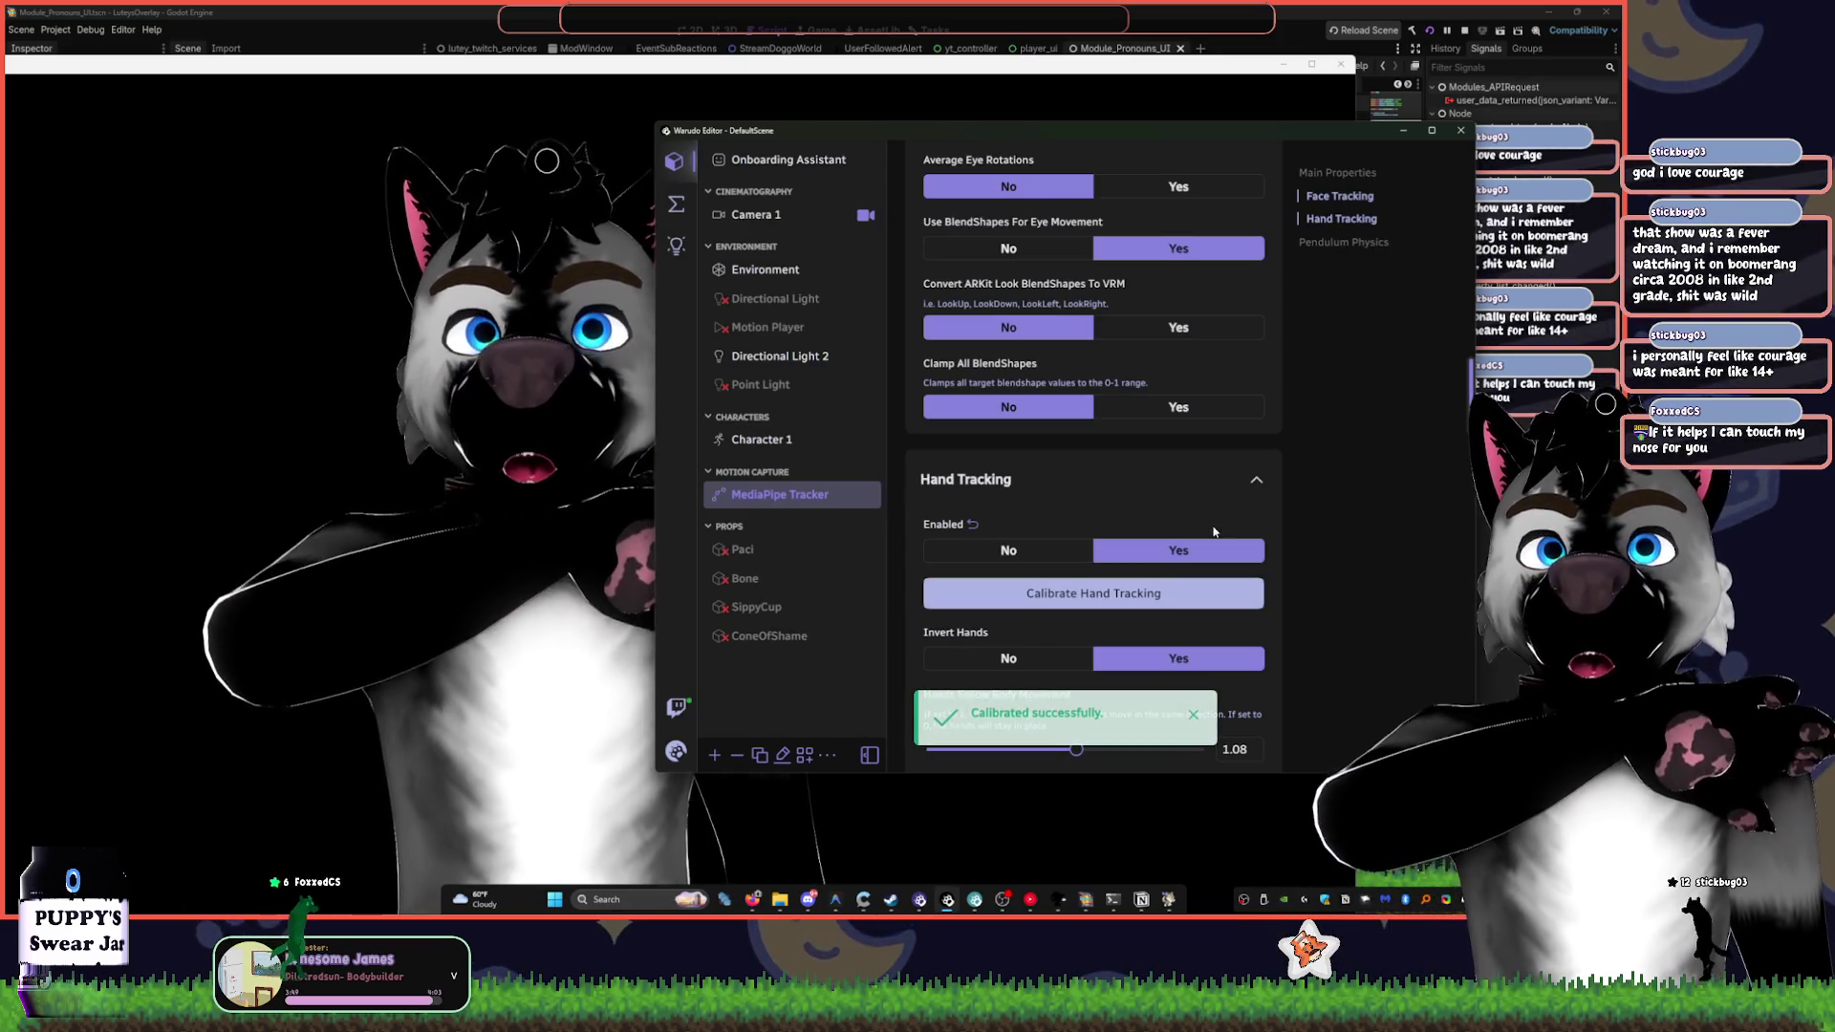
{"action": "scroll", "coordinate": [1214, 531], "scroll_direction": "down", "scroll_amount": 3}
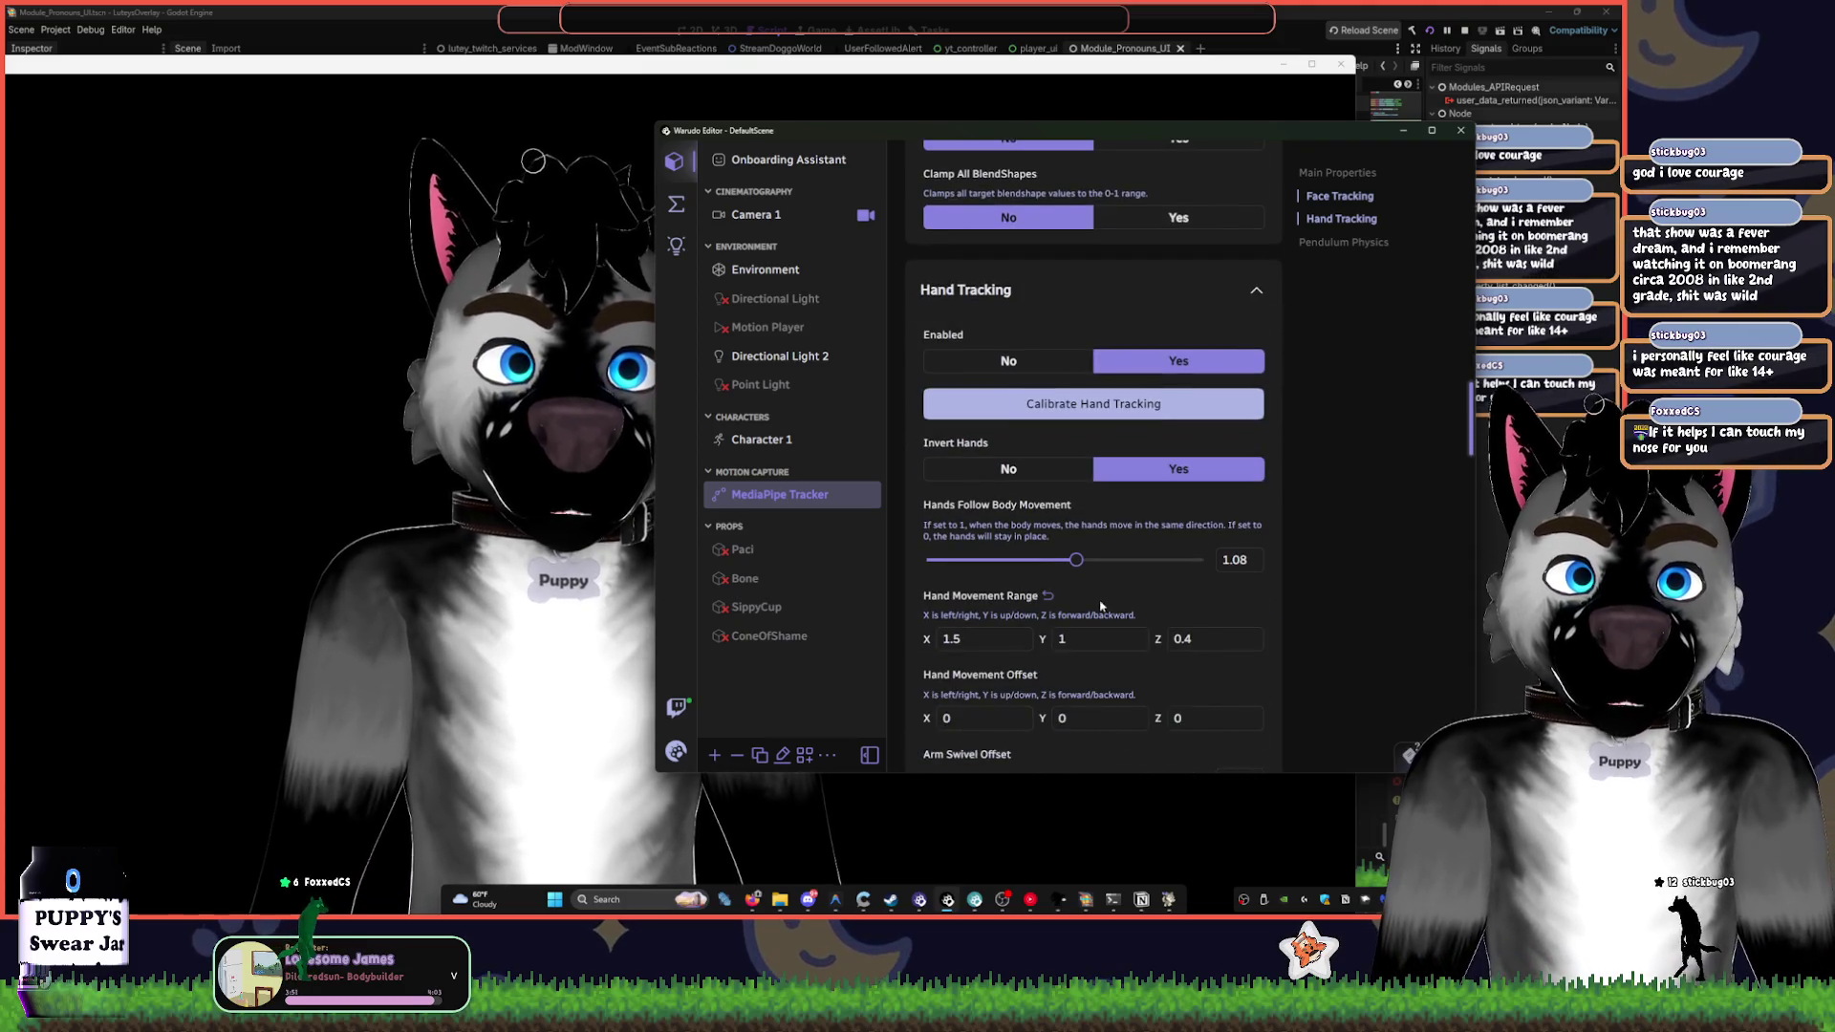
- Set the hand tracking Arm Swivel Offset to -2.7, up from -4.65
{"action": "scroll", "coordinate": [1101, 605], "scroll_direction": "down", "scroll_amount": 1}
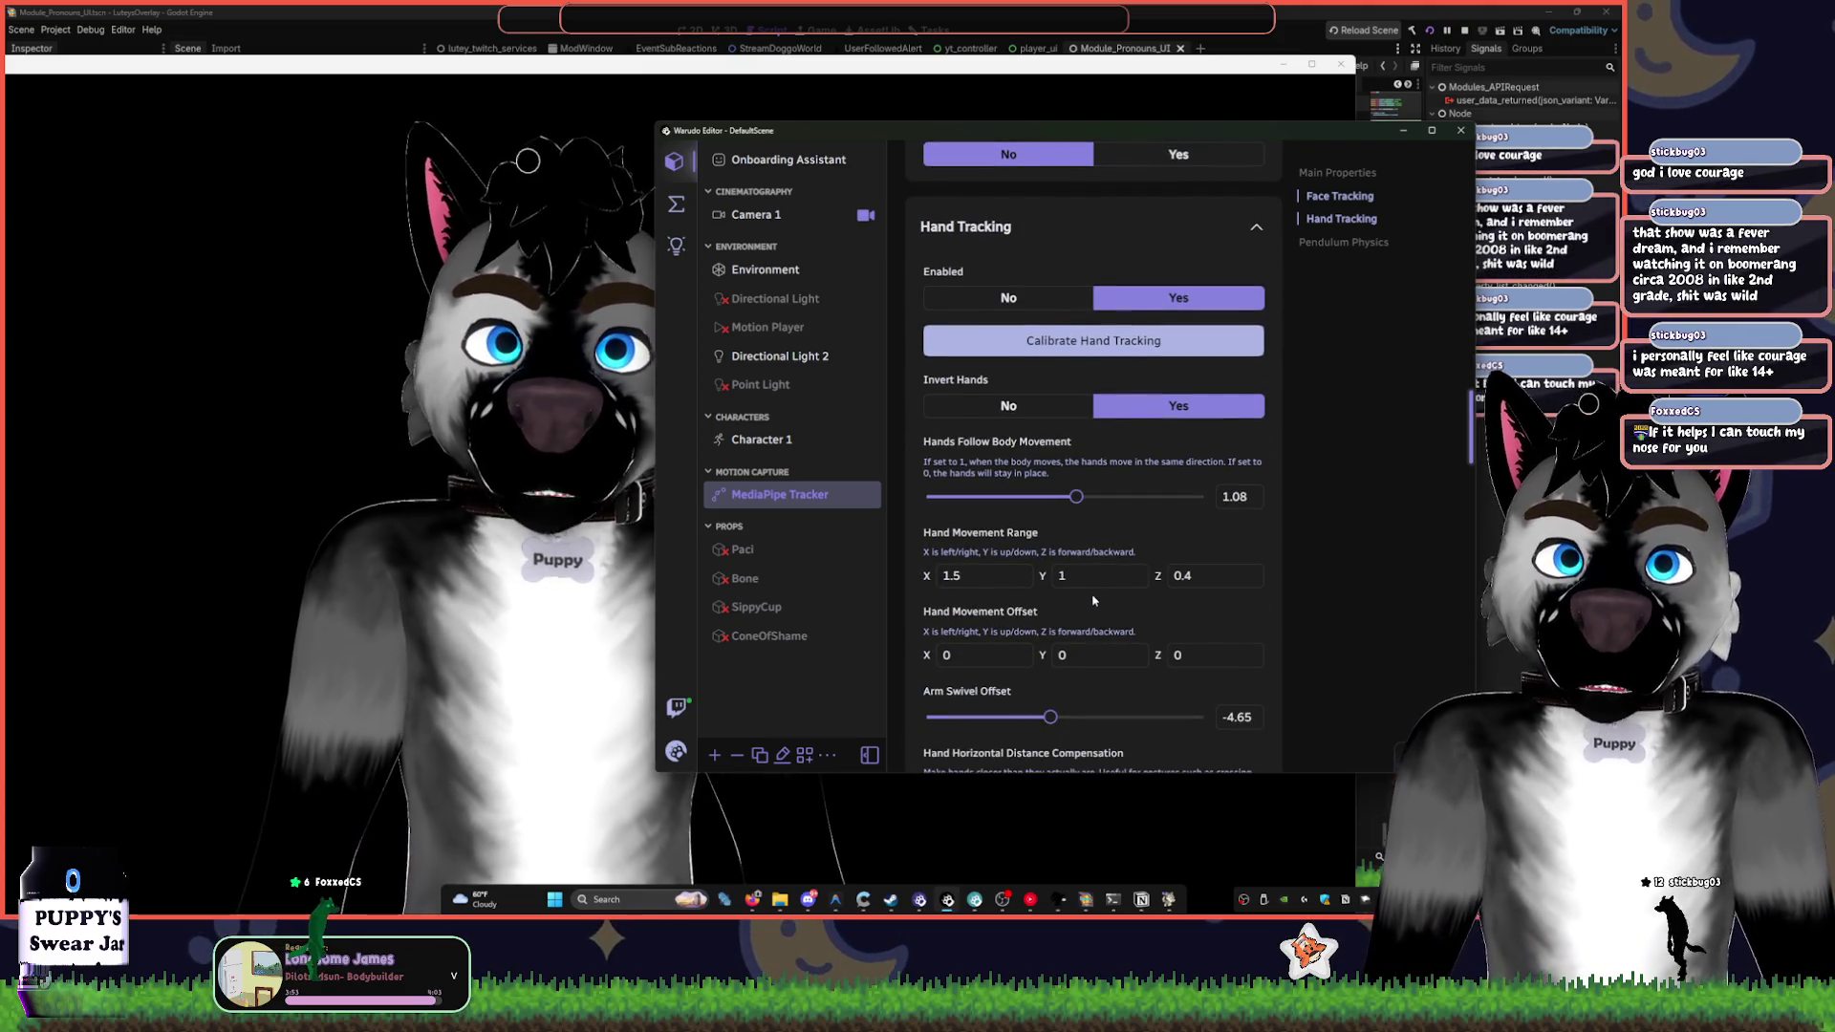
{"action": "scroll", "coordinate": [1094, 600], "scroll_direction": "down", "scroll_amount": 1}
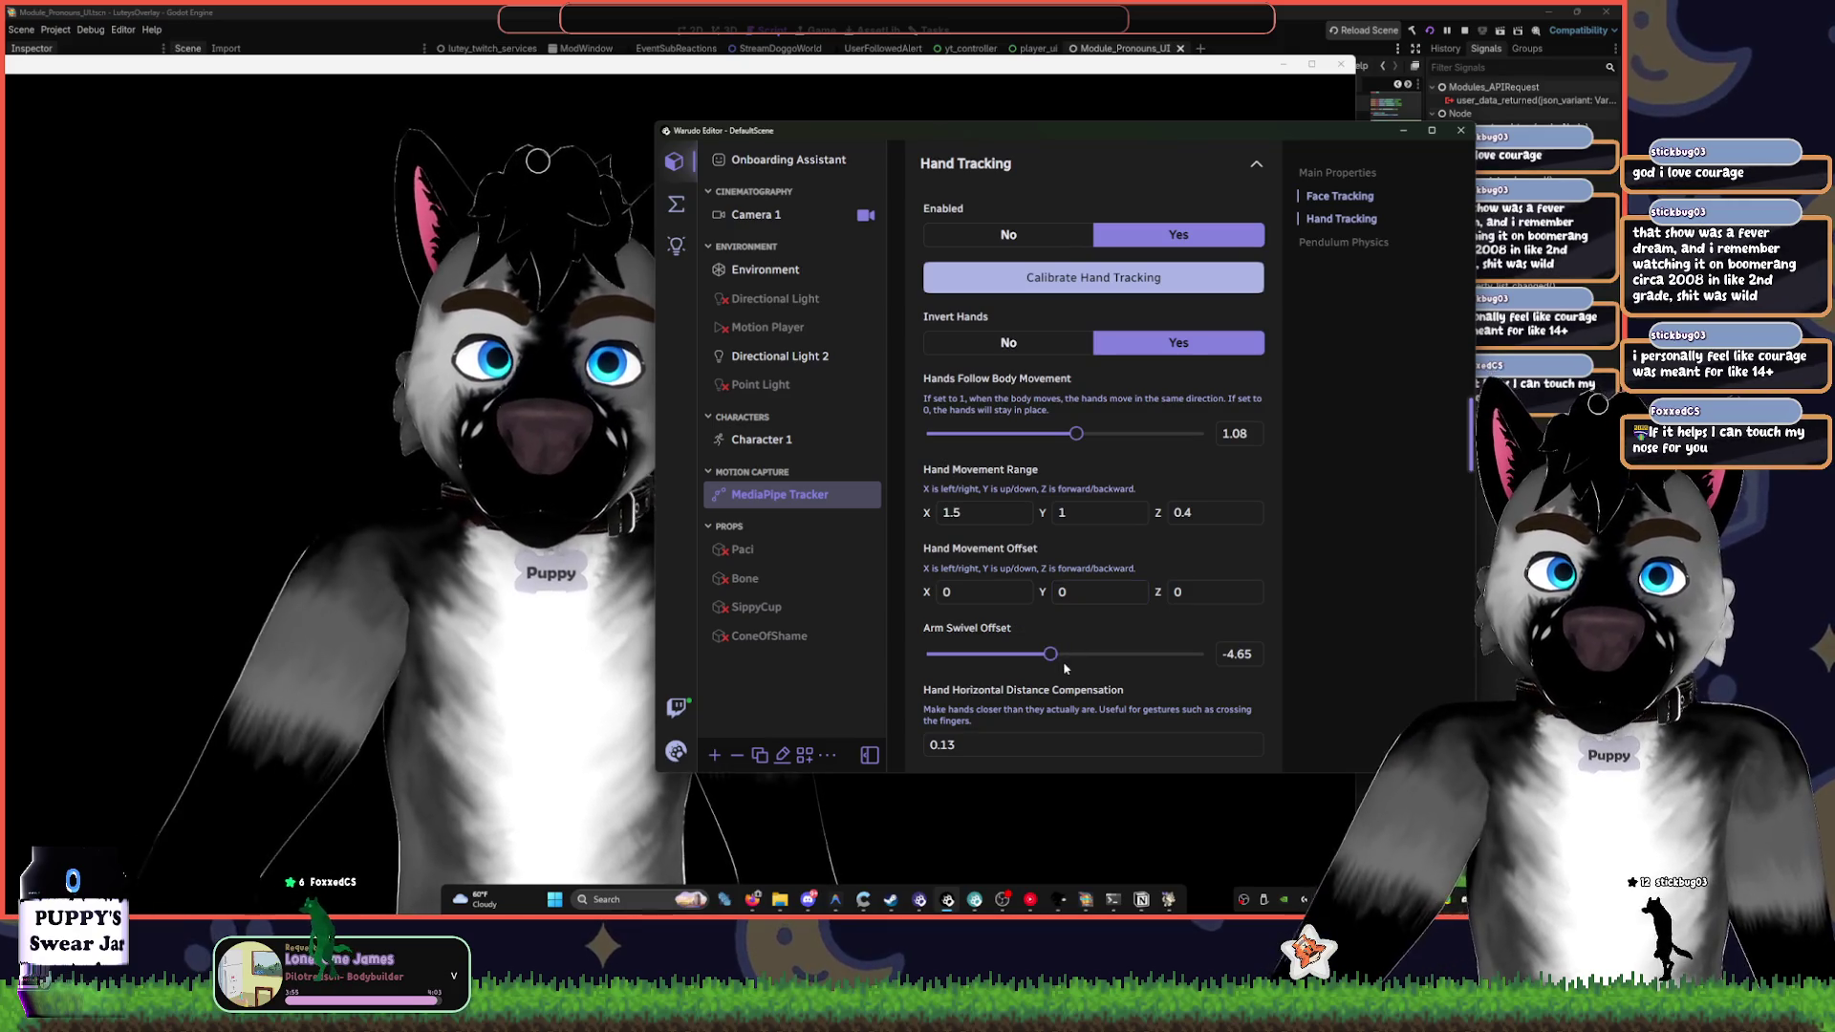
{"action": "mouse_move", "coordinate": [1051, 654]}
{"action": "left_mouse_down"}
{"action": "mouse_move", "coordinate": [1028, 663]}
{"action": "mouse_move", "coordinate": [1057, 667]}
{"action": "left_mouse_up"}
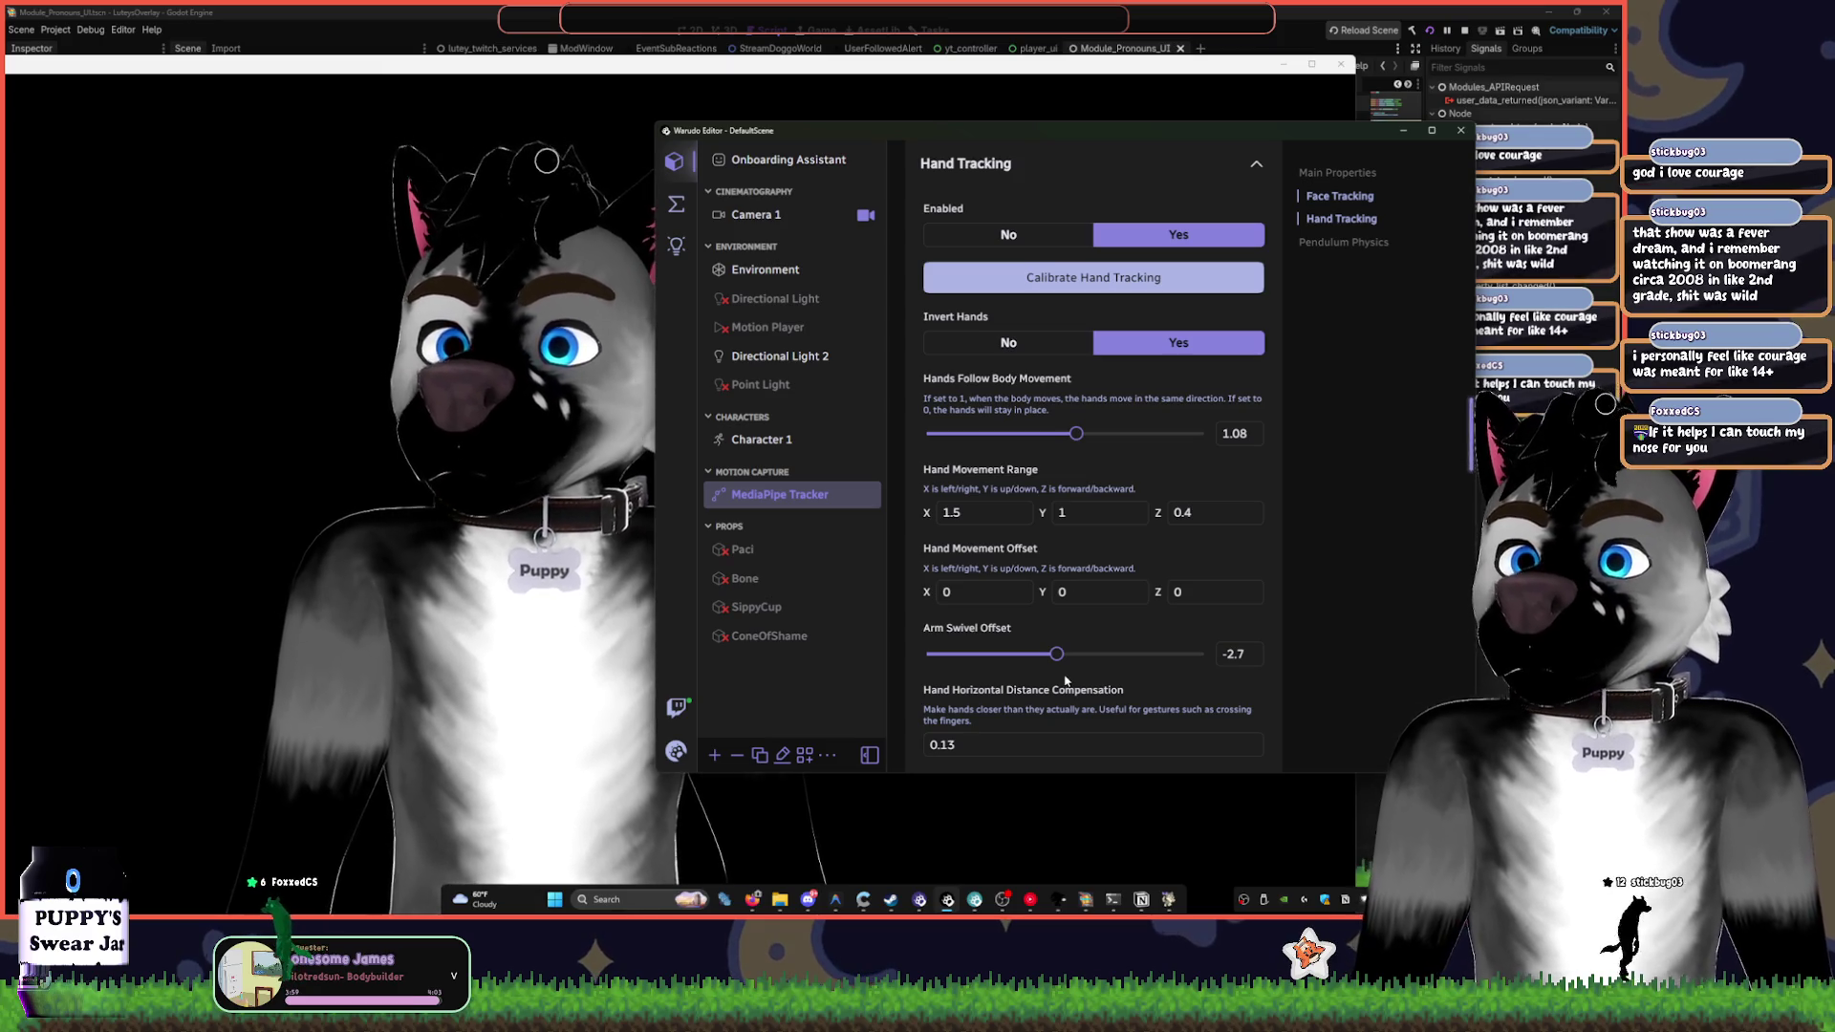
{"action": "scroll", "coordinate": [1098, 686], "scroll_direction": "down", "scroll_amount": 4}
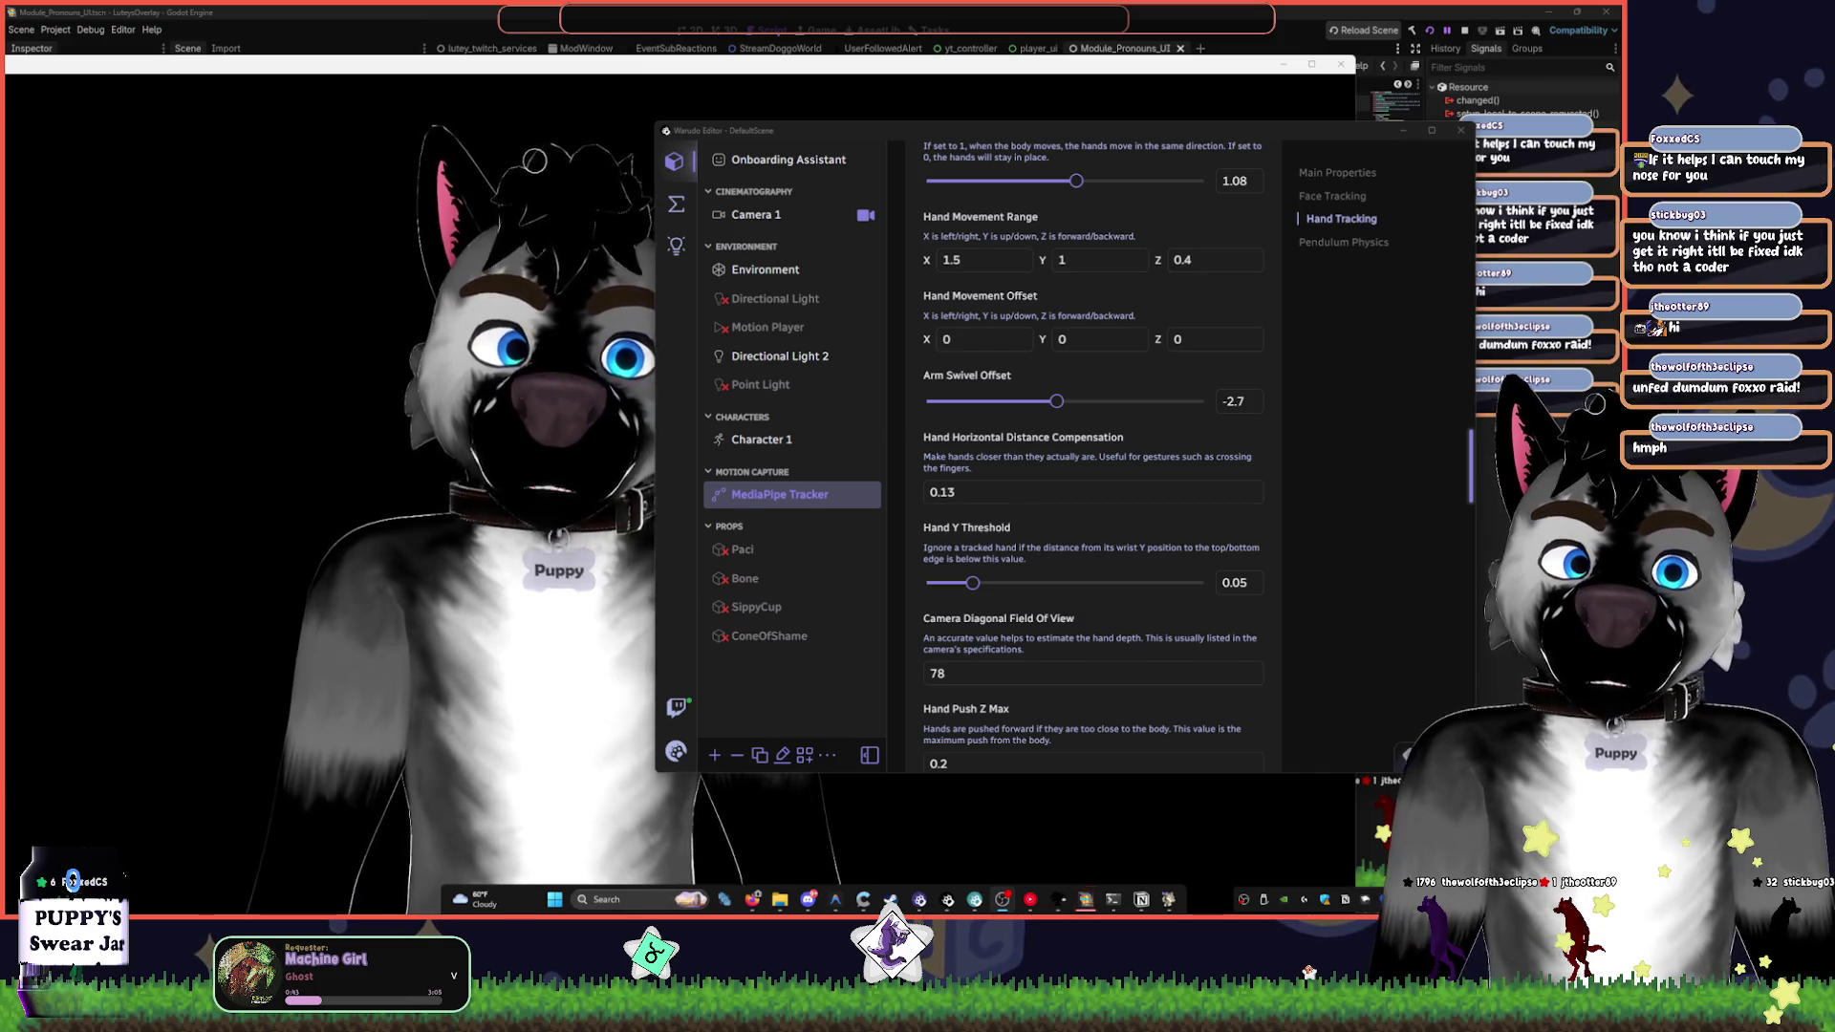
{"action": "scroll", "coordinate": [829, 315], "scroll_direction": "up", "scroll_amount": 4}
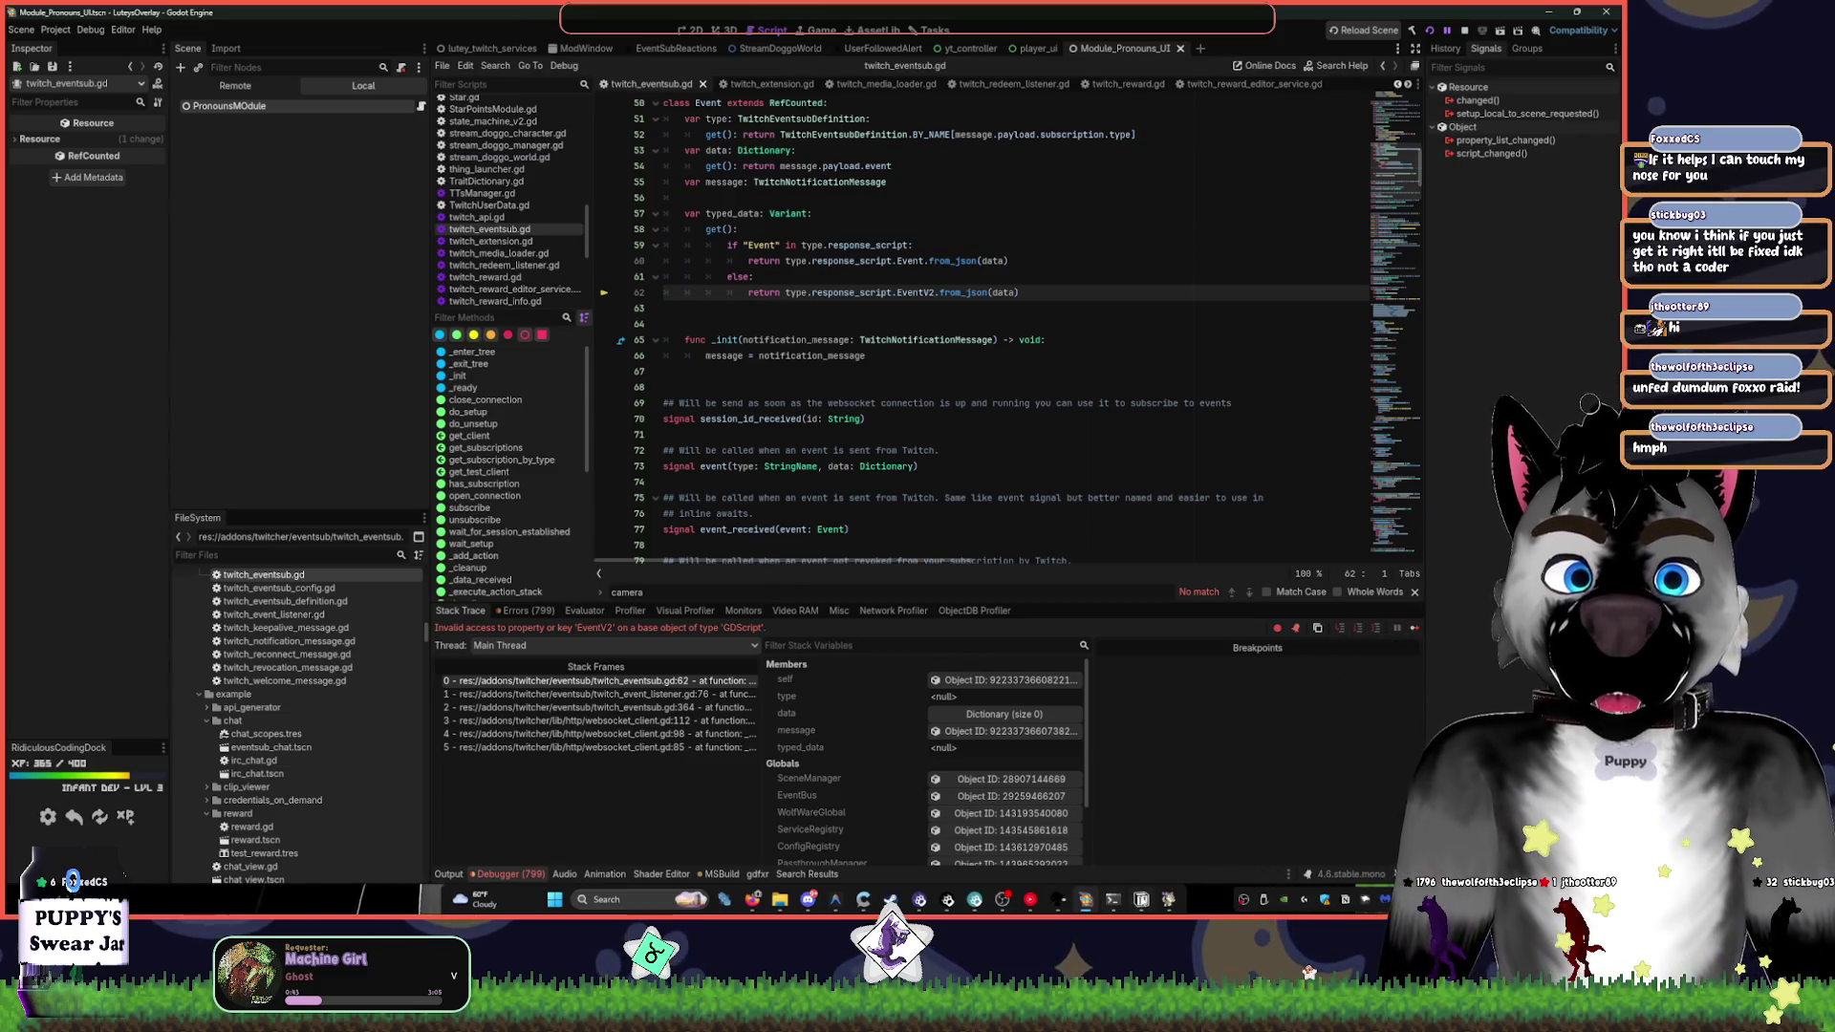
- Resume the paused game from the twitch_eventsub.gd script with F12
{"action": "left_click", "coordinate": [978, 421]}
{"action": "key", "text": "F12"}
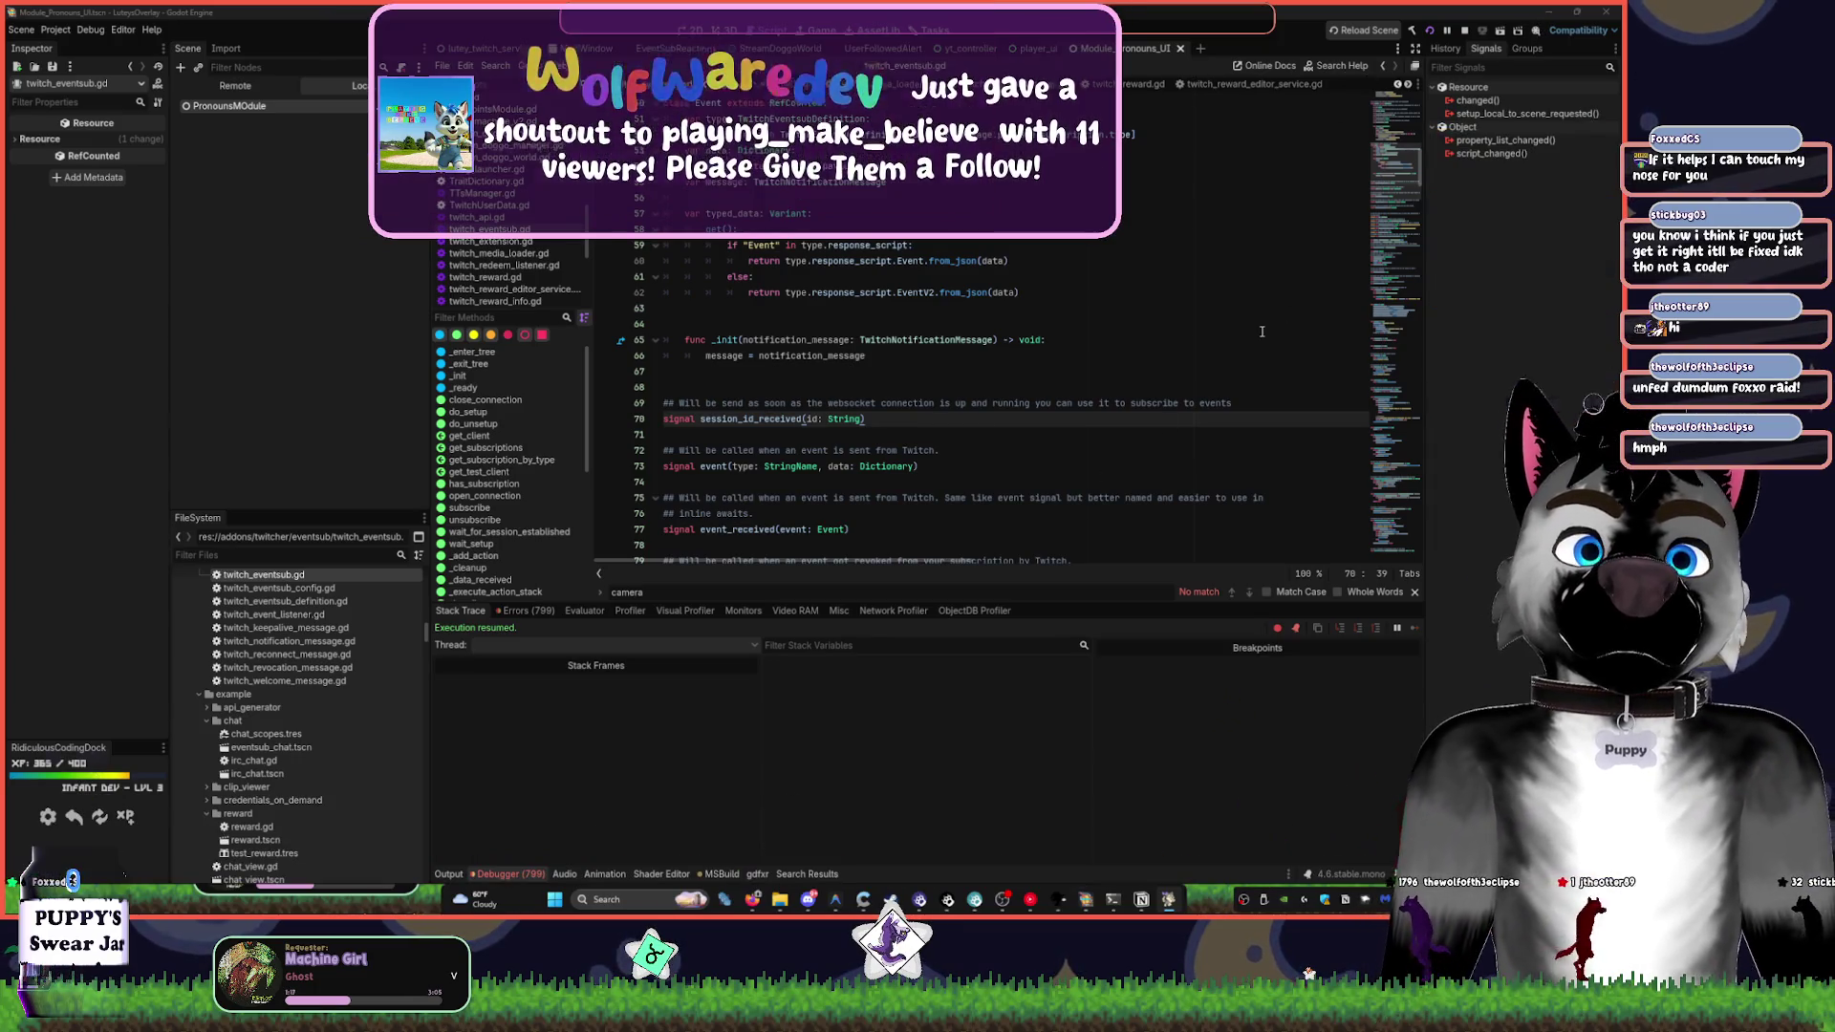
{"action": "left_click", "coordinate": [1099, 325]}
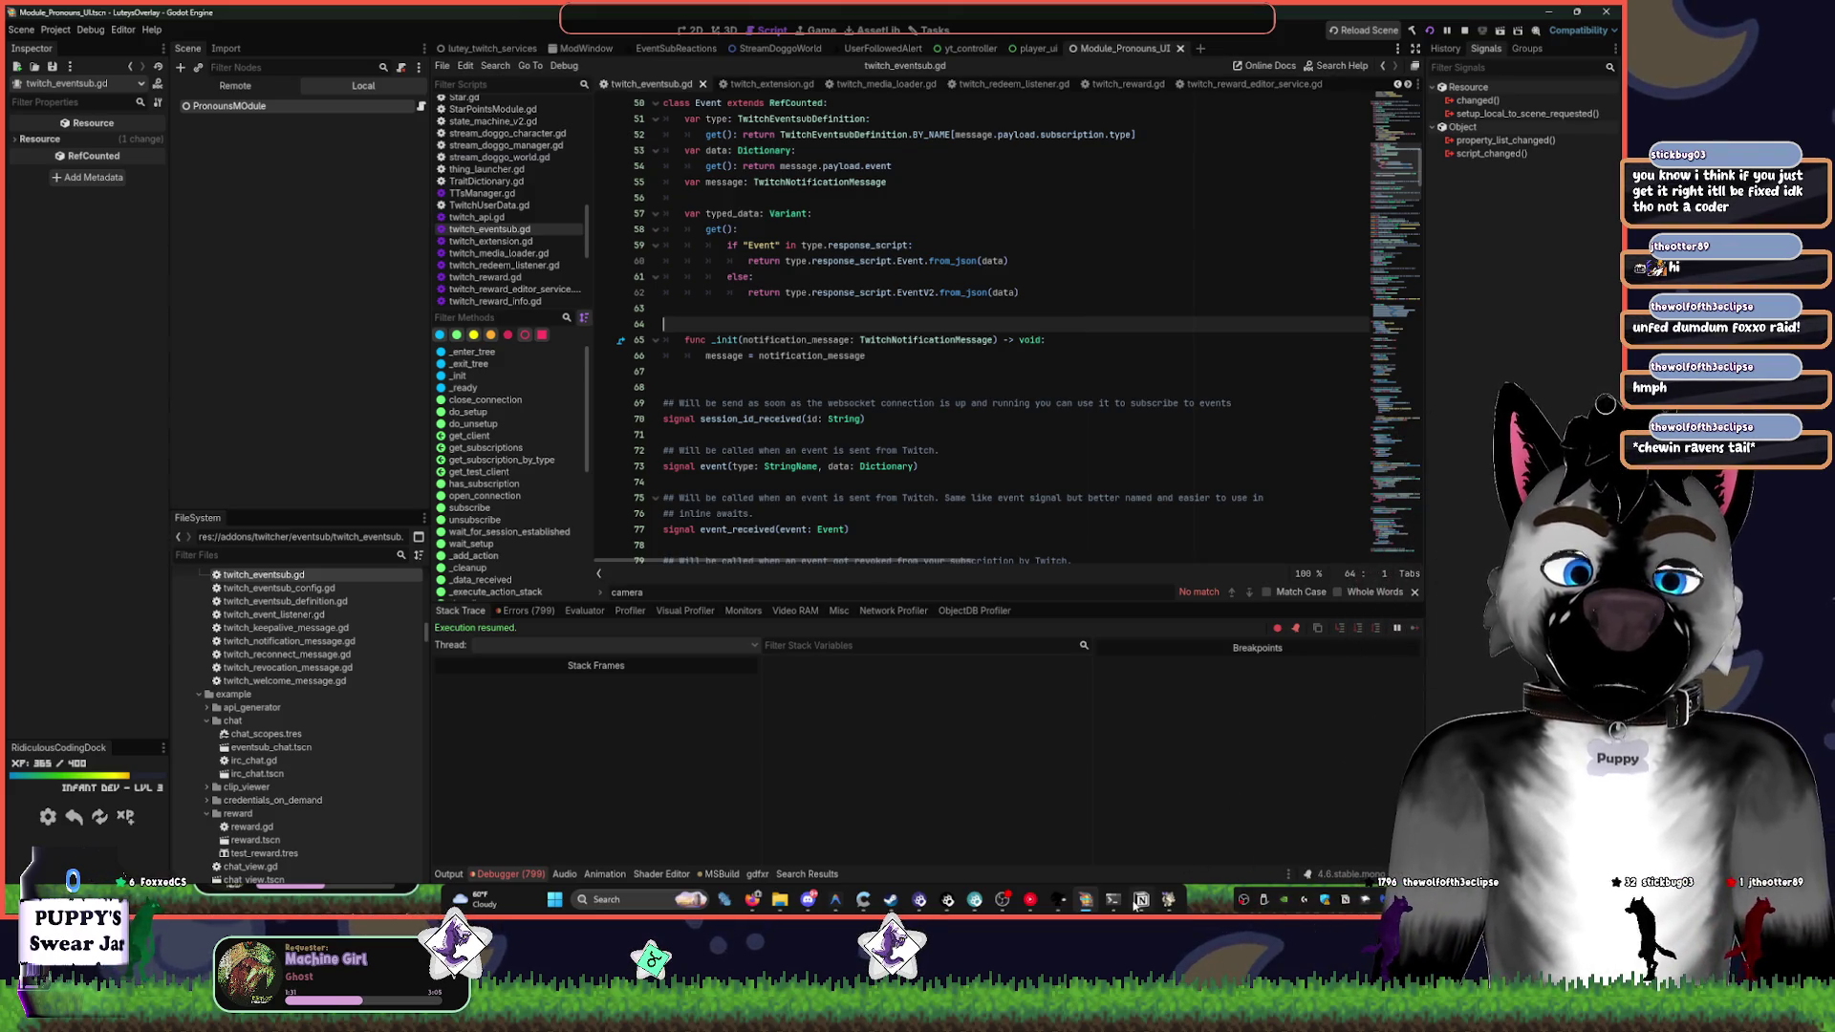
- Bring up the debugger's Errors tab listing its 799 errors
{"action": "mouse_move", "coordinate": [1087, 899]}
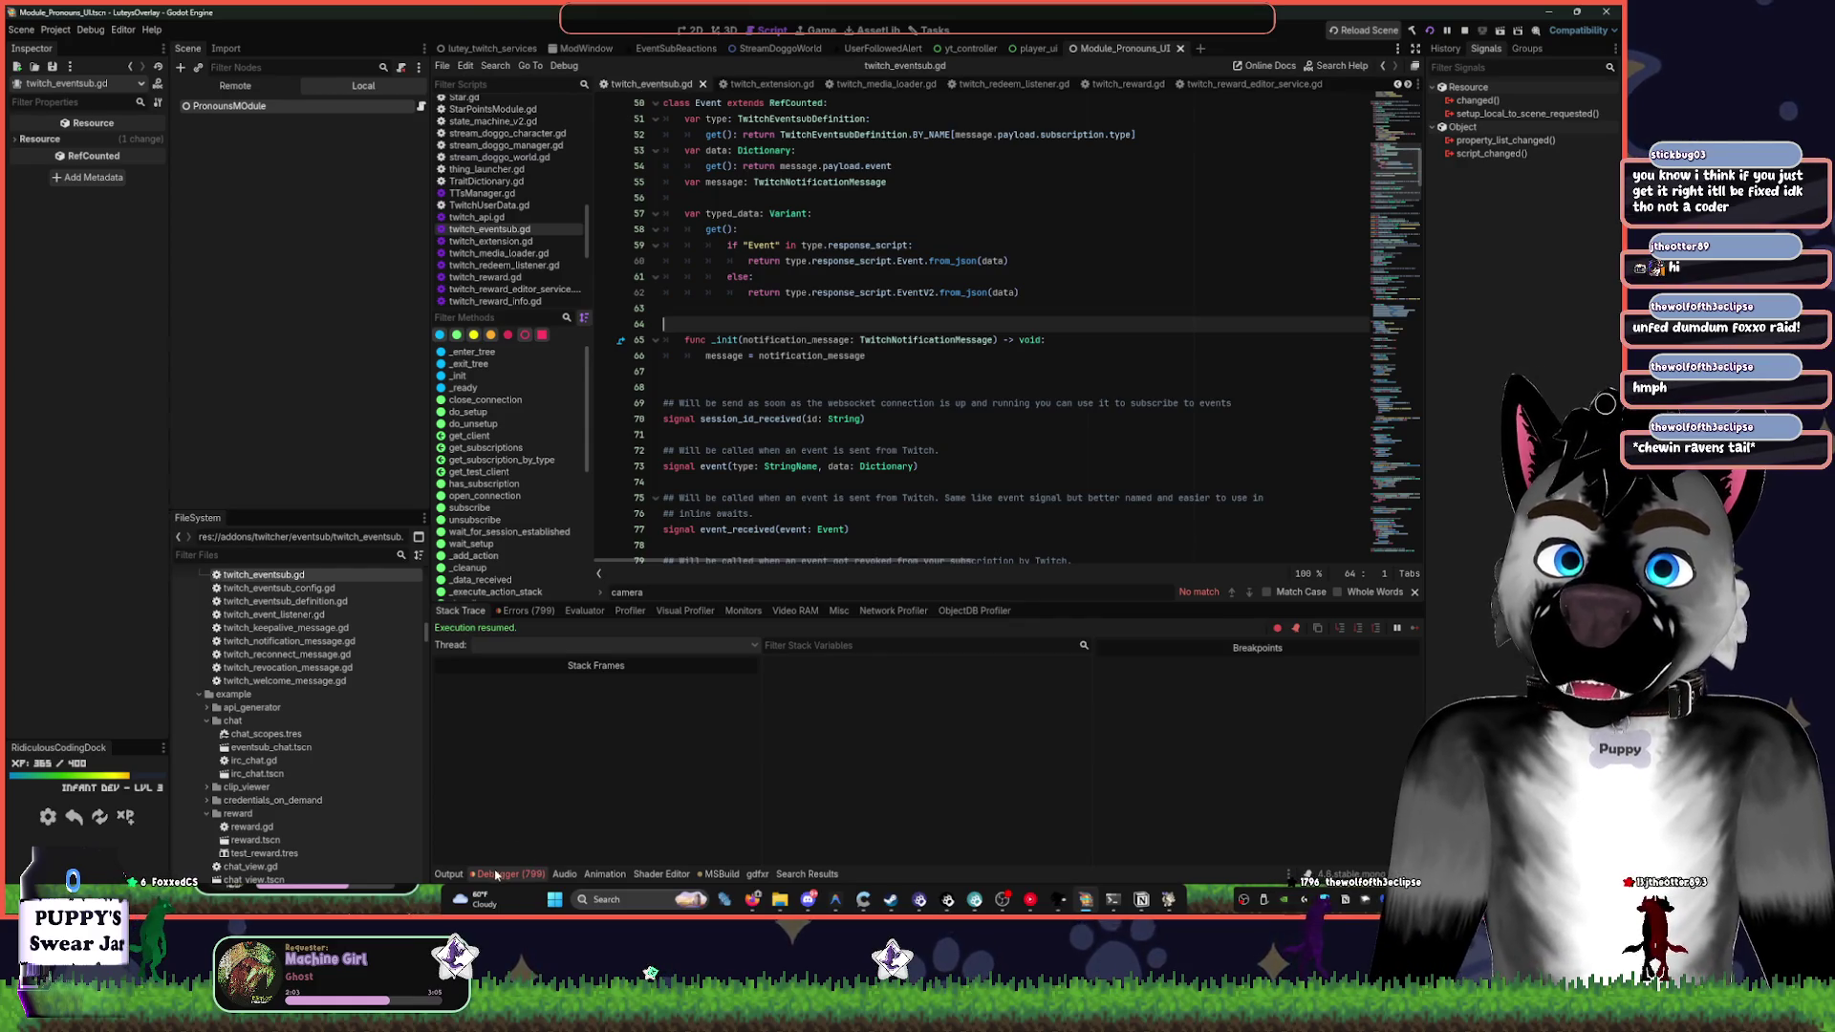
{"action": "left_click", "coordinate": [448, 873]}
{"action": "left_click", "coordinate": [521, 873]}
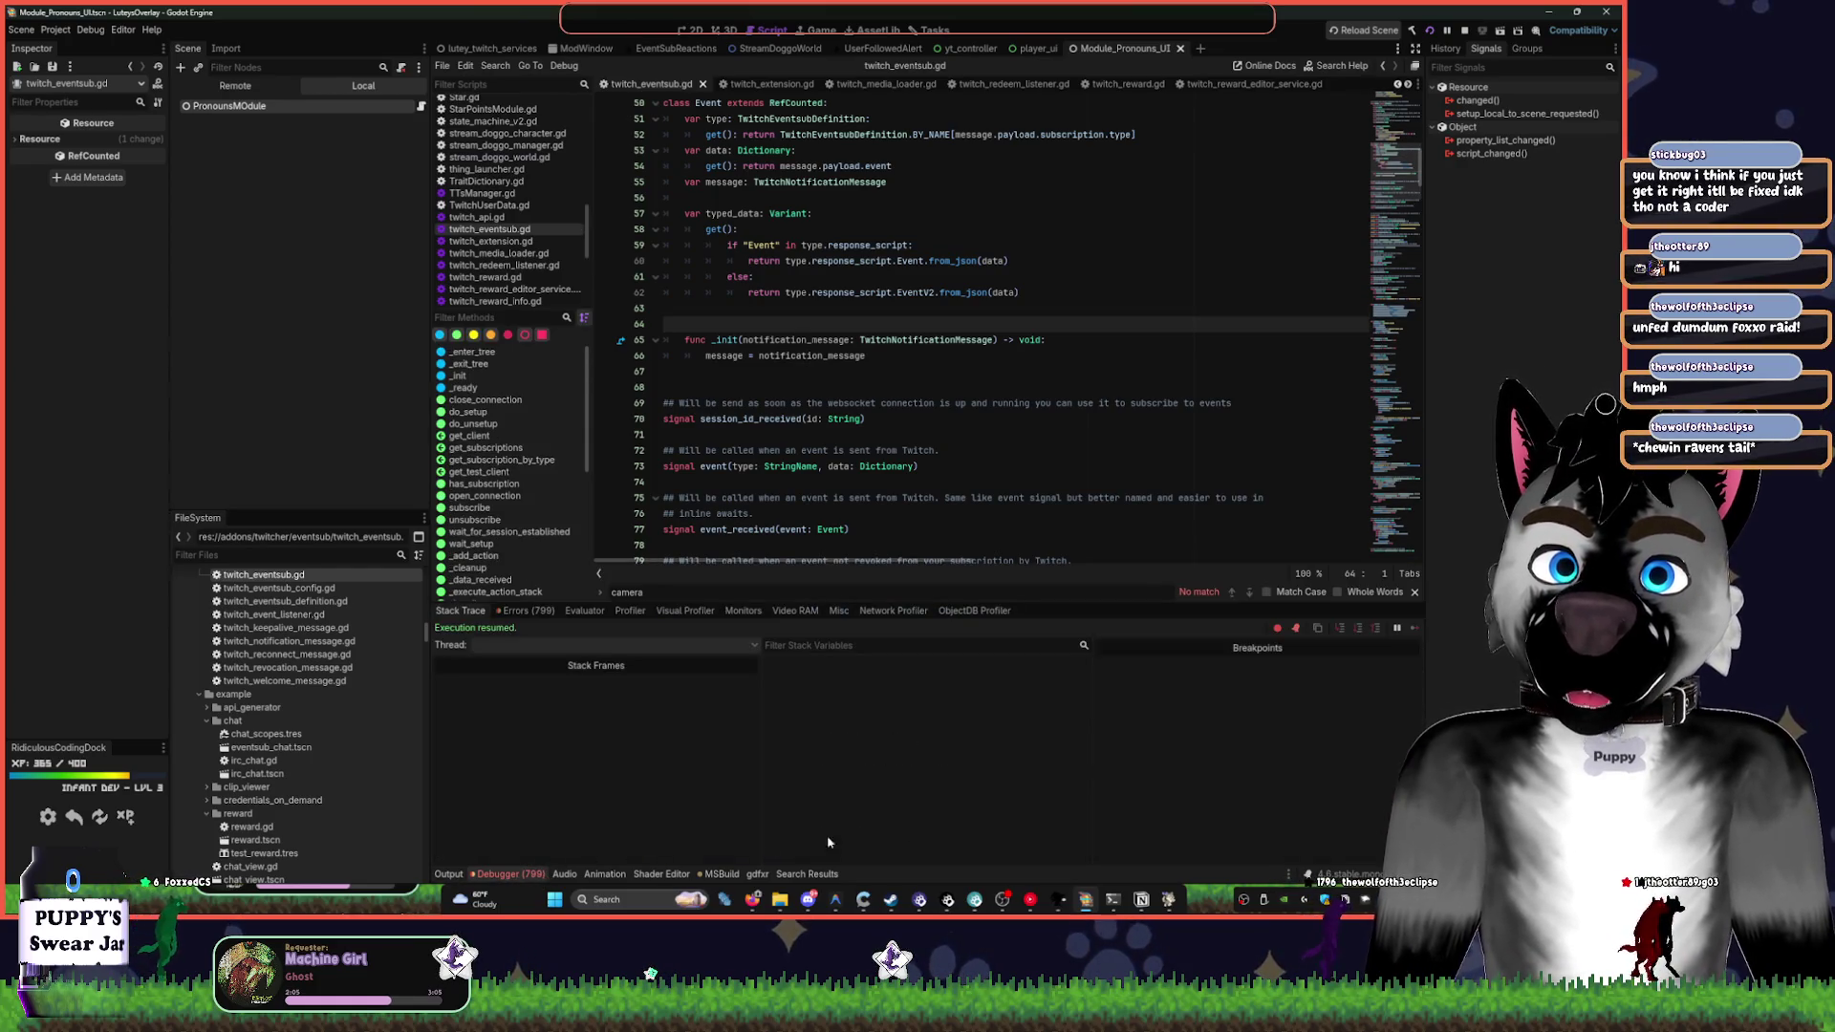
{"action": "left_click", "coordinate": [524, 609]}
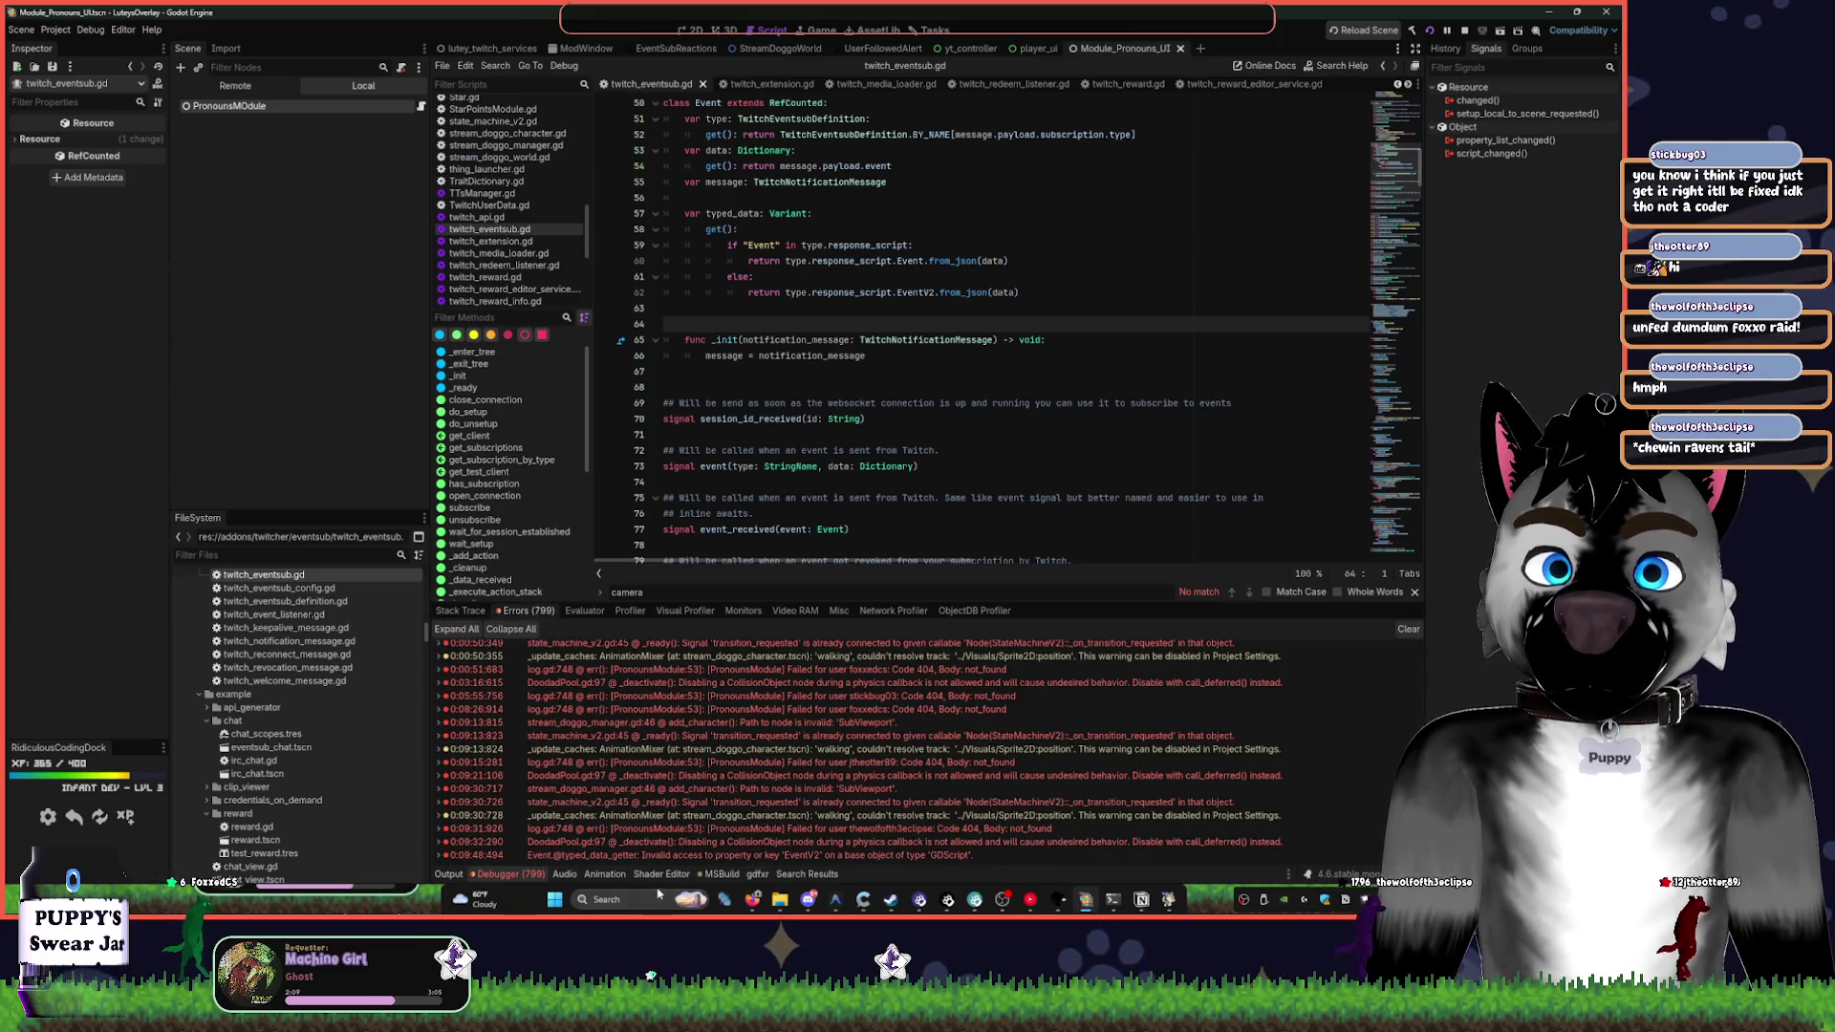
- Follow the DoodadPool error to log.gd's push_error line and expand its stack trace
{"action": "mouse_move", "coordinate": [685, 845]}
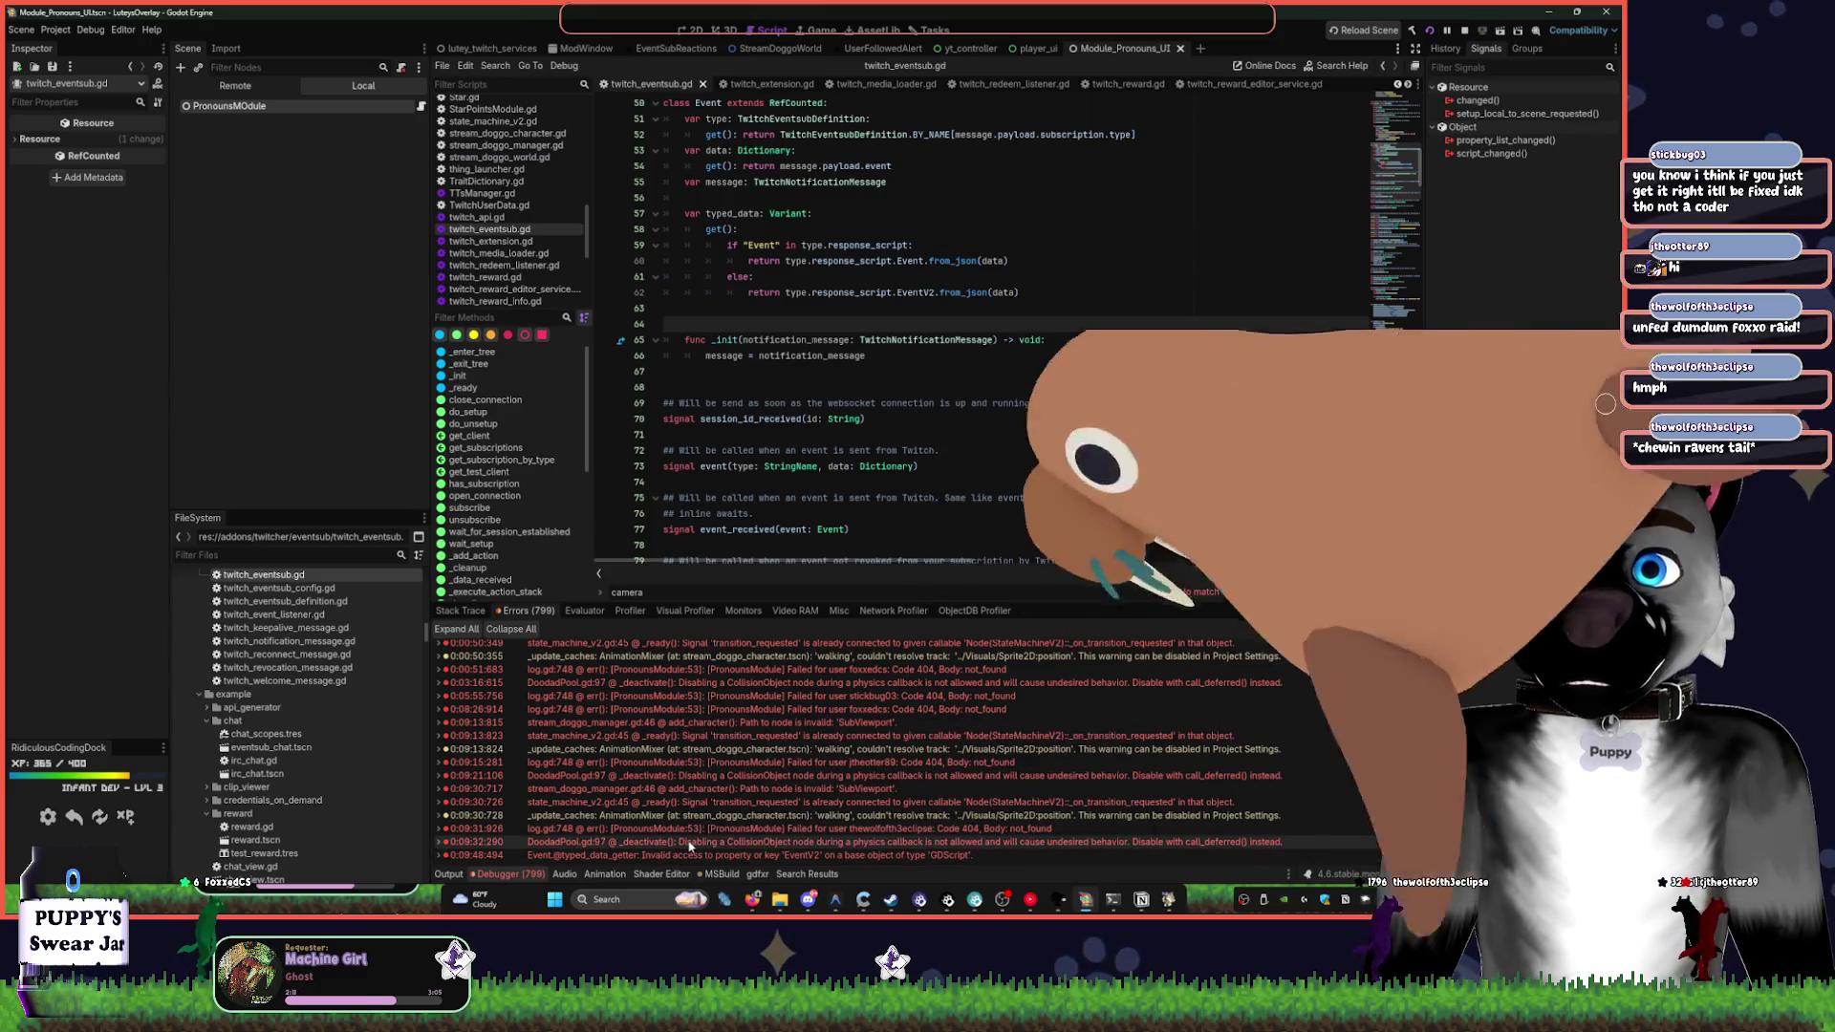
{"action": "double_click", "coordinate": [685, 845]}
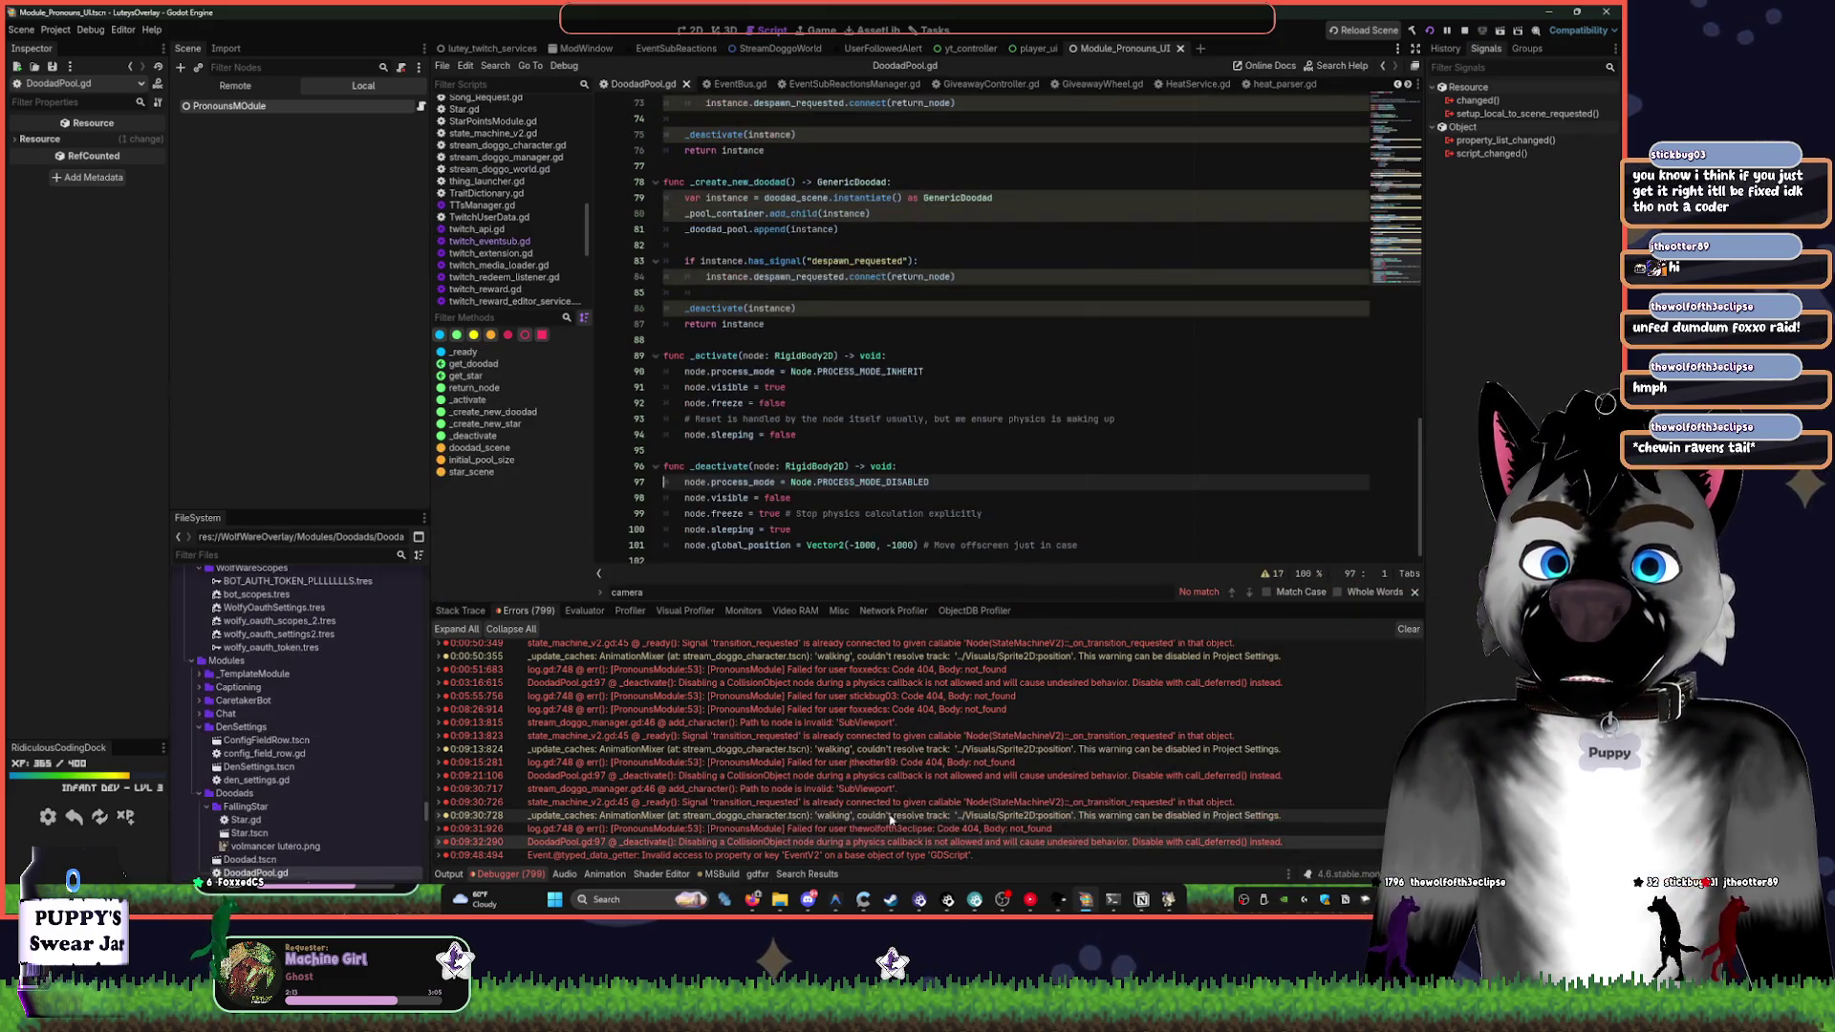
{"action": "double_click", "coordinate": [883, 830]}
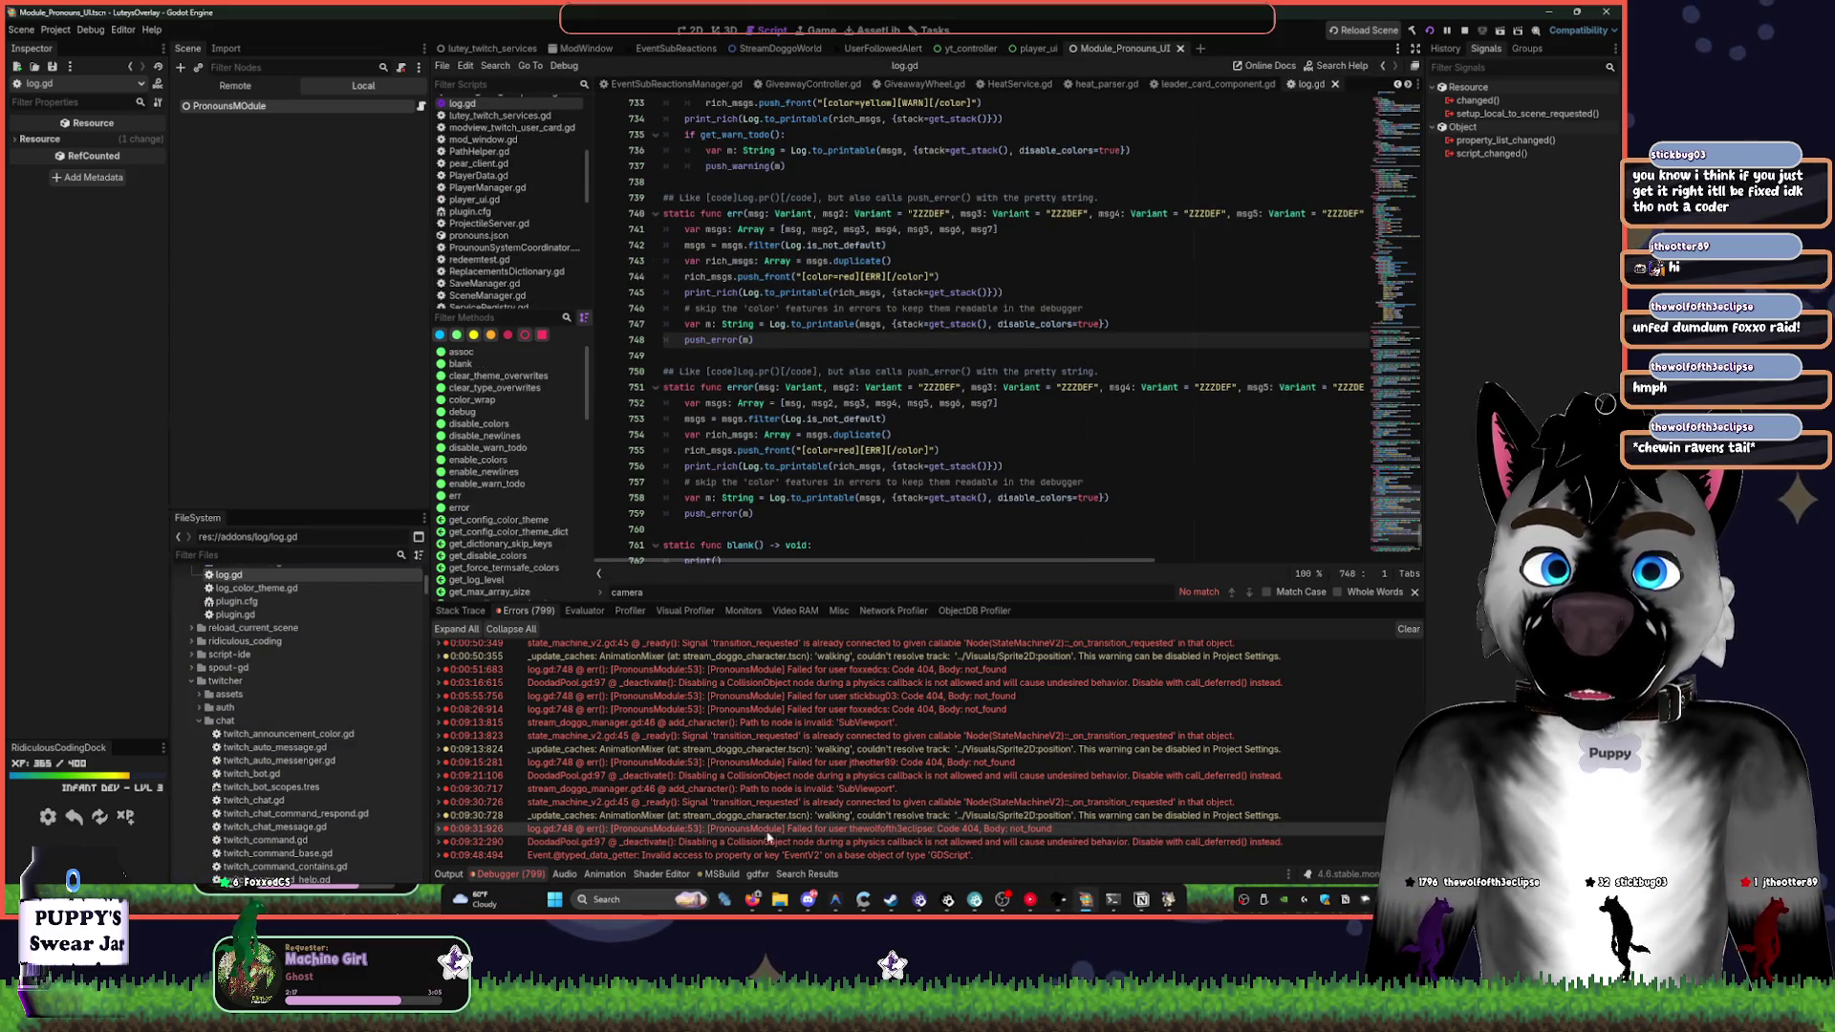
{"action": "double_click", "coordinate": [729, 831]}
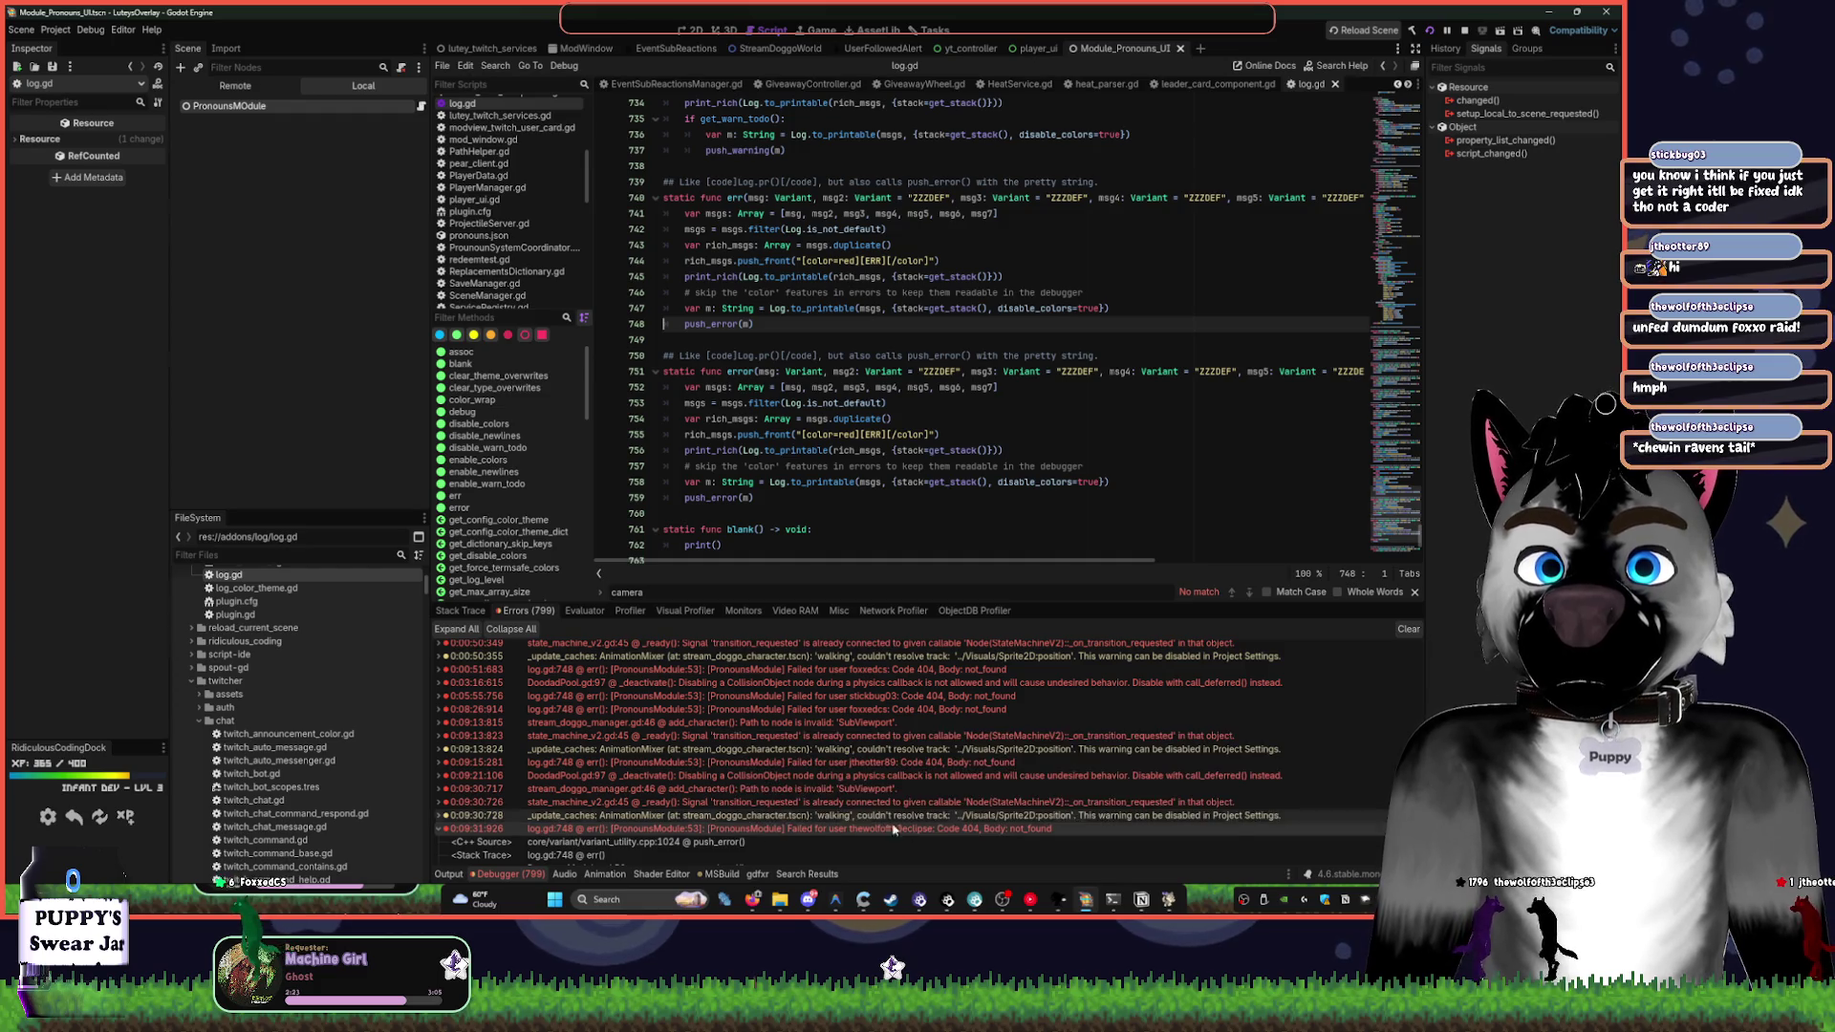
{"action": "scroll", "coordinate": [770, 784], "scroll_direction": "down", "scroll_amount": 1}
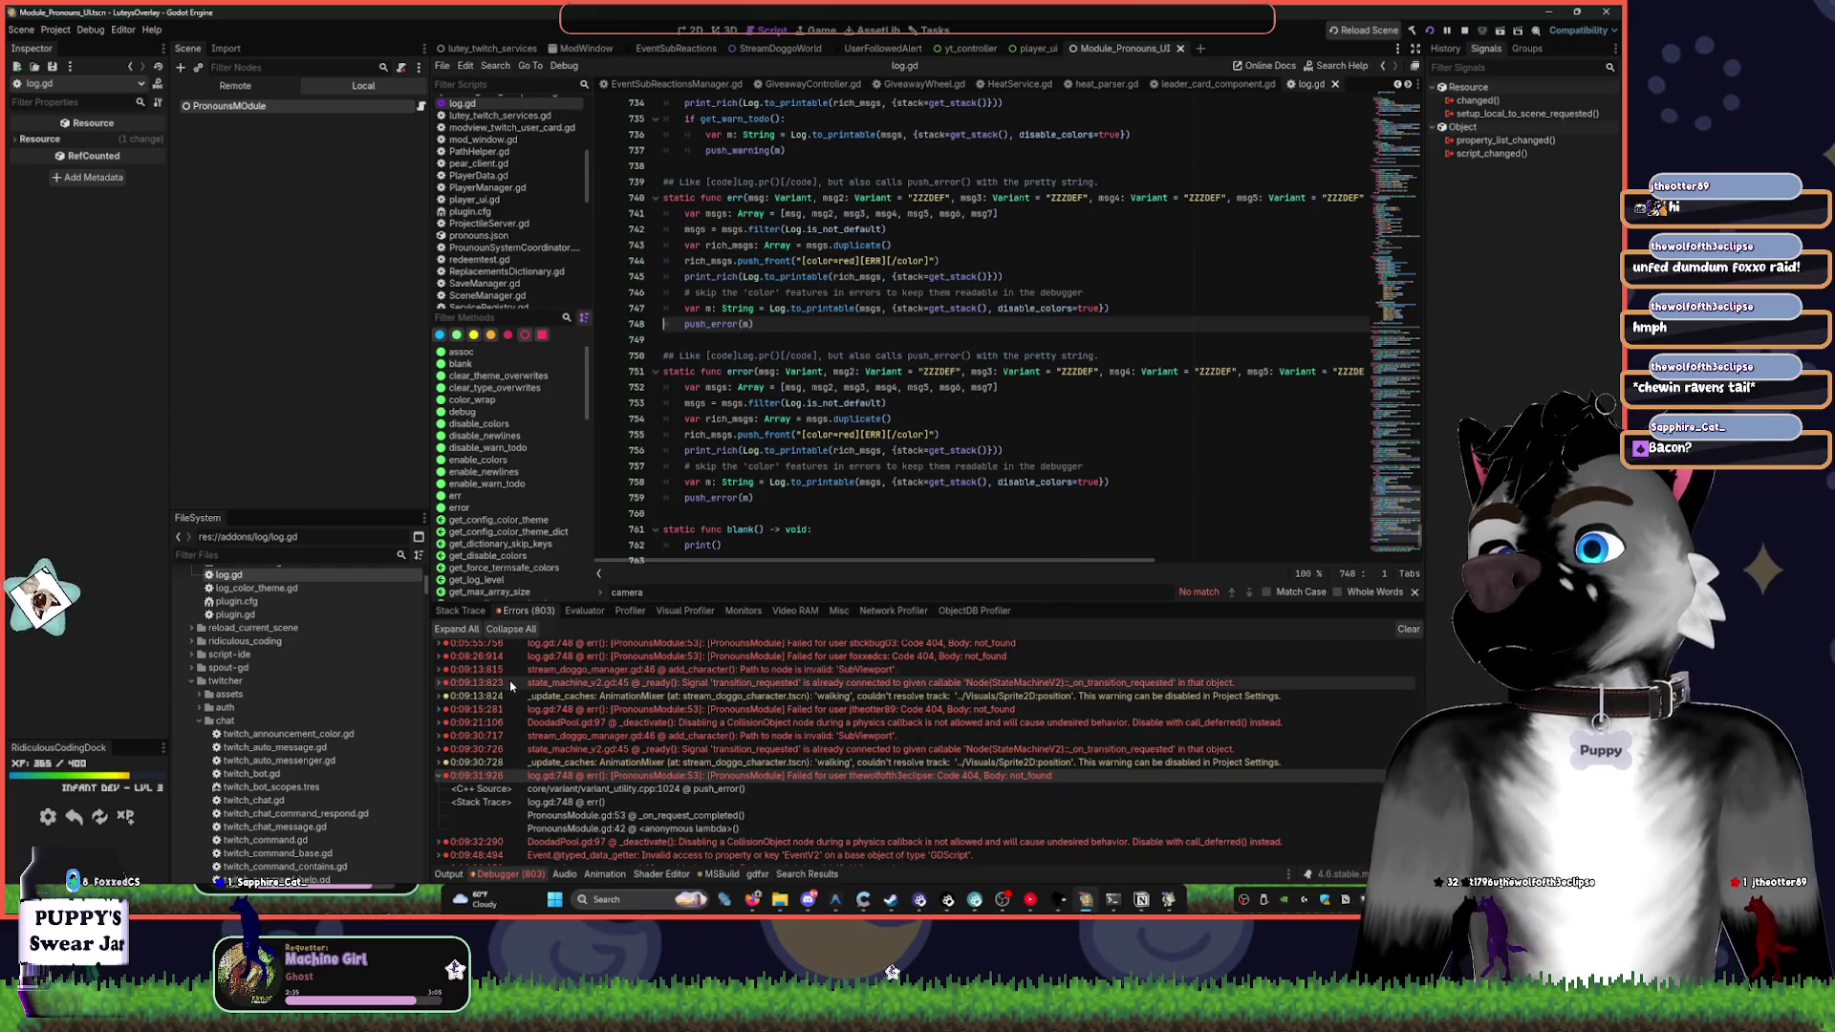
{"action": "mouse_move", "coordinate": [515, 688]}
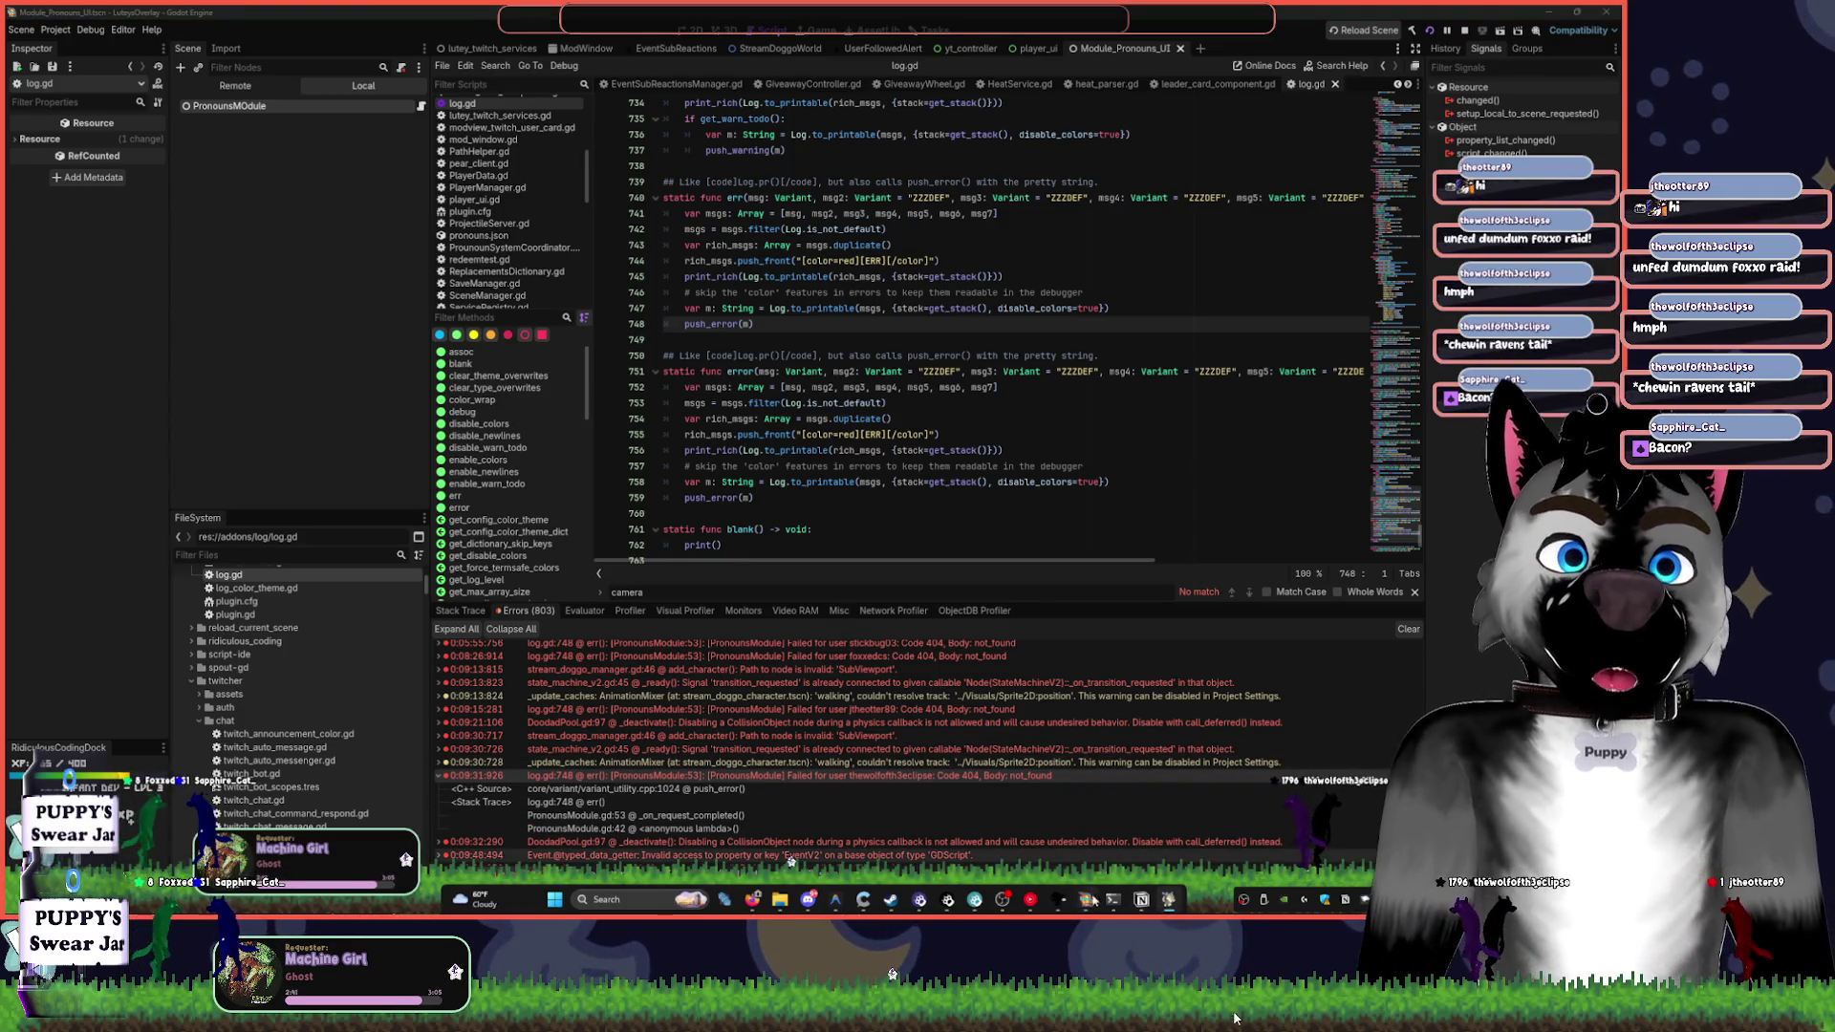
{"action": "left_click", "coordinate": [949, 903]}
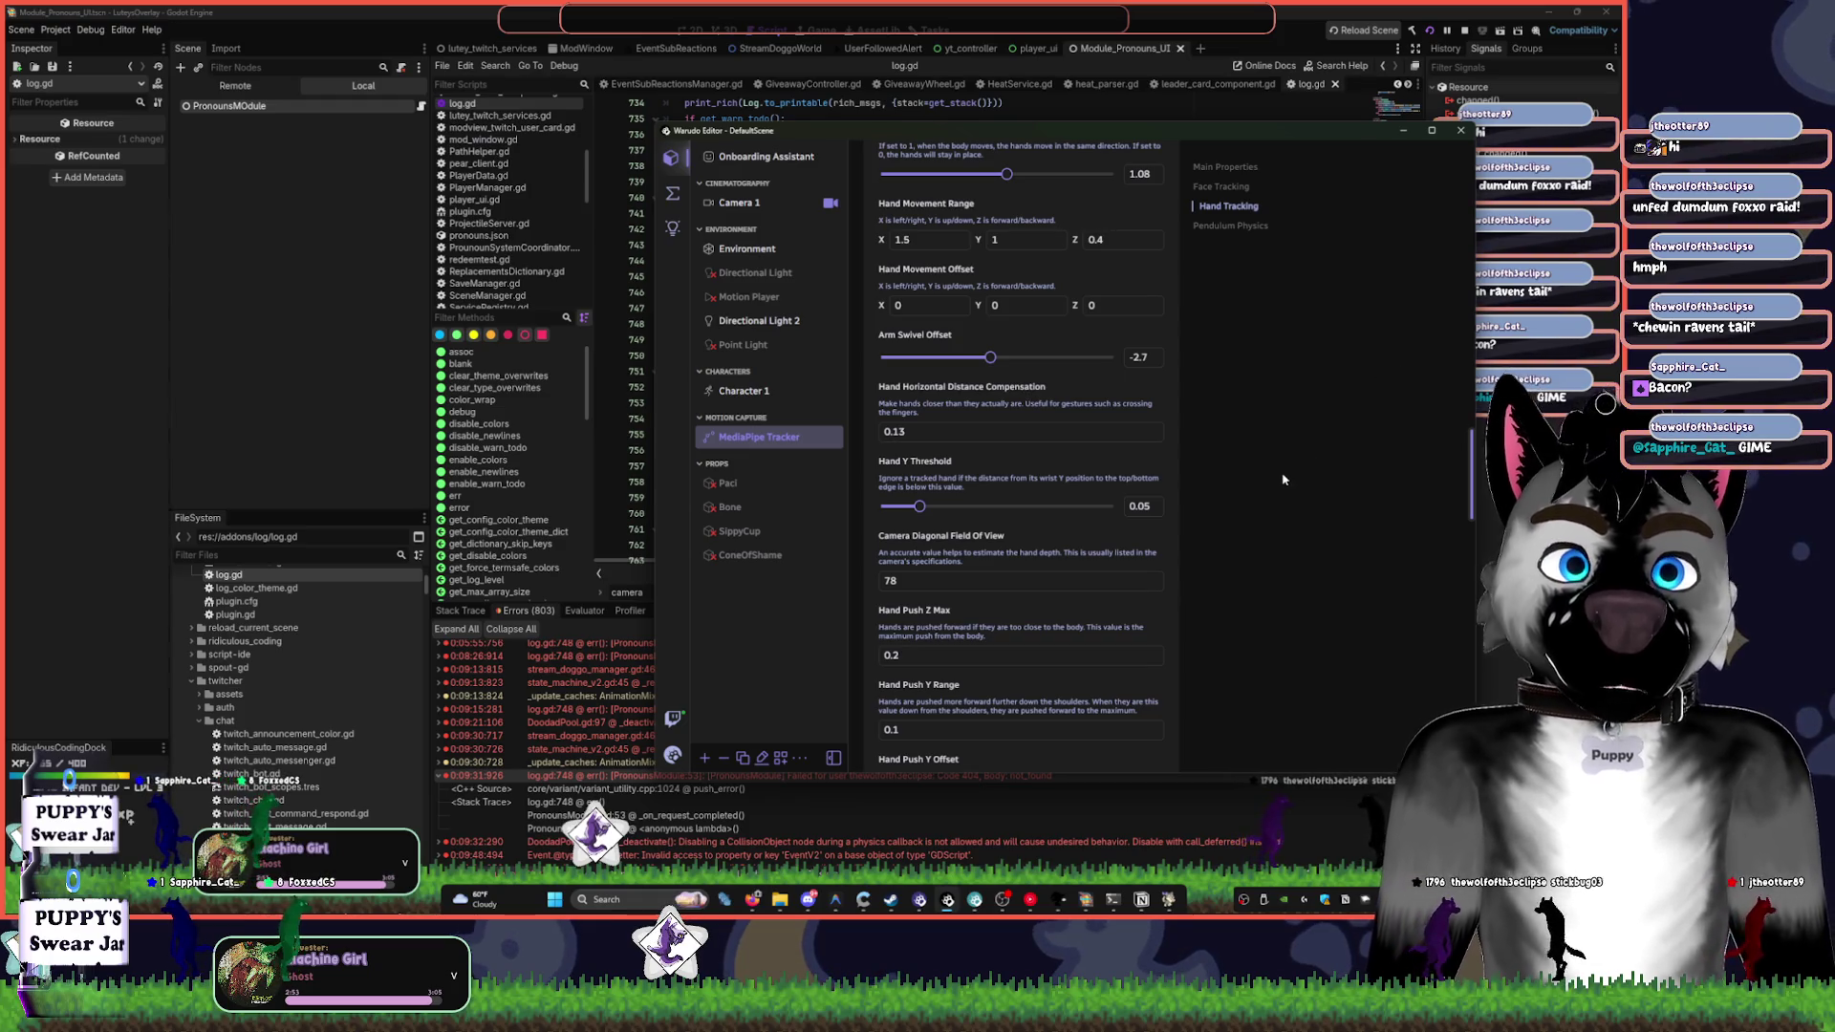
{"action": "scroll", "coordinate": [1282, 479], "scroll_direction": "down", "scroll_amount": 3}
{"action": "scroll", "coordinate": [1266, 488], "scroll_direction": "down", "scroll_amount": 2}
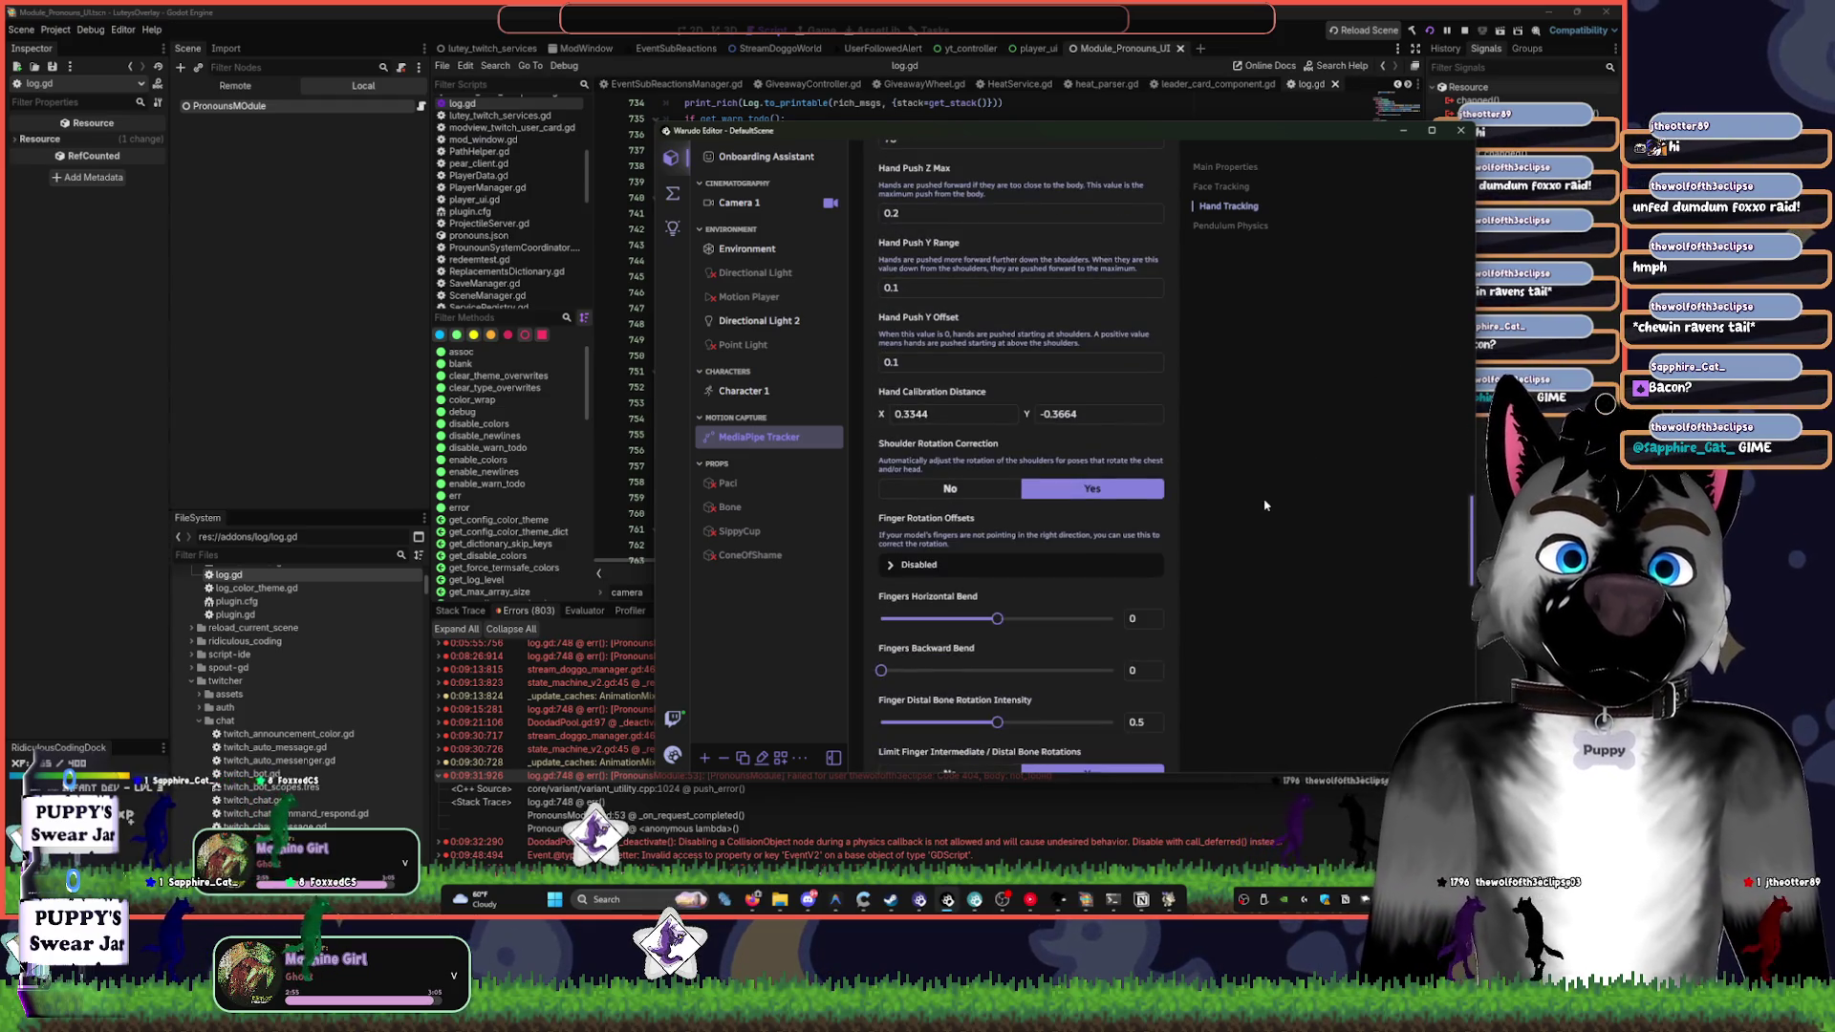
{"action": "scroll", "coordinate": [1265, 504], "scroll_direction": "down", "scroll_amount": 2}
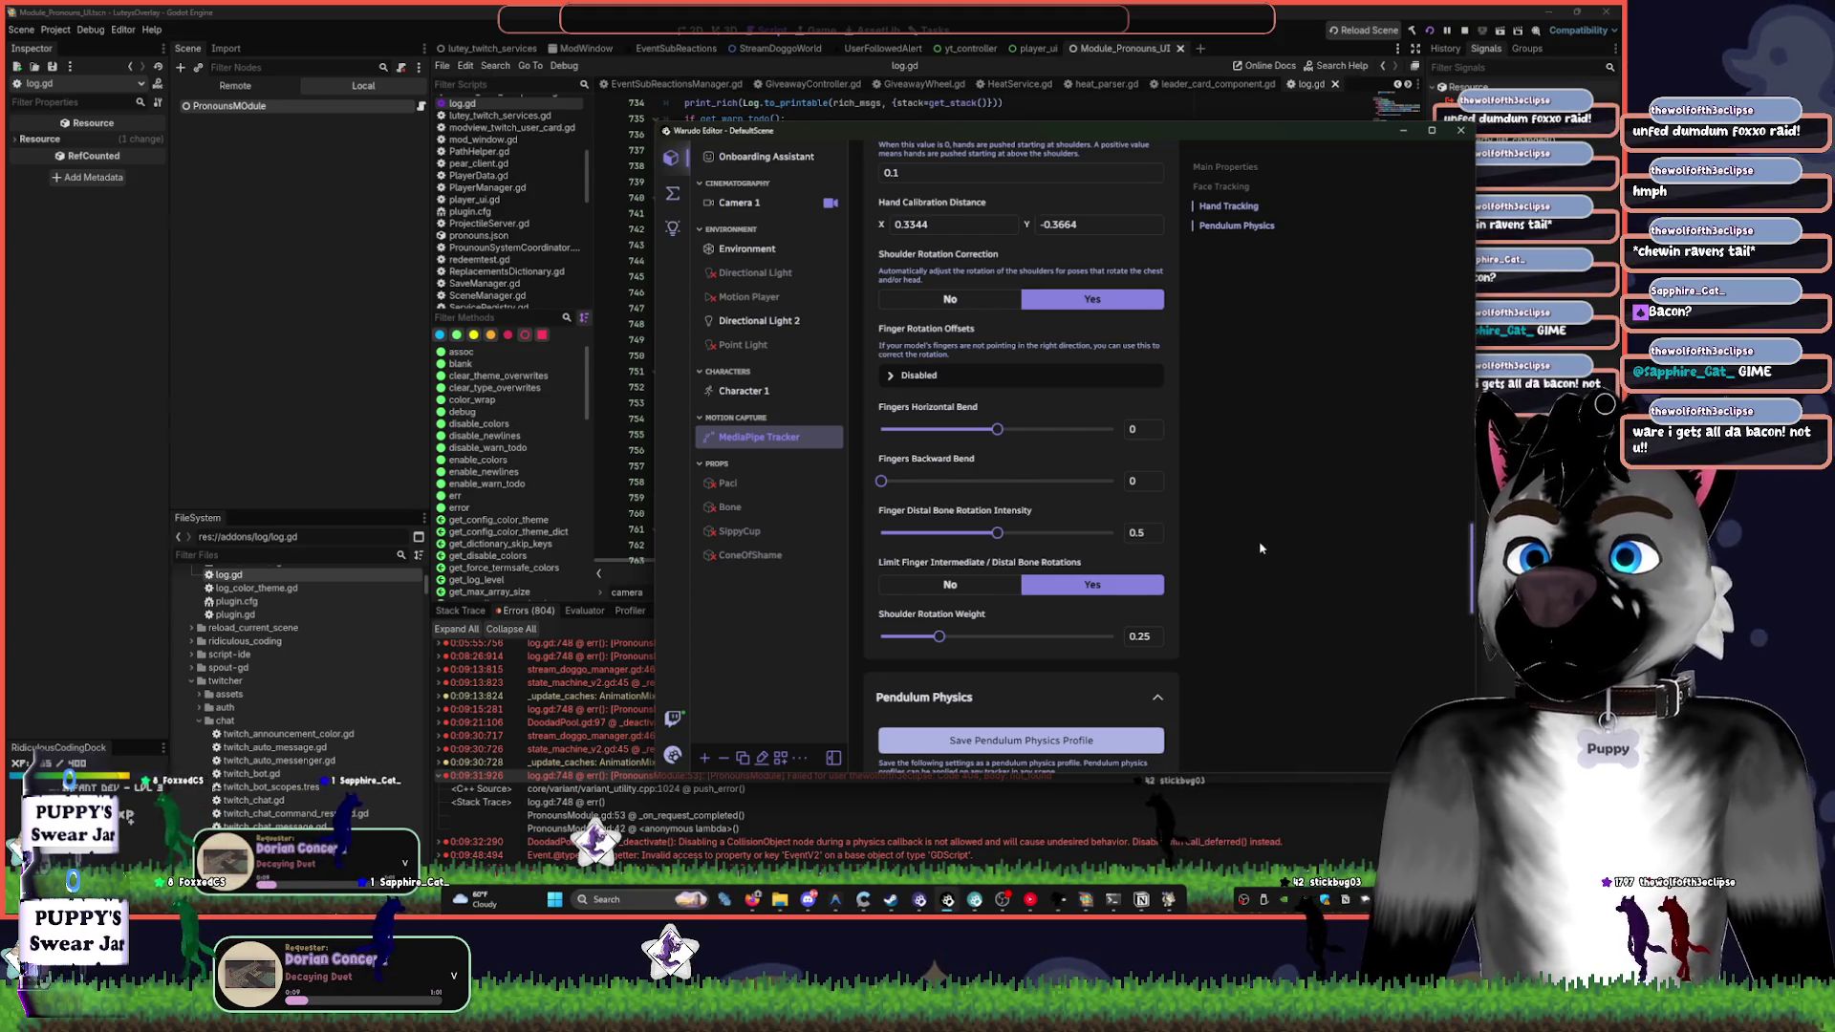
{"action": "scroll", "coordinate": [1236, 582], "scroll_direction": "down", "scroll_amount": 1}
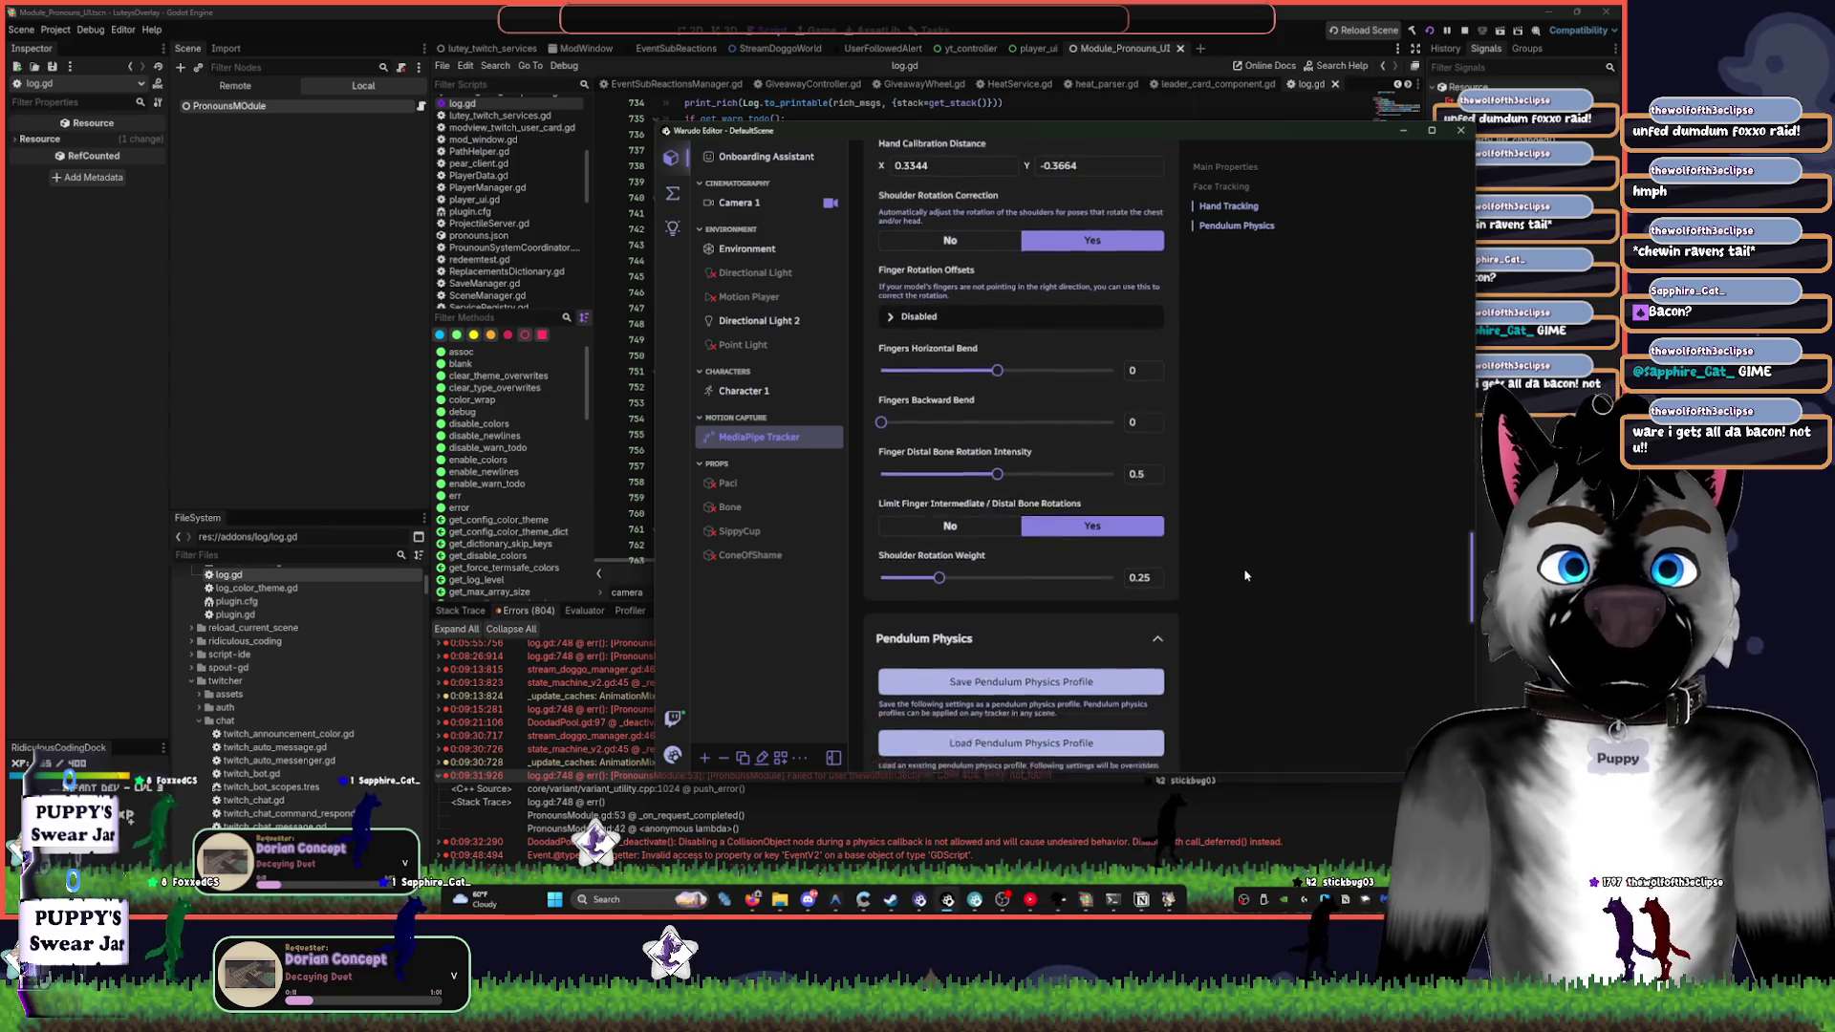
{"action": "scroll", "coordinate": [1245, 575], "scroll_direction": "up", "scroll_amount": 1}
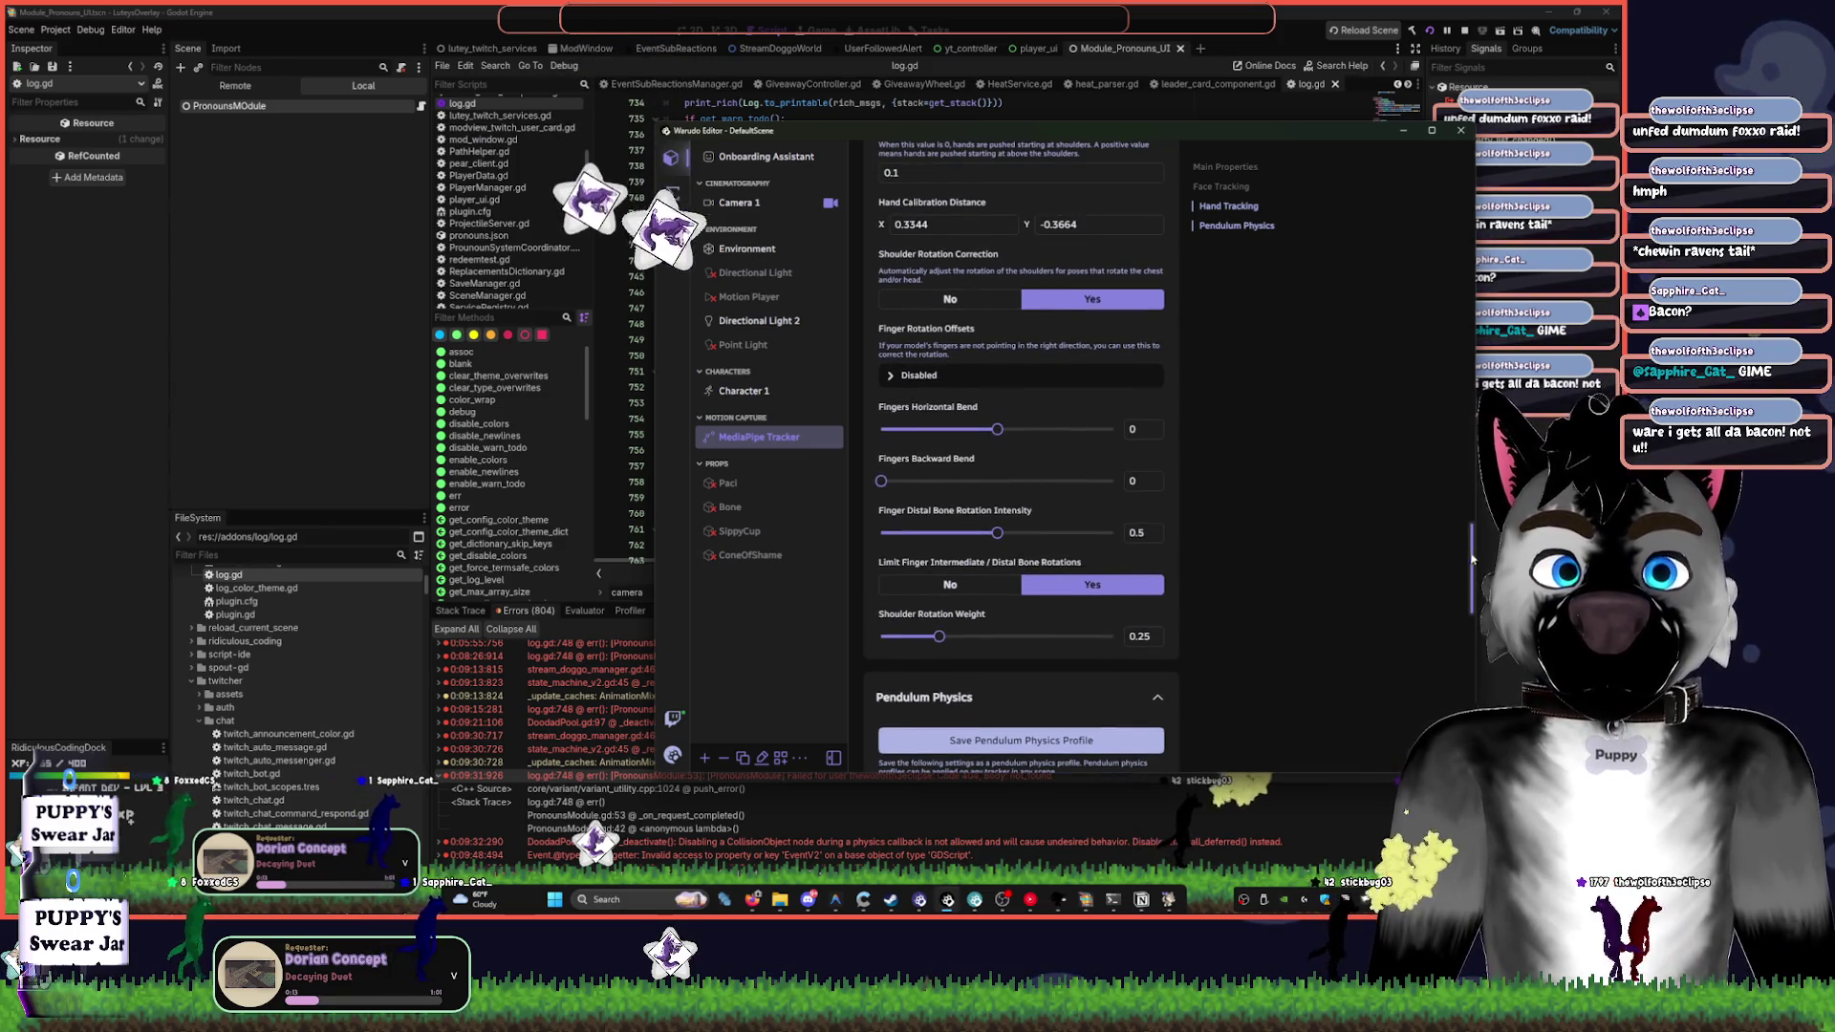
{"action": "scroll", "coordinate": [1473, 587], "scroll_direction": "down", "scroll_amount": 2}
{"action": "scroll", "coordinate": [1467, 564], "scroll_direction": "up", "scroll_amount": 7}
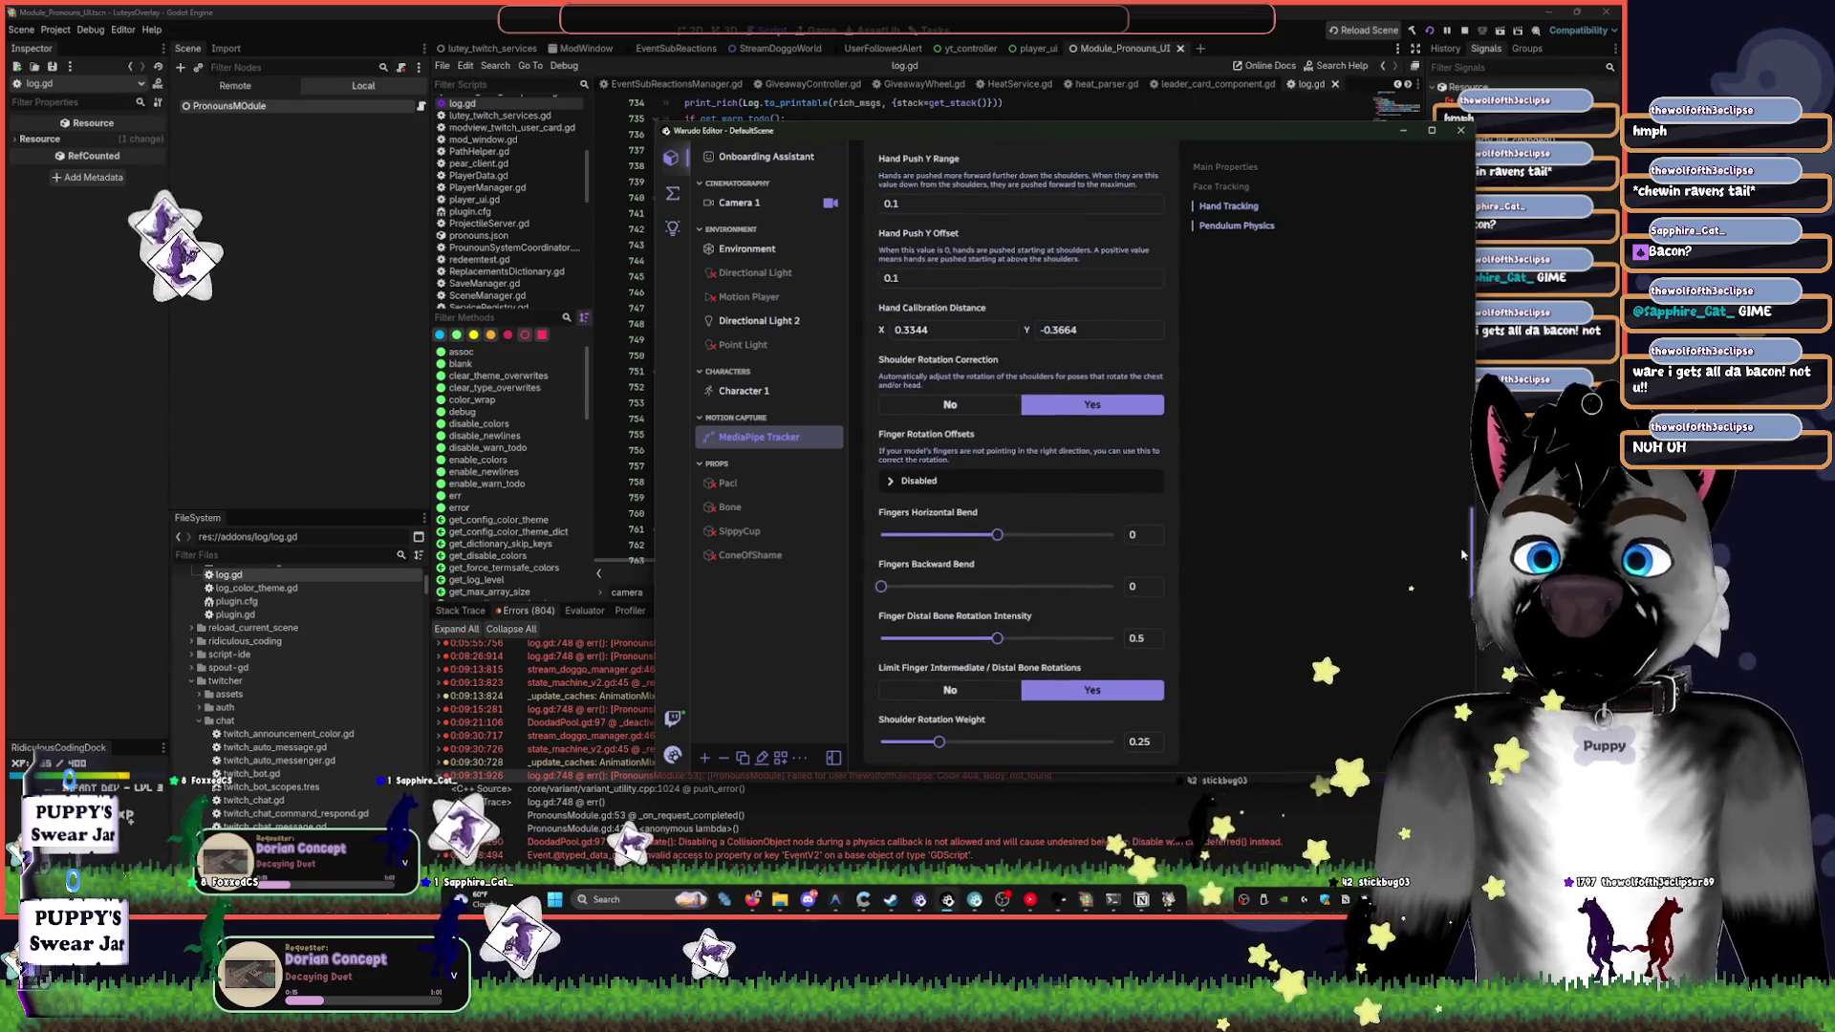
{"action": "scroll", "coordinate": [1460, 529], "scroll_direction": "up", "scroll_amount": 10}
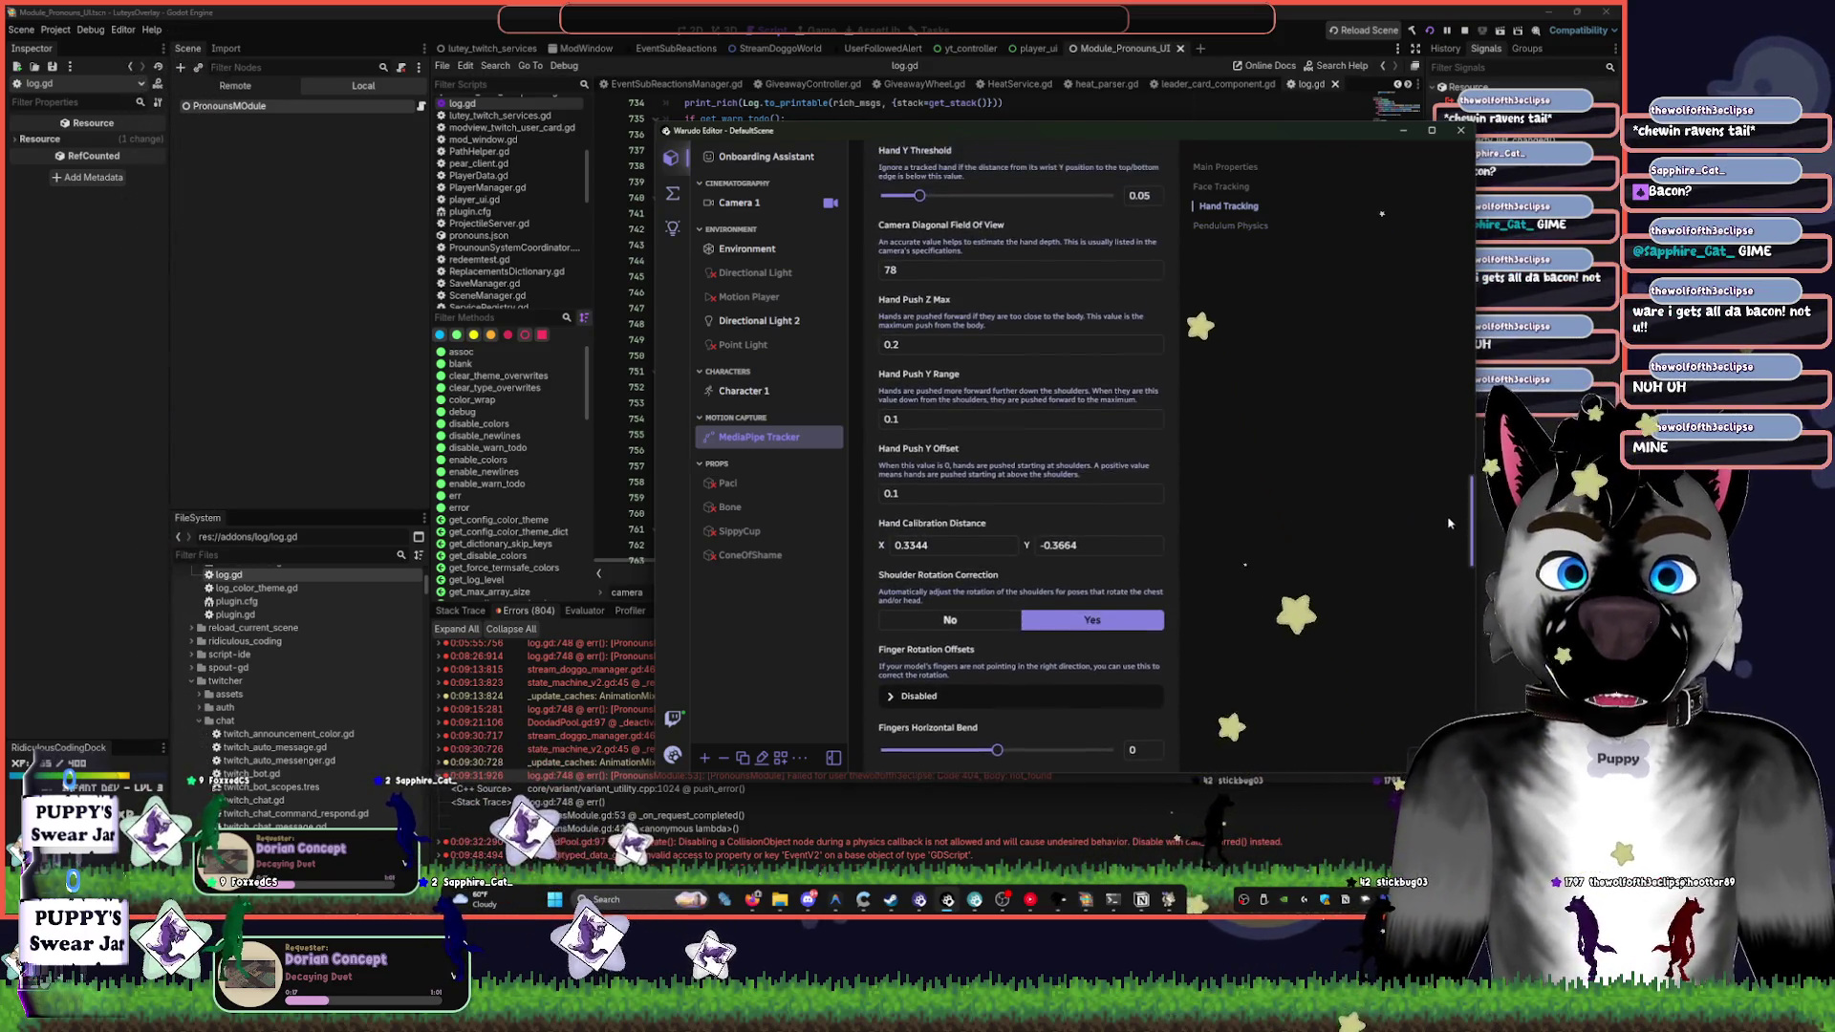
{"action": "scroll", "coordinate": [1410, 448], "scroll_direction": "up", "scroll_amount": 4}
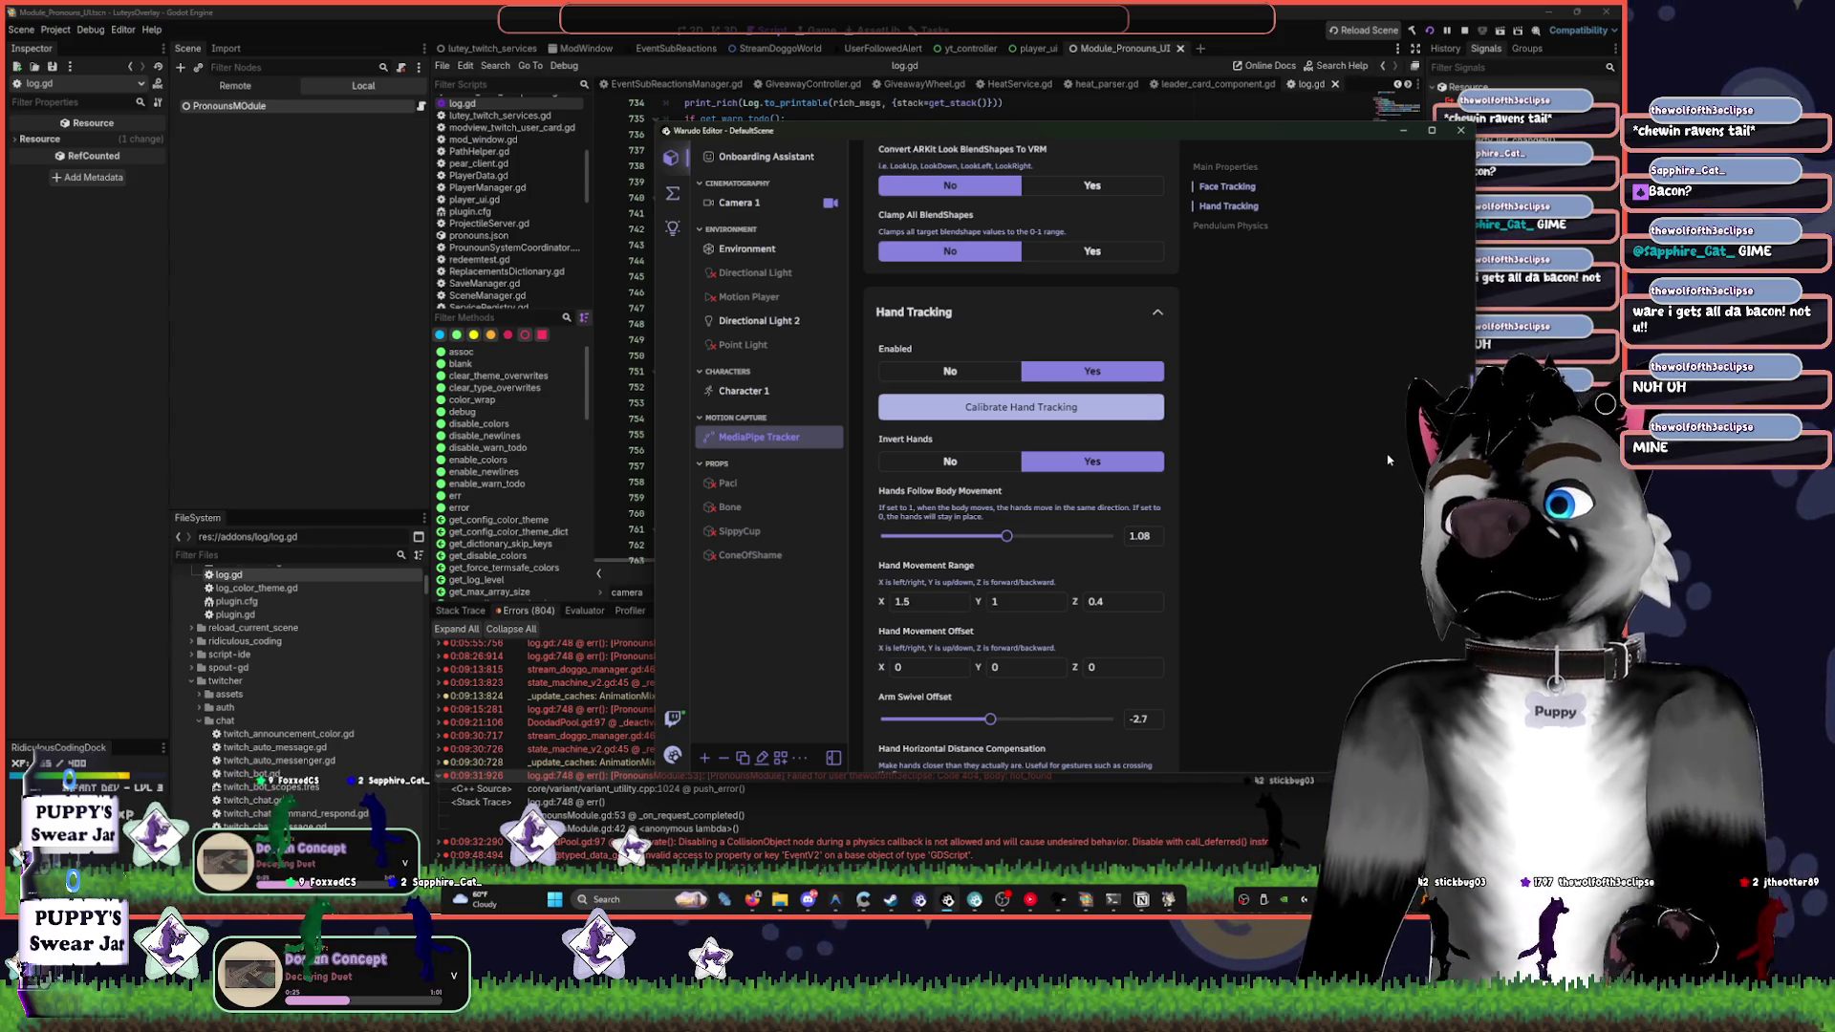
{"action": "scroll", "coordinate": [987, 292], "scroll_direction": "up", "scroll_amount": 5}
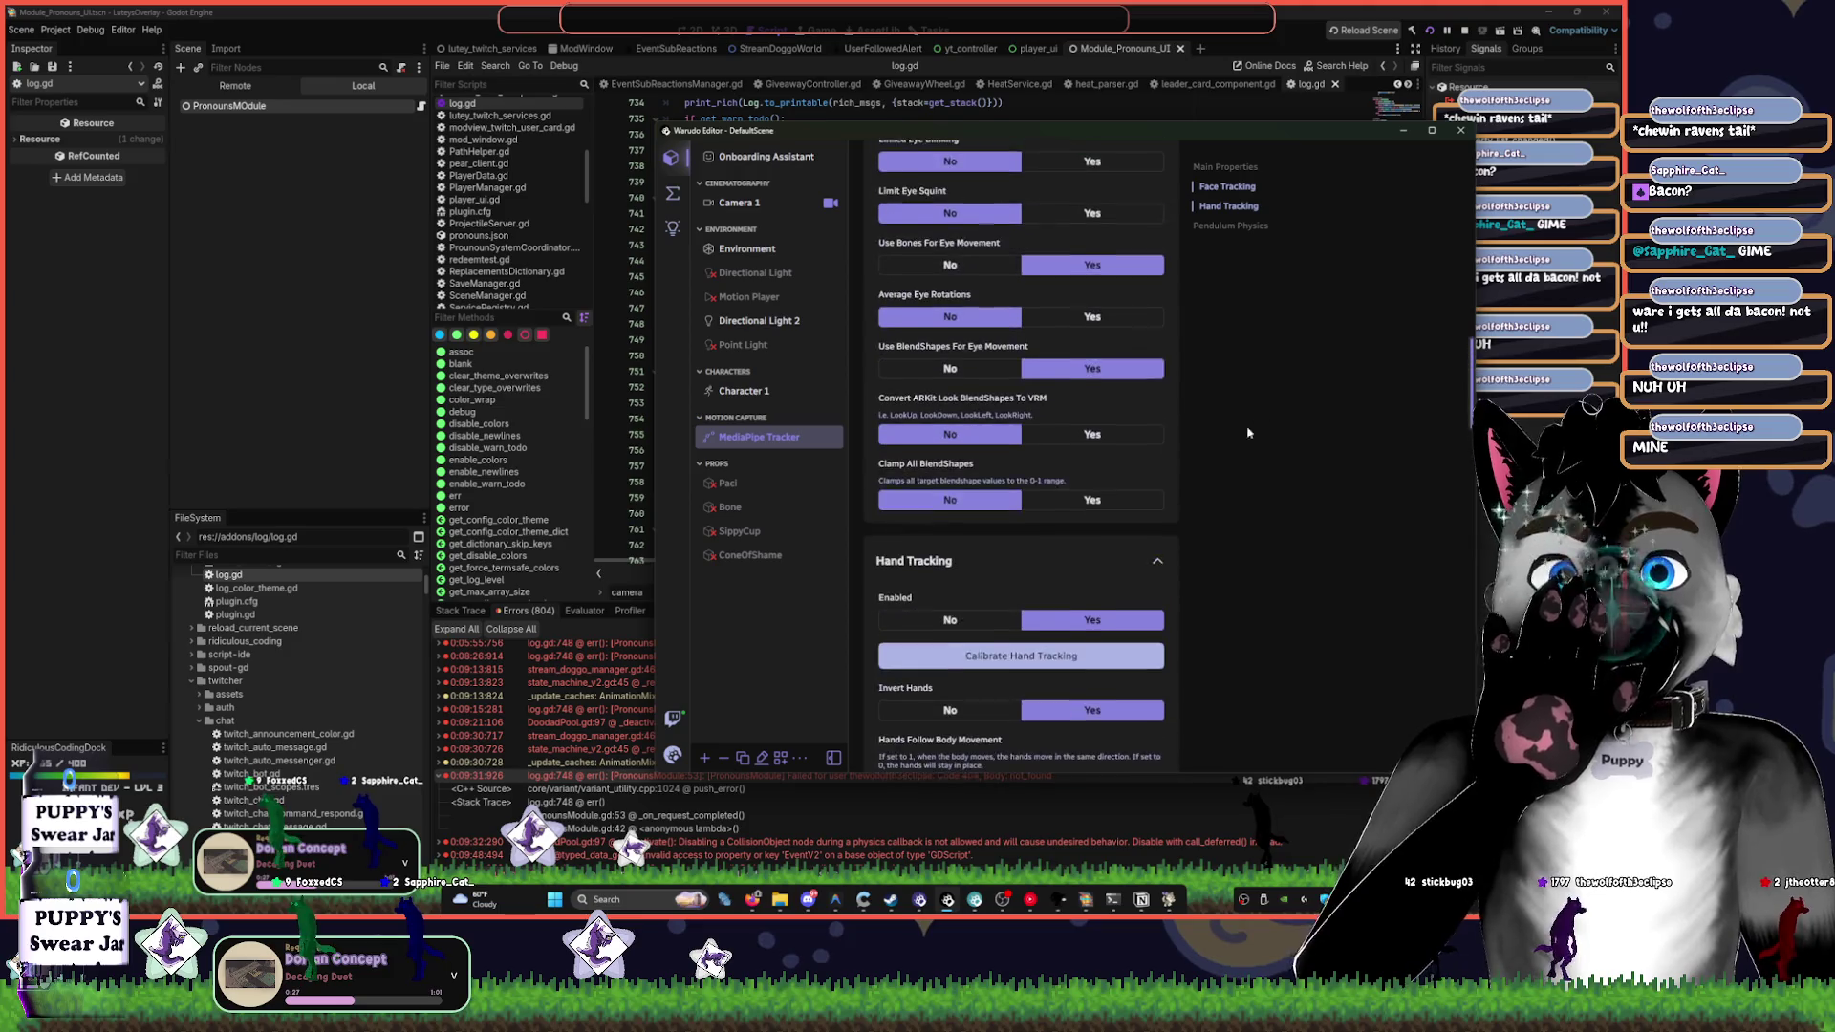
- Run the MediaPipe hand distance calibration four times, confirming each one with OK
{"action": "left_click", "coordinate": [1060, 658]}
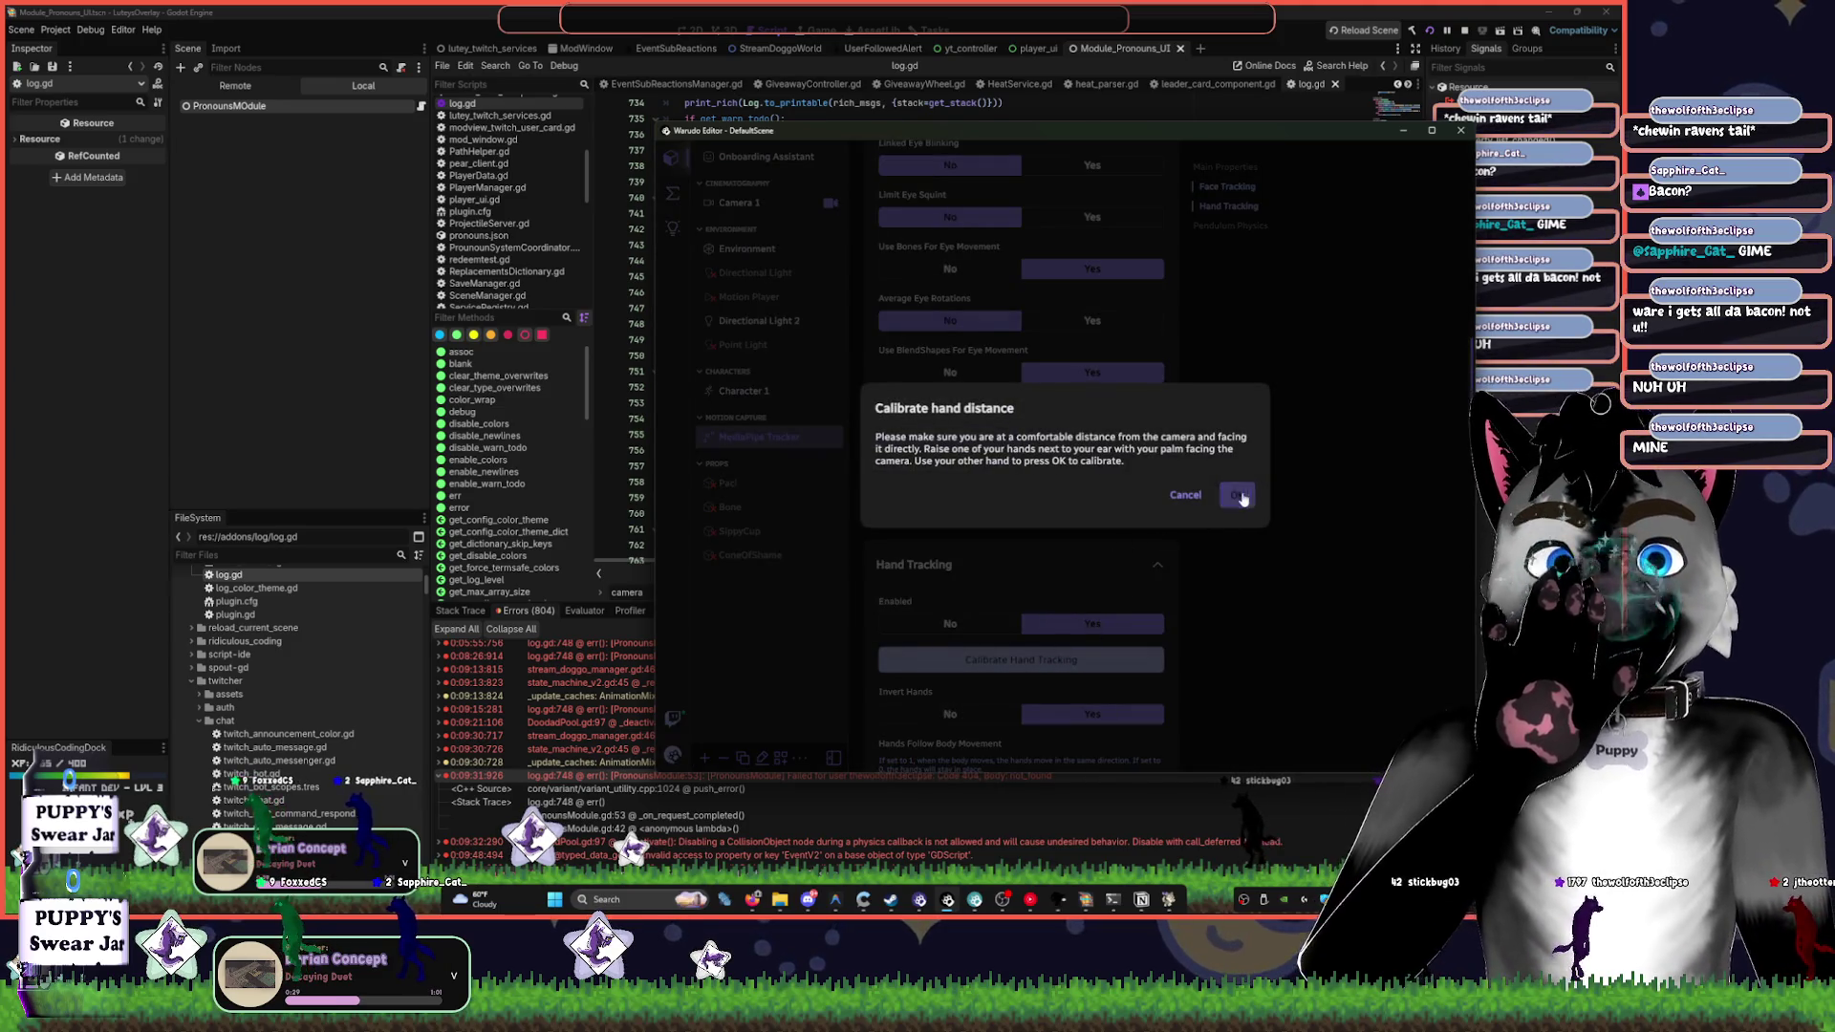
{"action": "left_click", "coordinate": [1236, 494]}
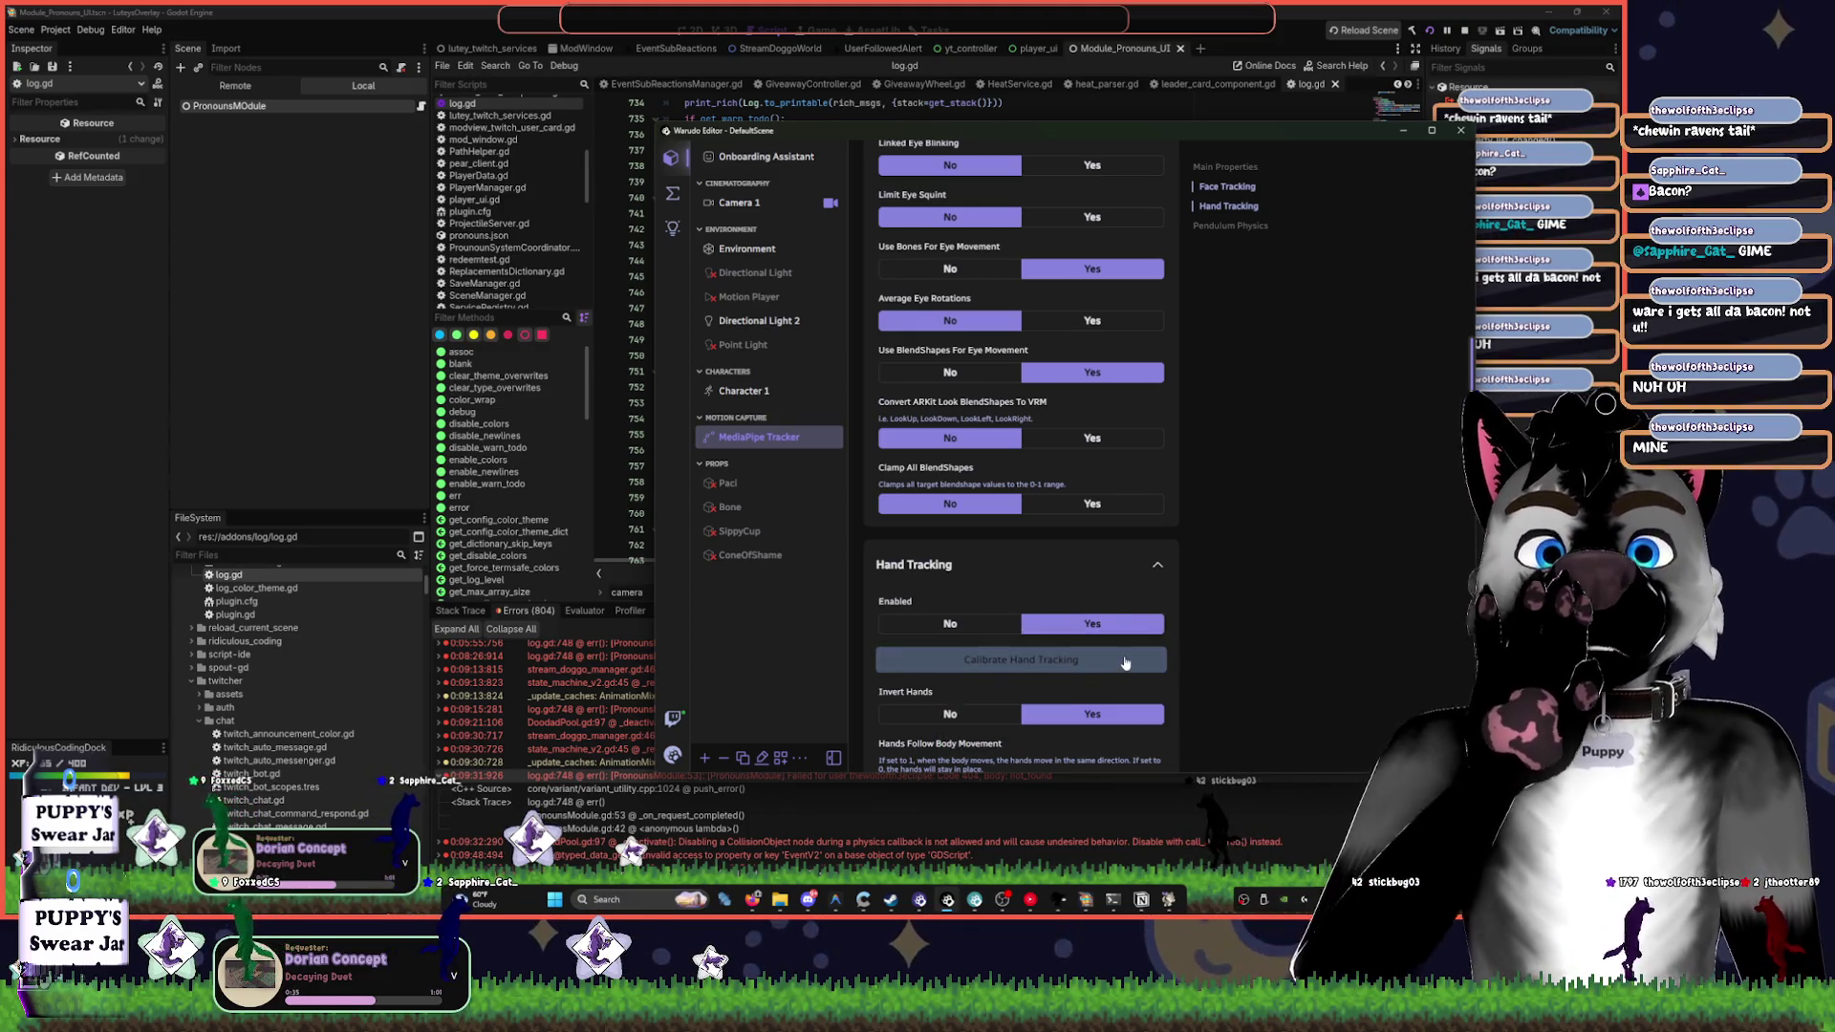
{"action": "left_click", "coordinate": [1126, 664]}
{"action": "left_click", "coordinate": [1236, 494]}
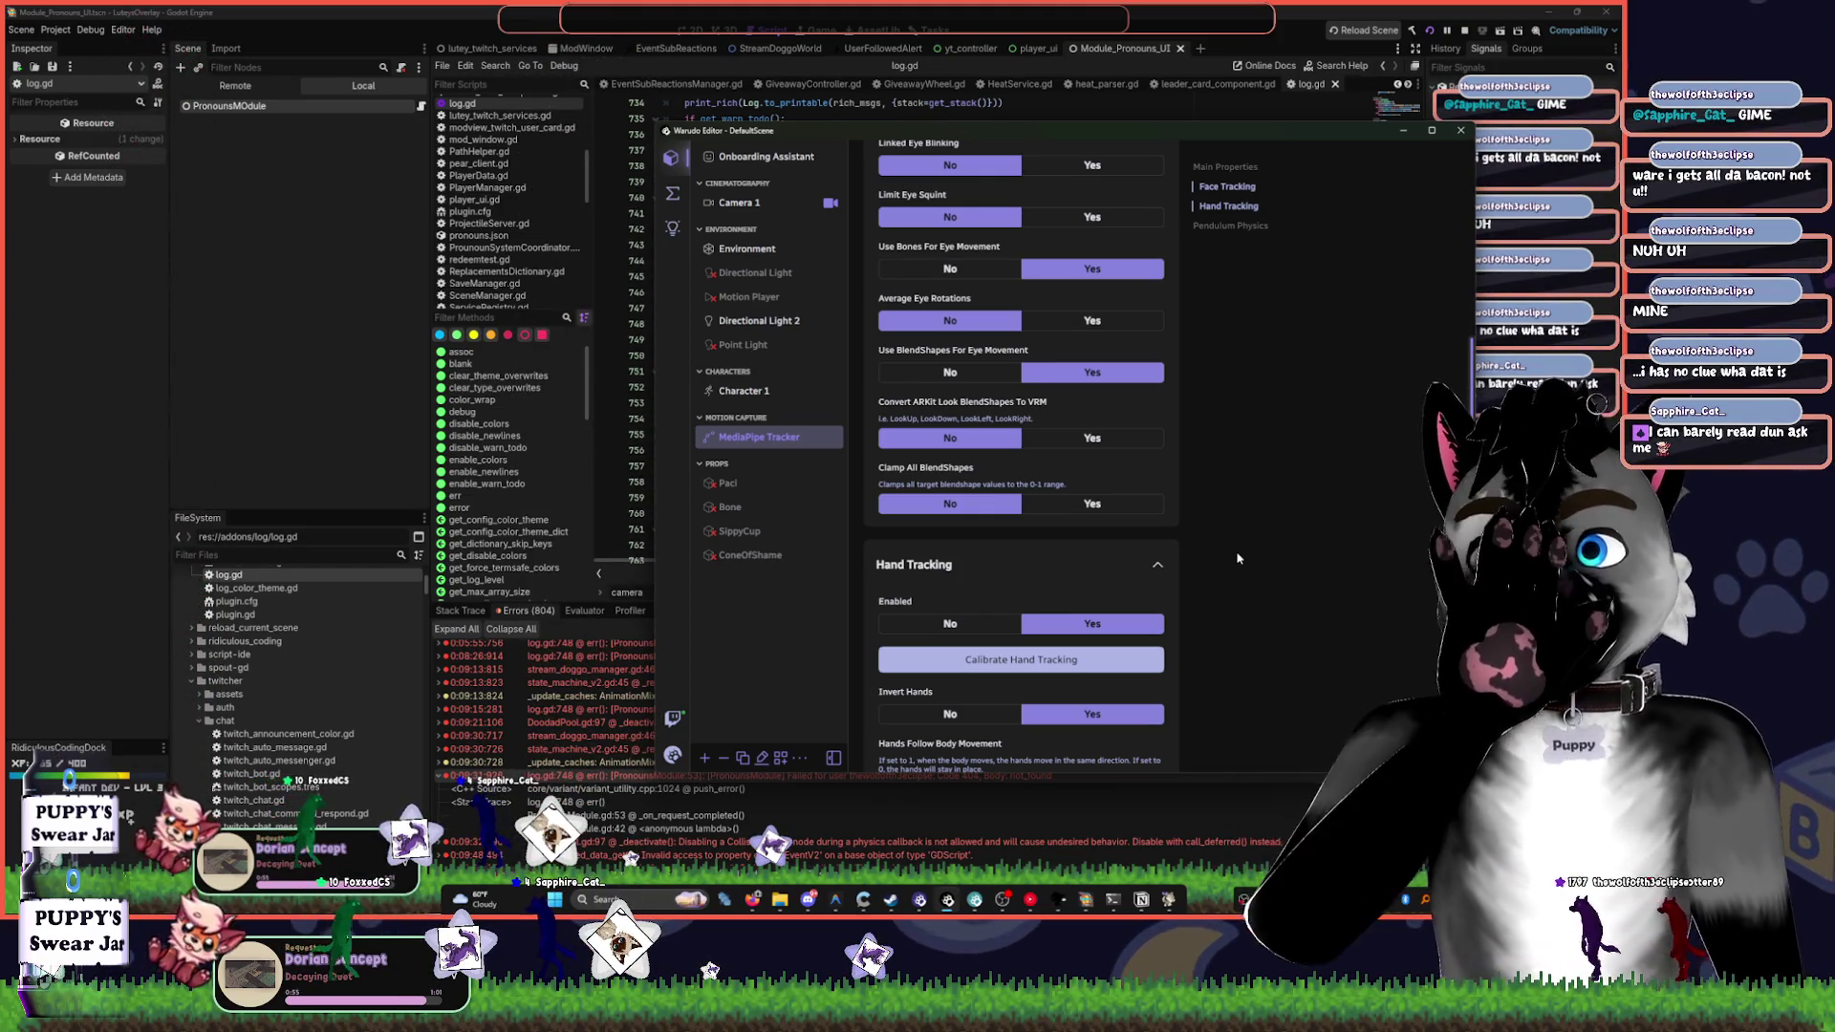
{"action": "left_click", "coordinate": [1085, 666]}
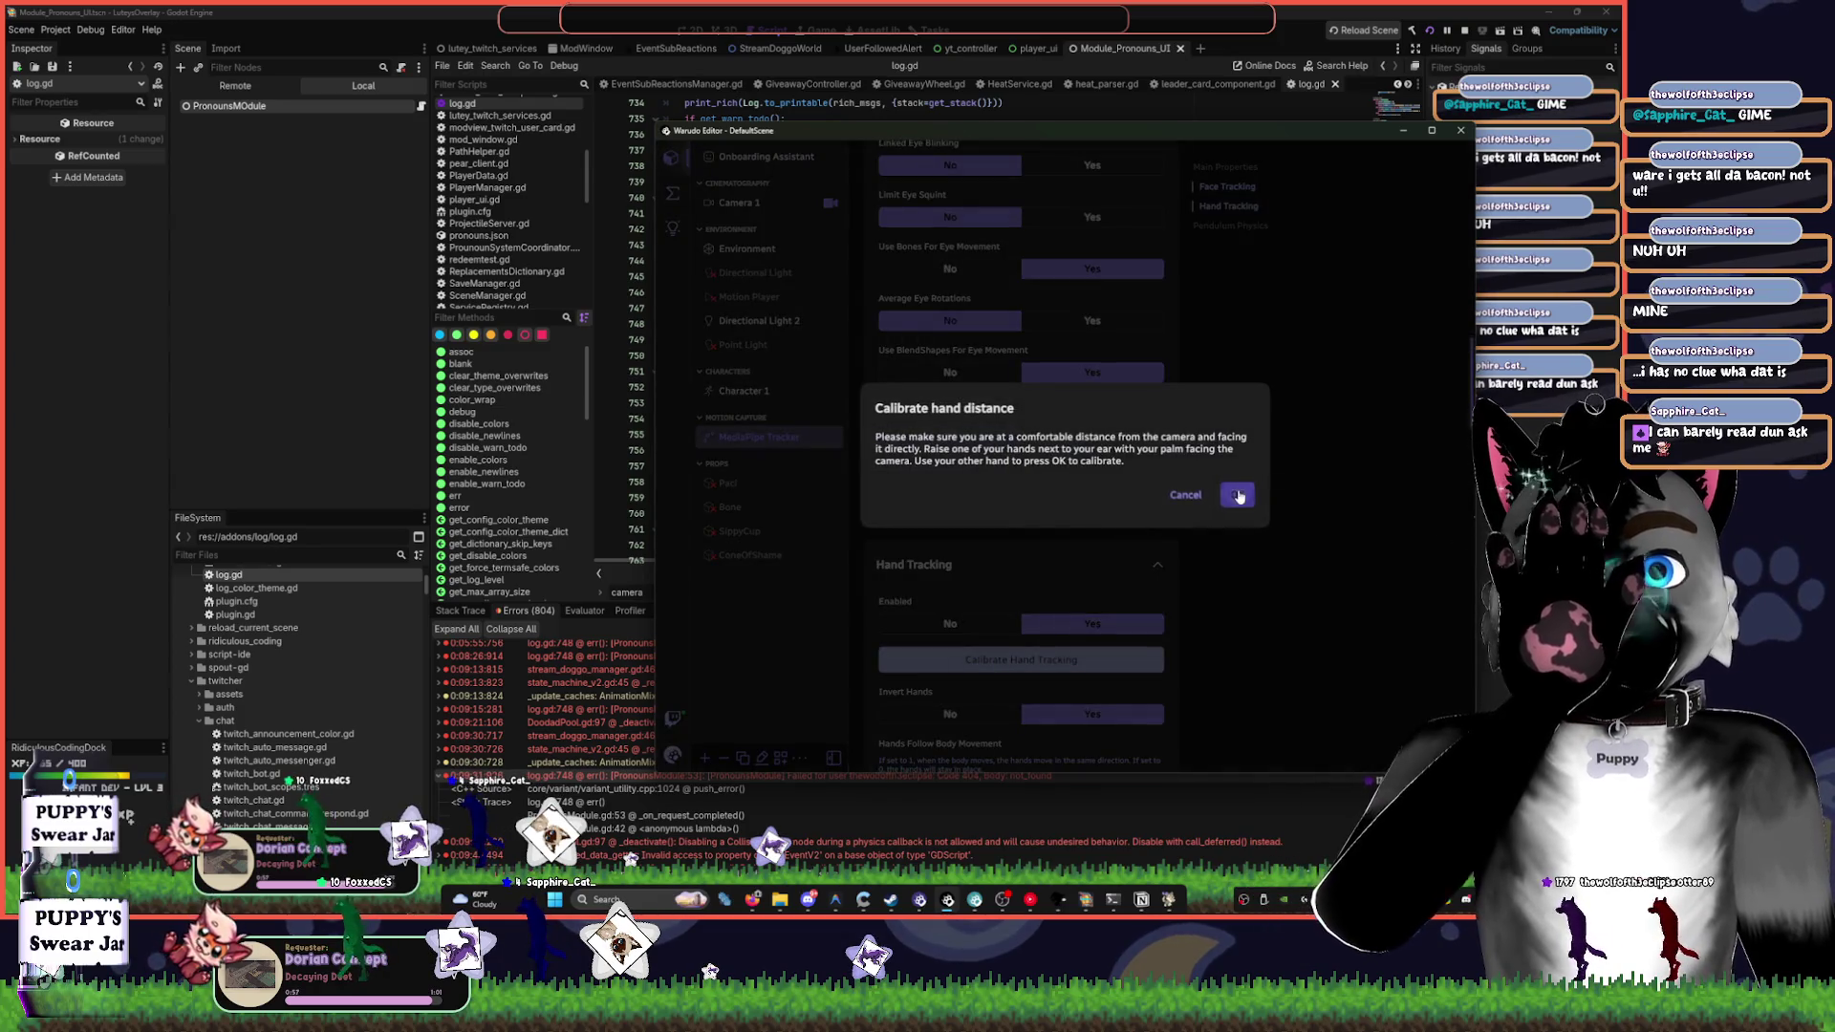
{"action": "left_click", "coordinate": [1232, 497]}
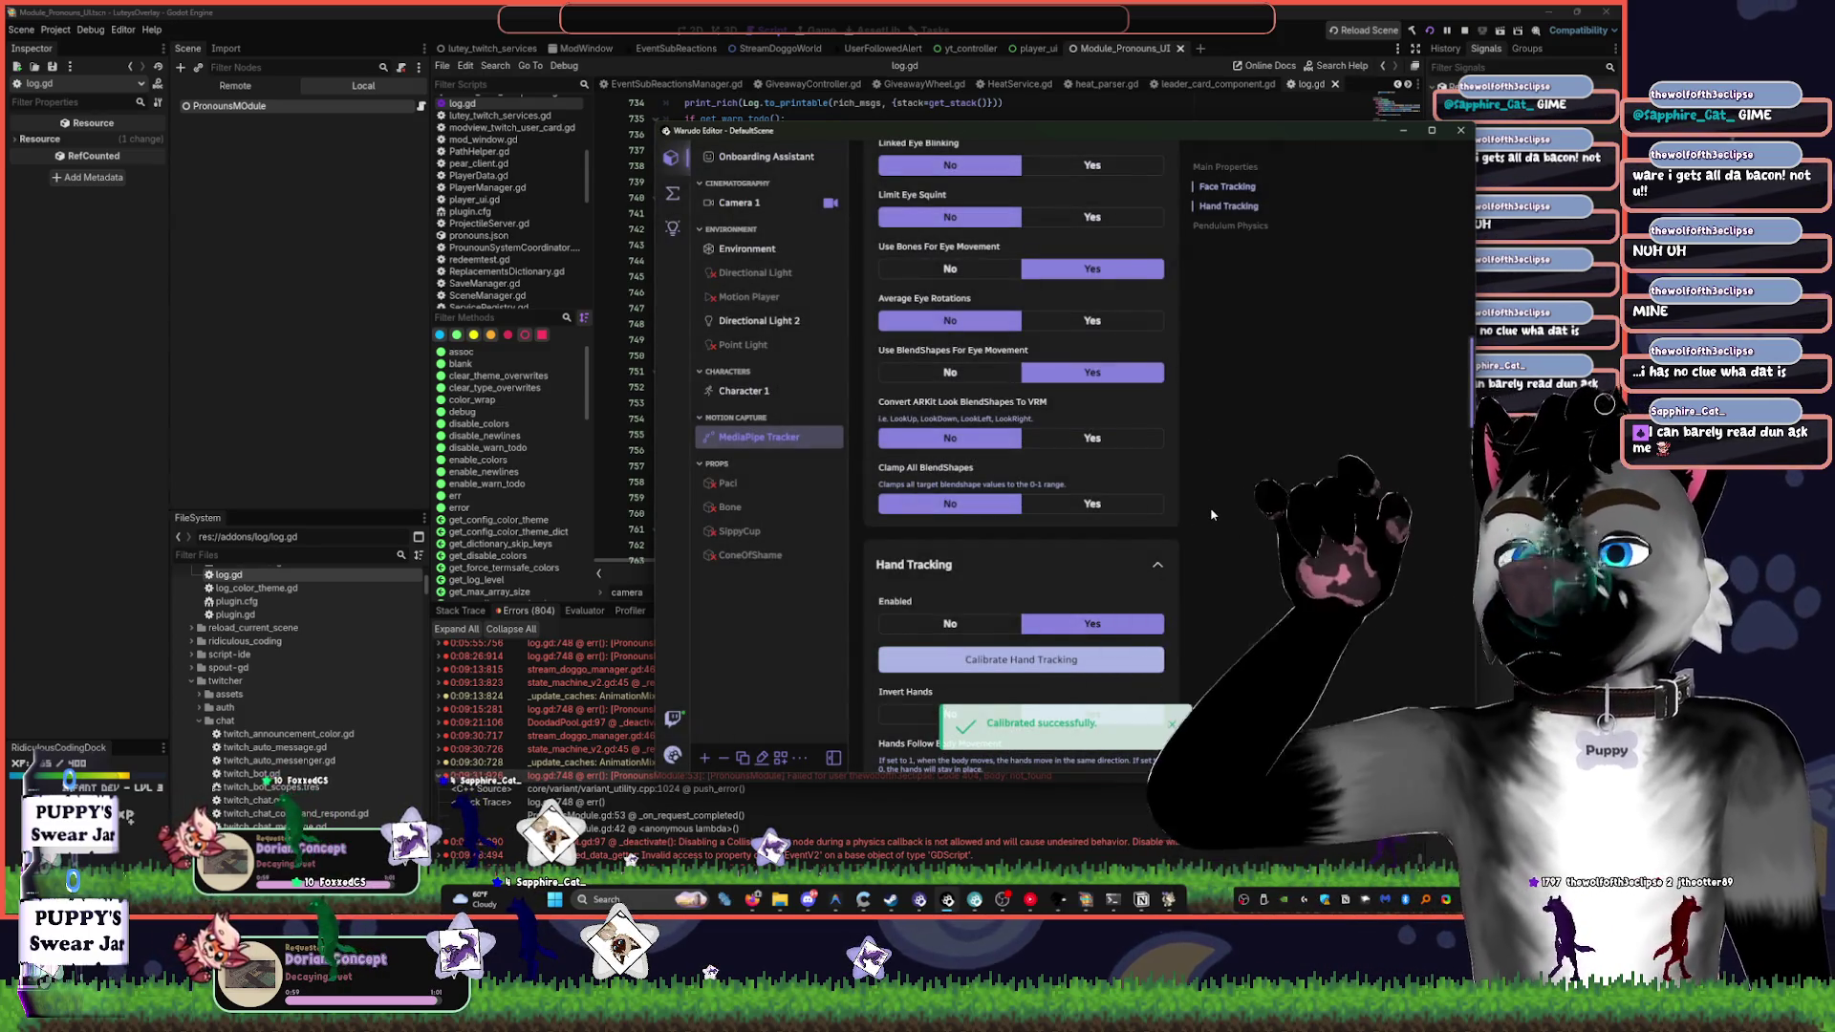
{"action": "left_click", "coordinate": [1099, 660]}
{"action": "left_click", "coordinate": [1233, 497]}
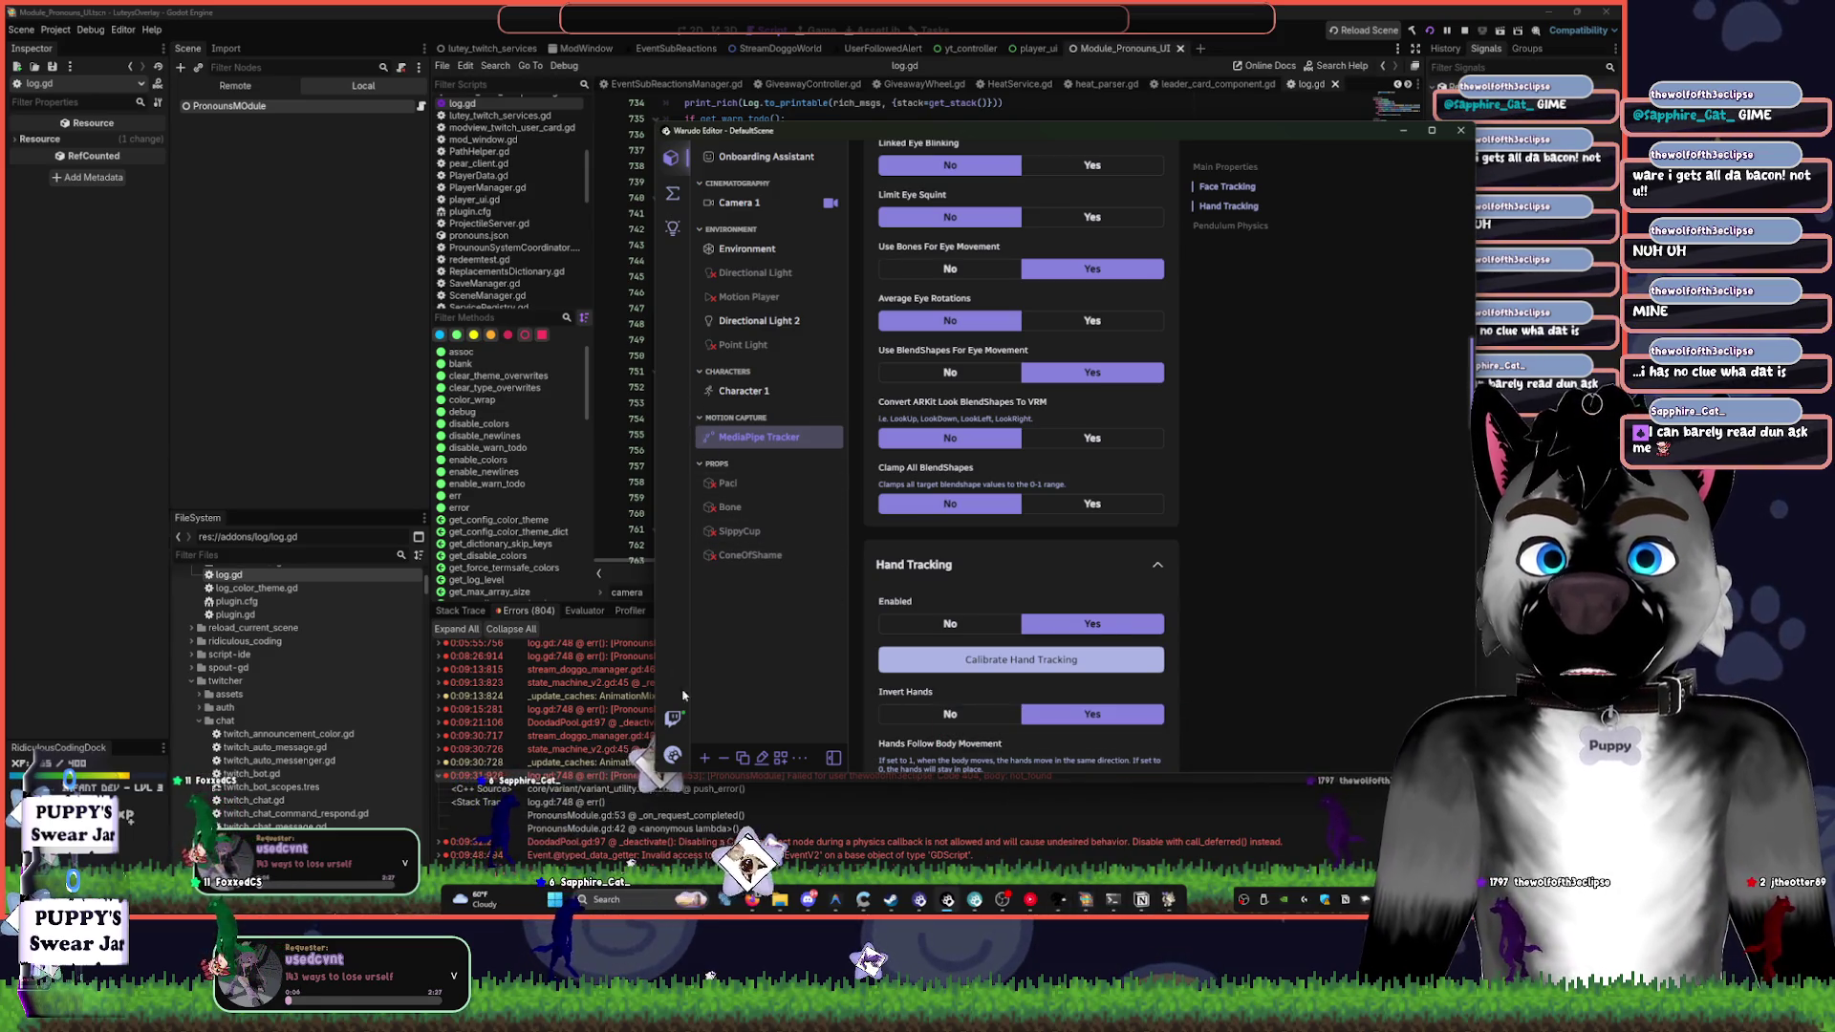
{"action": "left_click", "coordinate": [932, 898]}
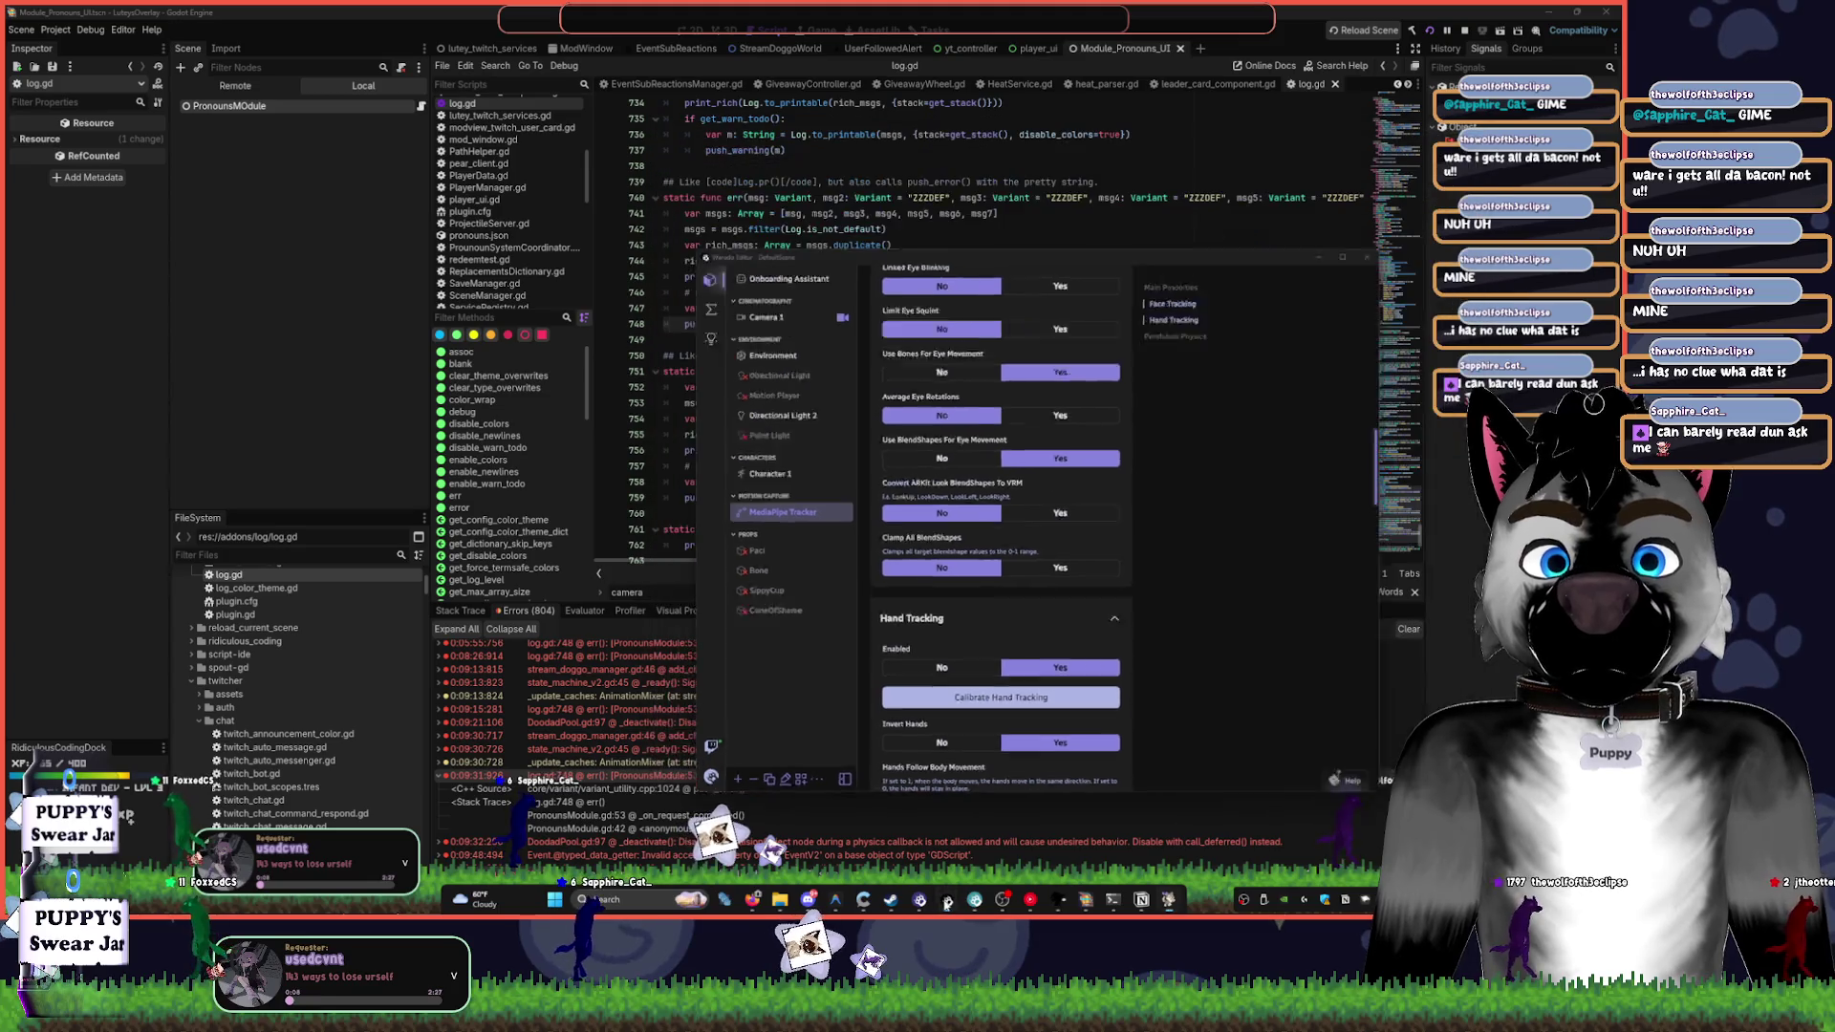
- Minimize the avatar render window and show the running game's Remote scene tree in Godot
{"action": "left_click", "coordinate": [933, 898]}
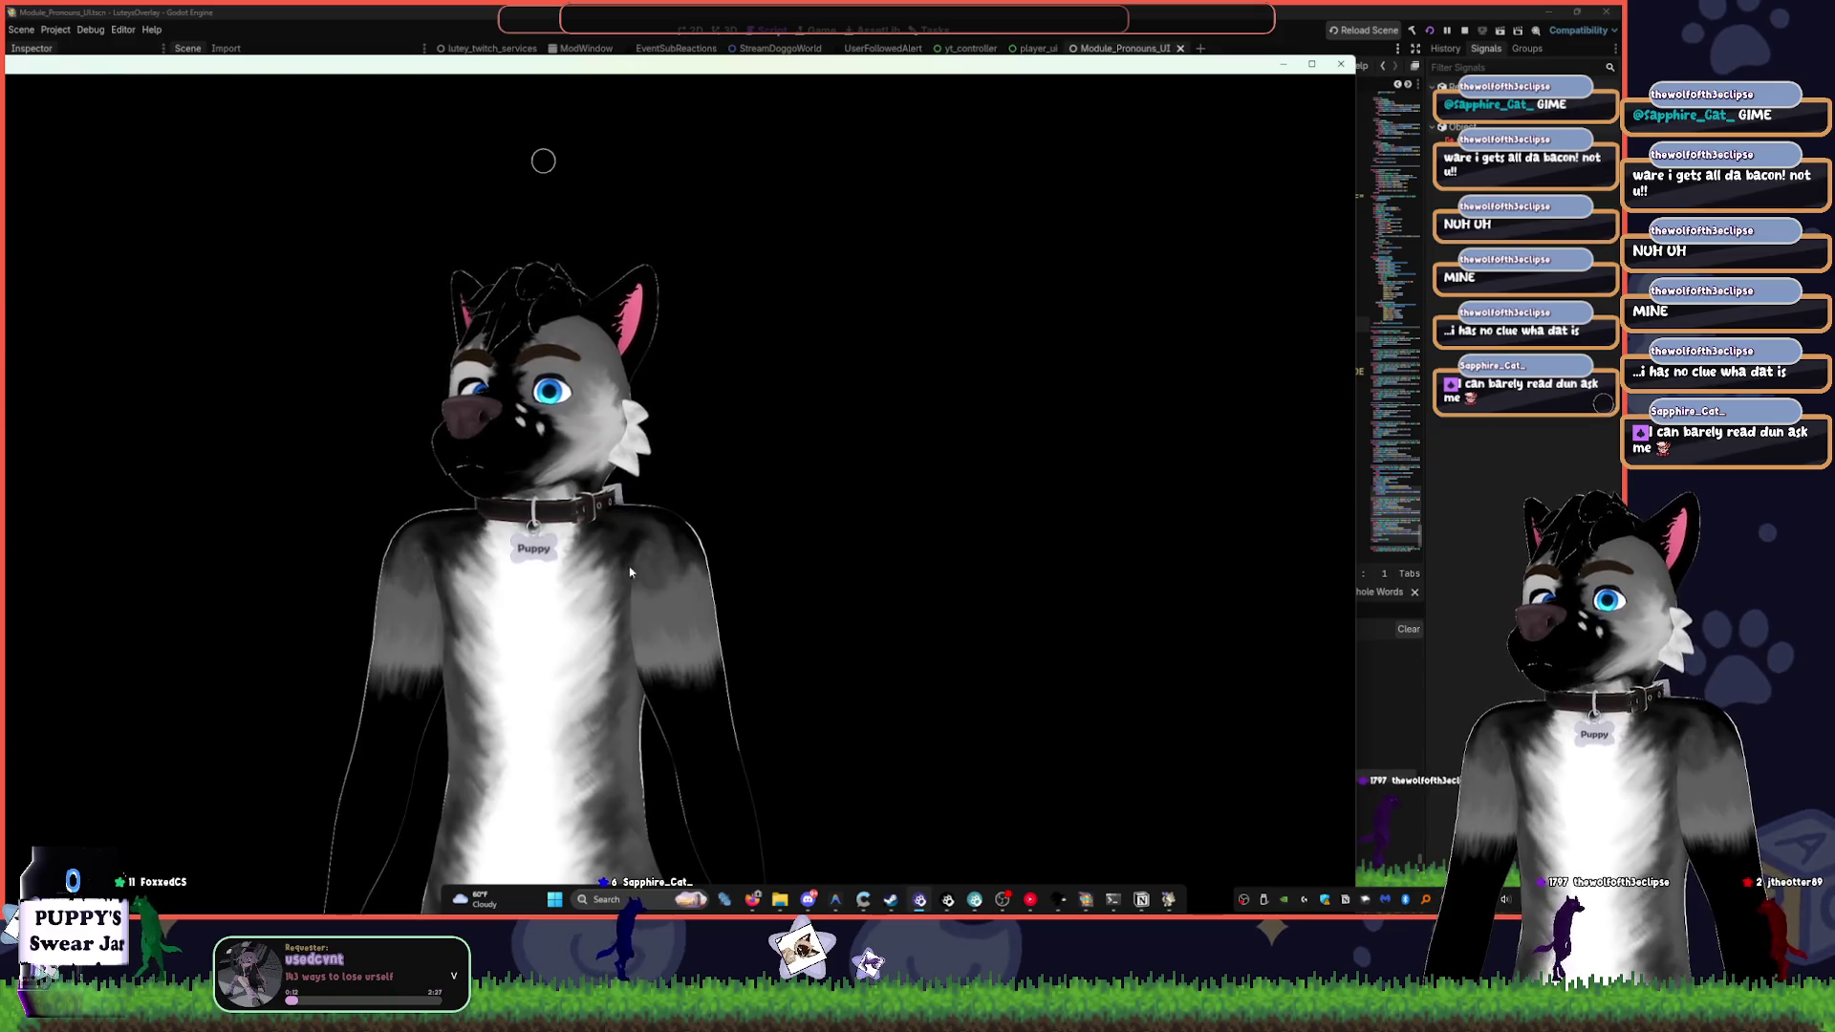
{"action": "left_click", "coordinate": [1283, 64]}
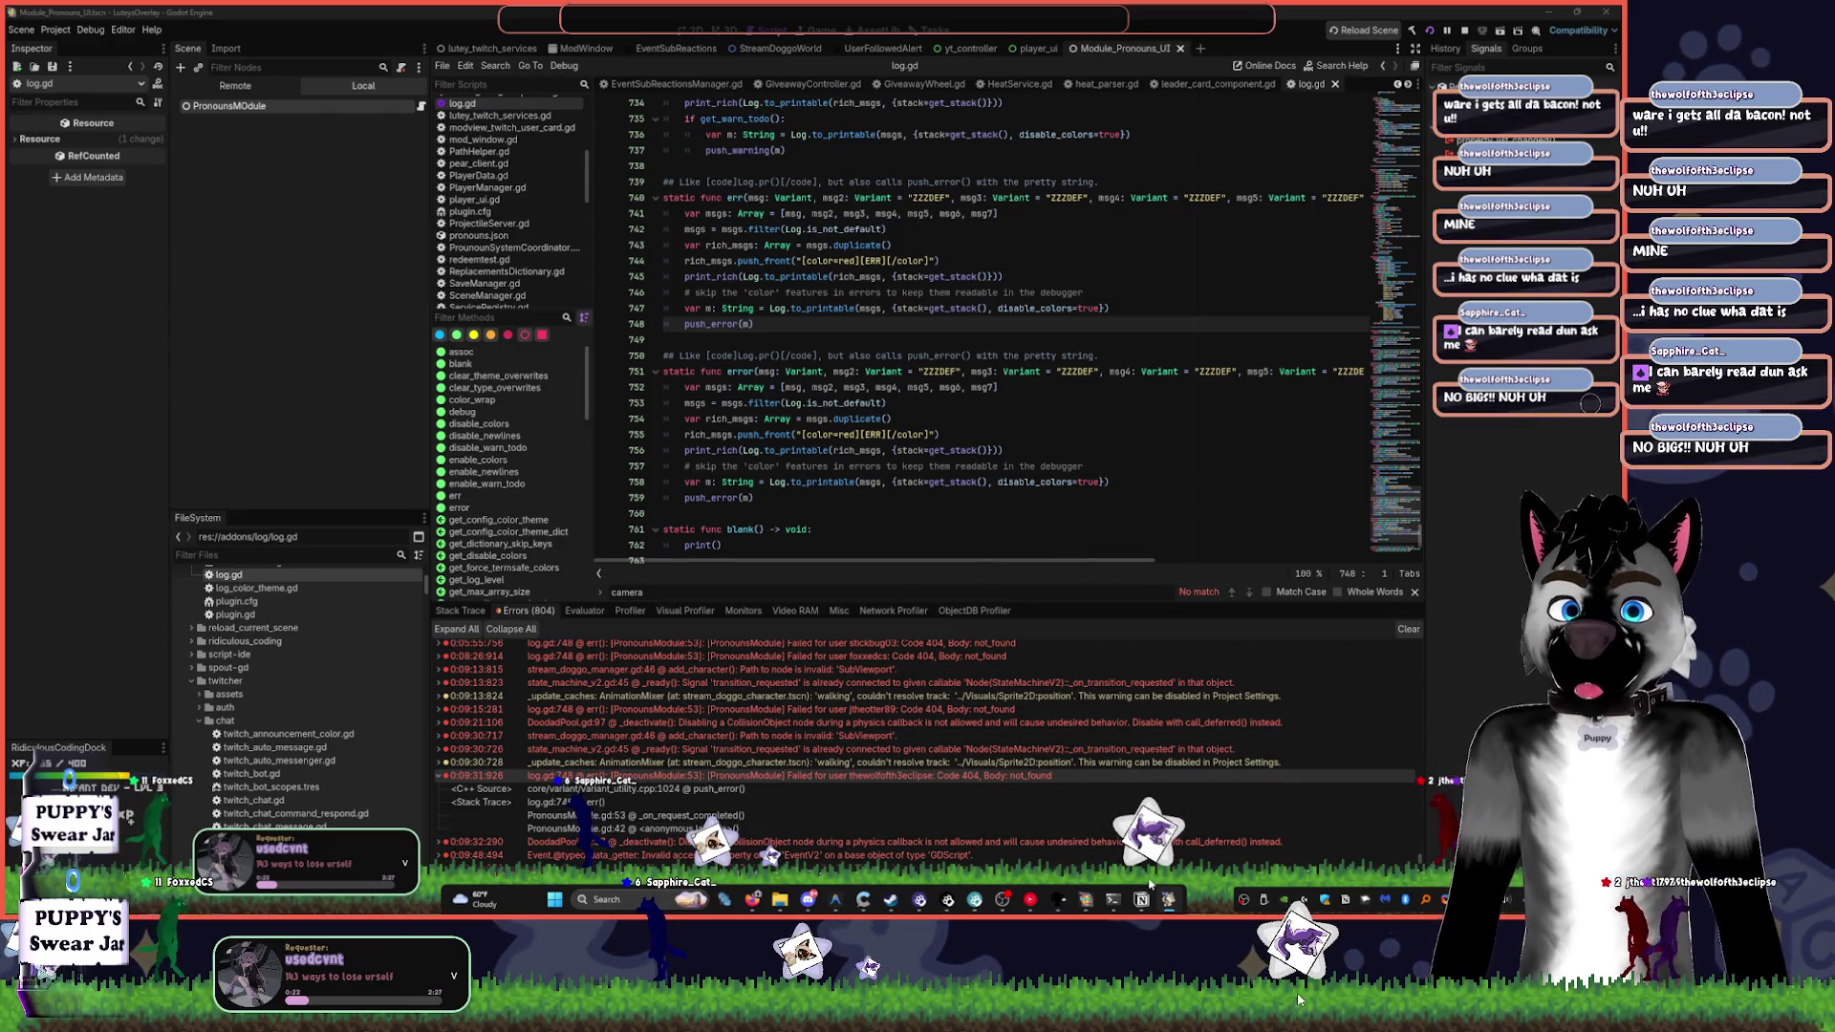
{"action": "mouse_move", "coordinate": [1300, 1025]}
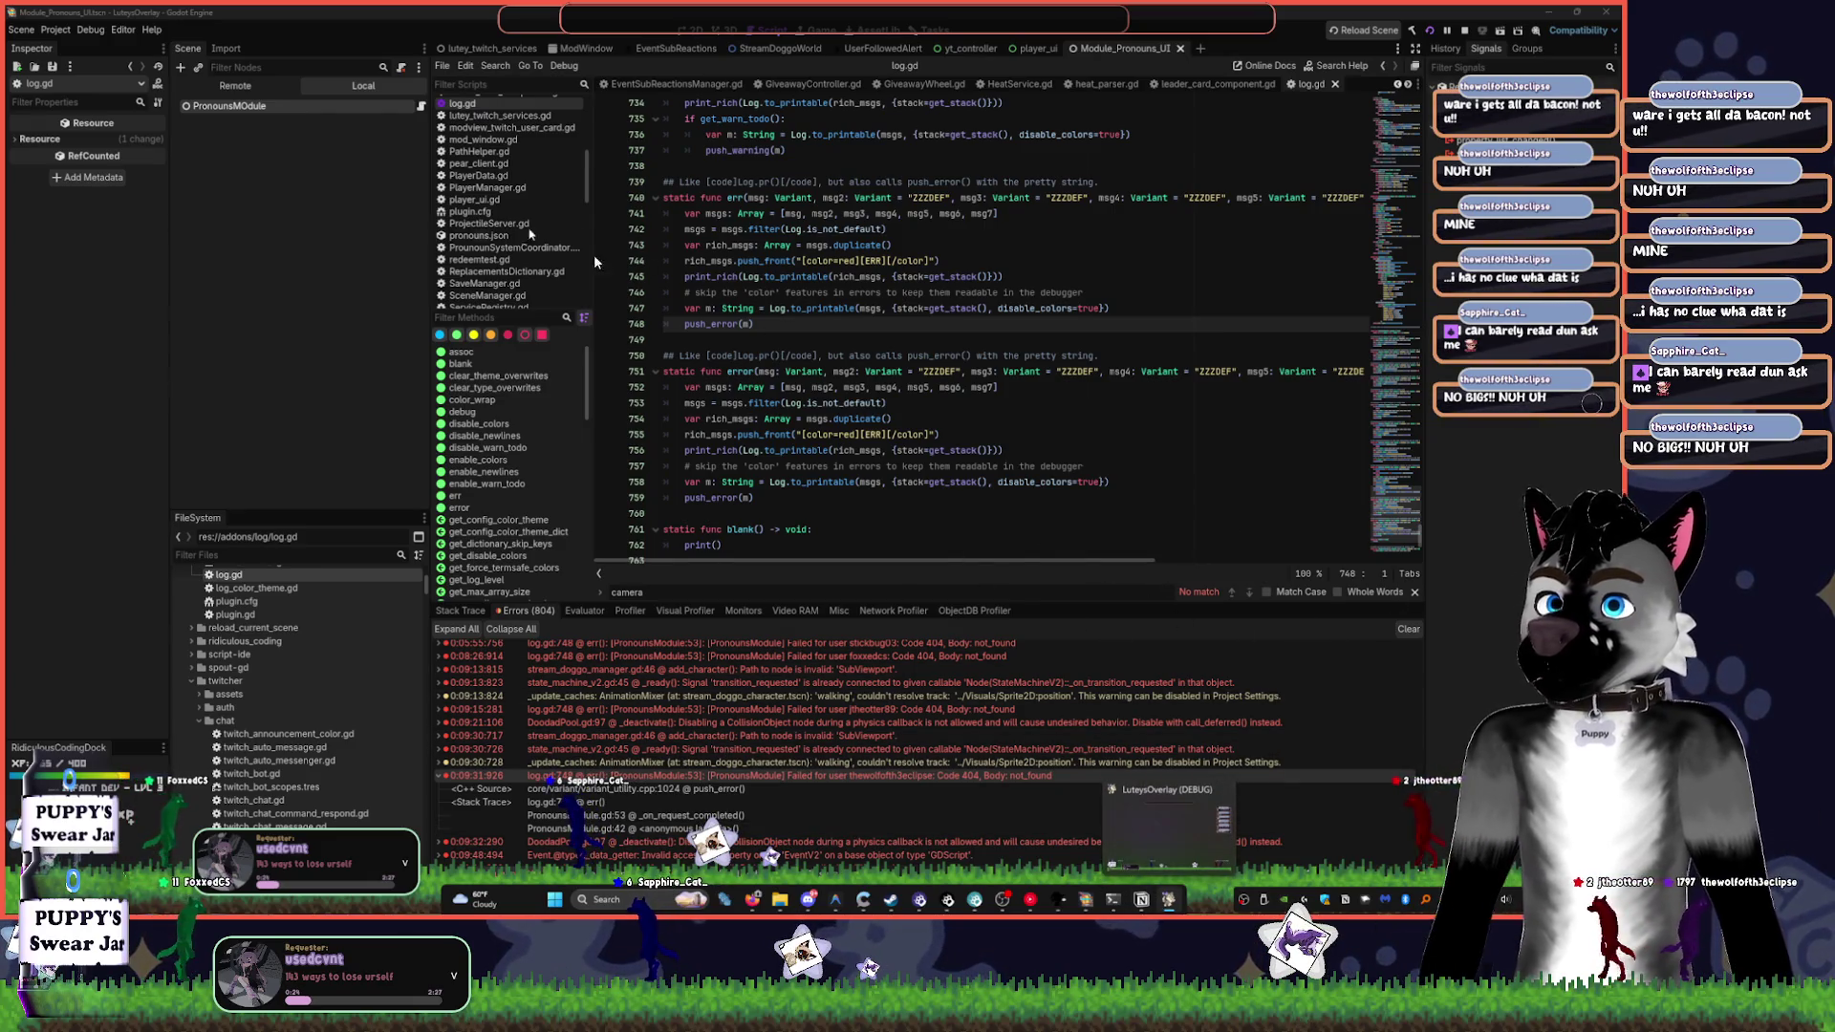
{"action": "left_click", "coordinate": [269, 90]}
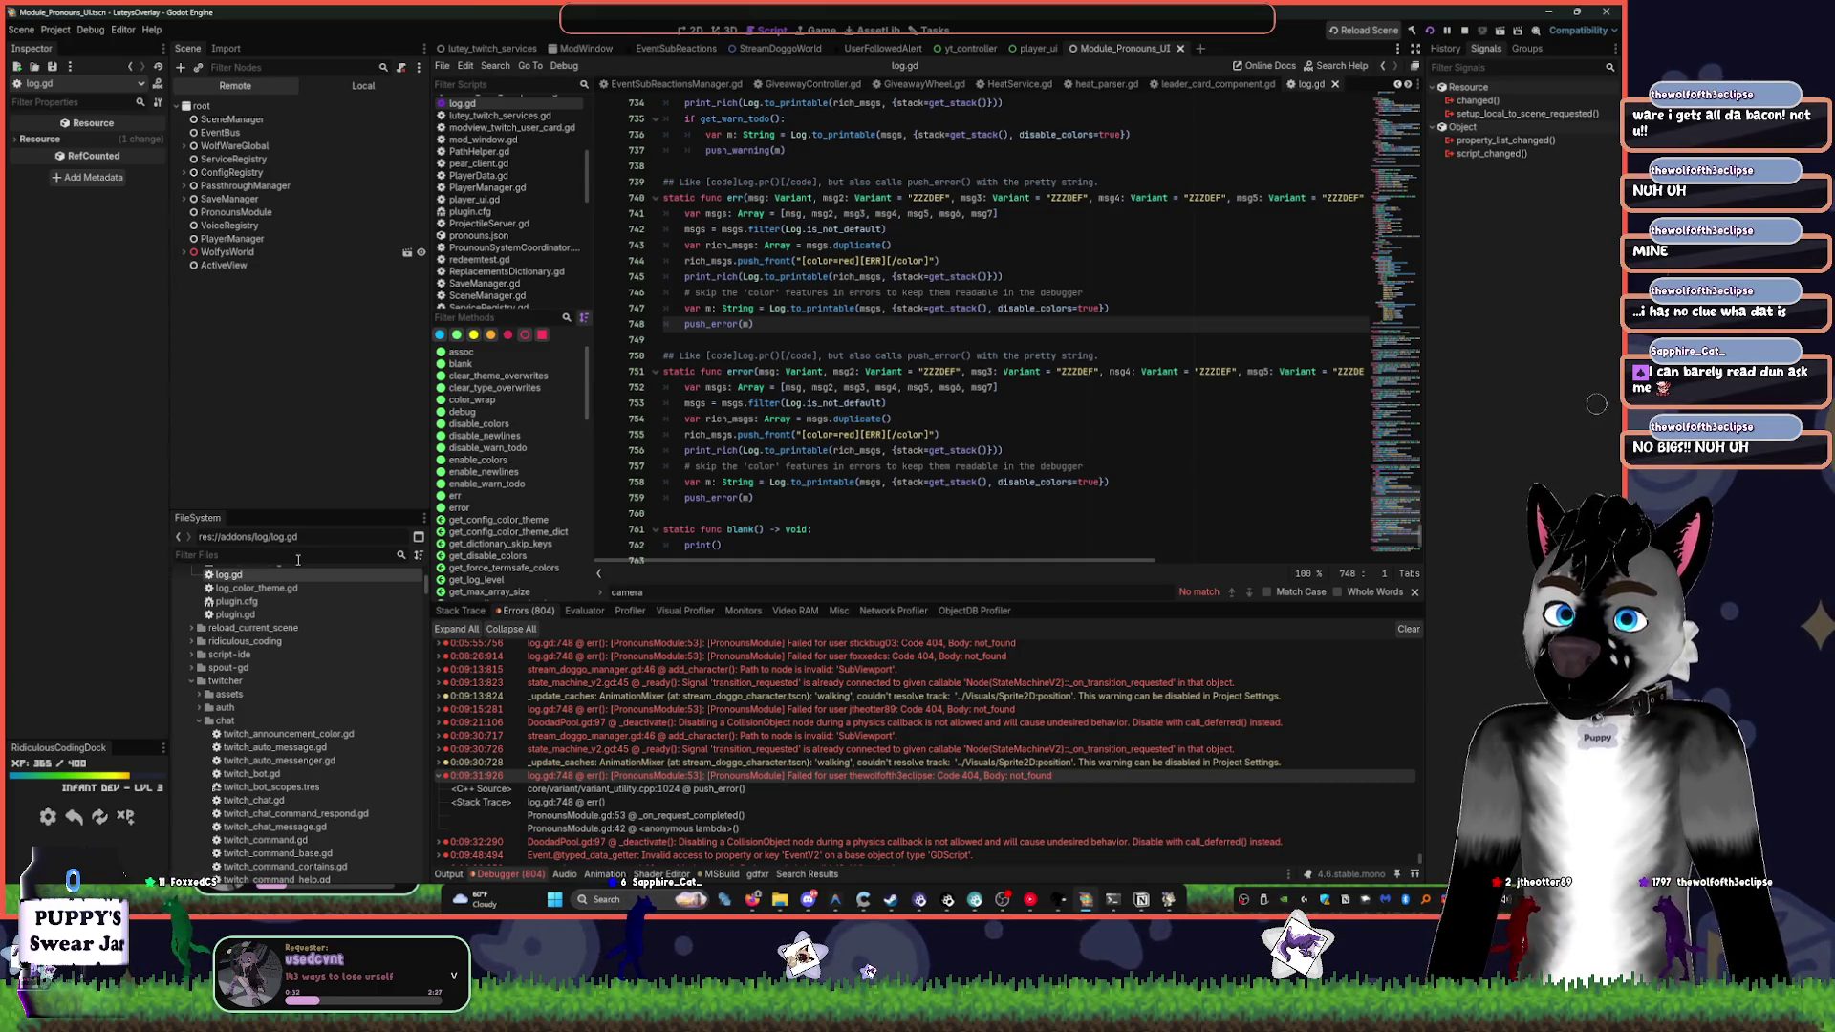
- Filter the local files for 'repl' and open TTSWordReplacements.tres in the Inspector
{"action": "left_click", "coordinate": [363, 85]}
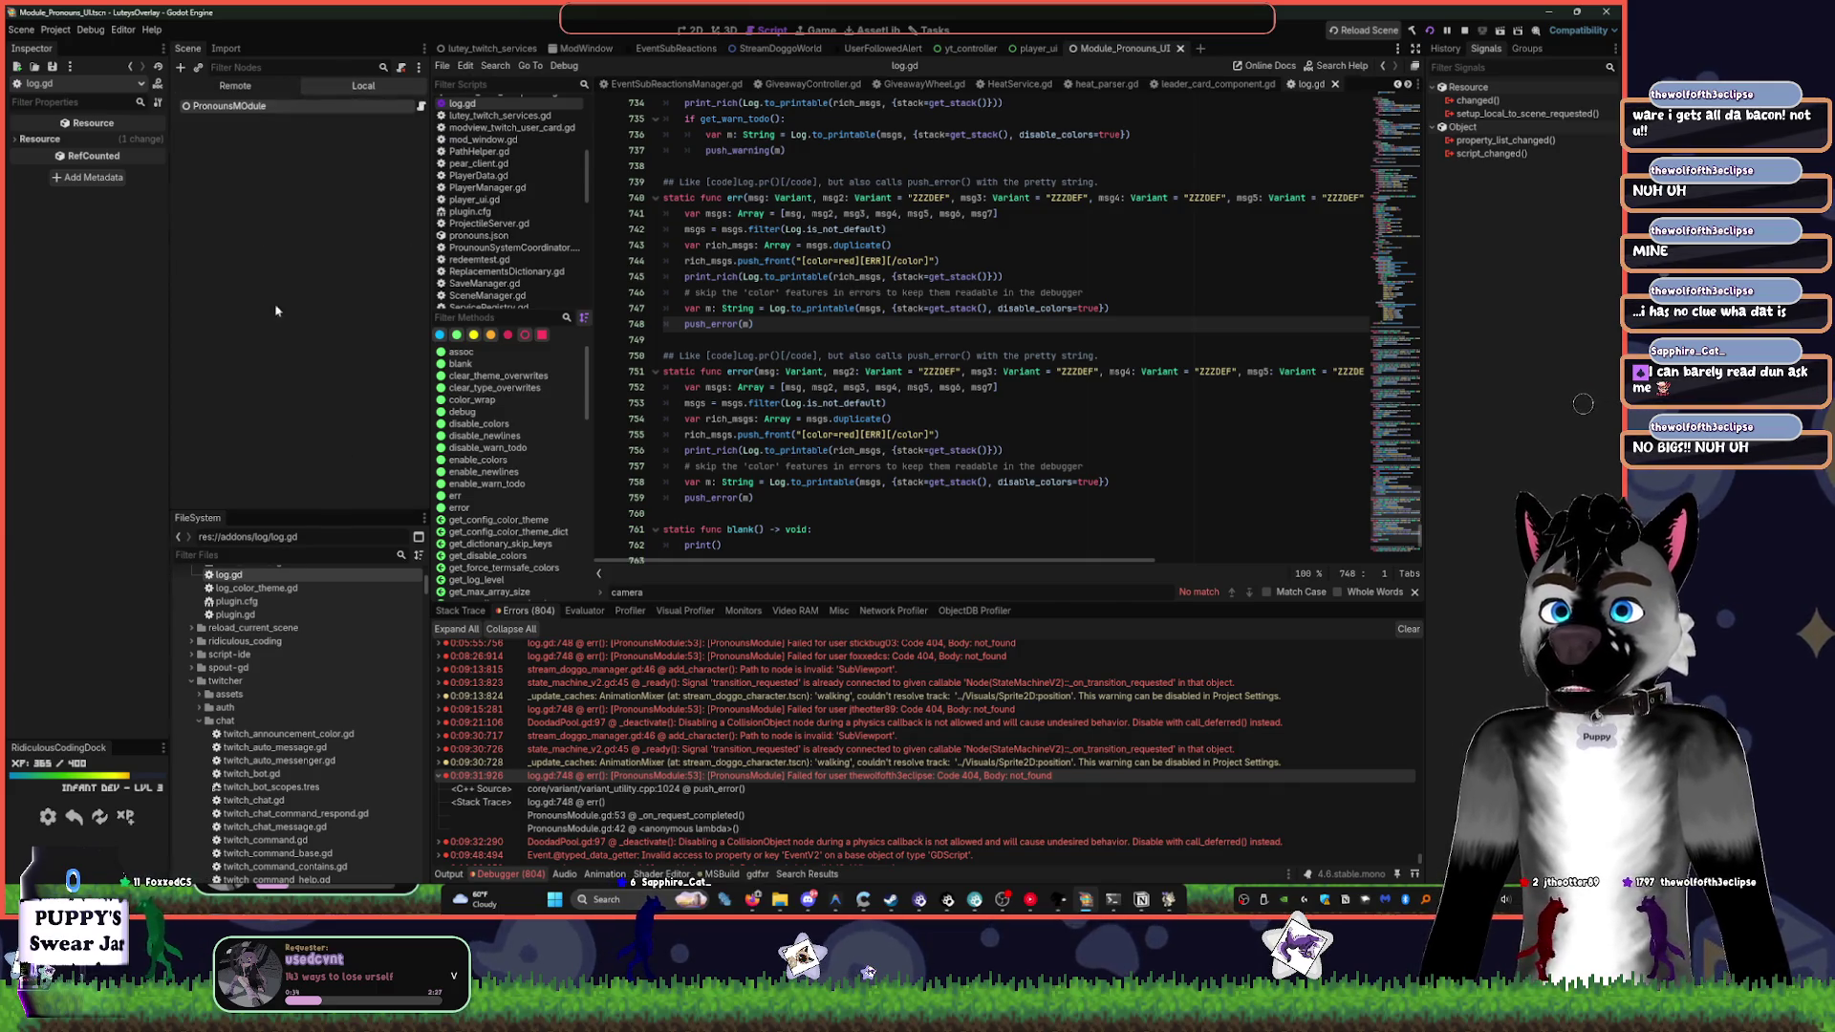
{"action": "type", "text": "repl"}
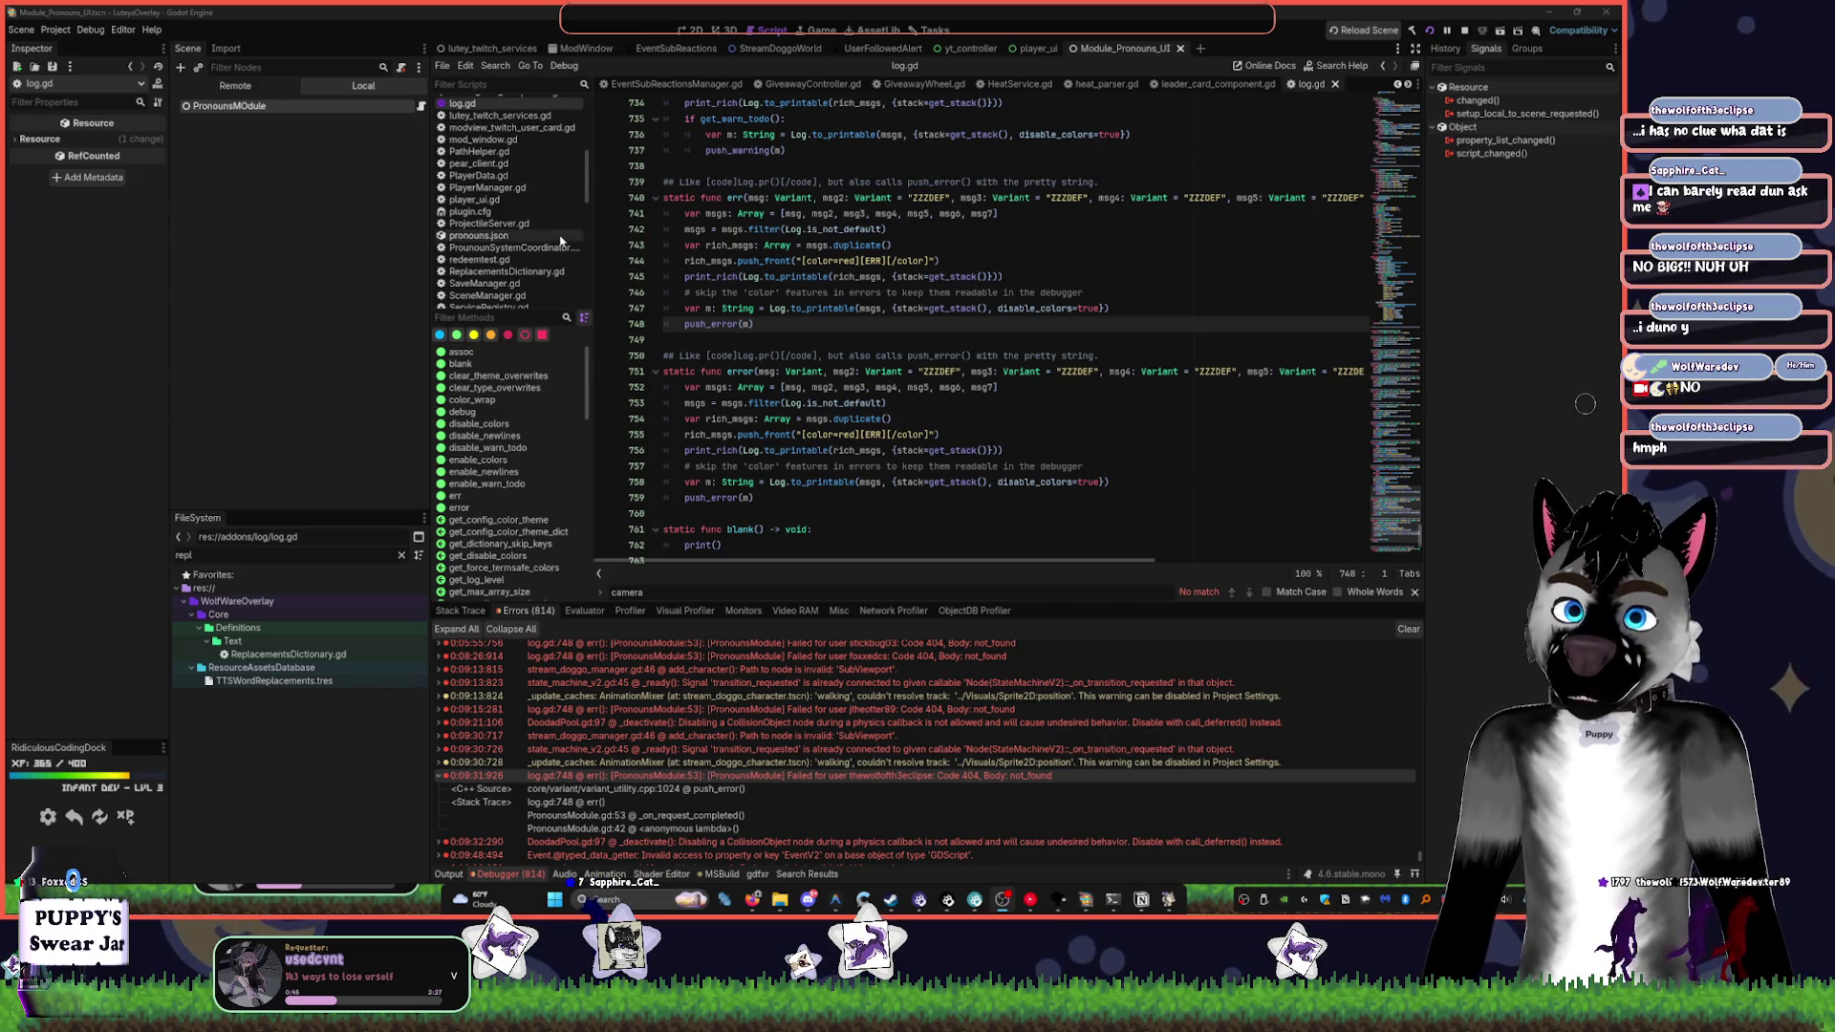
{"action": "double_click", "coordinate": [315, 685]}
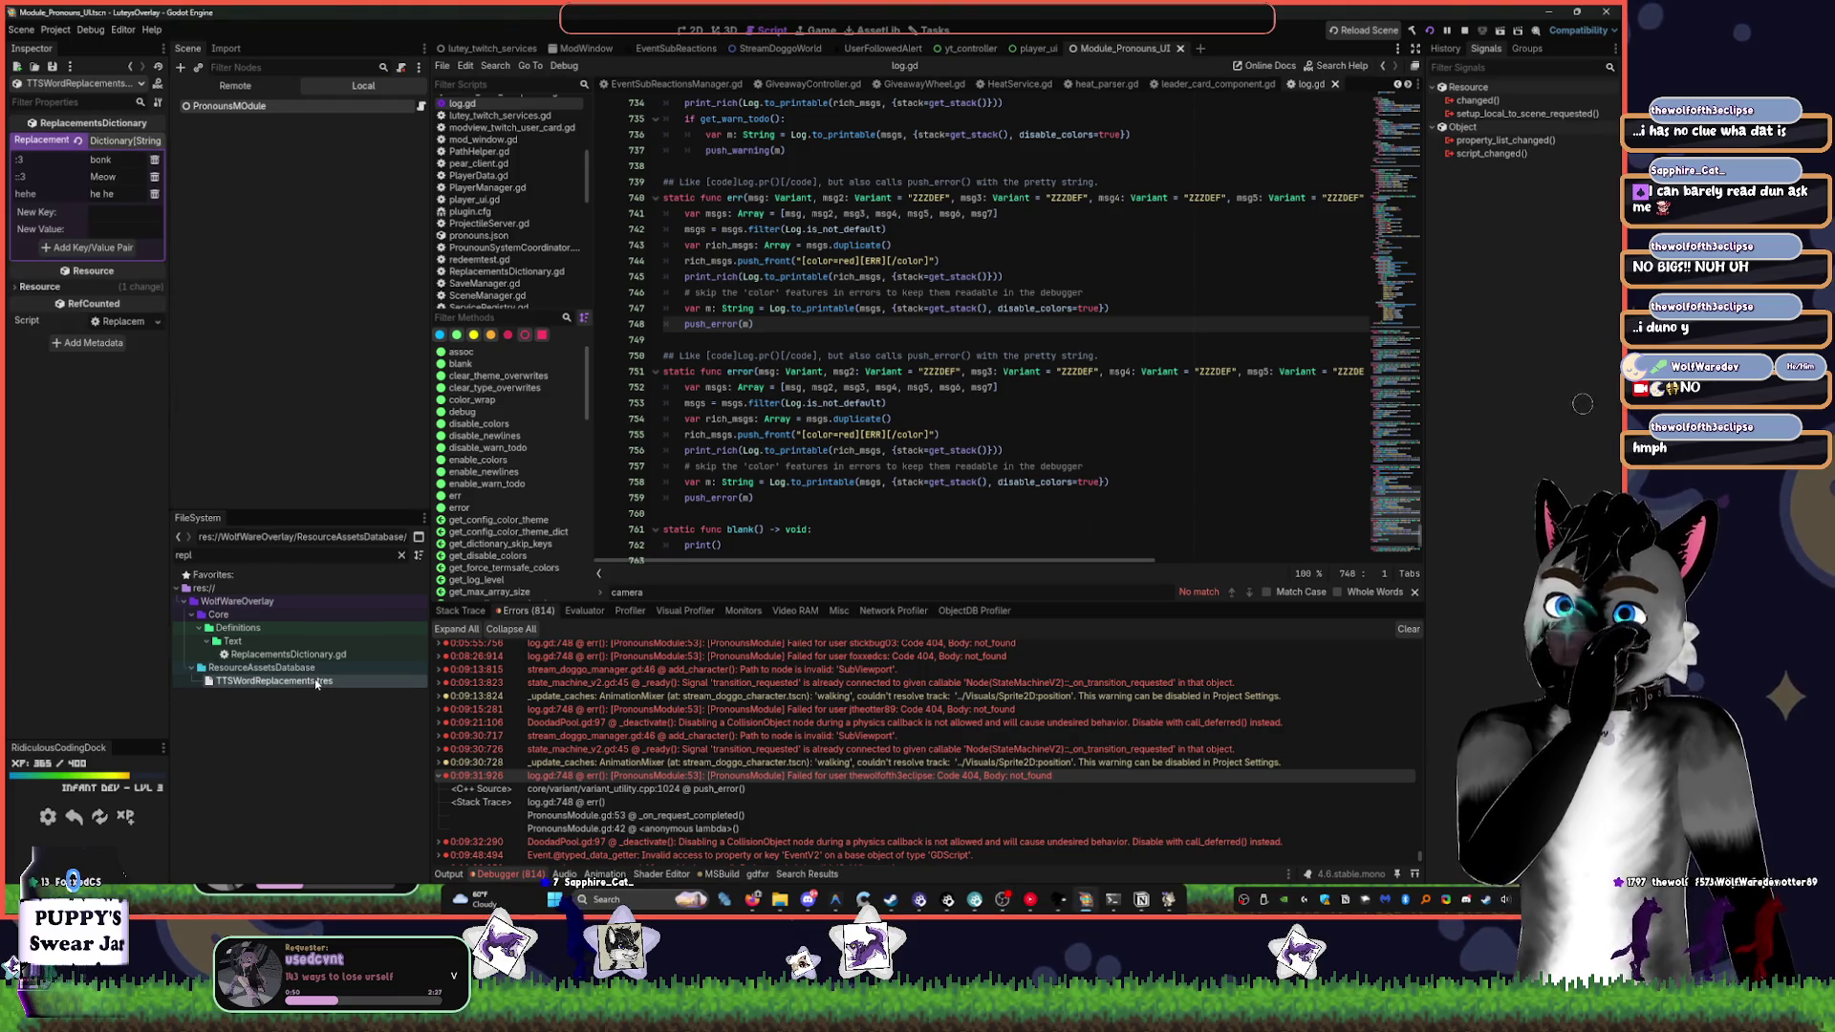
- Add a NO → no replacement pair, delete it again, and save with Ctrl+S
{"action": "left_click", "coordinate": [125, 212]}
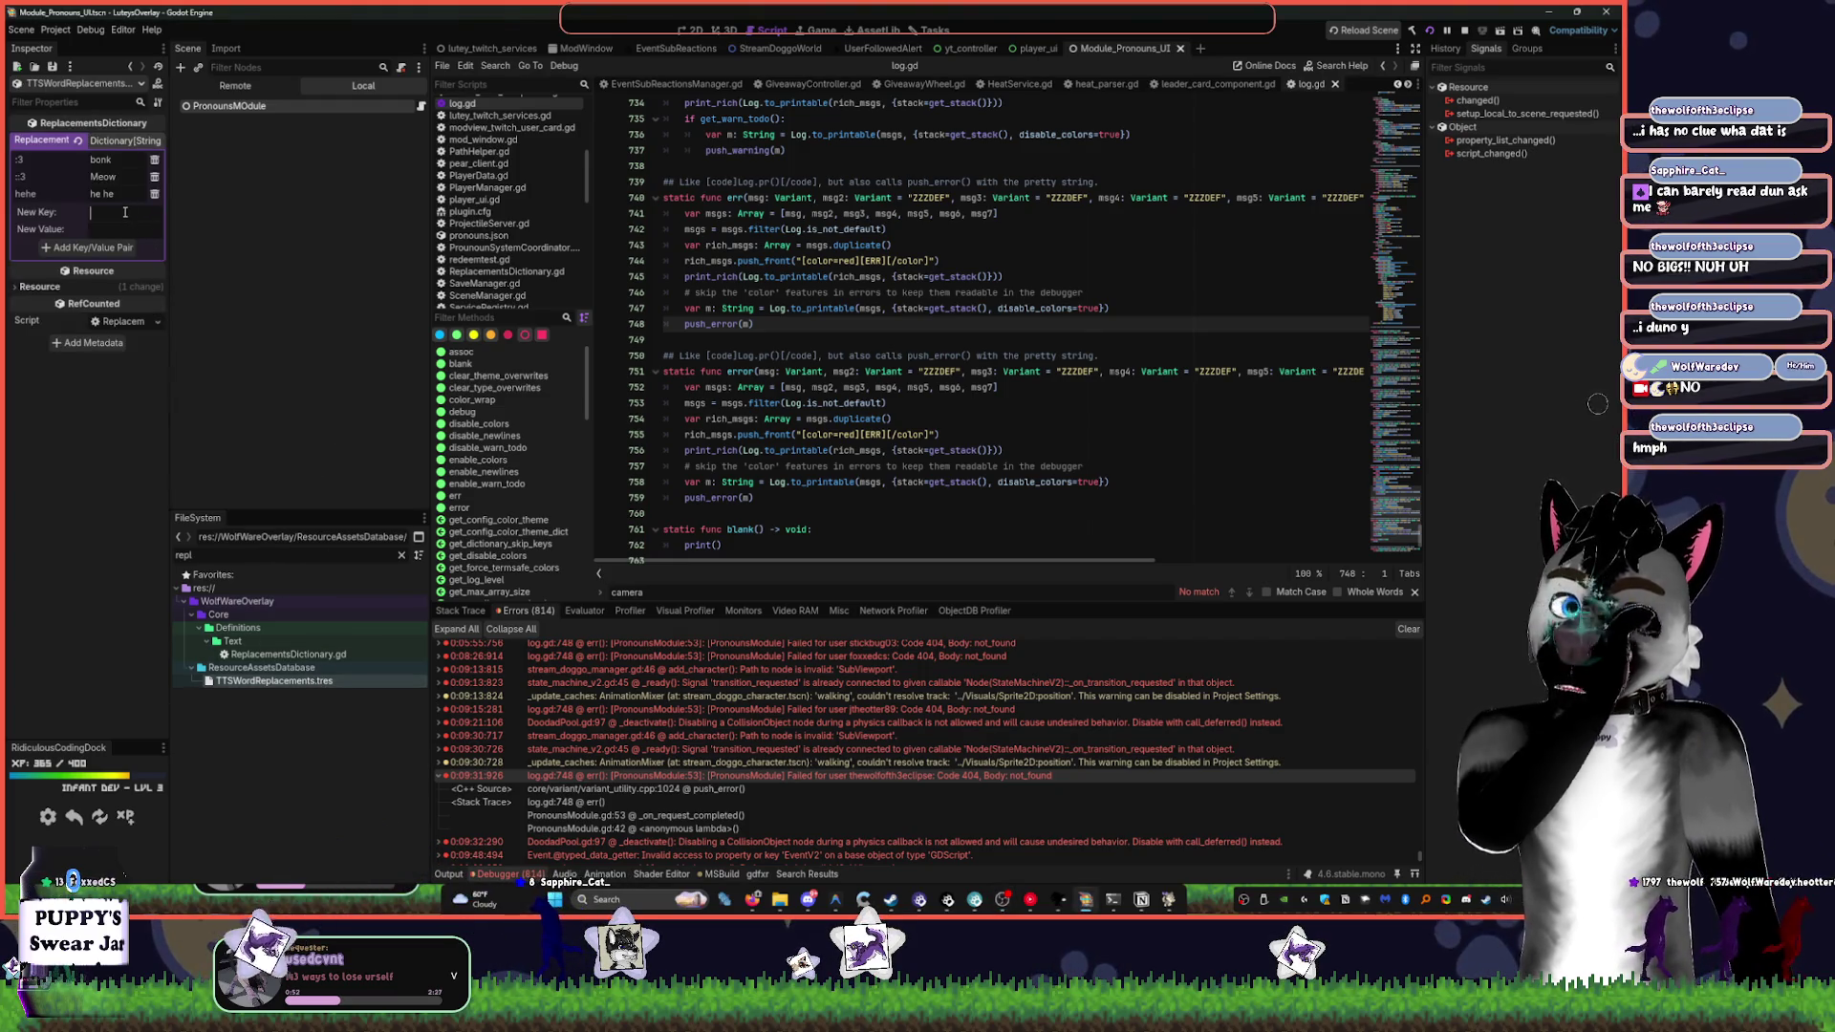
{"action": "type", "text": "BN"}
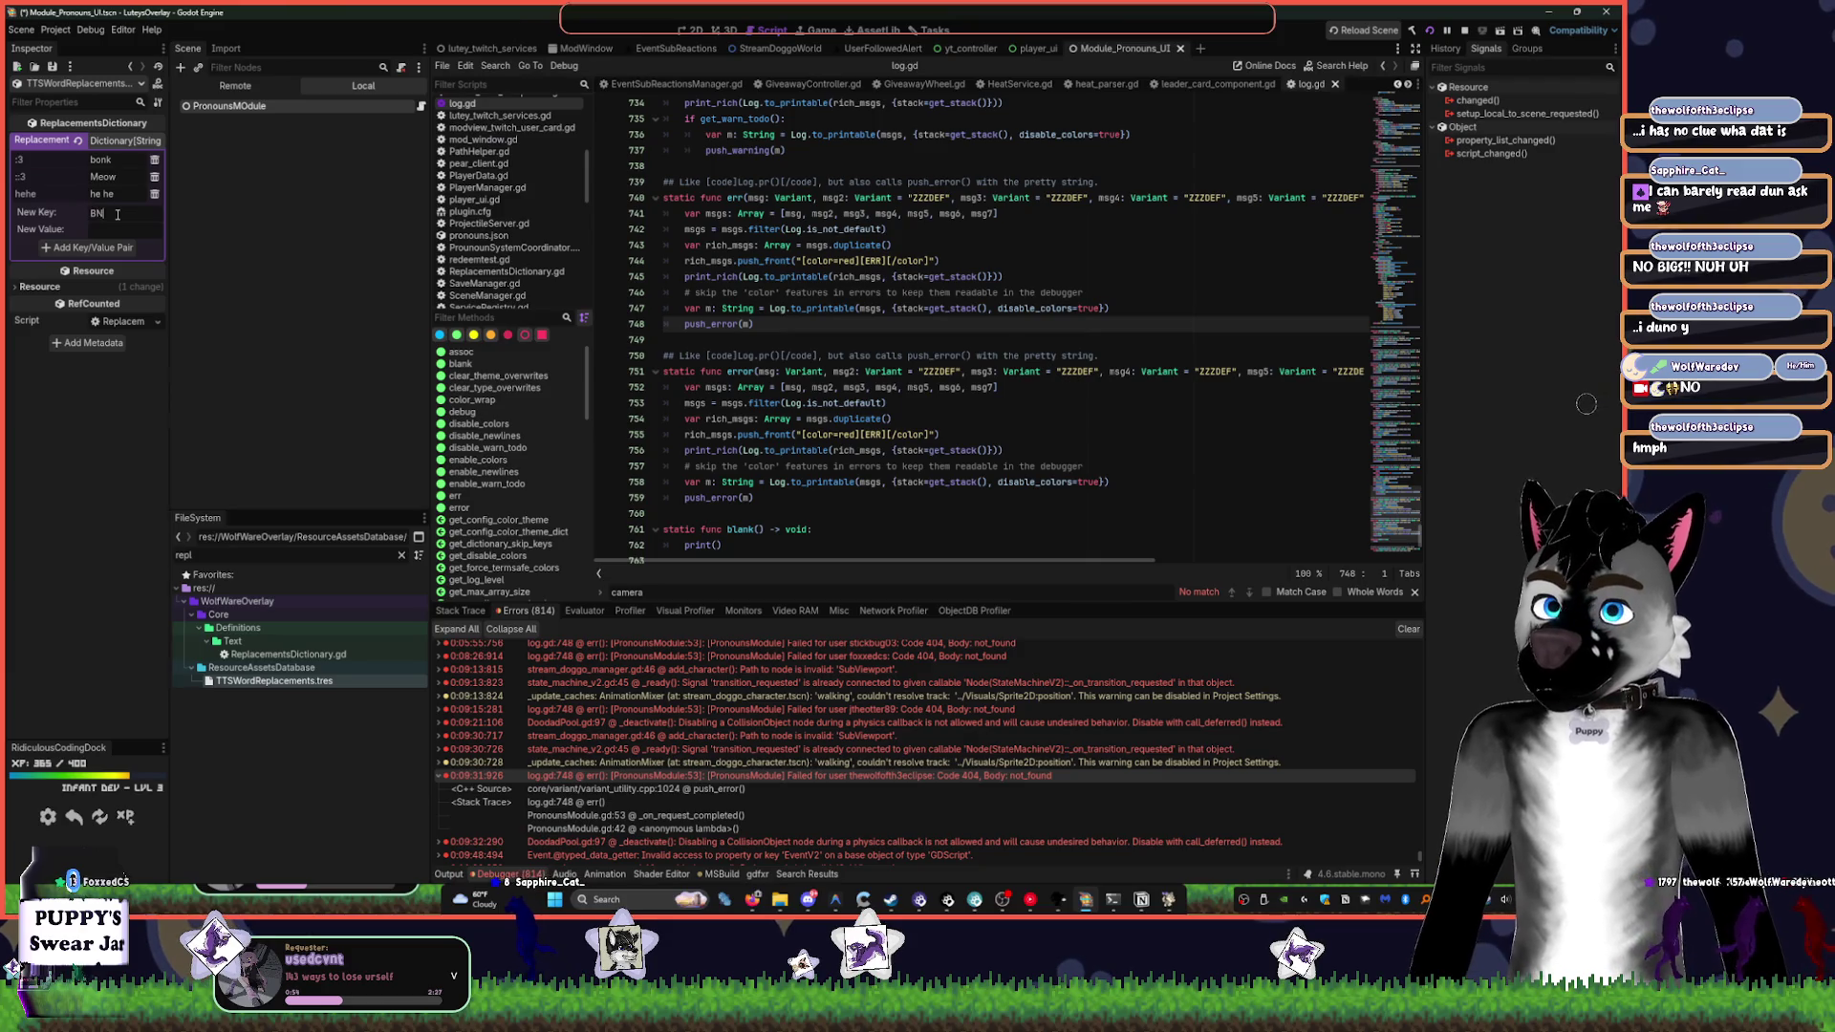
{"action": "key", "text": "Tab"}
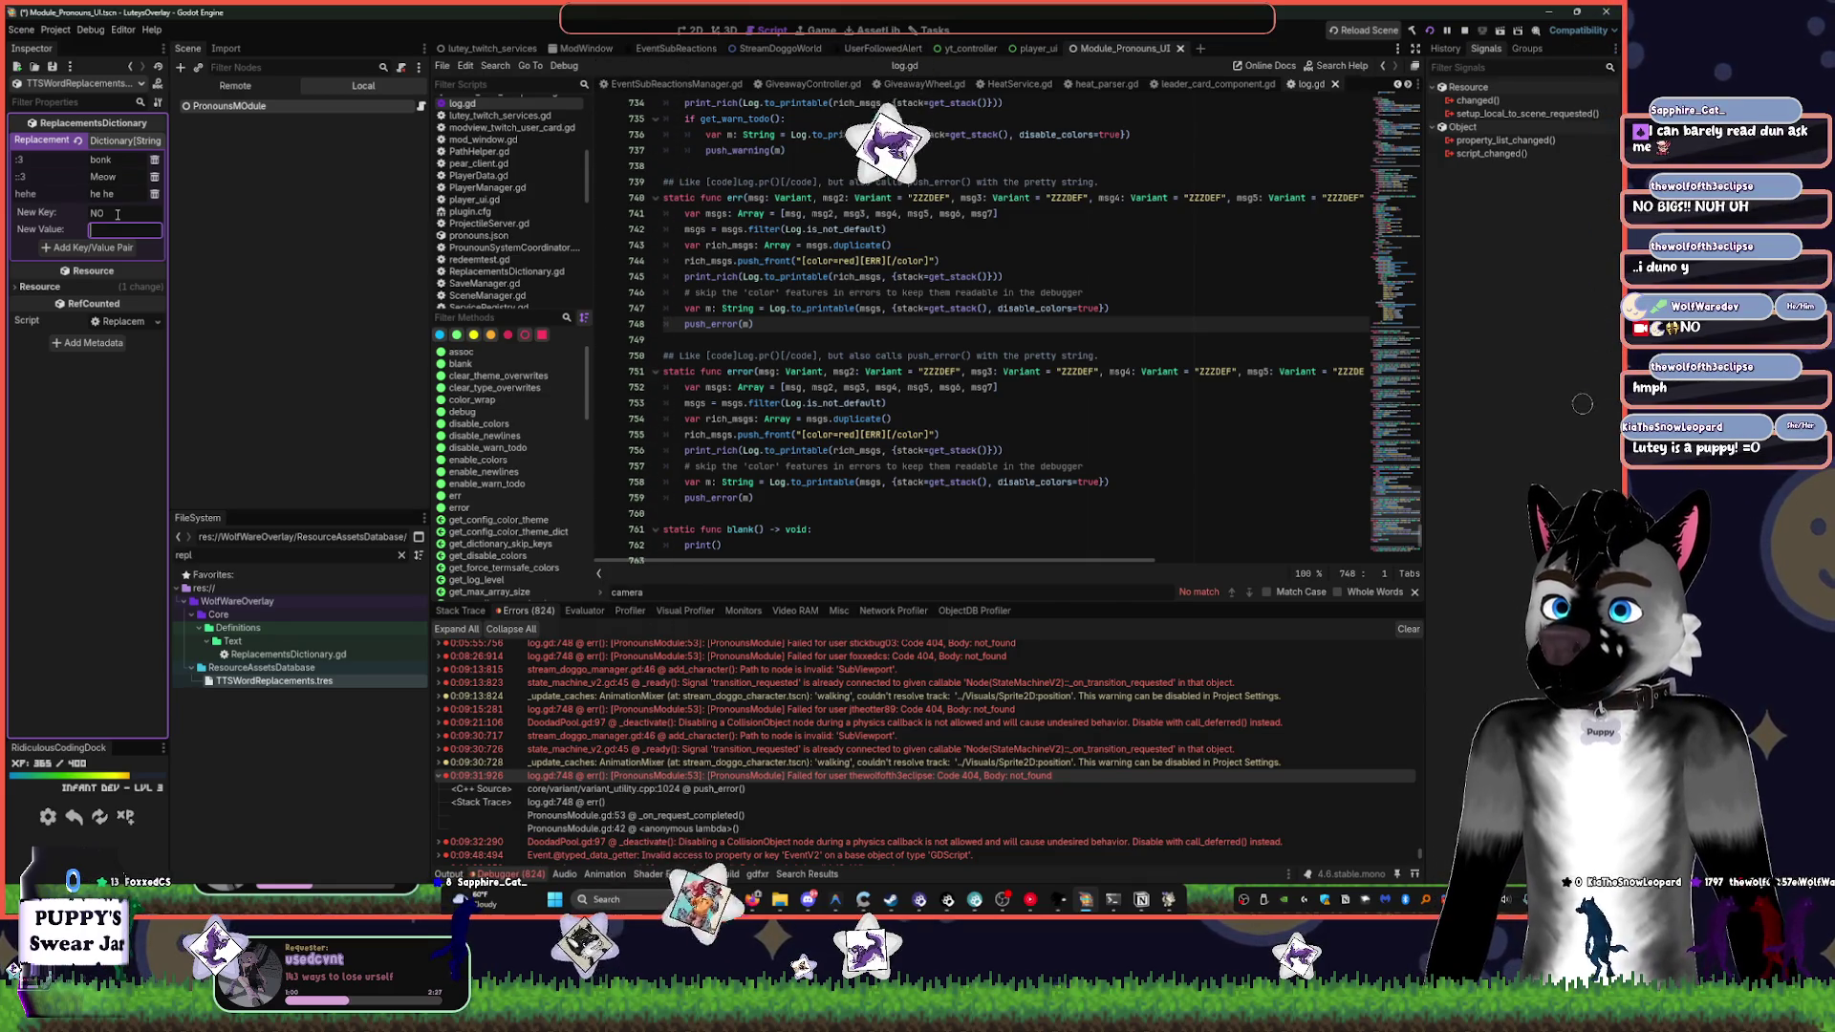
{"action": "type", "text": "no"}
{"action": "left_click", "coordinate": [108, 249]}
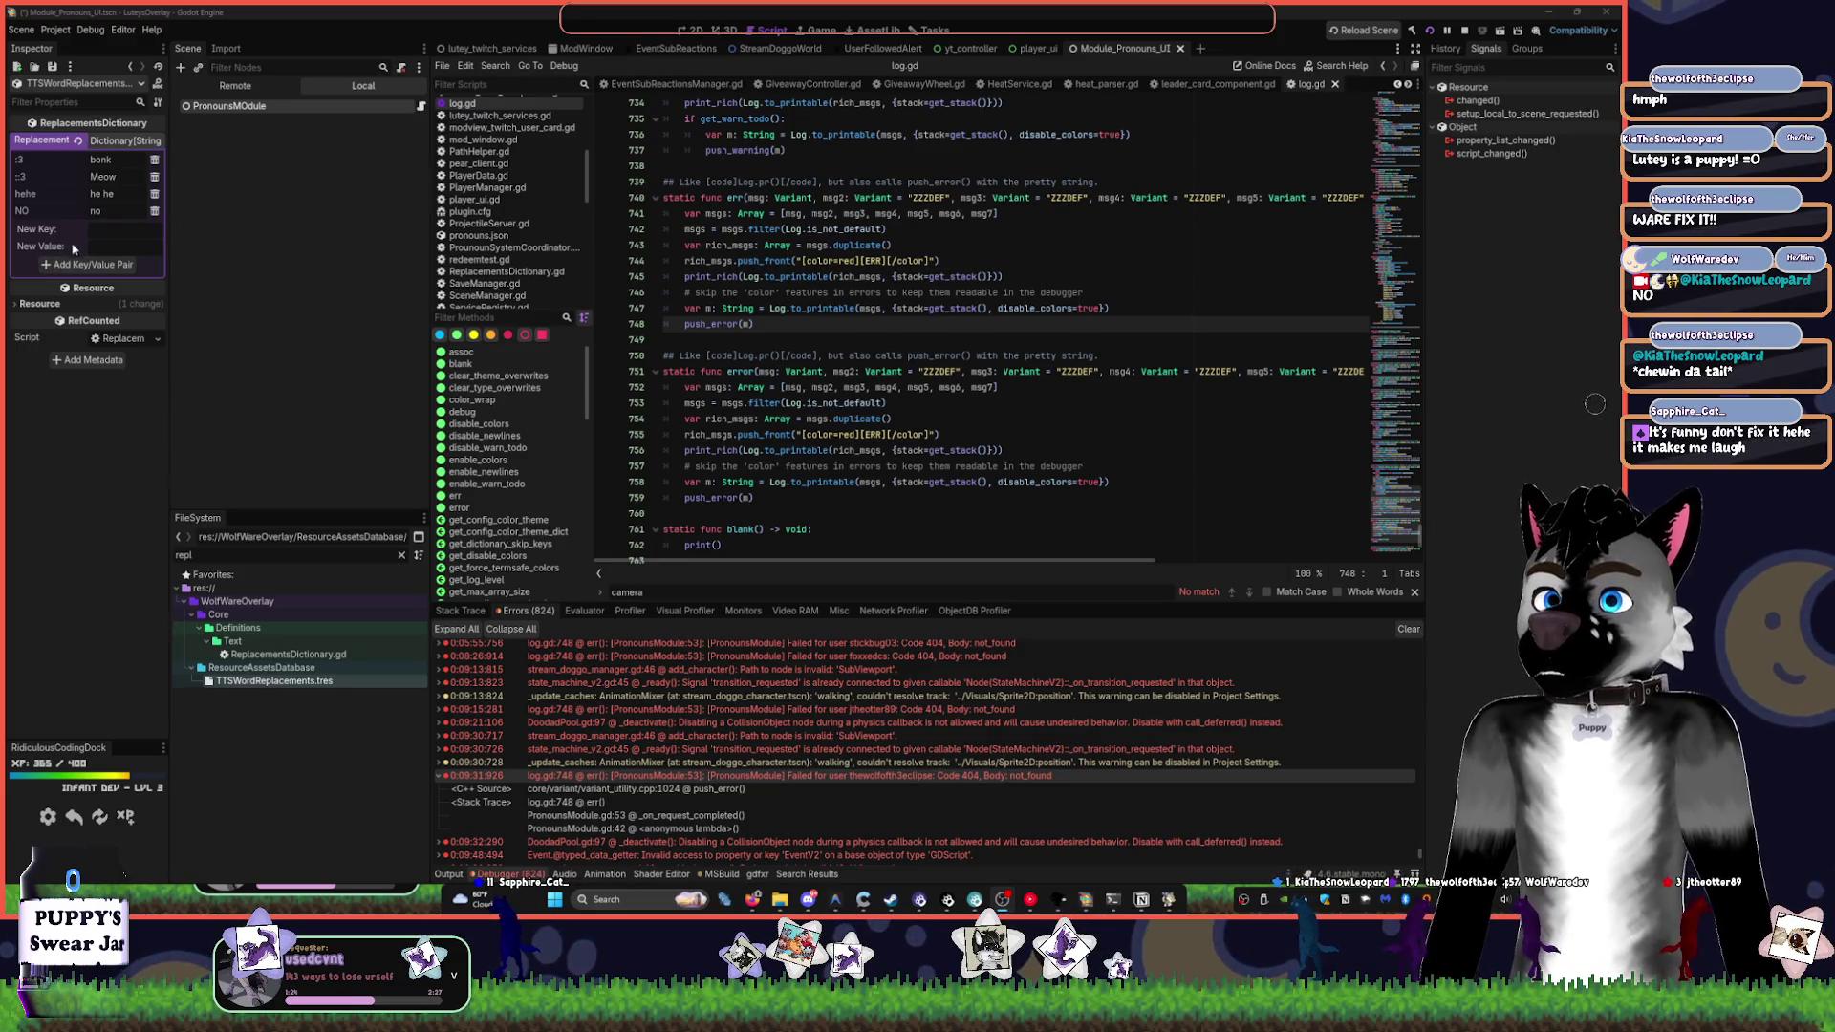
{"action": "left_click", "coordinate": [155, 211]}
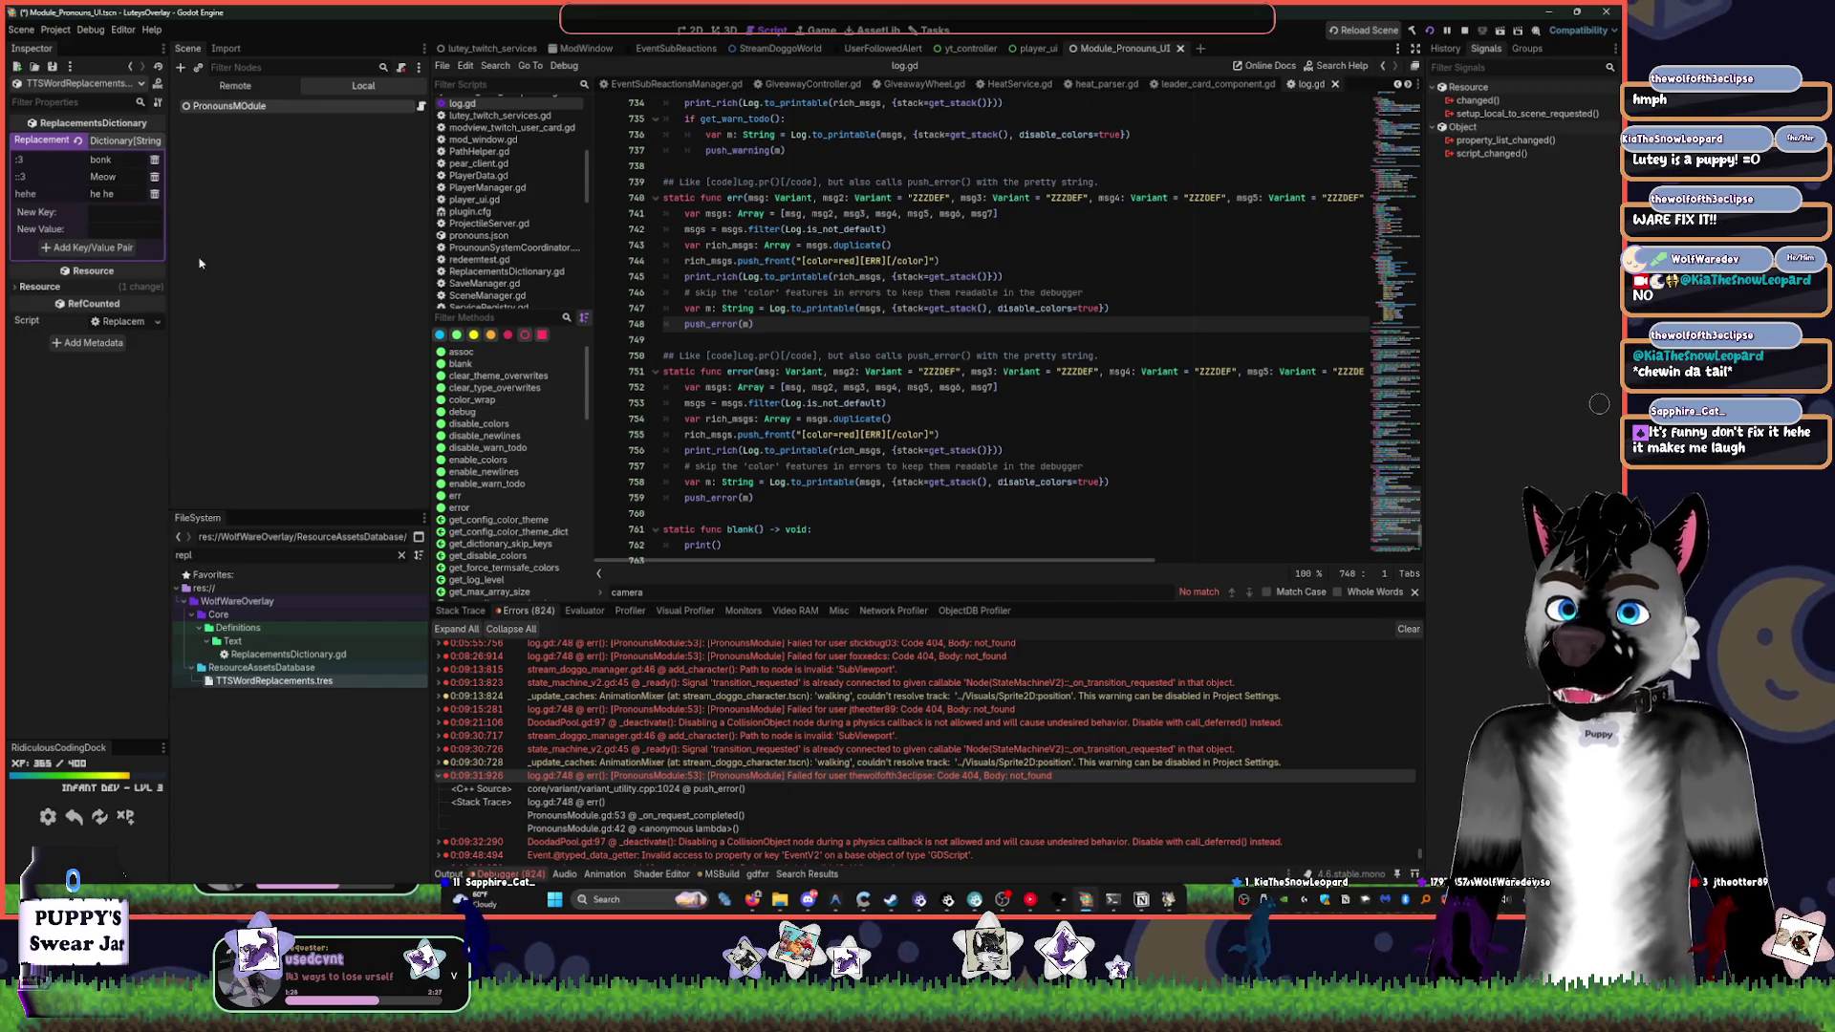
{"action": "key", "text": "ctrl+s"}
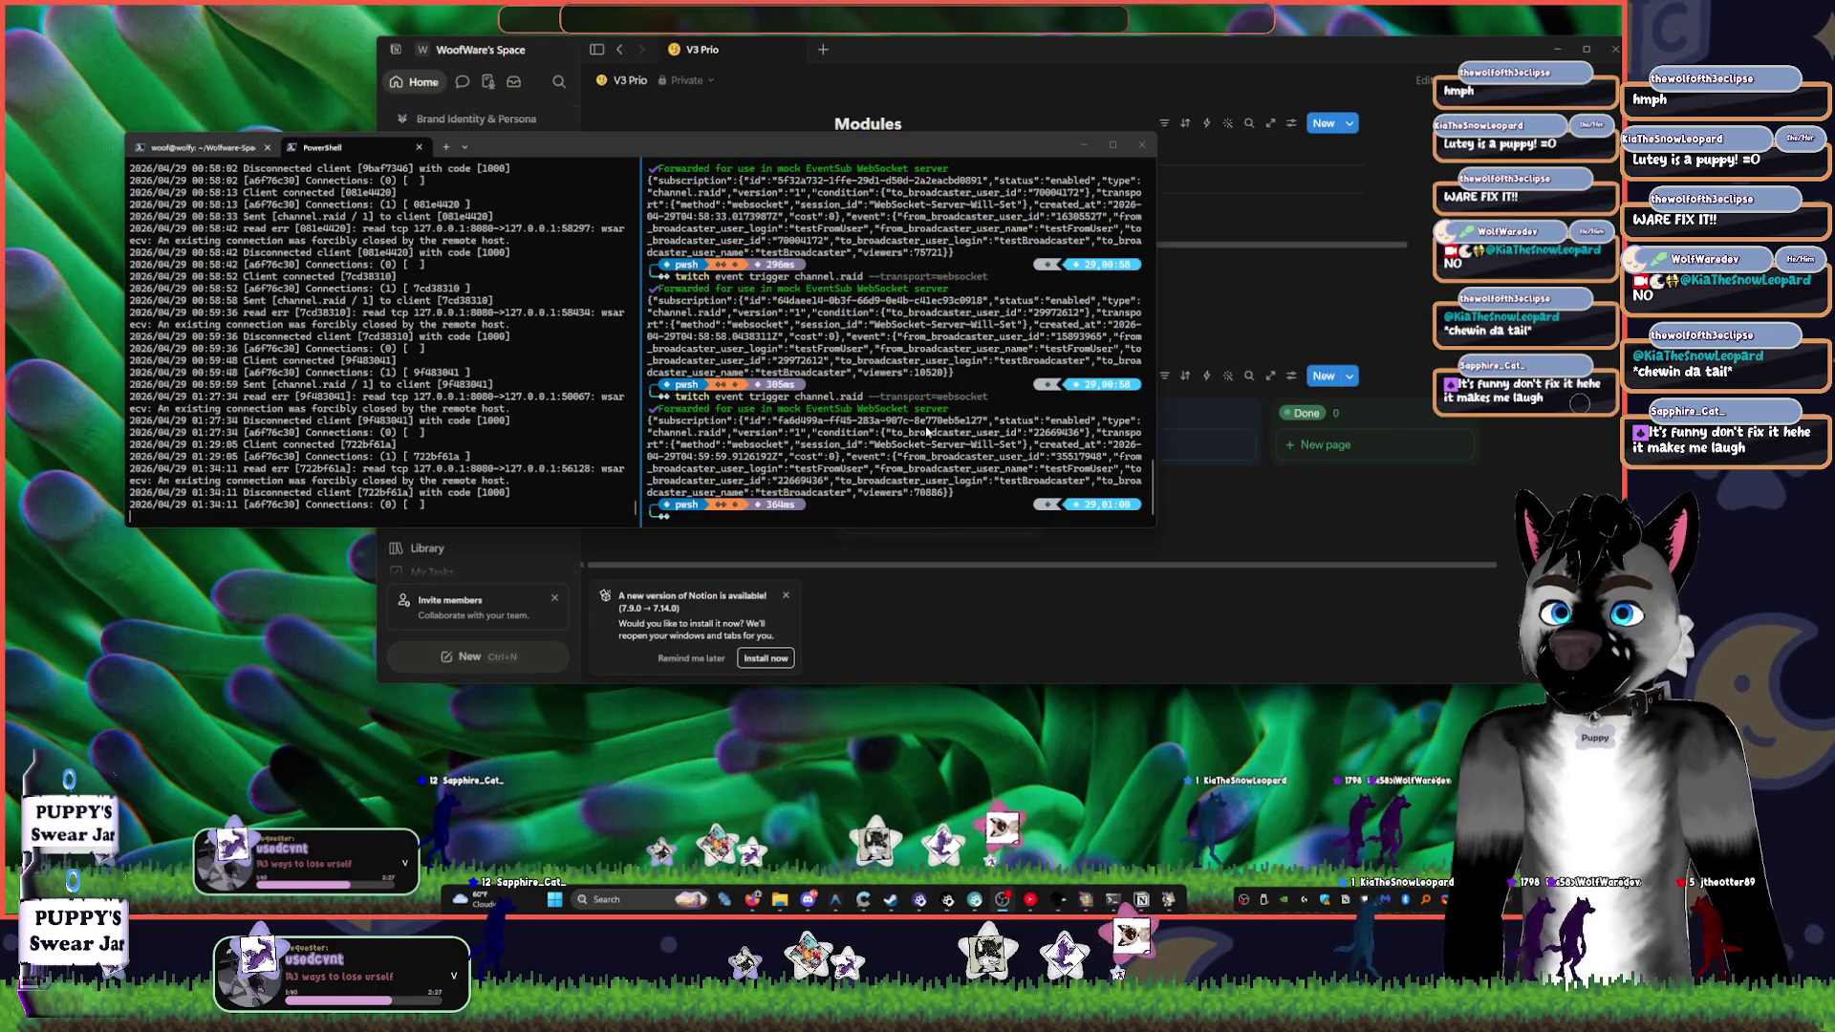
- Minimize Notion and close the Sound Effects and LuteysOverlay Explorer folders
{"action": "left_click", "coordinate": [1318, 277]}
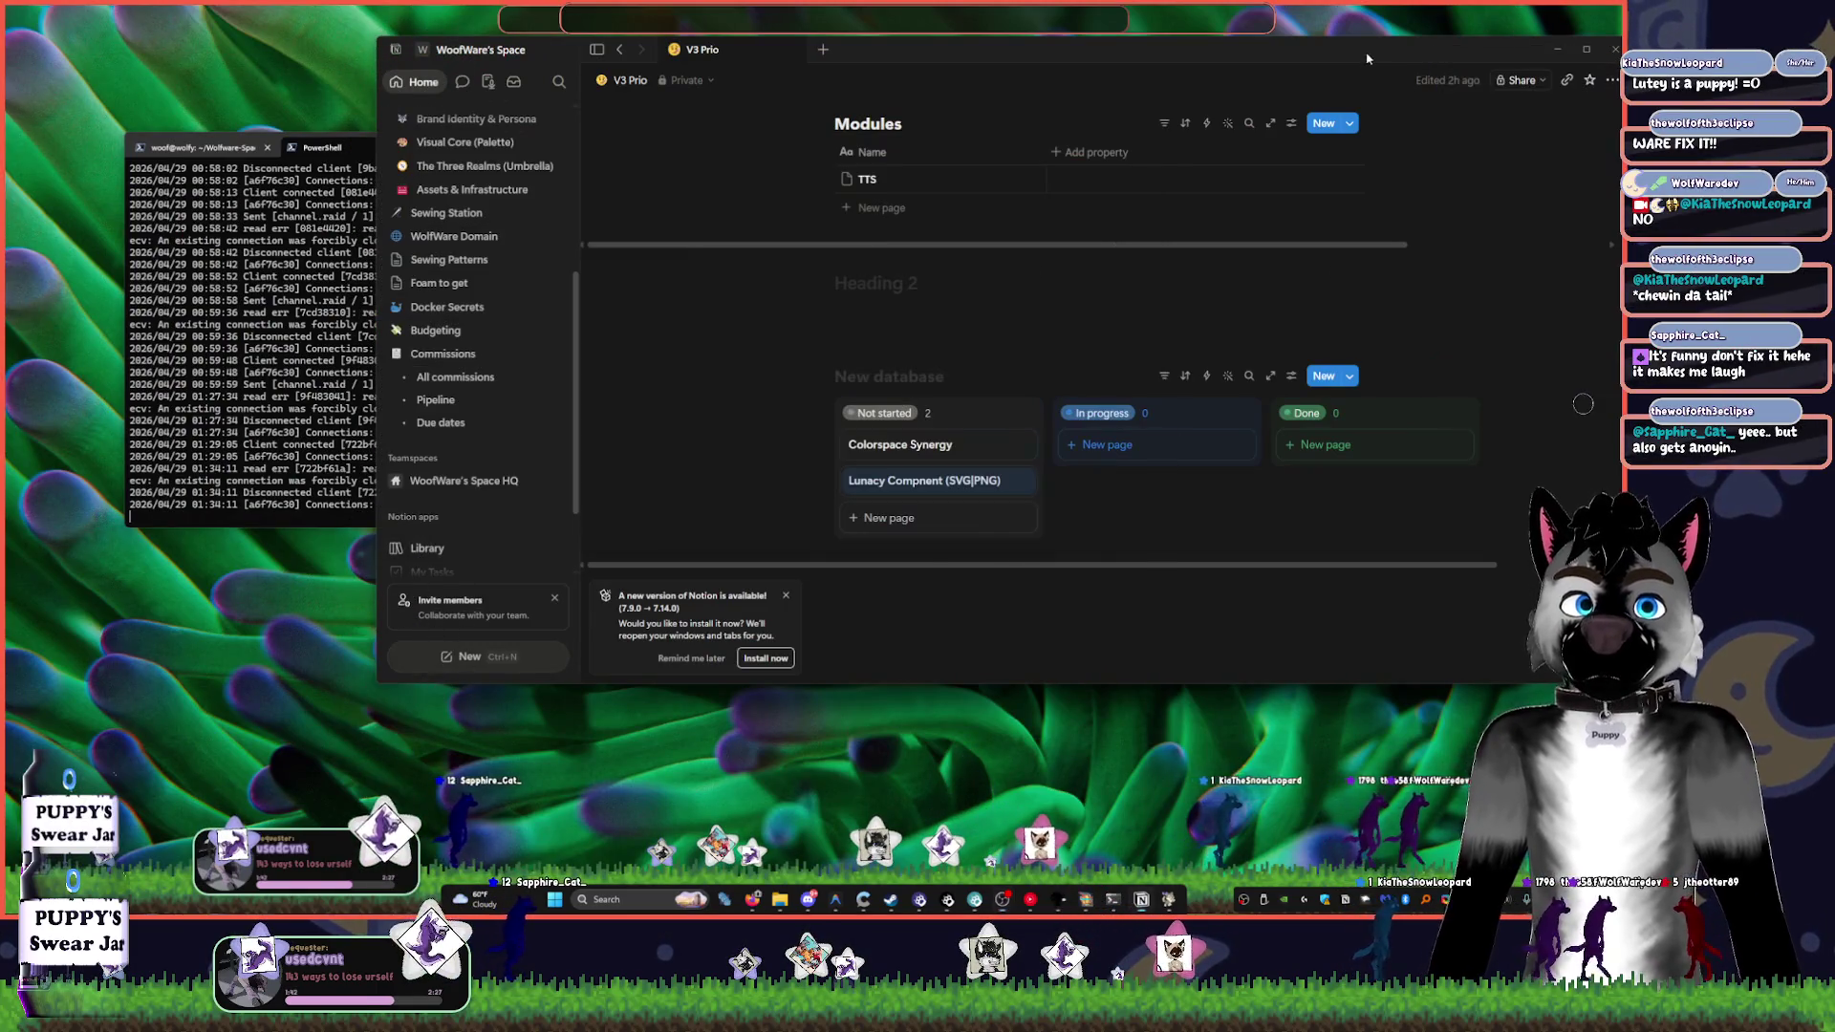
{"action": "left_click", "coordinate": [1584, 51]}
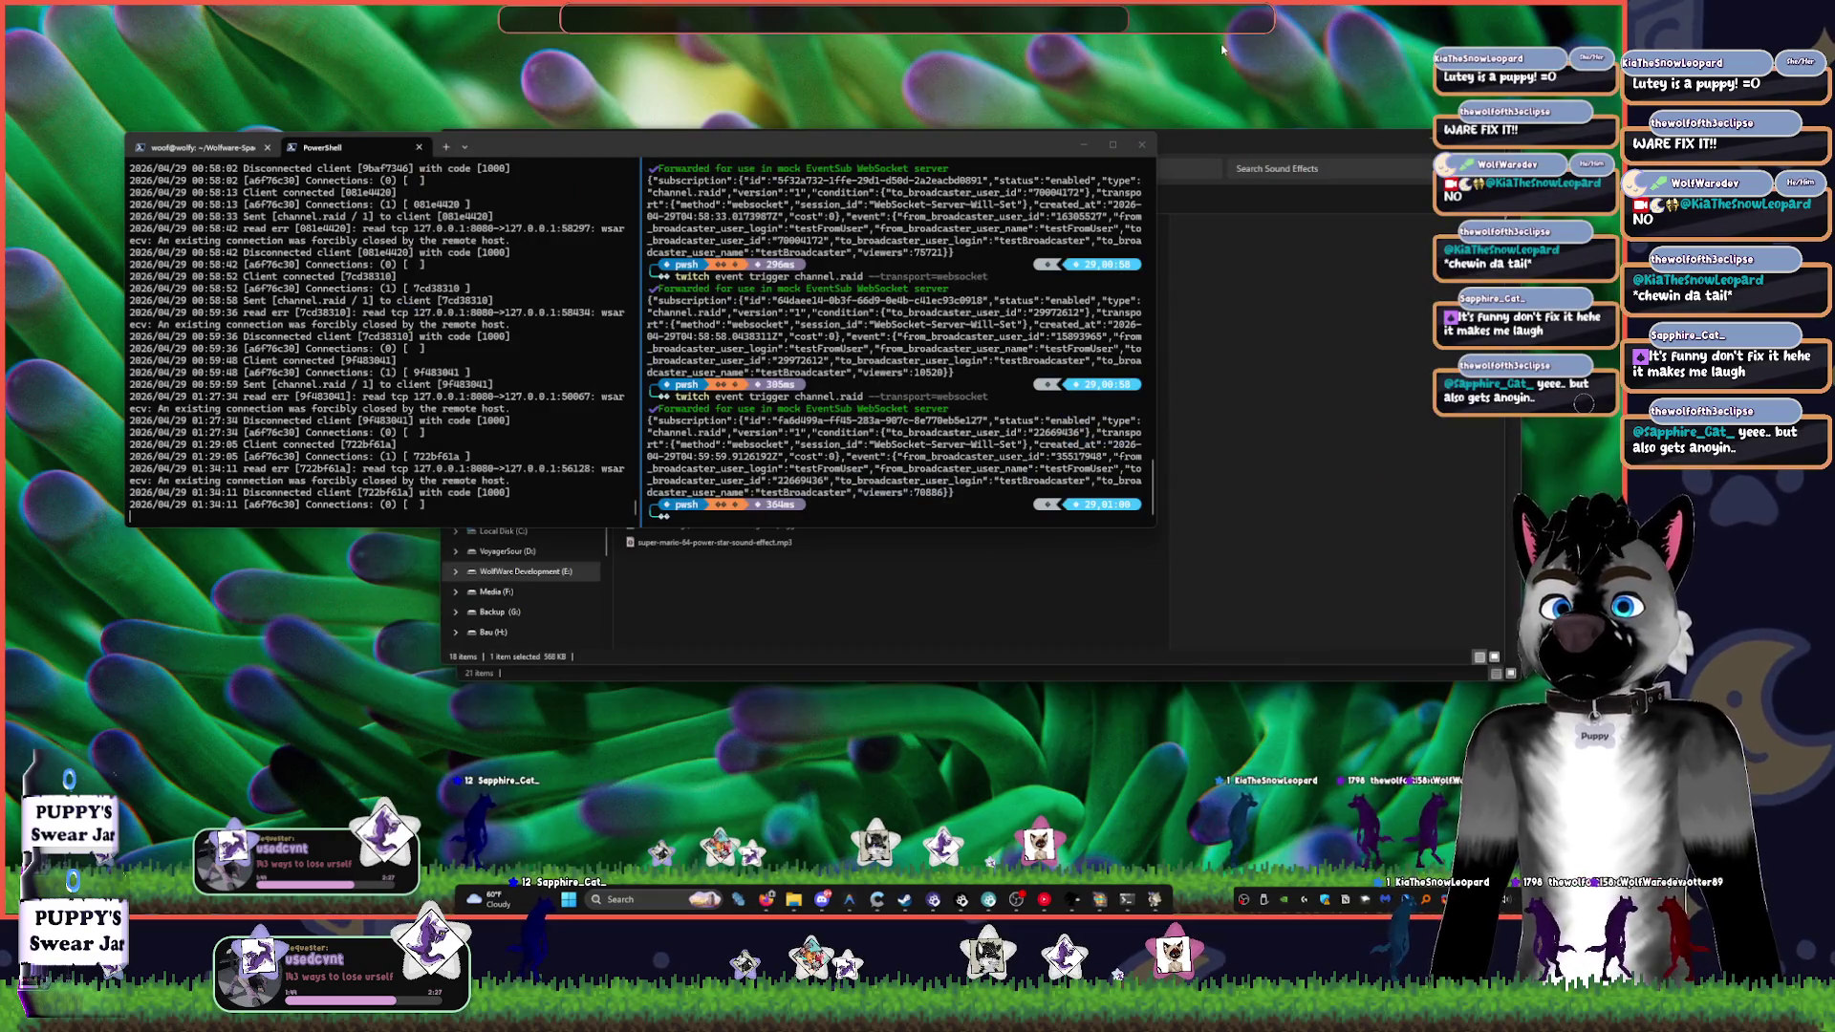
{"action": "left_click", "coordinate": [1444, 161]}
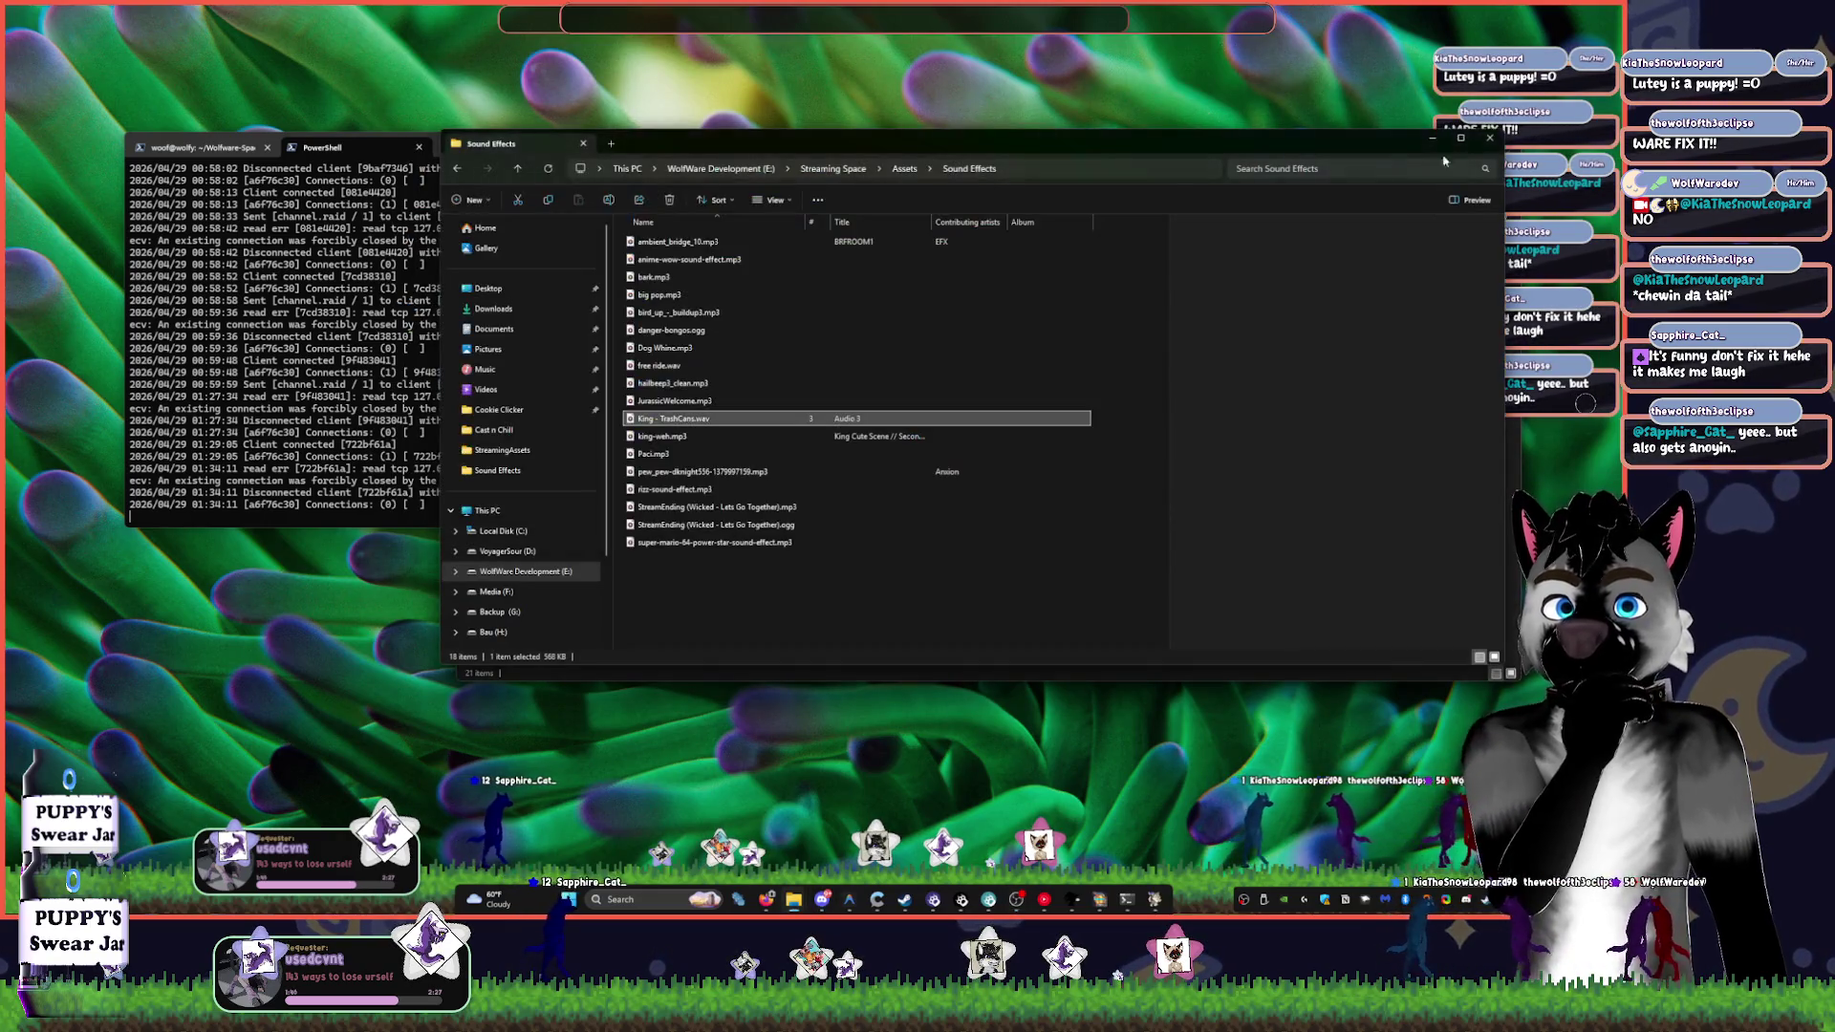
{"action": "left_click", "coordinate": [1485, 143]}
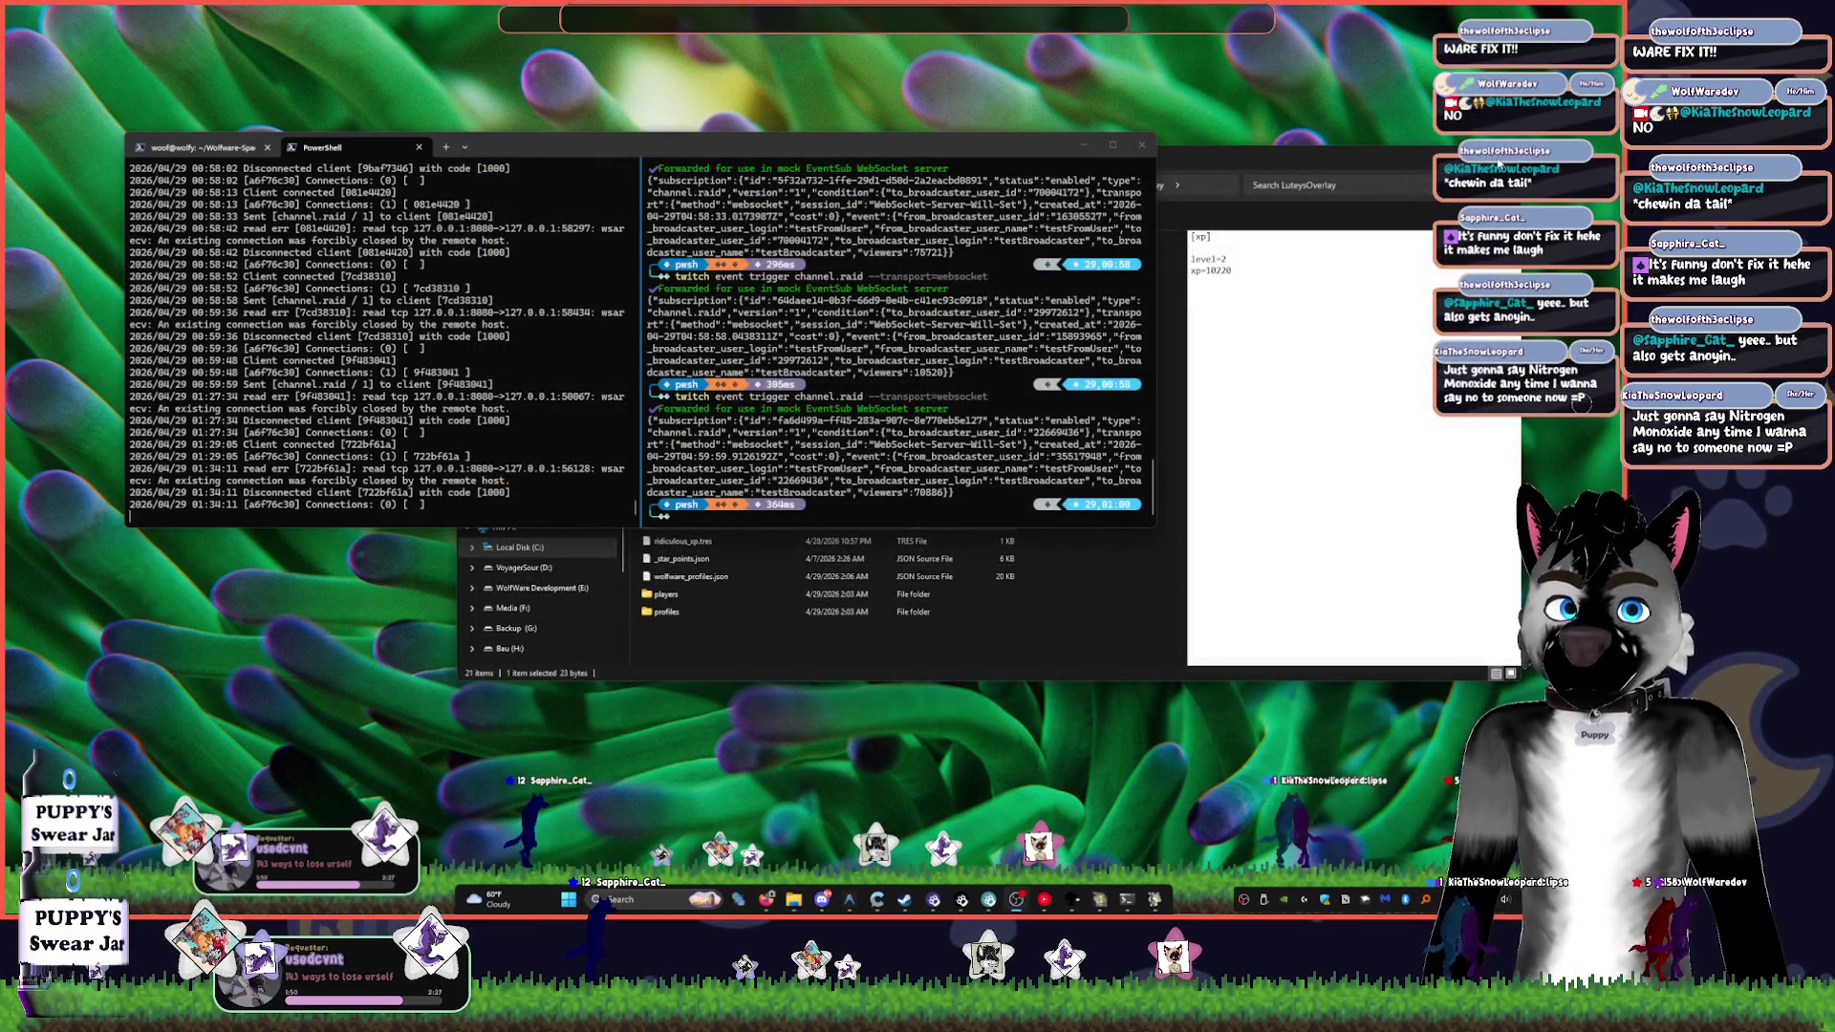
{"action": "left_click", "coordinate": [1410, 163]}
{"action": "left_click", "coordinate": [1411, 163]}
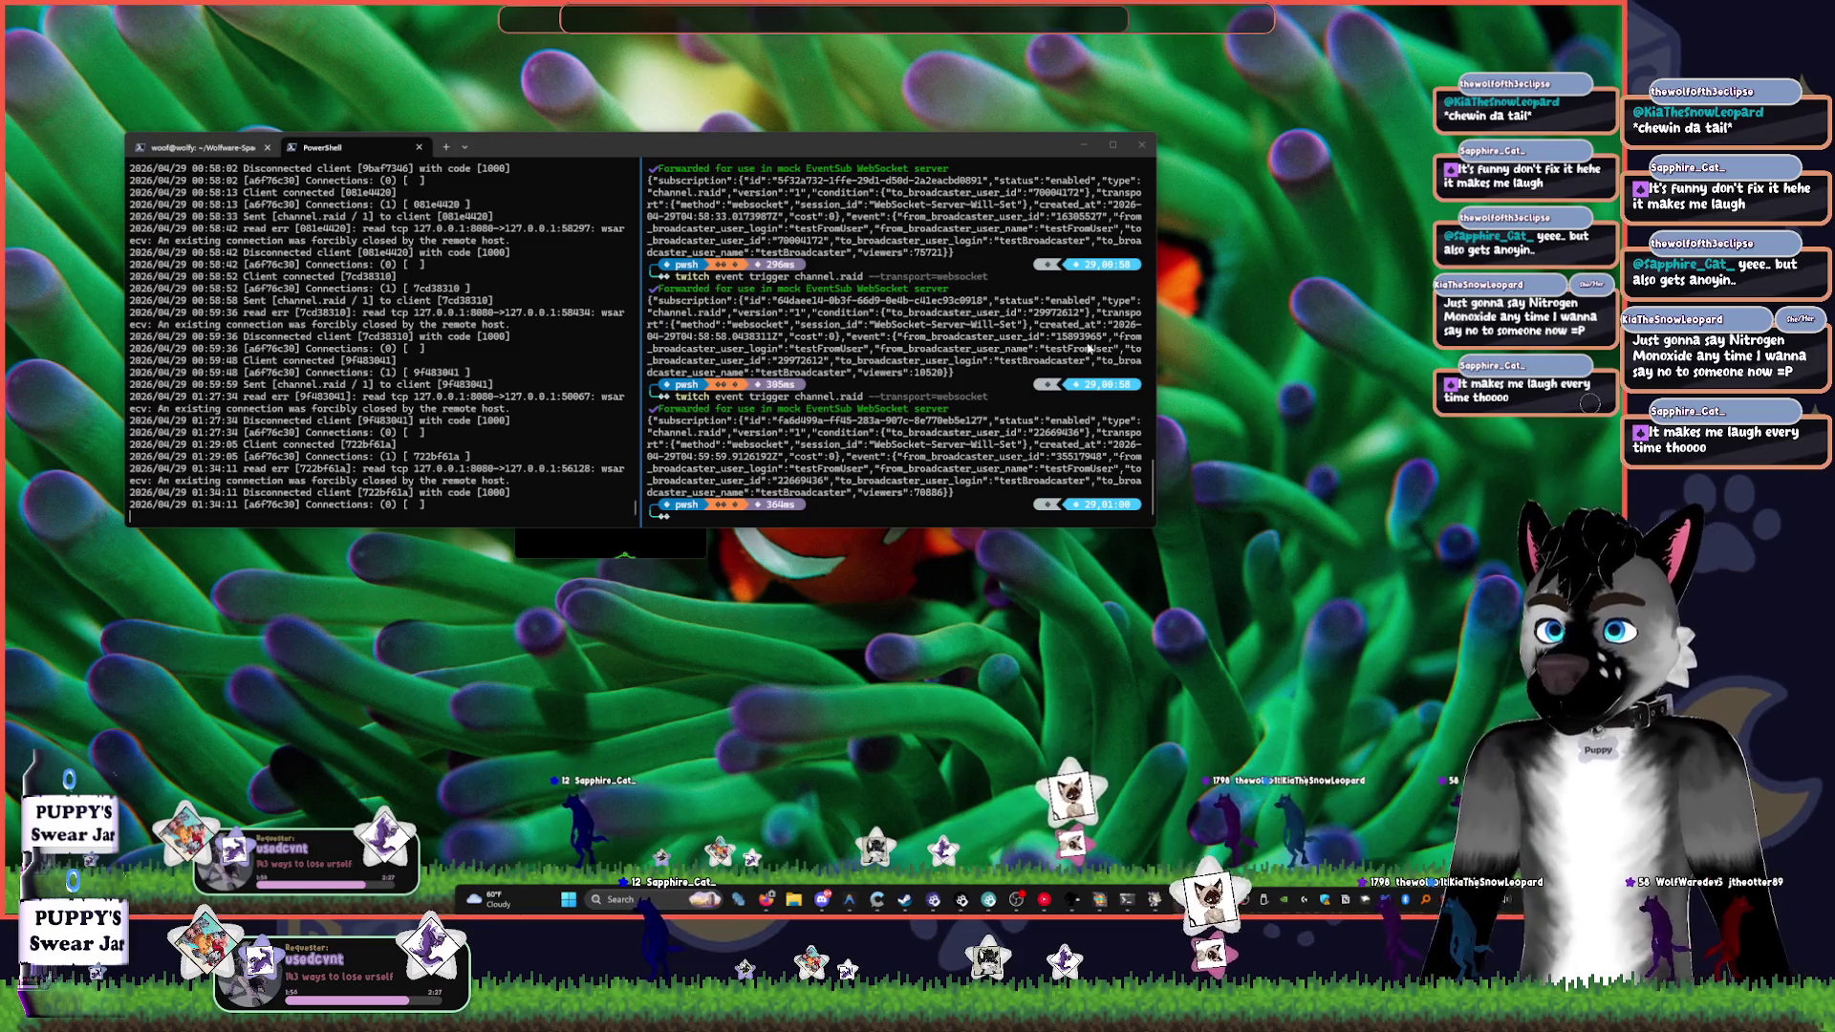
- Move and resize the PowerShell terminal, then minimize it and the duplicated overlay window
{"action": "left_click_drag", "start_coordinate": [669, 146], "coordinate": [563, 58]}
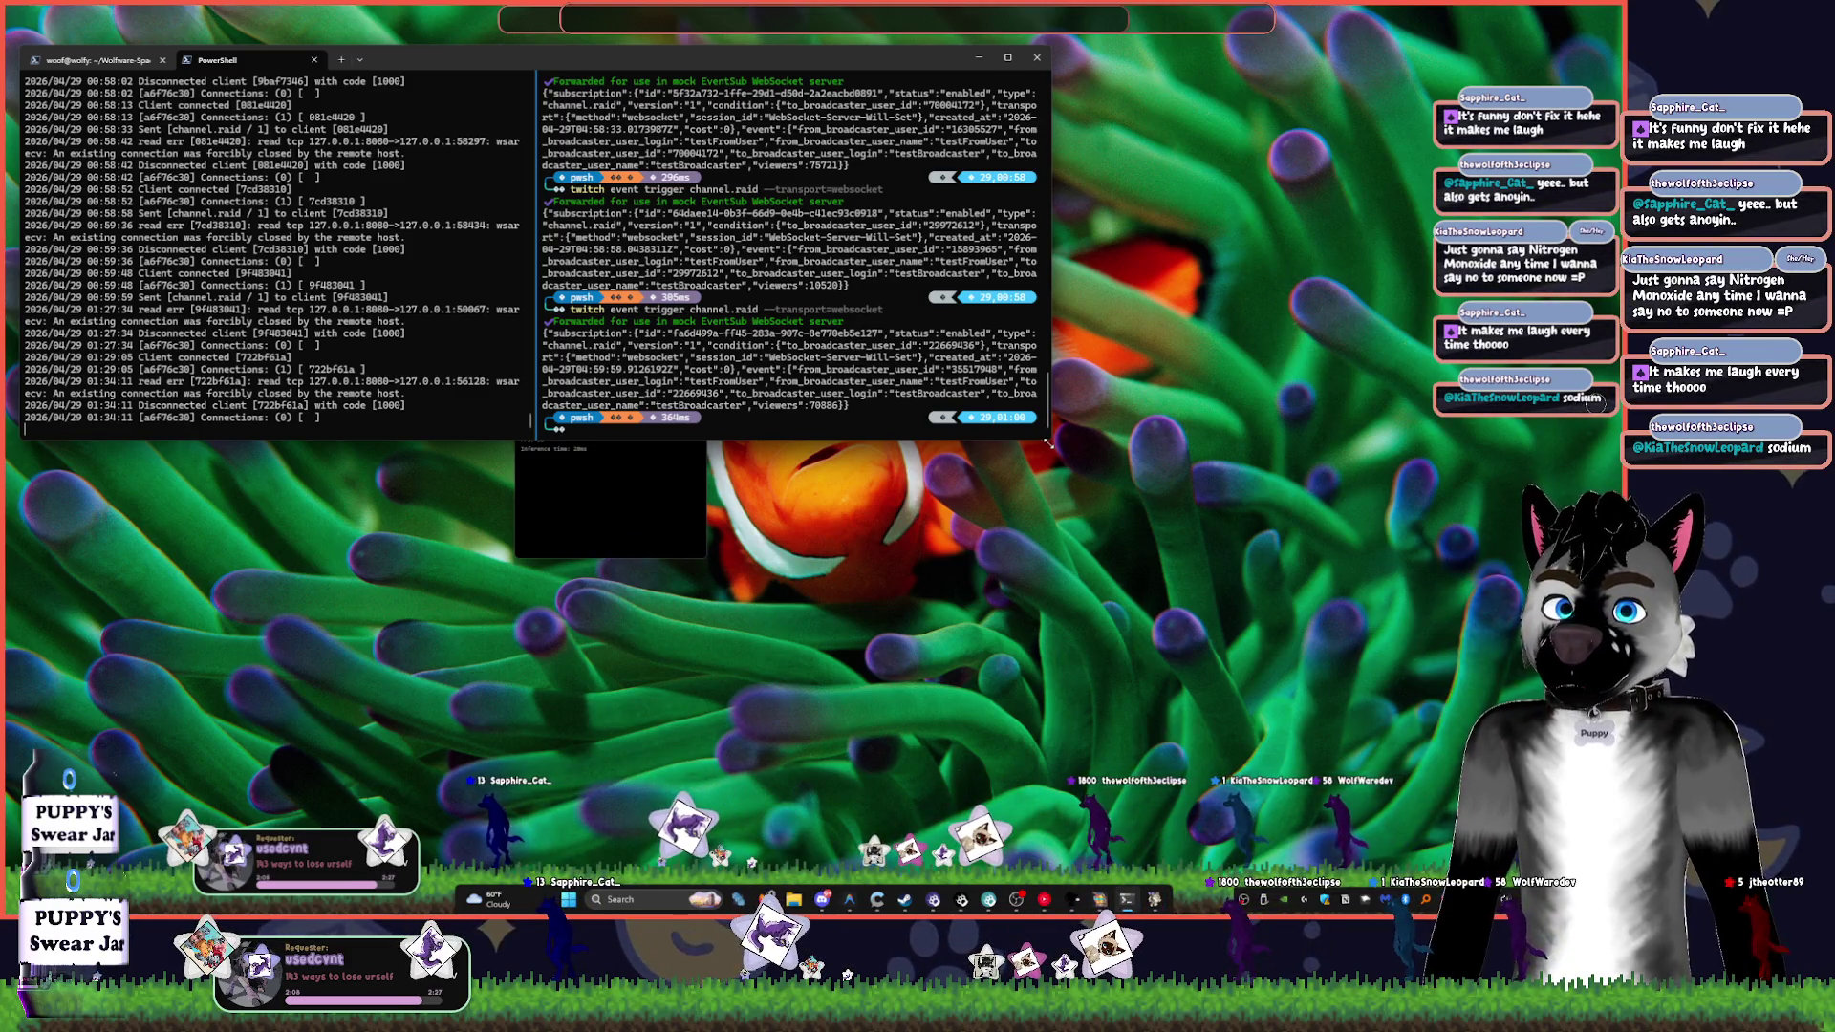
{"action": "left_click_drag", "start_coordinate": [1046, 440], "coordinate": [528, 589]}
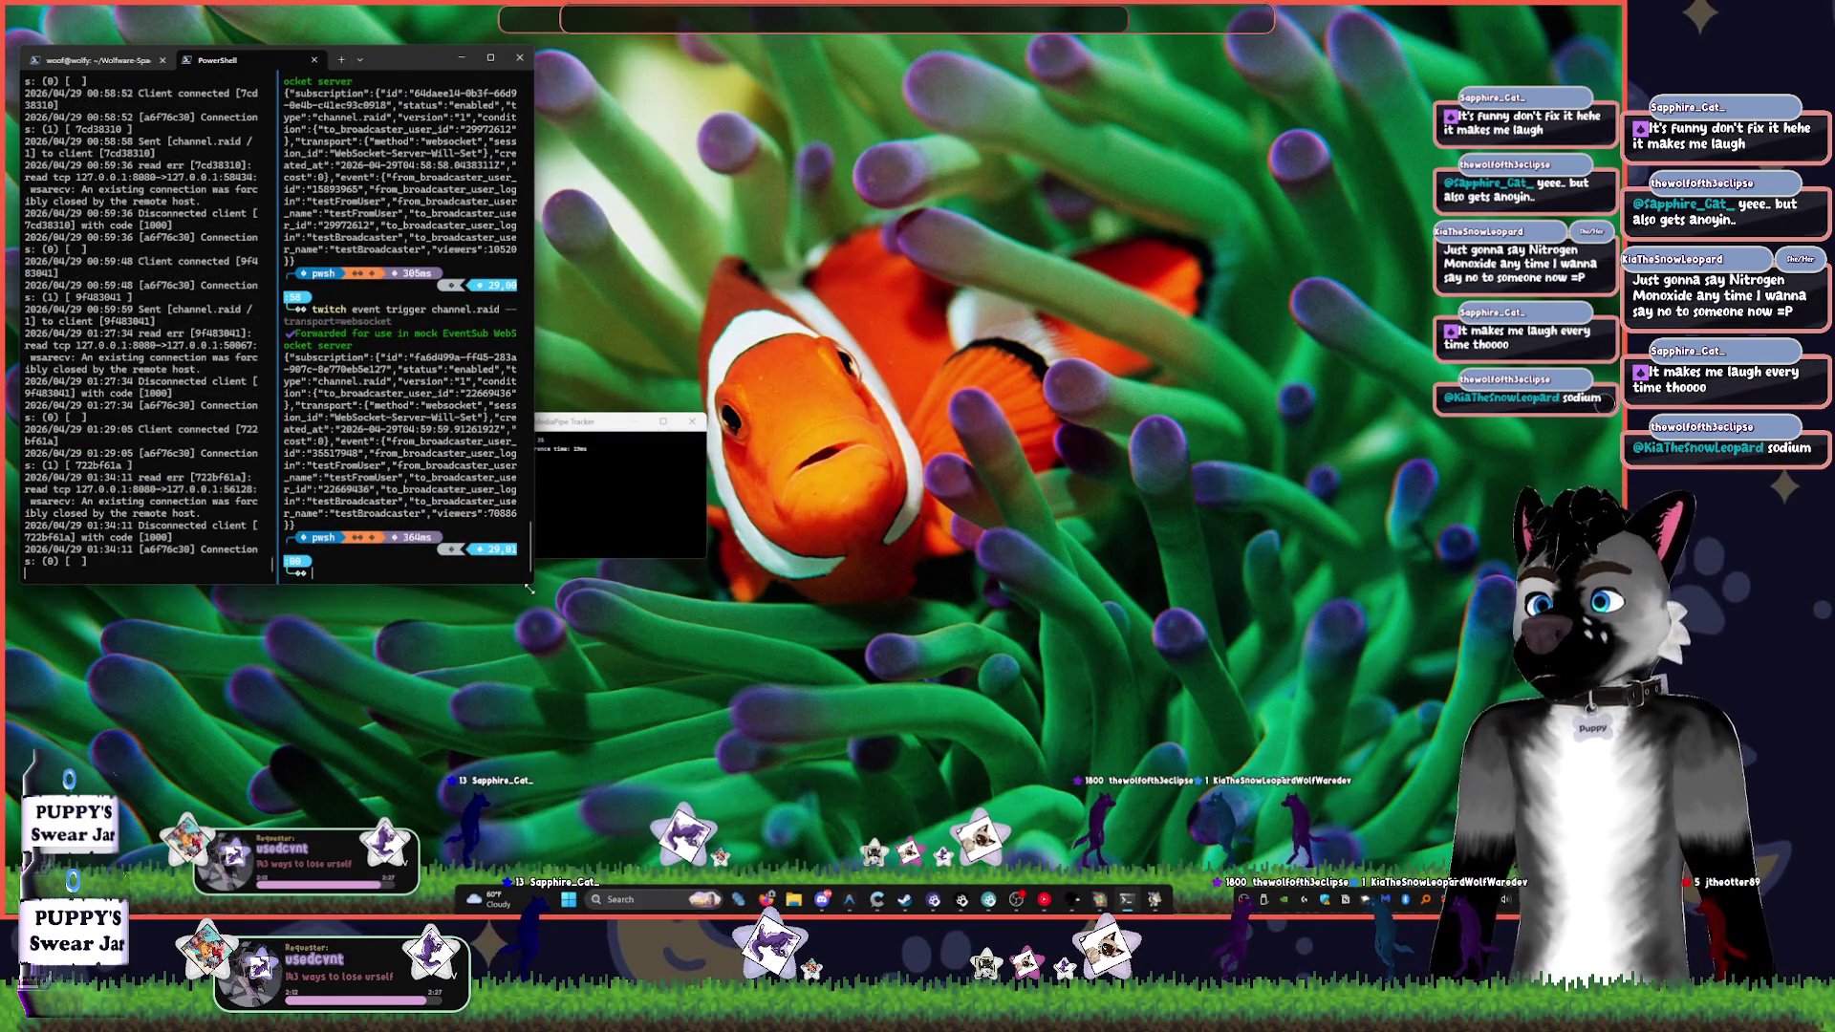
{"action": "mouse_move", "coordinate": [528, 589]}
{"action": "left_mouse_down"}
{"action": "mouse_move", "coordinate": [1155, 554]}
{"action": "mouse_move", "coordinate": [1167, 298]}
{"action": "mouse_move", "coordinate": [1189, 275]}
{"action": "left_mouse_up"}
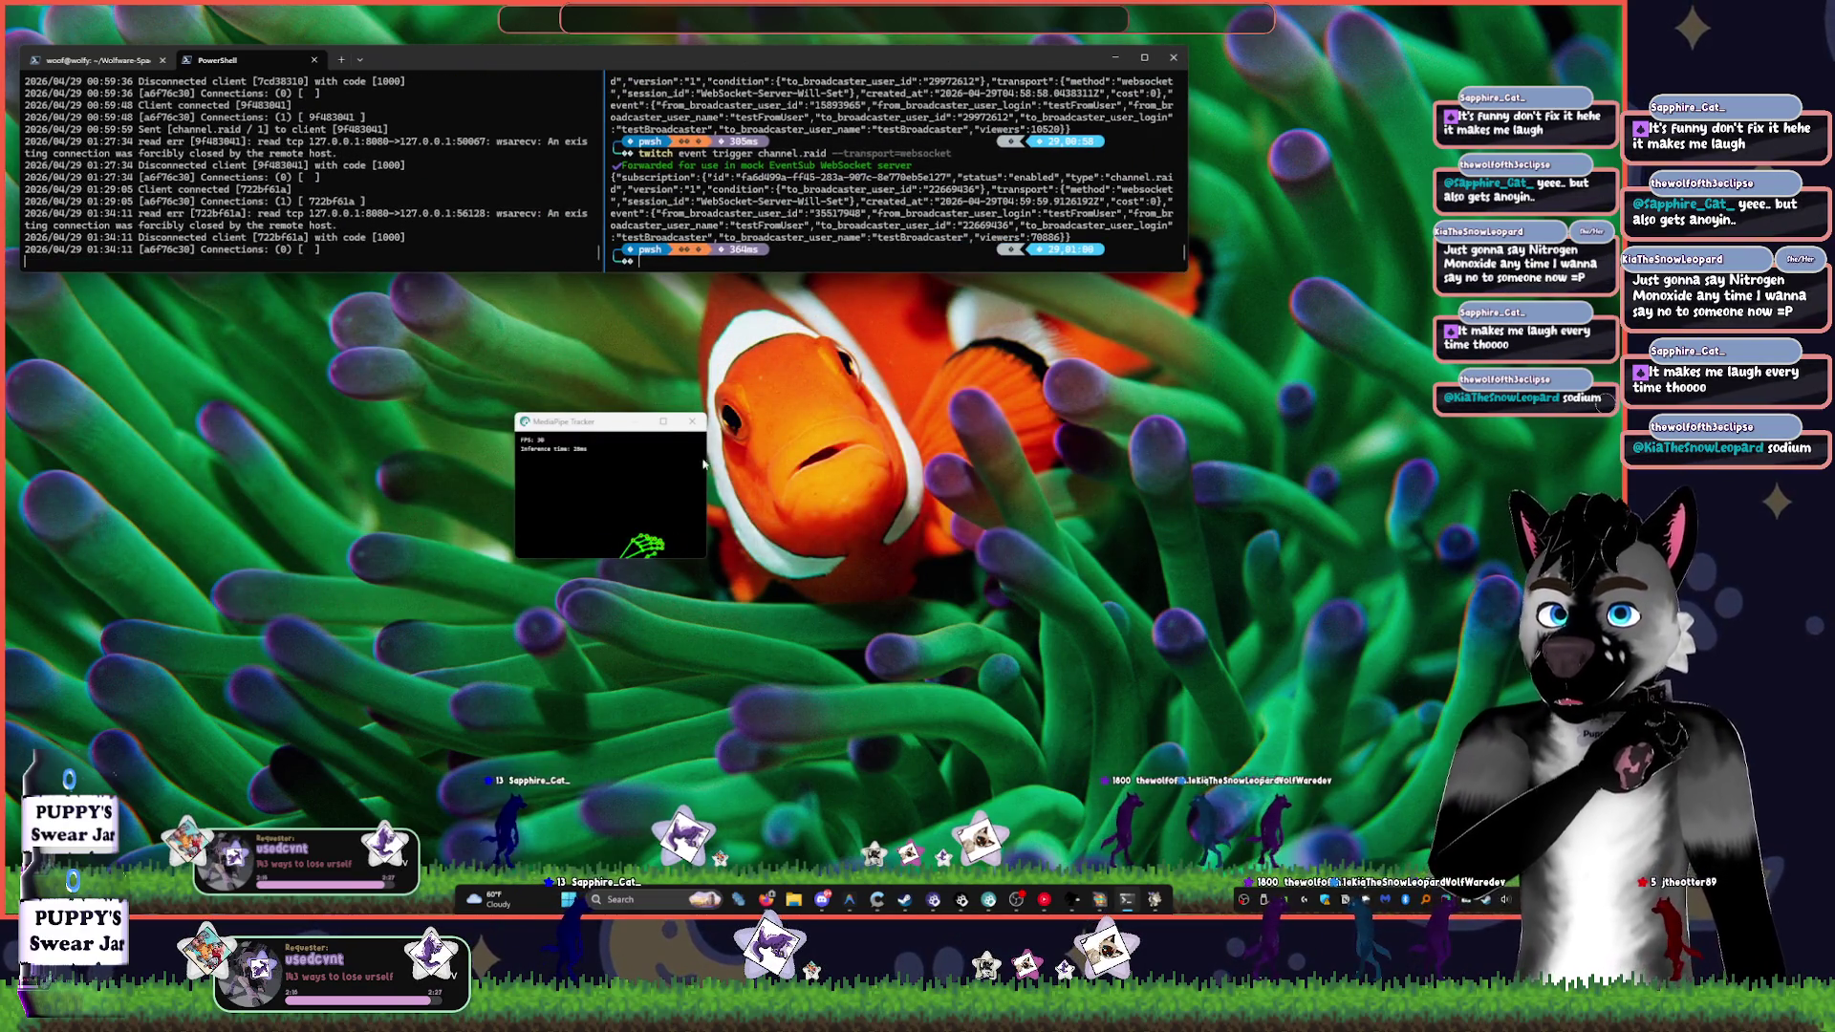
{"action": "left_click", "coordinate": [1114, 59]}
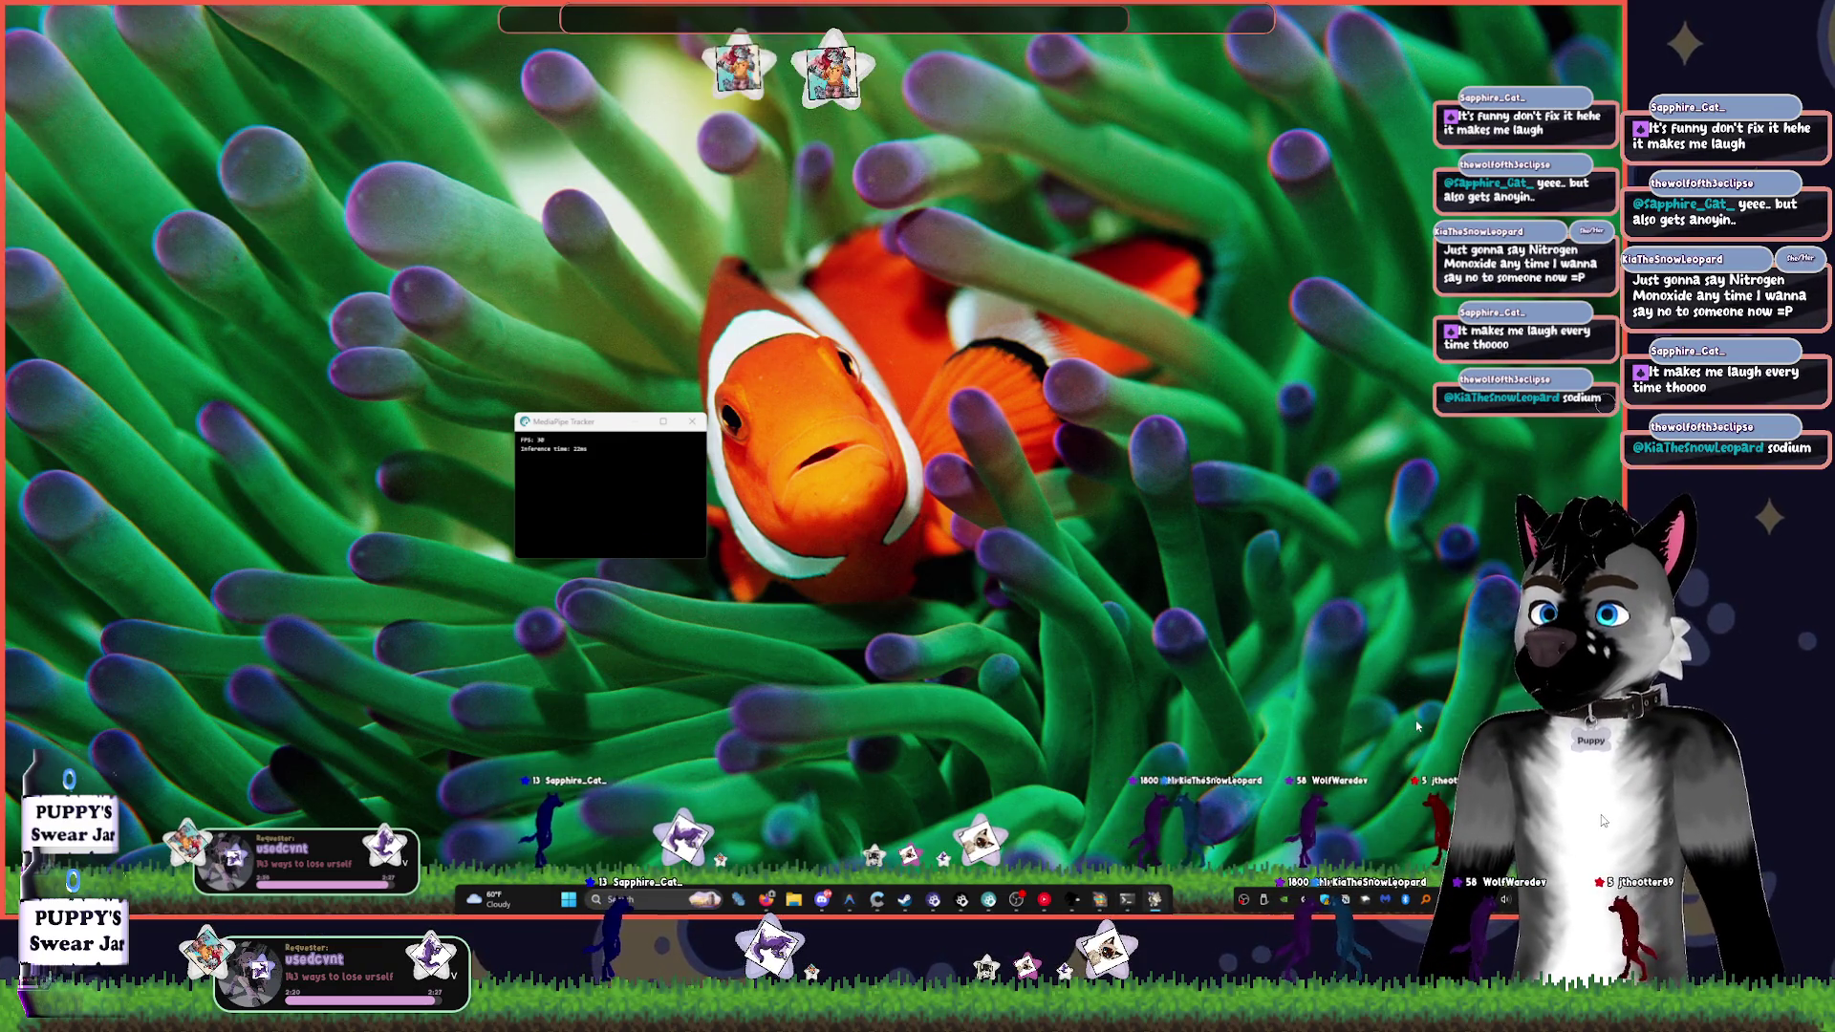
{"action": "left_click", "coordinate": [1155, 905]}
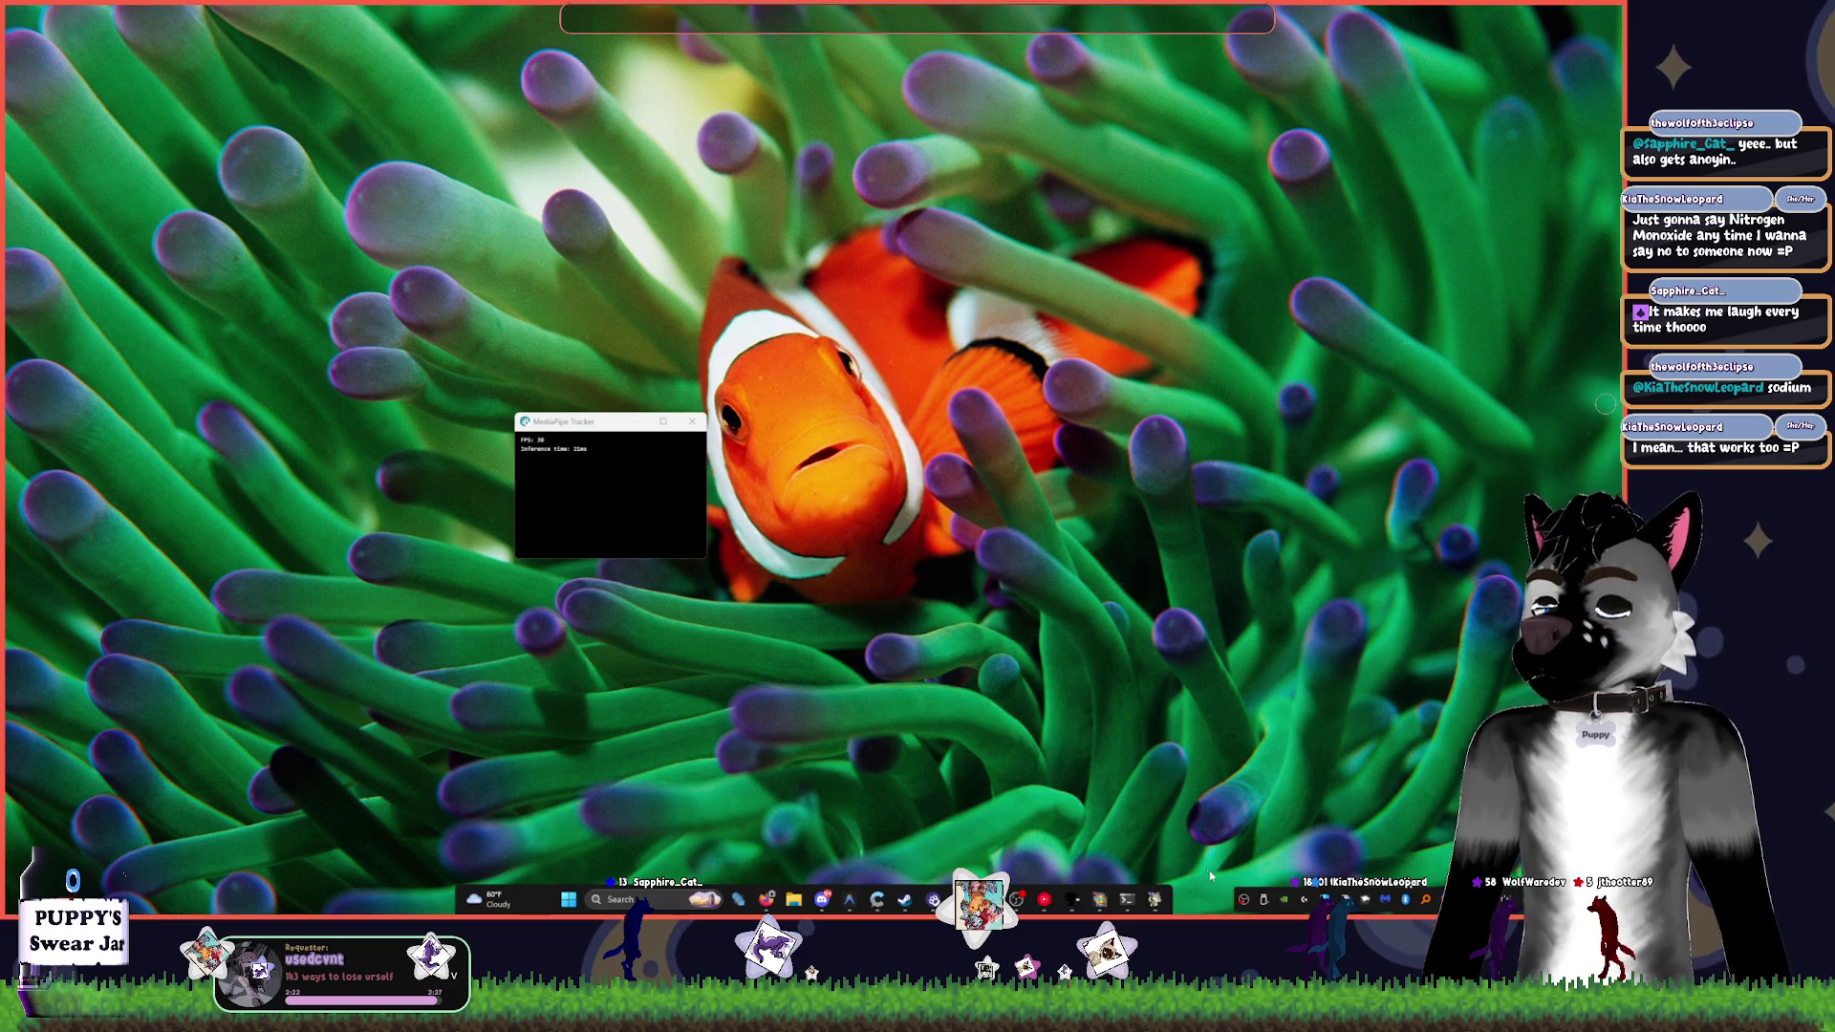
- Restore the LuteysOverlay debug window and open ModView from the taskbar
{"action": "mouse_move", "coordinate": [1158, 904]}
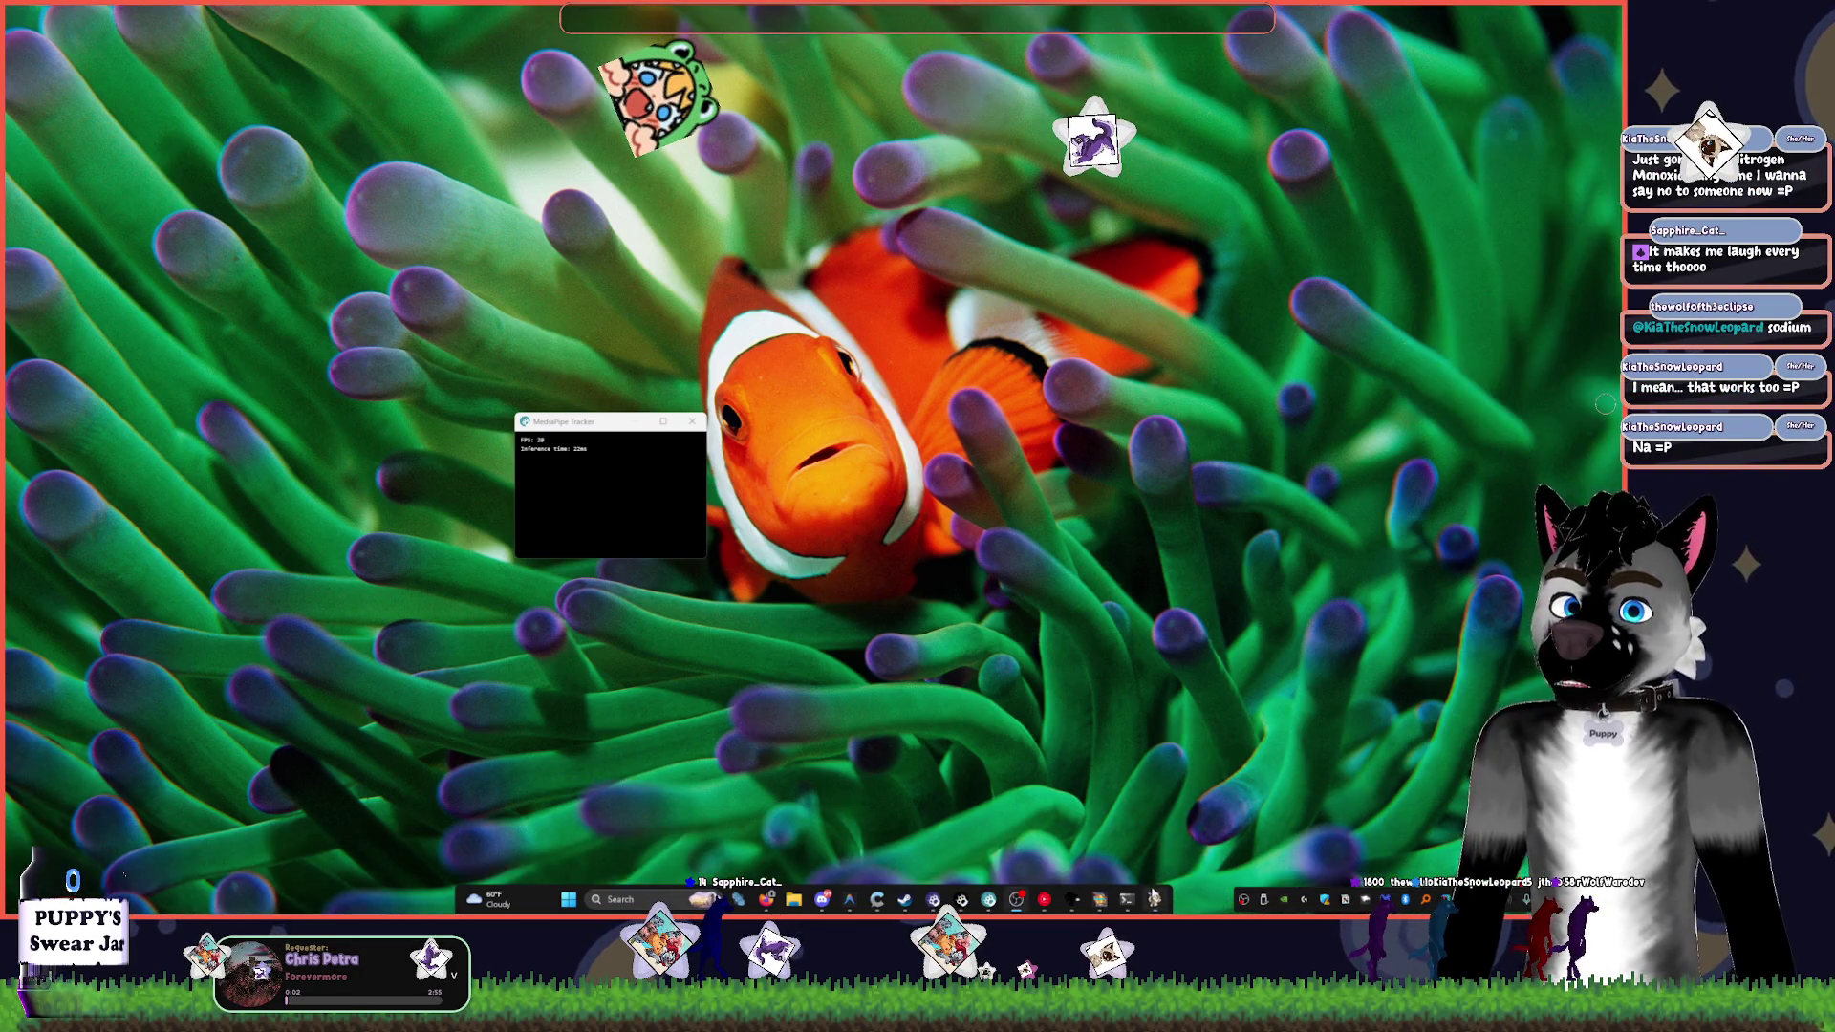
{"action": "left_click", "coordinate": [1154, 899]}
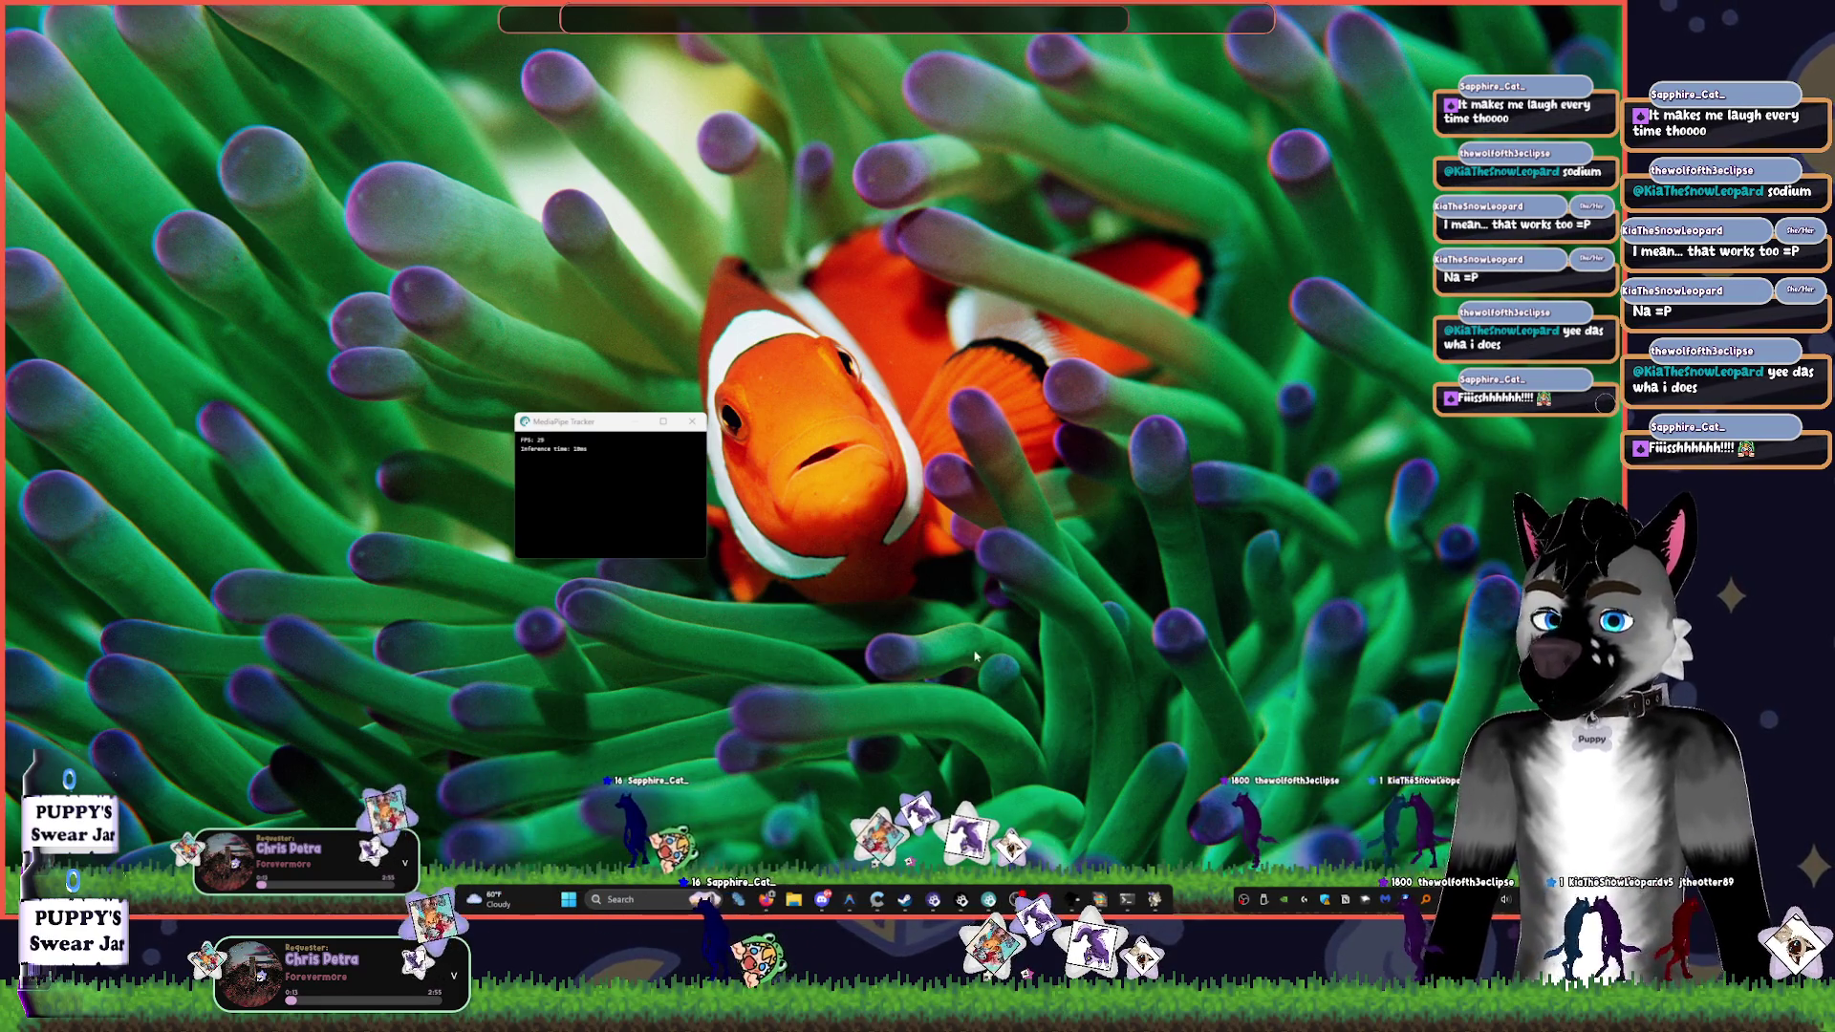
{"action": "left_click", "coordinate": [1153, 901]}
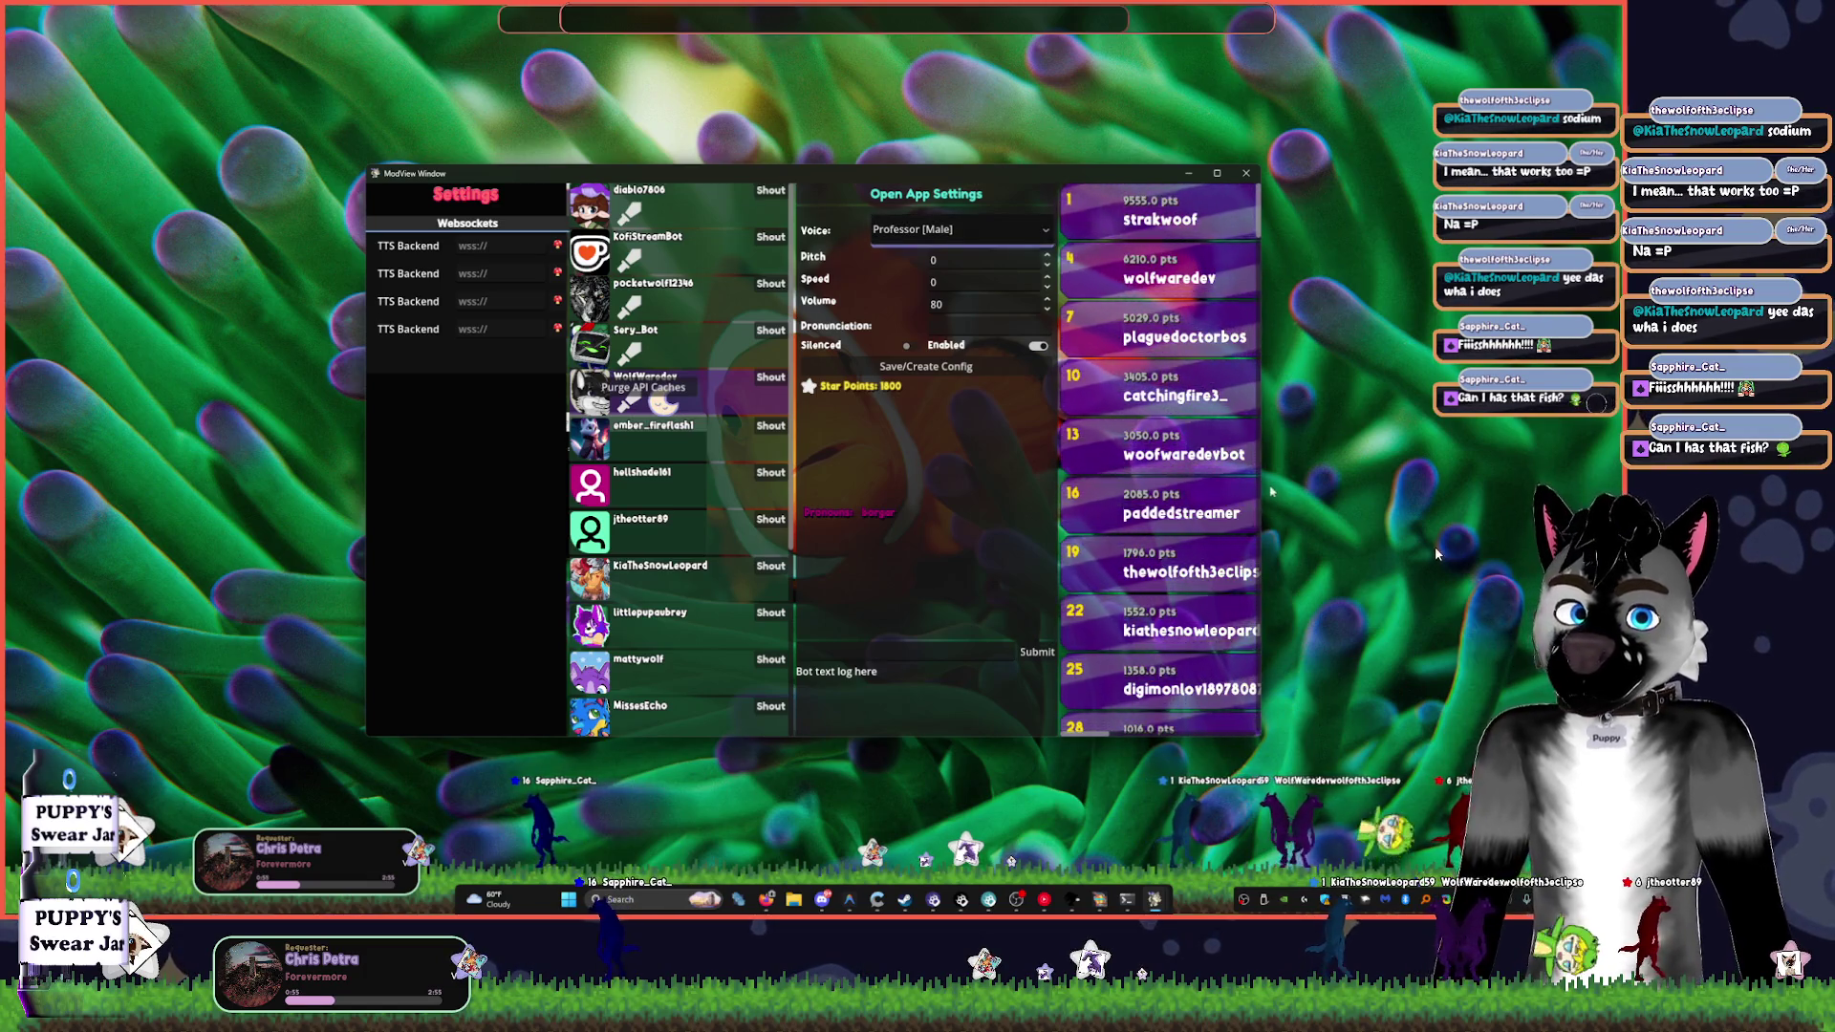
- Reposition the ModView window near the top and dismiss the options overlay to show users
{"action": "mouse_move", "coordinate": [922, 176]}
{"action": "left_mouse_down"}
{"action": "mouse_move", "coordinate": [922, 726]}
{"action": "mouse_move", "coordinate": [951, 559]}
{"action": "mouse_move", "coordinate": [922, 731]}
{"action": "mouse_move", "coordinate": [938, 800]}
{"action": "mouse_move", "coordinate": [953, 790]}
{"action": "mouse_move", "coordinate": [941, 489]}
{"action": "mouse_move", "coordinate": [937, 593]}
{"action": "left_mouse_up"}
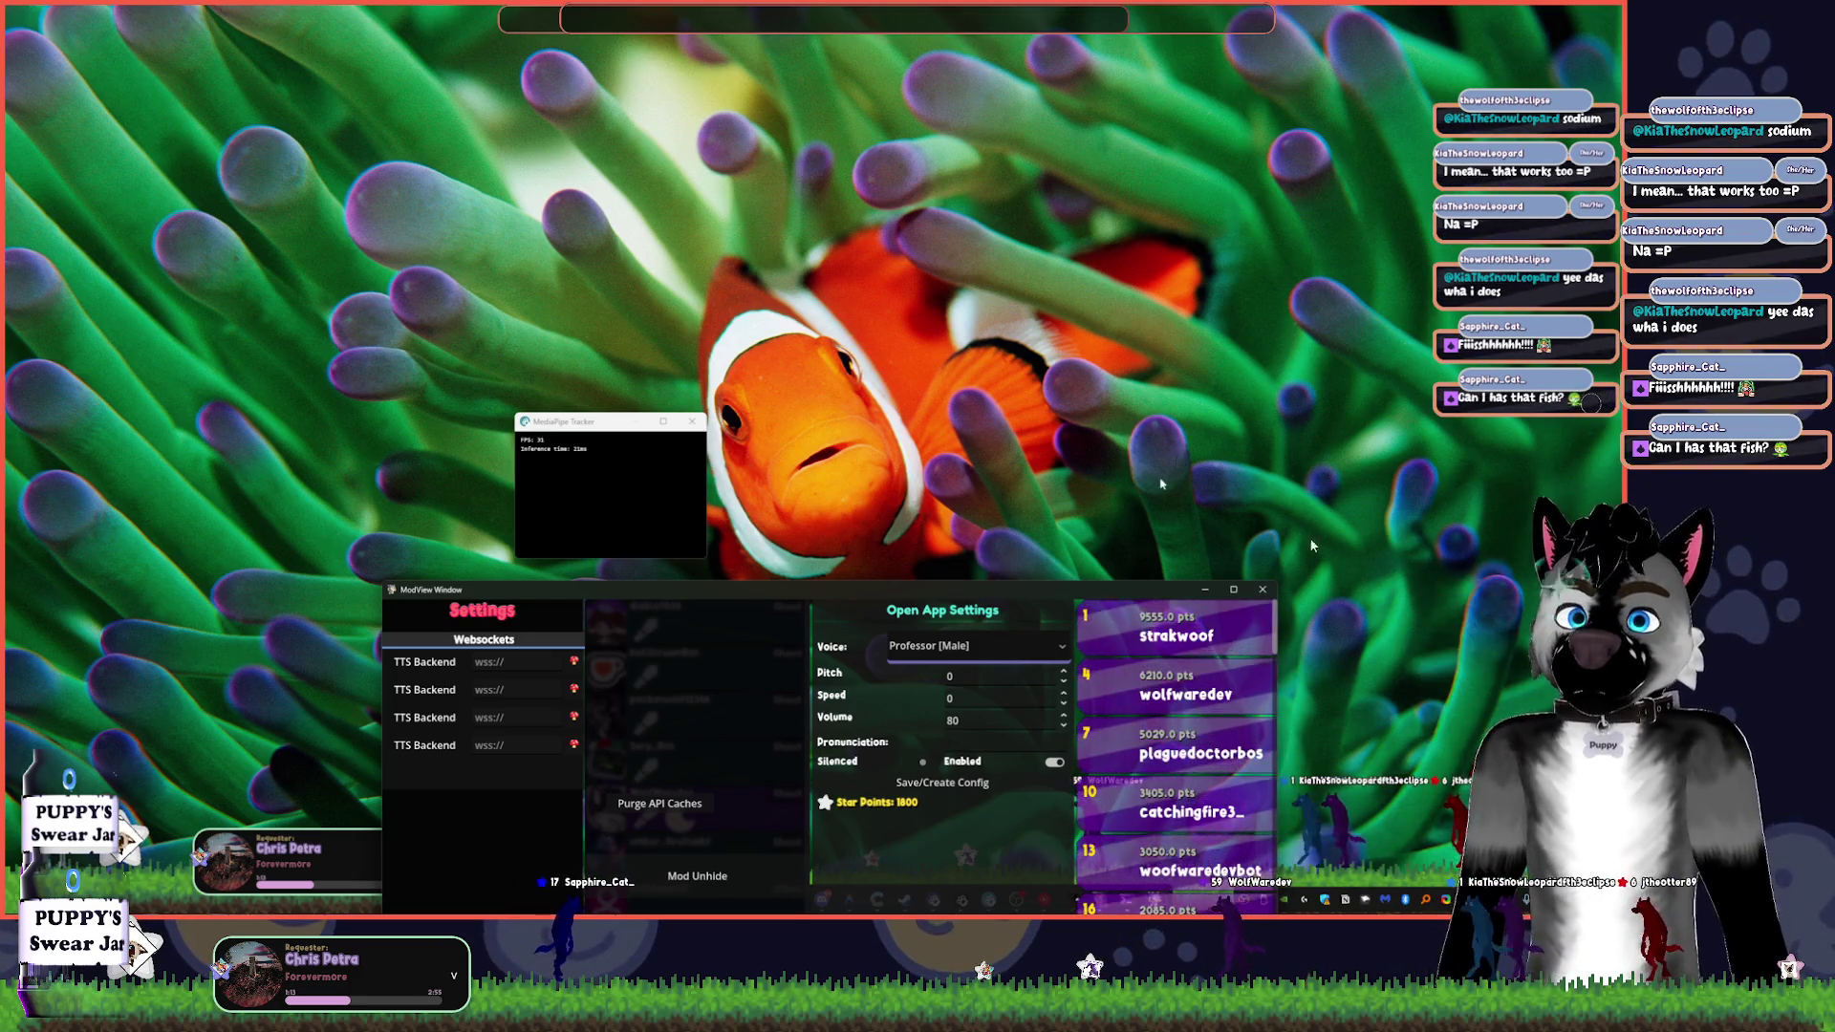
{"action": "mouse_move", "coordinate": [1096, 594]}
{"action": "left_mouse_down"}
{"action": "mouse_move", "coordinate": [1096, 468]}
{"action": "mouse_move", "coordinate": [926, 93]}
{"action": "left_mouse_up"}
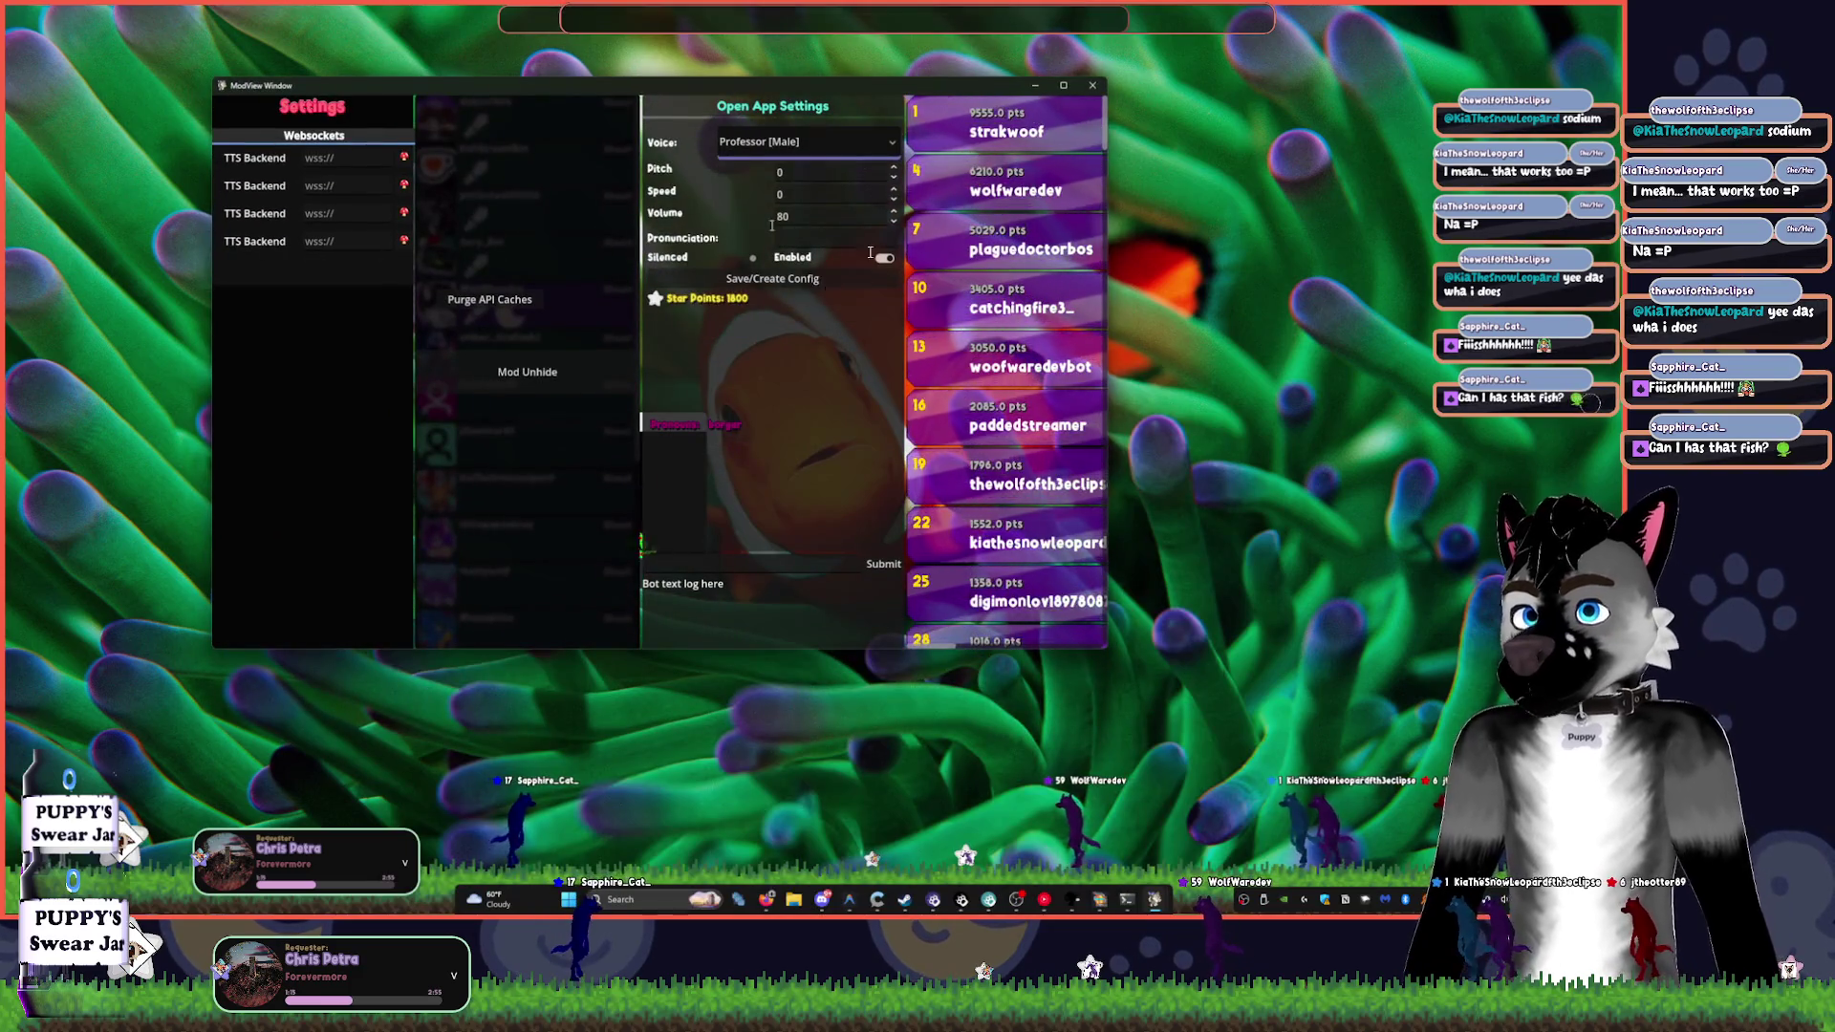
{"action": "left_click", "coordinate": [641, 375]}
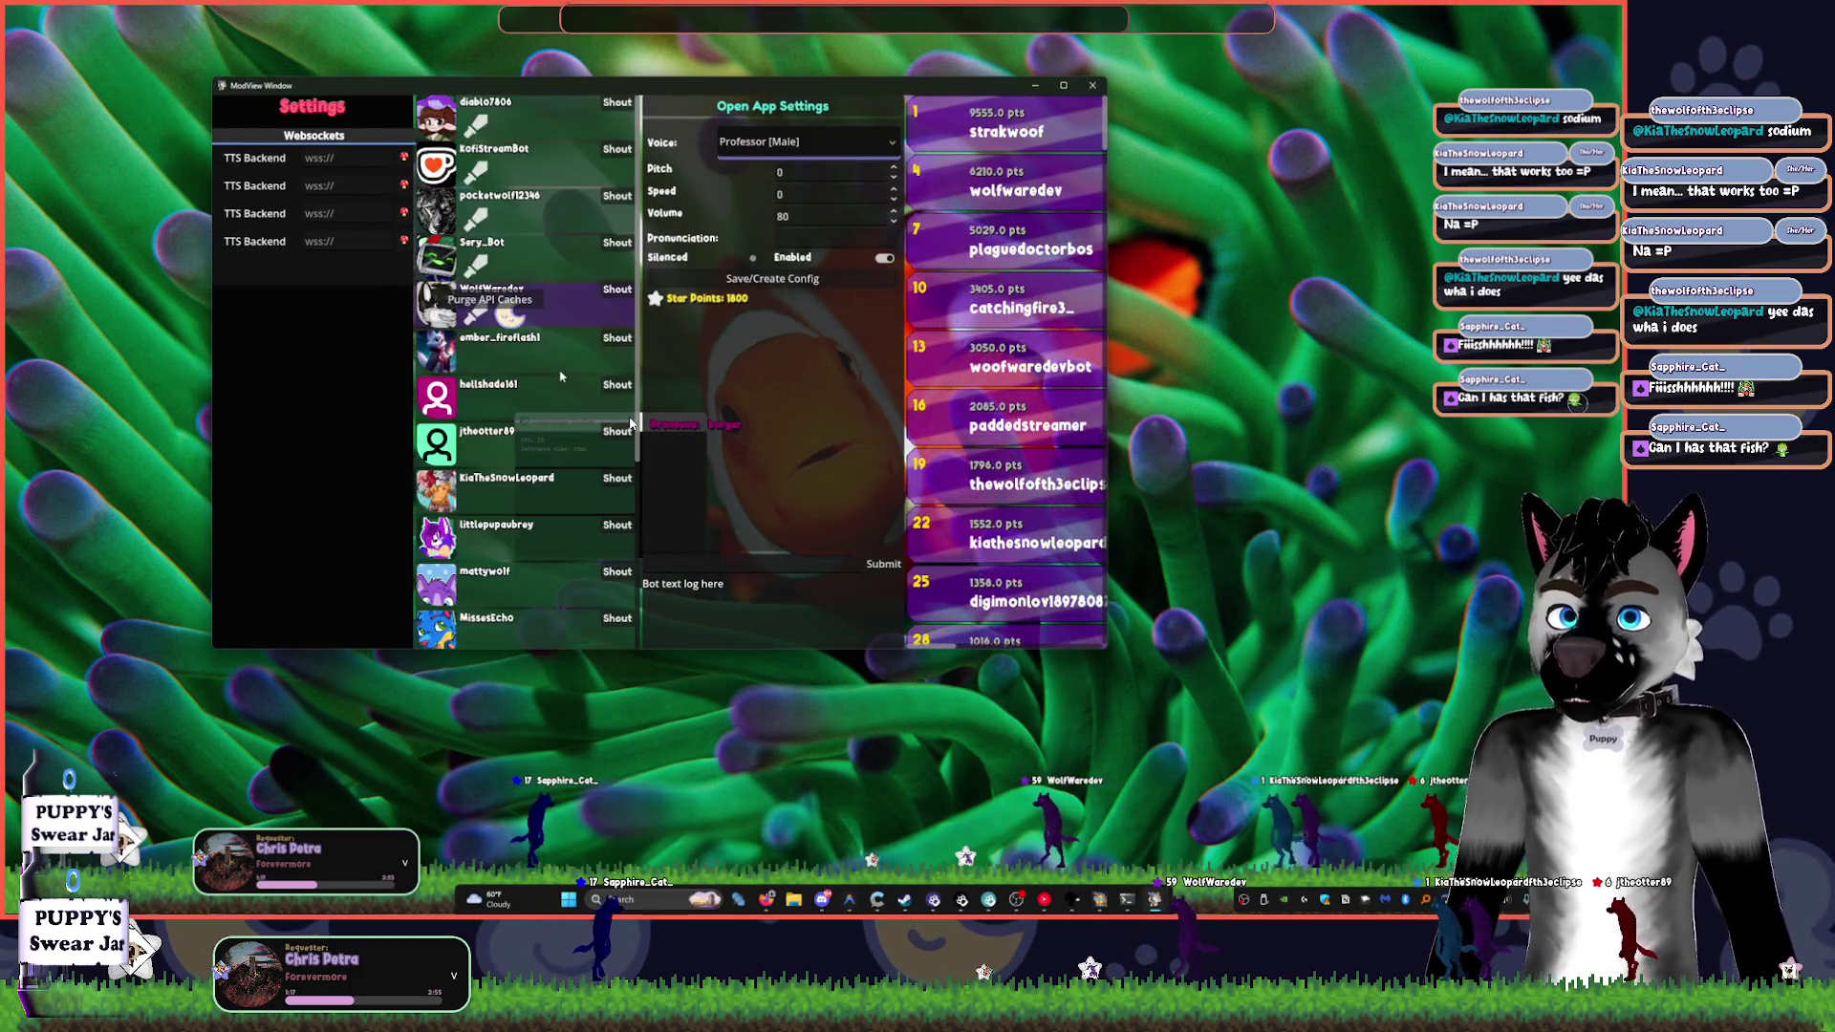
{"action": "scroll", "coordinate": [593, 633], "scroll_direction": "down", "scroll_amount": 5}
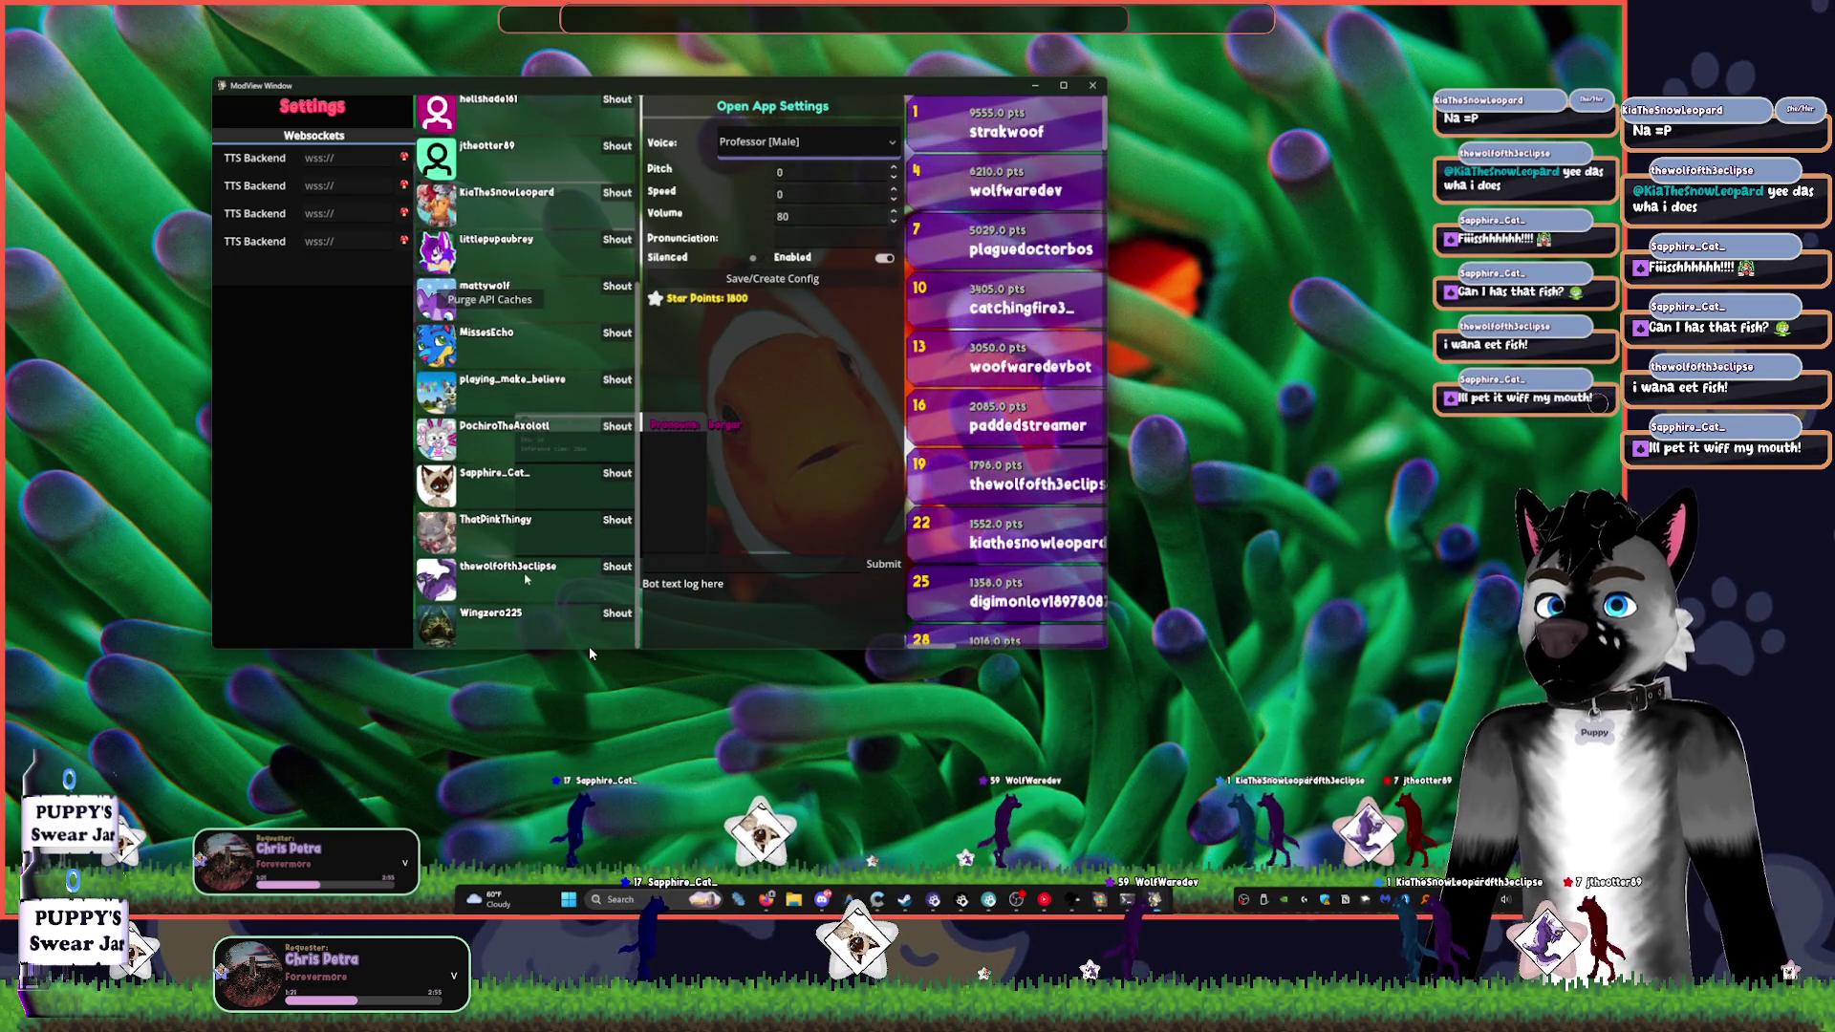
{"action": "scroll", "coordinate": [588, 573], "scroll_direction": "up", "scroll_amount": 5}
- Enter the viewer's name pronunciation, save it to the config, and close ModView
{"action": "left_click", "coordinate": [822, 238]}
{"action": "type", "text": "Wo"}
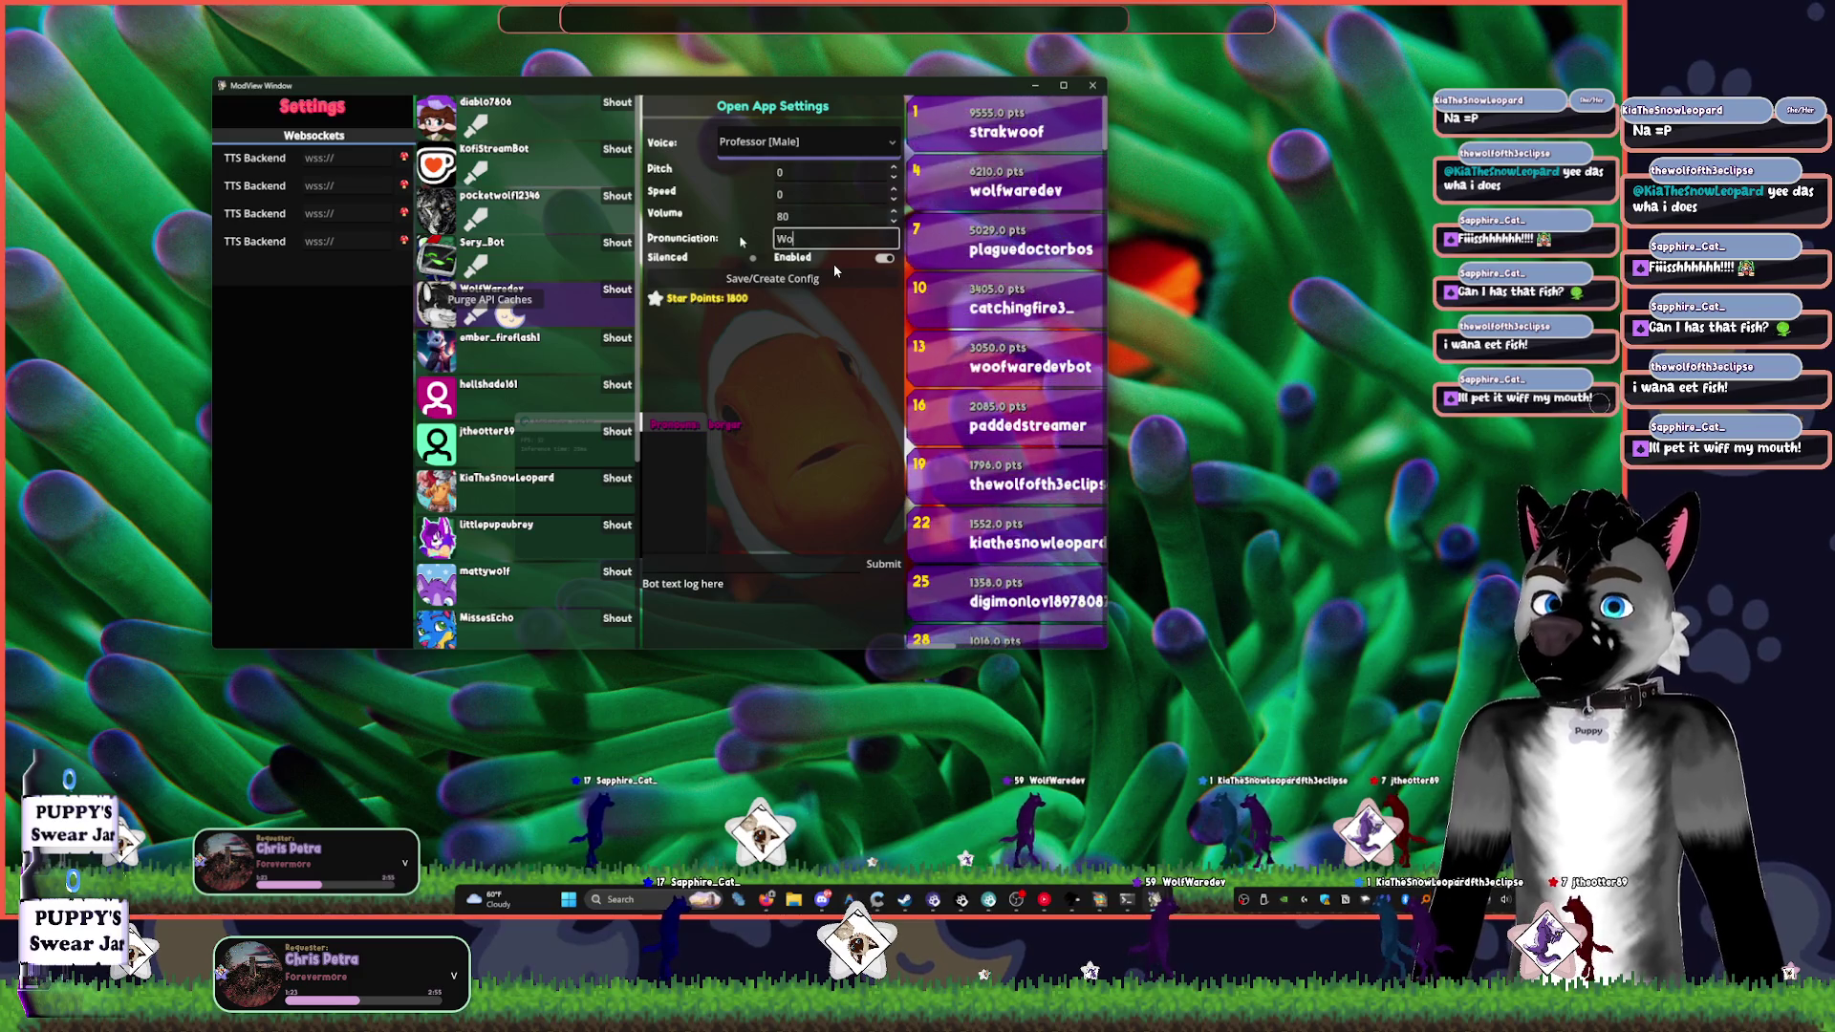
{"action": "type", "text": "lf Eclipse"}
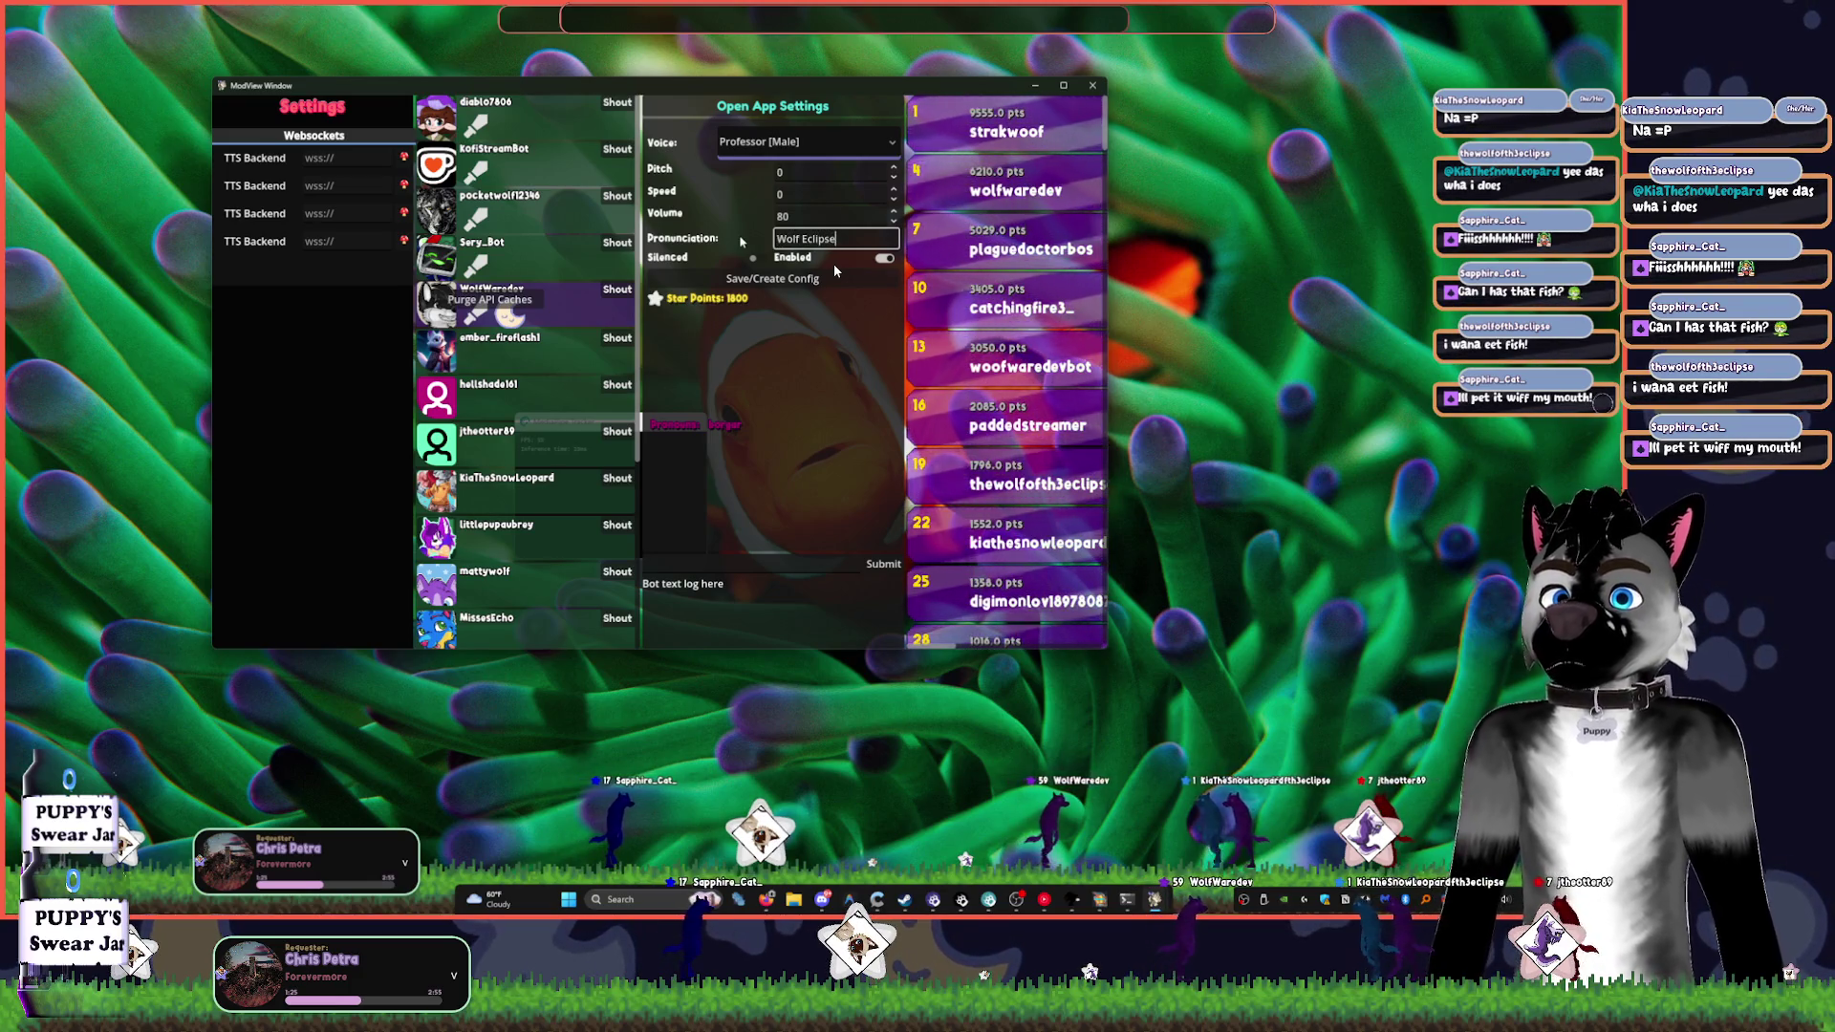
{"action": "left_click", "coordinate": [805, 278]}
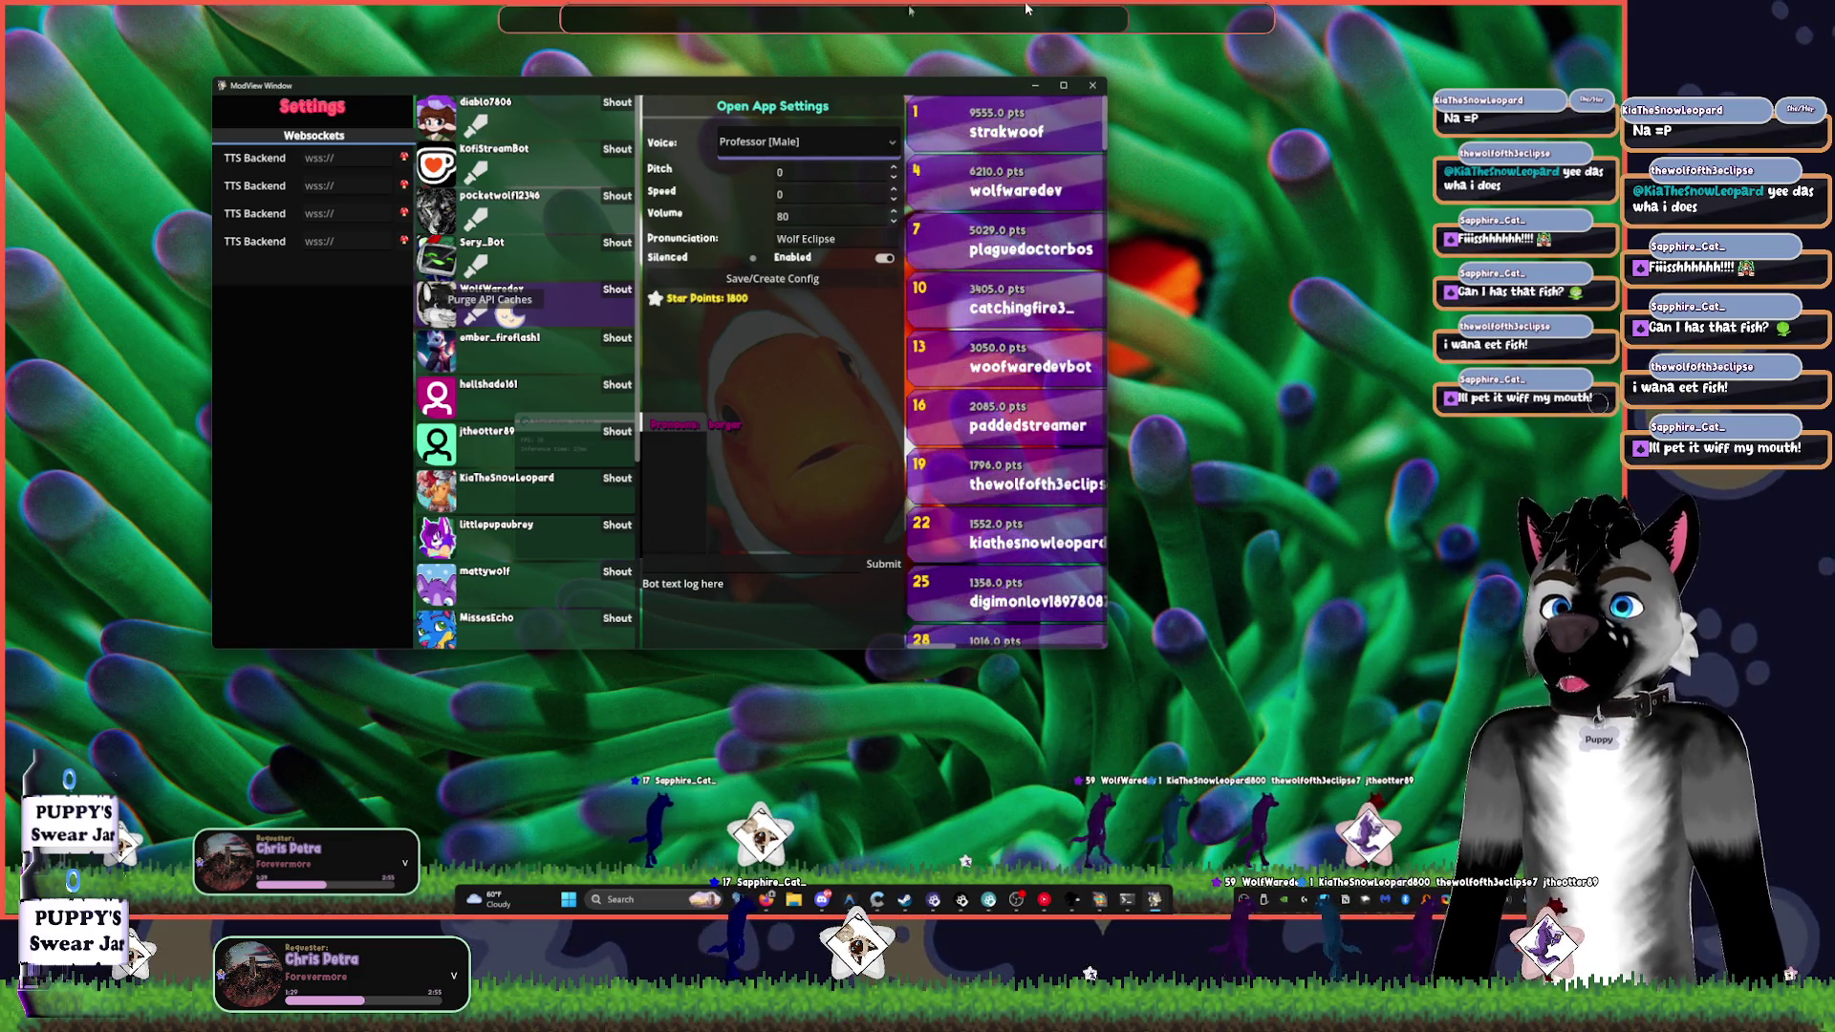
{"action": "left_click", "coordinate": [1092, 85]}
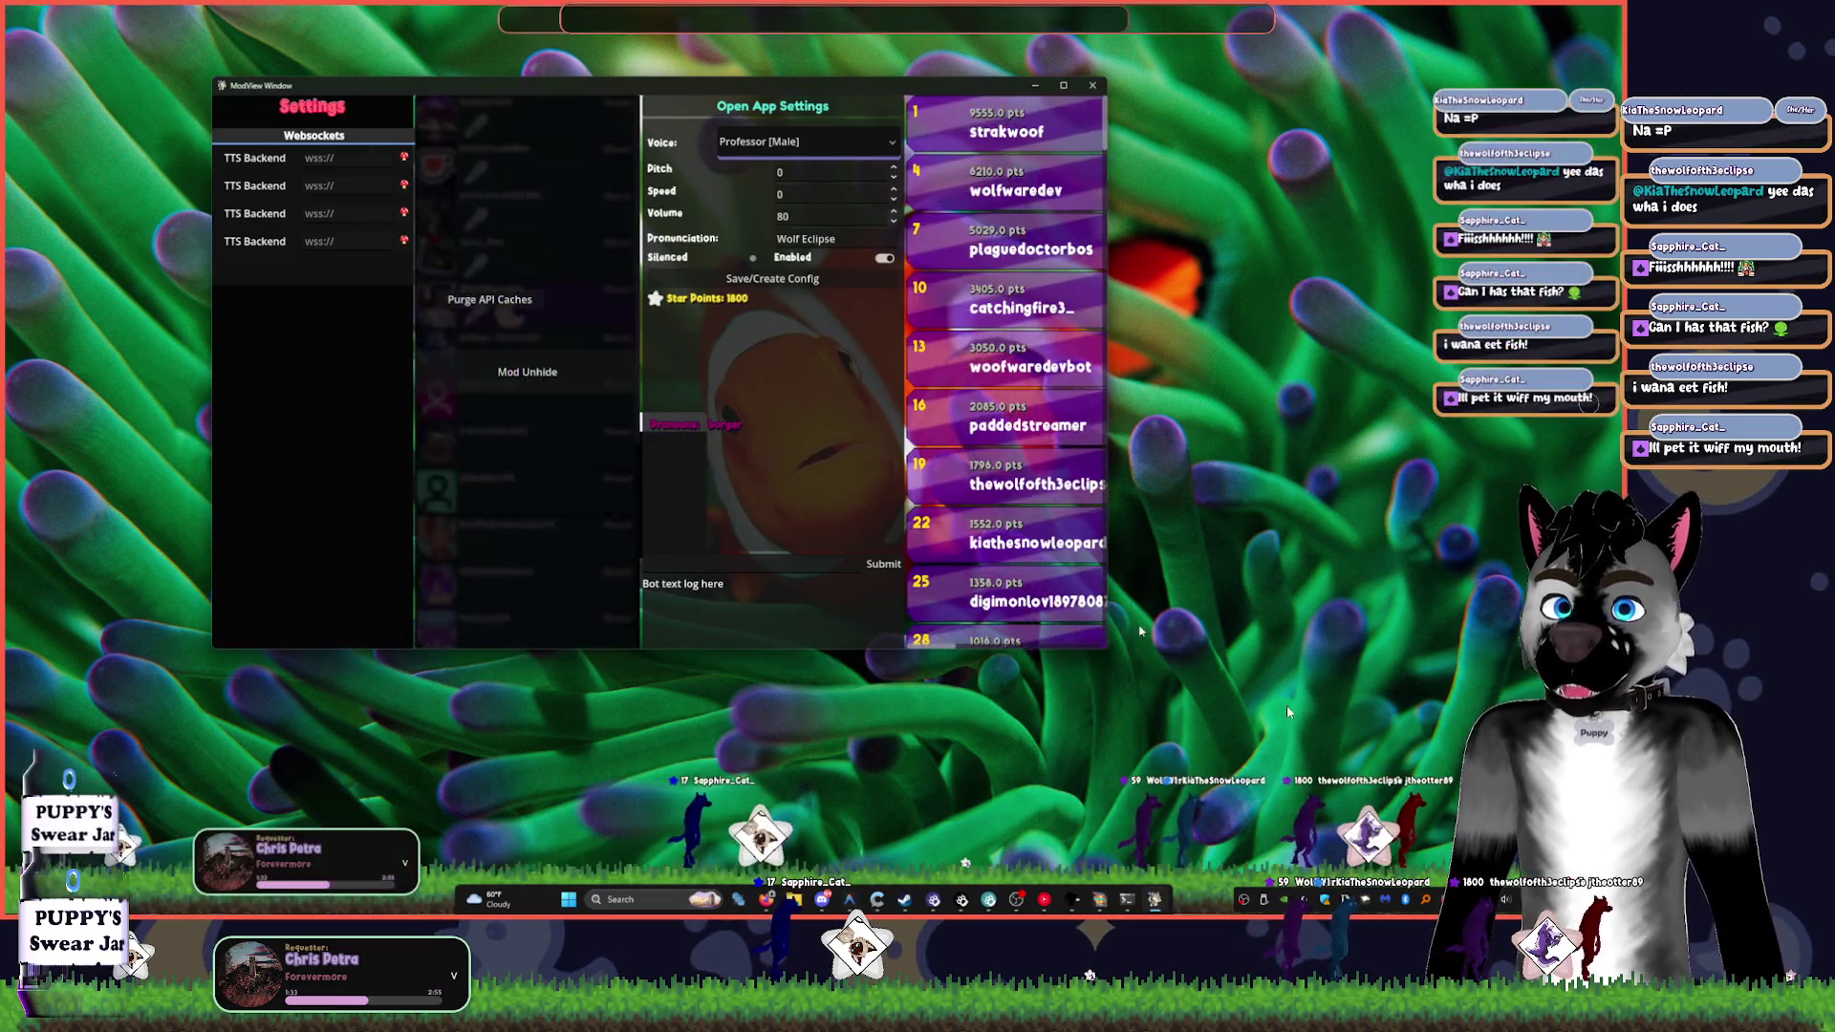
{"action": "left_click", "coordinate": [963, 899]}
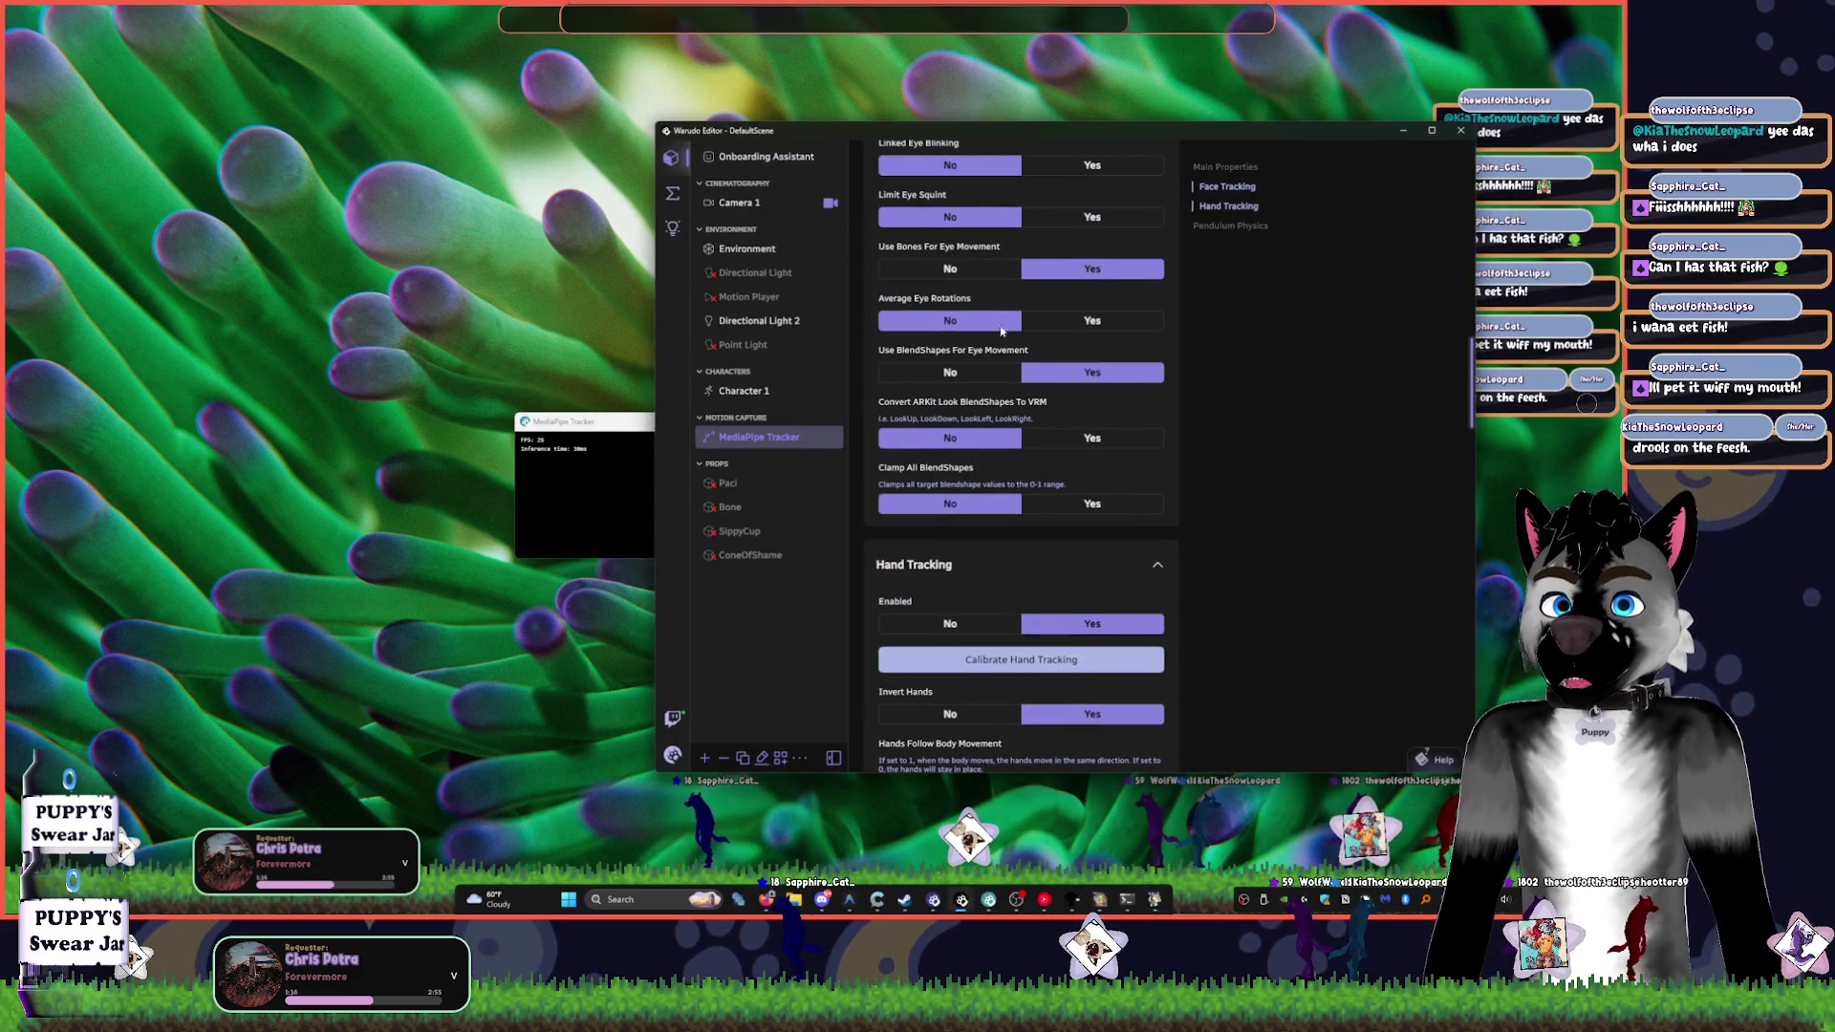
- Recalibrate face tracking and hand distance, then switch to the Blueprints node graph
{"action": "scroll", "coordinate": [1001, 332], "scroll_direction": "up", "scroll_amount": 10}
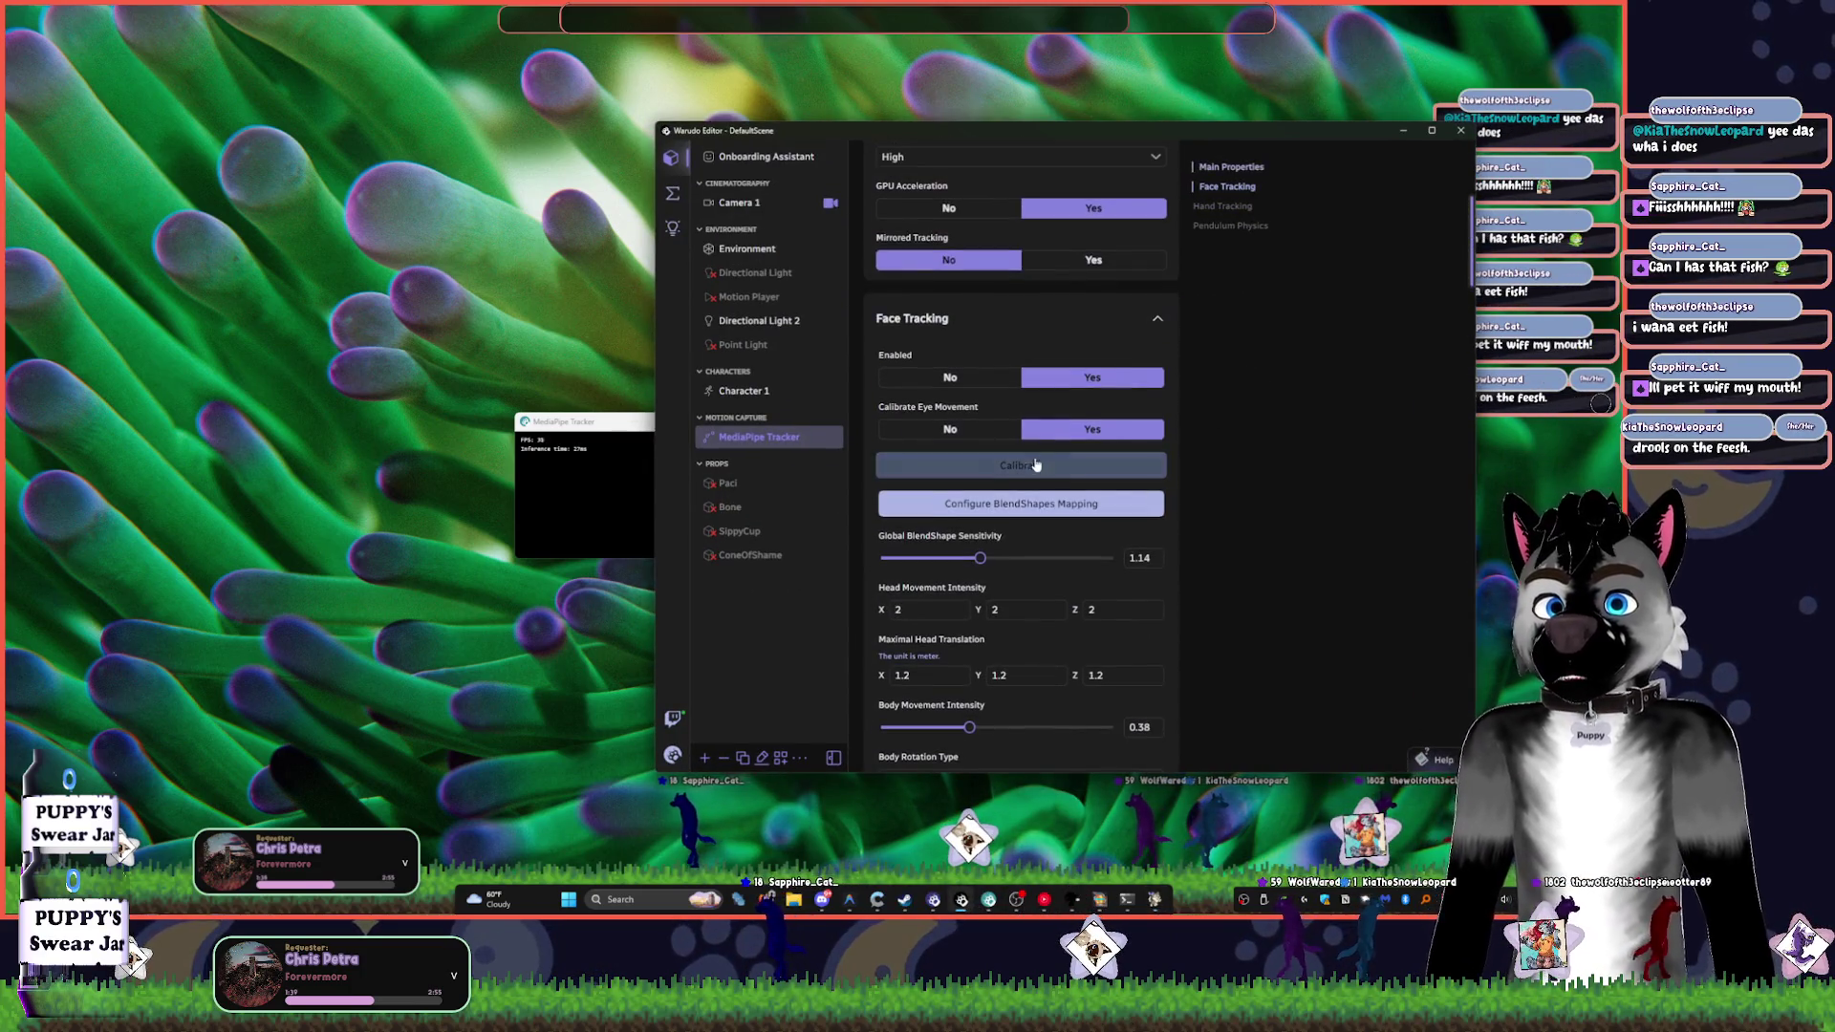
{"action": "left_click", "coordinate": [1033, 475]}
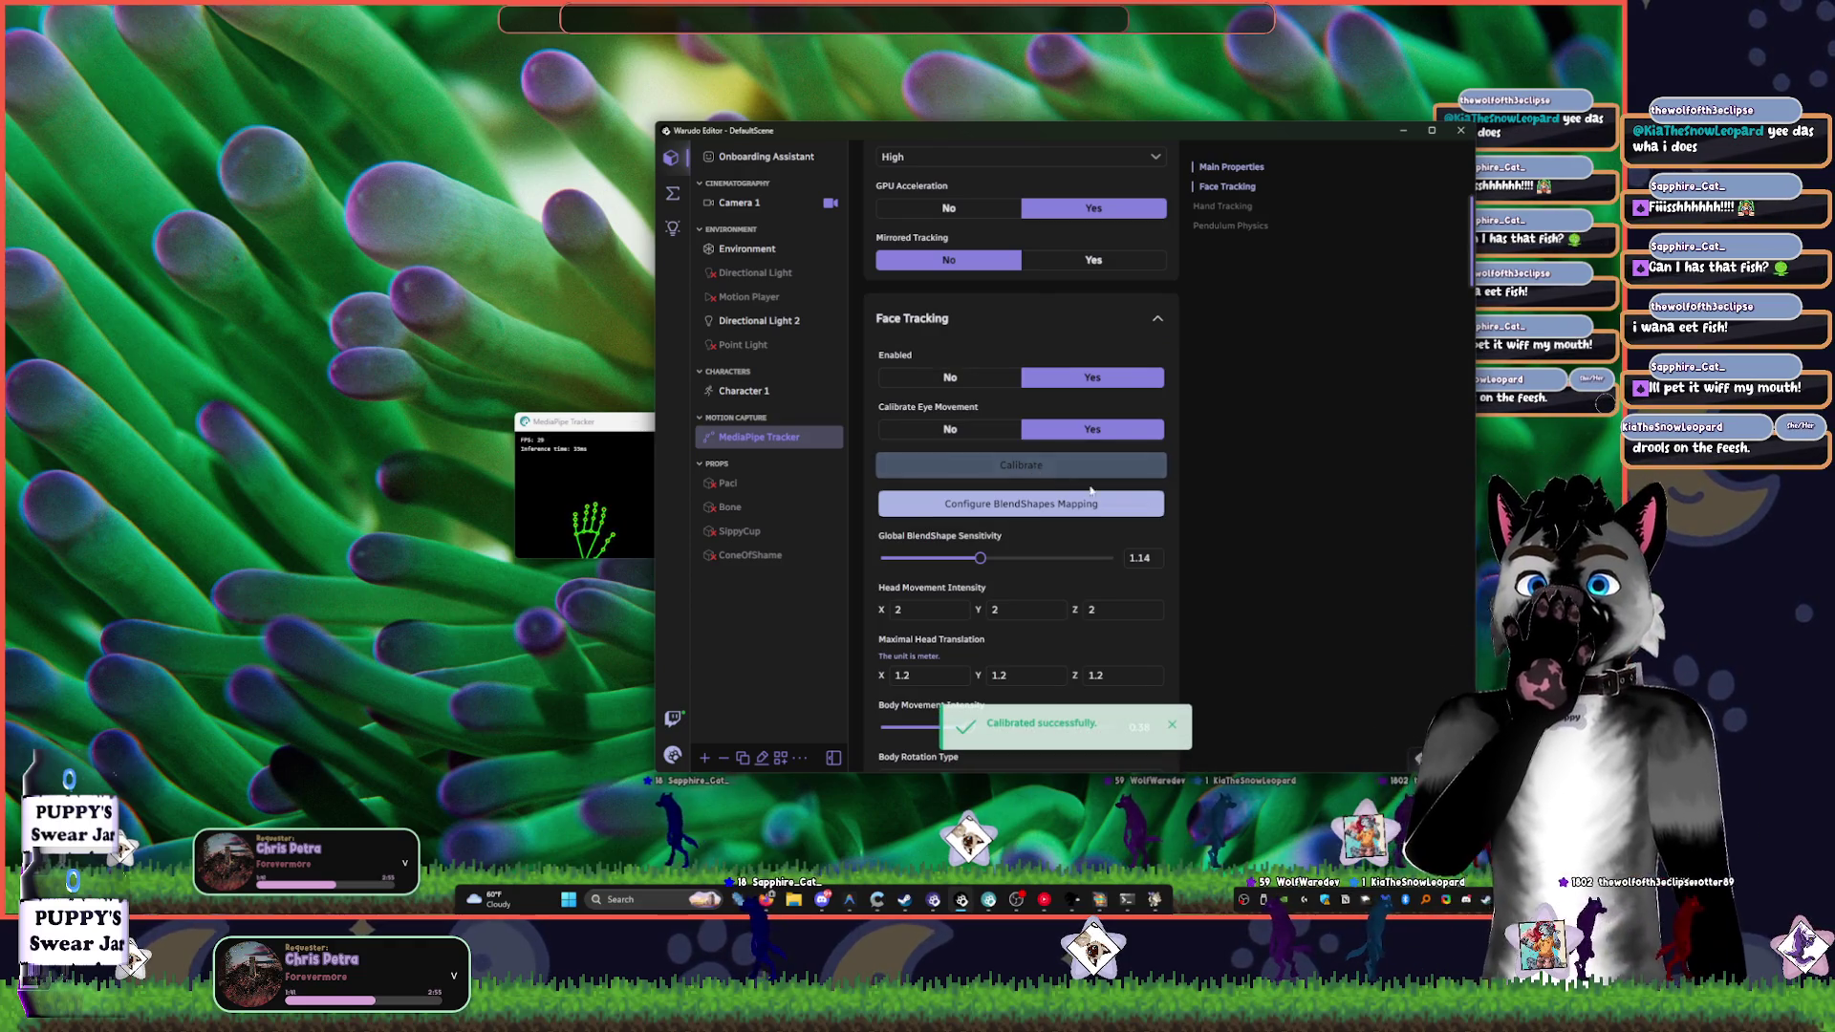
{"action": "scroll", "coordinate": [1089, 495], "scroll_direction": "down", "scroll_amount": 2}
{"action": "scroll", "coordinate": [1051, 430], "scroll_direction": "down", "scroll_amount": 10}
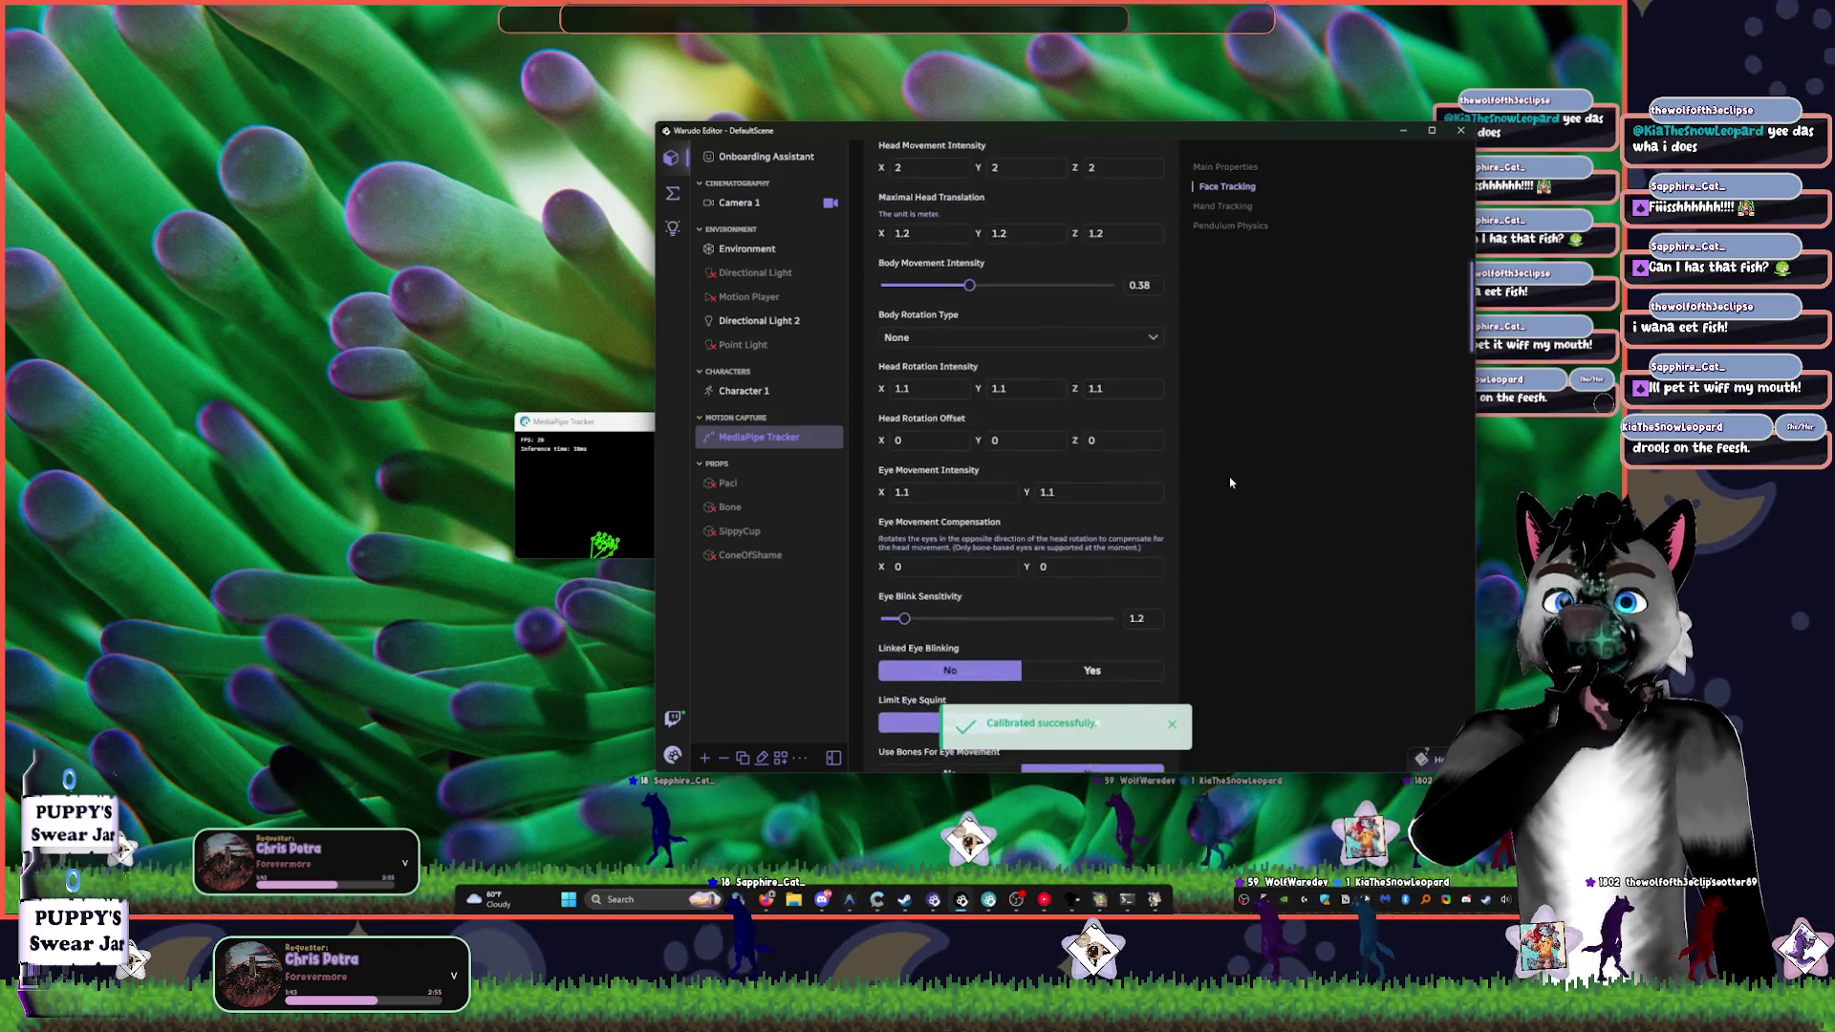
{"action": "left_click", "coordinate": [1098, 475]}
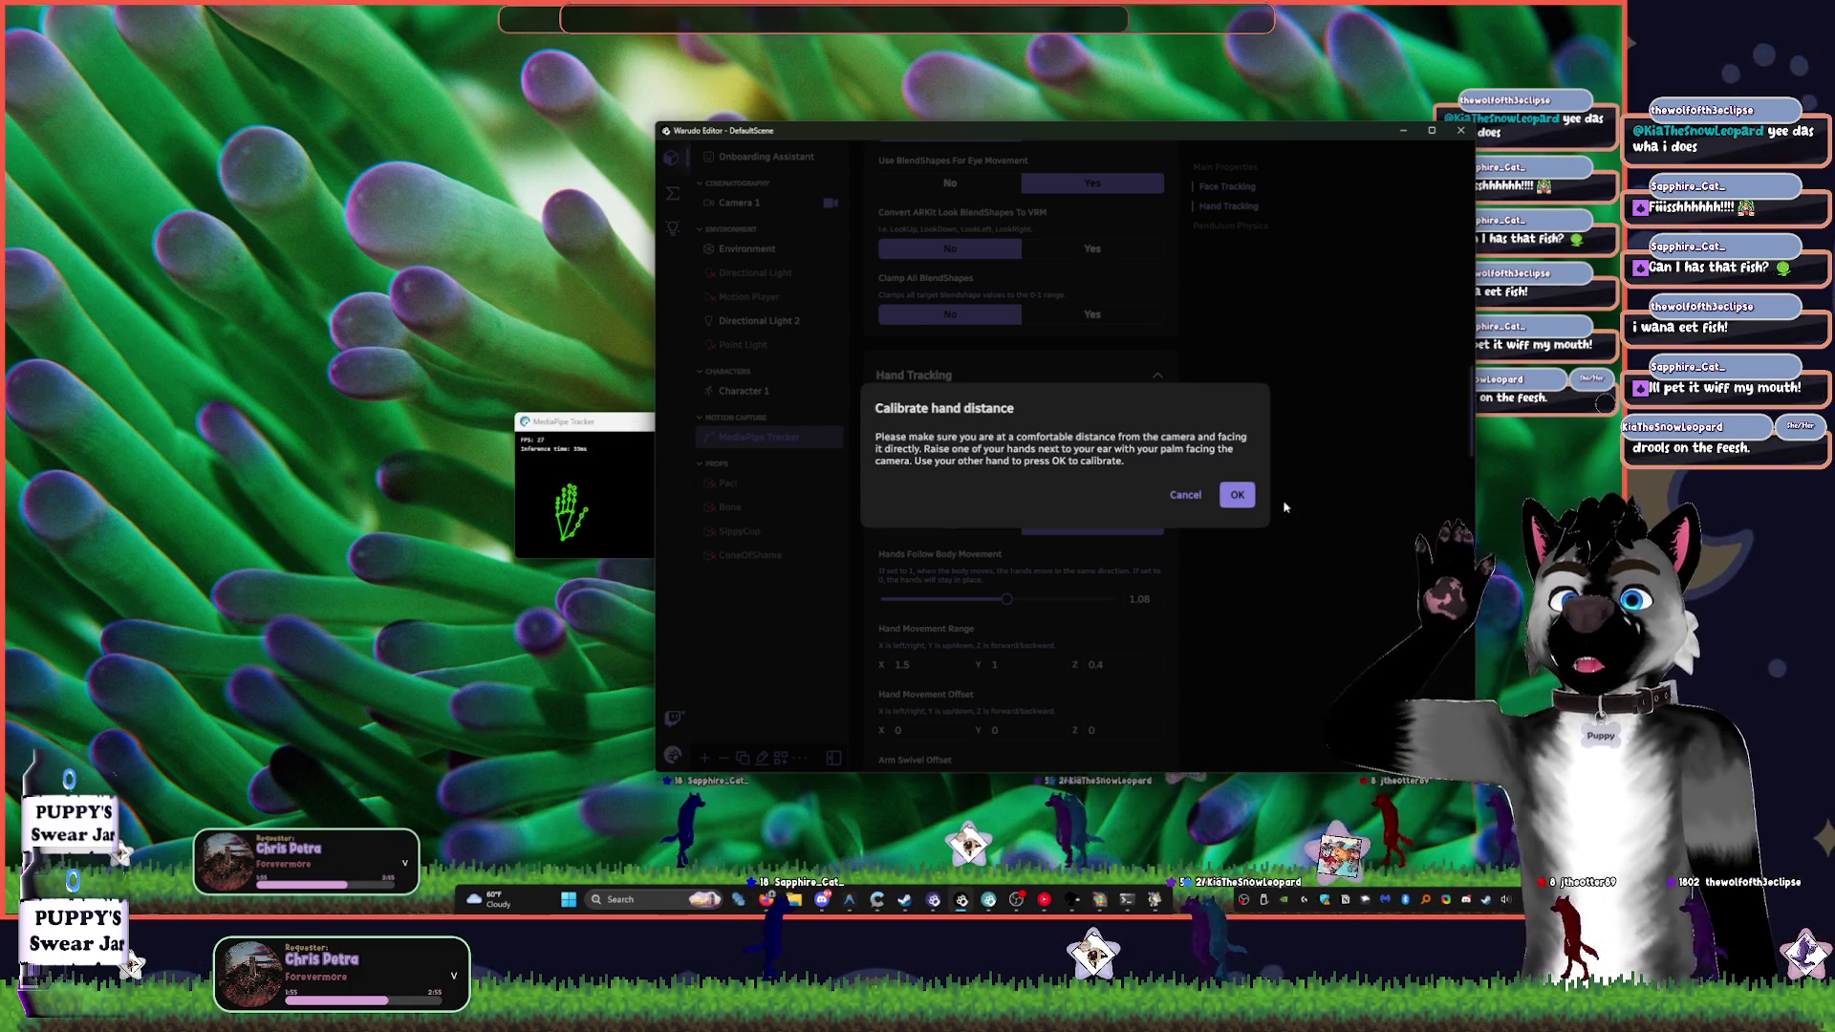
{"action": "left_click", "coordinate": [1228, 511]}
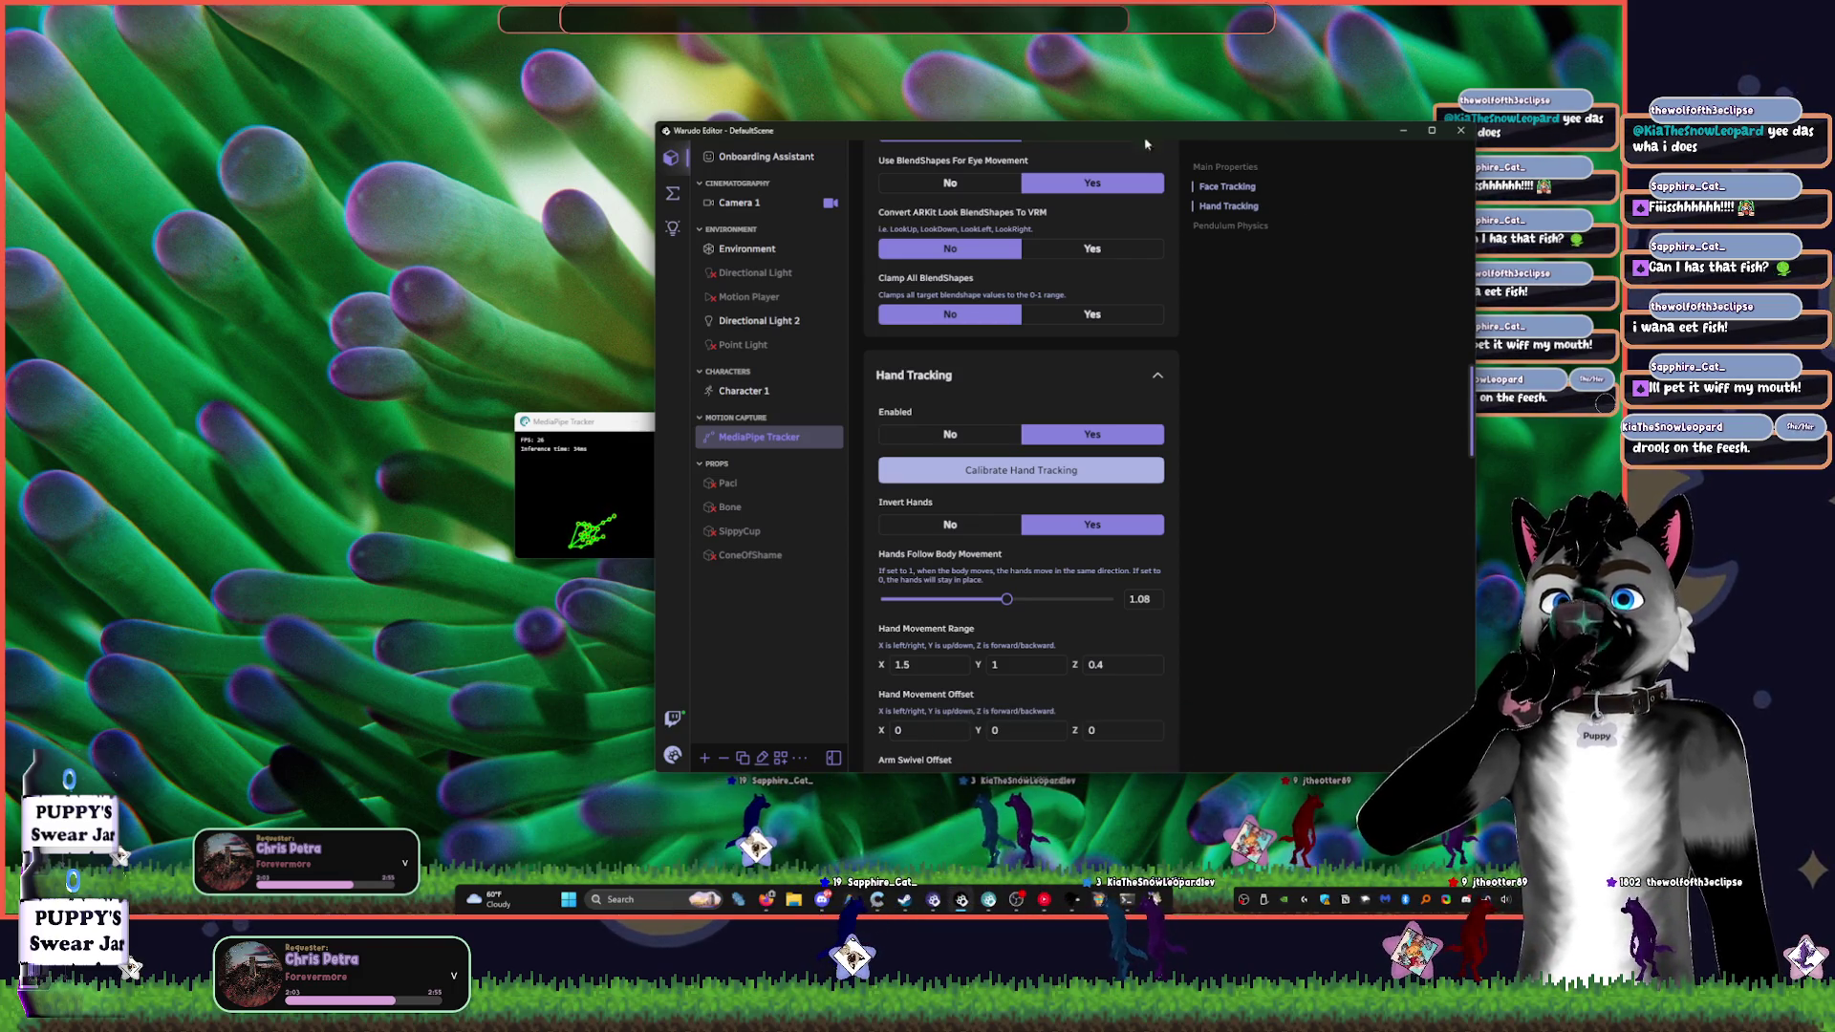
{"action": "left_click", "coordinate": [672, 193]}
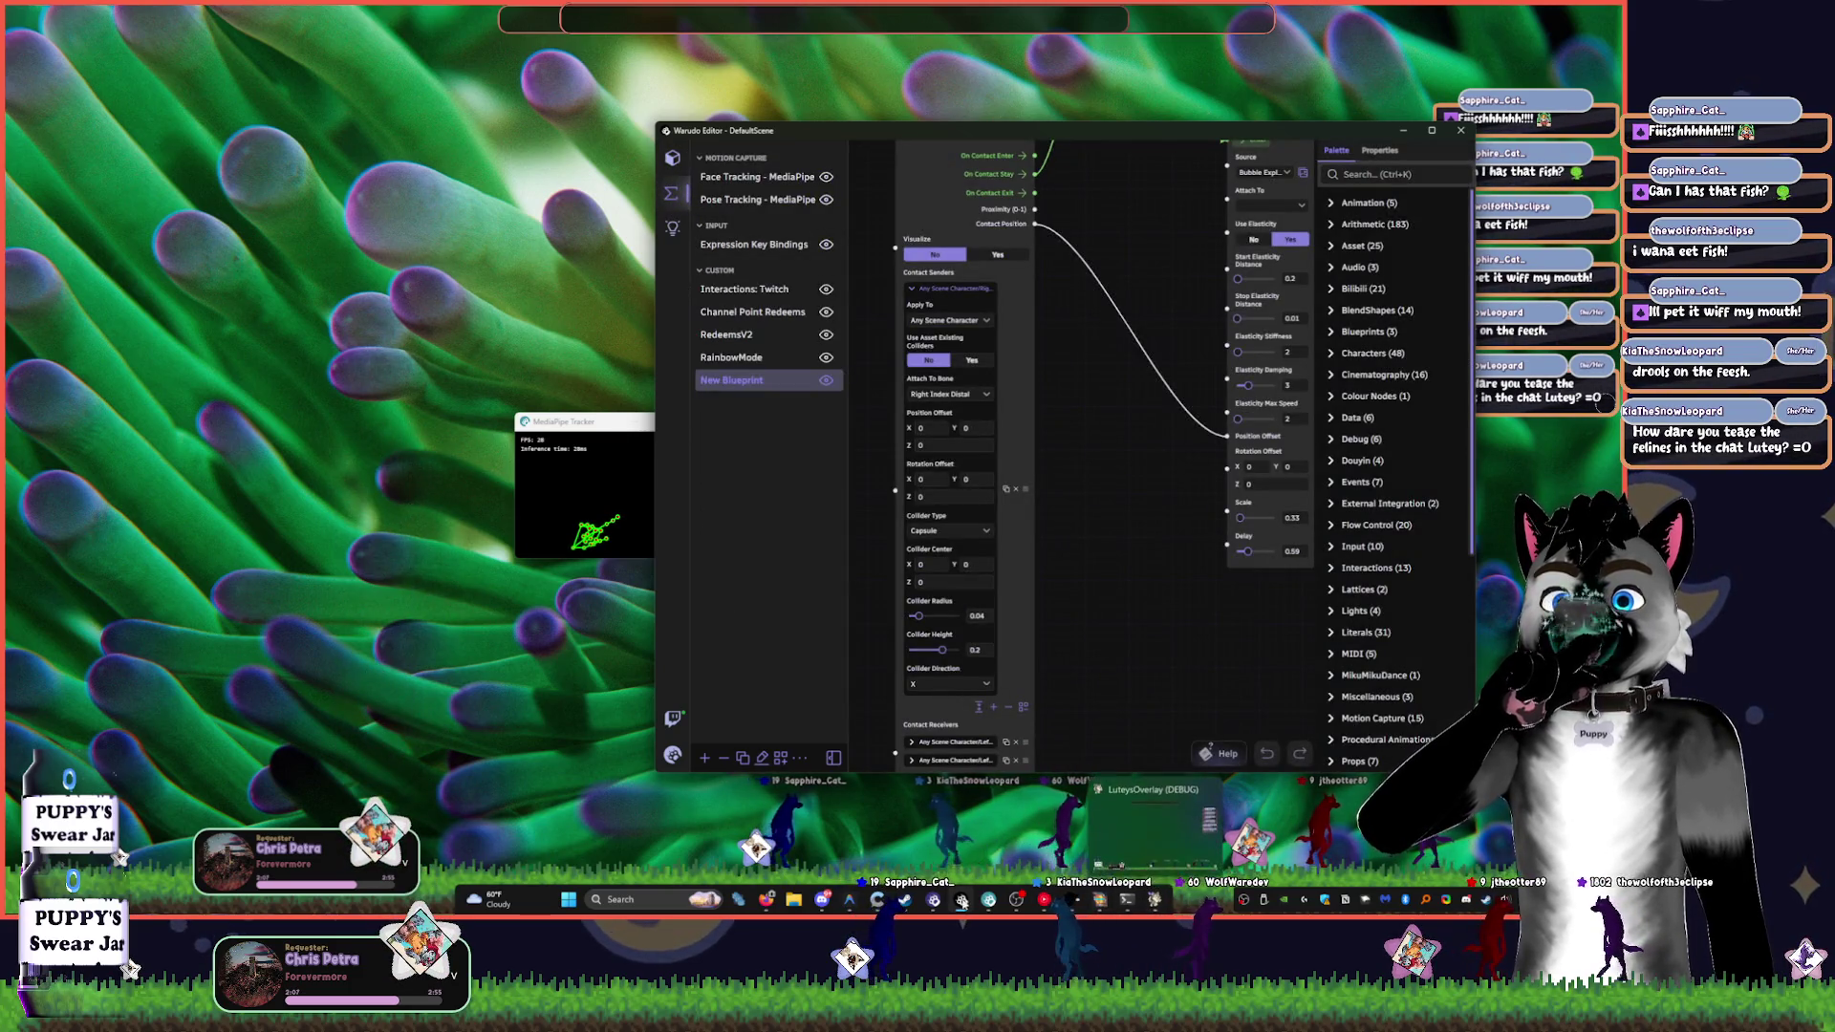
- Bring the editor forward and frame the Spawn Particle node in New Blueprint's graph
{"action": "left_click", "coordinate": [961, 899]}
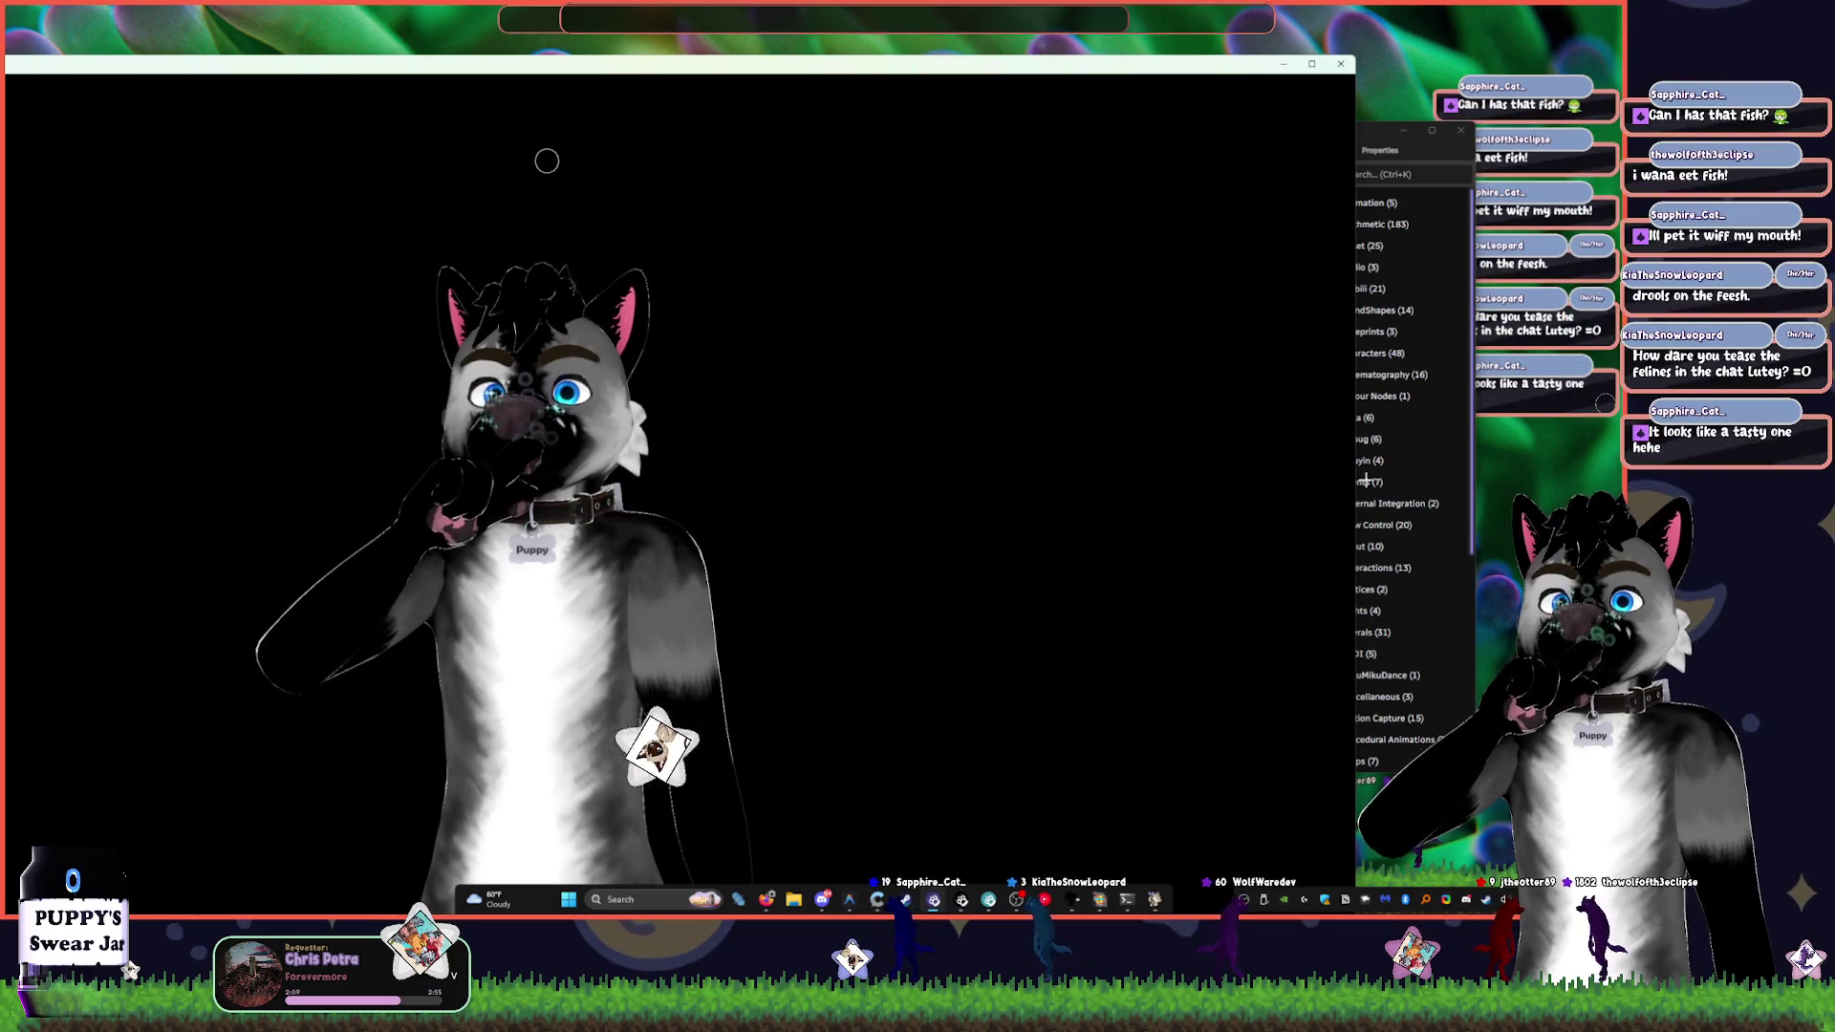
{"action": "left_click", "coordinate": [1368, 136]}
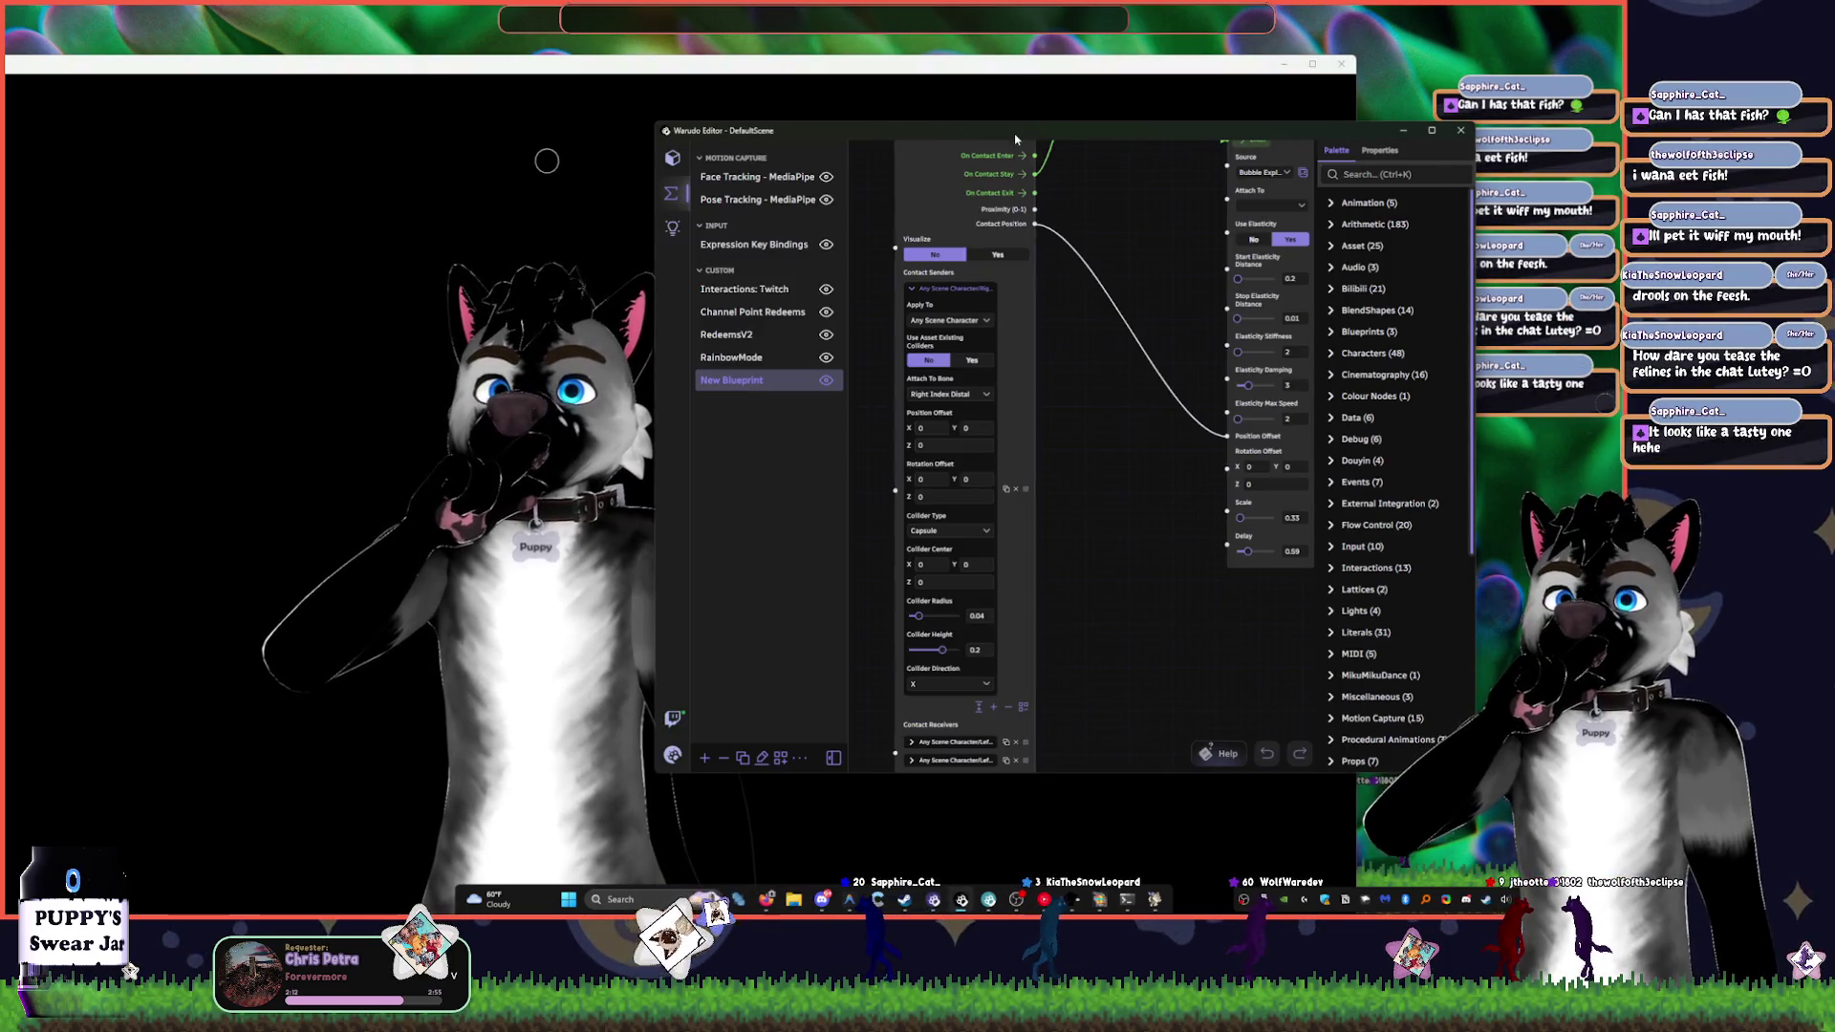
{"action": "left_click_drag", "start_coordinate": [1108, 448], "coordinate": [959, 583]}
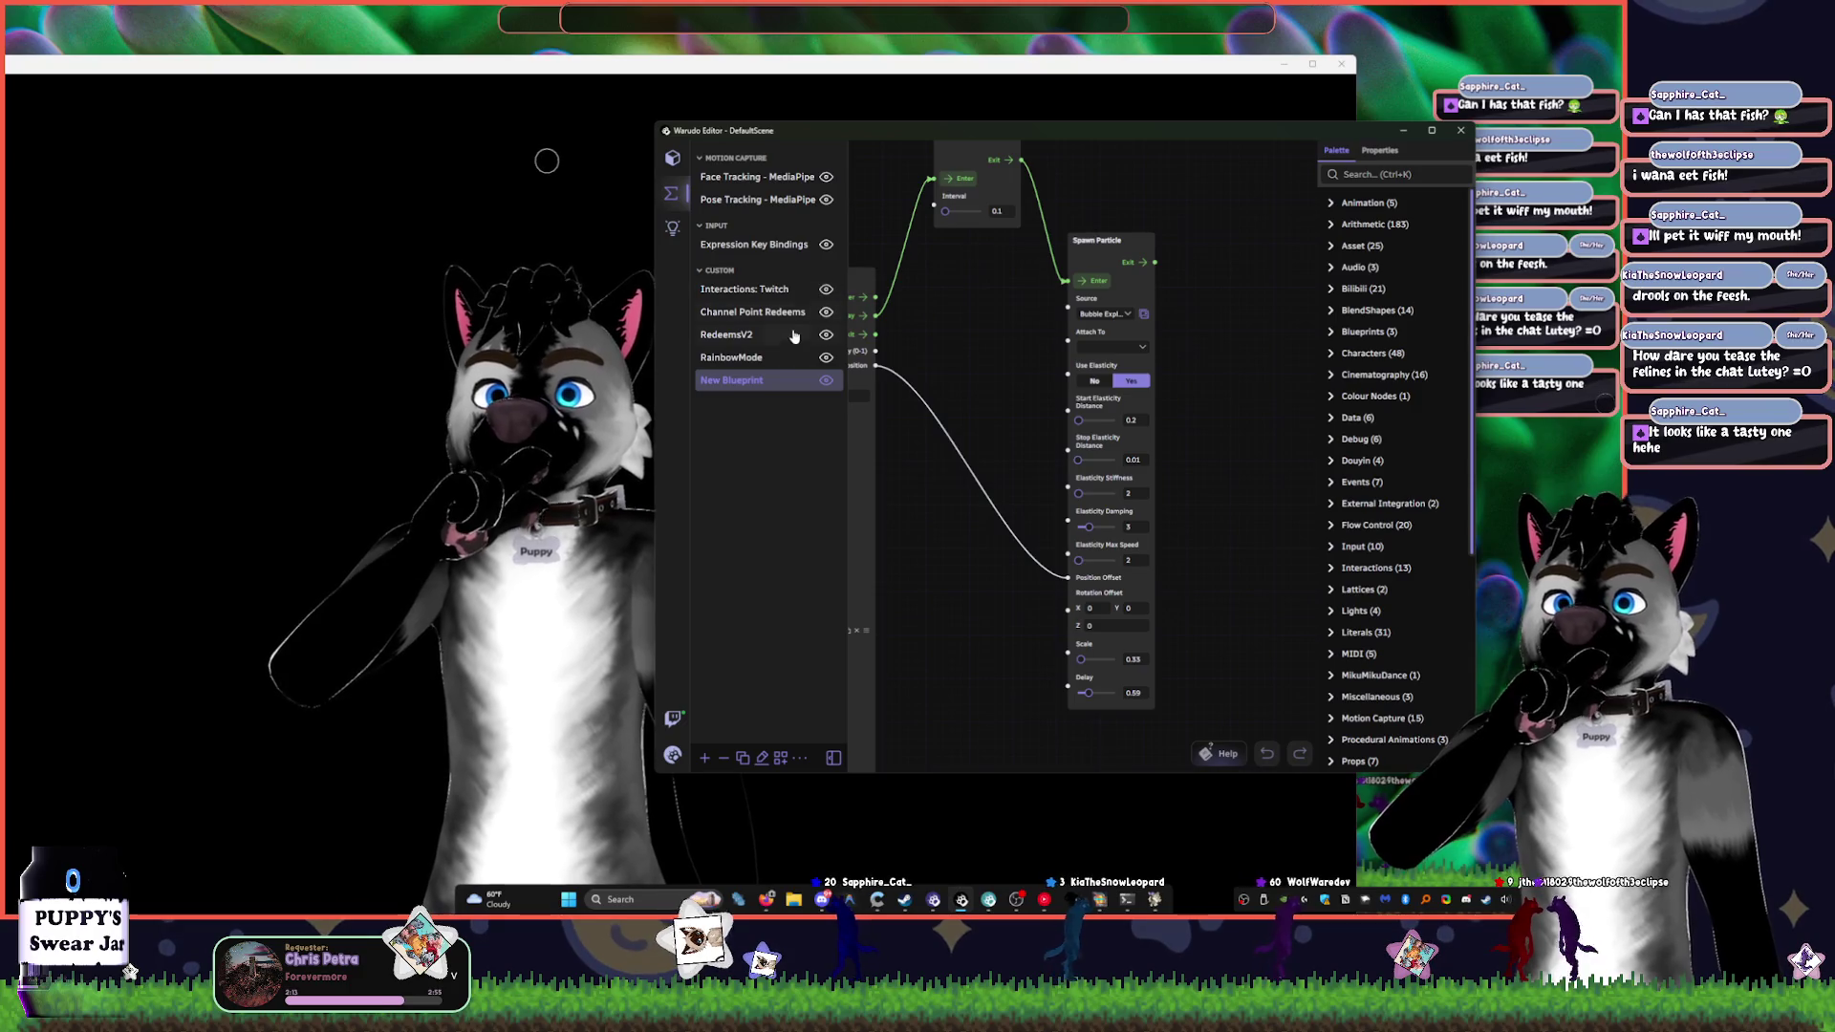
{"action": "left_click", "coordinate": [784, 361]}
{"action": "left_click", "coordinate": [769, 382]}
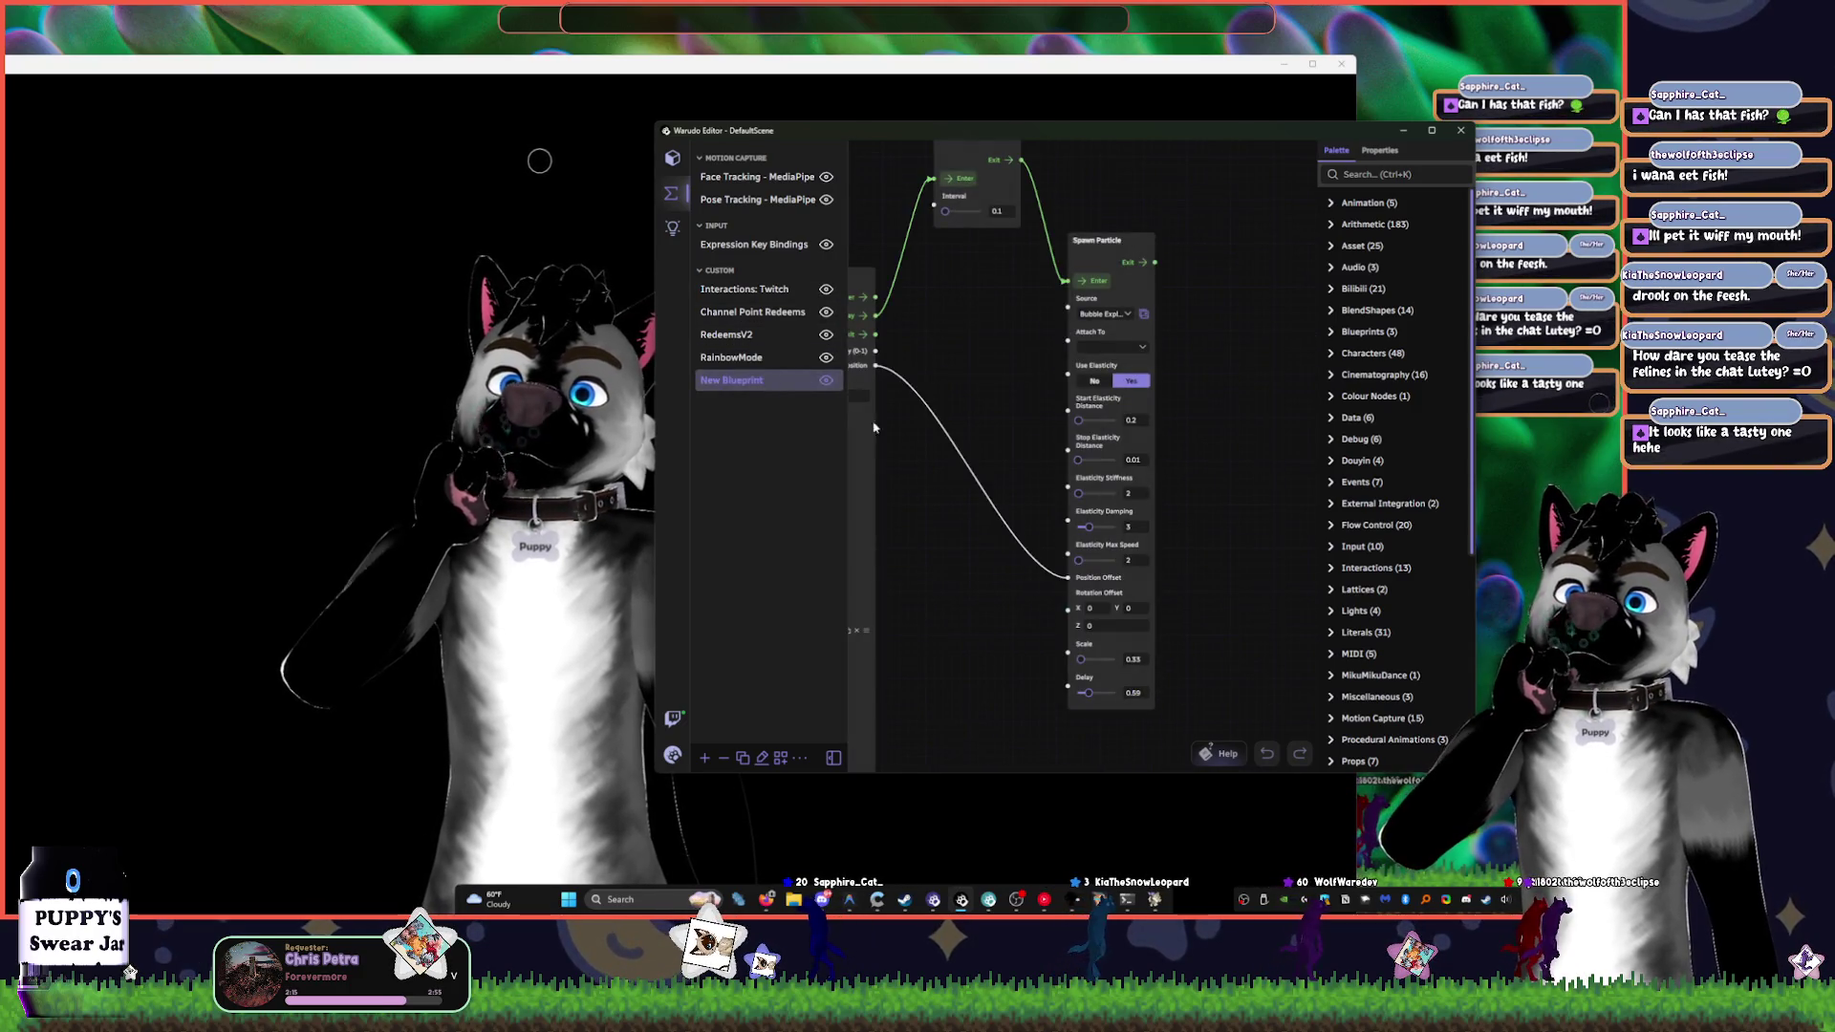
{"action": "scroll", "coordinate": [1181, 444], "scroll_direction": "up", "scroll_amount": 3}
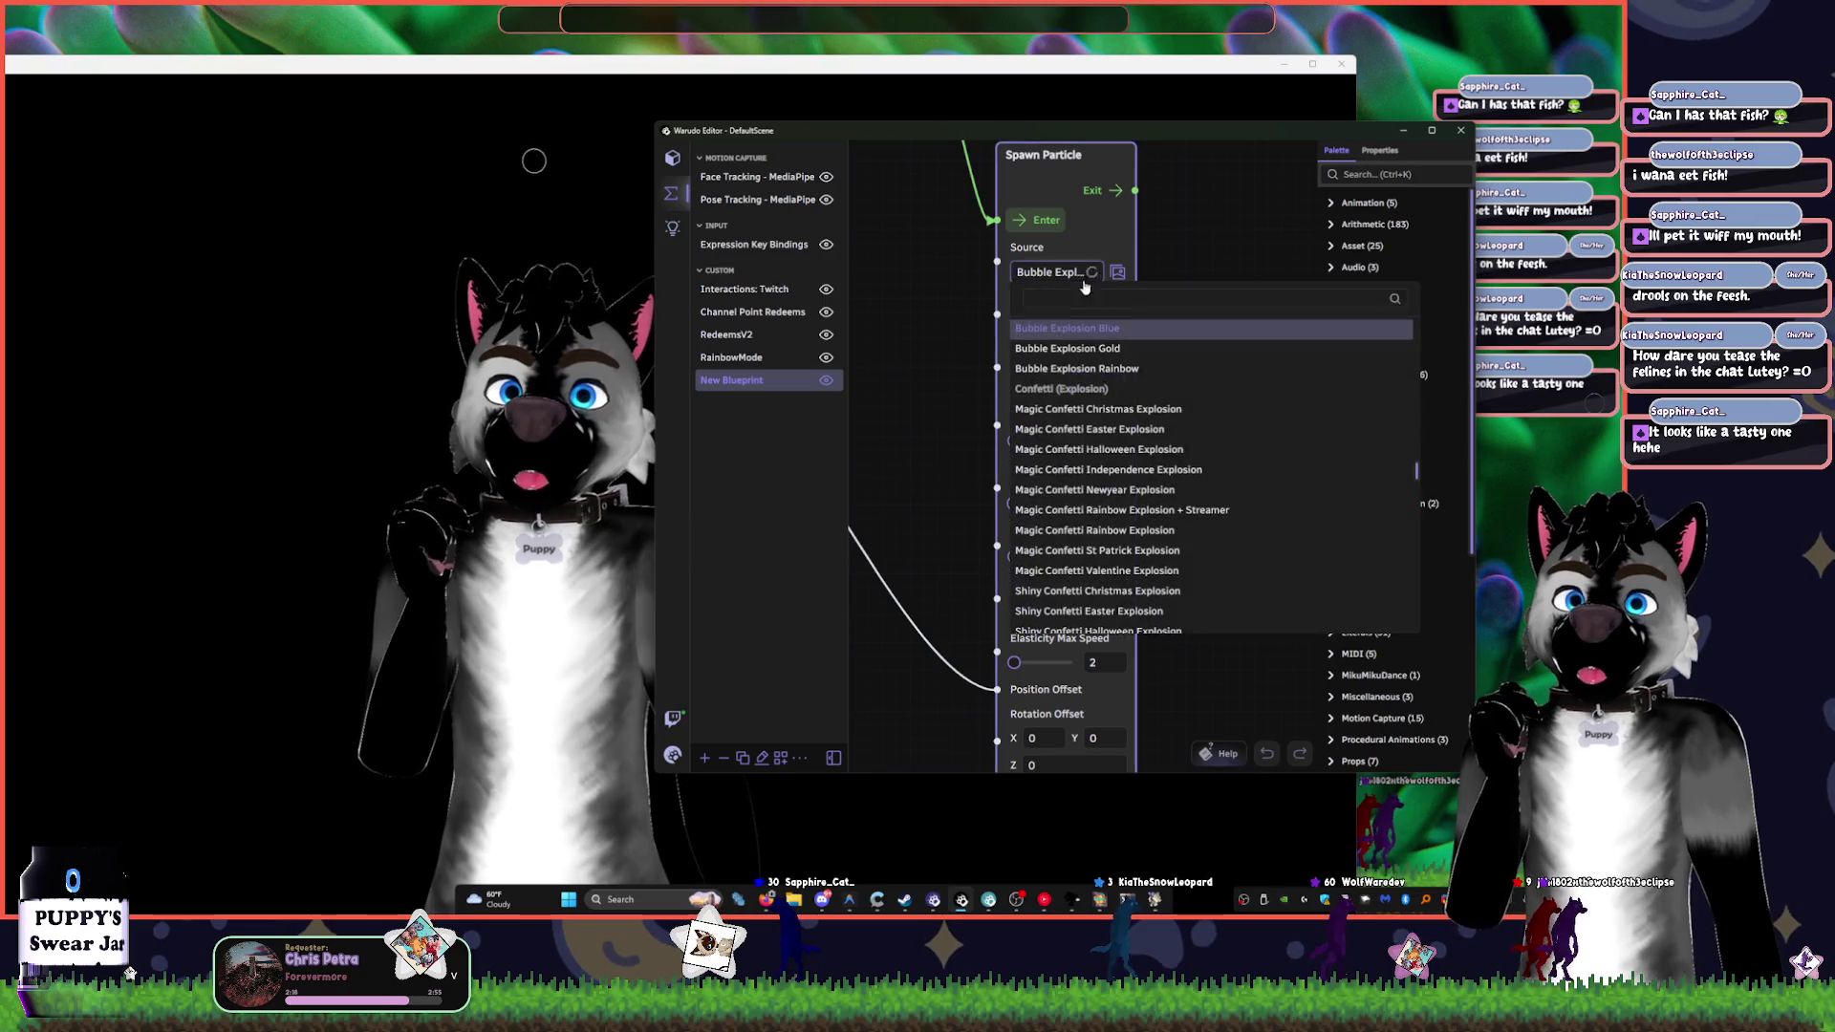
- Set the Spawn Particle source to Magic Confetti and raise its scale to 0.77
{"action": "left_click", "coordinate": [1053, 272]}
{"action": "left_click", "coordinate": [1175, 418]}
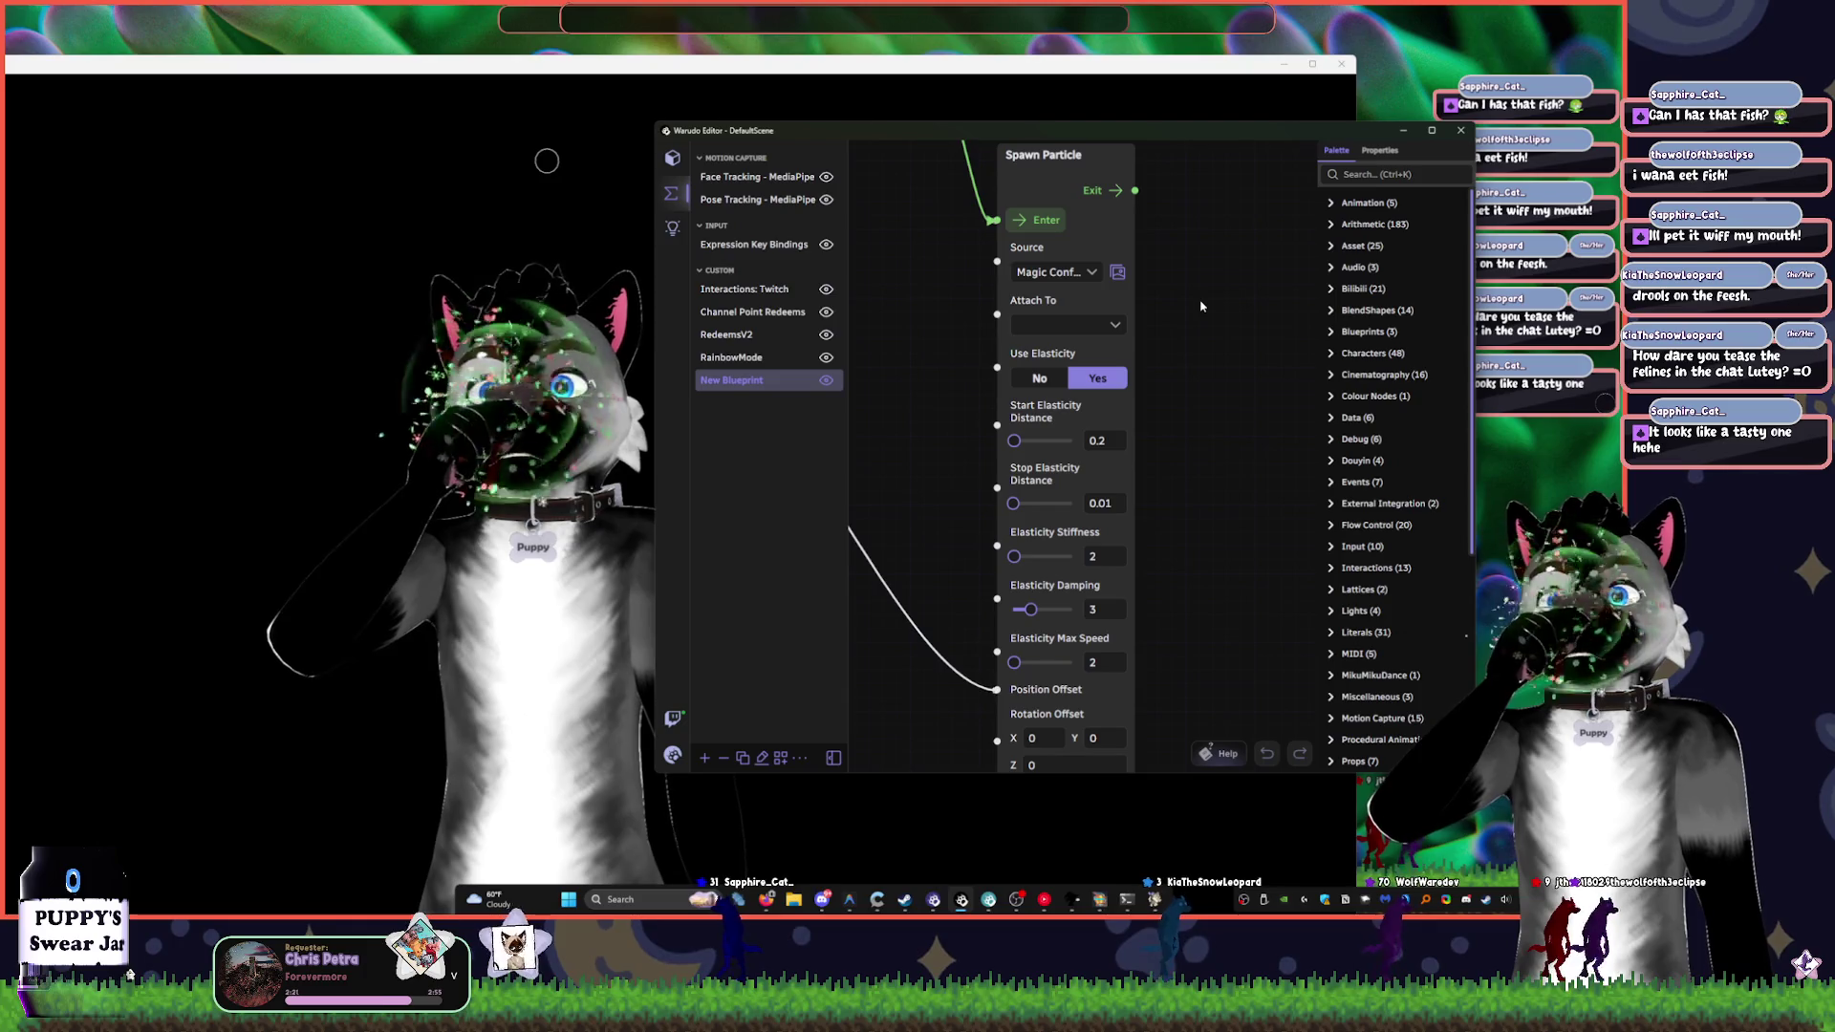
{"action": "scroll", "coordinate": [1190, 394], "scroll_direction": "down", "scroll_amount": 3}
{"action": "left_click_drag", "start_coordinate": [1004, 681], "coordinate": [1006, 692]}
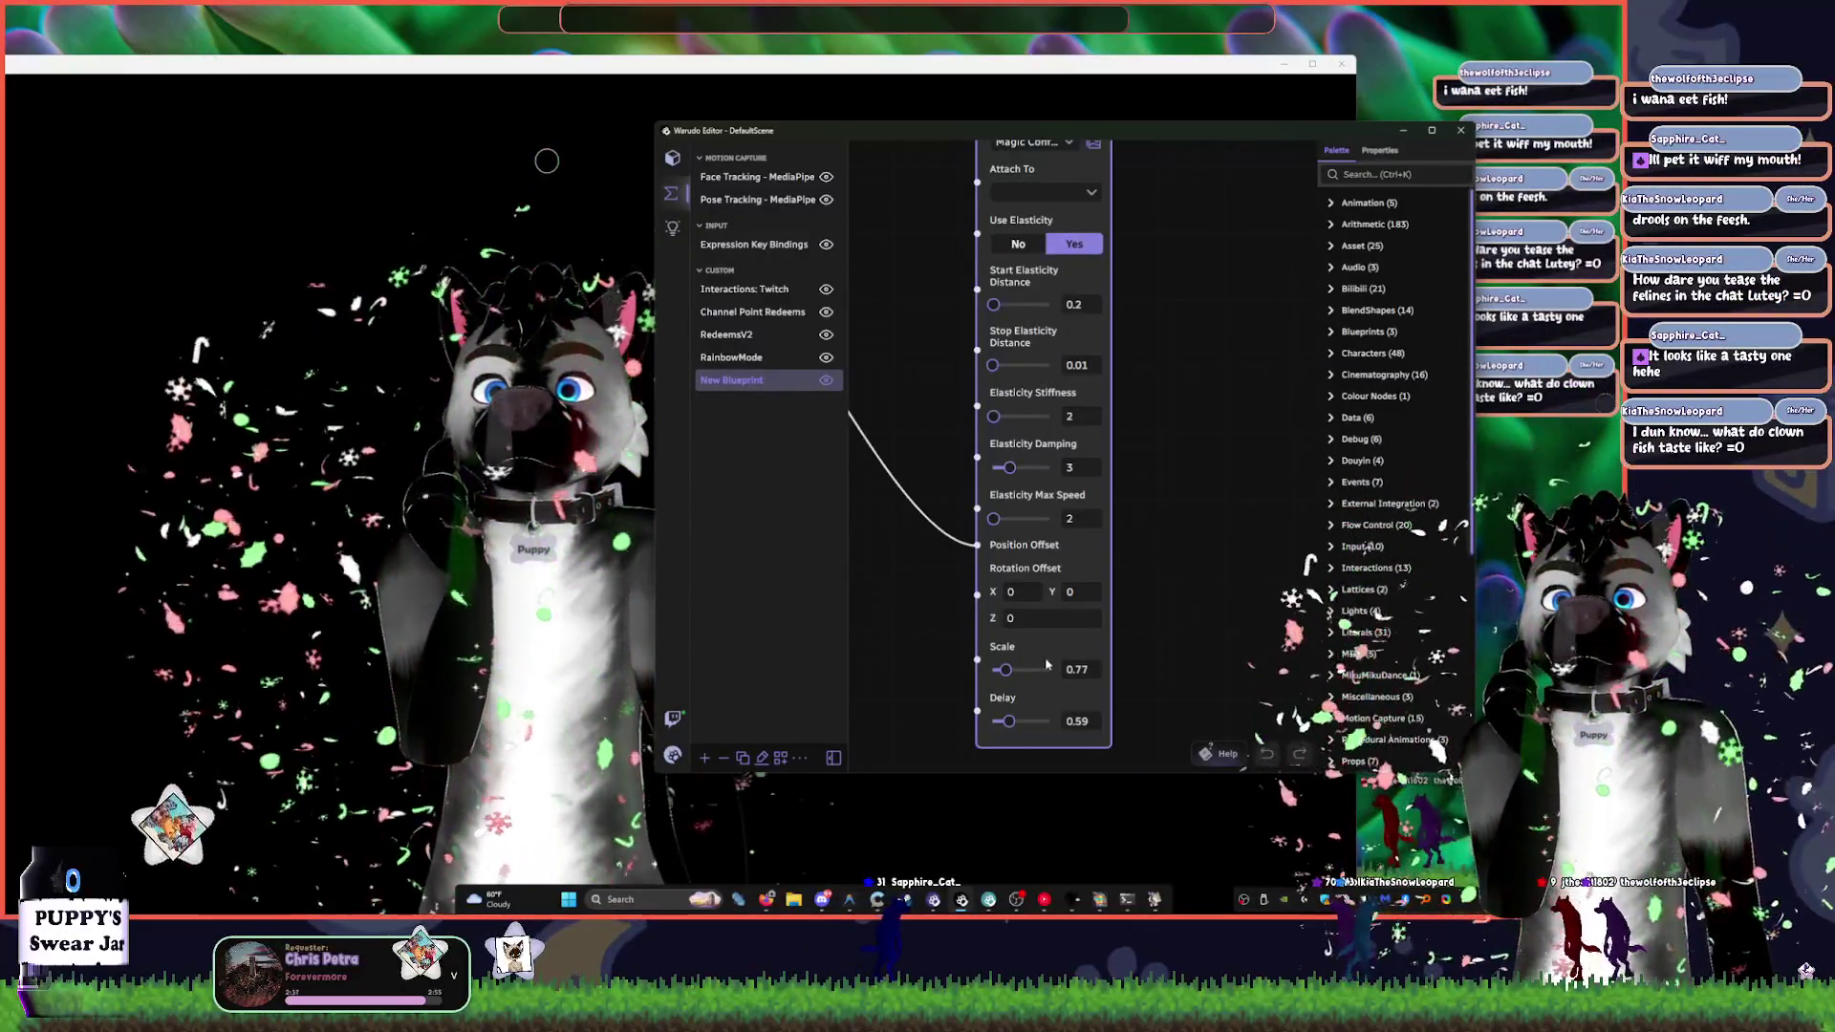
{"action": "scroll", "coordinate": [1127, 287], "scroll_direction": "up", "scroll_amount": 3}
{"action": "left_click", "coordinate": [1027, 353]}
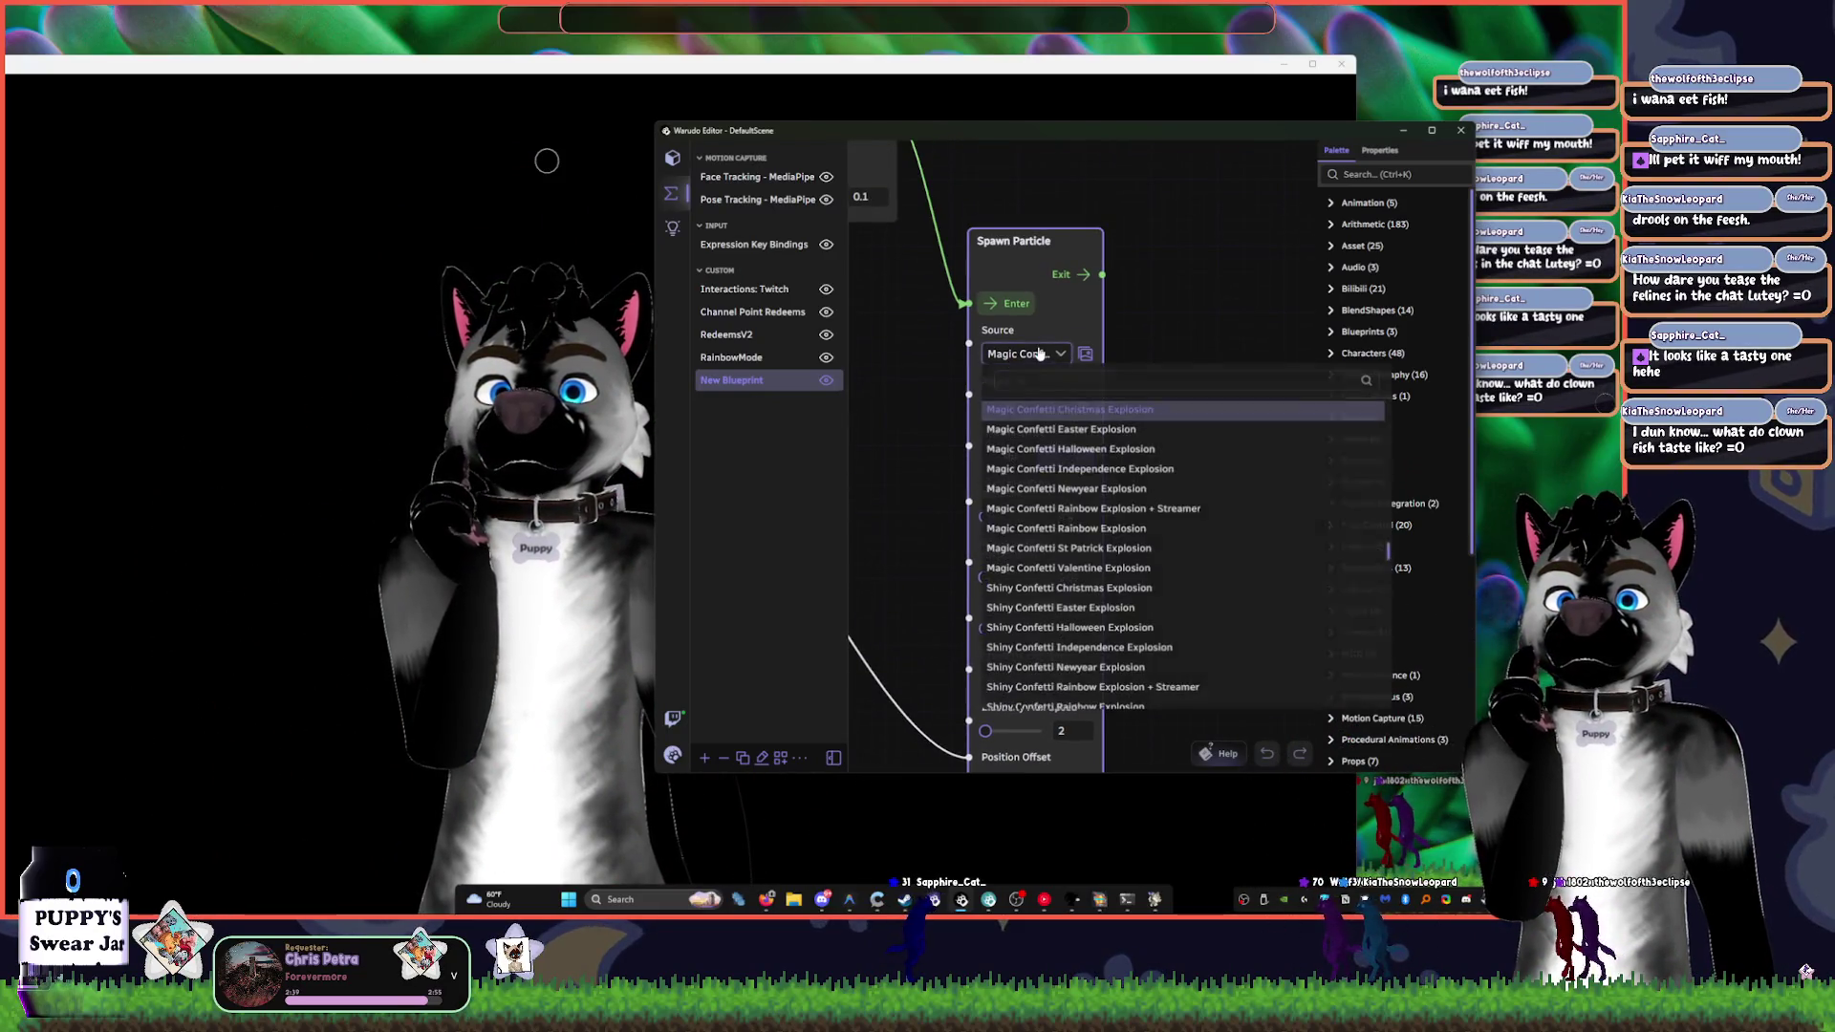
- Try the Magic Confetti Rainbow Explosion + Streamer source and turn off Use Elasticity
{"action": "left_click", "coordinate": [1166, 511]}
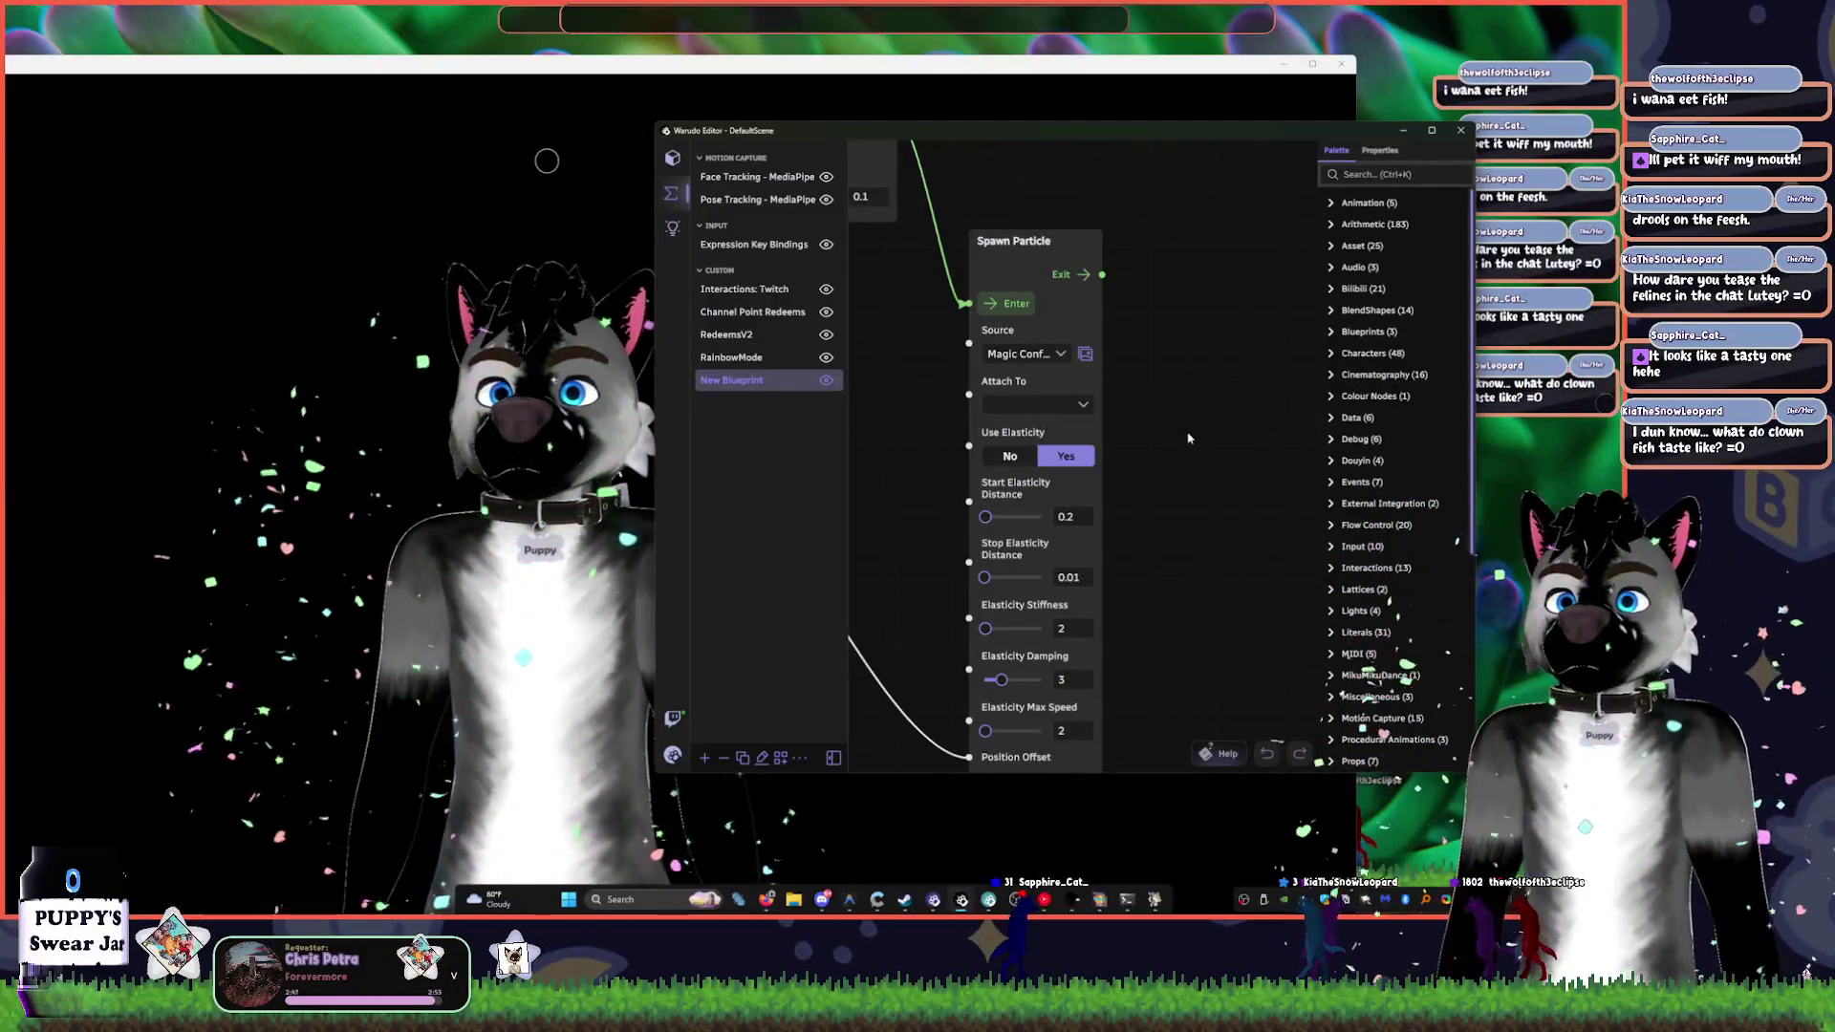
{"action": "left_click_drag", "start_coordinate": [1165, 474], "coordinate": [1147, 247]}
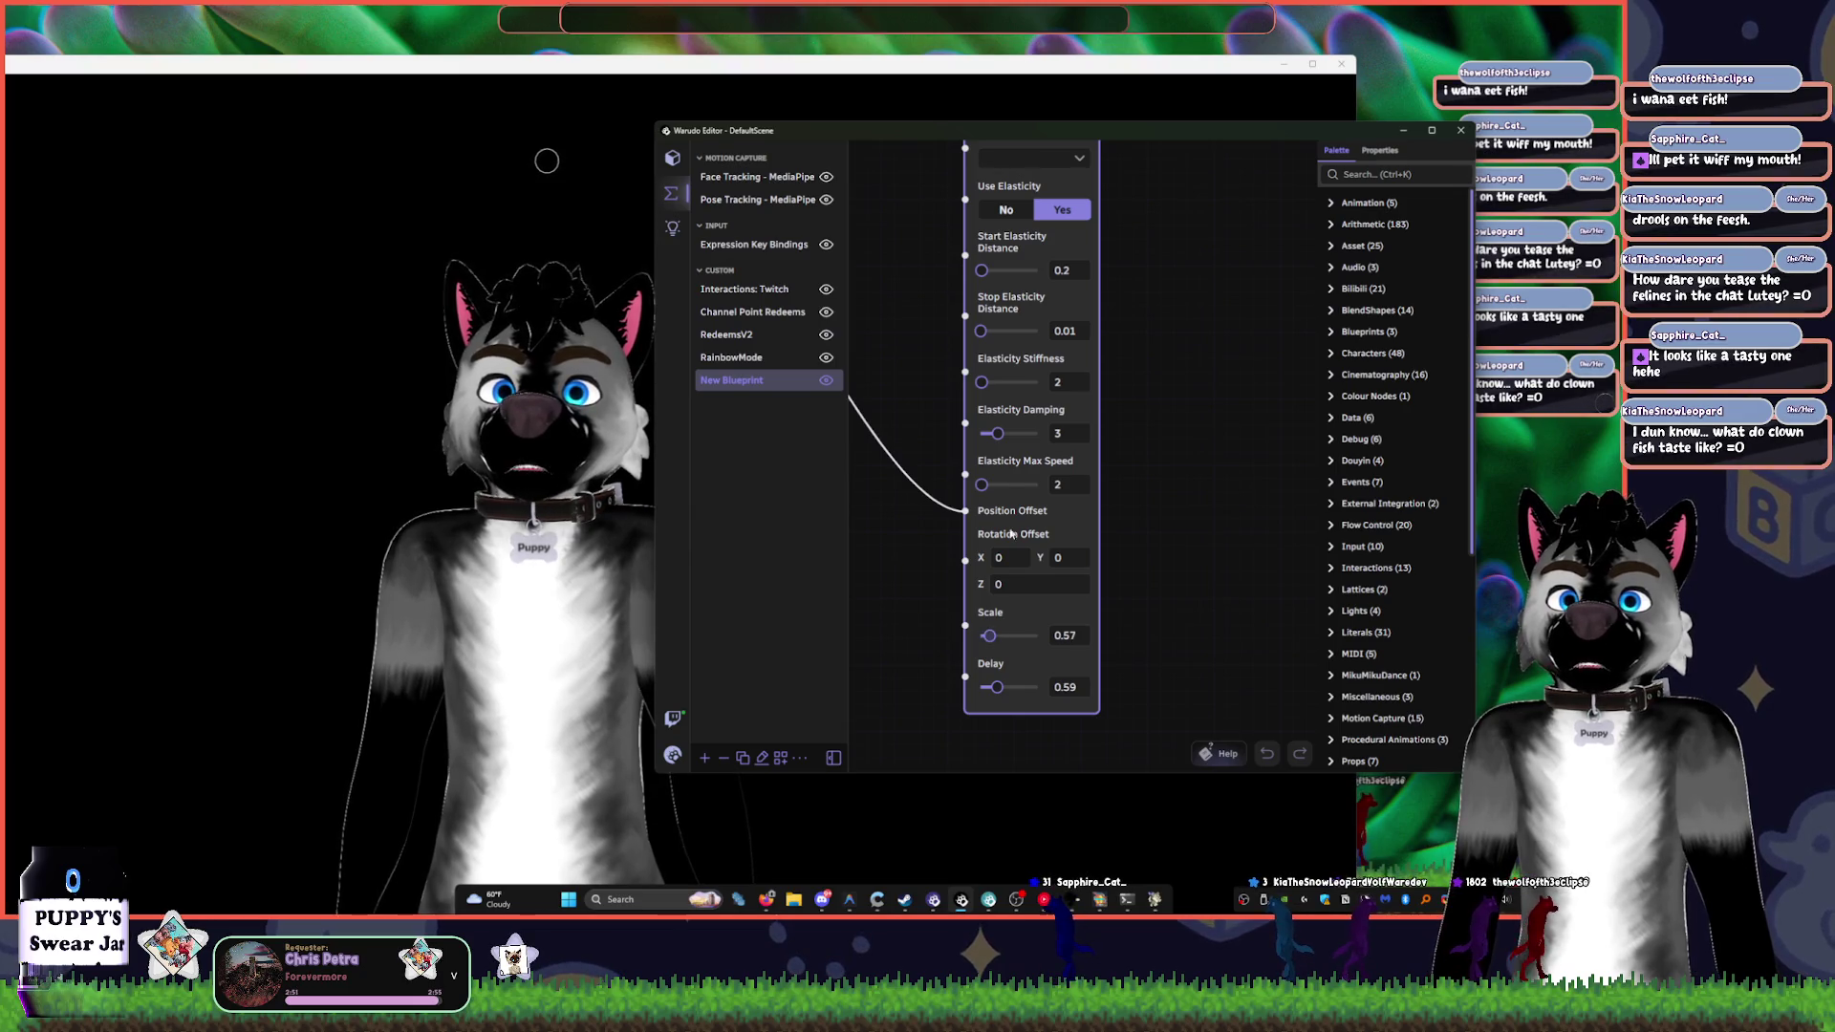
{"action": "left_click", "coordinate": [1004, 212]}
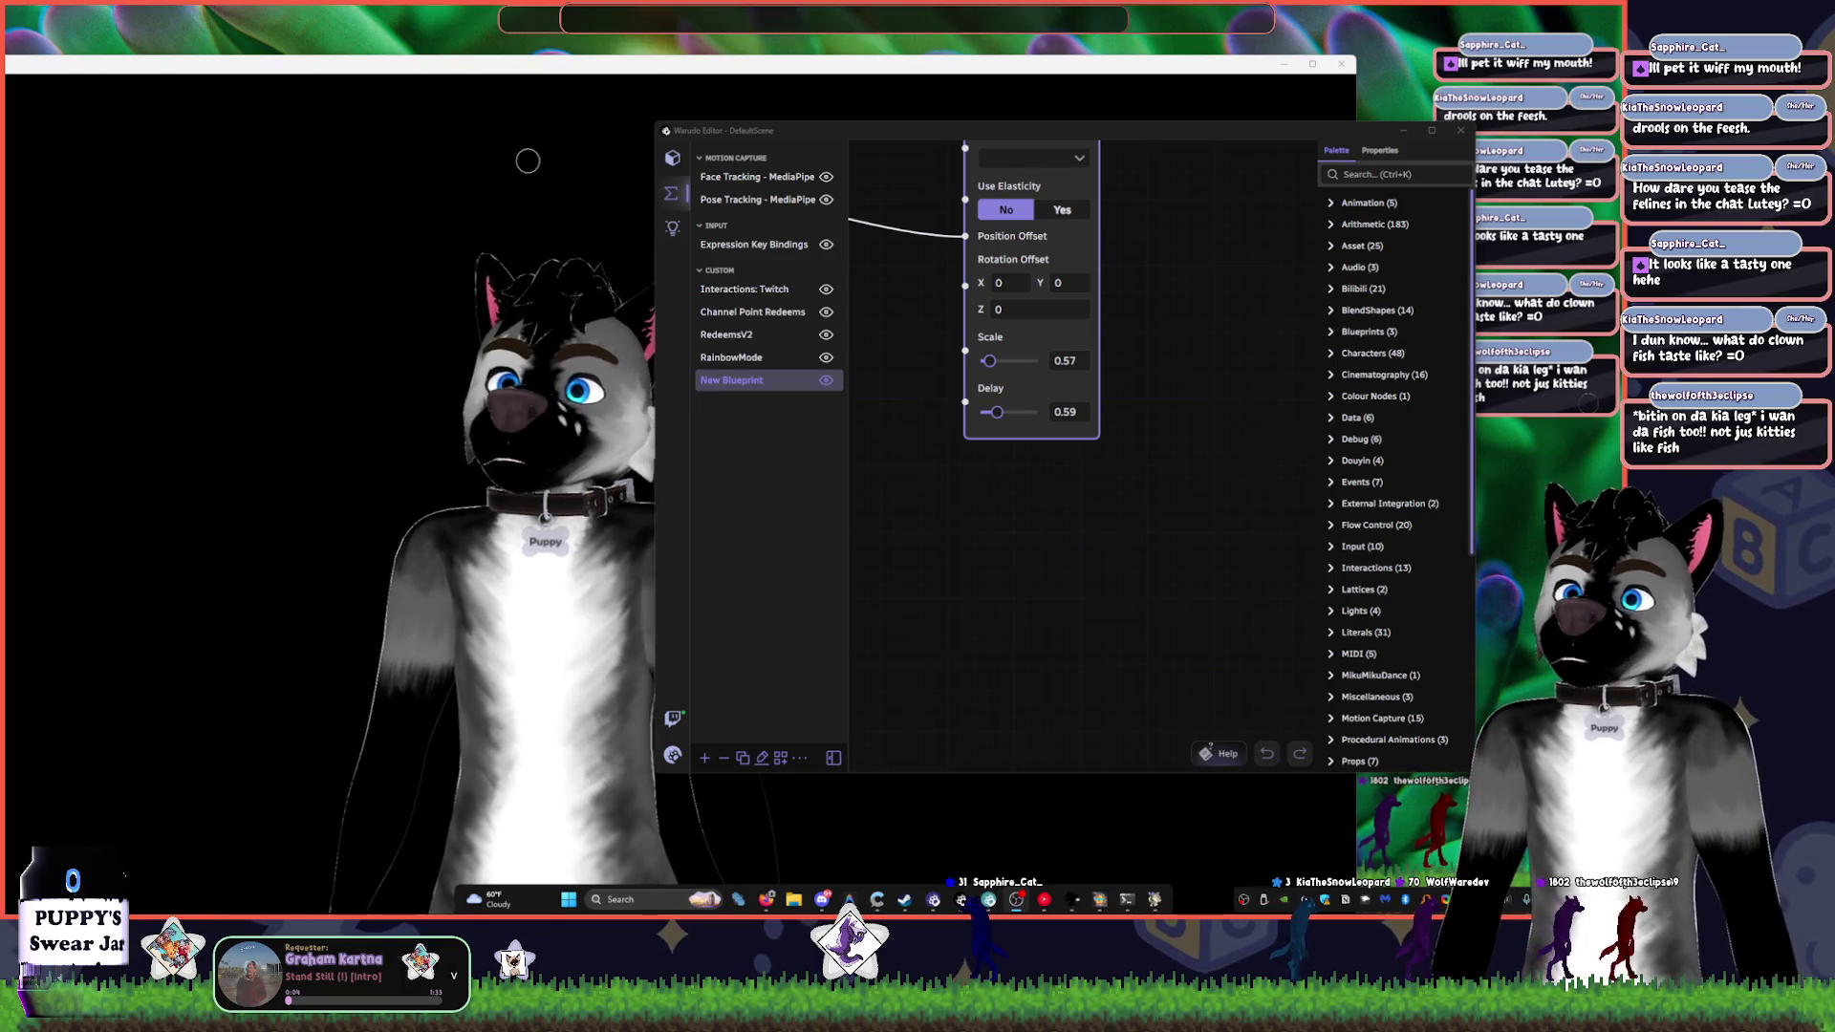
- Check Character 1's settings in the asset list, then return to the Spawn Particle node
{"action": "scroll", "coordinate": [1137, 497], "scroll_direction": "up", "scroll_amount": 5}
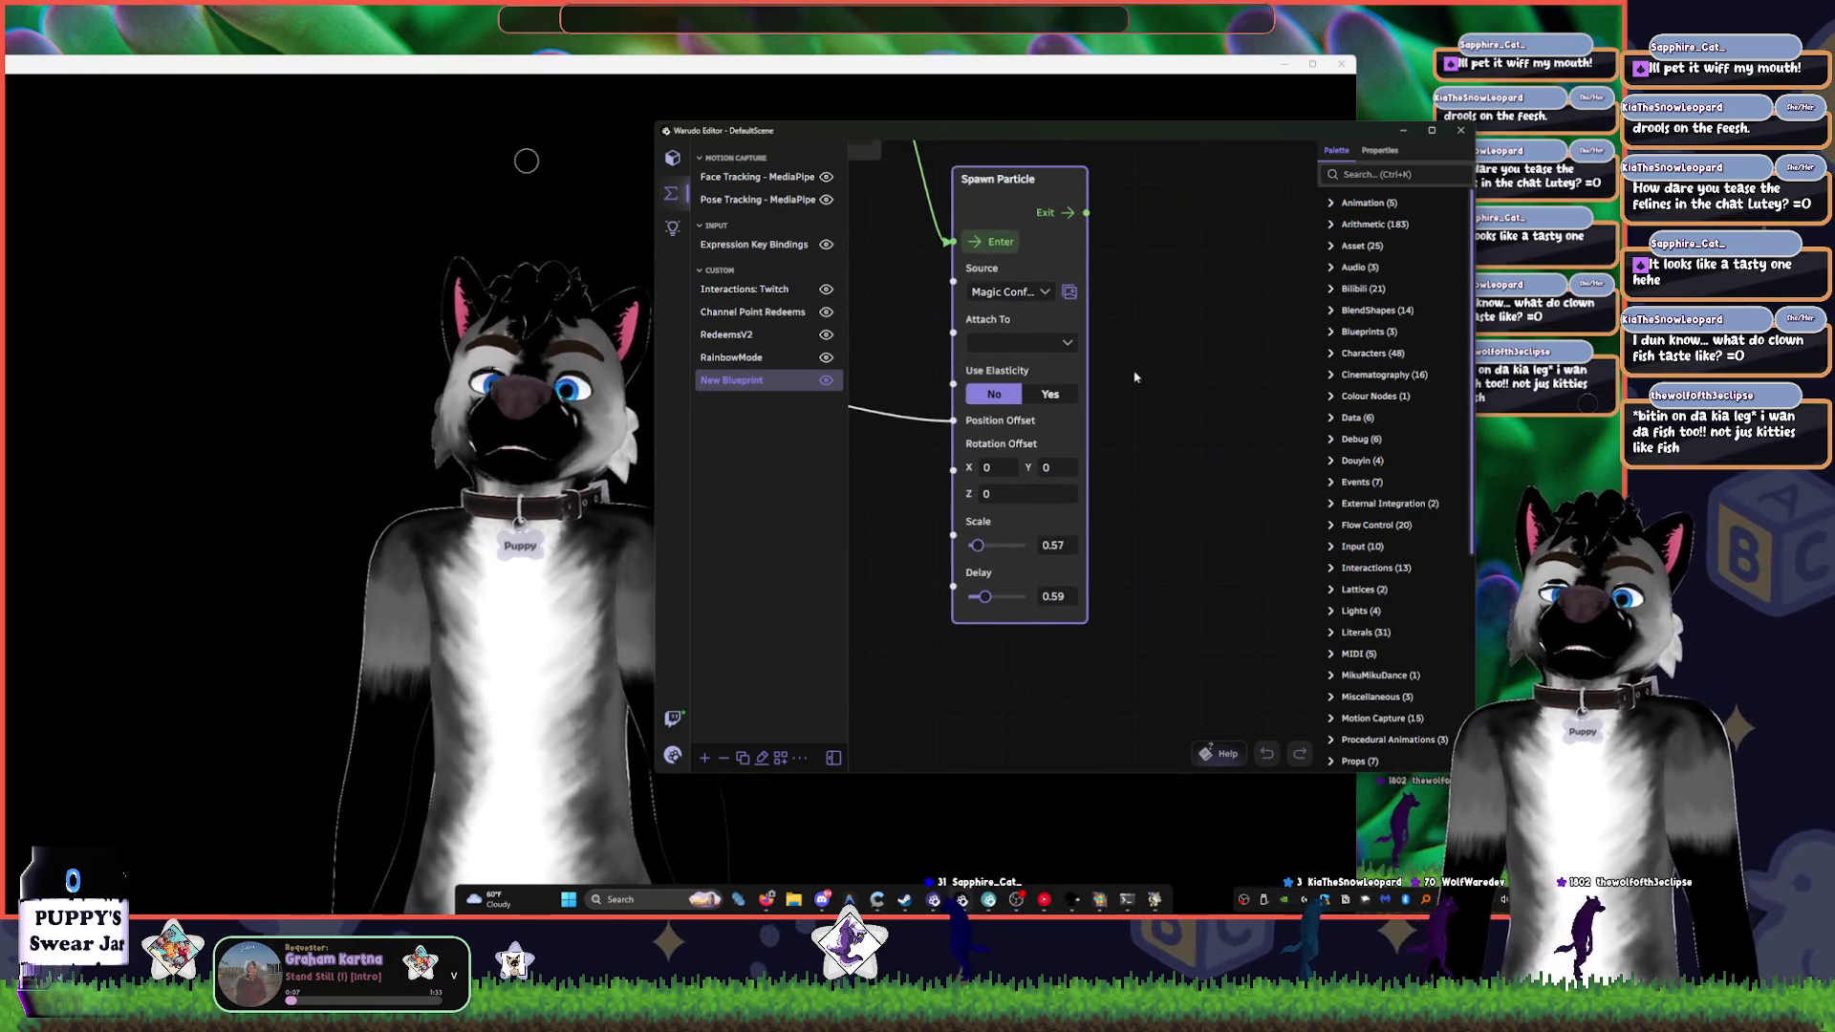
{"action": "left_click", "coordinate": [672, 159]}
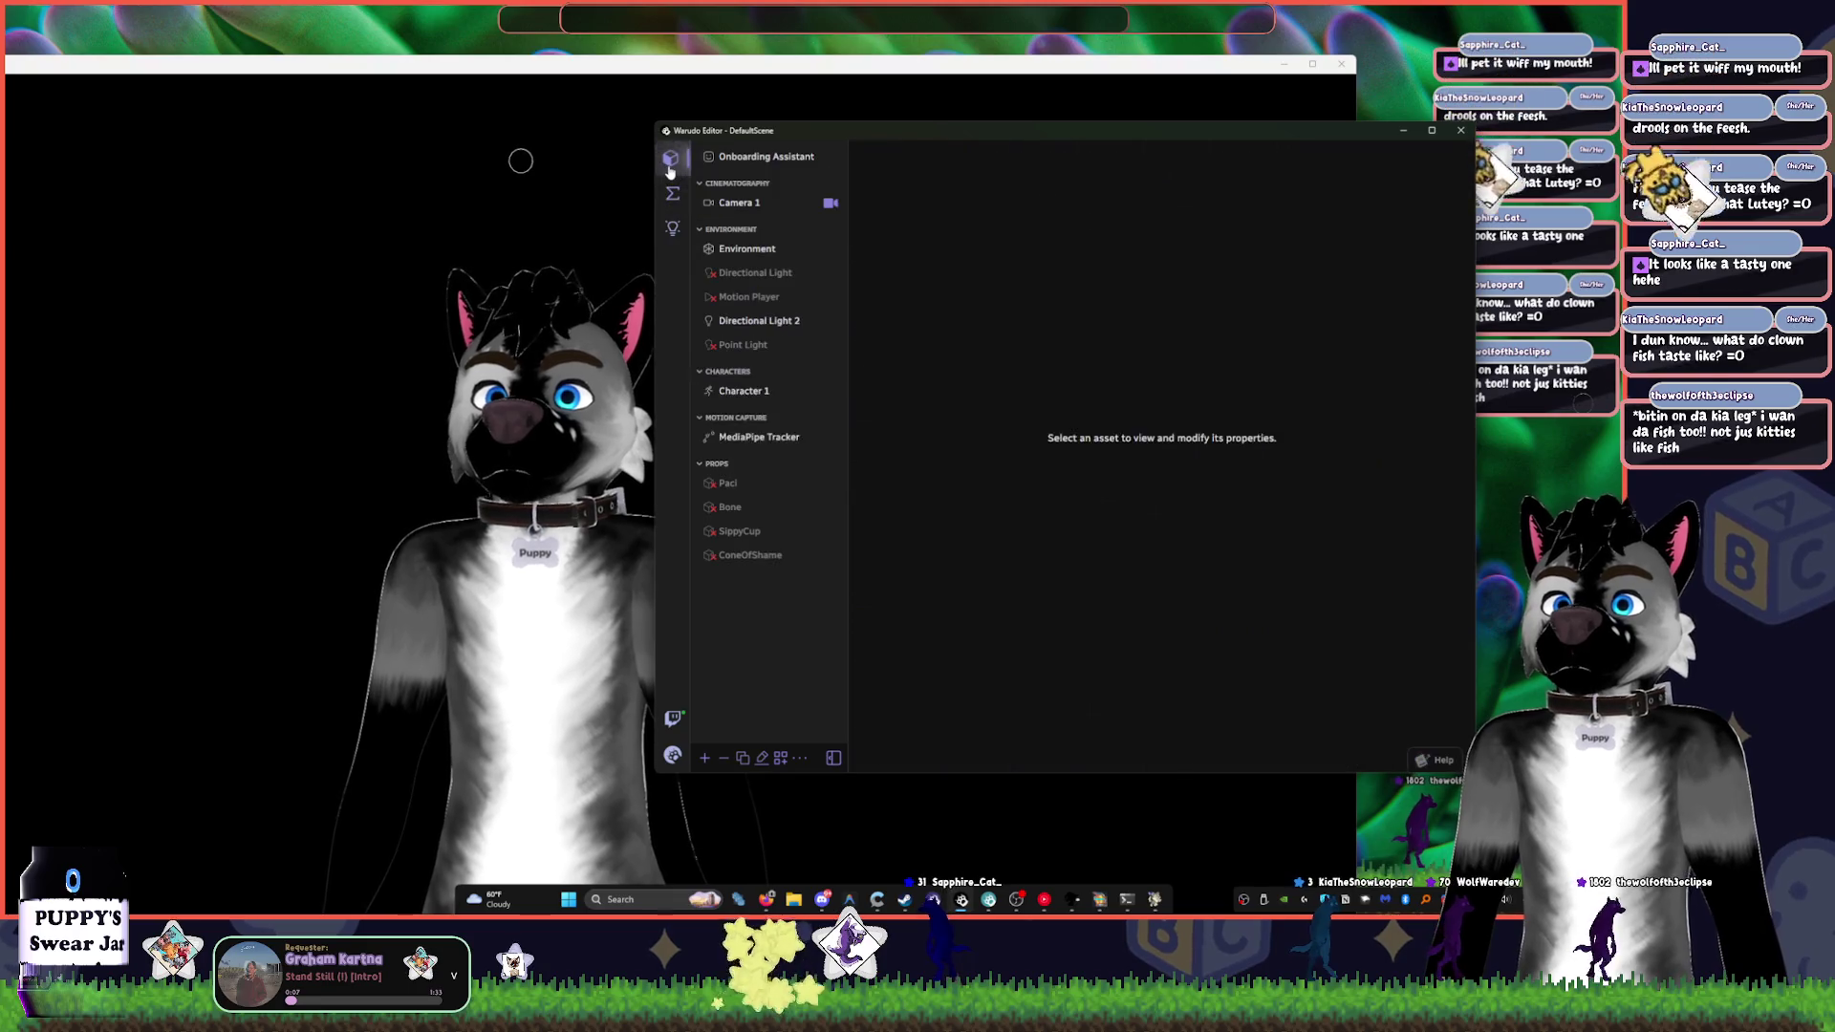
{"action": "left_click", "coordinate": [755, 390]}
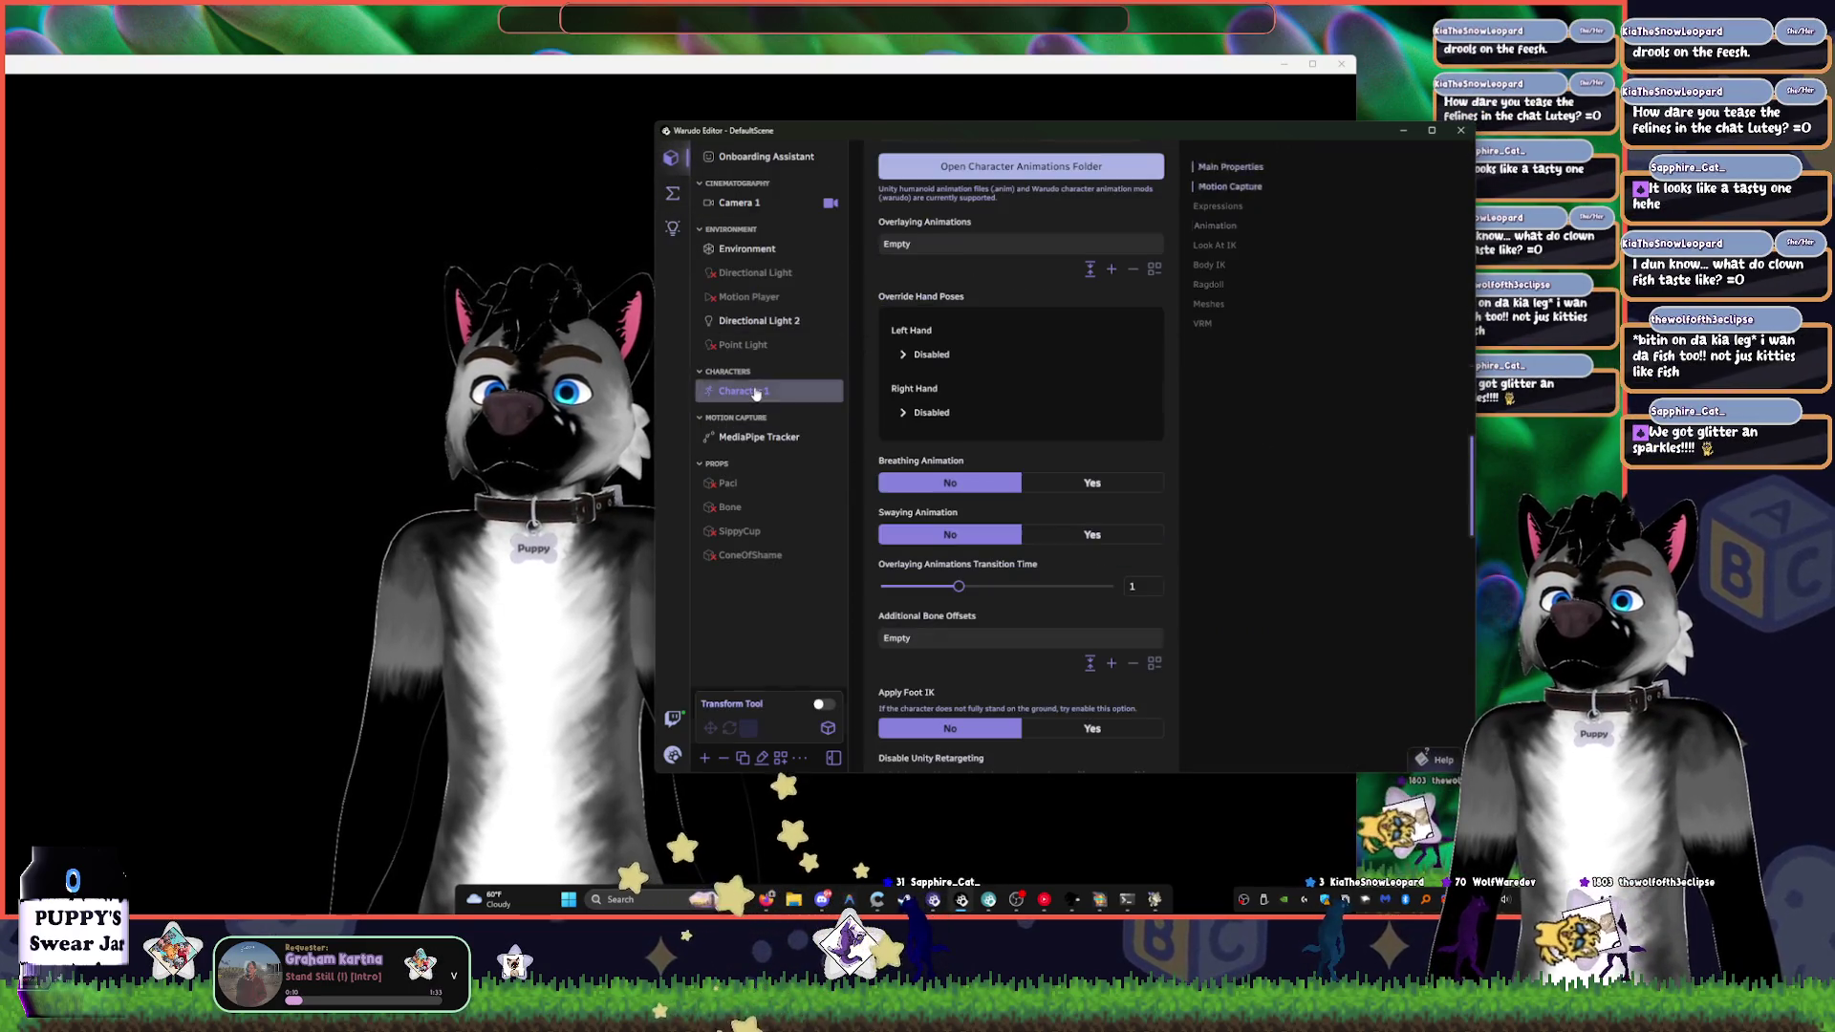
{"action": "left_click", "coordinate": [674, 195]}
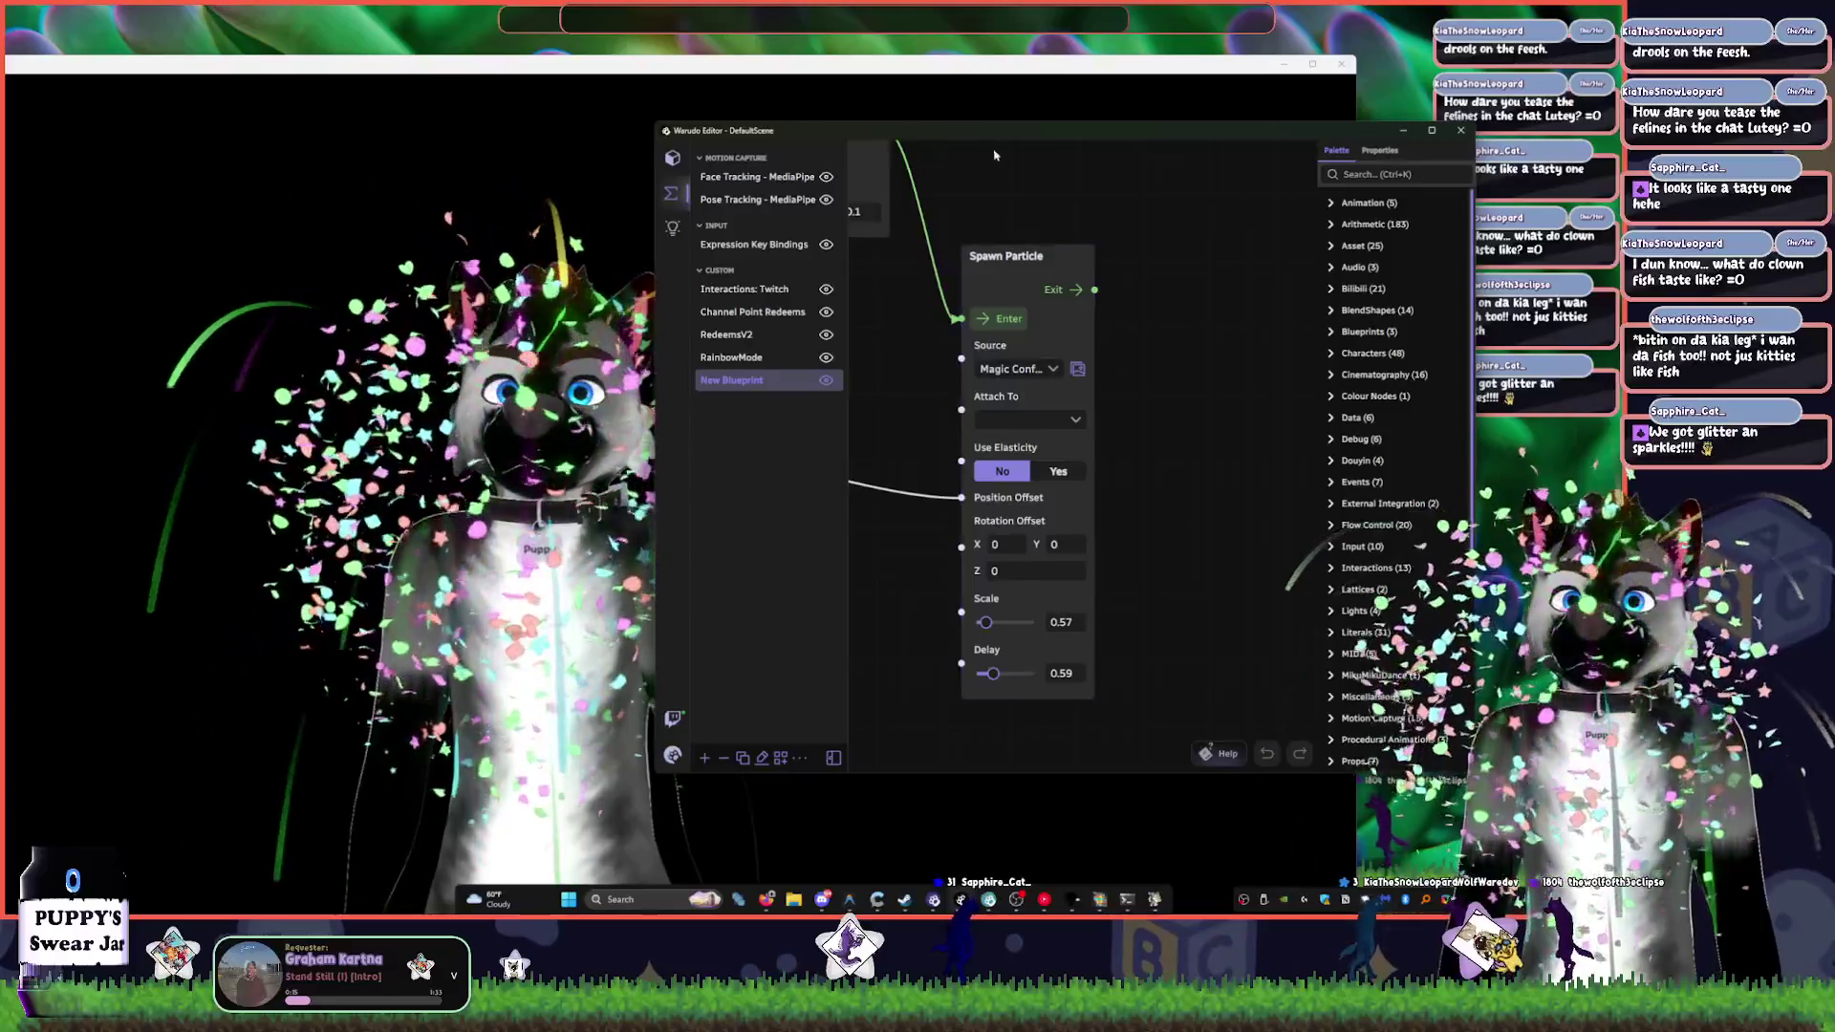
{"action": "mouse_move", "coordinate": [1029, 131]}
{"action": "left_mouse_down"}
{"action": "mouse_move", "coordinate": [1174, 98]}
{"action": "mouse_move", "coordinate": [1004, 318]}
{"action": "mouse_move", "coordinate": [1142, 110]}
{"action": "left_mouse_up"}
{"action": "left_click_drag", "start_coordinate": [1385, 200], "coordinate": [1257, 169]}
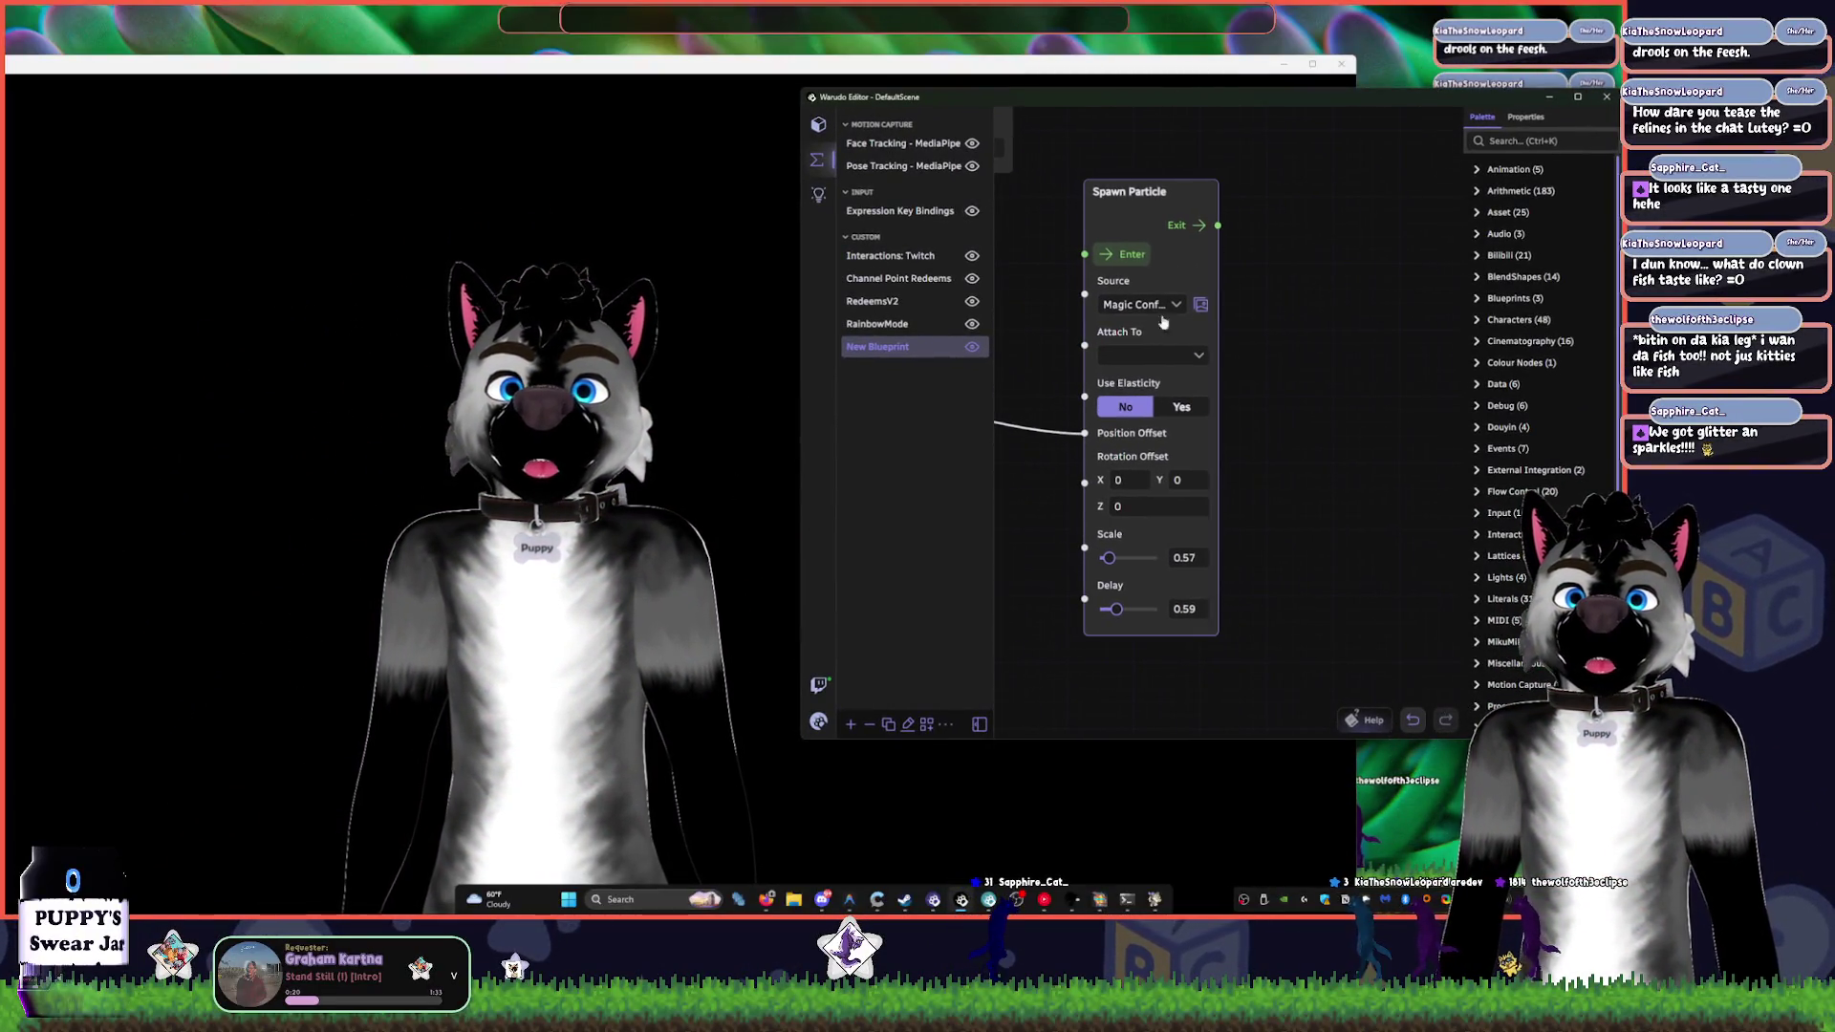
- Change the particle source to Star Glow Rainbow after briefly trying a Shiny Confetti effect
{"action": "left_click", "coordinate": [1147, 304]}
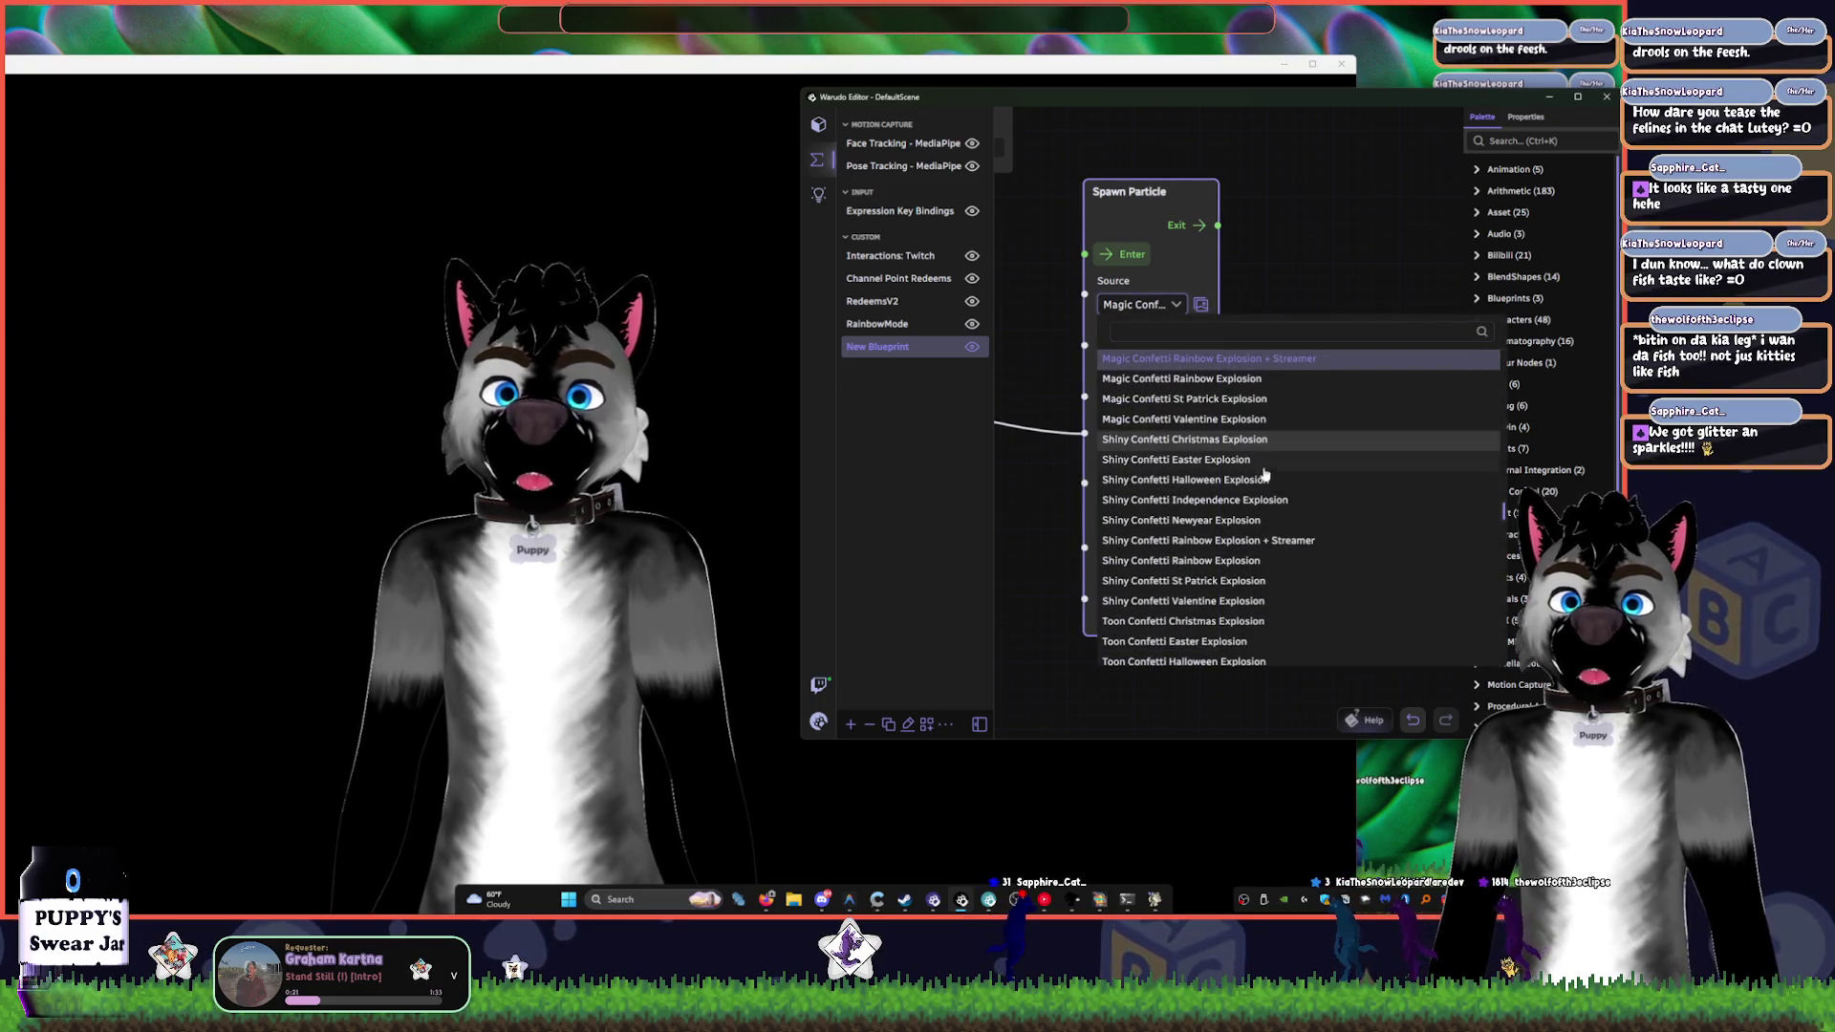
{"action": "scroll", "coordinate": [1269, 537], "scroll_direction": "down", "scroll_amount": 1}
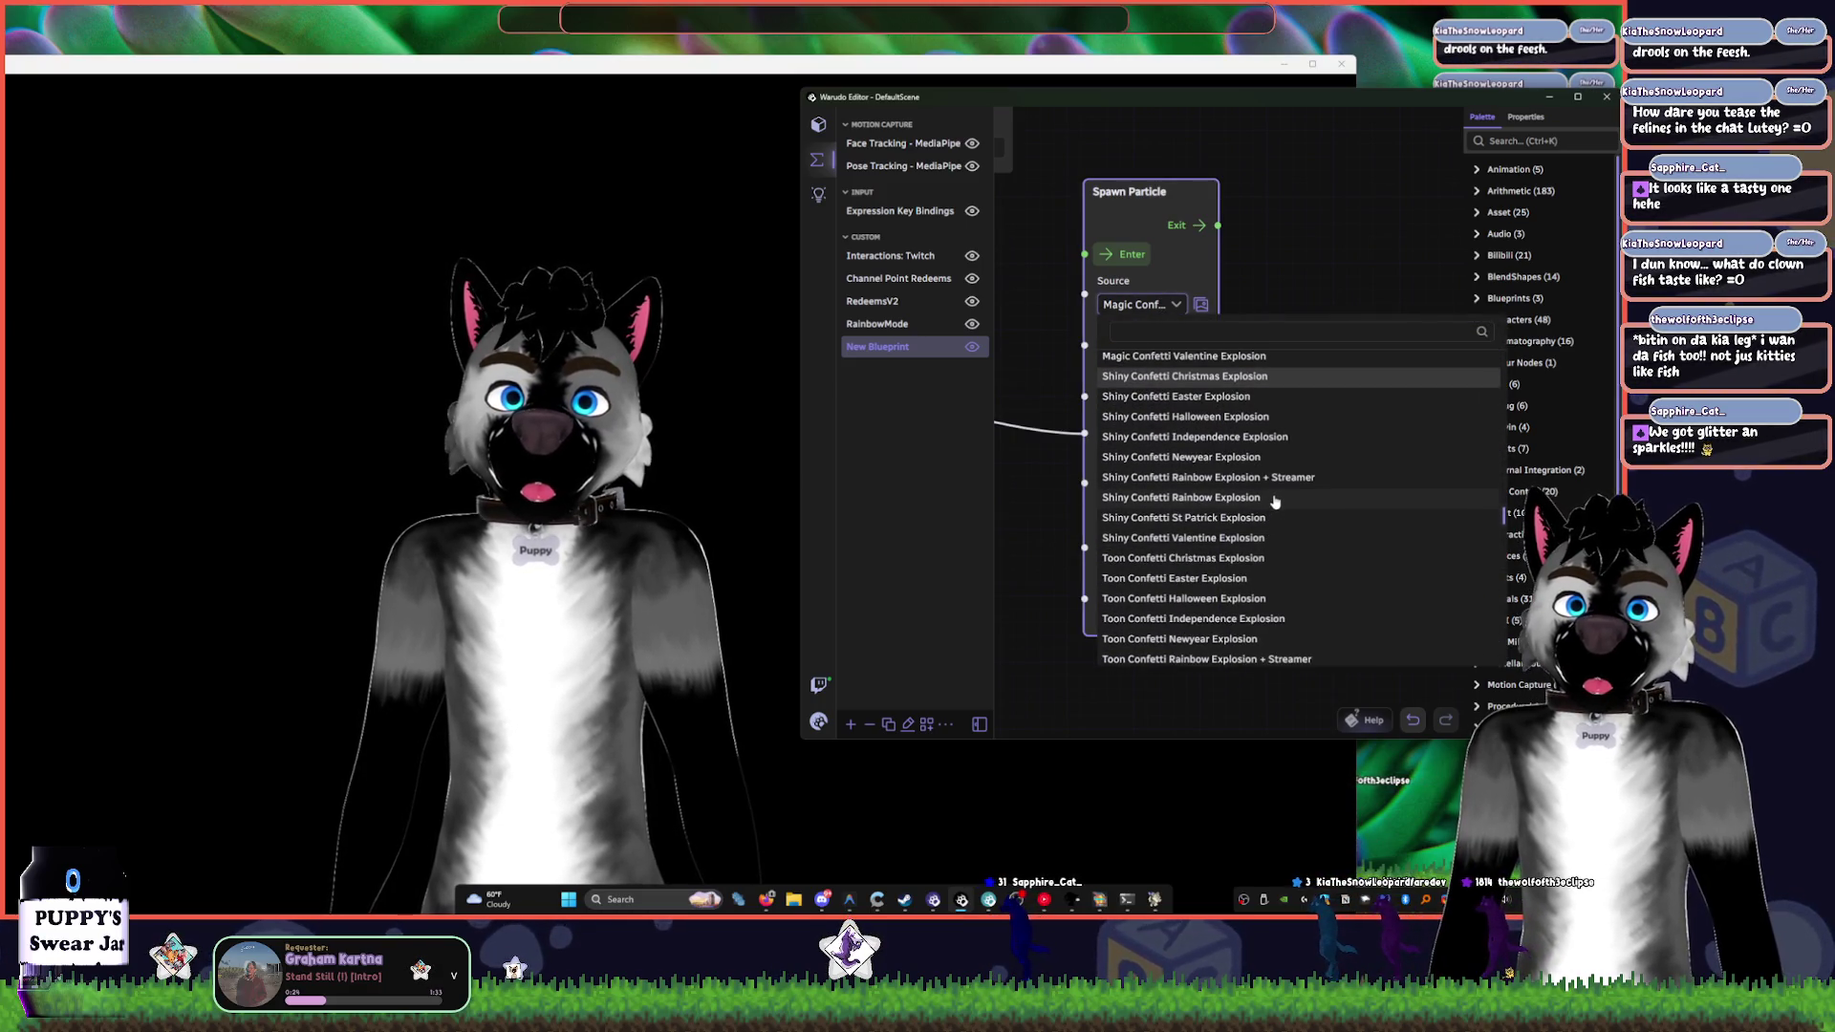
{"action": "left_click", "coordinate": [1251, 519]}
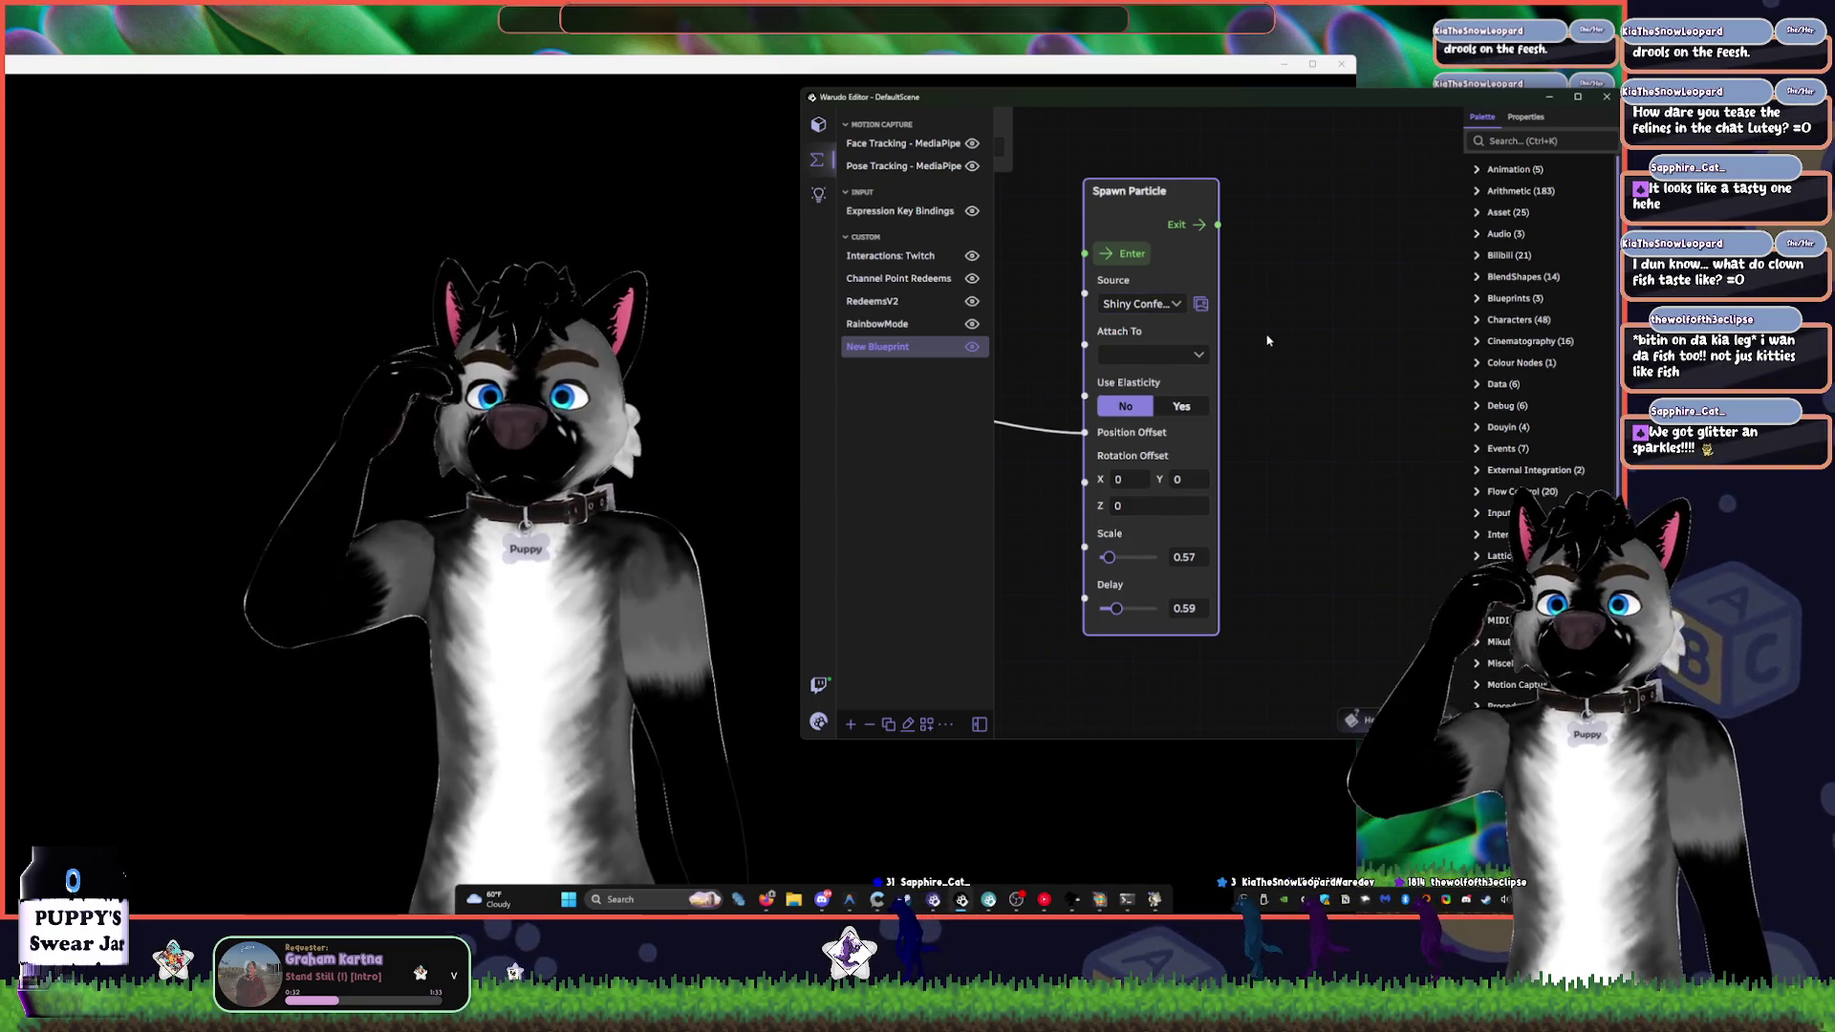
{"action": "left_click", "coordinate": [1140, 304]}
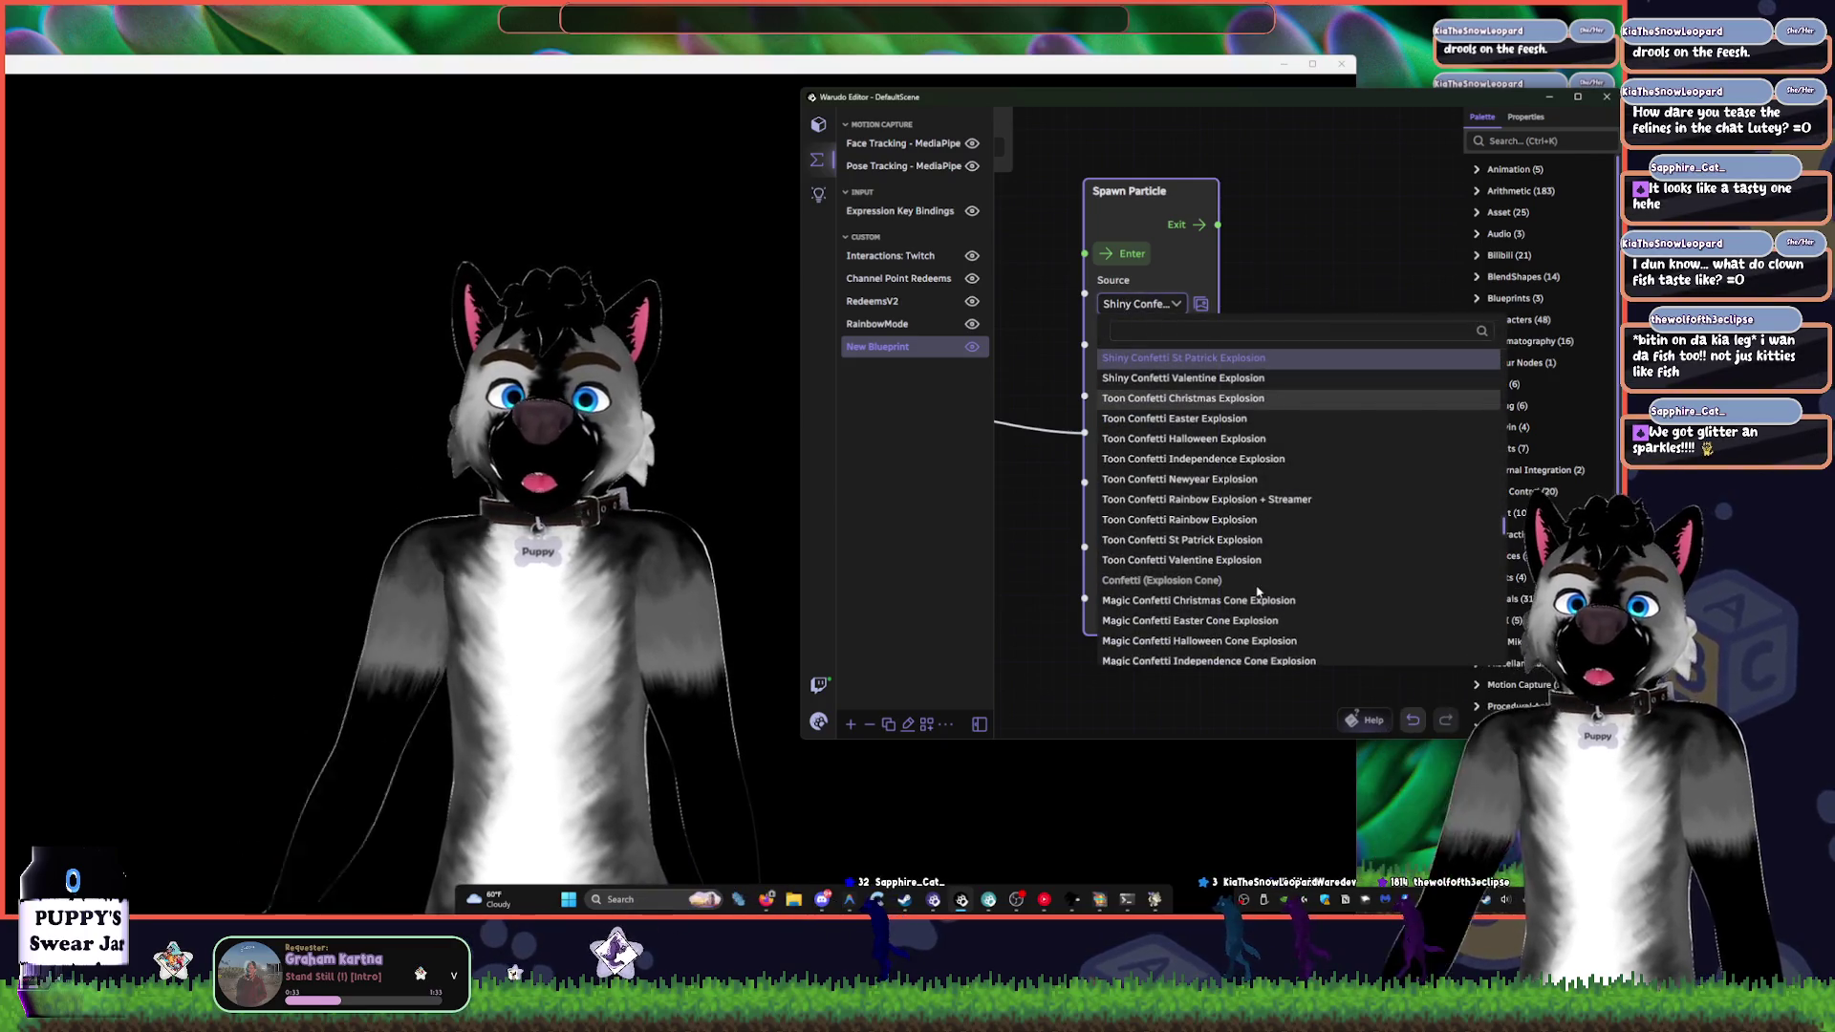
{"action": "scroll", "coordinate": [1259, 593], "scroll_direction": "down", "scroll_amount": 10}
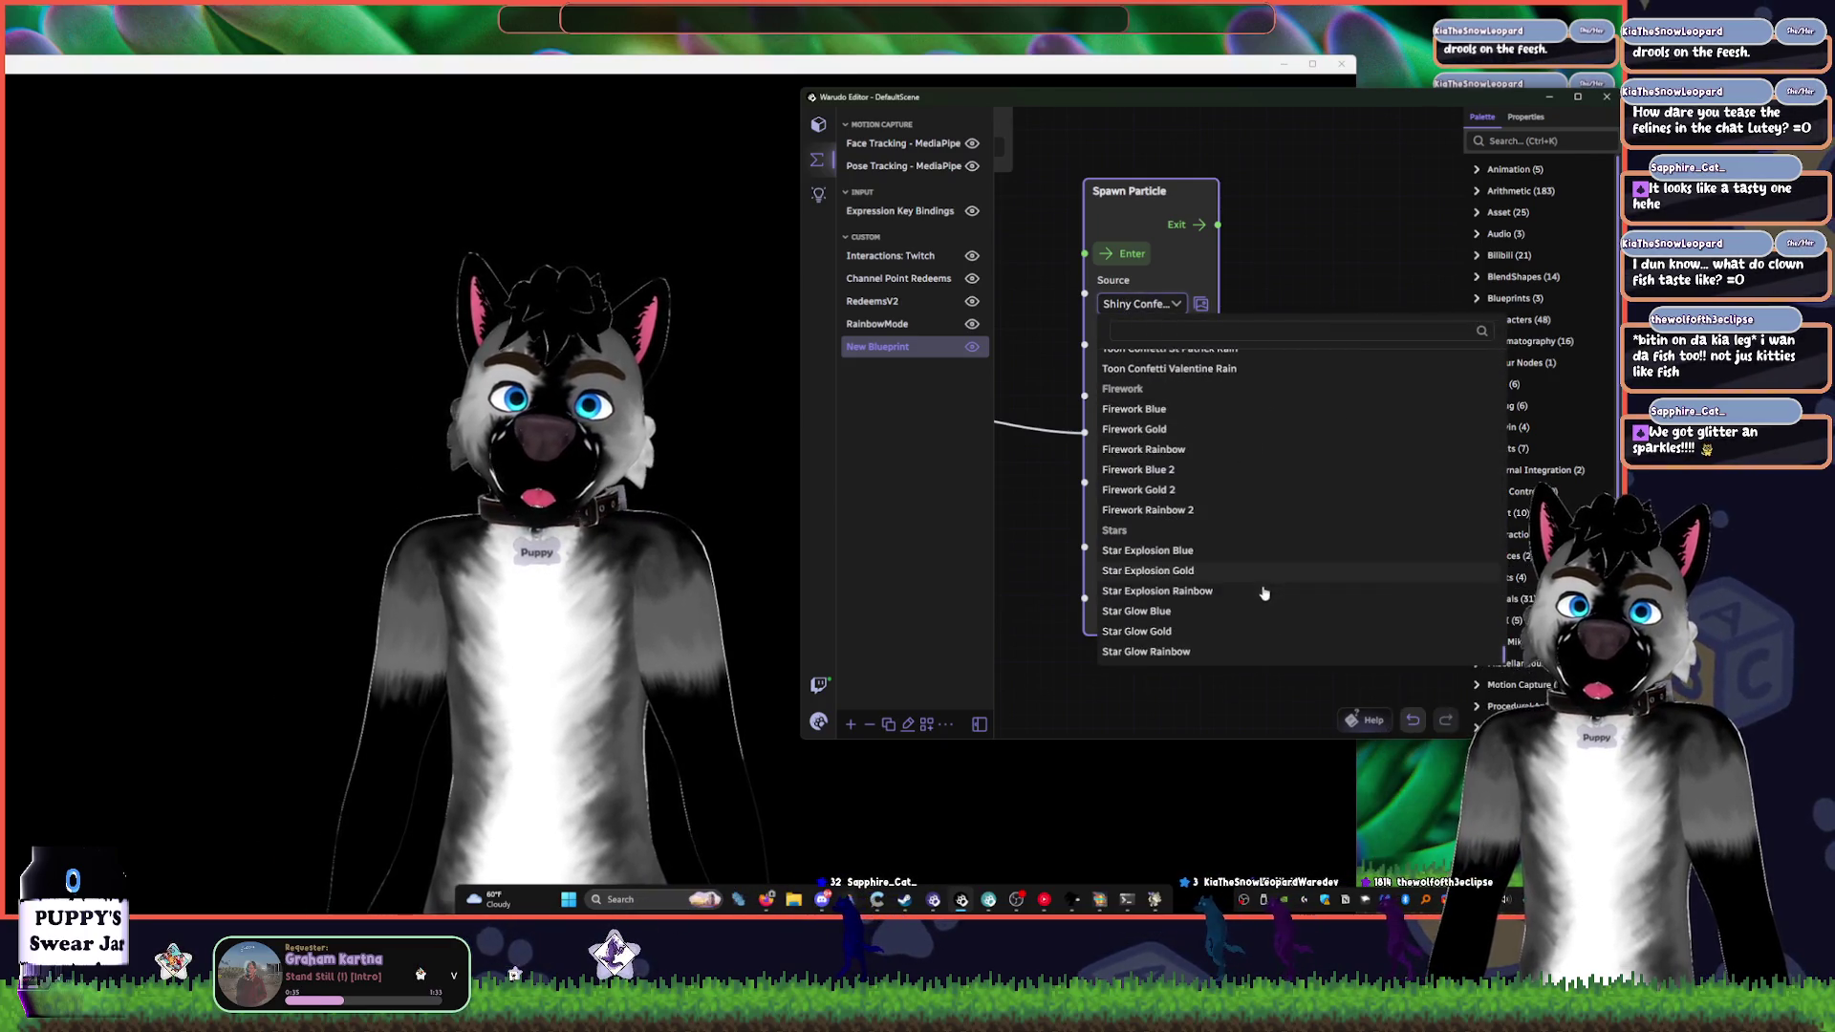
{"action": "left_click", "coordinate": [1168, 651]}
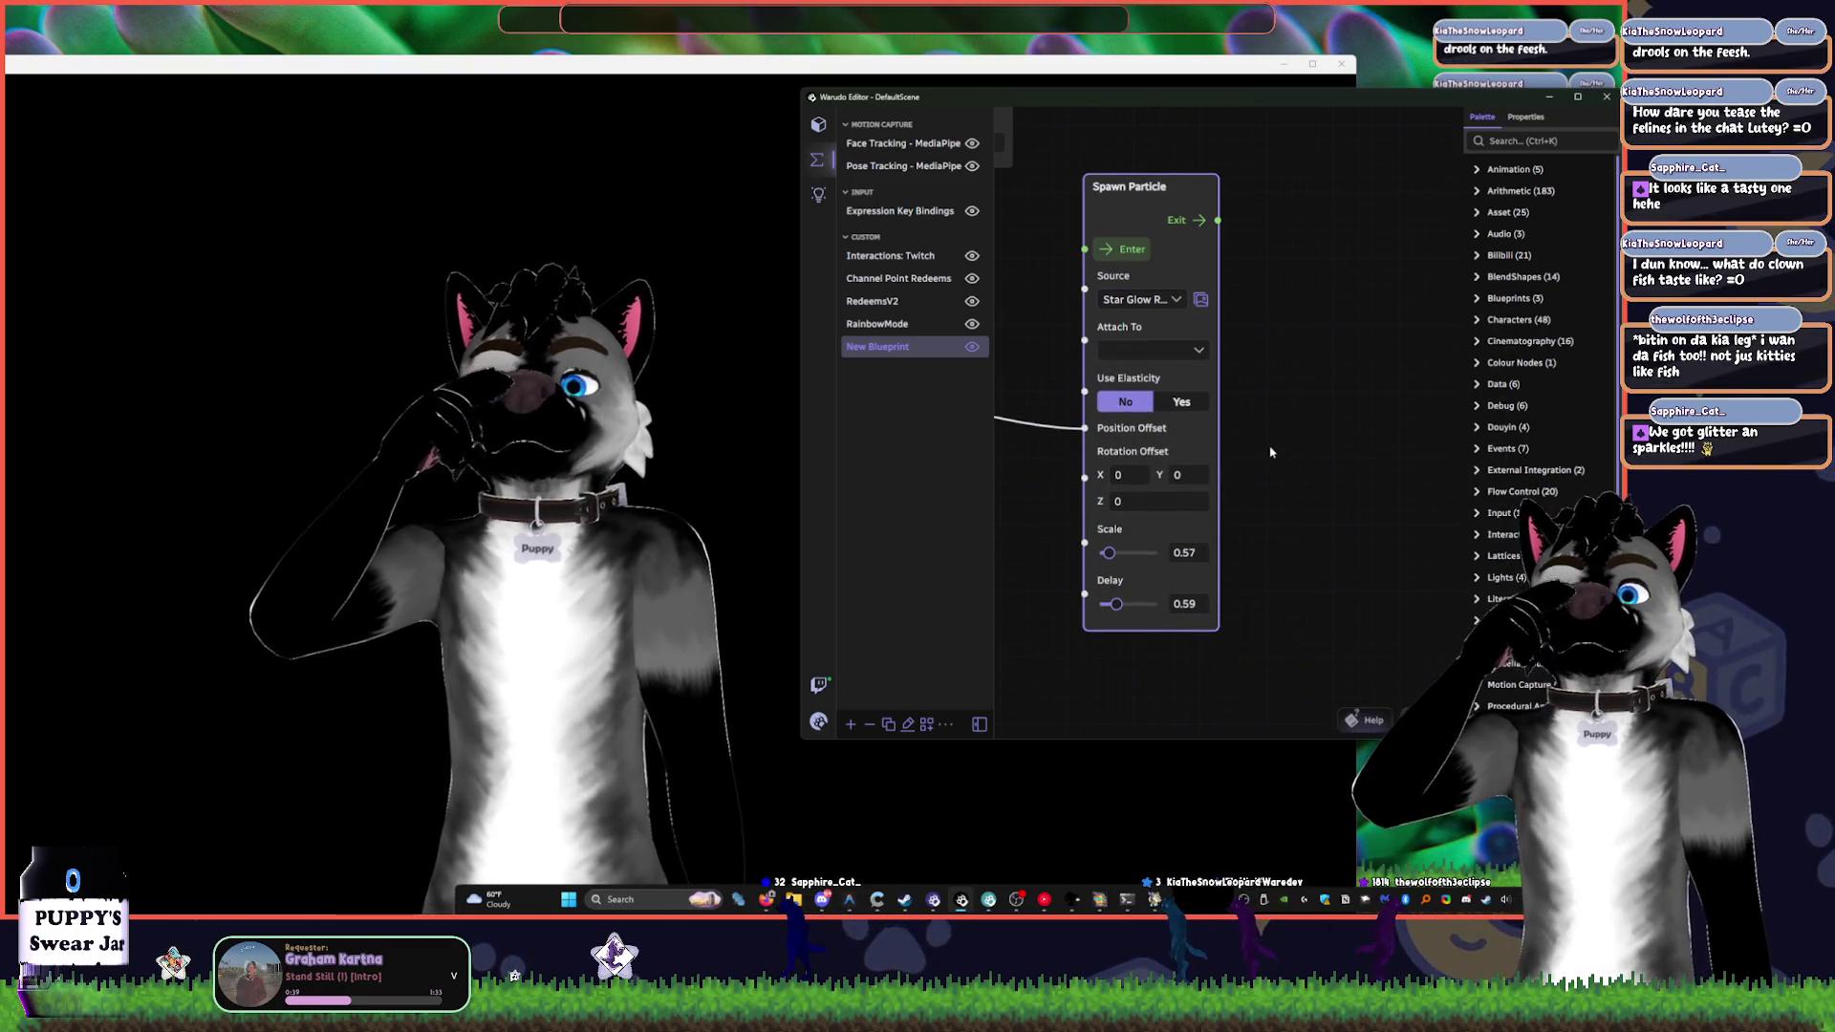
- Leave Attach To blank and pan the graph to reveal the On Contact node
{"action": "left_click", "coordinate": [1193, 353]}
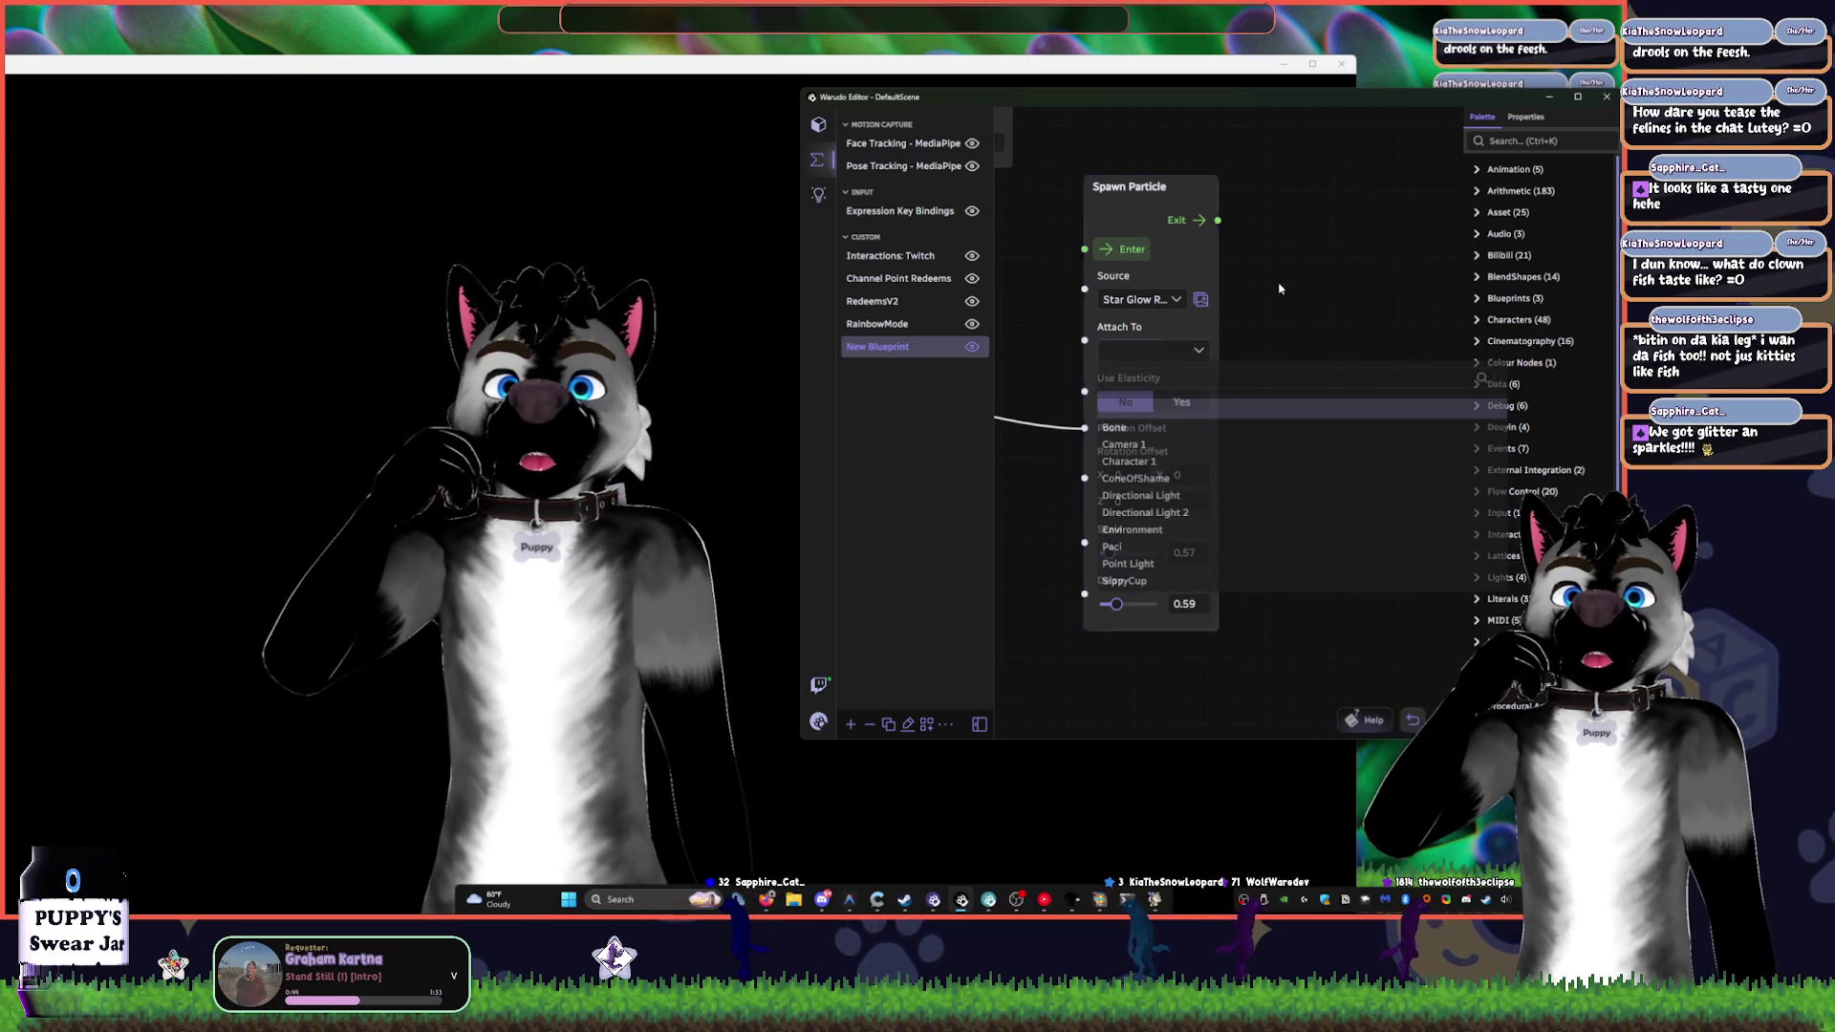
{"action": "left_click", "coordinate": [1204, 420]}
{"action": "scroll", "coordinate": [1261, 316], "scroll_direction": "down", "scroll_amount": 4}
{"action": "mouse_move", "coordinate": [1109, 326]}
{"action": "left_mouse_down"}
{"action": "mouse_move", "coordinate": [1190, 274]}
{"action": "mouse_move", "coordinate": [1220, 303]}
{"action": "left_mouse_up"}
{"action": "scroll", "coordinate": [1216, 268], "scroll_direction": "up", "scroll_amount": 3}
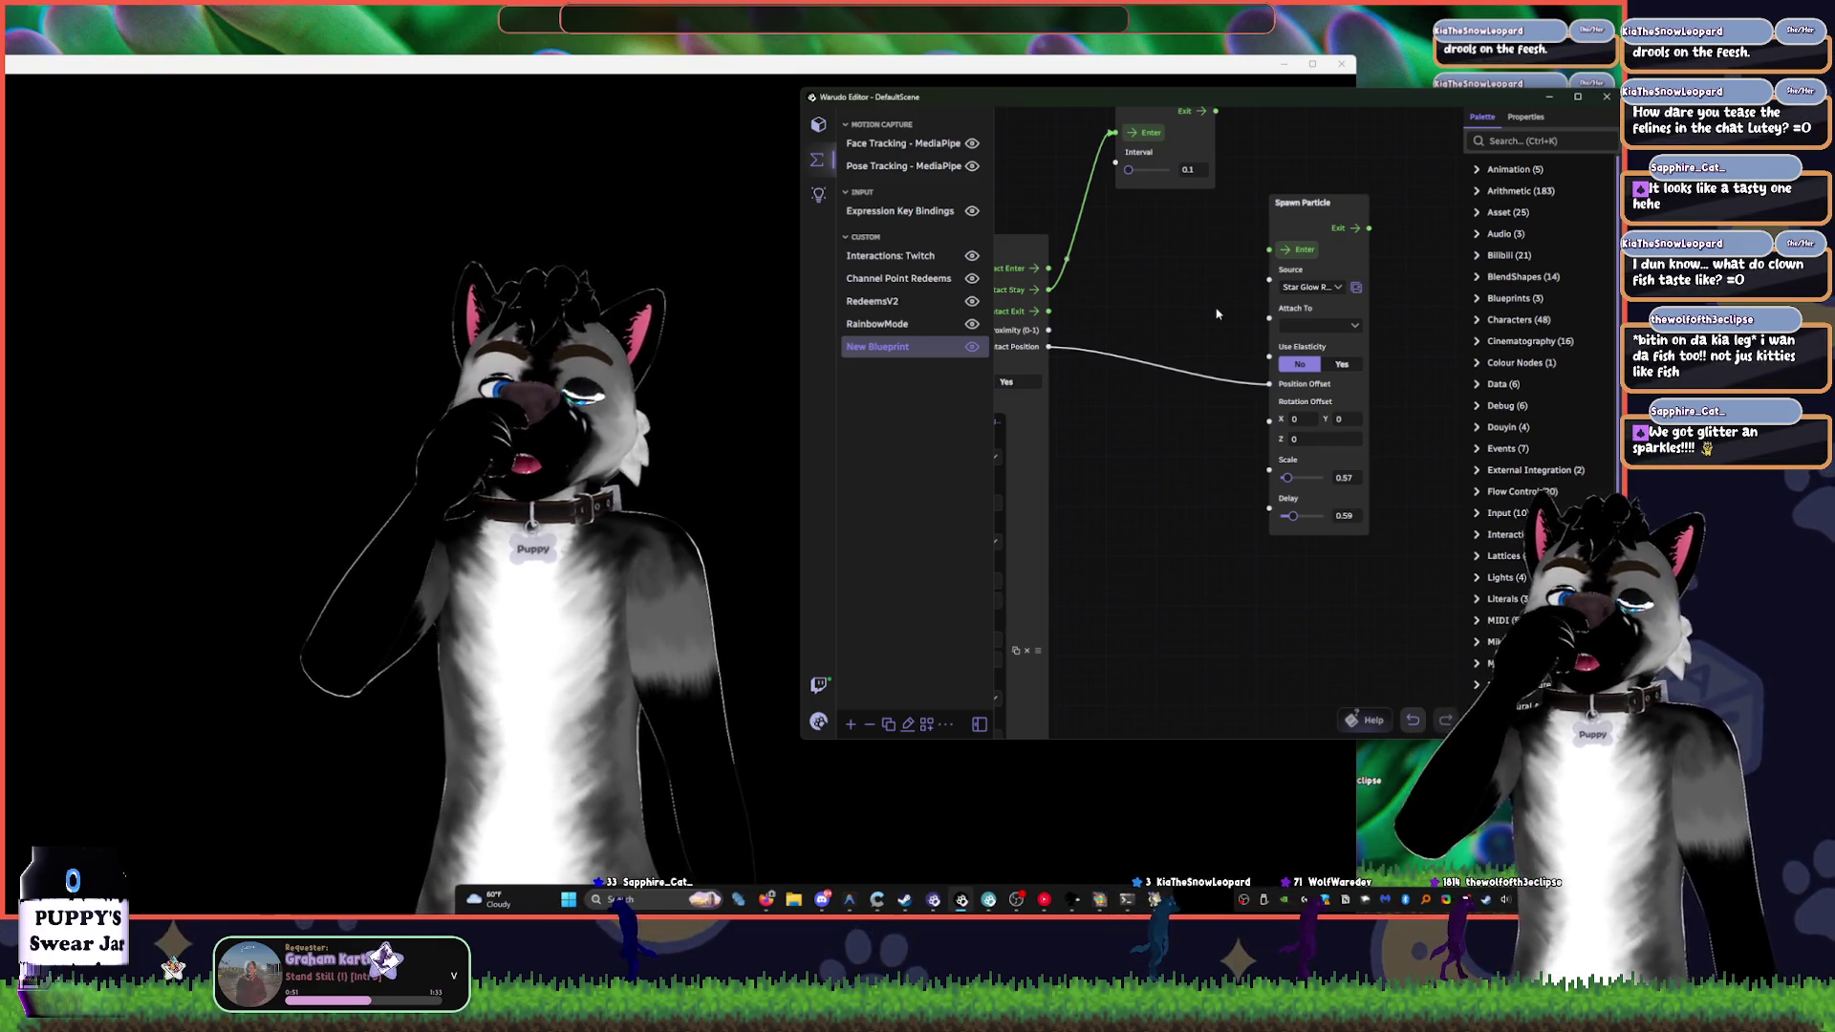
{"action": "left_click_drag", "start_coordinate": [1088, 459], "coordinate": [1206, 390]}
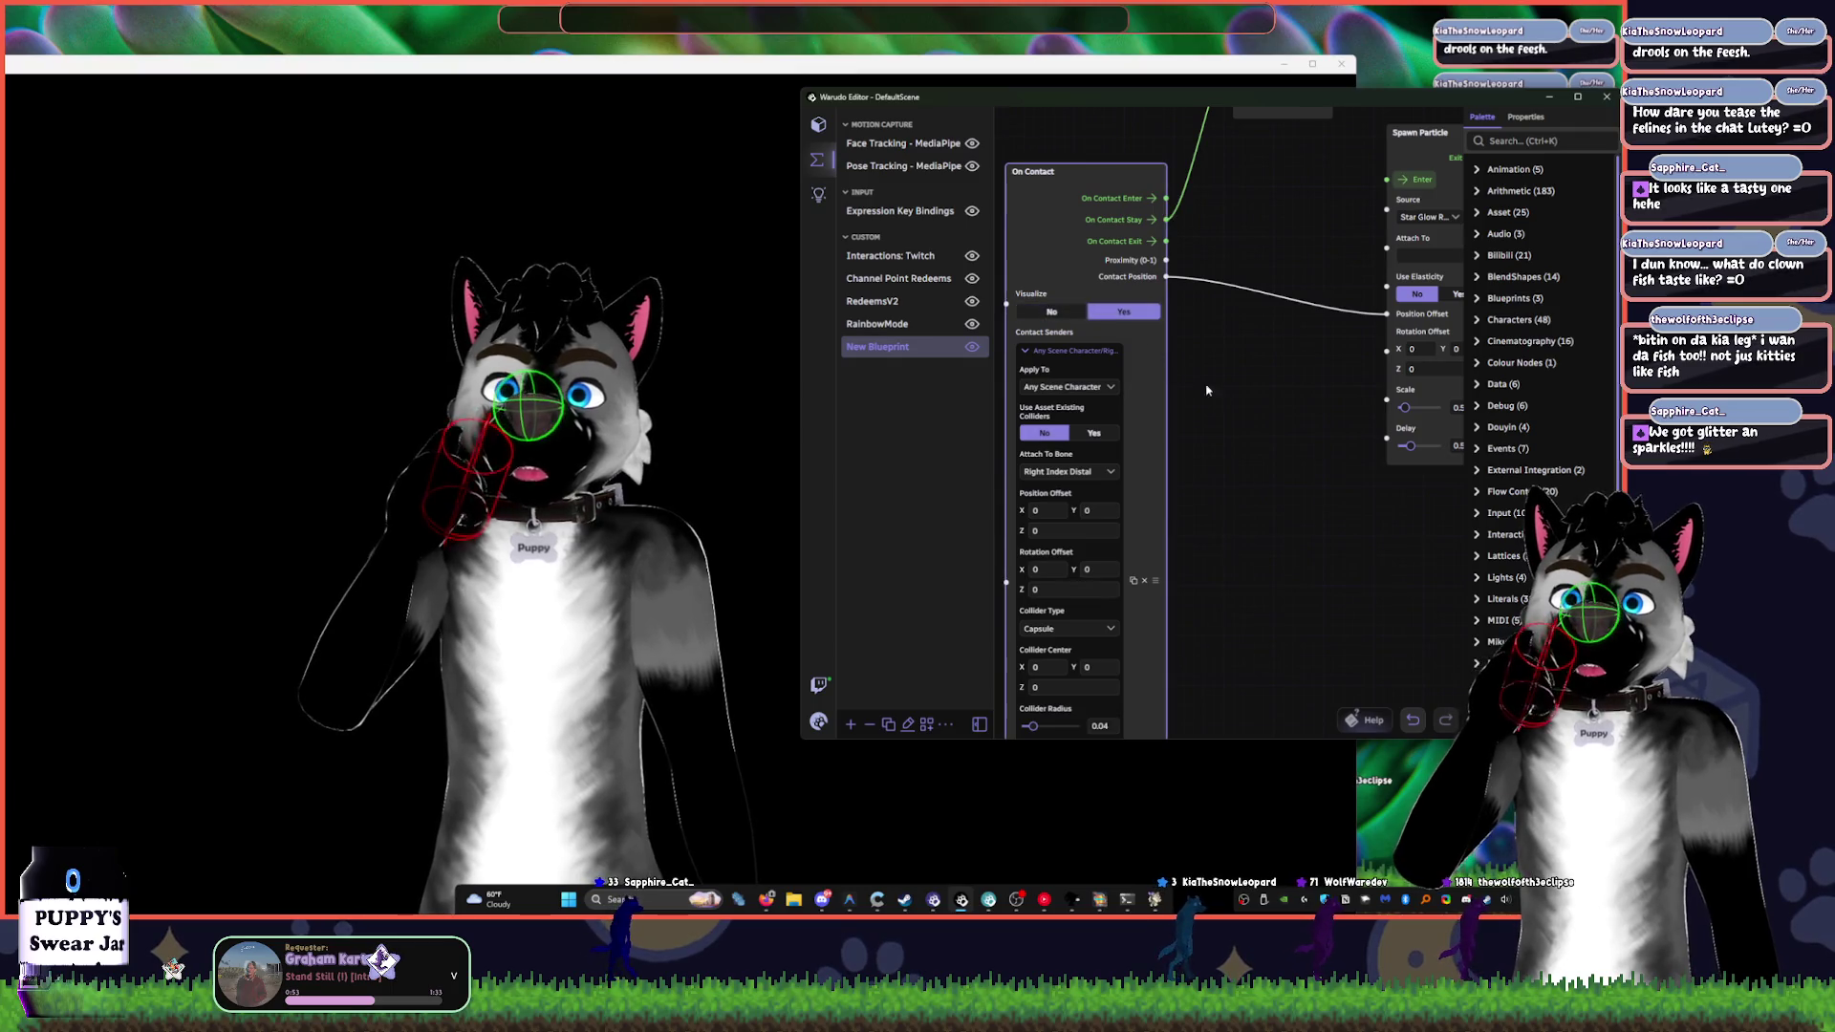
- Switch the contact collider from capsule to Box with size X 0.39, then pan toward Spawn Particle
{"action": "scroll", "coordinate": [1238, 299], "scroll_direction": "down", "scroll_amount": 5}
{"action": "scroll", "coordinate": [1168, 381], "scroll_direction": "up", "scroll_amount": 2}
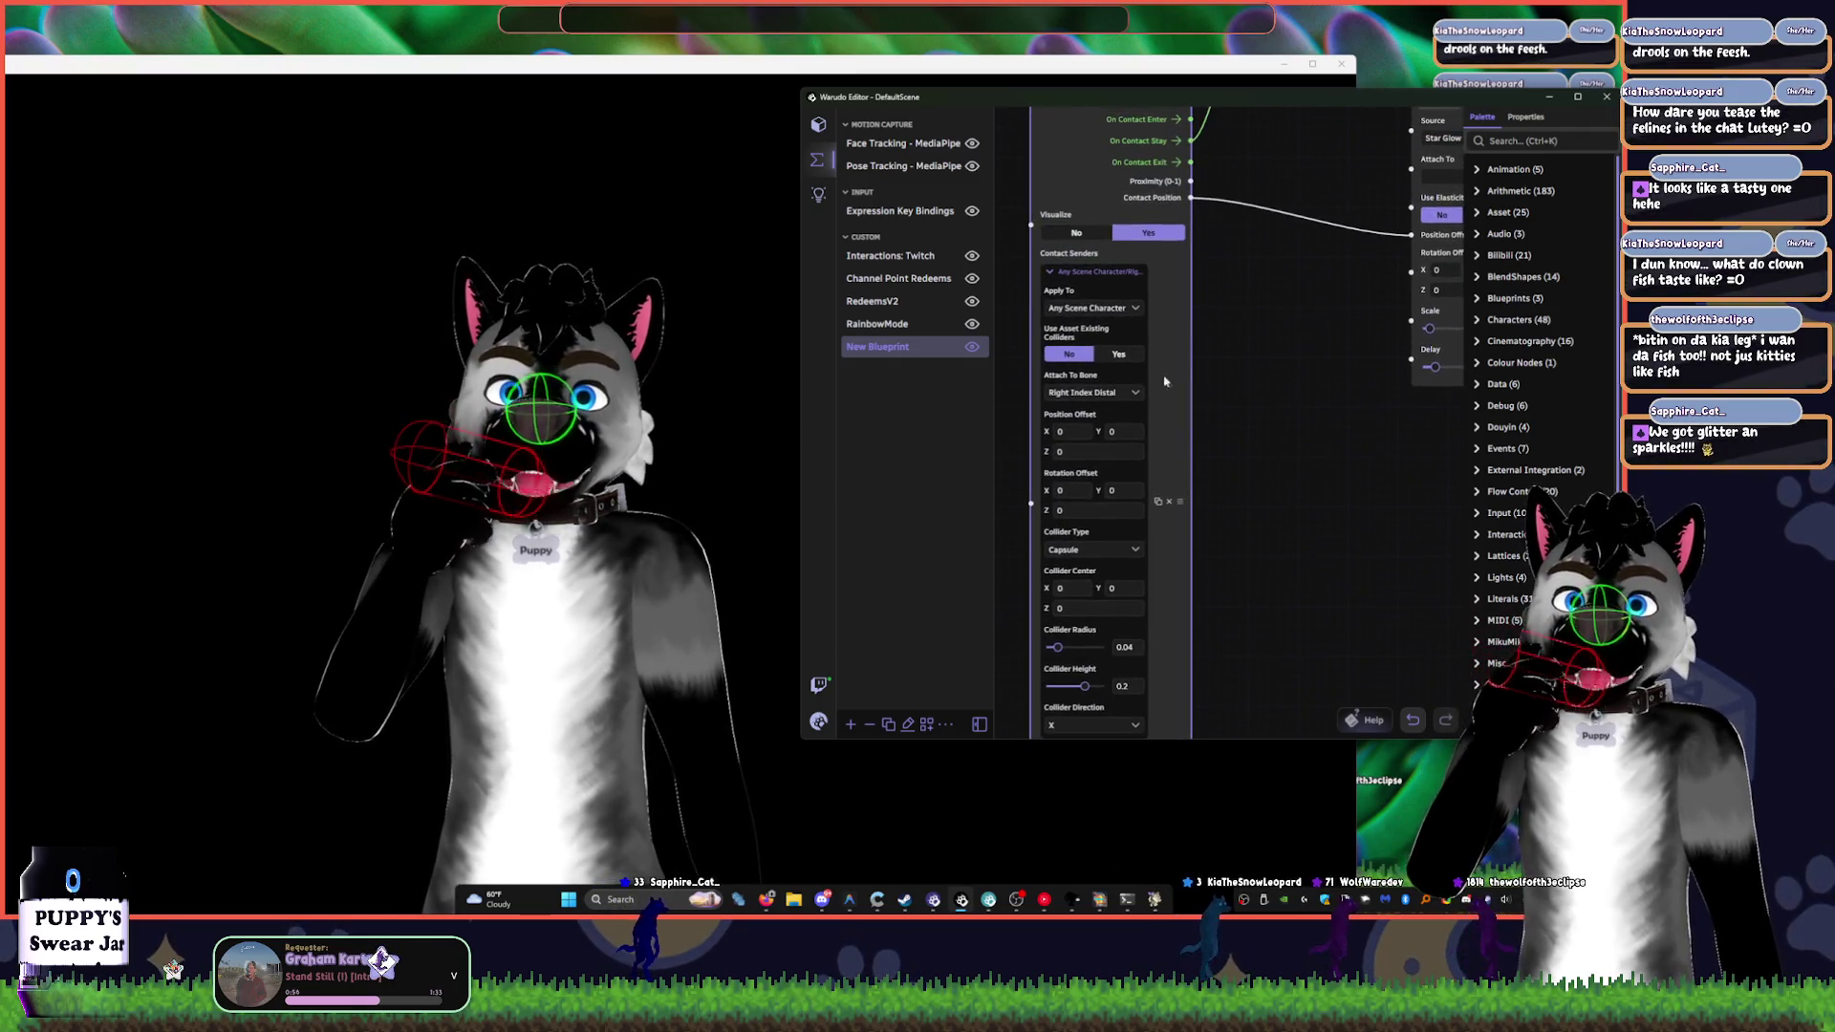
{"action": "scroll", "coordinate": [1267, 469], "scroll_direction": "down", "scroll_amount": 2}
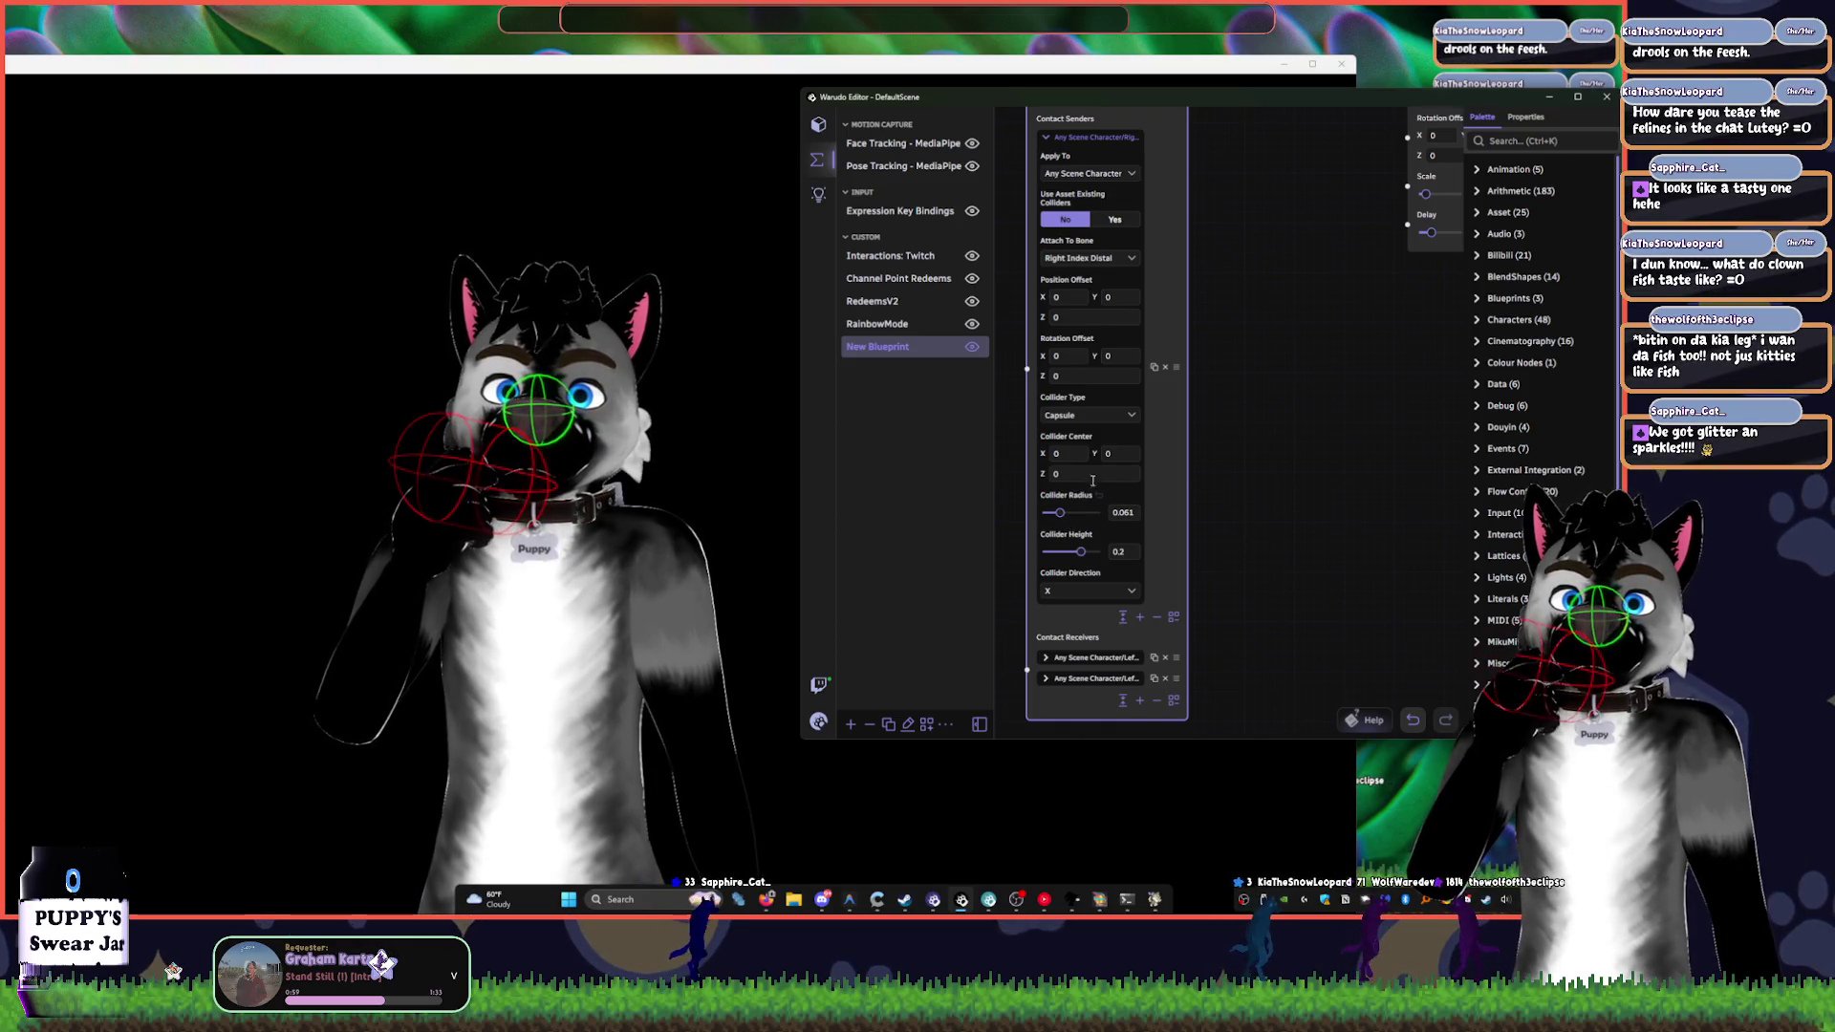
{"action": "left_click", "coordinate": [1090, 415]}
{"action": "left_click", "coordinate": [1055, 473]}
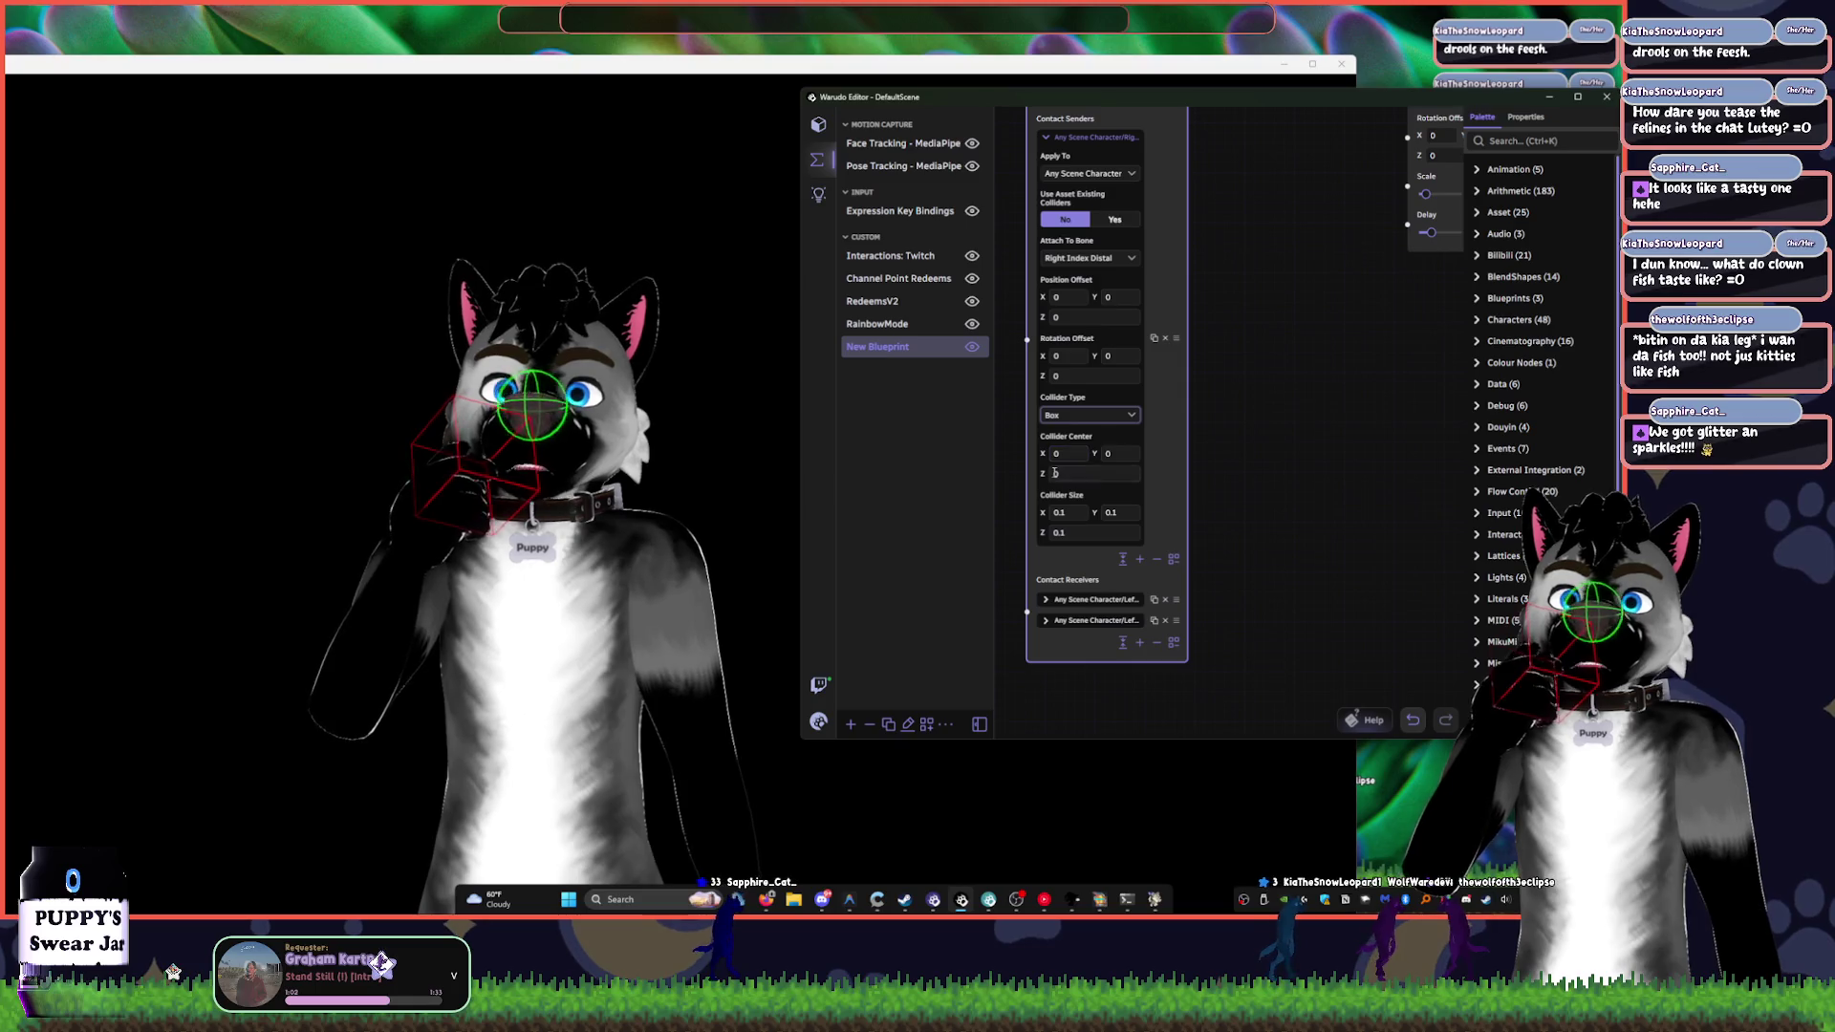
{"action": "left_click_drag", "start_coordinate": [1044, 512], "coordinate": [1055, 512]}
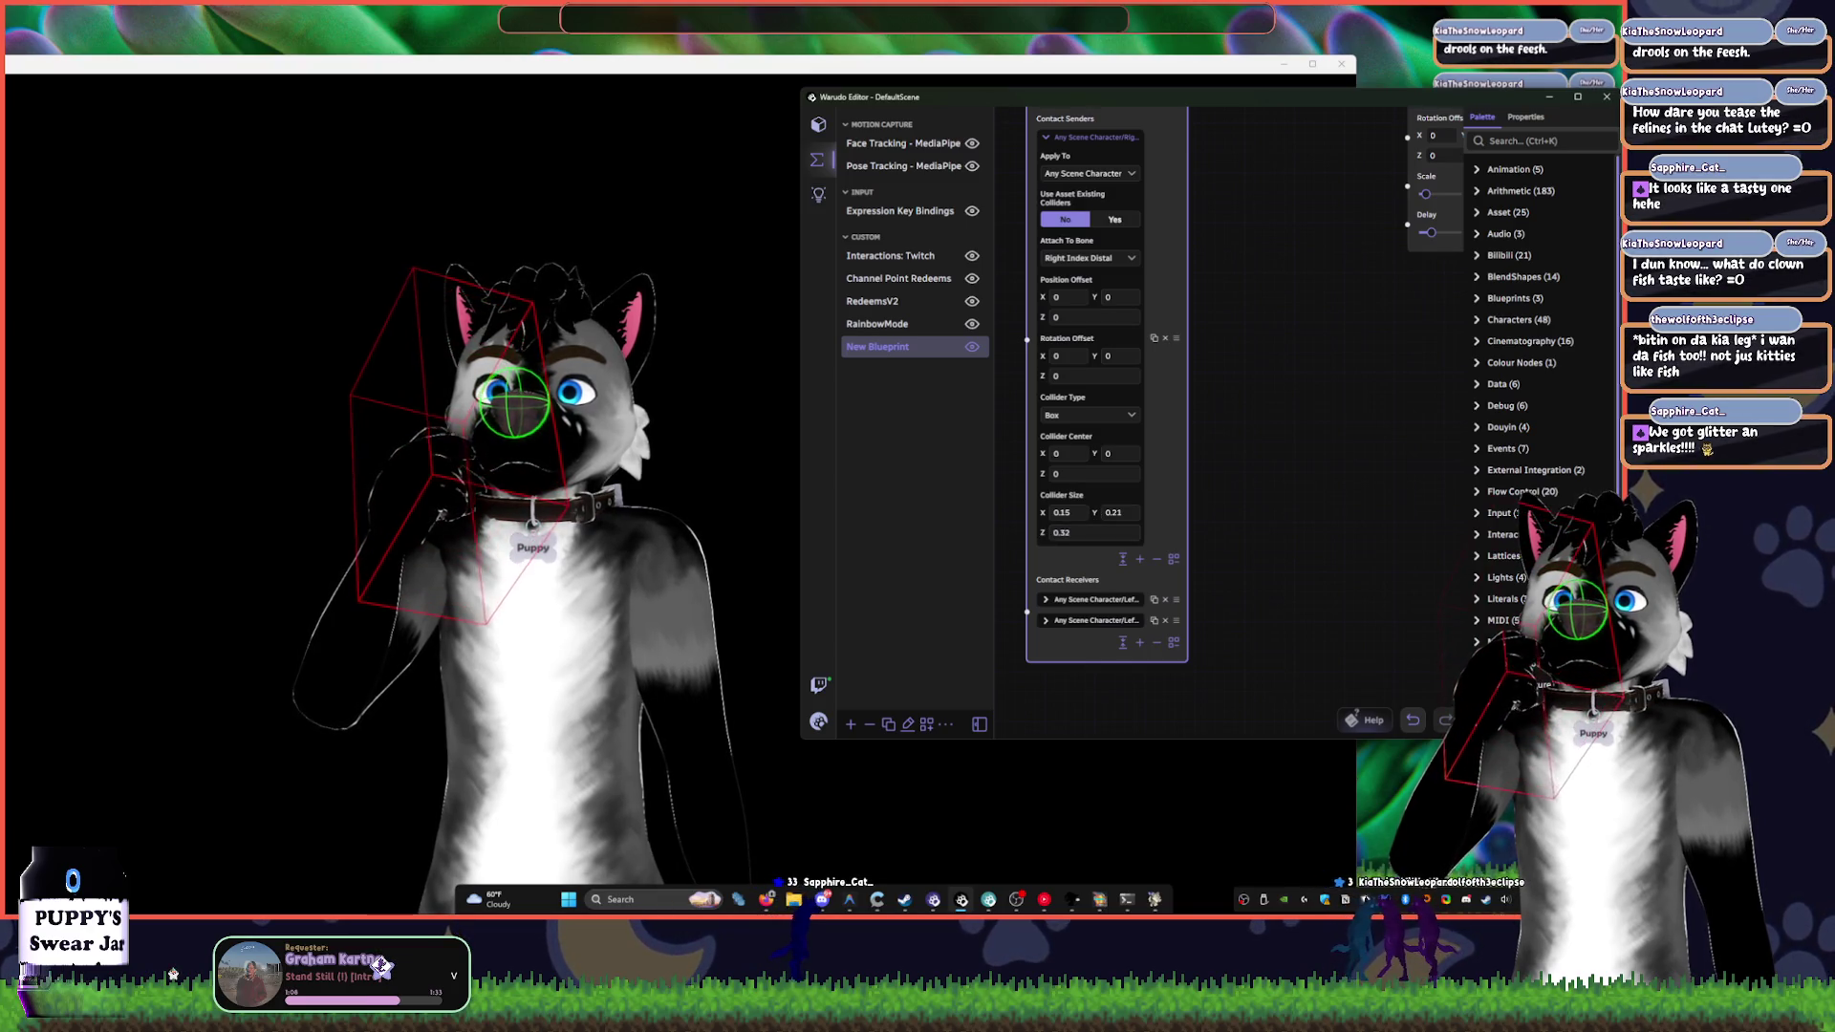
{"action": "left_click_drag", "start_coordinate": [1041, 512], "coordinate": [1042, 512]}
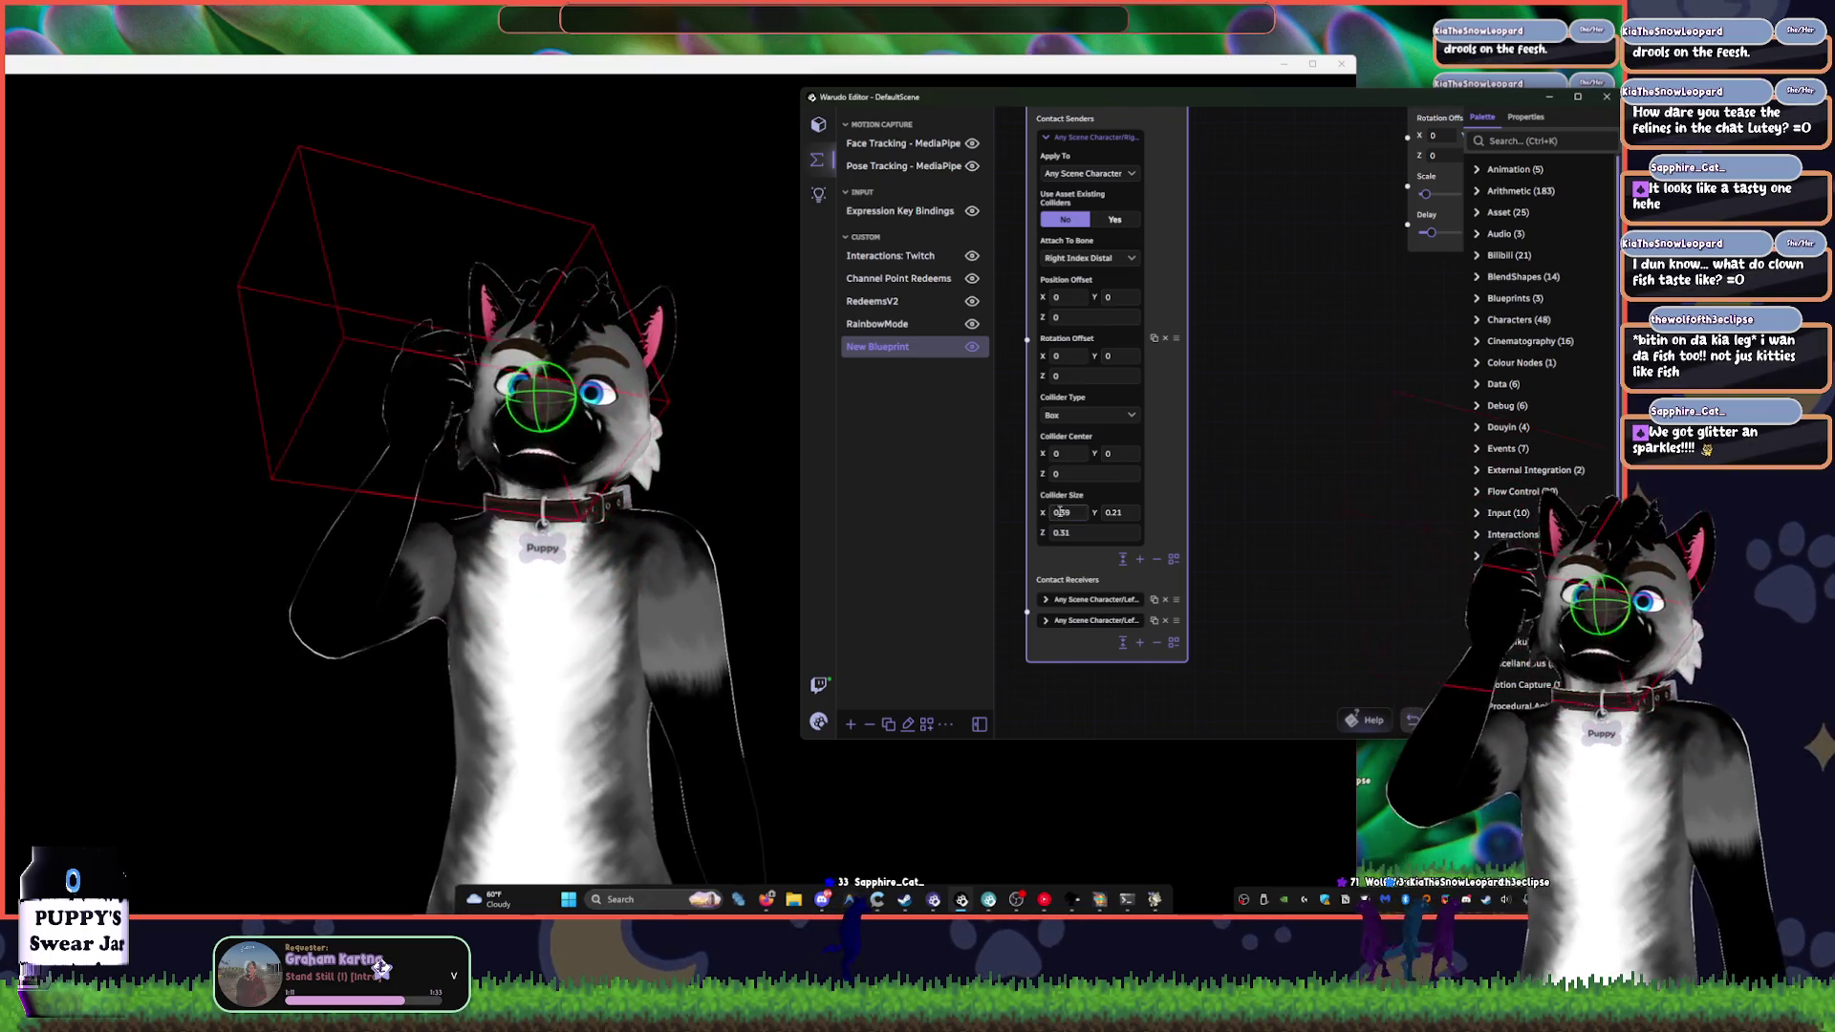
{"action": "mouse_move", "coordinate": [1229, 479]}
{"action": "left_mouse_down"}
{"action": "mouse_move", "coordinate": [1174, 477]}
{"action": "mouse_move", "coordinate": [876, 571]}
{"action": "mouse_move", "coordinate": [1051, 507]}
{"action": "mouse_move", "coordinate": [1203, 341]}
{"action": "mouse_move", "coordinate": [1264, 406]}
{"action": "mouse_move", "coordinate": [1194, 436]}
{"action": "mouse_move", "coordinate": [1204, 377]}
{"action": "mouse_move", "coordinate": [1118, 736]}
{"action": "mouse_move", "coordinate": [1126, 710]}
{"action": "left_mouse_up"}
{"action": "left_click_drag", "start_coordinate": [1306, 318], "coordinate": [1277, 413]}
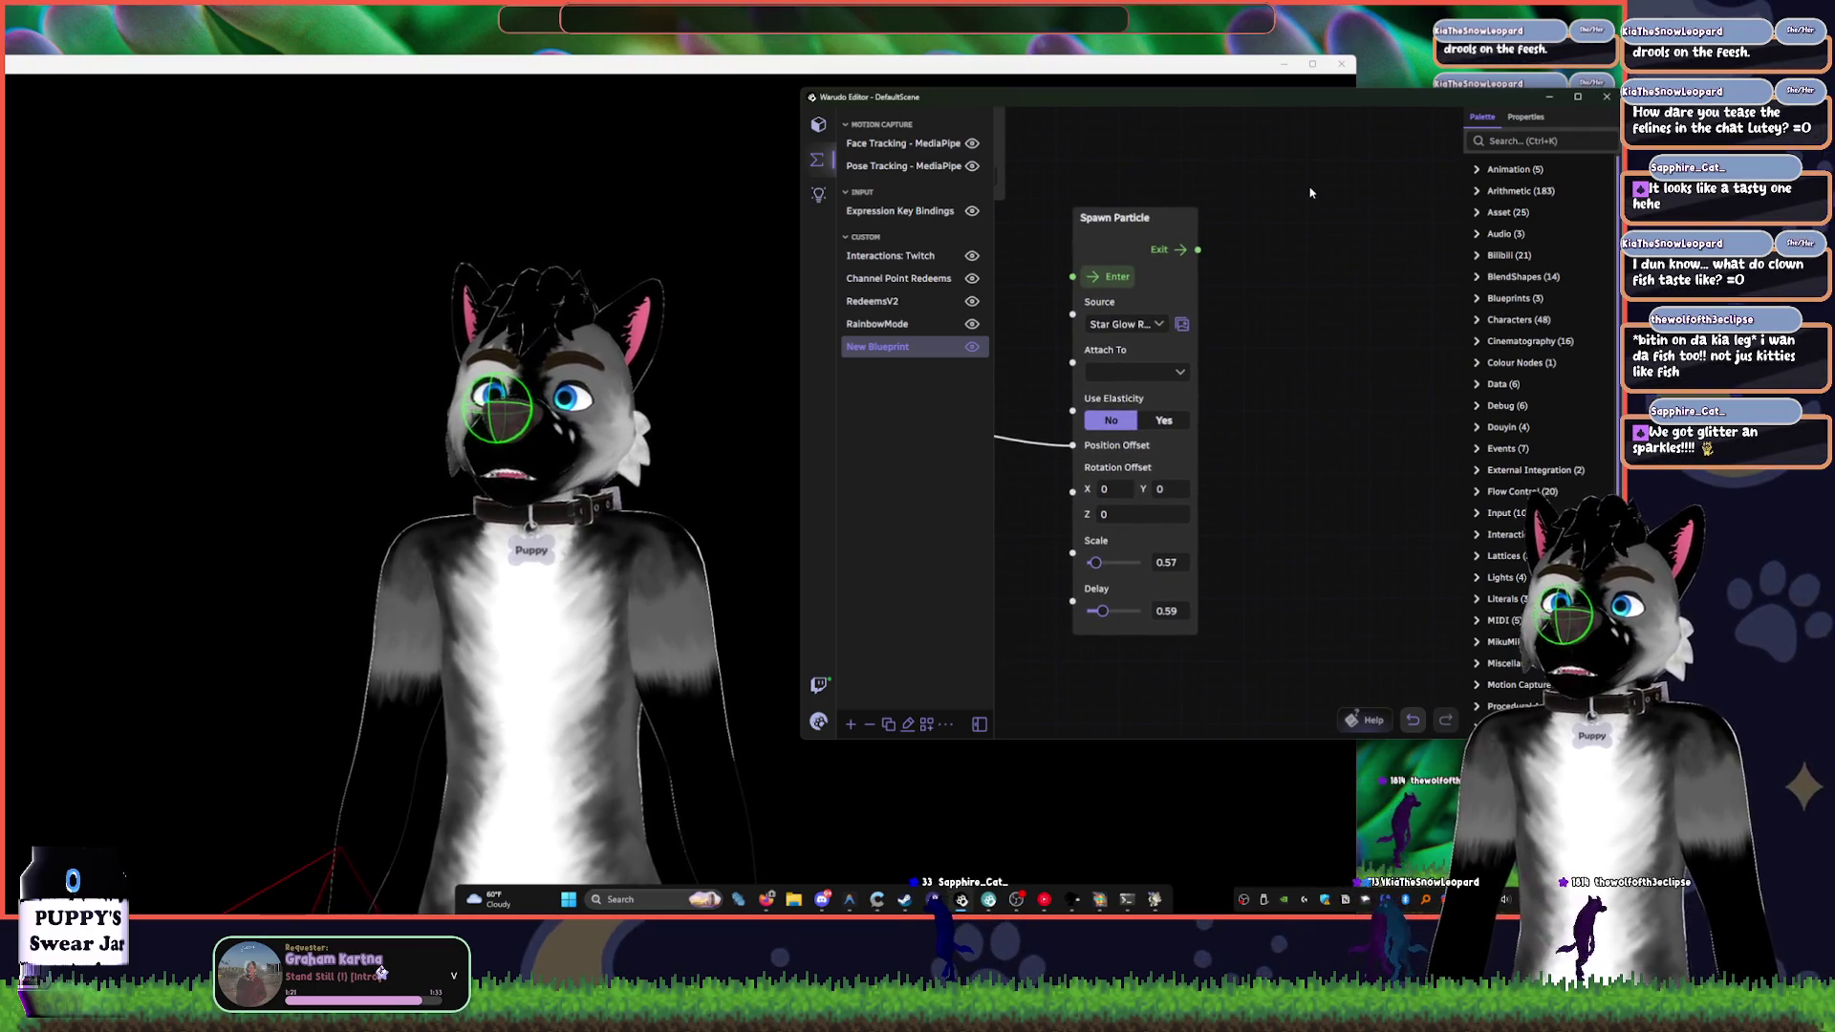
{"action": "left_click", "coordinate": [1170, 372]}
{"action": "left_click", "coordinate": [1274, 342]}
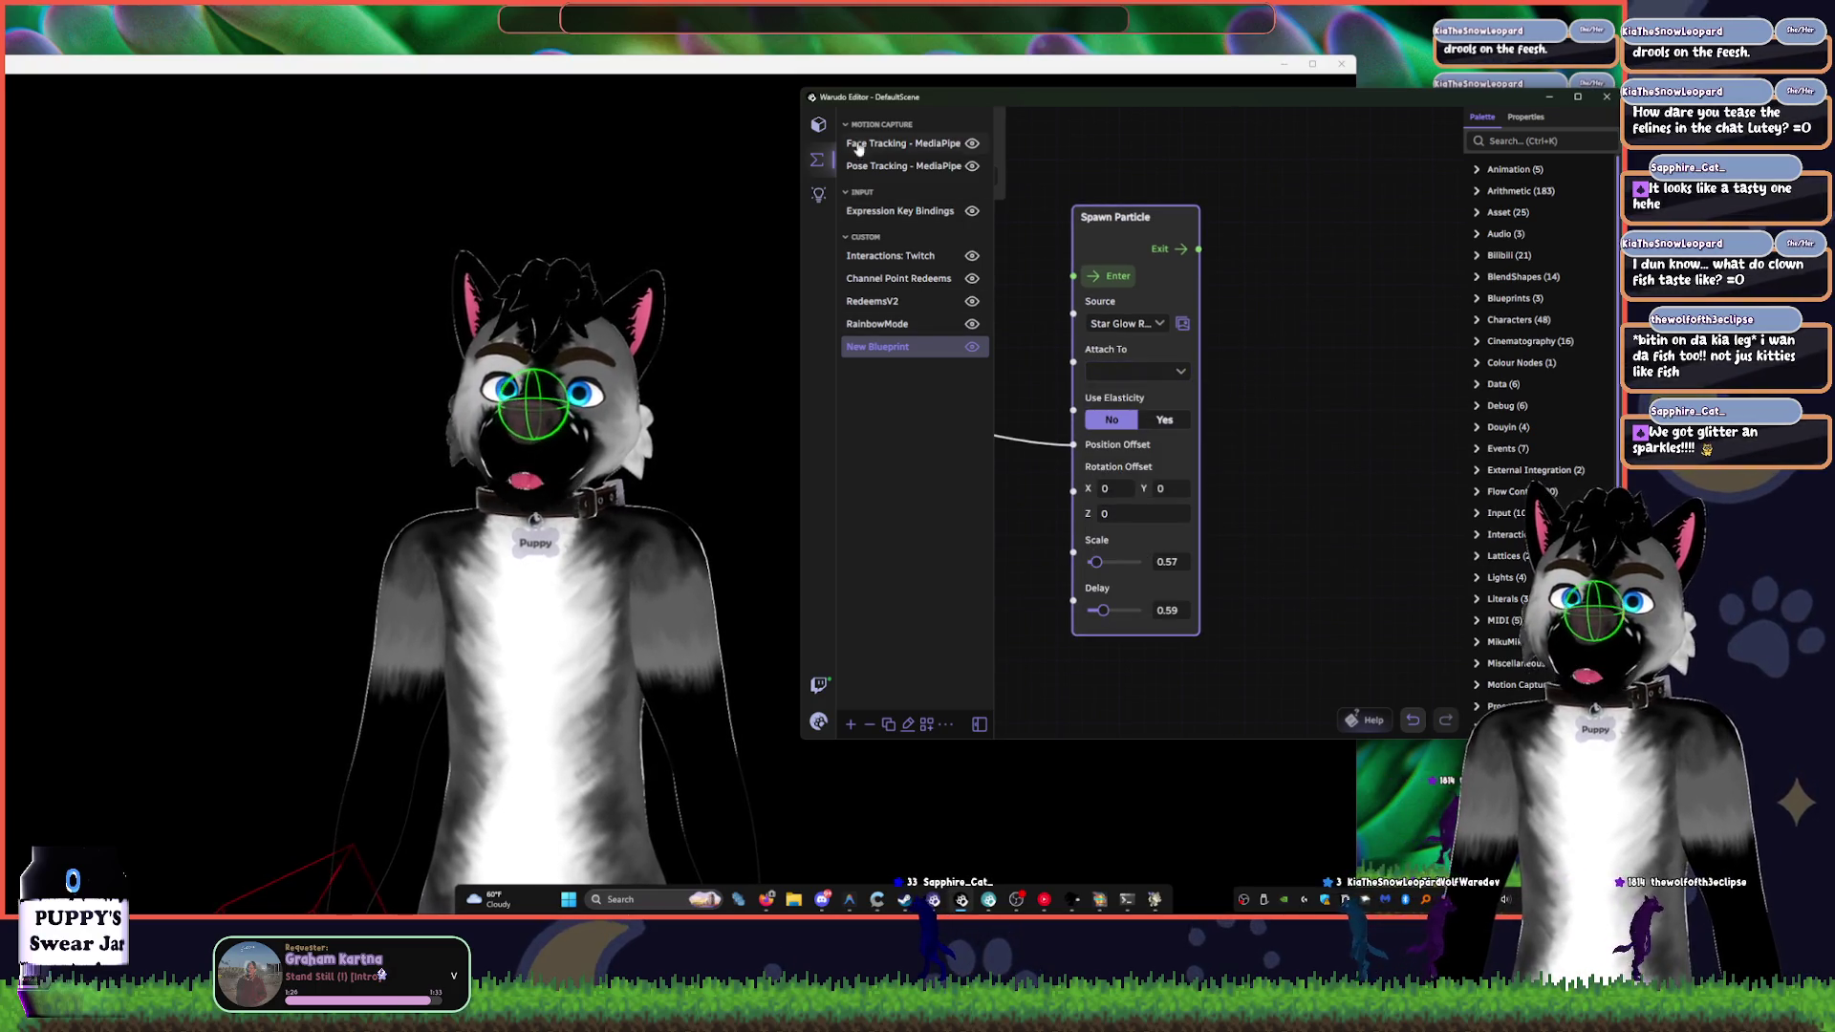
{"action": "mouse_move", "coordinate": [1269, 473]}
{"action": "left_mouse_down"}
{"action": "mouse_move", "coordinate": [1208, 234]}
{"action": "mouse_move", "coordinate": [1318, 424]}
{"action": "left_mouse_up"}
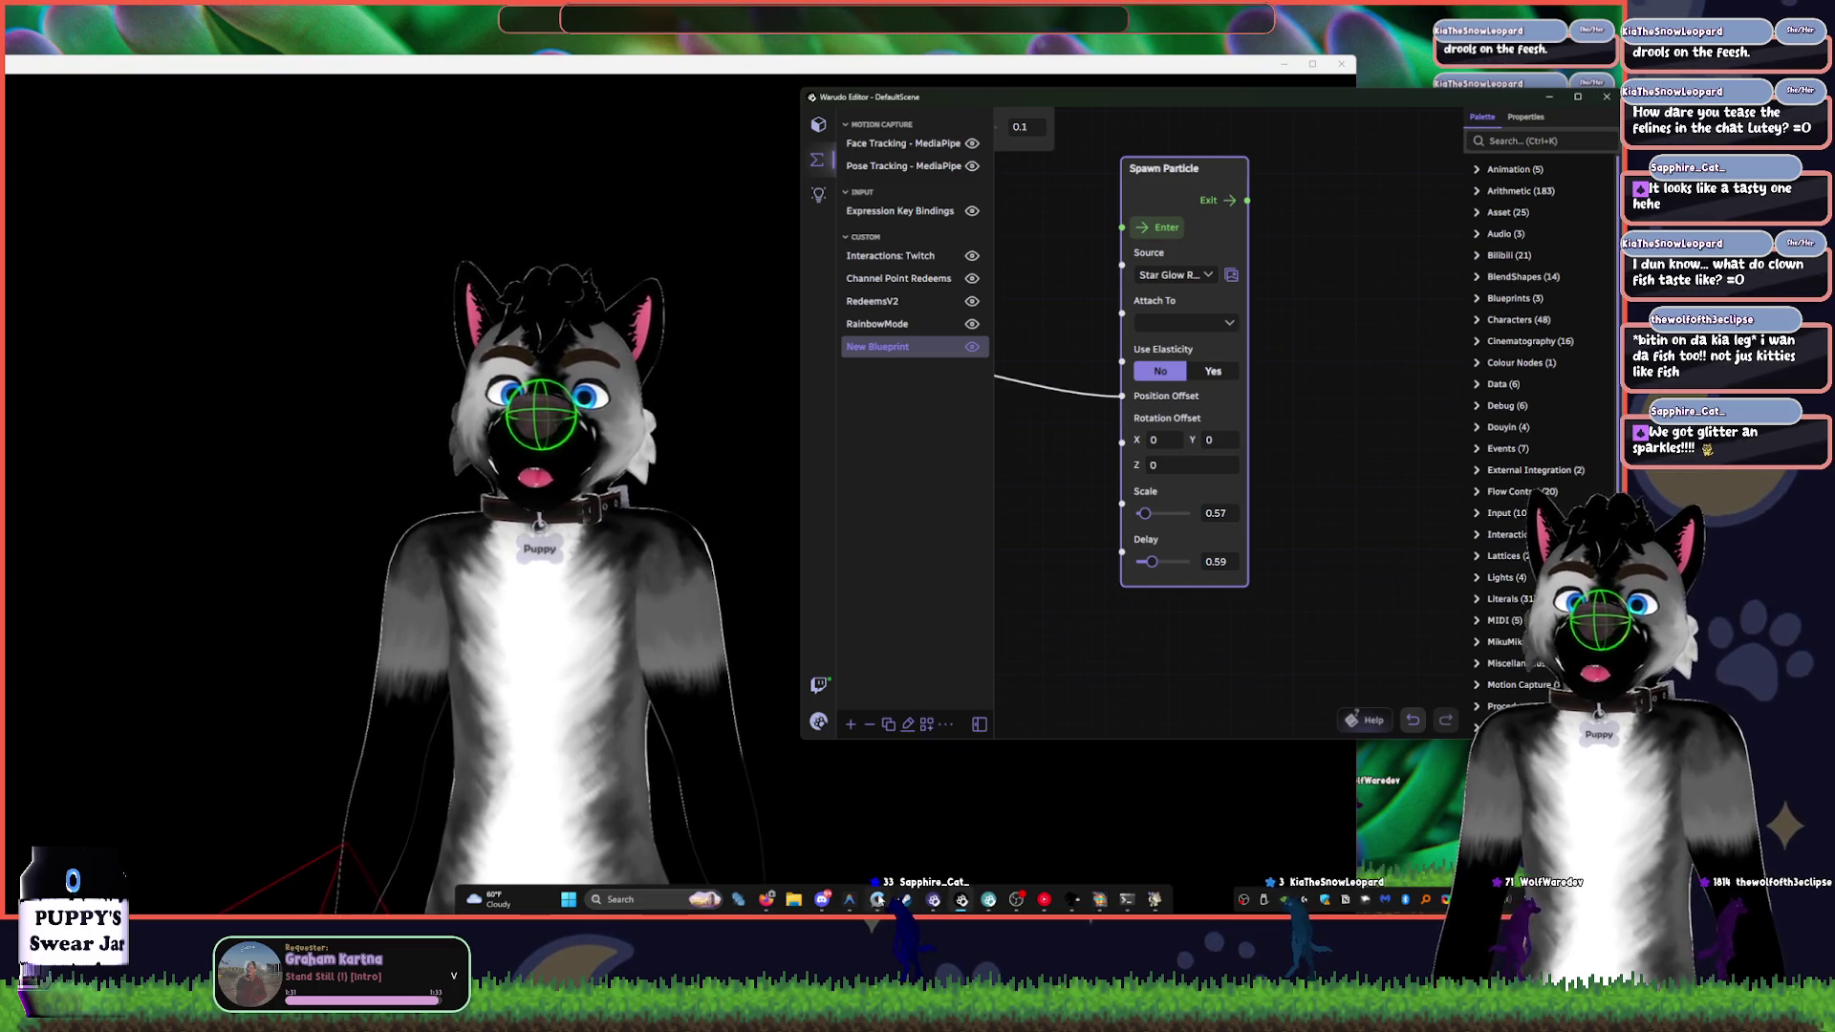
{"action": "left_click", "coordinate": [878, 903]}
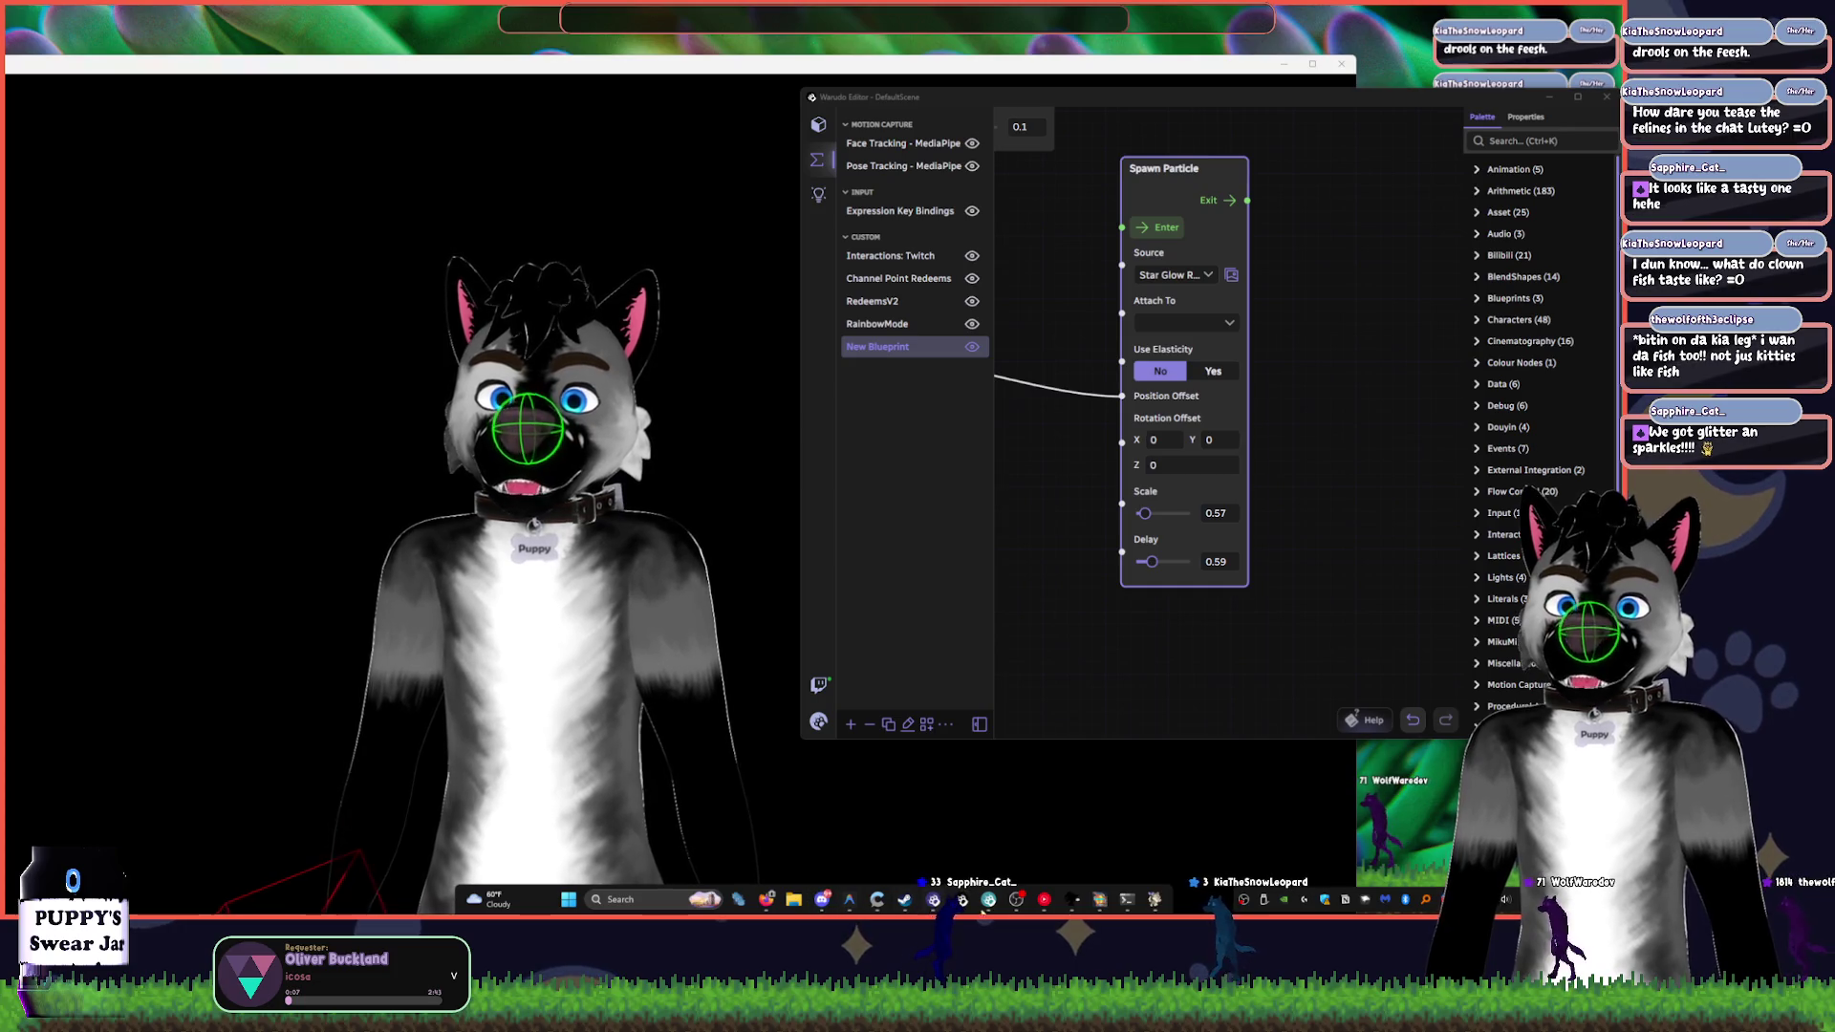
{"action": "mouse_move", "coordinate": [877, 903]}
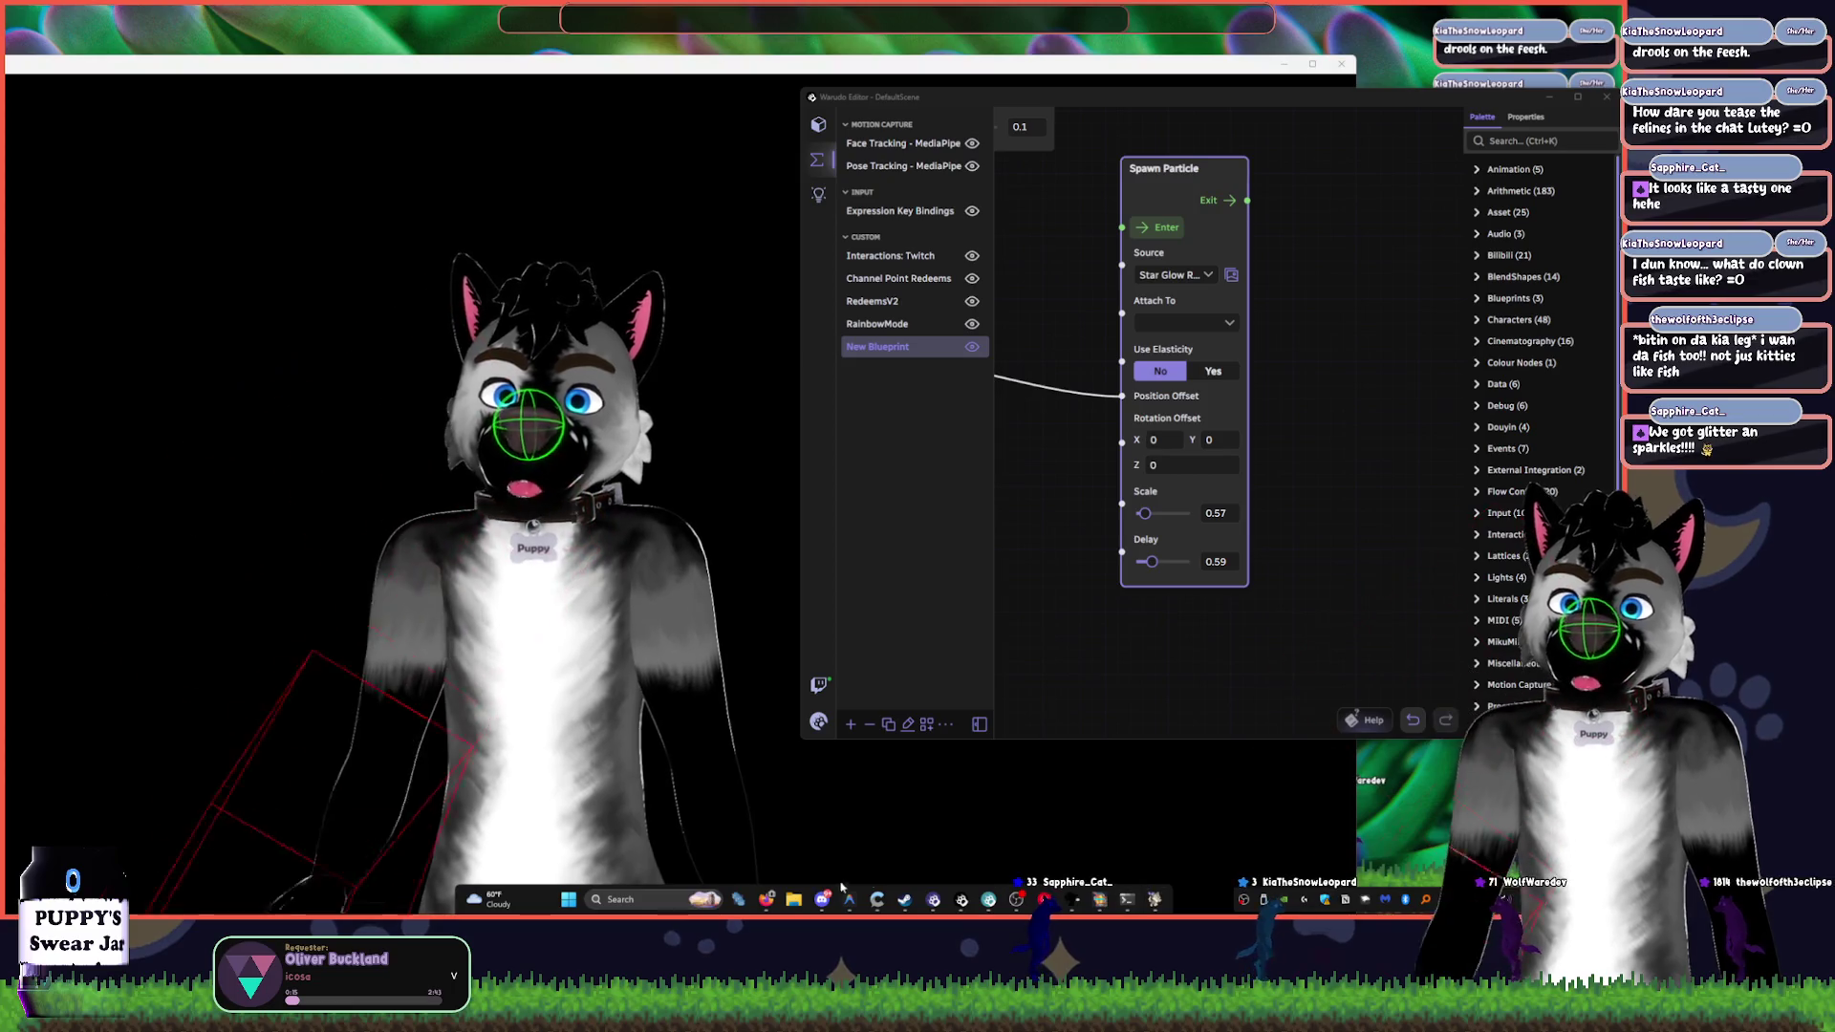
{"action": "mouse_move", "coordinate": [1157, 900]}
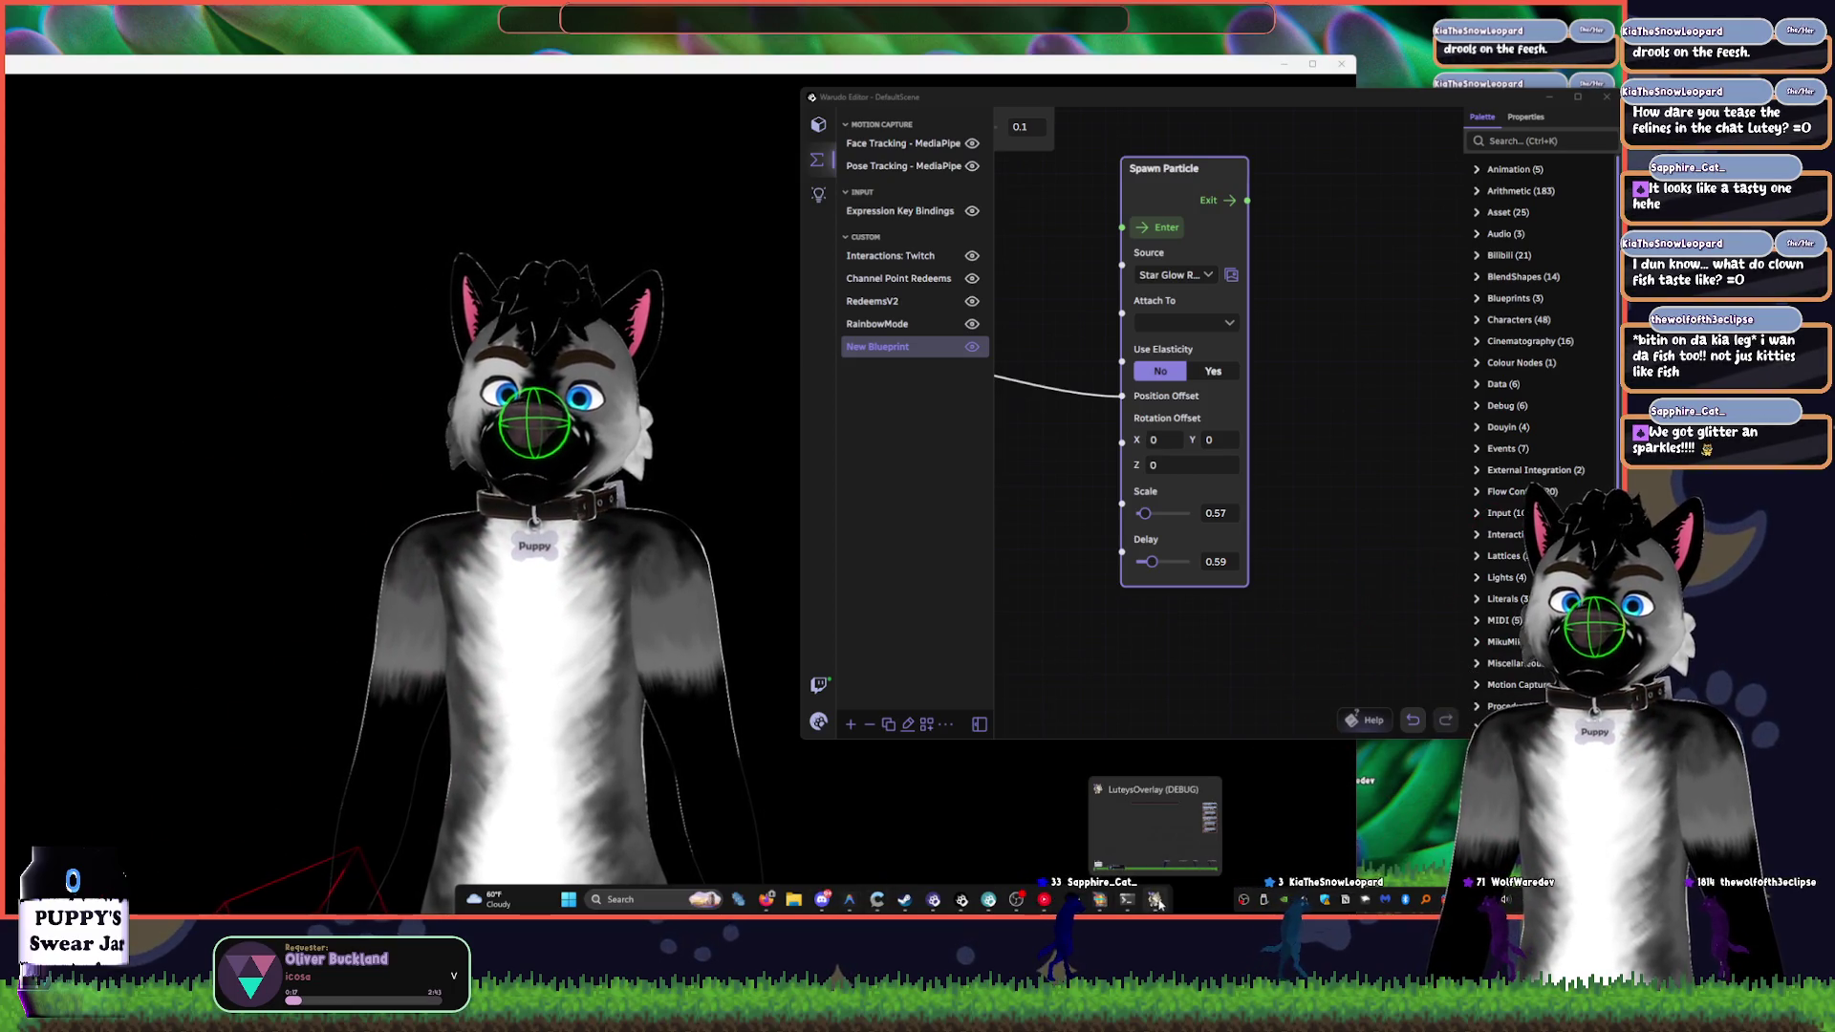
{"action": "left_click", "coordinate": [1128, 822]}
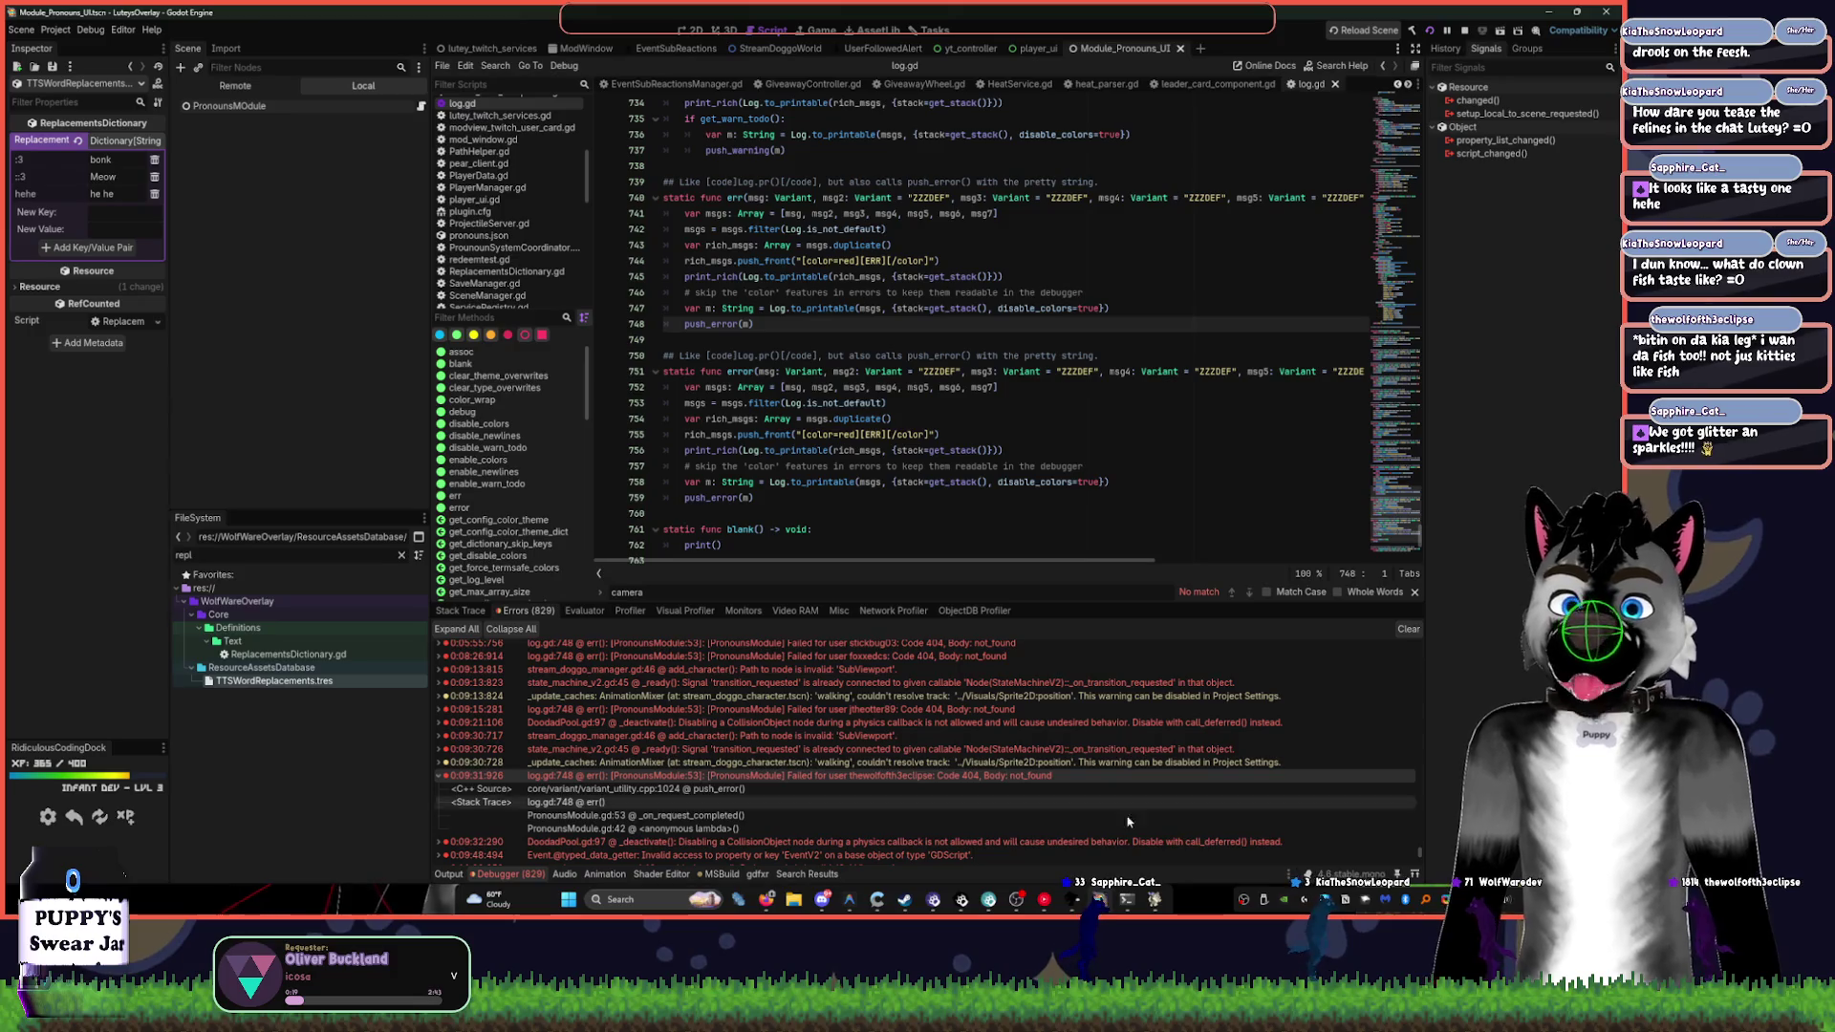
{"action": "left_click", "coordinate": [63, 35]}
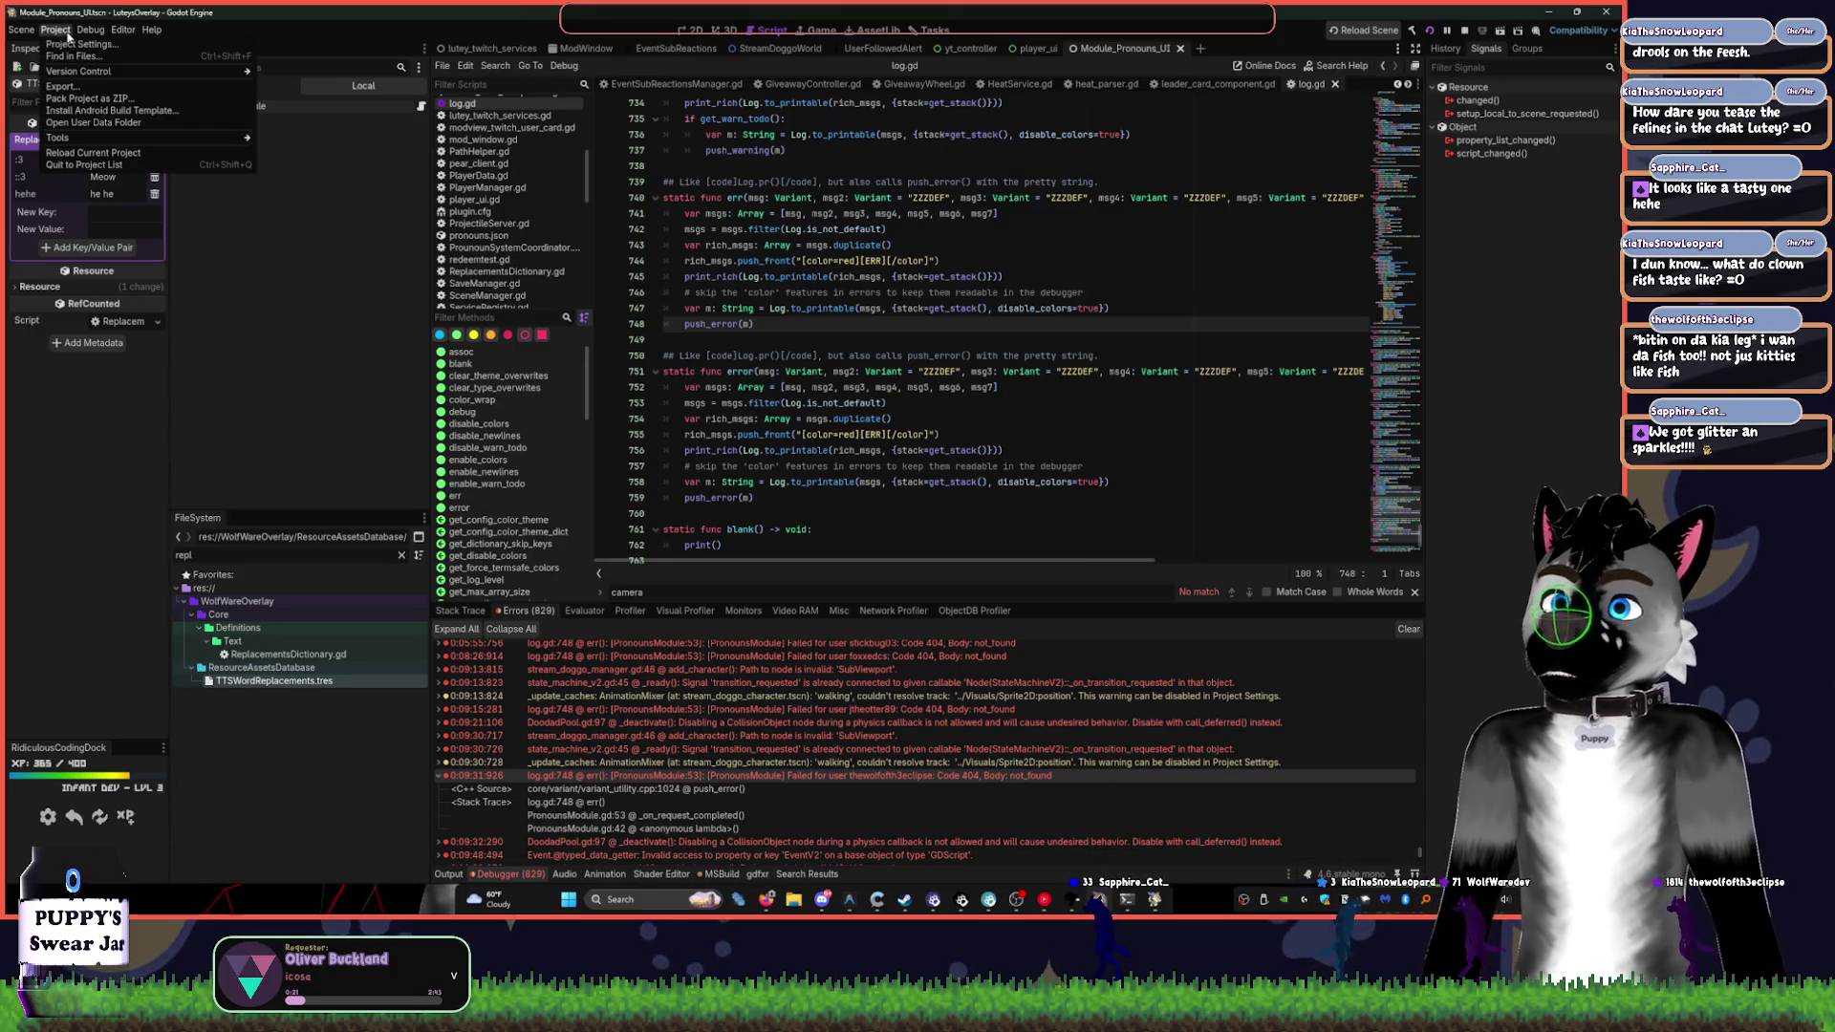
{"action": "left_click", "coordinate": [69, 56]}
{"action": "left_click", "coordinate": [517, 136]}
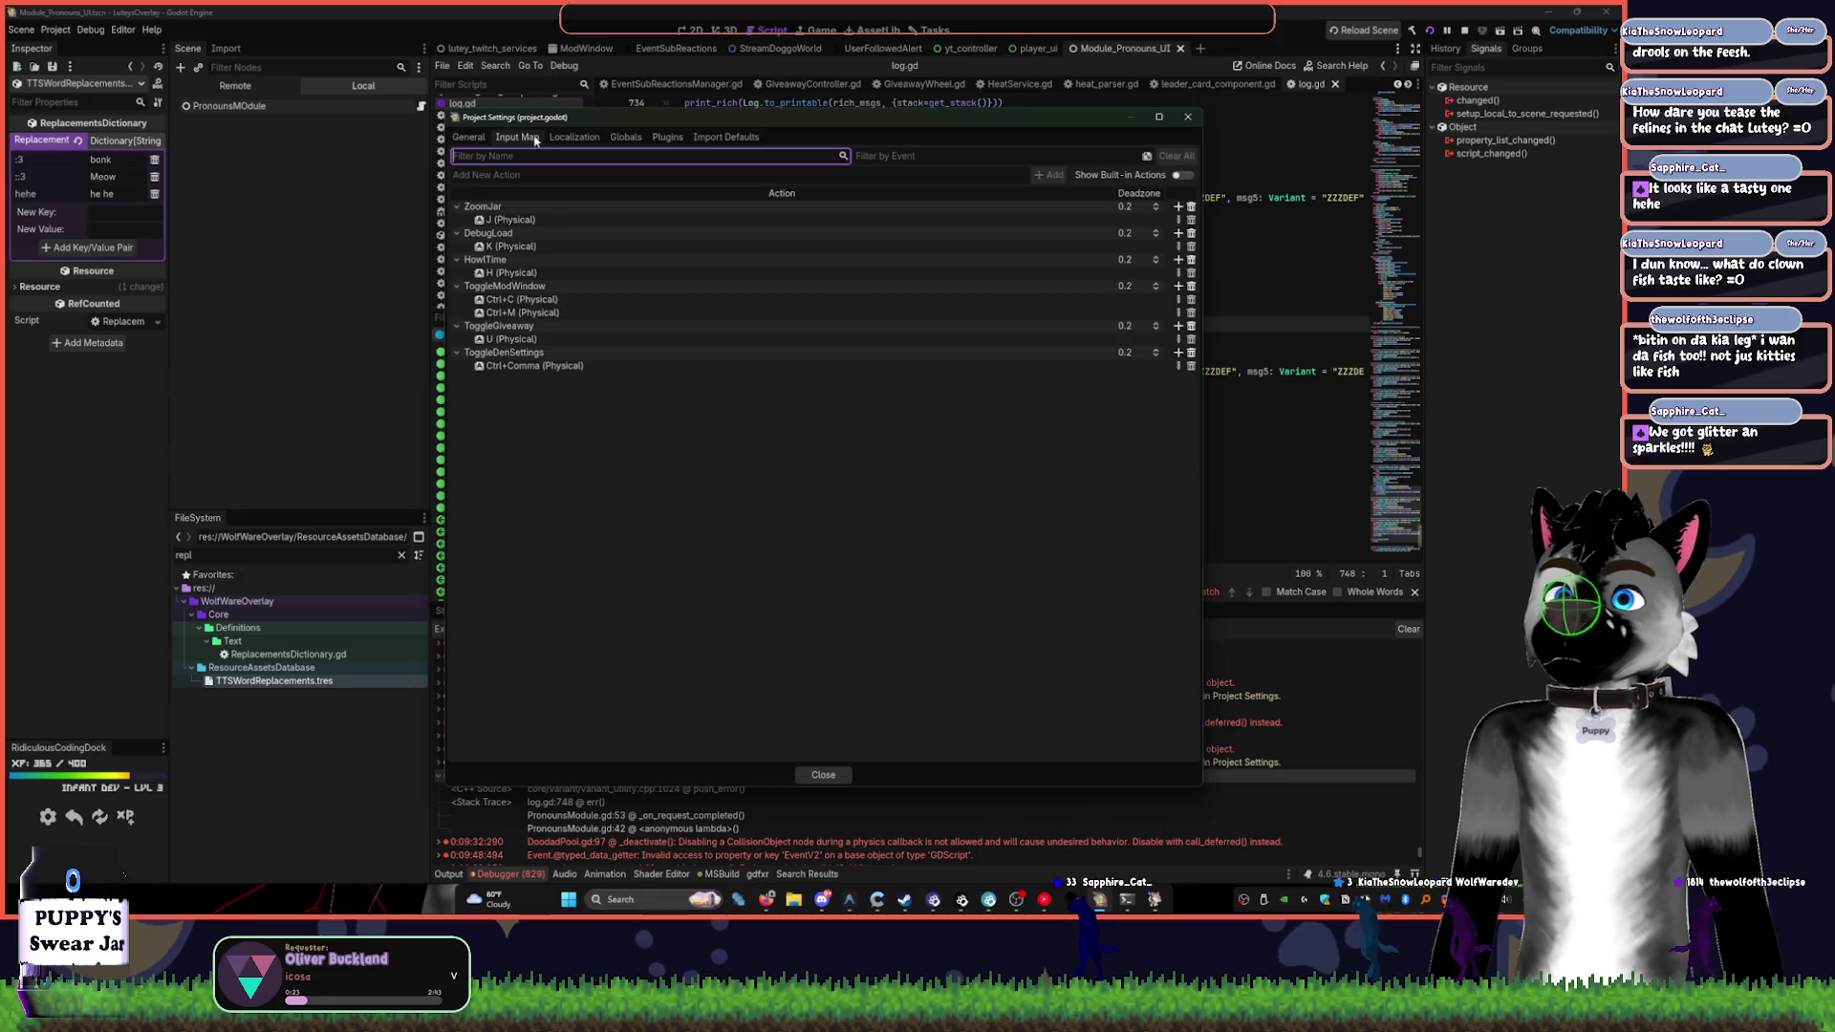
{"action": "left_click", "coordinate": [626, 137]}
{"action": "left_click", "coordinate": [661, 137]}
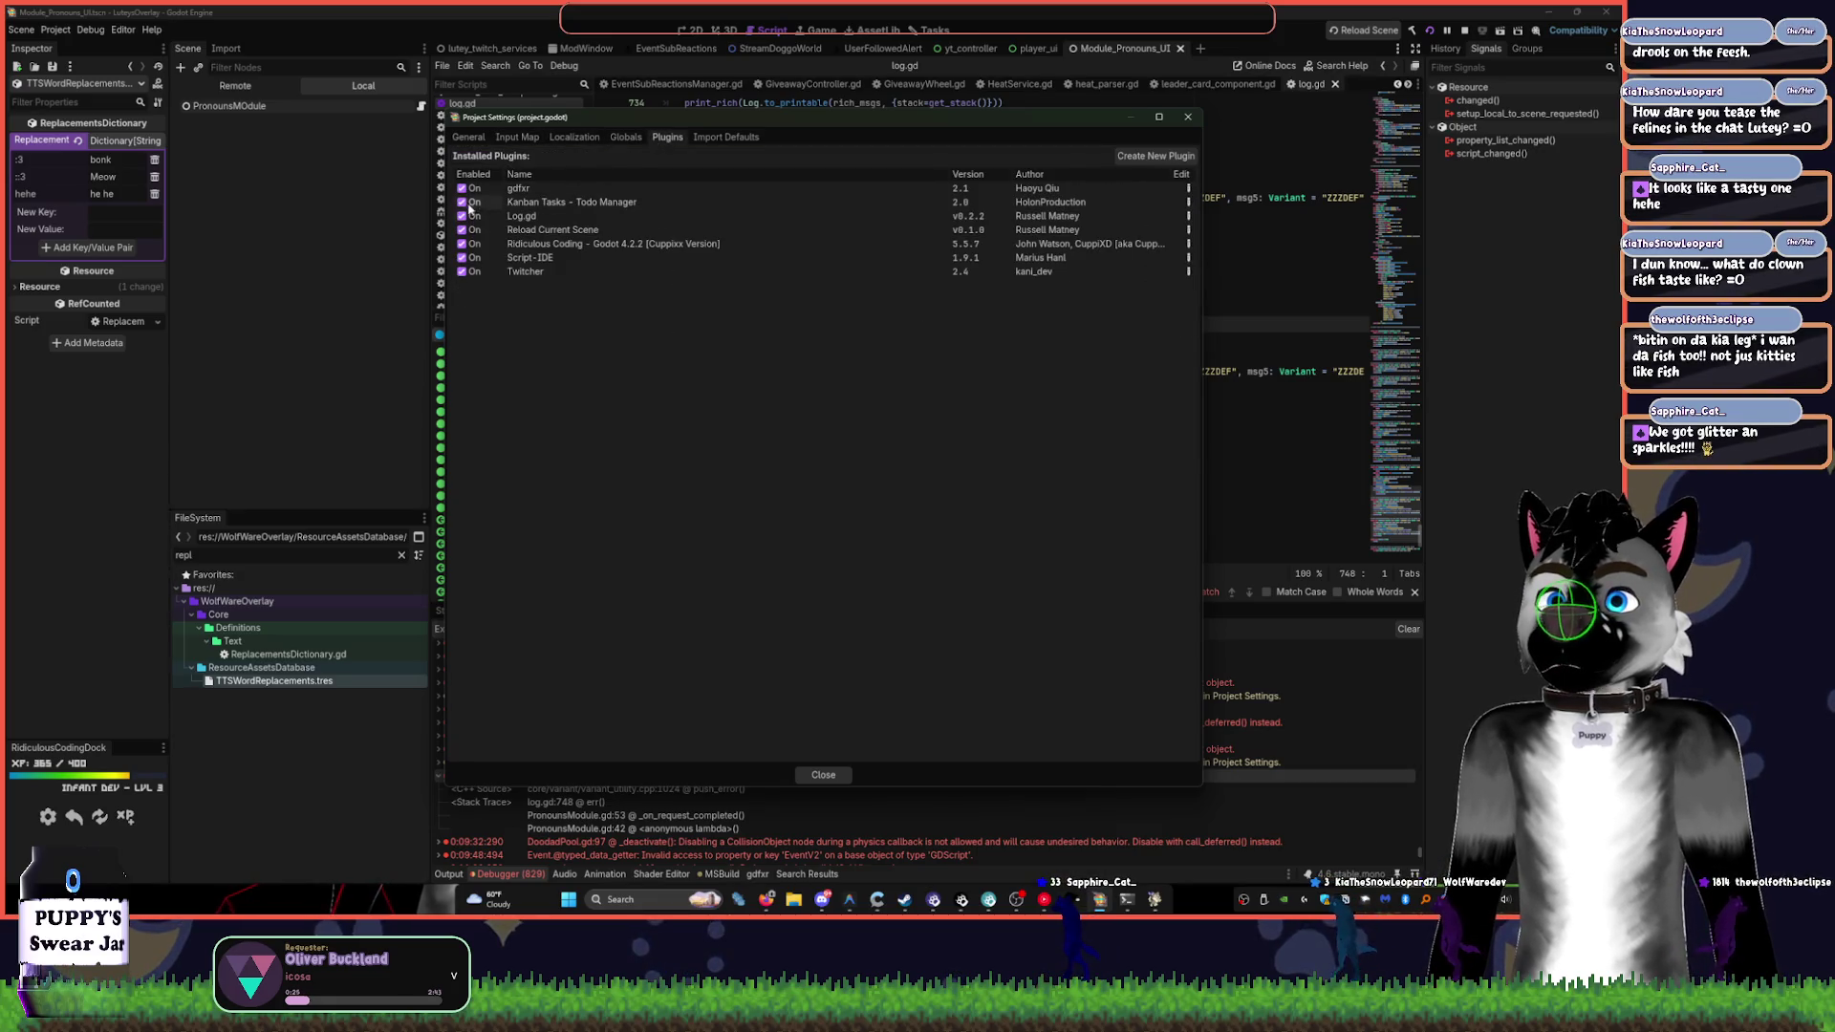
{"action": "left_click", "coordinate": [1188, 116]}
{"action": "left_click", "coordinate": [953, 387]}
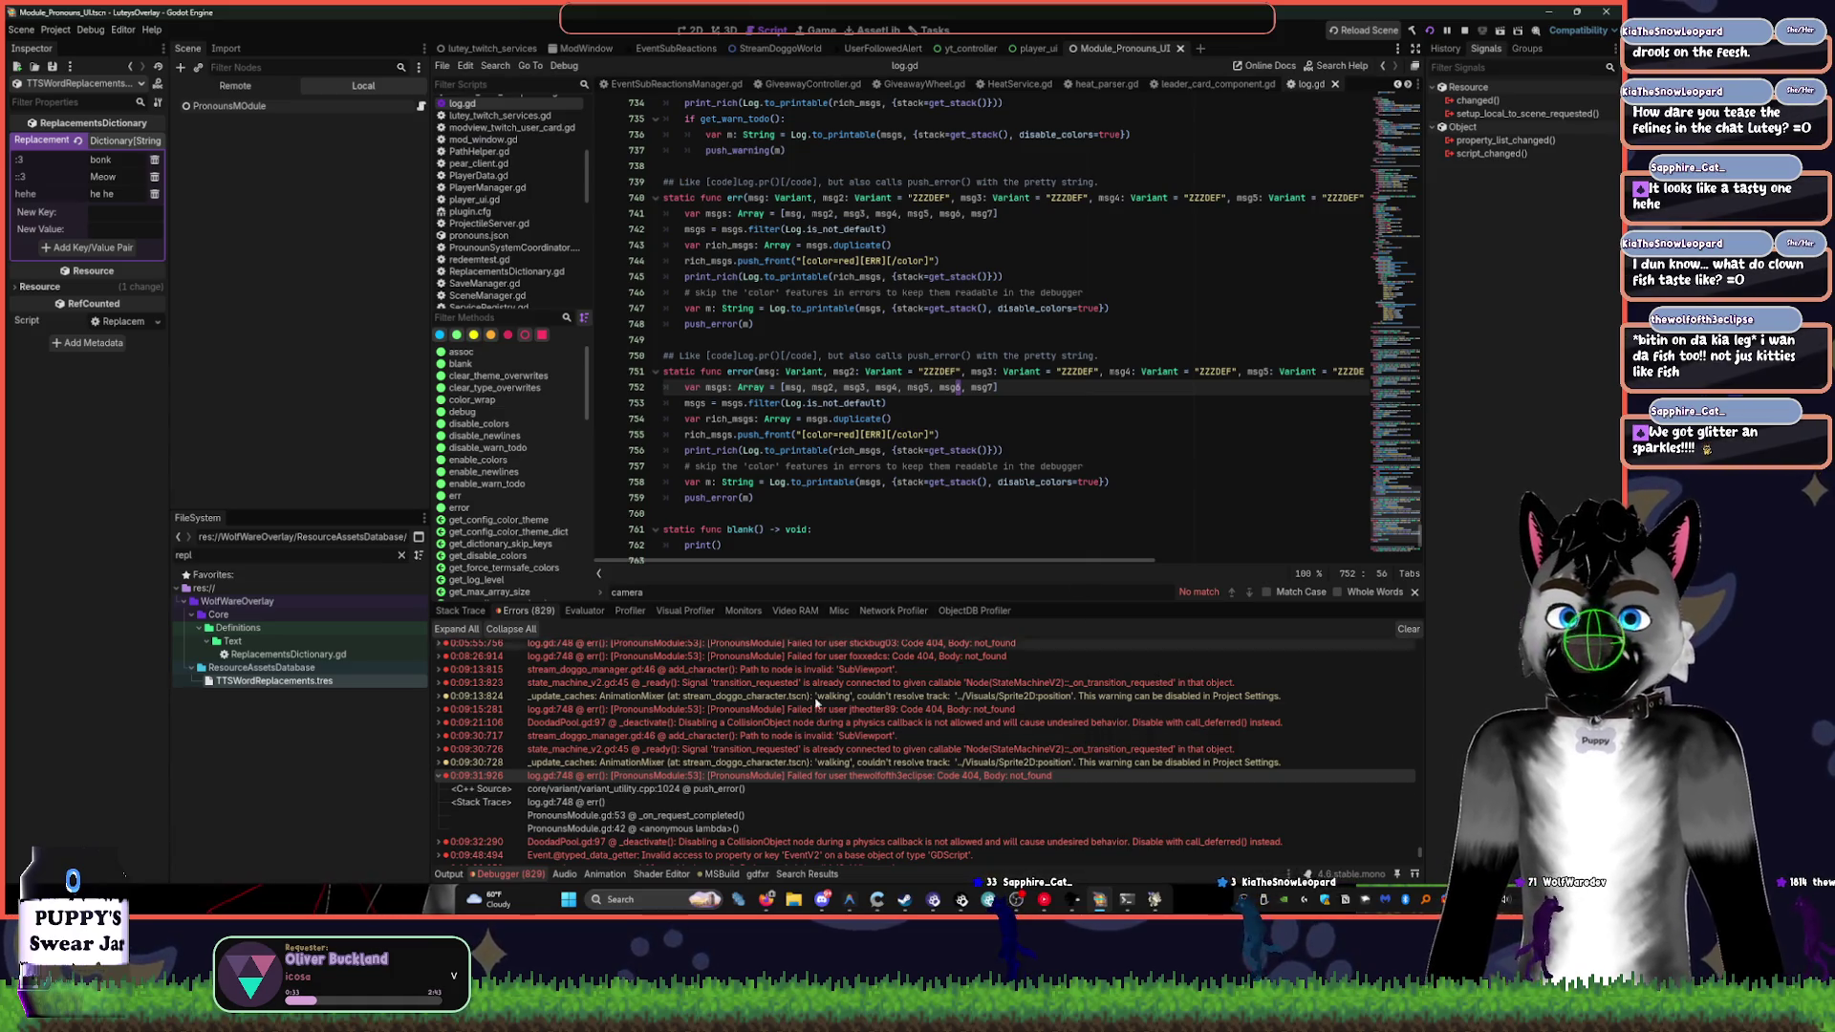
{"action": "scroll", "coordinate": [783, 777], "scroll_direction": "down", "scroll_amount": 3}
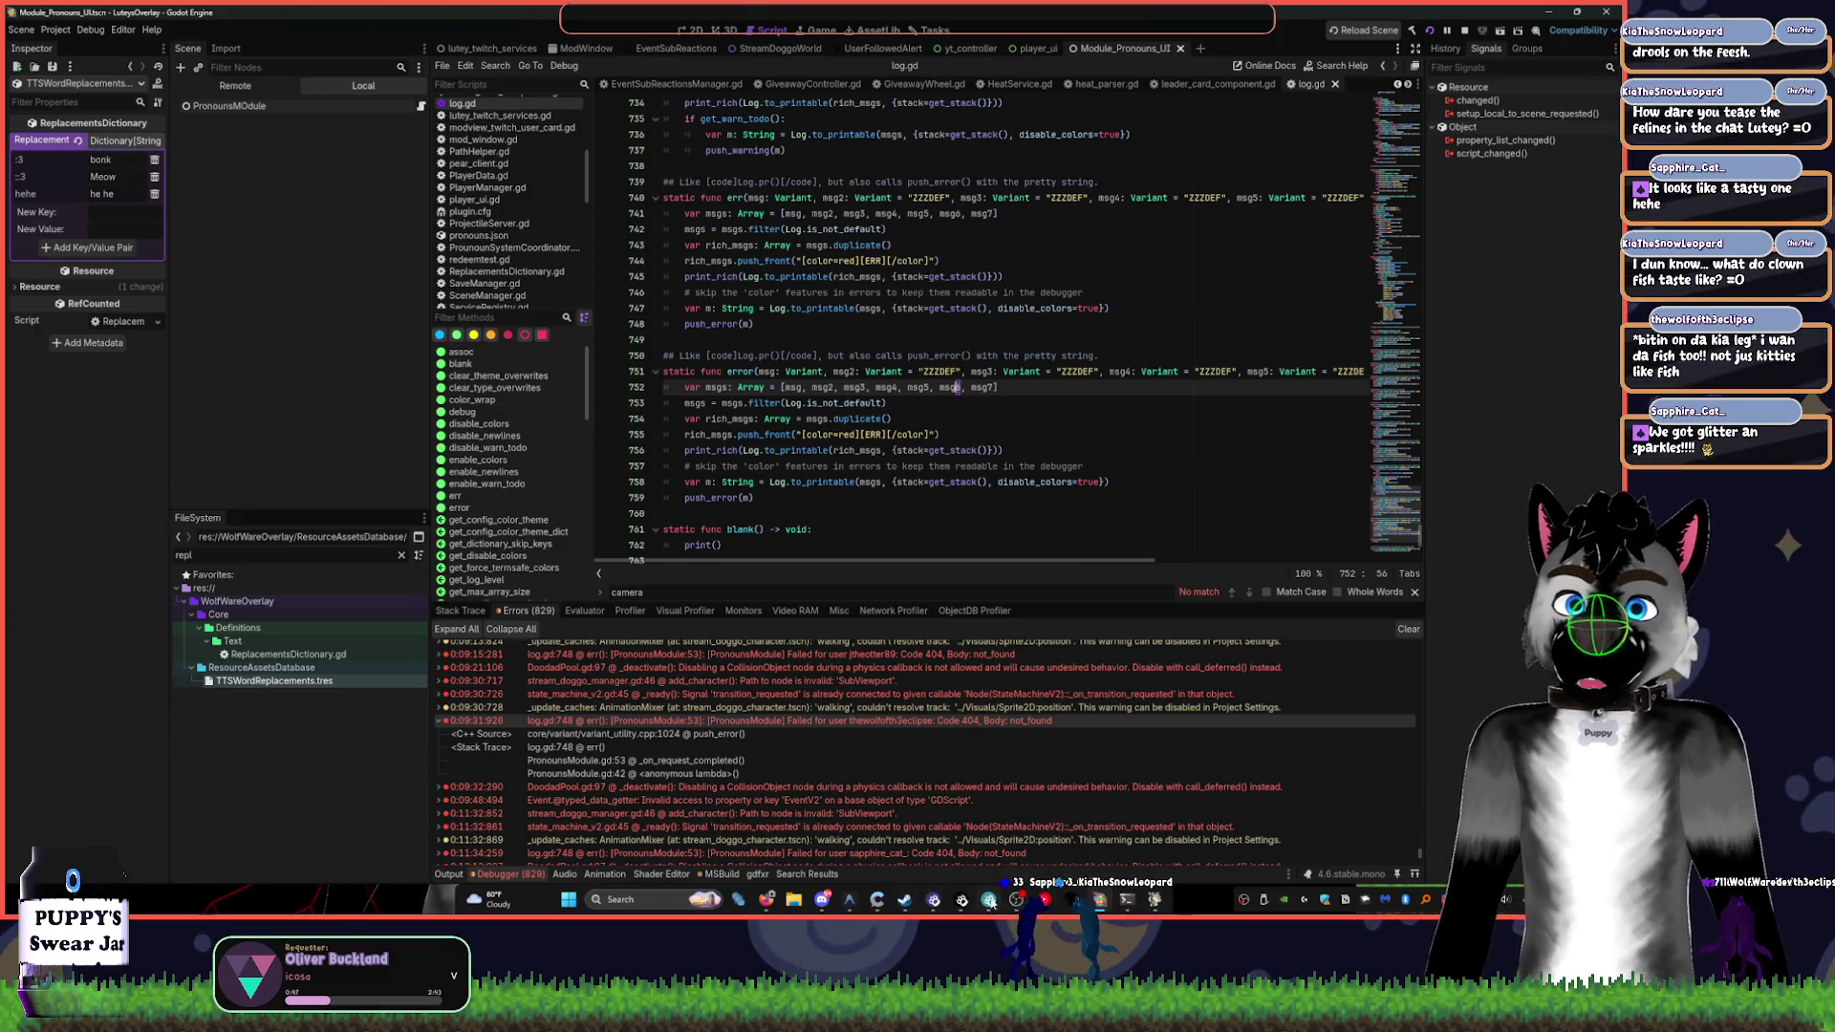
{"action": "left_click", "coordinate": [937, 903]}
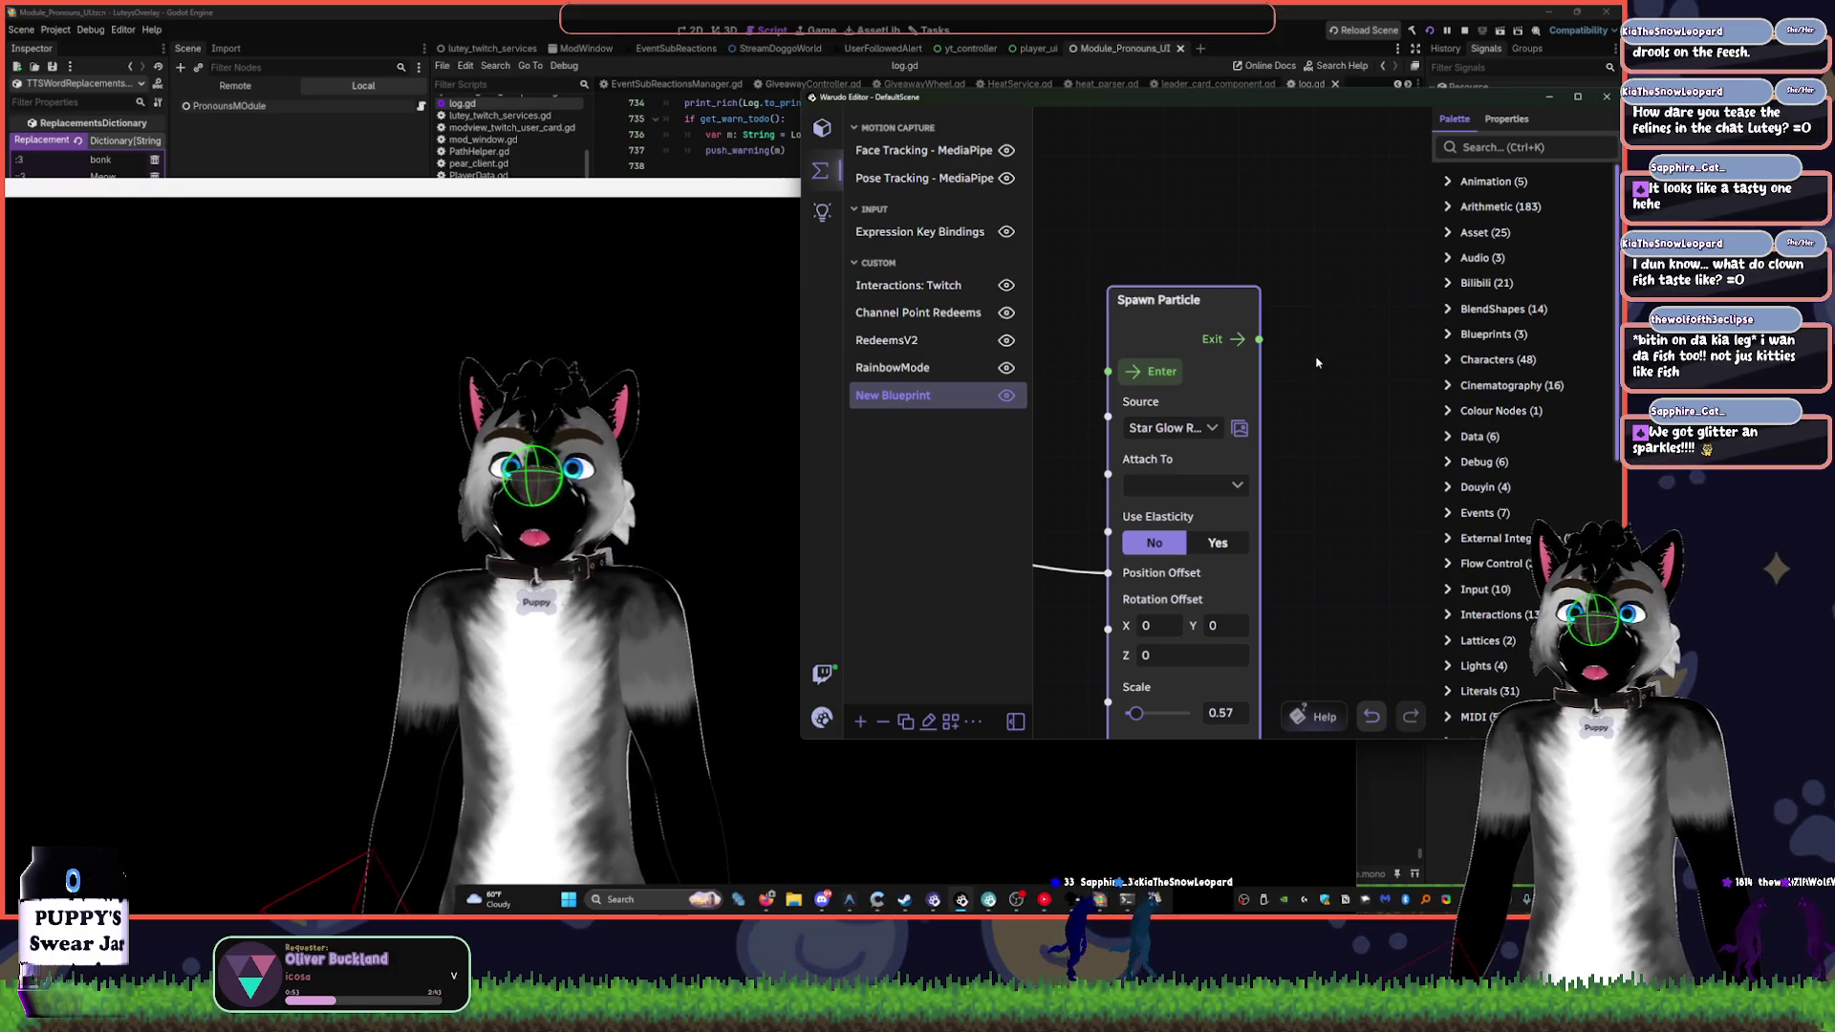
- Glance at the Attach To choices, then drag particle Scale up to 2.73 and back to 0.85
{"action": "left_click", "coordinate": [1234, 486]}
{"action": "left_click", "coordinate": [1313, 542]}
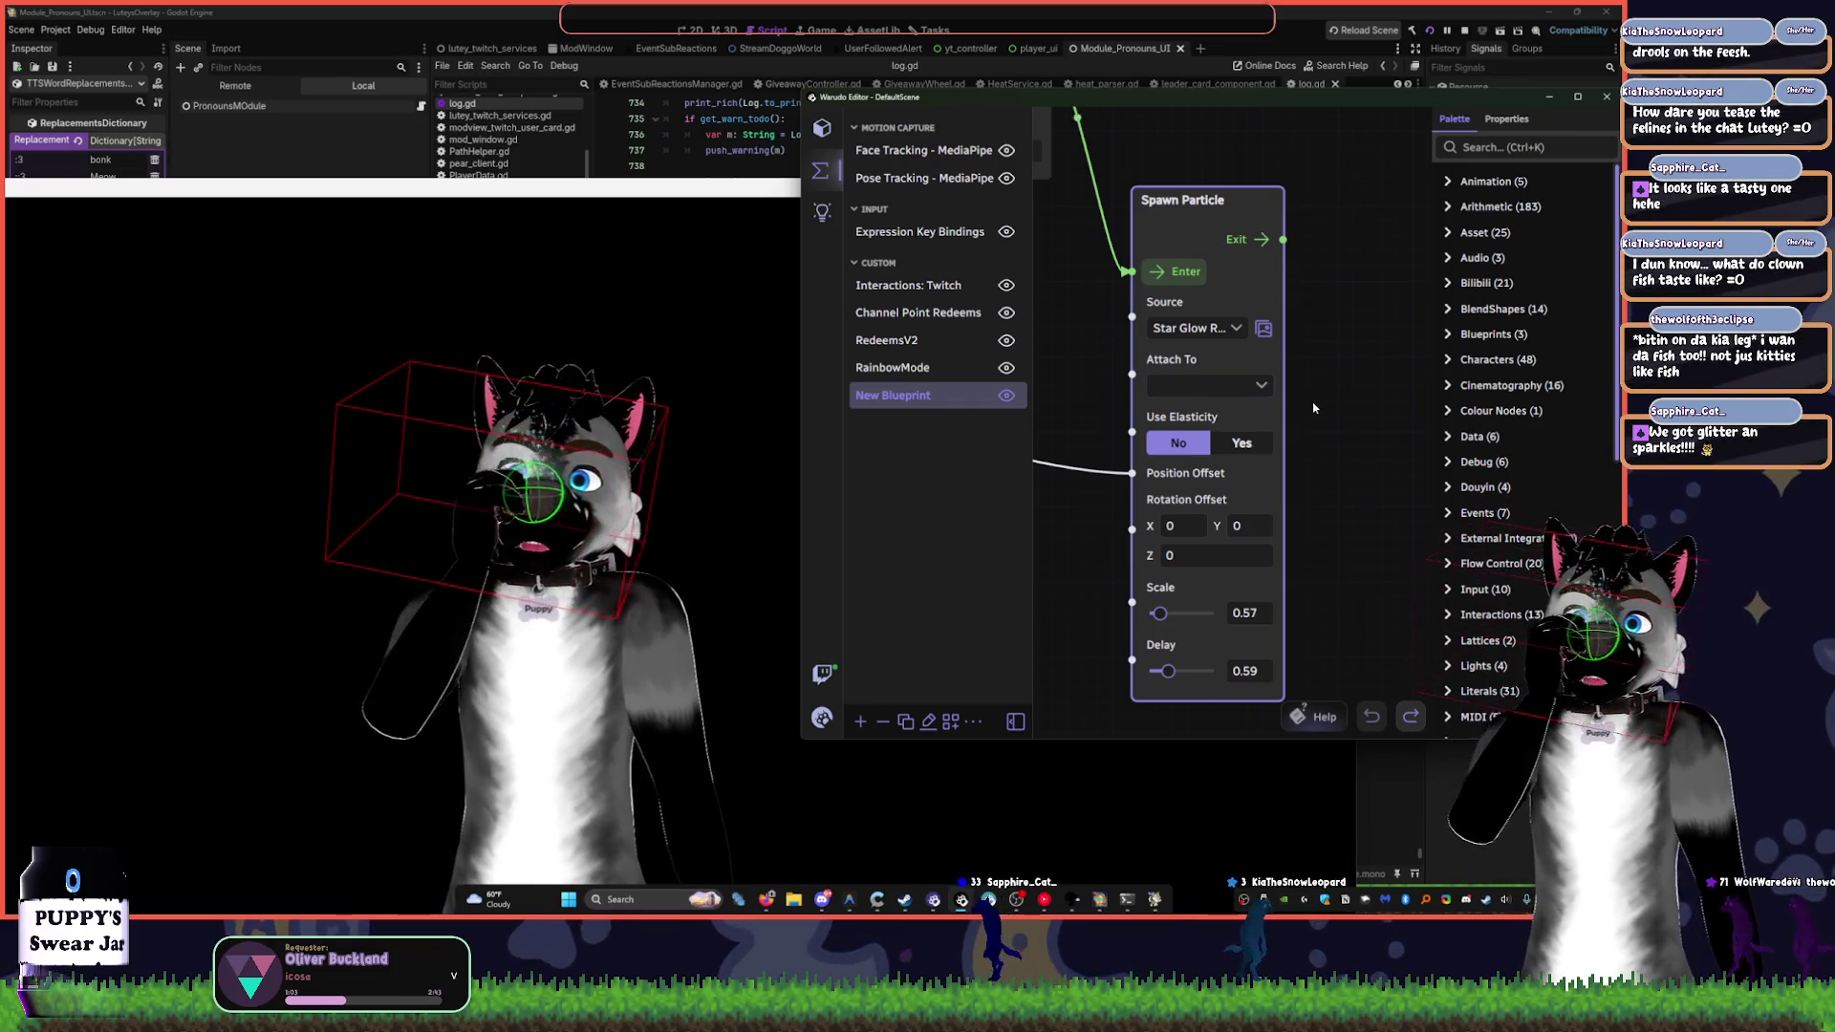
{"action": "left_click_drag", "start_coordinate": [1159, 613], "coordinate": [1207, 613]}
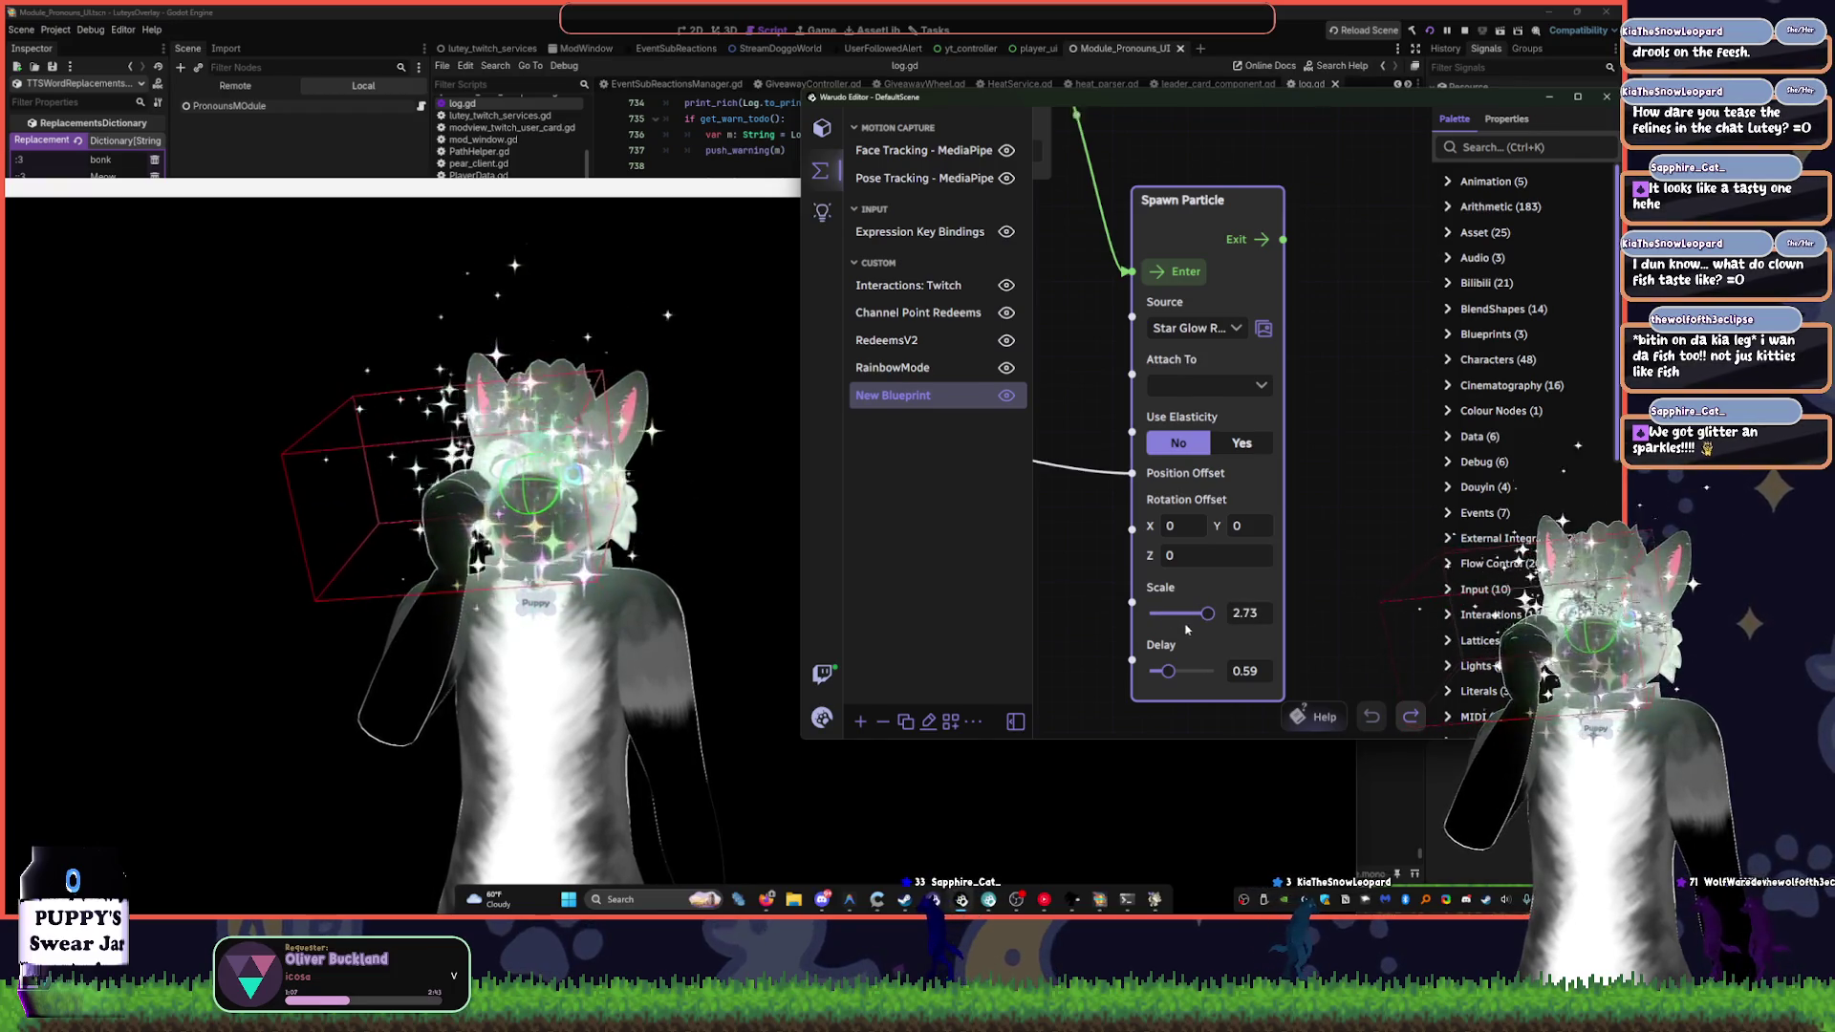
{"action": "left_click", "coordinate": [1180, 614]}
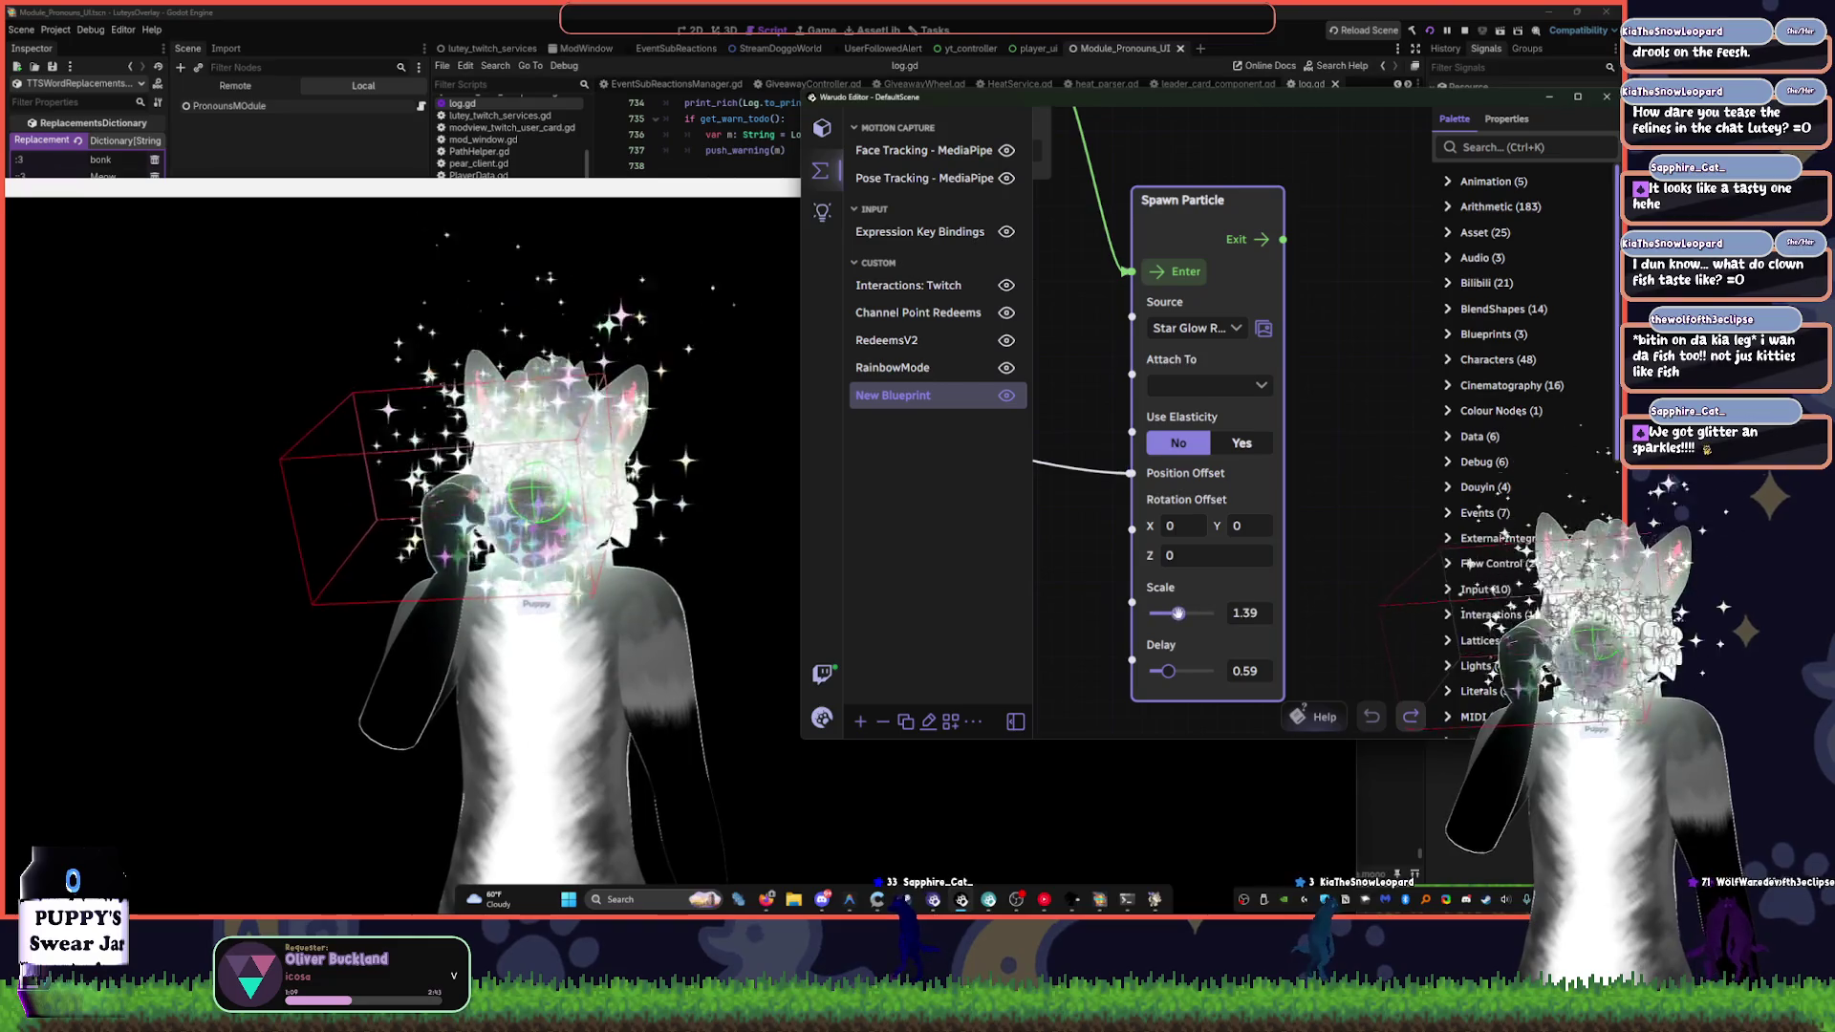
{"action": "left_click_drag", "start_coordinate": [1182, 612], "coordinate": [1166, 613]}
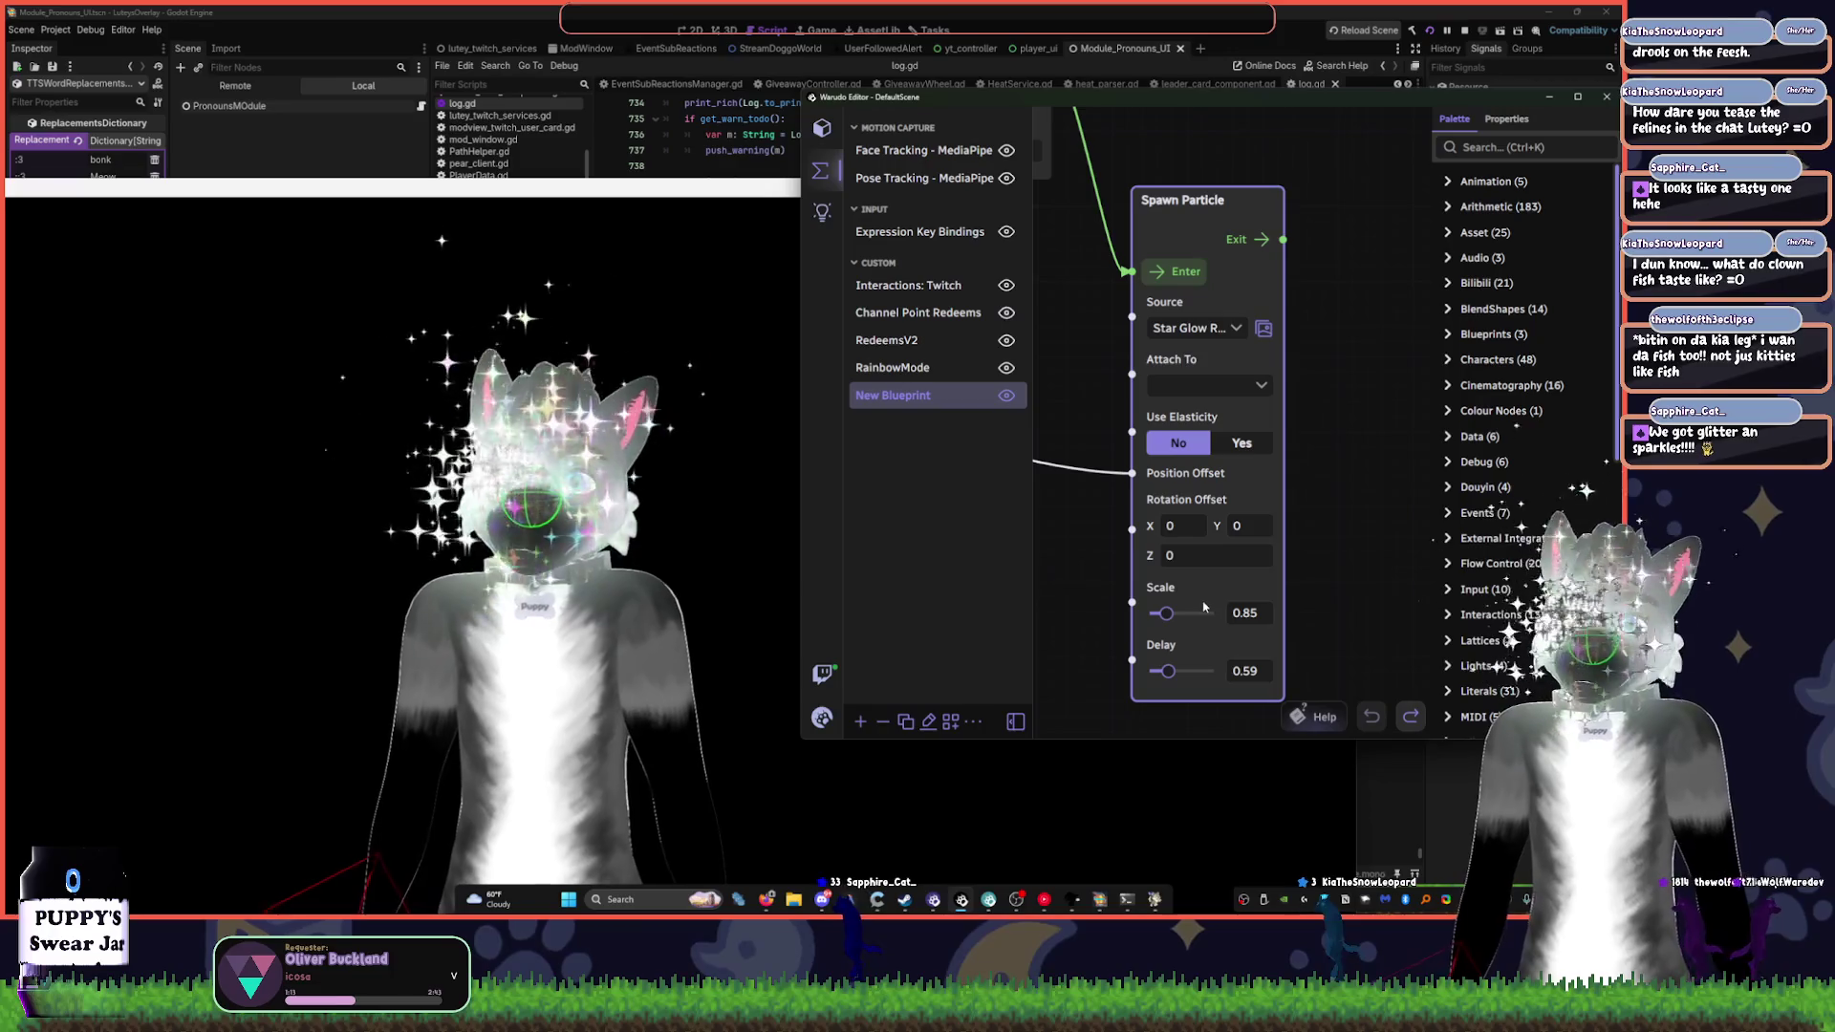
{"action": "left_click", "coordinate": [1295, 392]}
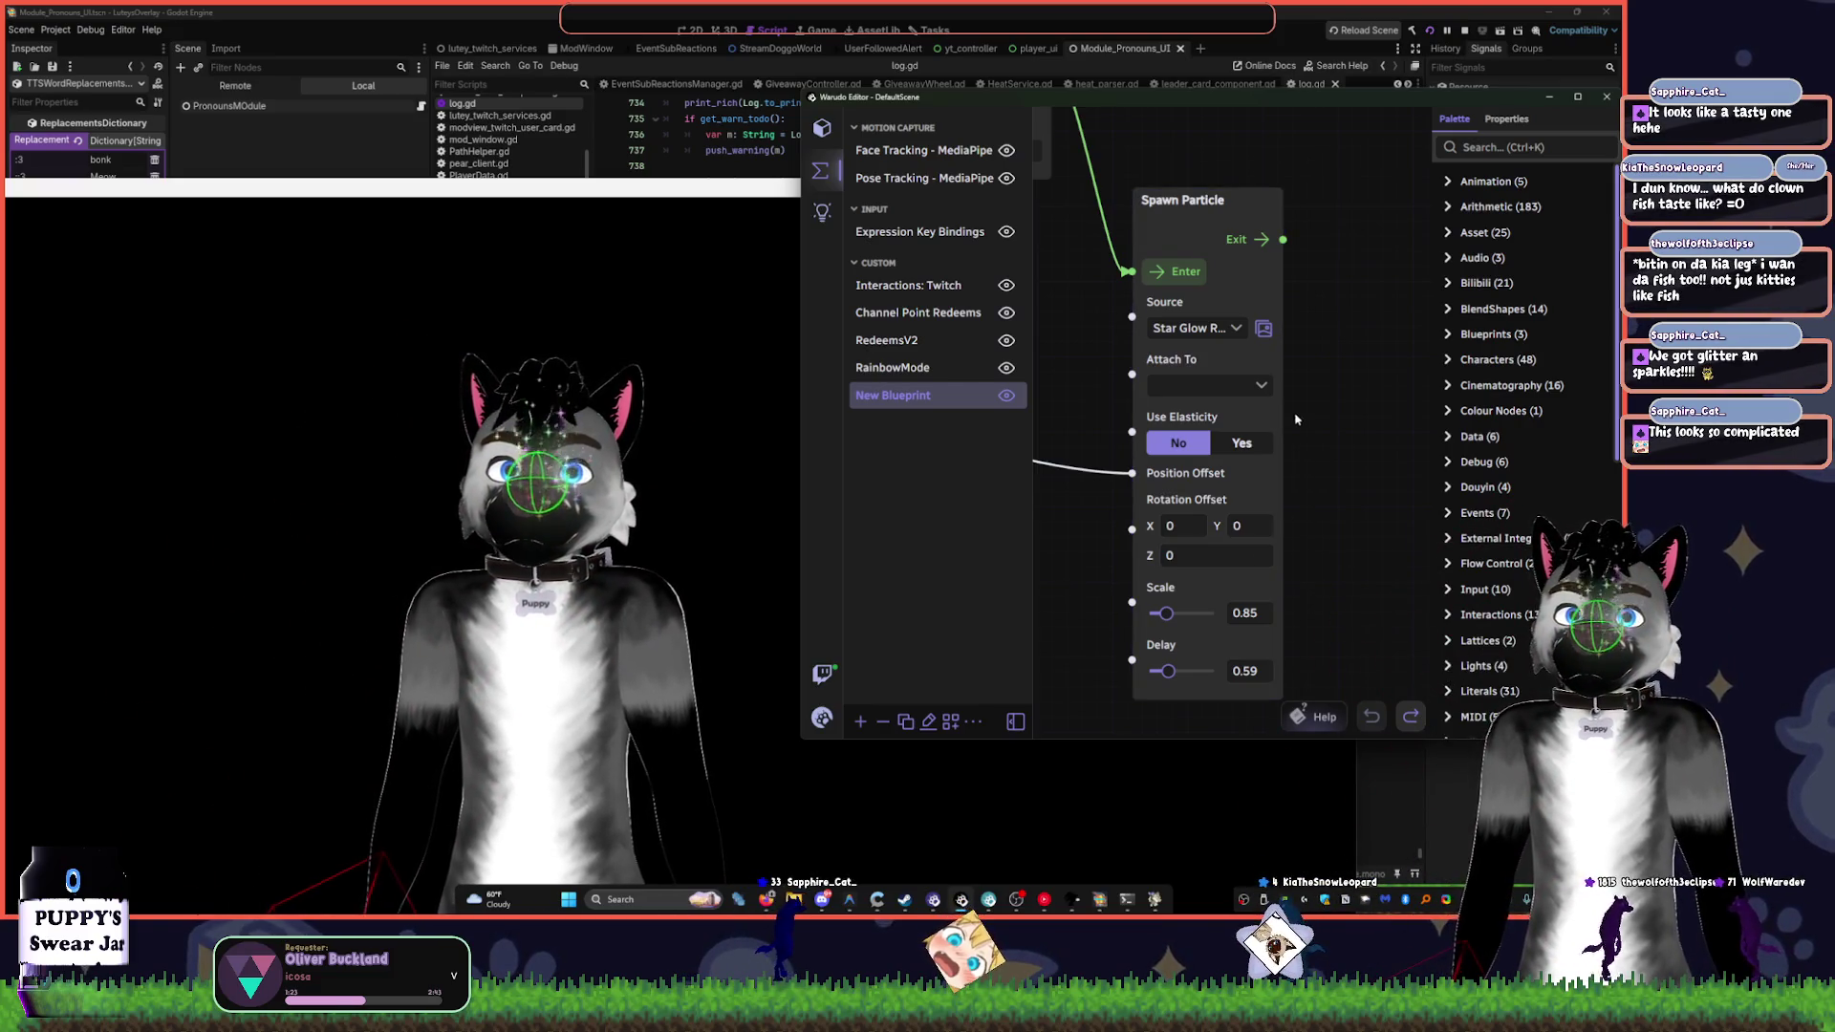
{"action": "left_click", "coordinate": [1195, 327]}
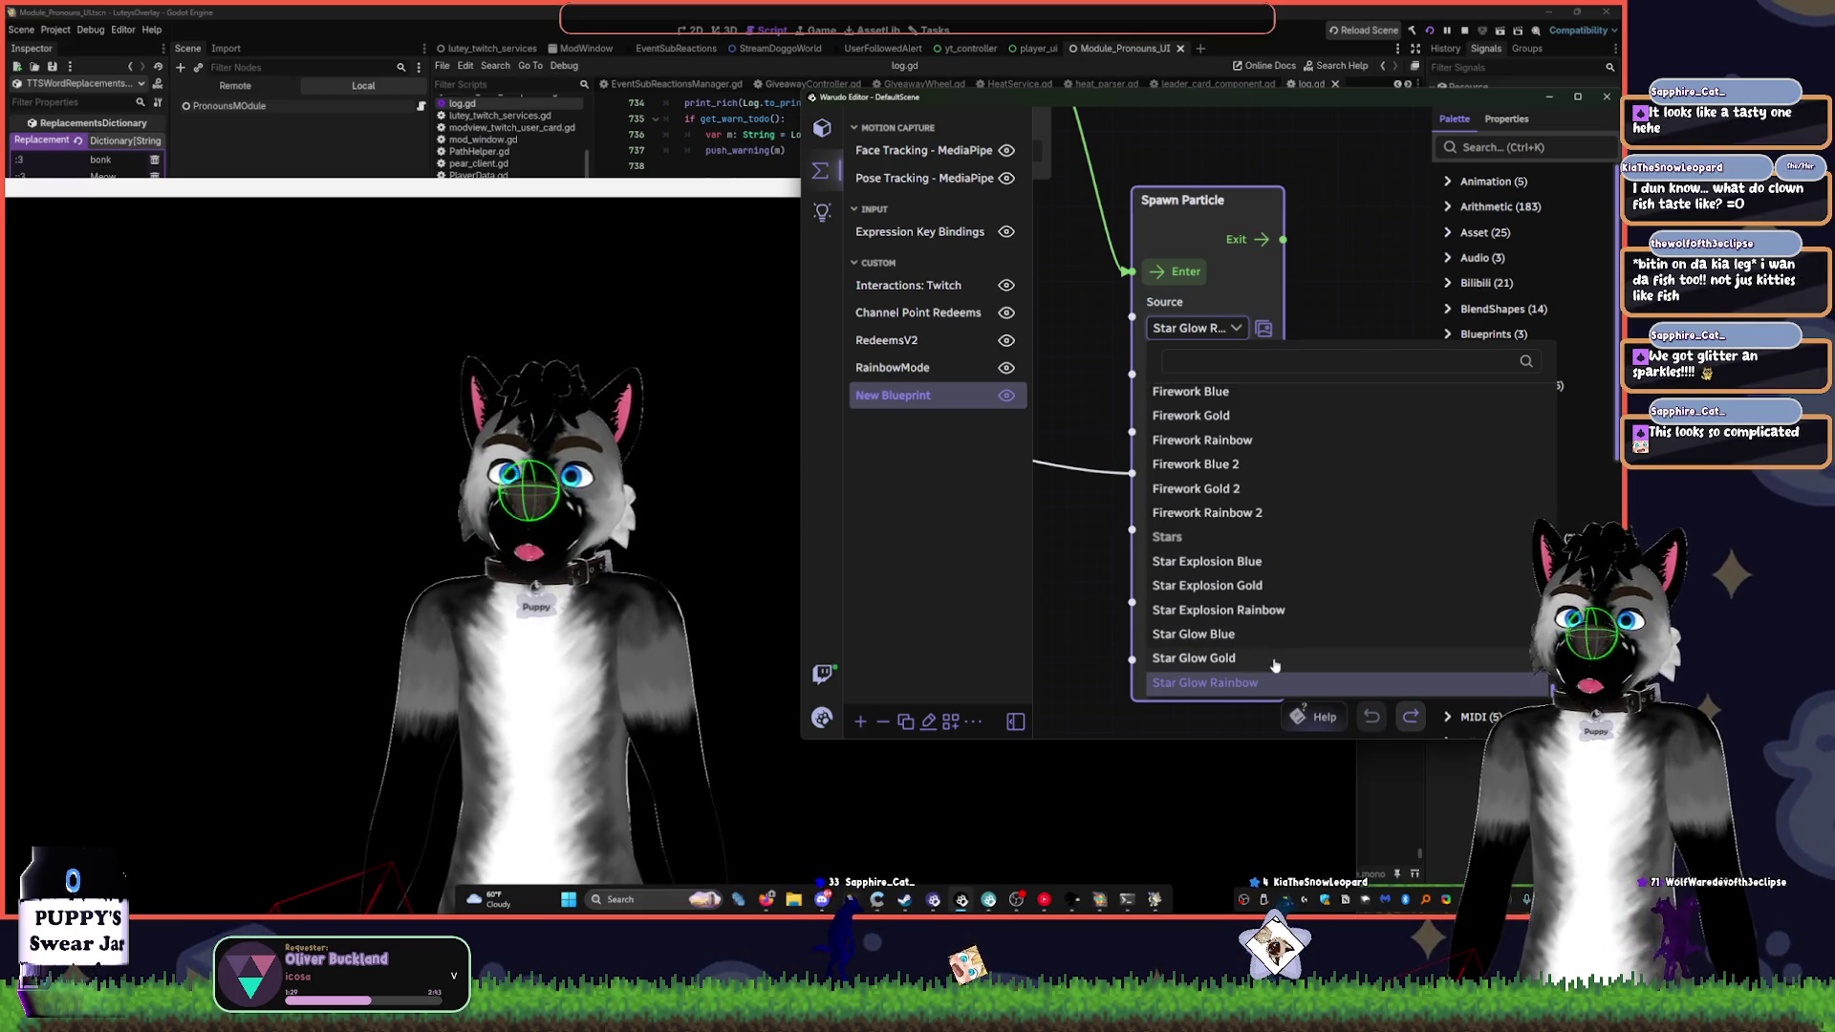
- Switch the particle source to Star Glow Gold and set Attach To to Bone
{"action": "left_click", "coordinate": [1274, 661]}
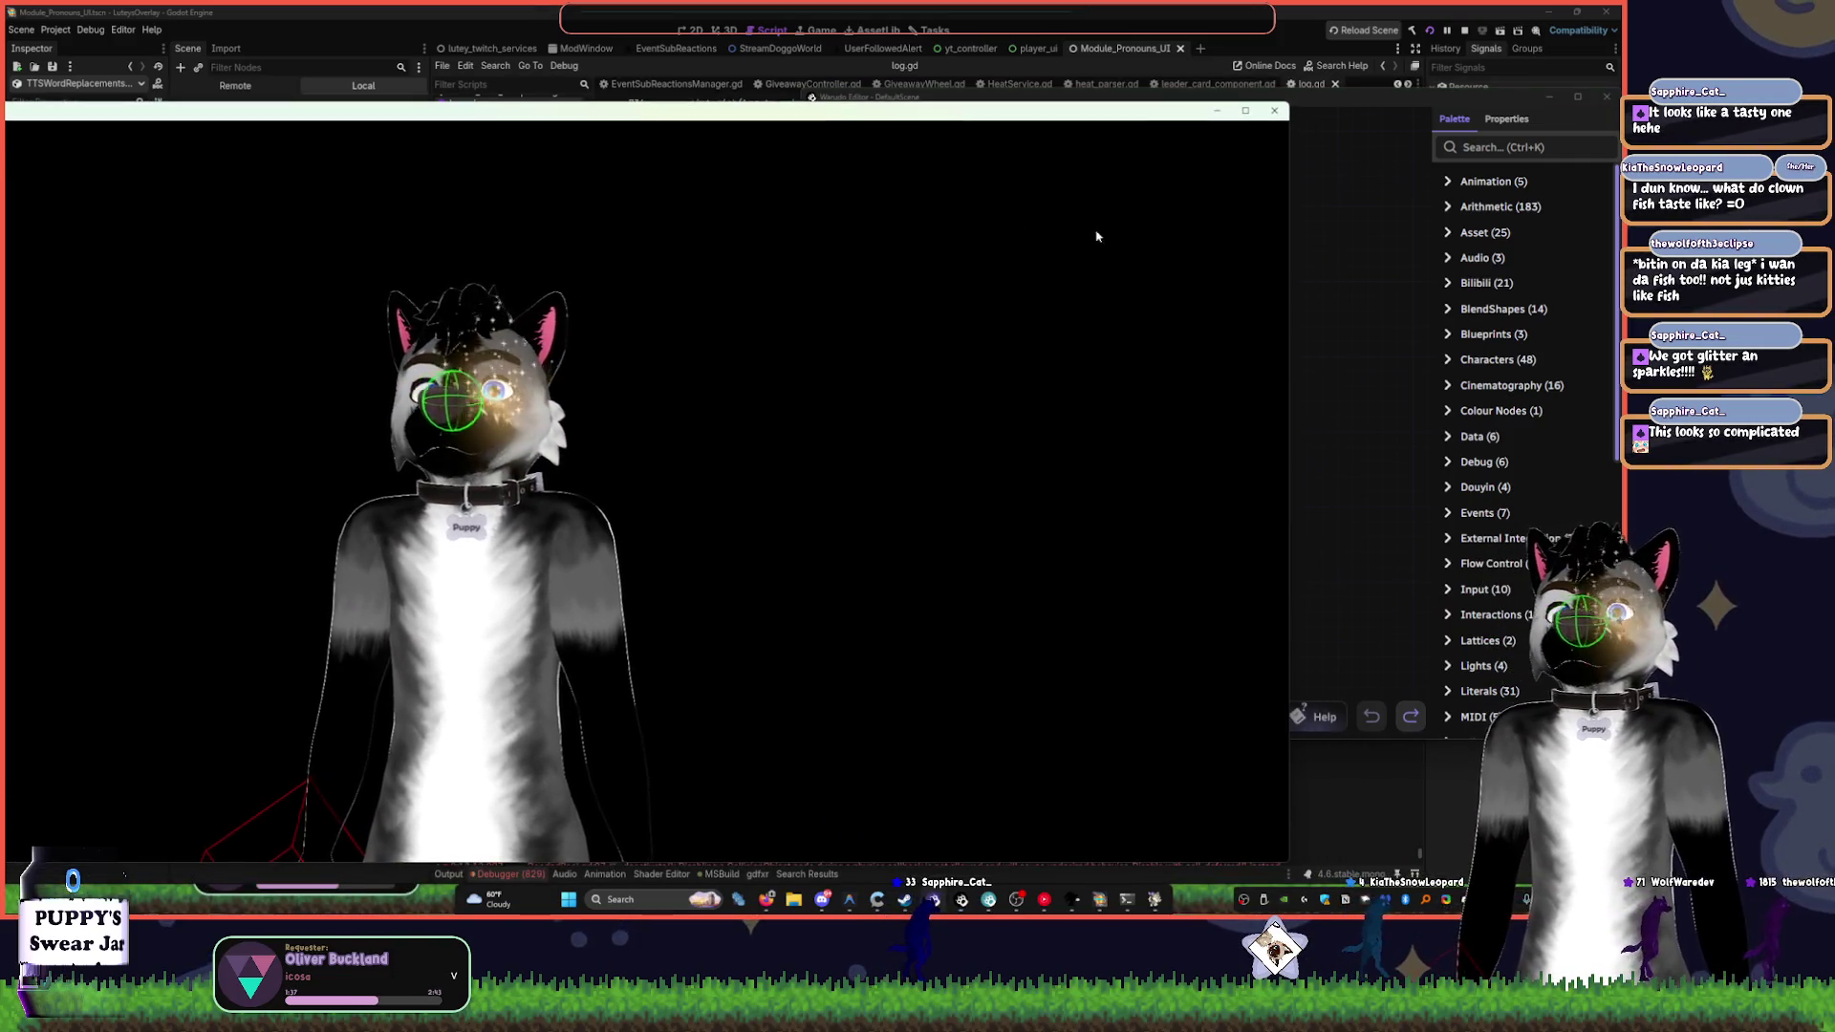
{"action": "left_click_drag", "start_coordinate": [1319, 477], "coordinate": [1428, 451]}
{"action": "left_click", "coordinate": [1319, 358]}
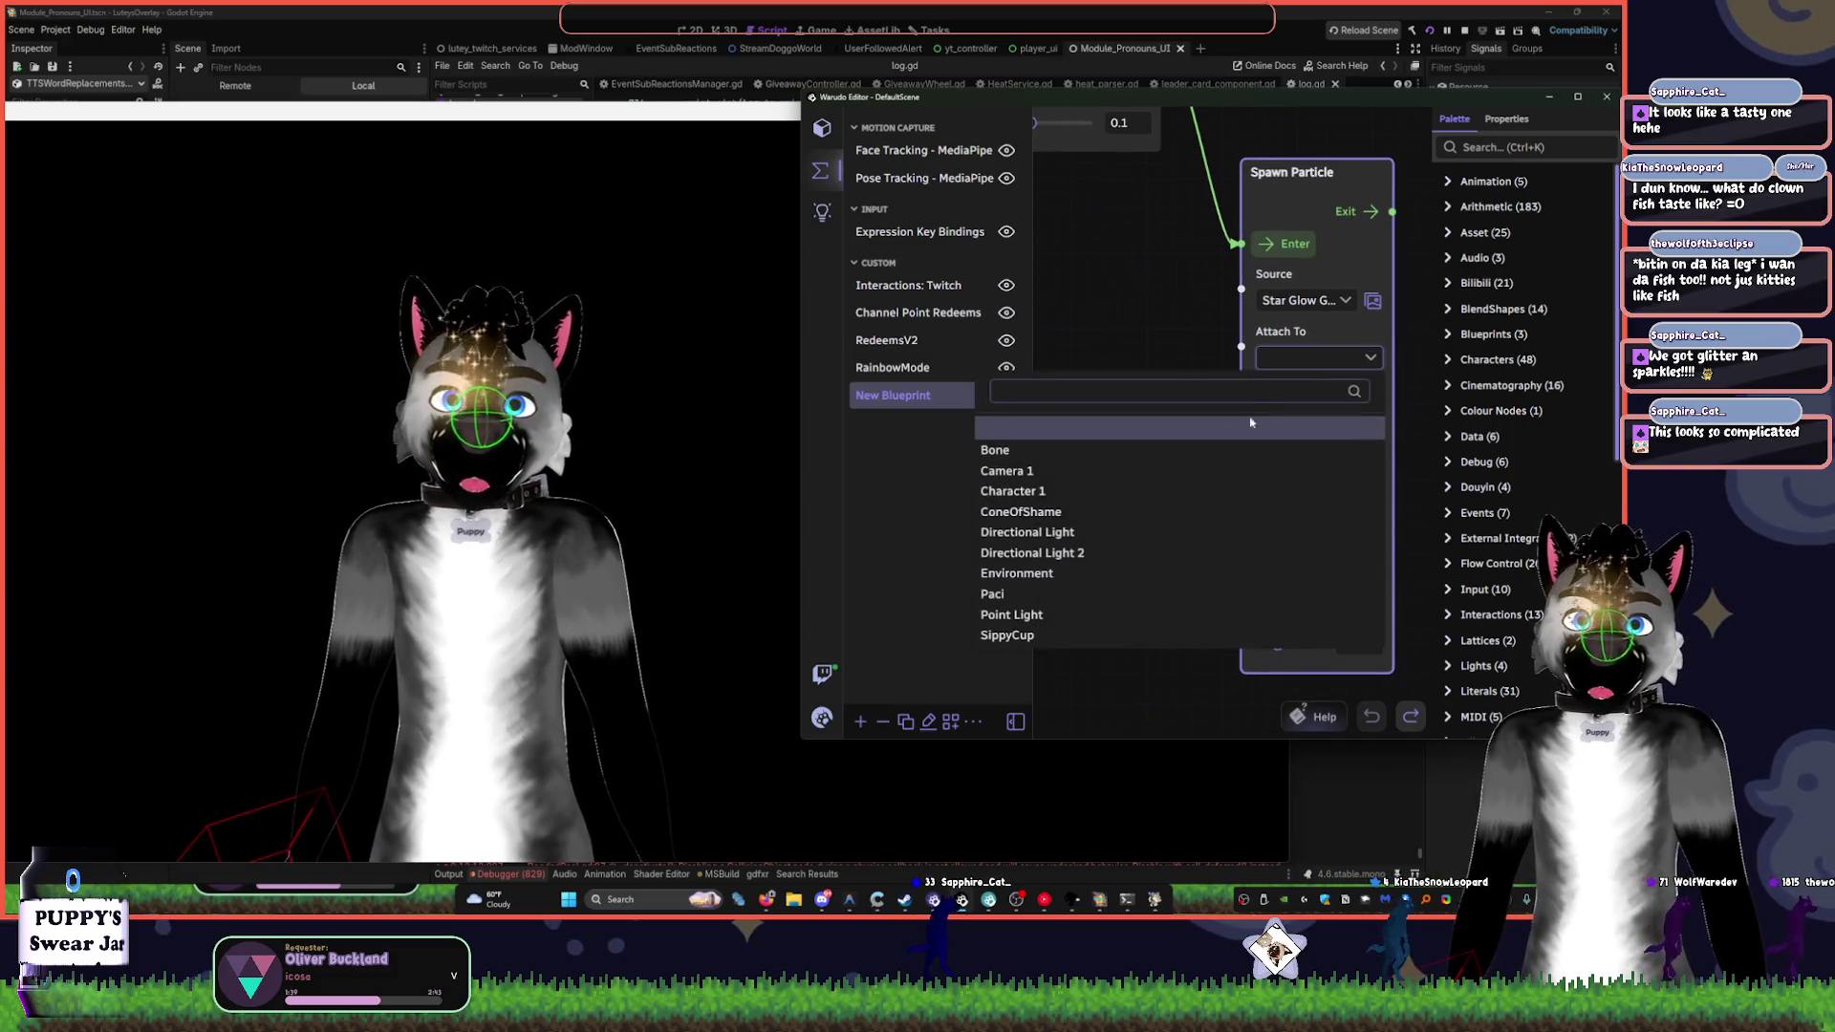
{"action": "left_click", "coordinate": [1076, 451]}
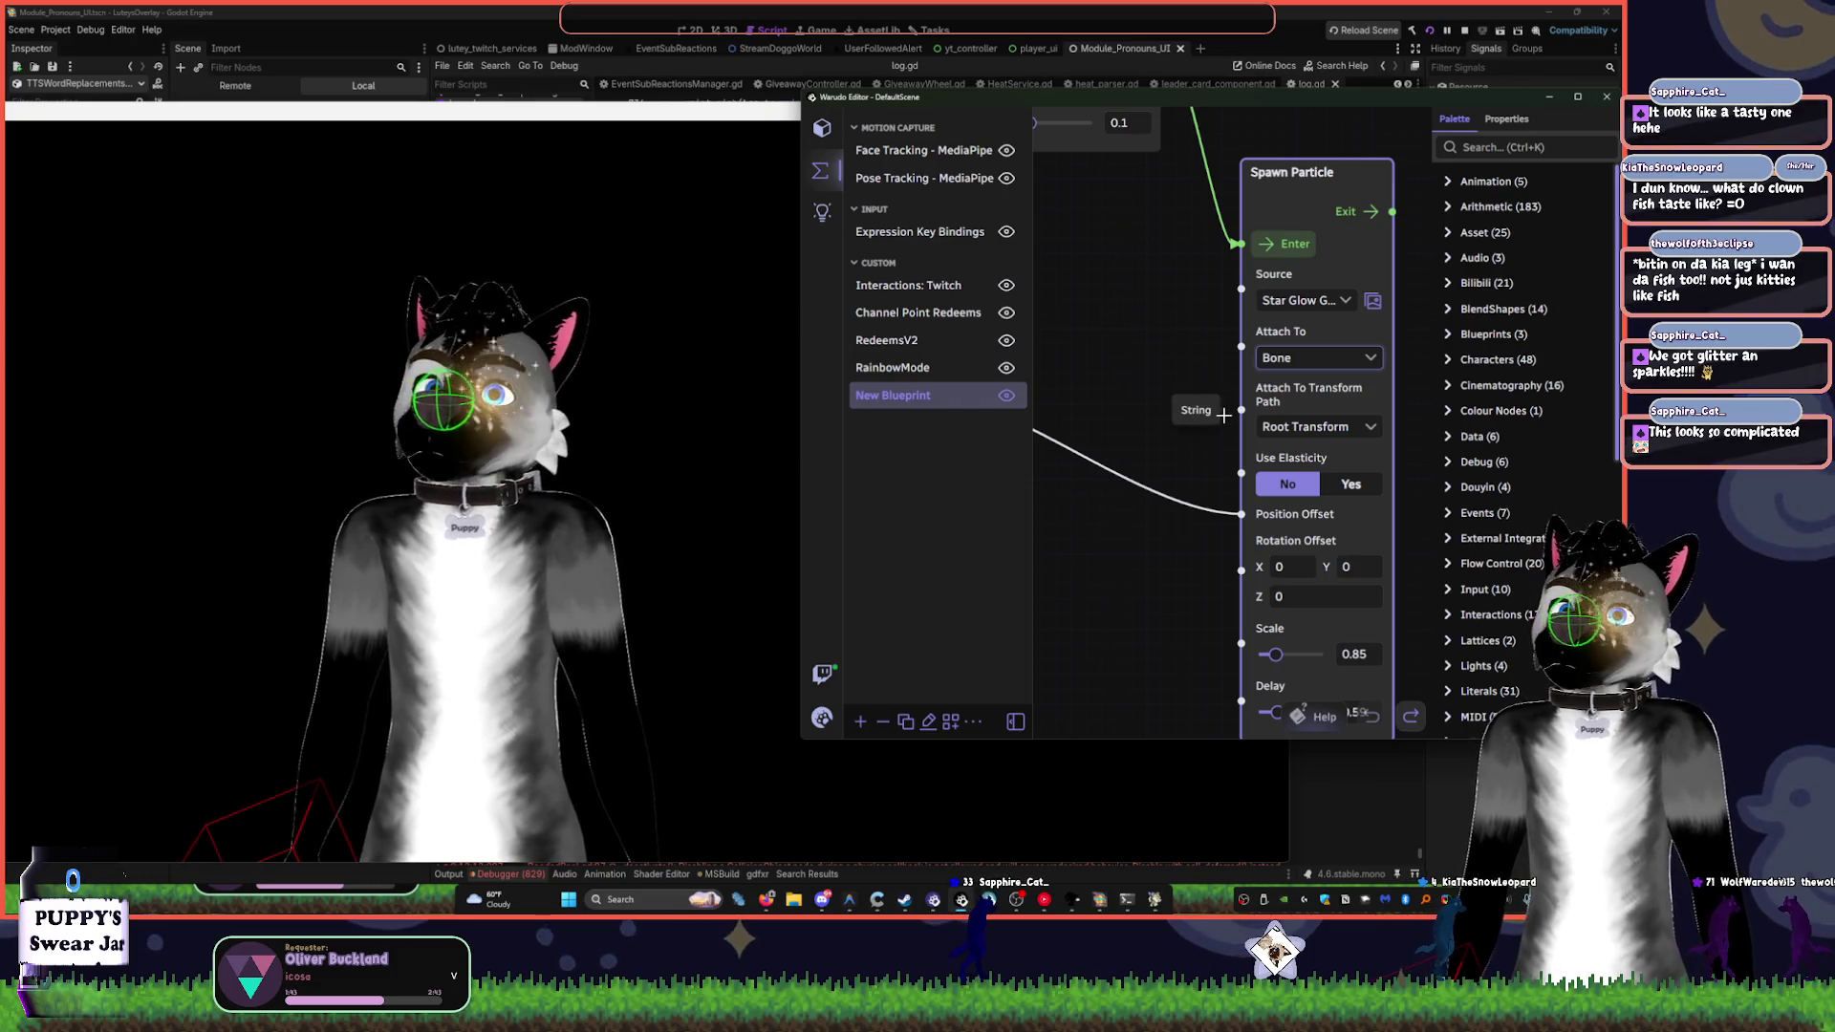
{"action": "left_click", "coordinate": [1319, 358]}
{"action": "left_click", "coordinate": [1051, 493]}
{"action": "mouse_move", "coordinate": [1099, 306]}
{"action": "left_mouse_down"}
{"action": "mouse_move", "coordinate": [1099, 369]}
{"action": "mouse_move", "coordinate": [1326, 369]}
{"action": "mouse_move", "coordinate": [1167, 274]}
{"action": "mouse_move", "coordinate": [1196, 376]}
{"action": "mouse_move", "coordinate": [1261, 306]}
{"action": "left_mouse_up"}
{"action": "scroll", "coordinate": [1326, 369], "scroll_direction": "down", "scroll_amount": 2}
{"action": "scroll", "coordinate": [1197, 376], "scroll_direction": "down", "scroll_amount": 1}
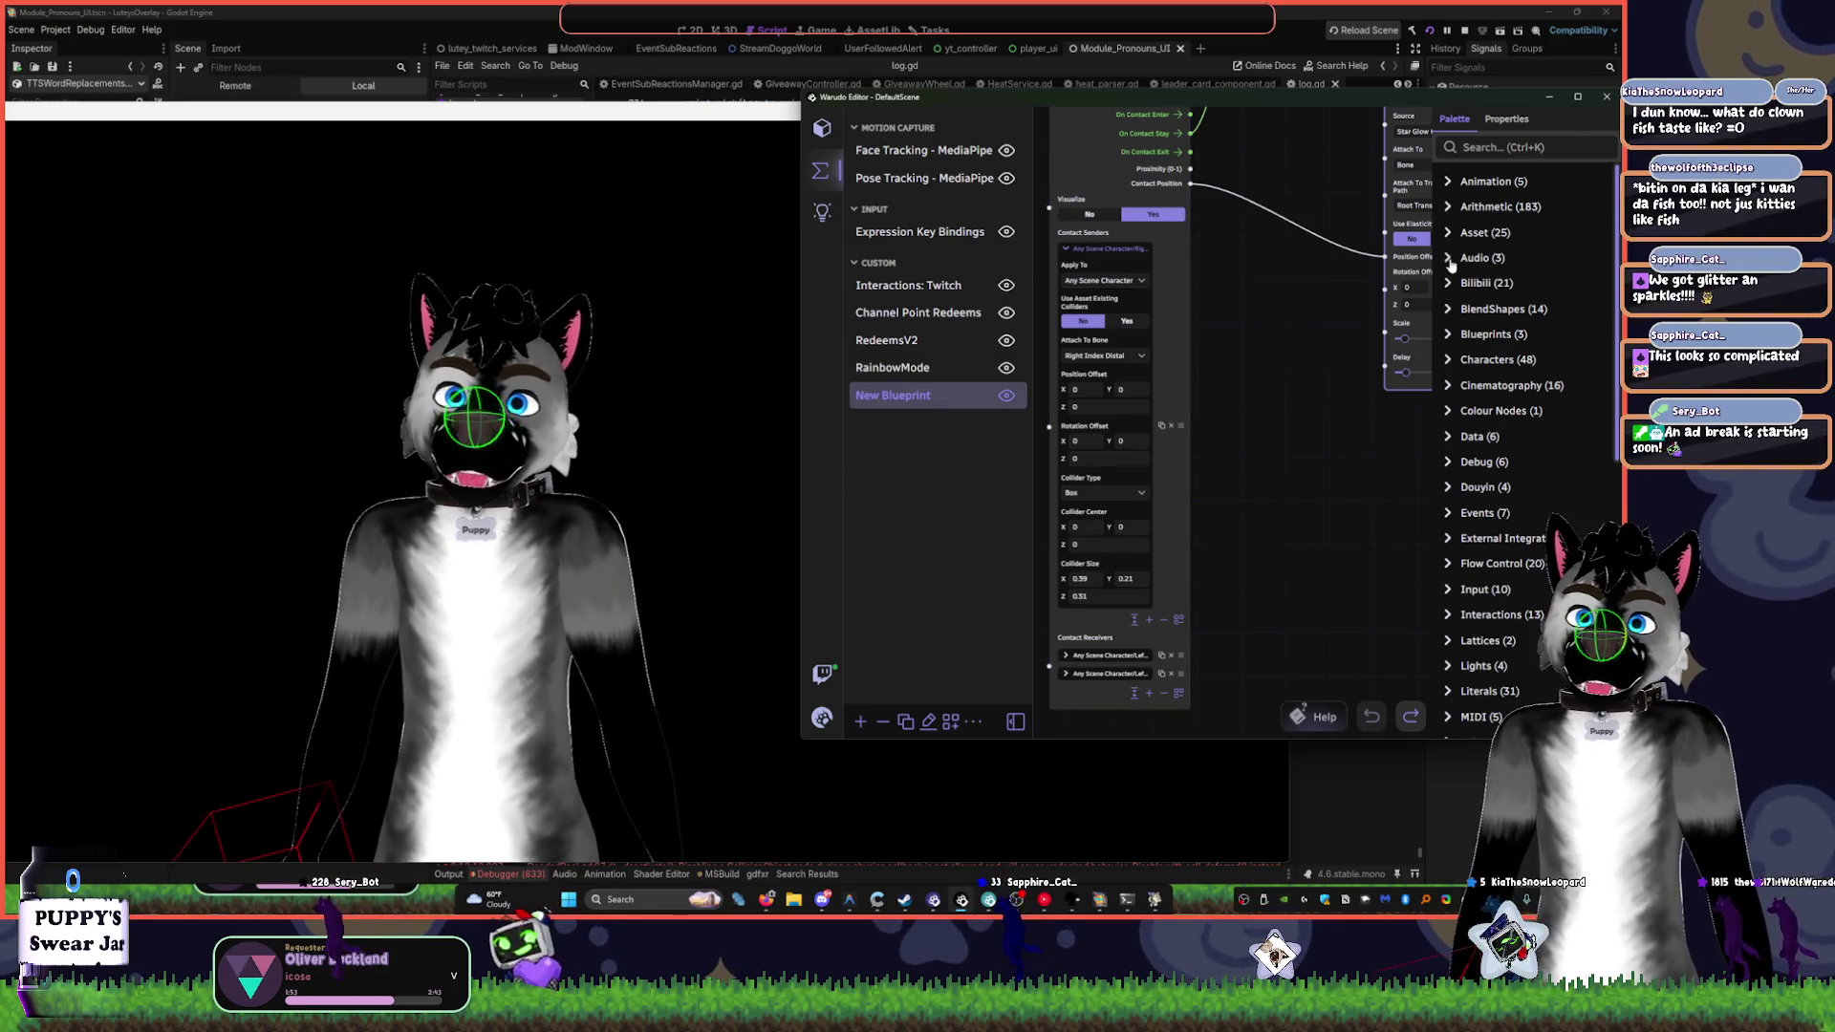
{"action": "left_click_drag", "start_coordinate": [1379, 471], "coordinate": [1237, 548]}
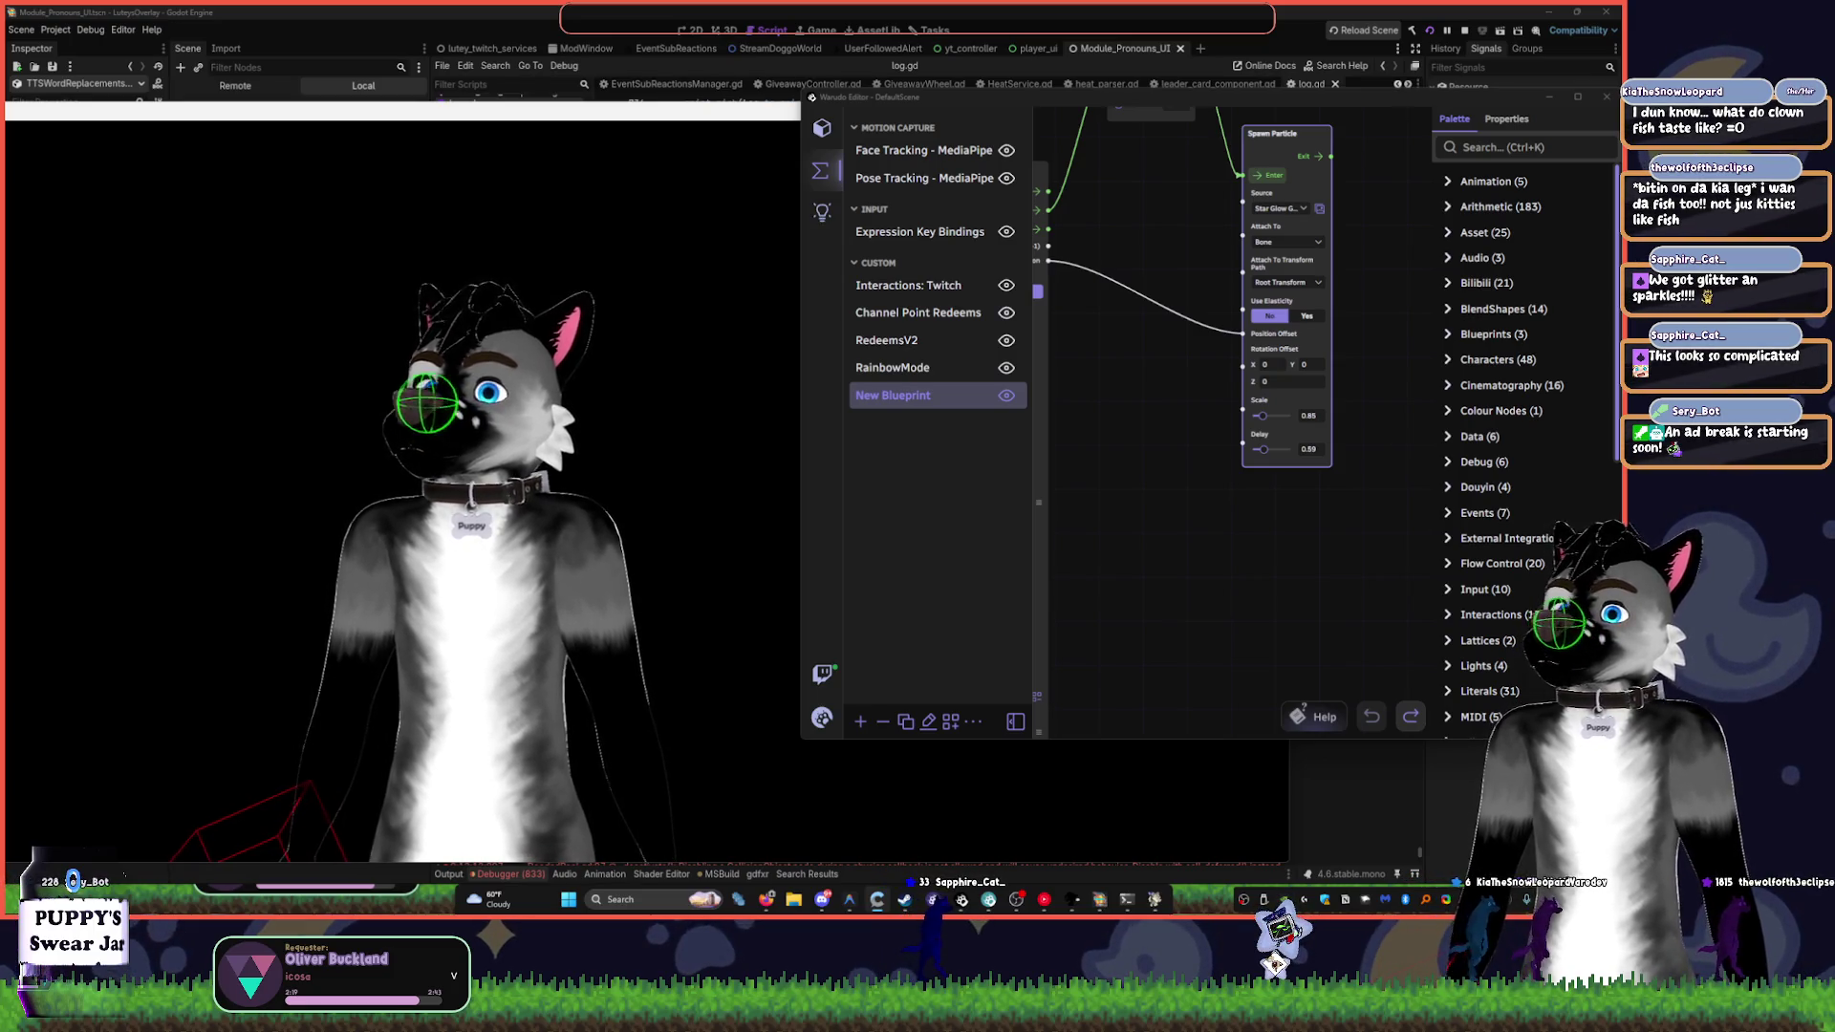
- Try a Toon Confetti rain, then filter sources by 'rain' and pick Toon Confetti Rainbow Rain
{"action": "left_click", "coordinate": [1279, 208]}
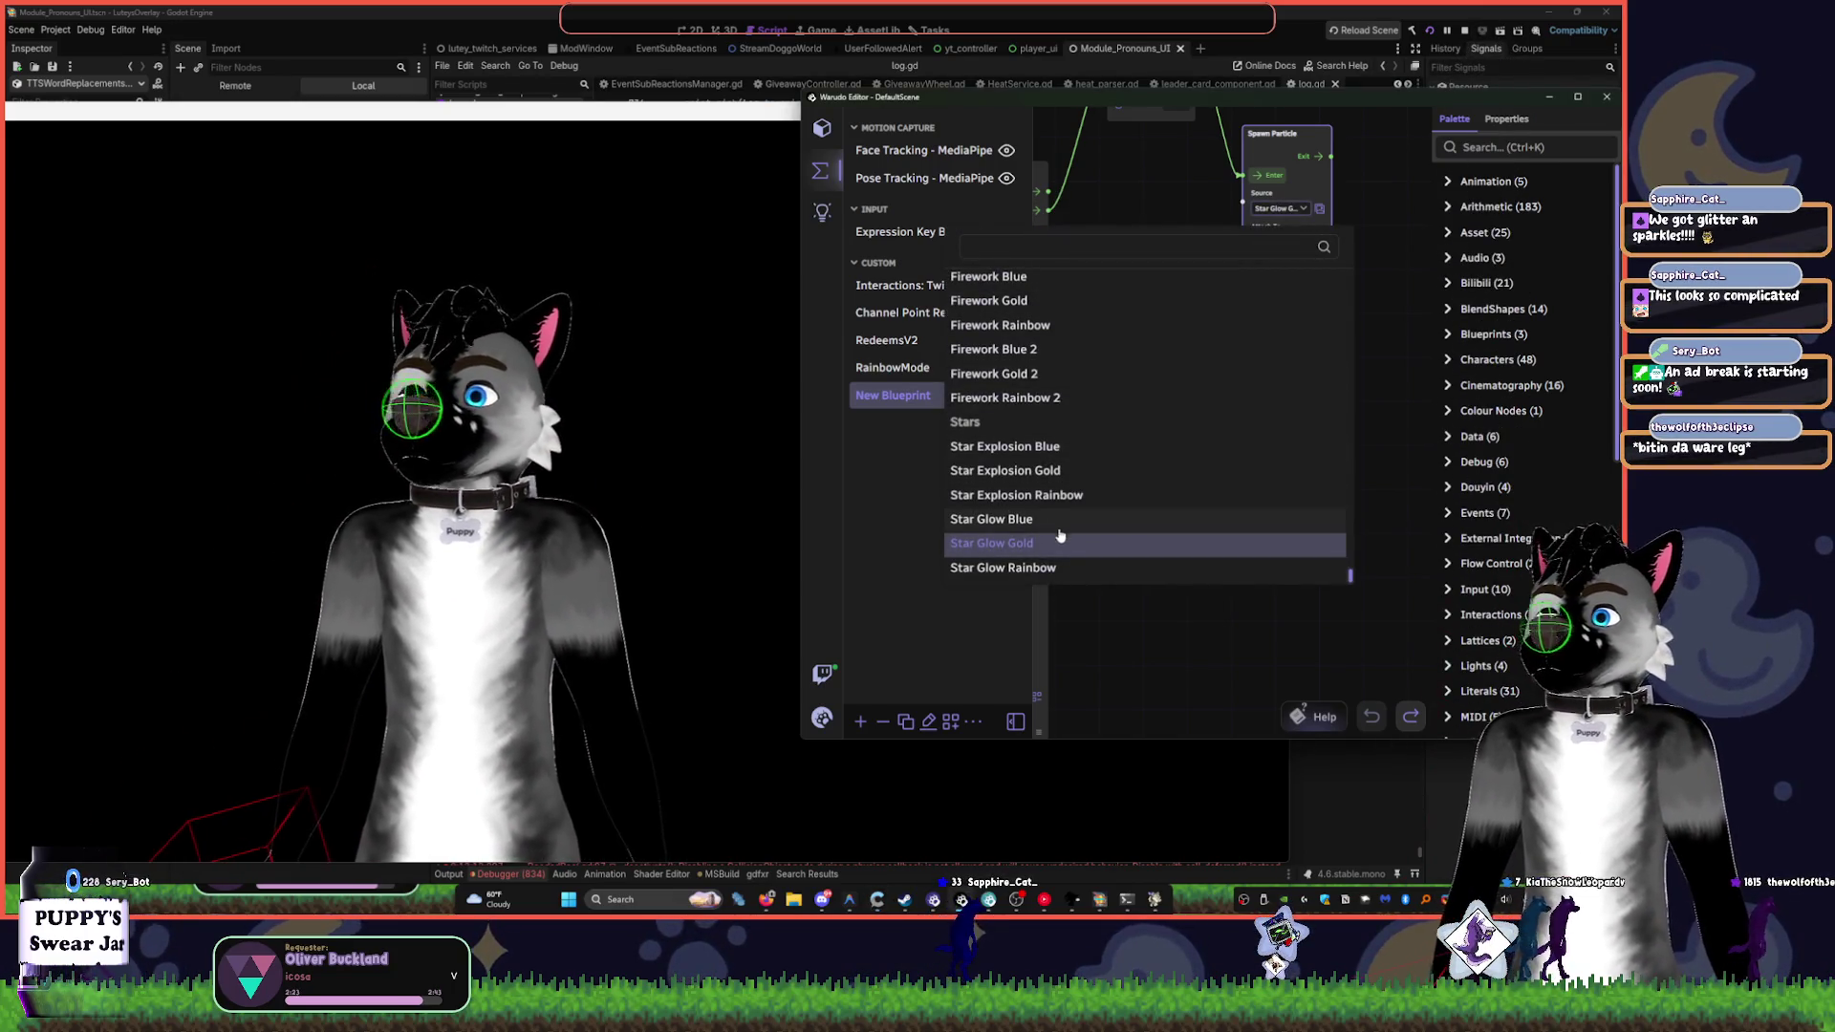
{"action": "scroll", "coordinate": [1059, 535], "scroll_direction": "up", "scroll_amount": 3}
{"action": "scroll", "coordinate": [1086, 535], "scroll_direction": "up", "scroll_amount": 5}
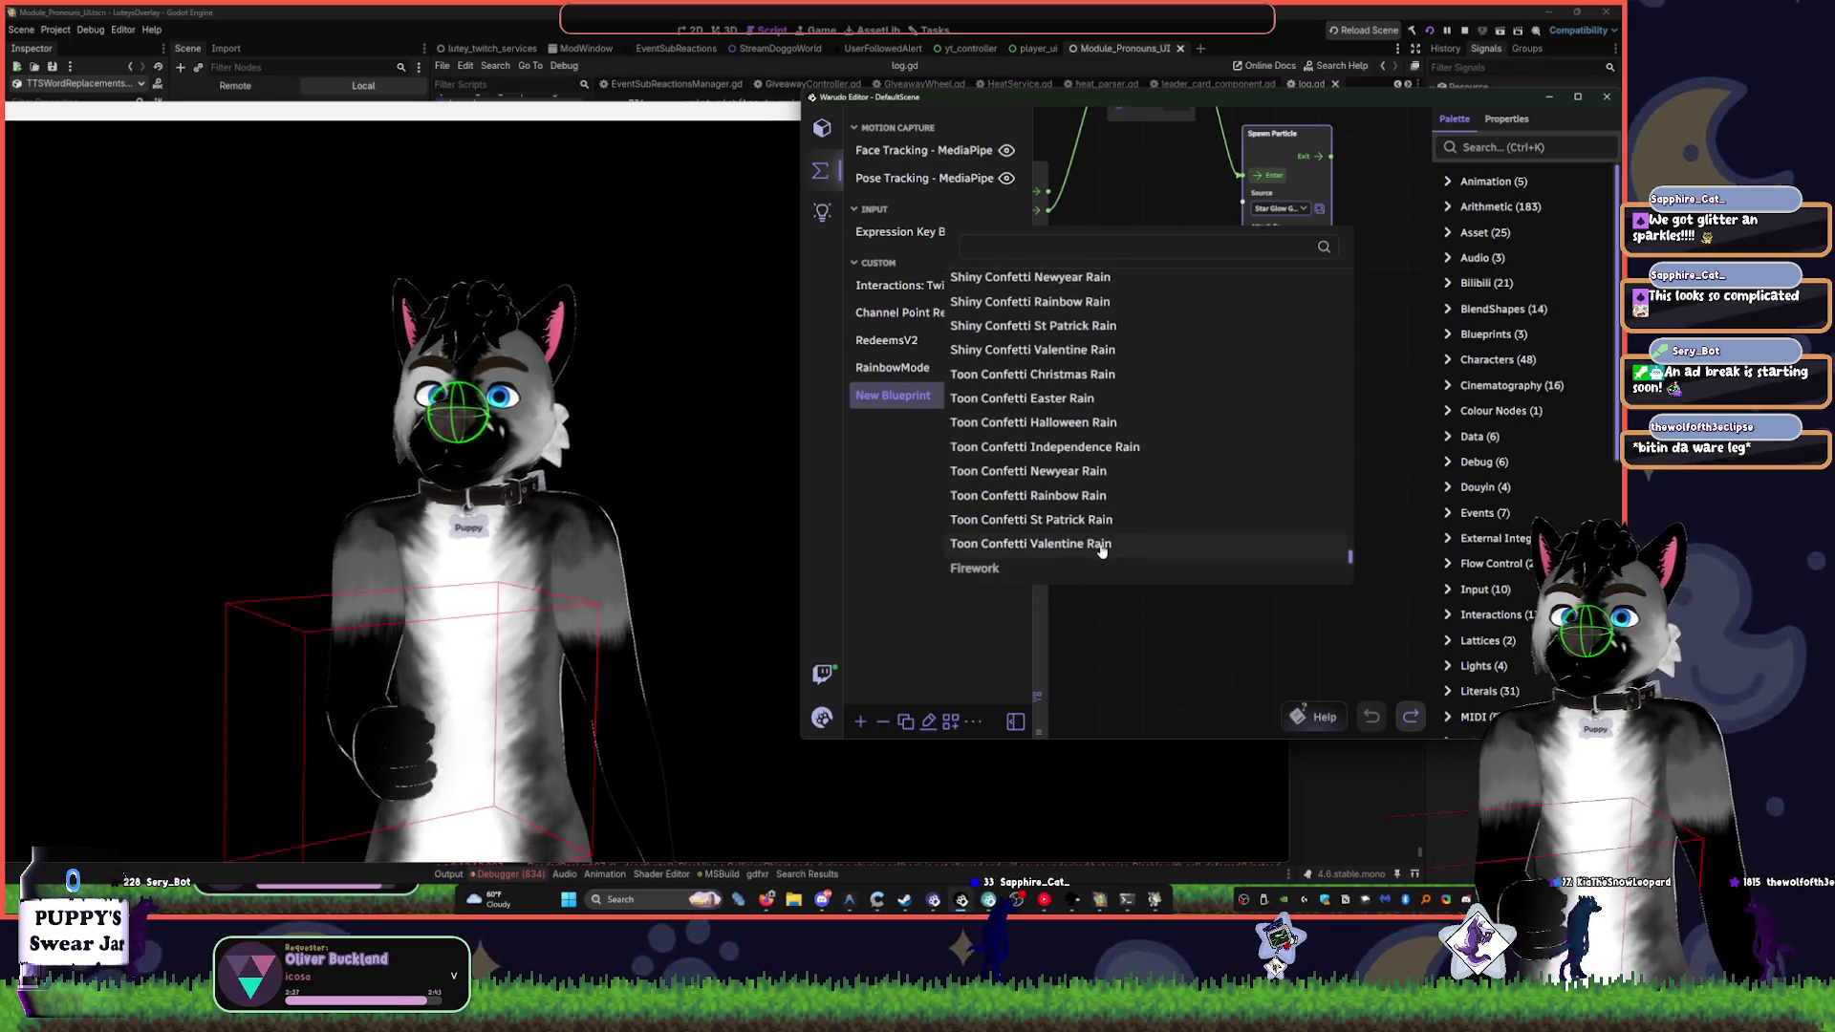
{"action": "scroll", "coordinate": [1114, 554], "scroll_direction": "down", "scroll_amount": 3}
{"action": "scroll", "coordinate": [1117, 477], "scroll_direction": "up", "scroll_amount": 5}
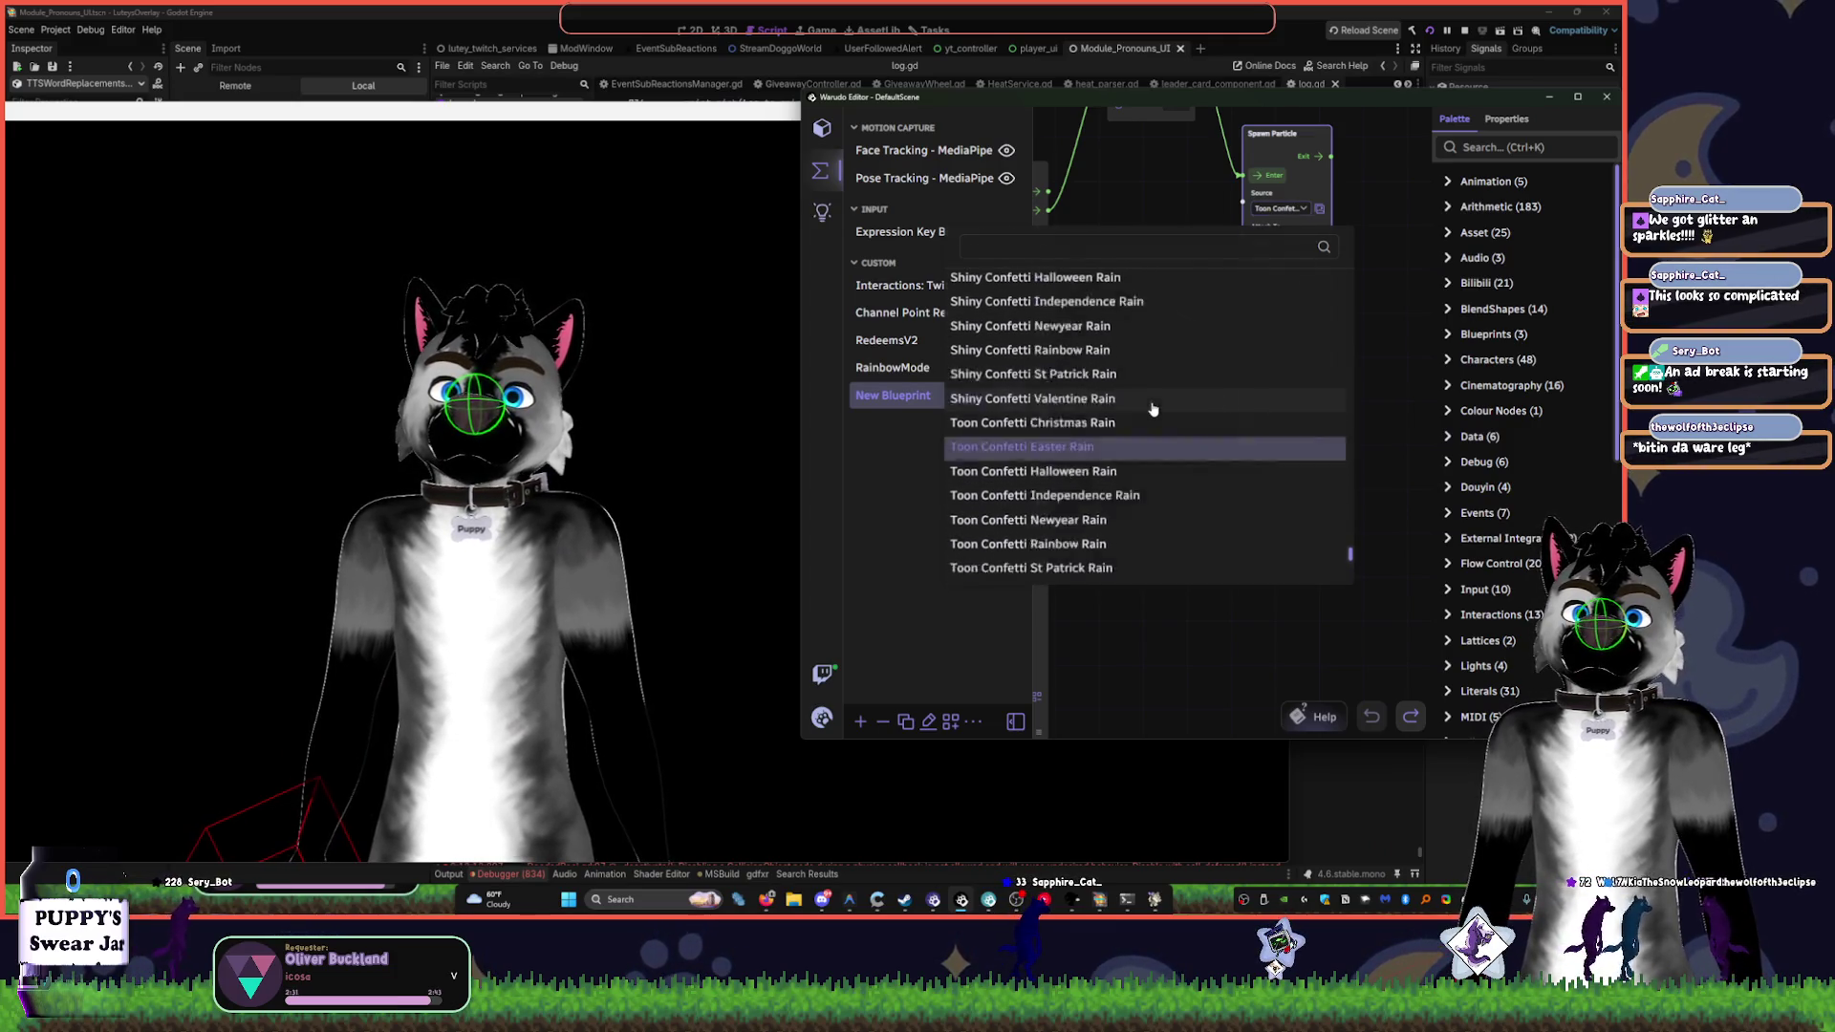
{"action": "left_click", "coordinate": [1154, 446]}
{"action": "left_click", "coordinate": [1301, 206]}
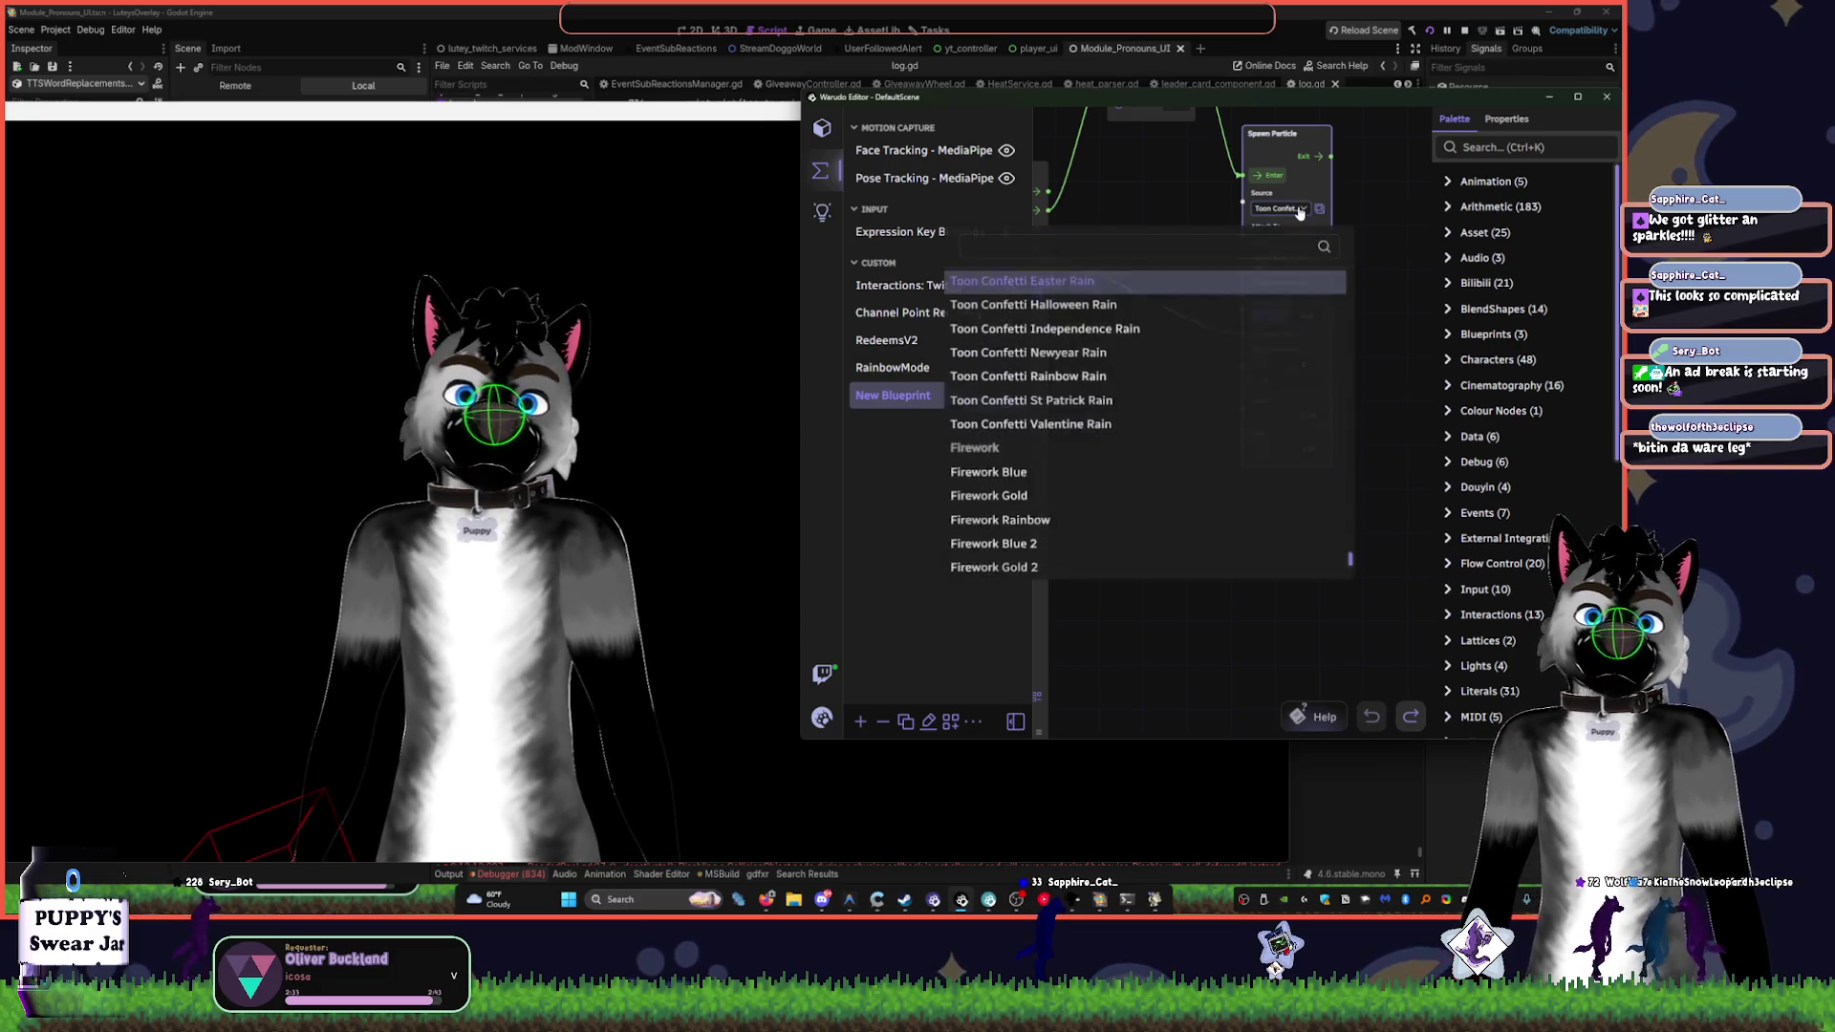
{"action": "left_click", "coordinate": [1053, 246]}
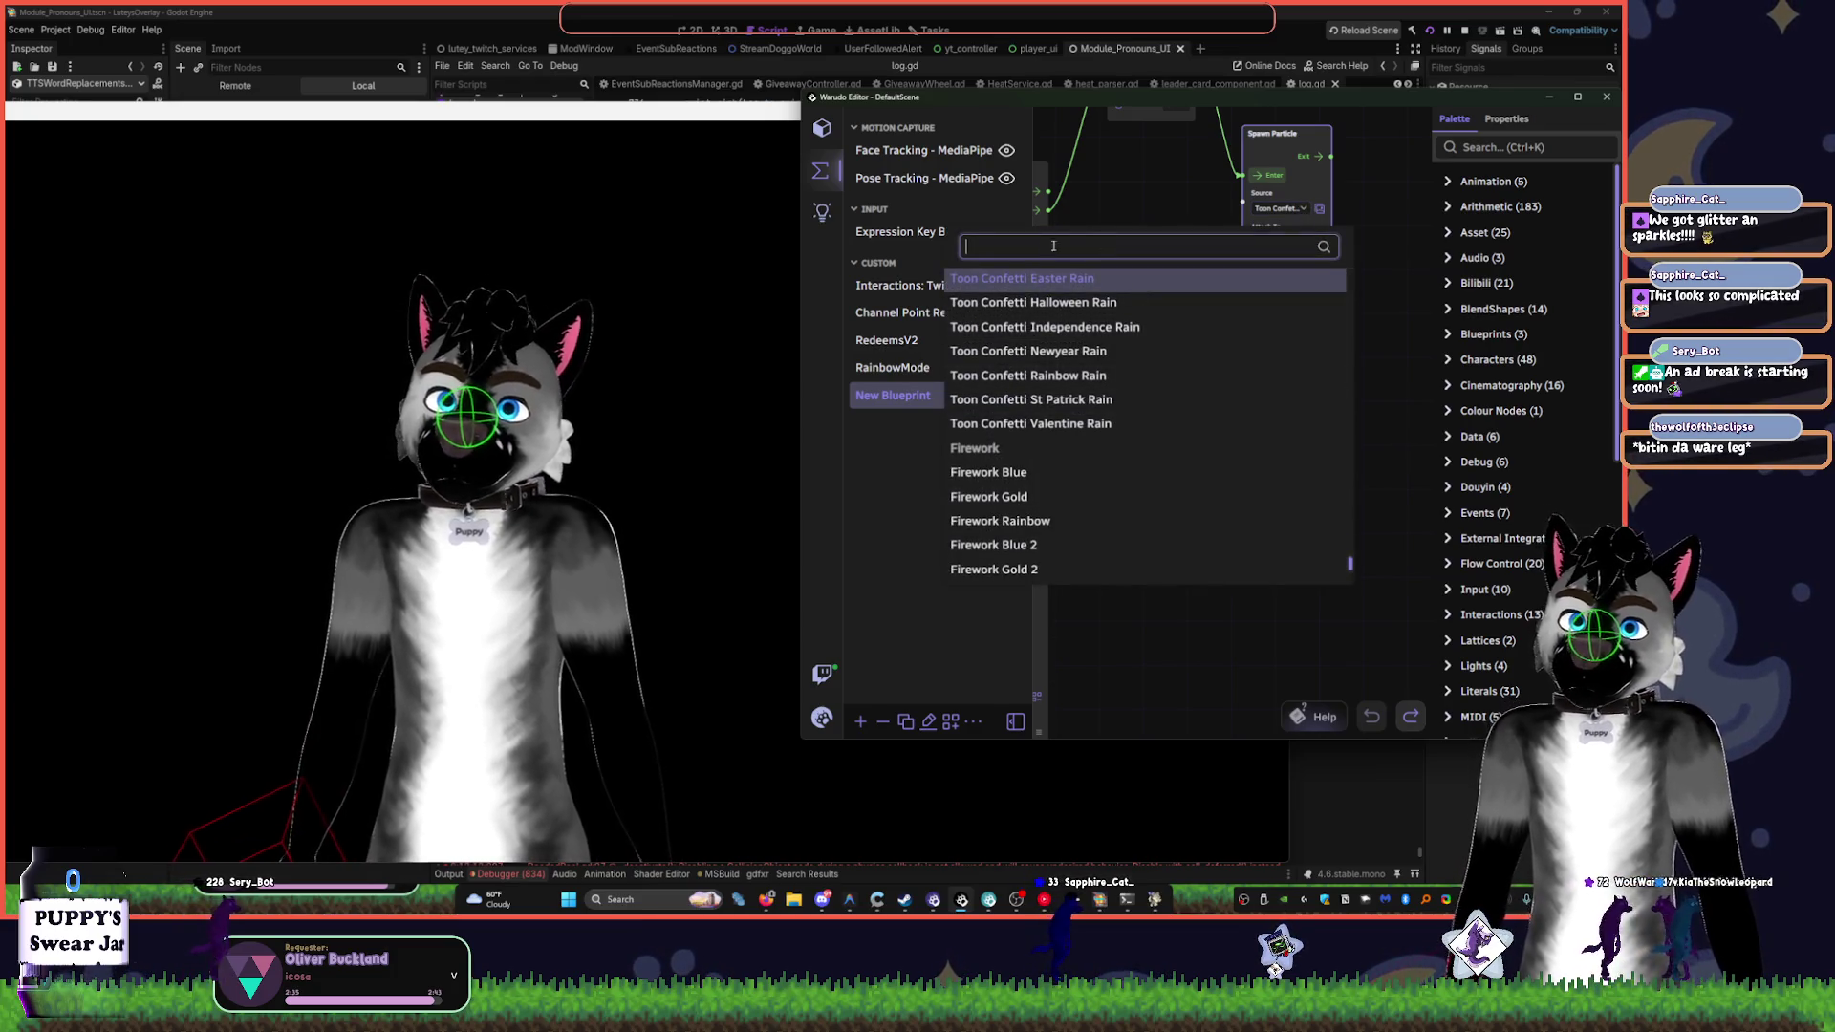
{"action": "type", "text": "rain"}
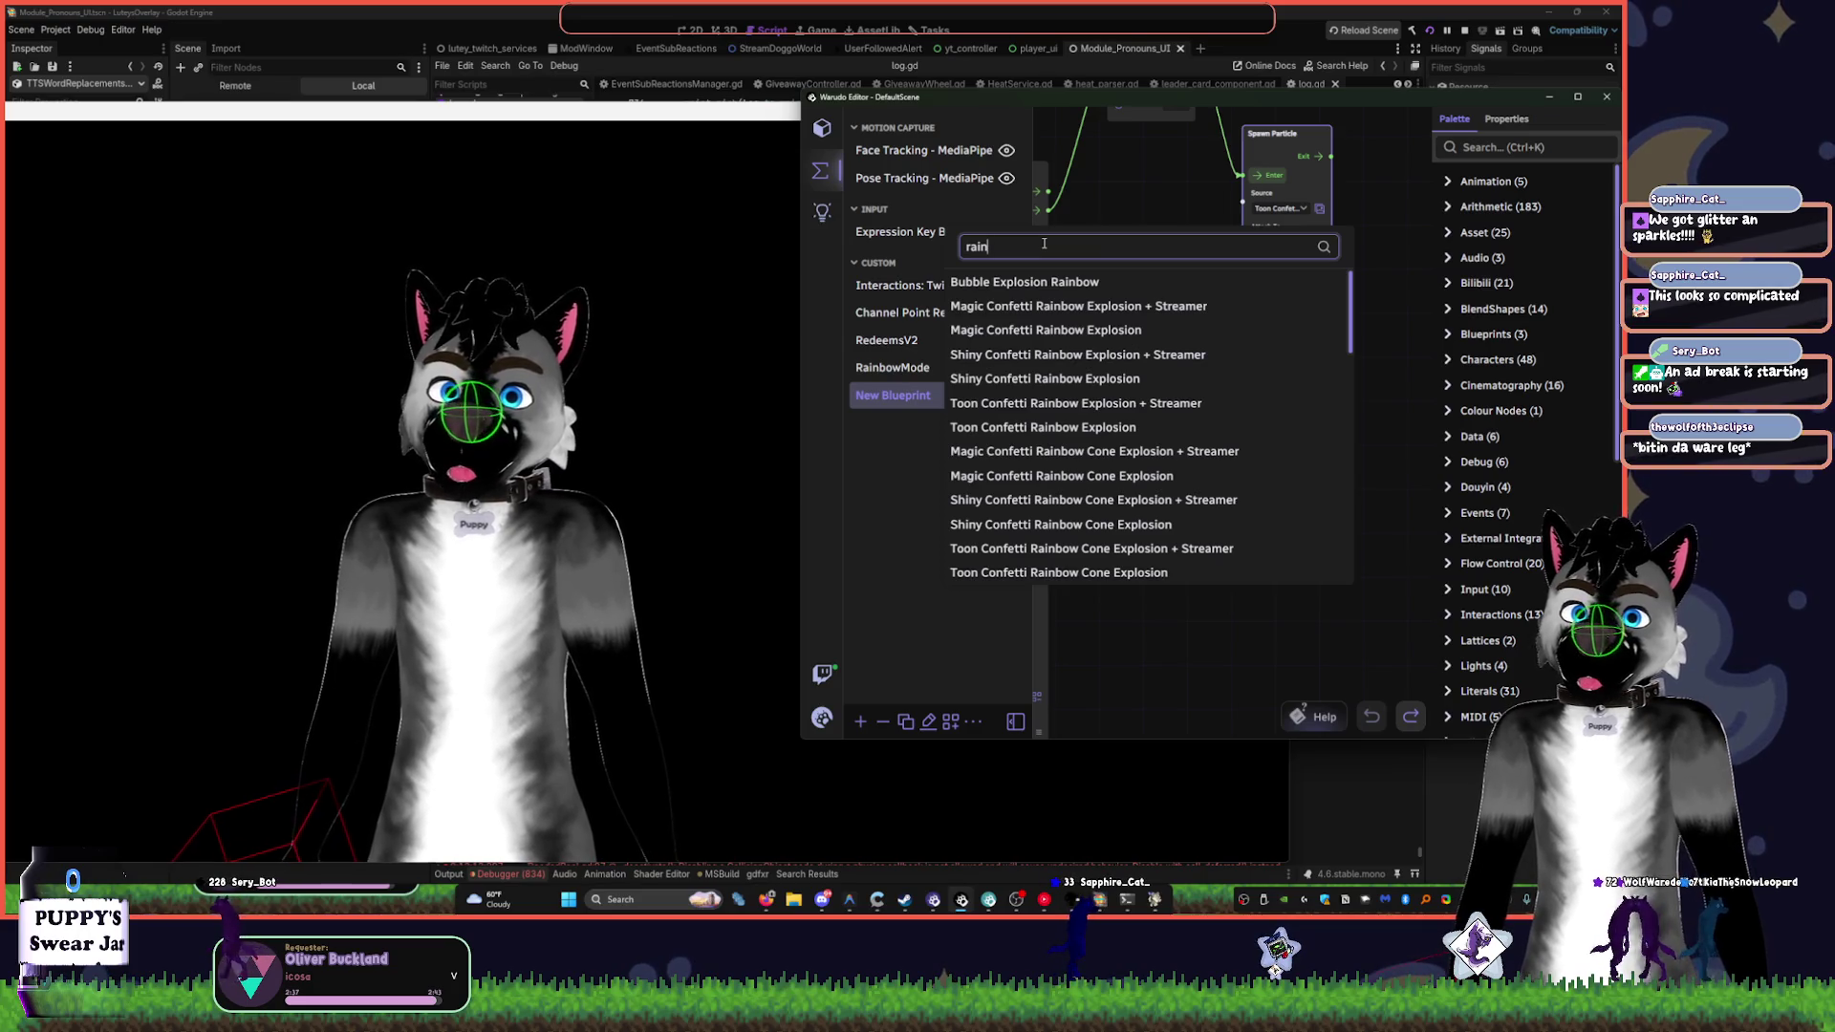
{"action": "scroll", "coordinate": [1167, 356], "scroll_direction": "down", "scroll_amount": 10}
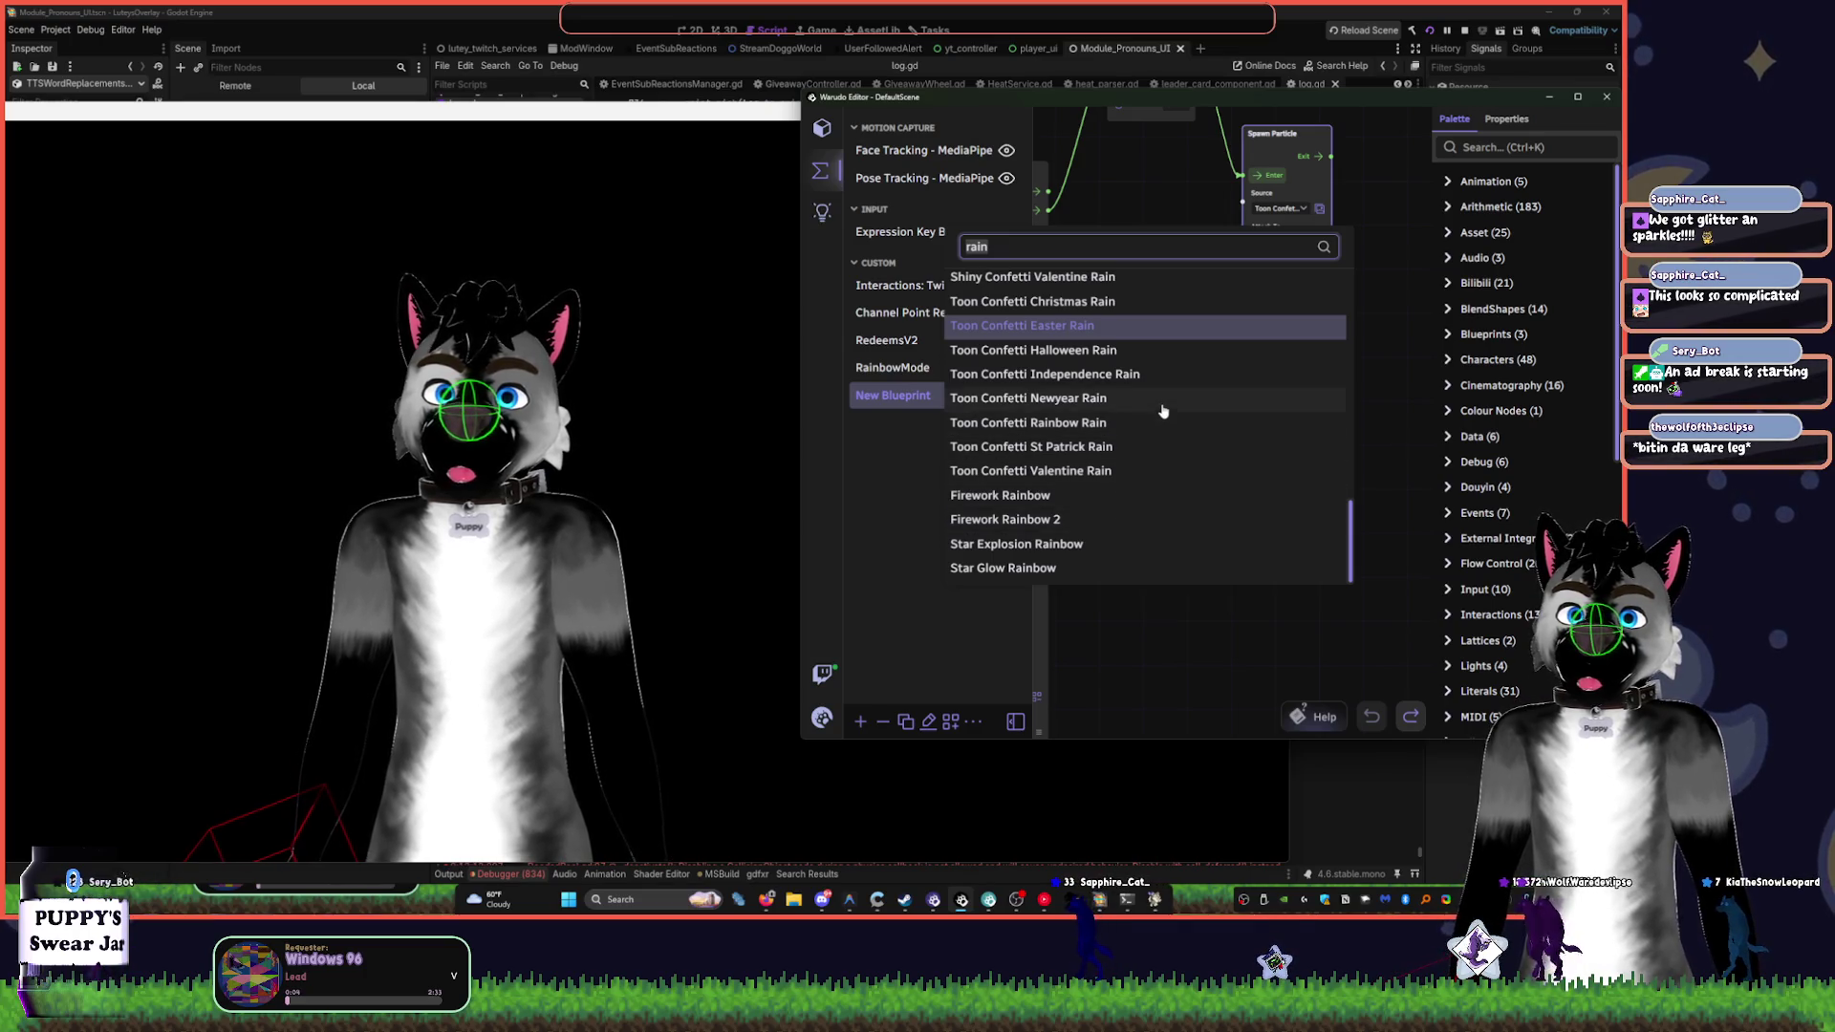
{"action": "scroll", "coordinate": [1161, 401], "scroll_direction": "up", "scroll_amount": 2}
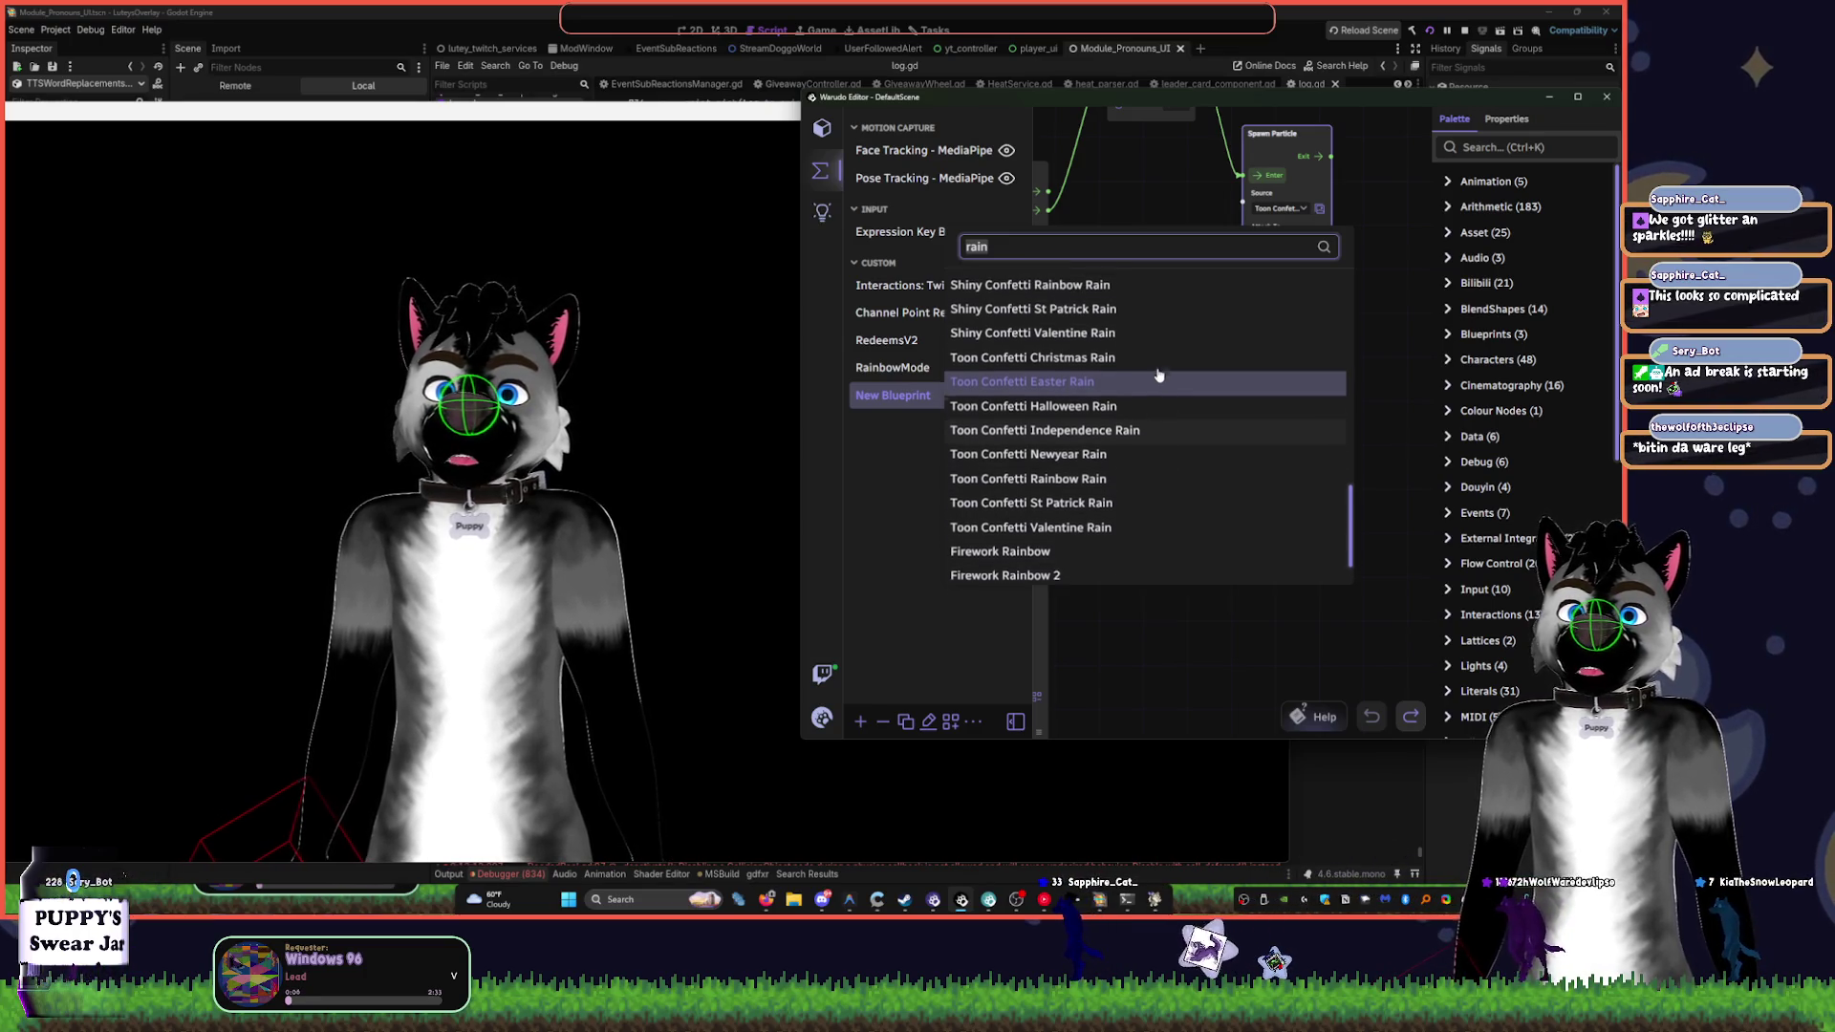
{"action": "left_click", "coordinate": [1116, 486]}
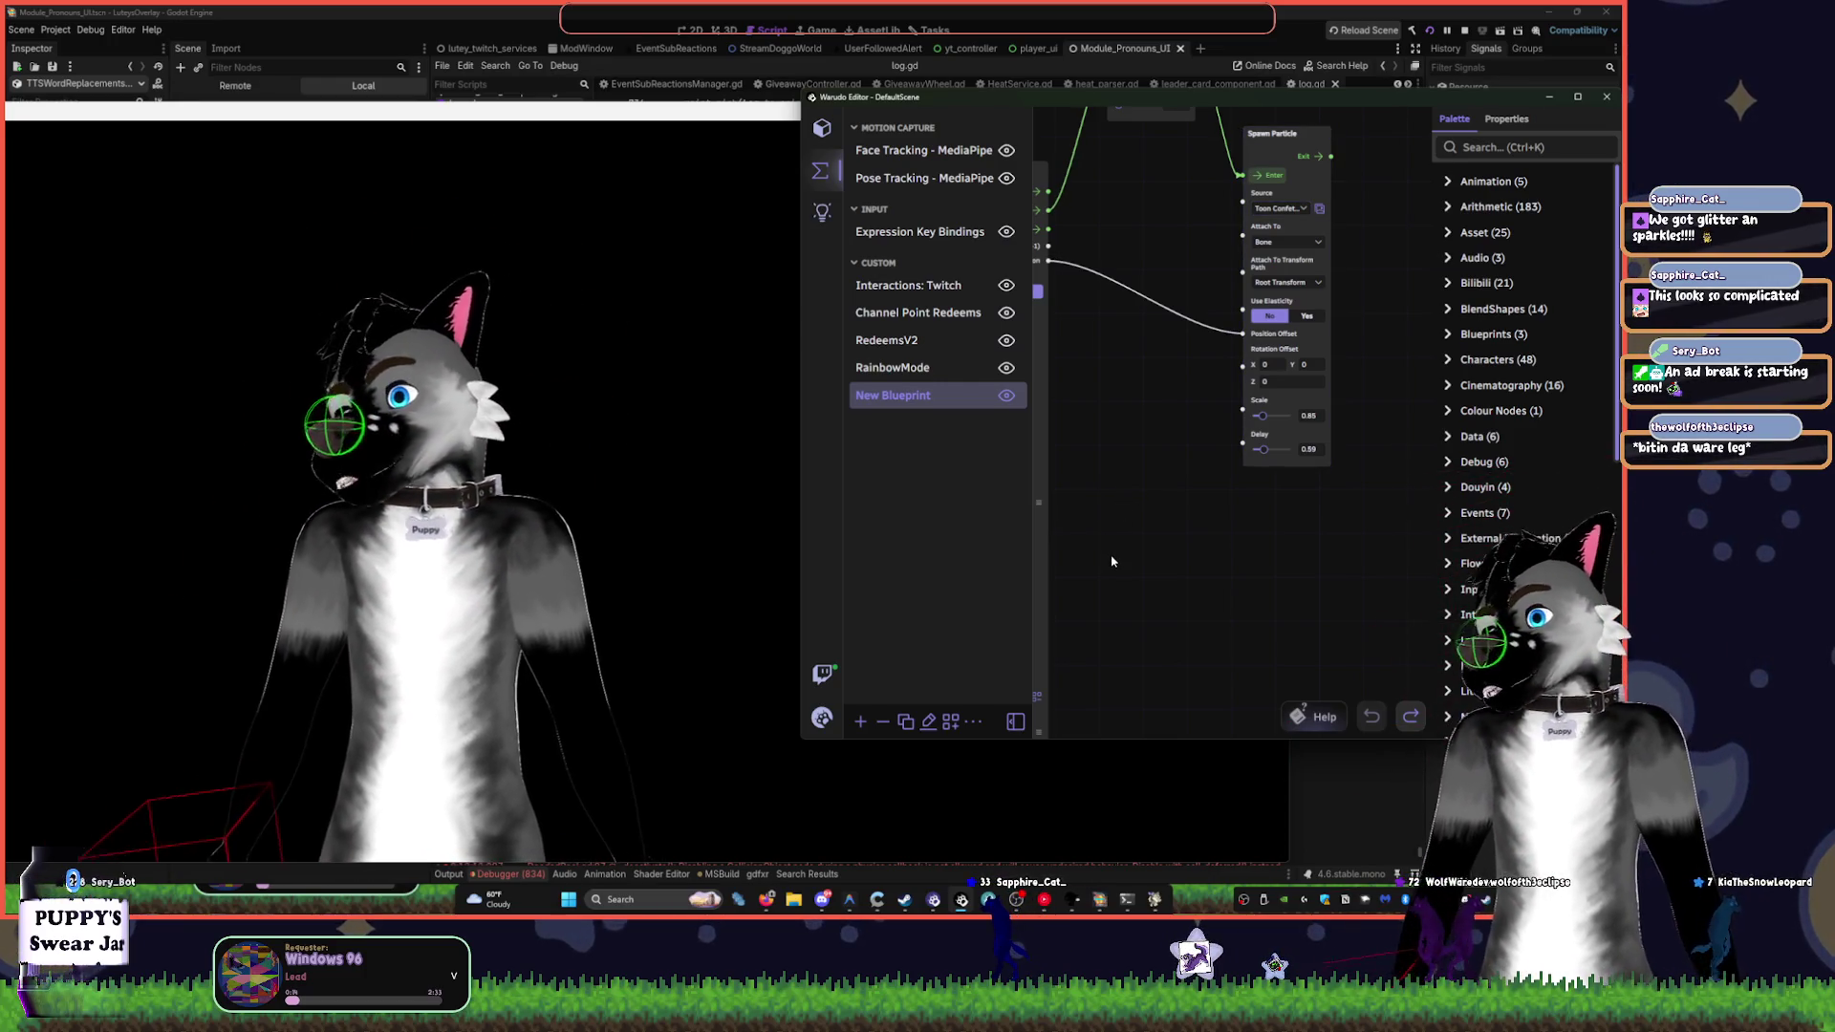
- Preview the avatar, then clear the Spawn Particle node's Attach To target
{"action": "left_click", "coordinate": [446, 547]}
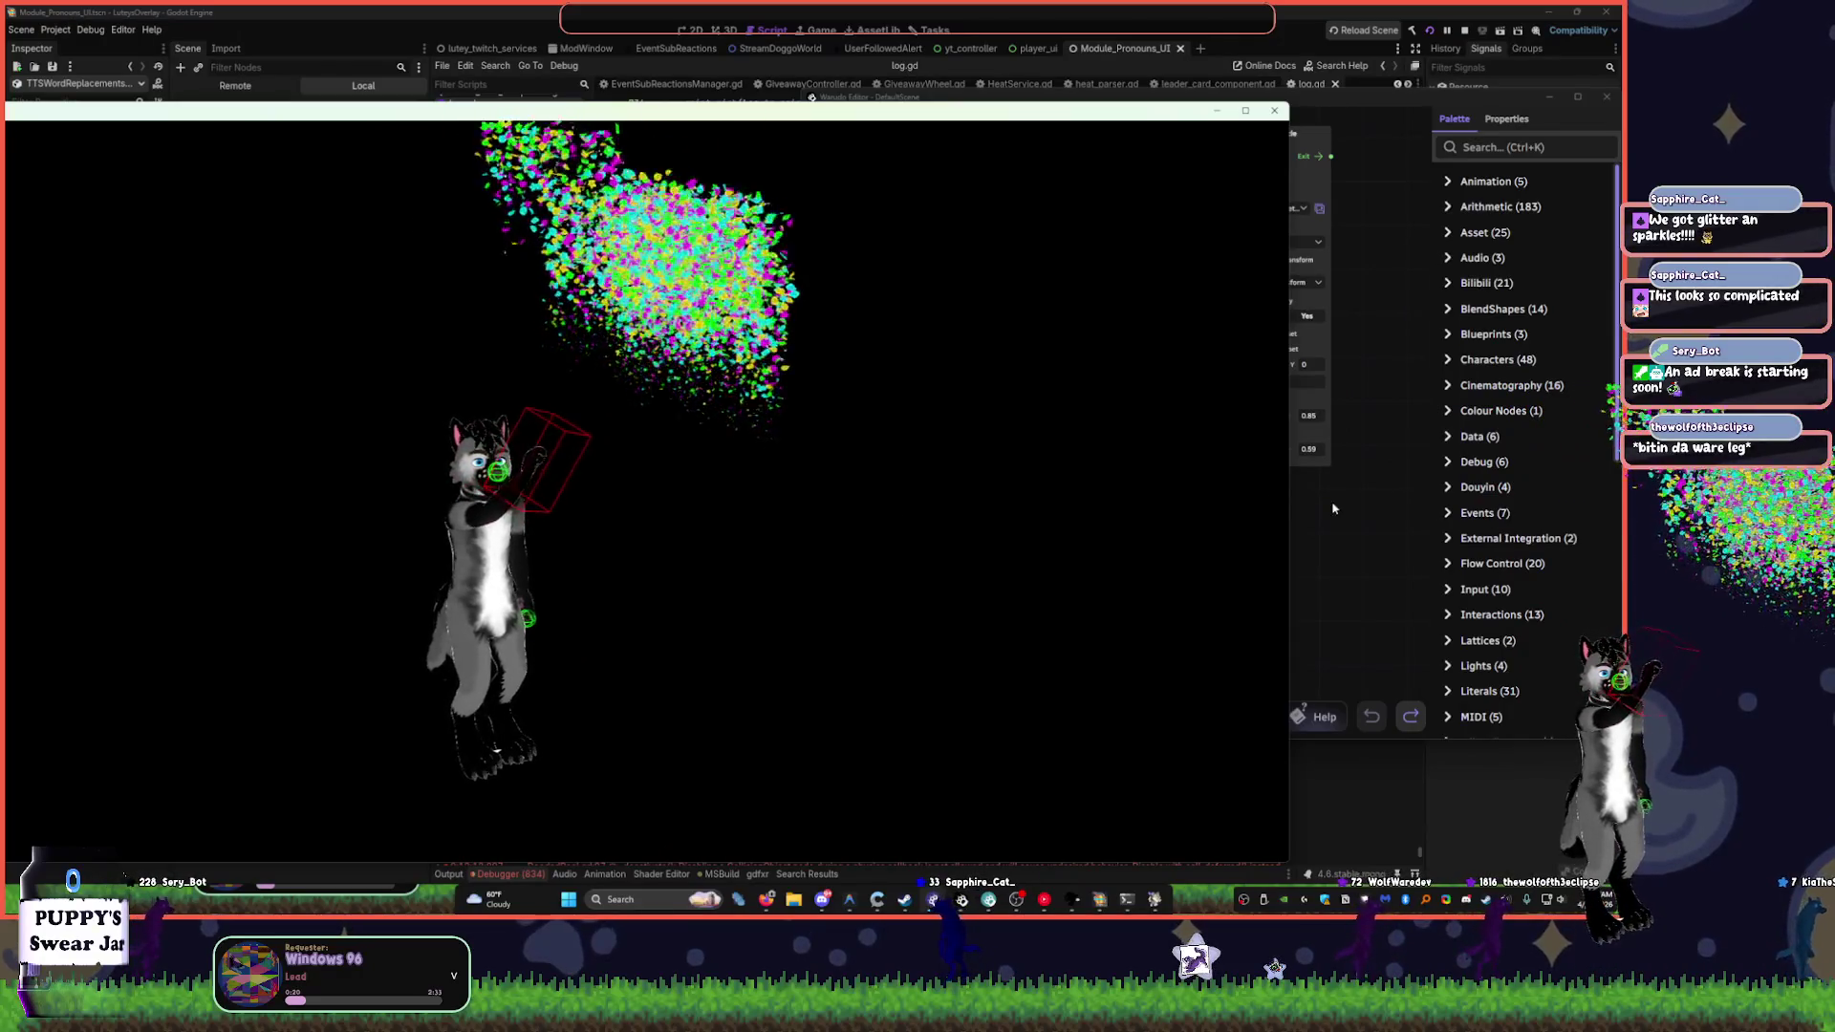
{"action": "left_click", "coordinate": [830, 475]}
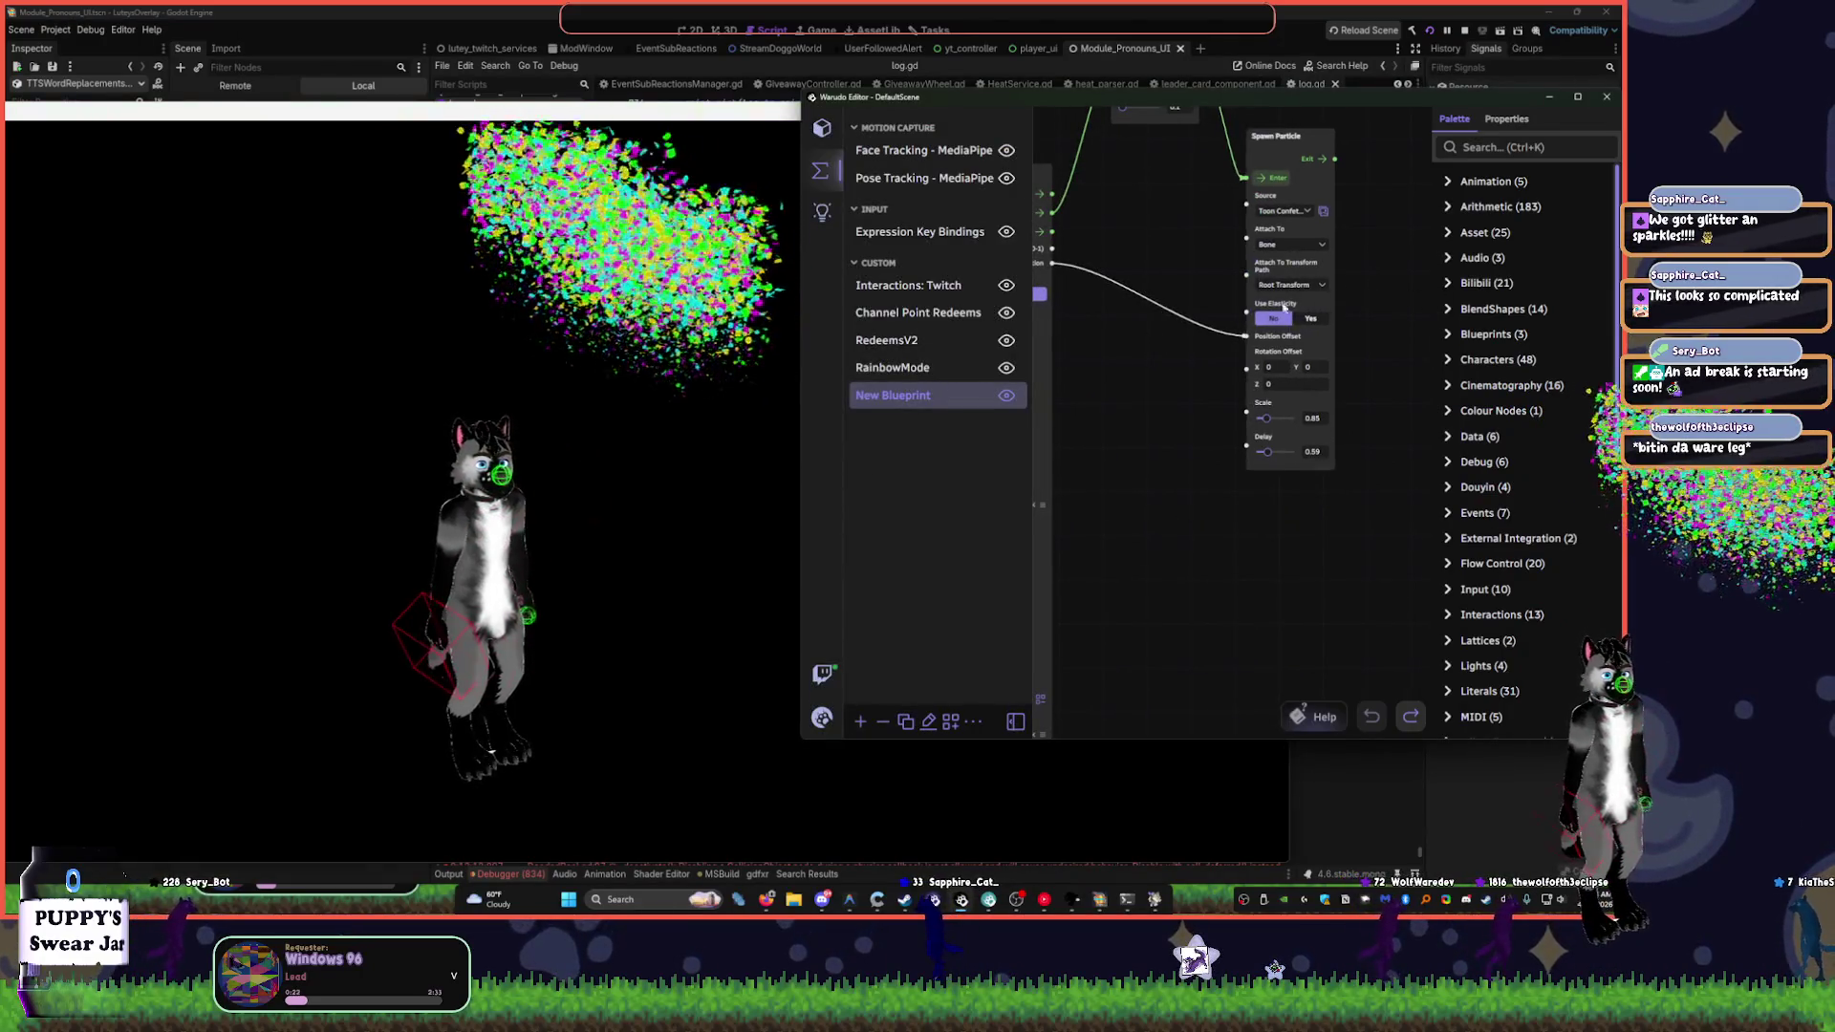
{"action": "left_click_drag", "start_coordinate": [1168, 253], "coordinate": [1249, 322]}
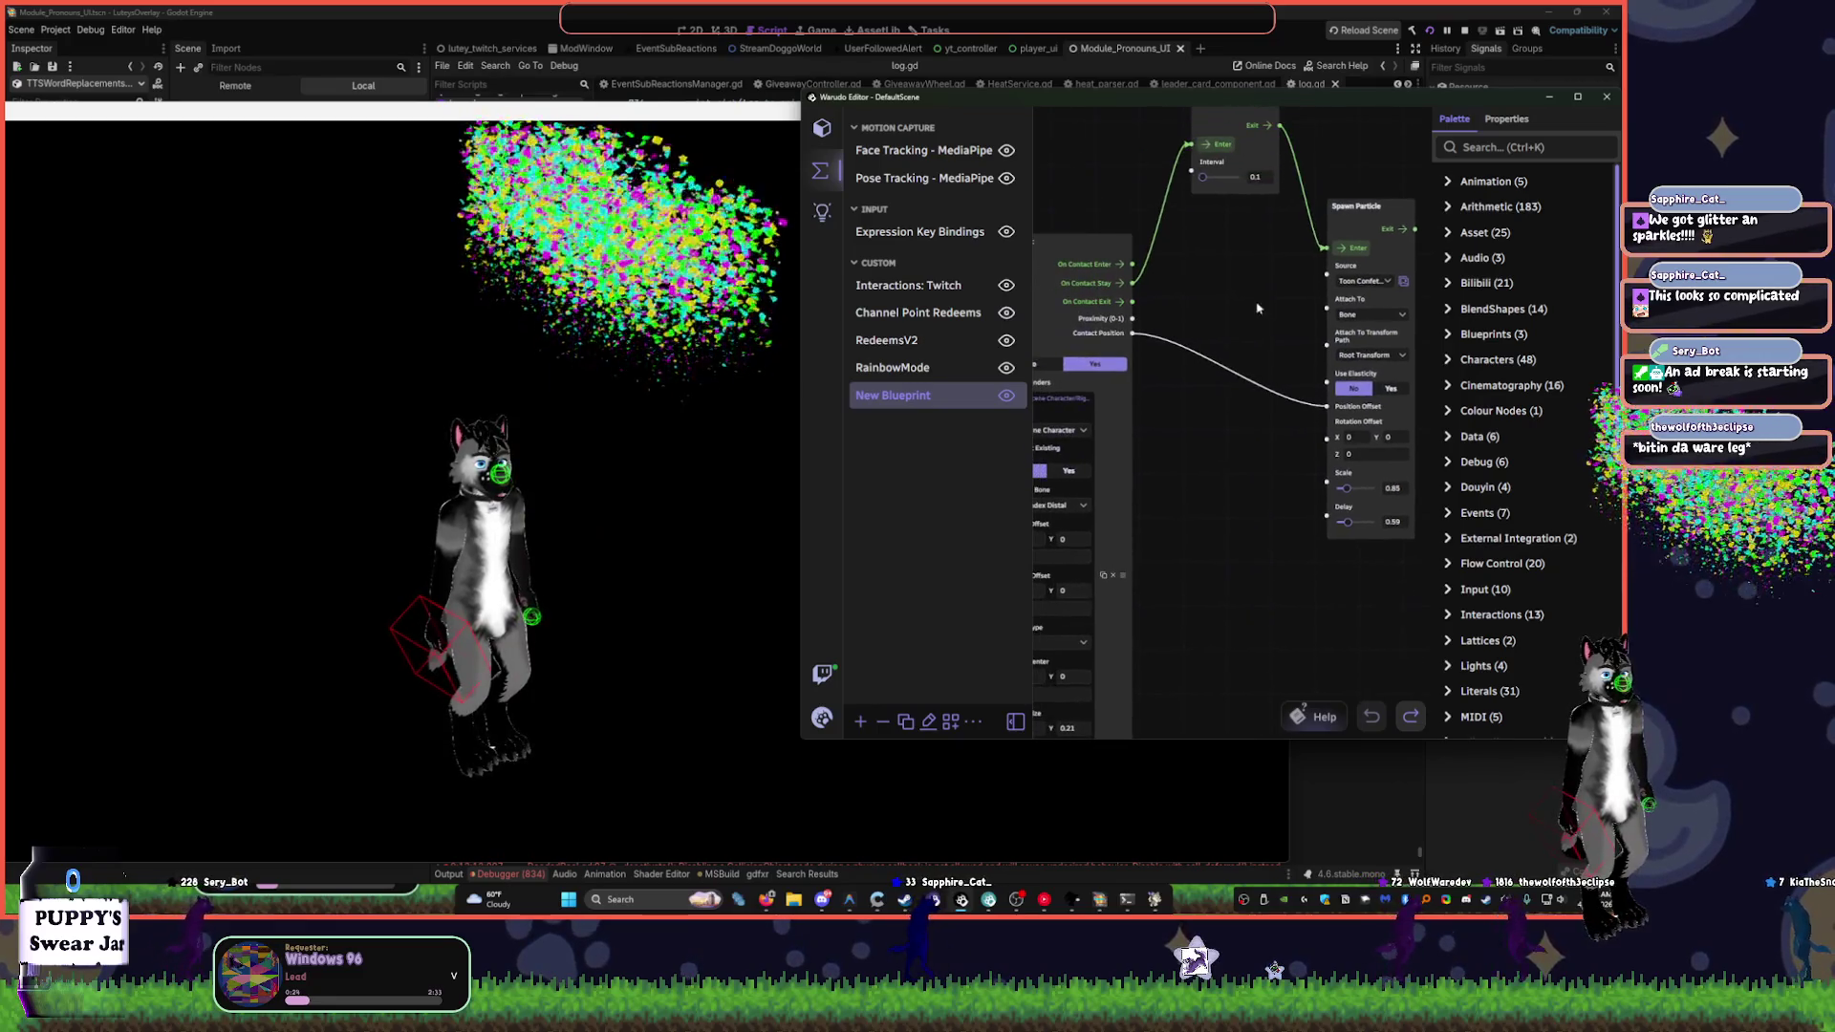
{"action": "left_click", "coordinate": [1371, 315]}
{"action": "left_click", "coordinate": [1188, 395]}
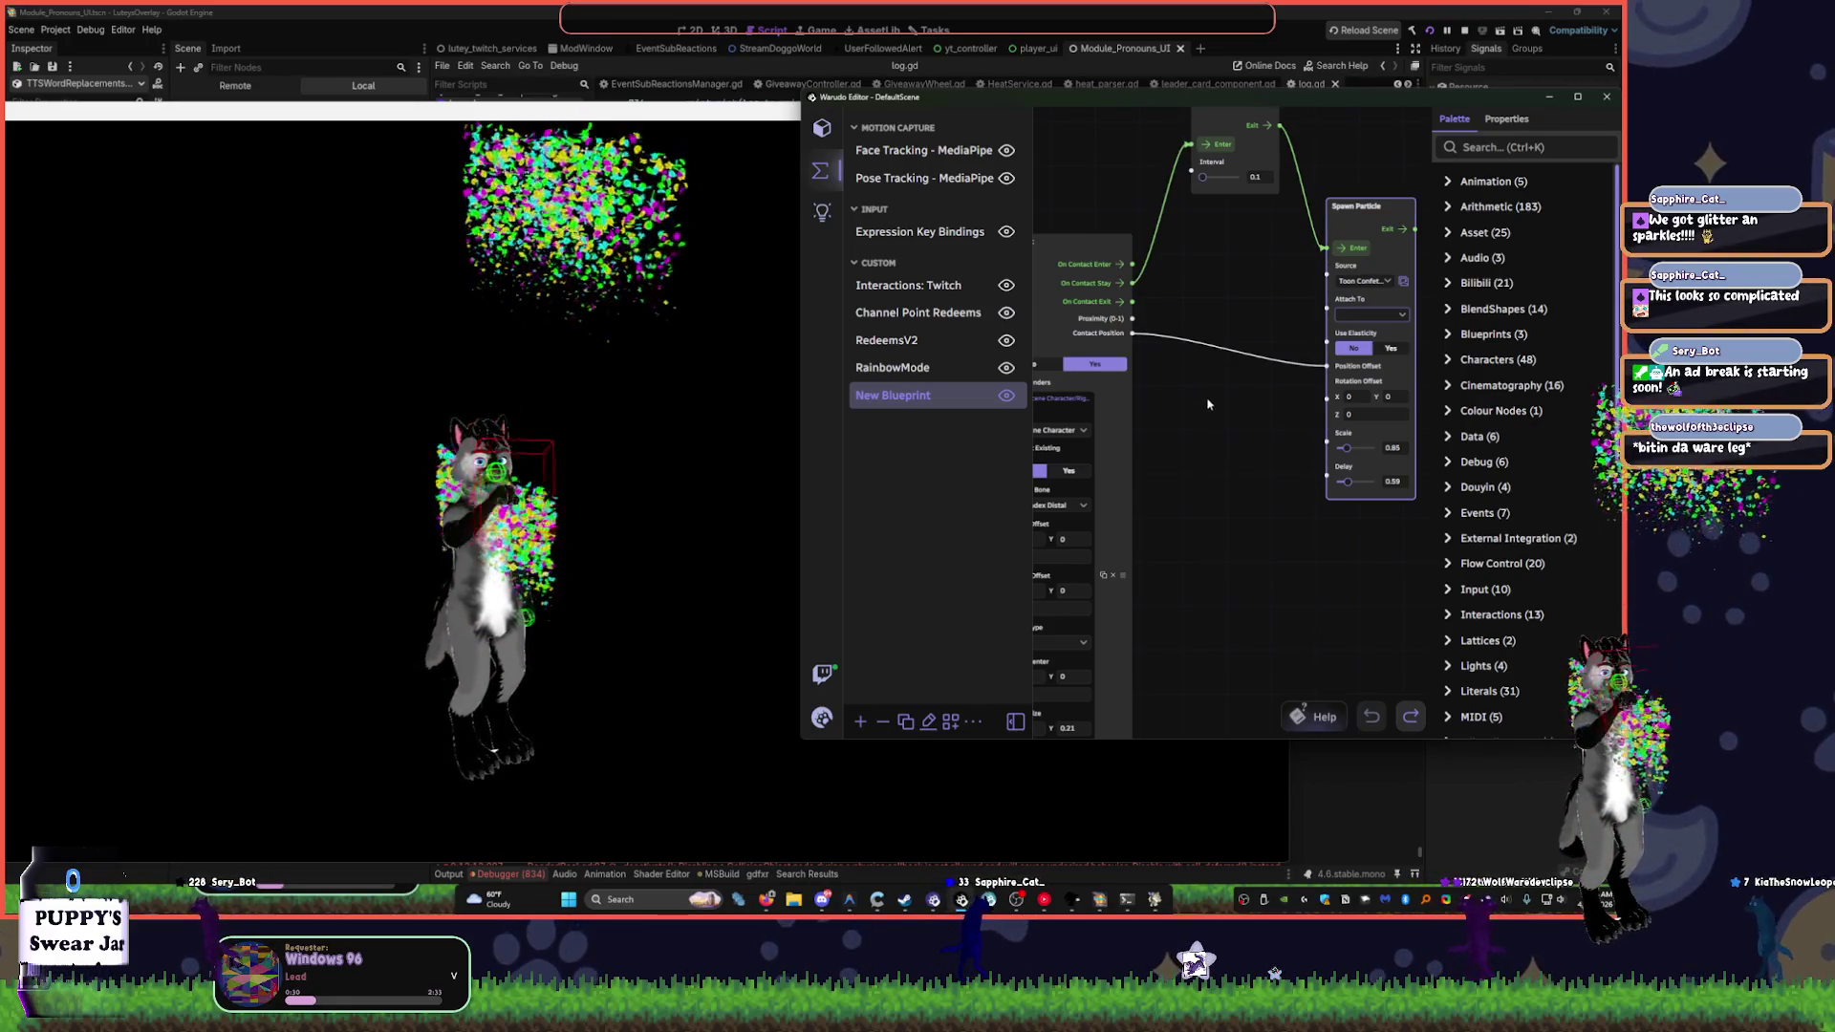
{"action": "left_click", "coordinate": [1206, 483]}
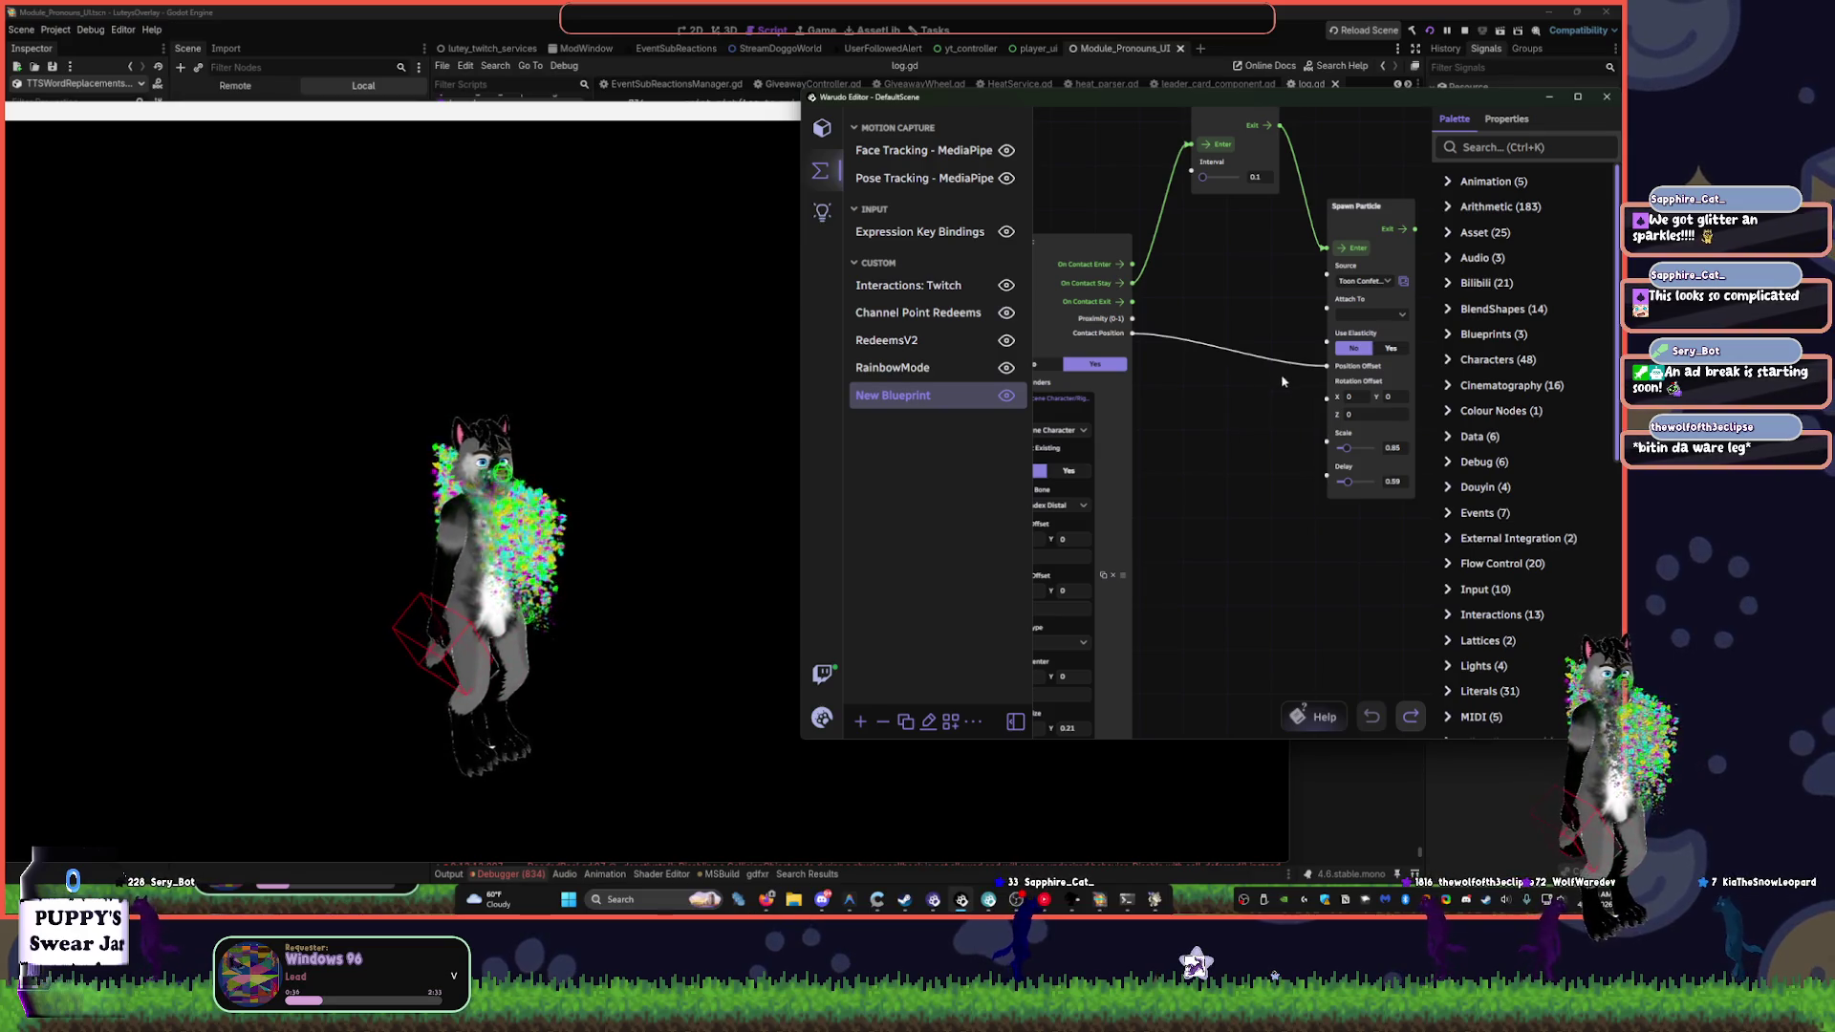
- Lower the spawn Delay to 0.18 and test the confetti in the avatar preview
{"action": "scroll", "coordinate": [1242, 430], "scroll_direction": "down", "scroll_amount": 2}
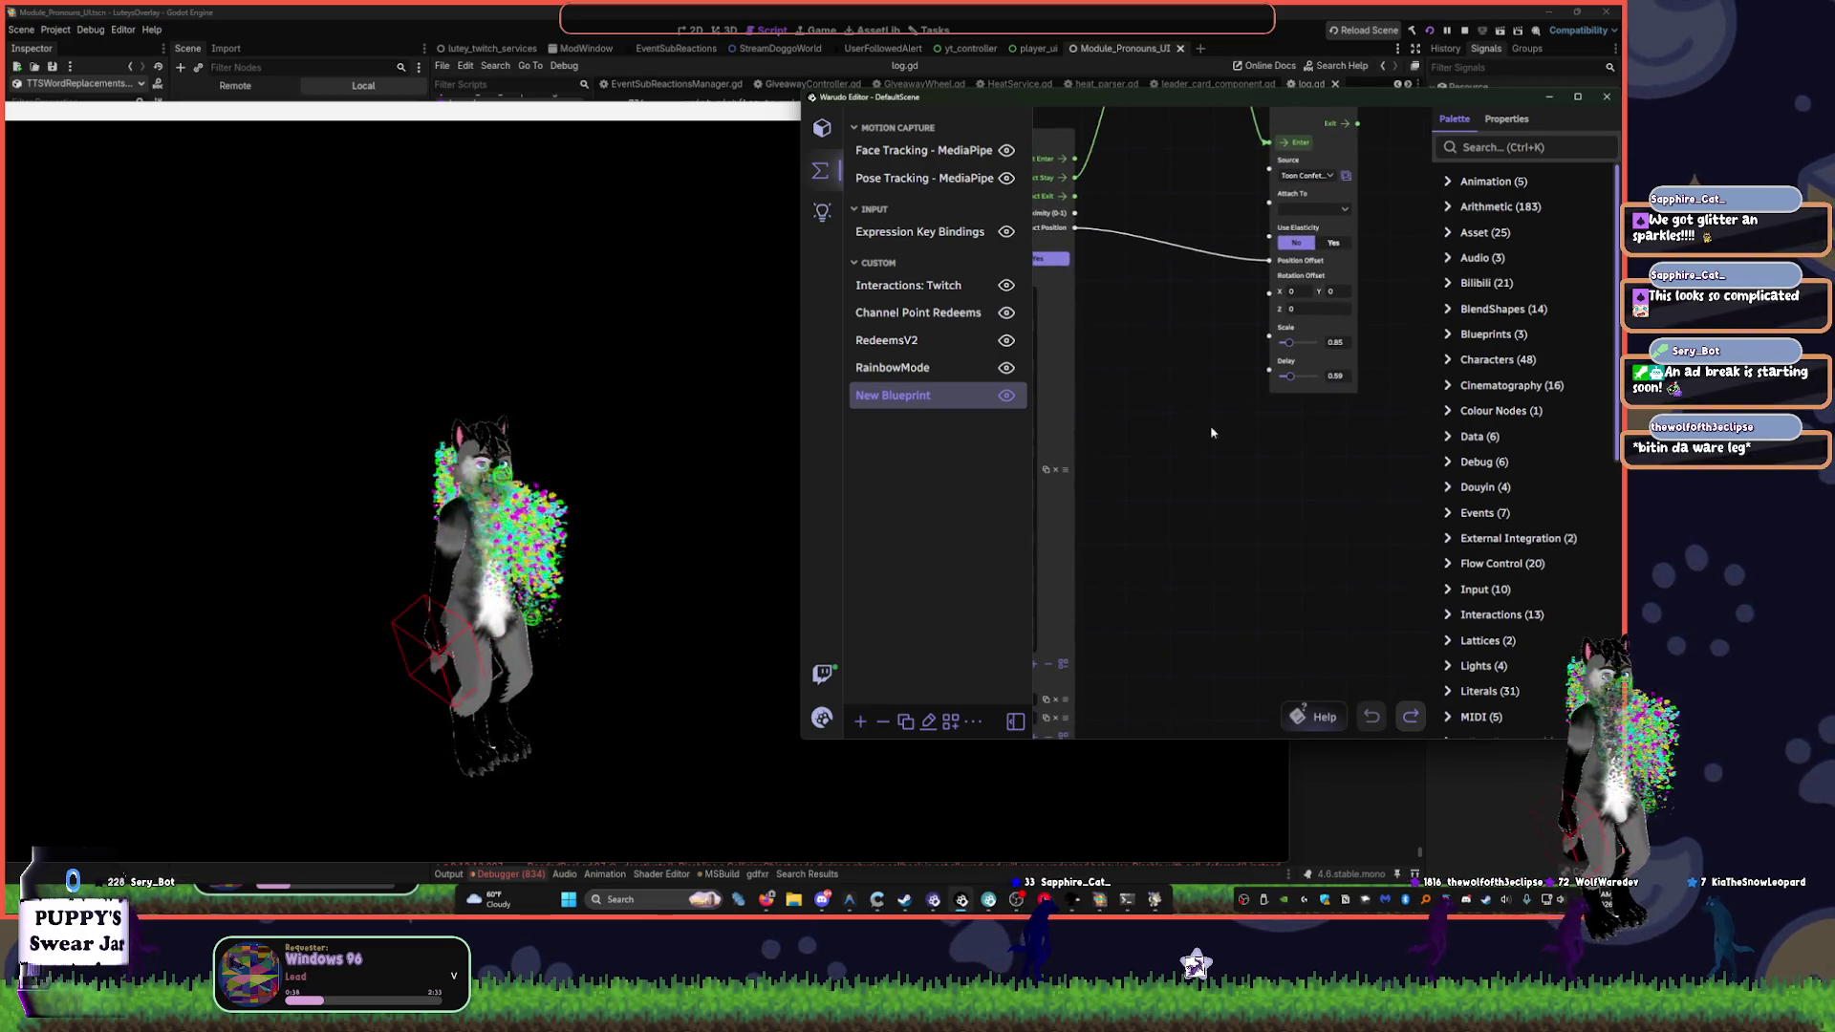
{"action": "left_click_drag", "start_coordinate": [1287, 375], "coordinate": [1229, 450]}
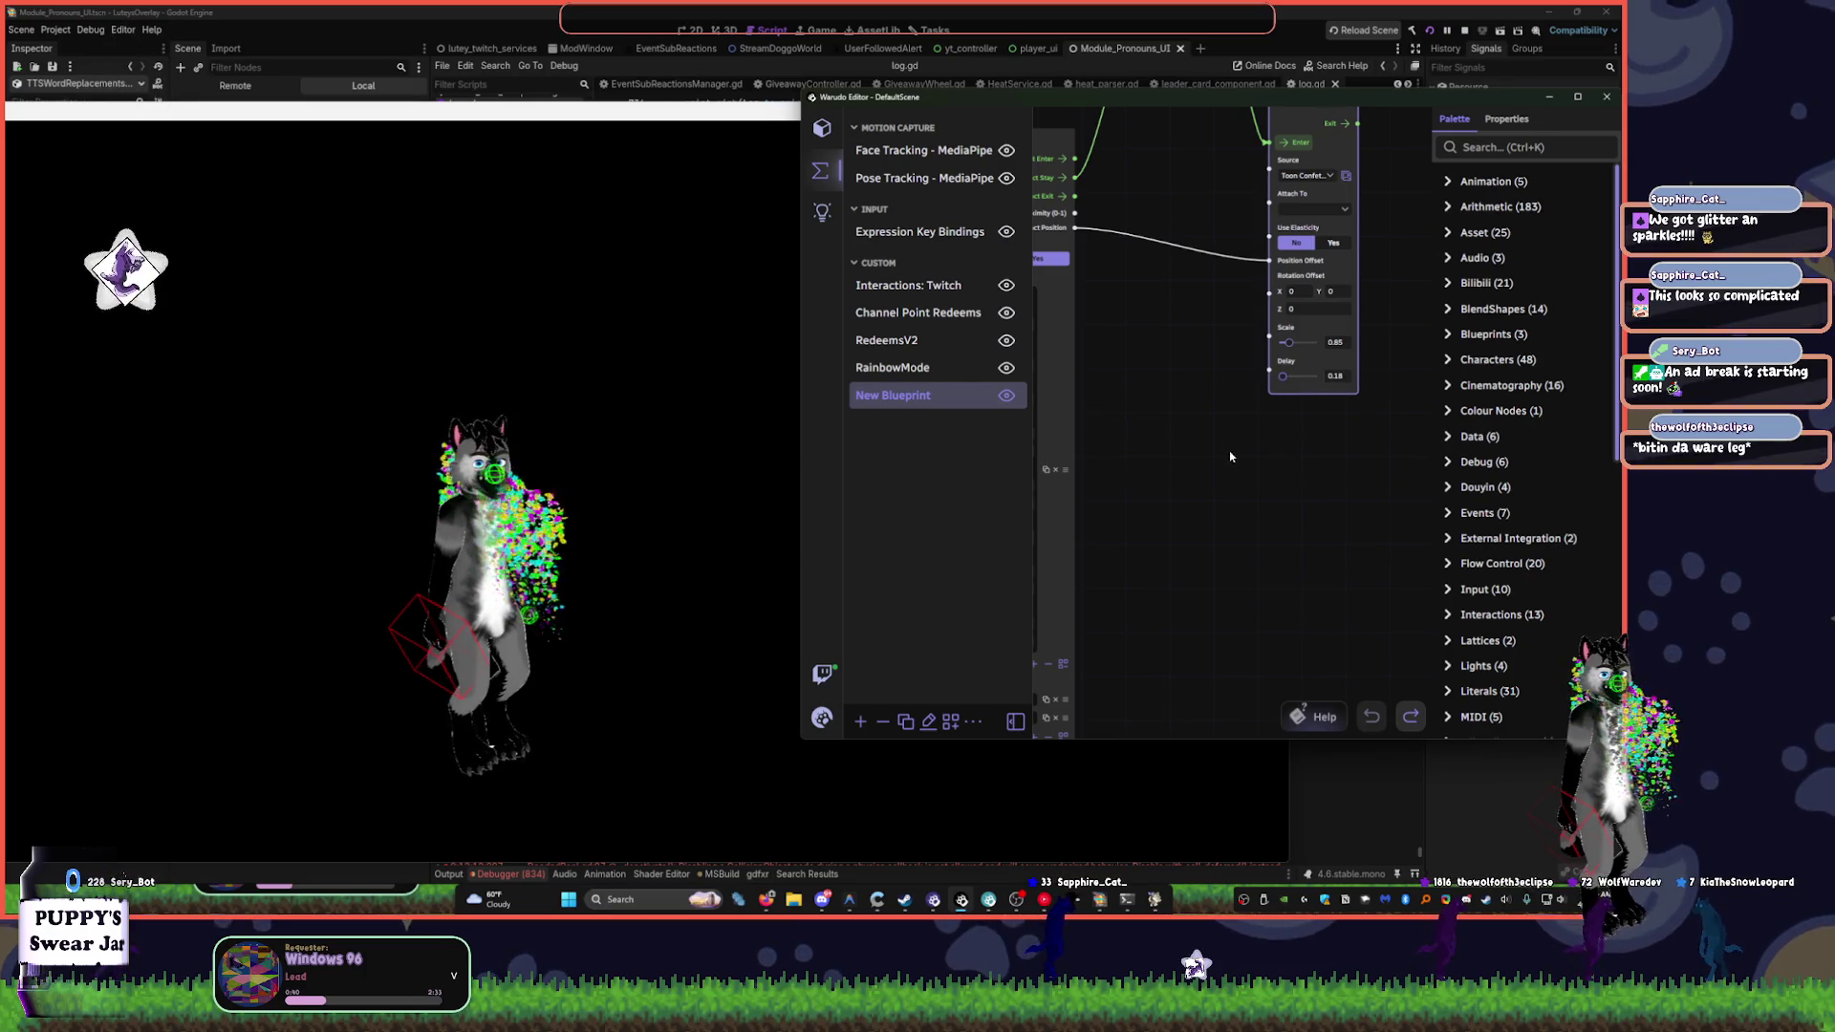
{"action": "left_click", "coordinate": [573, 451]}
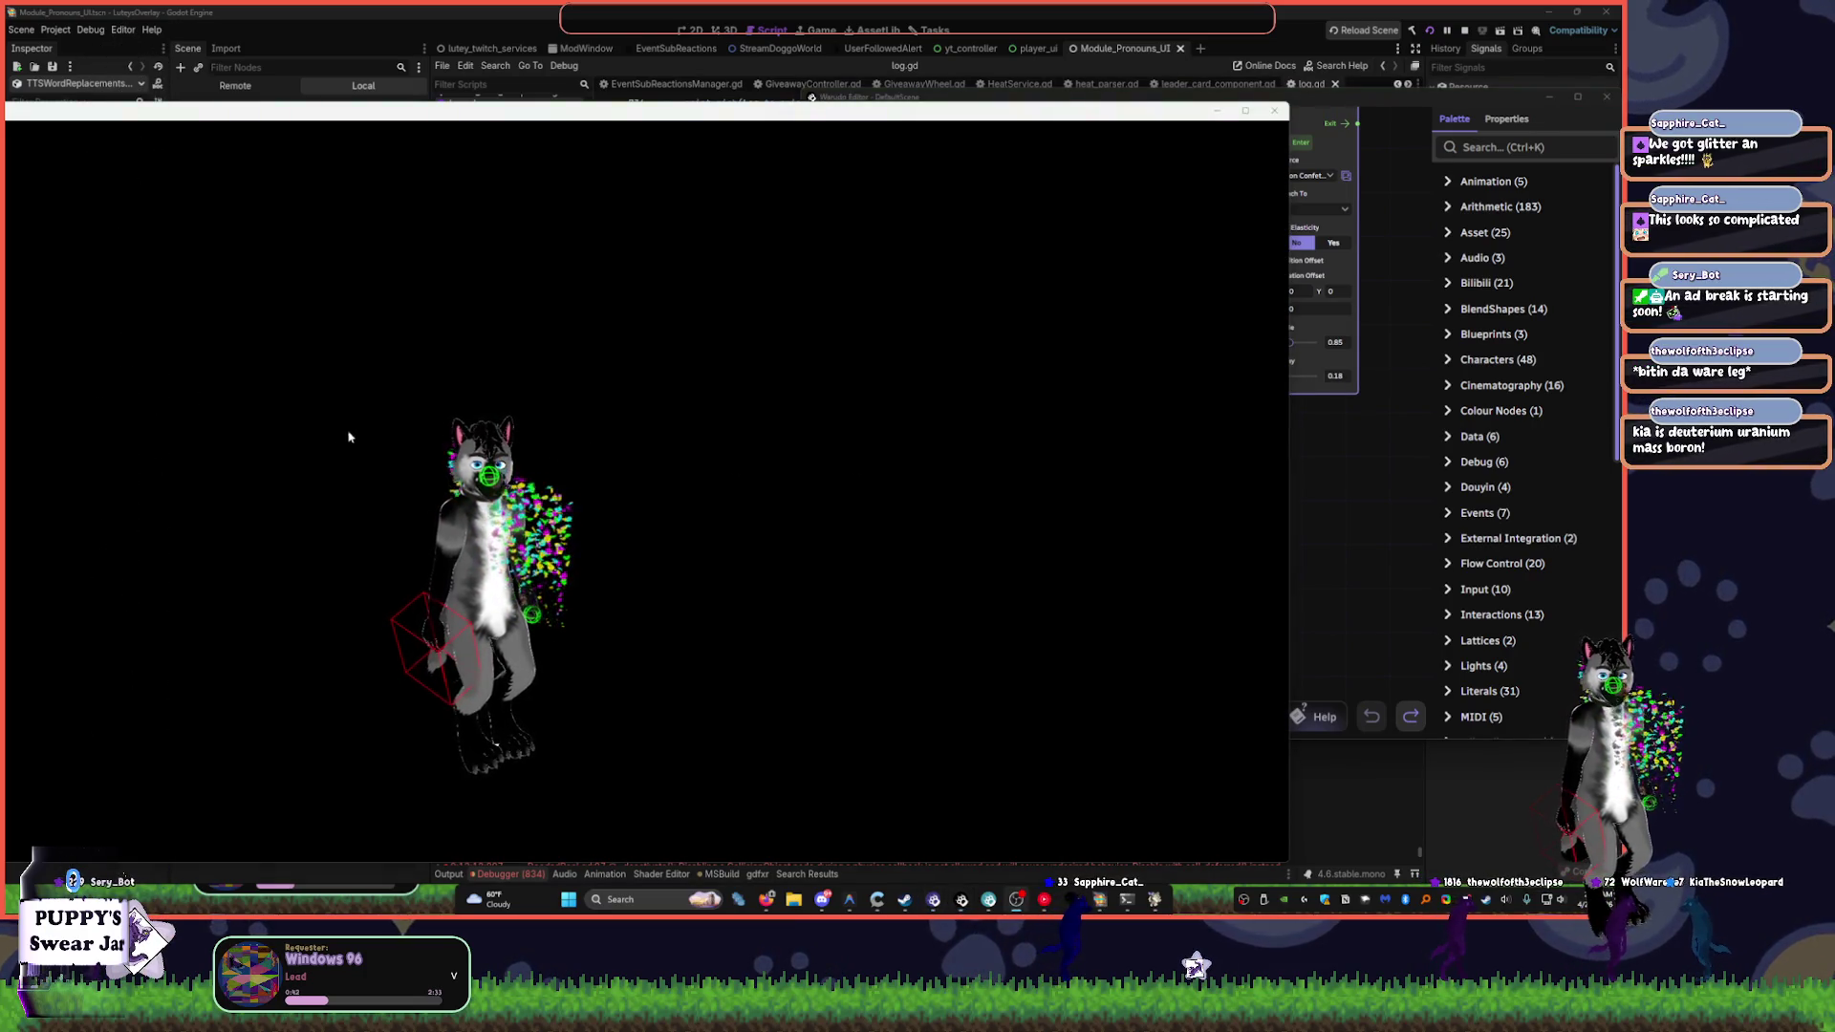
{"action": "left_click", "coordinate": [1354, 538]}
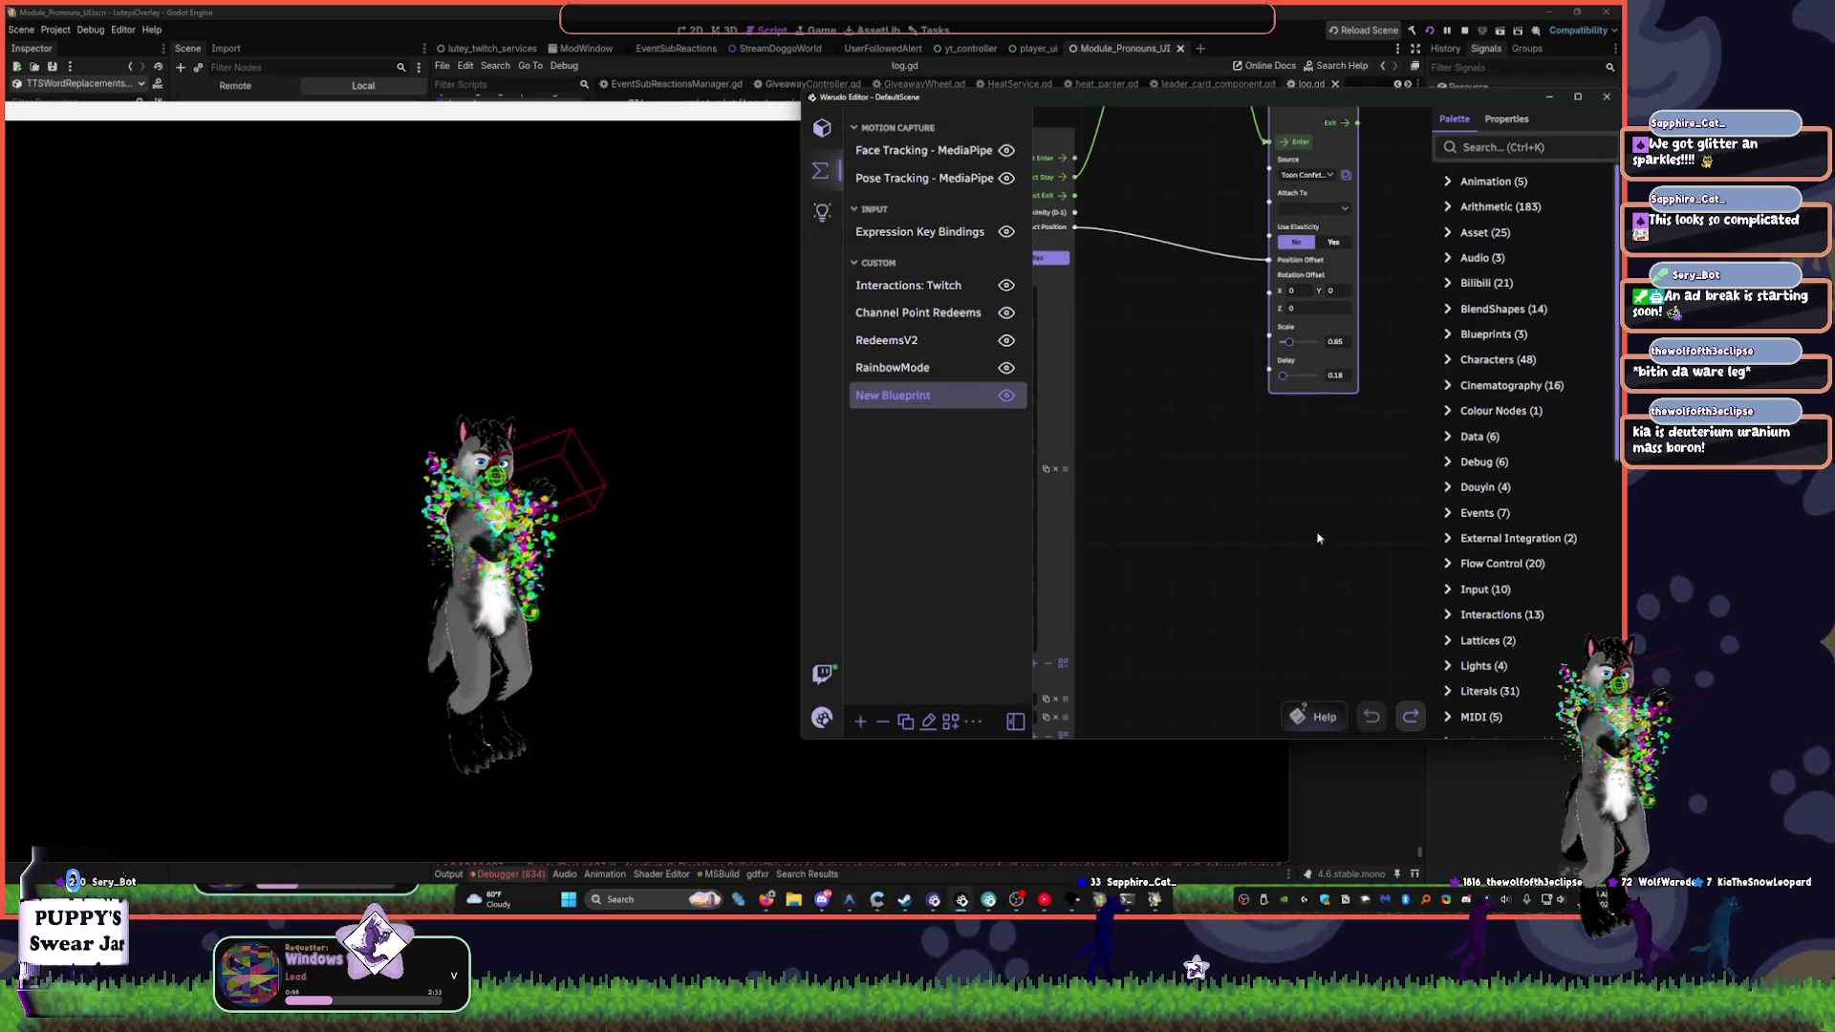
{"action": "left_click", "coordinate": [550, 412]}
{"action": "scroll", "coordinate": [638, 511], "scroll_direction": "up", "scroll_amount": 5}
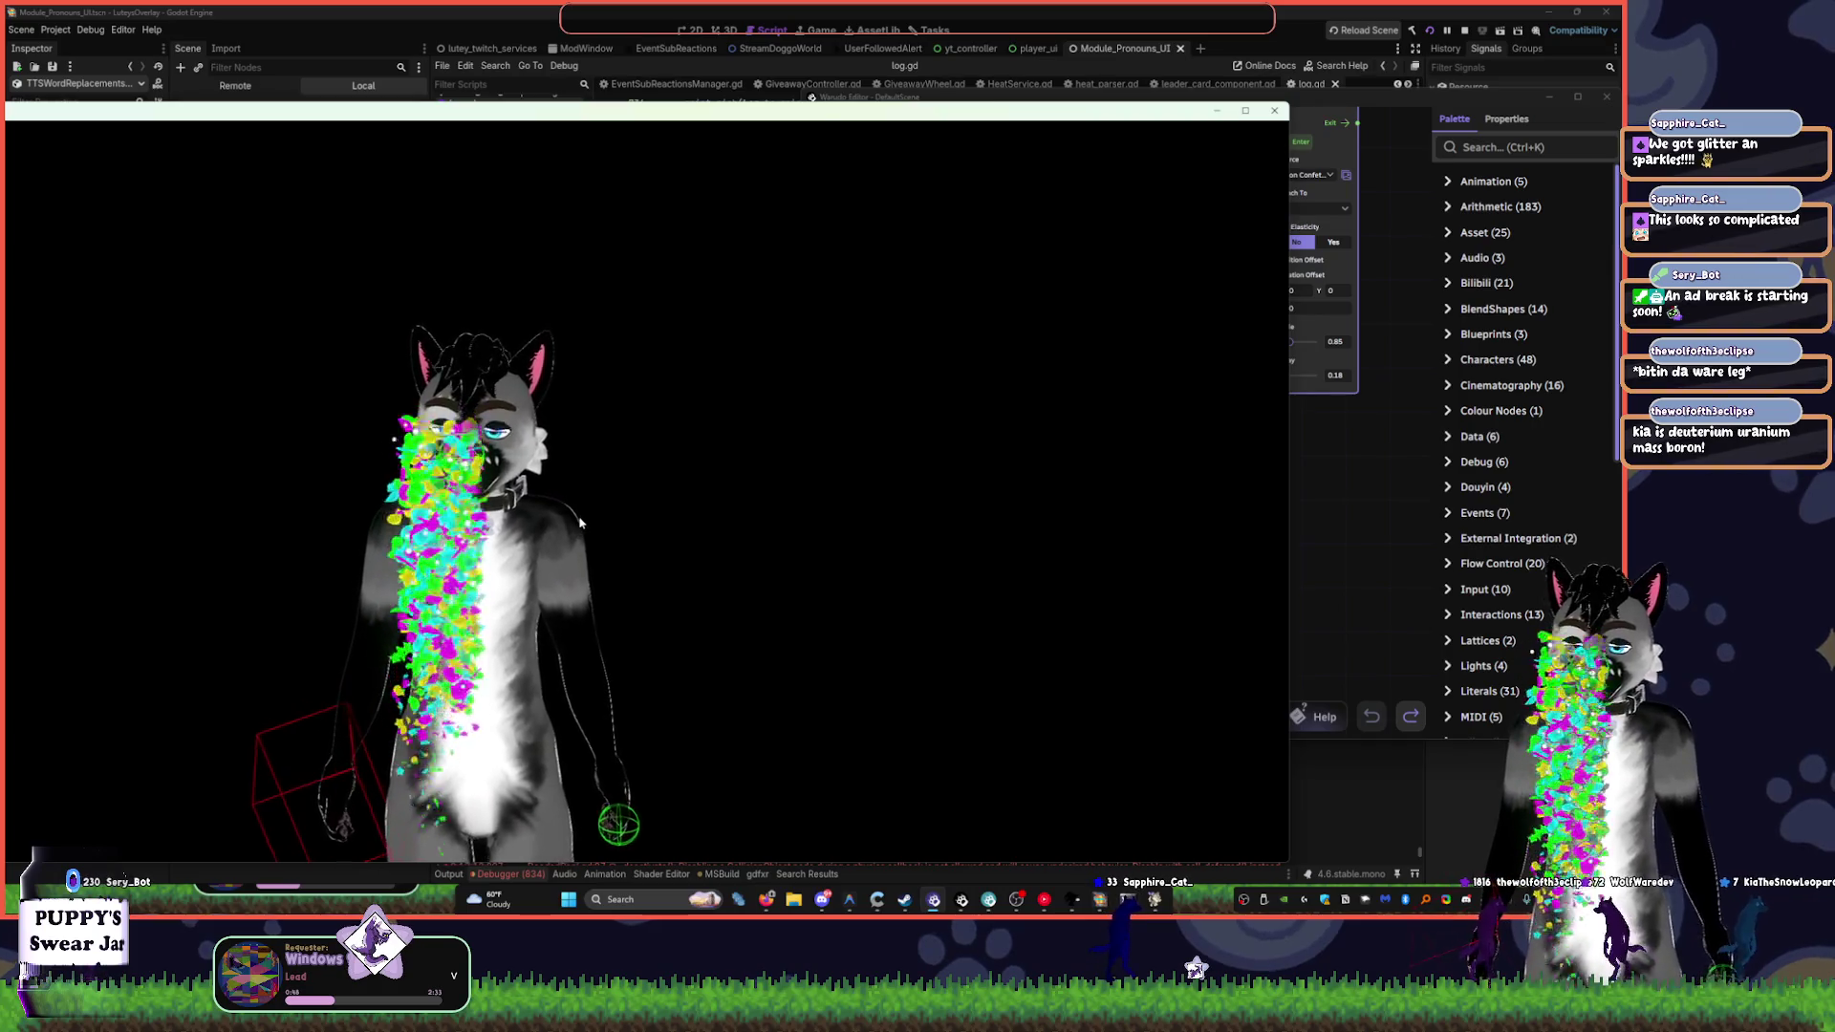
{"action": "left_click", "coordinate": [1296, 498]}
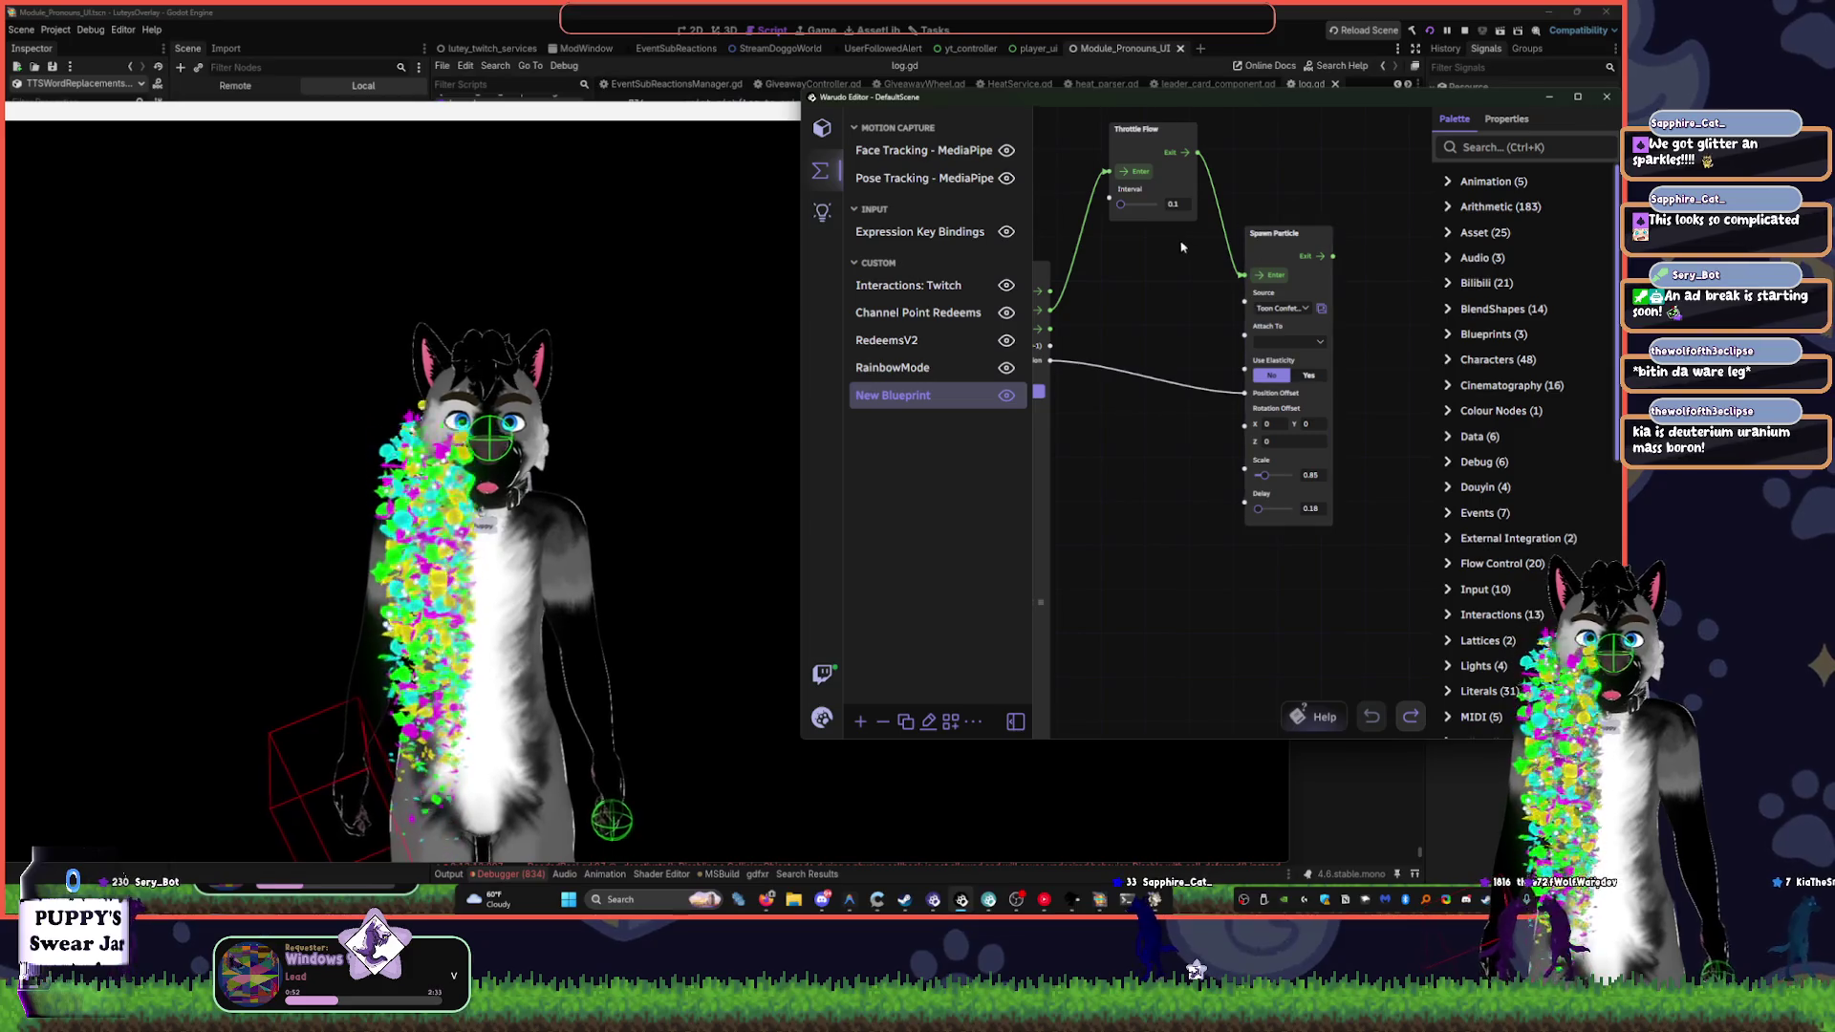
- Toggle On Contact's Use Asset Existing Colliders on and back off, then return to Spawn Particle
{"action": "left_click_drag", "start_coordinate": [1125, 203], "coordinate": [1124, 203]}
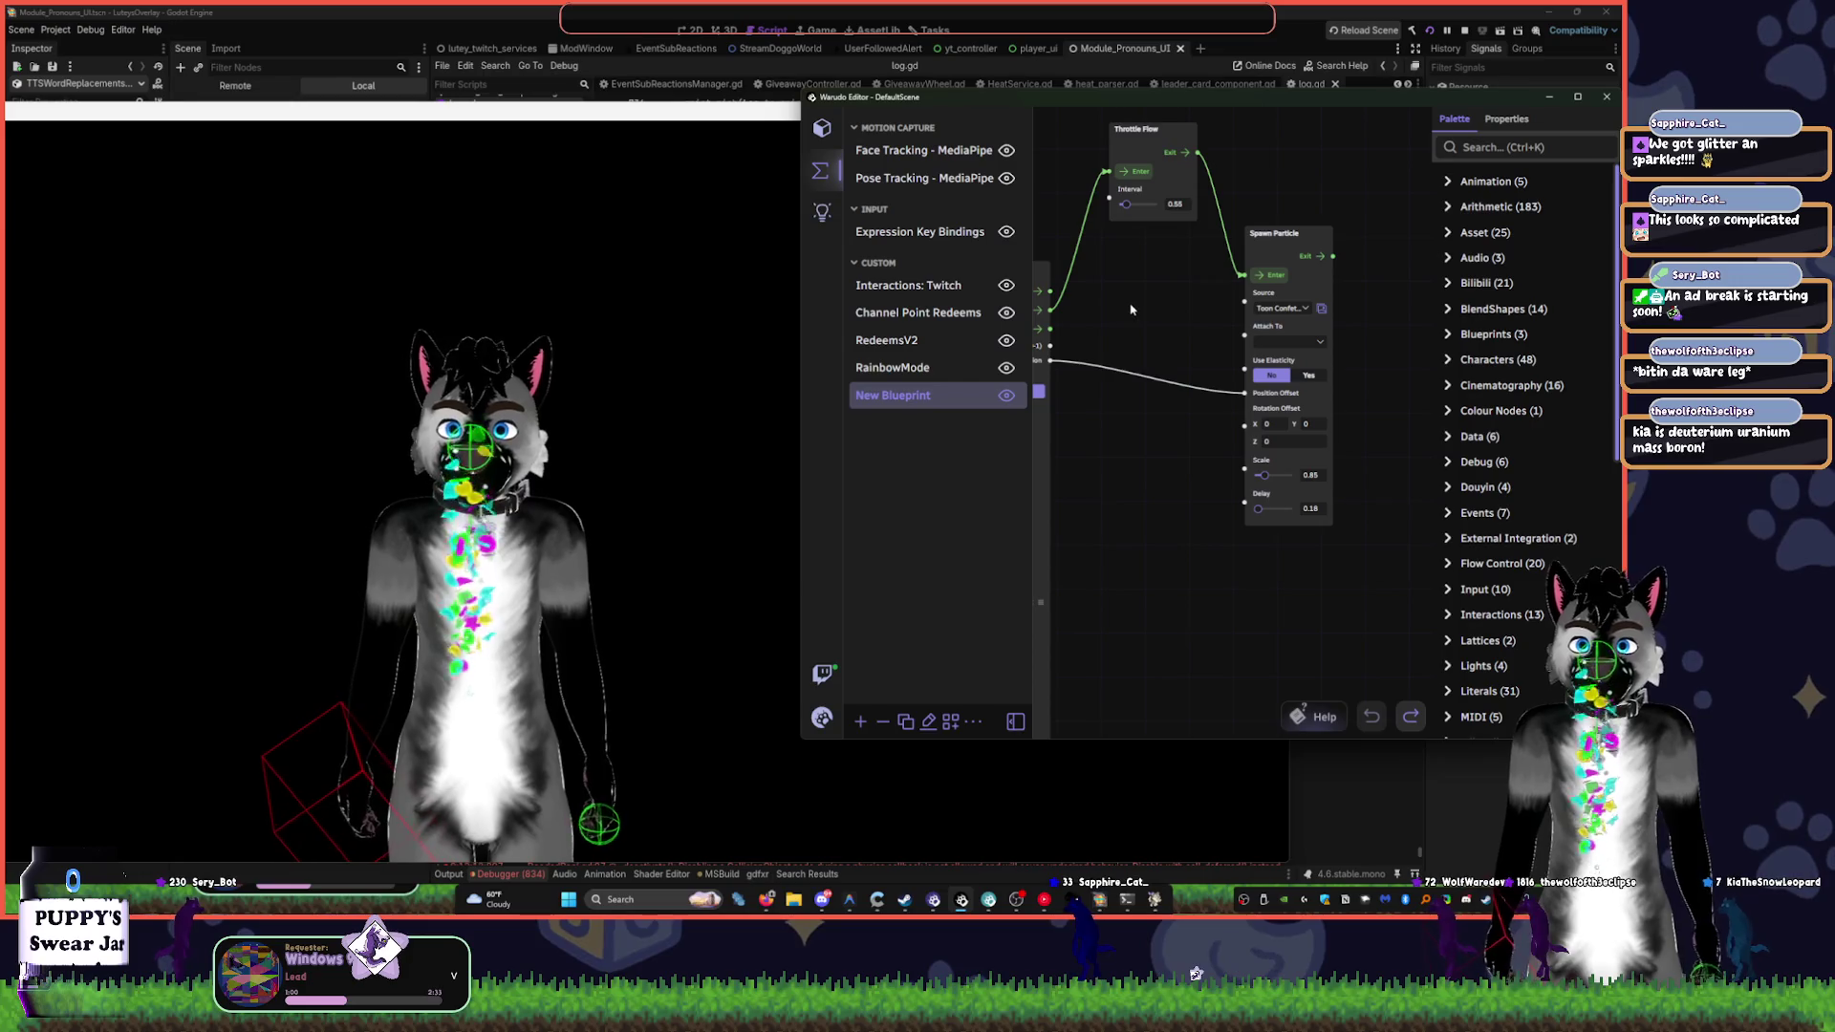
{"action": "left_click_drag", "start_coordinate": [1127, 507], "coordinate": [1263, 451]}
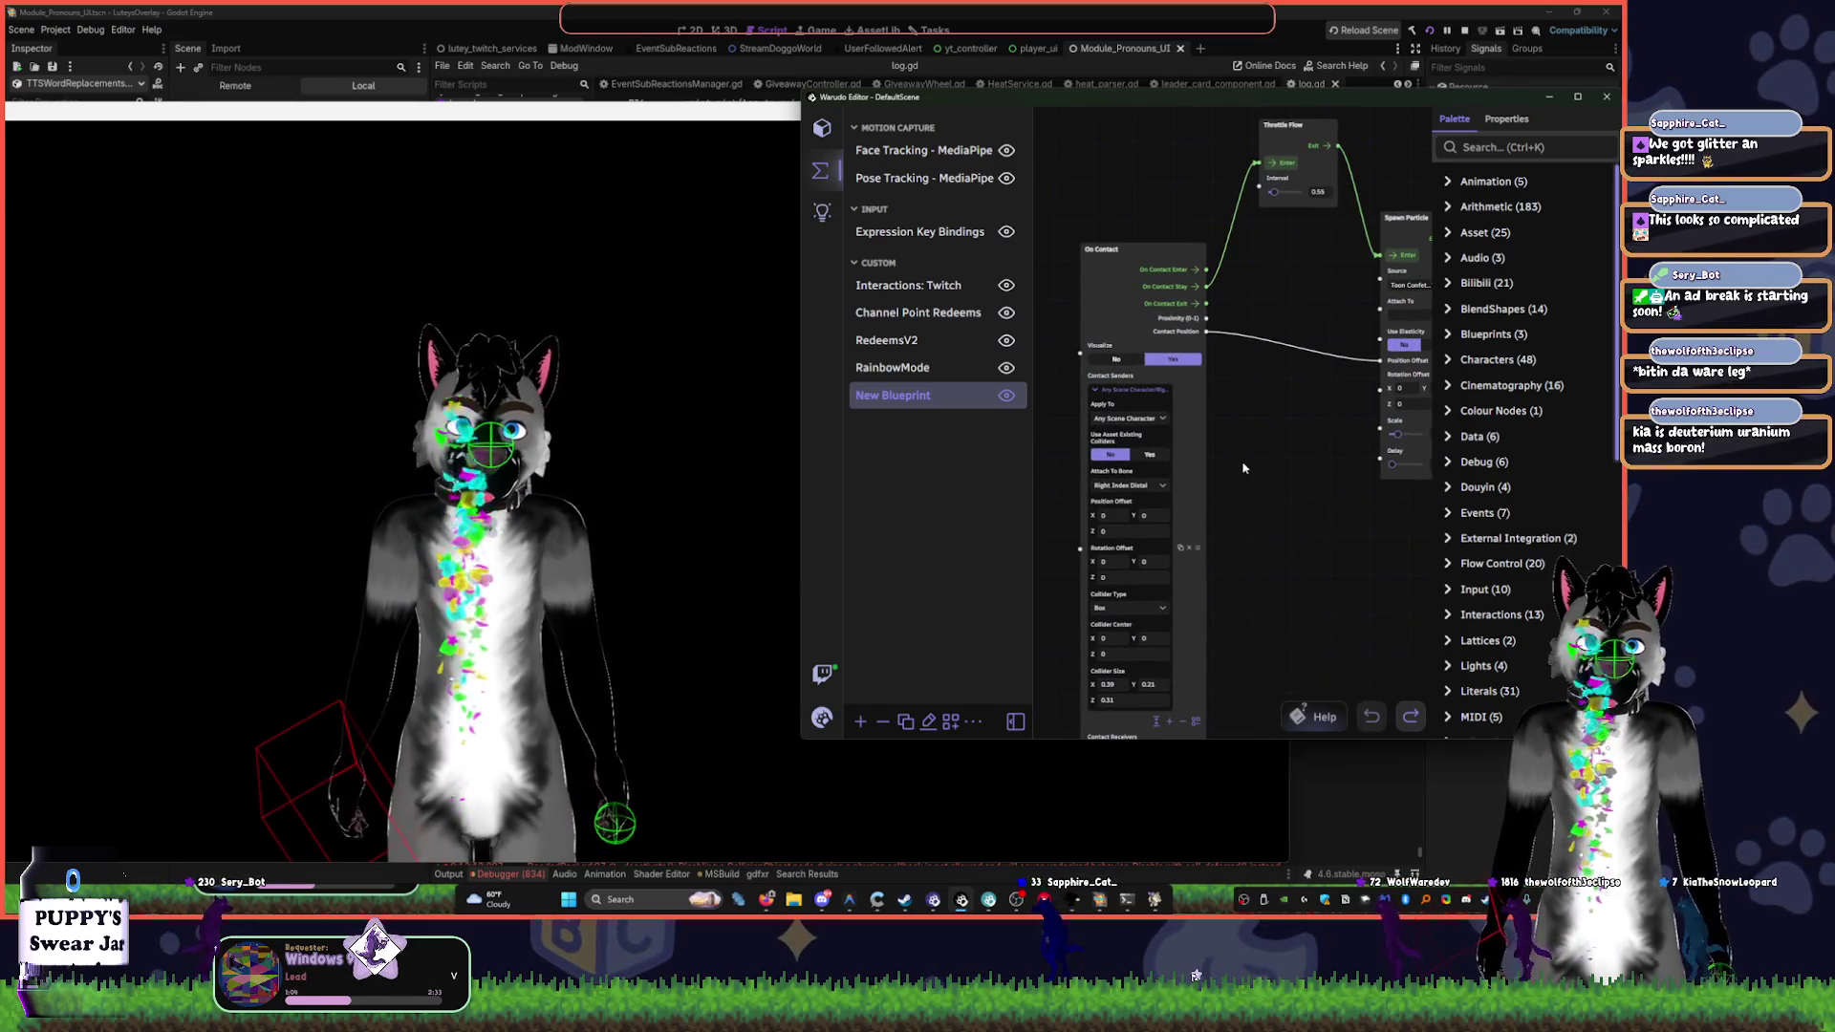
{"action": "left_click", "coordinate": [1151, 456]}
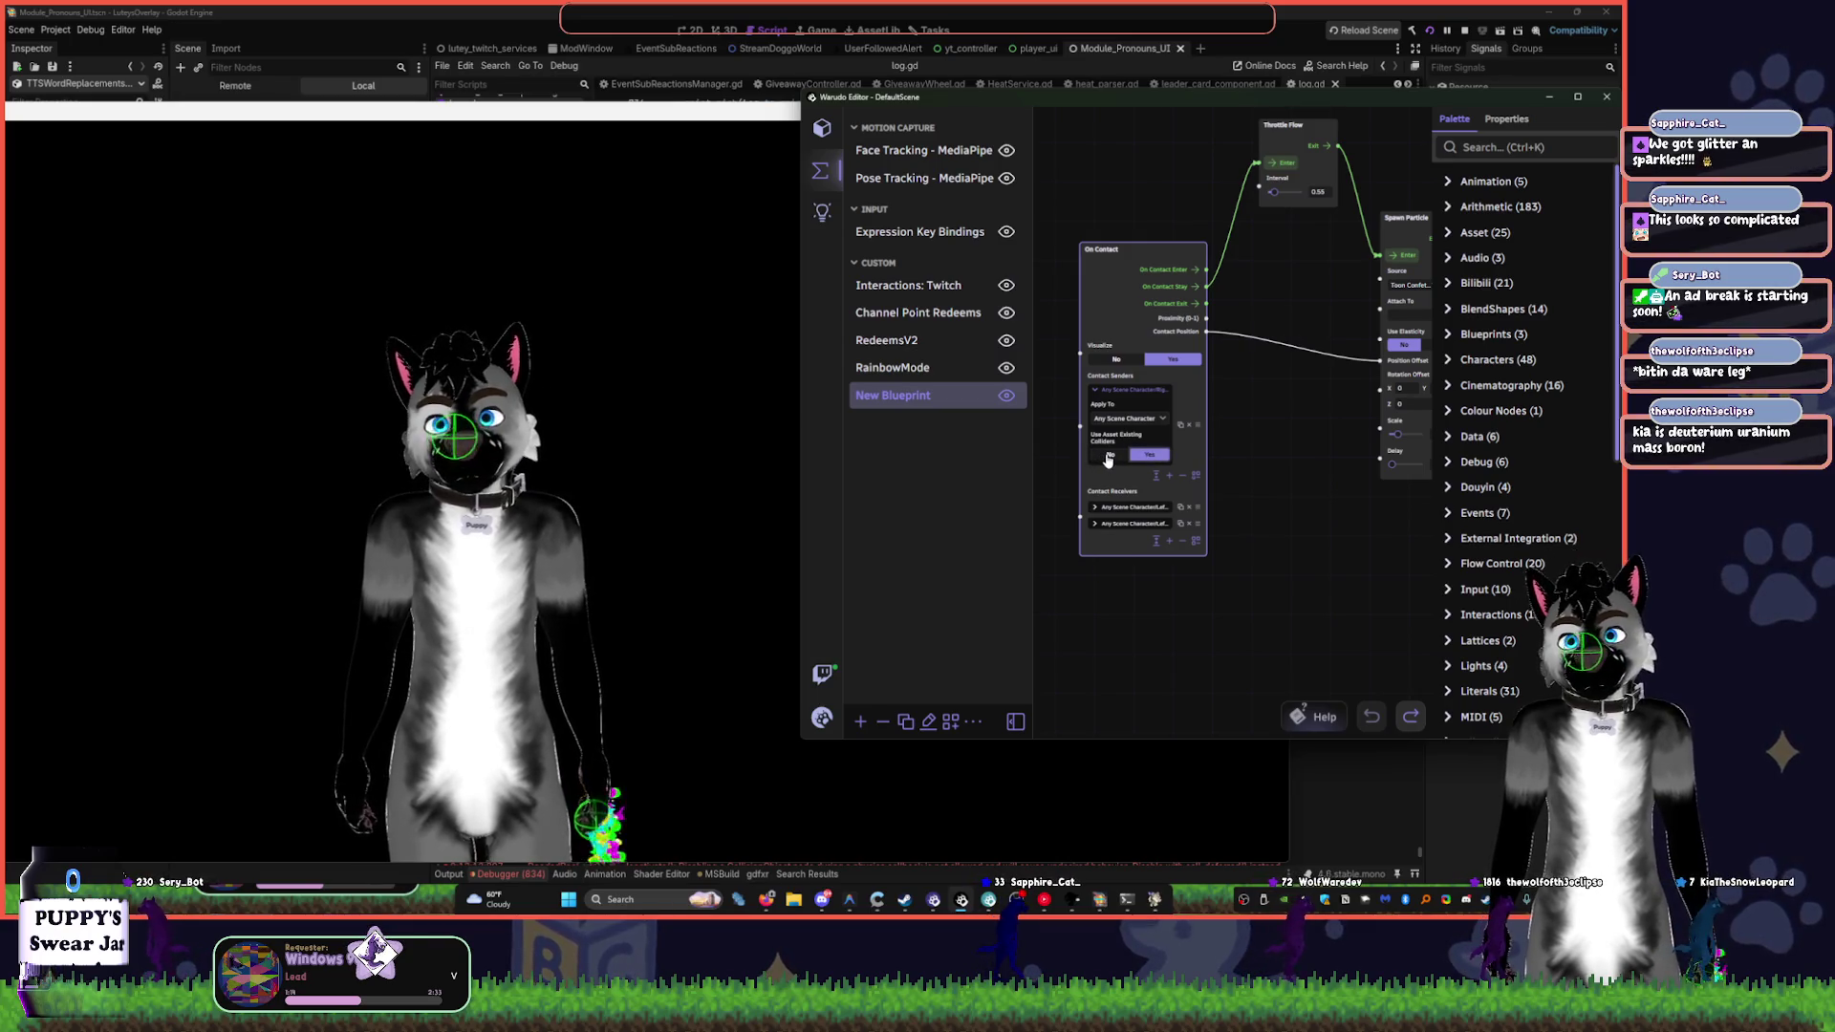
{"action": "left_click", "coordinate": [1110, 455]}
{"action": "left_click_drag", "start_coordinate": [1255, 538], "coordinate": [1274, 426]}
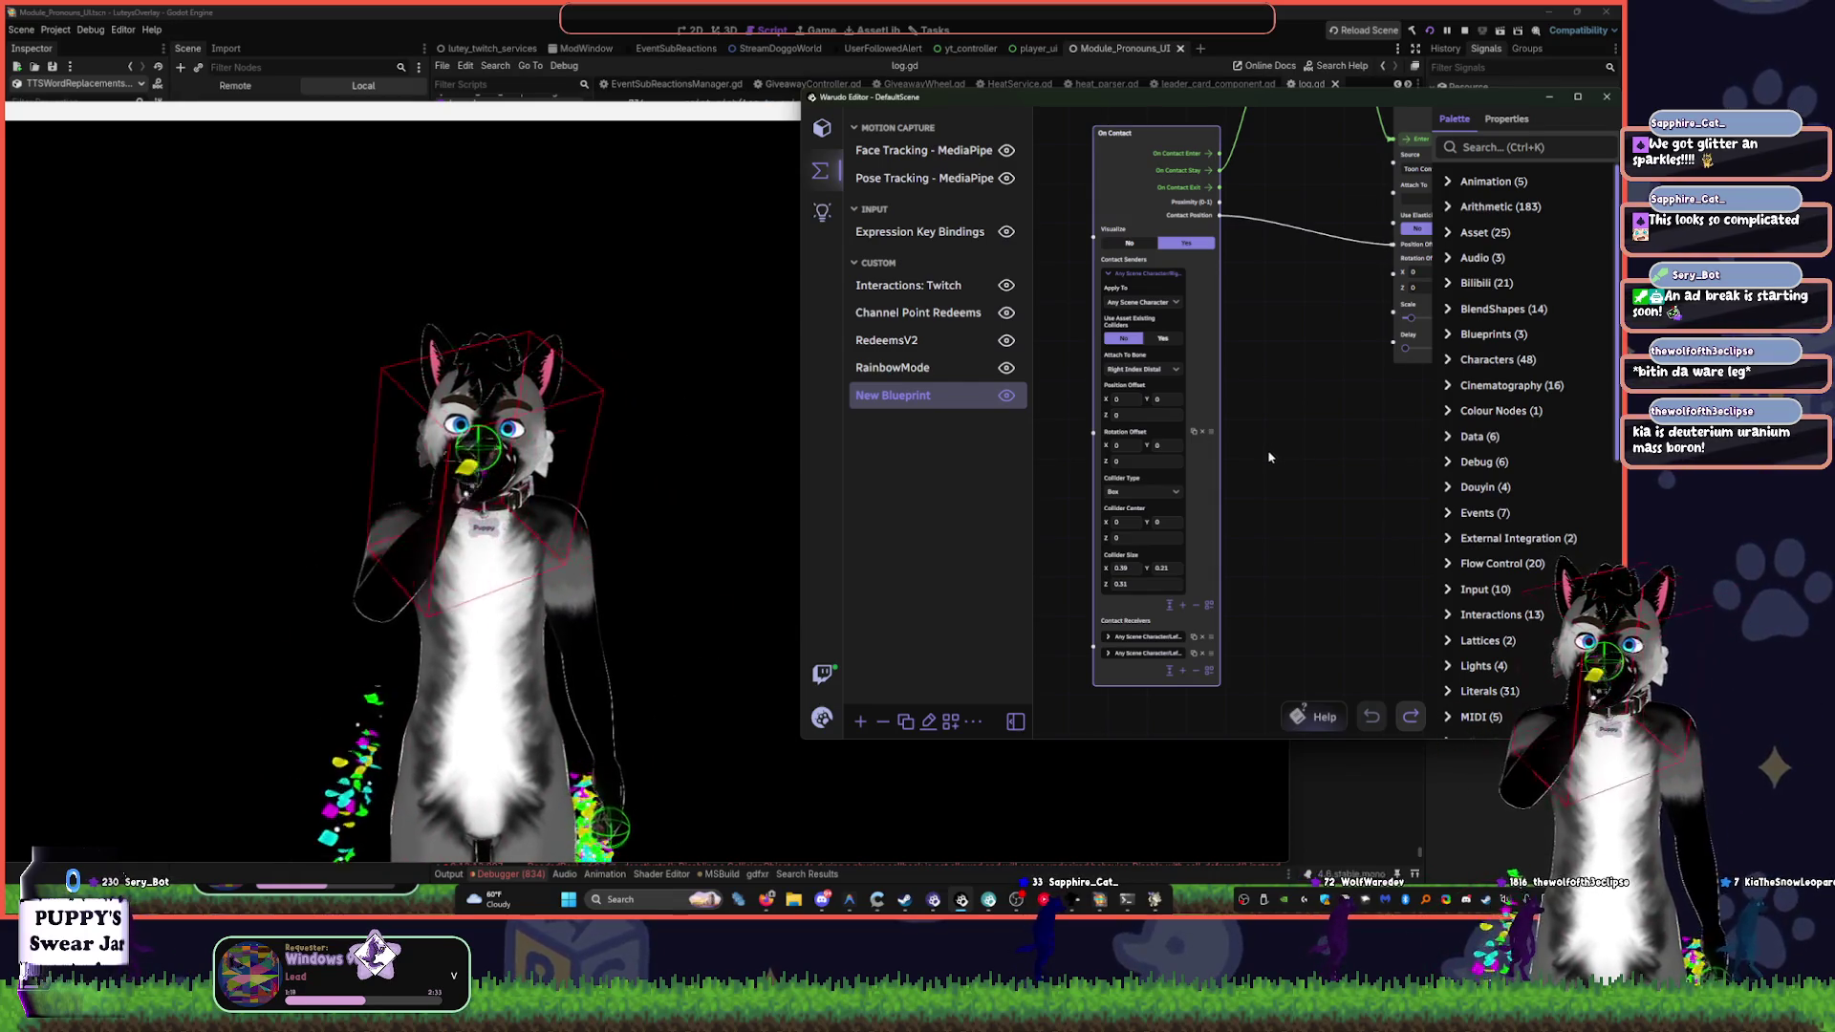
{"action": "left_click_drag", "start_coordinate": [1208, 373], "coordinate": [1043, 442]}
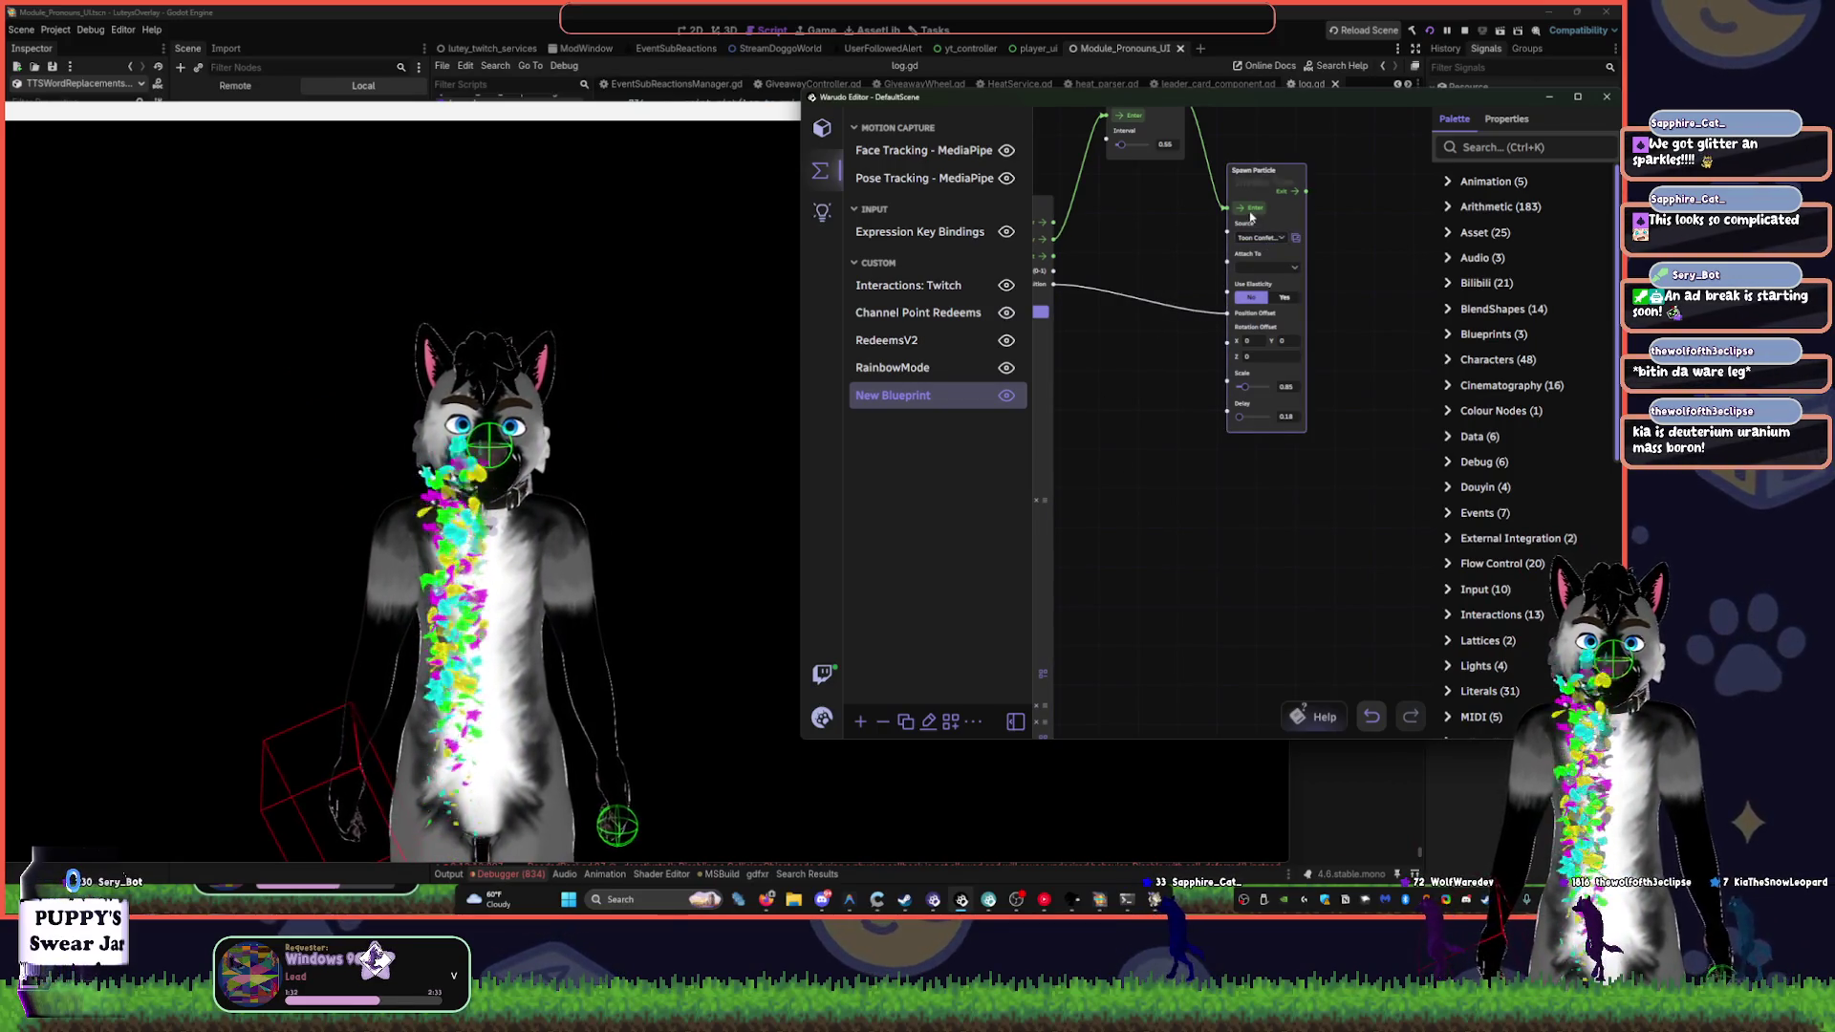
{"action": "scroll", "coordinate": [1301, 190], "scroll_direction": "up", "scroll_amount": 2}
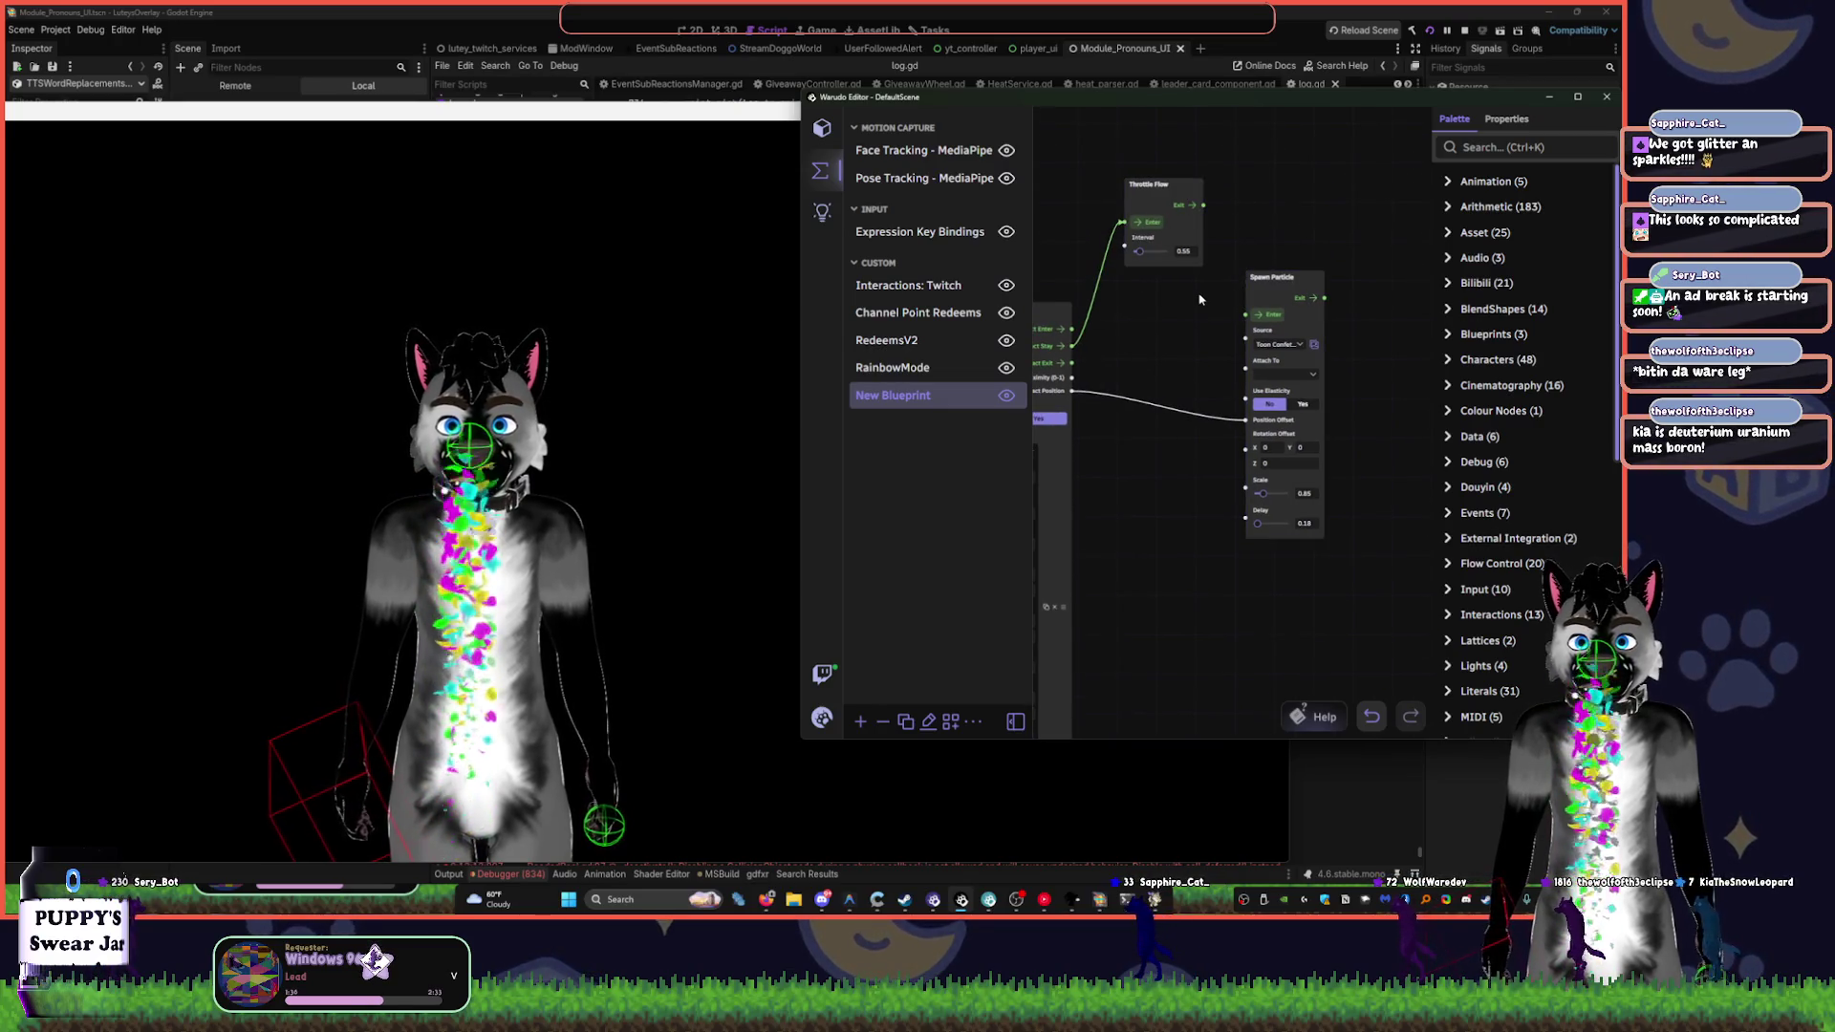
- Test in the avatar preview and raise the Throttle Flow interval to 1.33
{"action": "left_click", "coordinate": [694, 354]}
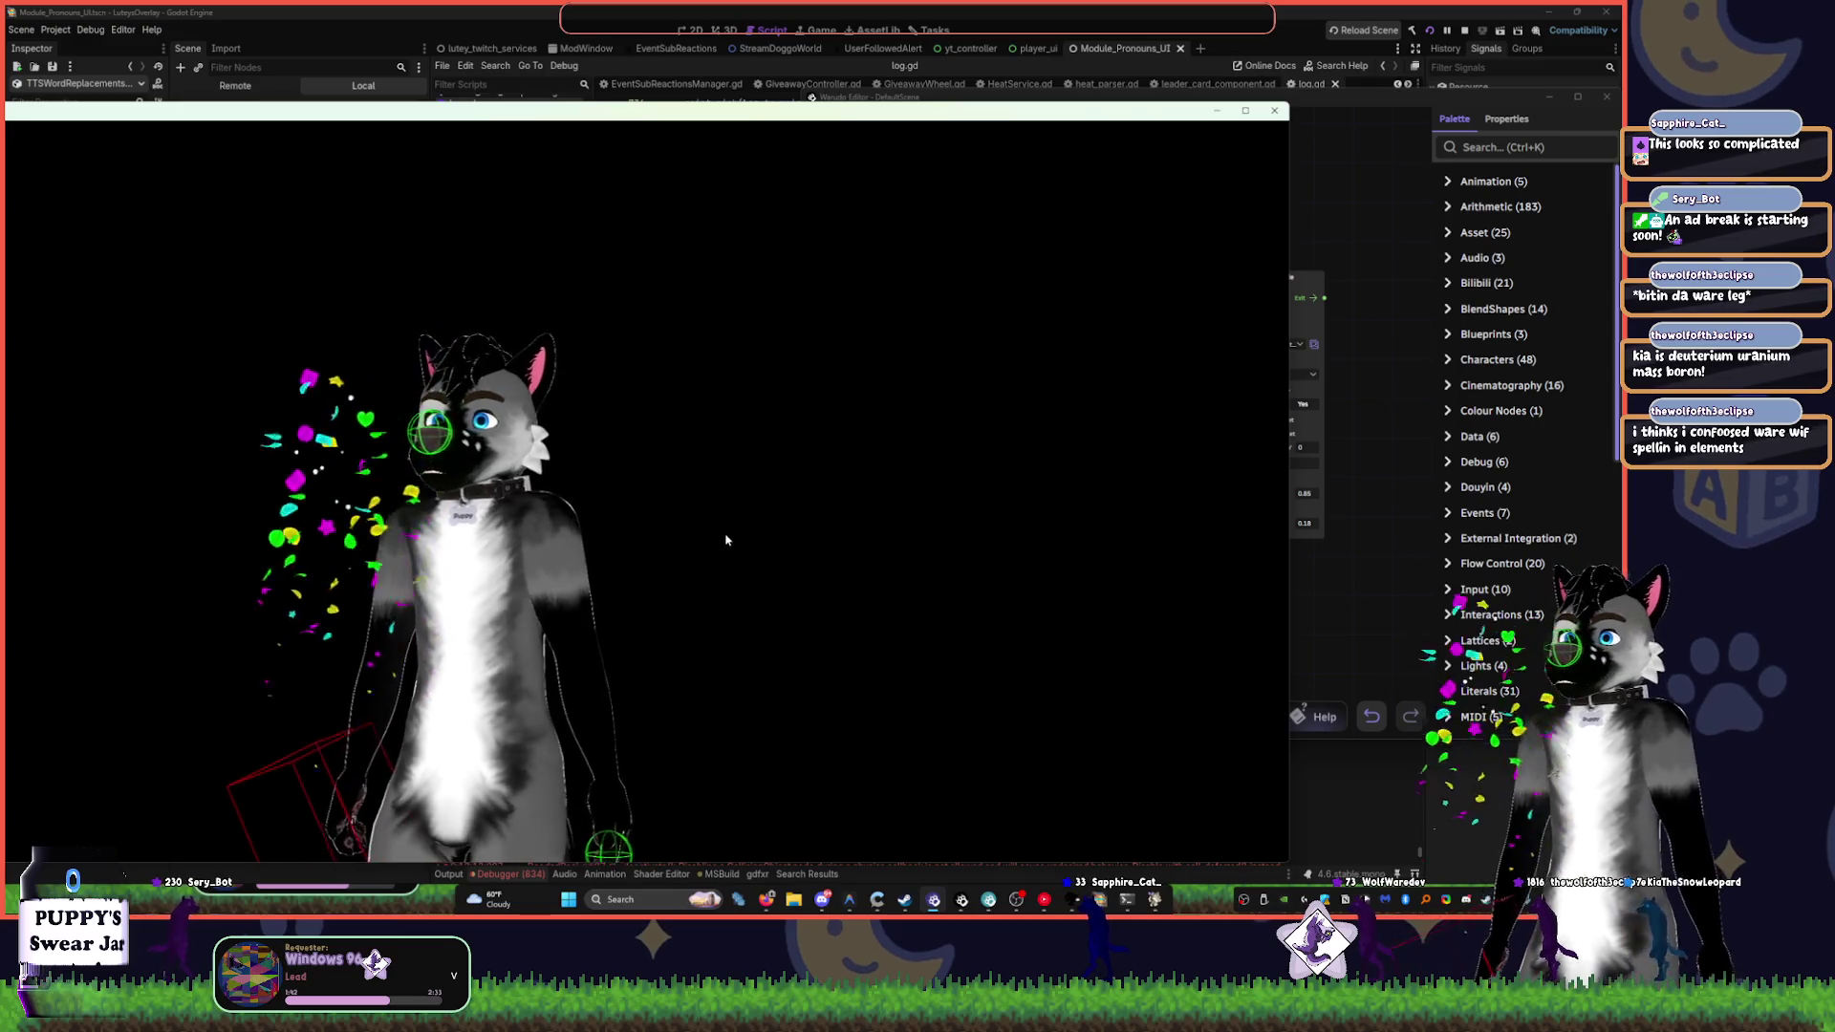
{"action": "left_click", "coordinate": [1362, 488]}
{"action": "left_click", "coordinate": [574, 353]}
{"action": "left_click_drag", "start_coordinate": [1202, 205], "coordinate": [1241, 314]}
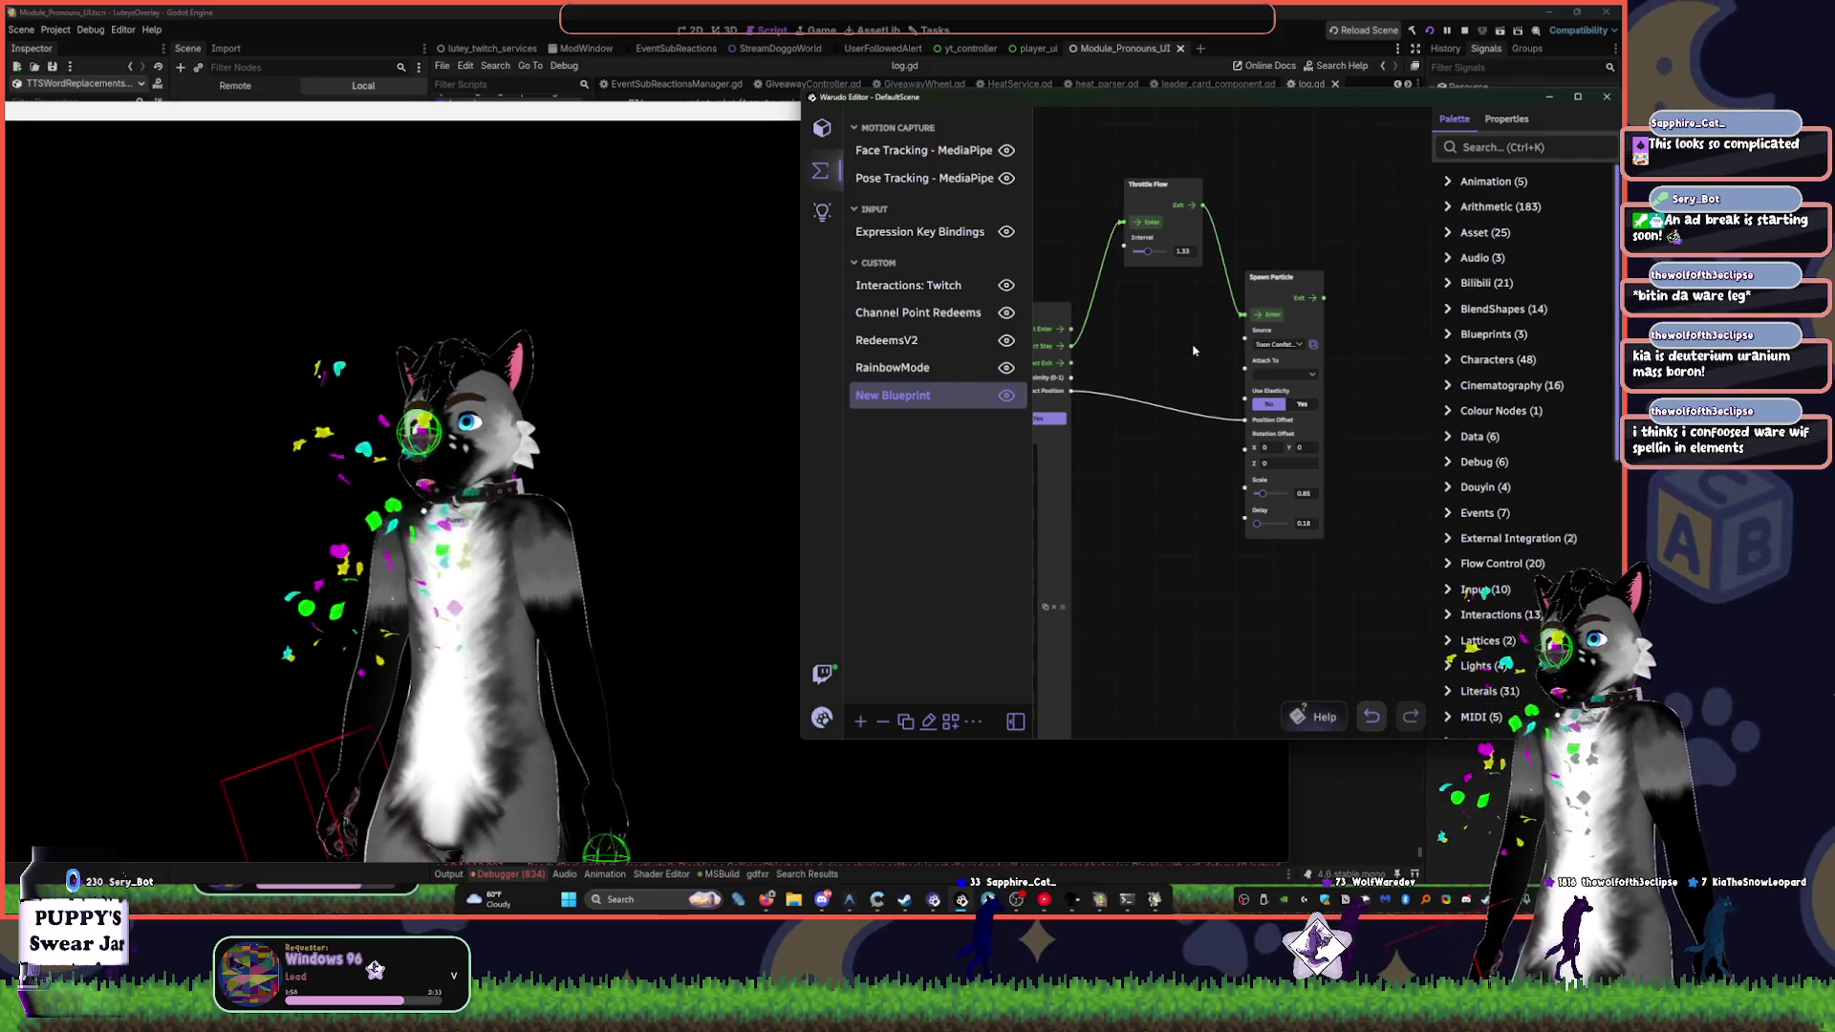
{"action": "left_click_drag", "start_coordinate": [1134, 345], "coordinate": [1220, 304]}
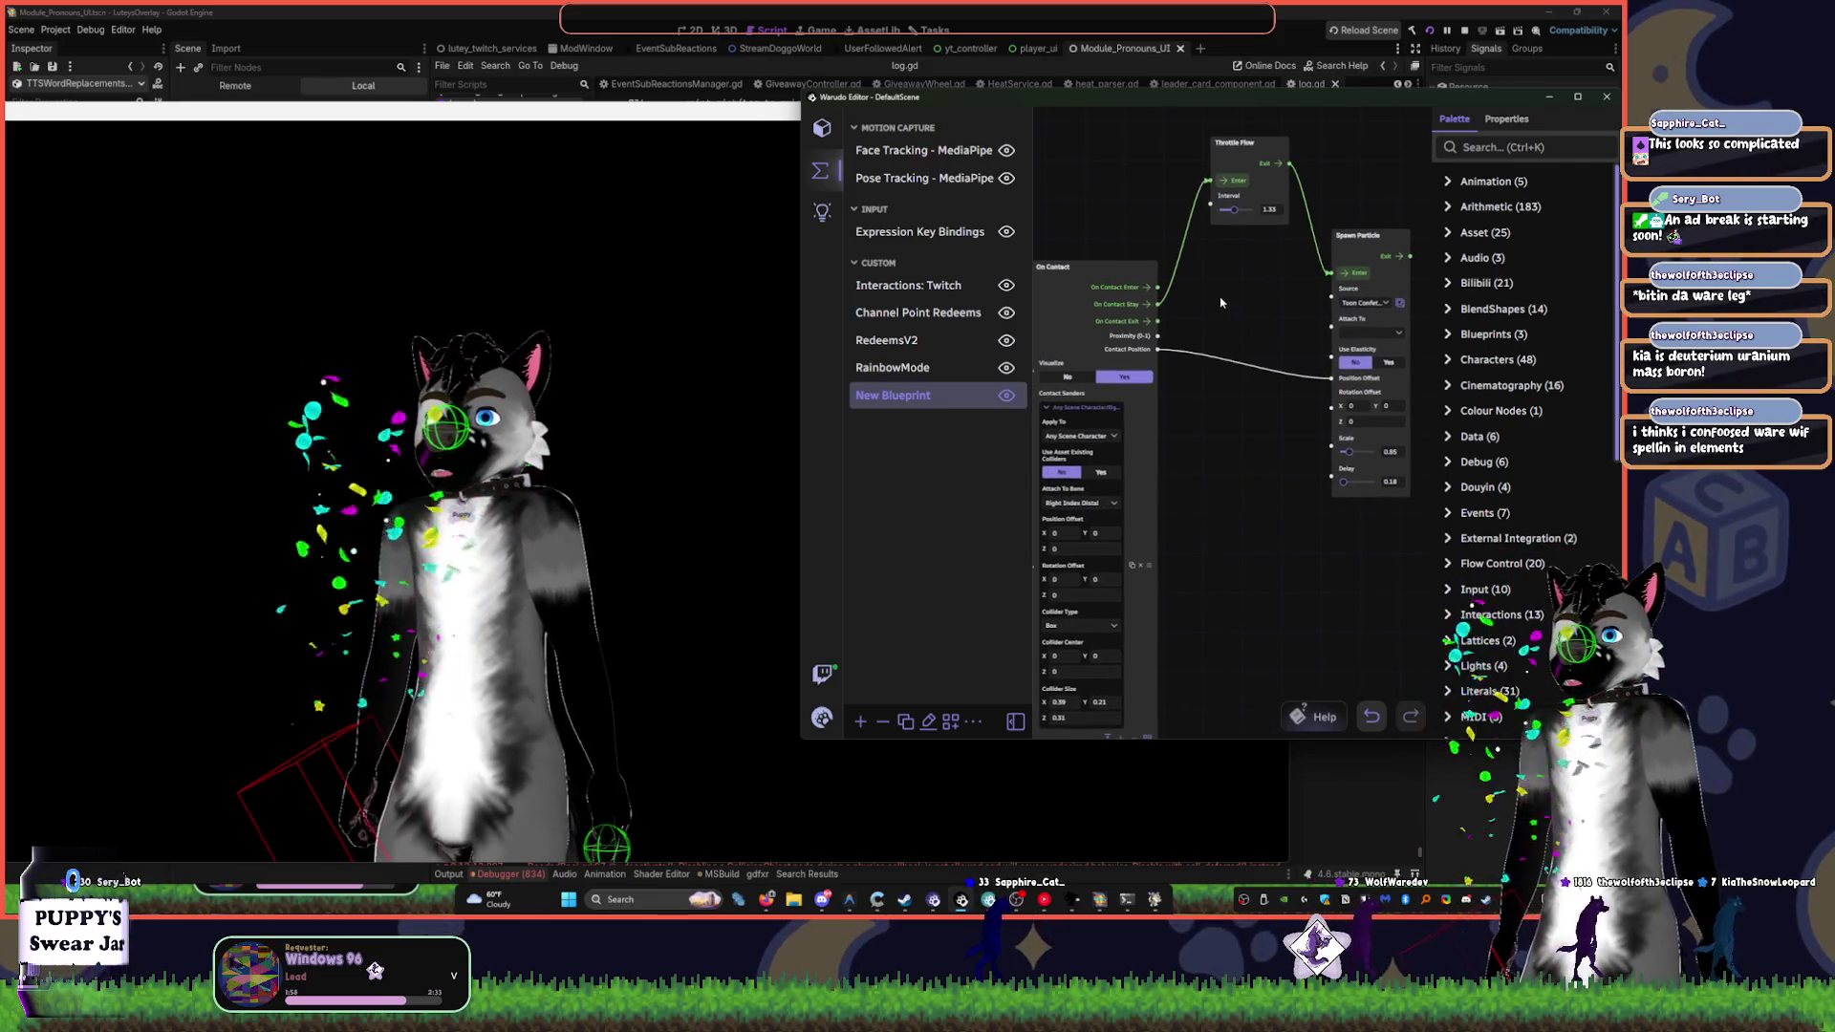
{"action": "scroll", "coordinate": [1220, 304], "scroll_direction": "down", "scroll_amount": 3}
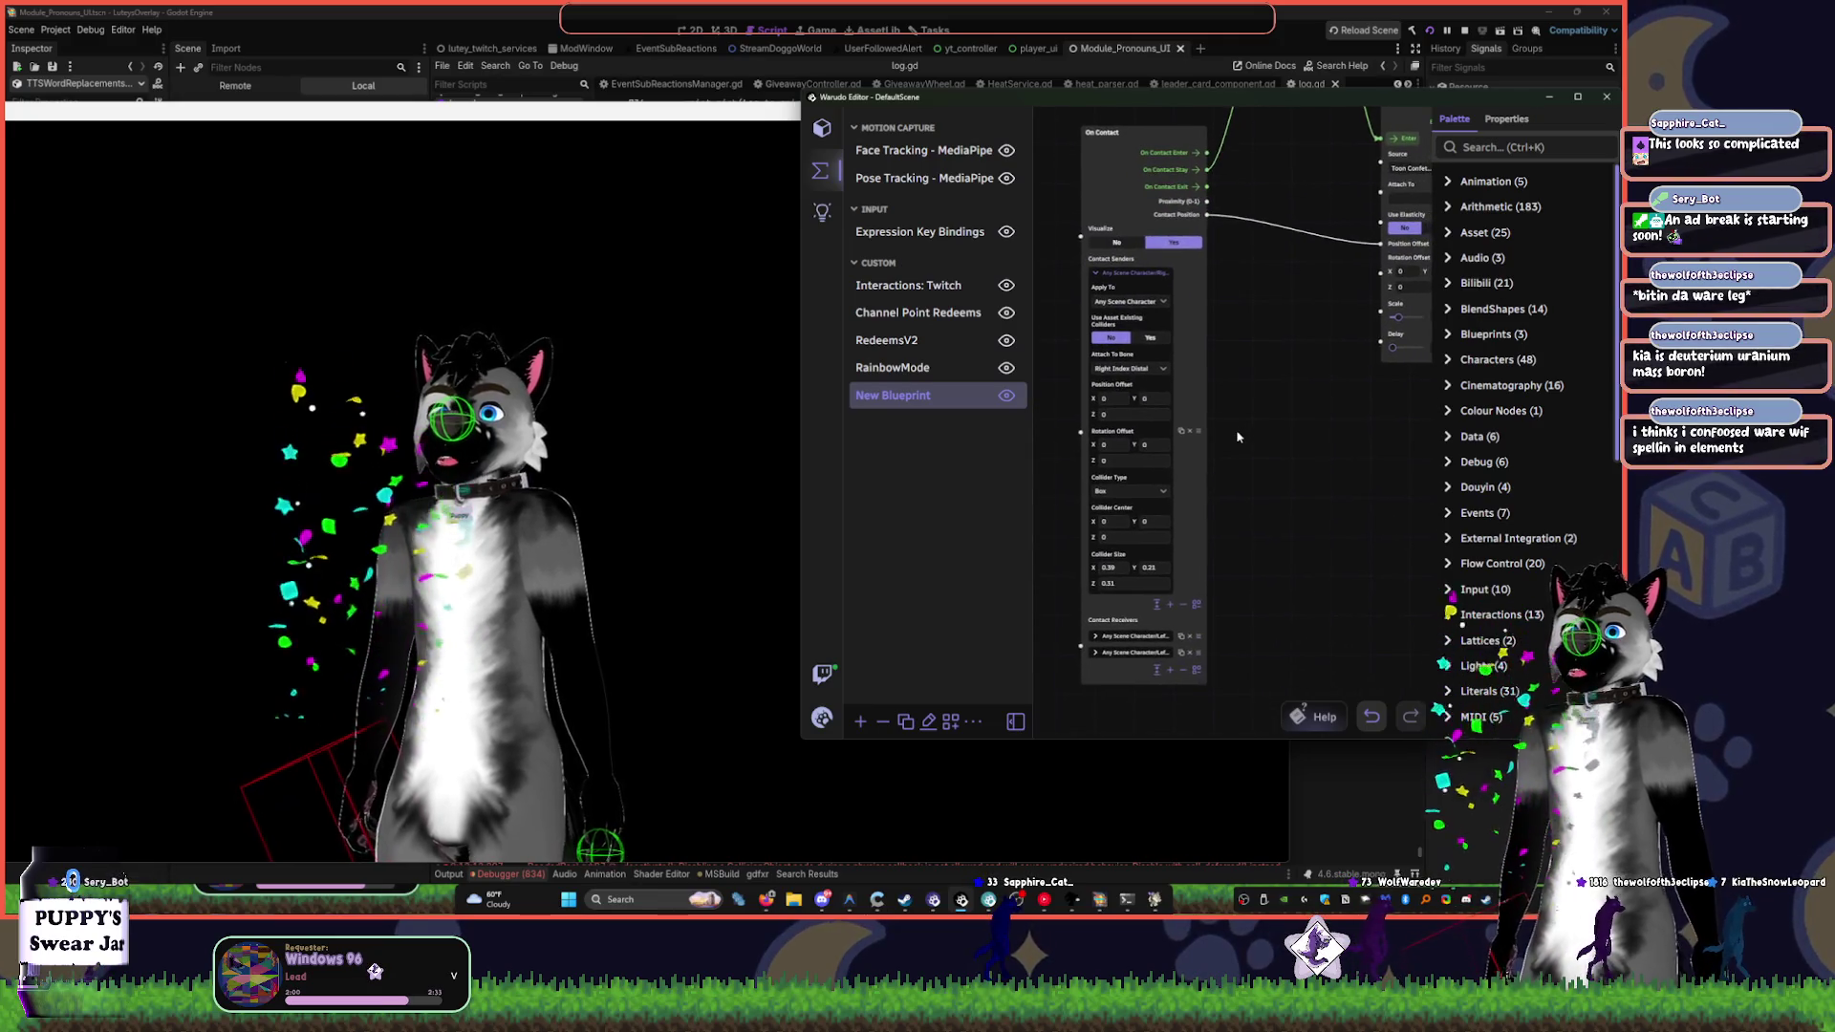
{"action": "scroll", "coordinate": [1267, 408], "scroll_direction": "up", "scroll_amount": 3}
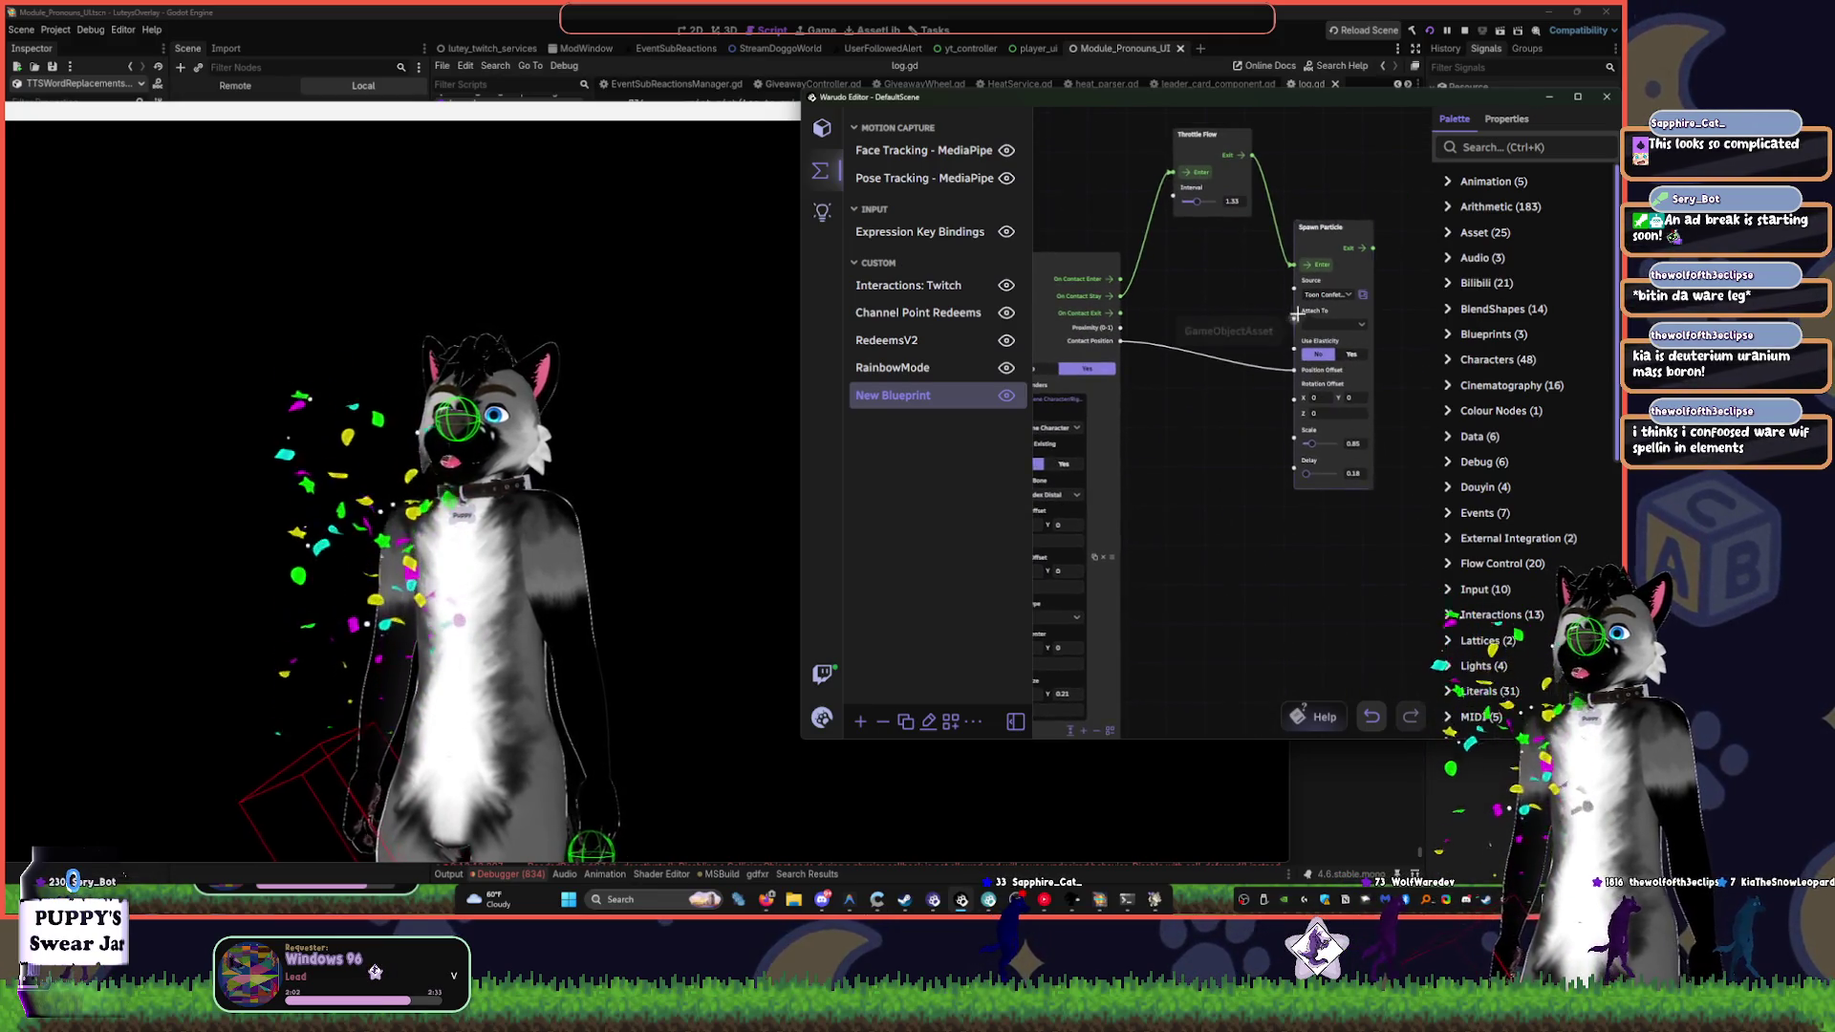
- Browse the rain-filtered particle source list and dismiss it without choosing
{"action": "left_click", "coordinate": [1320, 298]}
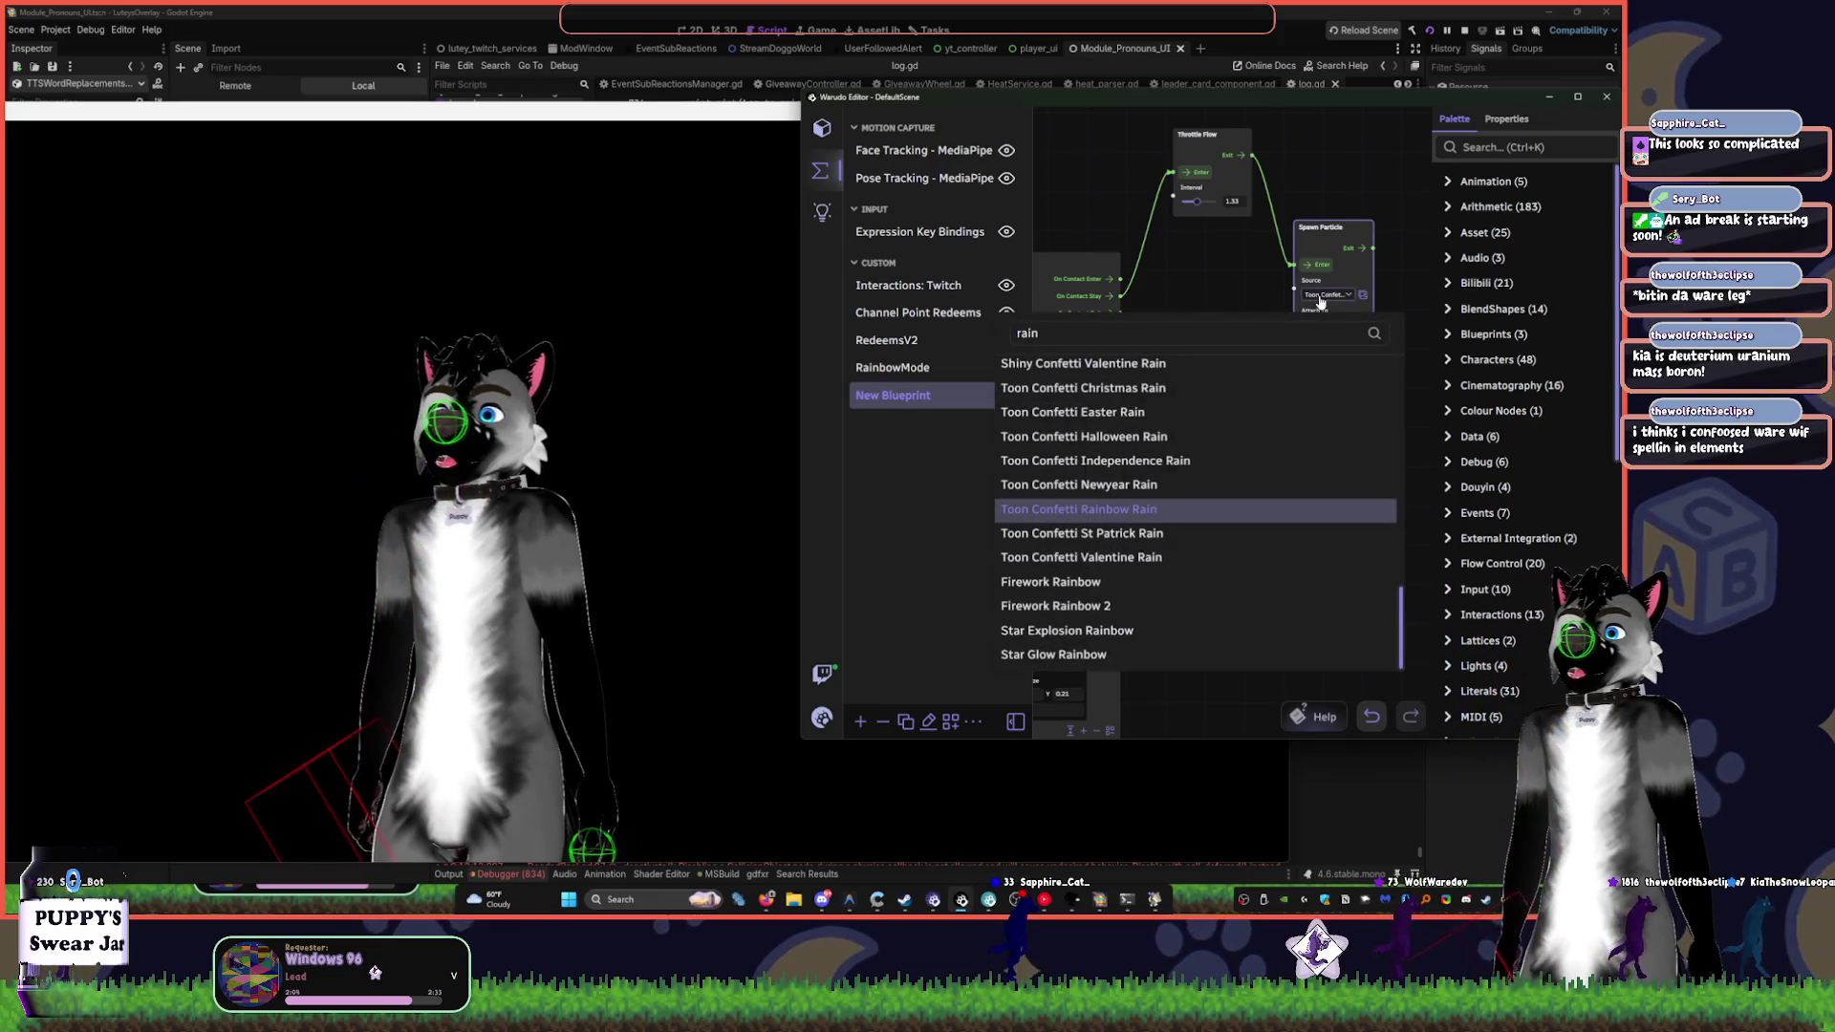
{"action": "scroll", "coordinate": [1220, 480], "scroll_direction": "up", "scroll_amount": 3}
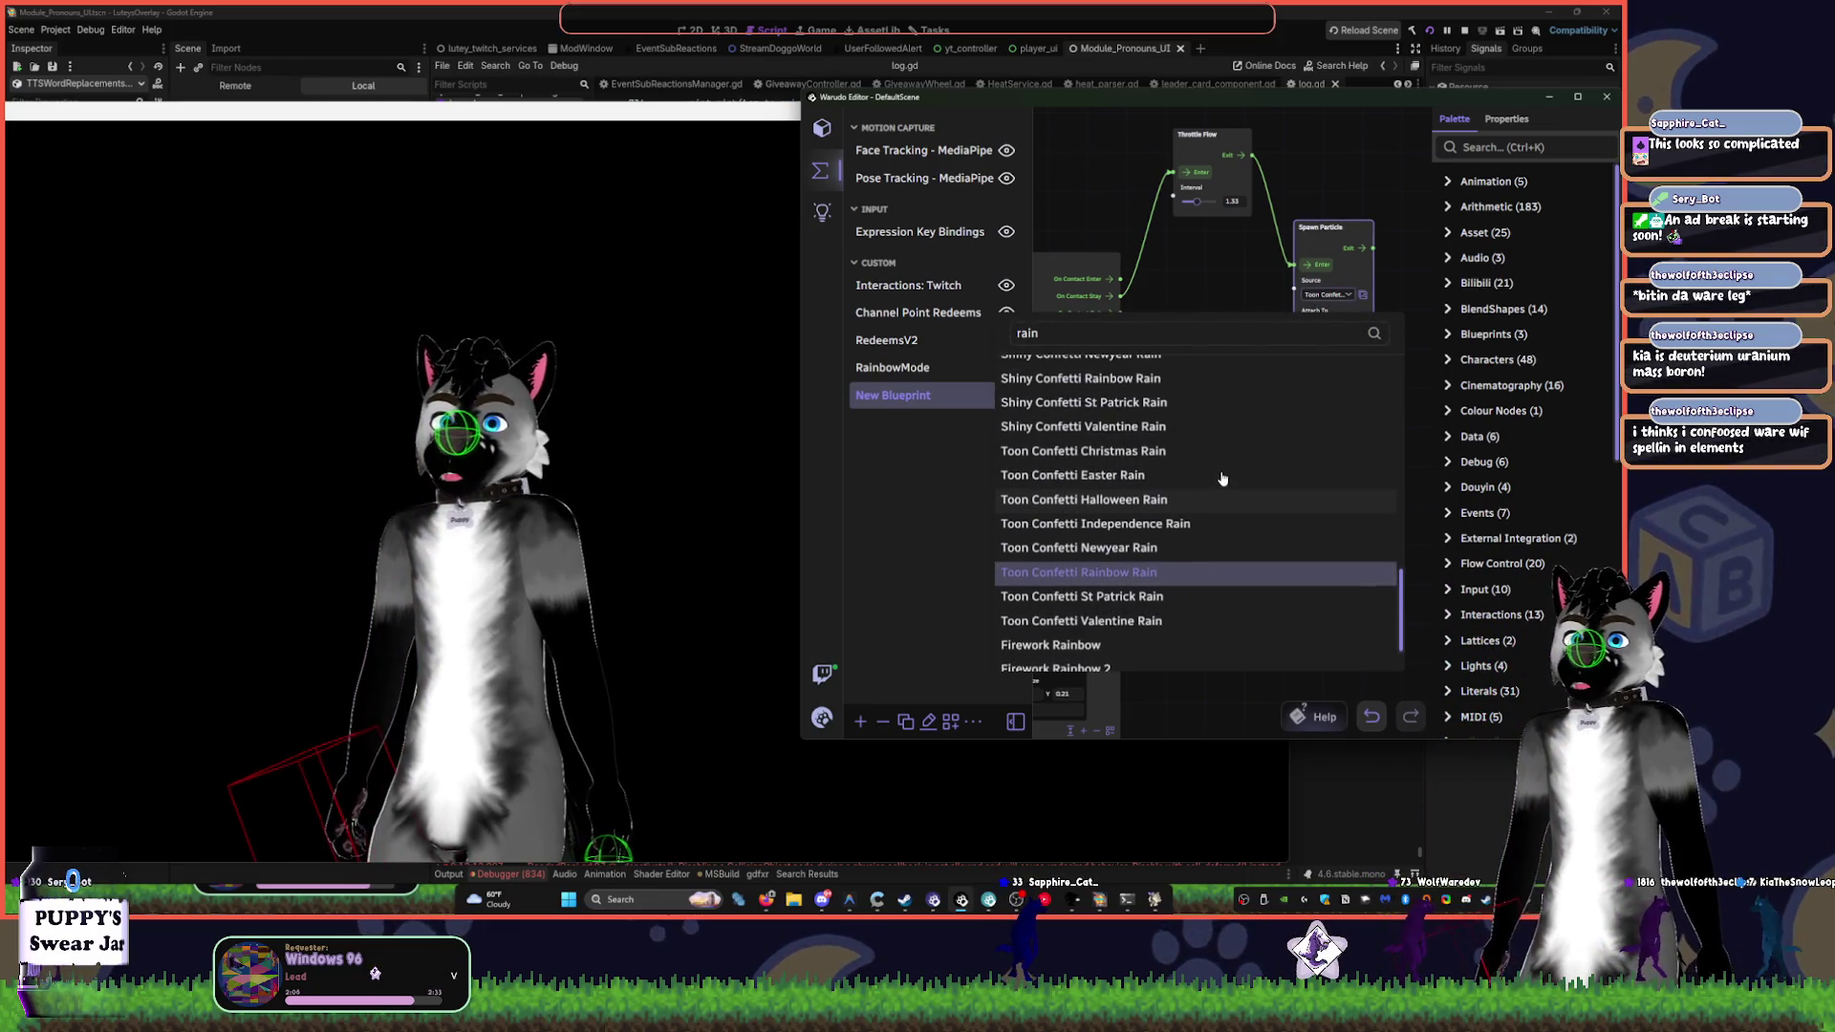
{"action": "scroll", "coordinate": [1189, 530], "scroll_direction": "up", "scroll_amount": 5}
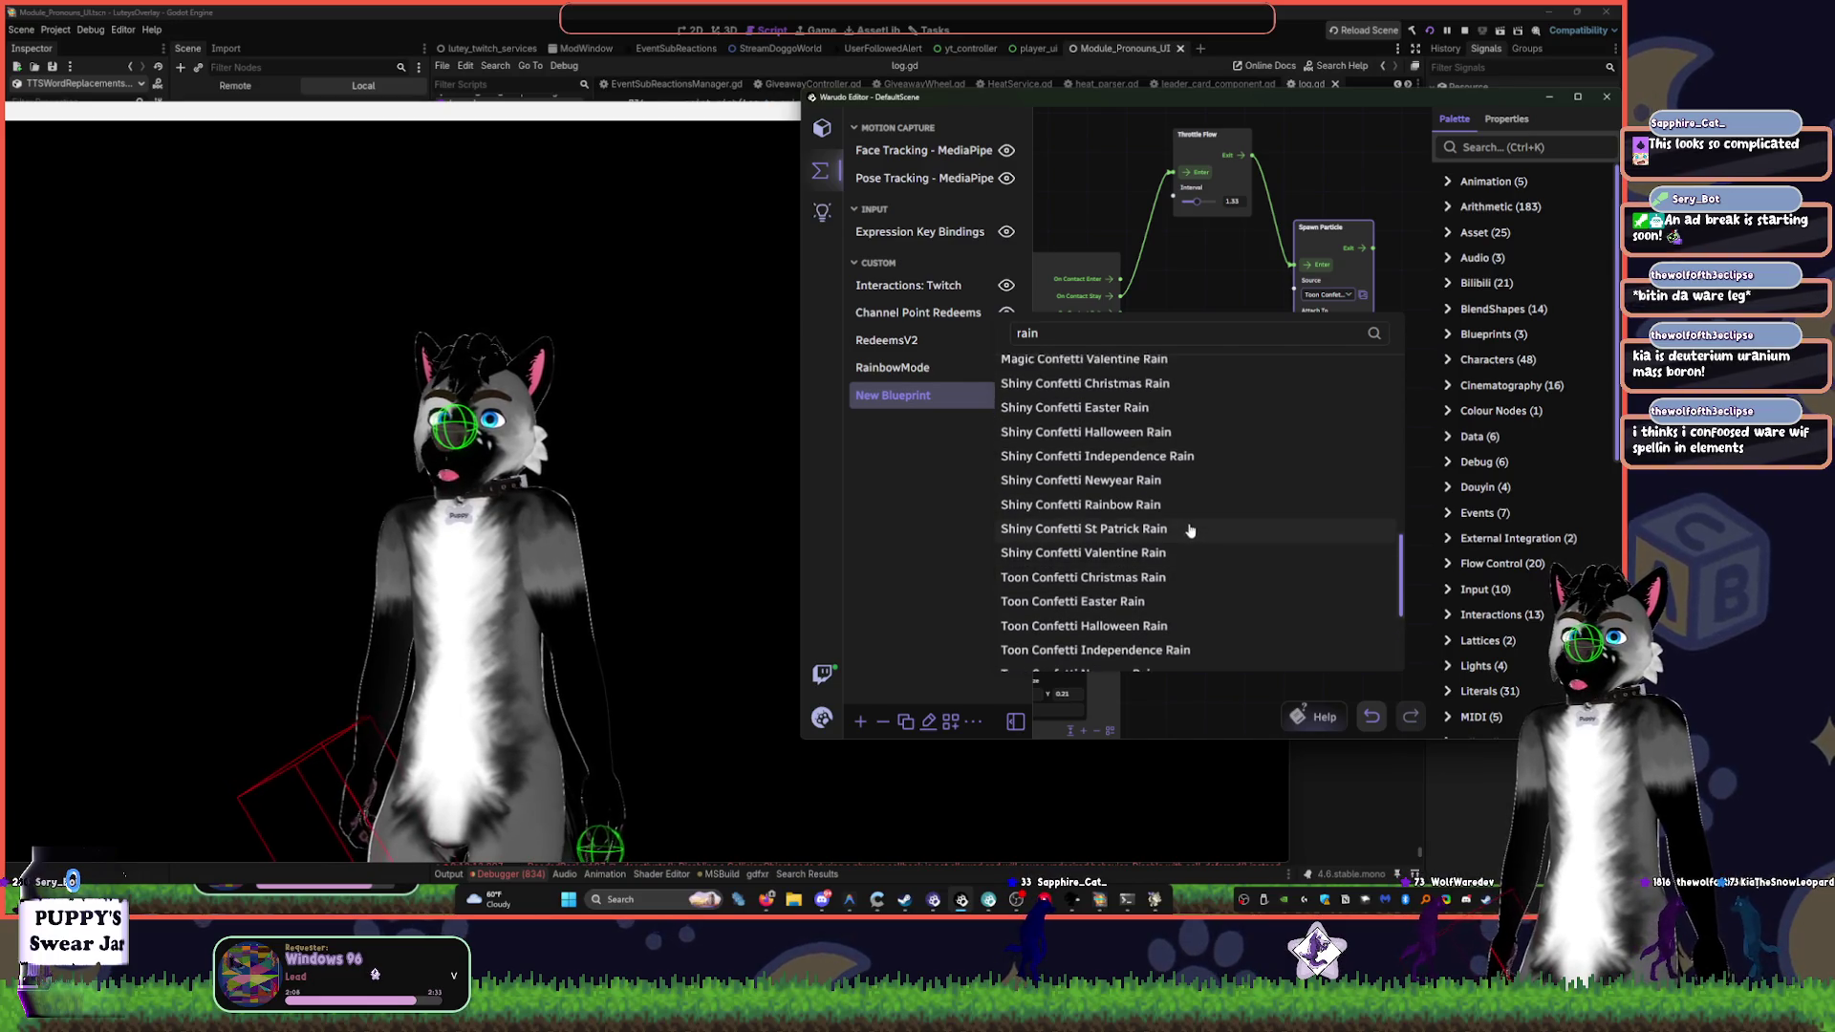
{"action": "scroll", "coordinate": [1188, 519], "scroll_direction": "up", "scroll_amount": 6}
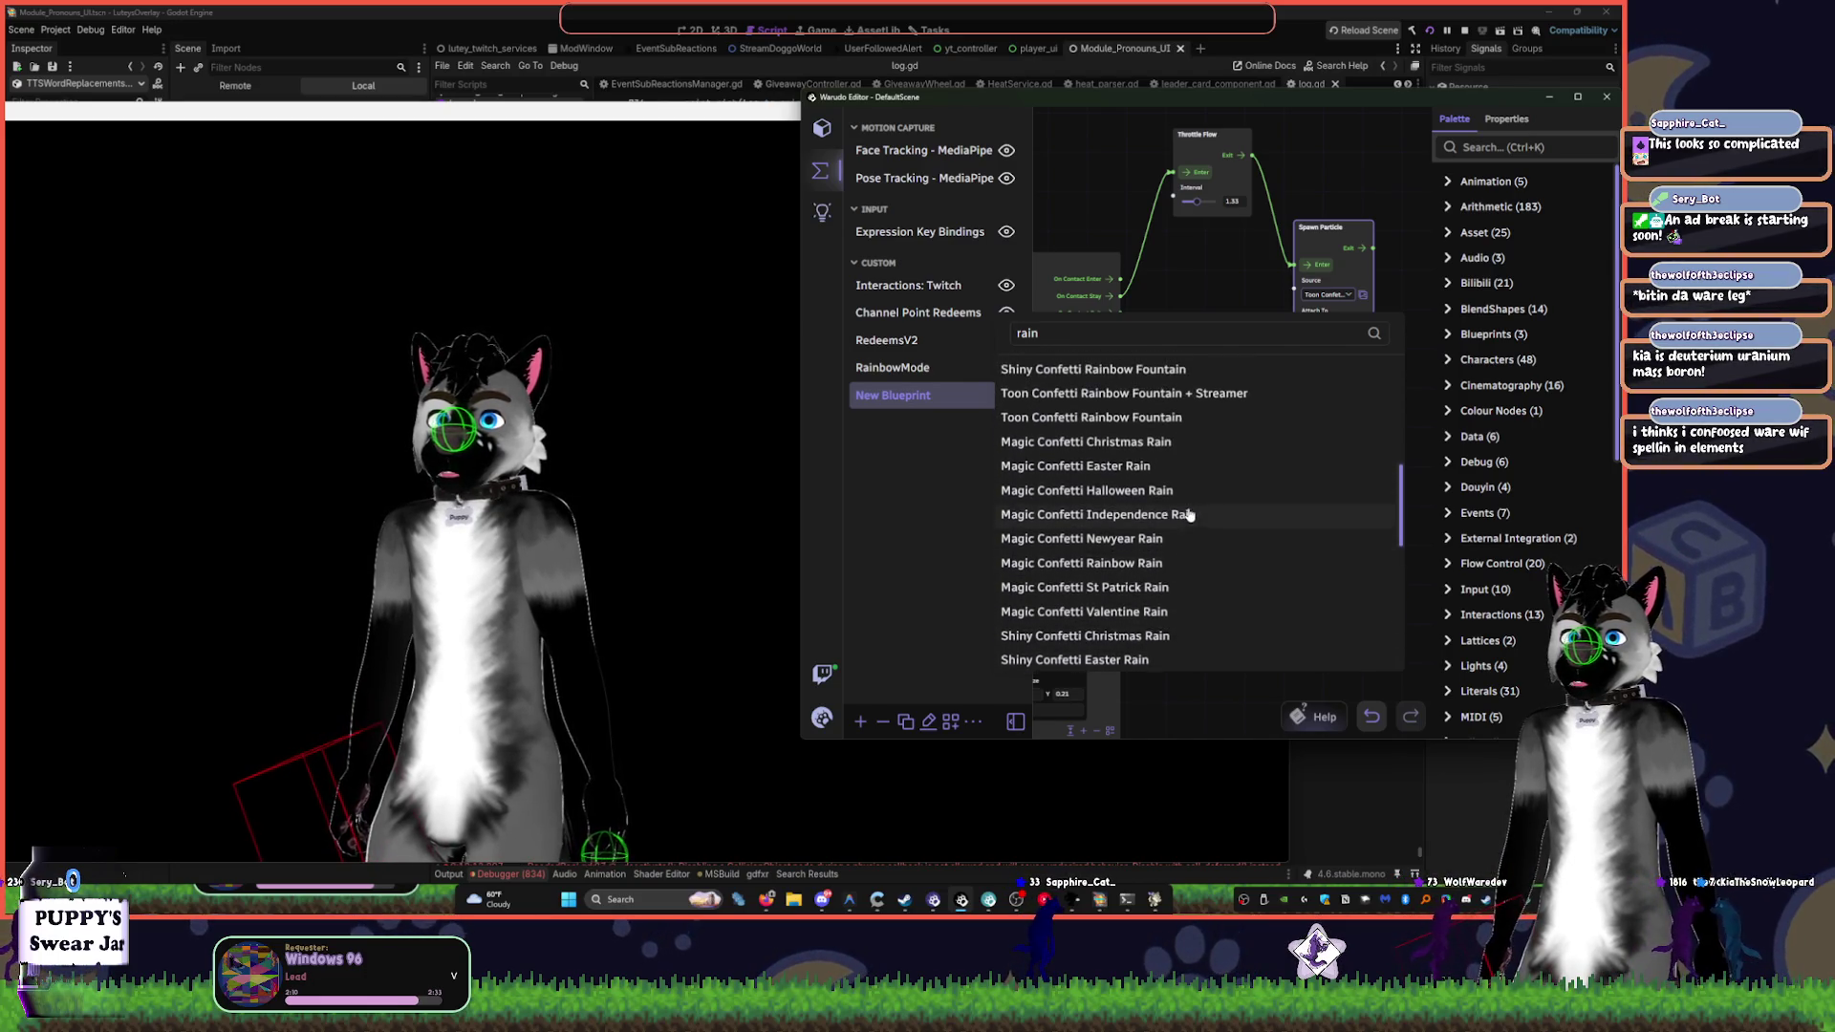
{"action": "scroll", "coordinate": [1190, 516], "scroll_direction": "up", "scroll_amount": 2}
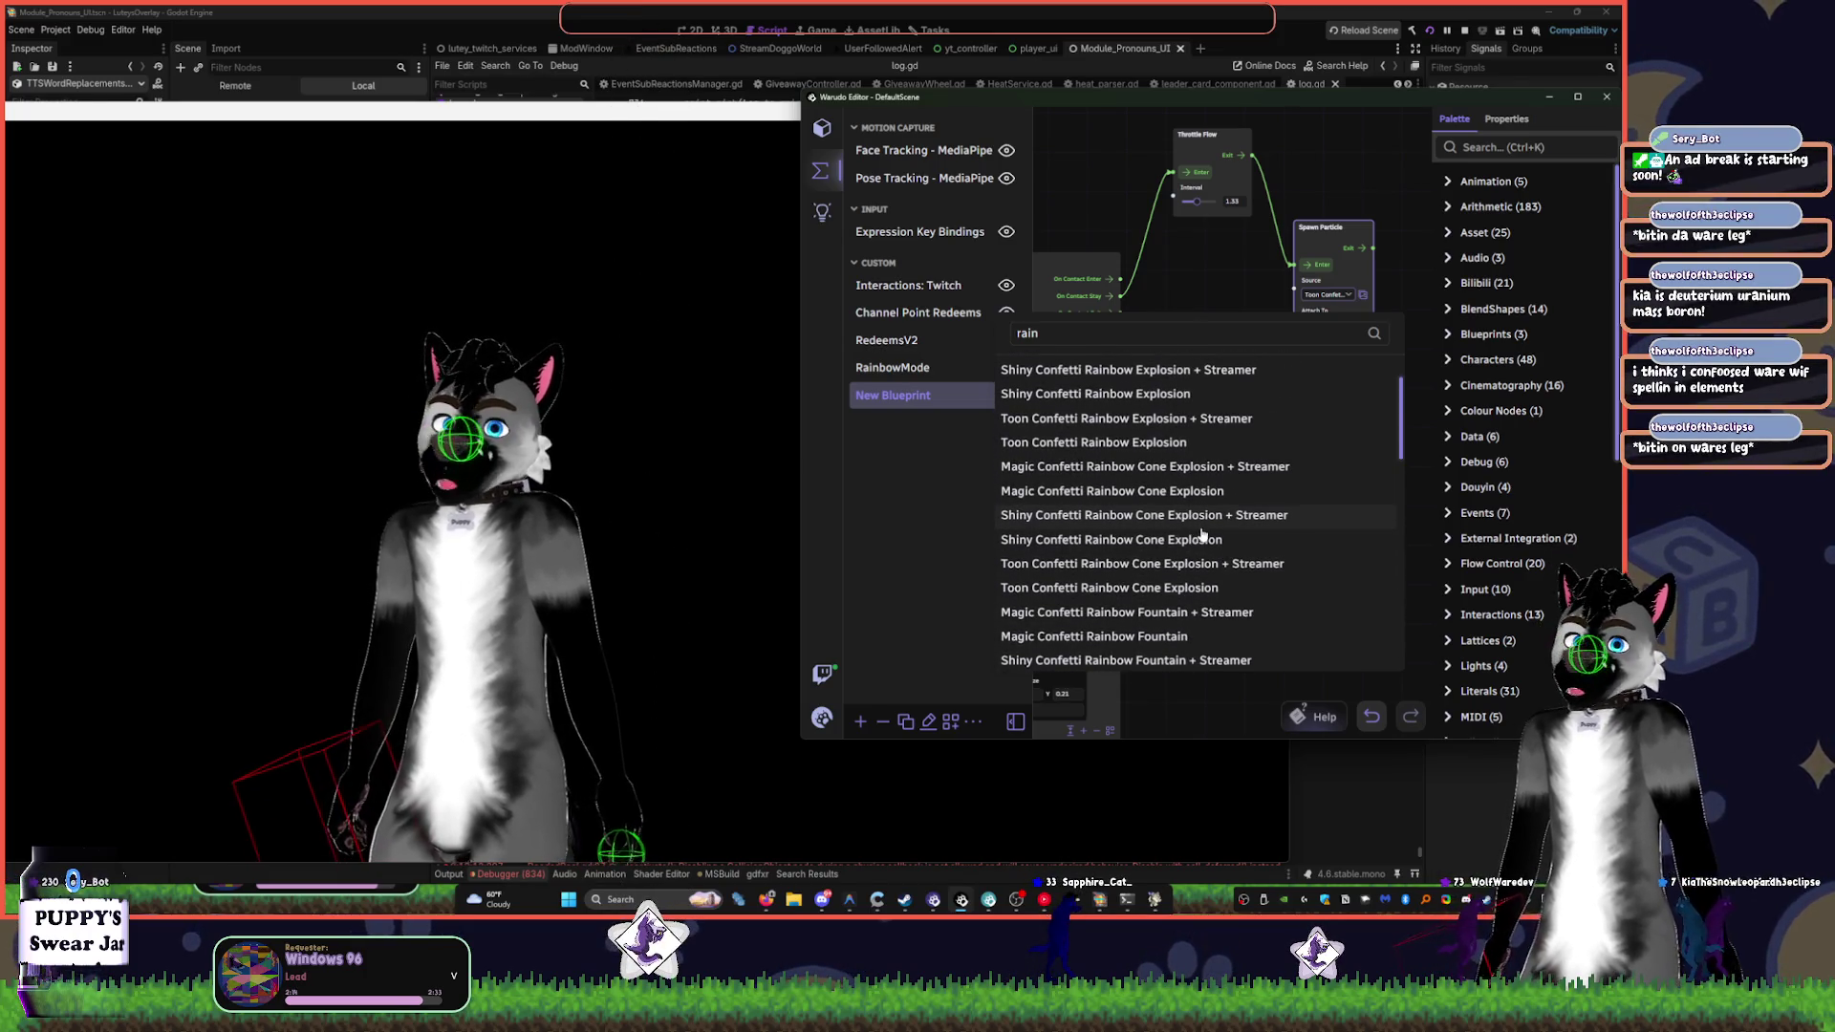
{"action": "scroll", "coordinate": [1274, 517], "scroll_direction": "up", "scroll_amount": 2}
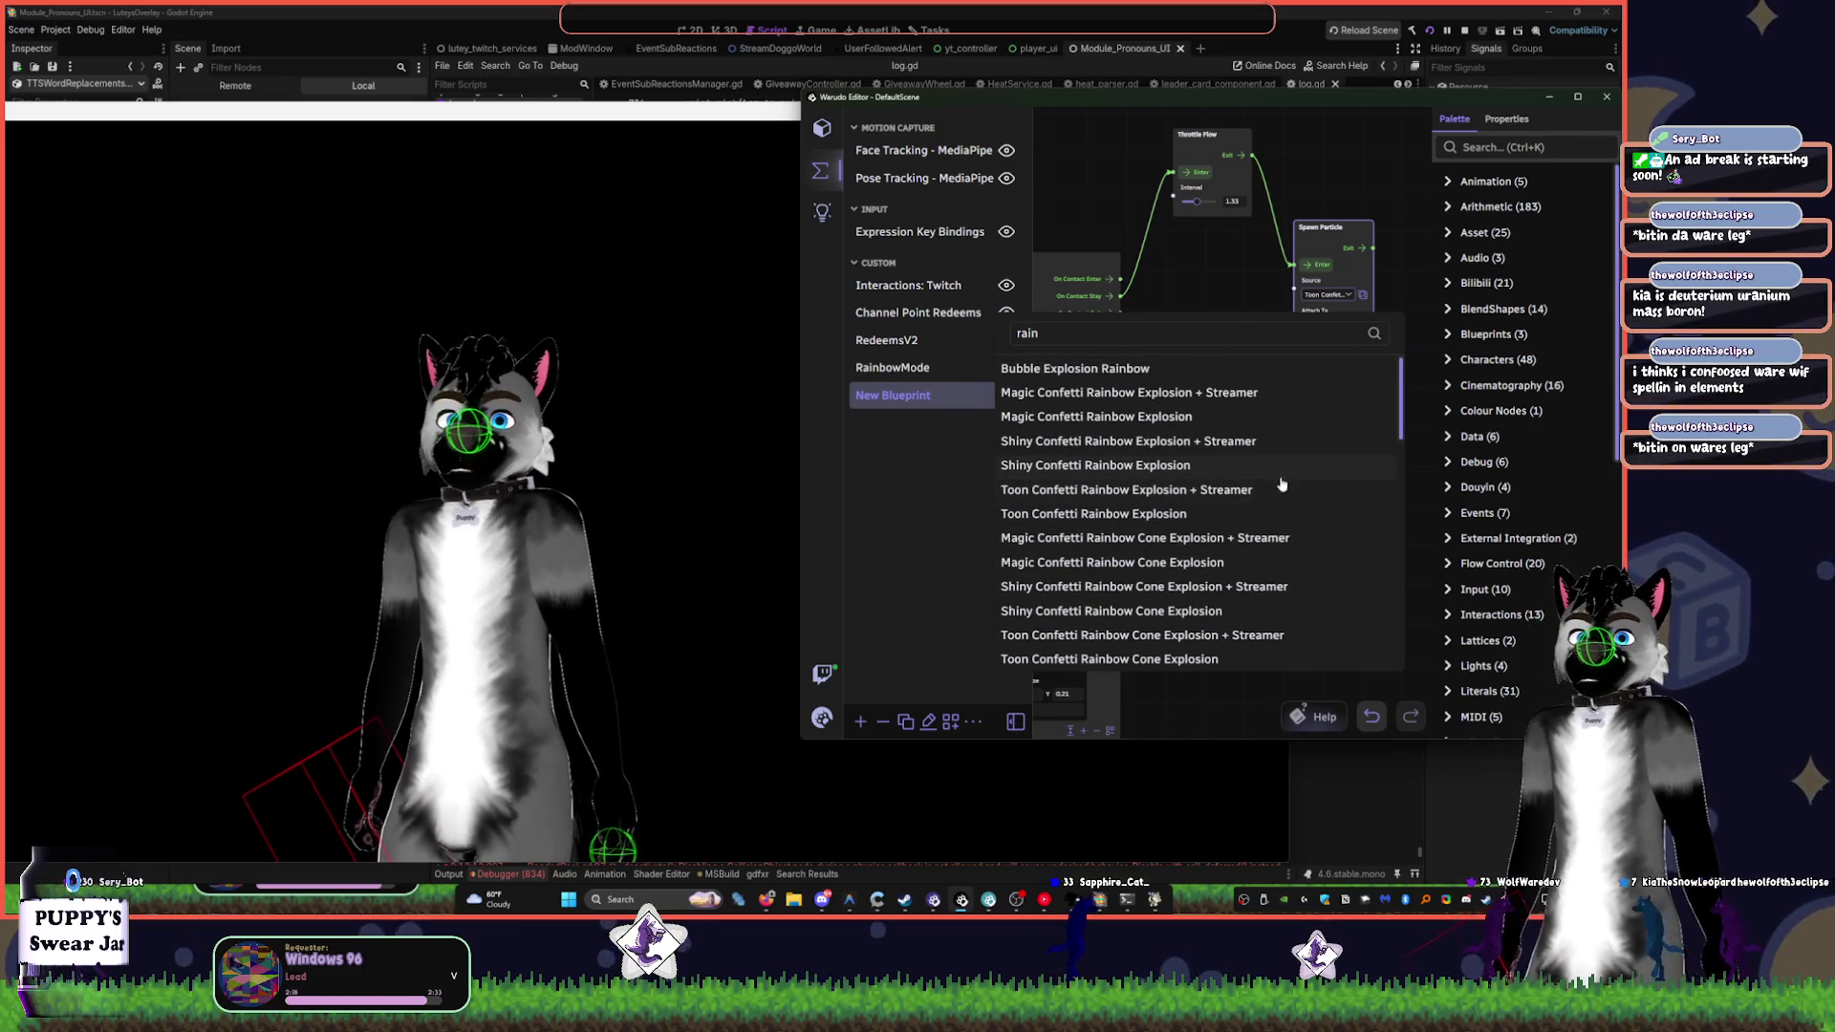
{"action": "scroll", "coordinate": [1300, 438], "scroll_direction": "down", "scroll_amount": 5}
{"action": "left_click", "coordinate": [980, 354]}
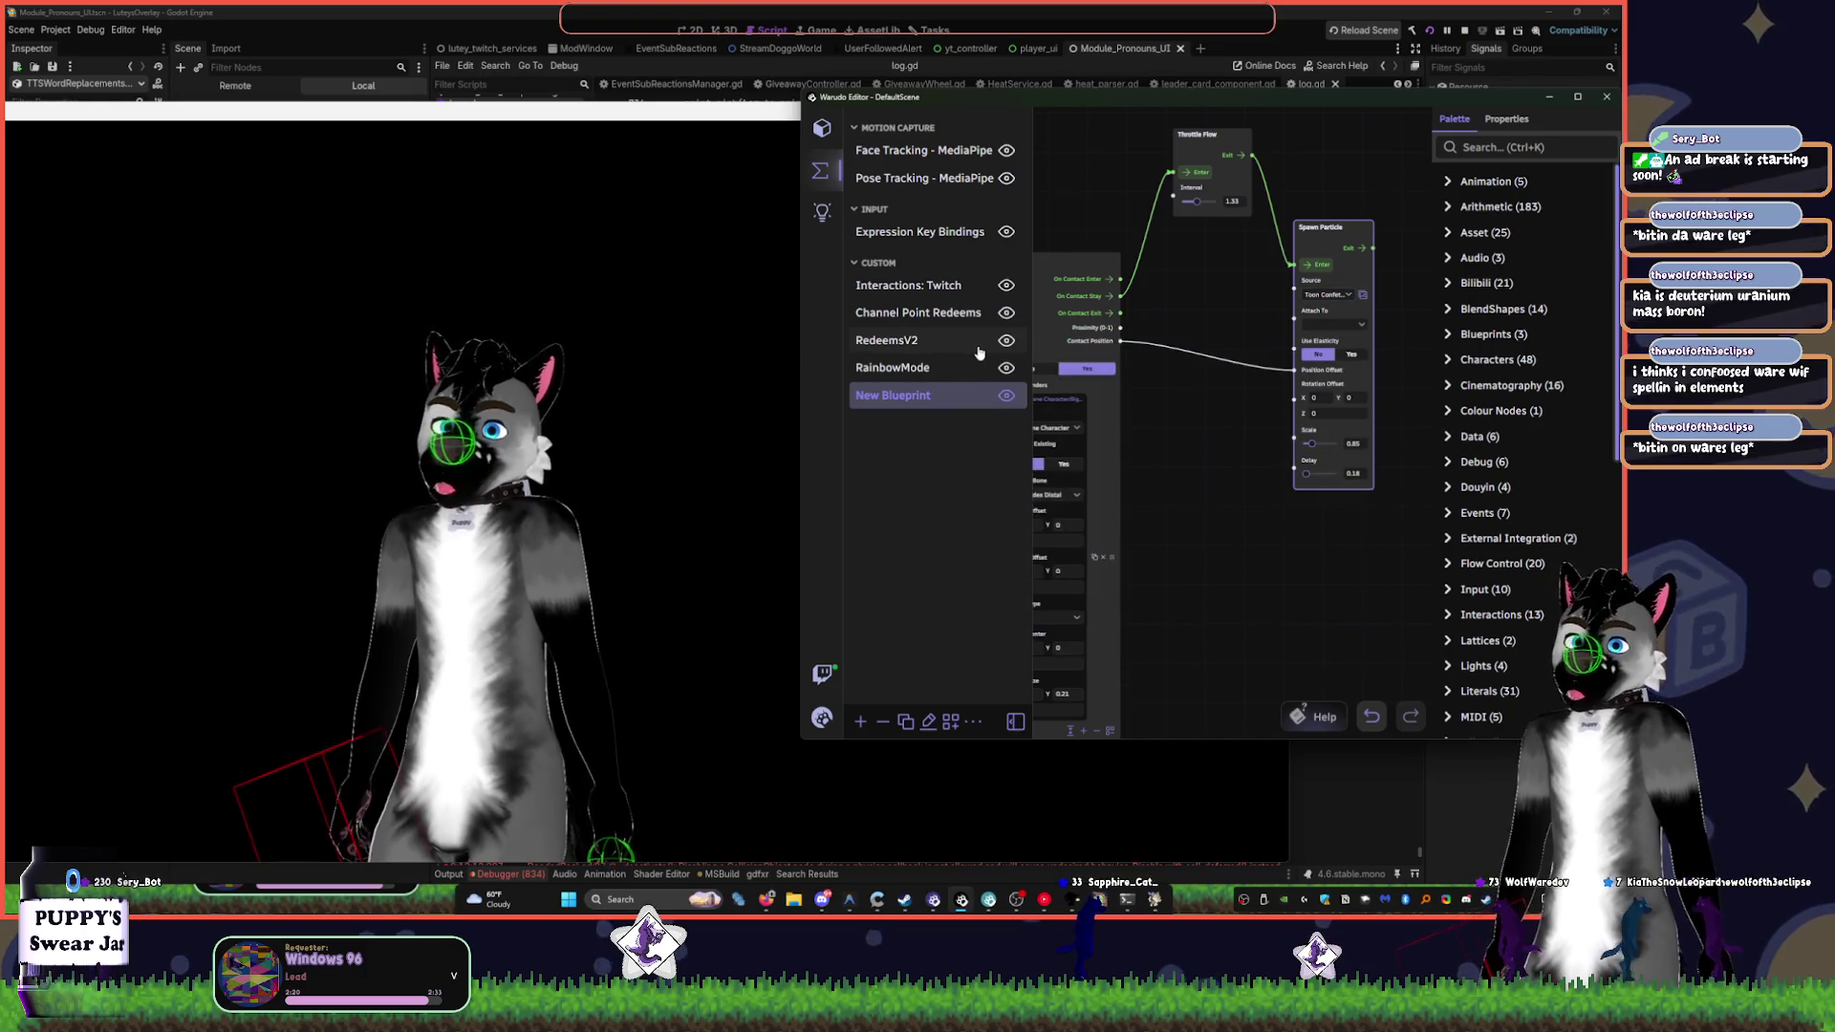
- Clear the 'rain' source filter and try a Basic Impact preset
{"action": "left_click", "coordinate": [1345, 328]}
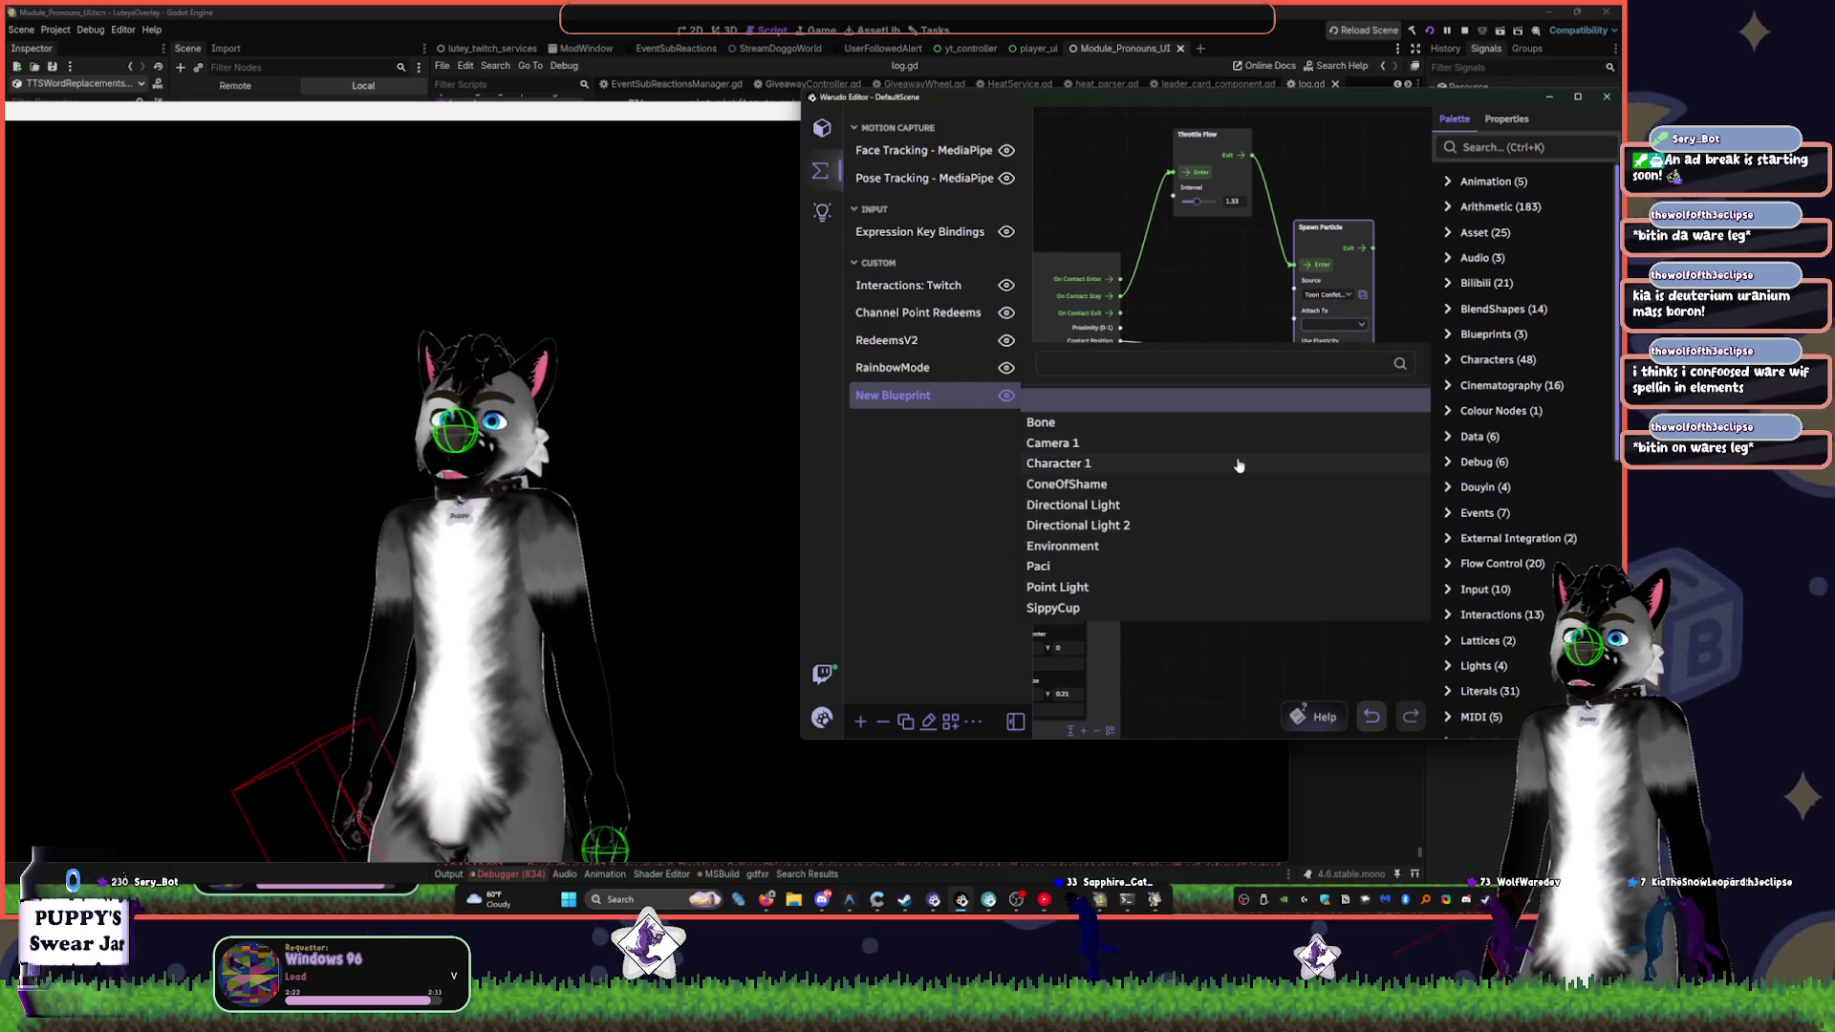
{"action": "left_click", "coordinate": [1330, 297]}
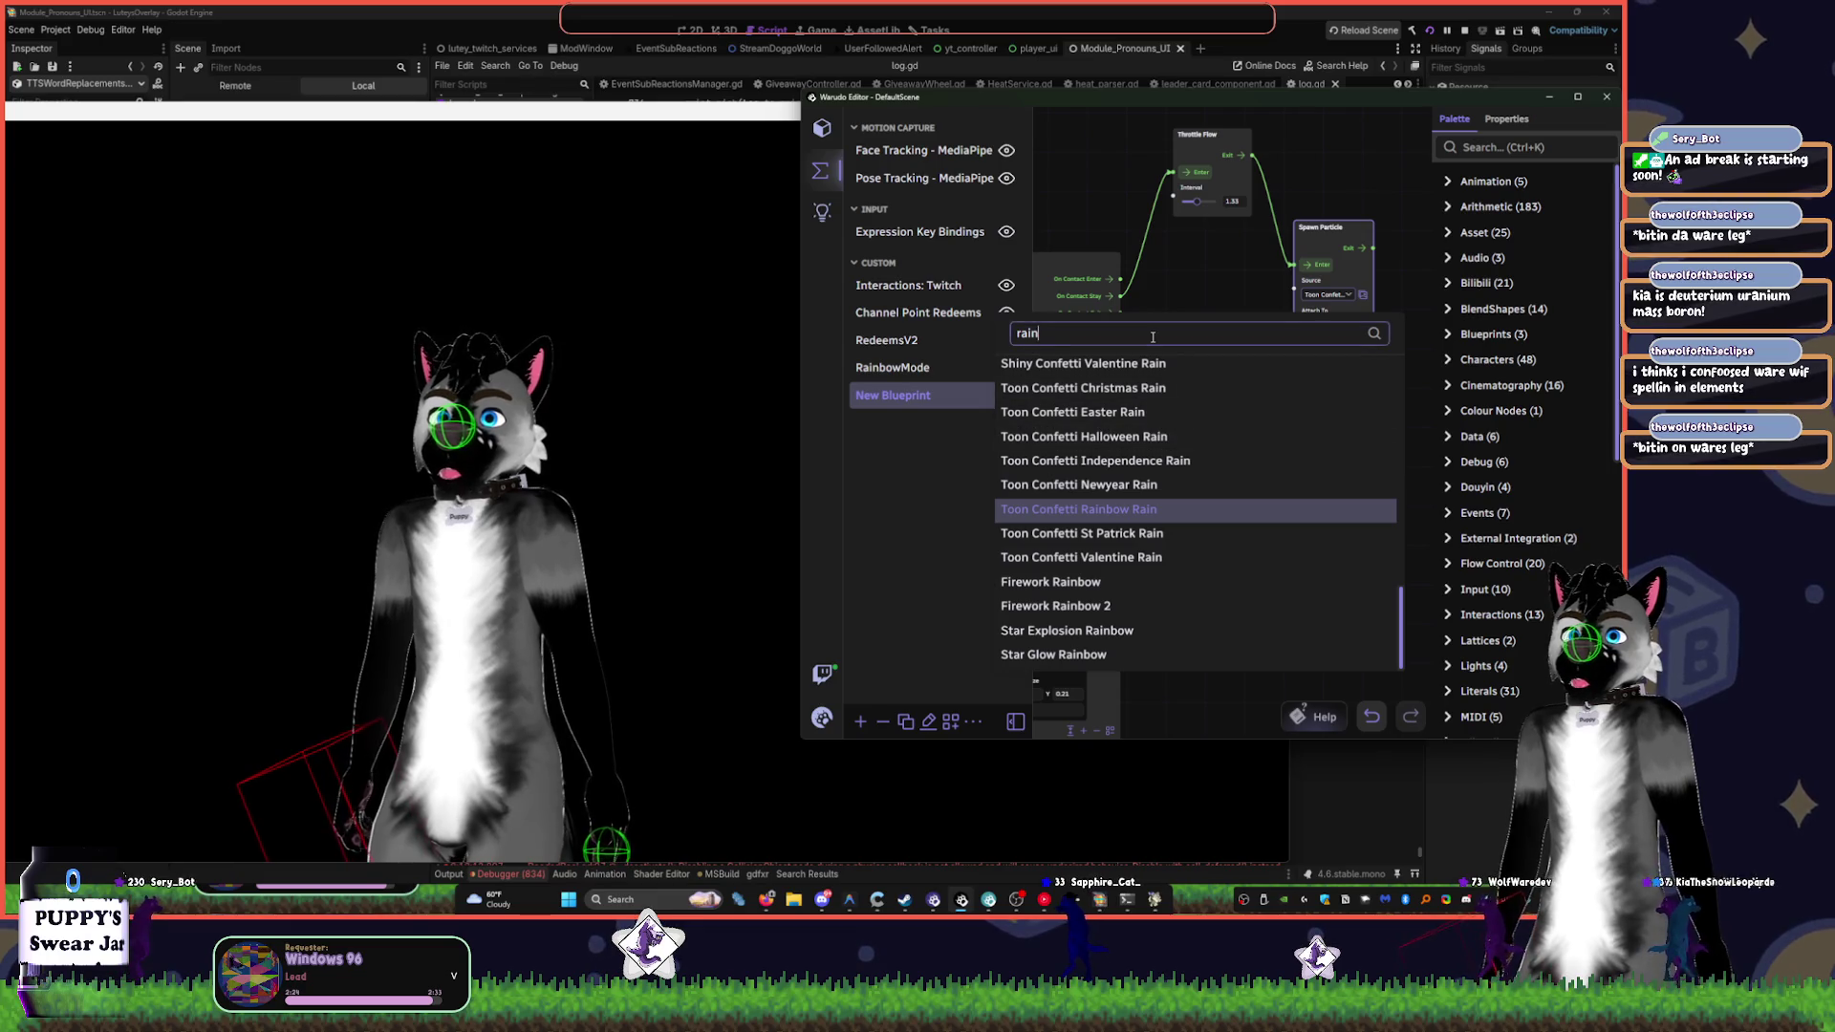
{"action": "key", "text": "BackSpace"}
{"action": "key", "text": "BackSpace"}
{"action": "key", "text": "BackSpace"}
{"action": "scroll", "coordinate": [1199, 481], "scroll_direction": "down", "scroll_amount": 5}
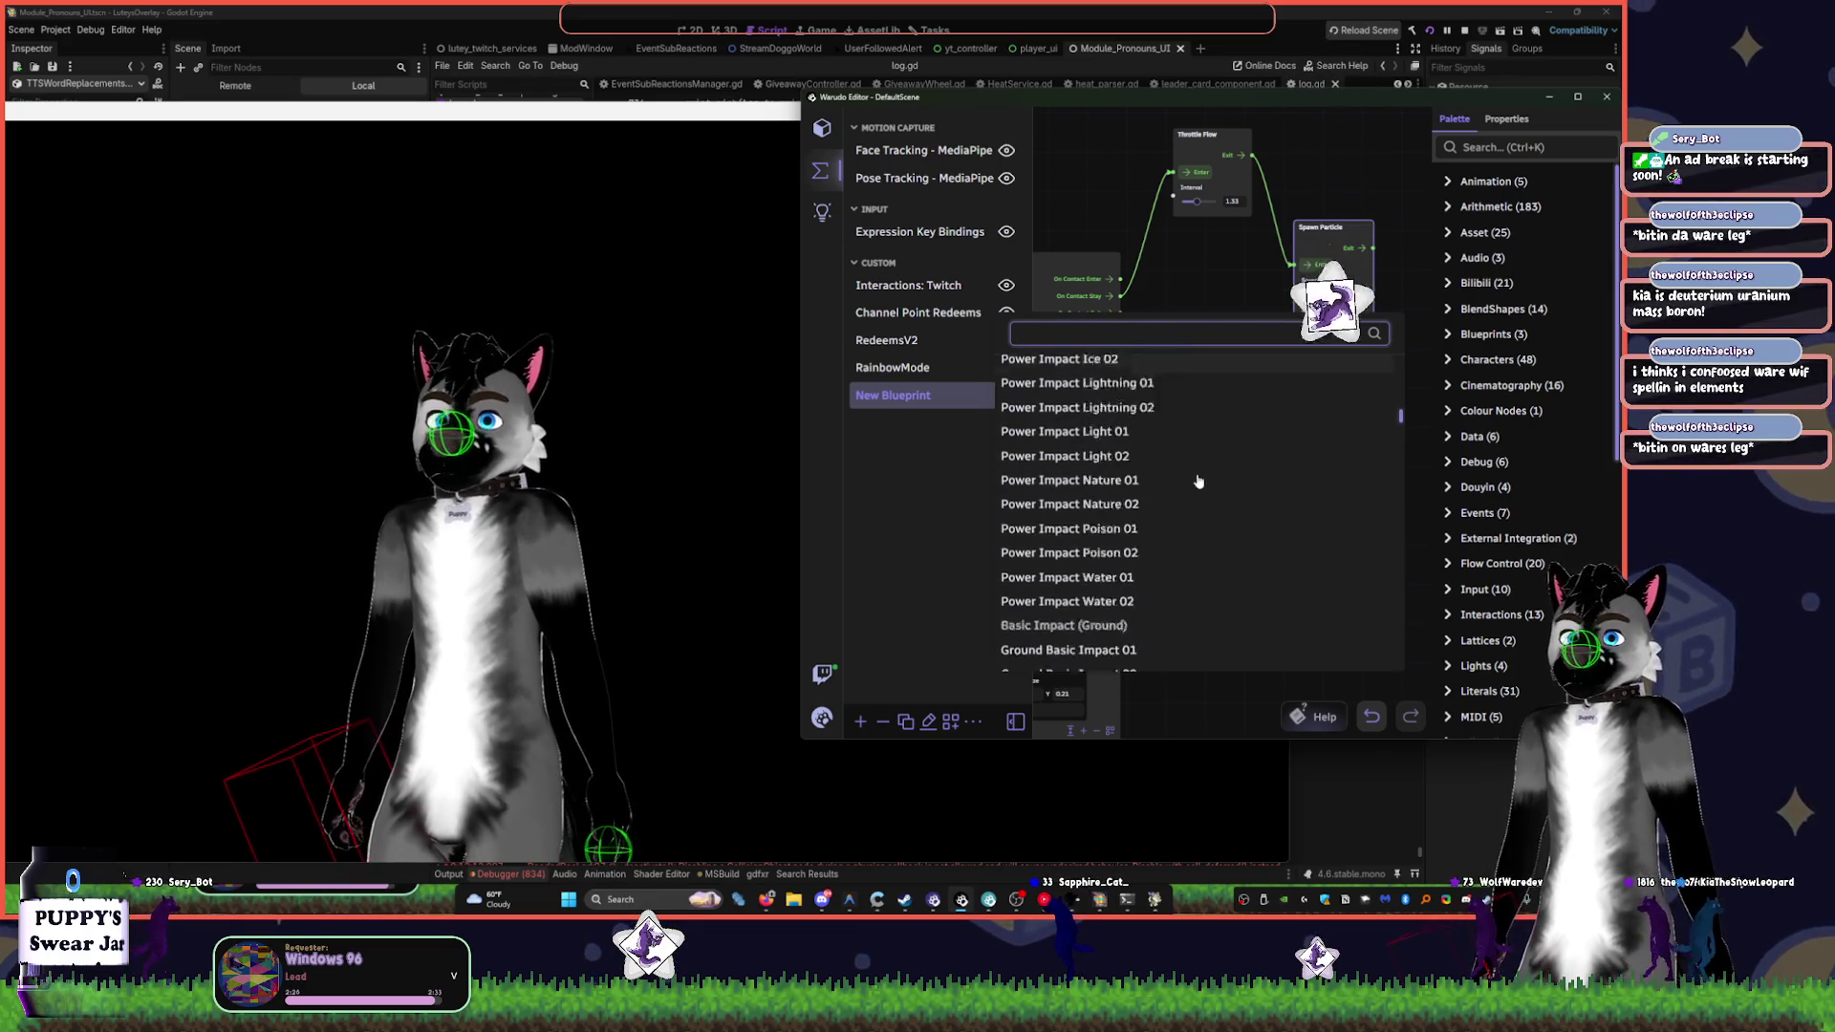
{"action": "scroll", "coordinate": [1198, 481], "scroll_direction": "up", "scroll_amount": 8}
{"action": "scroll", "coordinate": [1199, 481], "scroll_direction": "up", "scroll_amount": 3}
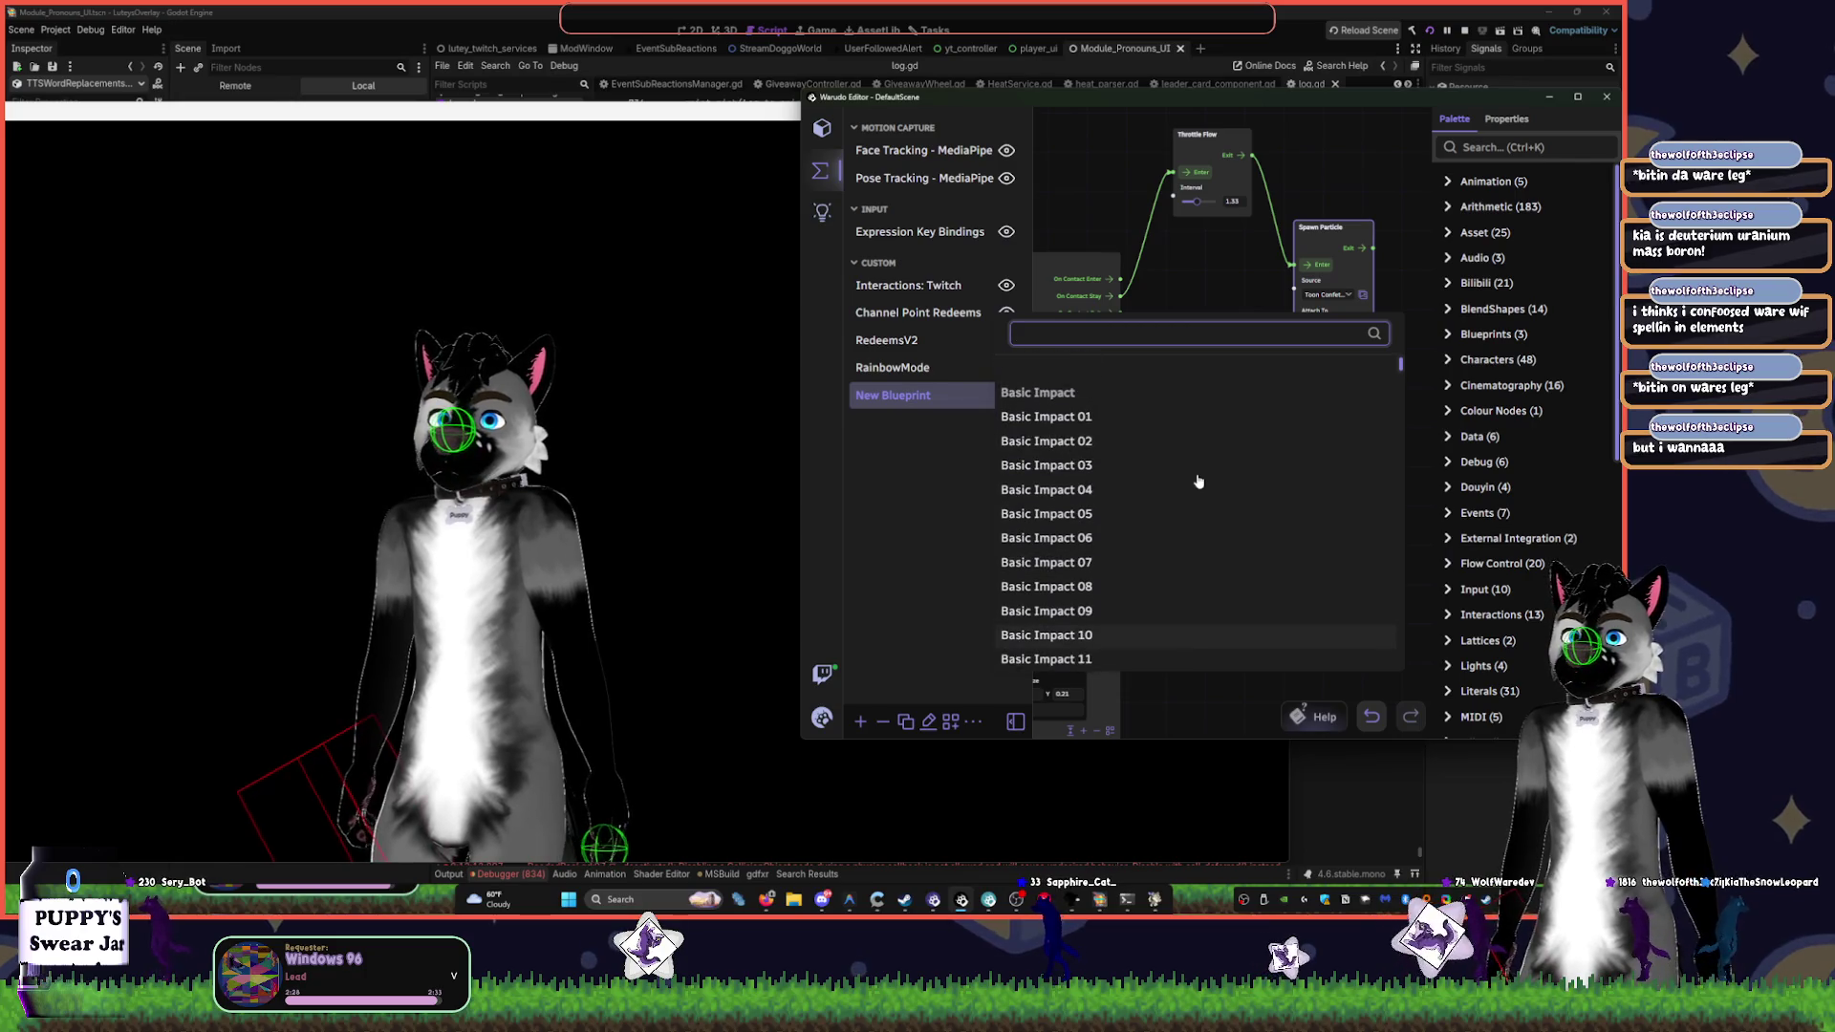
{"action": "left_click", "coordinate": [1172, 419]}
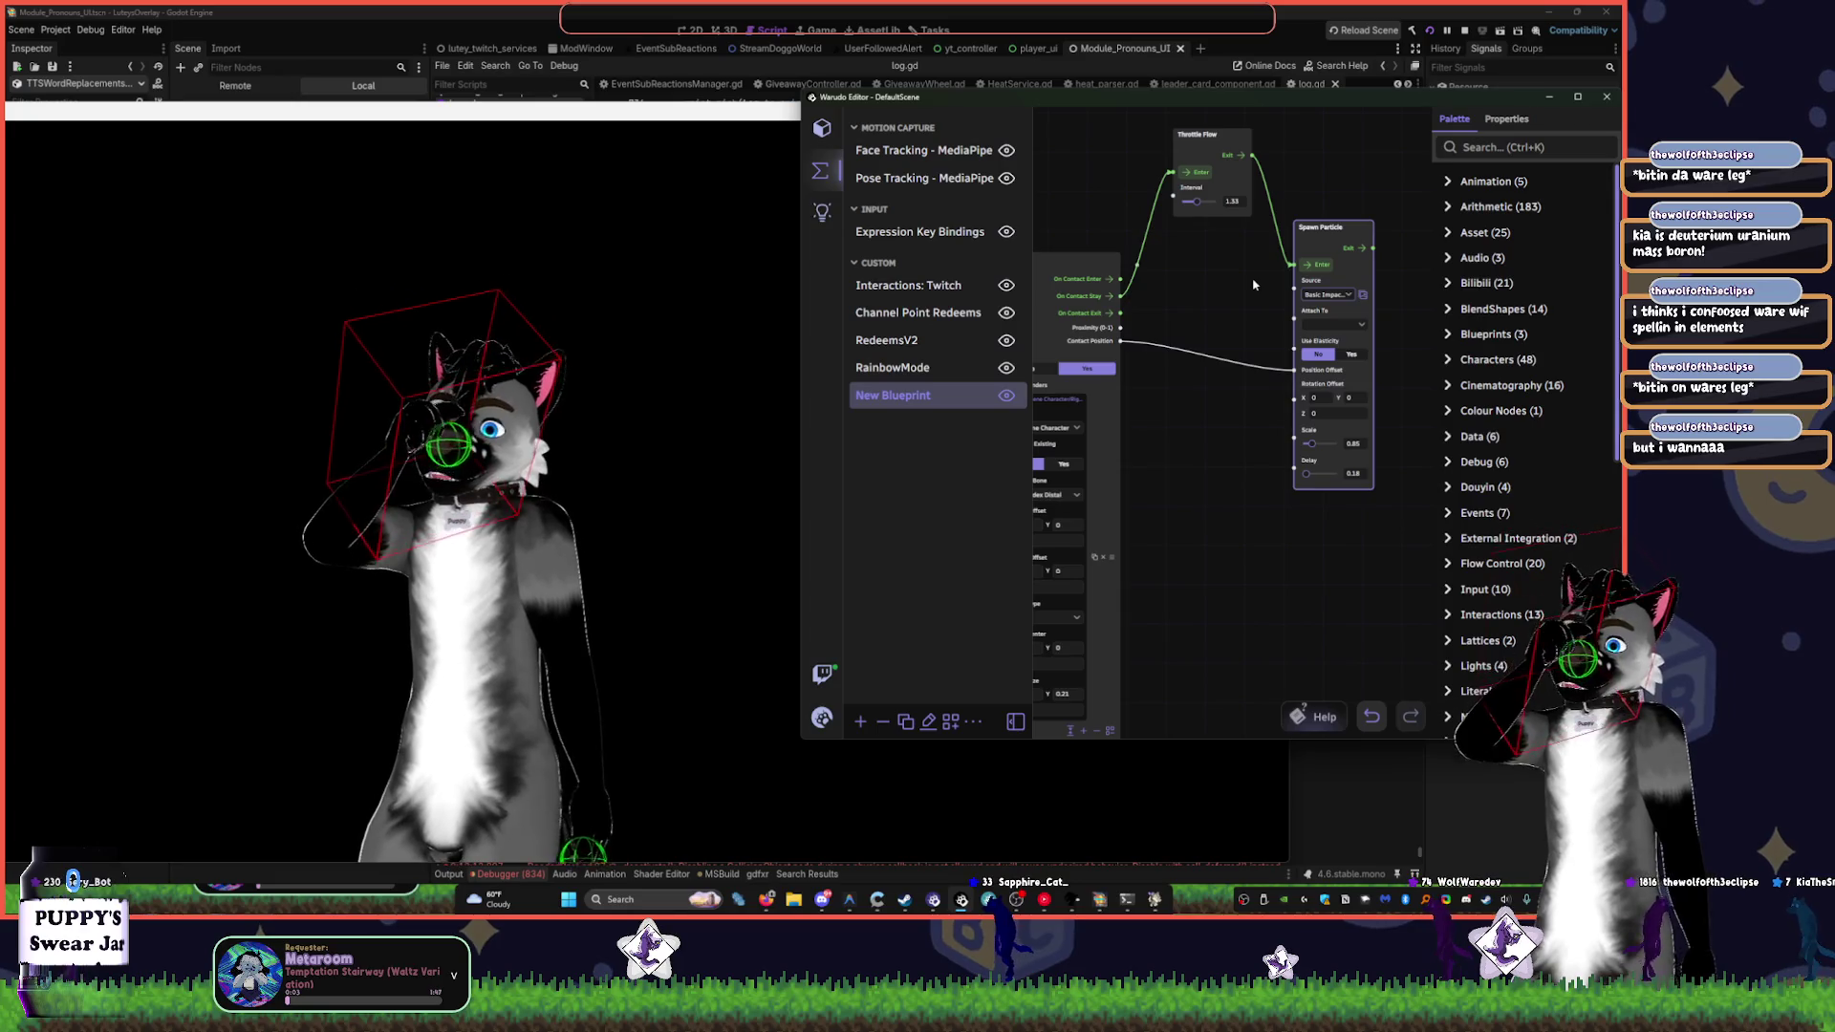
- Try a Medium Impact preset, then settle on Star Glow Blue as the particle source
{"action": "left_click", "coordinate": [1328, 295]}
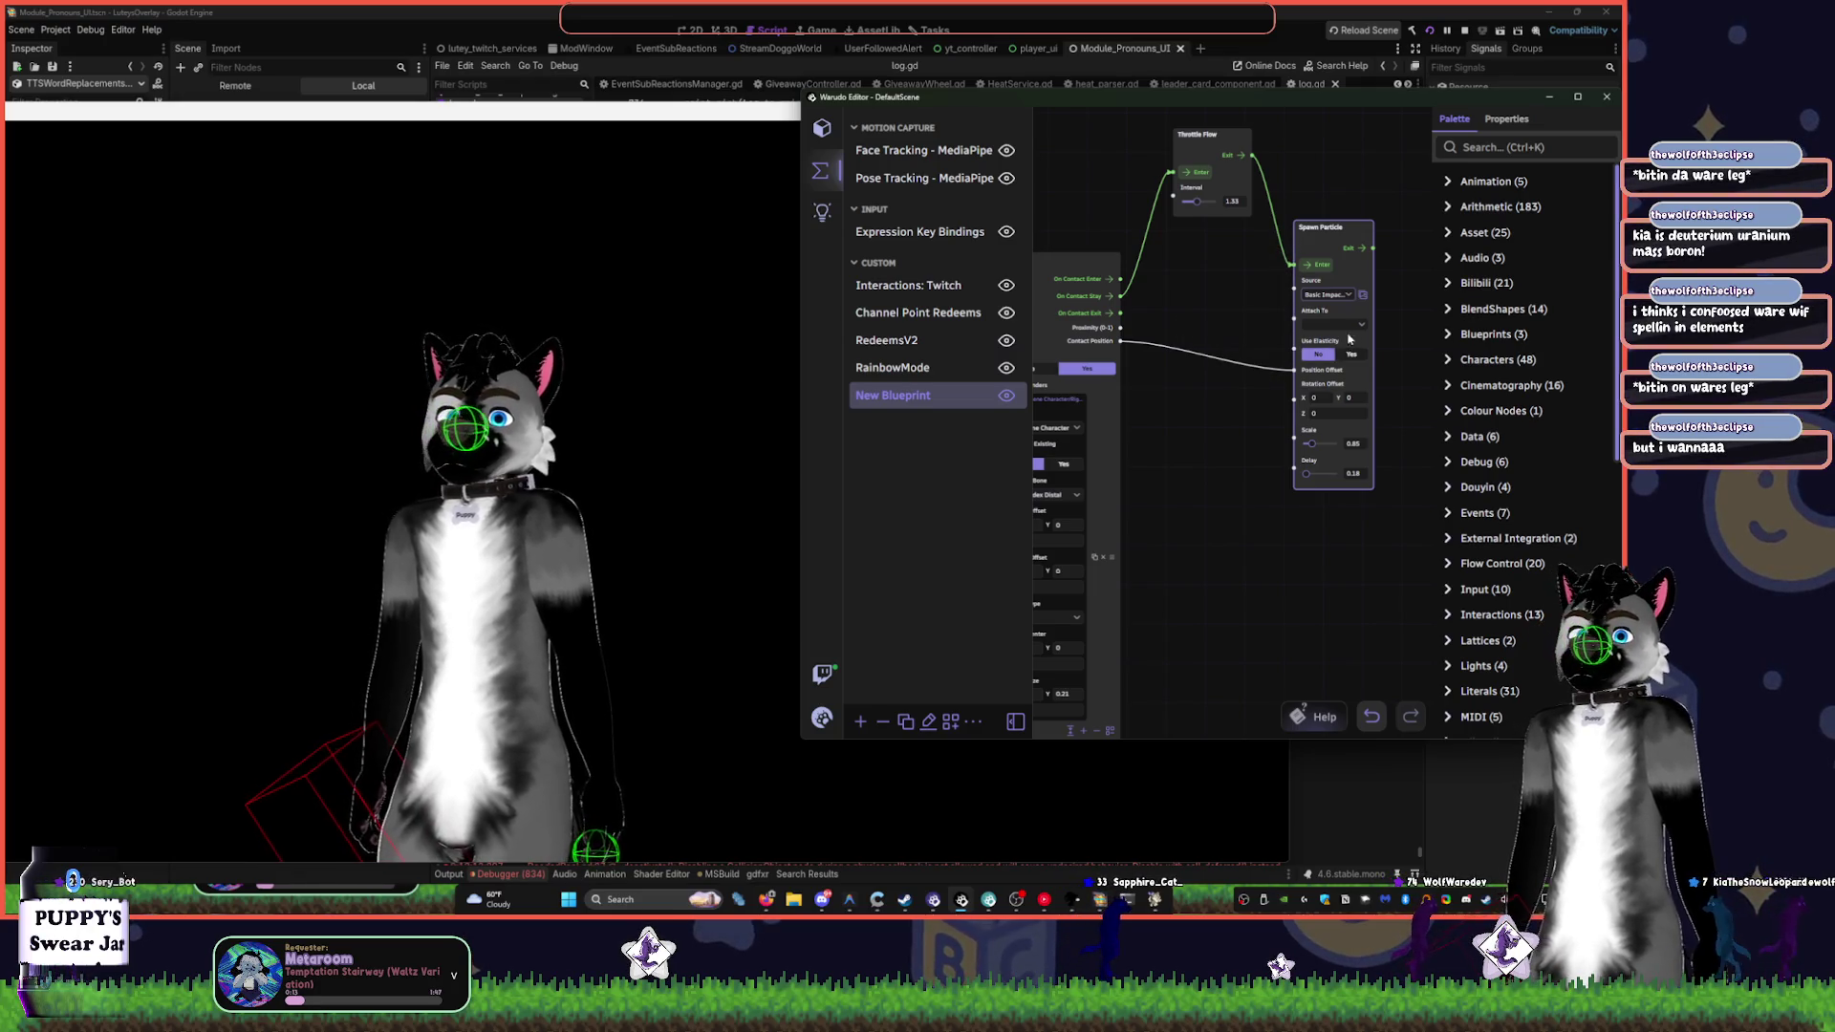
{"action": "left_click", "coordinate": [1339, 303]}
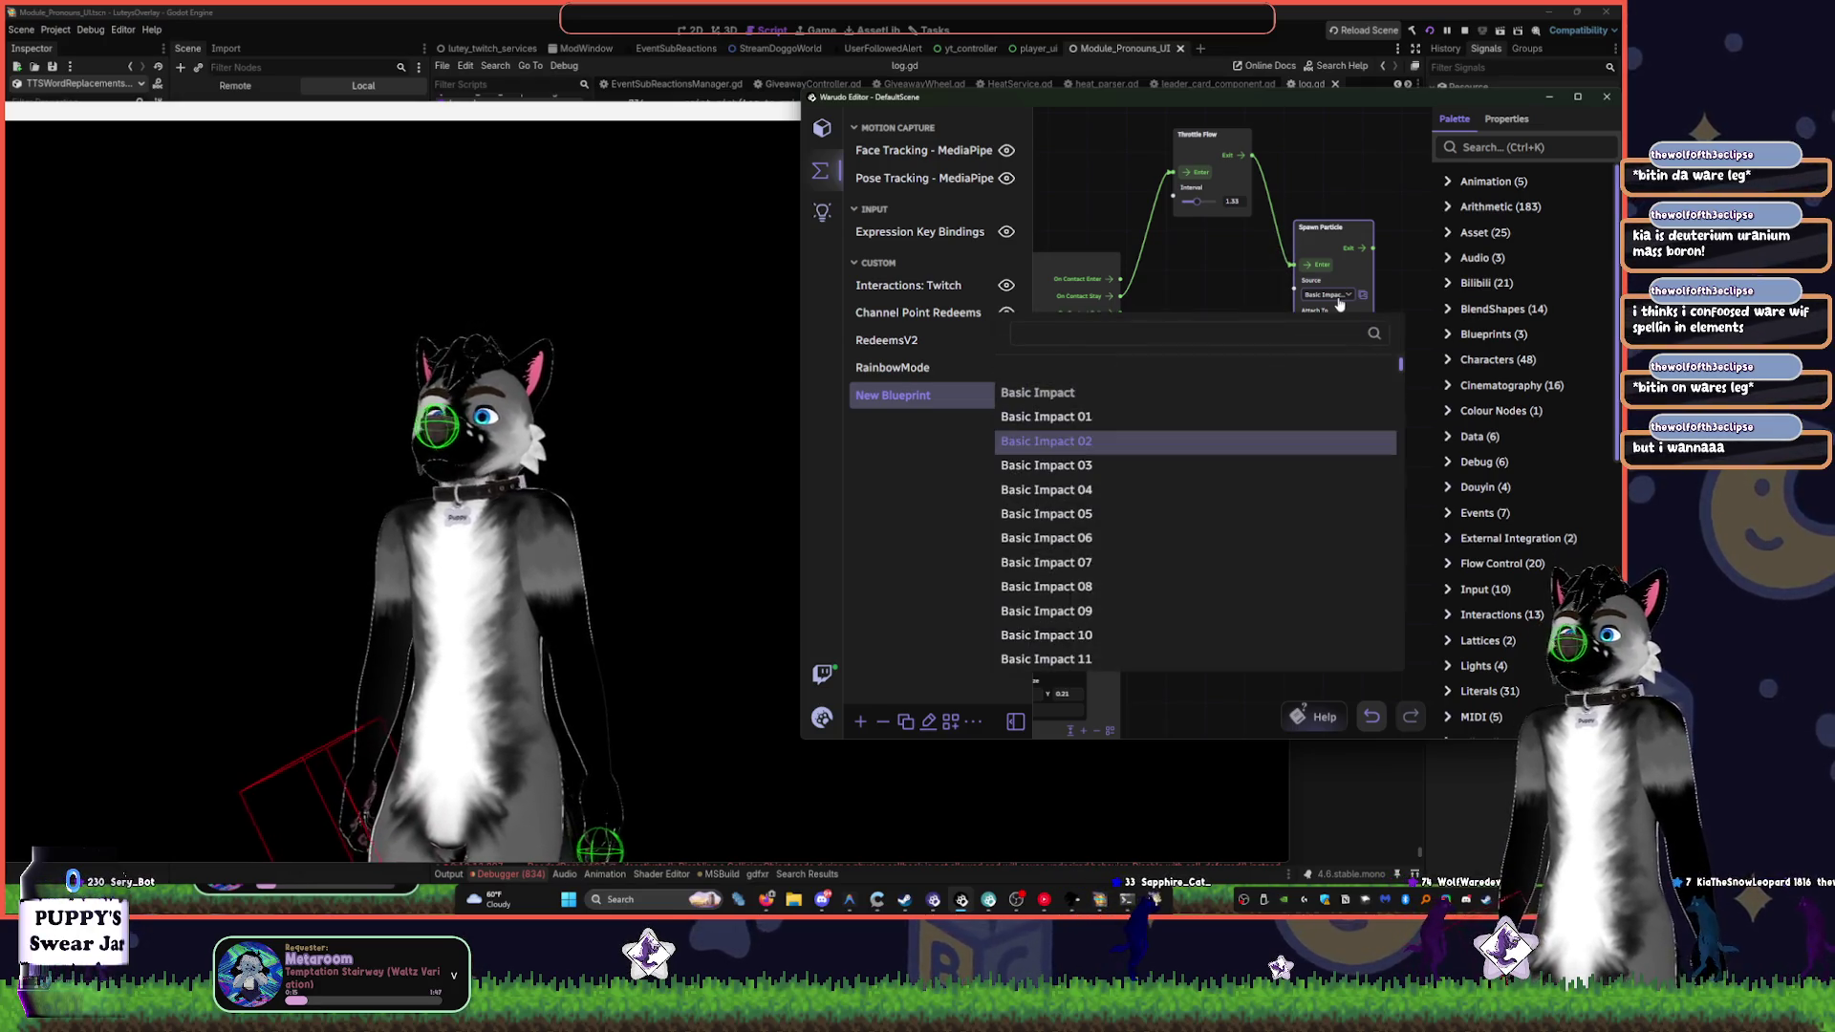
{"action": "scroll", "coordinate": [1237, 477], "scroll_direction": "down", "scroll_amount": 10}
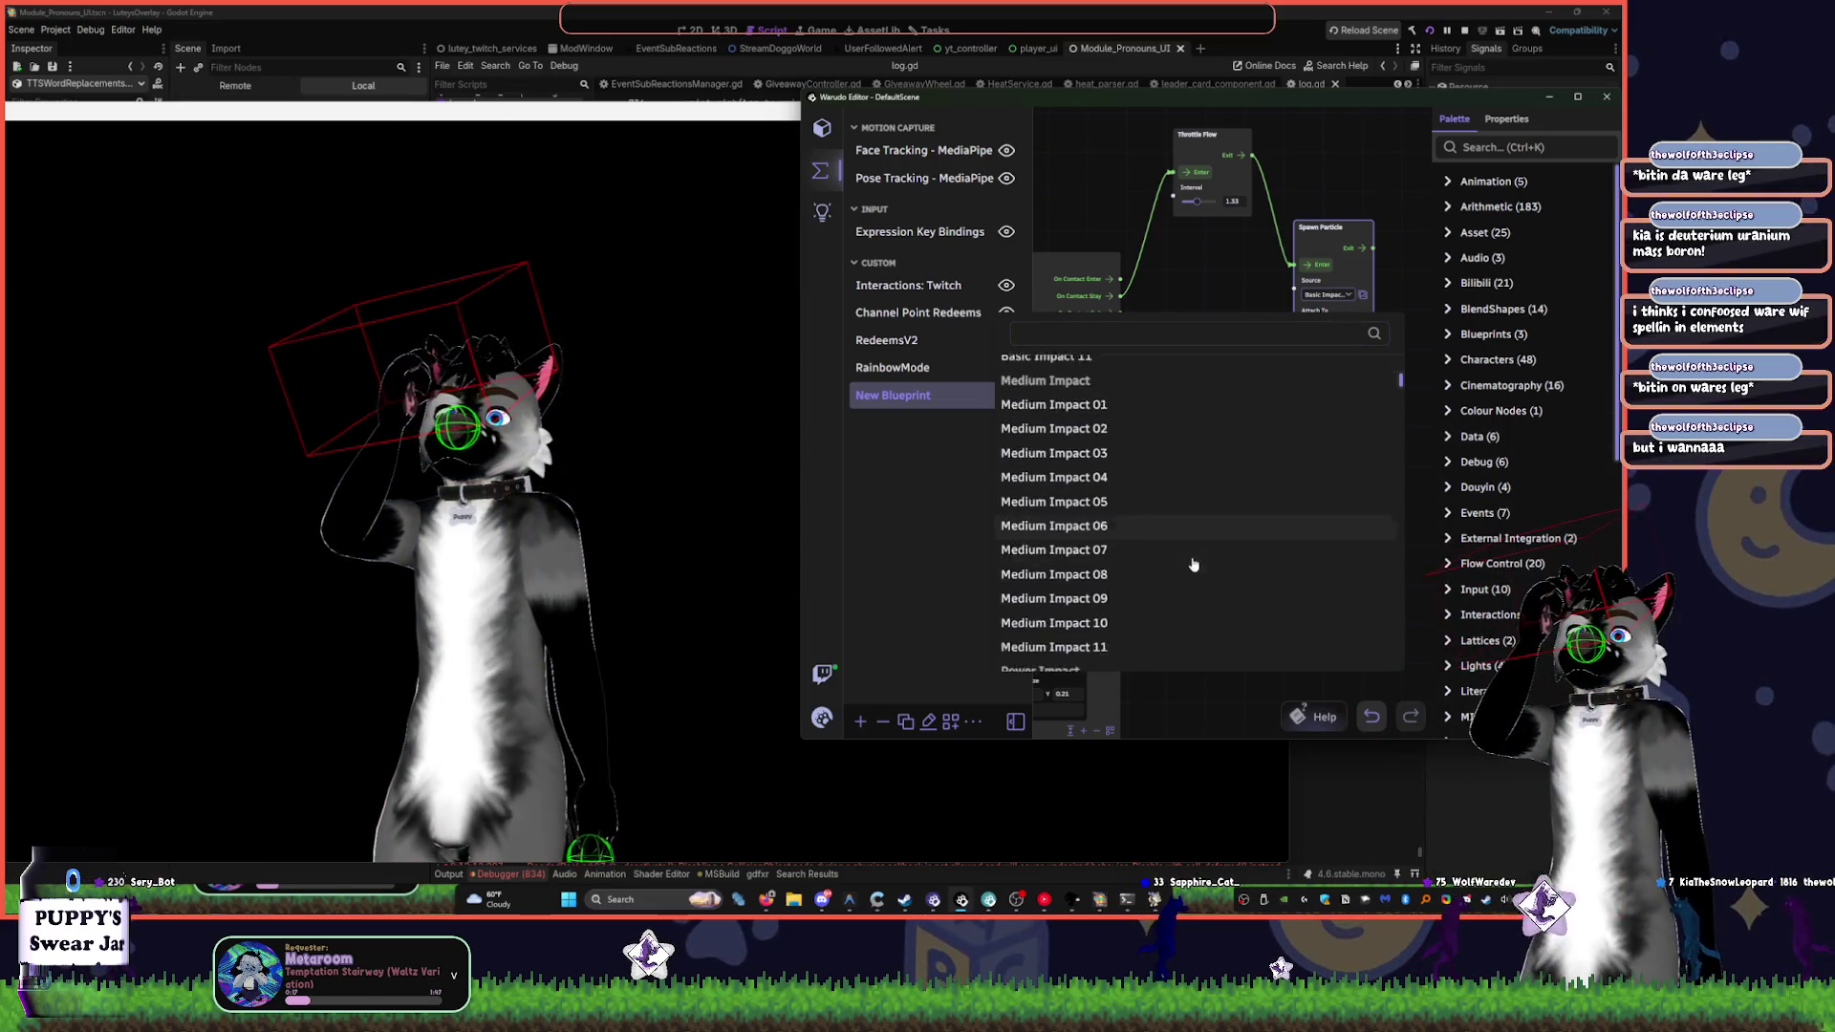
{"action": "left_click", "coordinate": [1204, 551]}
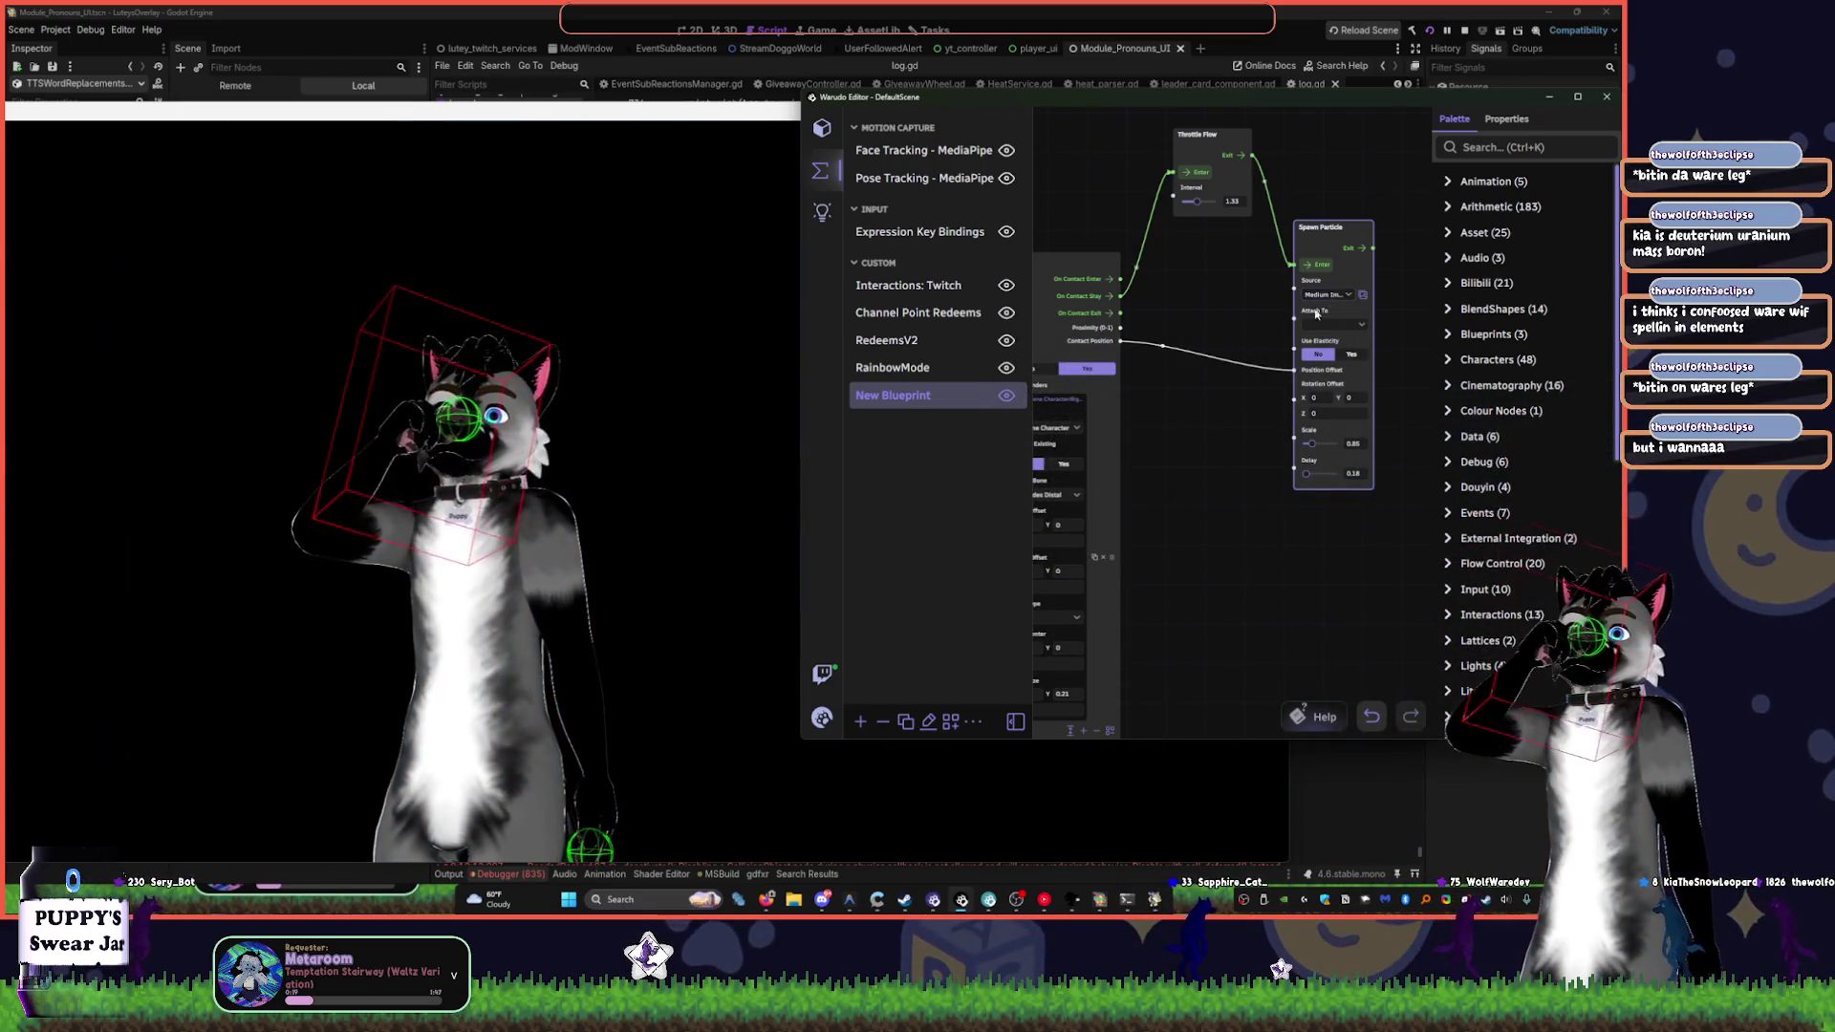
{"action": "left_click", "coordinate": [1325, 292]}
{"action": "scroll", "coordinate": [1278, 491], "scroll_direction": "down", "scroll_amount": 15}
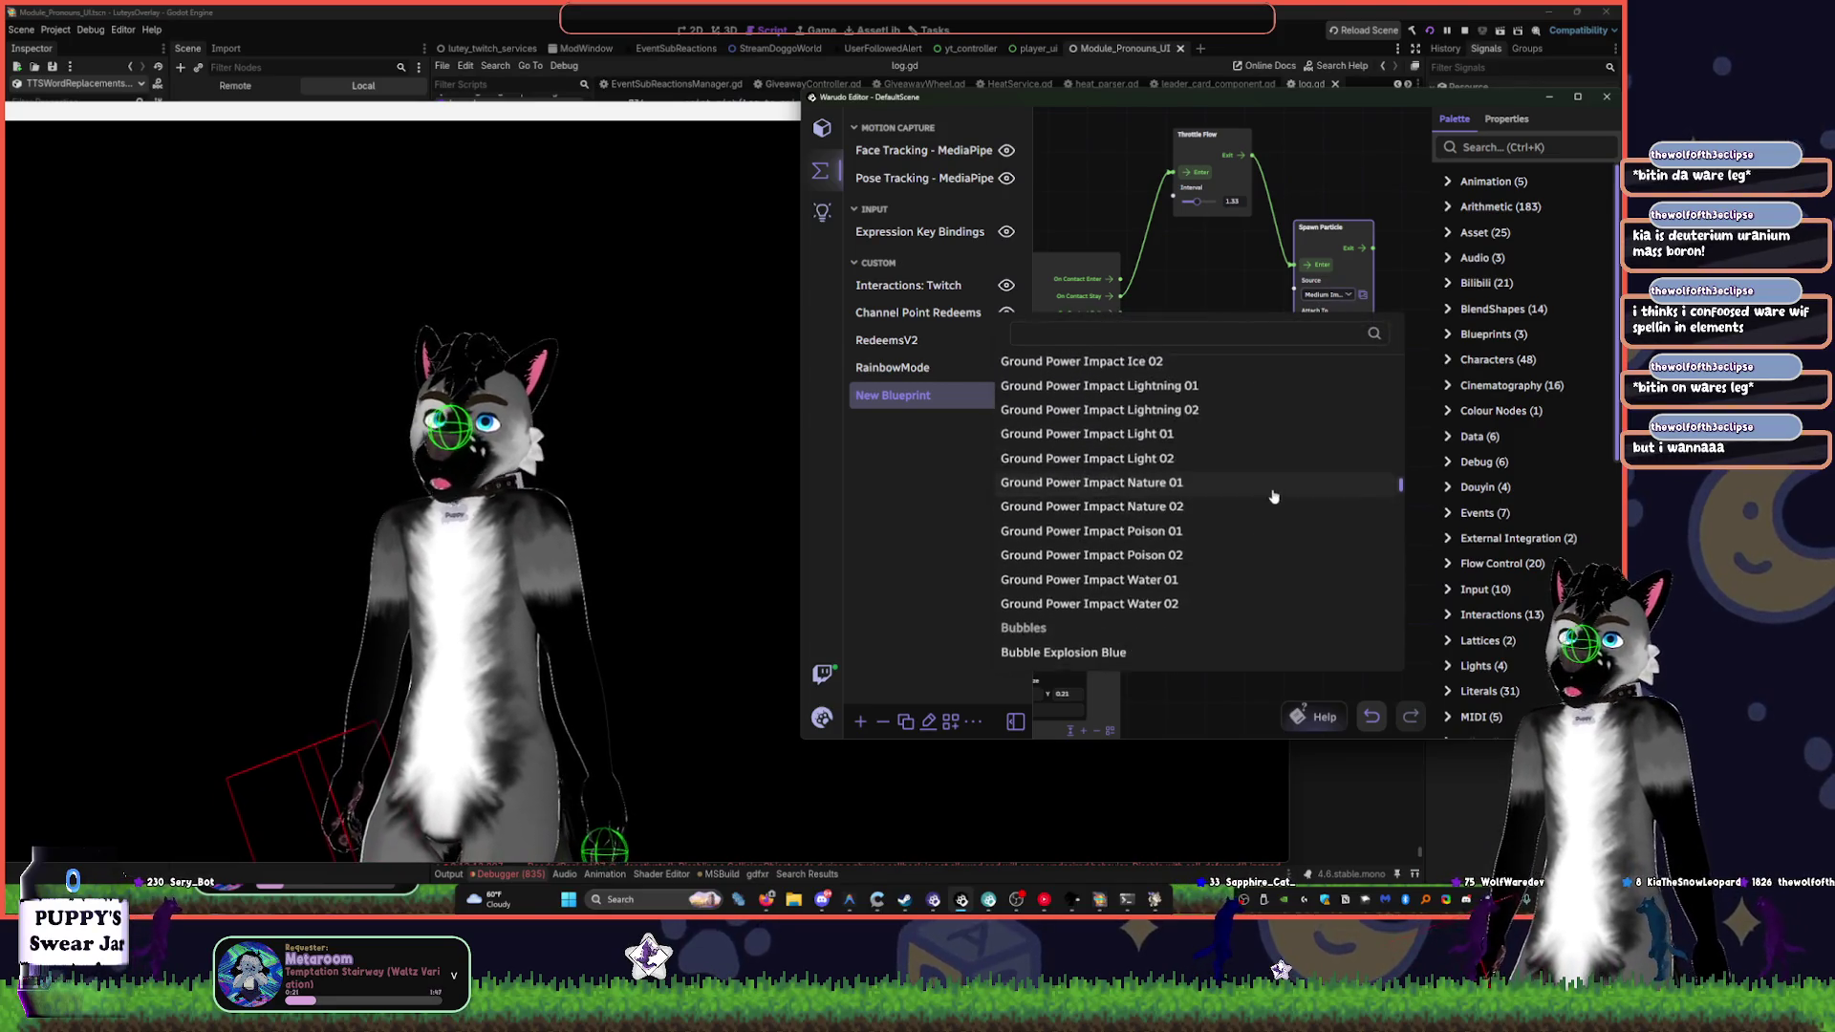
{"action": "scroll", "coordinate": [1272, 492], "scroll_direction": "down", "scroll_amount": 5}
{"action": "scroll", "coordinate": [1252, 517], "scroll_direction": "down", "scroll_amount": 15}
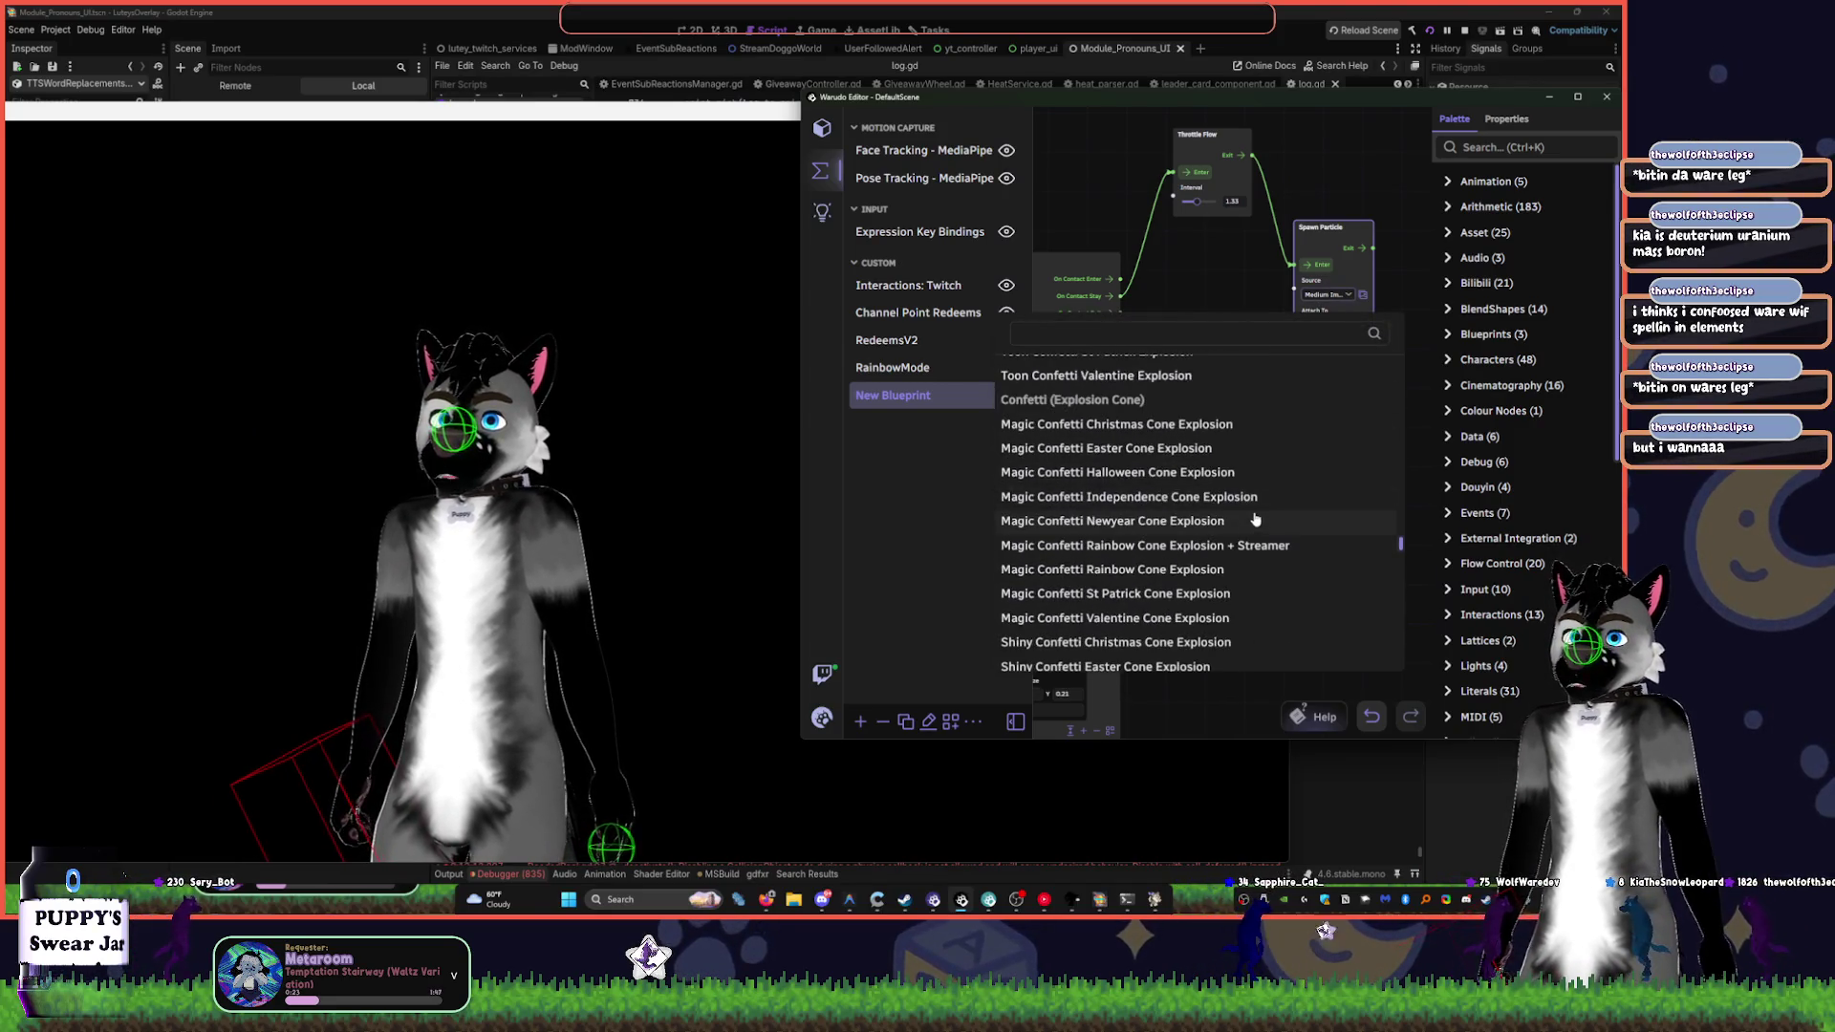
{"action": "scroll", "coordinate": [1252, 508], "scroll_direction": "down", "scroll_amount": 15}
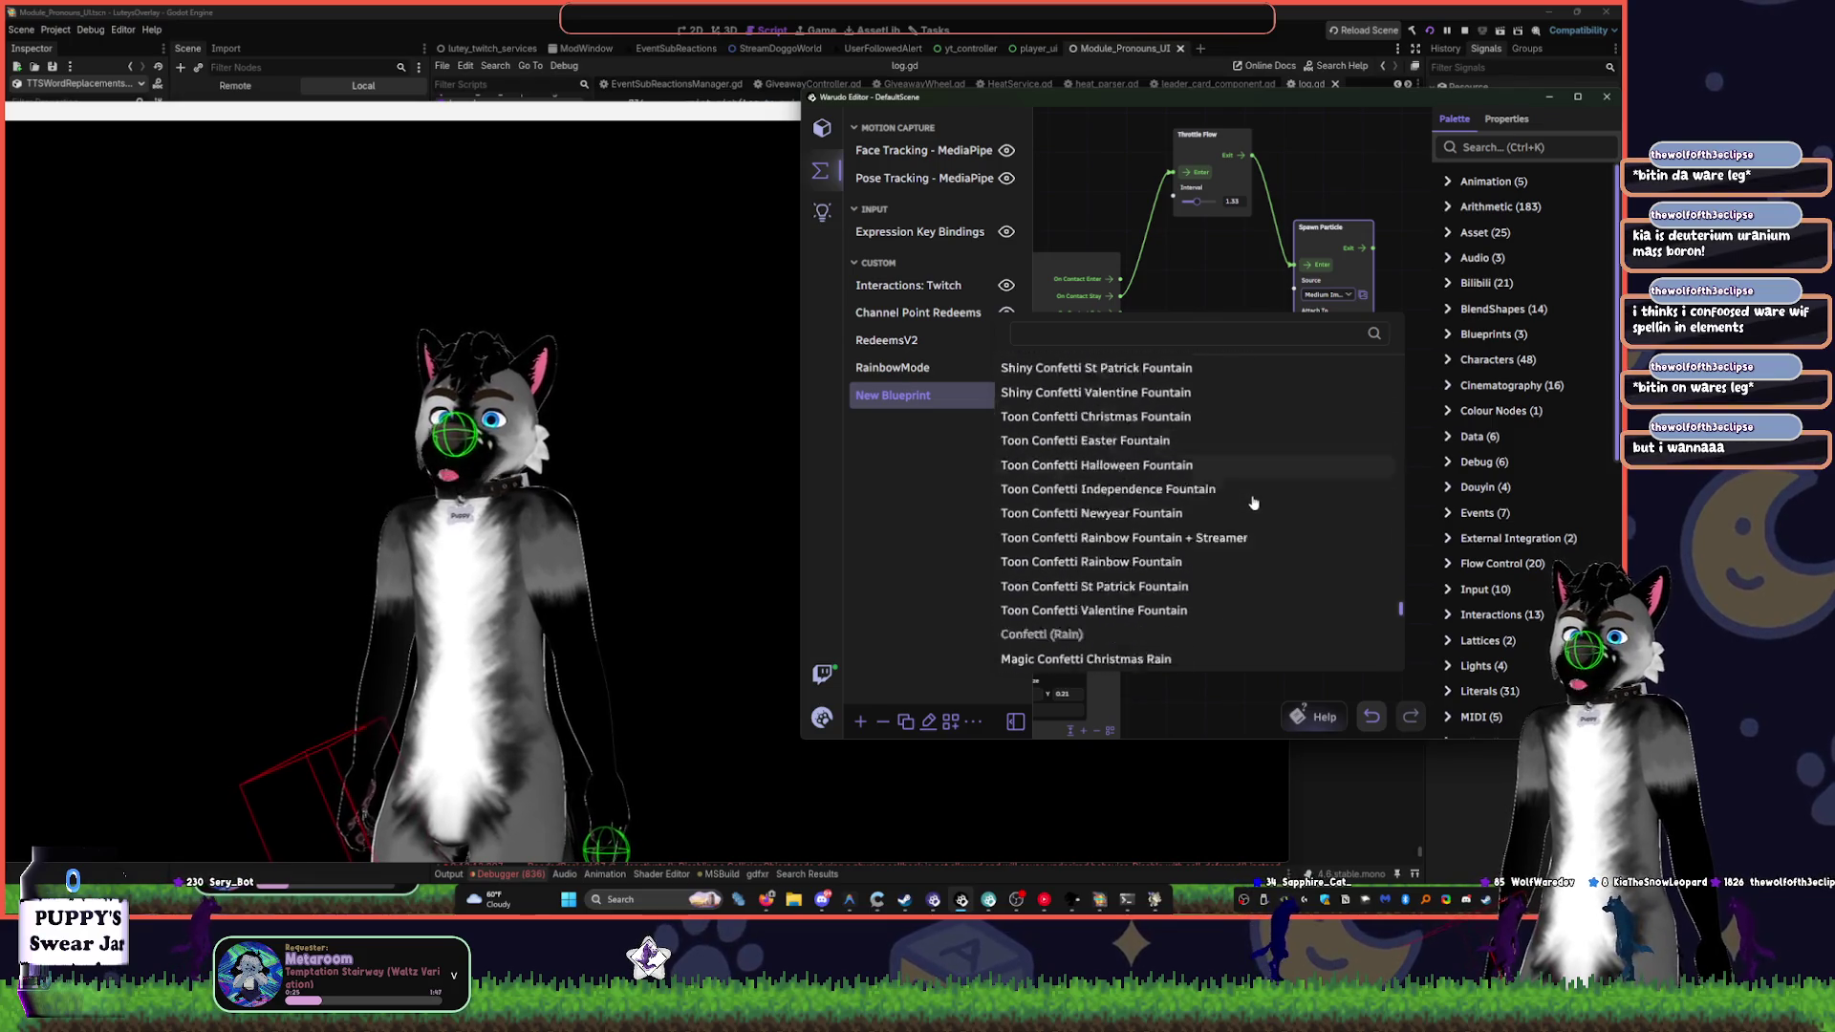
{"action": "scroll", "coordinate": [1255, 493], "scroll_direction": "down", "scroll_amount": 5}
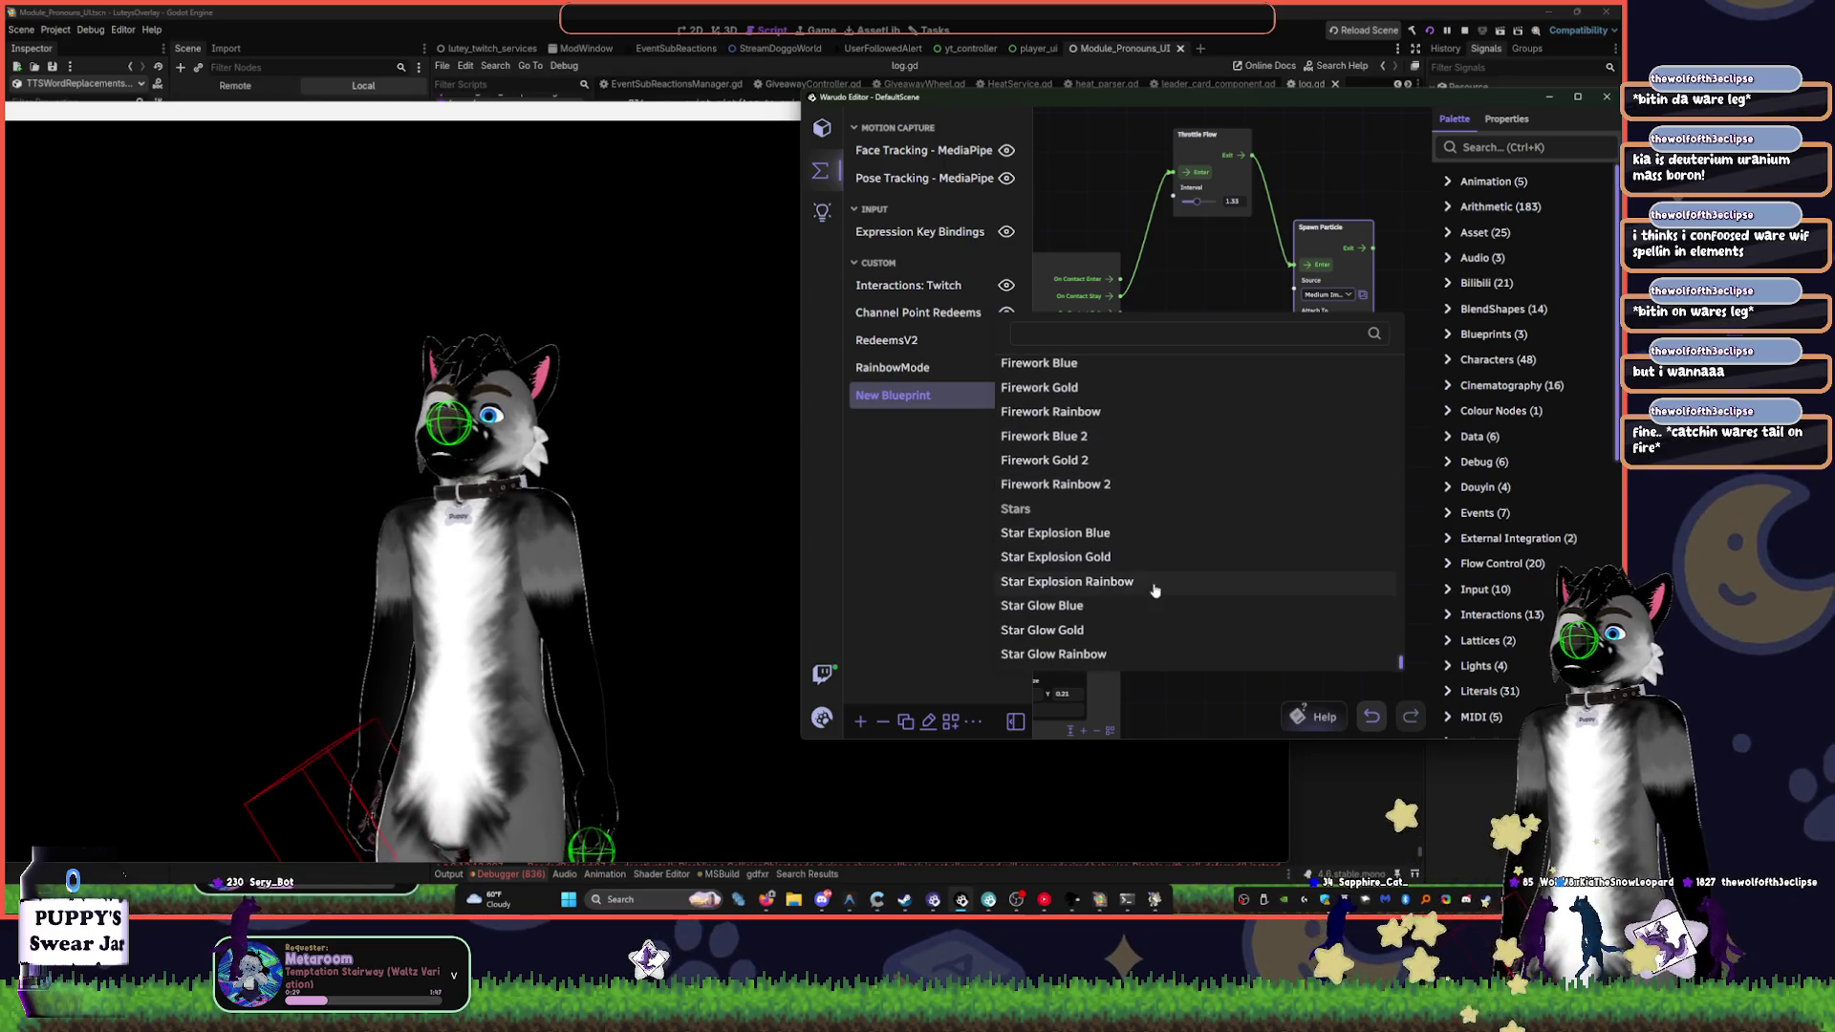
{"action": "left_click", "coordinate": [1147, 608]}
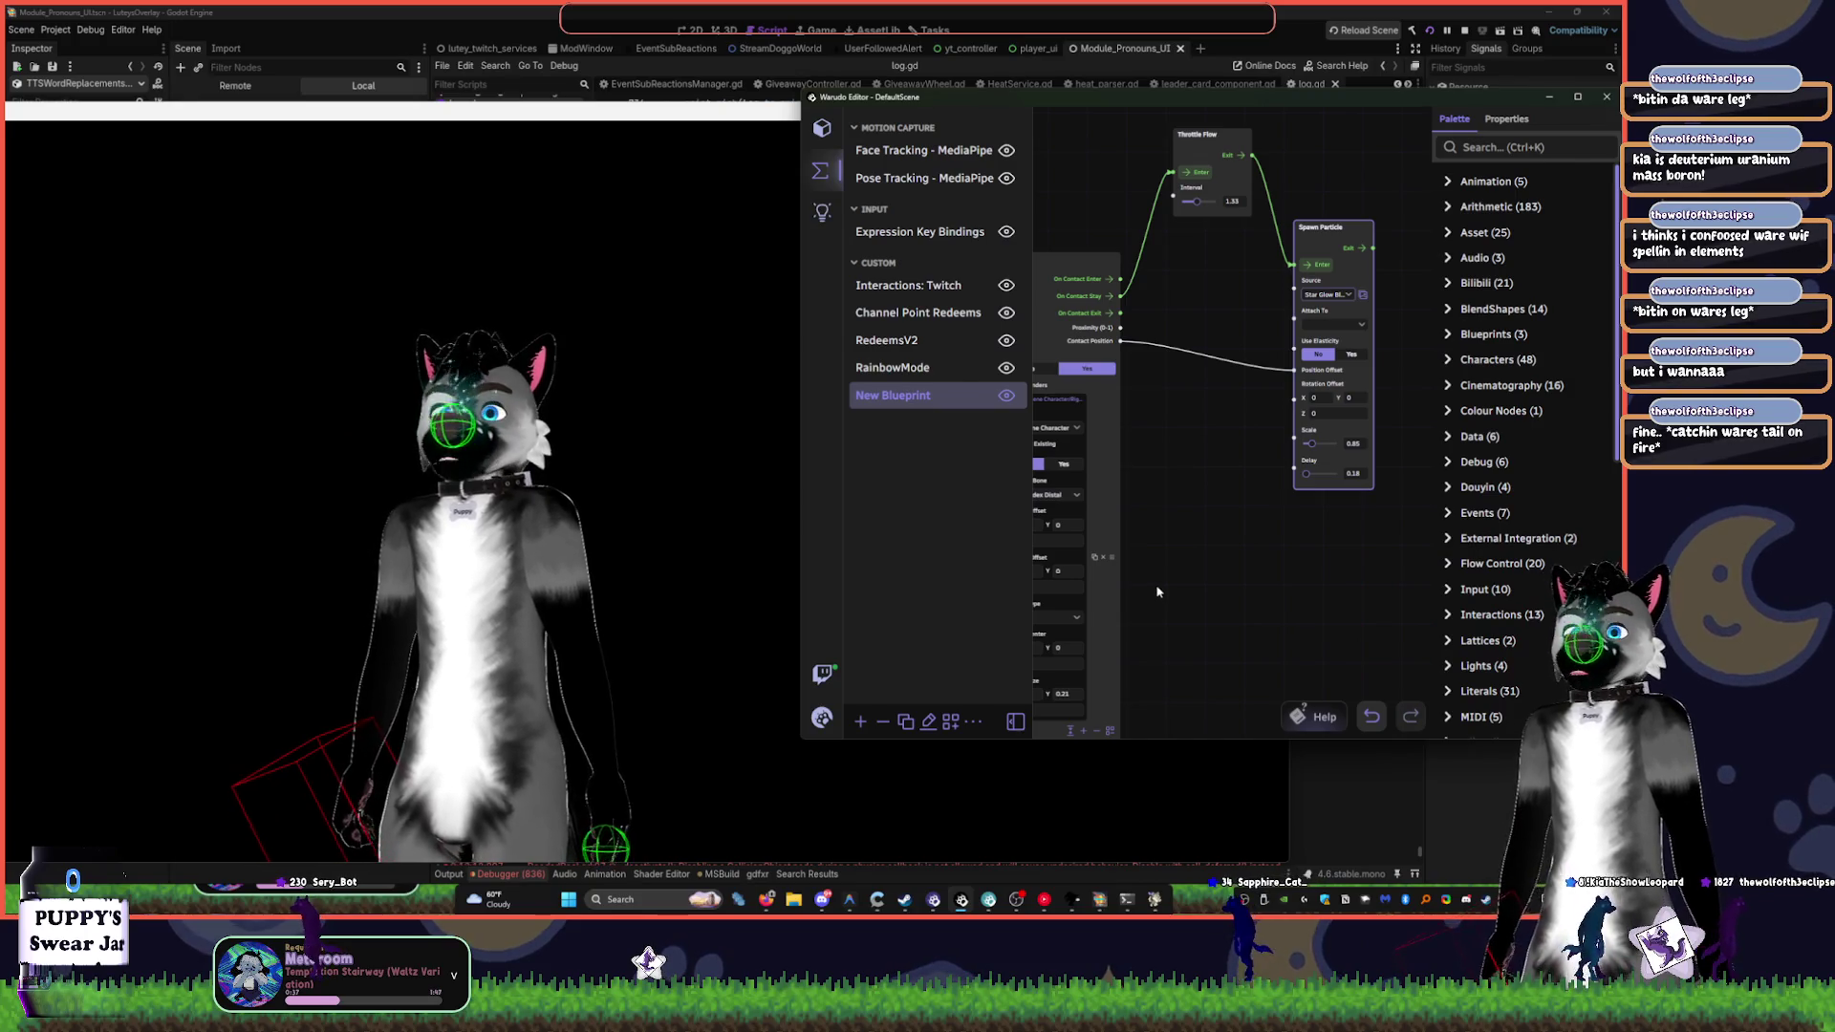
- Watch the Star Glow Blue sparkles on the avatar preview, then return to the editor
{"action": "left_click", "coordinate": [541, 545]}
{"action": "scroll", "coordinate": [592, 546], "scroll_direction": "up", "scroll_amount": 5}
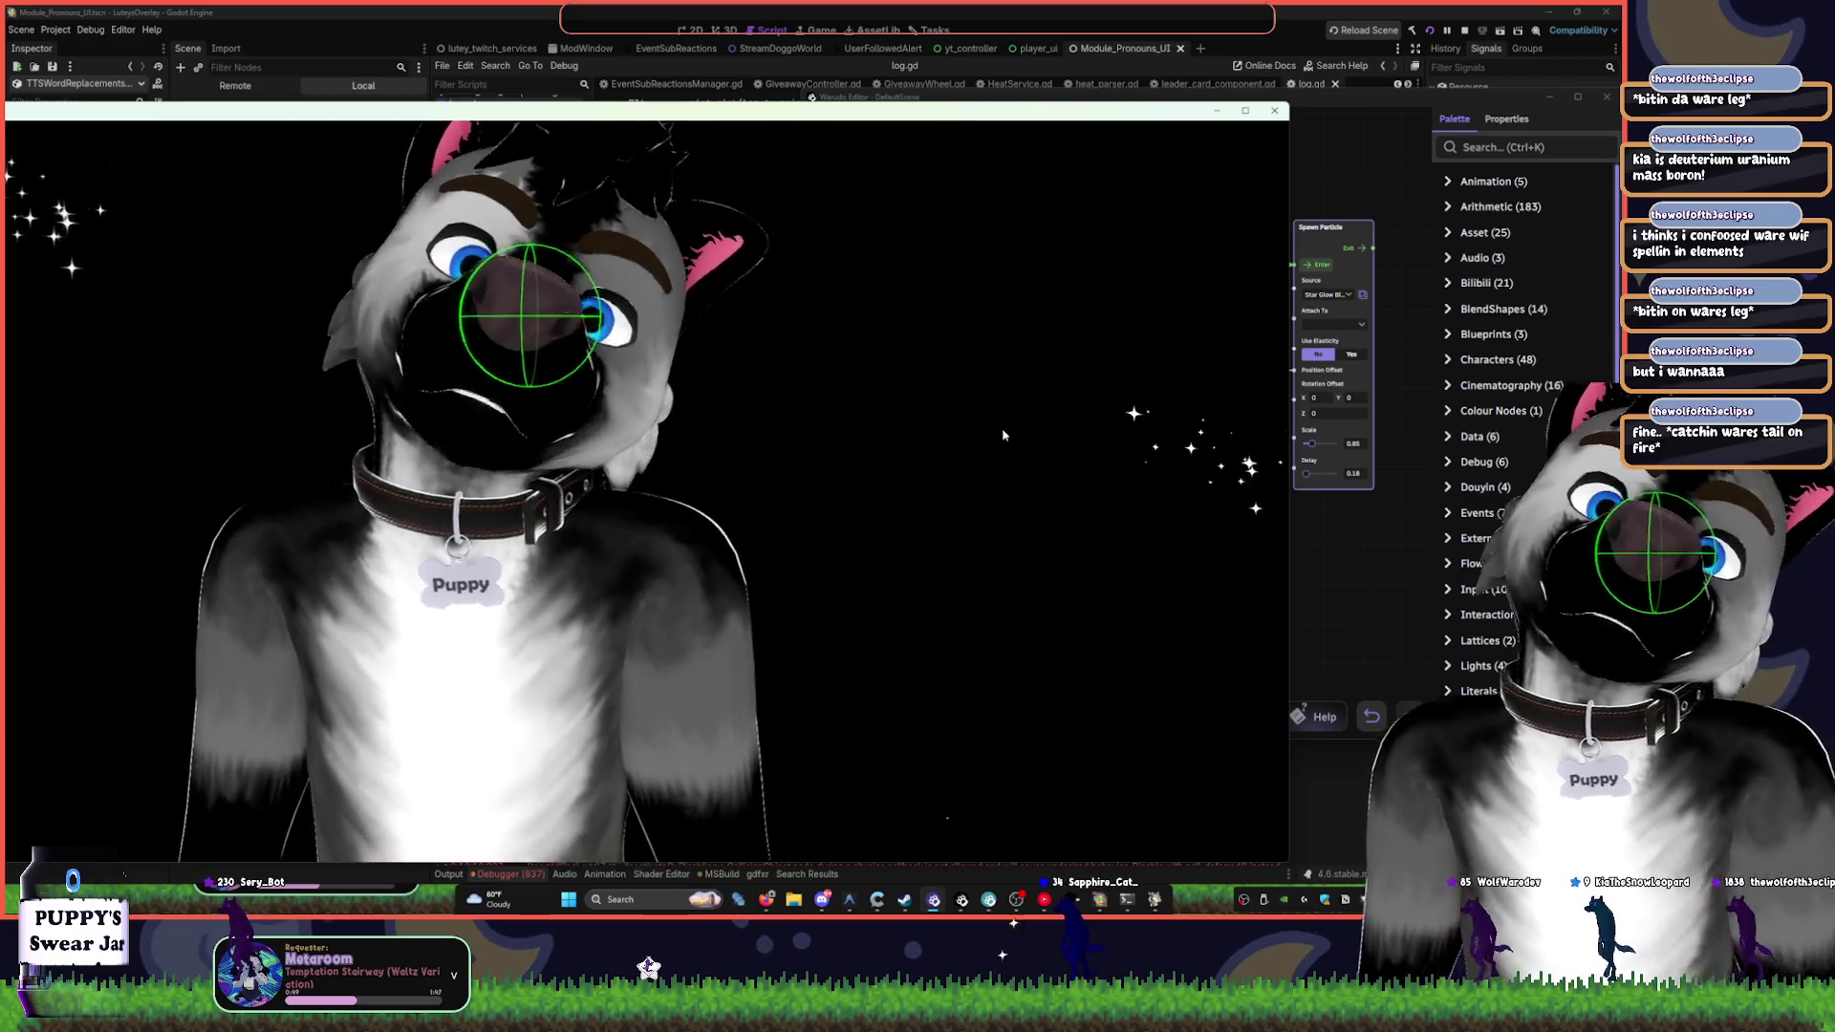
{"action": "left_click", "coordinate": [1352, 538]}
{"action": "left_click", "coordinate": [1347, 326]}
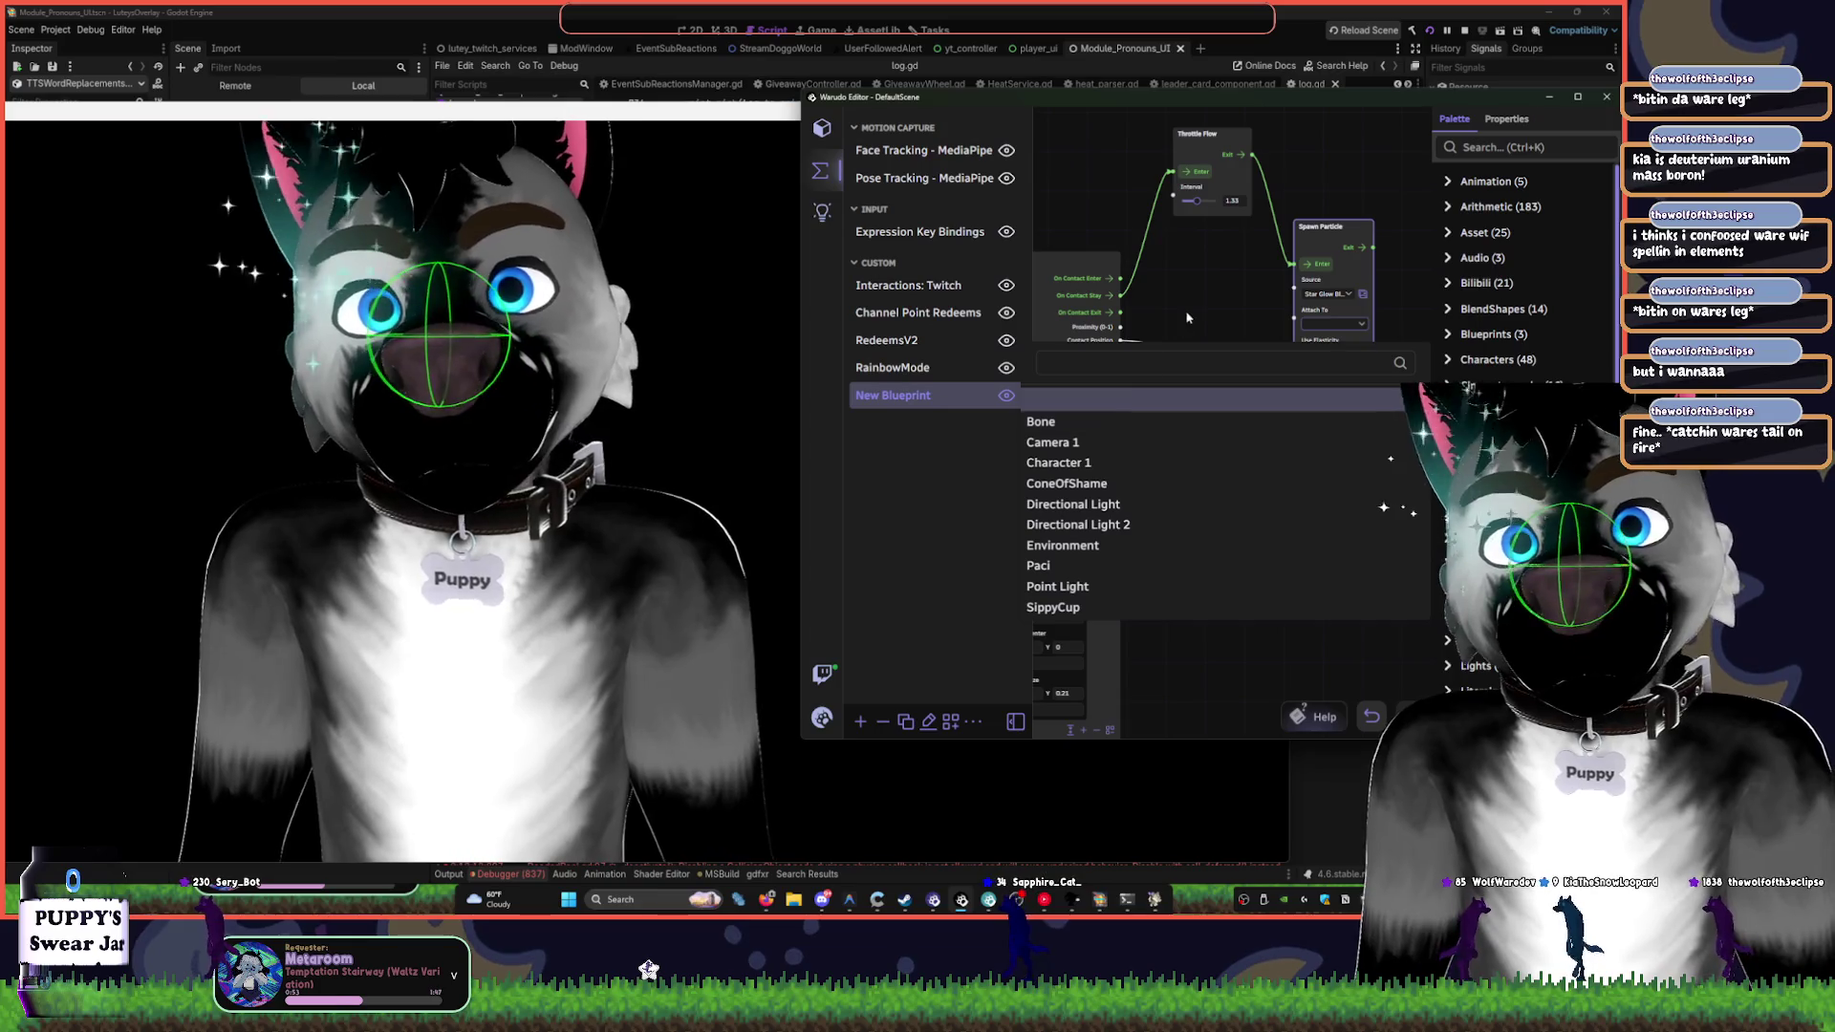
- Attach the spawned particles to a Bone using the WolfyBone transform path
{"action": "left_click", "coordinate": [1116, 424]}
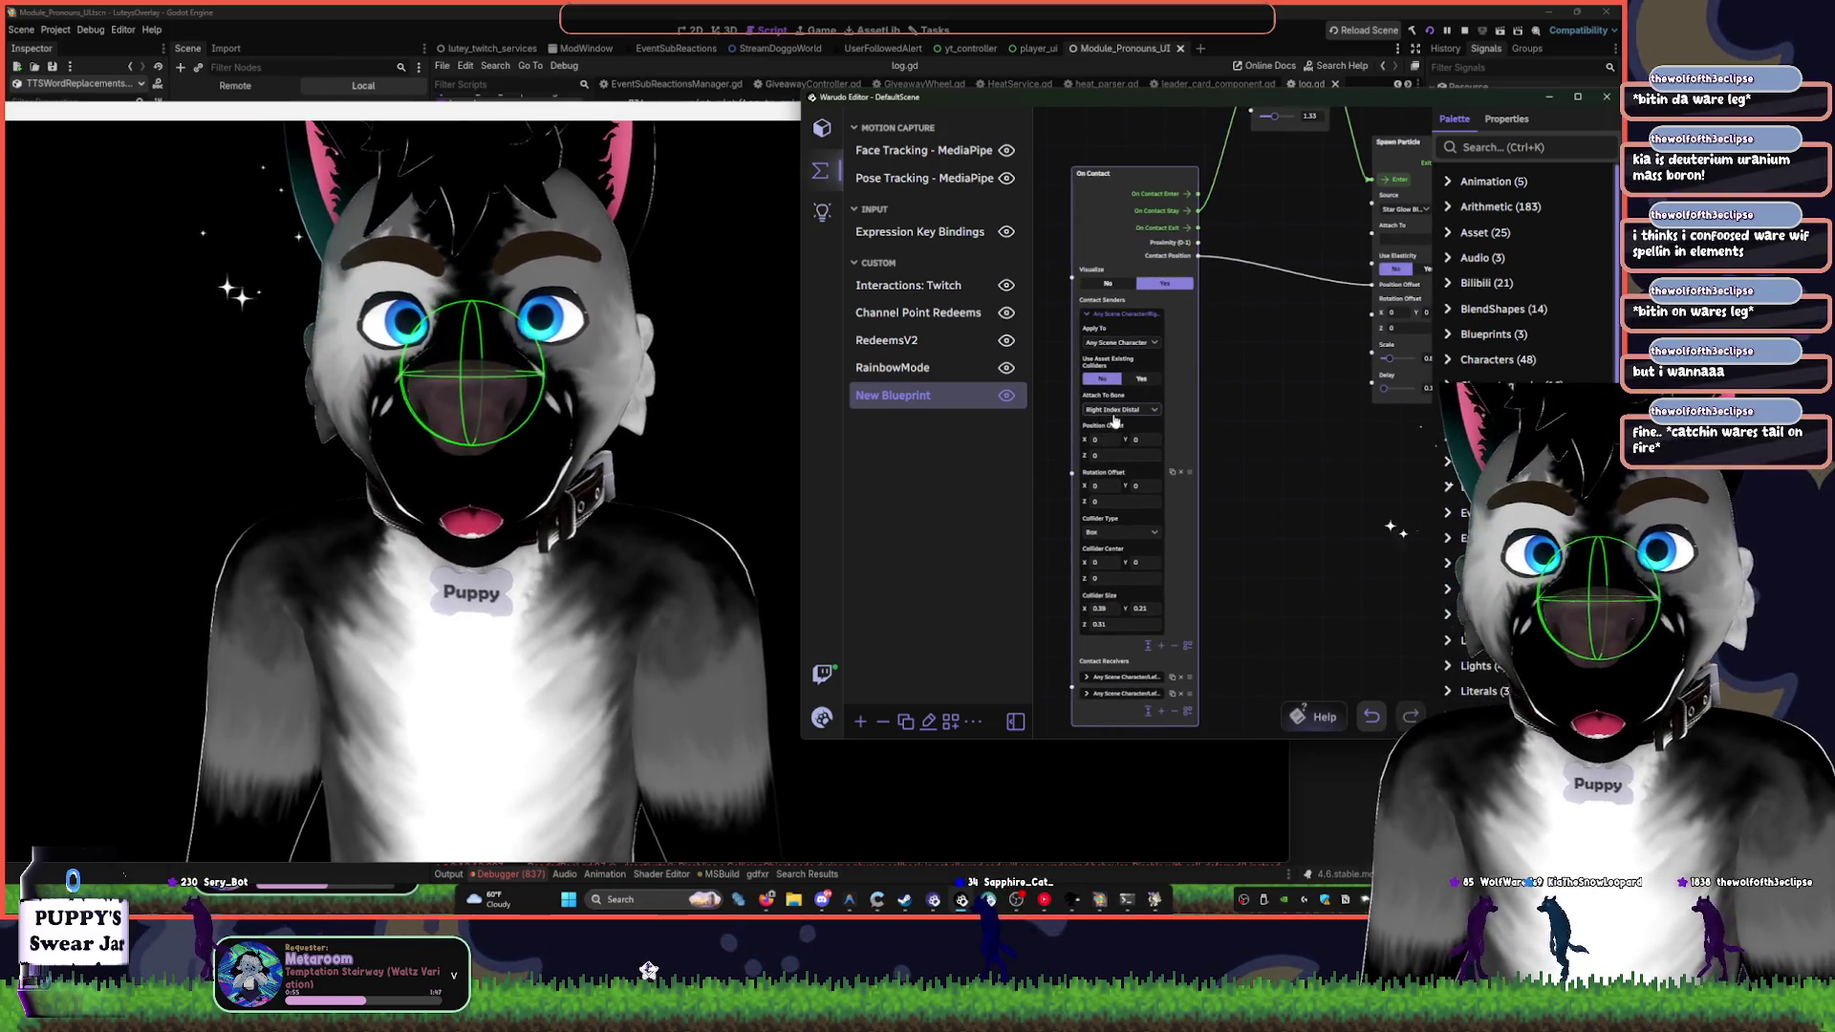
{"action": "scroll", "coordinate": [1286, 525], "scroll_direction": "down", "scroll_amount": 2}
{"action": "left_click", "coordinate": [1142, 528]}
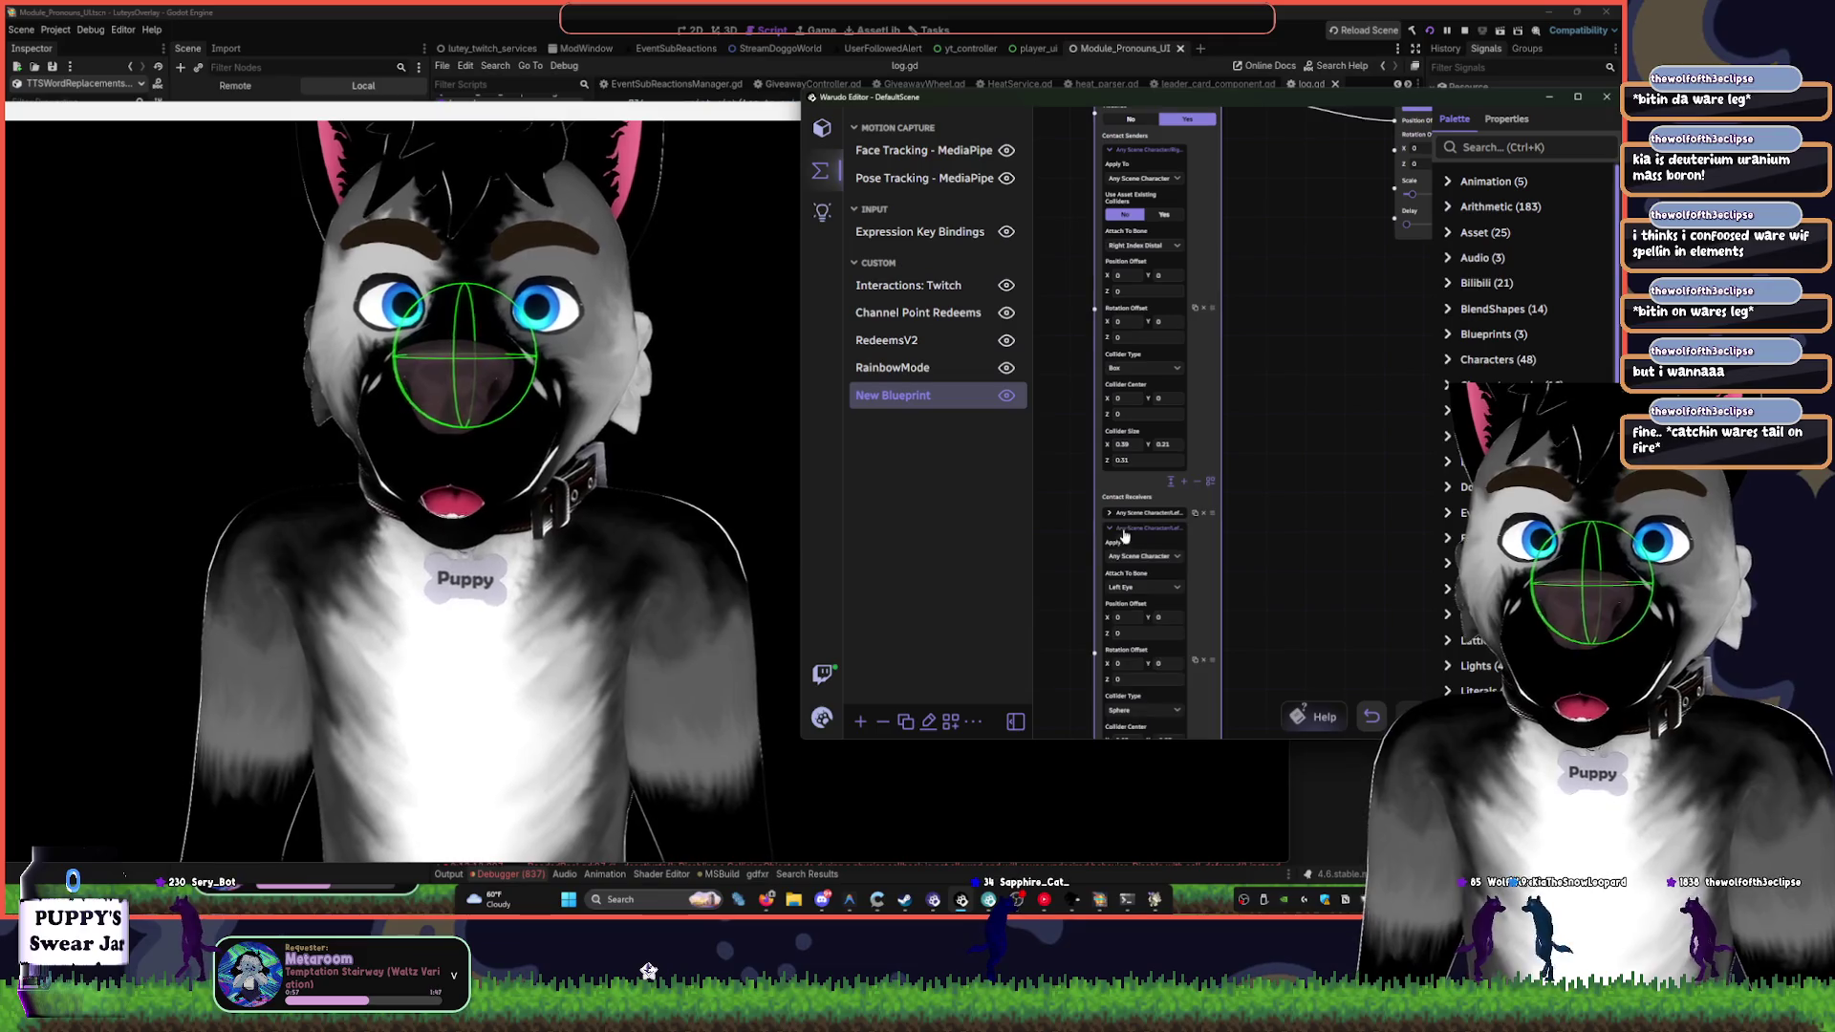
{"action": "scroll", "coordinate": [1321, 368], "scroll_direction": "down", "scroll_amount": 2}
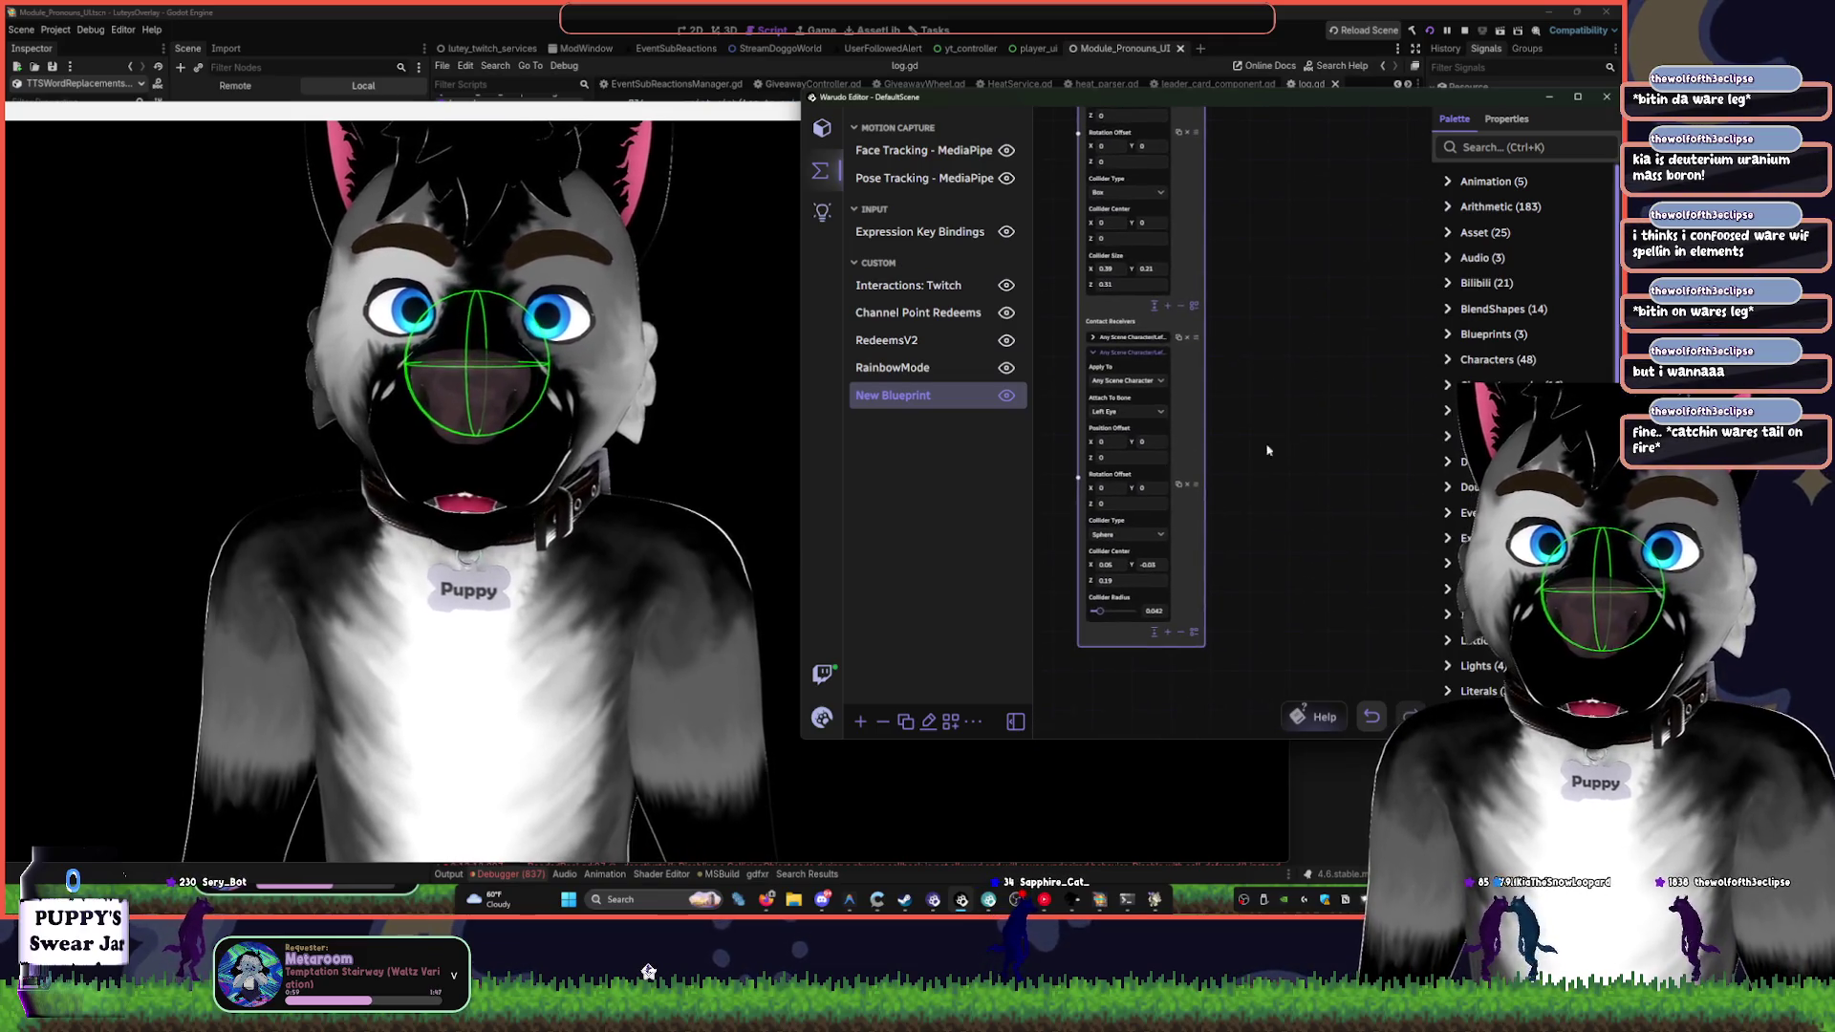
{"action": "scroll", "coordinate": [1307, 337], "scroll_direction": "up", "scroll_amount": 3}
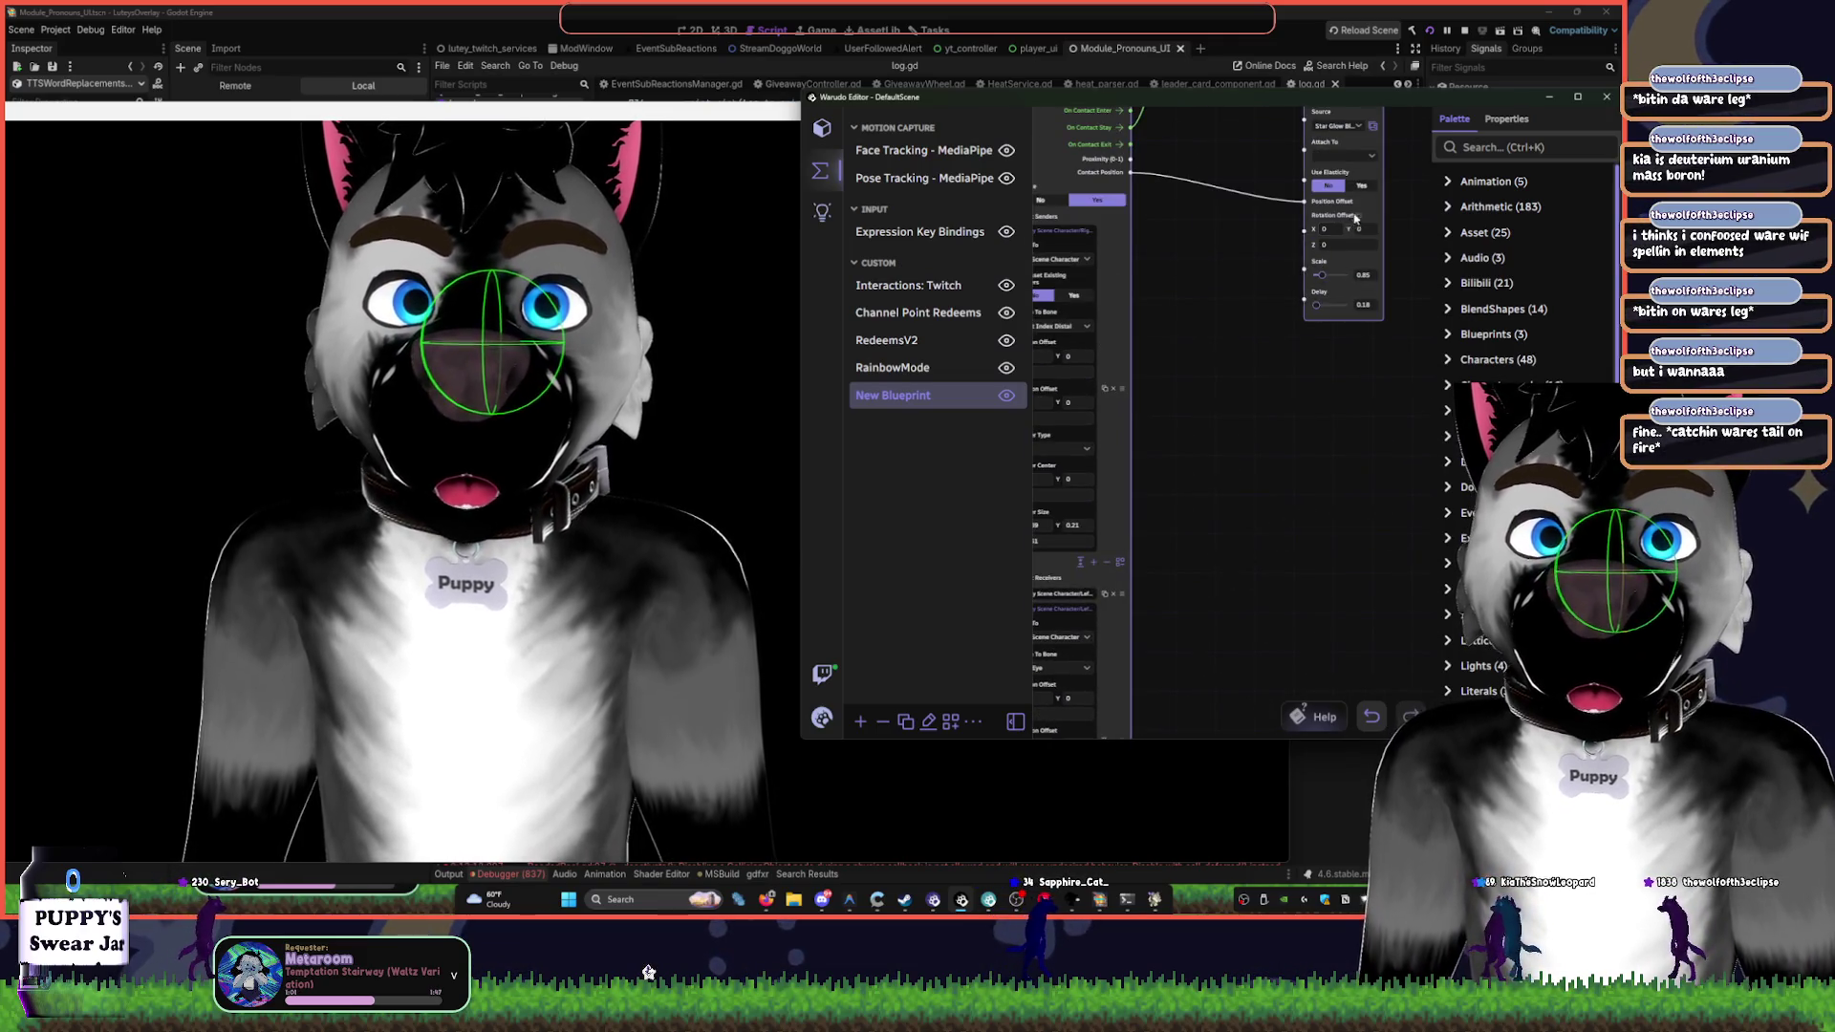
{"action": "scroll", "coordinate": [1376, 183], "scroll_direction": "up", "scroll_amount": 1}
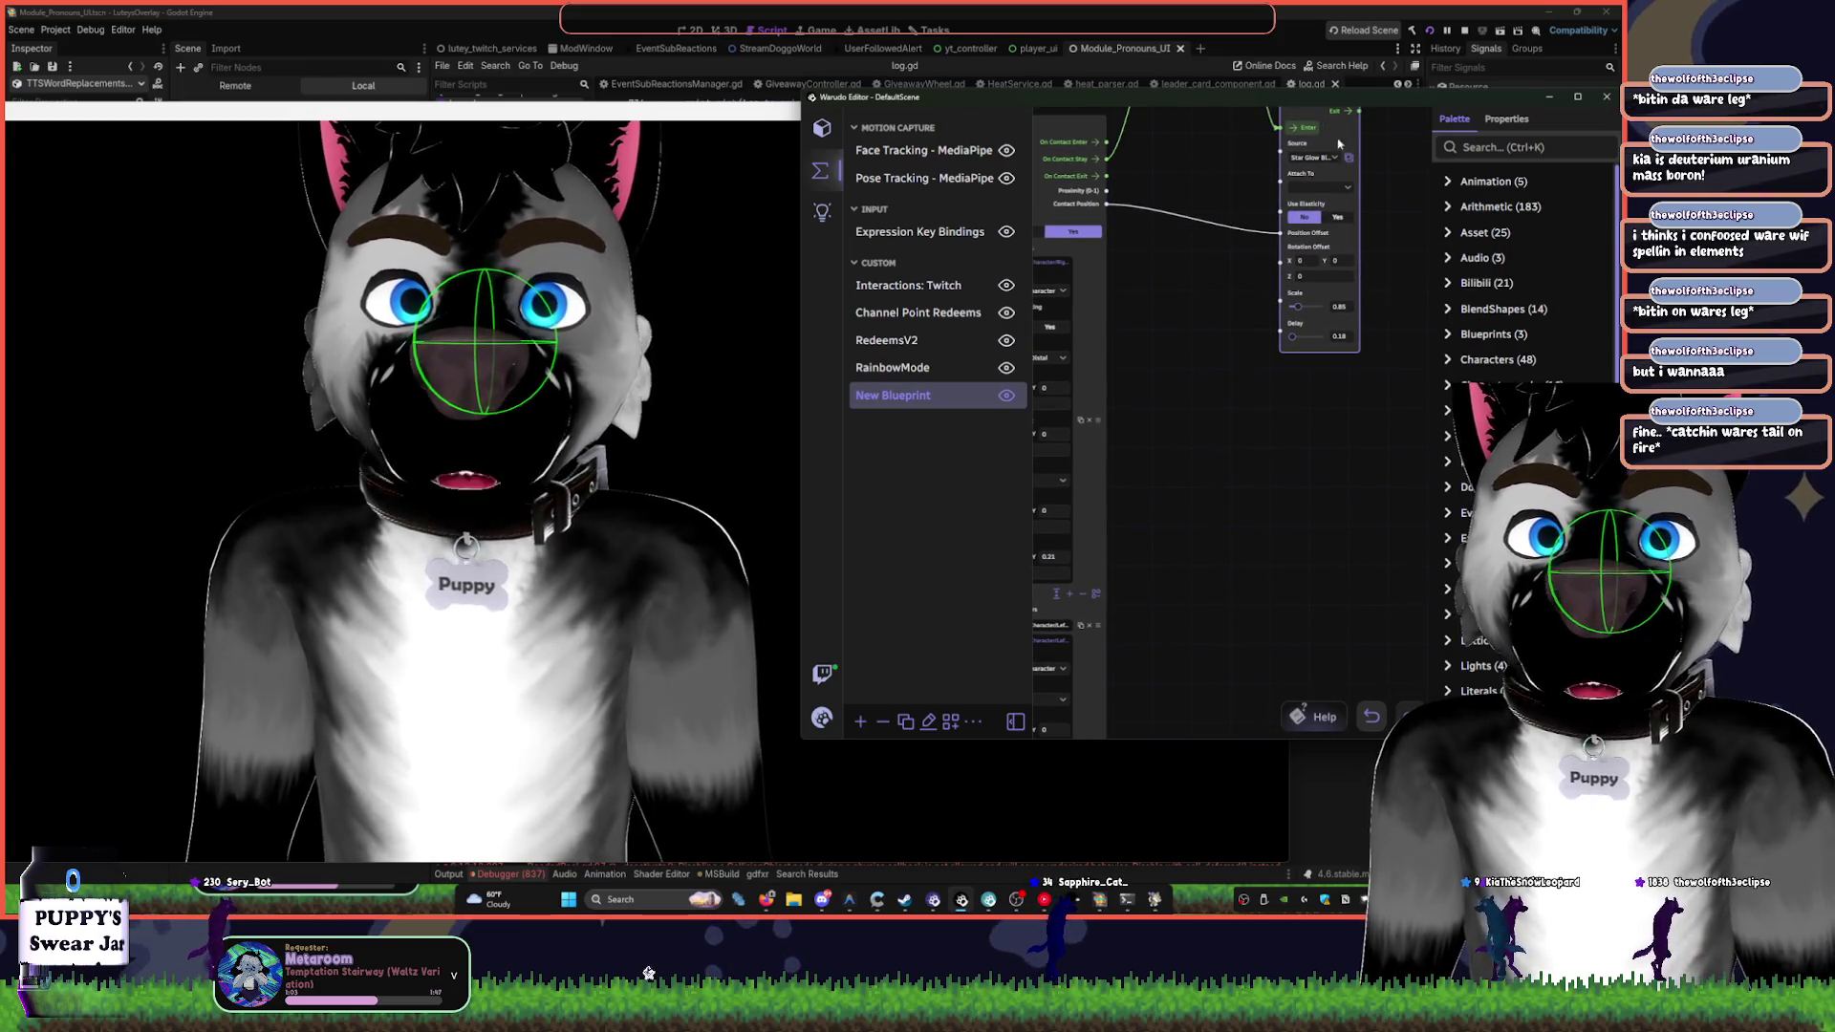
{"action": "scroll", "coordinate": [1368, 209], "scroll_direction": "up", "scroll_amount": 5}
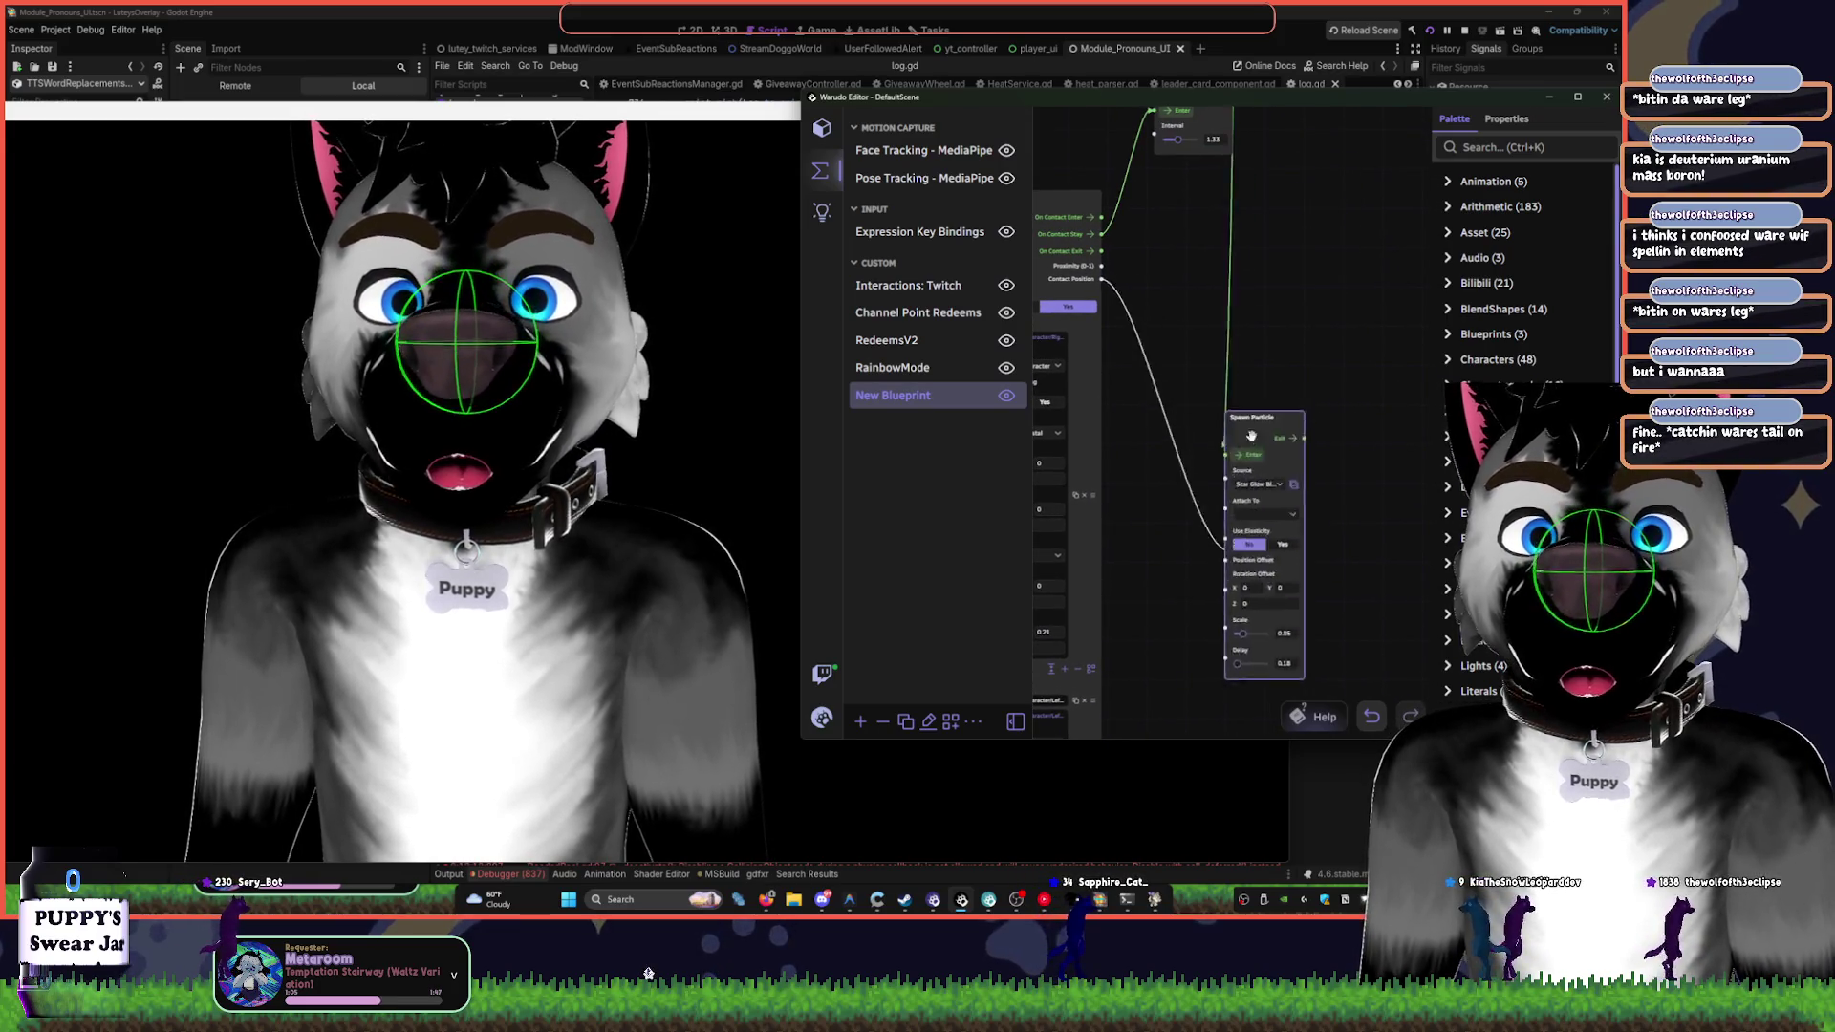
{"action": "scroll", "coordinate": [1323, 450], "scroll_direction": "down", "scroll_amount": 3}
{"action": "left_click", "coordinate": [1276, 343]}
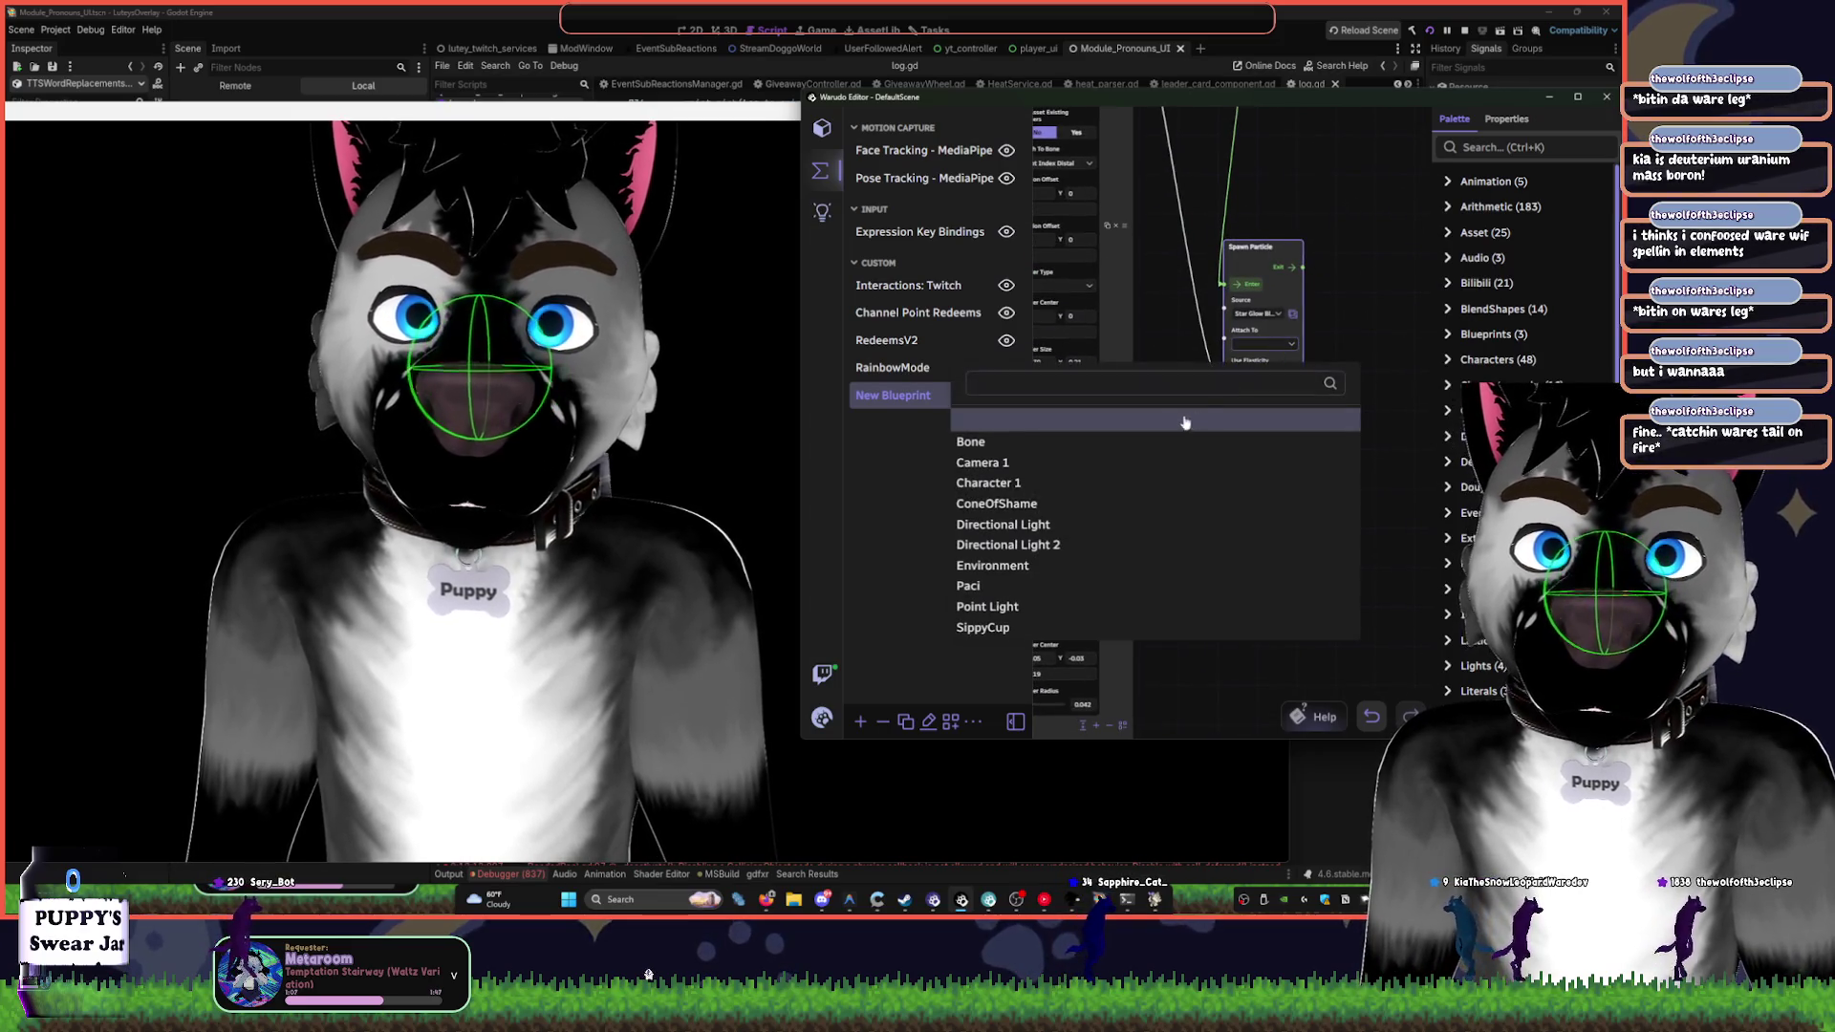
{"action": "left_click", "coordinate": [1013, 442]}
{"action": "left_click", "coordinate": [1274, 379]}
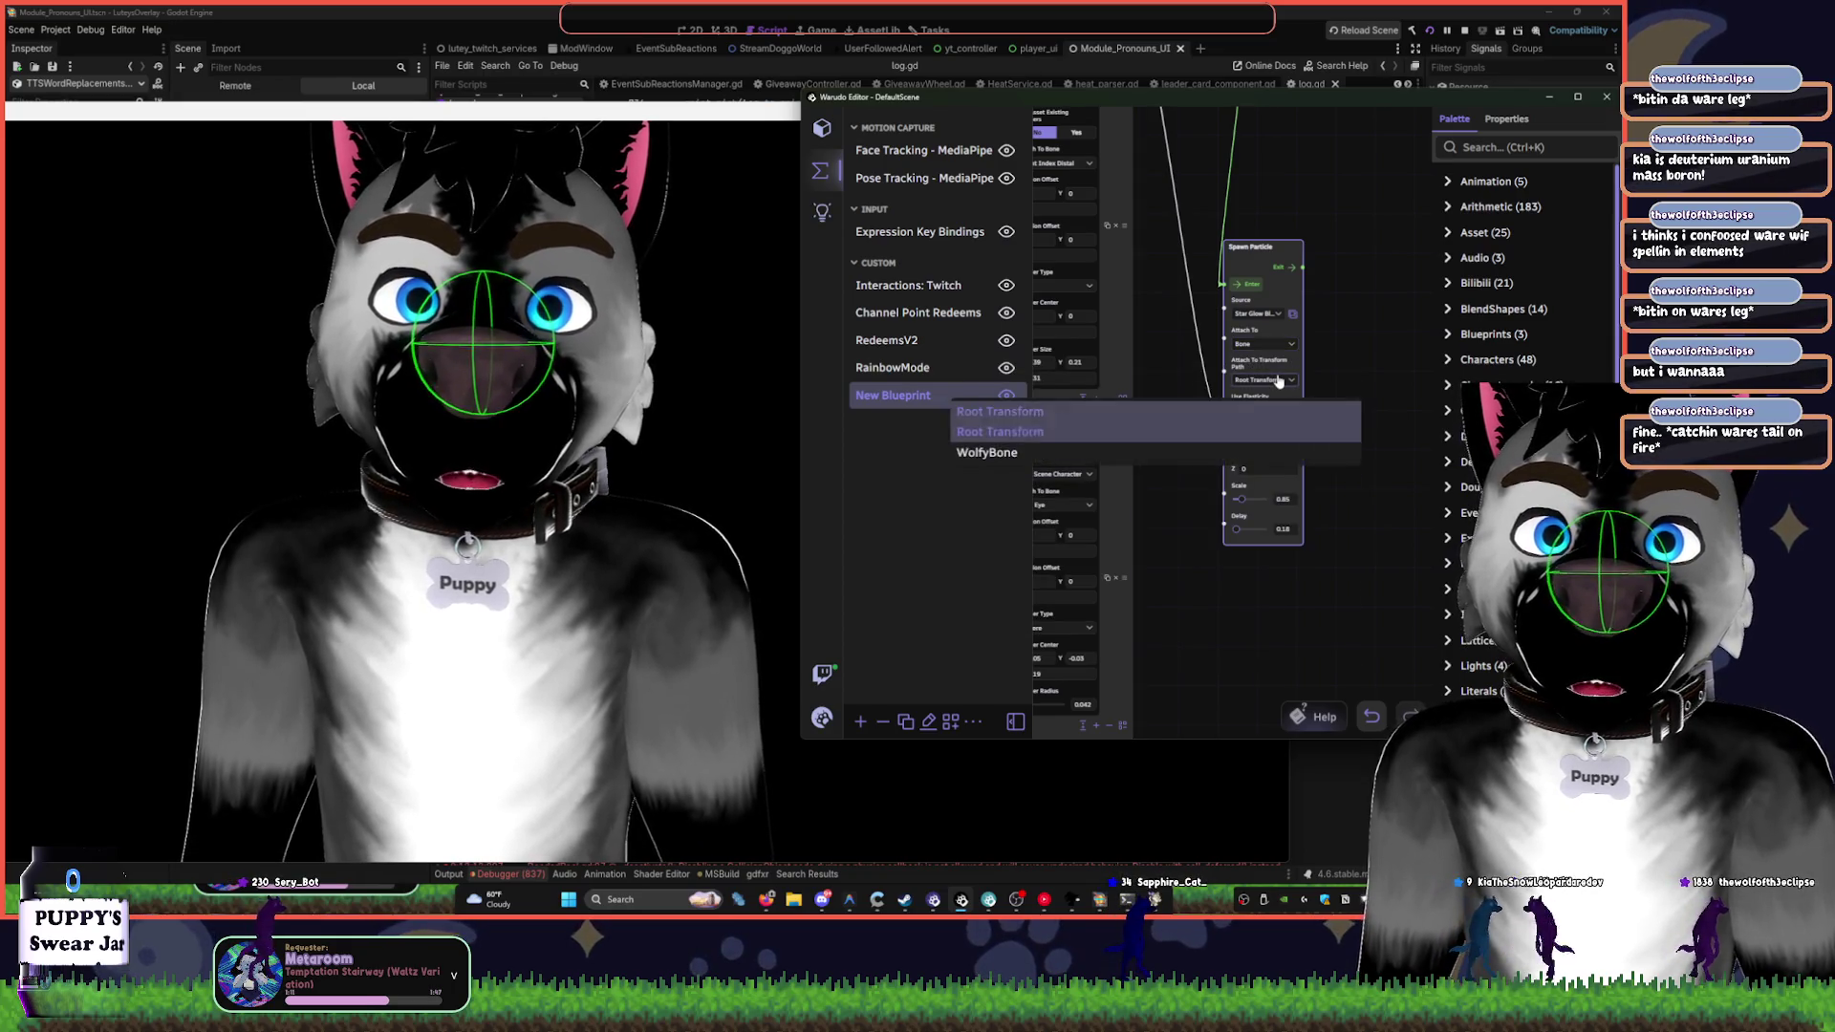
{"action": "left_click", "coordinate": [1180, 432]}
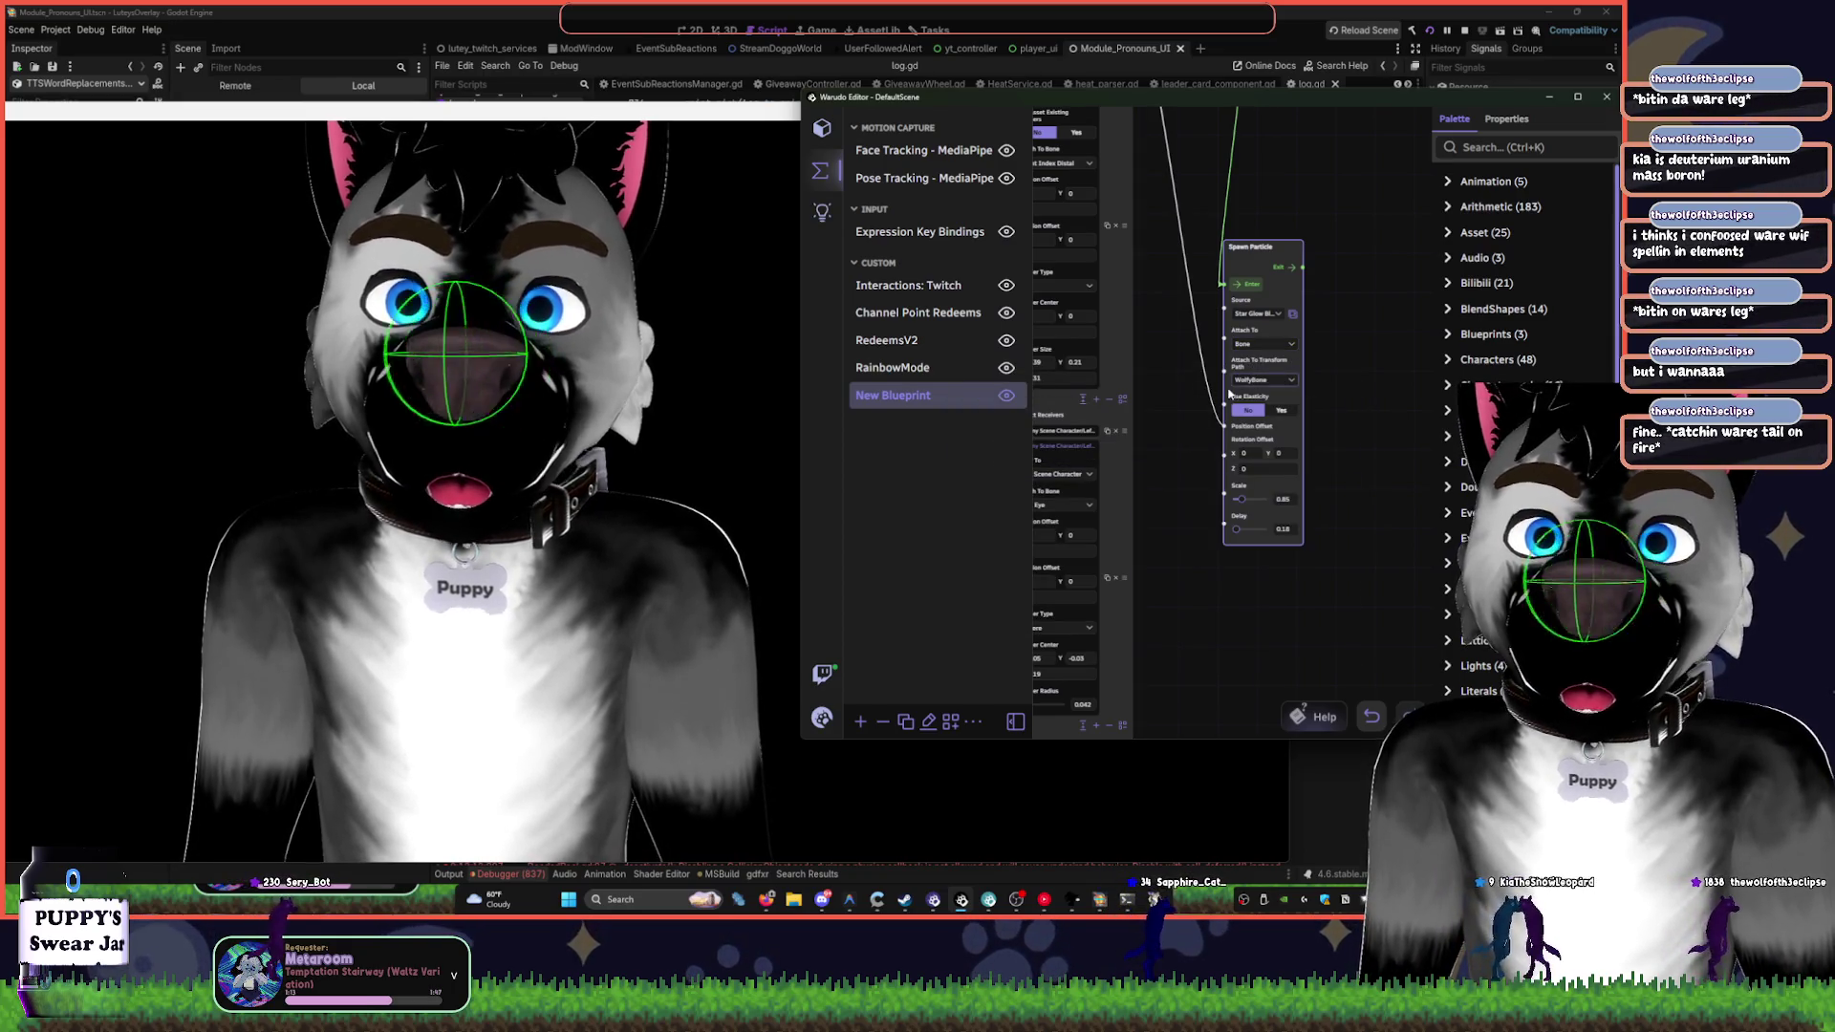
{"action": "scroll", "coordinate": [1167, 374], "scroll_direction": "down", "scroll_amount": 4}
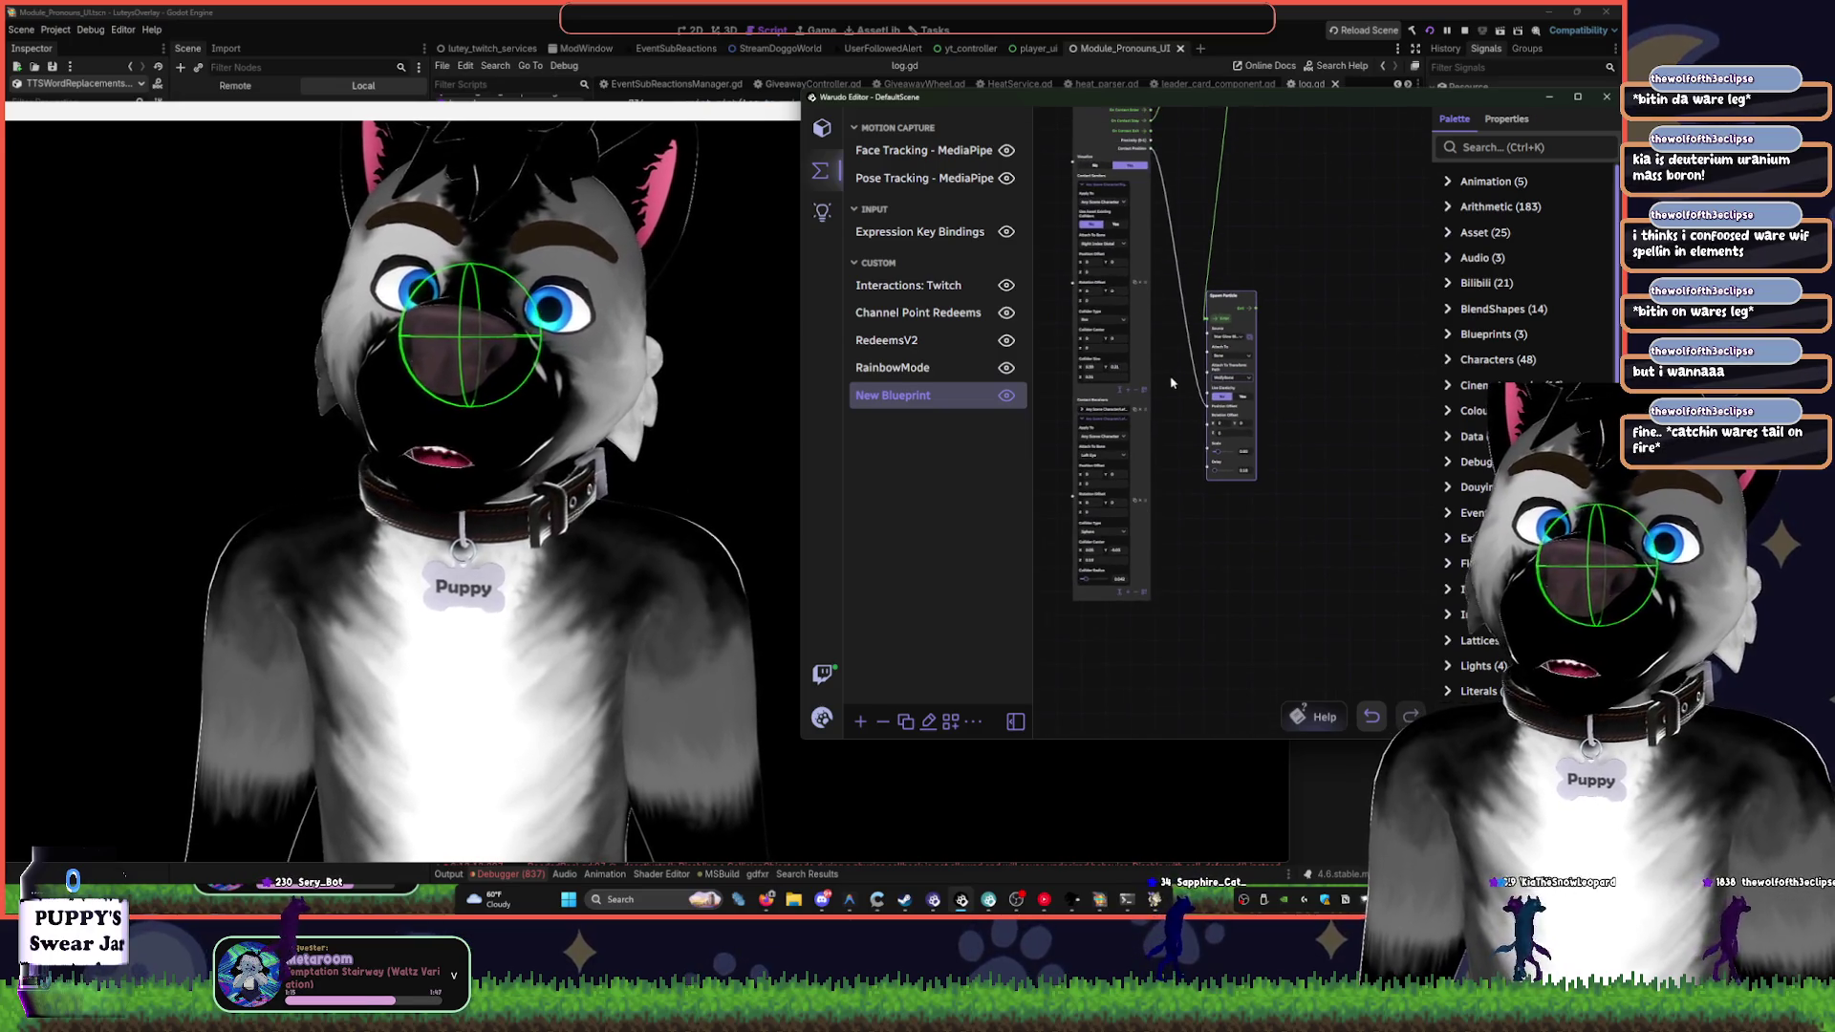
- Zoom out to view the avatar's full body, then scroll the graph back to Spawn Particle
{"action": "left_click", "coordinate": [645, 423]}
{"action": "scroll", "coordinate": [645, 424], "scroll_direction": "down", "scroll_amount": 5}
{"action": "scroll", "coordinate": [645, 423], "scroll_direction": "down", "scroll_amount": 3}
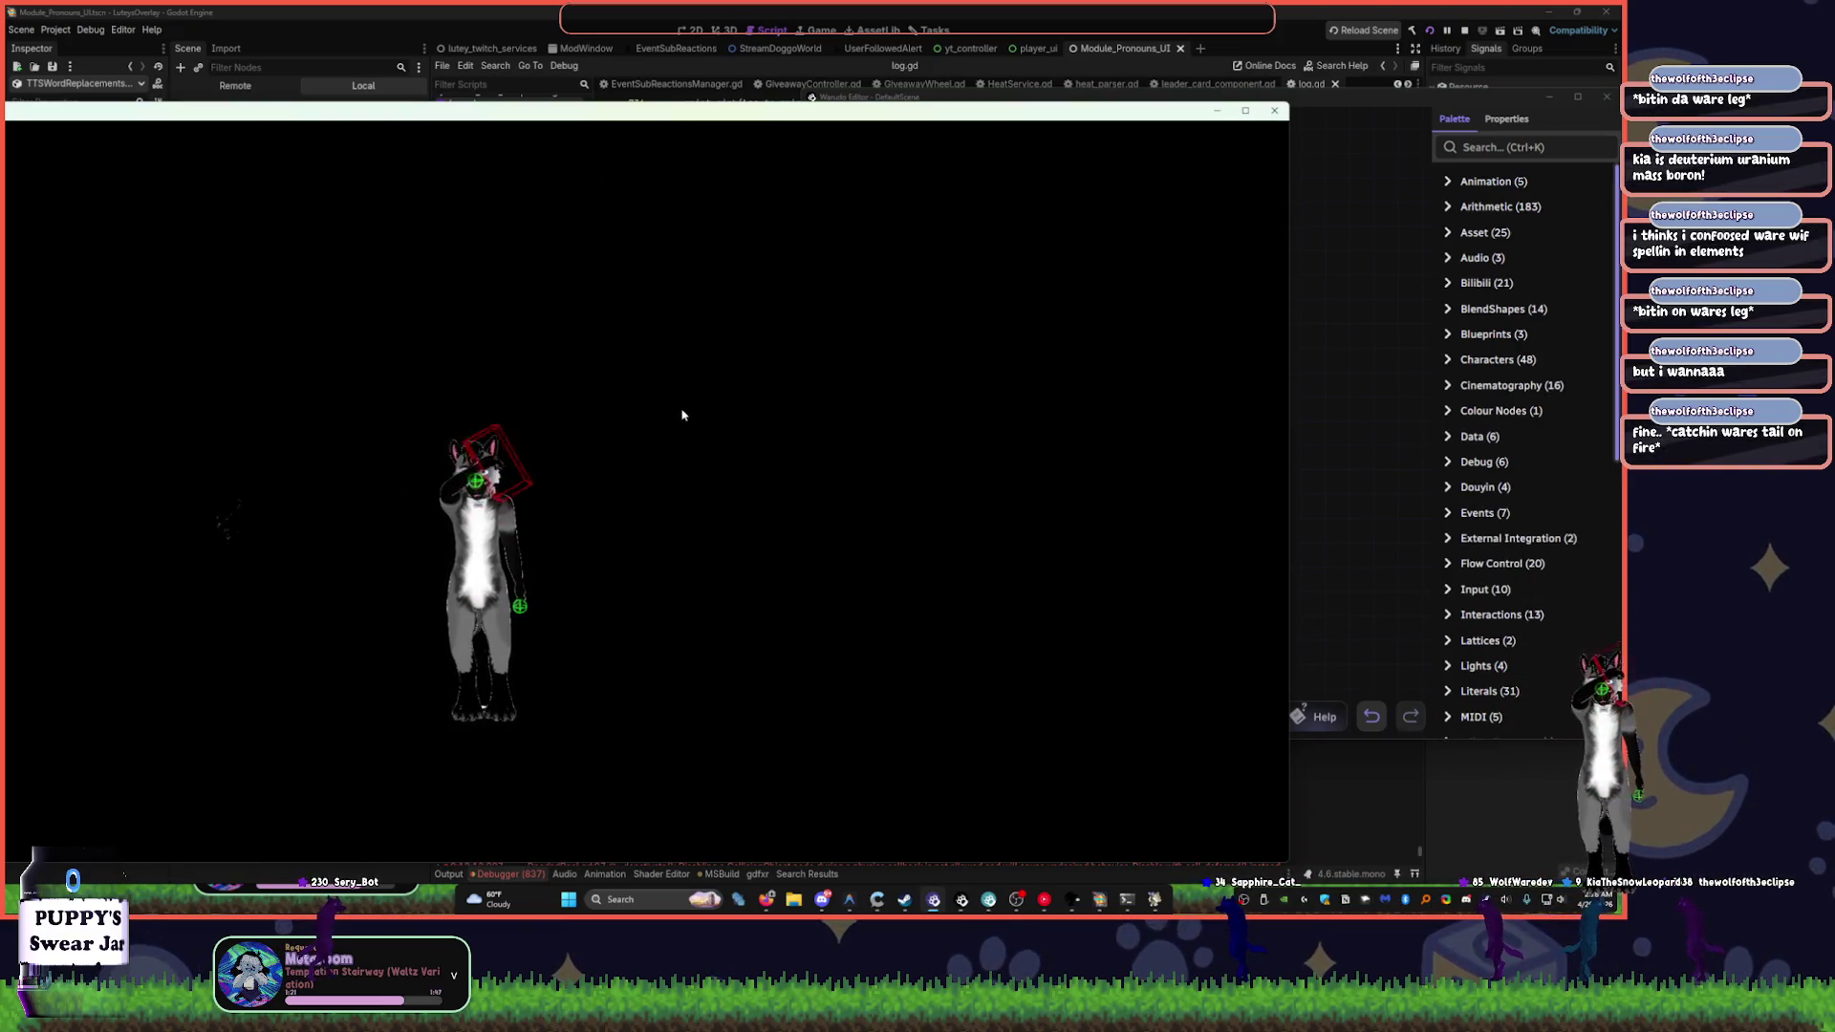
{"action": "left_click", "coordinate": [1383, 453]}
{"action": "scroll", "coordinate": [1276, 373], "scroll_direction": "up", "scroll_amount": 5}
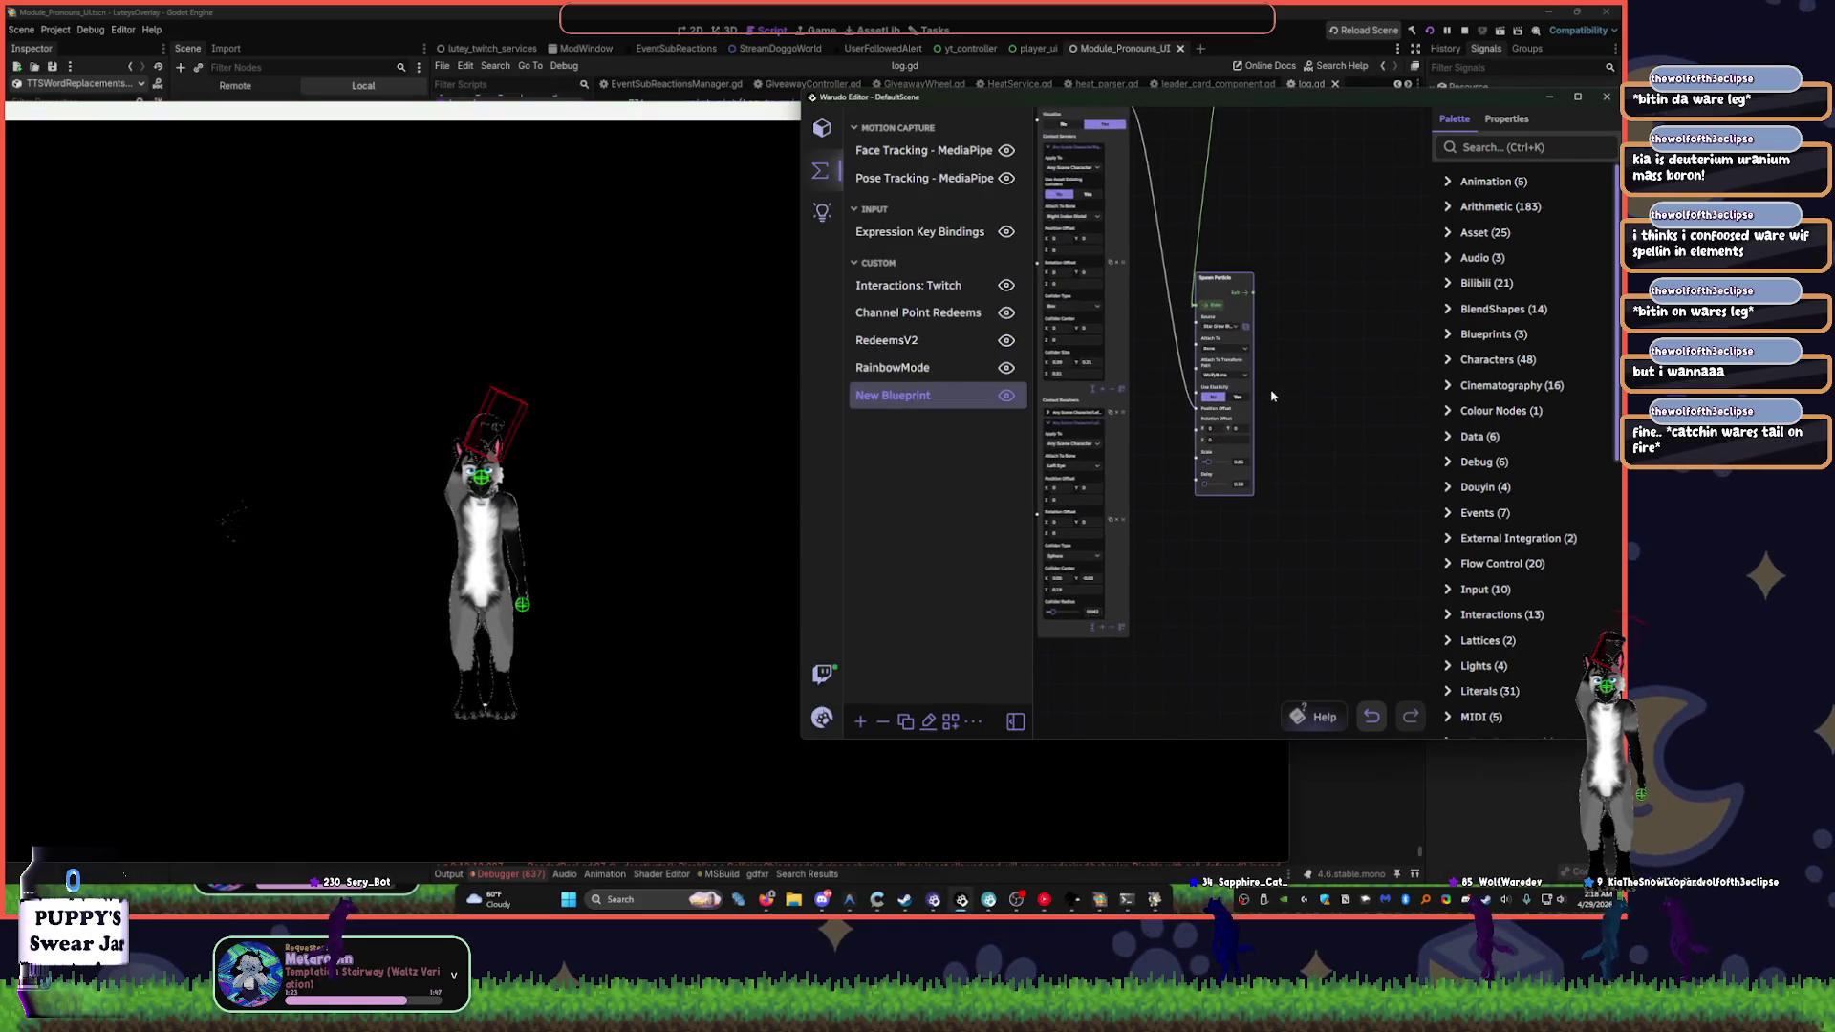
{"action": "scroll", "coordinate": [1276, 373], "scroll_direction": "up", "scroll_amount": 1}
{"action": "left_click", "coordinate": [1182, 366]}
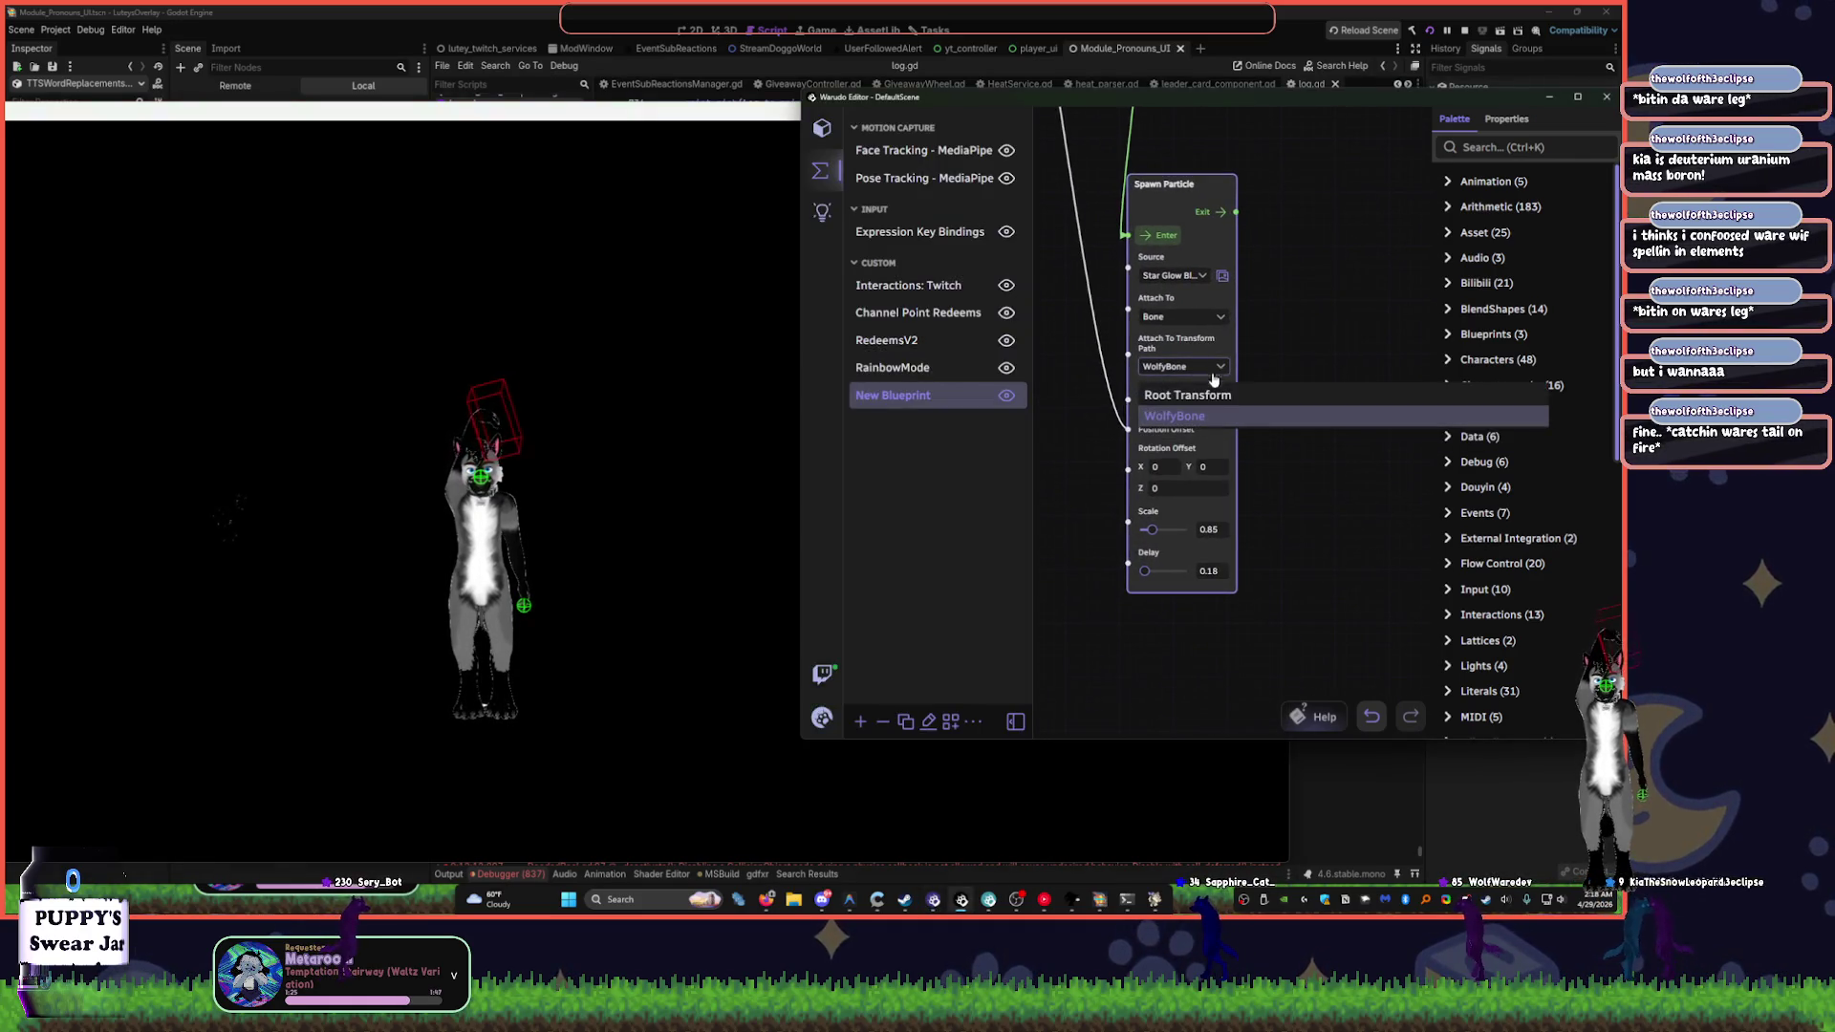
- Set Spawn Particle's Attach To target to Character 1
{"action": "left_click", "coordinate": [1209, 400]}
{"action": "left_click", "coordinate": [1160, 320]}
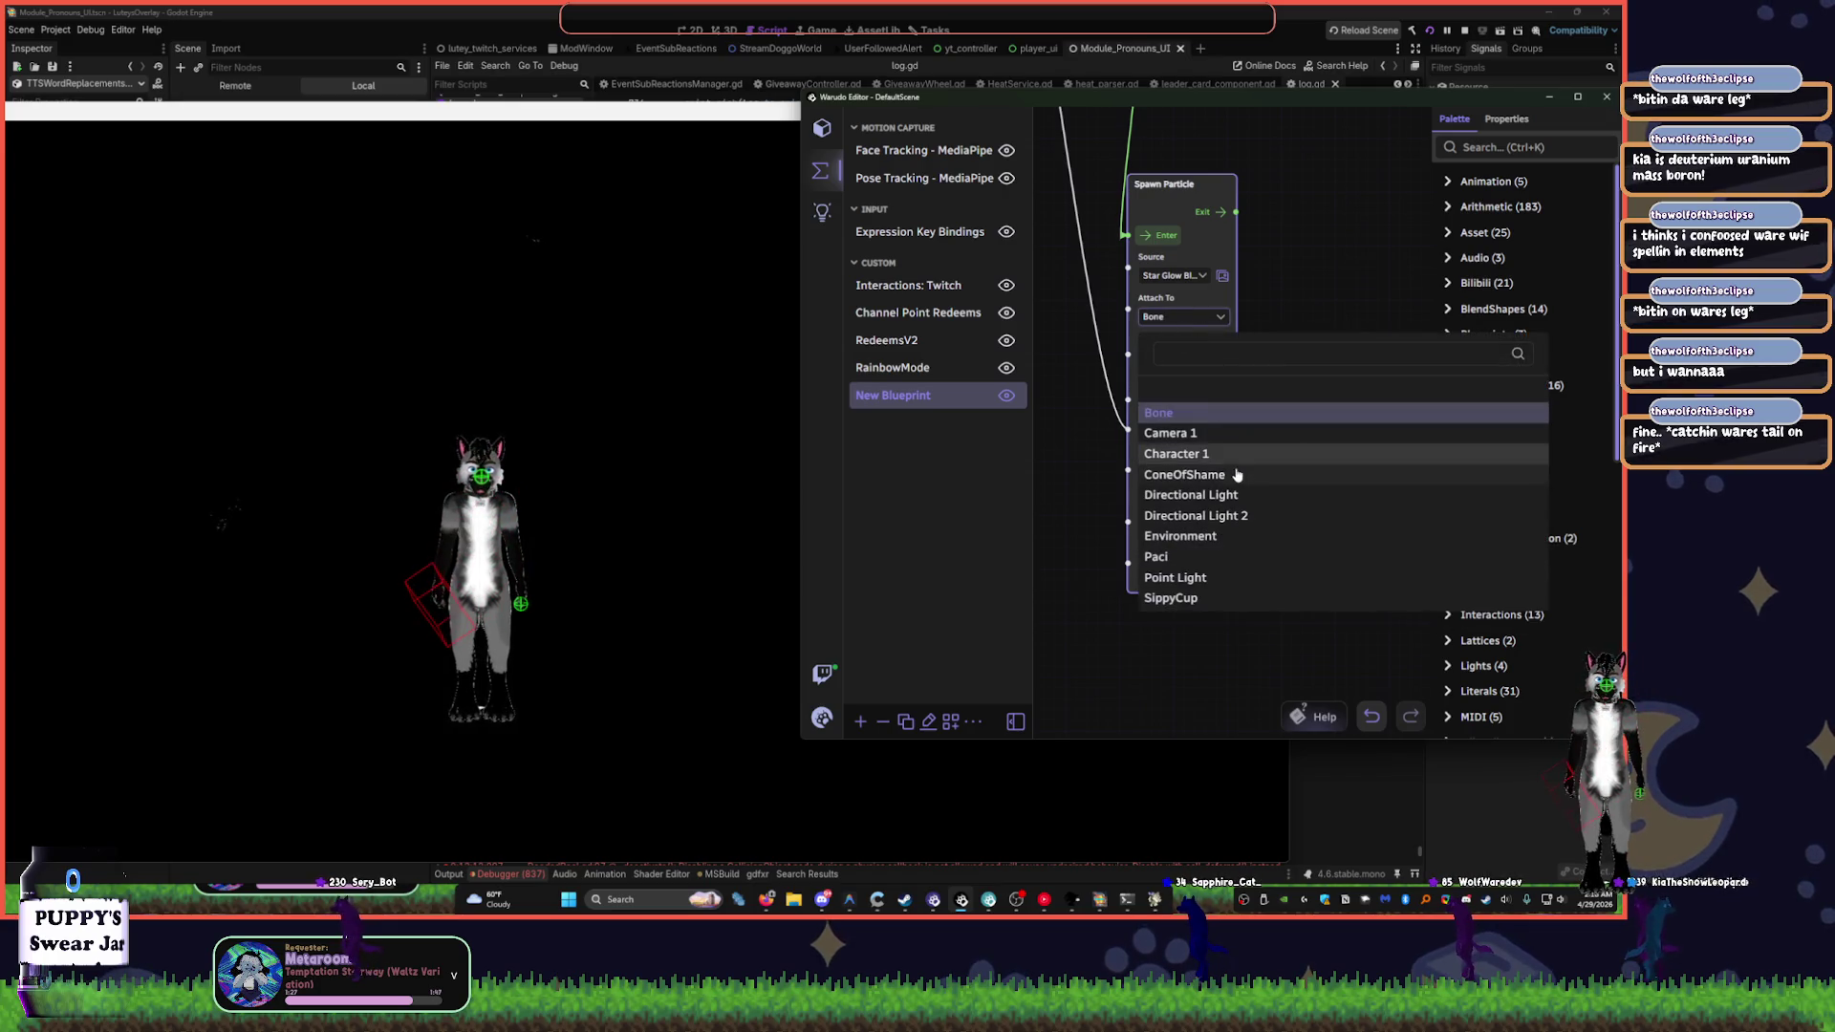
{"action": "left_click", "coordinate": [1307, 299]}
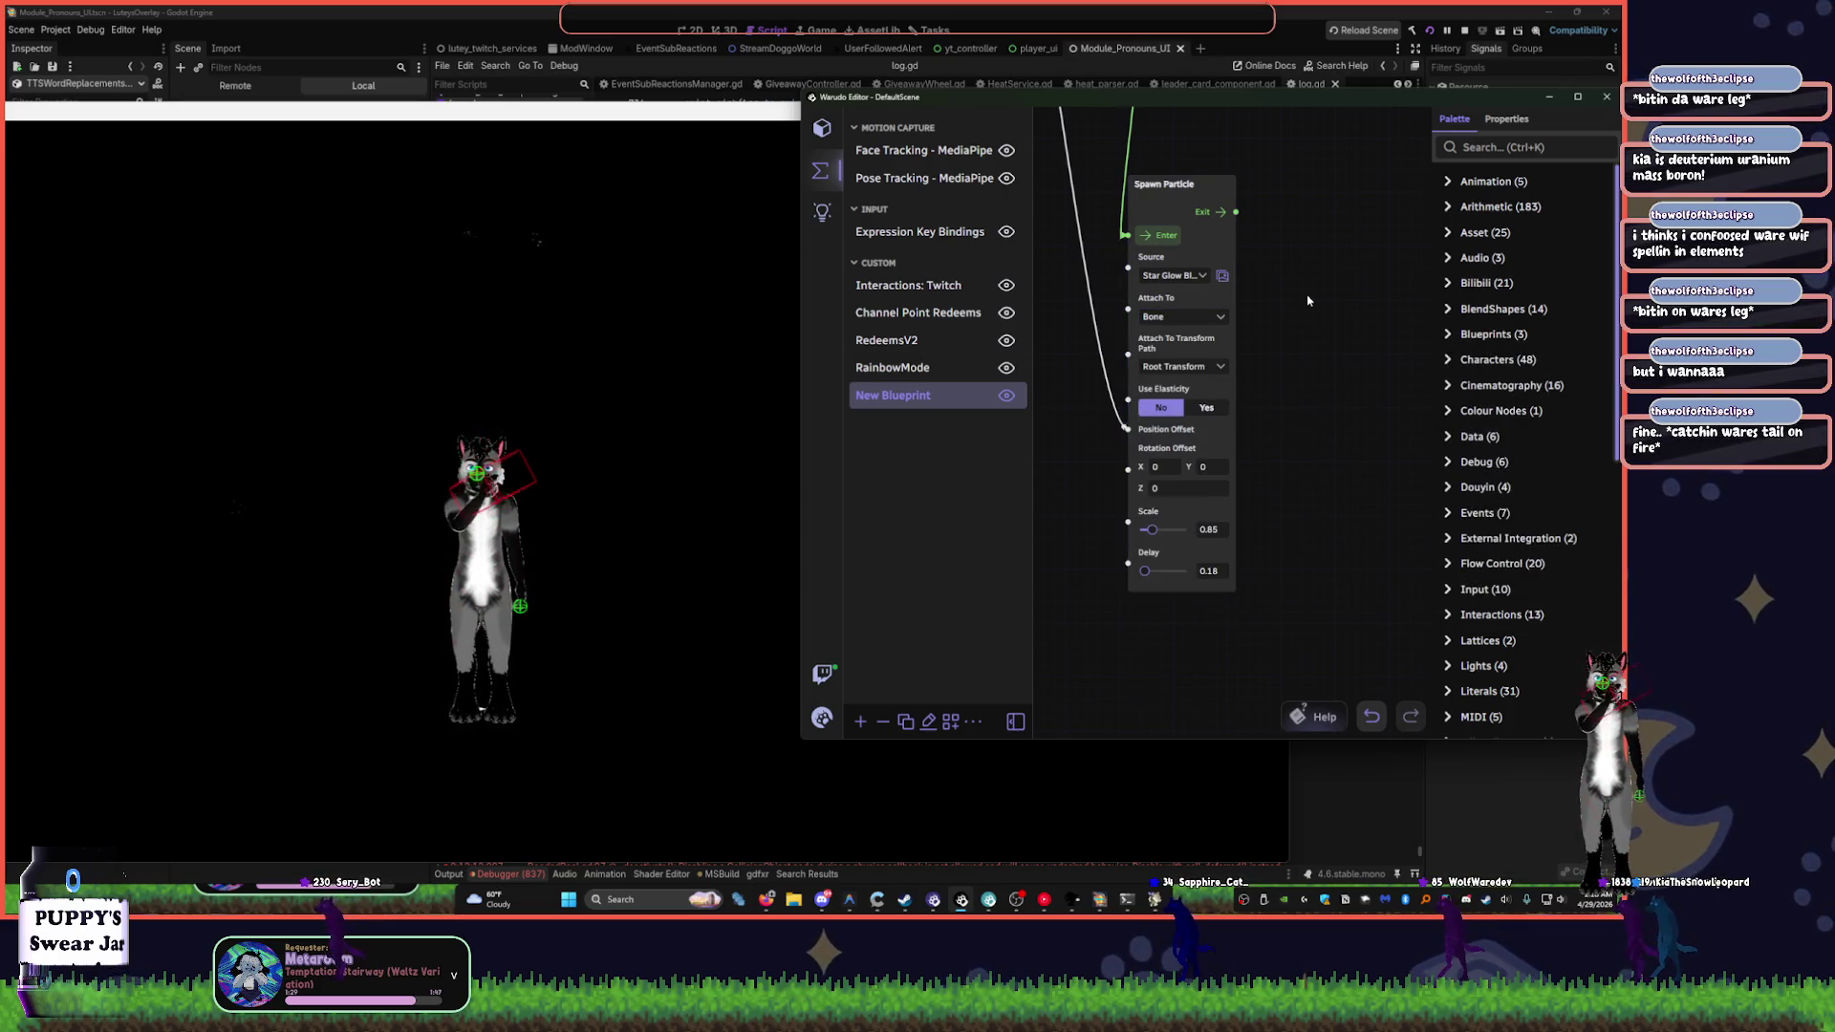
{"action": "left_click", "coordinate": [1189, 370]}
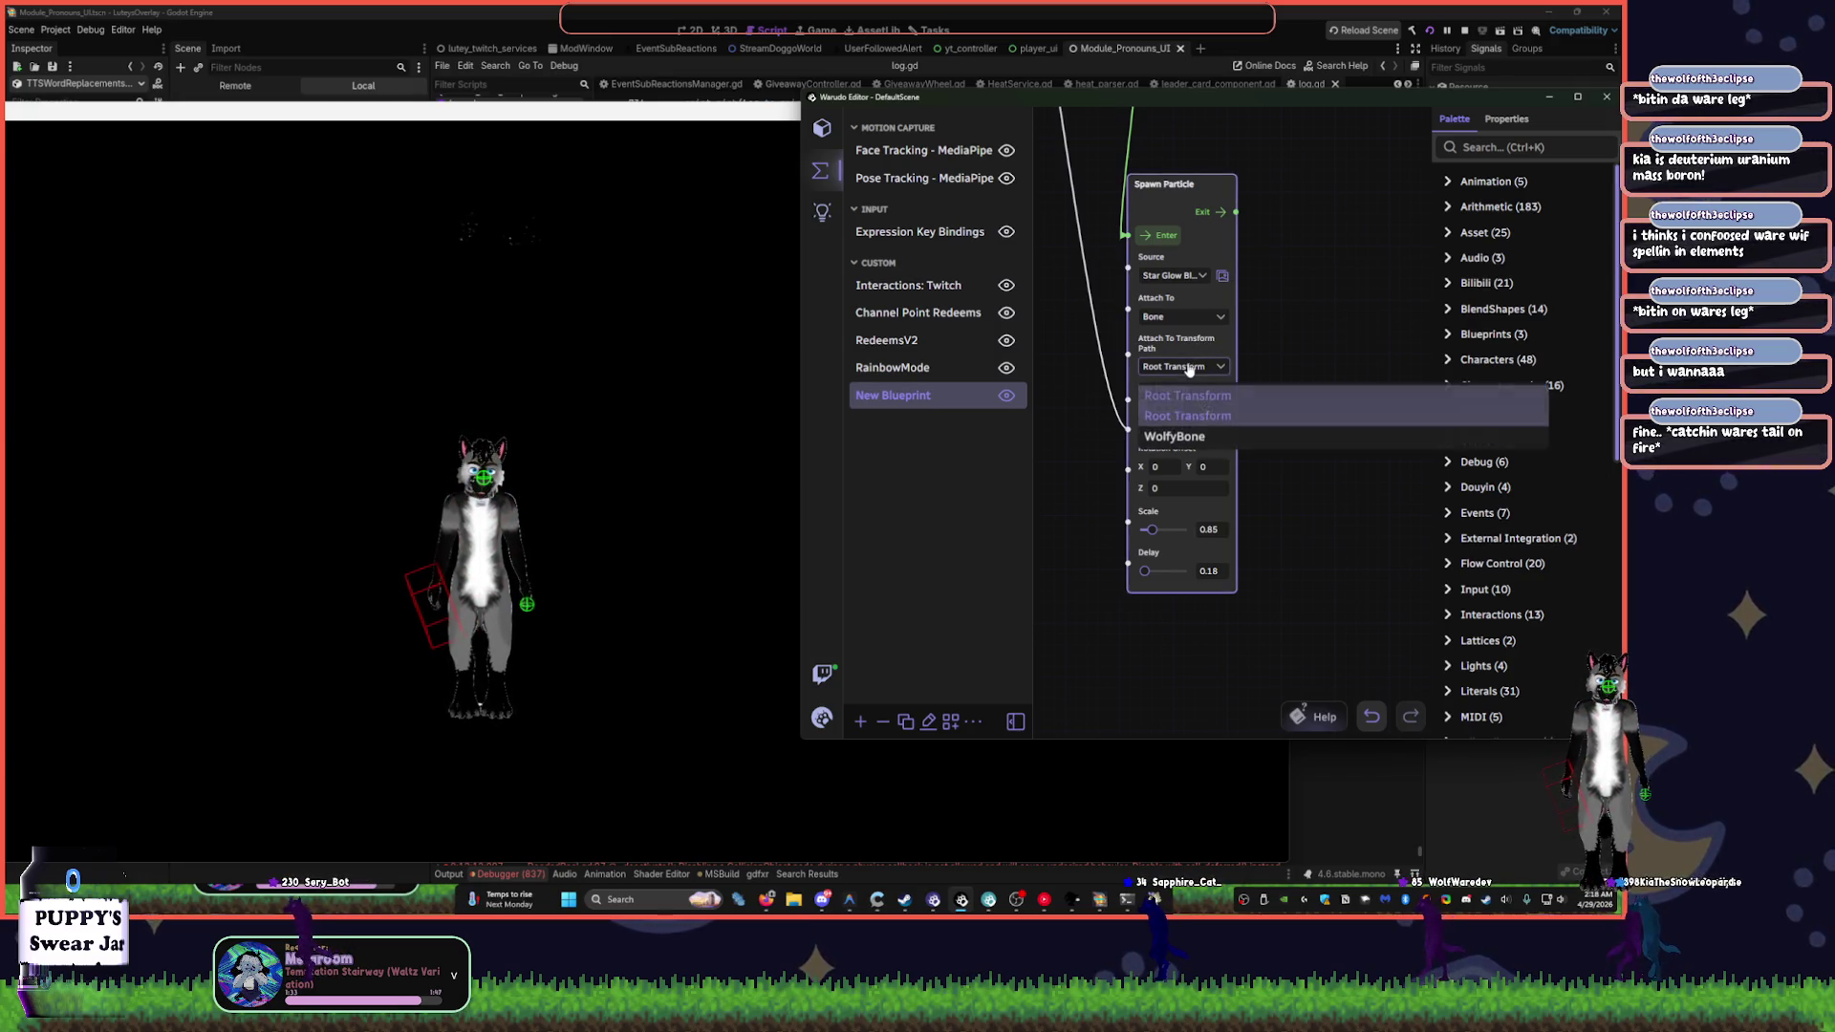
{"action": "left_click", "coordinate": [1195, 322]}
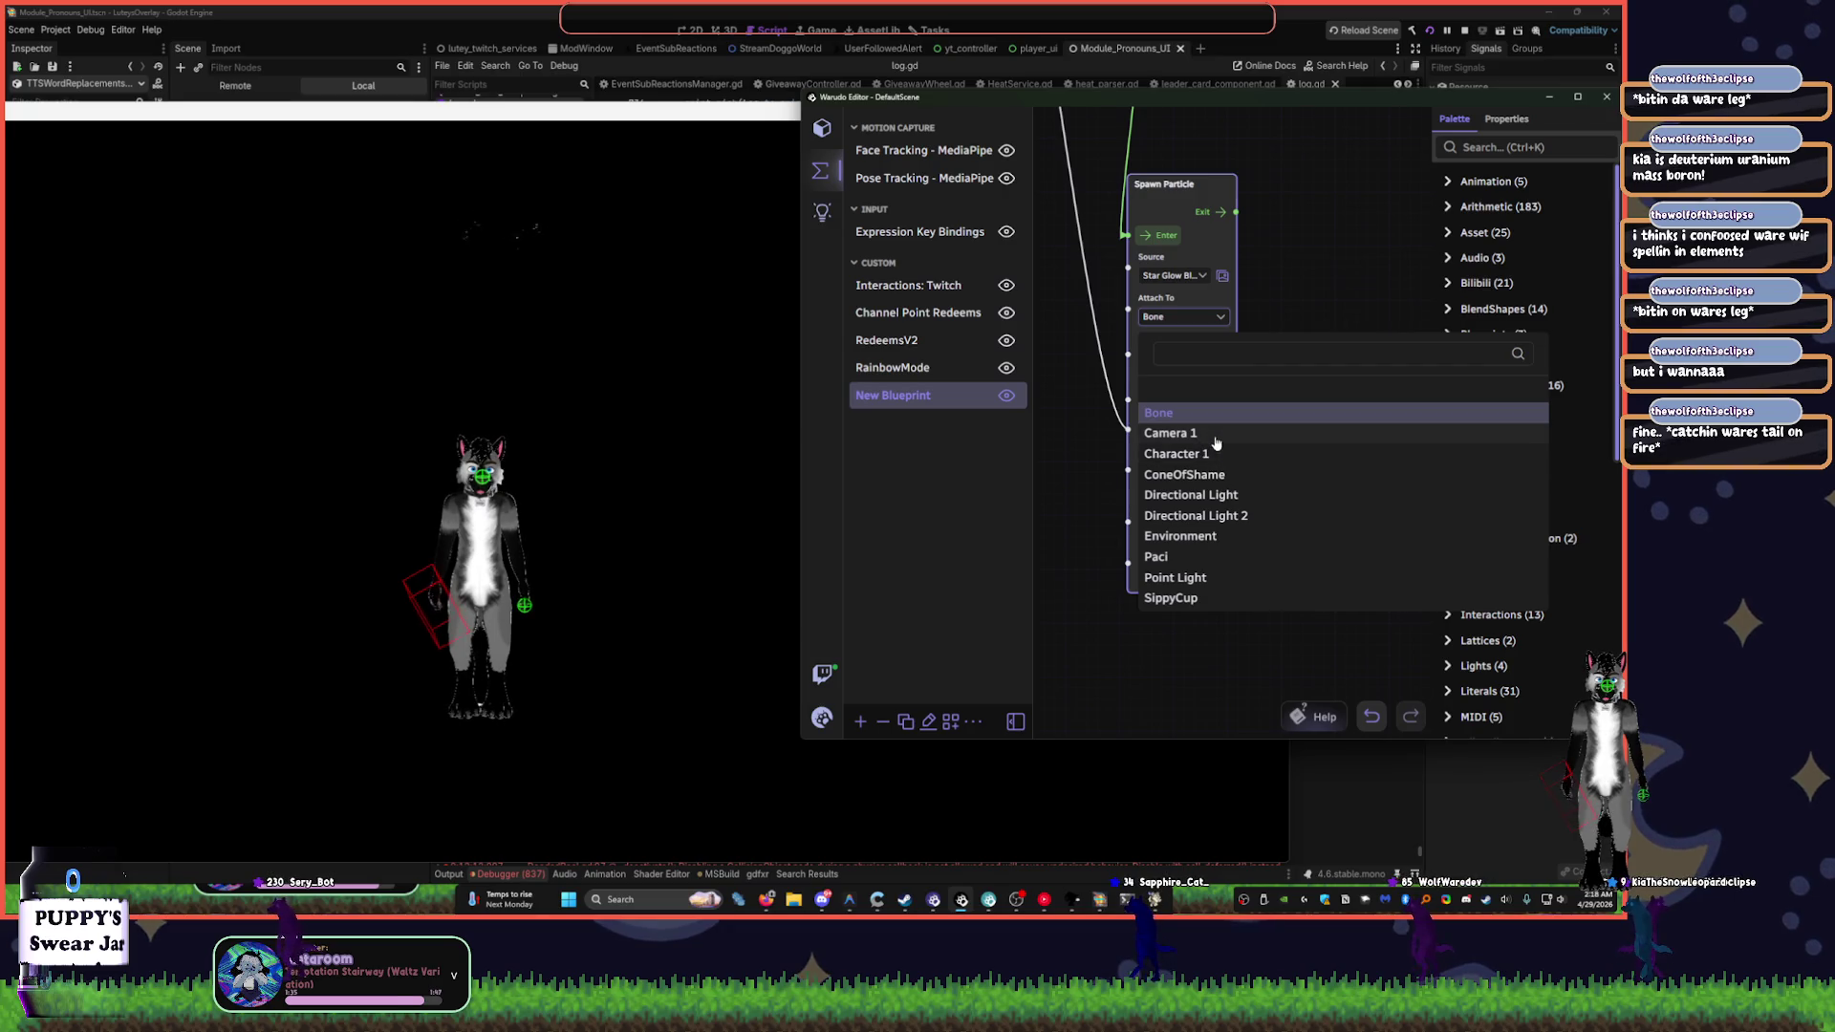
{"action": "left_click", "coordinate": [1216, 454]}
- Keep Human Body Bone as the attach type and initially pick the Jaw bone
{"action": "left_click", "coordinate": [1191, 368]}
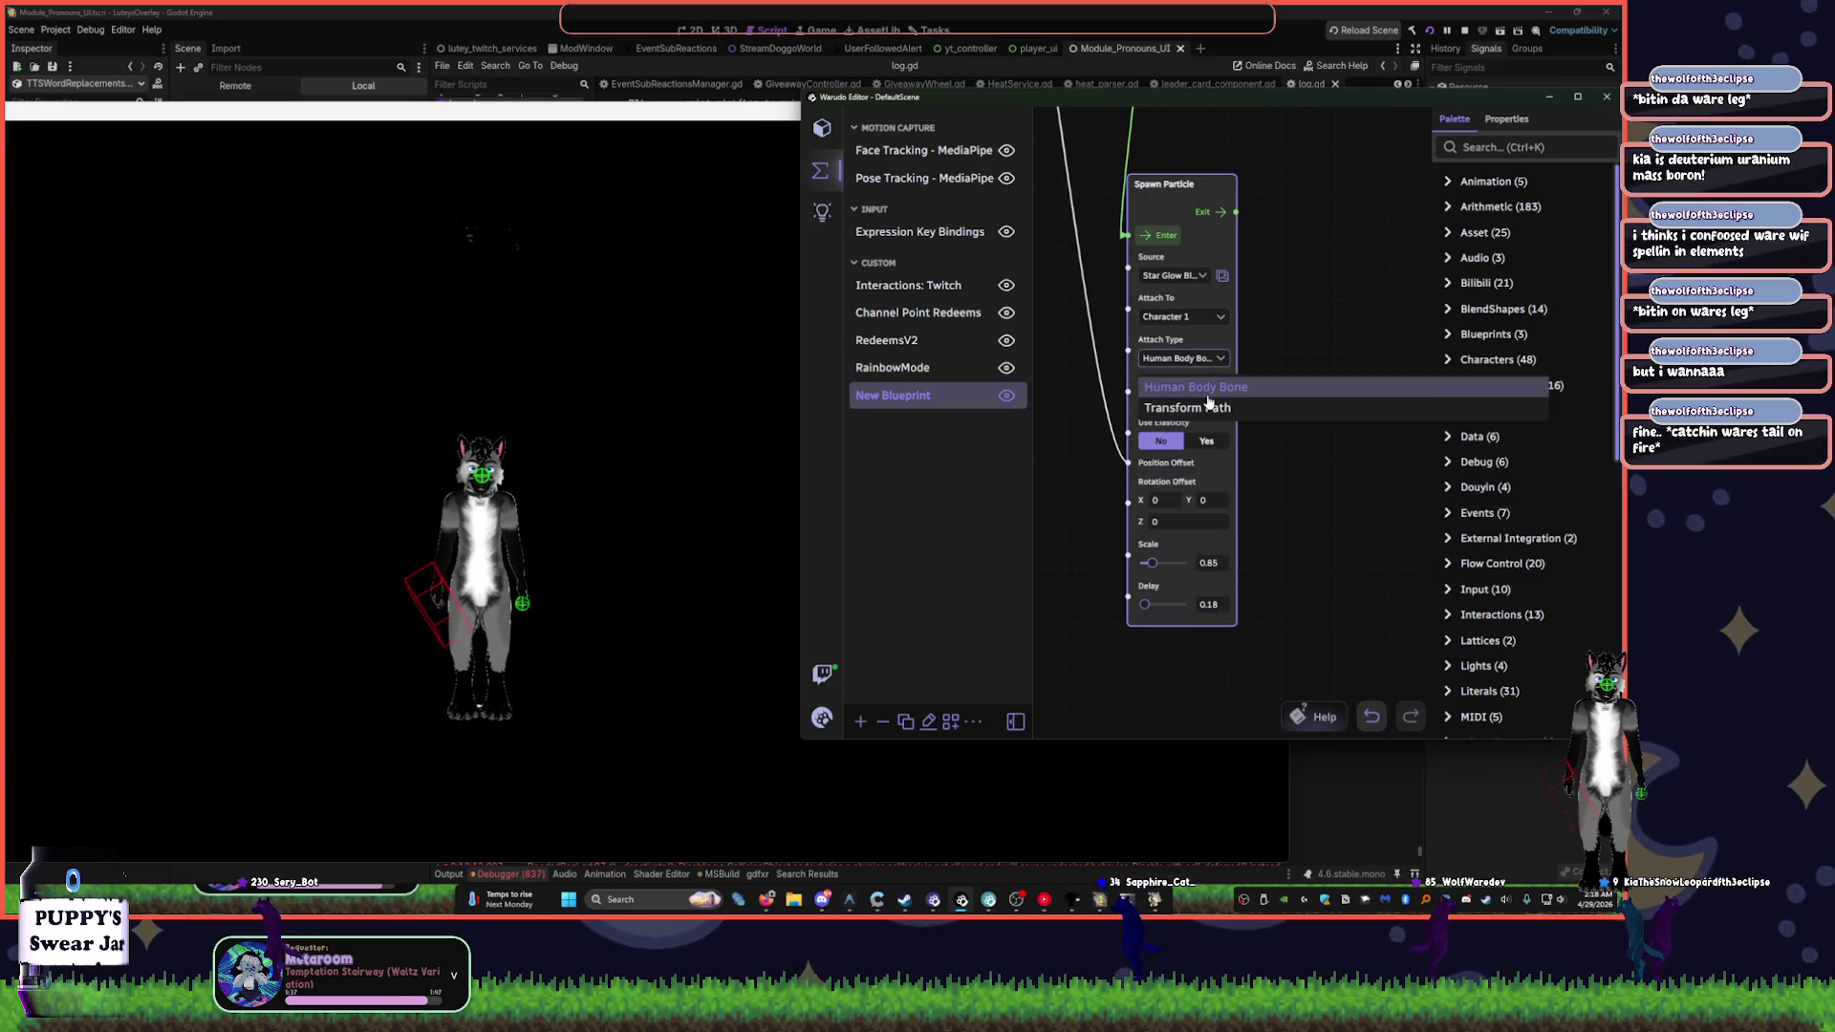
{"action": "left_click", "coordinate": [1190, 396]}
{"action": "left_click", "coordinate": [1188, 401]}
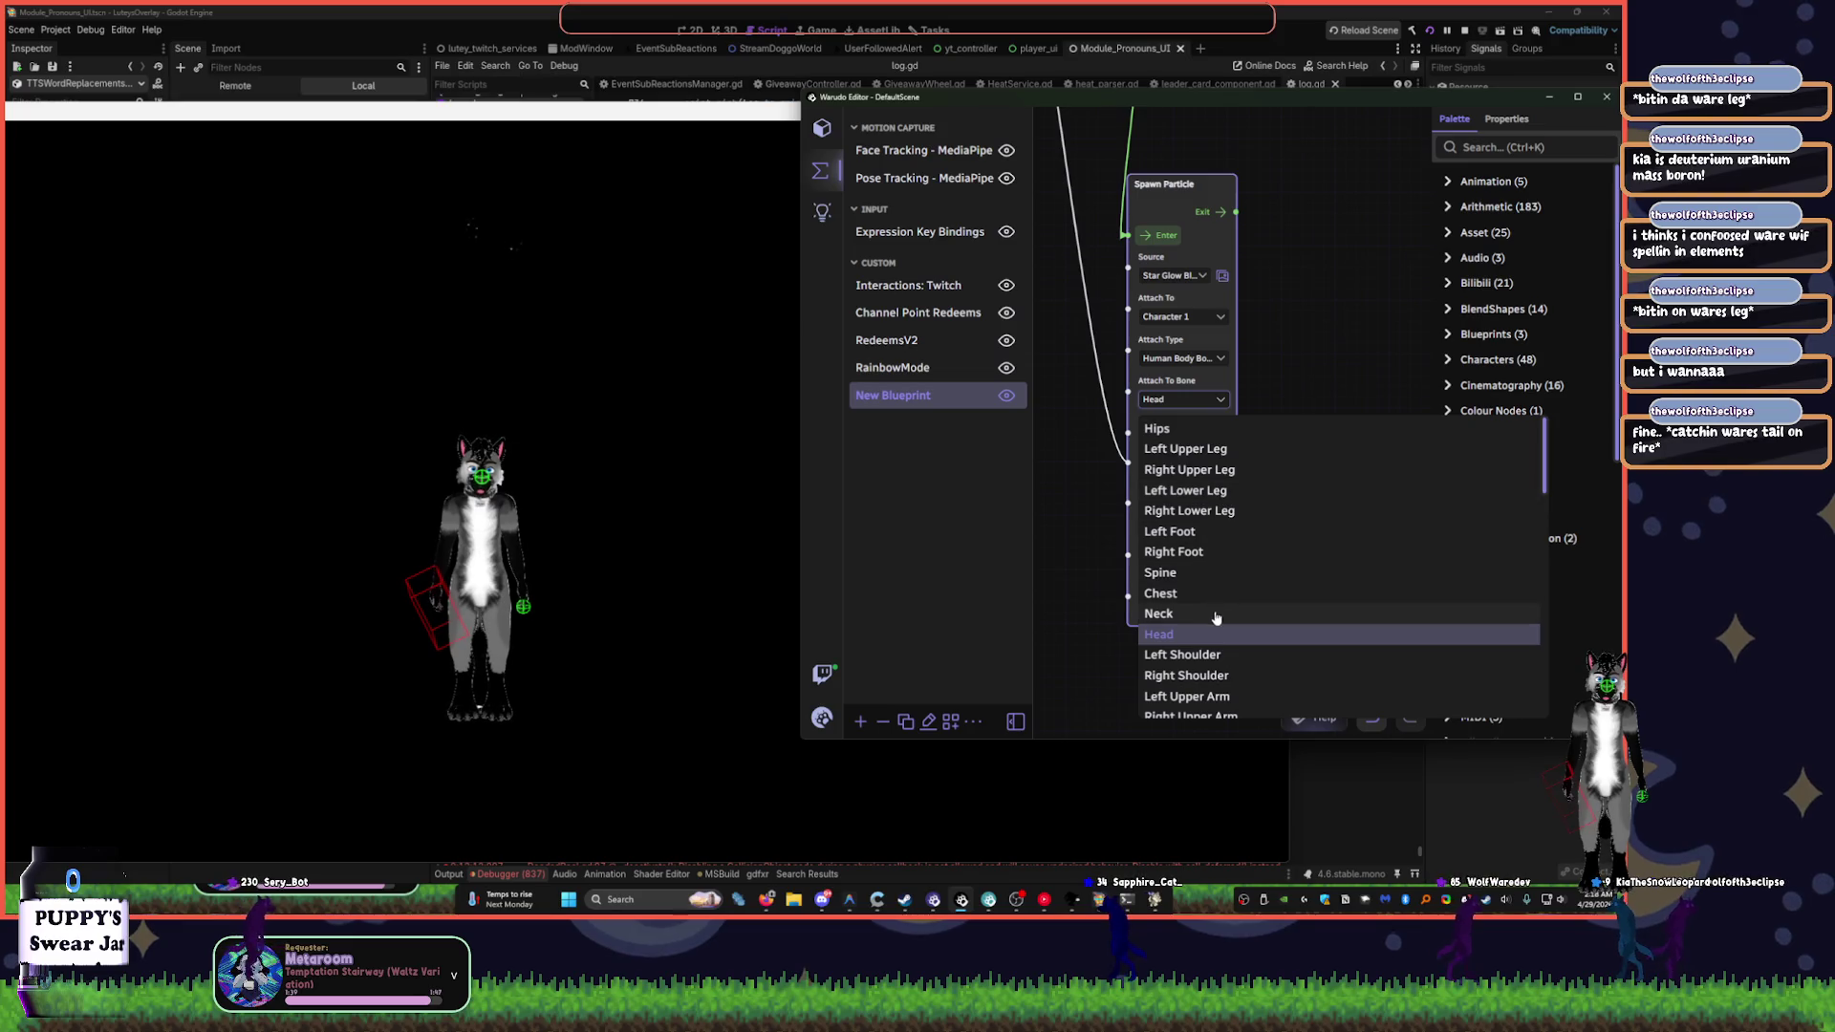
{"action": "scroll", "coordinate": [1234, 584], "scroll_direction": "down", "scroll_amount": 5}
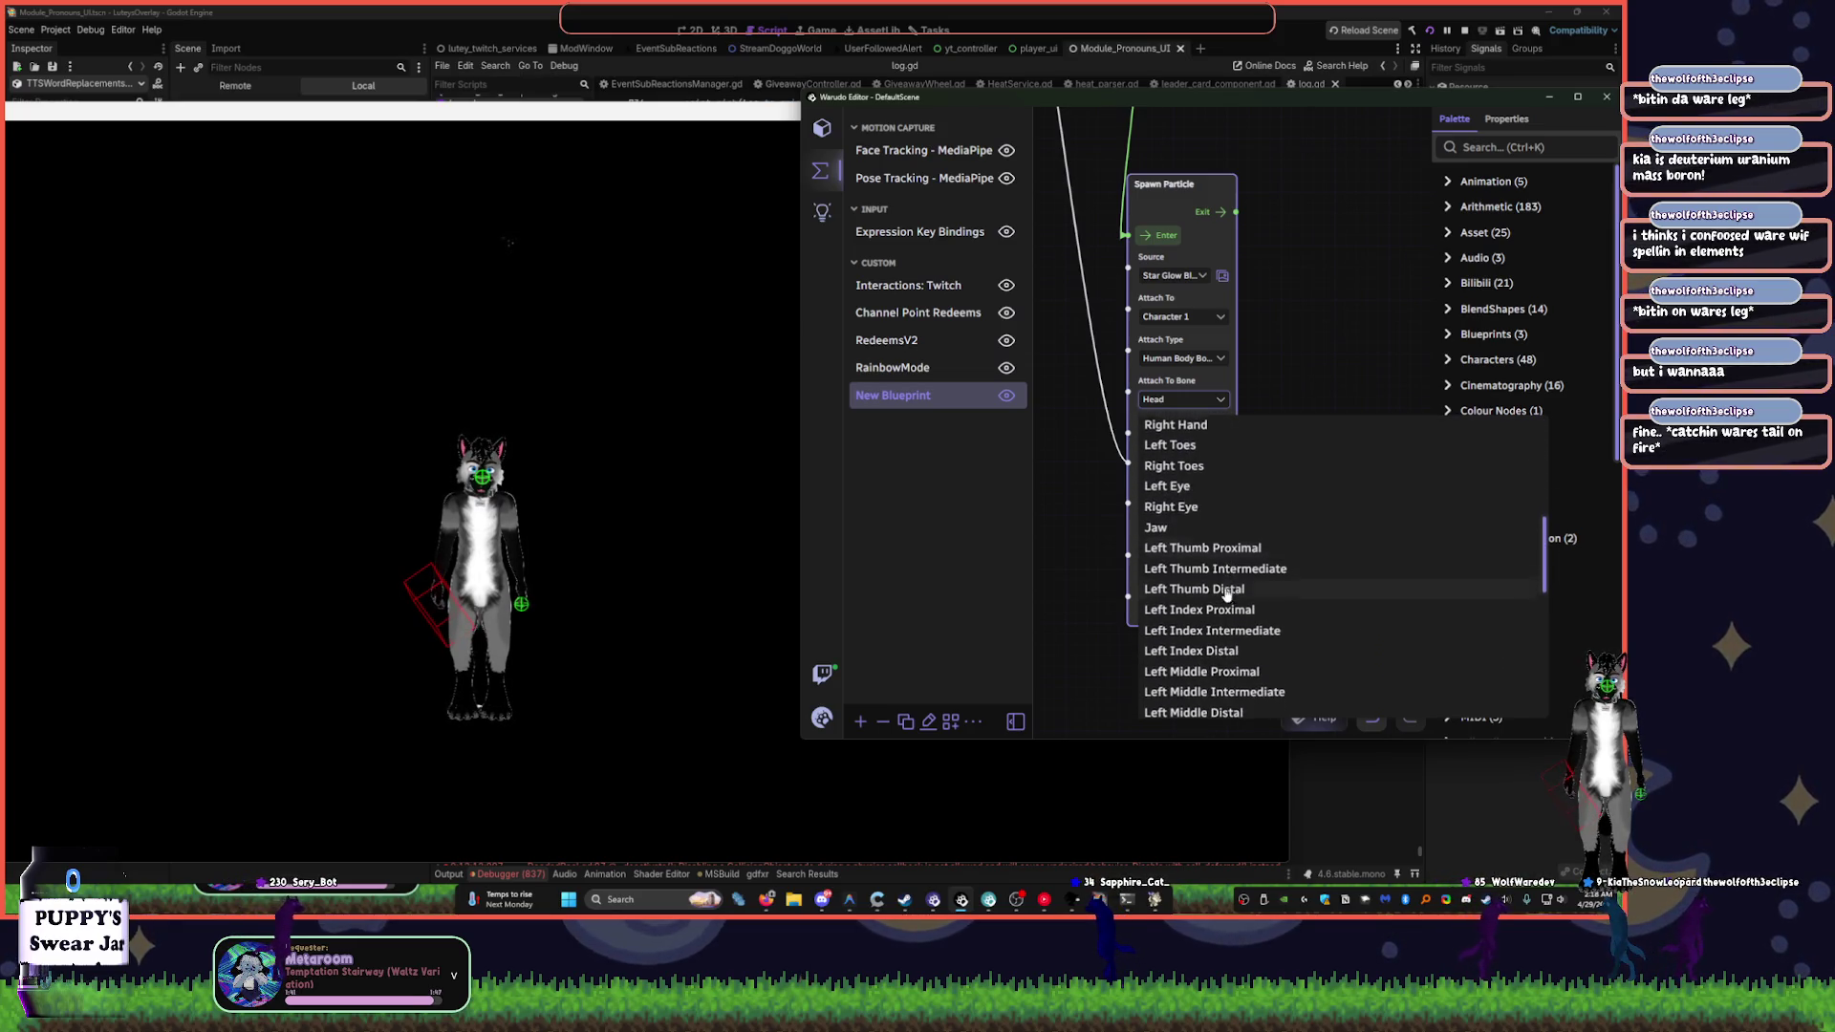
{"action": "left_click", "coordinate": [1190, 527]}
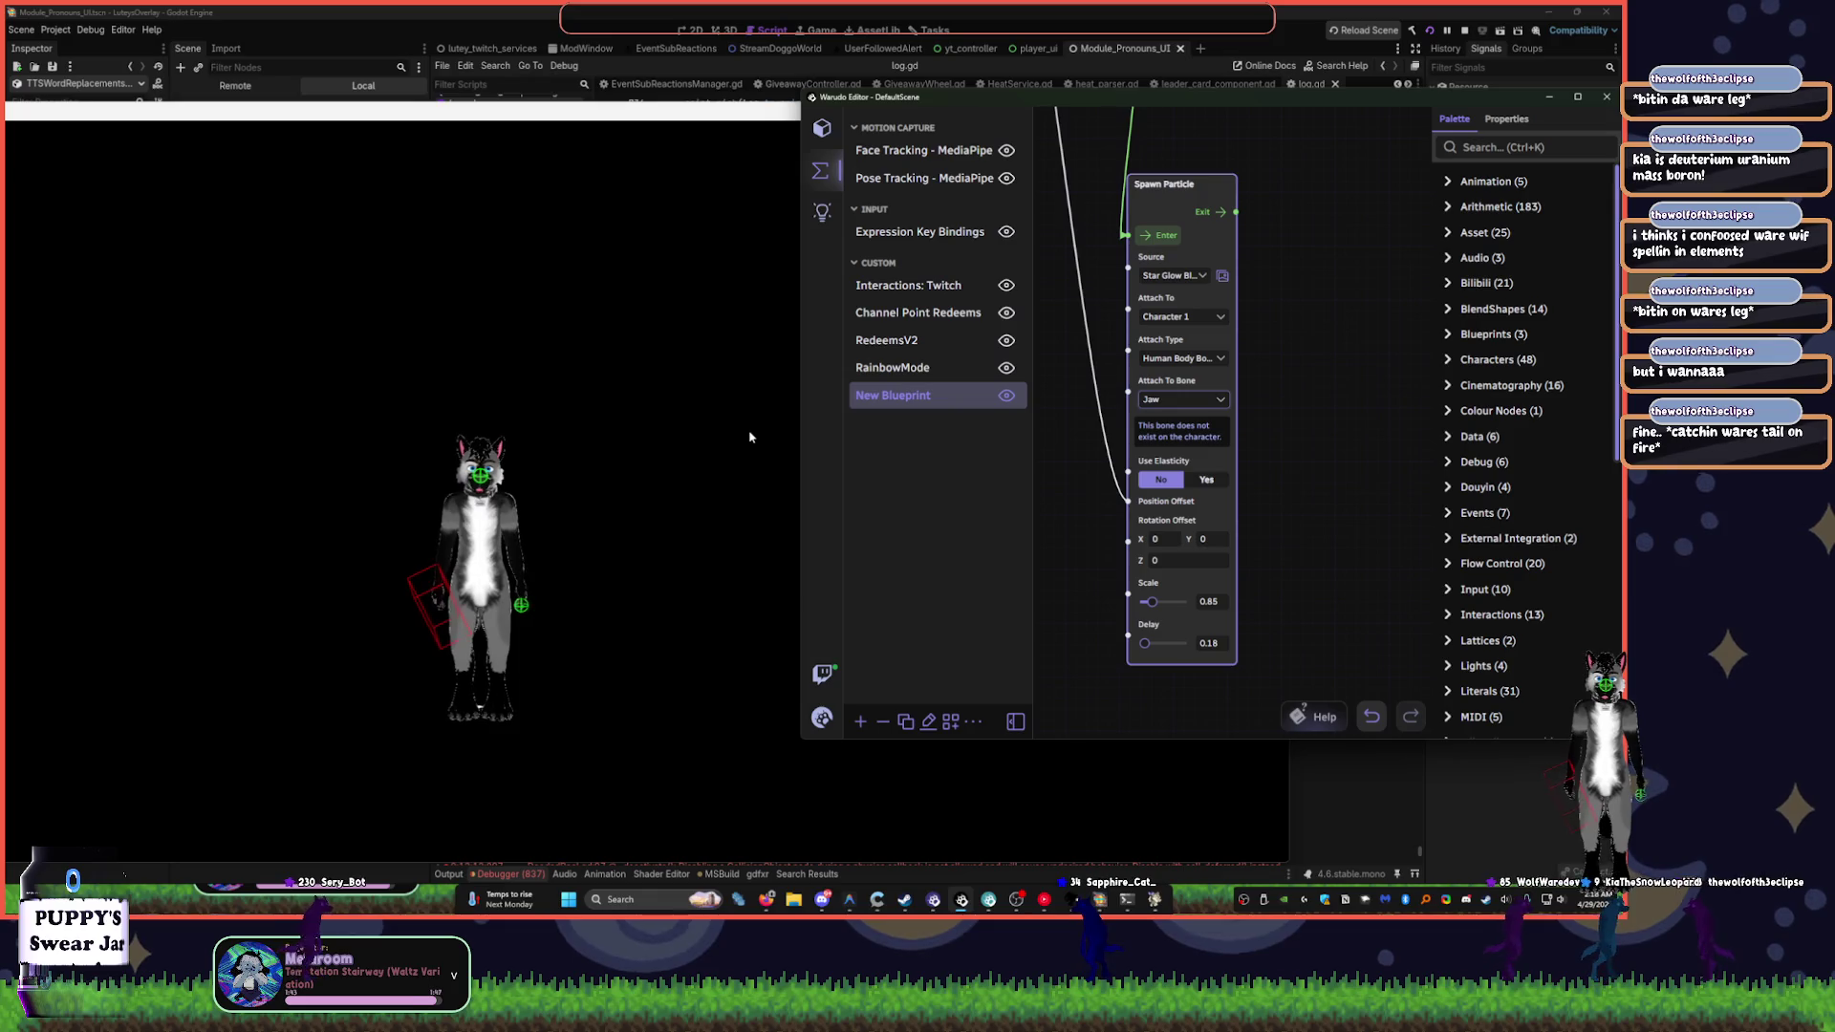
- Change the attachment bone from Jaw to Head
{"action": "left_click", "coordinate": [1222, 402]}
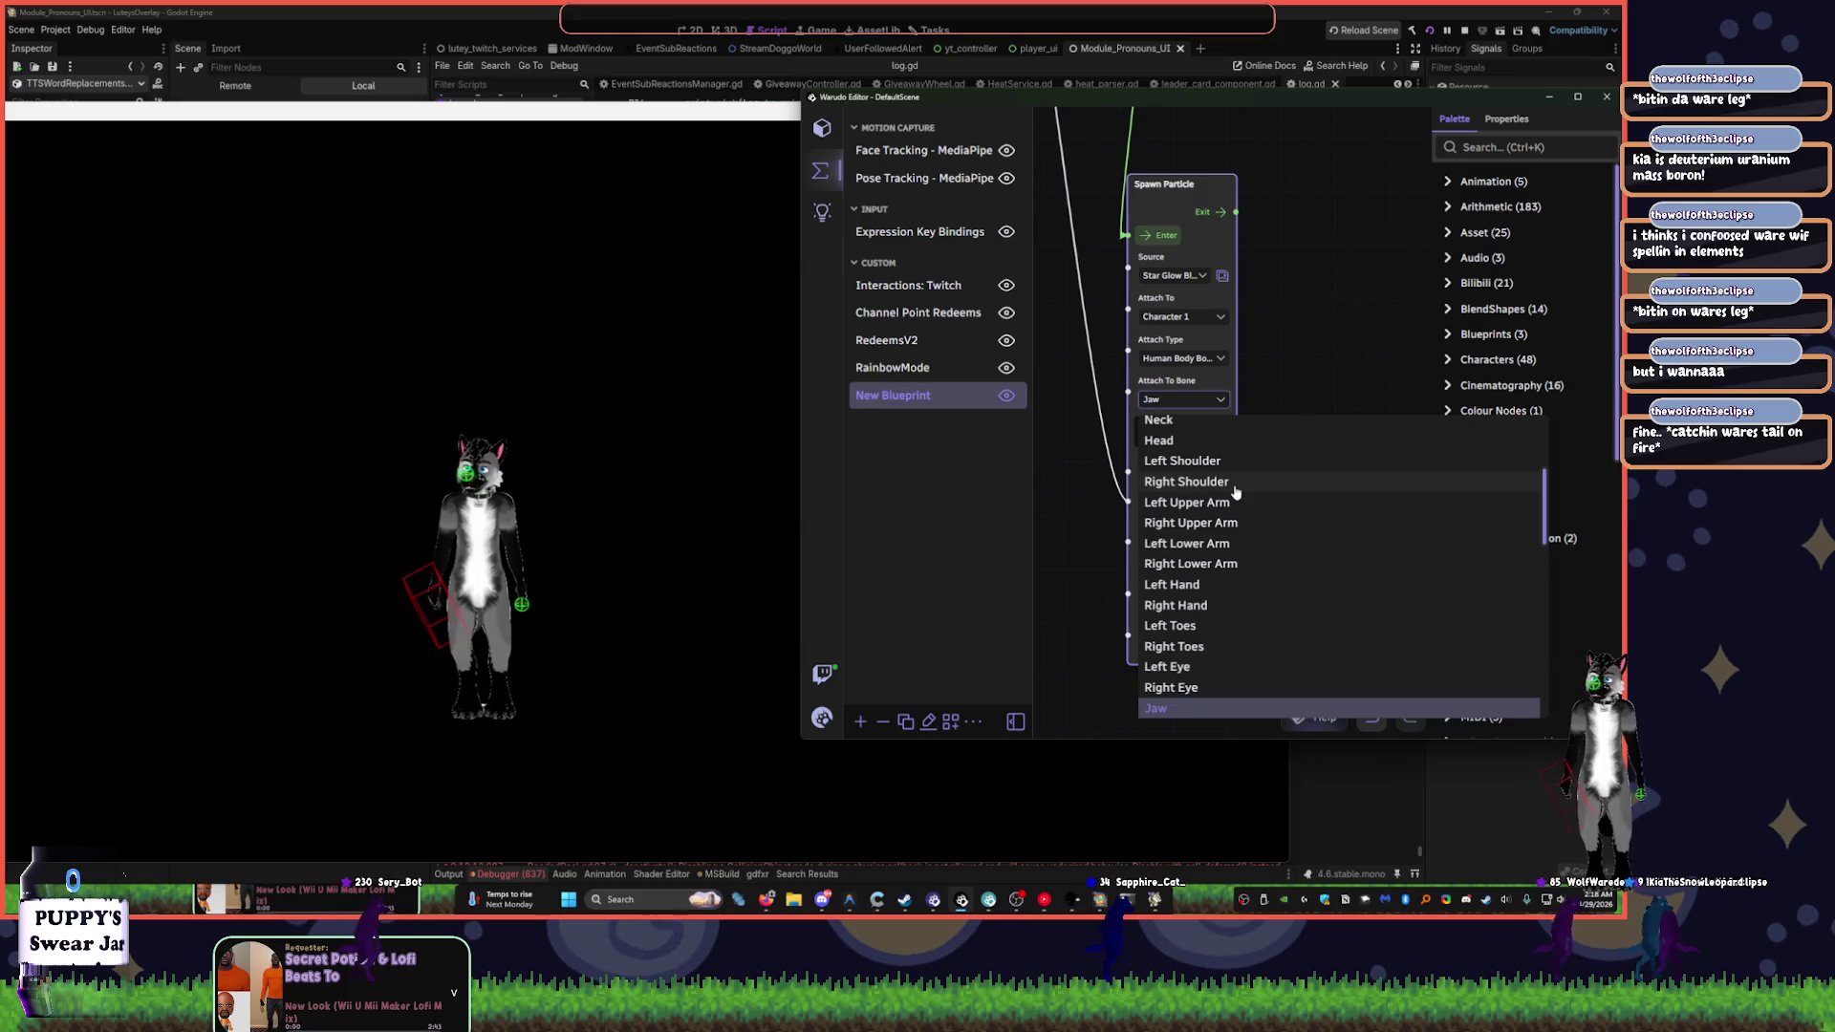
{"action": "scroll", "coordinate": [1232, 577], "scroll_direction": "down", "scroll_amount": 6}
{"action": "scroll", "coordinate": [1235, 621], "scroll_direction": "down", "scroll_amount": 4}
{"action": "scroll", "coordinate": [1239, 632], "scroll_direction": "up", "scroll_amount": 7}
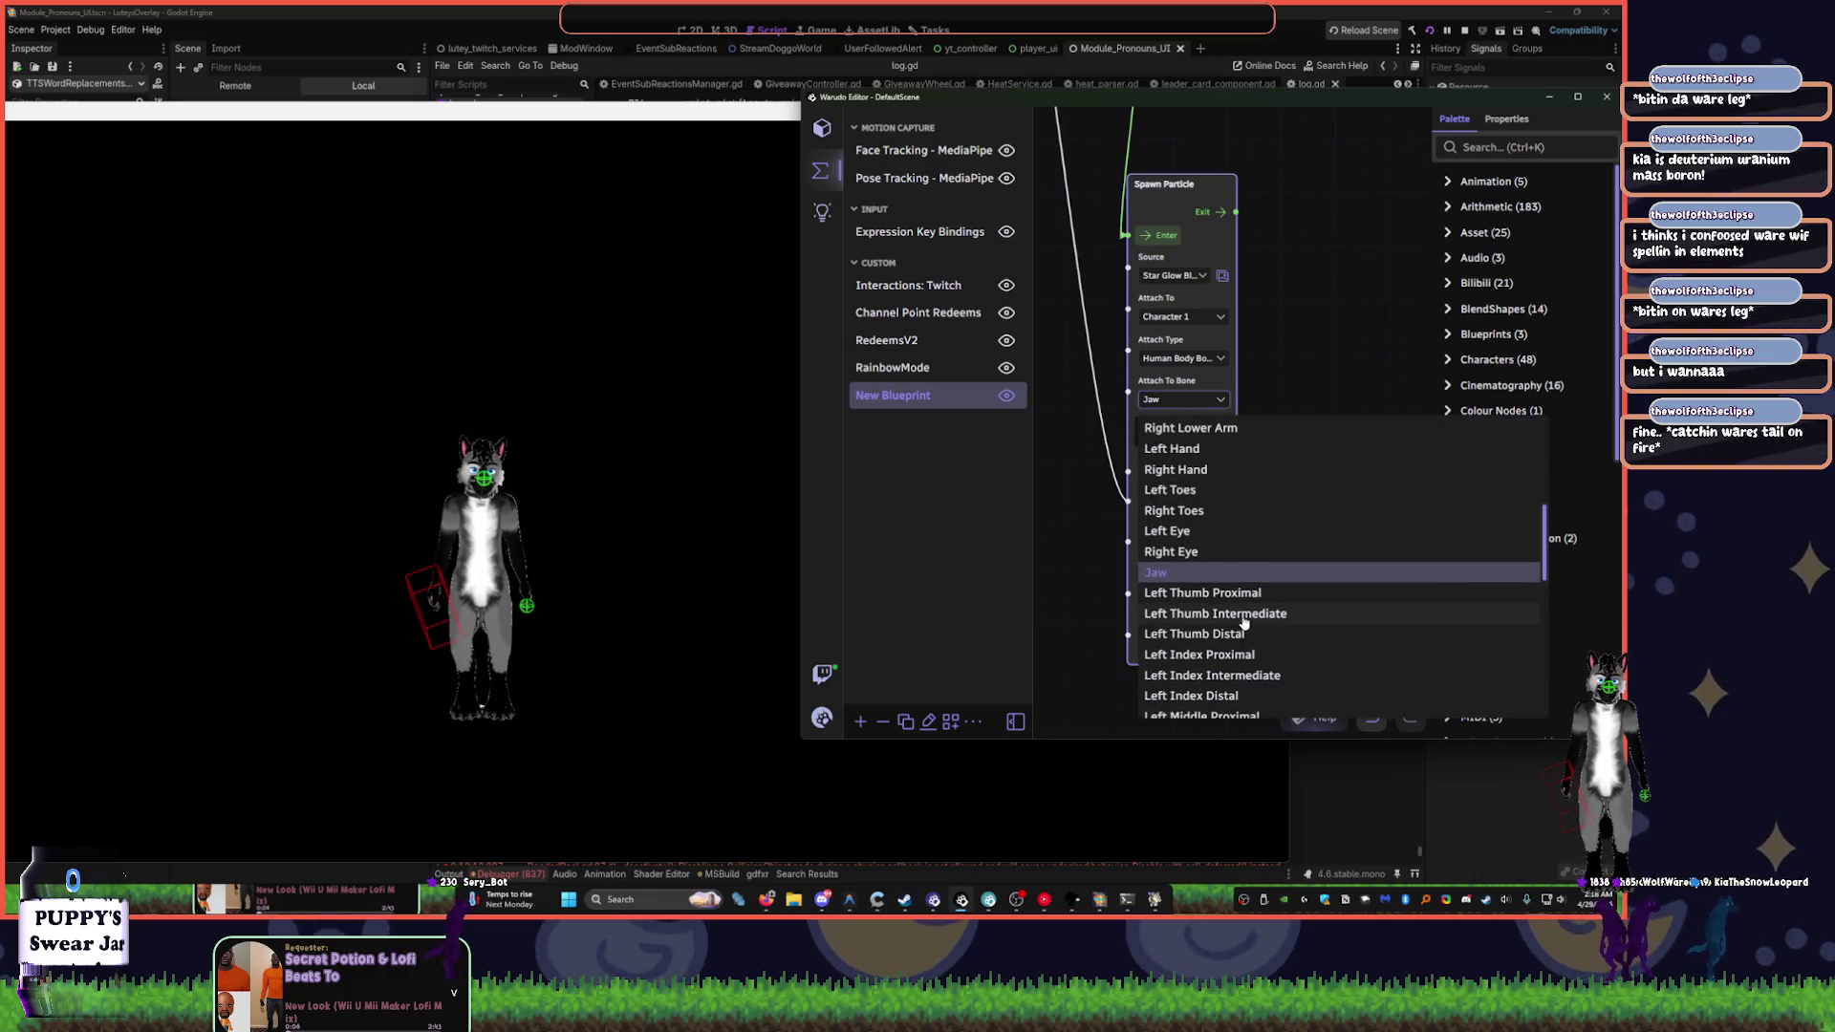
{"action": "scroll", "coordinate": [1240, 611], "scroll_direction": "up", "scroll_amount": 5}
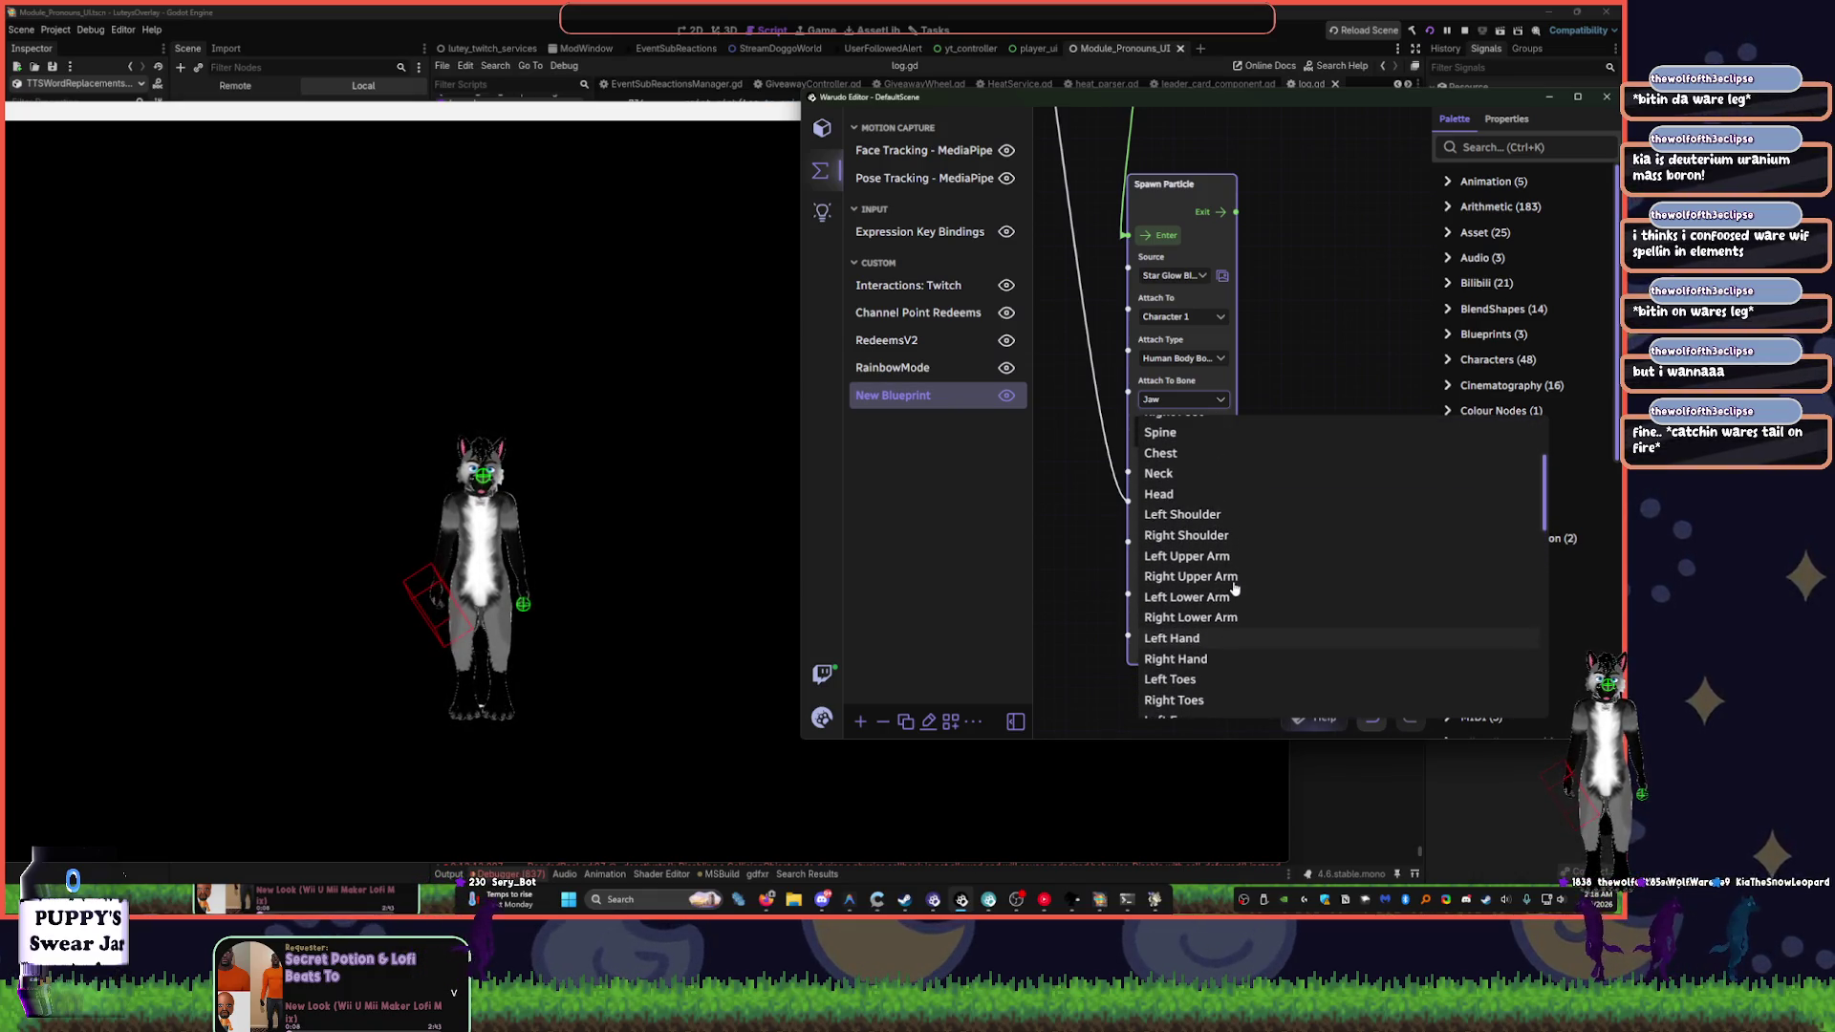
{"action": "left_click", "coordinate": [1199, 495]}
{"action": "left_click", "coordinate": [627, 474]}
{"action": "scroll", "coordinate": [554, 435], "scroll_direction": "up", "scroll_amount": 8}
{"action": "left_click", "coordinate": [1317, 510]}
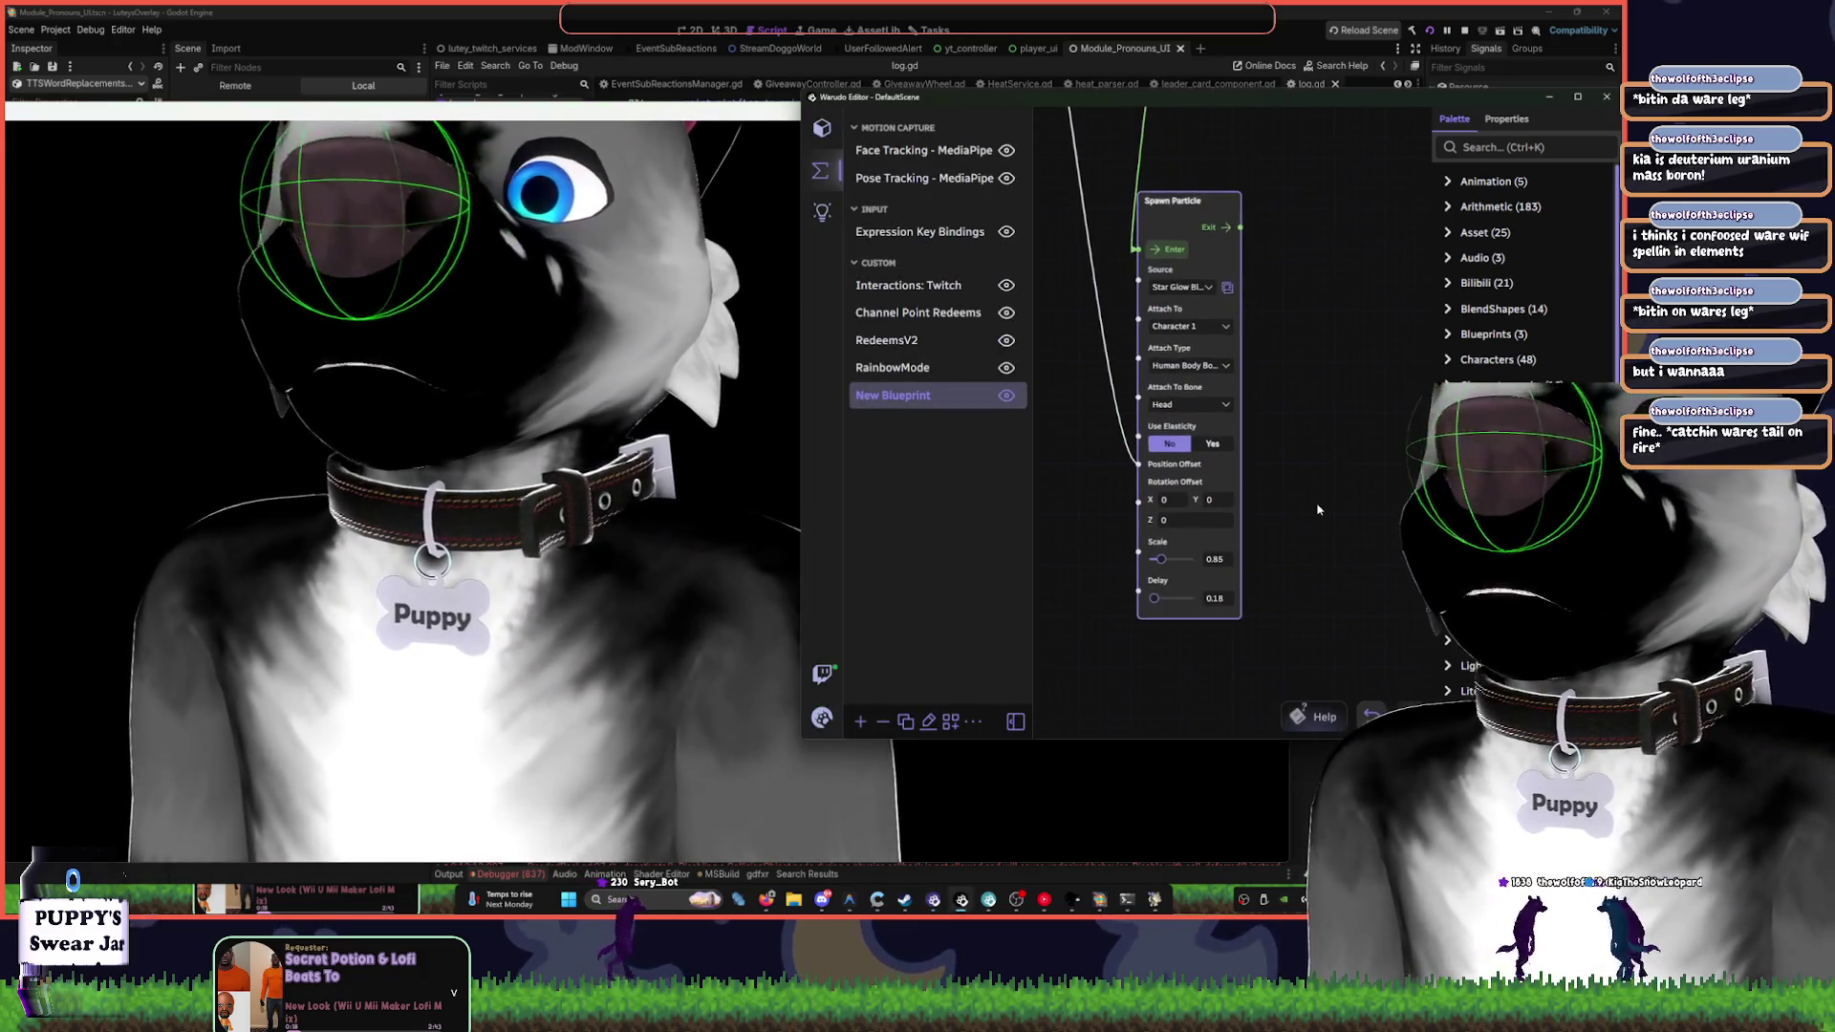
{"action": "scroll", "coordinate": [1316, 509], "scroll_direction": "down", "scroll_amount": 1}
{"action": "left_click", "coordinate": [642, 497]}
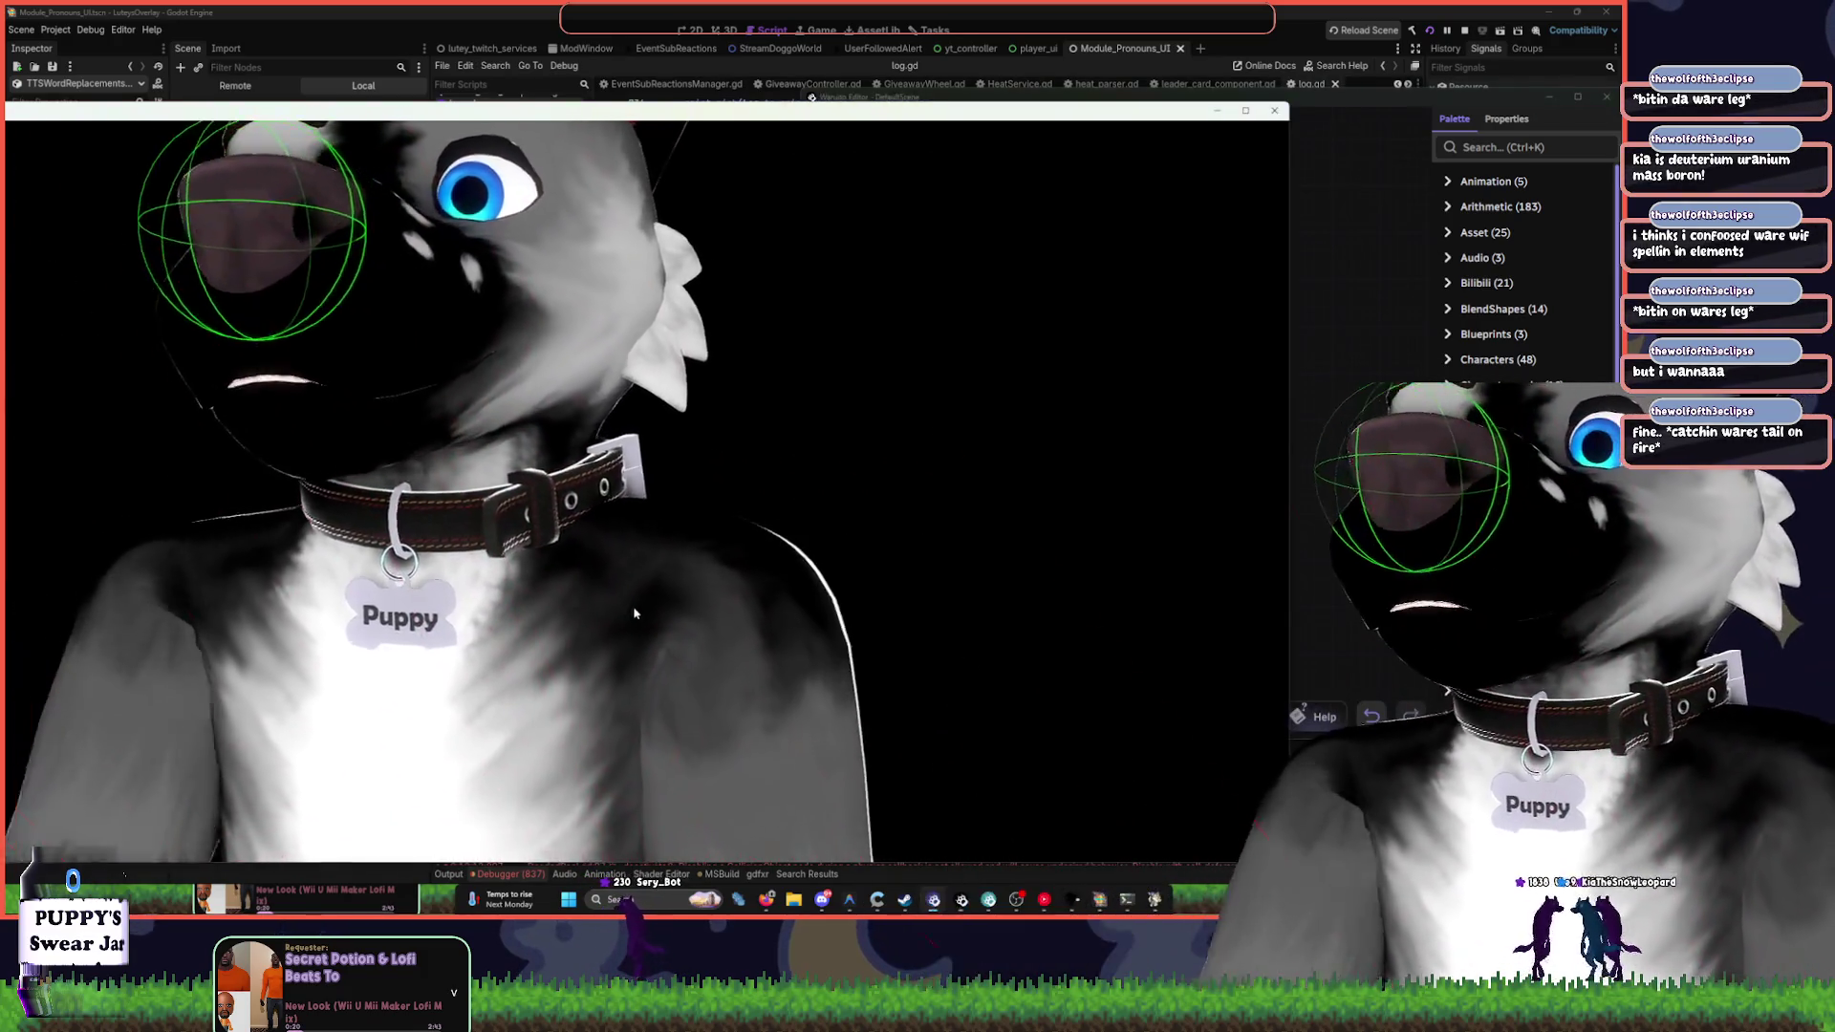
{"action": "scroll", "coordinate": [643, 573], "scroll_direction": "down", "scroll_amount": 8}
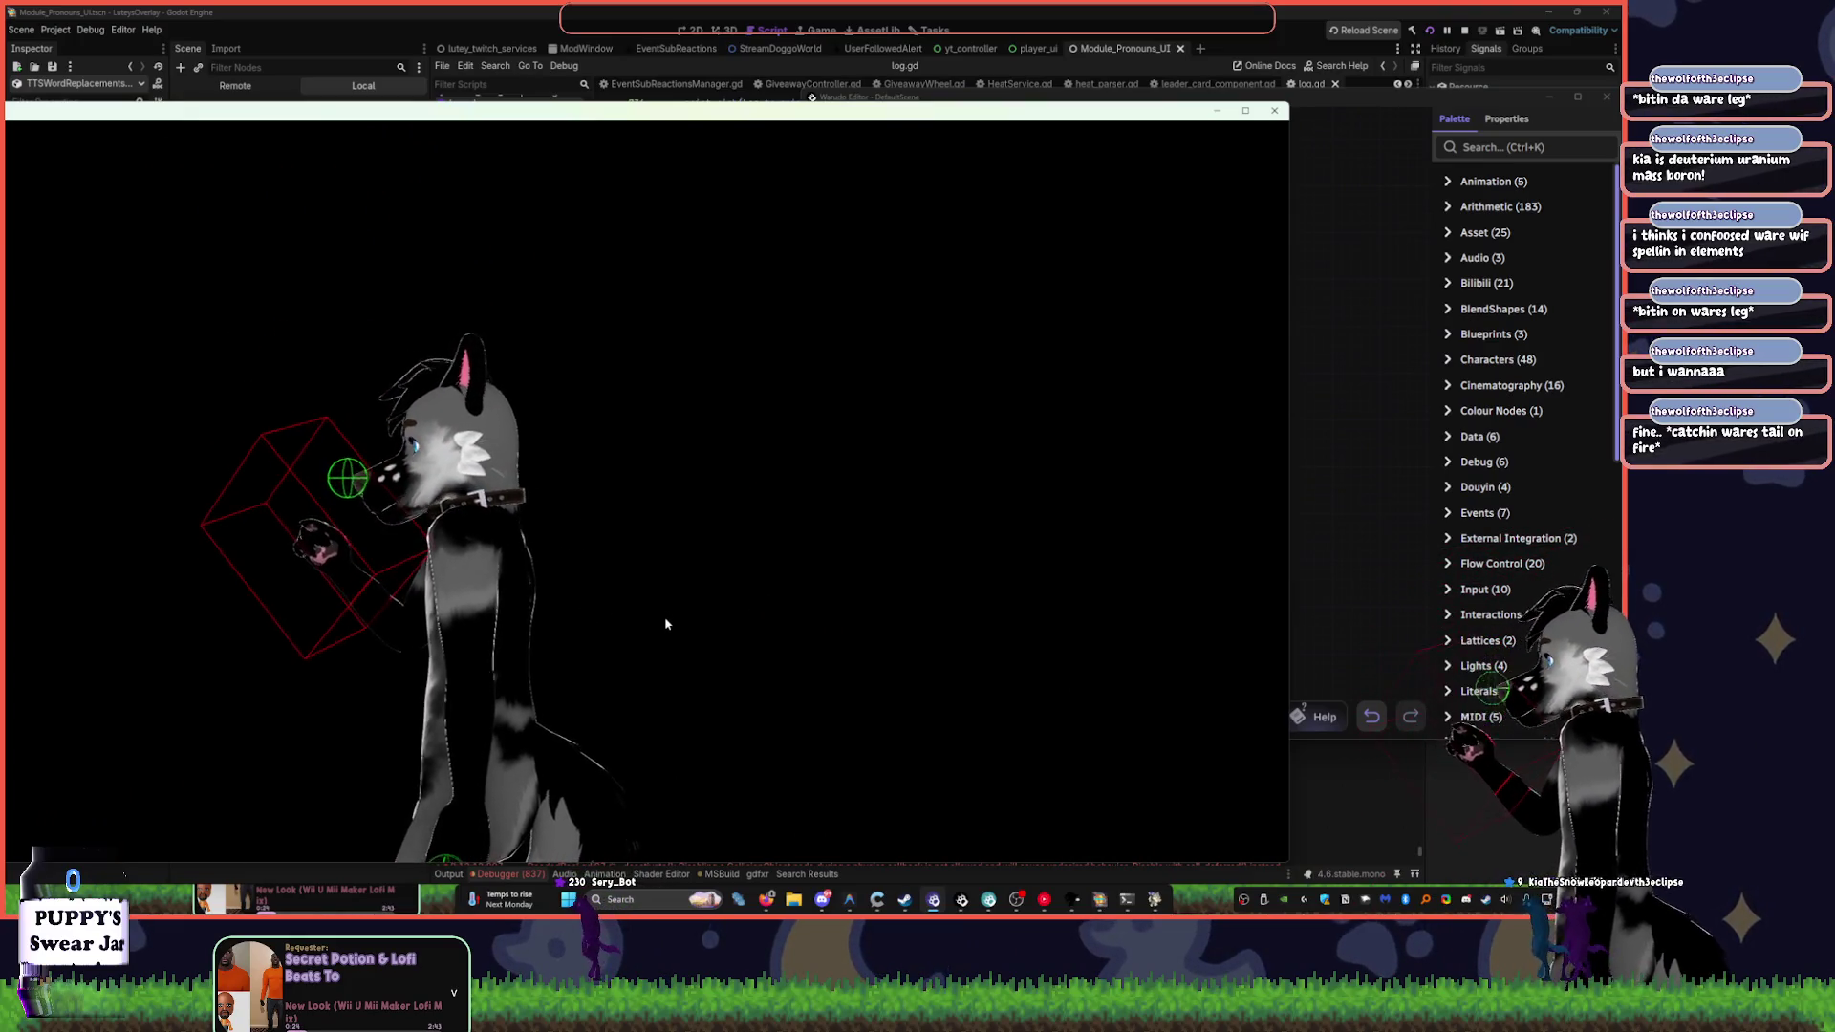
{"action": "scroll", "coordinate": [666, 612], "scroll_direction": "down", "scroll_amount": 5}
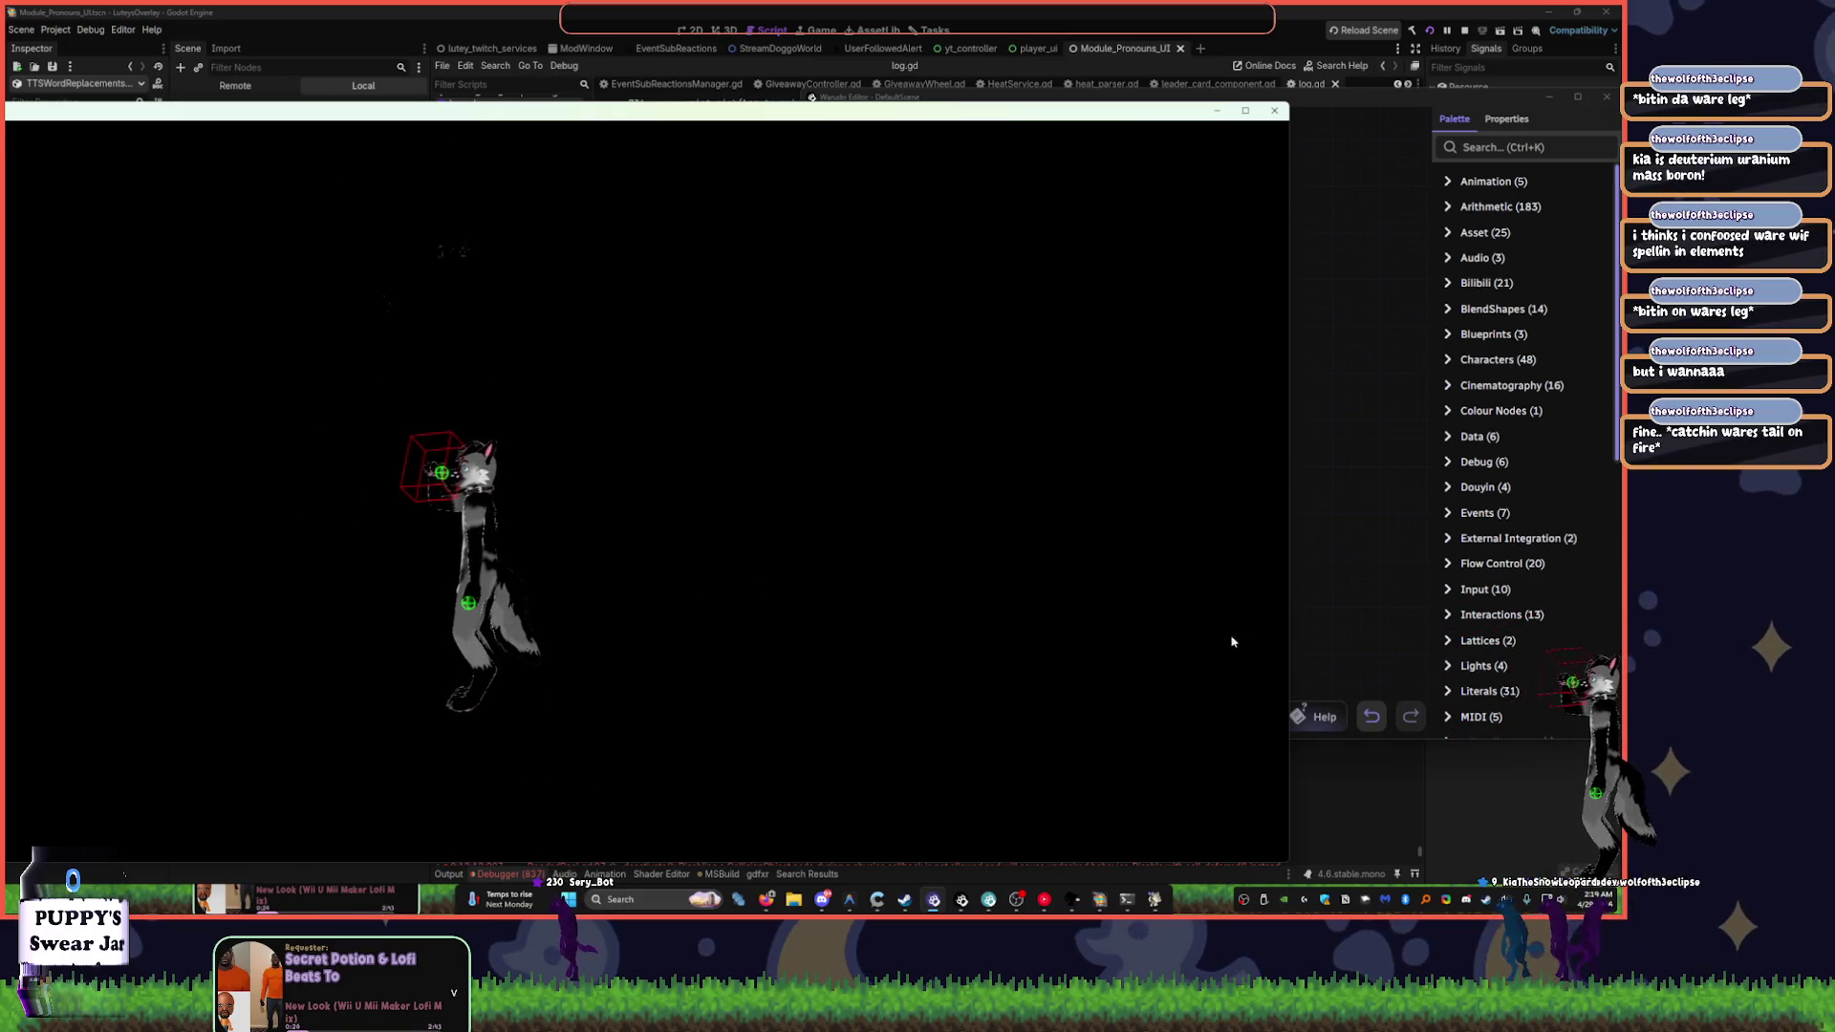
{"action": "left_click", "coordinate": [1316, 572]}
{"action": "scroll", "coordinate": [1268, 461], "scroll_direction": "up", "scroll_amount": 4}
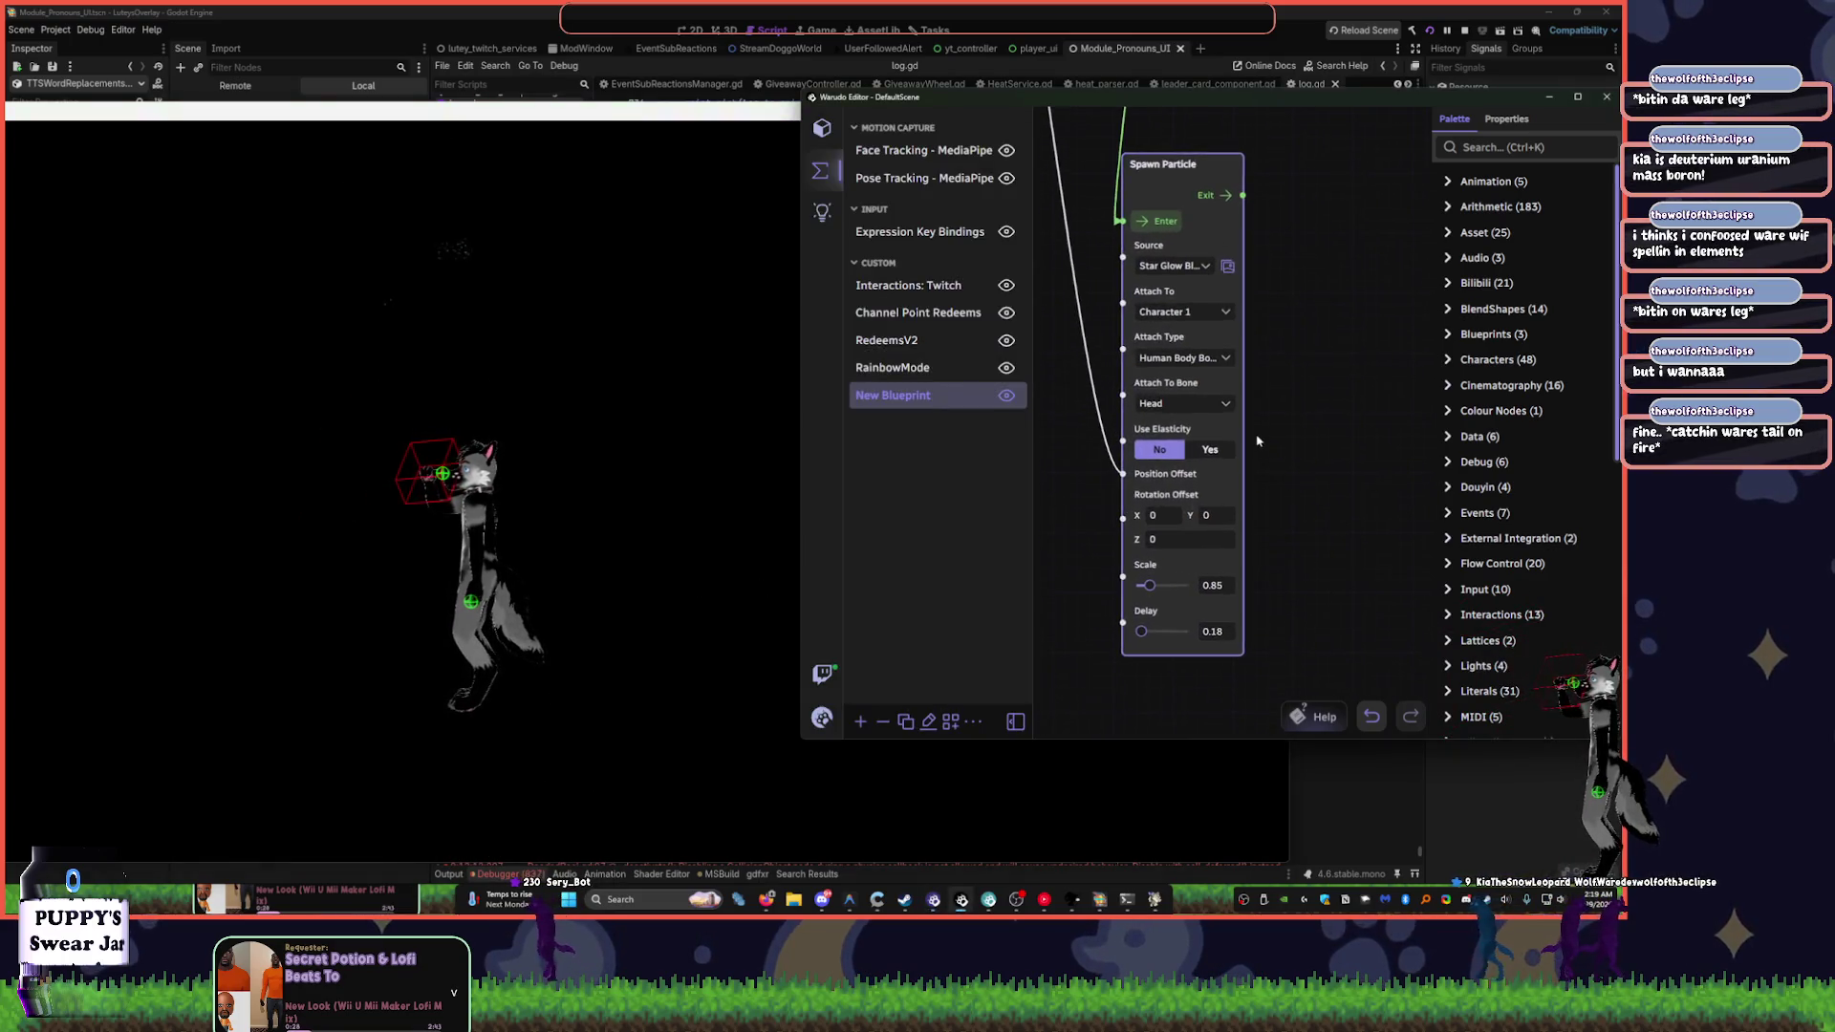
{"action": "scroll", "coordinate": [1126, 473], "scroll_direction": "down", "scroll_amount": 4}
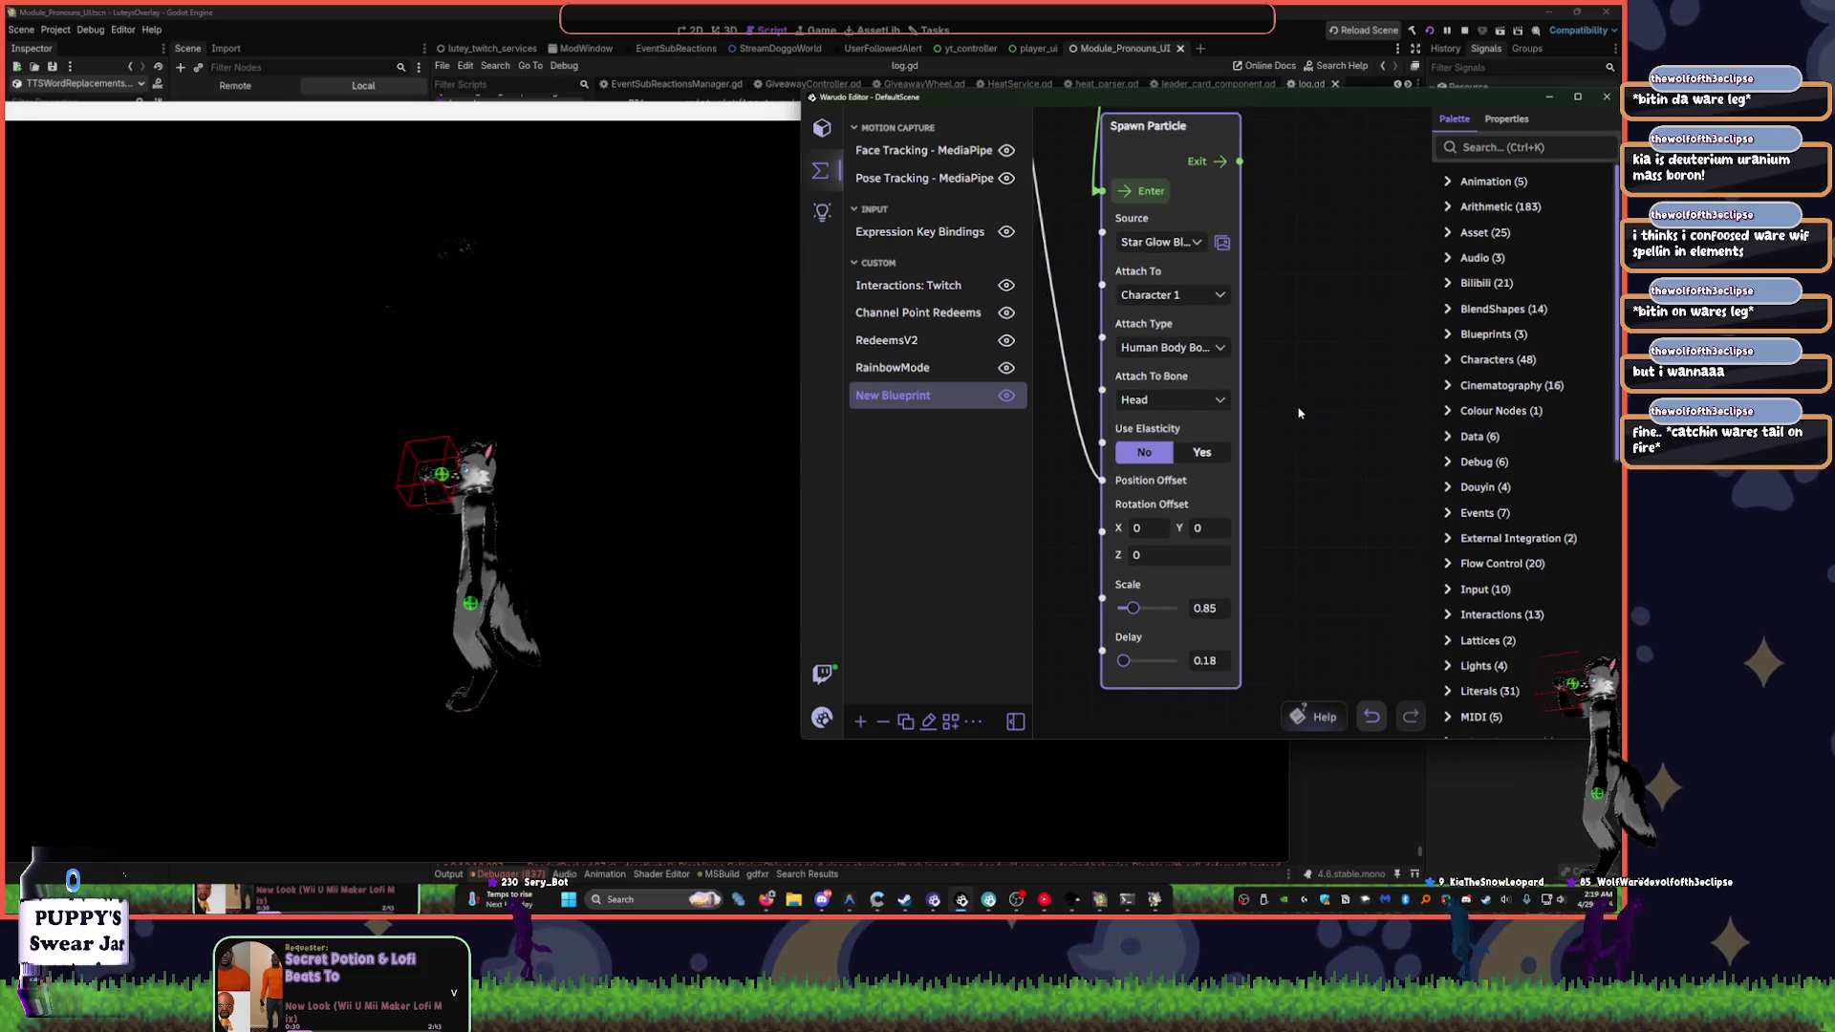
{"action": "mouse_move", "coordinate": [1121, 431]}
{"action": "left_mouse_down"}
{"action": "mouse_move", "coordinate": [1233, 535]}
{"action": "mouse_move", "coordinate": [1262, 411]}
{"action": "mouse_move", "coordinate": [1286, 473]}
{"action": "mouse_move", "coordinate": [1281, 377]}
{"action": "mouse_move", "coordinate": [1157, 131]}
{"action": "left_mouse_up"}
{"action": "left_click_drag", "start_coordinate": [1177, 481], "coordinate": [1127, 473]}
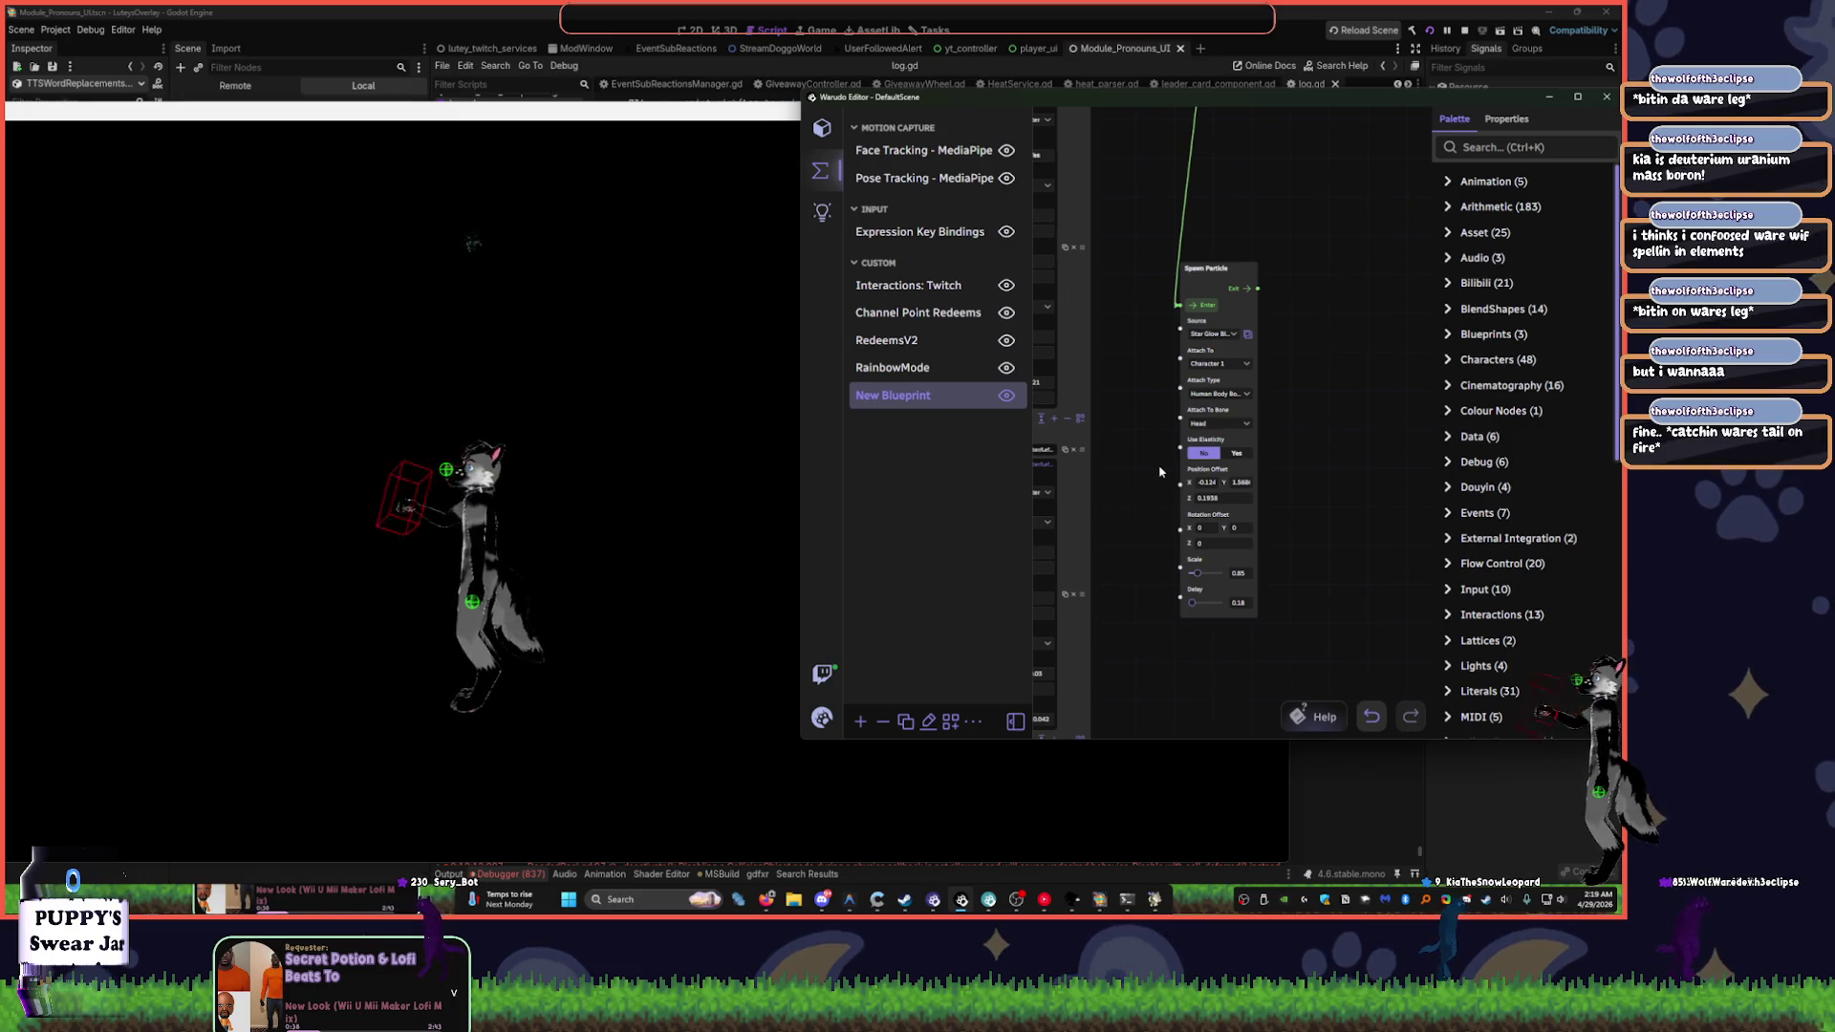
{"action": "left_click", "coordinate": [581, 464]}
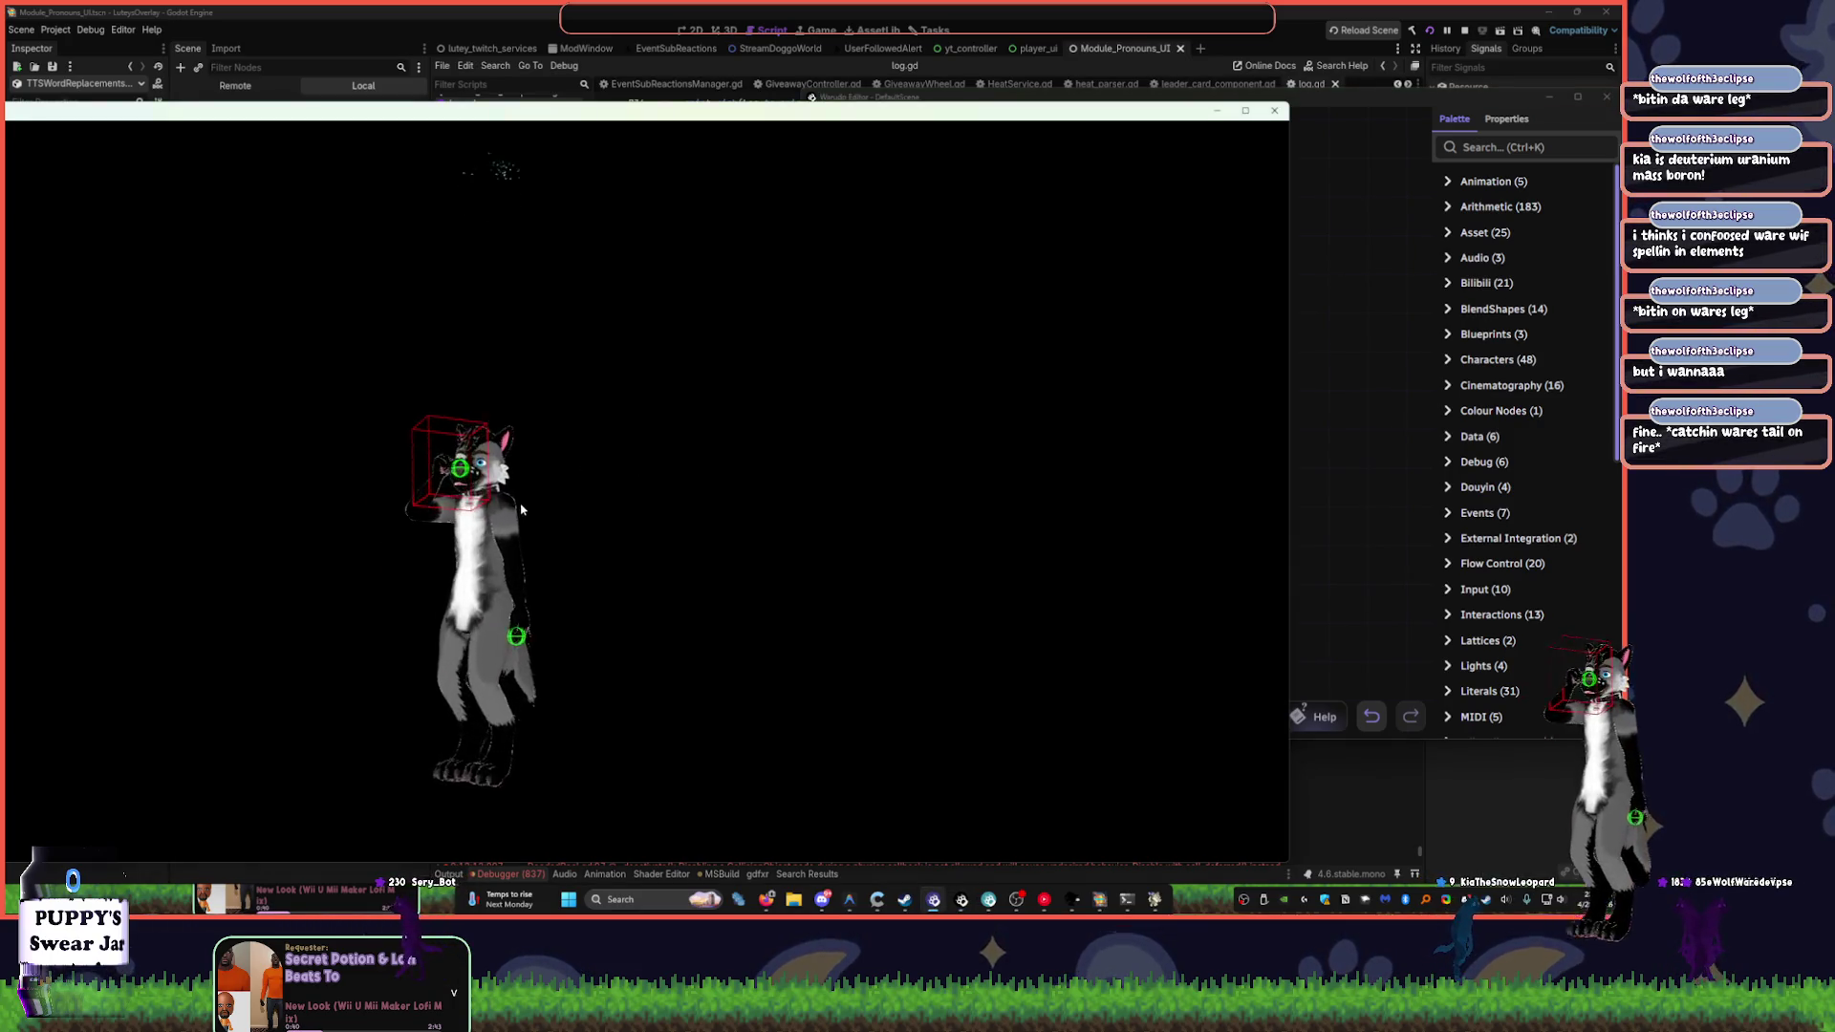
{"action": "left_click", "coordinate": [1331, 537]}
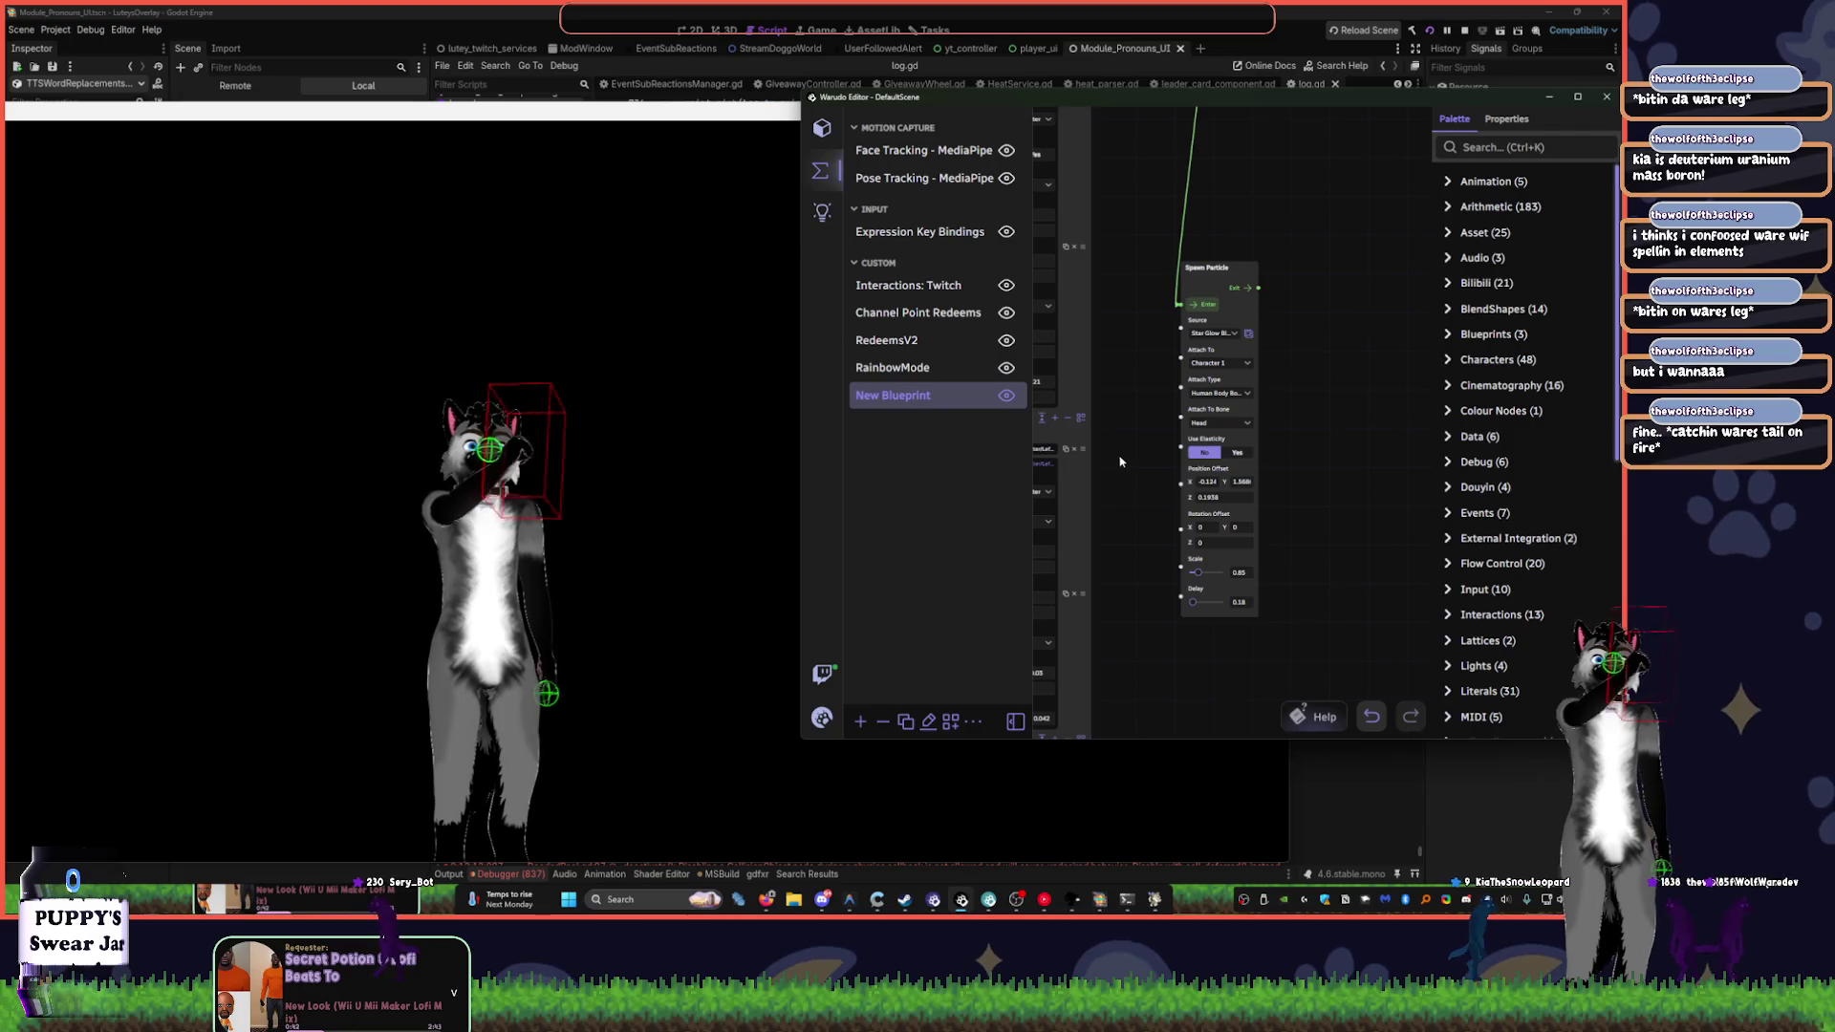
{"action": "key", "text": "ctrl+z"}
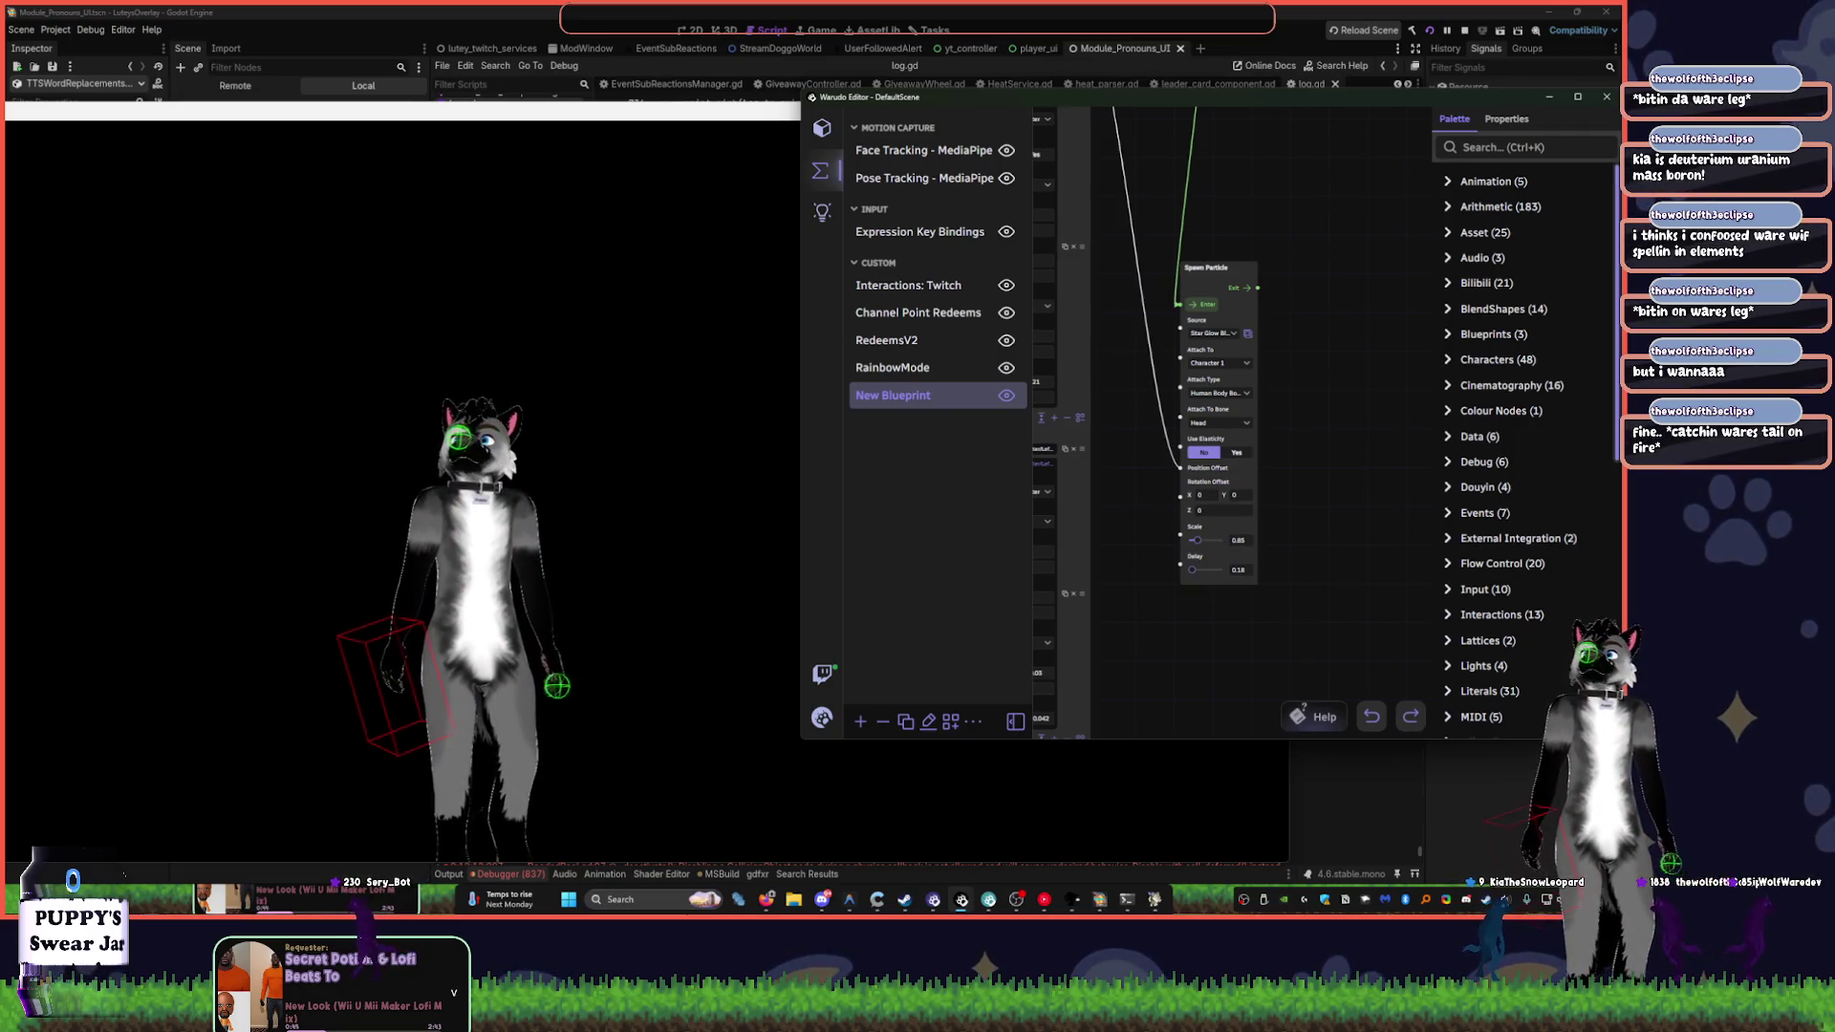
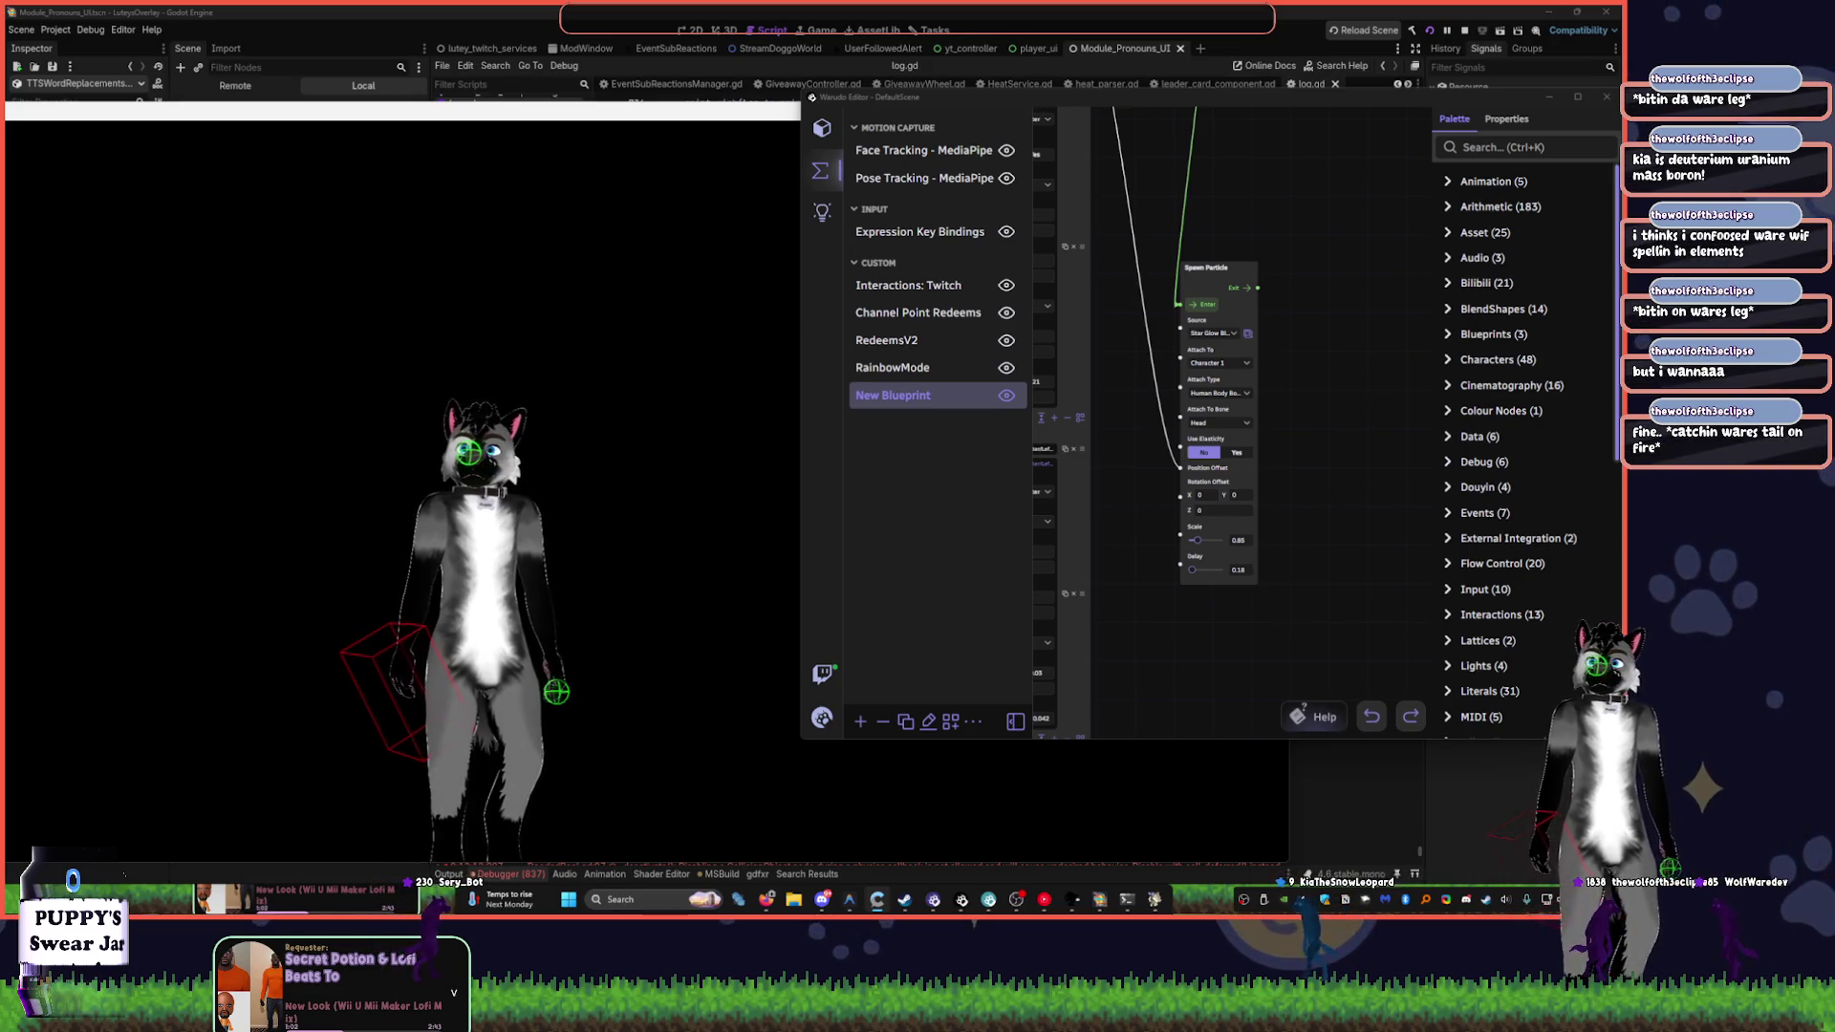
- Set the Spawn Particle node's Attach To target to the blank entry, removing Character 1
{"action": "left_click", "coordinate": [471, 565]}
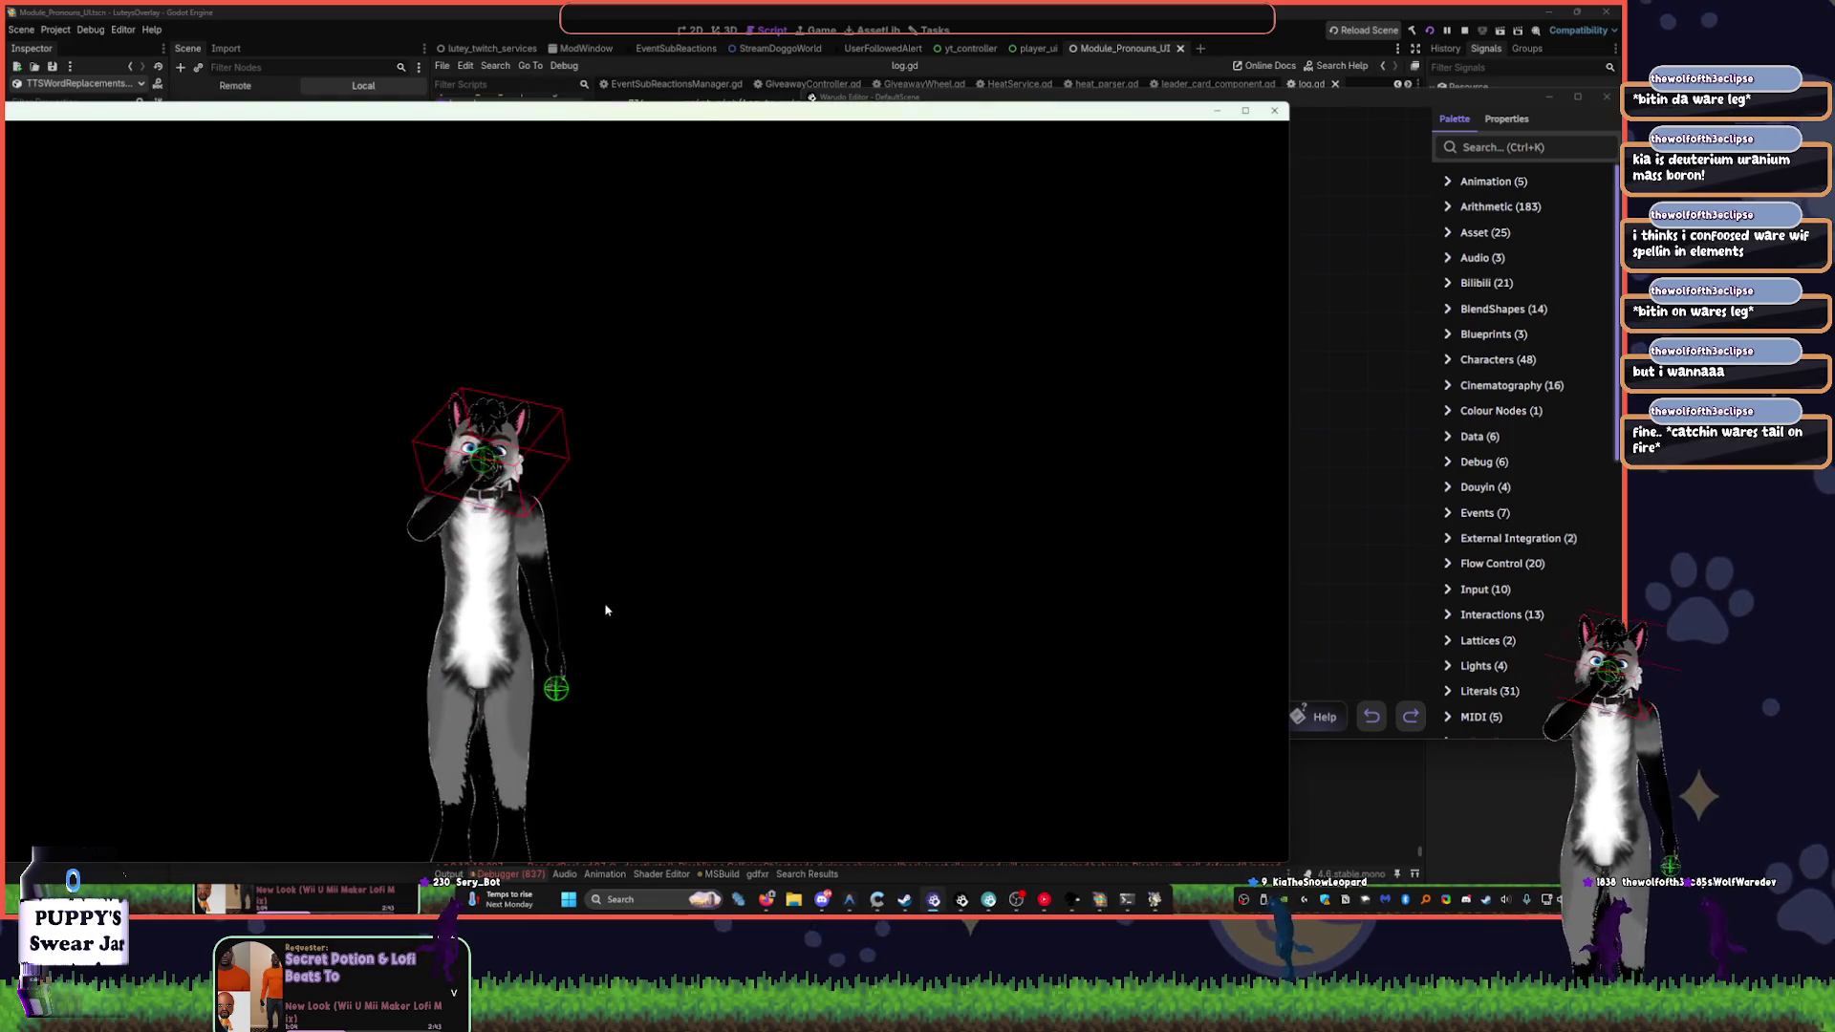
{"action": "left_click", "coordinate": [1304, 400]}
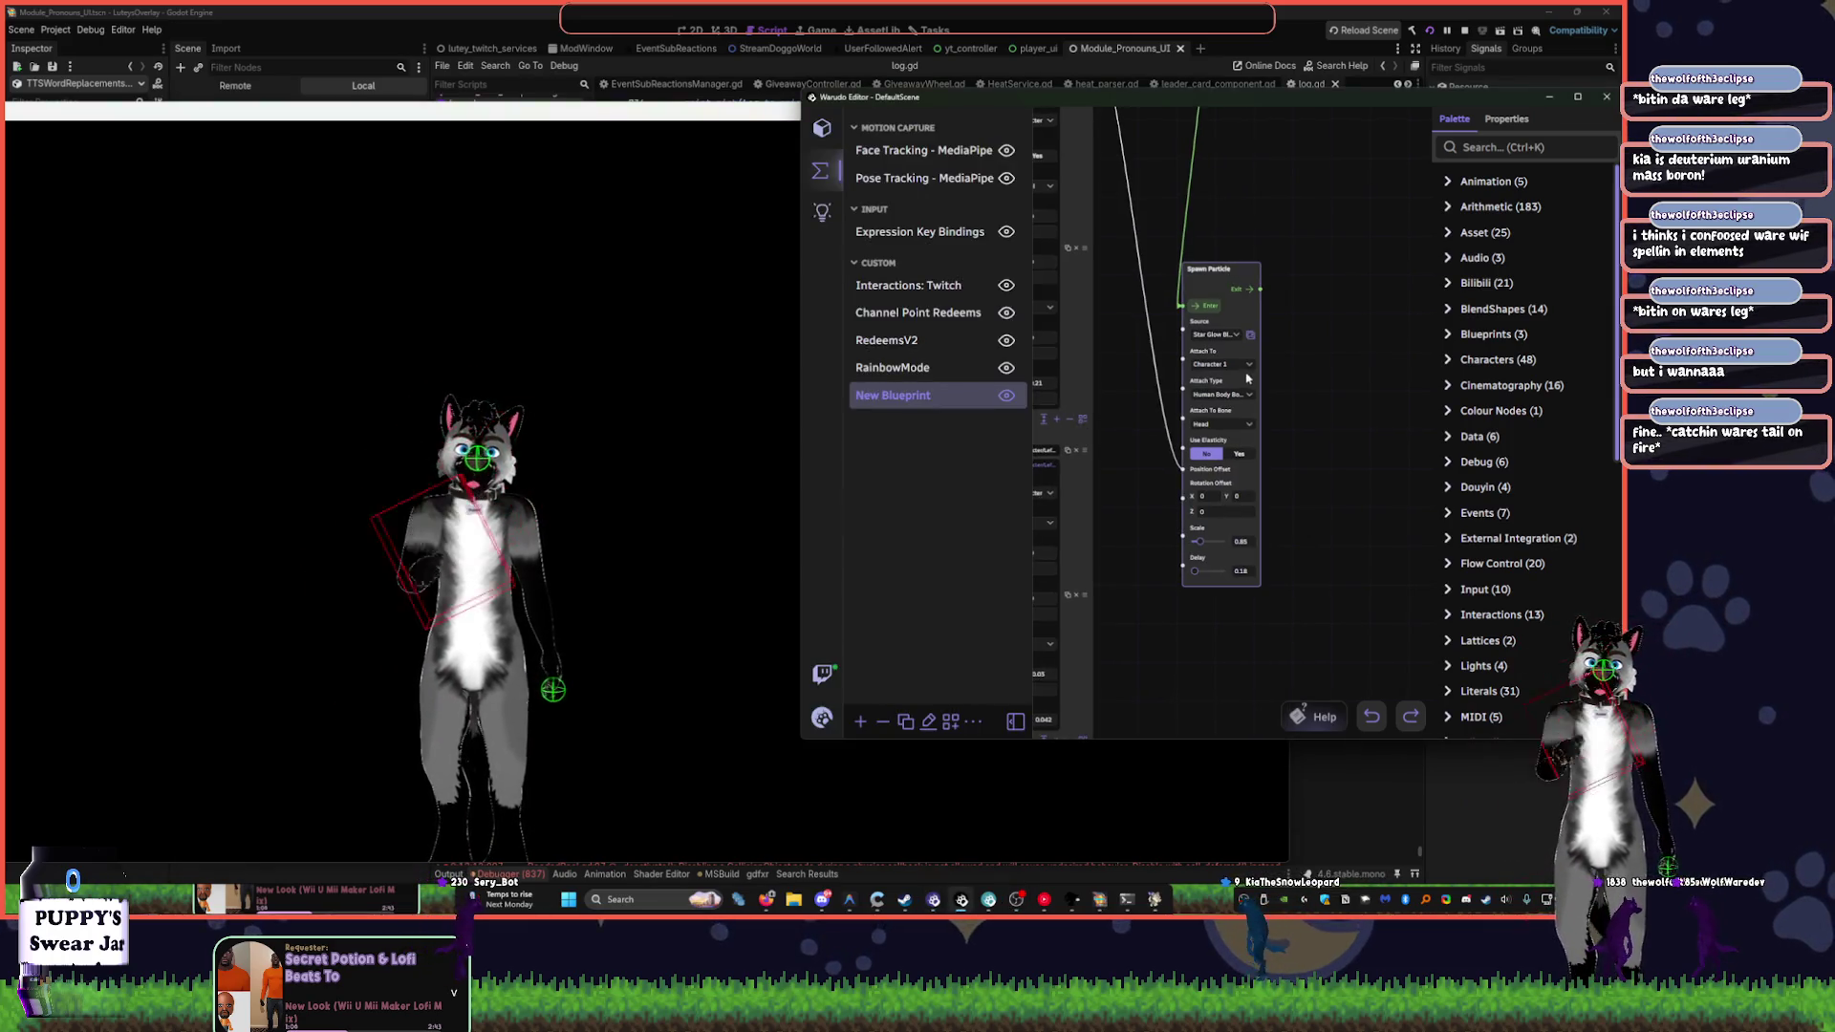
{"action": "scroll", "coordinate": [1294, 400], "scroll_direction": "up", "scroll_amount": 2}
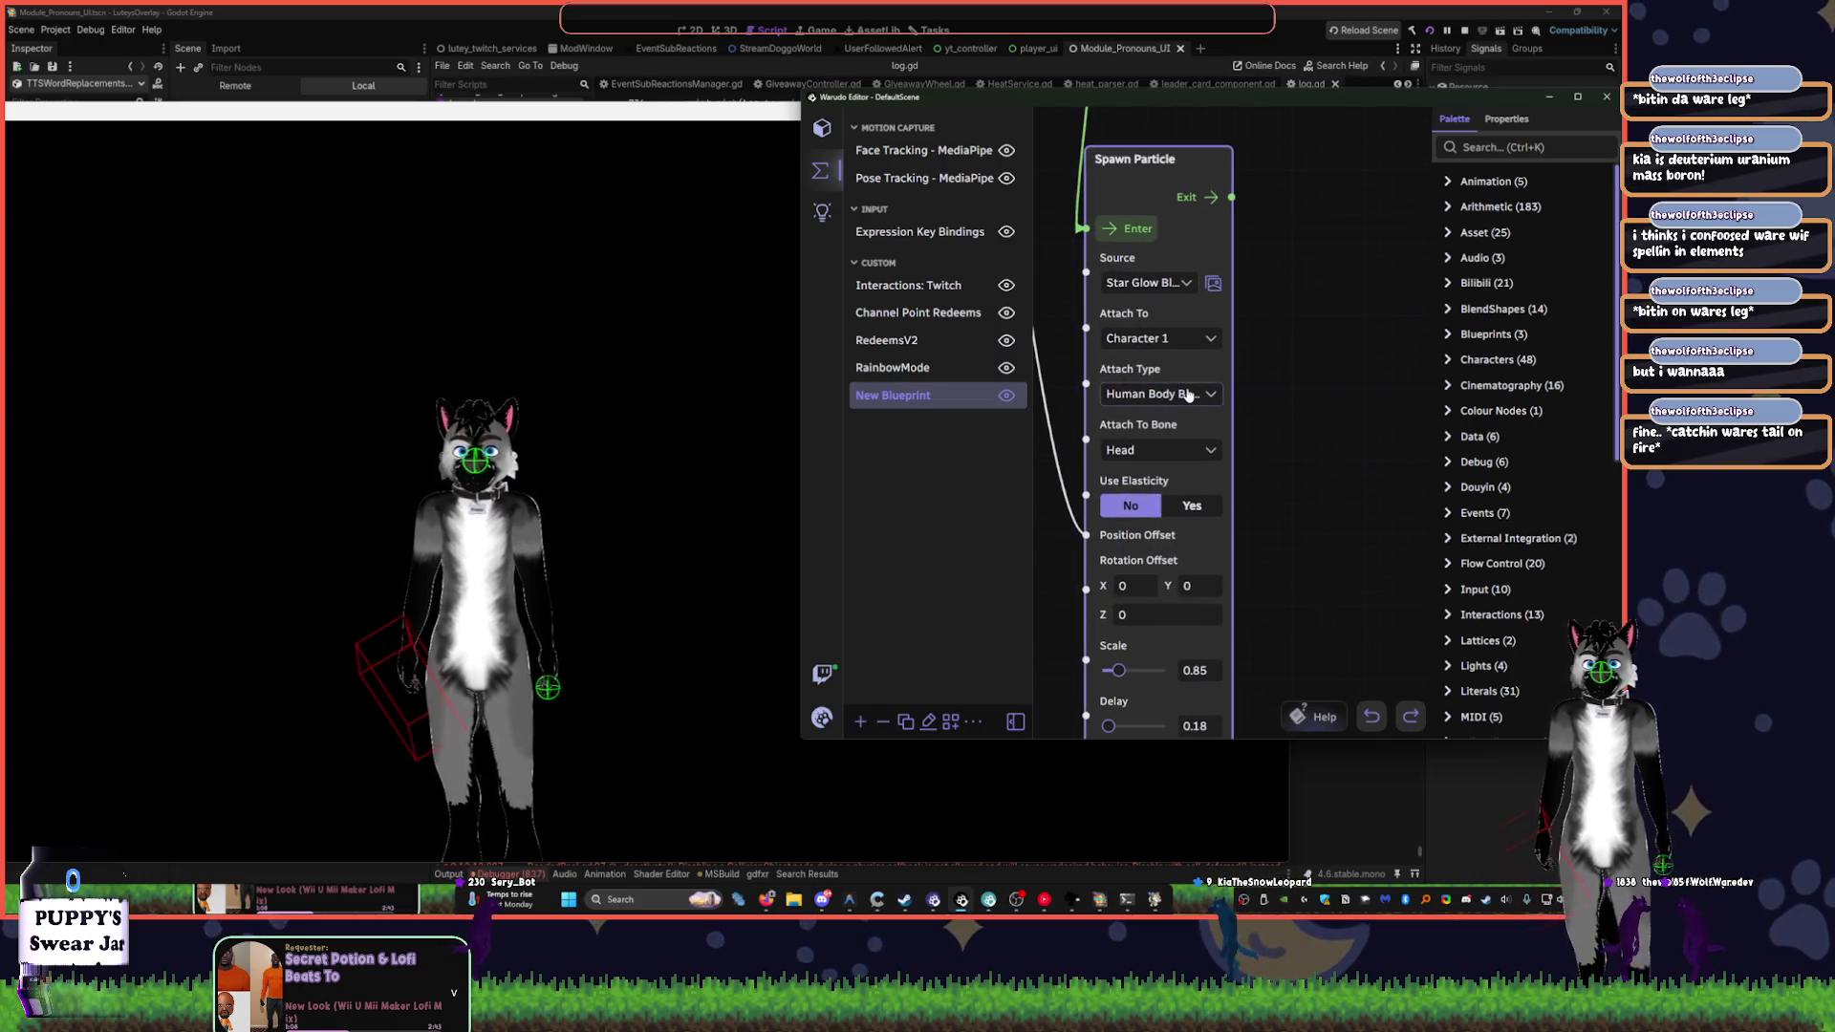
{"action": "left_click", "coordinate": [1158, 394]}
{"action": "left_click", "coordinate": [1191, 344]}
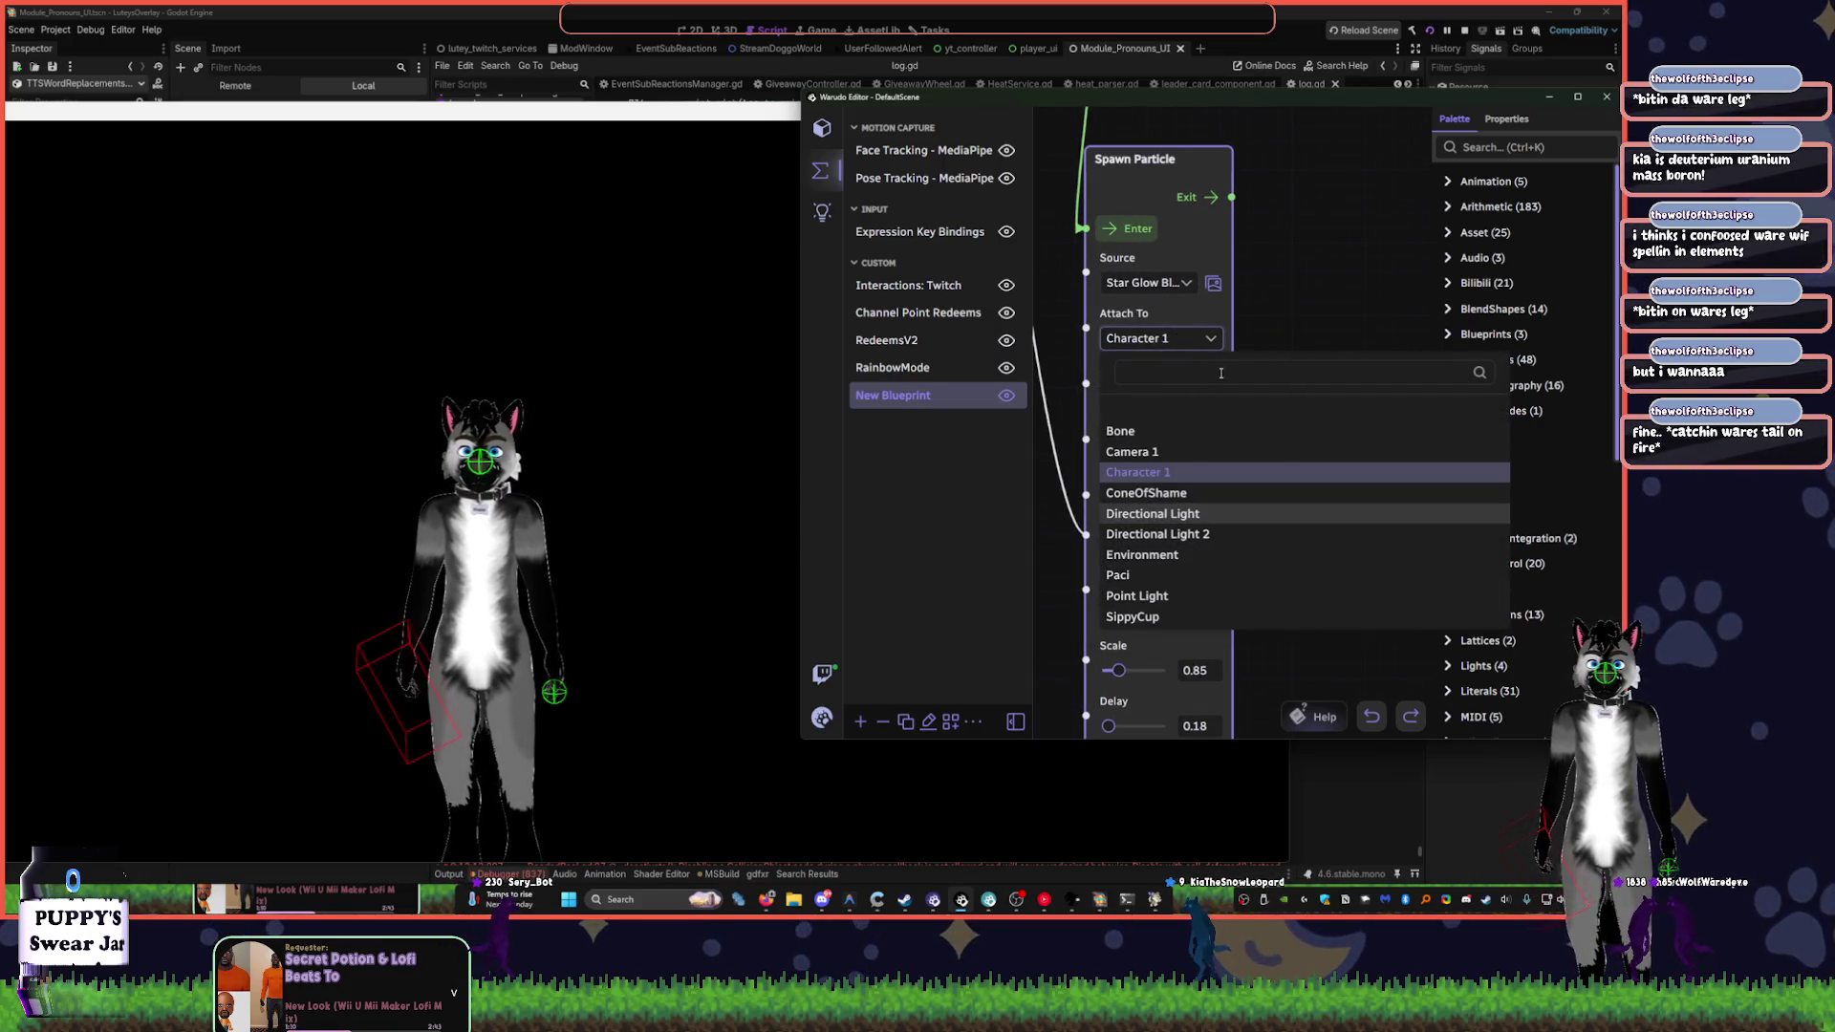
{"action": "left_click", "coordinate": [1160, 339]}
{"action": "left_click", "coordinate": [1160, 338]}
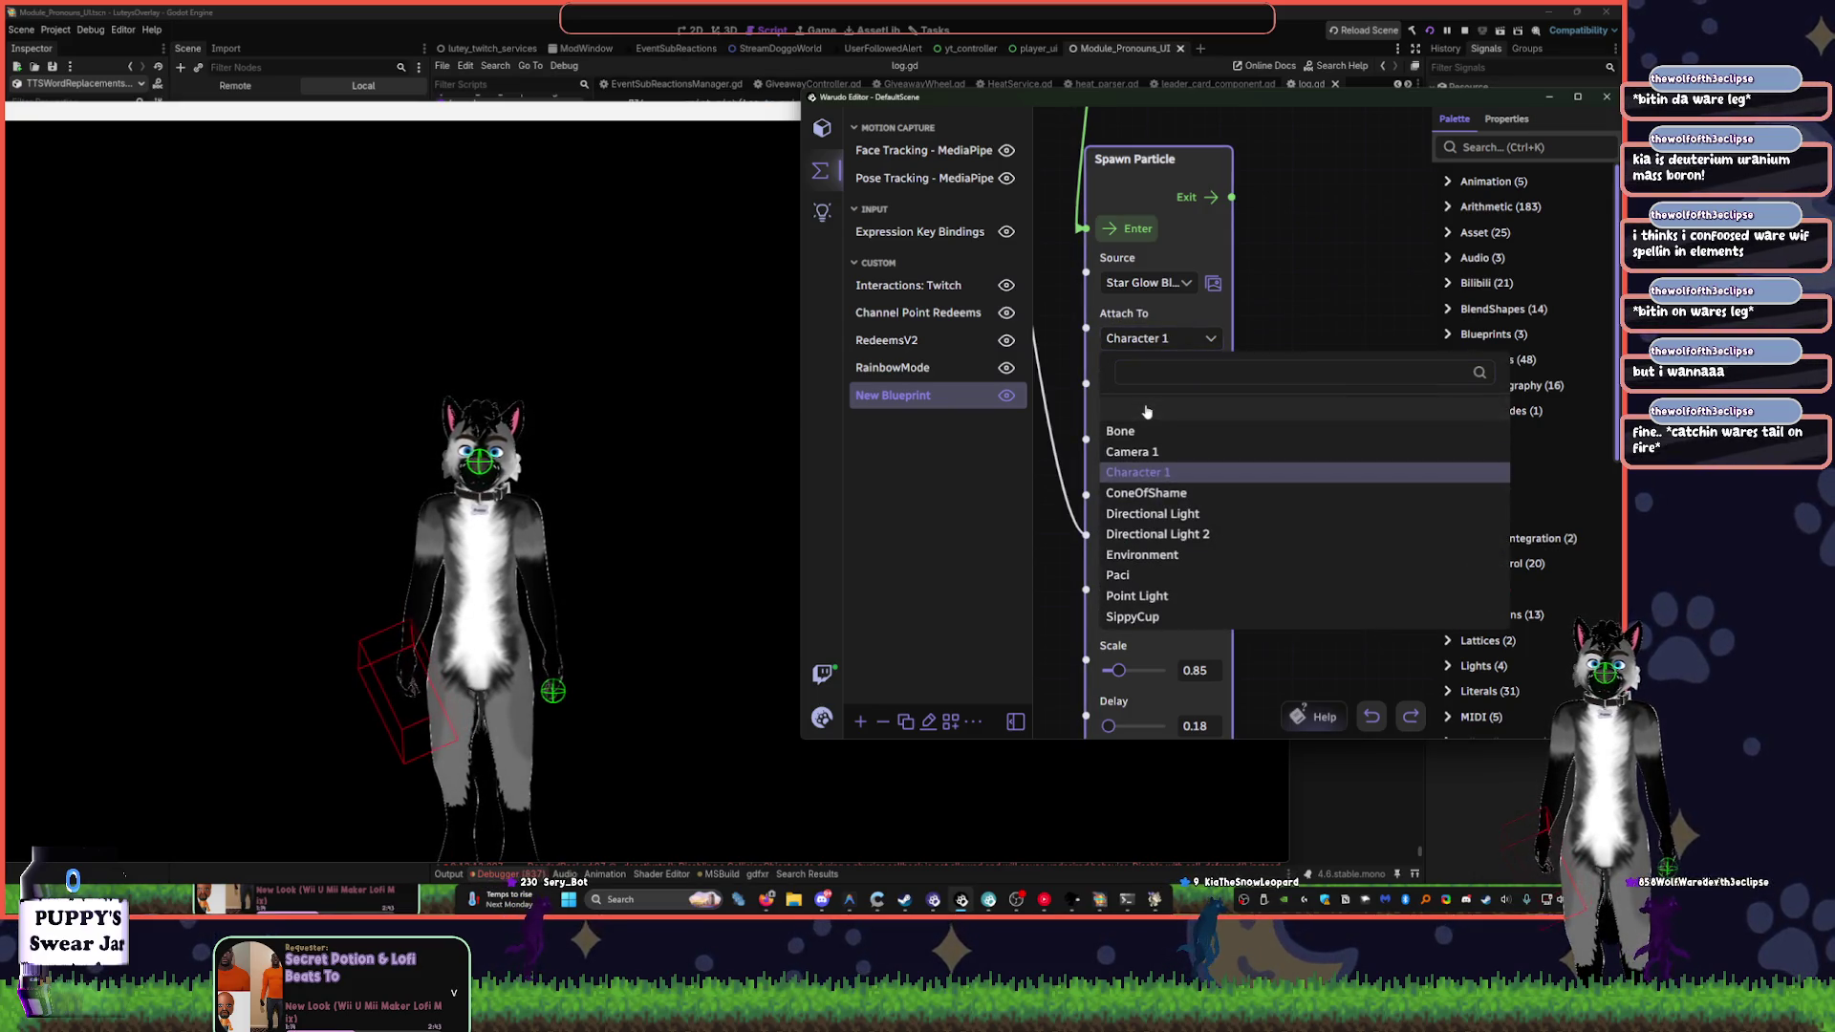
{"action": "left_click", "coordinate": [1147, 411]}
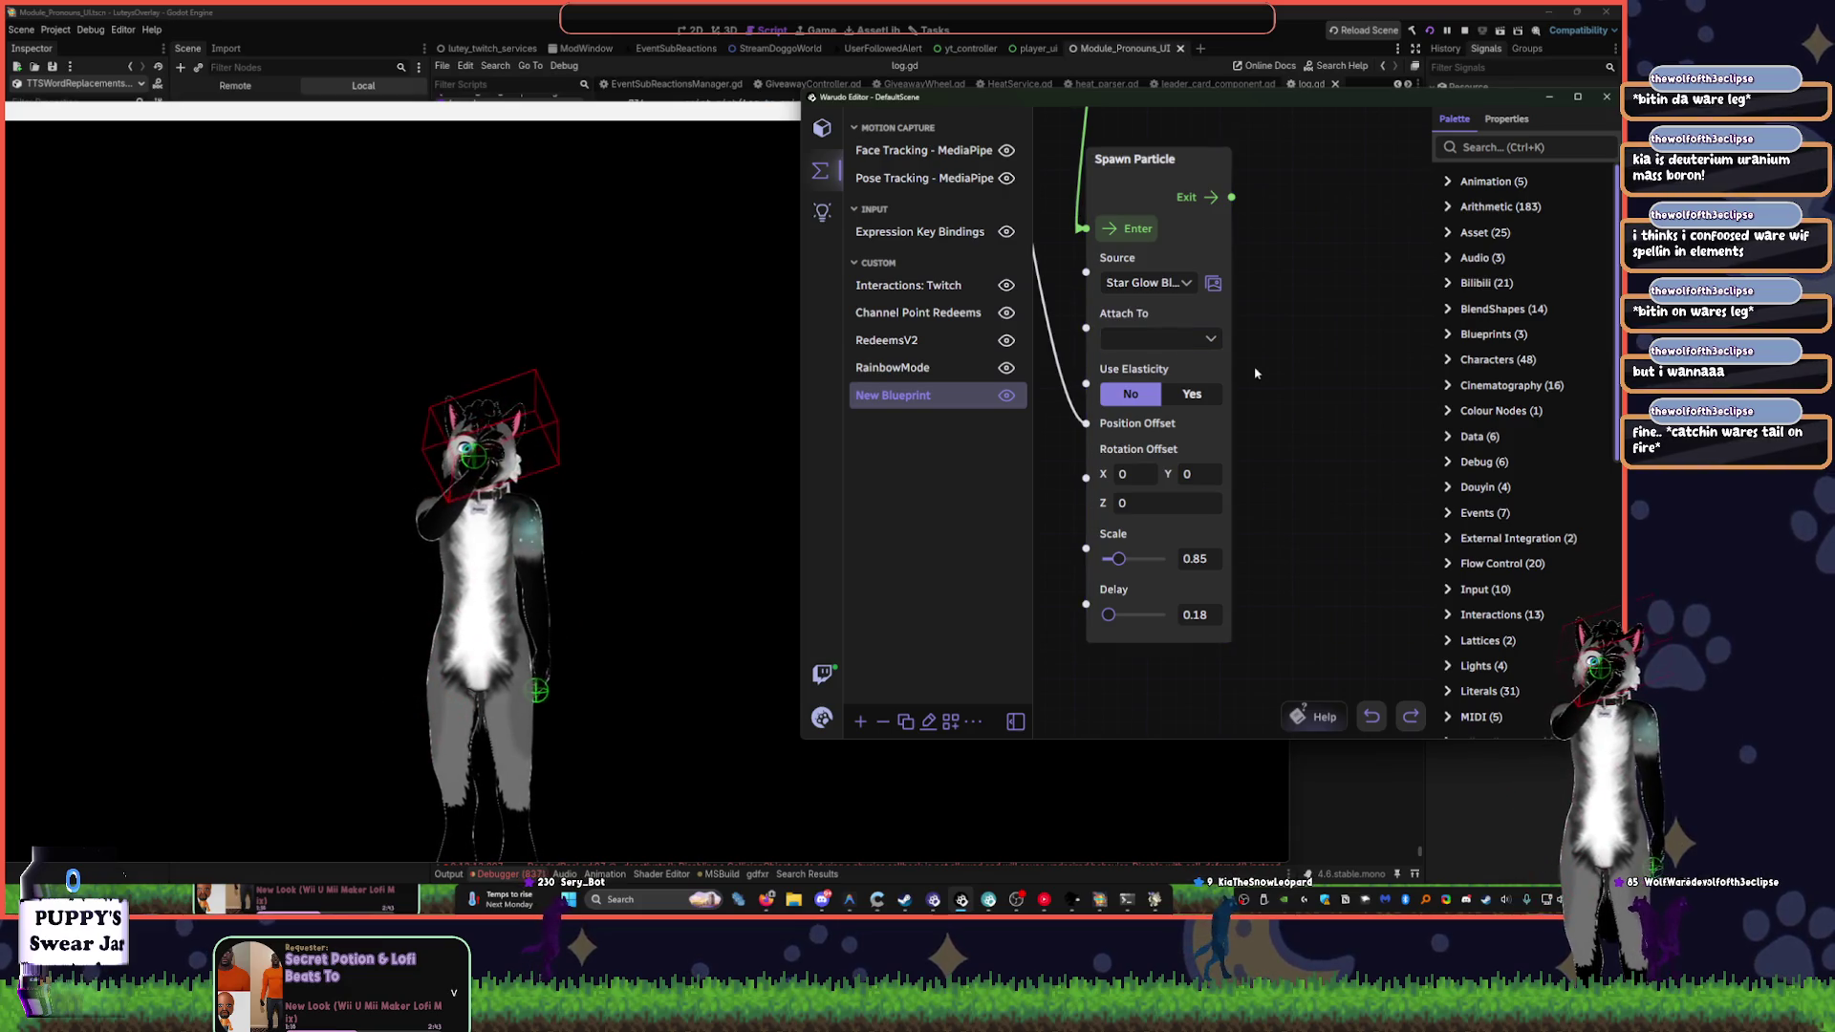
{"action": "left_click_drag", "start_coordinate": [1313, 436], "coordinate": [1364, 450]}
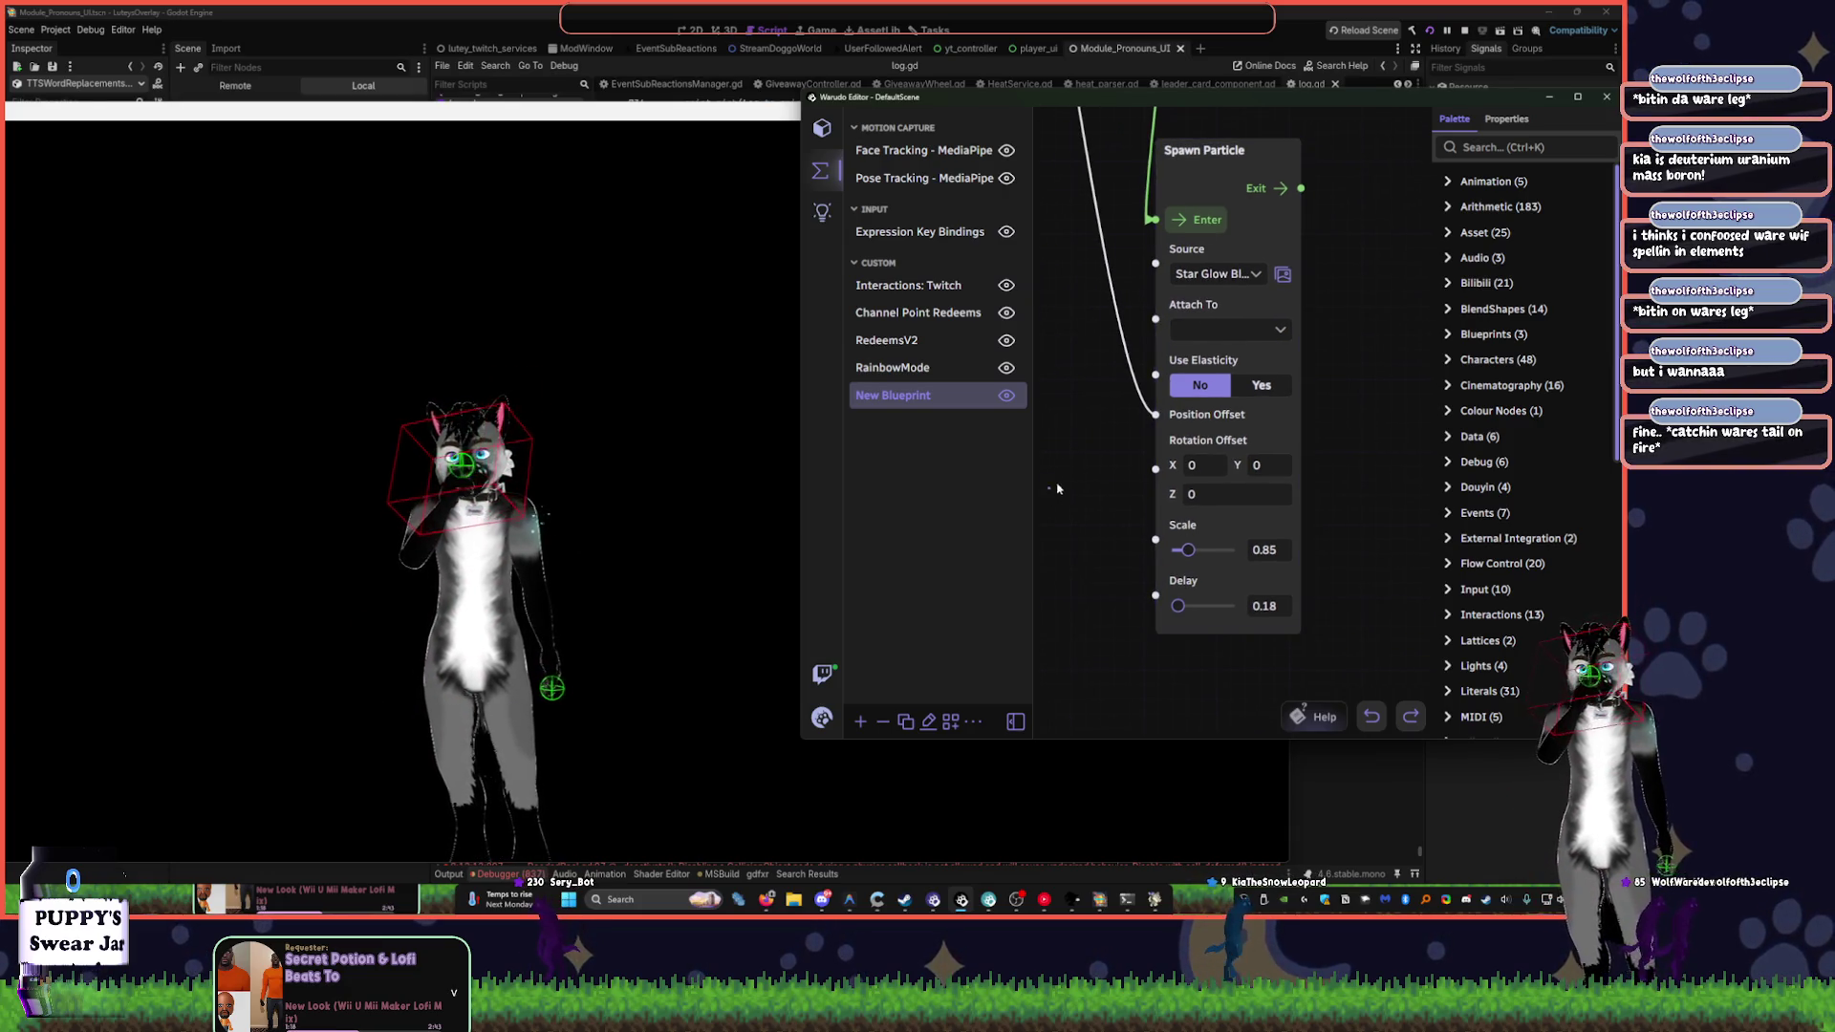
{"action": "left_click_drag", "start_coordinate": [1077, 503], "coordinate": [1180, 552]}
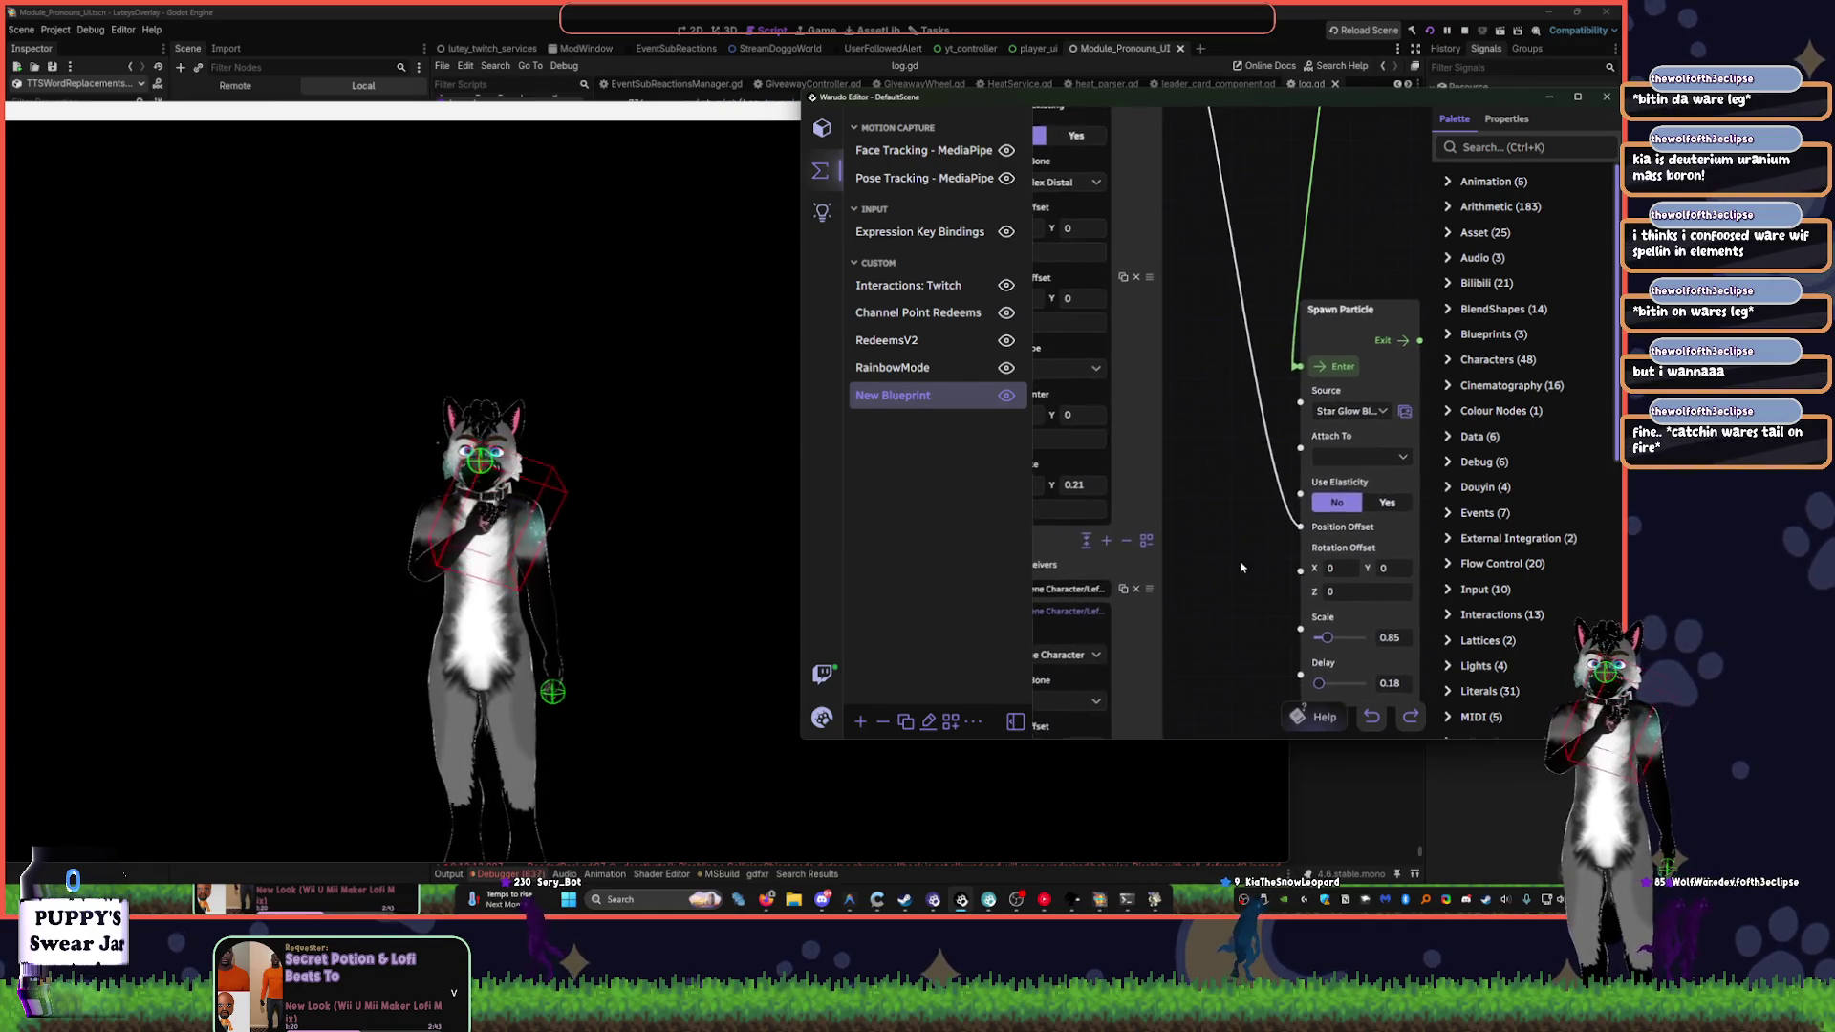
- Change the Spawn Particle source preset to Basic Impact
{"action": "left_click", "coordinate": [1338, 412]}
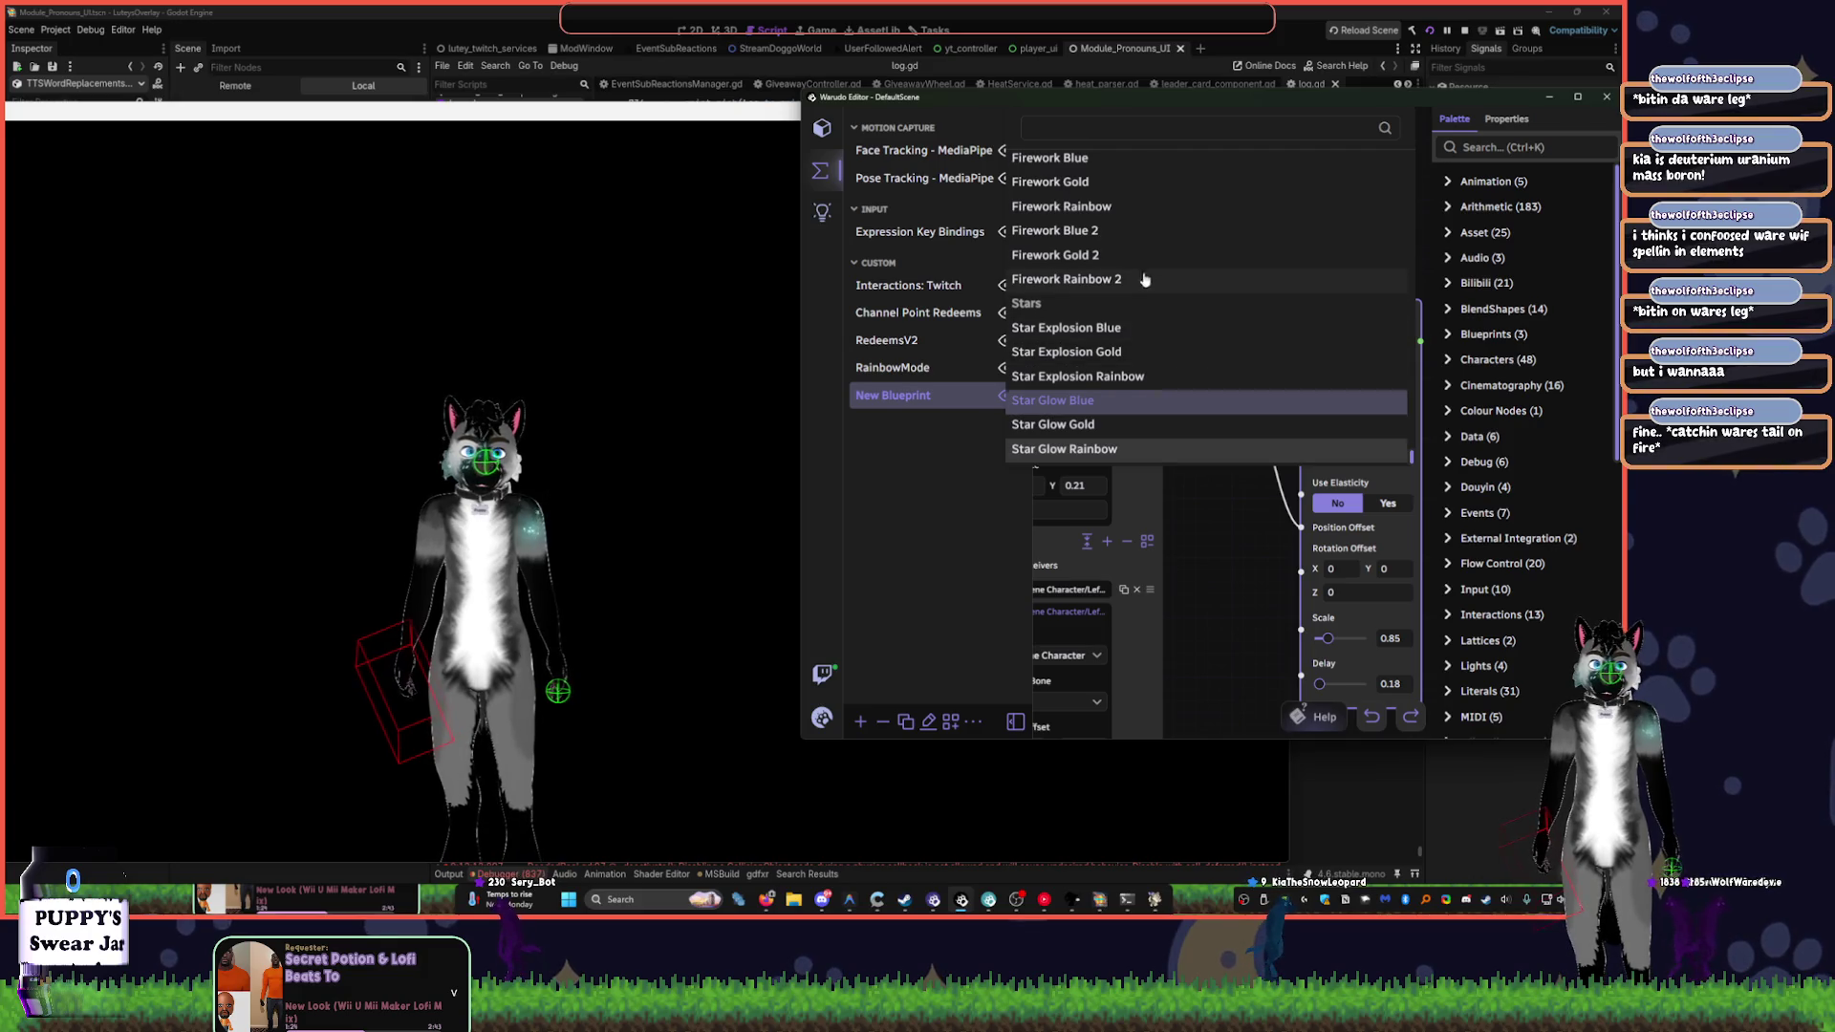
{"action": "scroll", "coordinate": [1143, 279], "scroll_direction": "up", "scroll_amount": 20}
{"action": "scroll", "coordinate": [1126, 184], "scroll_direction": "up", "scroll_amount": 8}
{"action": "left_click", "coordinate": [1061, 299]}
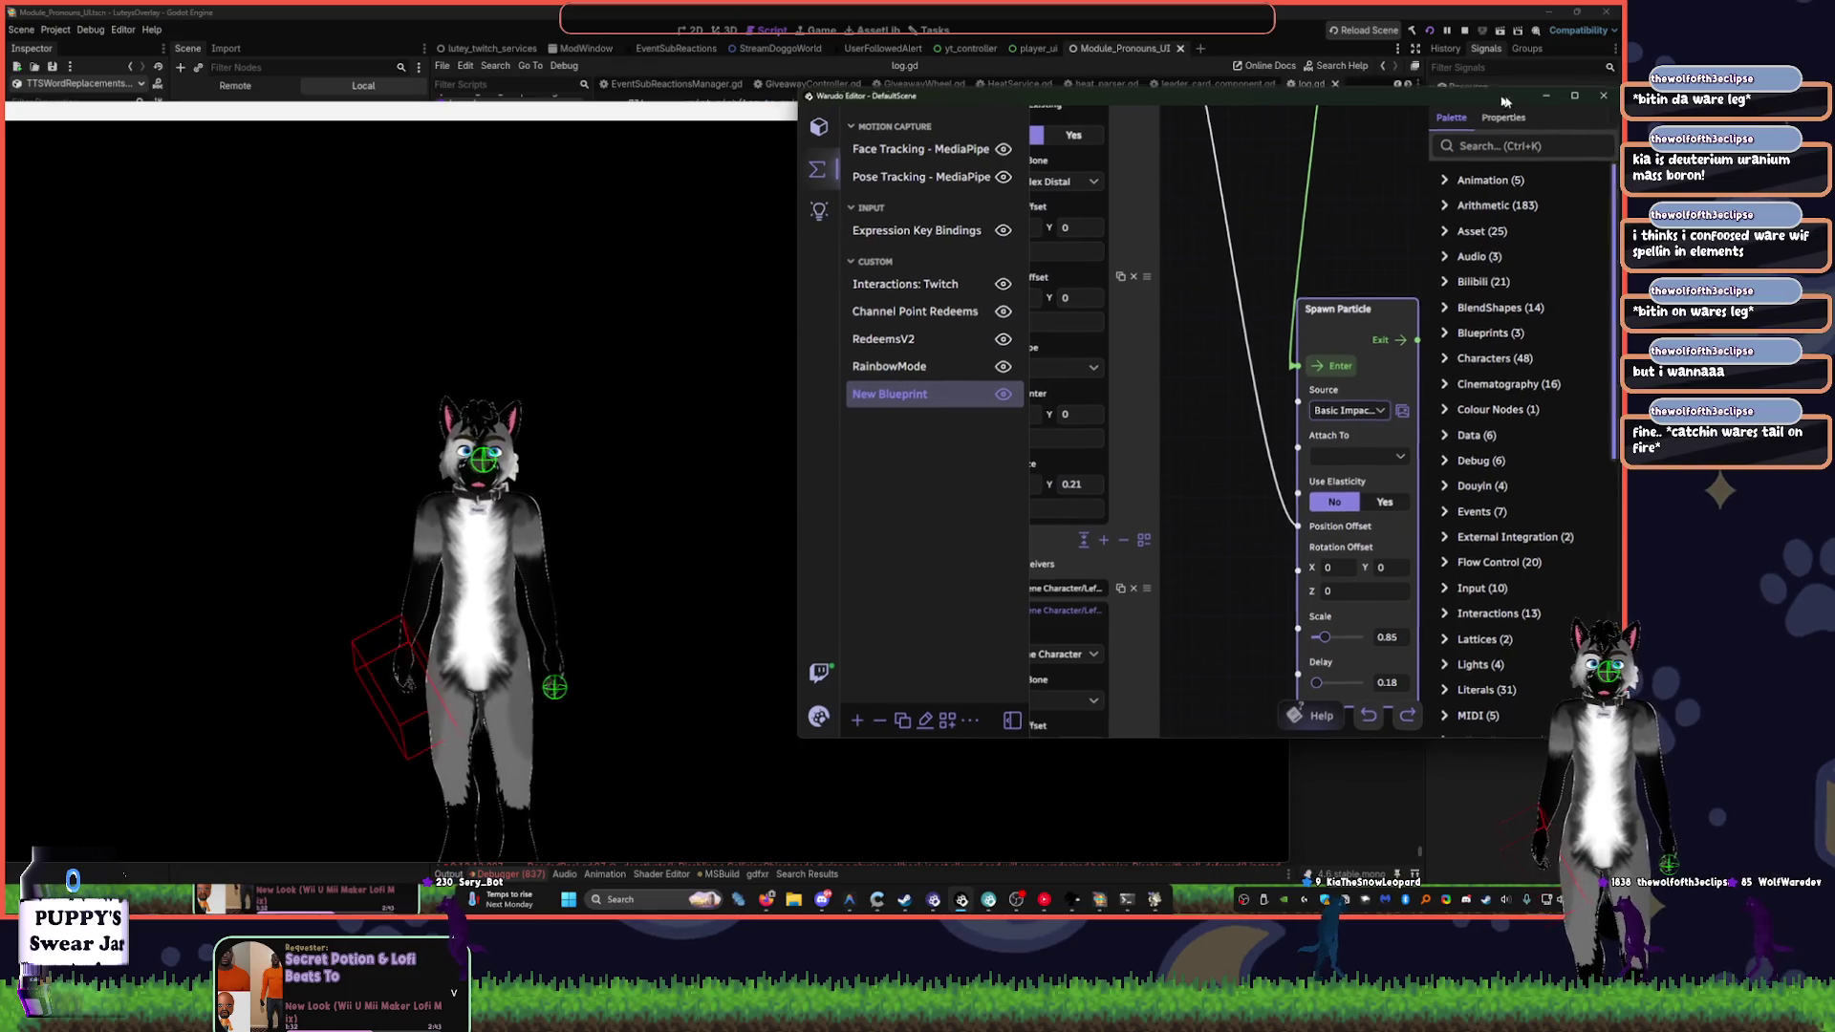
- Reposition the editor and open the DefaultScene menu to save the scene
{"action": "left_click_drag", "start_coordinate": [1525, 99], "coordinate": [1277, 132]}
{"action": "left_click_drag", "start_coordinate": [965, 287], "coordinate": [1142, 520]}
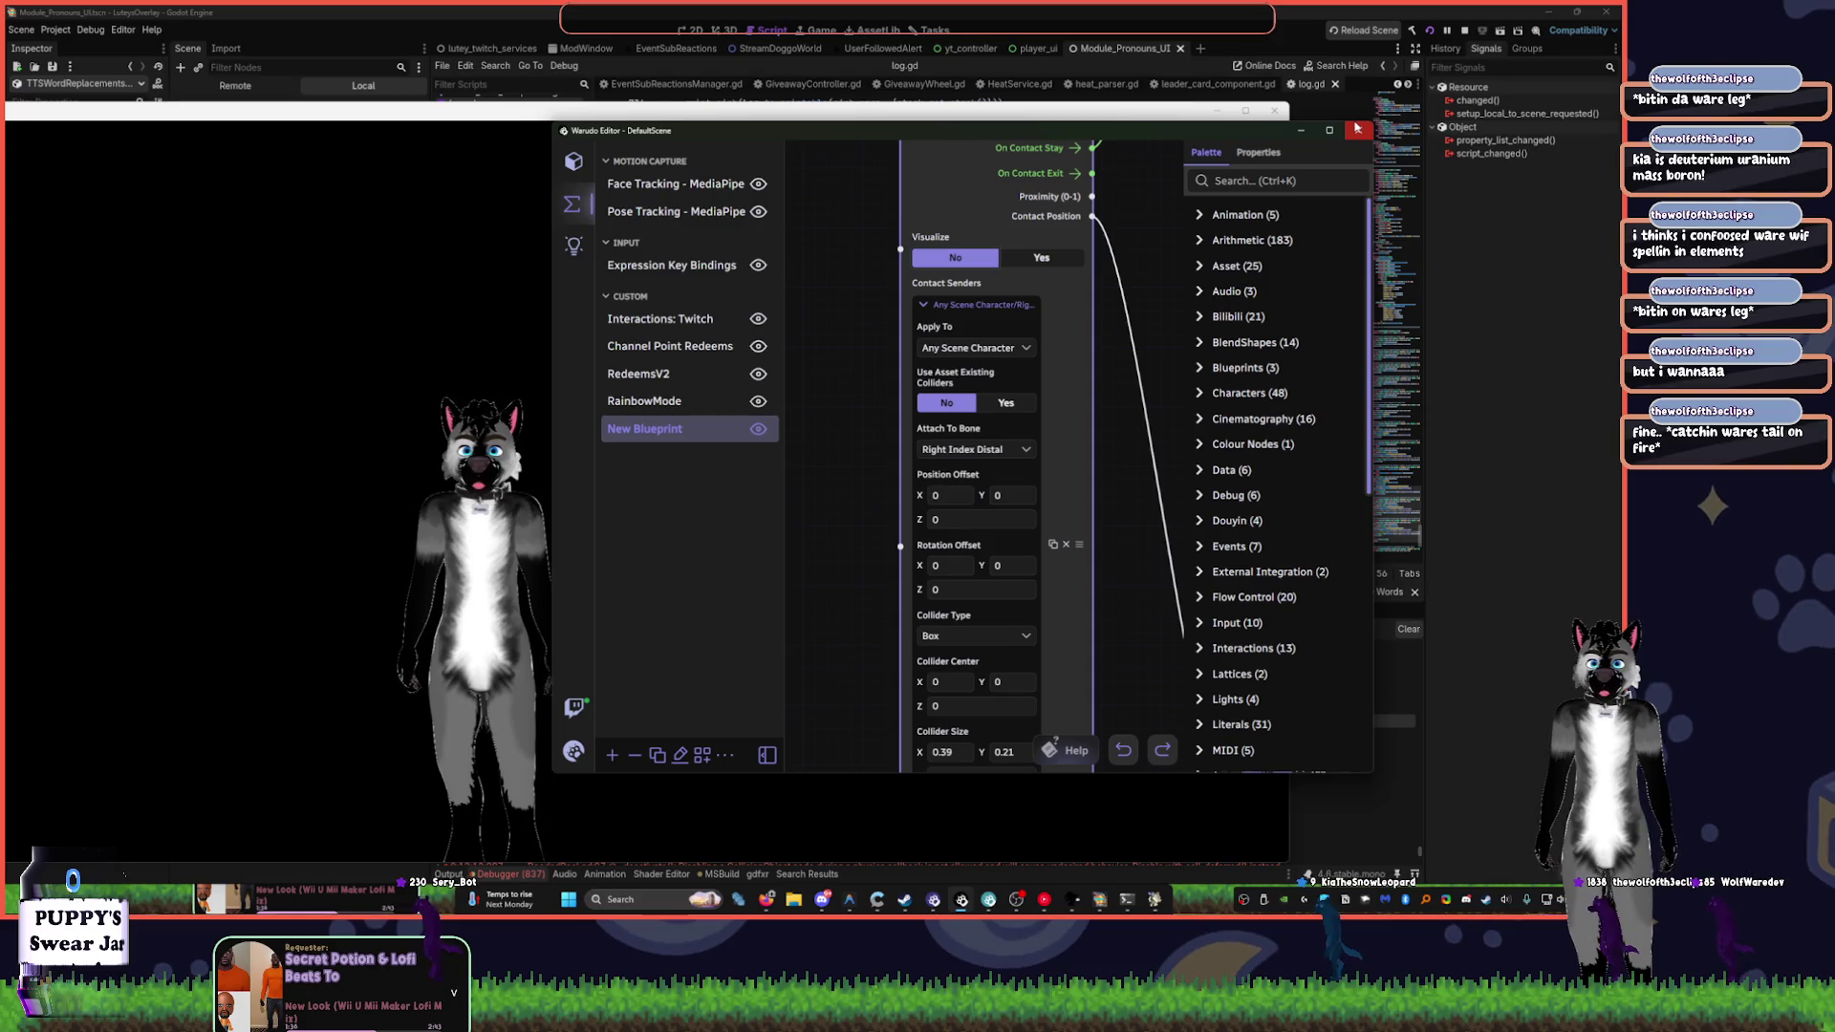
{"action": "left_click", "coordinate": [723, 757]}
{"action": "left_click", "coordinate": [574, 752]}
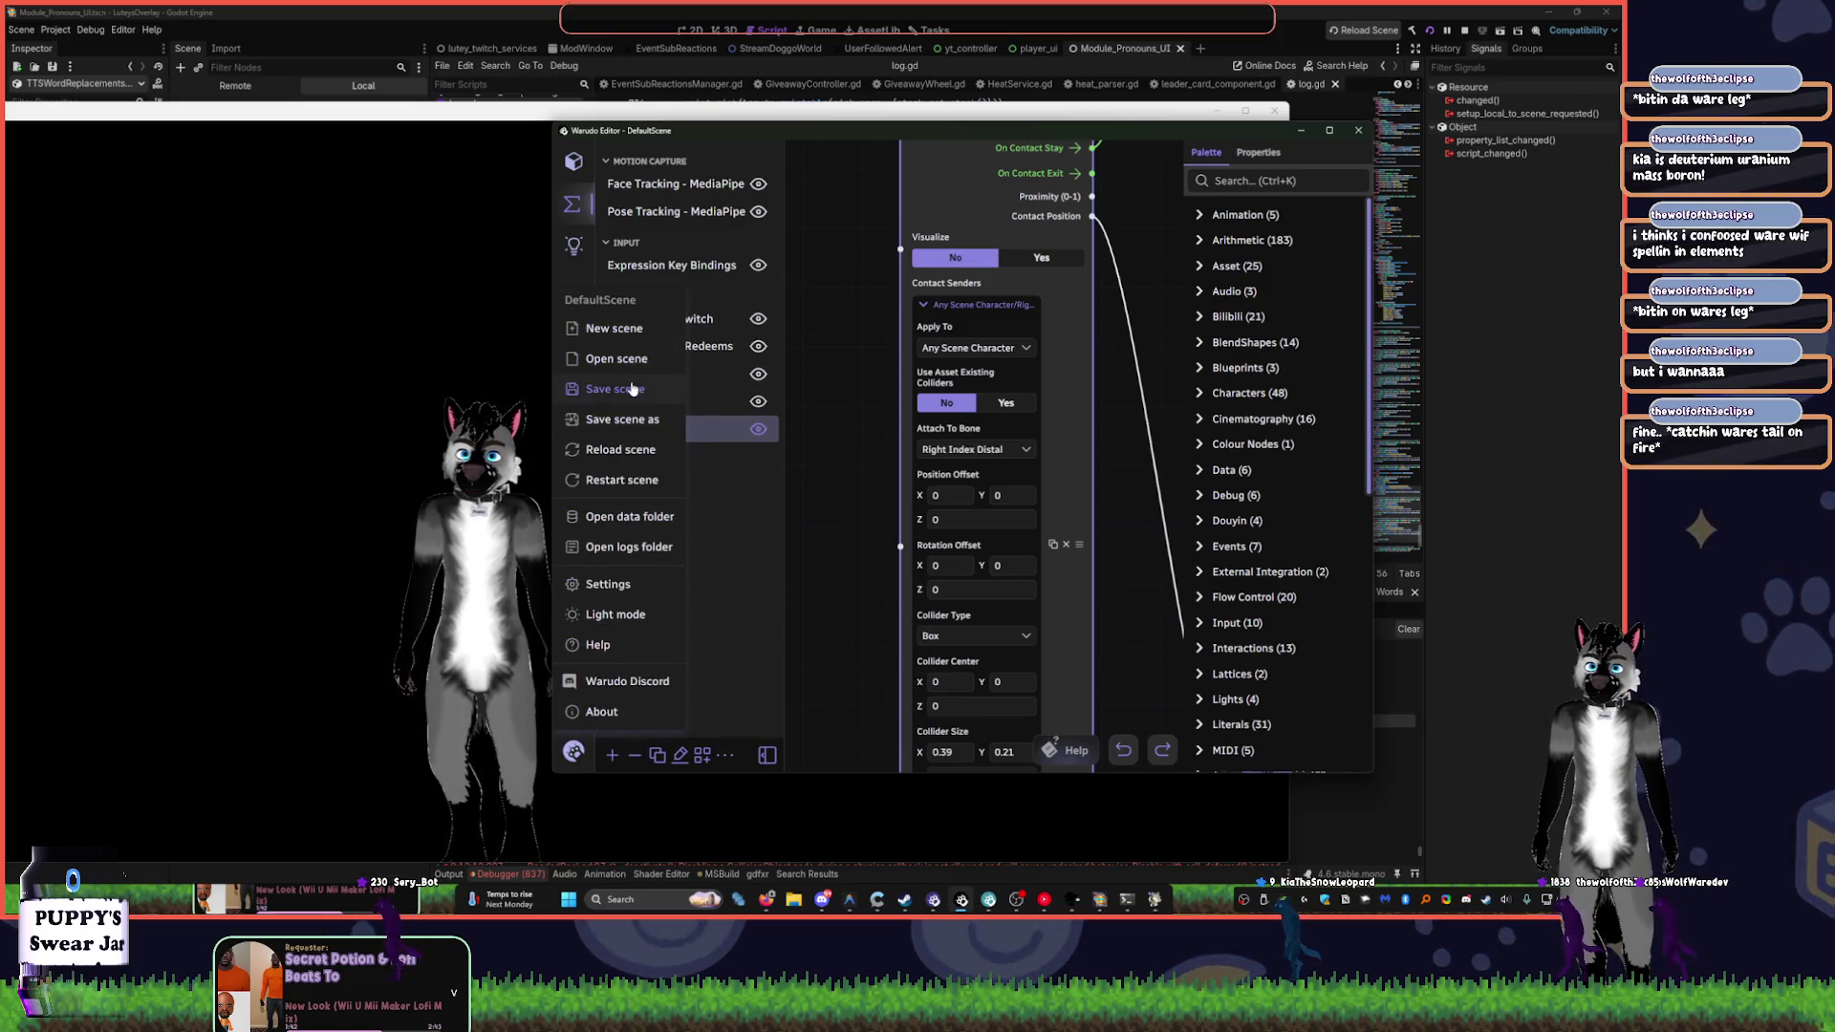